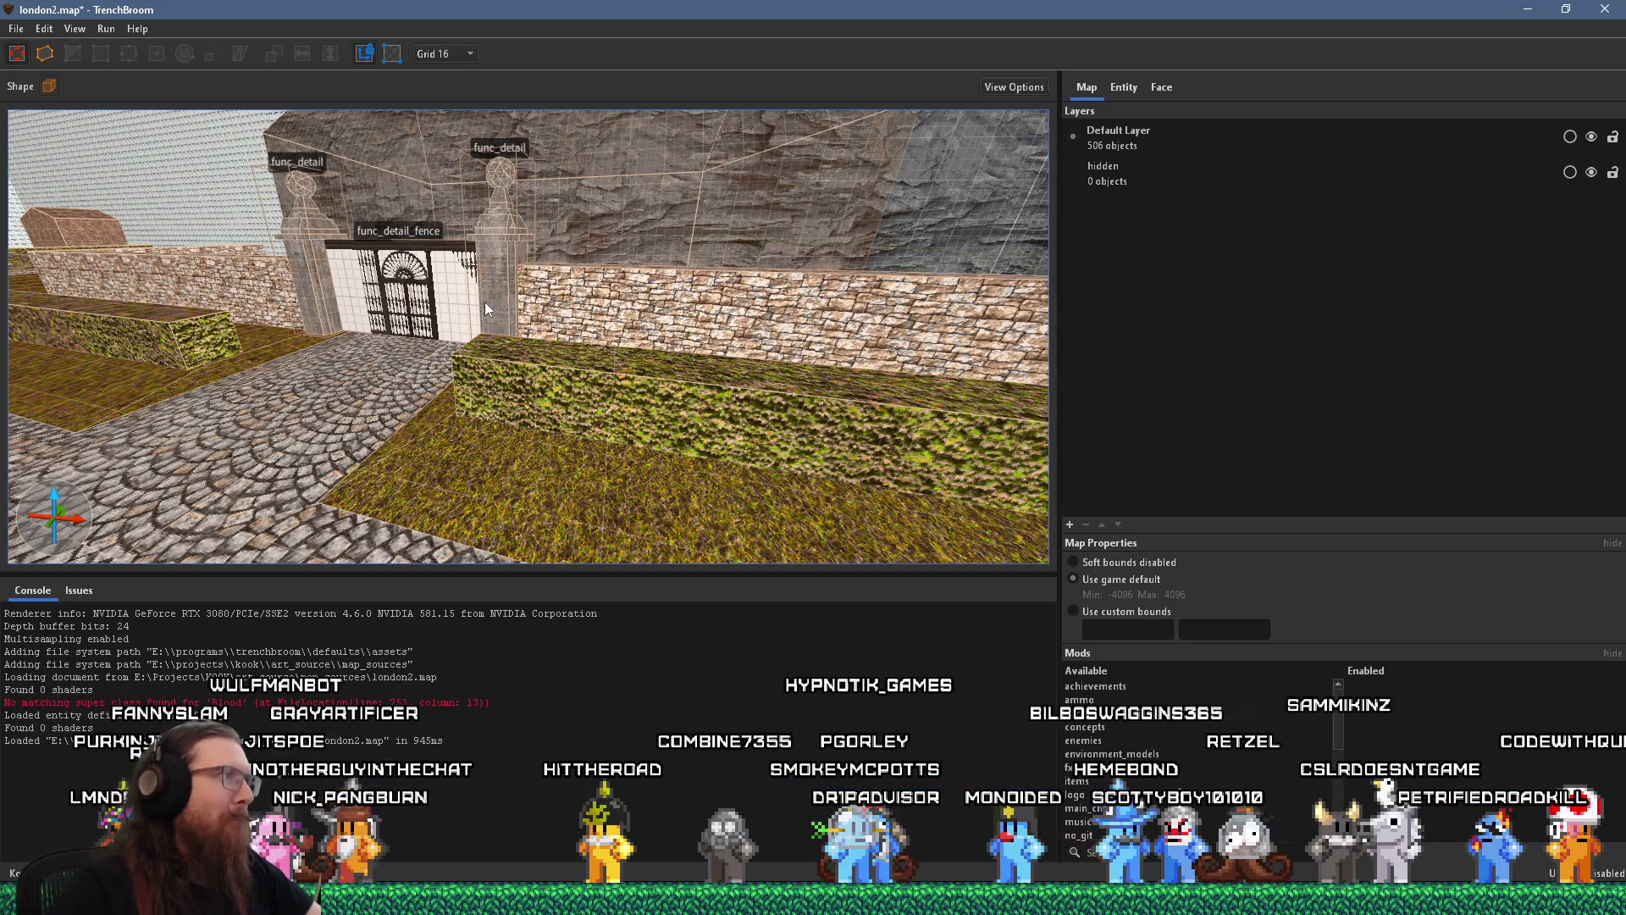
Orbit from the gate past the timbered house roofs, then switch to the wheelofnames.com browser window
mouse_move(504, 322)
left_mouse_down()
mouse_move(395, 318)
mouse_move(149, 186)
mouse_move(102, 212)
mouse_move(316, 385)
mouse_move(734, 332)
mouse_move(723, 395)
mouse_move(685, 445)
mouse_move(74, 456)
mouse_move(596, 412)
mouse_move(844, 370)
left_mouse_up()
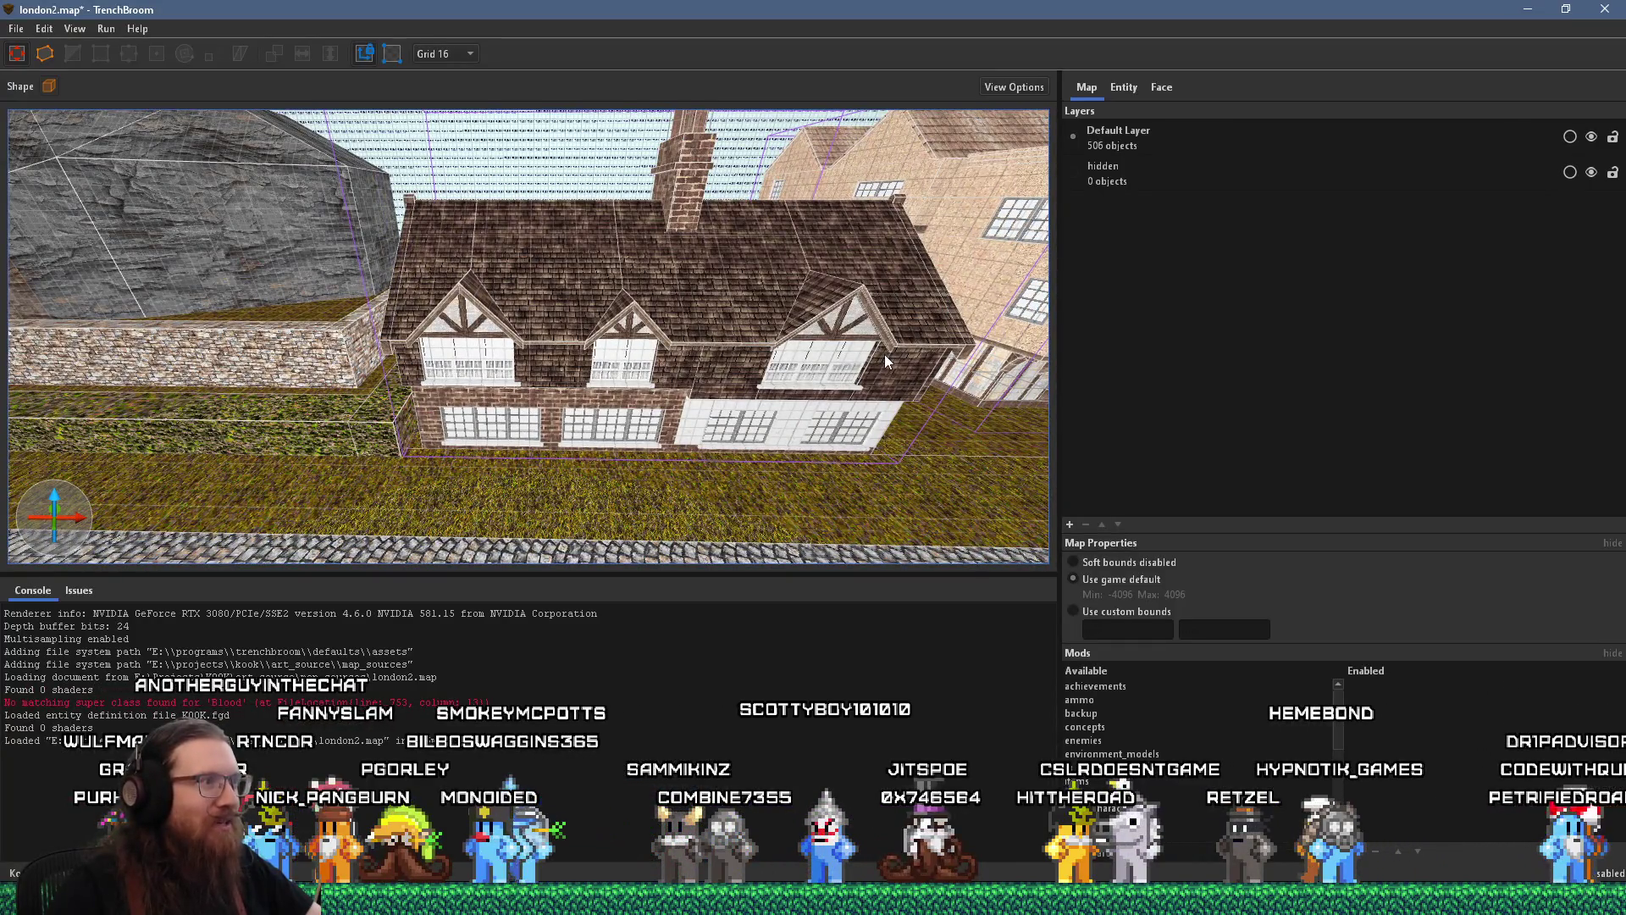
mouse_move(893, 354)
left_mouse_down()
mouse_move(879, 331)
mouse_move(290, 349)
mouse_move(652, 332)
mouse_move(670, 295)
mouse_move(420, 135)
left_mouse_up()
scroll(879, 330, "up", 6)
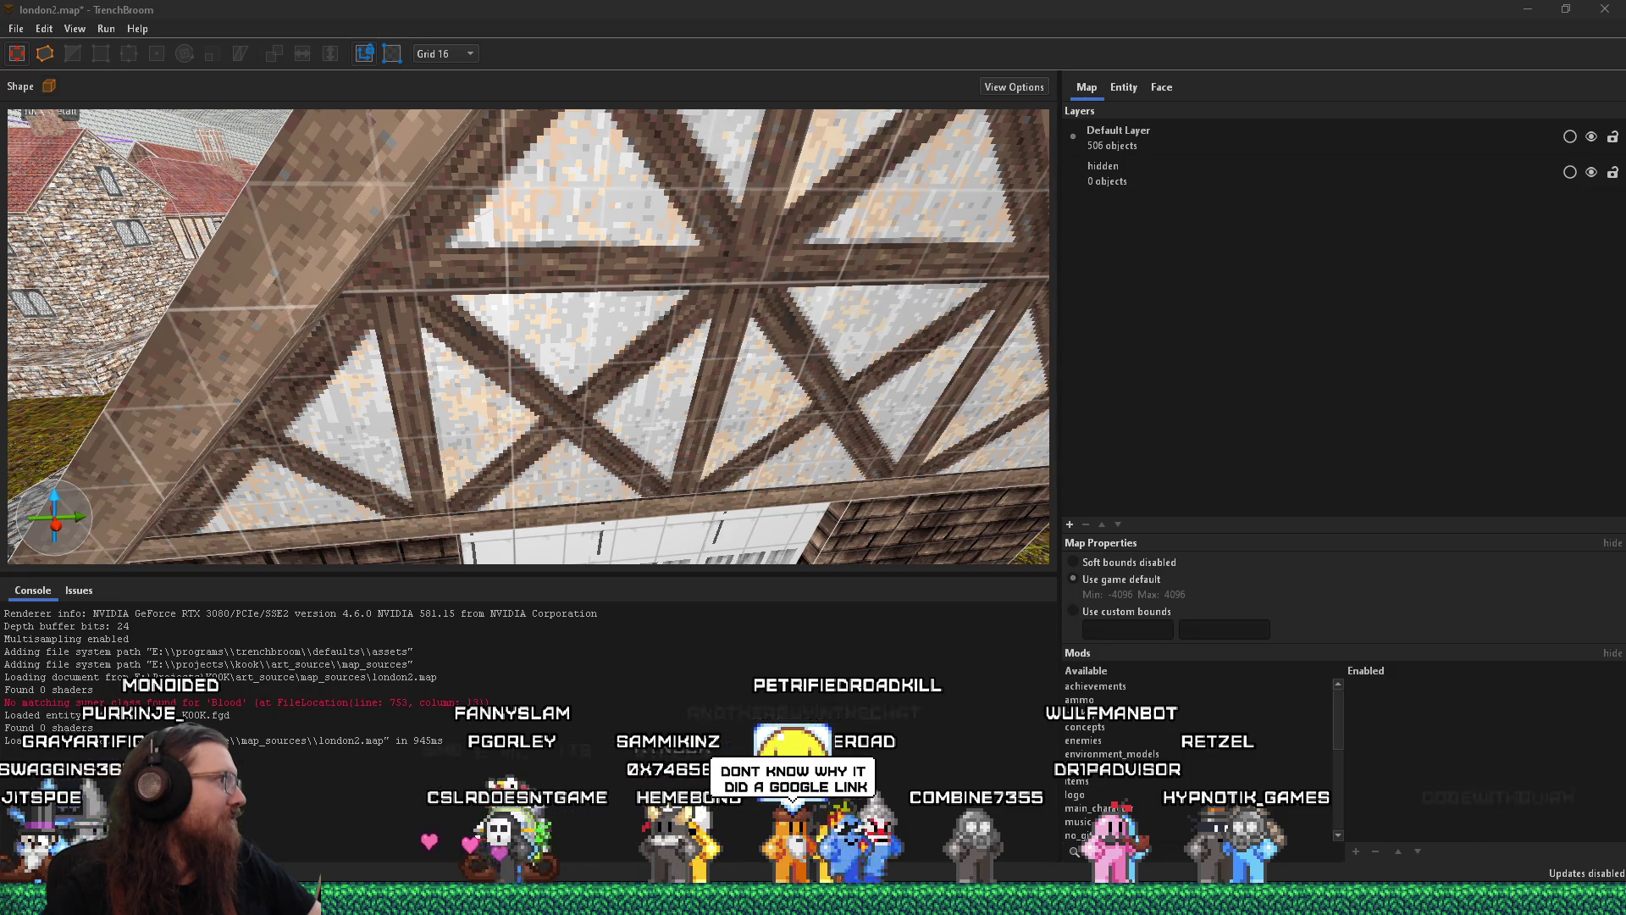
key("alt+Tab")
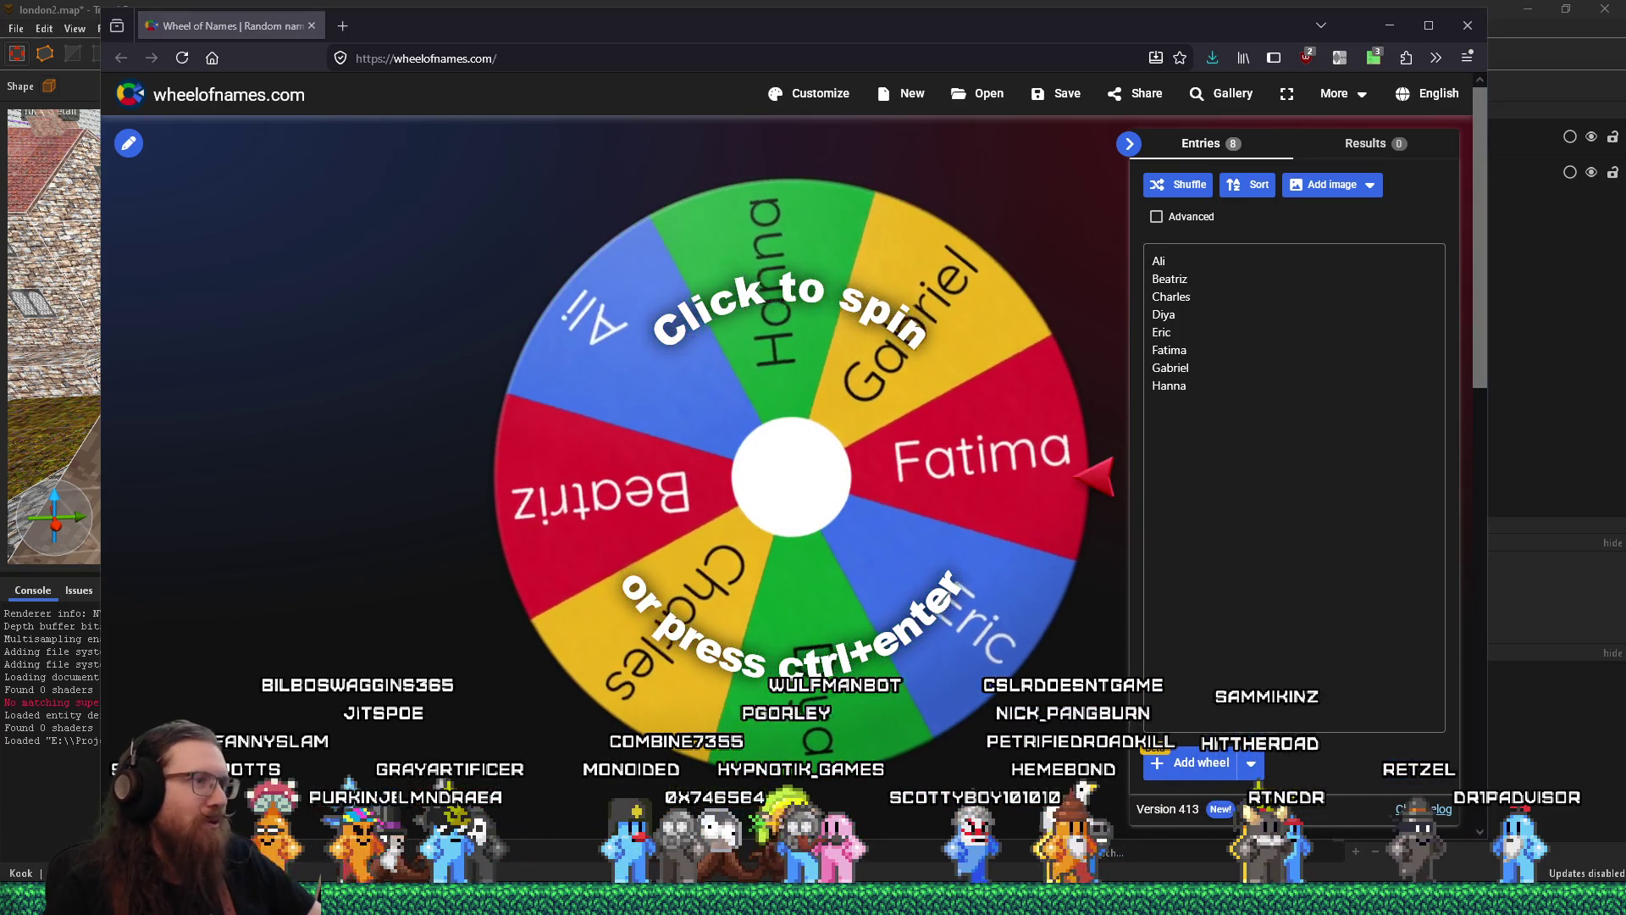
Replace the wheel's eight default entries with london1, london2, prototype1 and dear_escher
left_click(1238, 379)
key("ctrl+a")
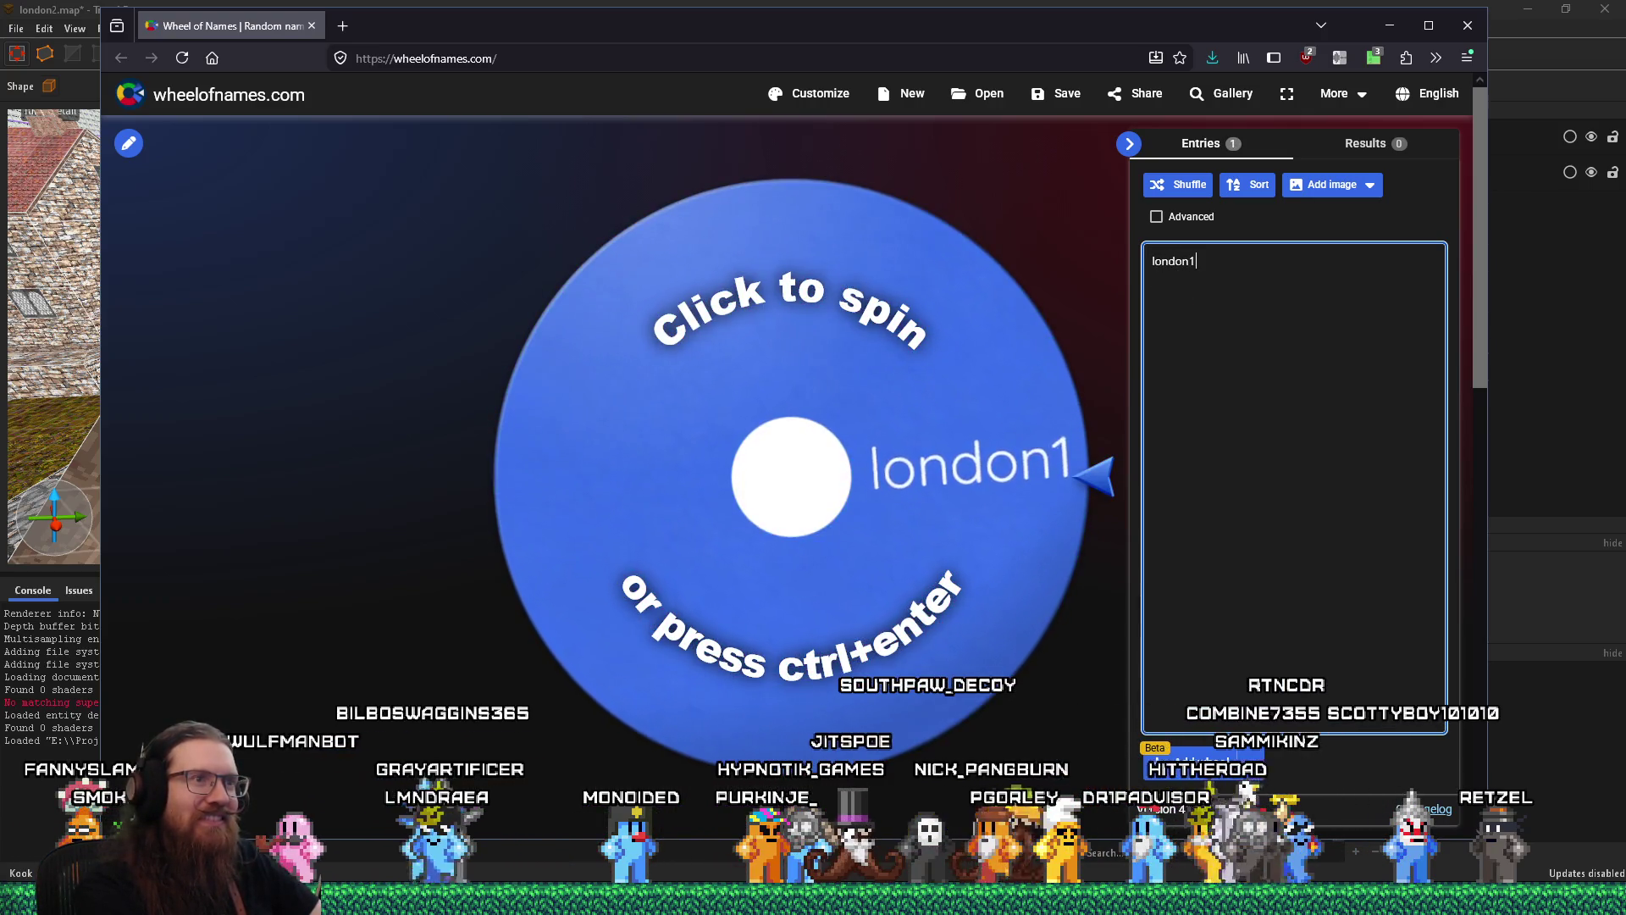
key("Return")
type("london2 ")
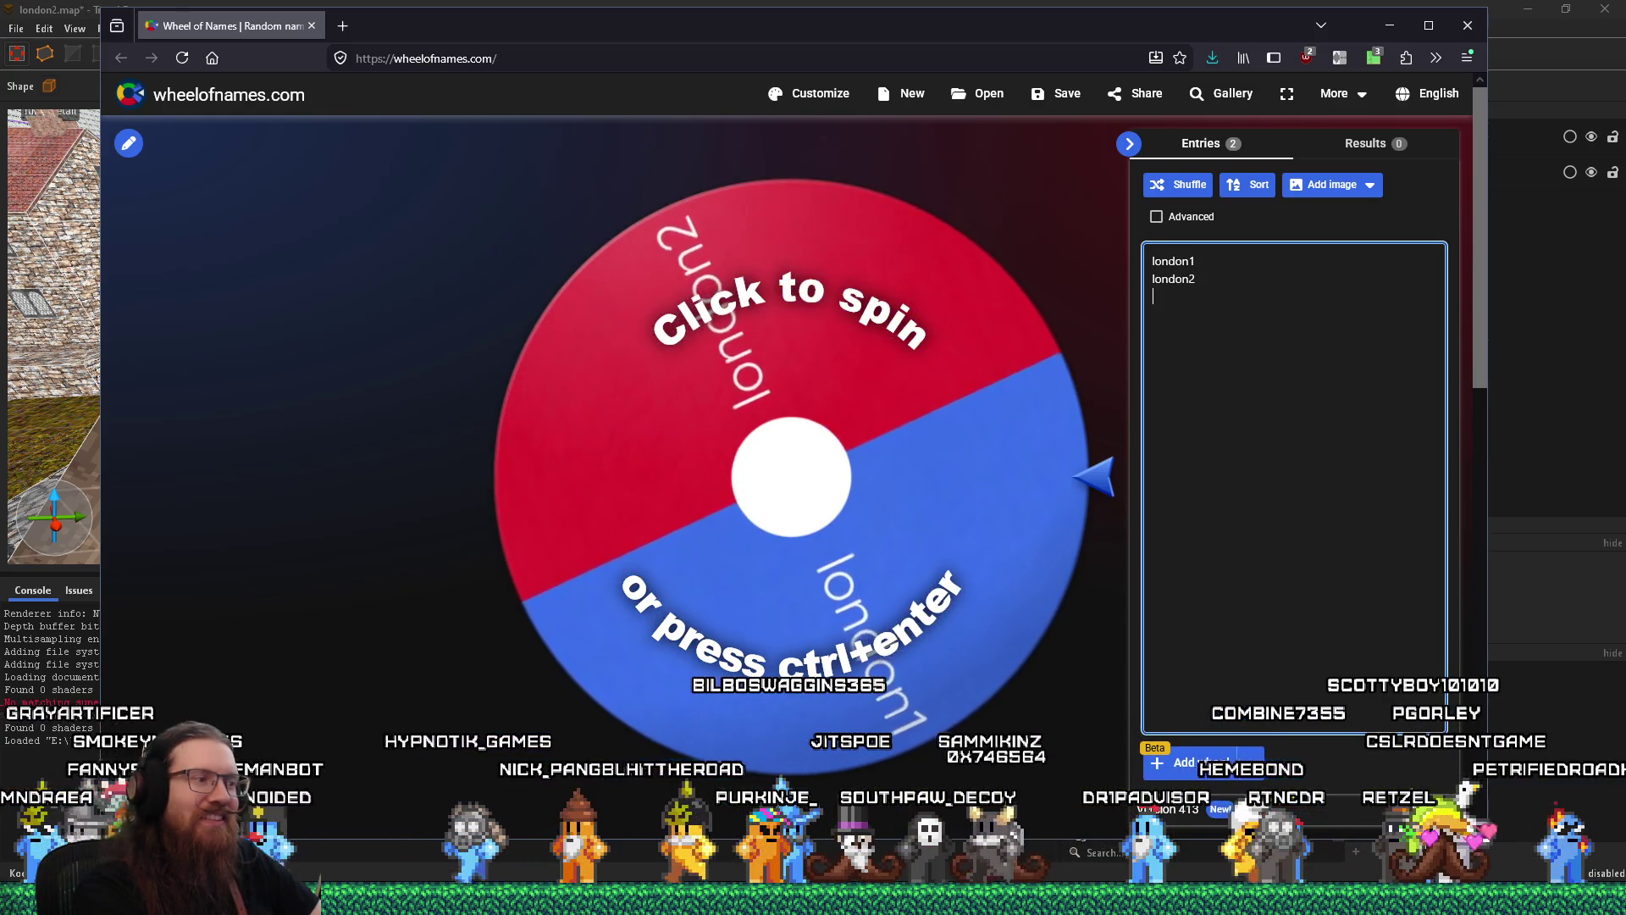
type("prototype1 ")
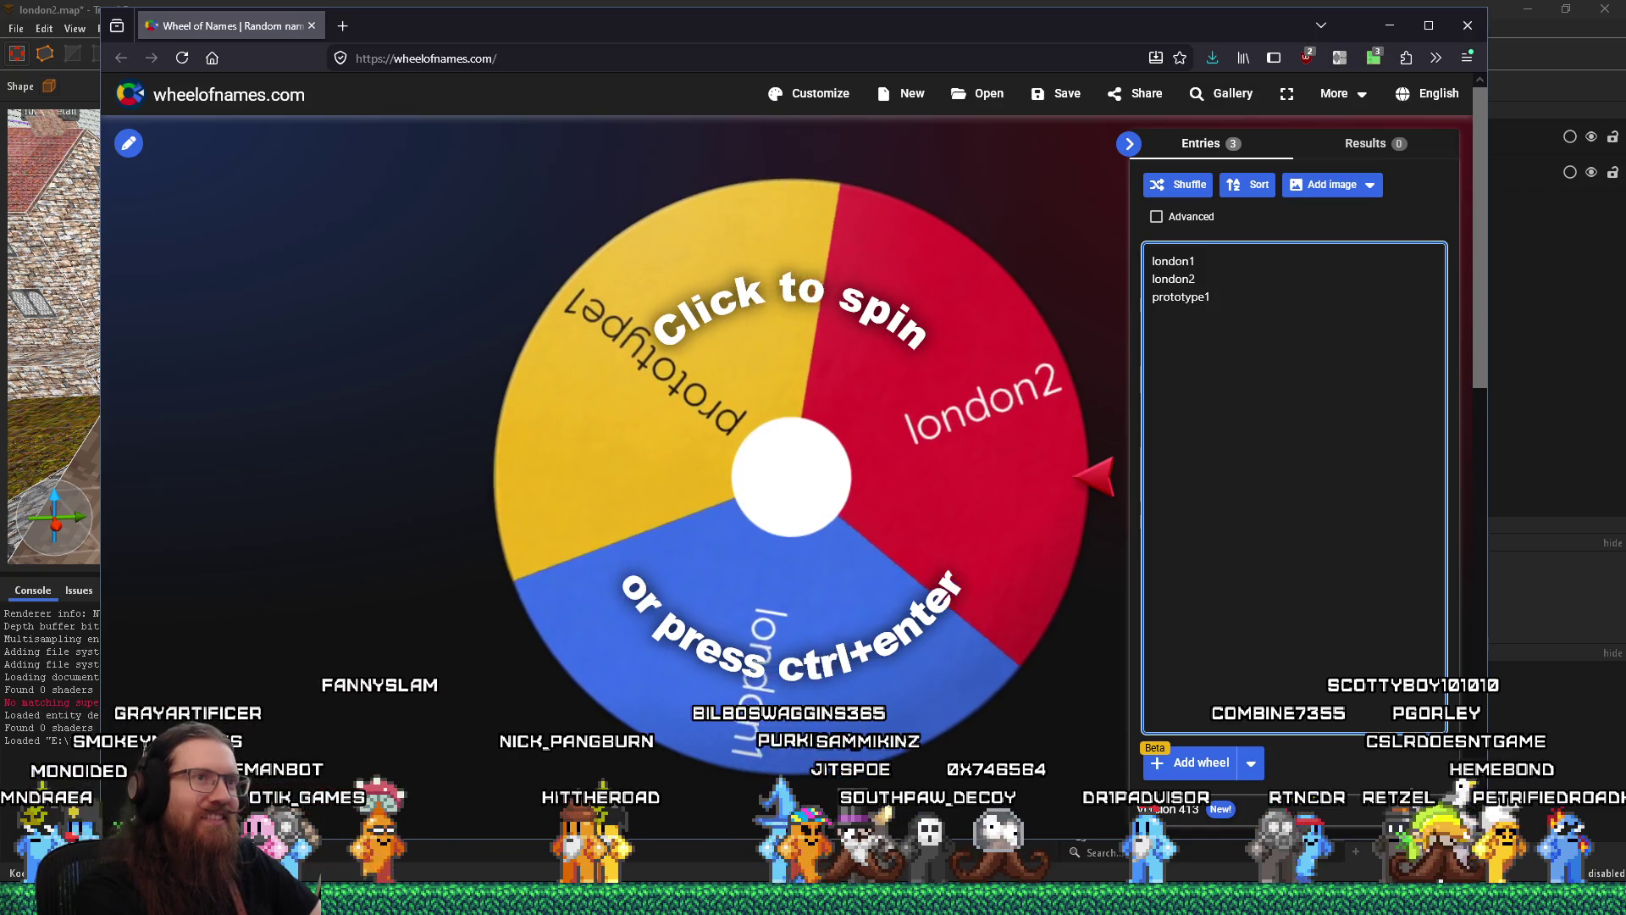
type("dear_escher")
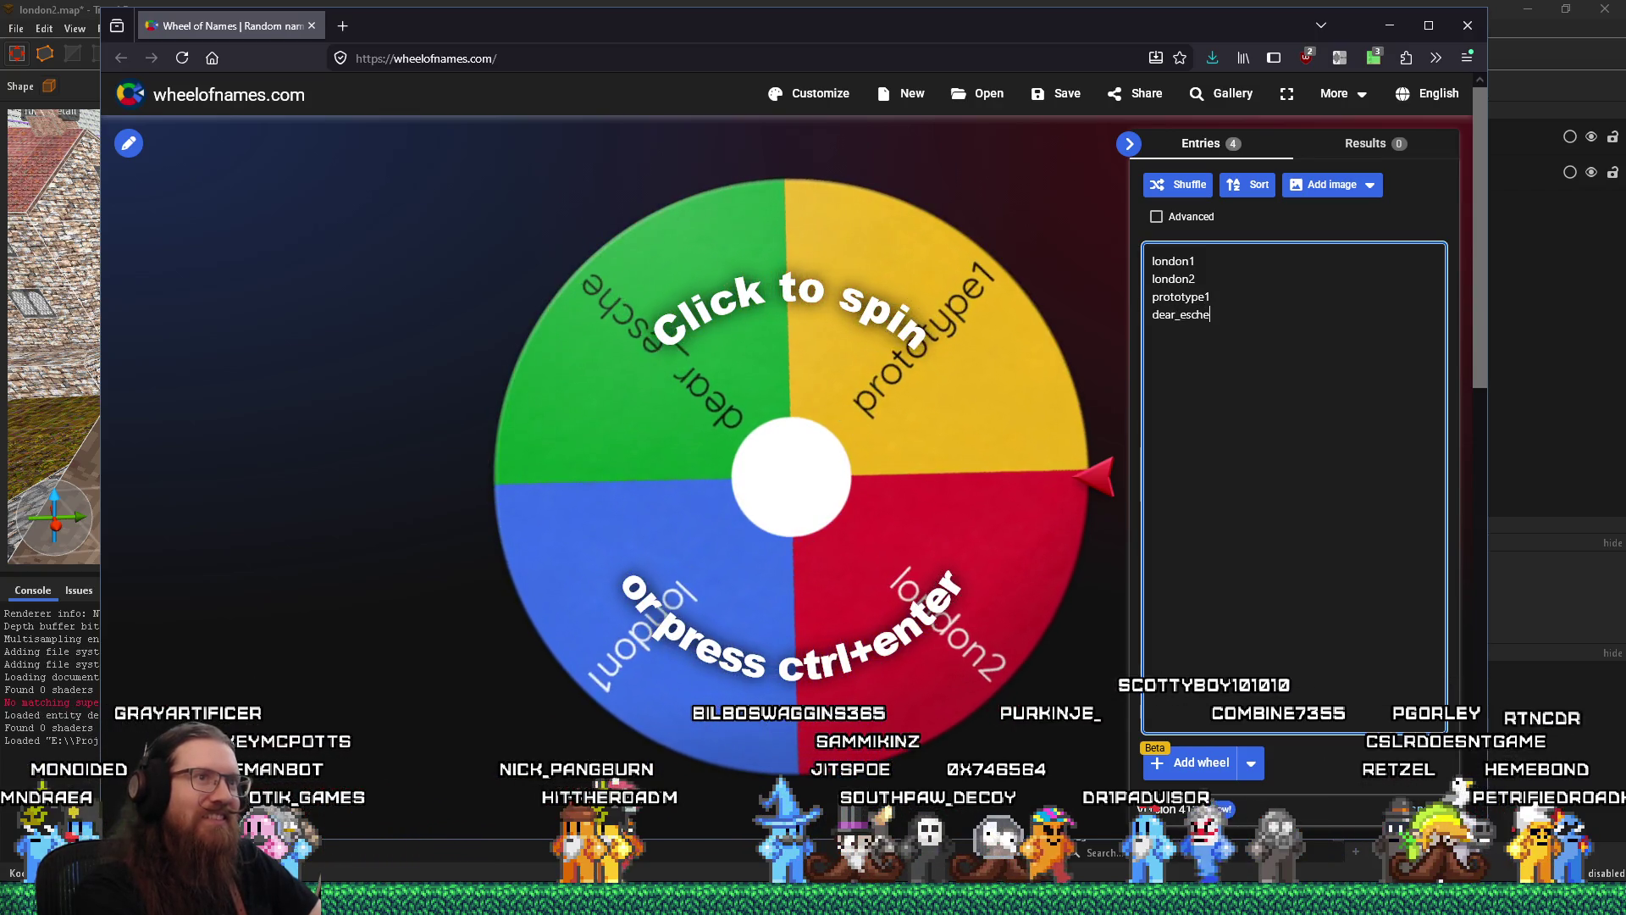
key("Return")
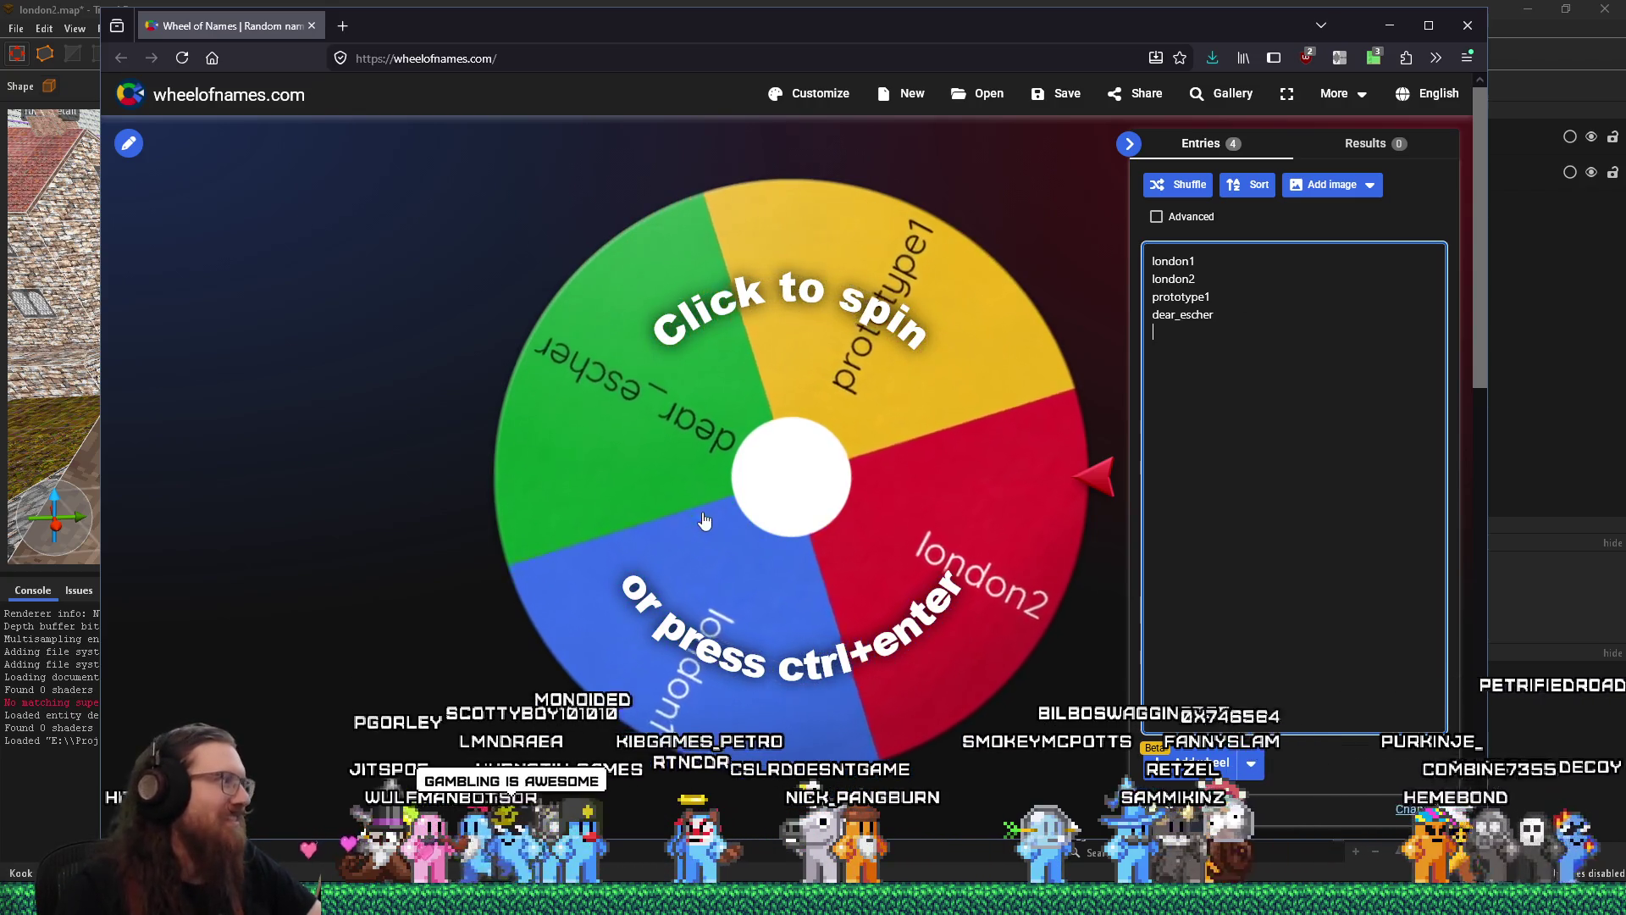
Spin the wheel, dismiss the london2 winner announcement, and return to TrenchBroom
left_click(734, 503)
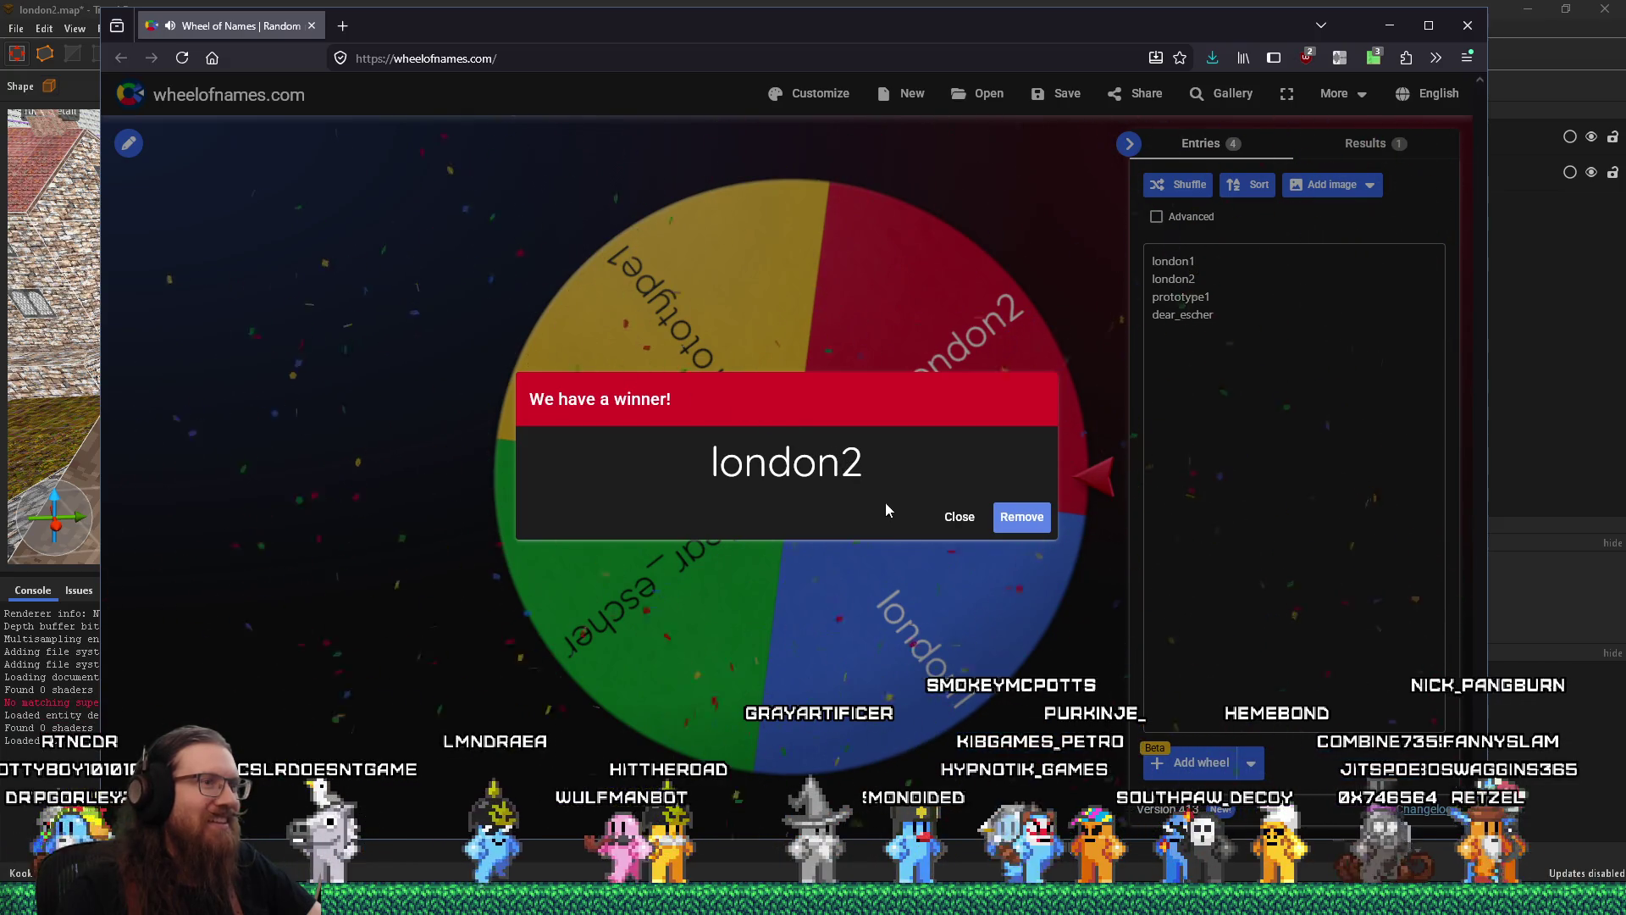
left_click(951, 518)
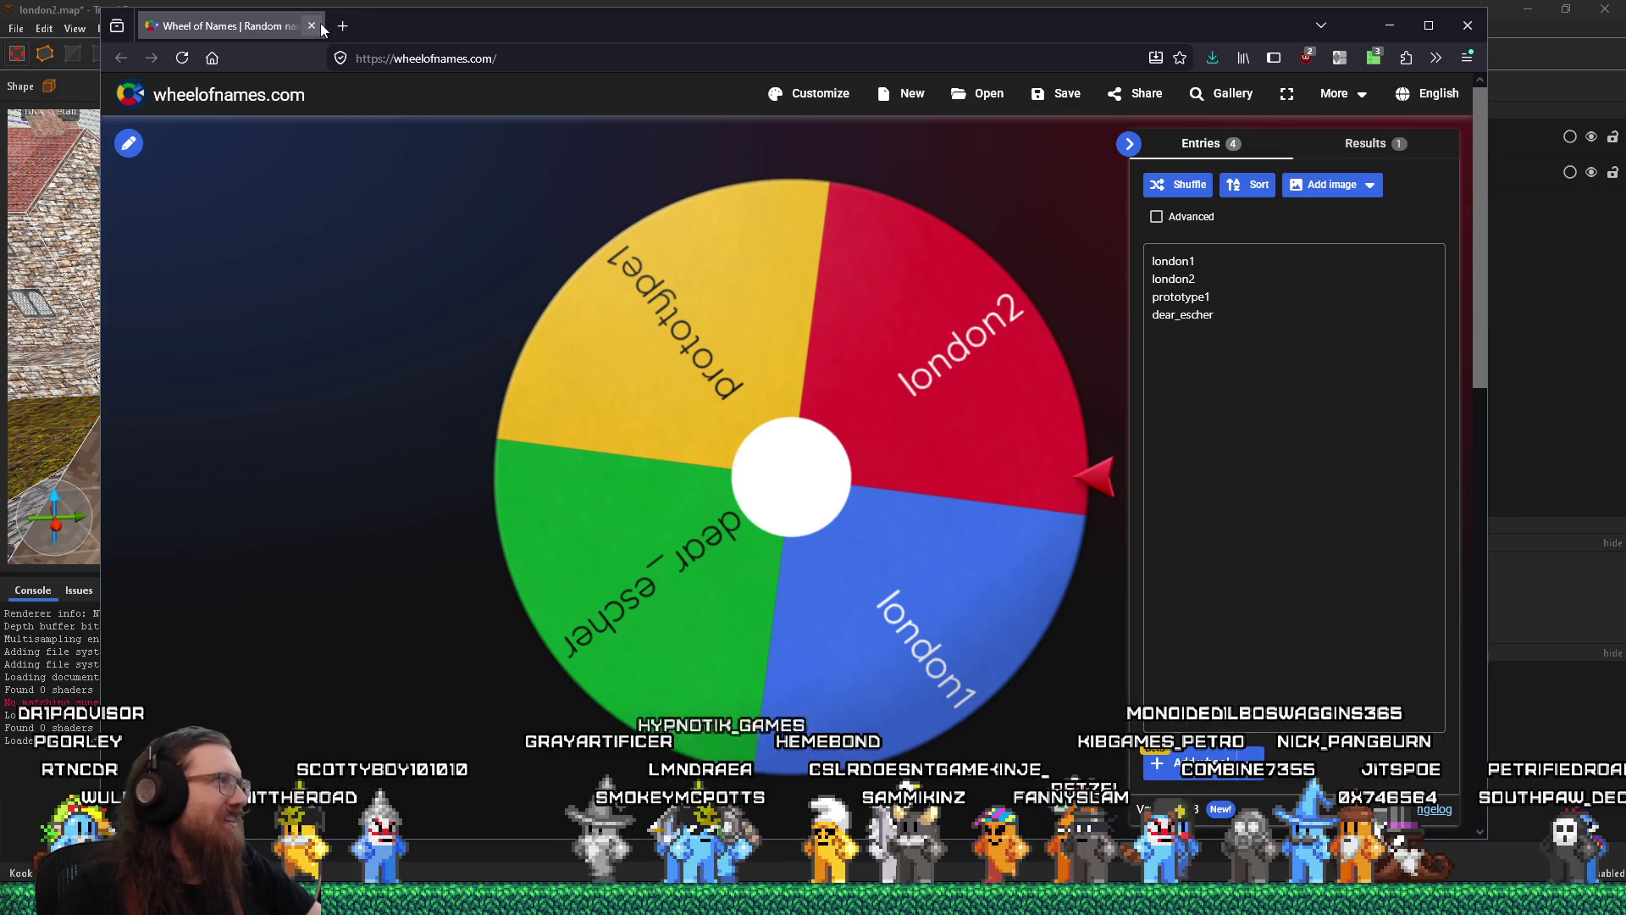
key("alt+Tab")
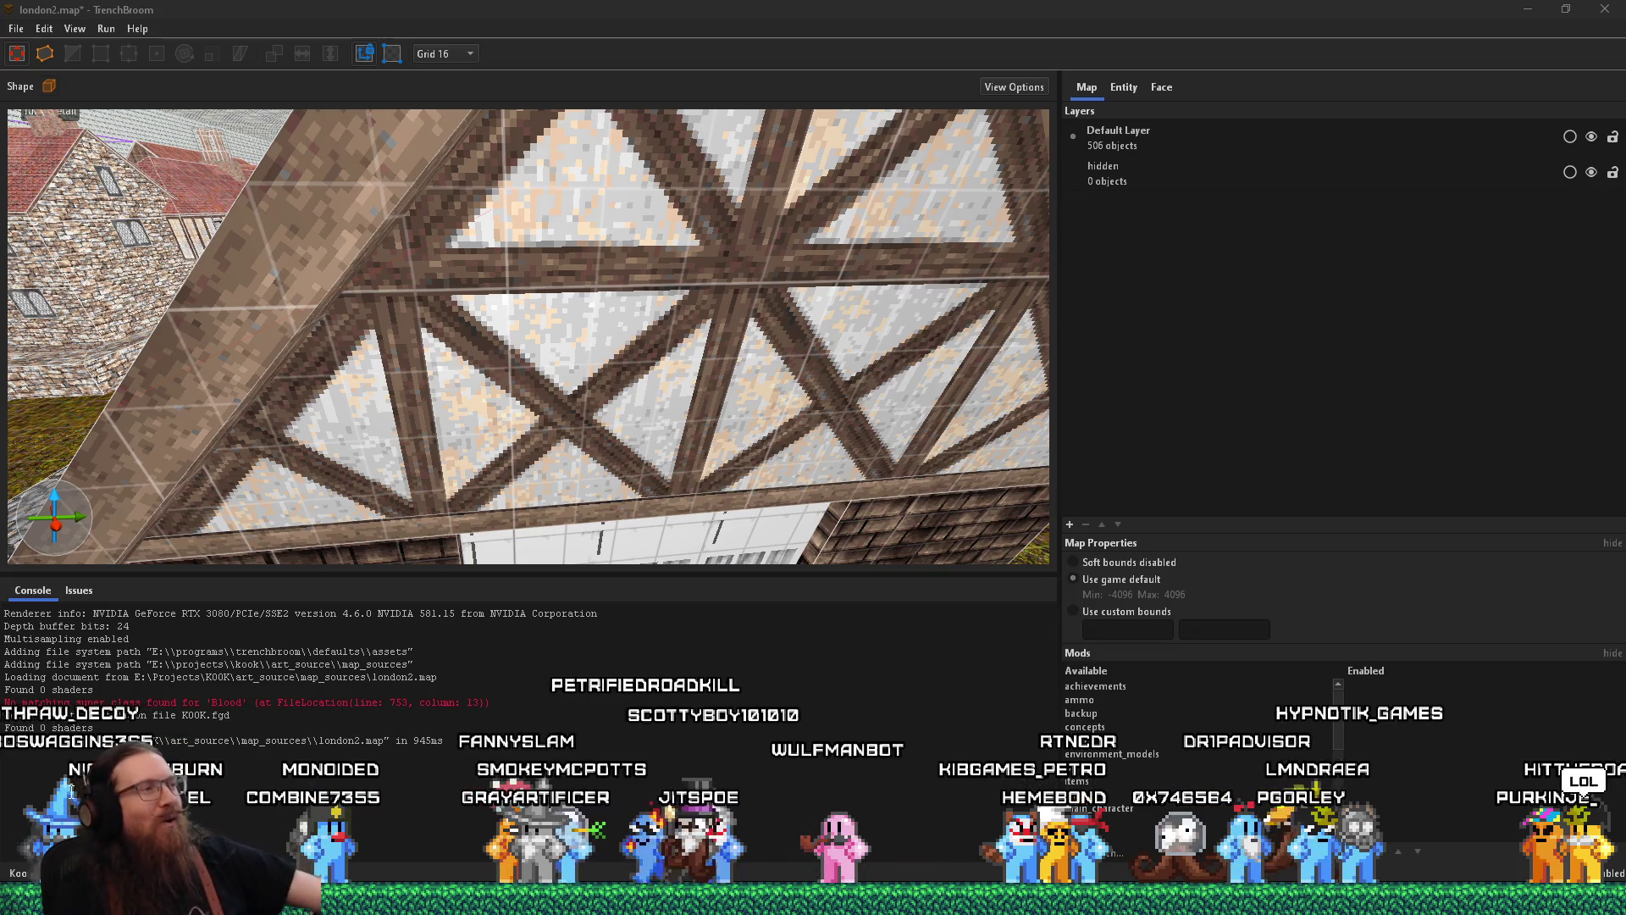
mouse_move(355, 453)
left_mouse_down()
mouse_move(450, 382)
mouse_move(776, 401)
mouse_move(532, 398)
mouse_move(445, 373)
mouse_move(548, 331)
mouse_move(515, 386)
mouse_move(460, 353)
mouse_move(346, 501)
mouse_move(262, 238)
mouse_move(261, 395)
mouse_move(6, 464)
mouse_move(356, 386)
mouse_move(627, 377)
left_mouse_up()
scroll(522, 383, "up", 5)
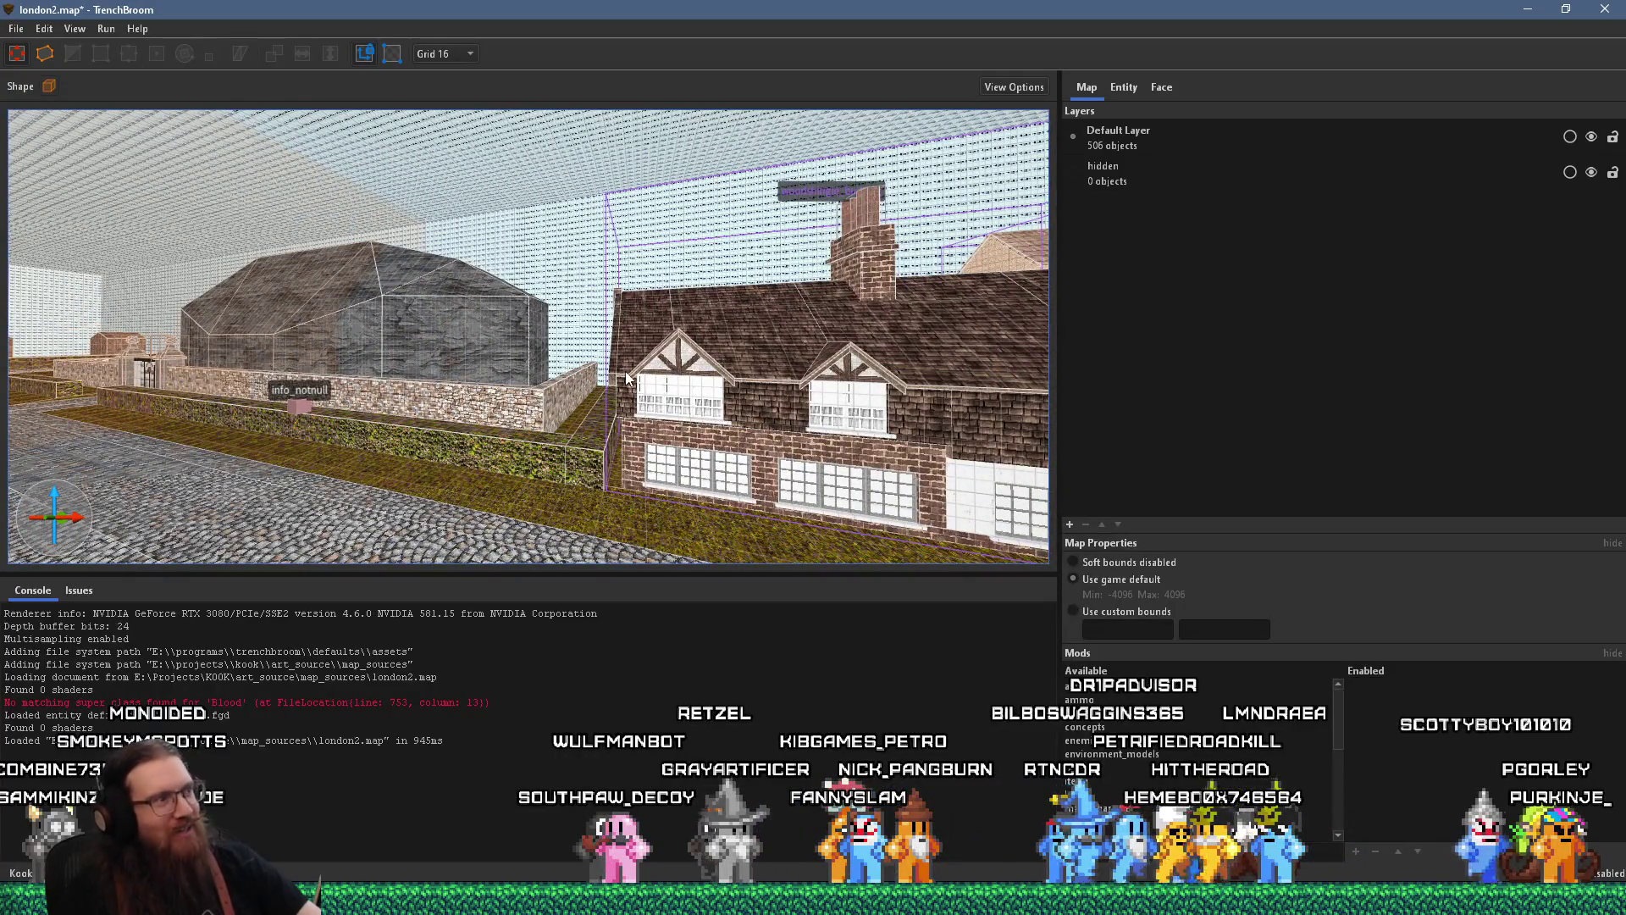
mouse_move(159, 398)
left_mouse_down()
mouse_move(266, 408)
mouse_move(272, 369)
mouse_move(608, 457)
mouse_move(774, 440)
left_mouse_up()
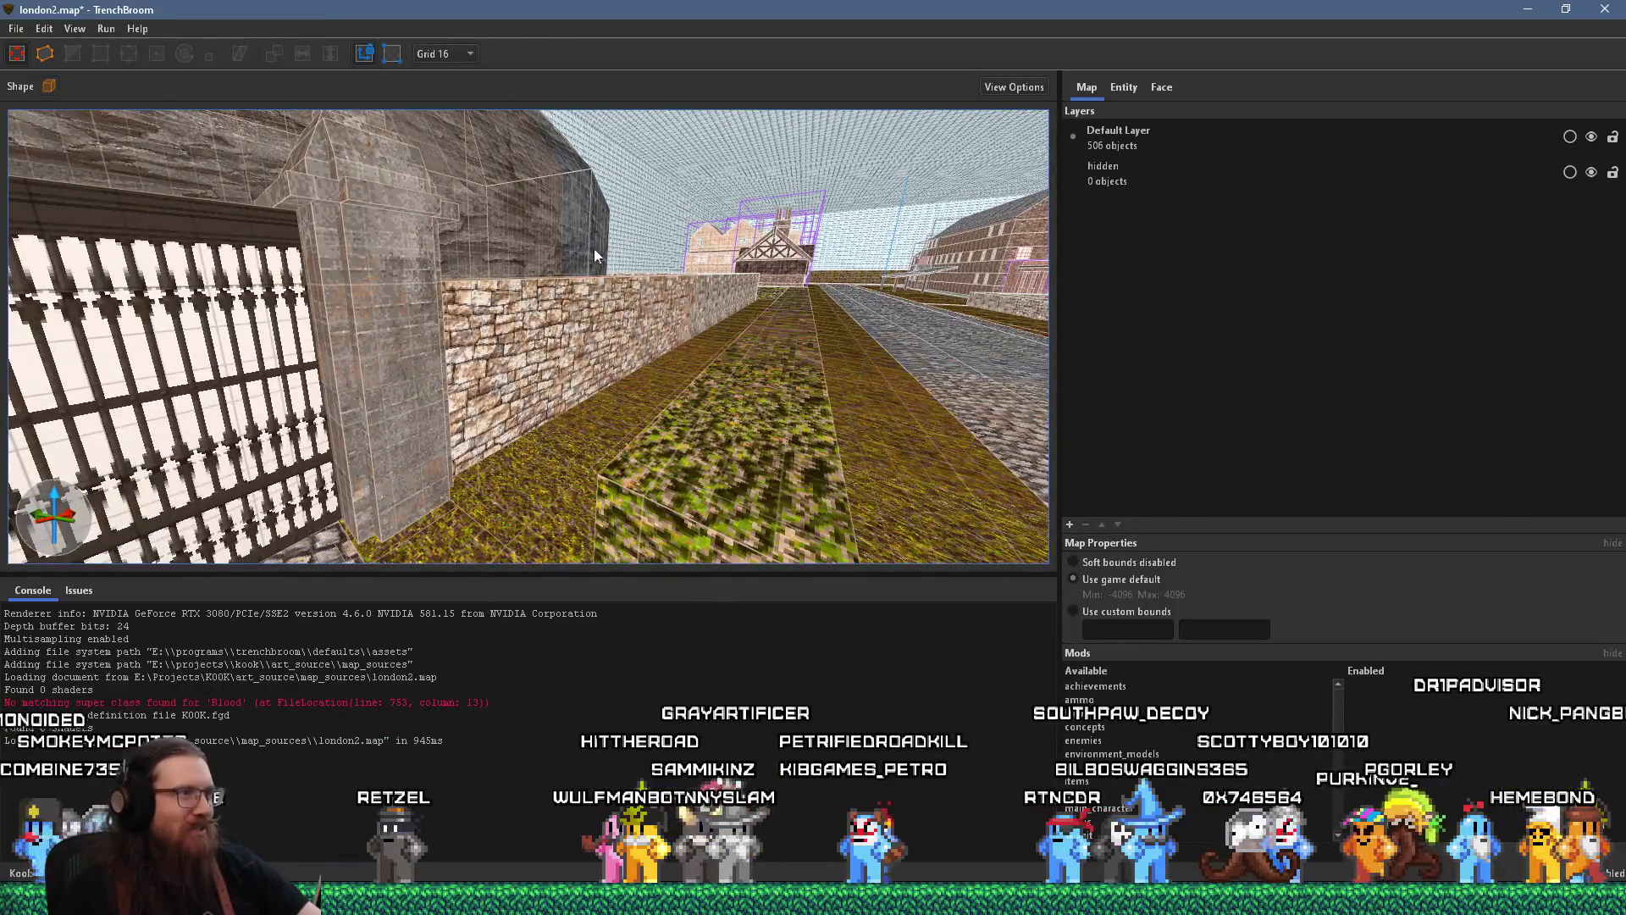
mouse_move(424, 262)
left_mouse_down()
mouse_move(178, 350)
mouse_move(453, 316)
mouse_move(690, 459)
mouse_move(770, 390)
mouse_move(373, 393)
mouse_move(566, 414)
mouse_move(410, 409)
mouse_move(277, 477)
left_mouse_up()
scroll(374, 393, "down", 3)
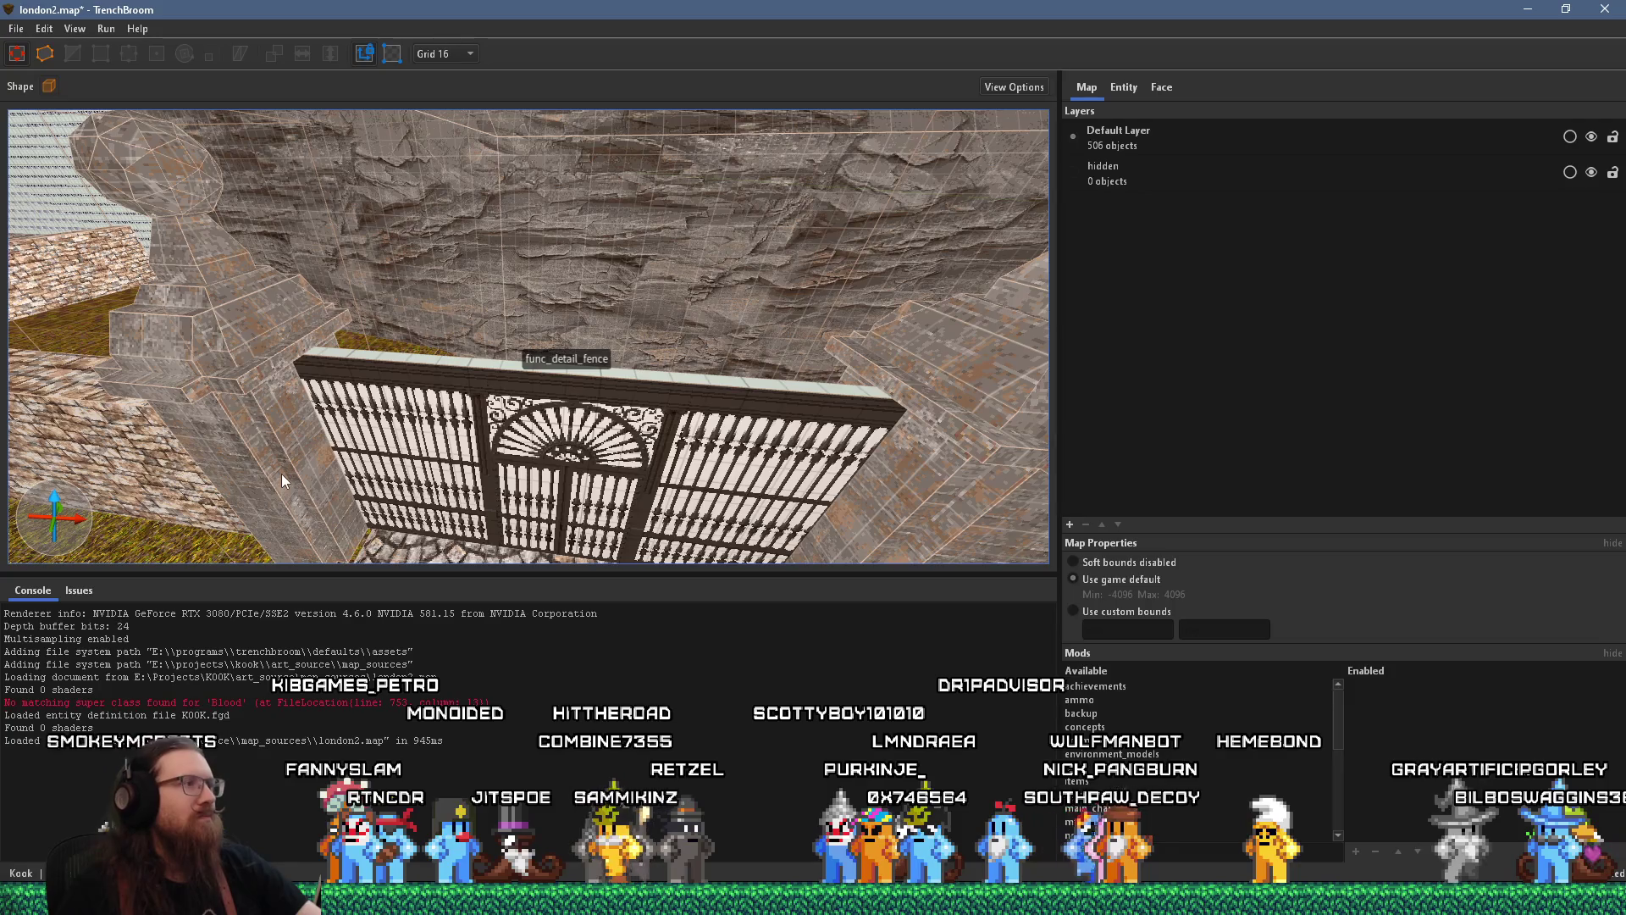
scroll(249, 410, "up", 10)
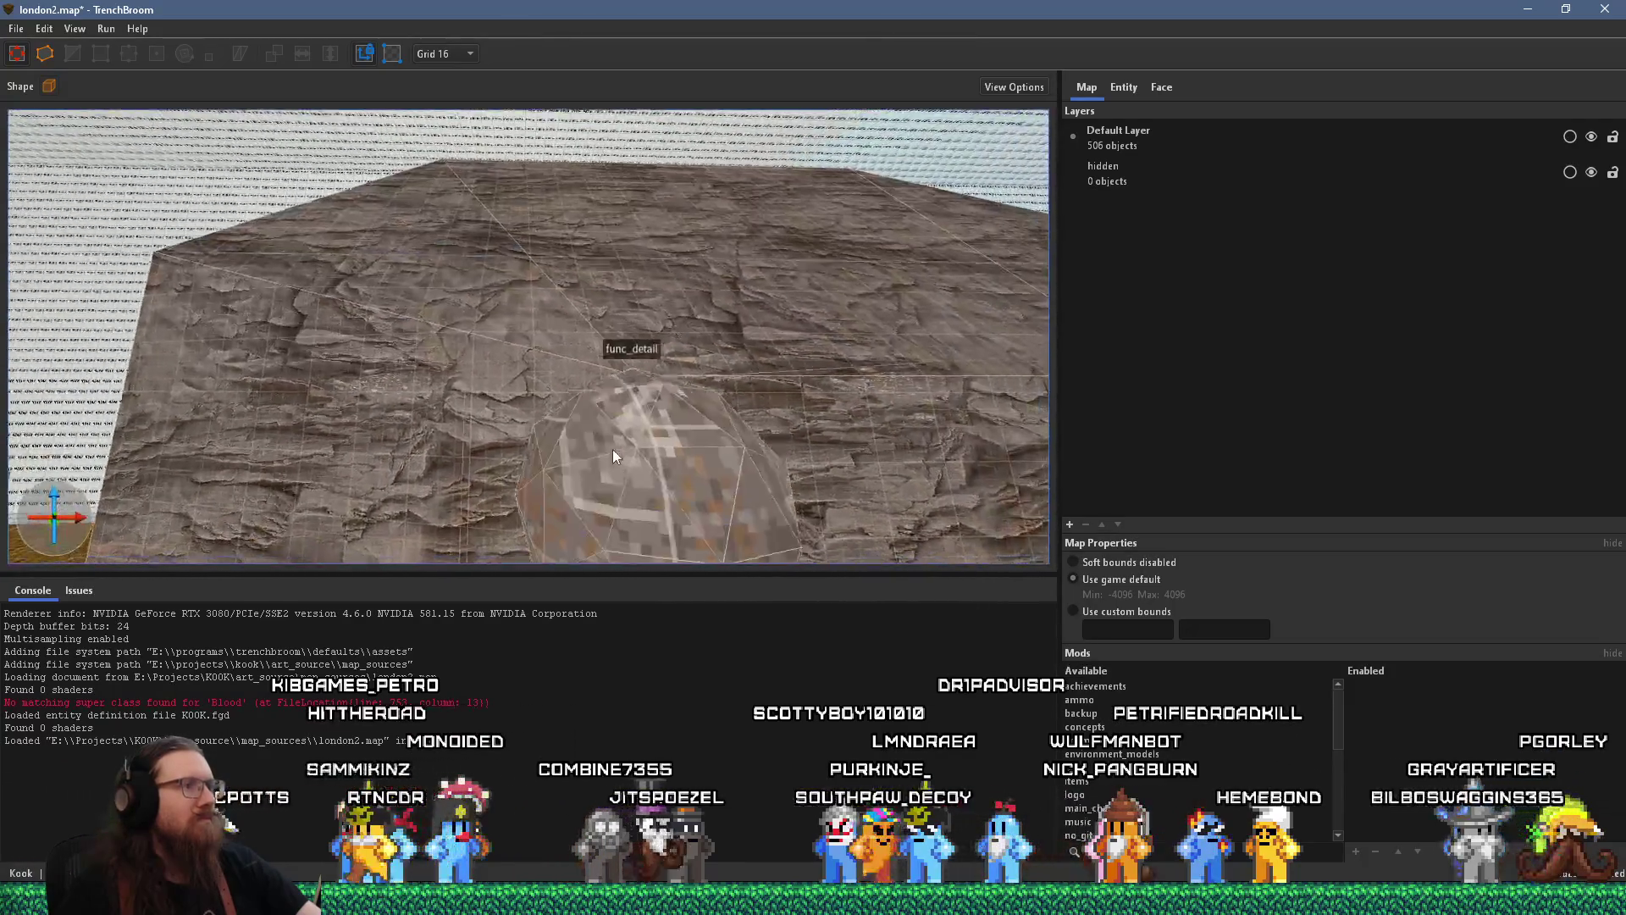
mouse_move(612, 449)
left_mouse_down()
mouse_move(596, 392)
mouse_move(556, 368)
mouse_move(478, 380)
left_mouse_up()
left_click(478, 379)
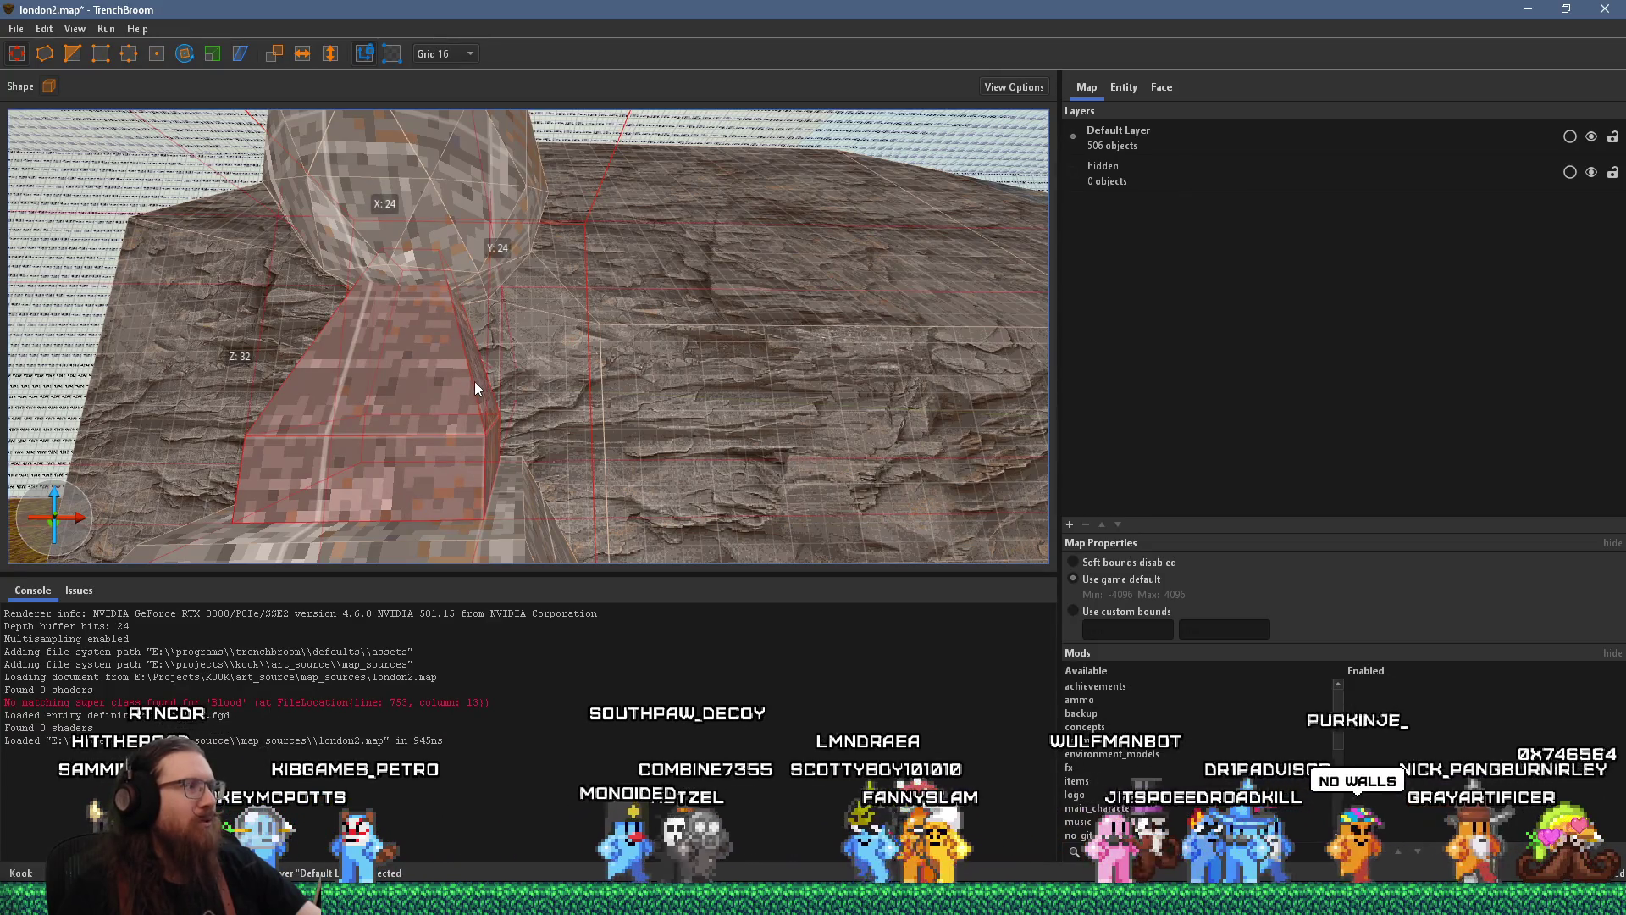
scroll(618, 450, "down", 10)
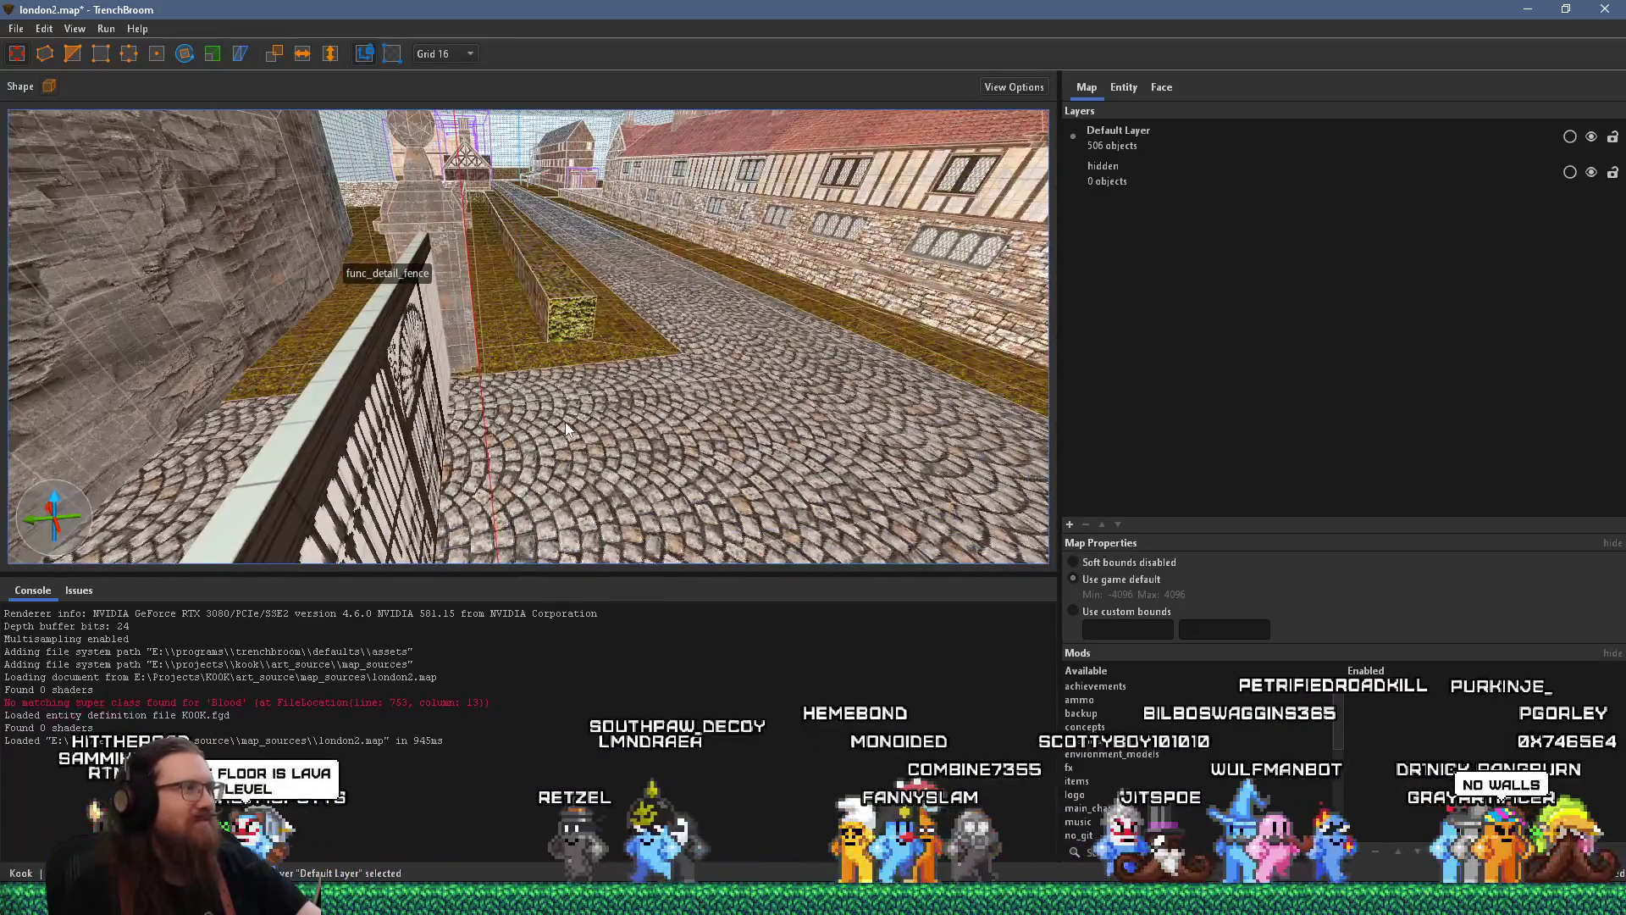
key("ctrl+u")
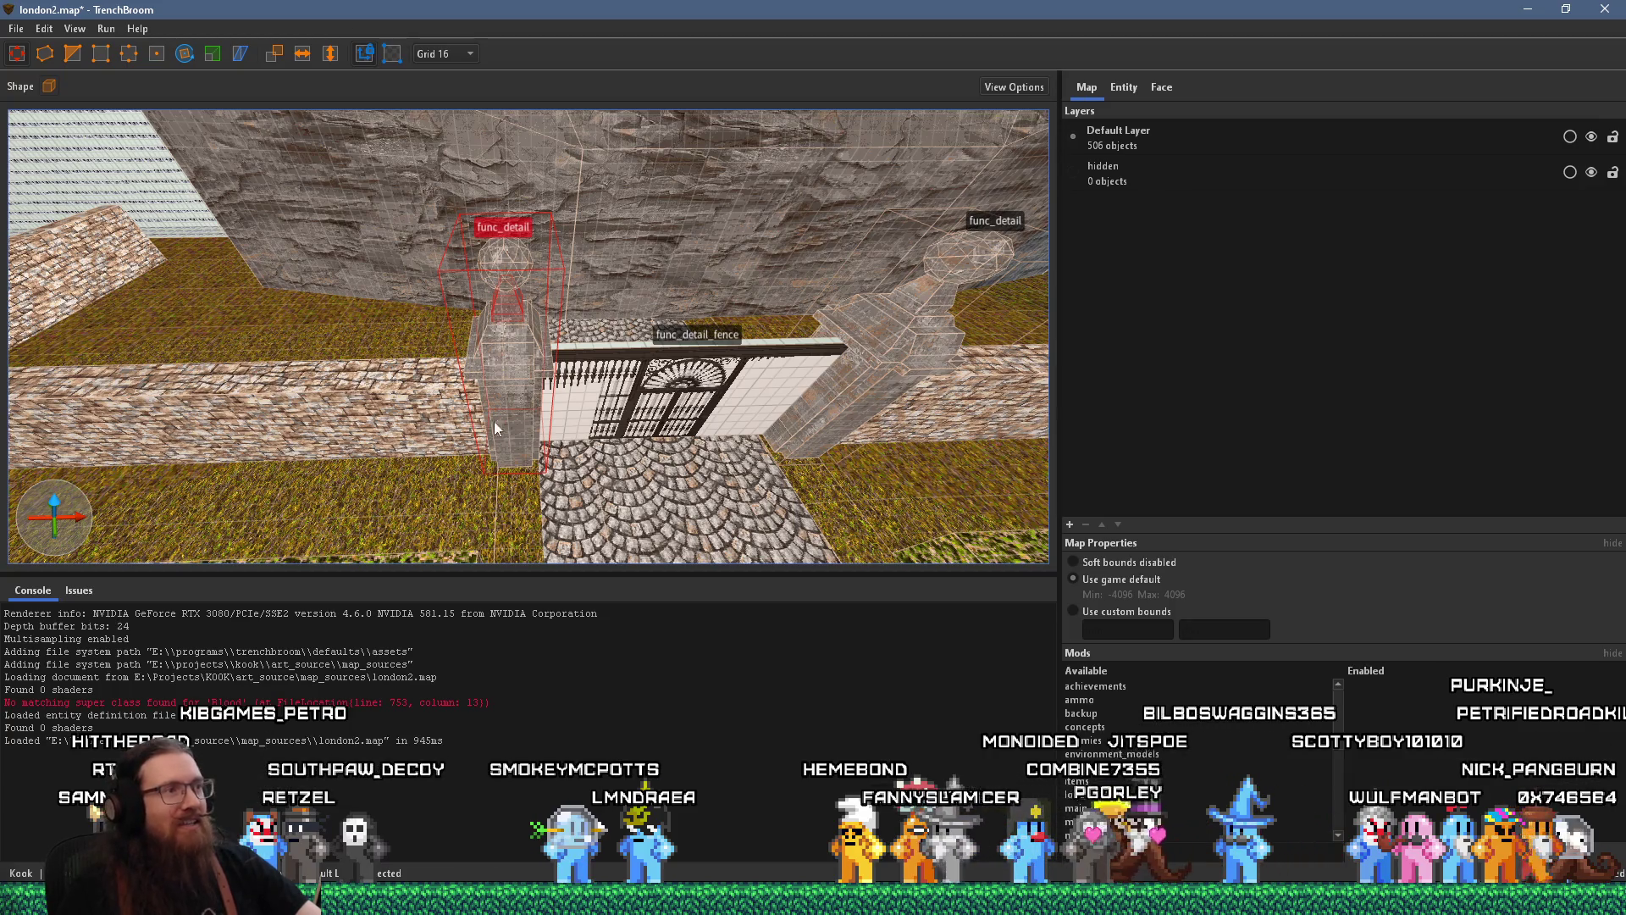
mouse_move(495, 420)
left_mouse_down()
mouse_move(665, 444)
mouse_move(550, 414)
mouse_move(247, 381)
mouse_move(484, 376)
left_mouse_up()
scroll(551, 413, "down", 5)
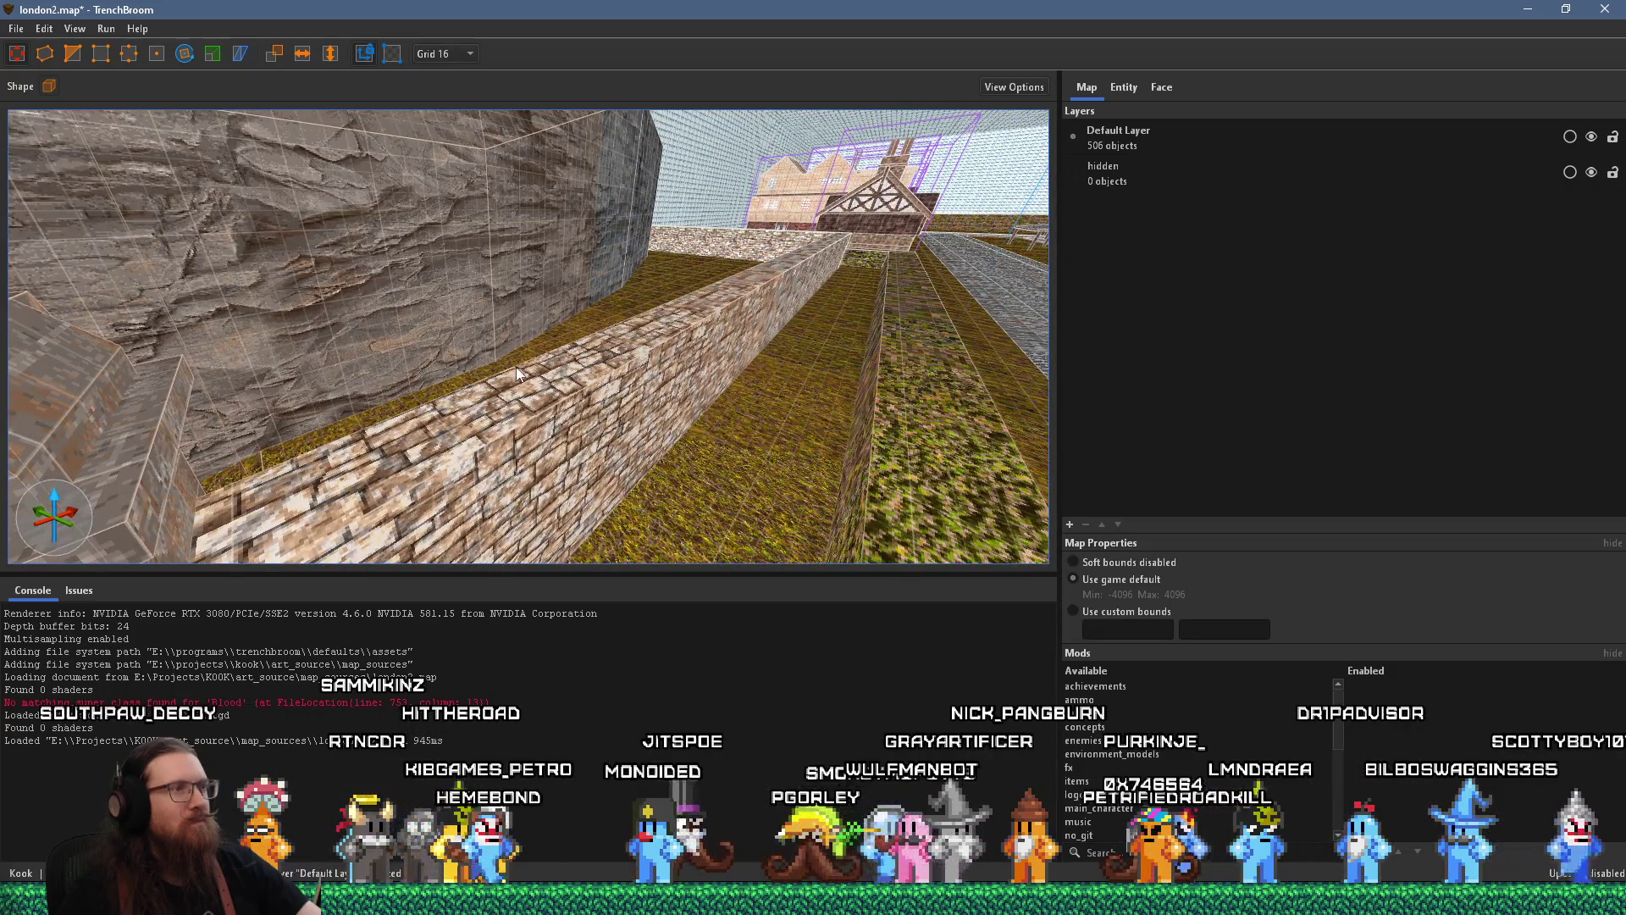
mouse_move(559, 446)
left_mouse_down()
mouse_move(527, 405)
mouse_move(557, 425)
mouse_move(622, 344)
mouse_move(673, 342)
mouse_move(420, 408)
mouse_move(789, 395)
left_mouse_up()
scroll(475, 405, "down", 3)
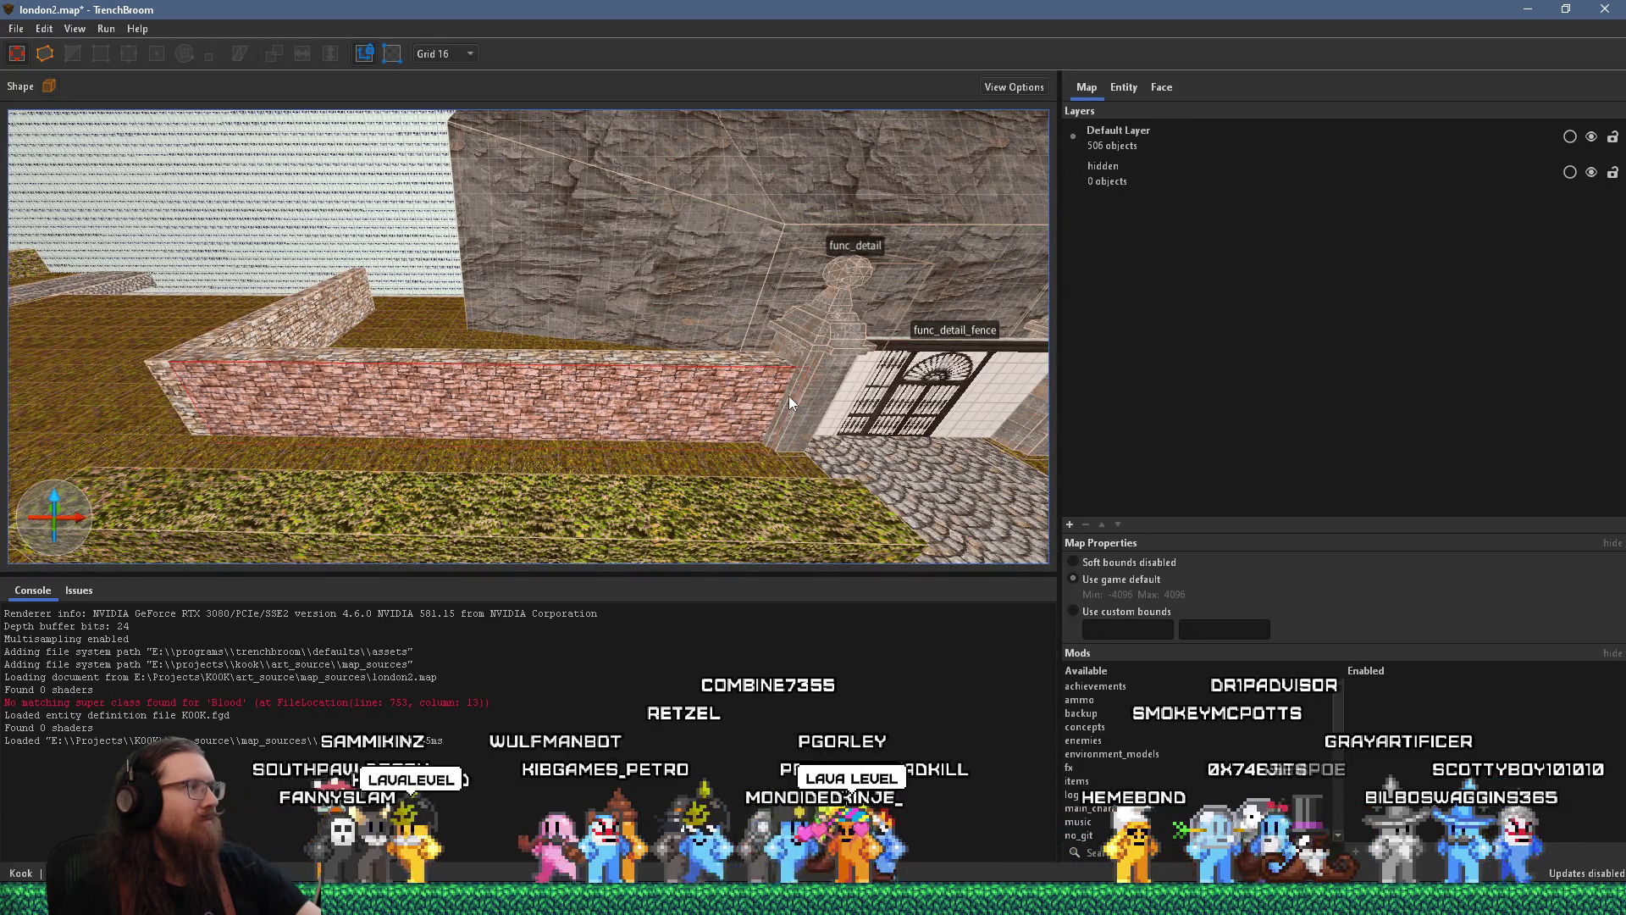
mouse_move(816, 380)
left_mouse_down()
mouse_move(857, 348)
mouse_move(1003, 363)
mouse_move(880, 332)
mouse_move(705, 380)
mouse_move(662, 347)
mouse_move(614, 352)
left_mouse_up()
key("a")
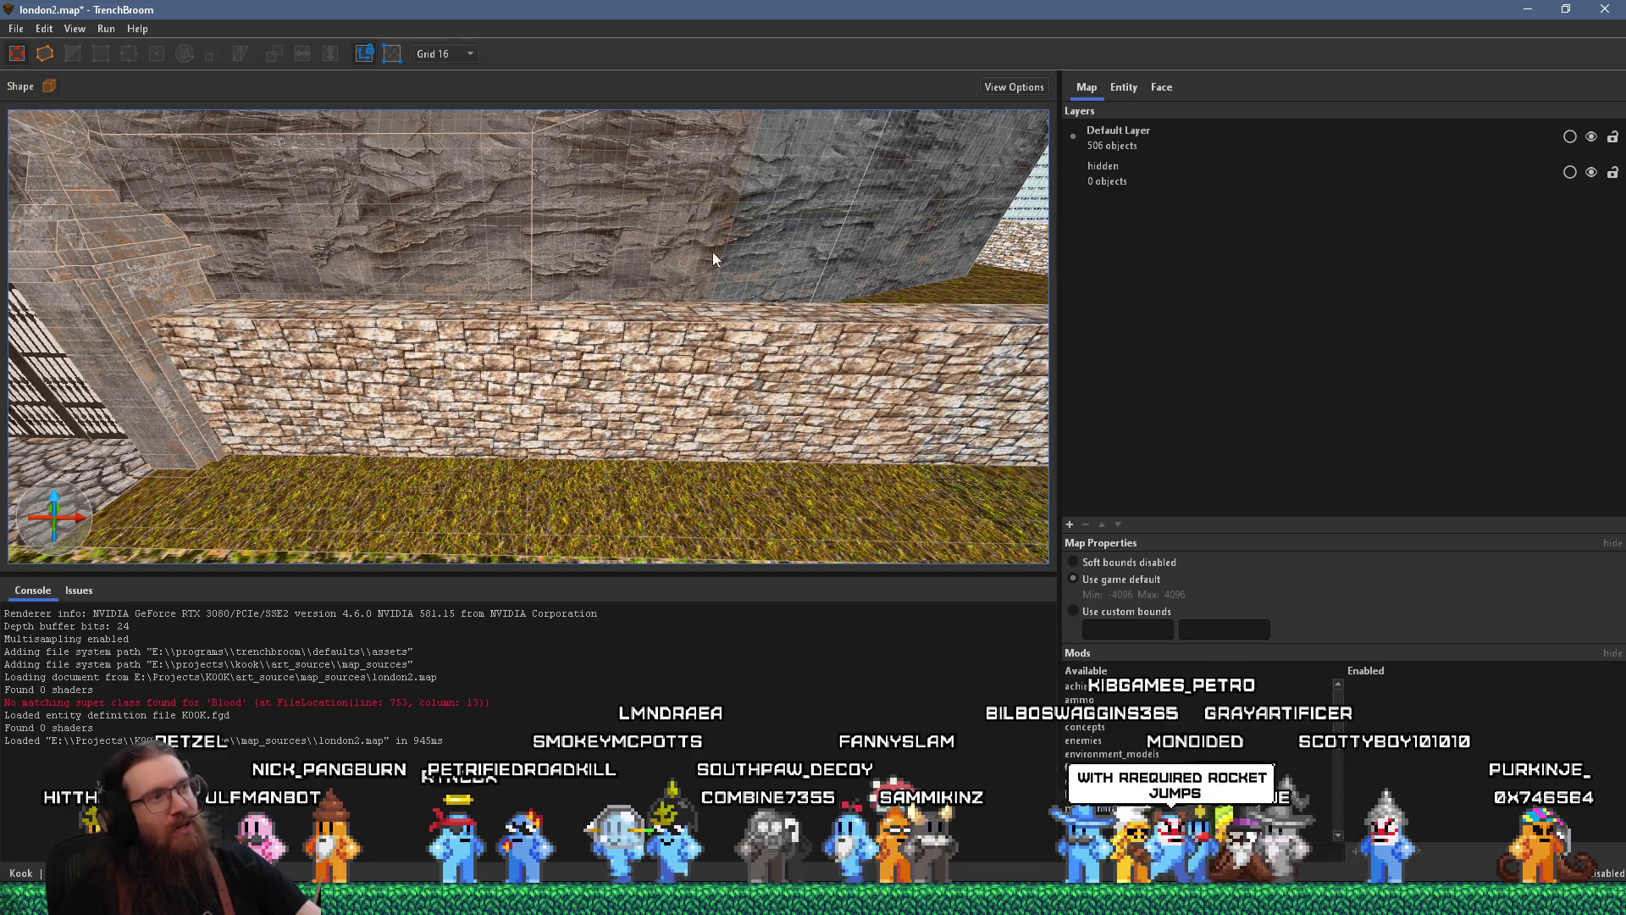
left_click_drag(713, 251, 315, 545)
left_click_drag(654, 383, 102, 381)
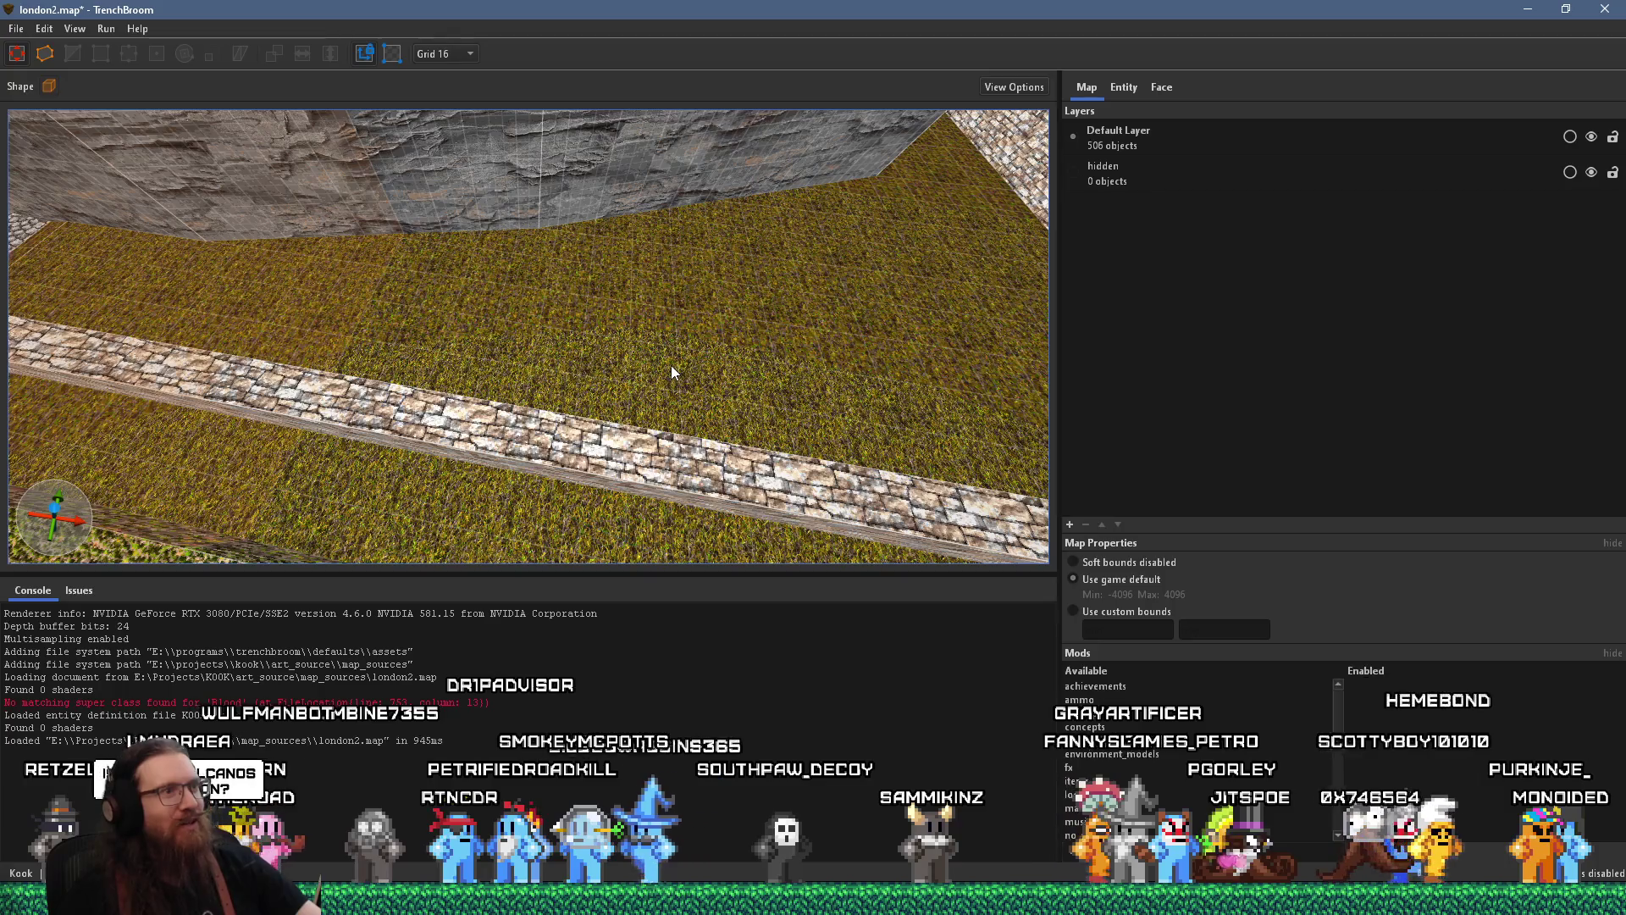
mouse_move(671, 364)
left_mouse_down()
mouse_move(562, 388)
mouse_move(626, 362)
left_mouse_up()
scroll(627, 362, "up", 3)
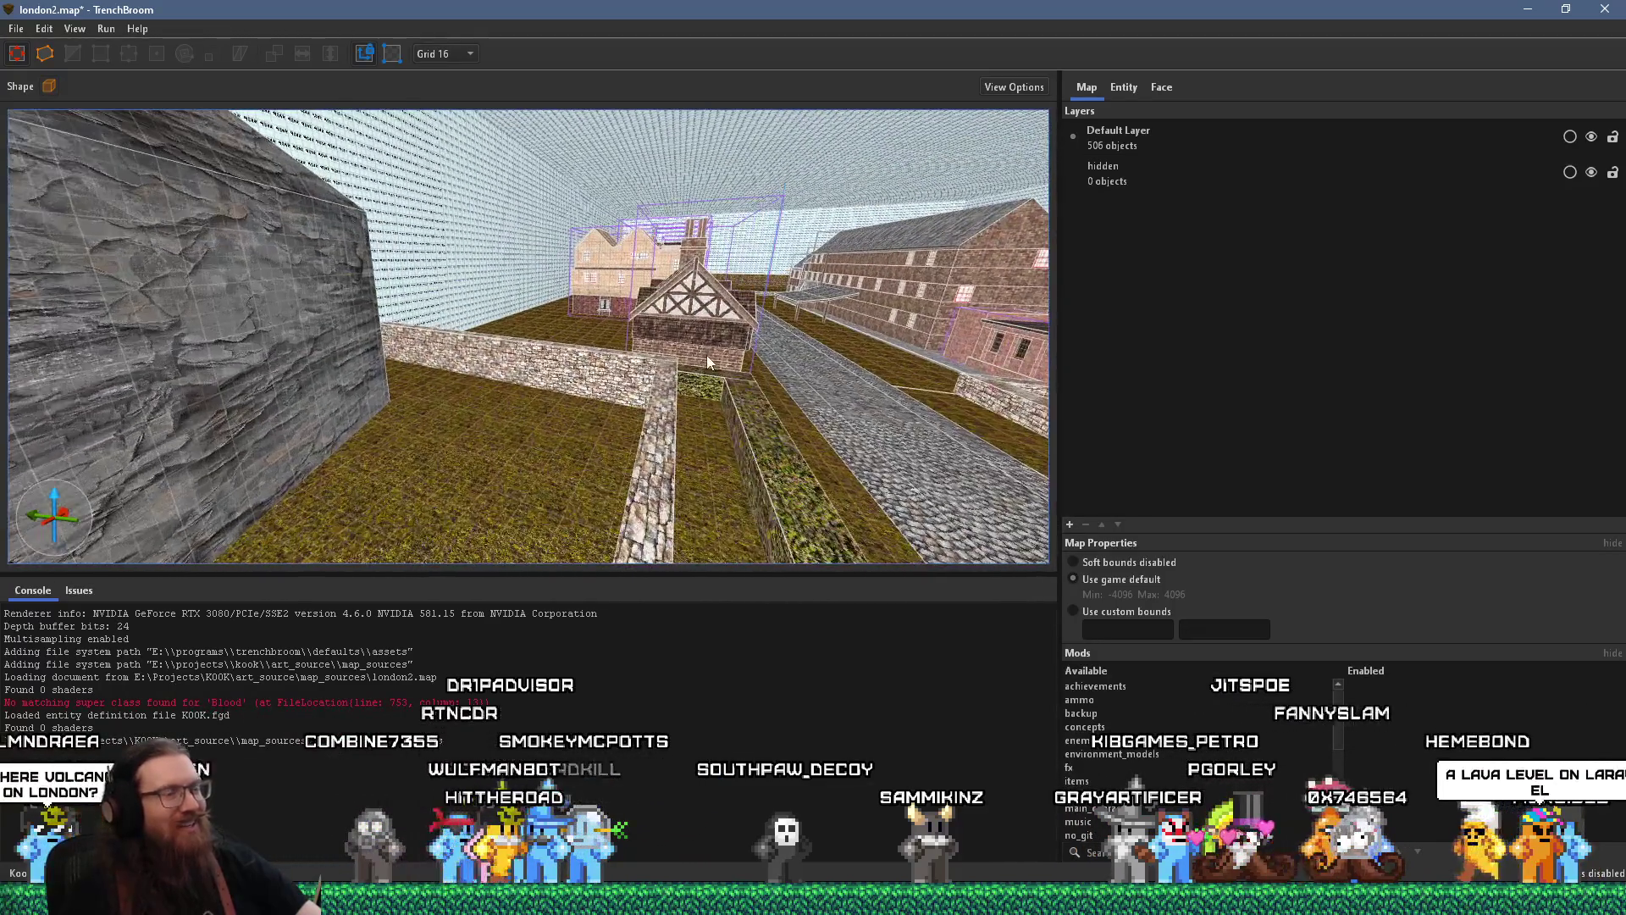
scroll(352, 465, "up", 3)
scroll(526, 428, "up", 10)
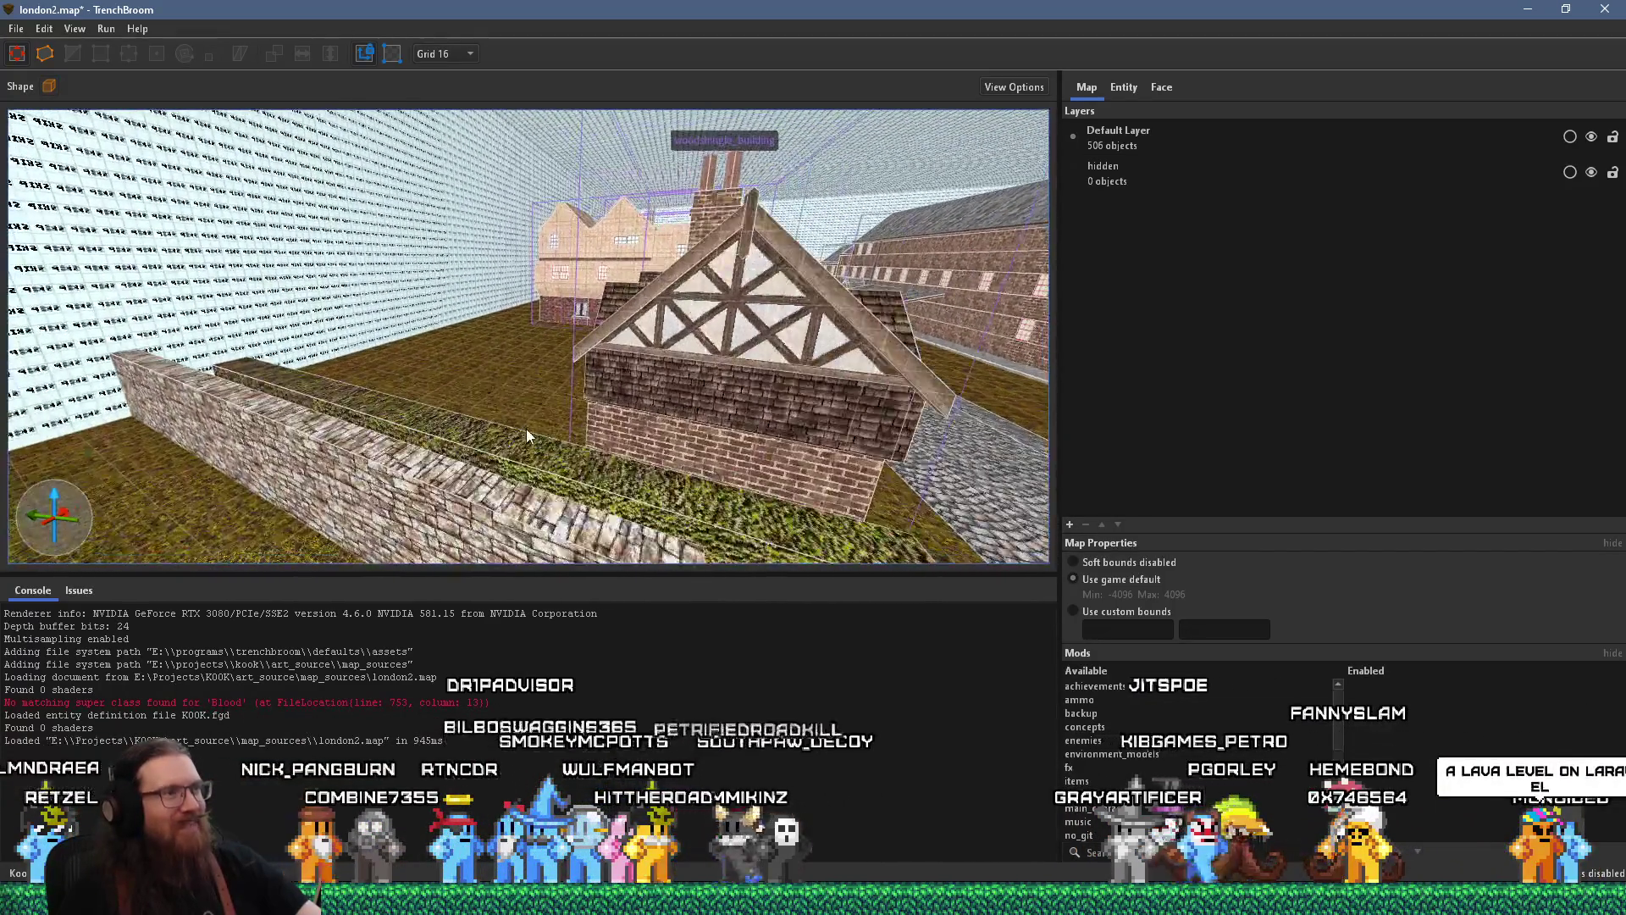
scroll(339, 327, "down", 10)
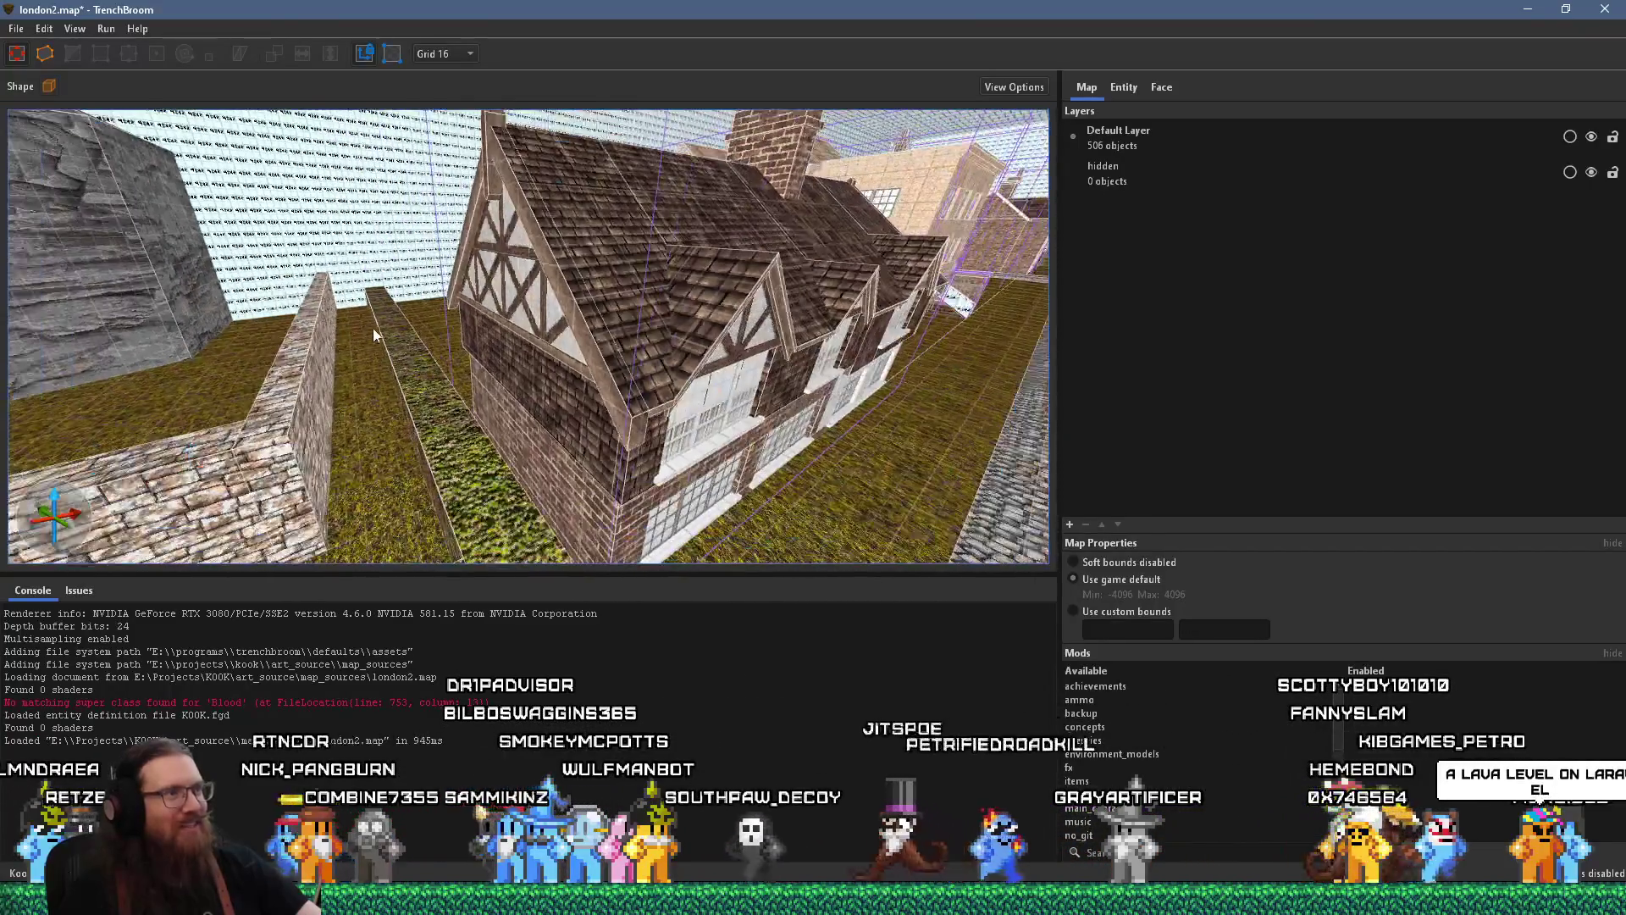
mouse_move(534, 389)
left_mouse_down()
mouse_move(482, 273)
mouse_move(517, 216)
mouse_move(693, 145)
mouse_move(620, 124)
left_mouse_up()
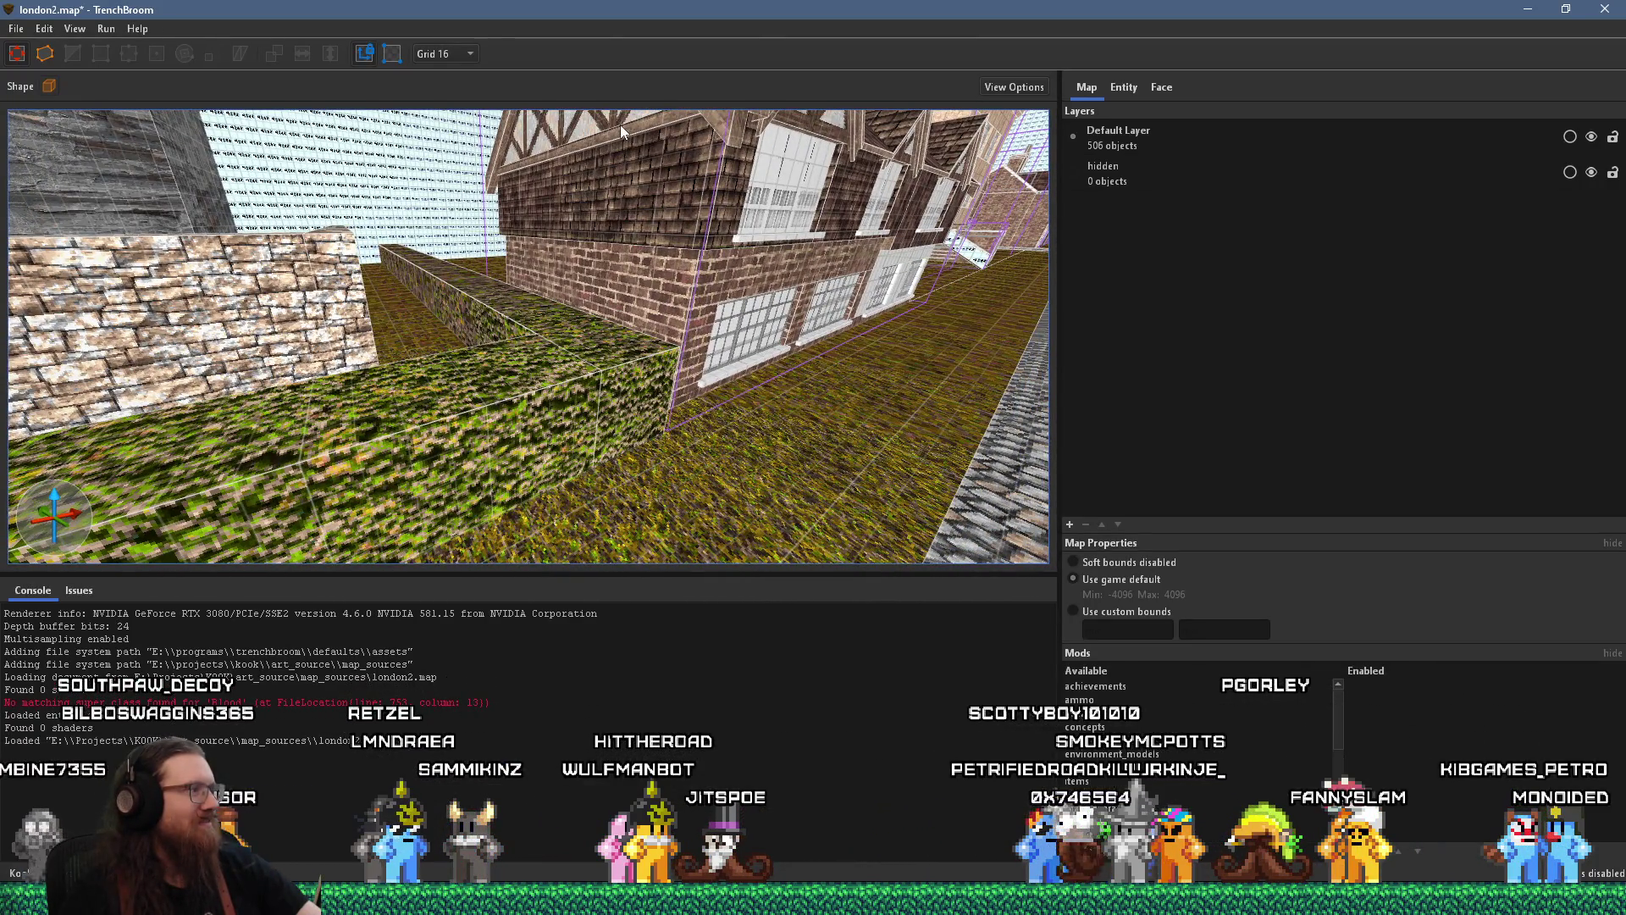
mouse_move(619, 124)
left_mouse_down()
mouse_move(662, 308)
mouse_move(713, 383)
left_mouse_up()
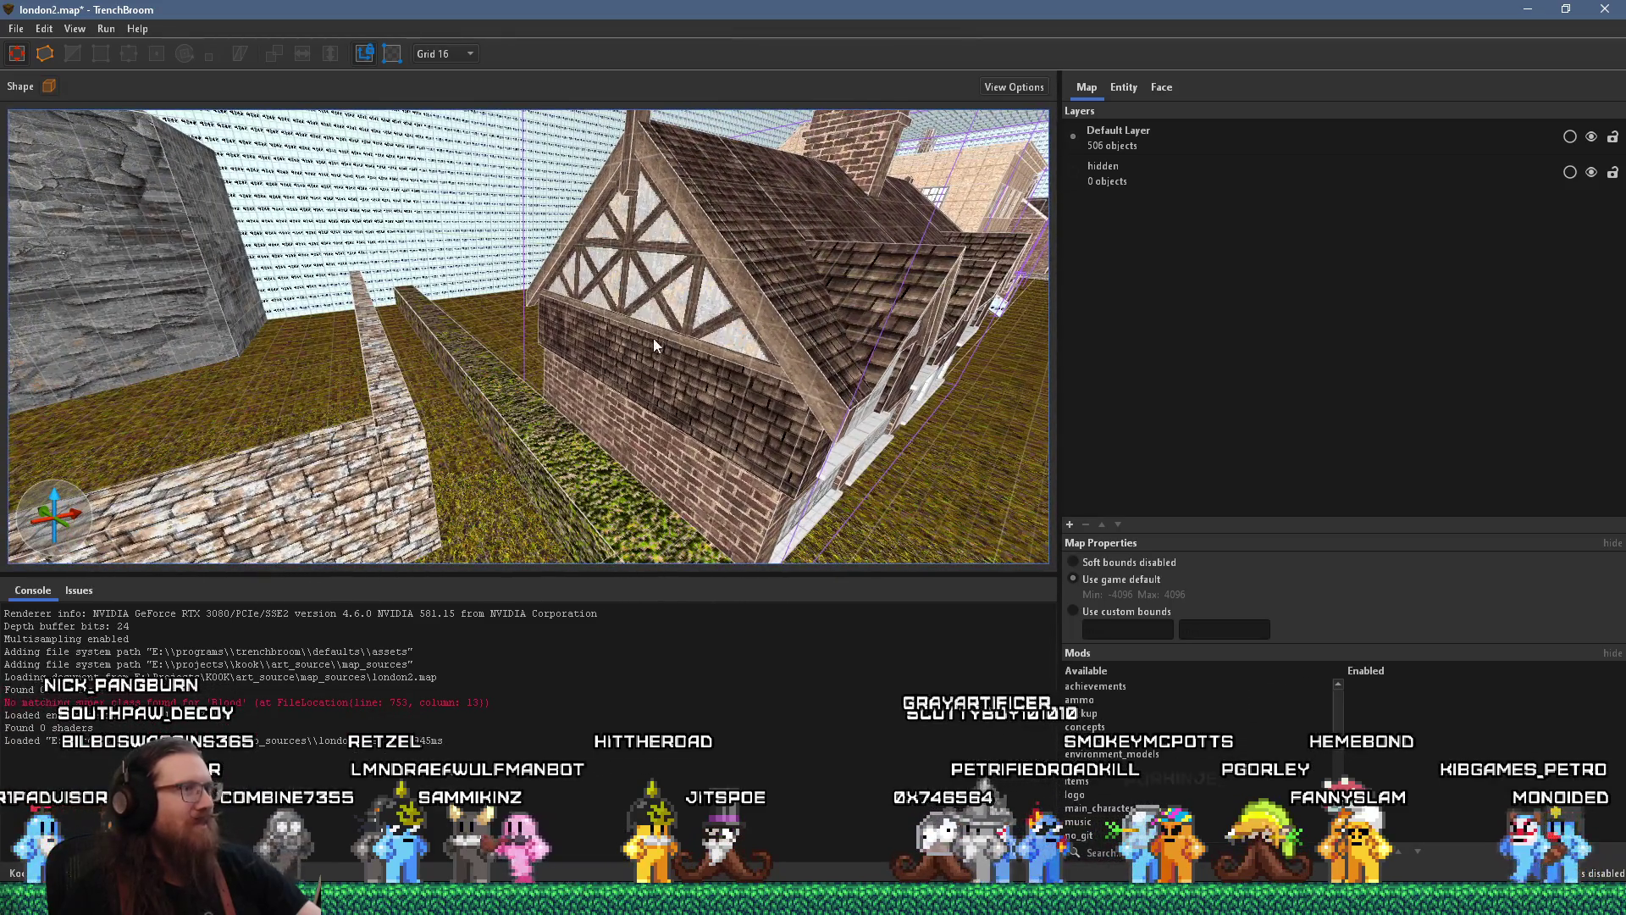
mouse_move(515, 344)
left_mouse_down()
mouse_move(486, 330)
mouse_move(573, 335)
mouse_move(327, 323)
mouse_move(998, 426)
left_mouse_up()
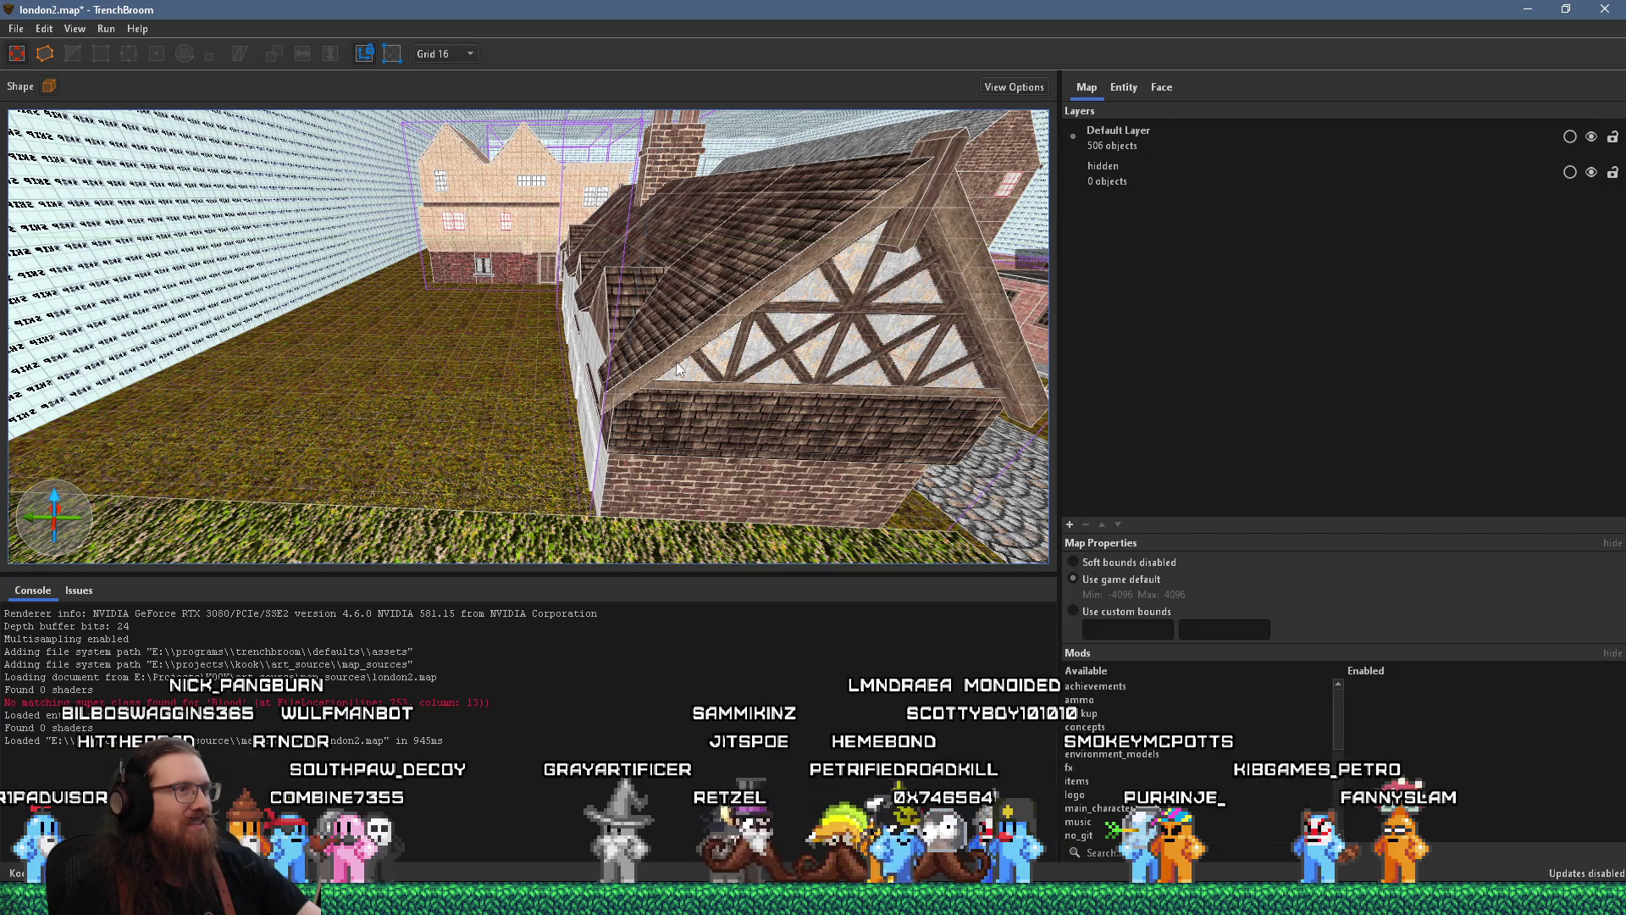
mouse_move(662, 324)
left_mouse_down()
mouse_move(584, 337)
mouse_move(889, 306)
mouse_move(827, 358)
mouse_move(592, 388)
mouse_move(789, 317)
mouse_move(92, 368)
mouse_move(219, 344)
mouse_move(337, 286)
mouse_move(461, 284)
left_mouse_up()
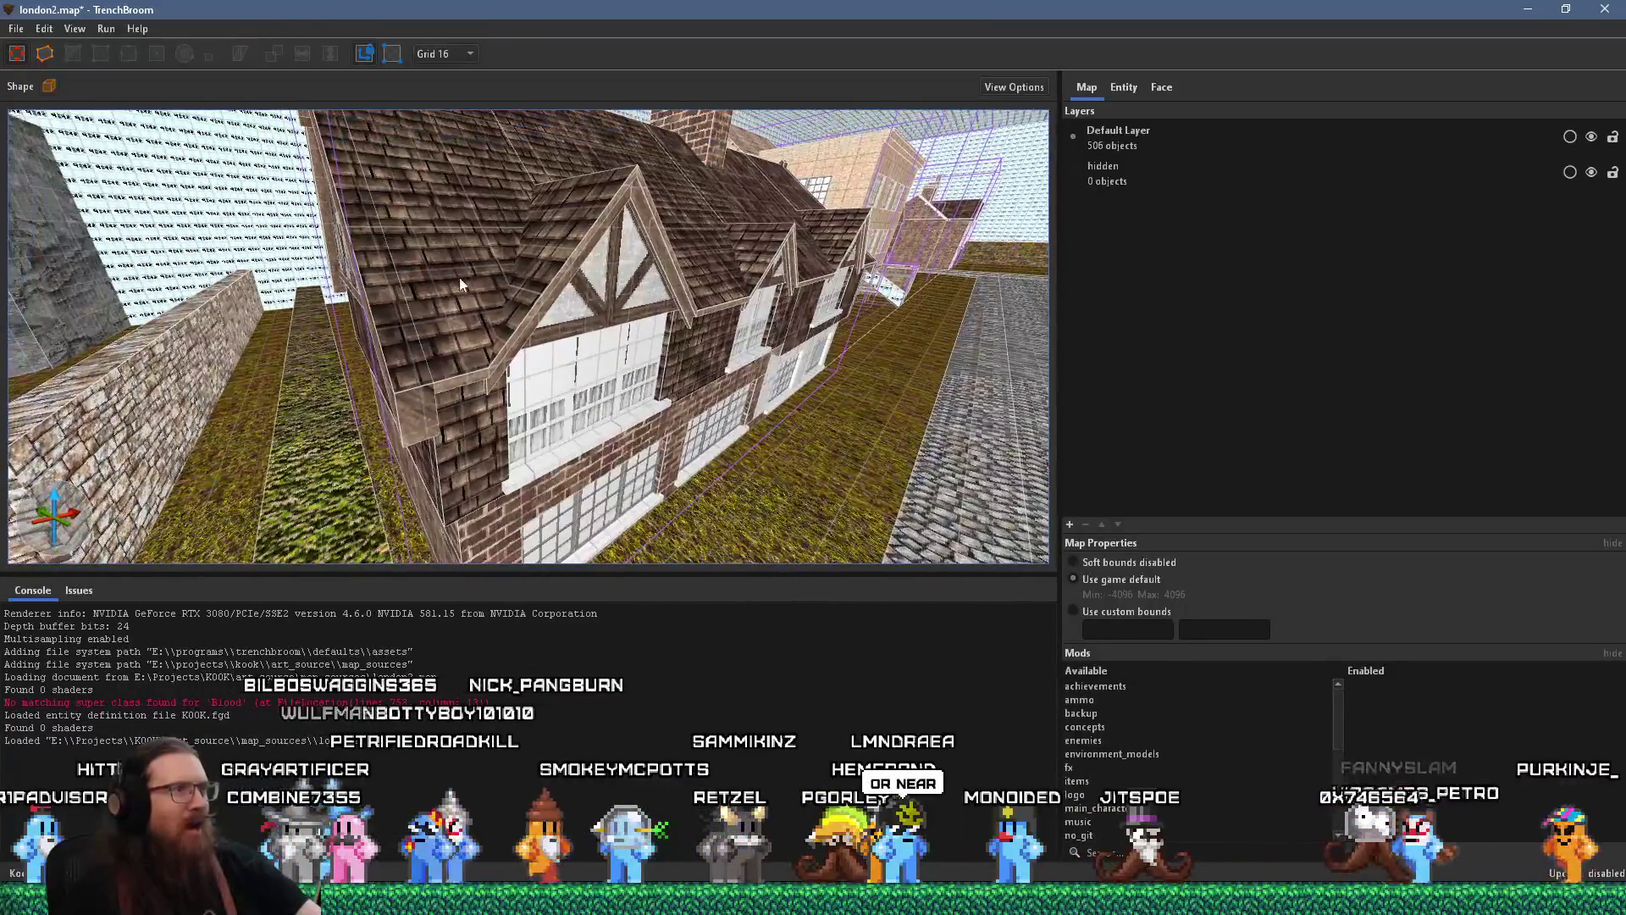
mouse_move(591, 282)
left_mouse_down()
mouse_move(543, 308)
mouse_move(680, 249)
left_mouse_up()
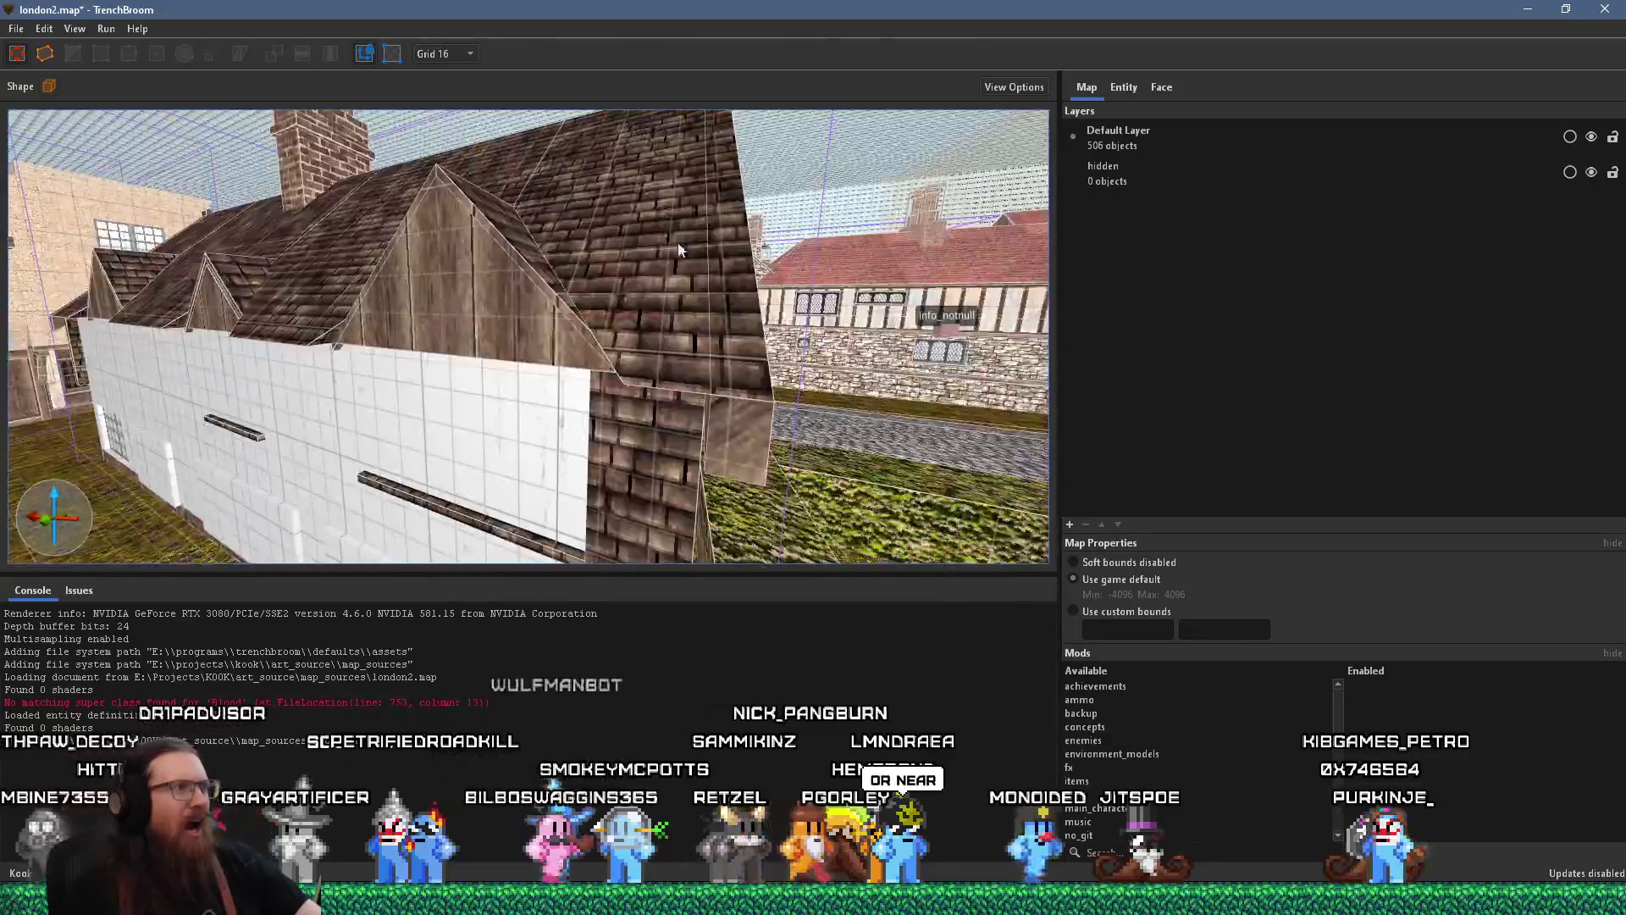
mouse_move(490, 314)
left_mouse_down()
mouse_move(720, 243)
mouse_move(815, 333)
mouse_move(637, 383)
mouse_move(702, 354)
mouse_move(462, 249)
mouse_move(396, 438)
mouse_move(349, 357)
mouse_move(937, 330)
mouse_move(759, 413)
mouse_move(918, 354)
mouse_move(593, 373)
mouse_move(415, 347)
mouse_move(507, 391)
mouse_move(818, 345)
mouse_move(801, 369)
left_mouse_up()
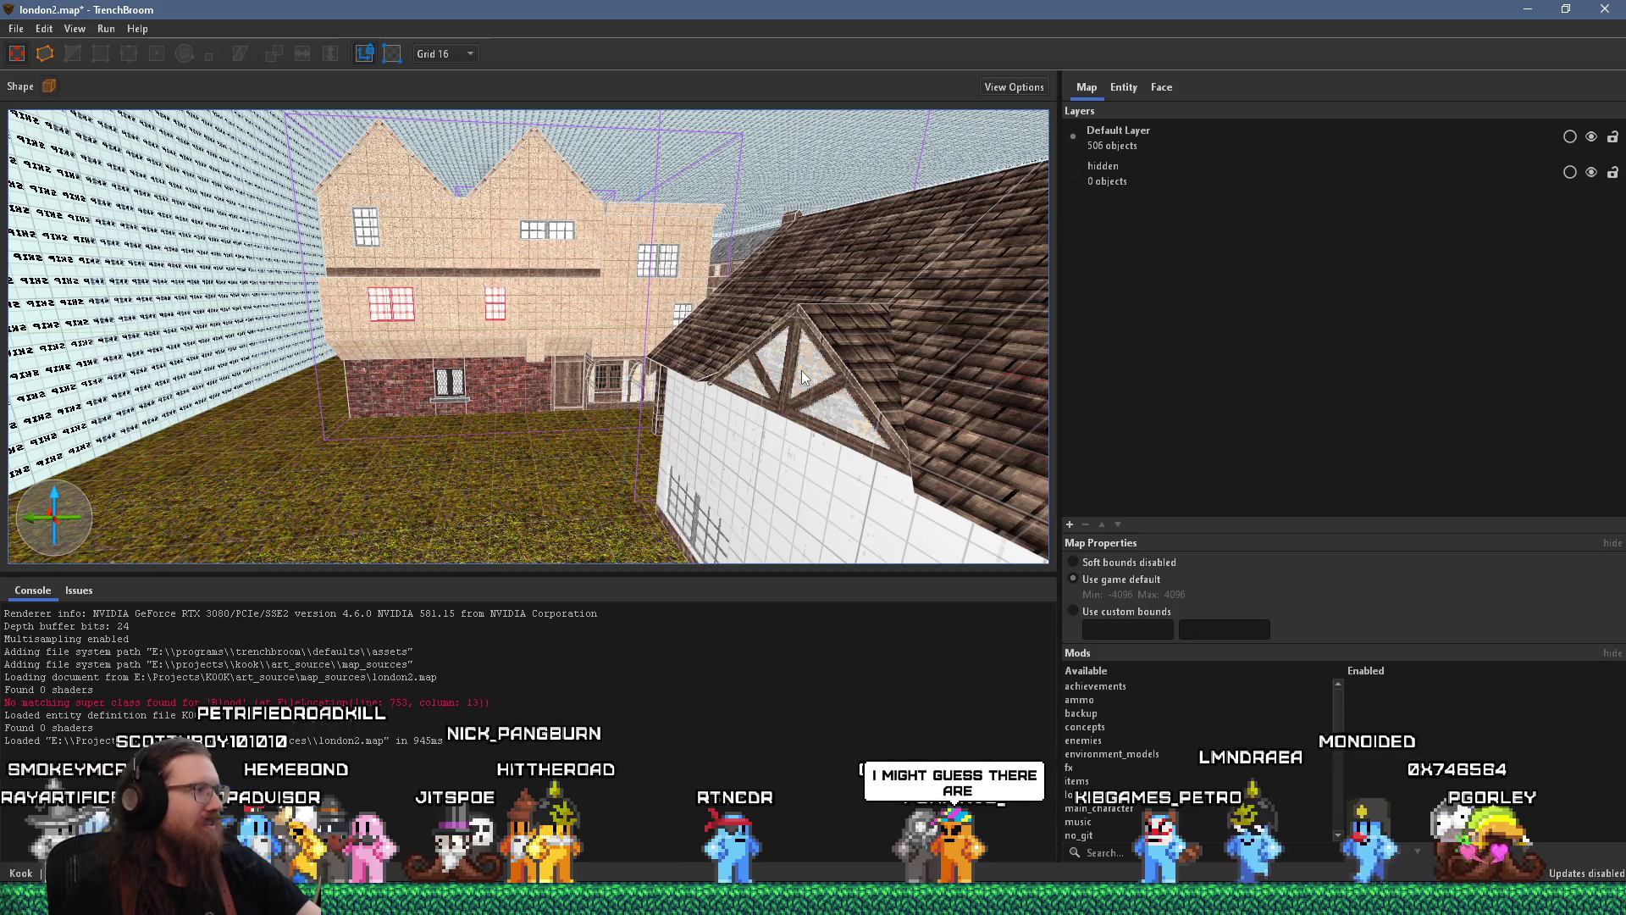
mouse_move(816, 363)
left_mouse_down()
mouse_move(612, 289)
mouse_move(826, 296)
mouse_move(933, 356)
mouse_move(793, 282)
mouse_move(781, 301)
mouse_move(782, 220)
mouse_move(806, 284)
mouse_move(600, 291)
left_mouse_up()
Select the dormer's gable trim brush and stretch it outward along the roof
left_click(577, 272)
scroll(578, 272, "up", 5)
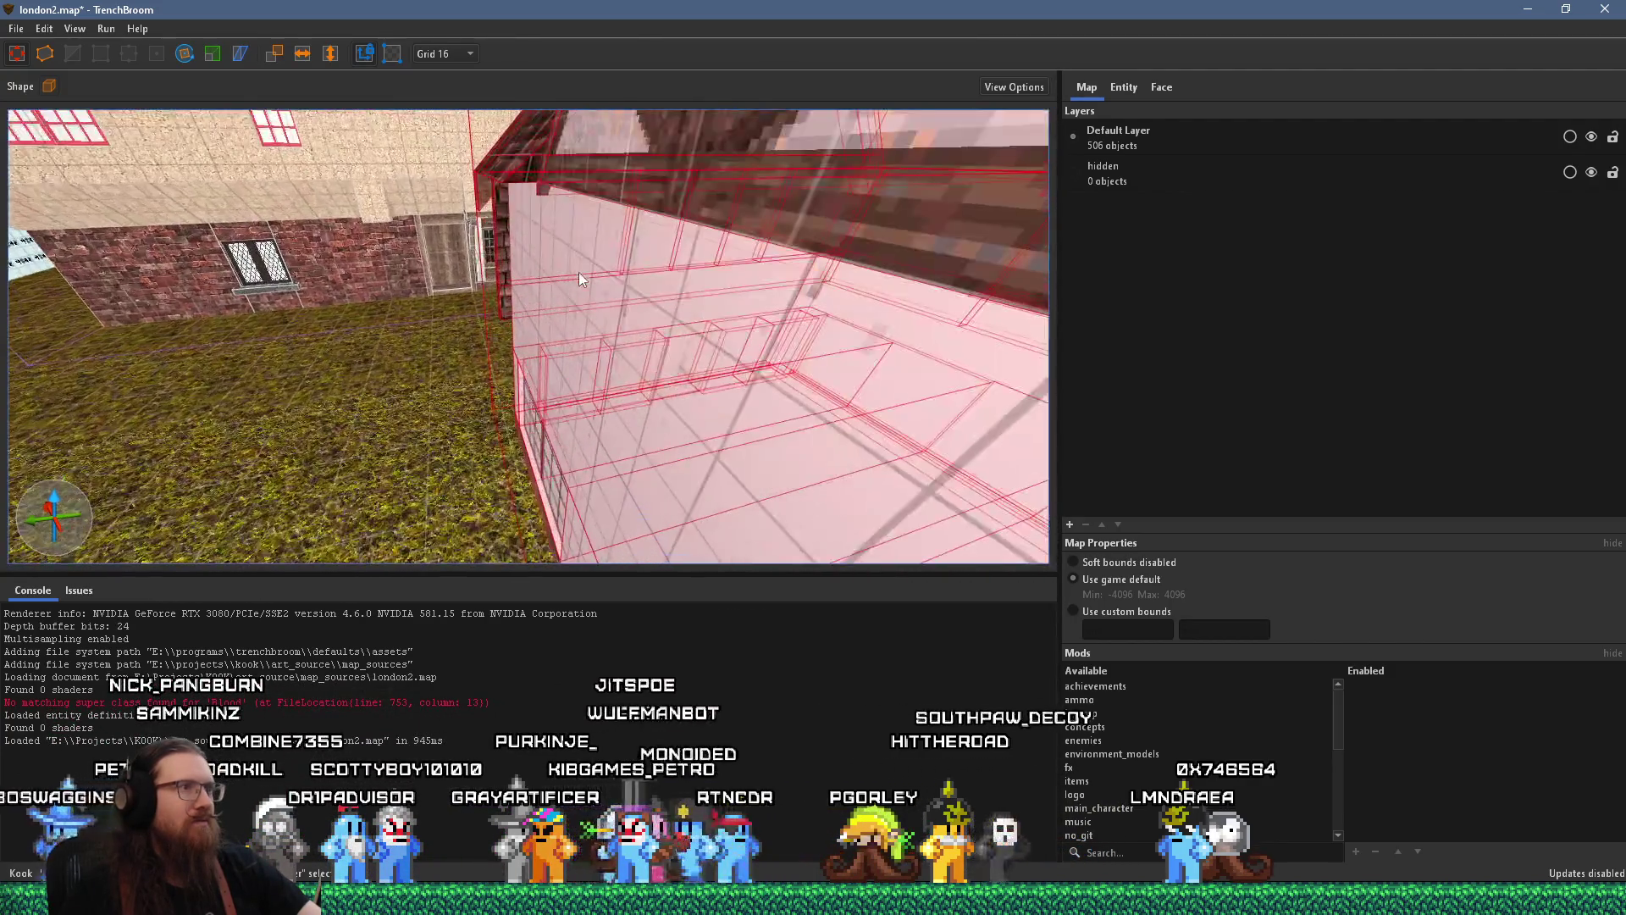
left_click_drag(691, 229, 654, 246)
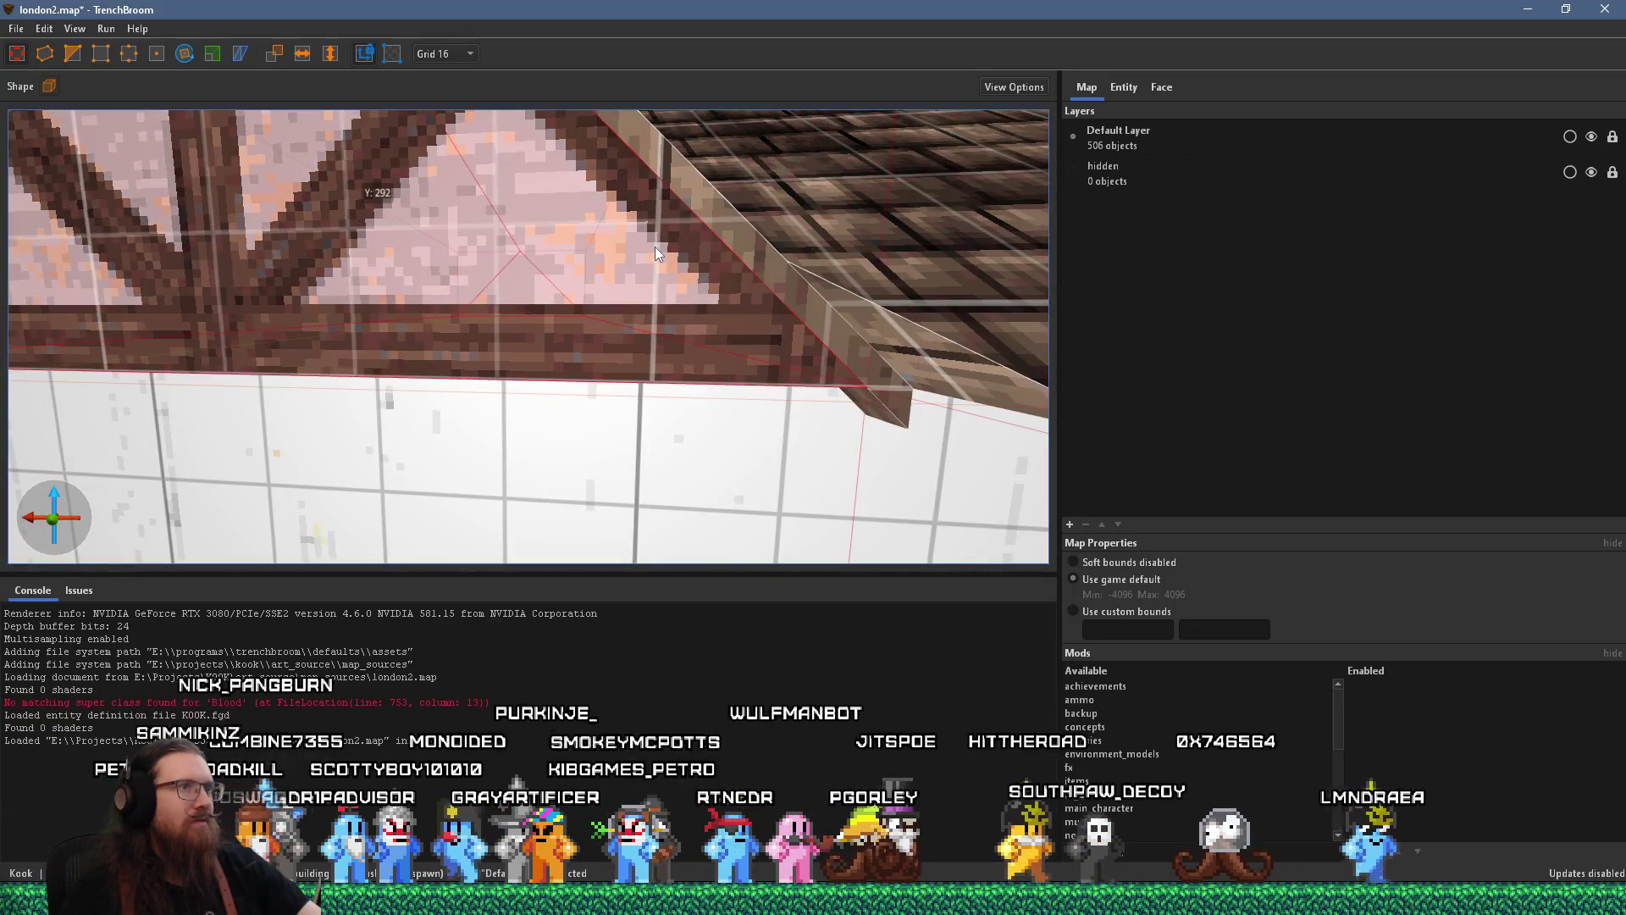
scroll(654, 247, "down", 5)
scroll(745, 302, "up", 5)
scroll(657, 273, "down", 3)
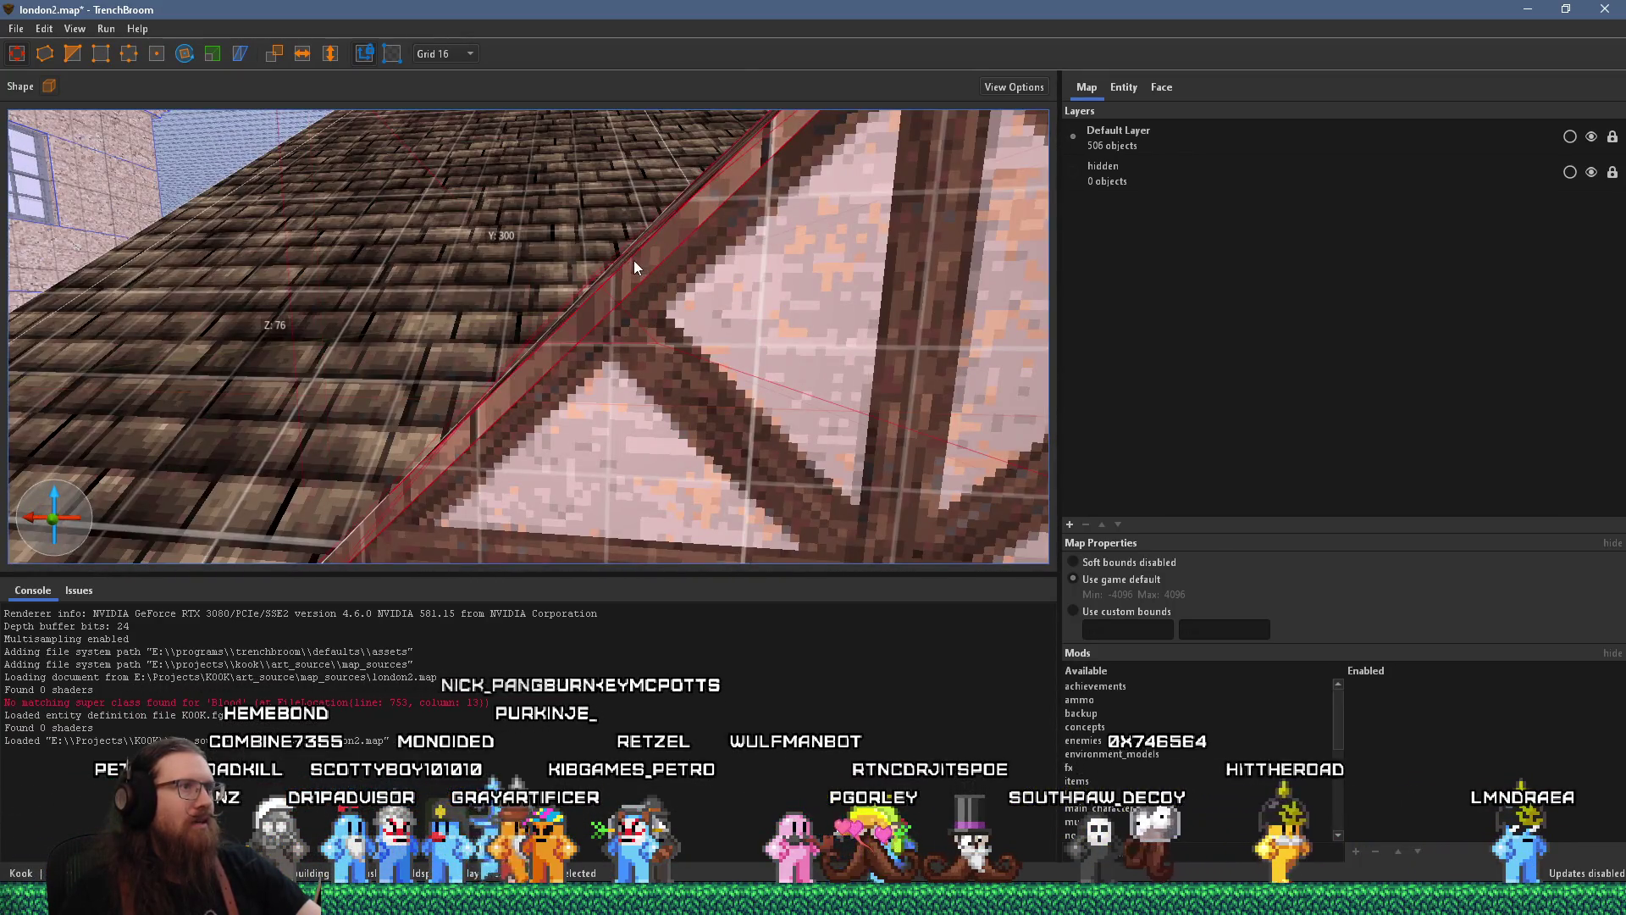
scroll(634, 261, "down", 5)
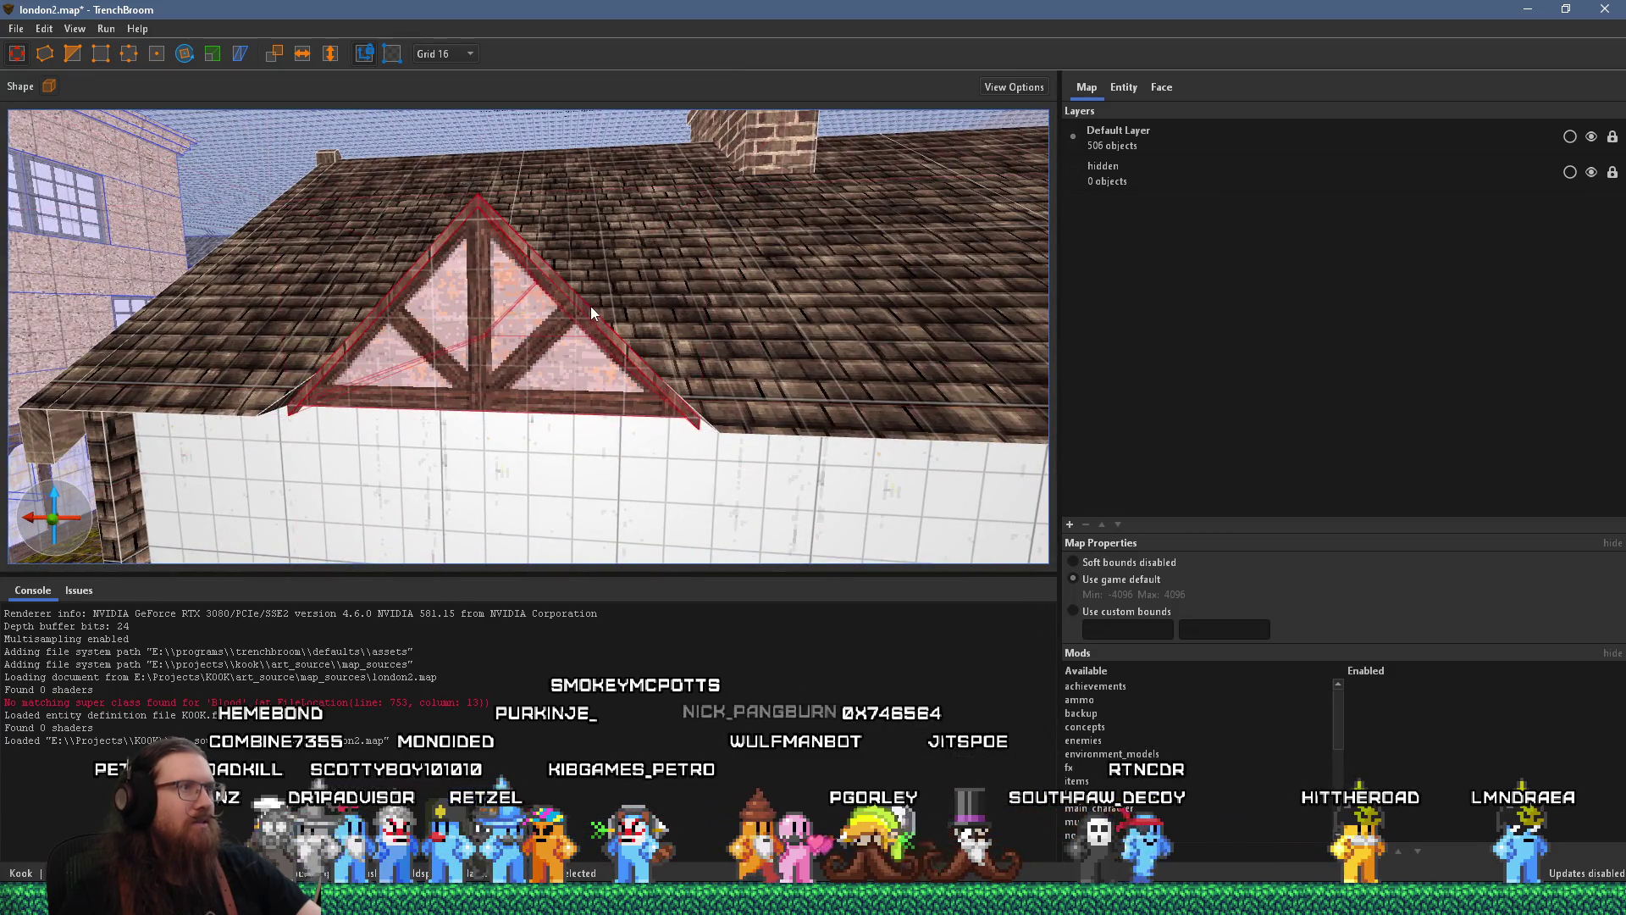
left_click_drag(404, 278, 410, 293)
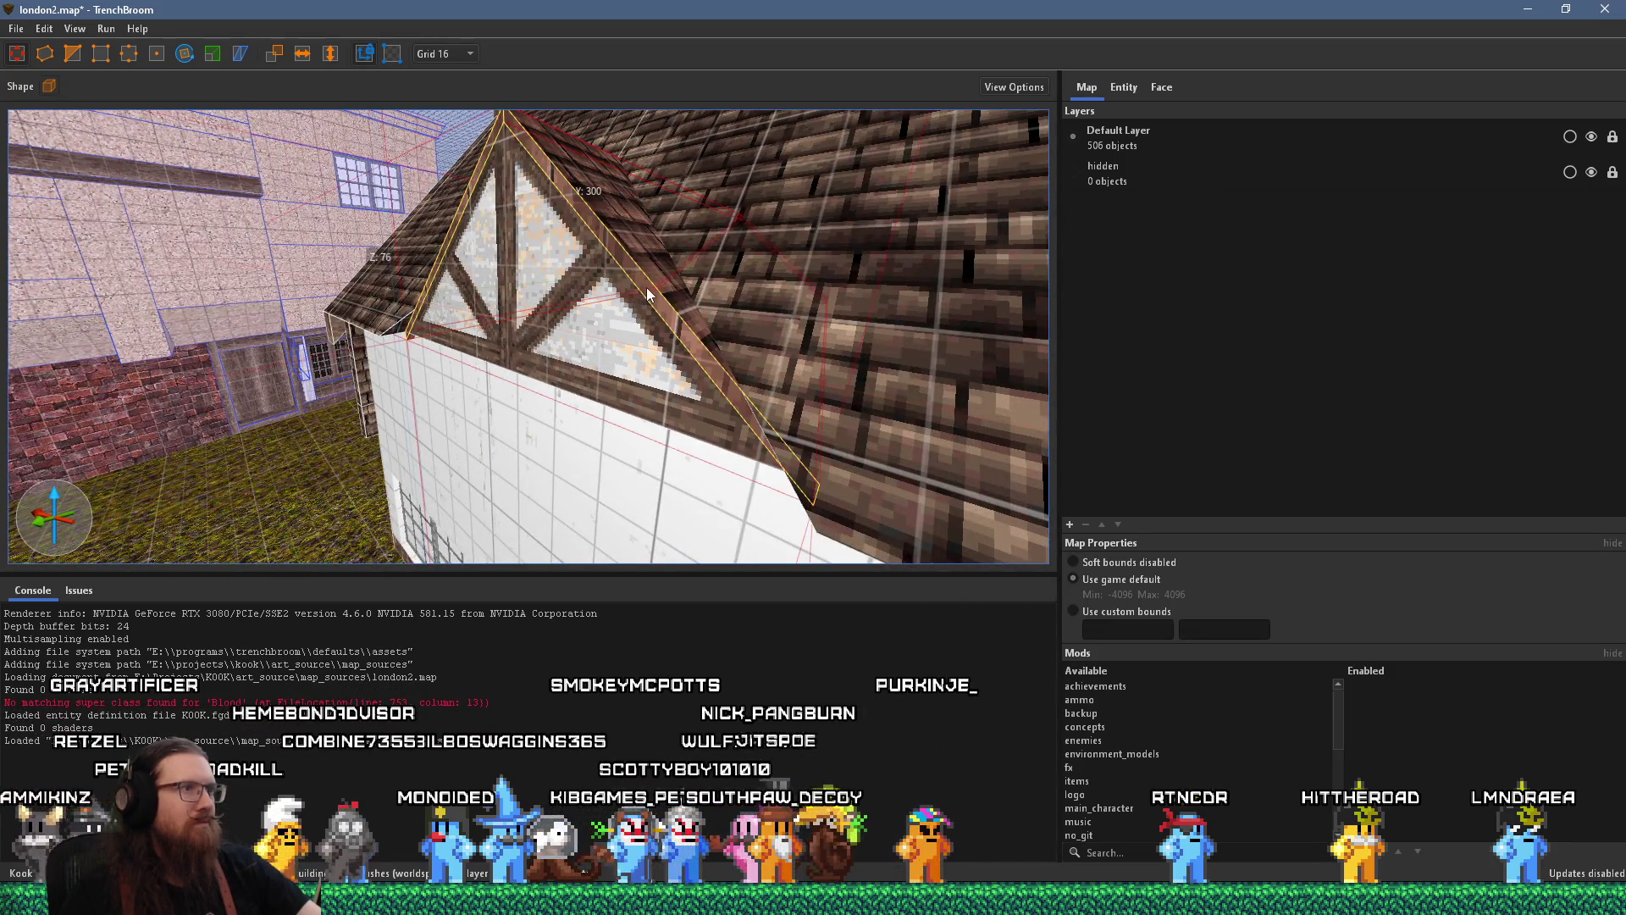
left_click_drag(647, 288, 618, 302)
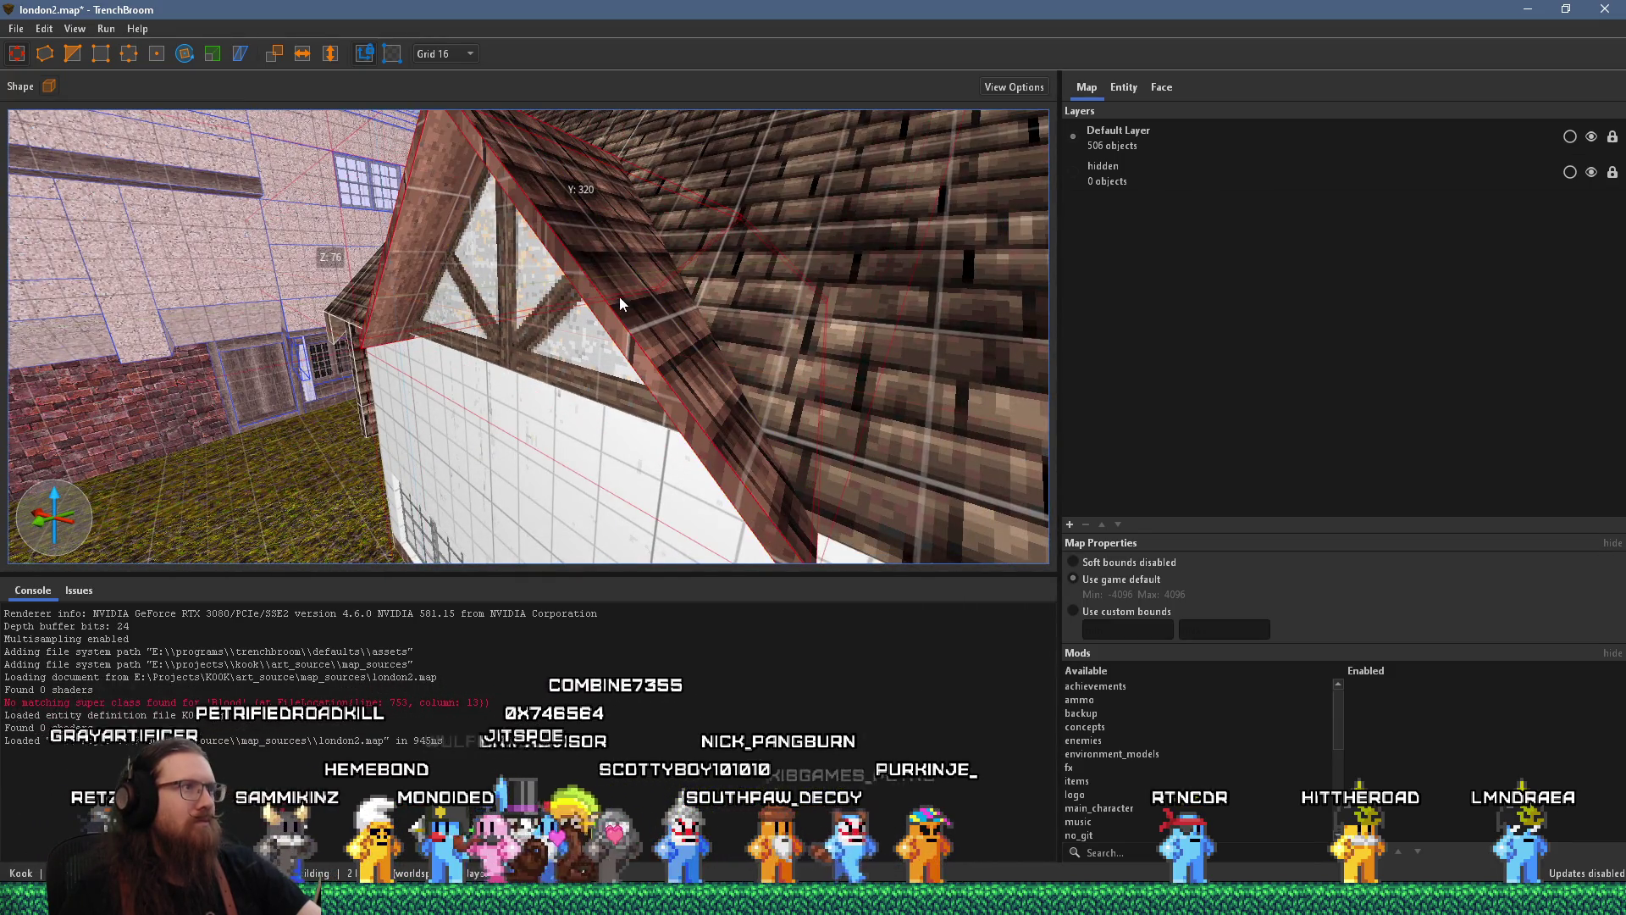
Switch the grid size to 4 and move in close to the timber truss
left_click(443, 53)
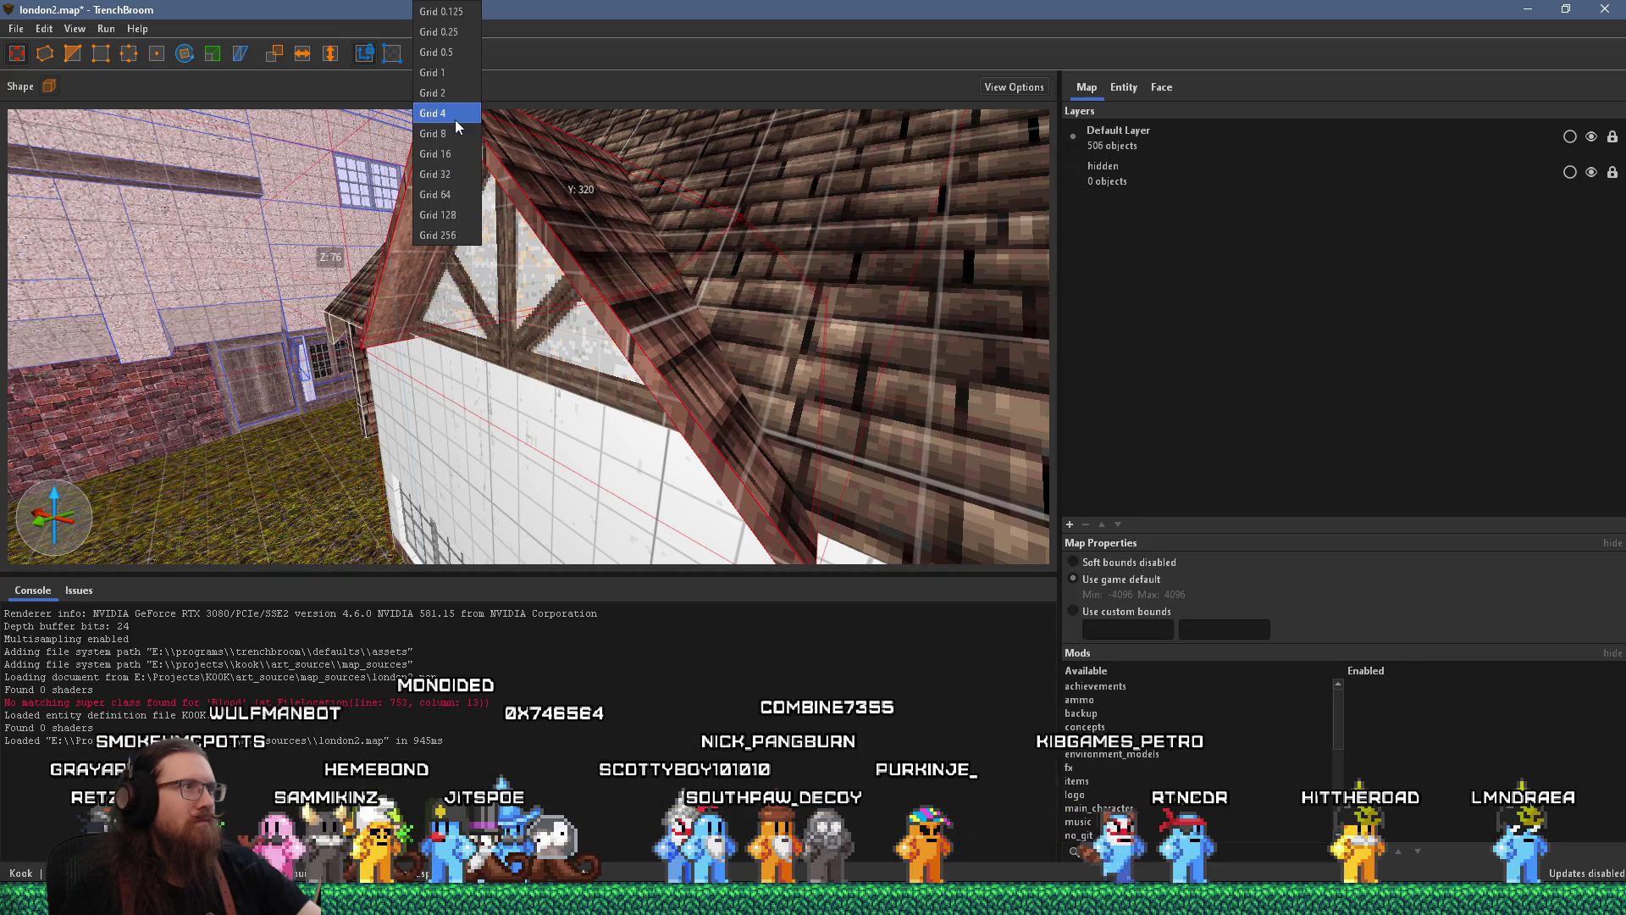
left_click(455, 125)
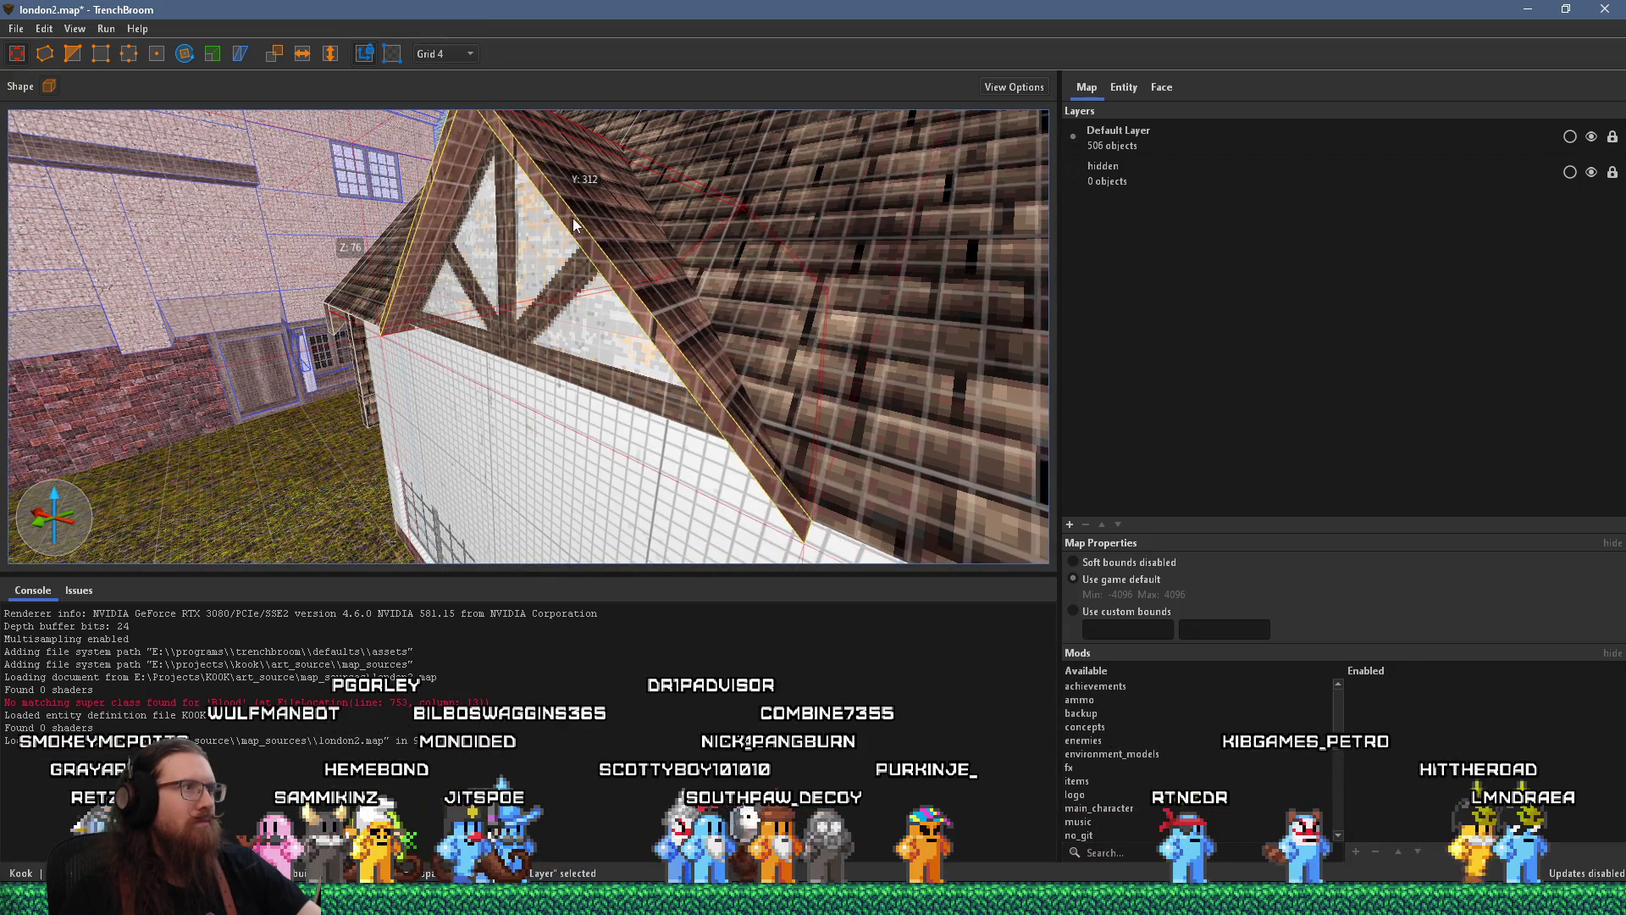
scroll(573, 217, "down", 5)
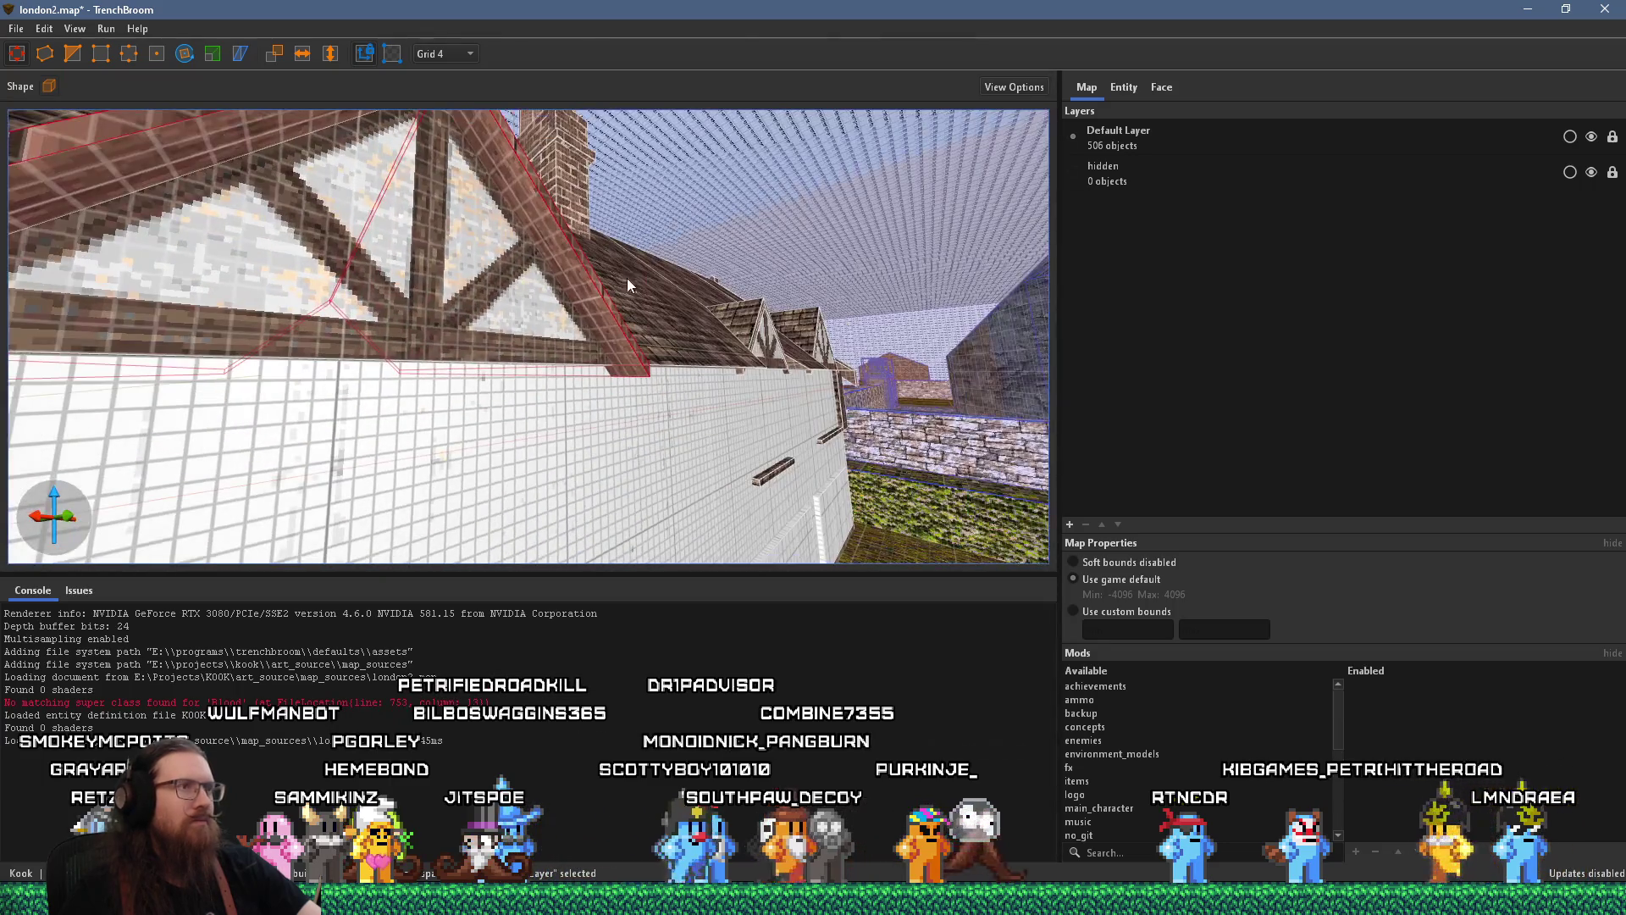
scroll(627, 278, "up", 3)
mouse_move(600, 282)
left_mouse_down()
mouse_move(425, 271)
mouse_move(466, 277)
mouse_move(647, 408)
mouse_move(388, 364)
mouse_move(713, 378)
mouse_move(524, 374)
mouse_move(640, 336)
mouse_move(652, 348)
mouse_move(683, 323)
mouse_move(586, 180)
left_mouse_up()
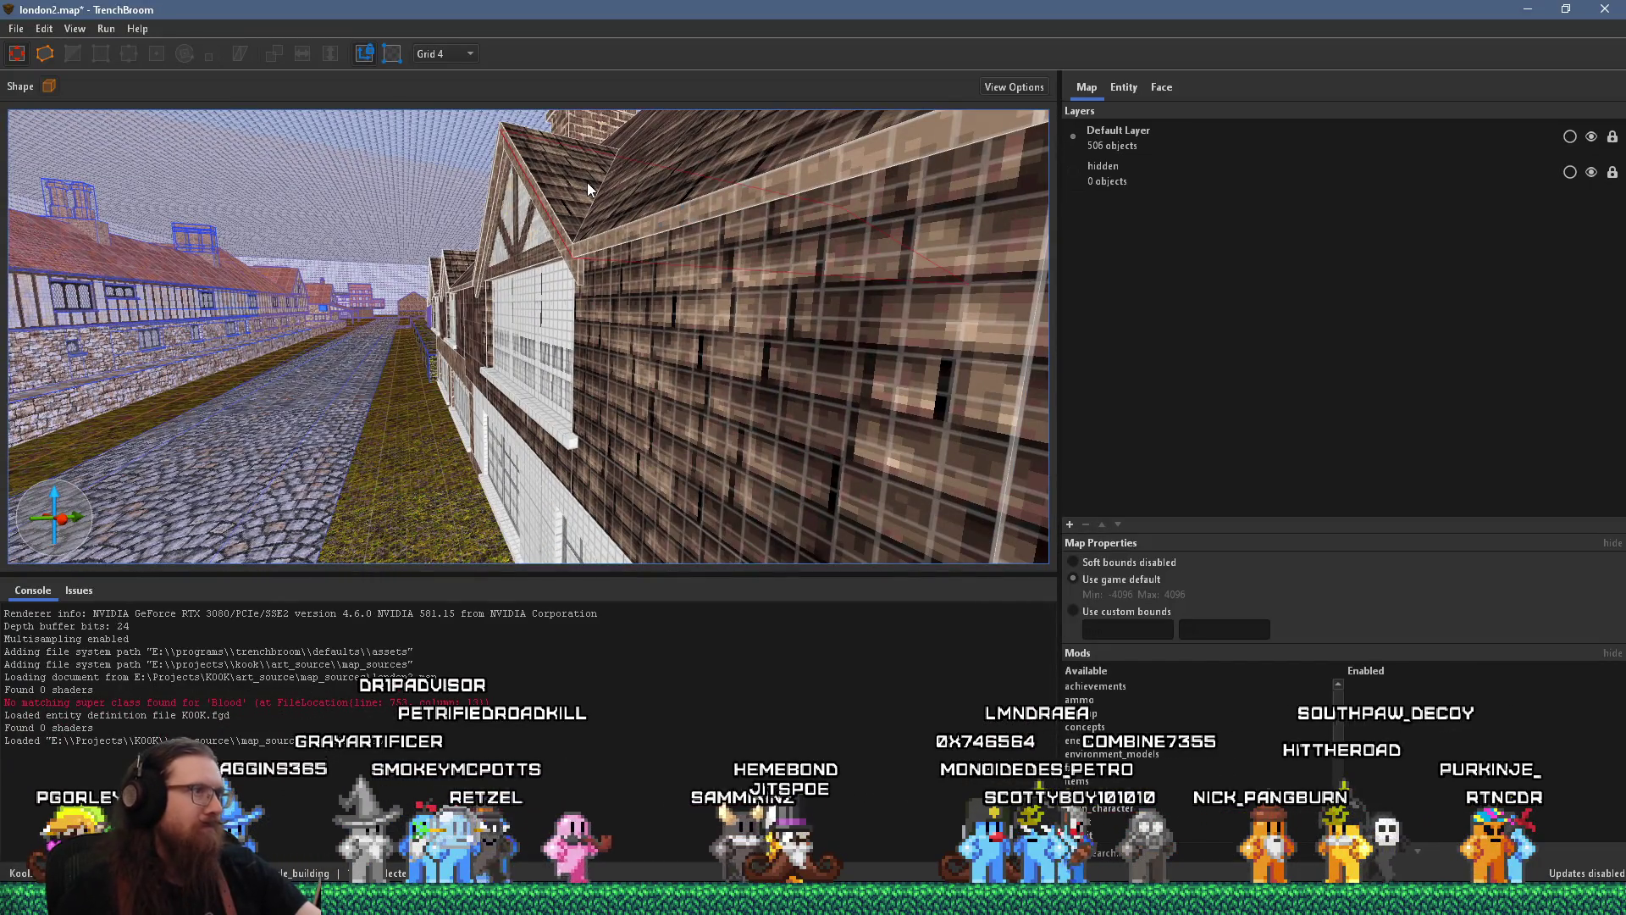
mouse_move(587, 181)
left_mouse_down()
mouse_move(537, 174)
mouse_move(554, 145)
left_mouse_up()
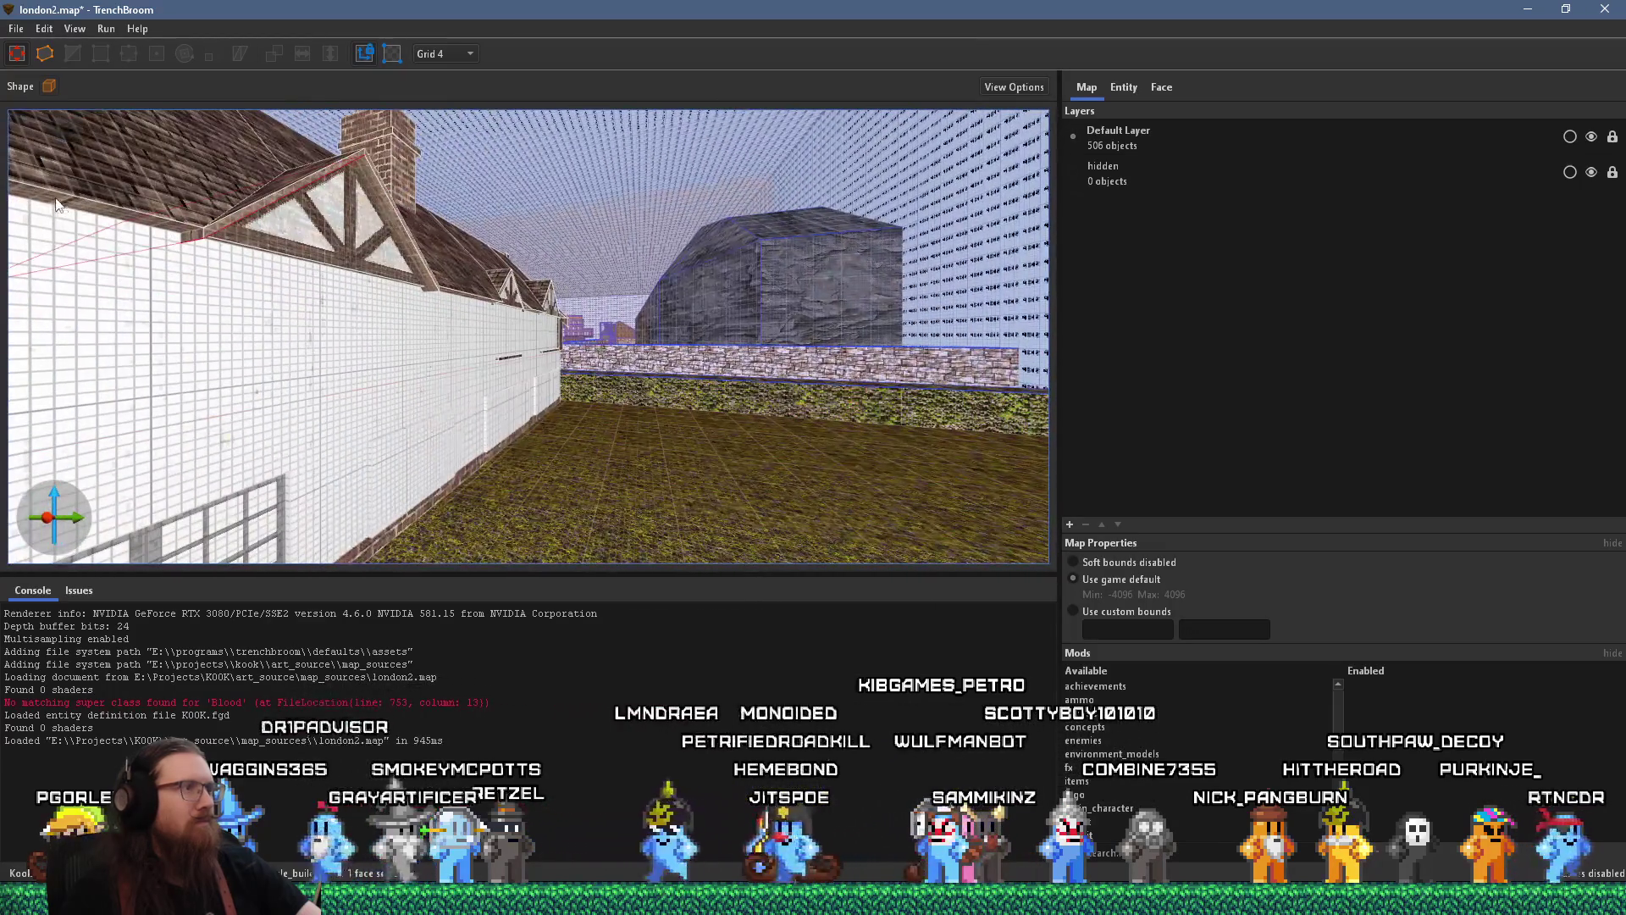
left_click(277, 302)
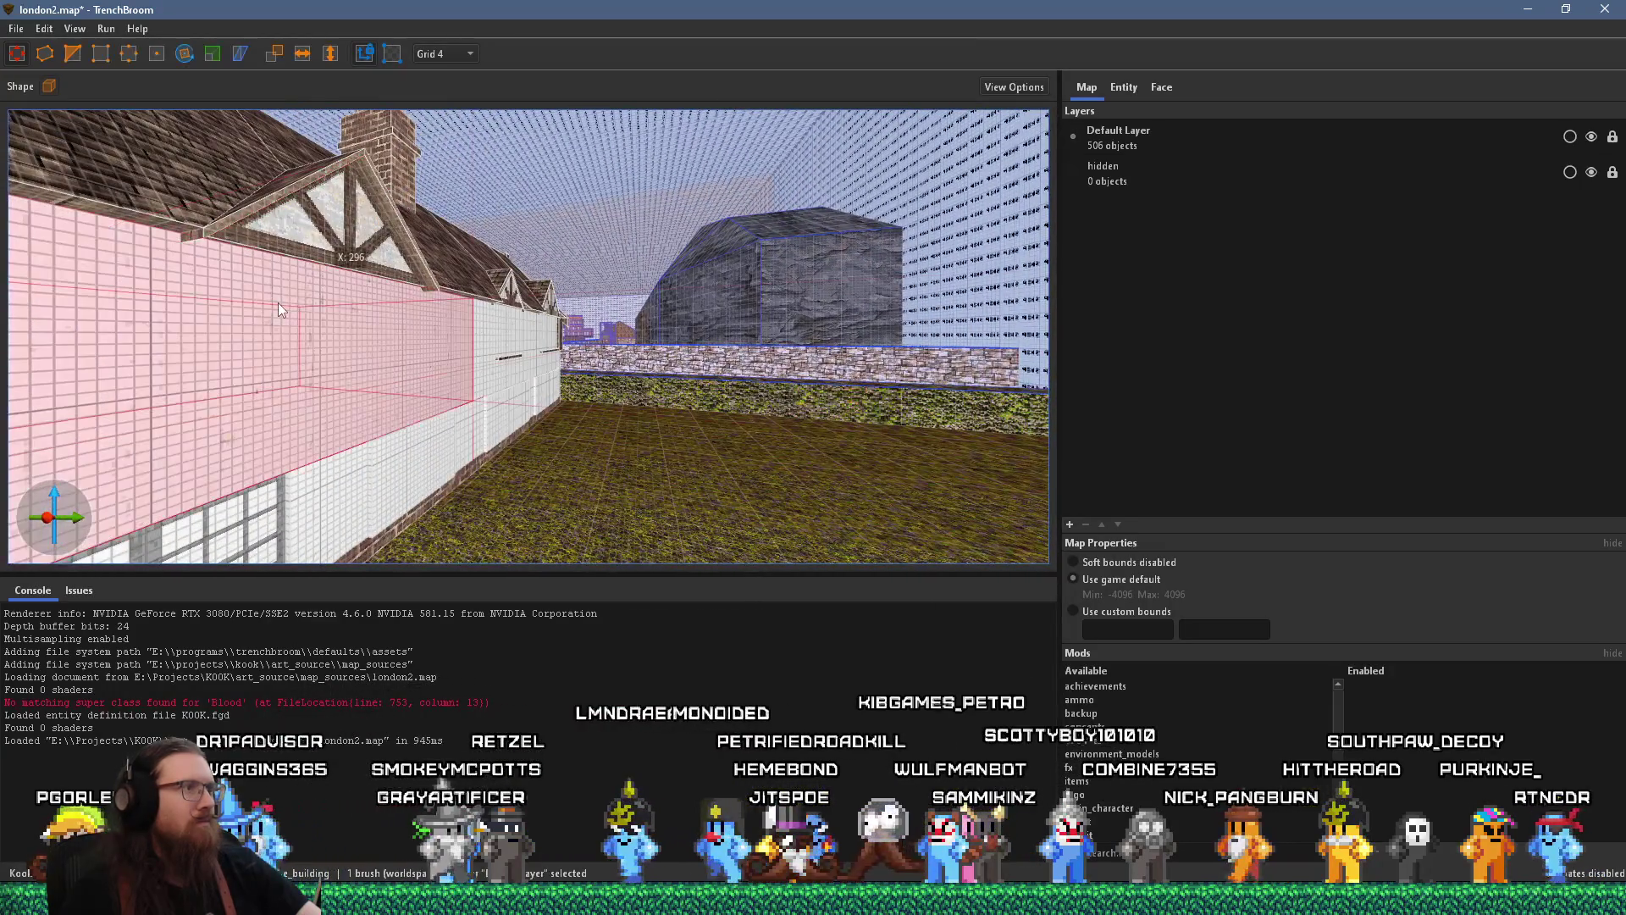
left_click_drag(280, 316, 209, 318)
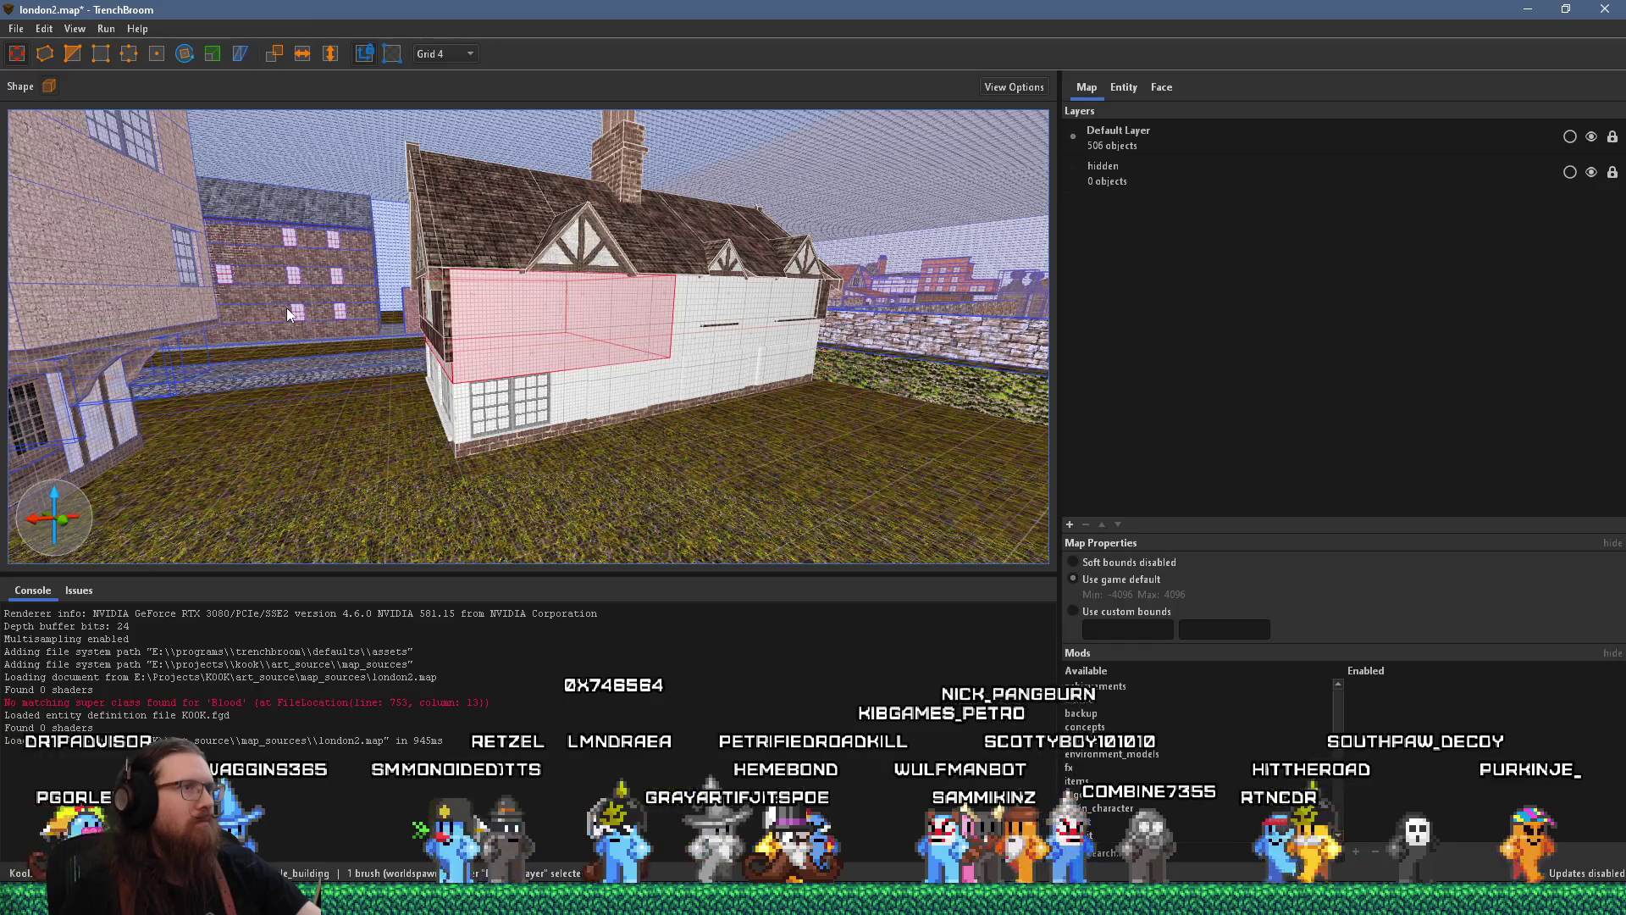
scroll(381, 306, "up", 2)
scroll(785, 291, "up", 6)
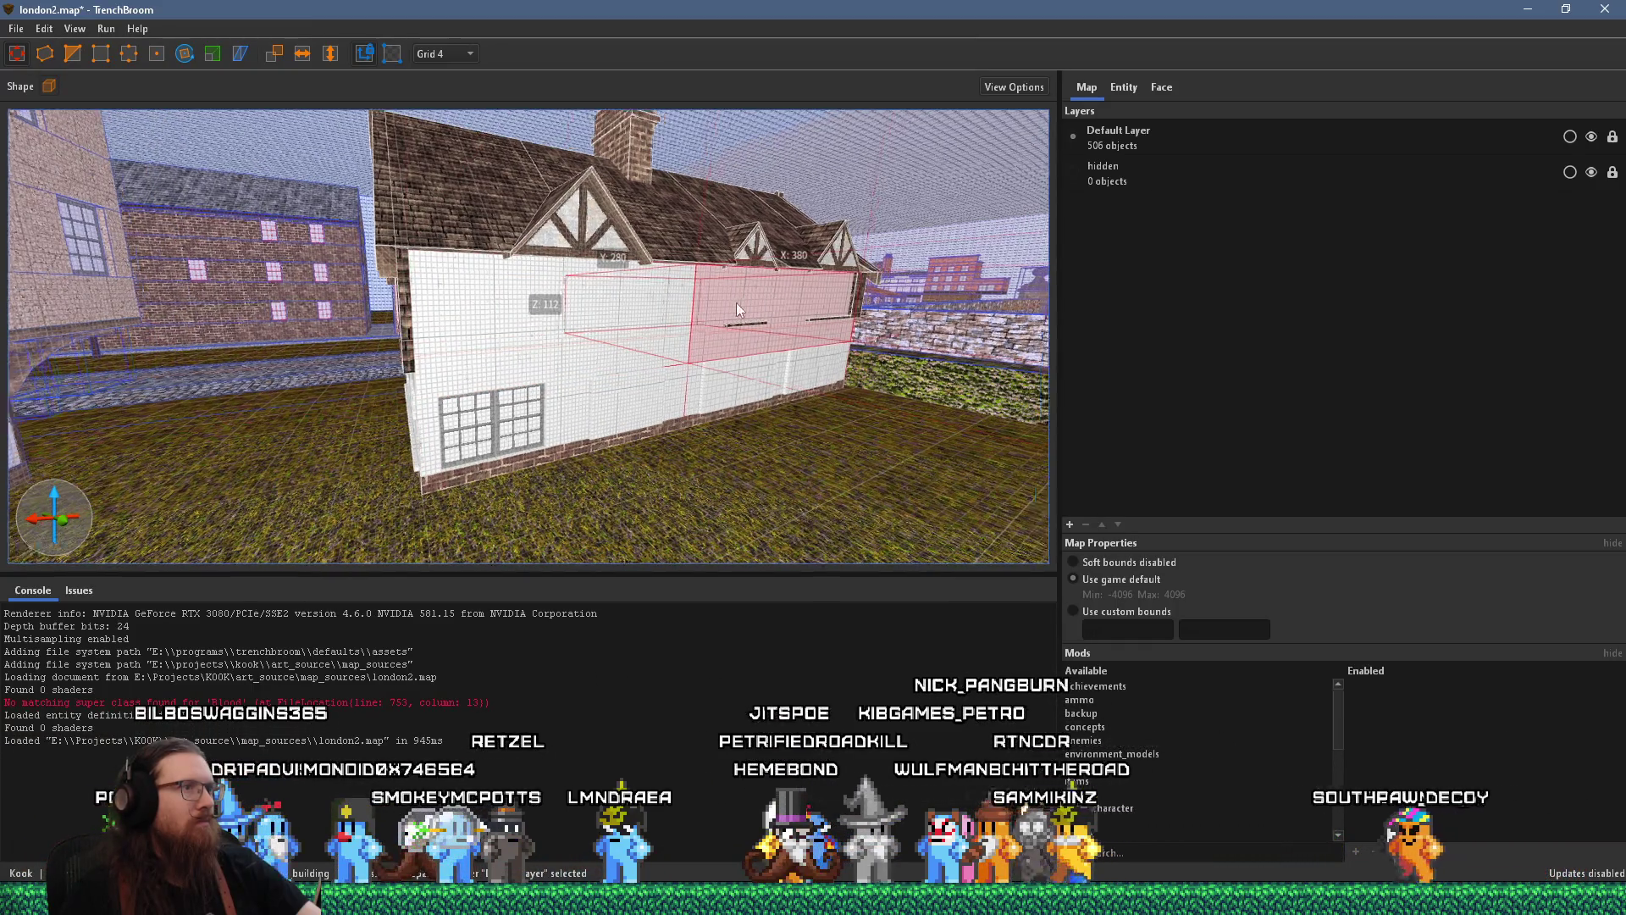
scroll(268, 268, "down", 8)
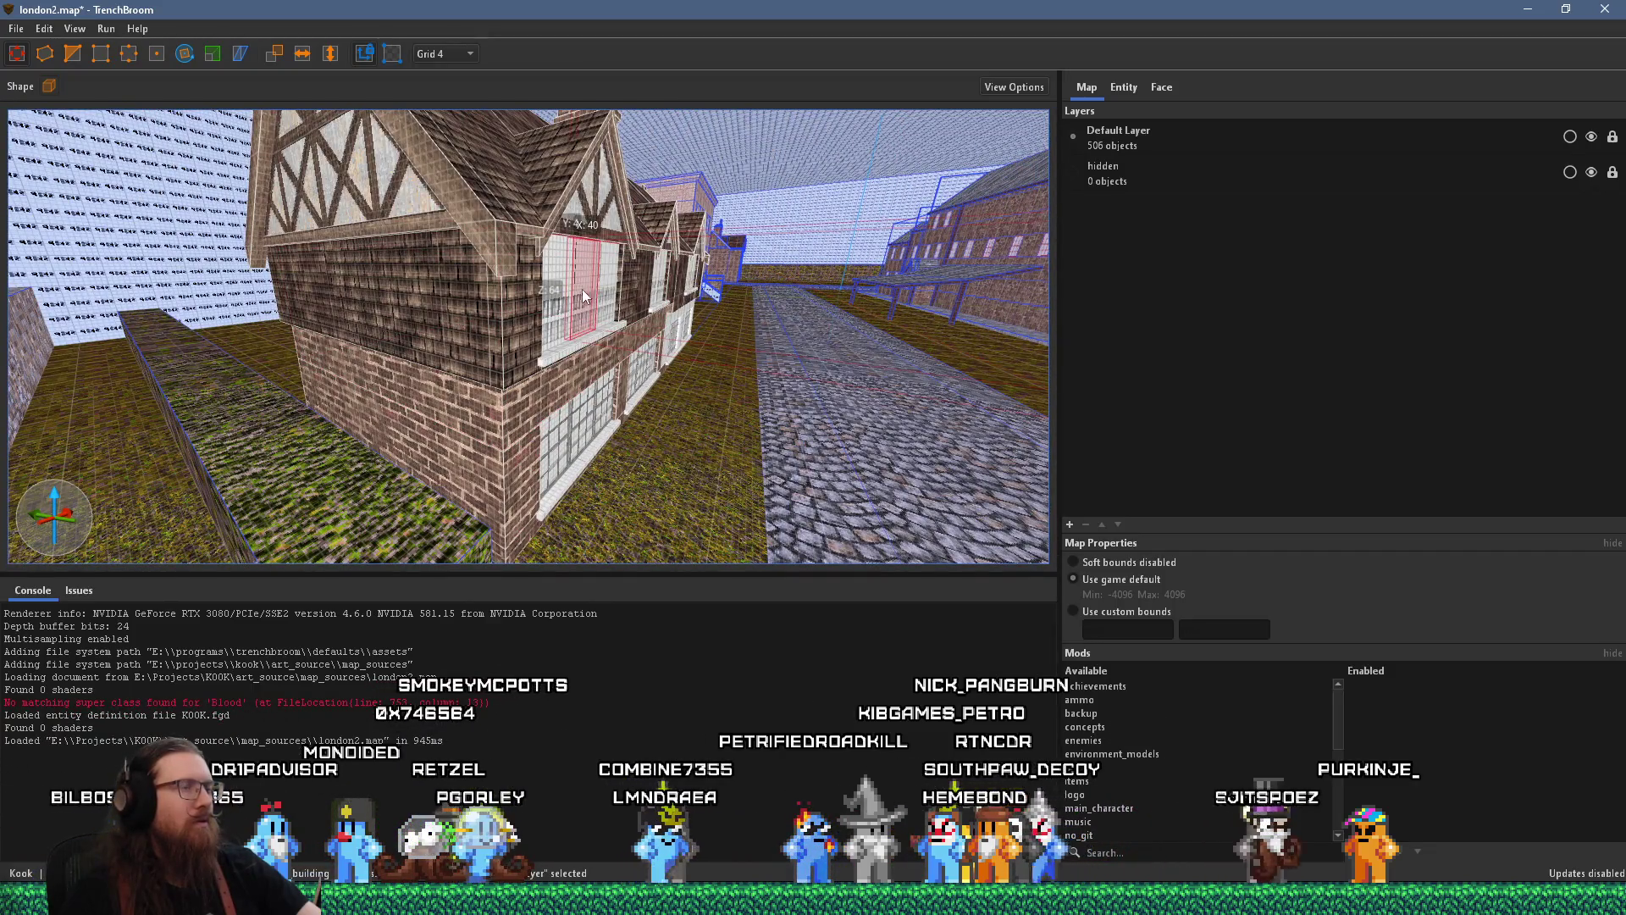
scroll(582, 290, "up", 4)
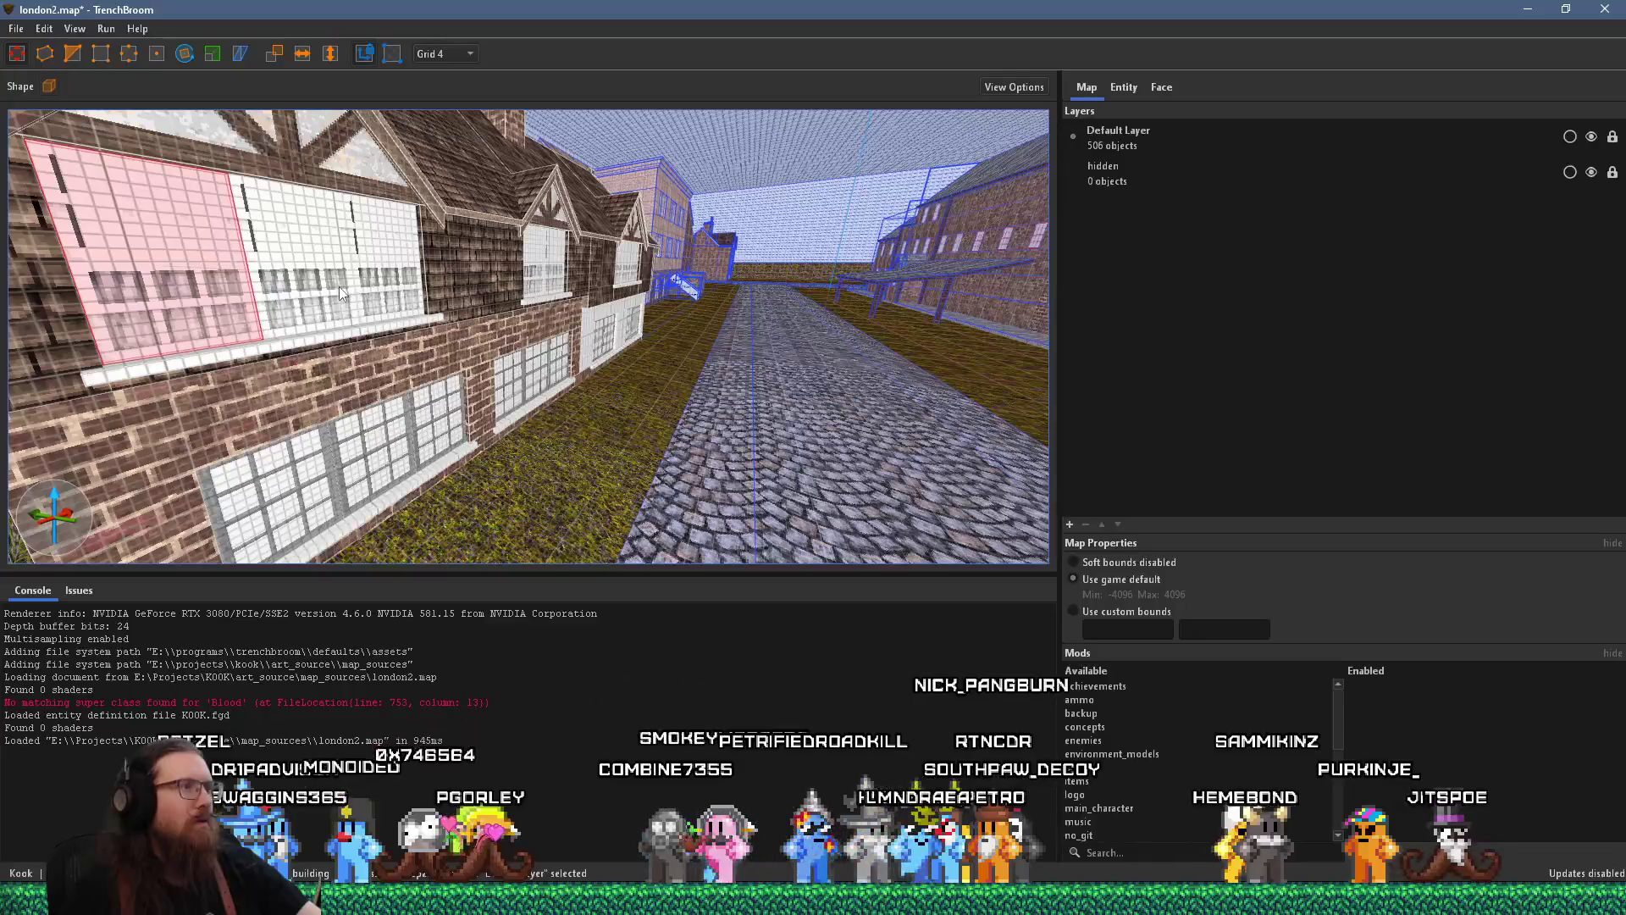
left_click_drag(338, 287, 483, 273)
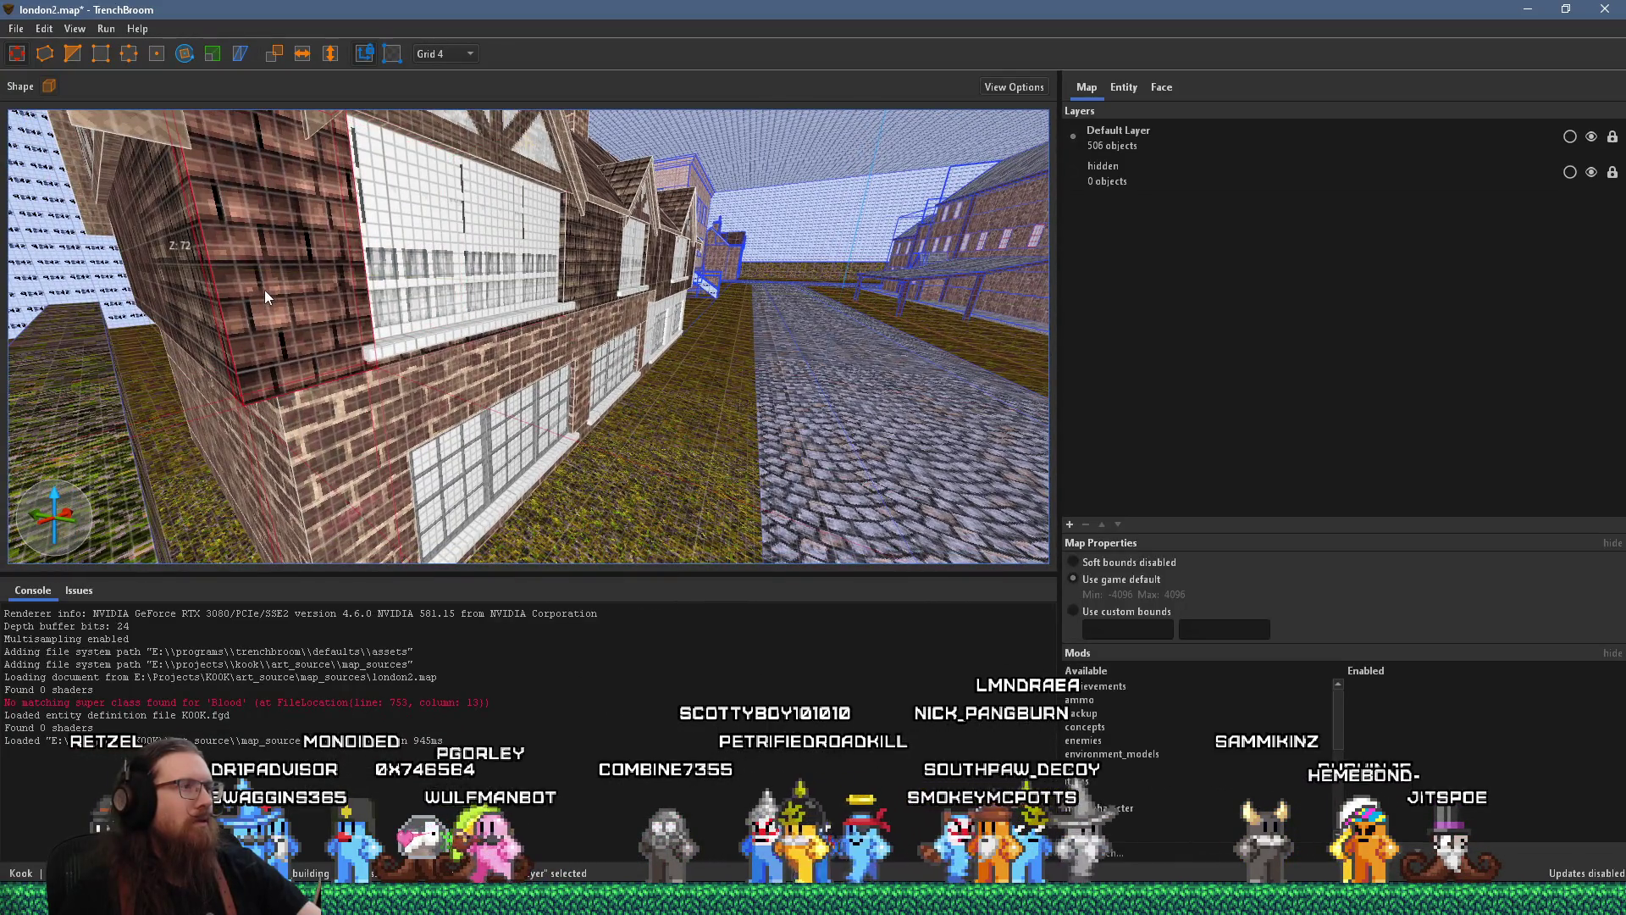
left_click_drag(264, 290, 315, 283)
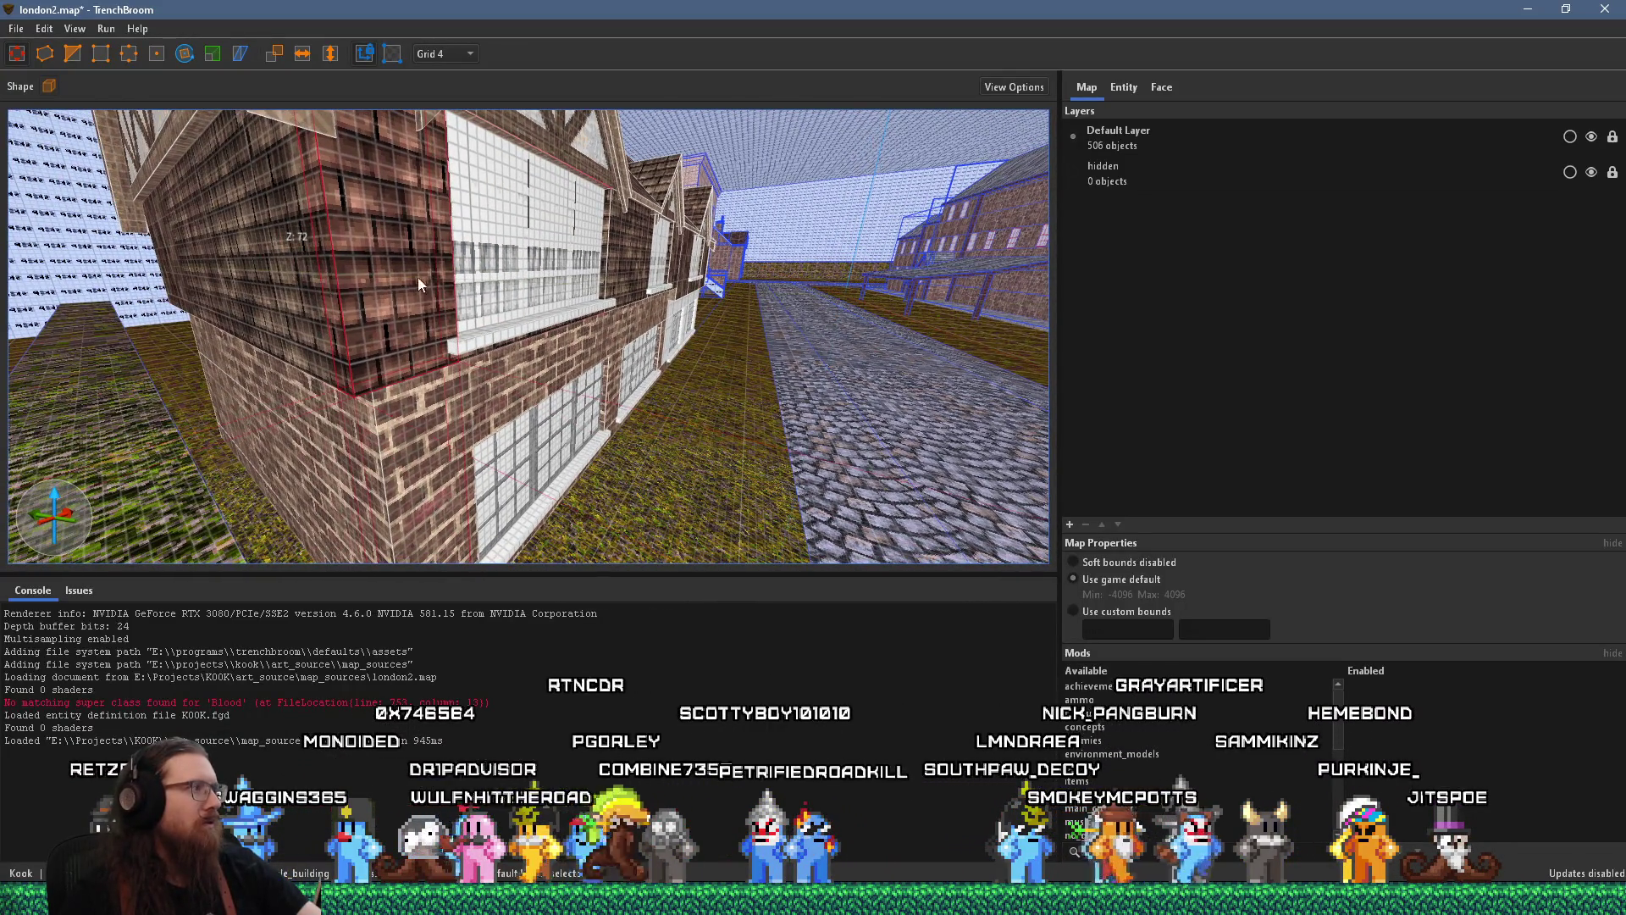
left_click_drag(419, 277, 209, 274)
scroll(423, 256, "up", 10)
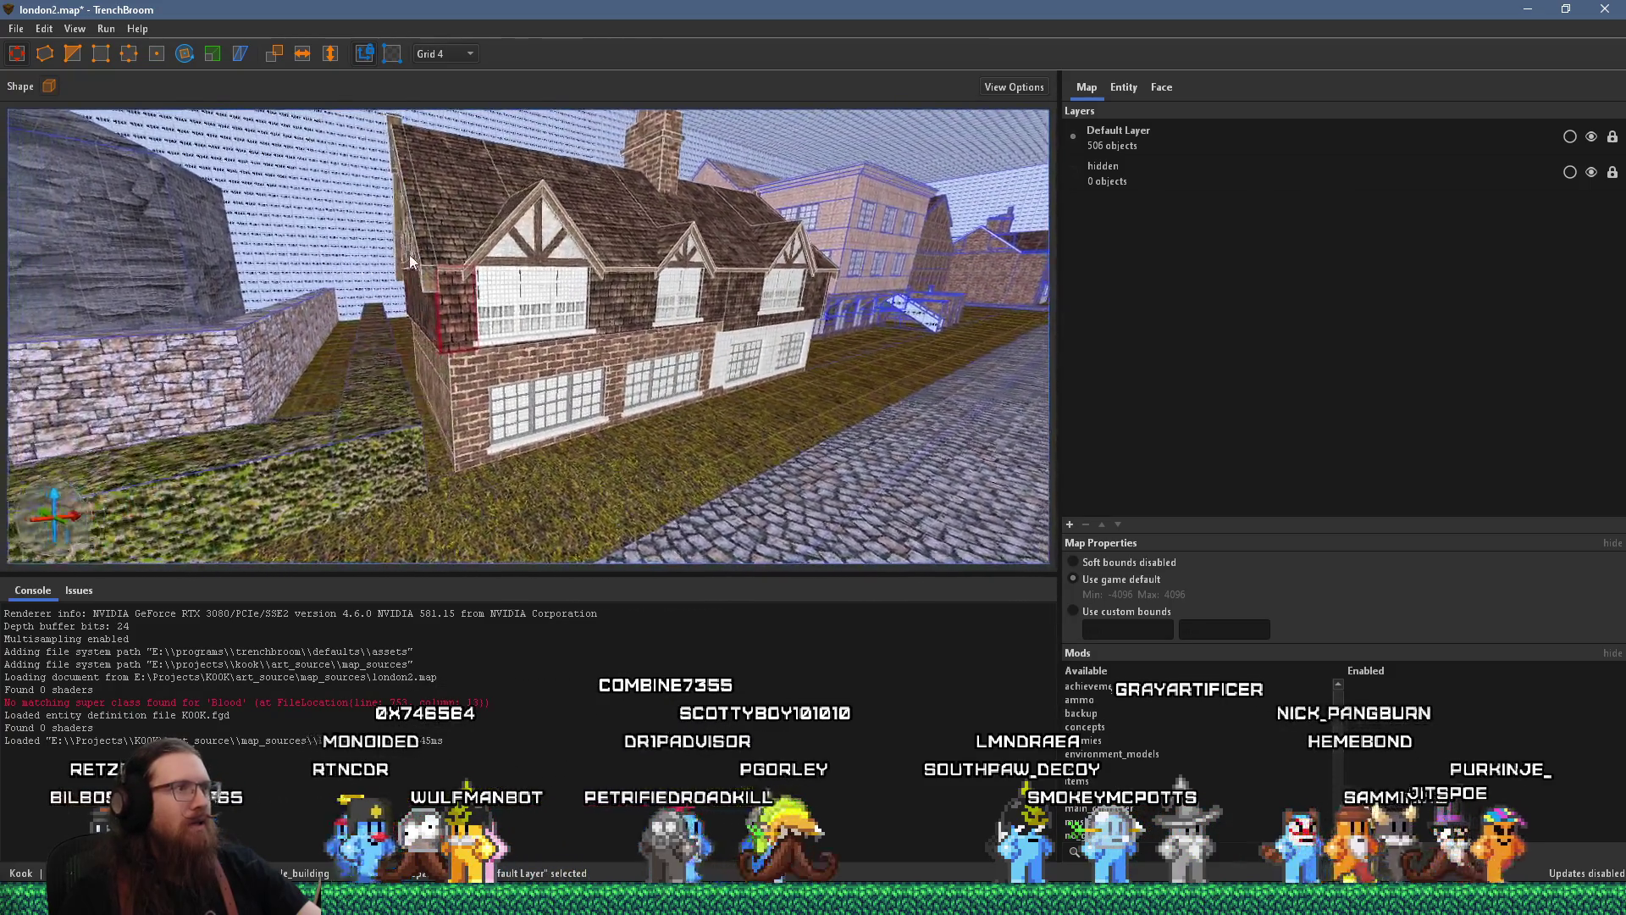
mouse_move(424, 257)
left_mouse_down()
mouse_move(405, 226)
mouse_move(413, 271)
mouse_move(546, 249)
mouse_move(493, 121)
mouse_move(449, 196)
mouse_move(531, 216)
mouse_move(594, 318)
mouse_move(541, 335)
mouse_move(535, 312)
mouse_move(469, 302)
mouse_move(516, 324)
mouse_move(597, 247)
mouse_move(599, 282)
mouse_move(557, 175)
left_mouse_up()
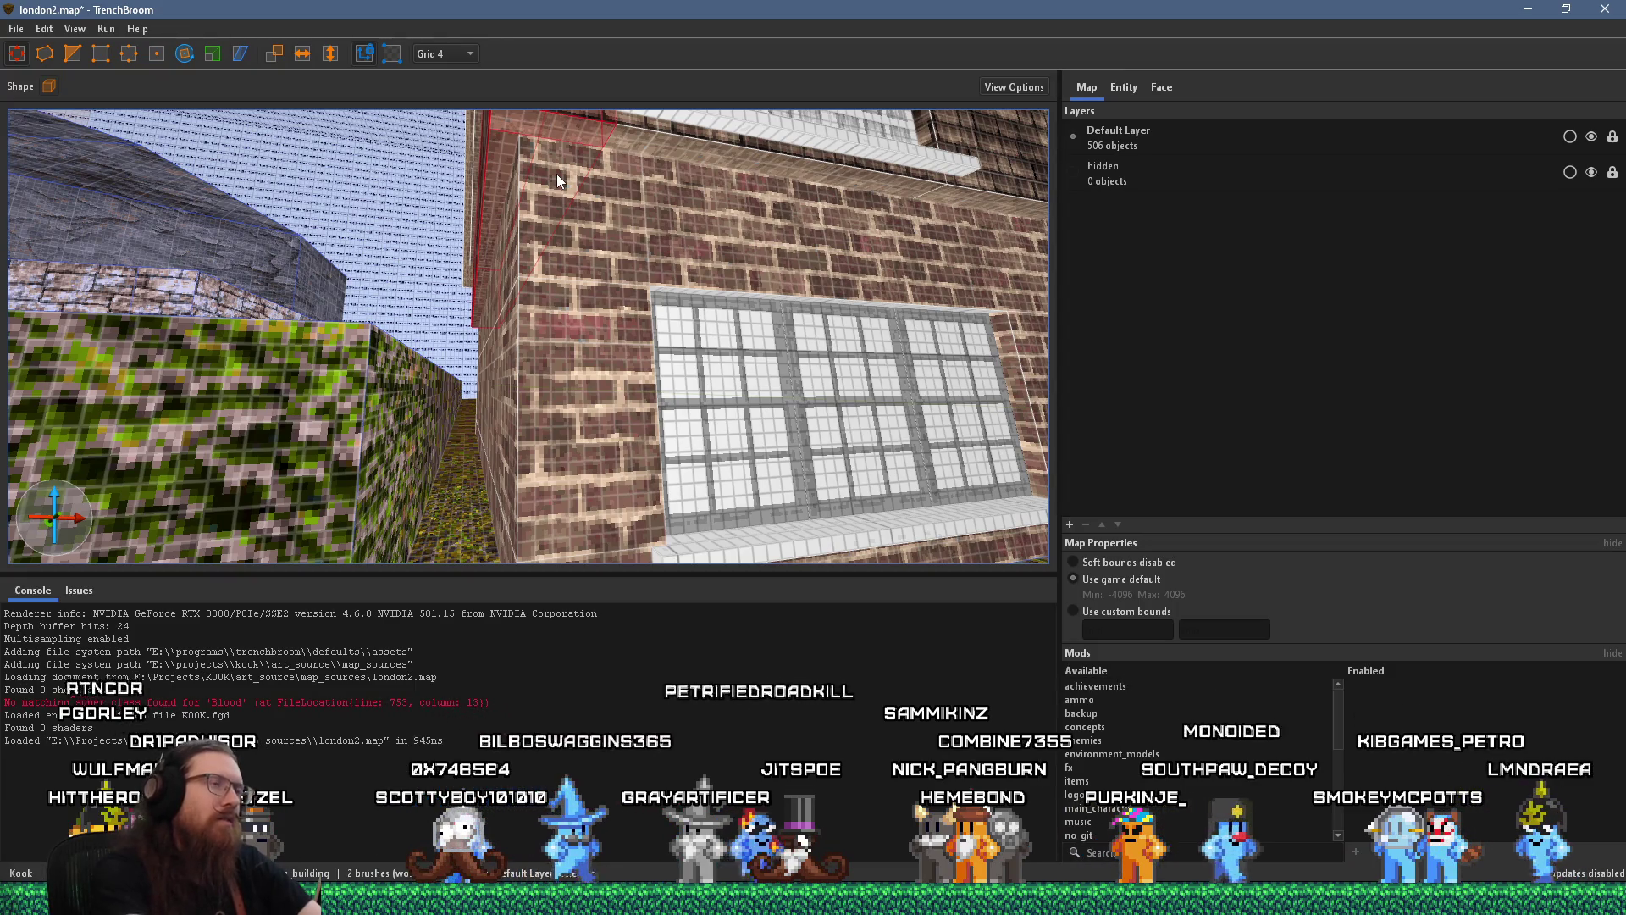
Extrude a new 160×20×72 brush out from the timber-gabled building's end wall
mouse_move(556, 175)
left_mouse_down()
mouse_move(611, 282)
mouse_move(617, 136)
mouse_move(694, 149)
mouse_move(510, 405)
mouse_move(462, 364)
mouse_move(485, 302)
mouse_move(592, 332)
mouse_move(567, 420)
left_mouse_up()
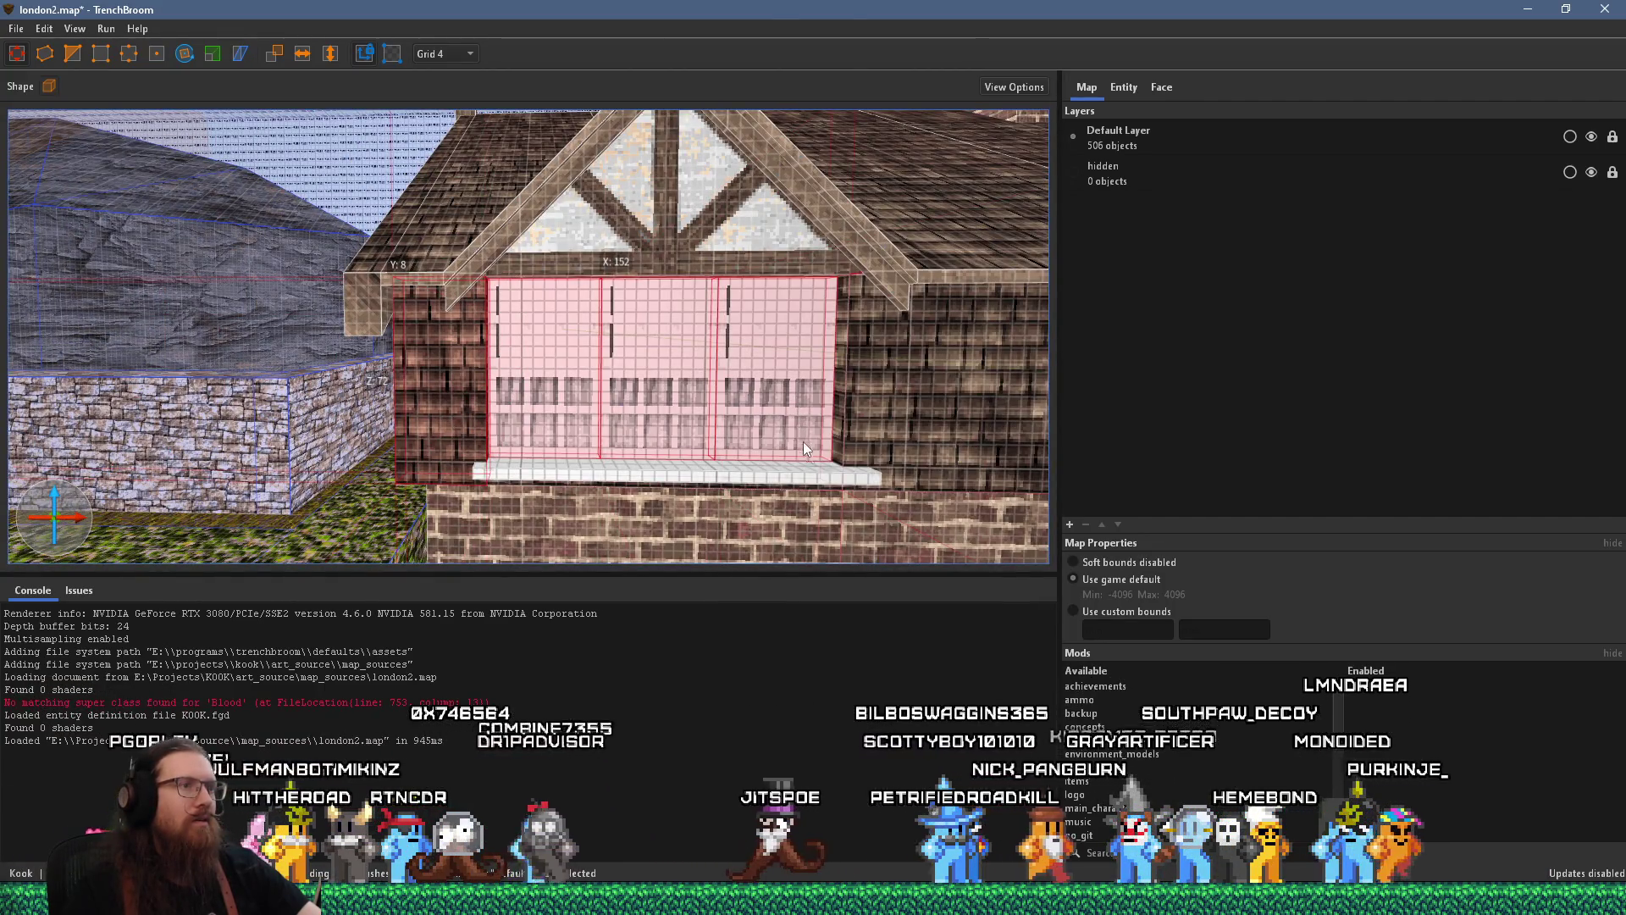
mouse_move(810, 468)
left_mouse_down()
mouse_move(644, 442)
mouse_move(683, 288)
mouse_move(601, 317)
left_mouse_up()
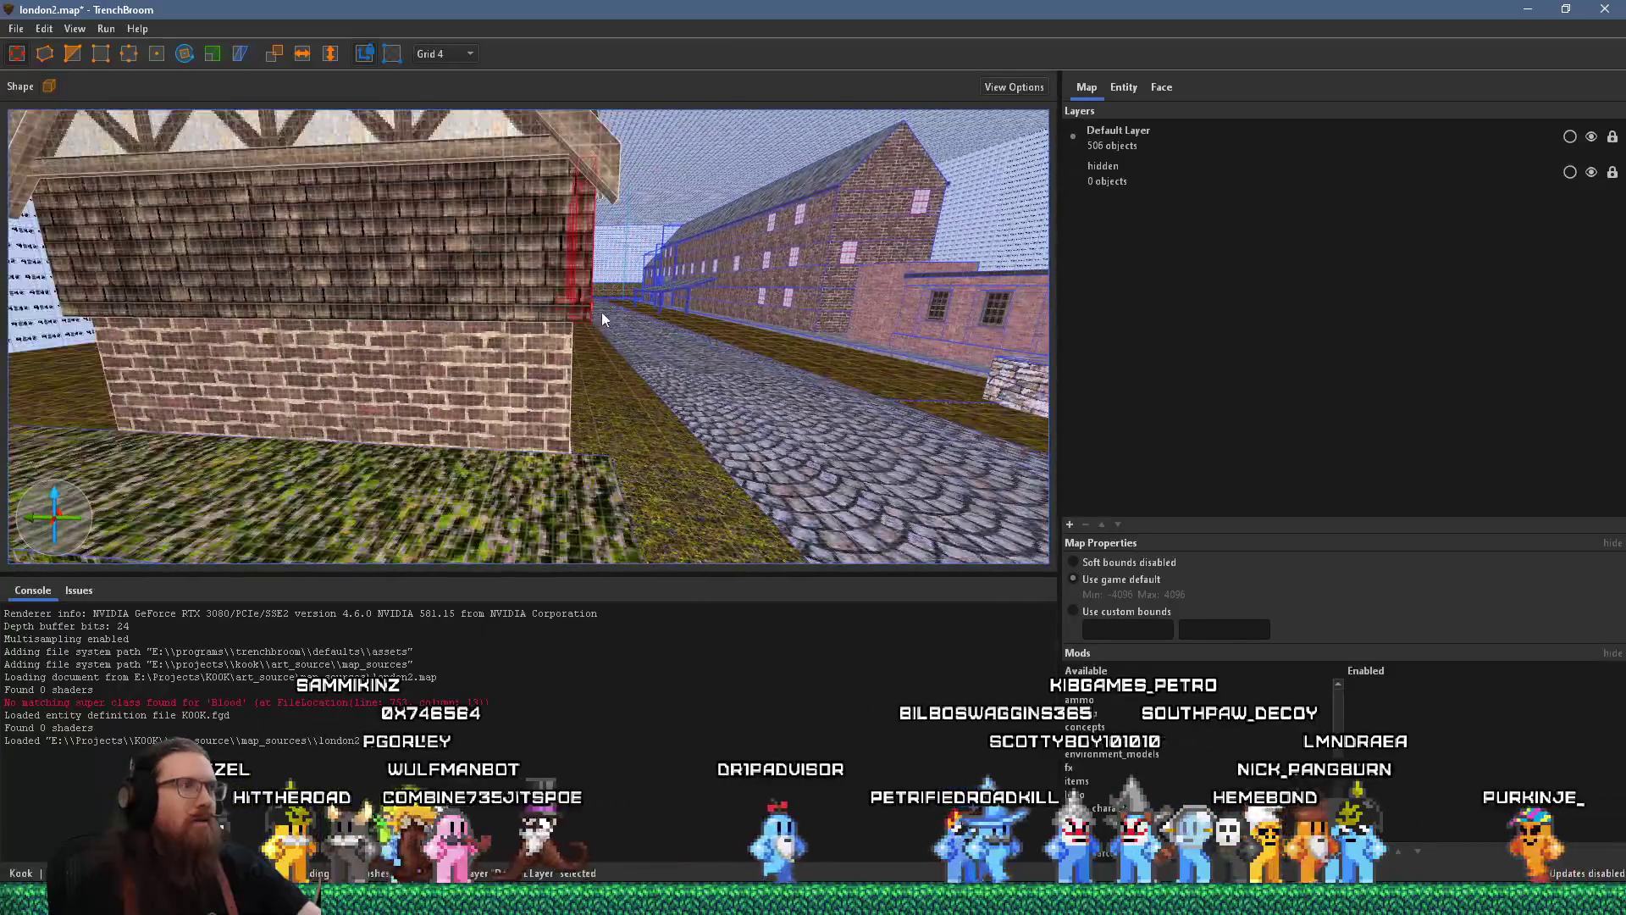
left_click_drag(163, 281, 582, 372)
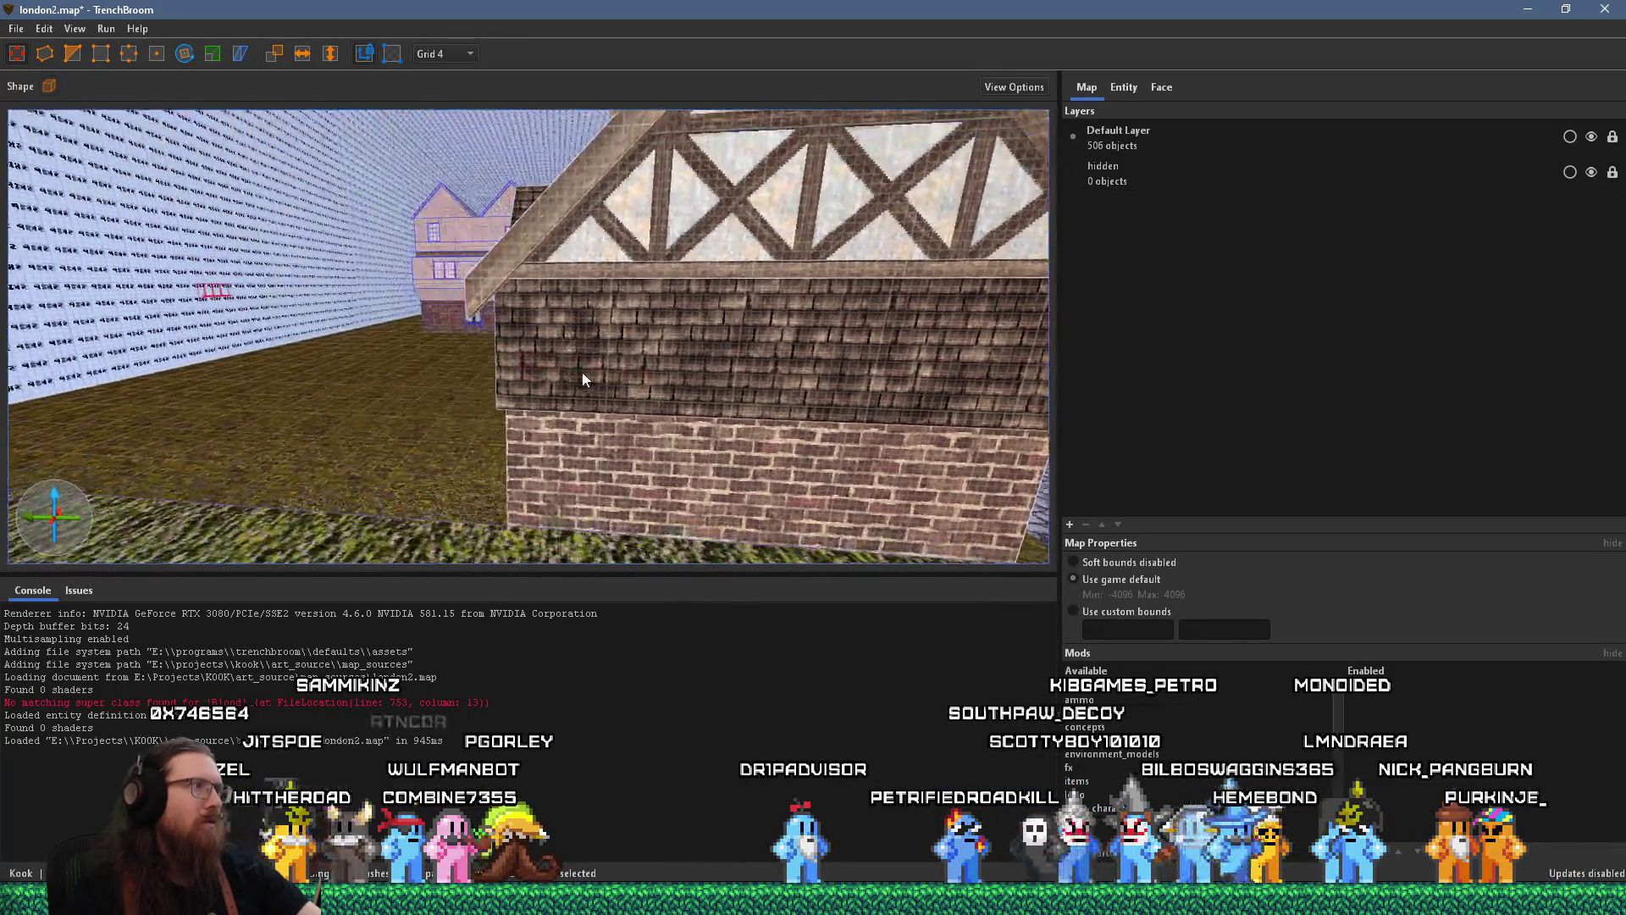
left_click_drag(213, 295, 434, 354)
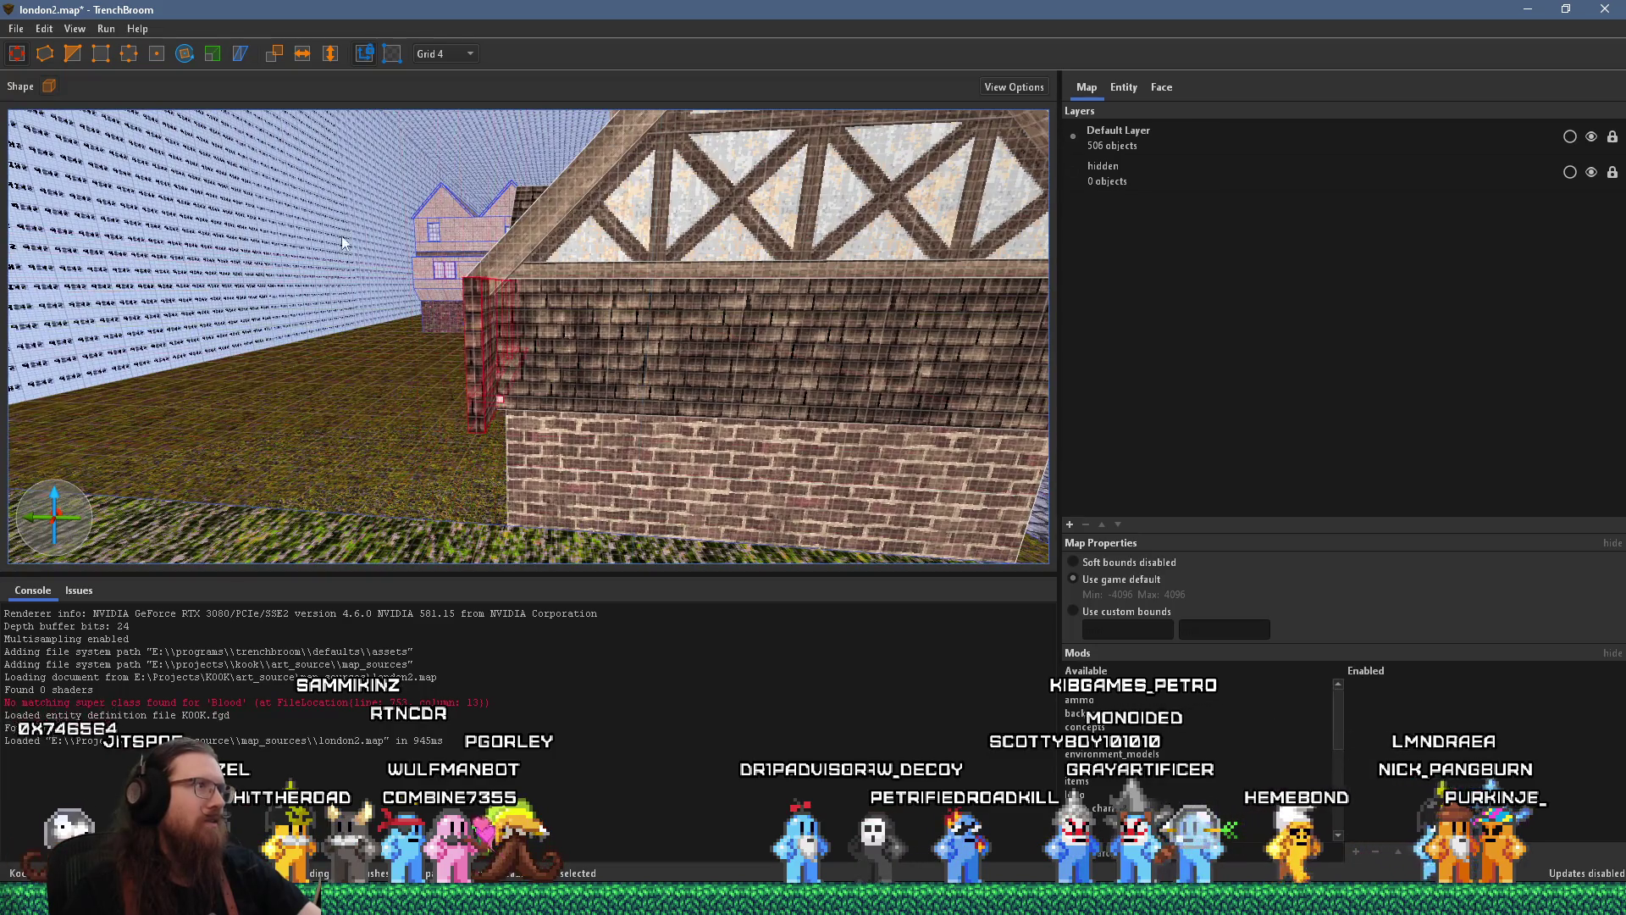
mouse_move(337, 256)
left_mouse_down()
mouse_move(444, 241)
mouse_move(476, 273)
left_mouse_up()
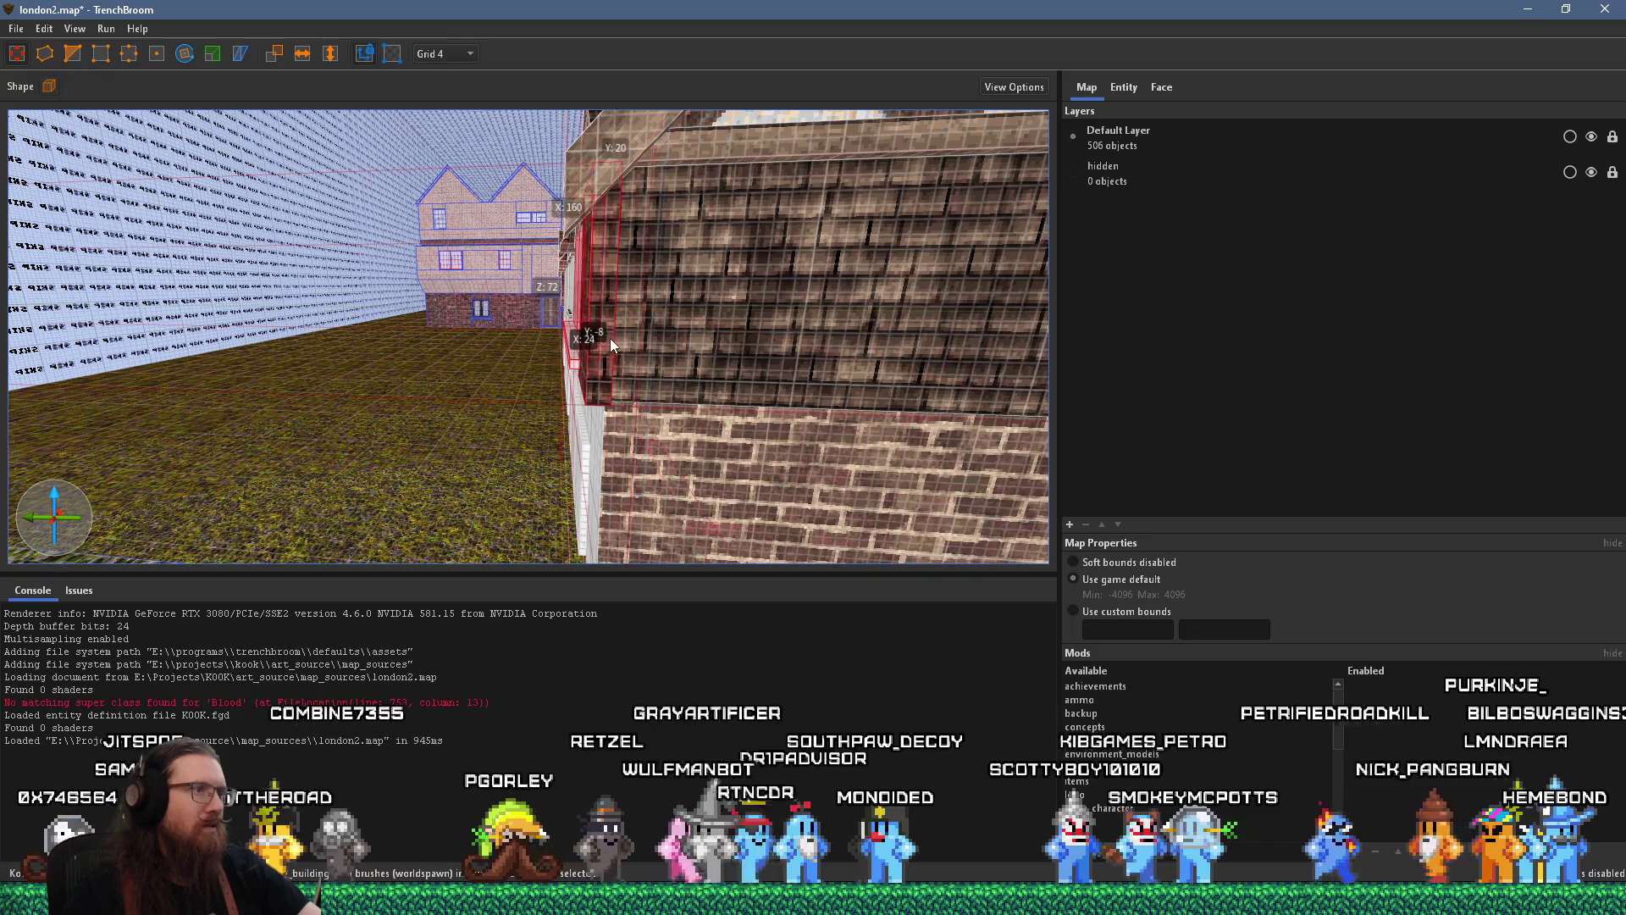
mouse_move(607, 344)
left_mouse_down()
mouse_move(573, 343)
mouse_move(683, 250)
mouse_move(723, 190)
mouse_move(693, 161)
left_mouse_up()
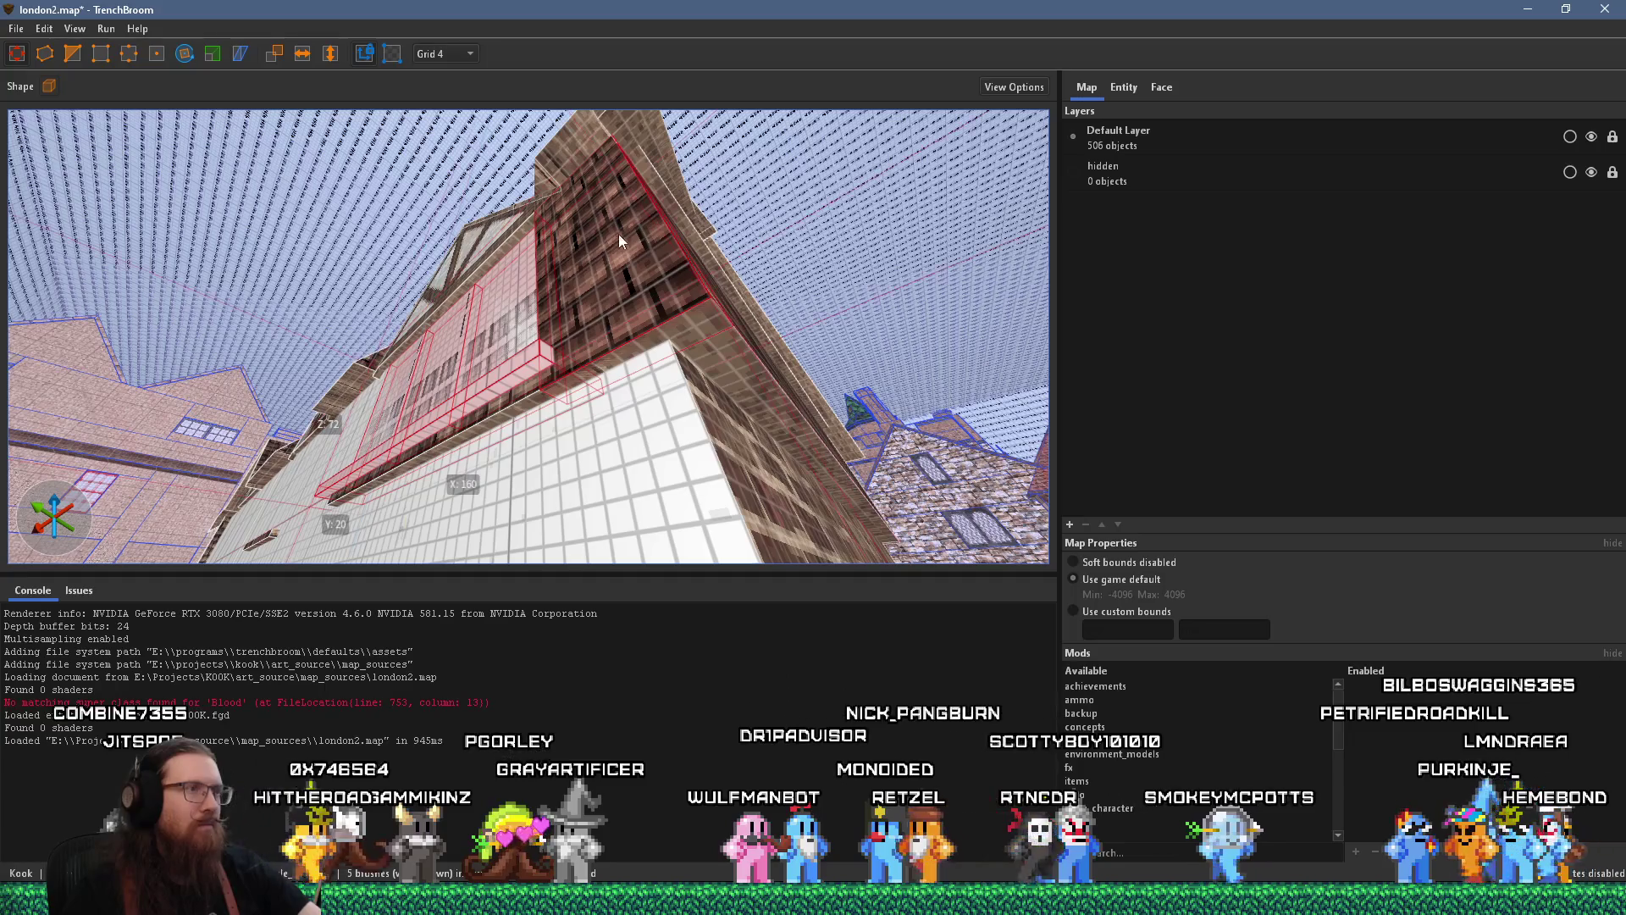
mouse_move(592, 254)
left_mouse_down()
mouse_move(669, 359)
mouse_move(558, 313)
mouse_move(296, 349)
mouse_move(372, 257)
mouse_move(532, 222)
left_mouse_up()
Select the brick brush alone and bring up its Face texture settings
left_click(554, 336)
scroll(546, 337, "up", 2)
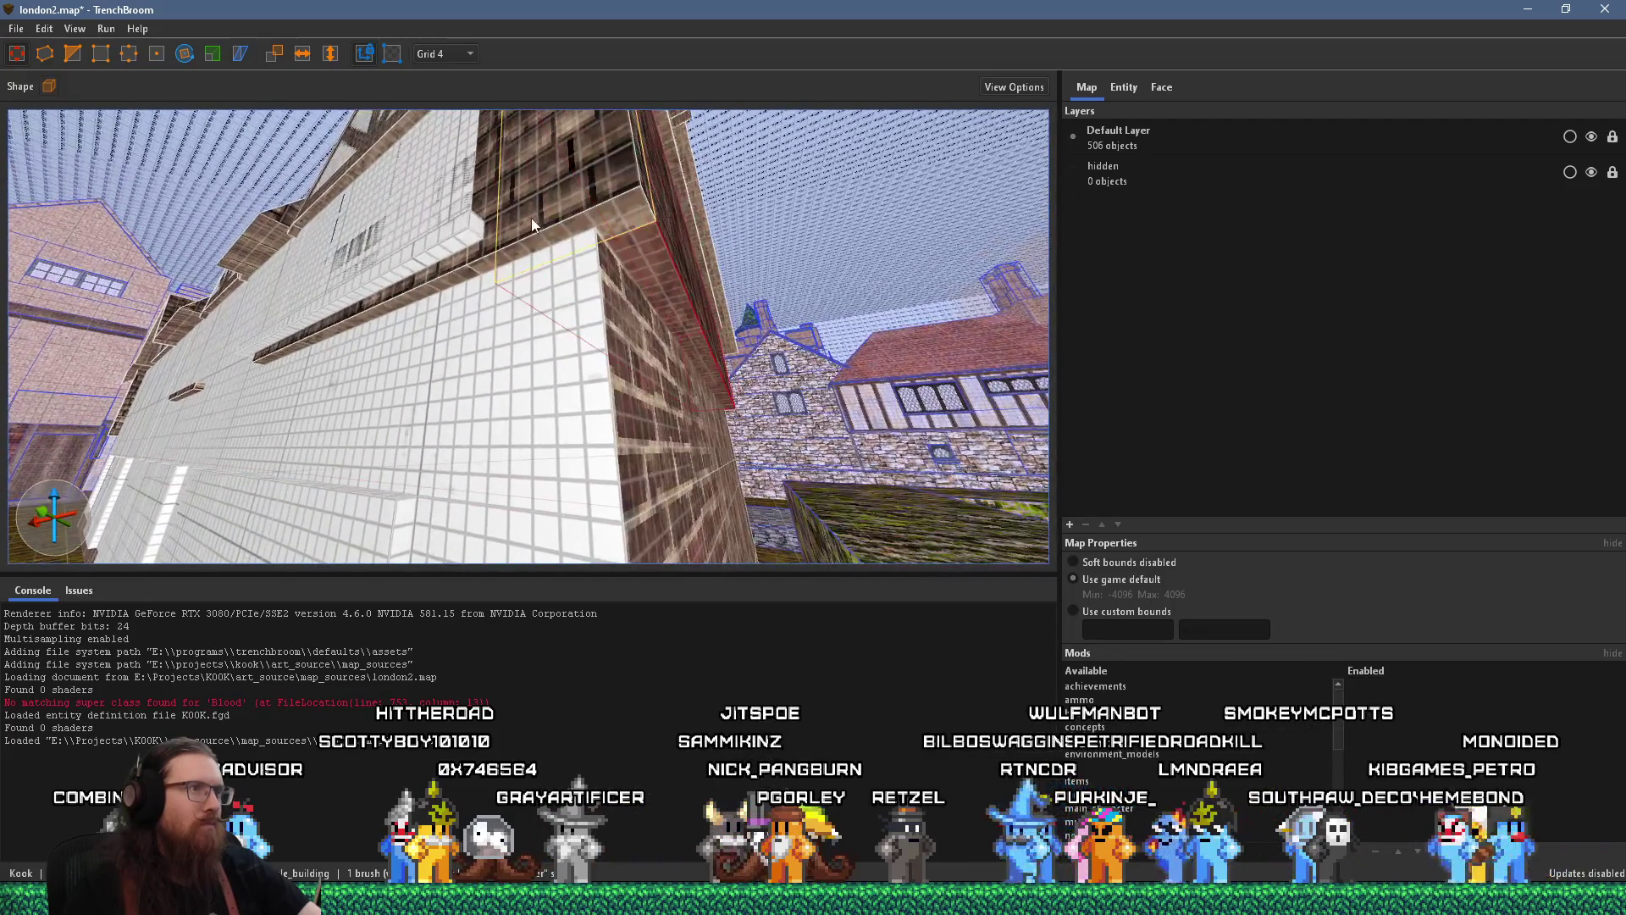
left_click(1162, 87)
Shift the woodbeam face's texture offset, then select the brick wall, window and white wall brushes
mouse_move(1340, 294)
left_mouse_down()
mouse_move(1375, 280)
mouse_move(1372, 316)
left_mouse_up()
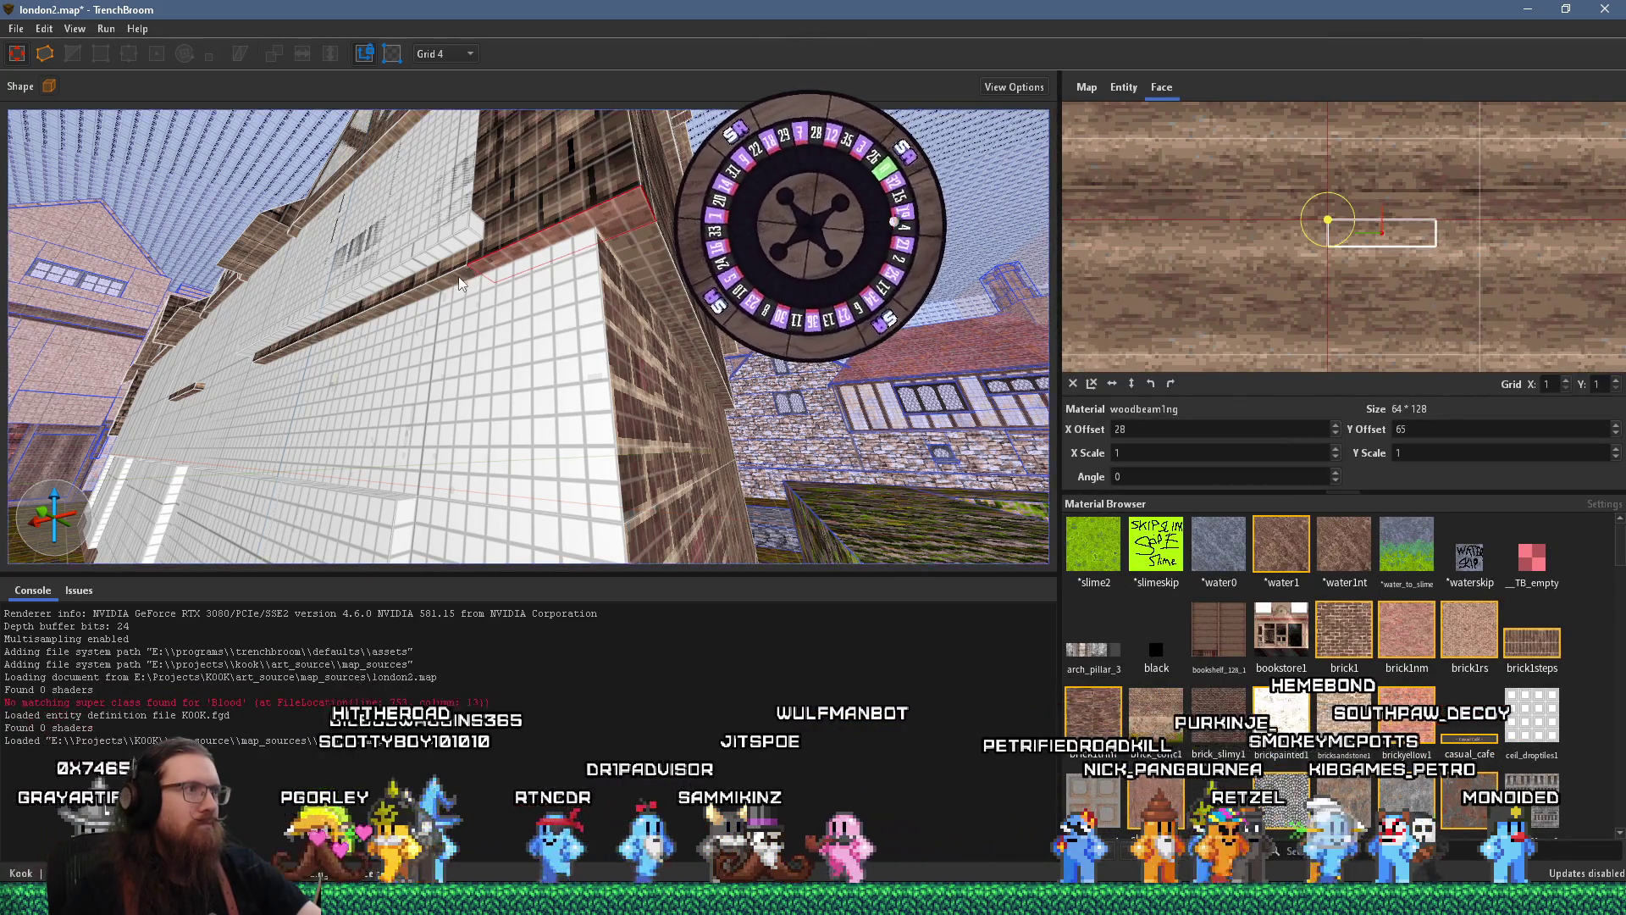
mouse_move(460, 283)
left_mouse_down()
mouse_move(397, 313)
mouse_move(465, 322)
mouse_move(582, 400)
mouse_move(7, 230)
mouse_move(276, 283)
mouse_move(717, 282)
mouse_move(632, 249)
mouse_move(672, 247)
mouse_move(627, 210)
left_mouse_up()
left_click(499, 316)
left_click(529, 381)
left_click(452, 395)
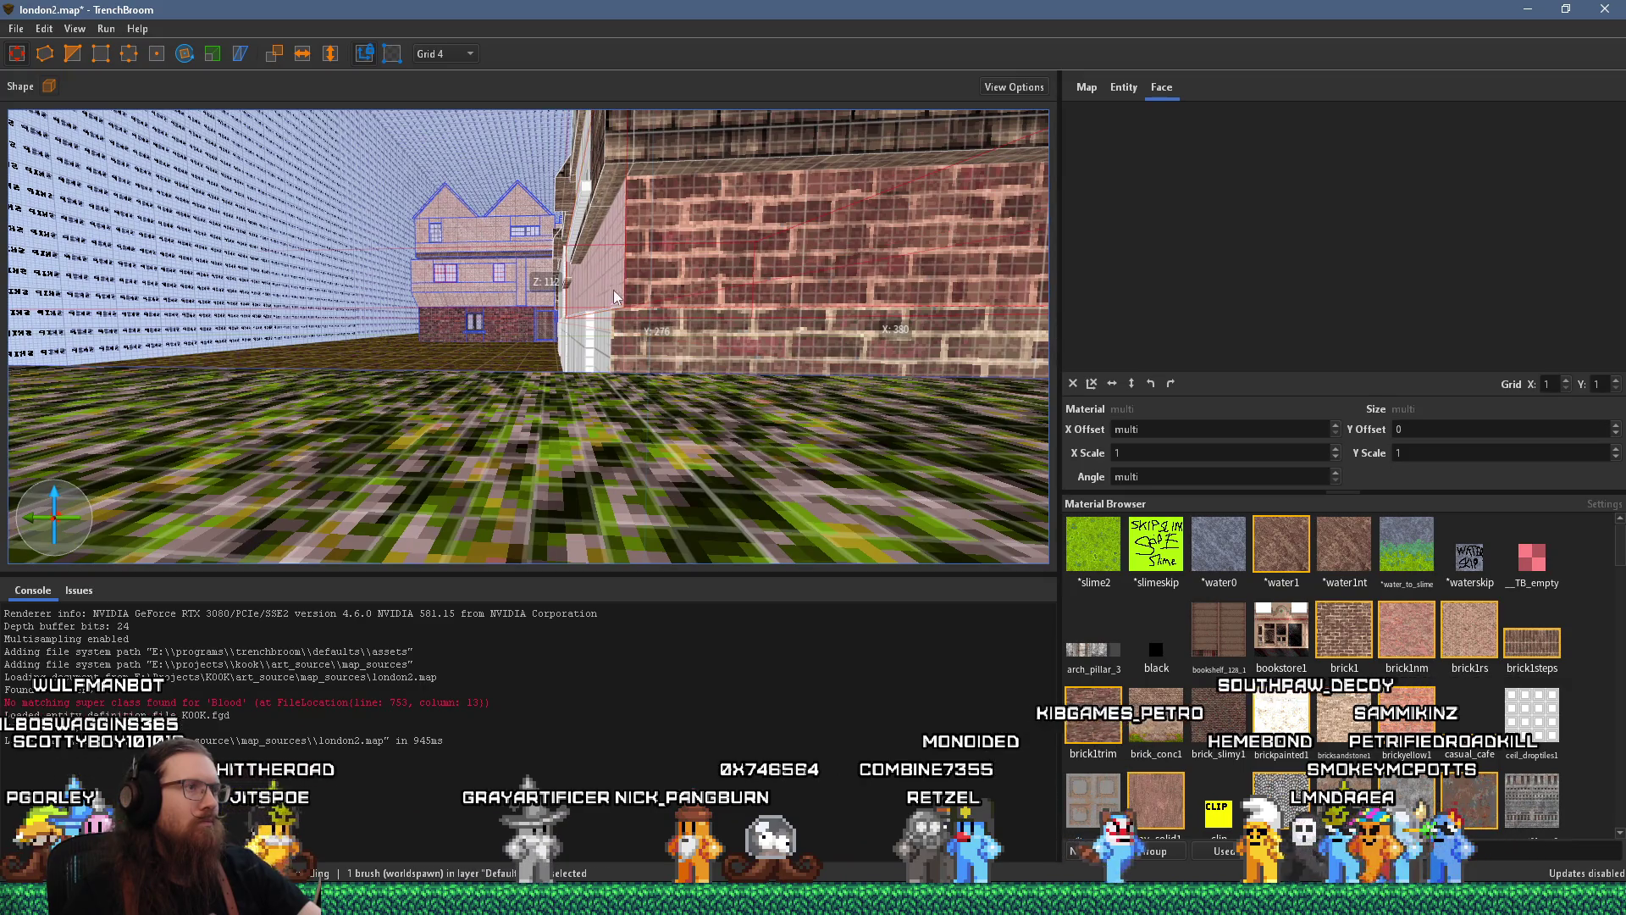
Add the brick panel and right window half to the selection, leaving out the lower band
key("a")
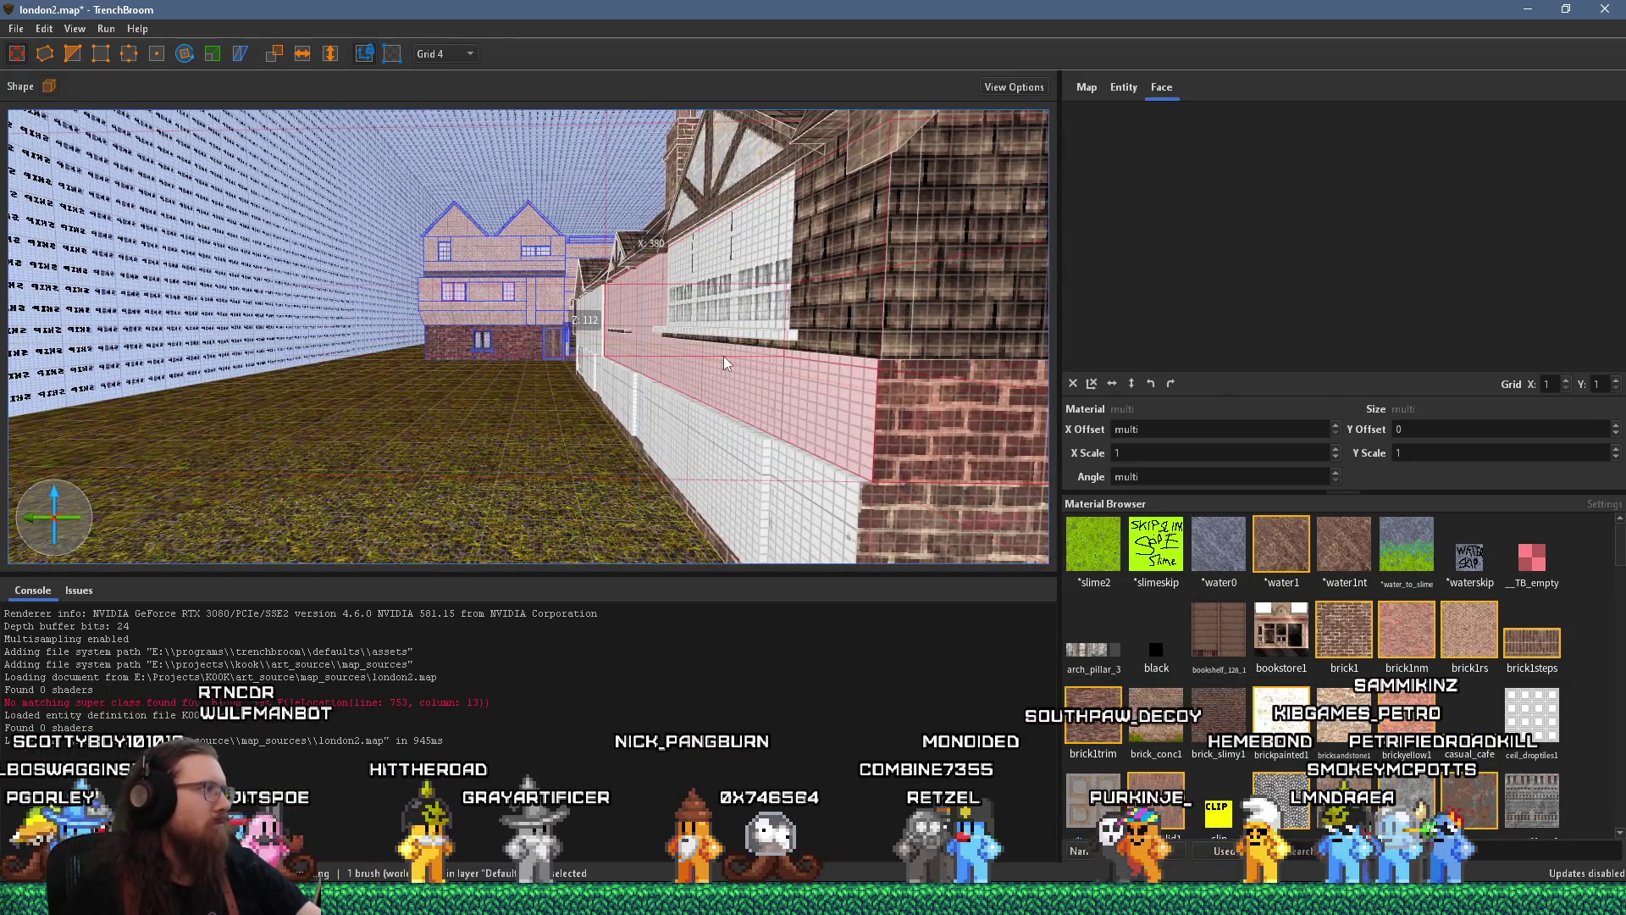
mouse_move(725, 362)
left_mouse_down()
mouse_move(659, 382)
mouse_move(692, 356)
mouse_move(638, 332)
mouse_move(581, 385)
left_mouse_up()
left_click(581, 386, "ctrl+shift")
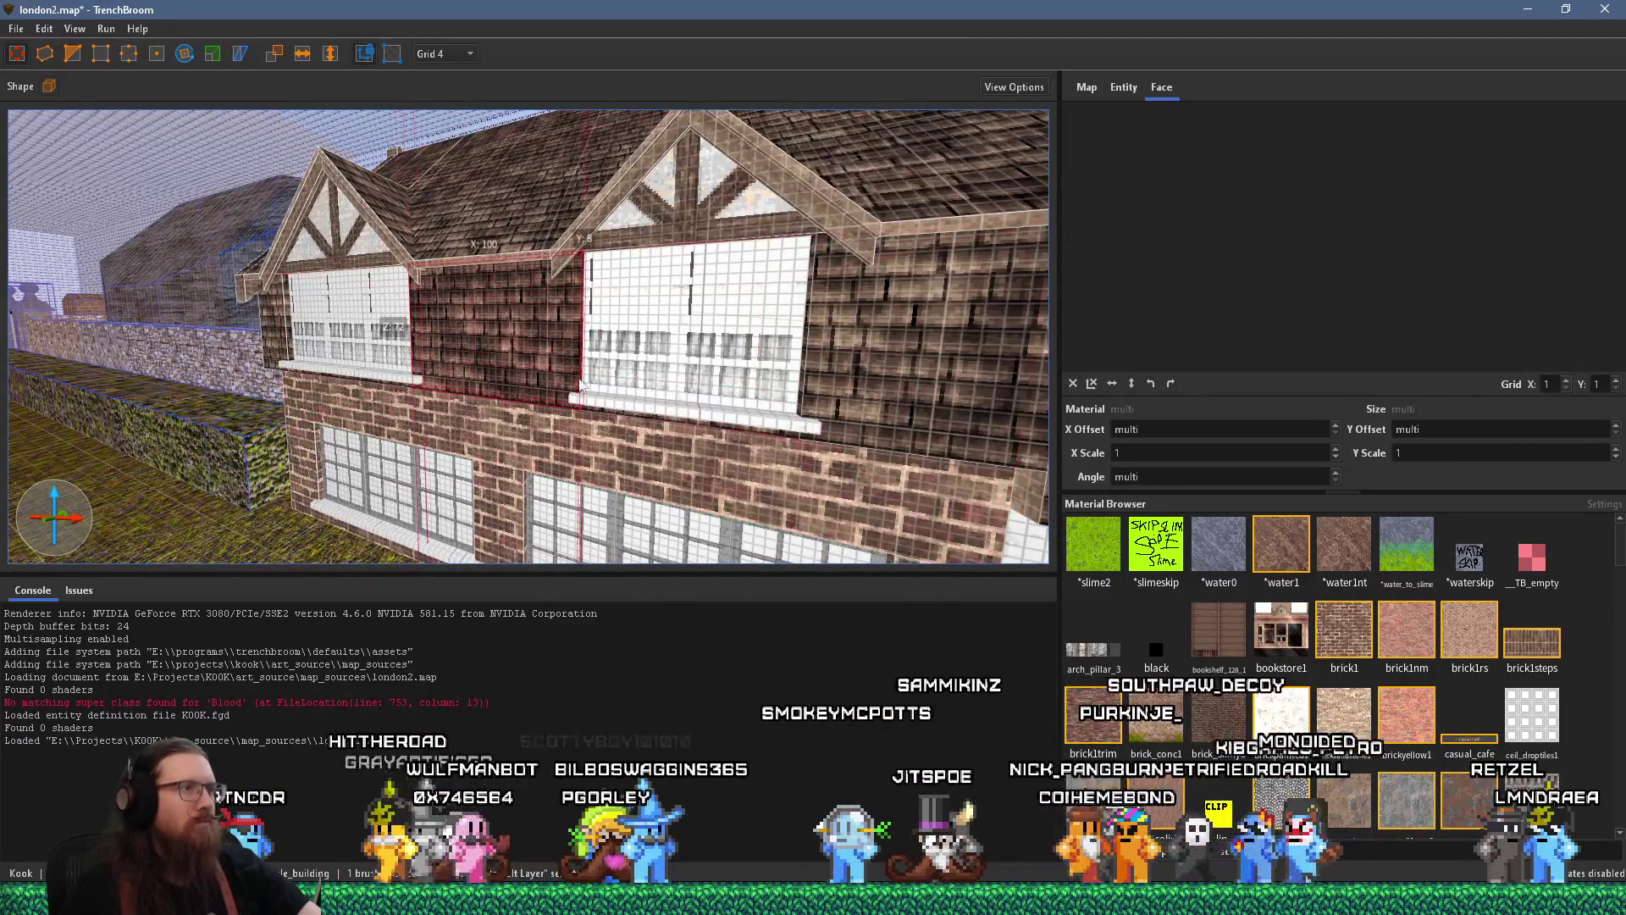
left_click(686, 343, "ctrl+shift")
mouse_move(749, 427)
left_mouse_down()
mouse_move(525, 373)
mouse_move(601, 347)
left_mouse_up()
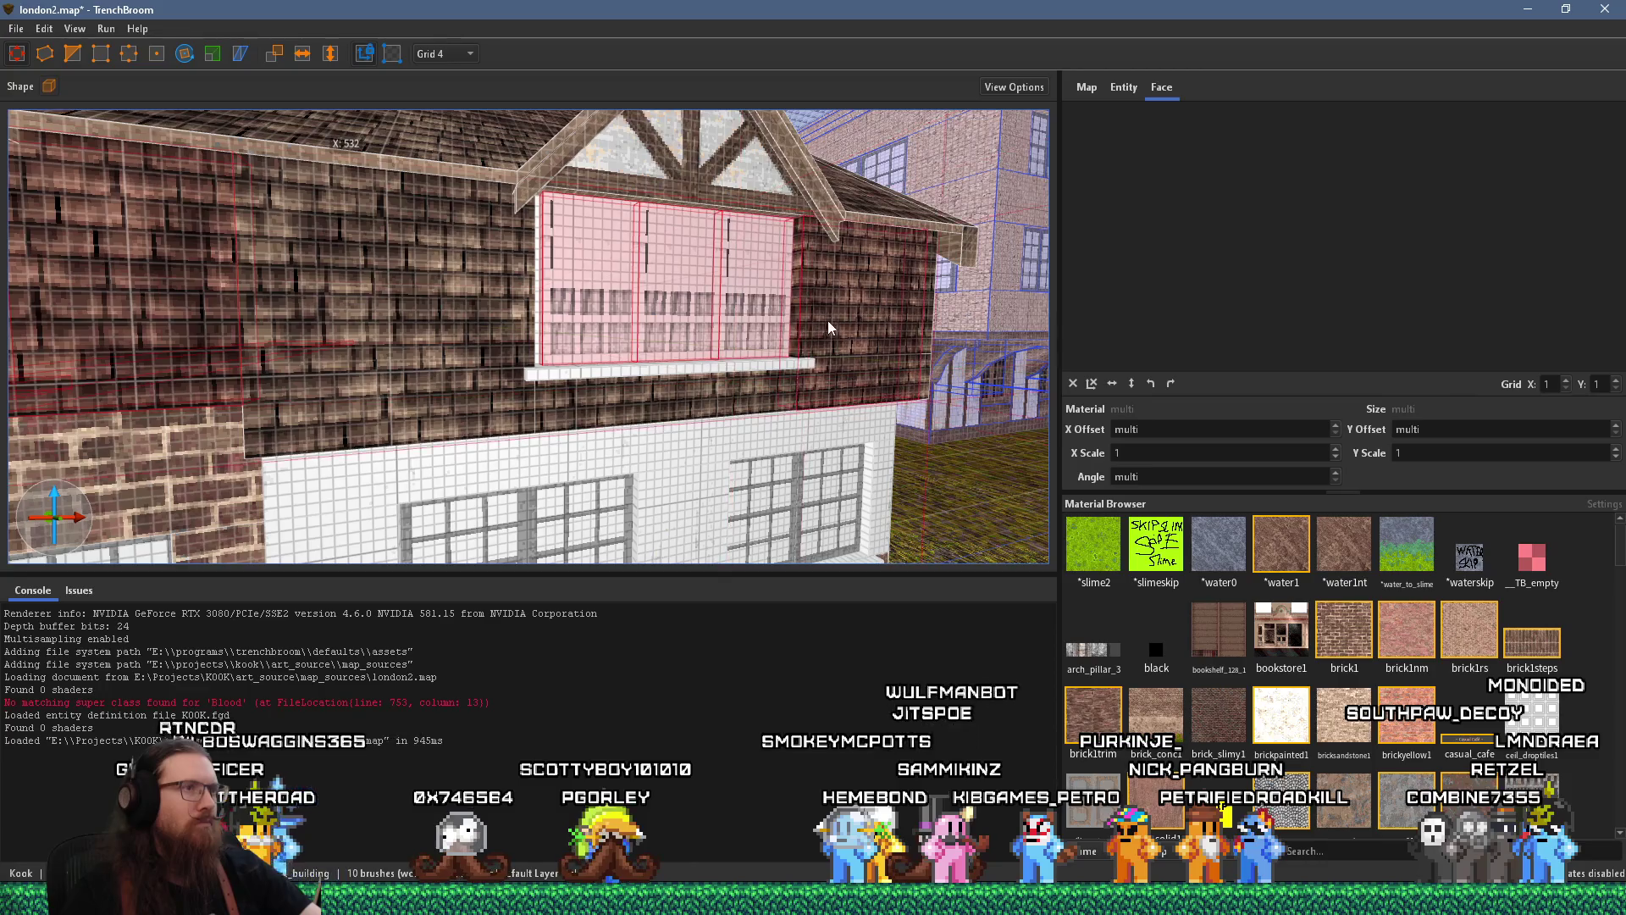
left_click(502, 371, "ctrl+shift")
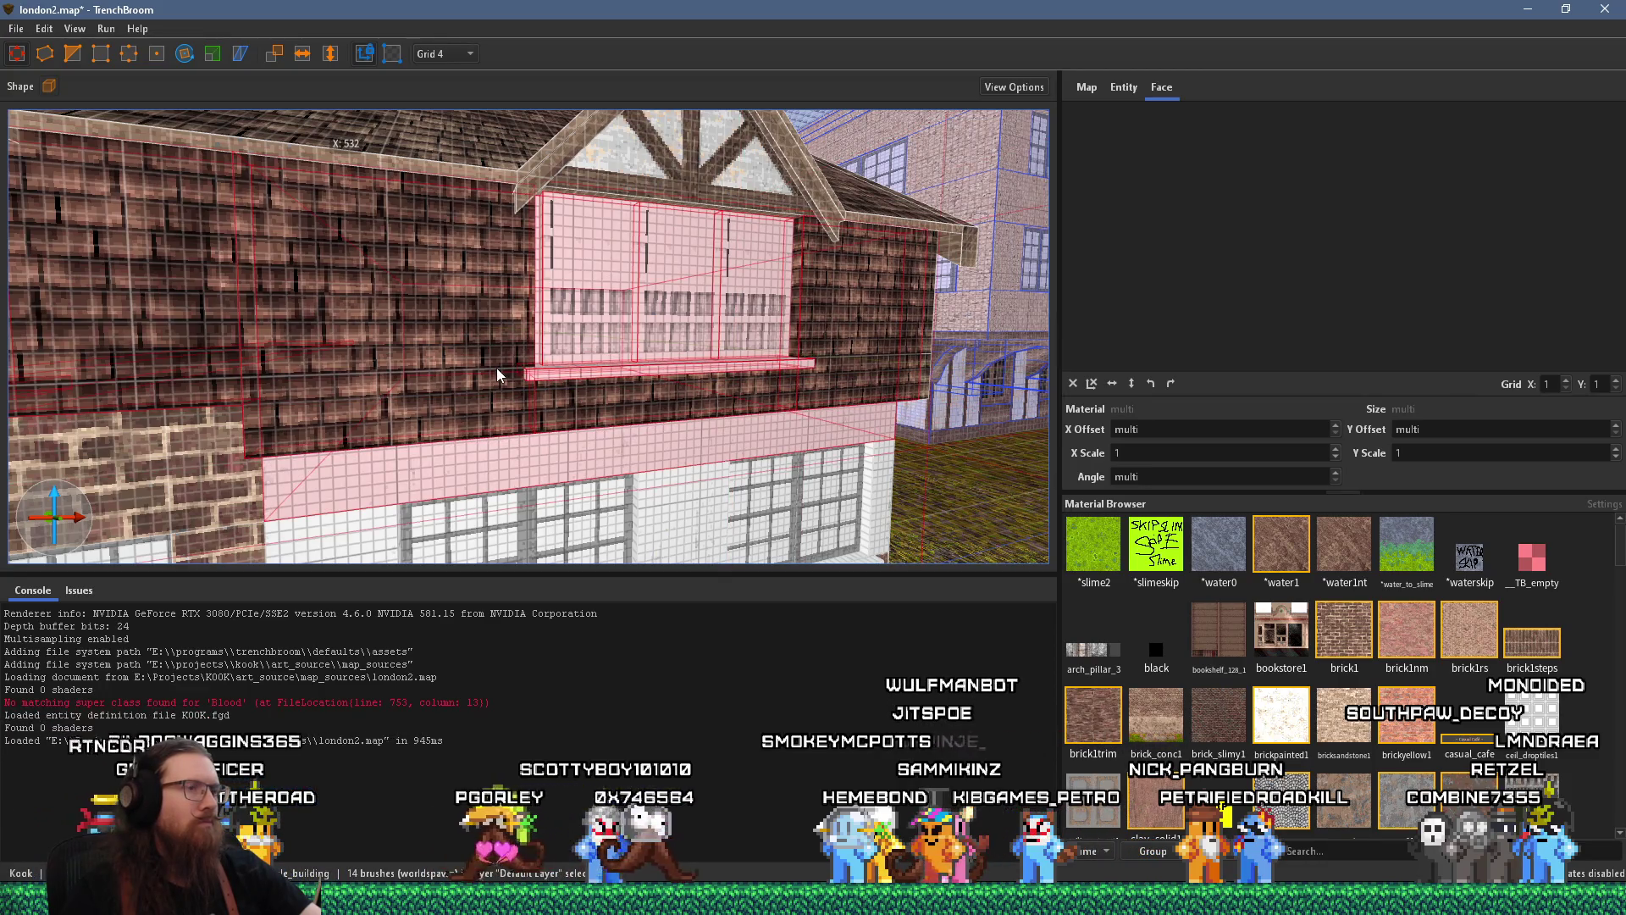
left_click(490, 445, "ctrl+shift")
mouse_move(490, 445)
left_mouse_down()
mouse_move(275, 345)
mouse_move(582, 383)
left_mouse_up()
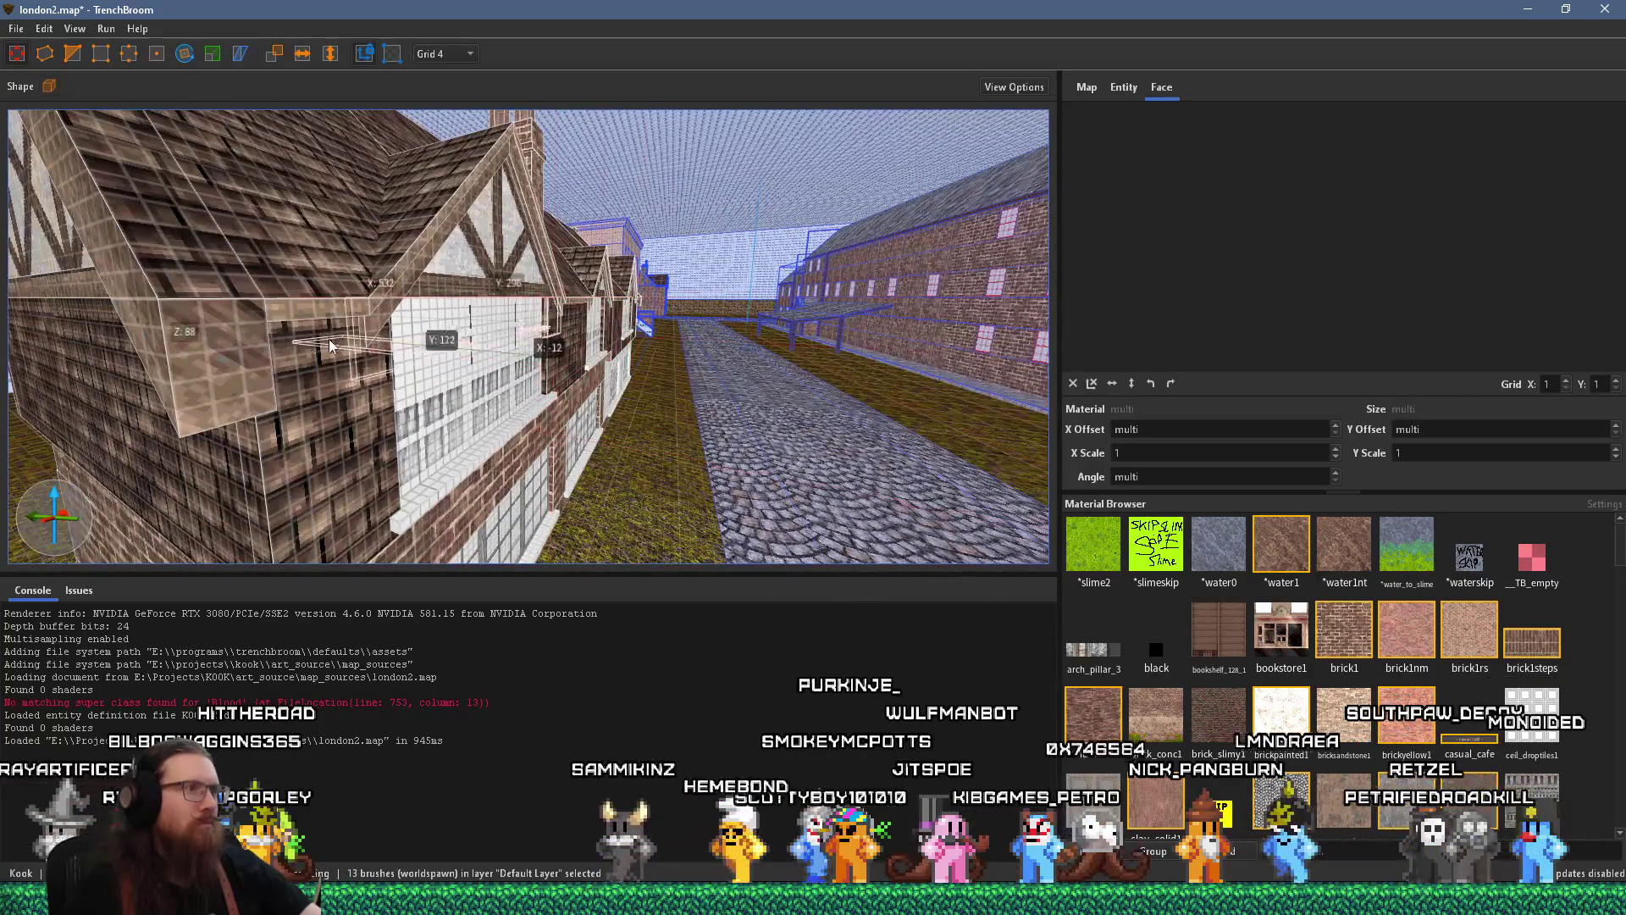
Flip the selected window and wall brushes and settle them onto the side wall beside the white wall
mouse_move(288, 347)
left_mouse_down()
mouse_move(663, 346)
mouse_move(333, 184)
left_mouse_up()
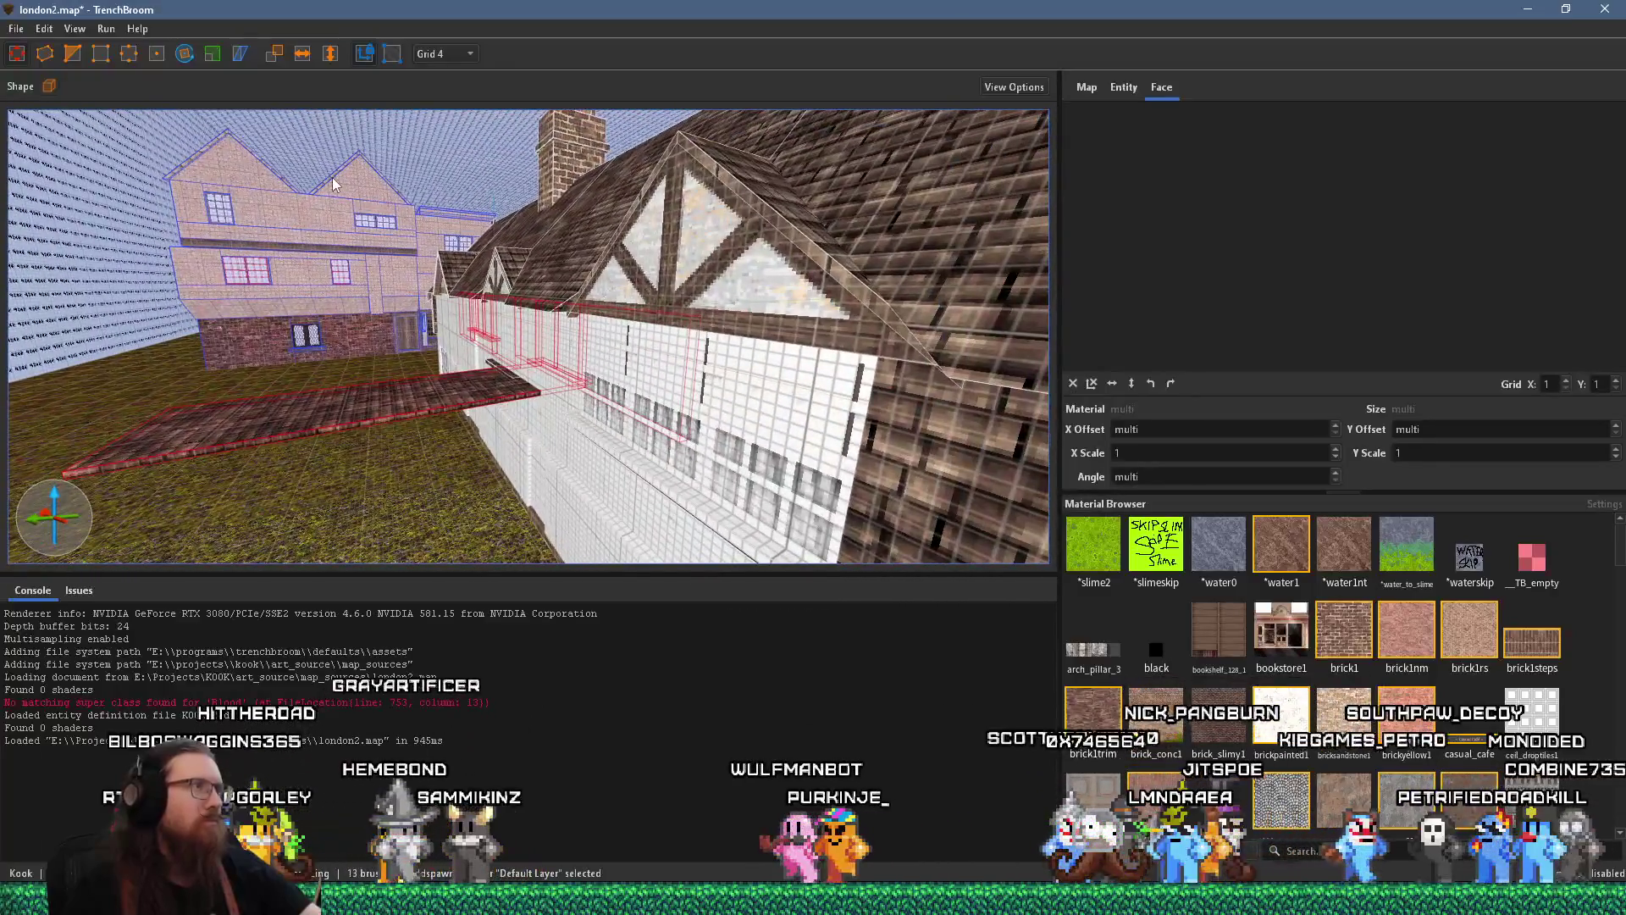
left_click(300, 56)
left_click_drag(378, 417, 552, 407)
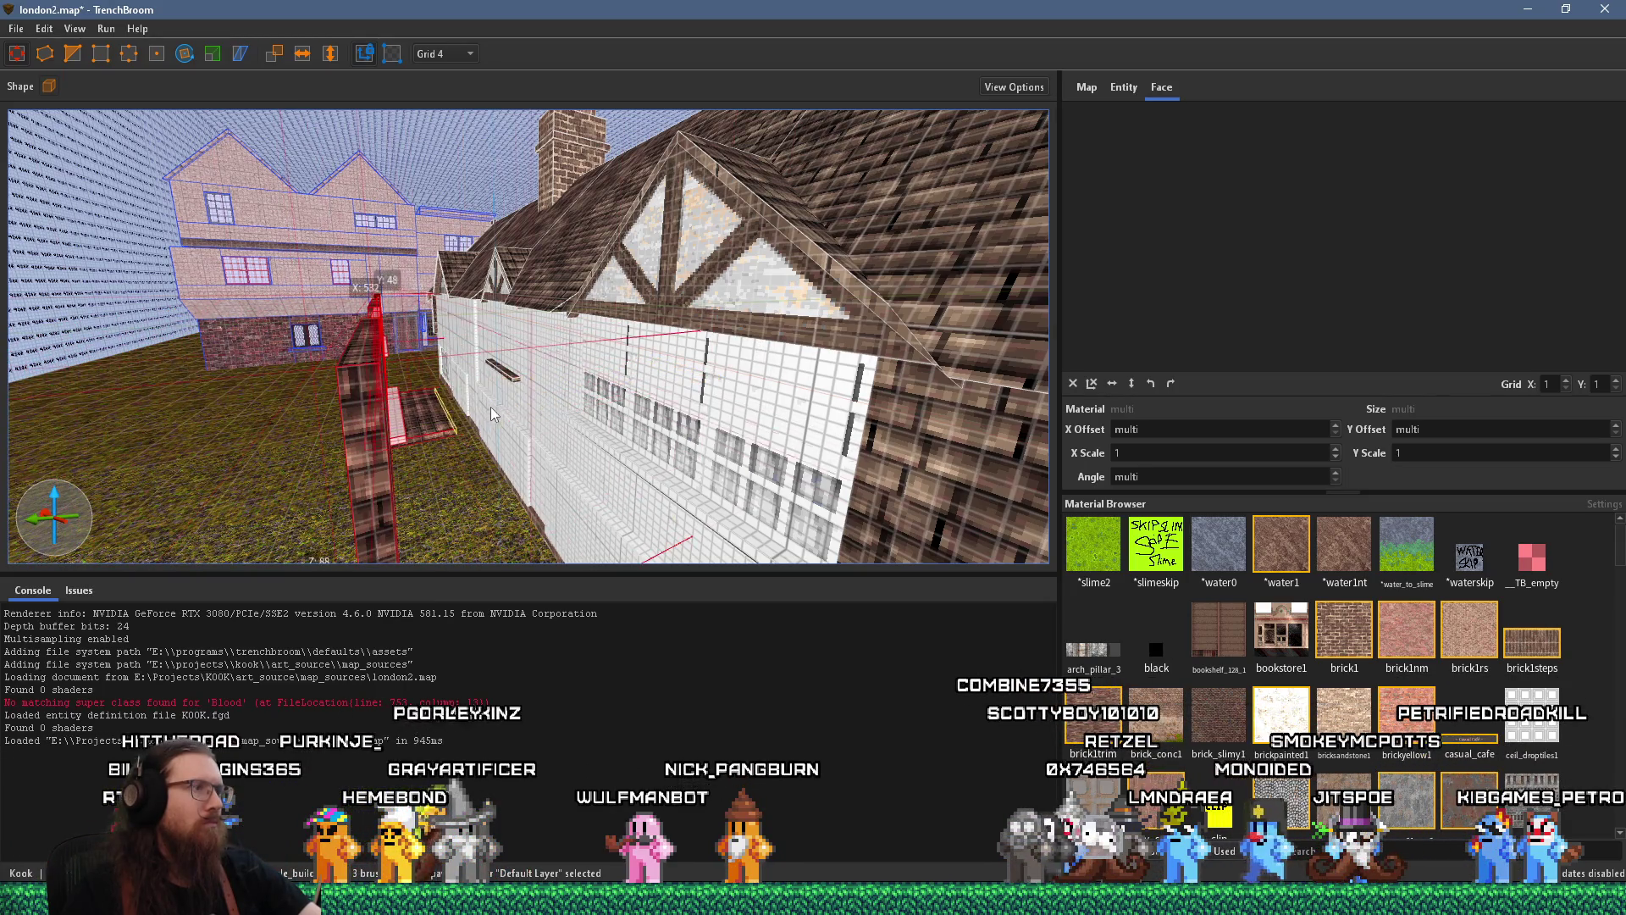
mouse_move(439, 422)
left_mouse_down()
mouse_move(669, 304)
mouse_move(449, 436)
mouse_move(313, 442)
left_mouse_up()
left_click_drag(549, 383, 573, 369)
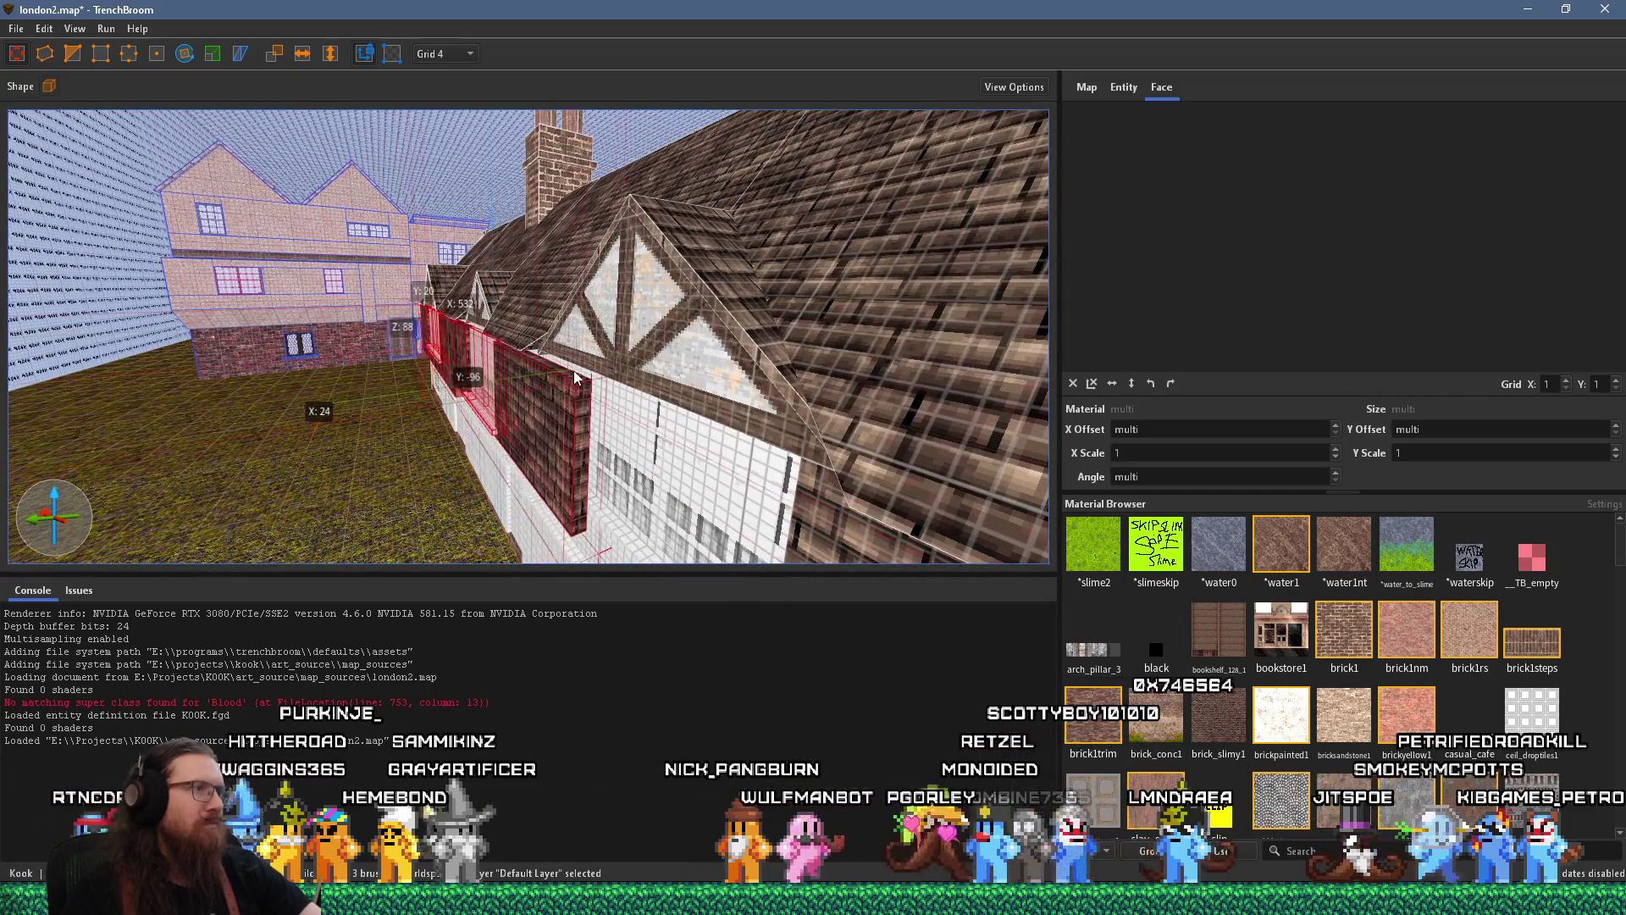
scroll(582, 368, "up", 5)
mouse_move(844, 325)
left_mouse_down()
mouse_move(666, 404)
mouse_move(419, 326)
mouse_move(504, 333)
mouse_move(491, 333)
mouse_move(477, 254)
mouse_move(527, 289)
mouse_move(625, 256)
mouse_move(466, 288)
mouse_move(760, 274)
mouse_move(788, 240)
mouse_move(482, 351)
mouse_move(654, 185)
mouse_move(520, 278)
mouse_move(683, 338)
mouse_move(693, 323)
mouse_move(649, 388)
mouse_move(668, 418)
mouse_move(730, 424)
mouse_move(652, 449)
mouse_move(317, 405)
mouse_move(377, 374)
mouse_move(828, 314)
mouse_move(369, 393)
mouse_move(565, 399)
mouse_move(571, 378)
mouse_move(526, 332)
mouse_move(754, 440)
mouse_move(907, 370)
mouse_move(257, 352)
mouse_move(310, 322)
mouse_move(356, 331)
left_mouse_up()
left_click(520, 278)
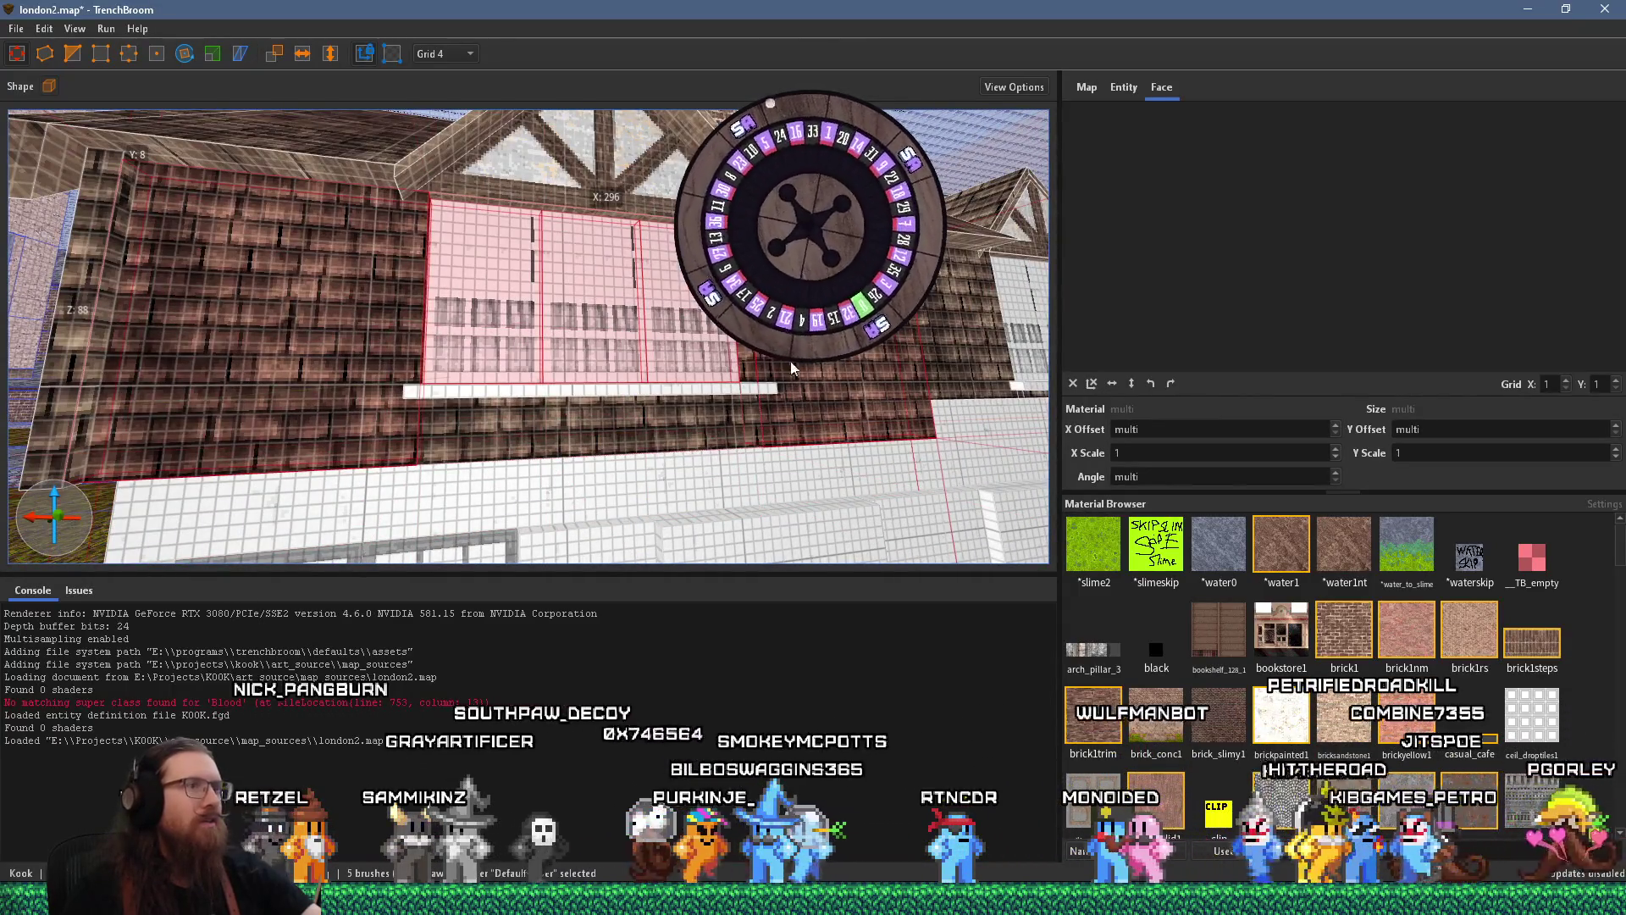
left_click(647, 395, "ctrl")
mouse_move(647, 394)
left_mouse_down()
mouse_move(496, 266)
mouse_move(359, 221)
mouse_move(405, 241)
left_mouse_up()
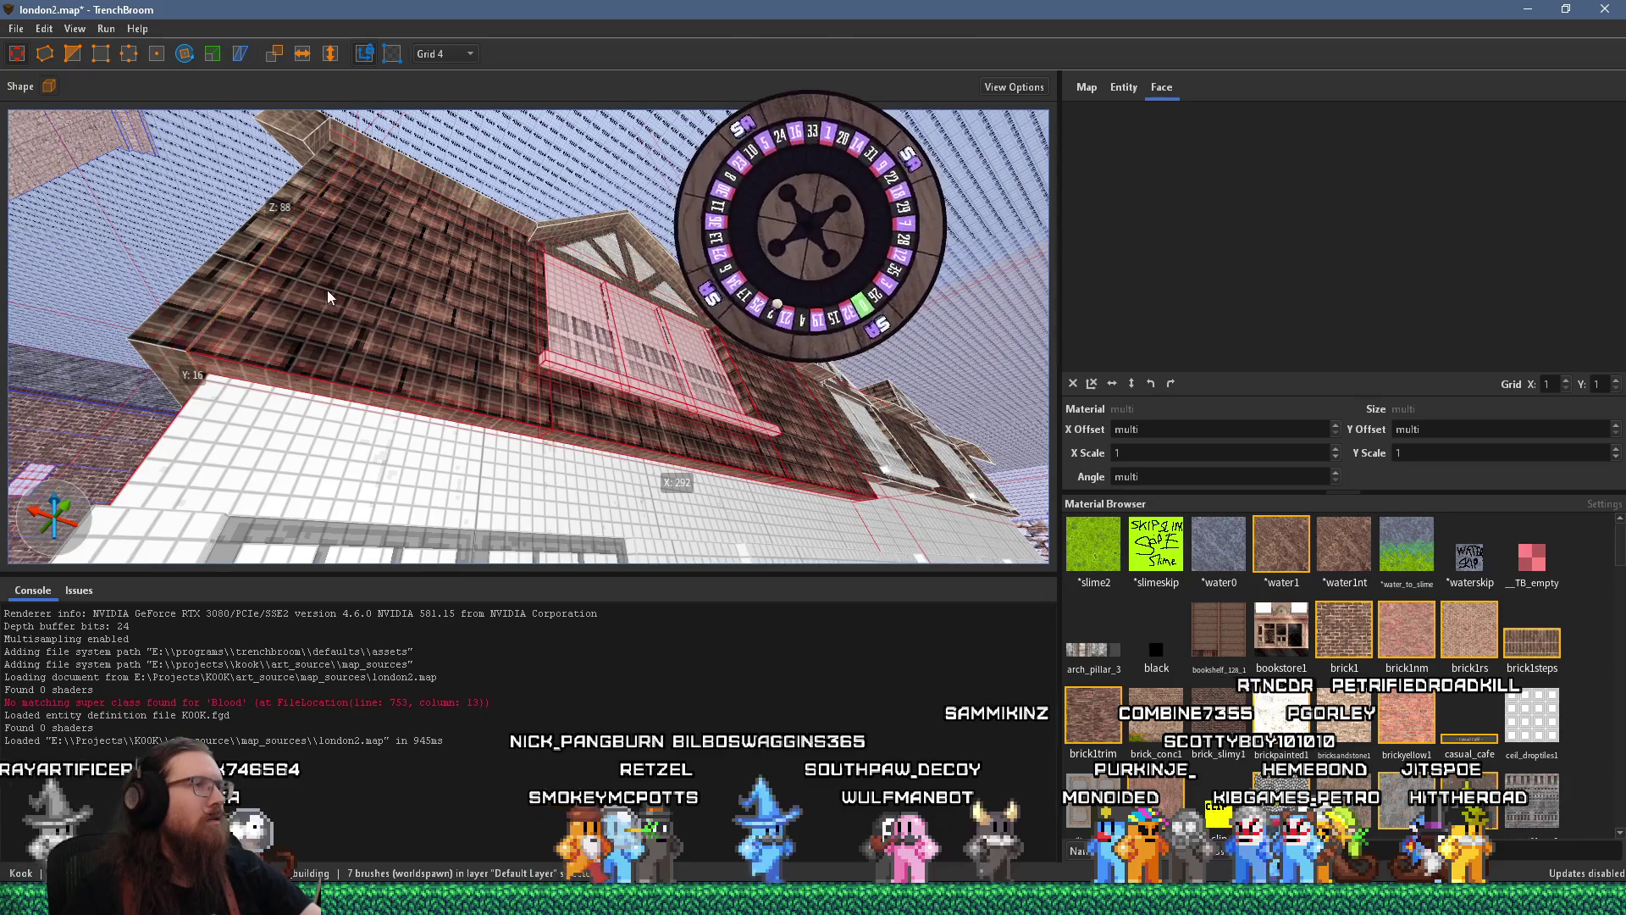
mouse_move(327, 290)
left_mouse_down()
mouse_move(298, 298)
mouse_move(491, 245)
mouse_move(505, 186)
mouse_move(353, 349)
mouse_move(478, 293)
mouse_move(322, 455)
mouse_move(526, 415)
mouse_move(295, 429)
mouse_move(401, 385)
mouse_move(423, 432)
mouse_move(485, 321)
mouse_move(500, 329)
mouse_move(372, 301)
mouse_move(373, 264)
mouse_move(445, 276)
mouse_move(408, 317)
mouse_move(338, 323)
mouse_move(298, 302)
mouse_move(313, 363)
mouse_move(343, 353)
mouse_move(294, 306)
mouse_move(147, 261)
mouse_move(250, 302)
mouse_move(583, 322)
left_mouse_up()
key("Escape")
left_click(543, 296)
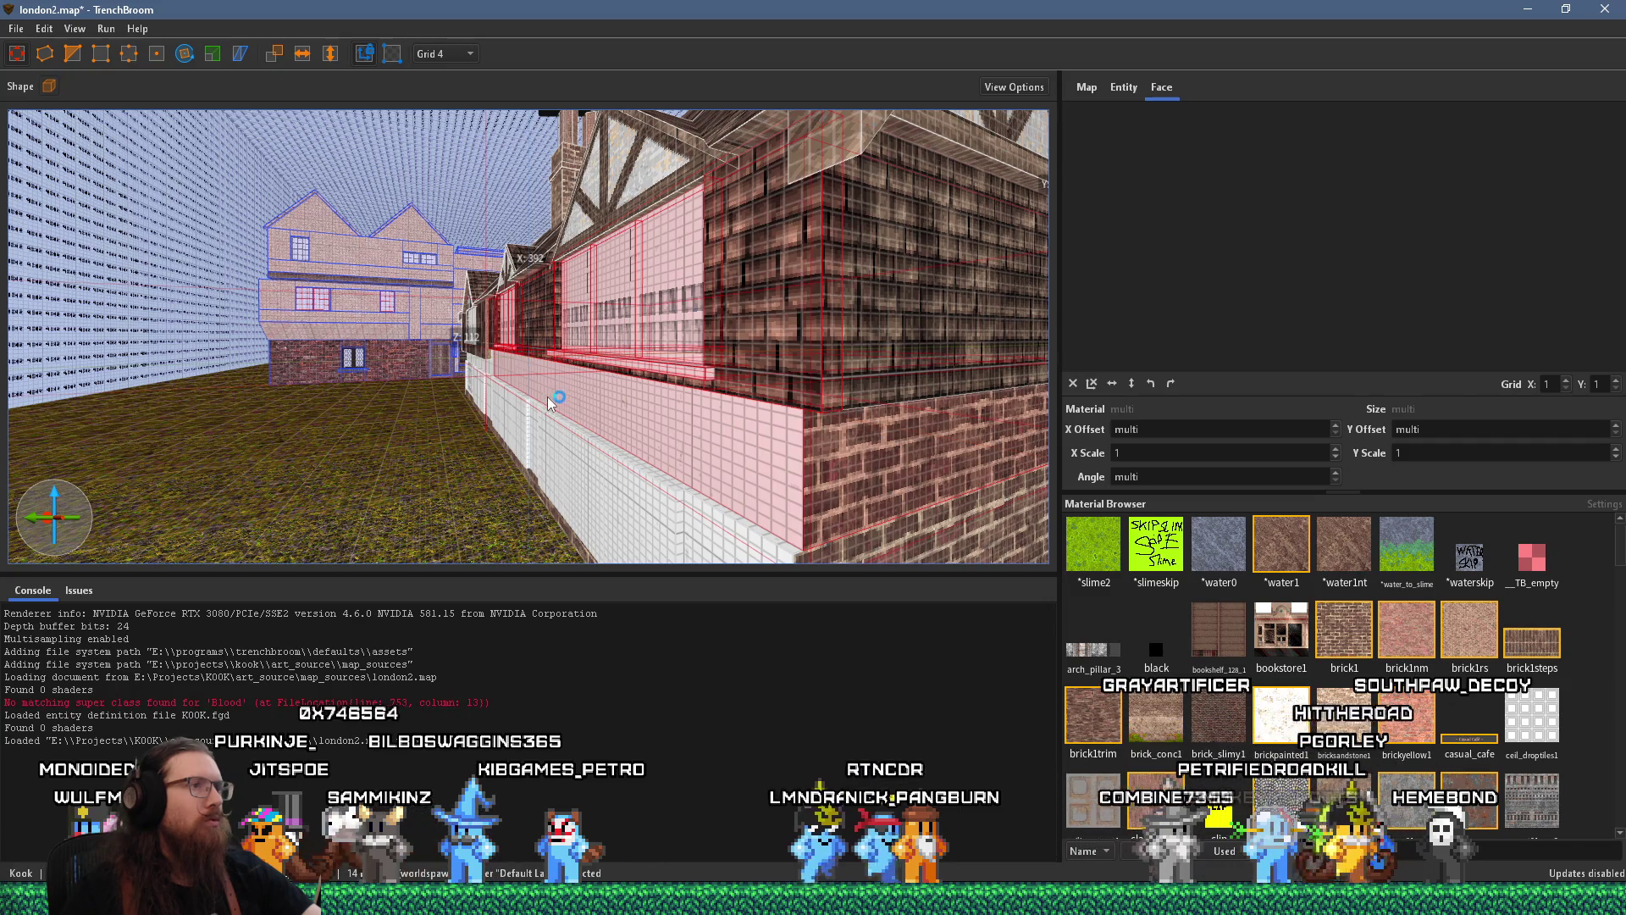
mouse_move(549, 402)
left_mouse_down()
mouse_move(403, 392)
mouse_move(413, 405)
mouse_move(460, 379)
mouse_move(415, 362)
mouse_move(463, 331)
mouse_move(526, 240)
mouse_move(211, 282)
left_mouse_up()
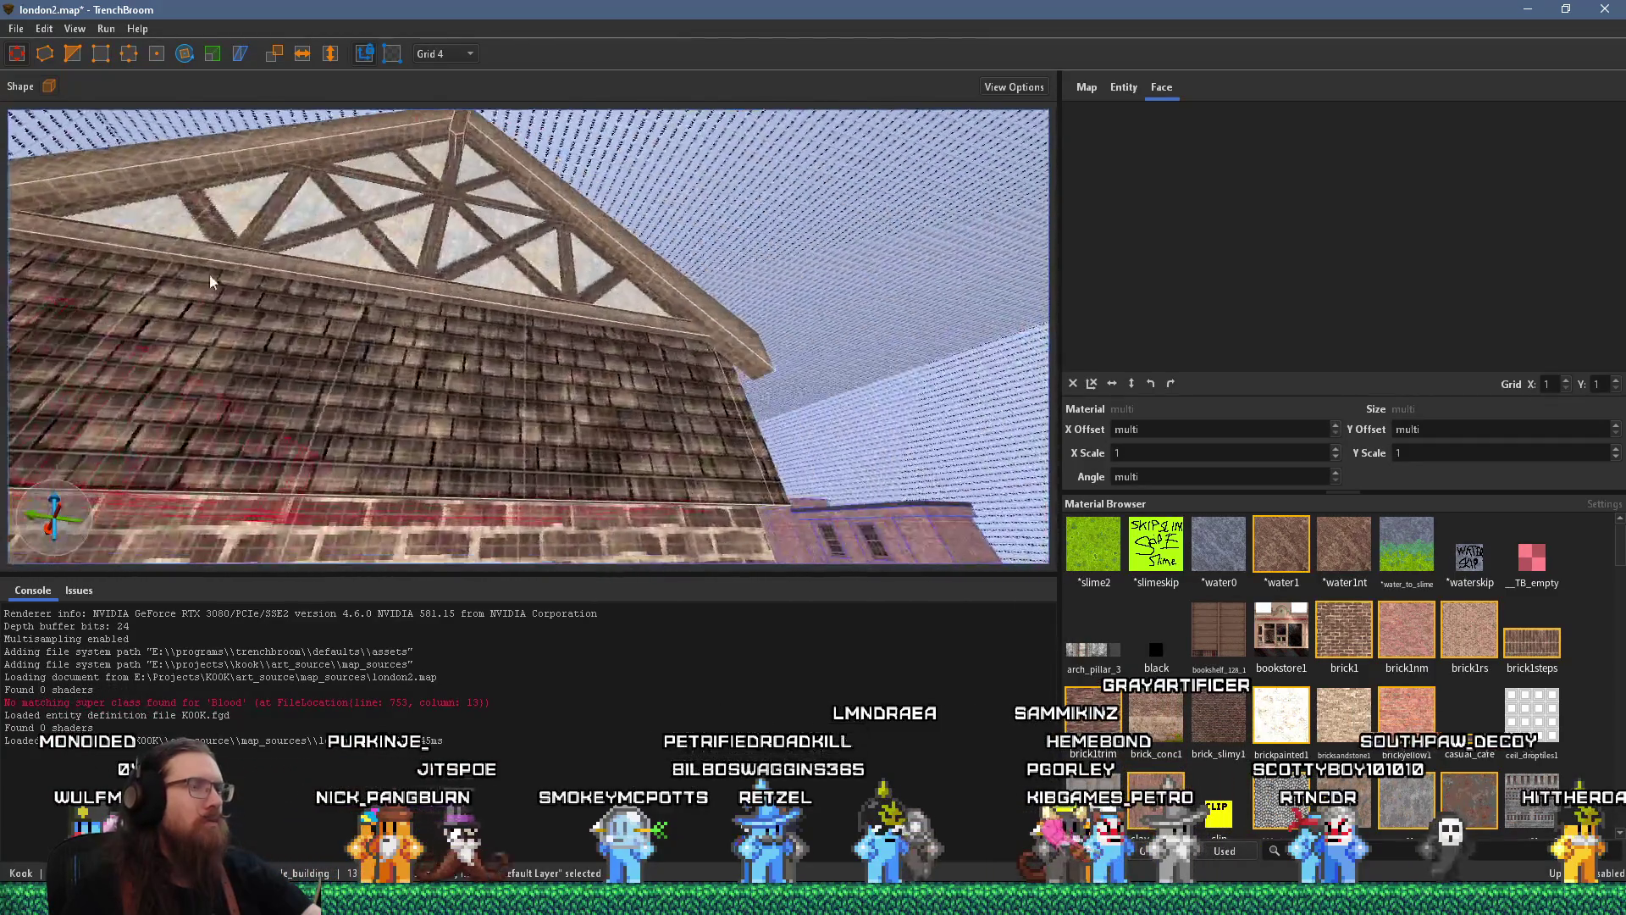
Fly up to the dormer gable and select its timber trim brush
left_click_drag(546, 332, 494, 363)
key("w")
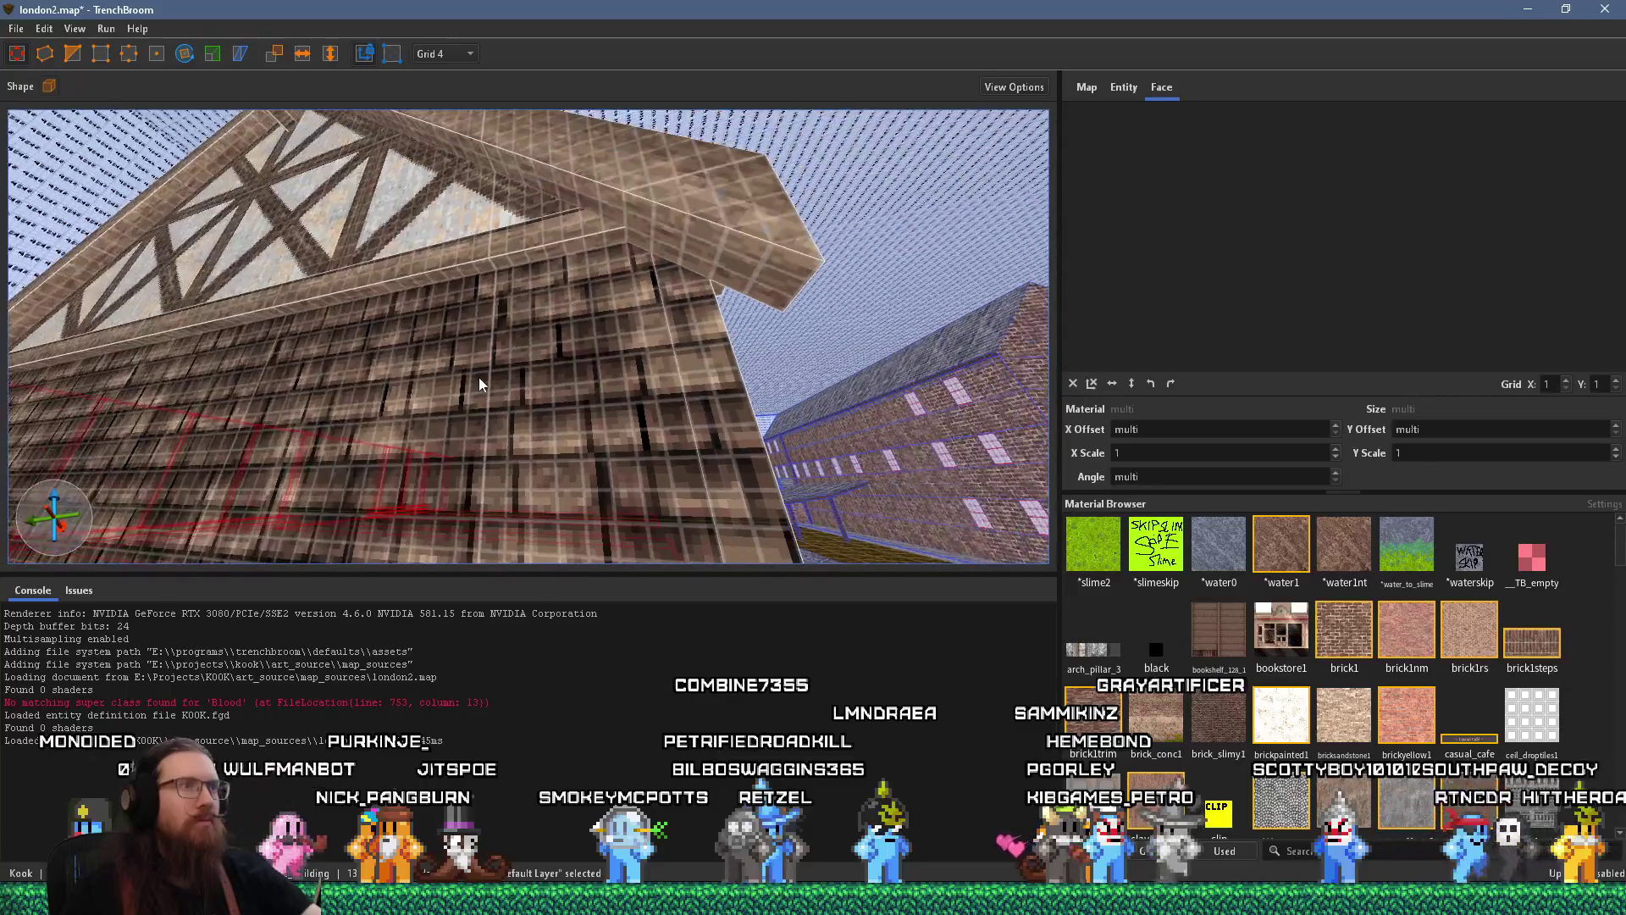
scroll(549, 309, "down", 5)
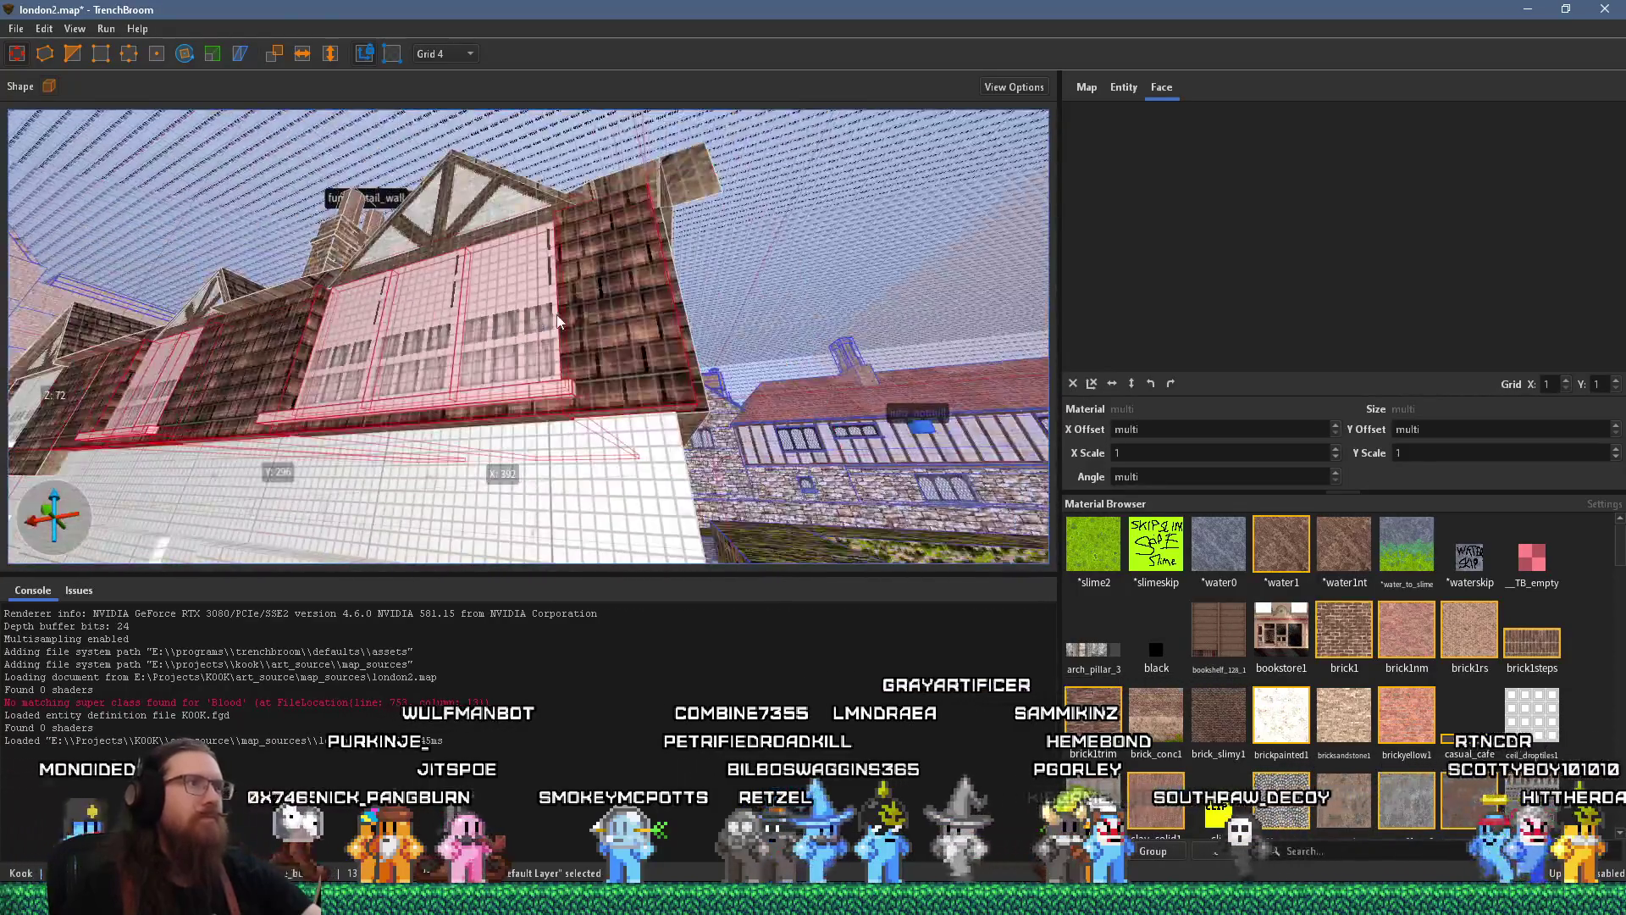
key("a")
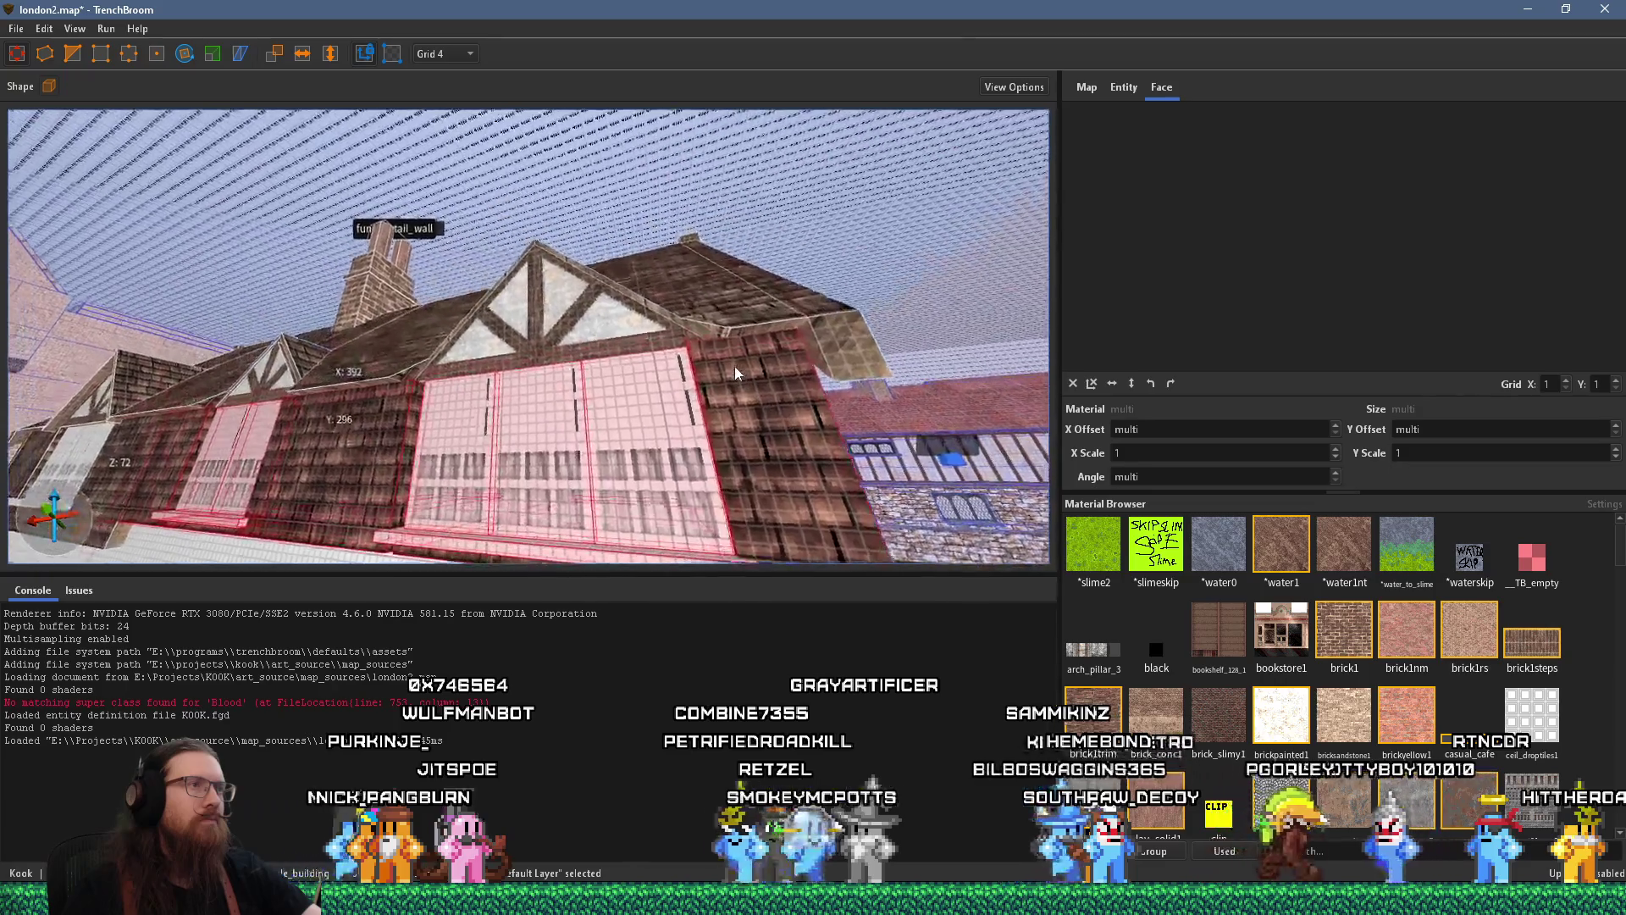
key("w")
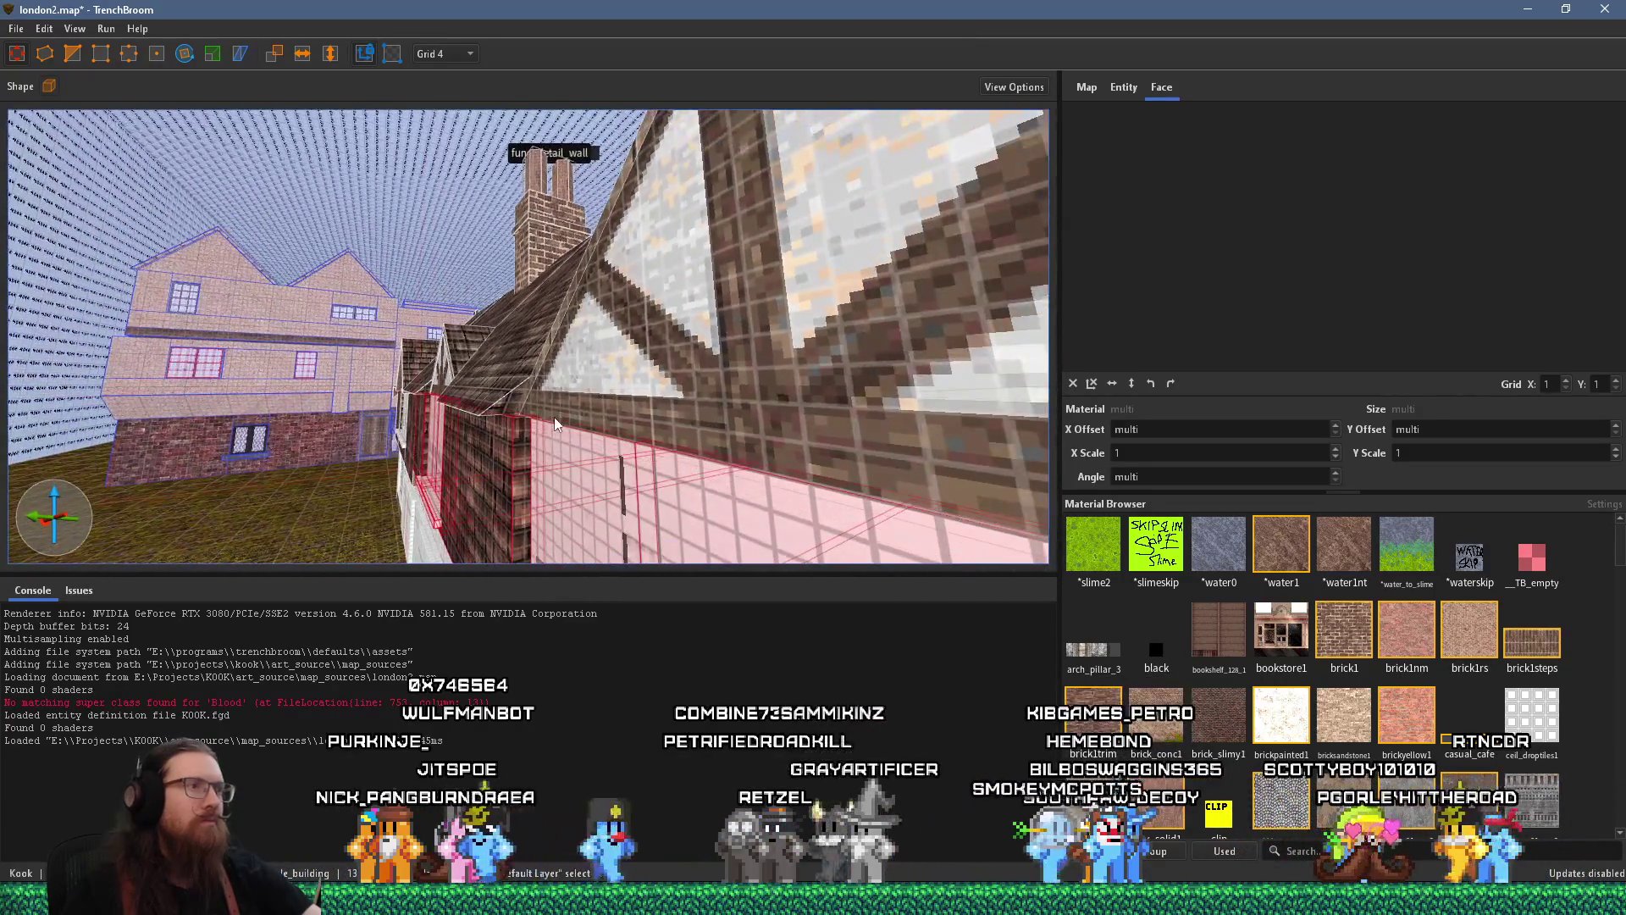
left_click(556, 409)
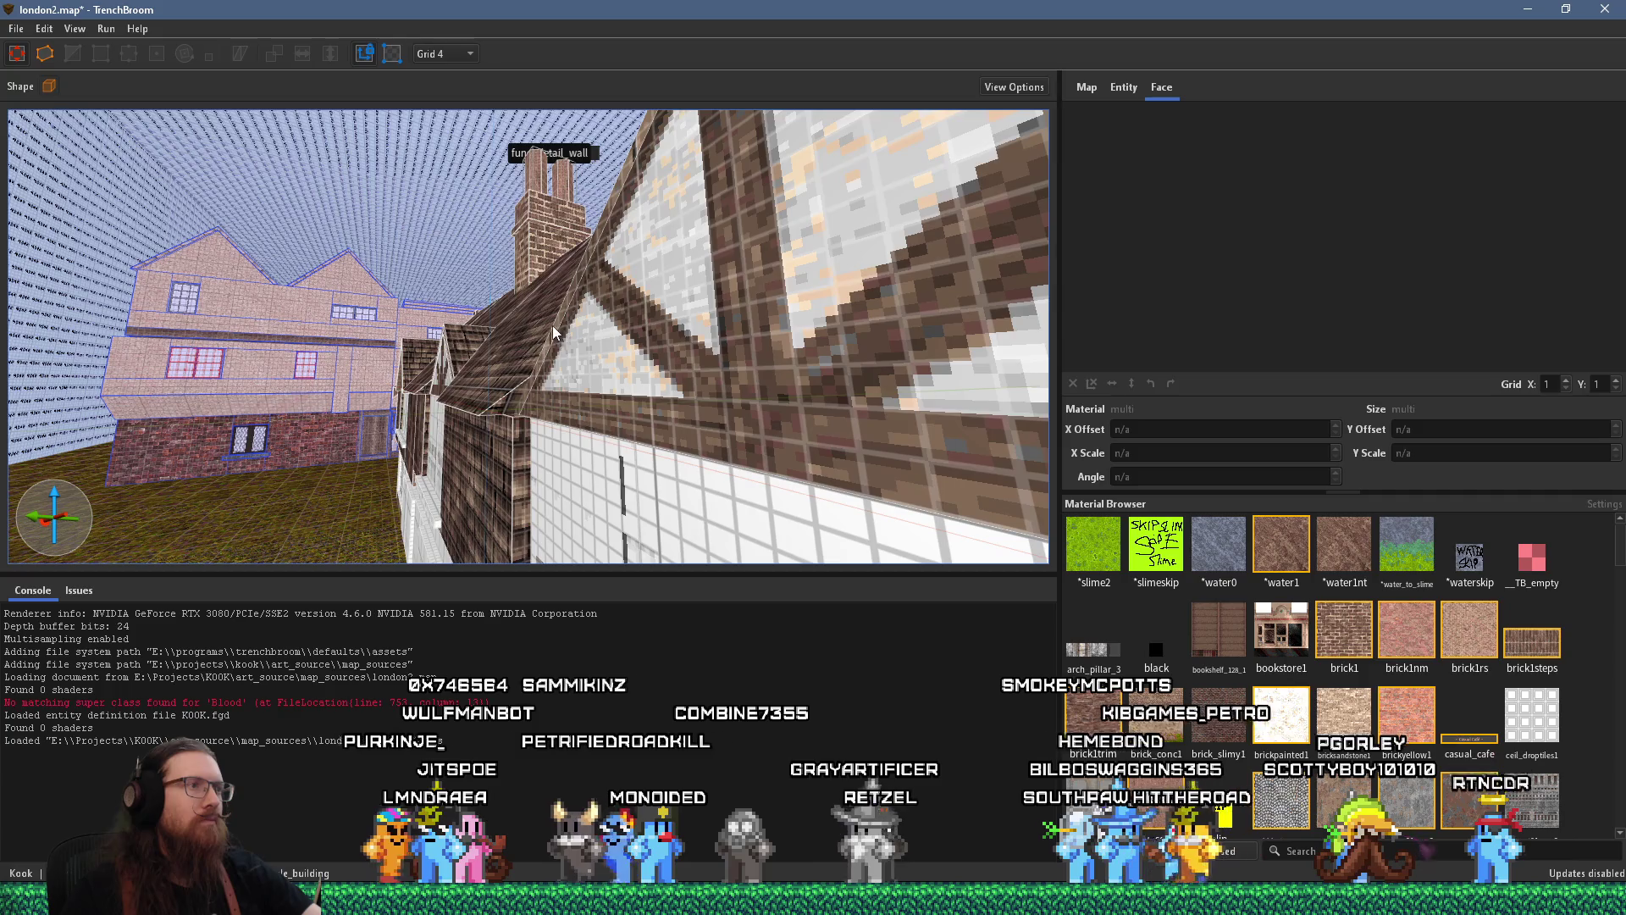
key("s")
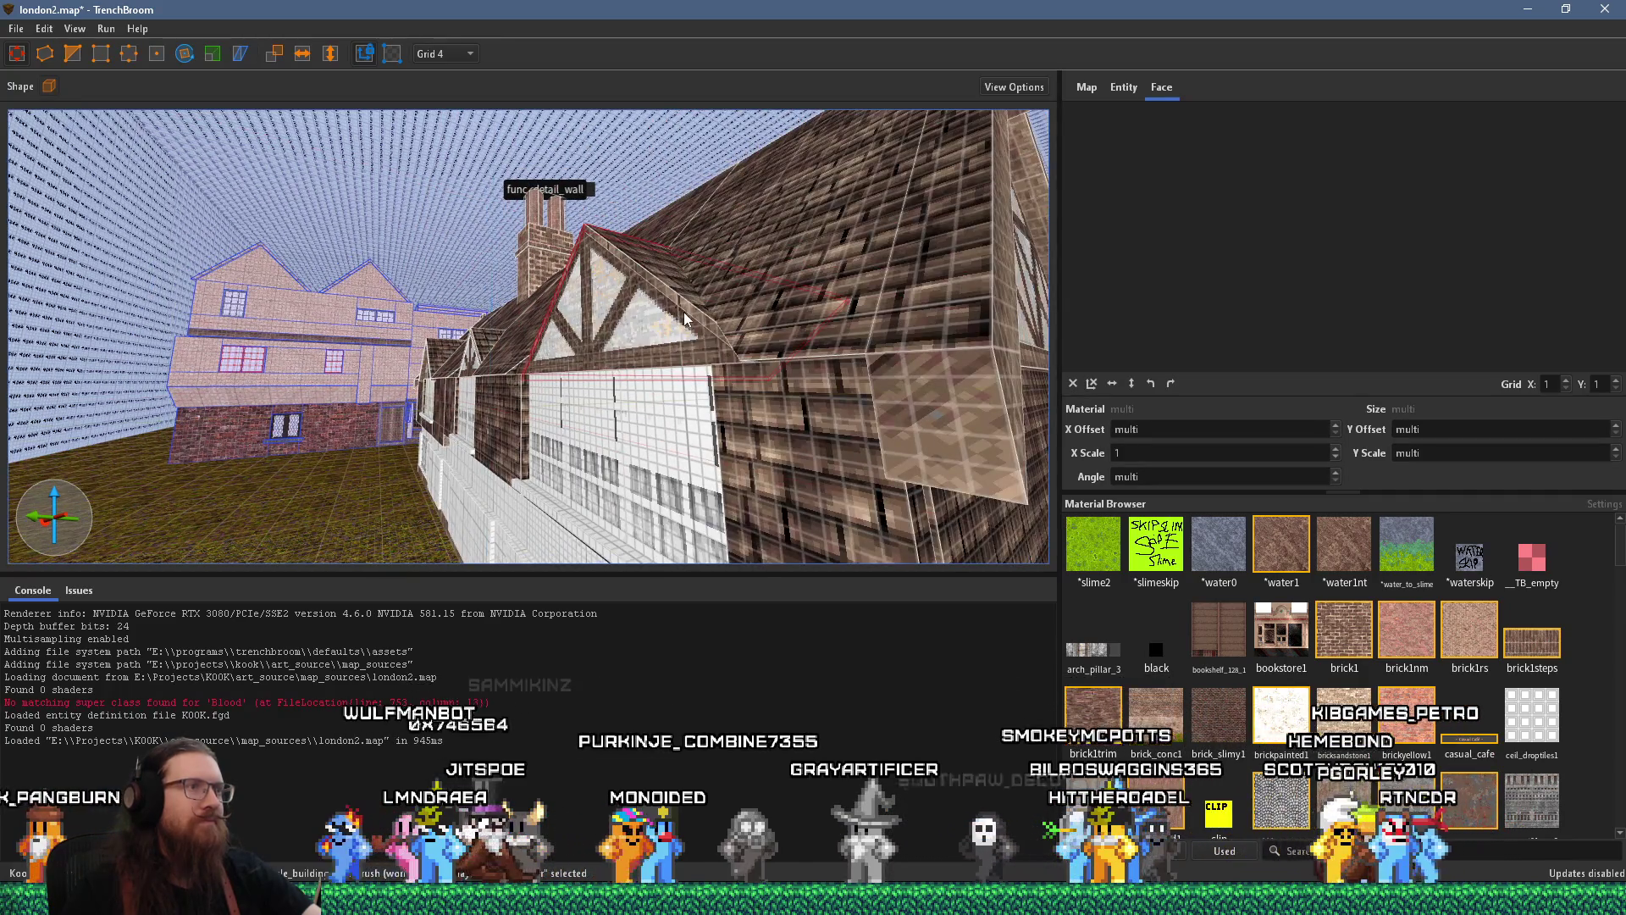
key("w")
left_click(796, 307, "ctrl")
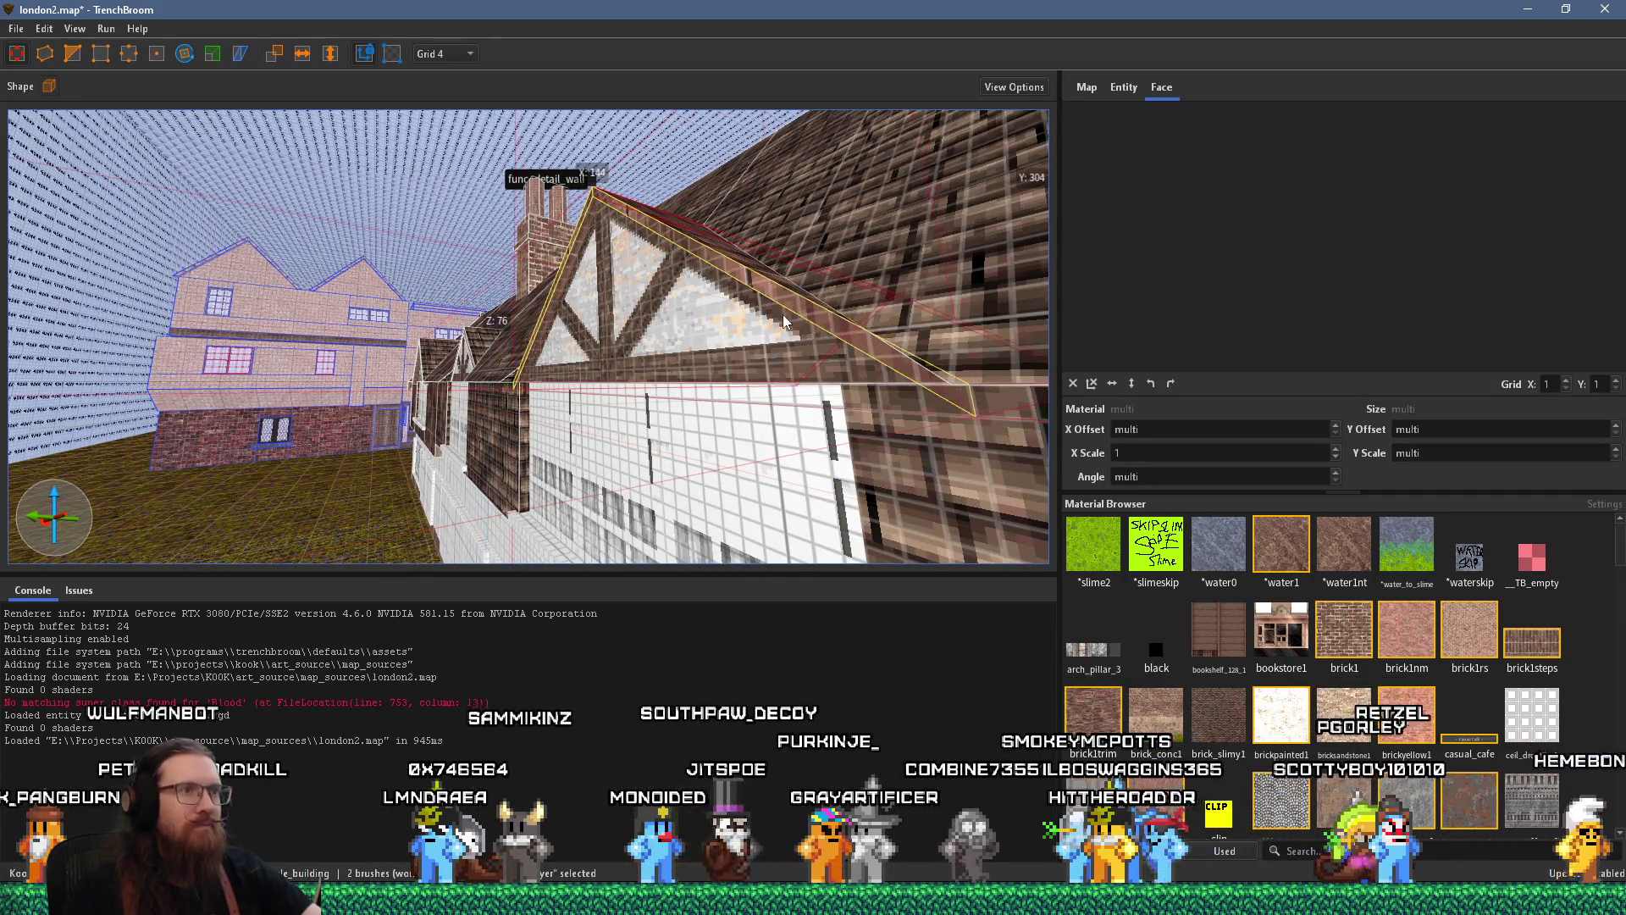
left_click(779, 315)
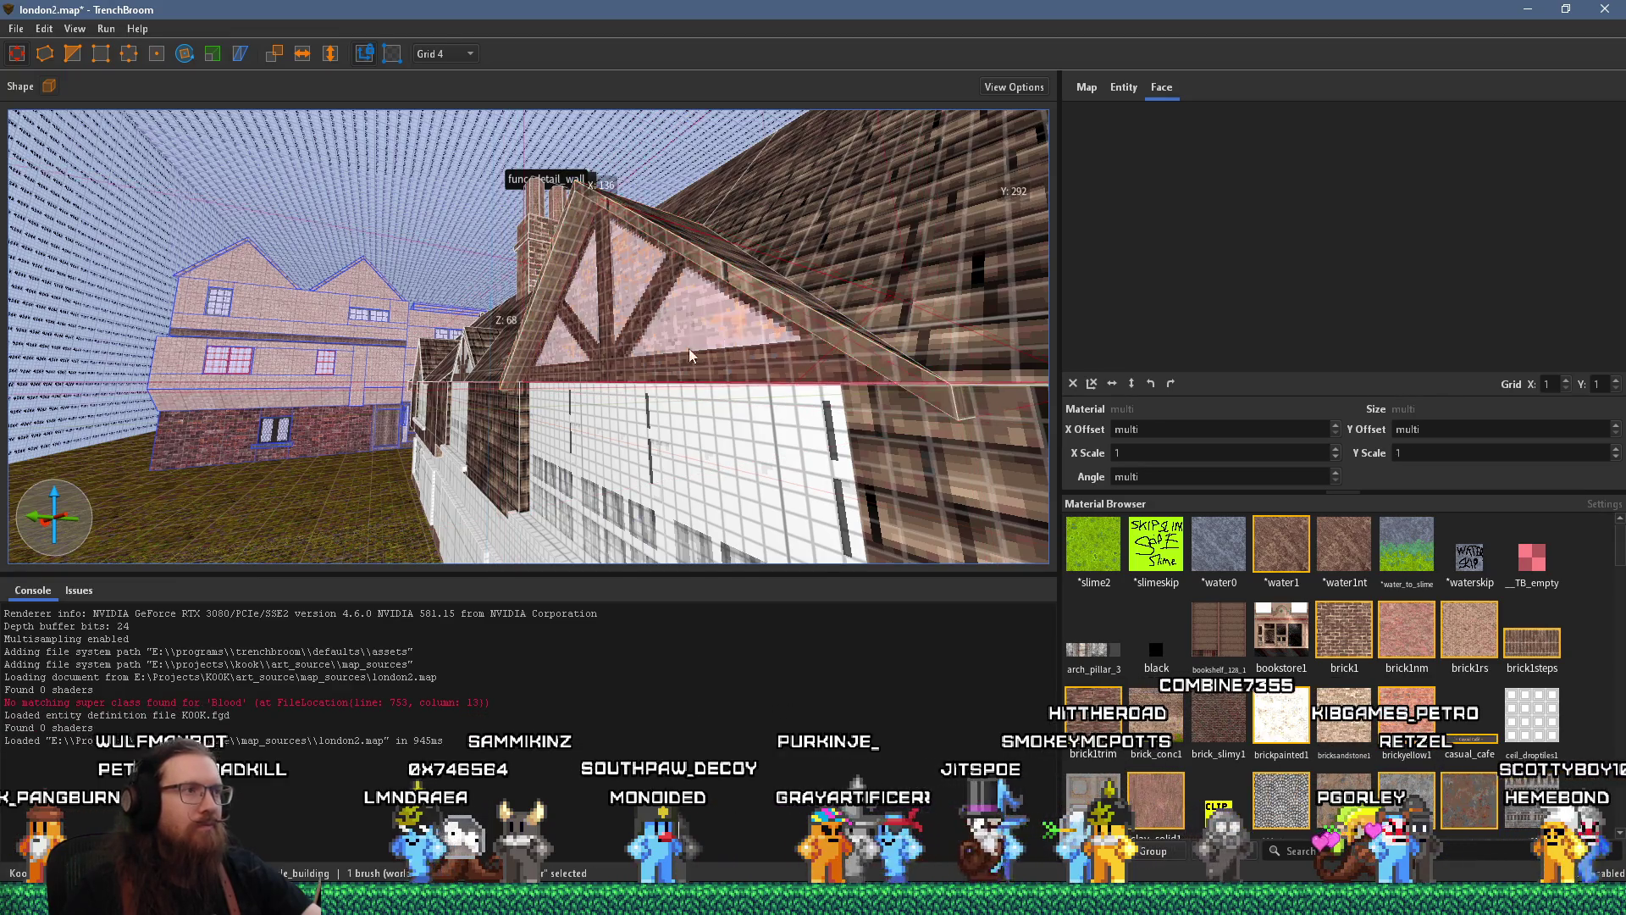
key("s")
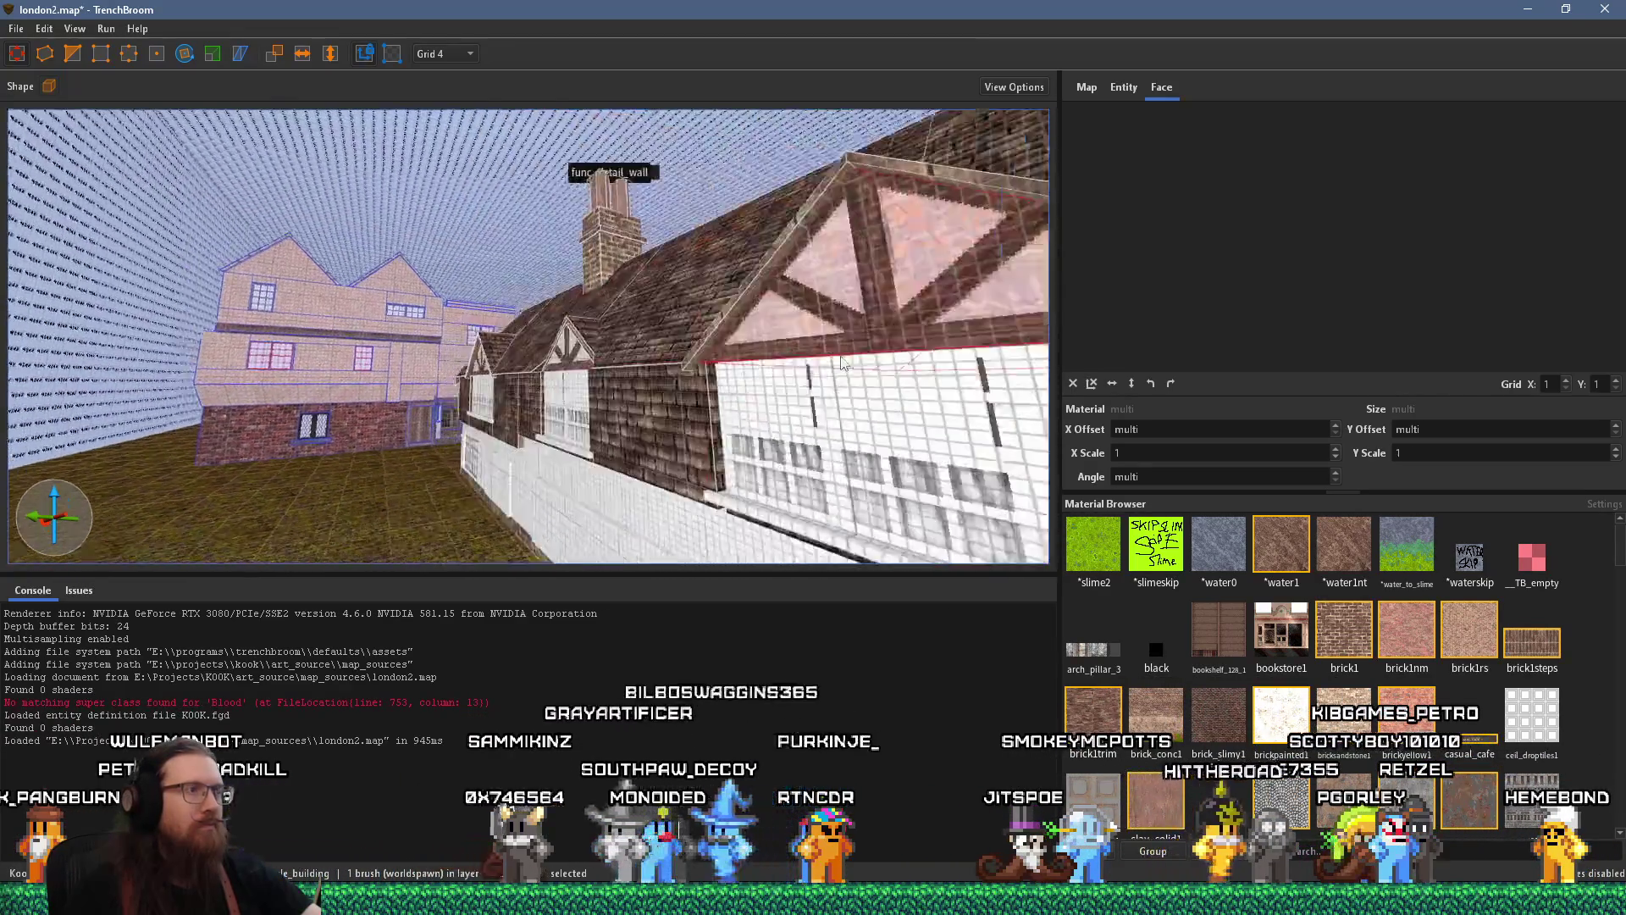
key("w")
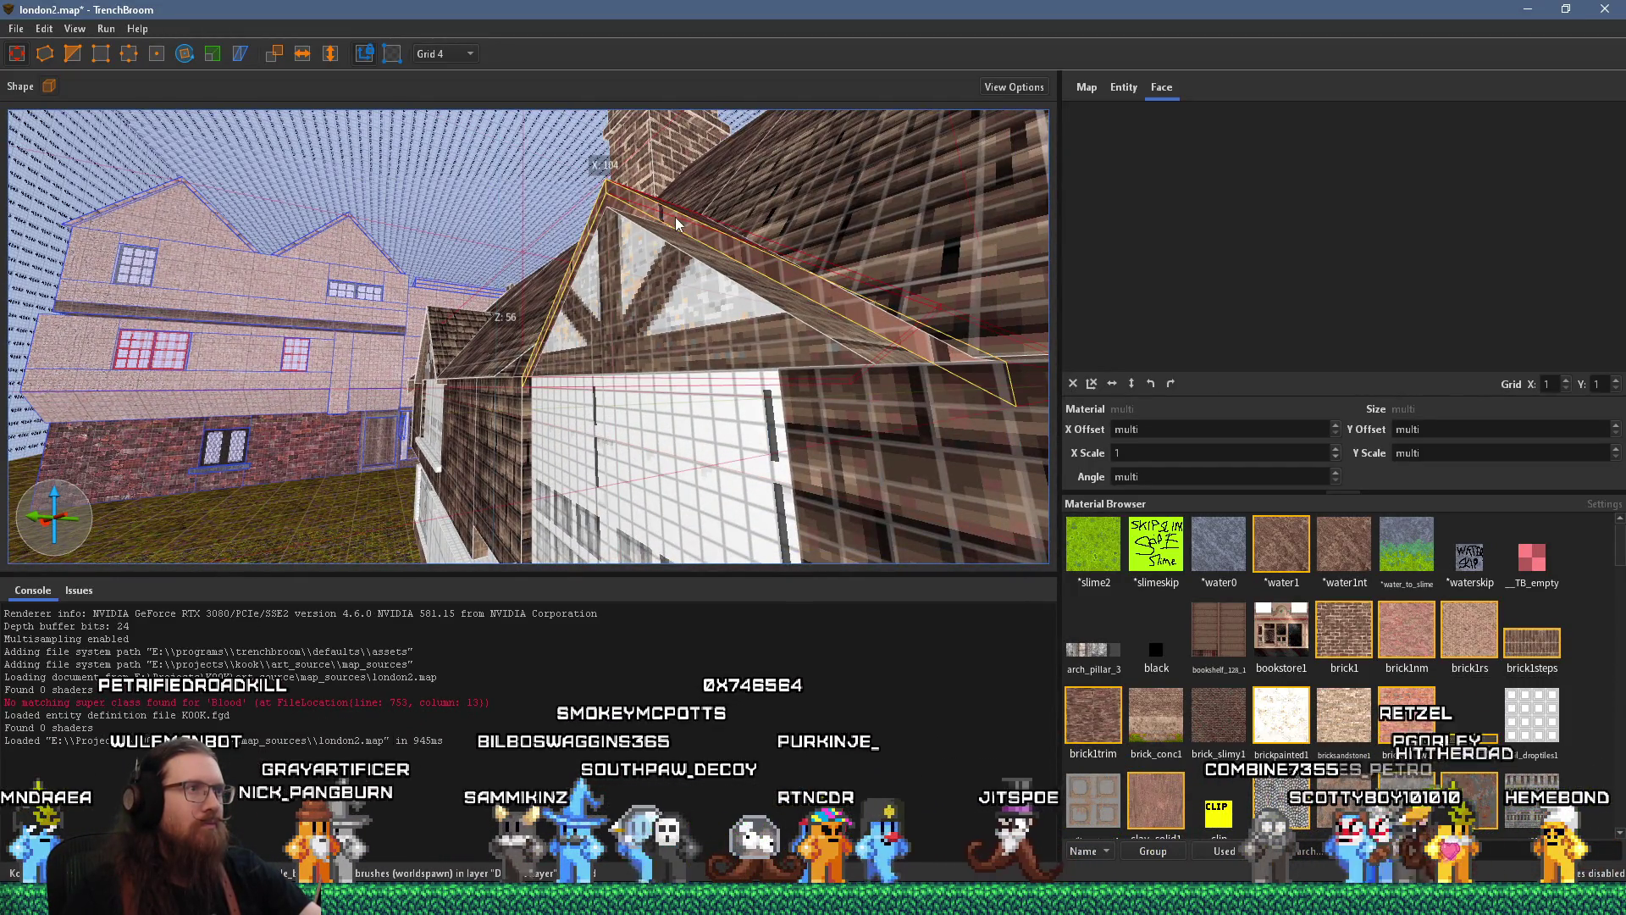
left_click(674, 217)
Circle around the roof and select the roof beam over the gable
key("w")
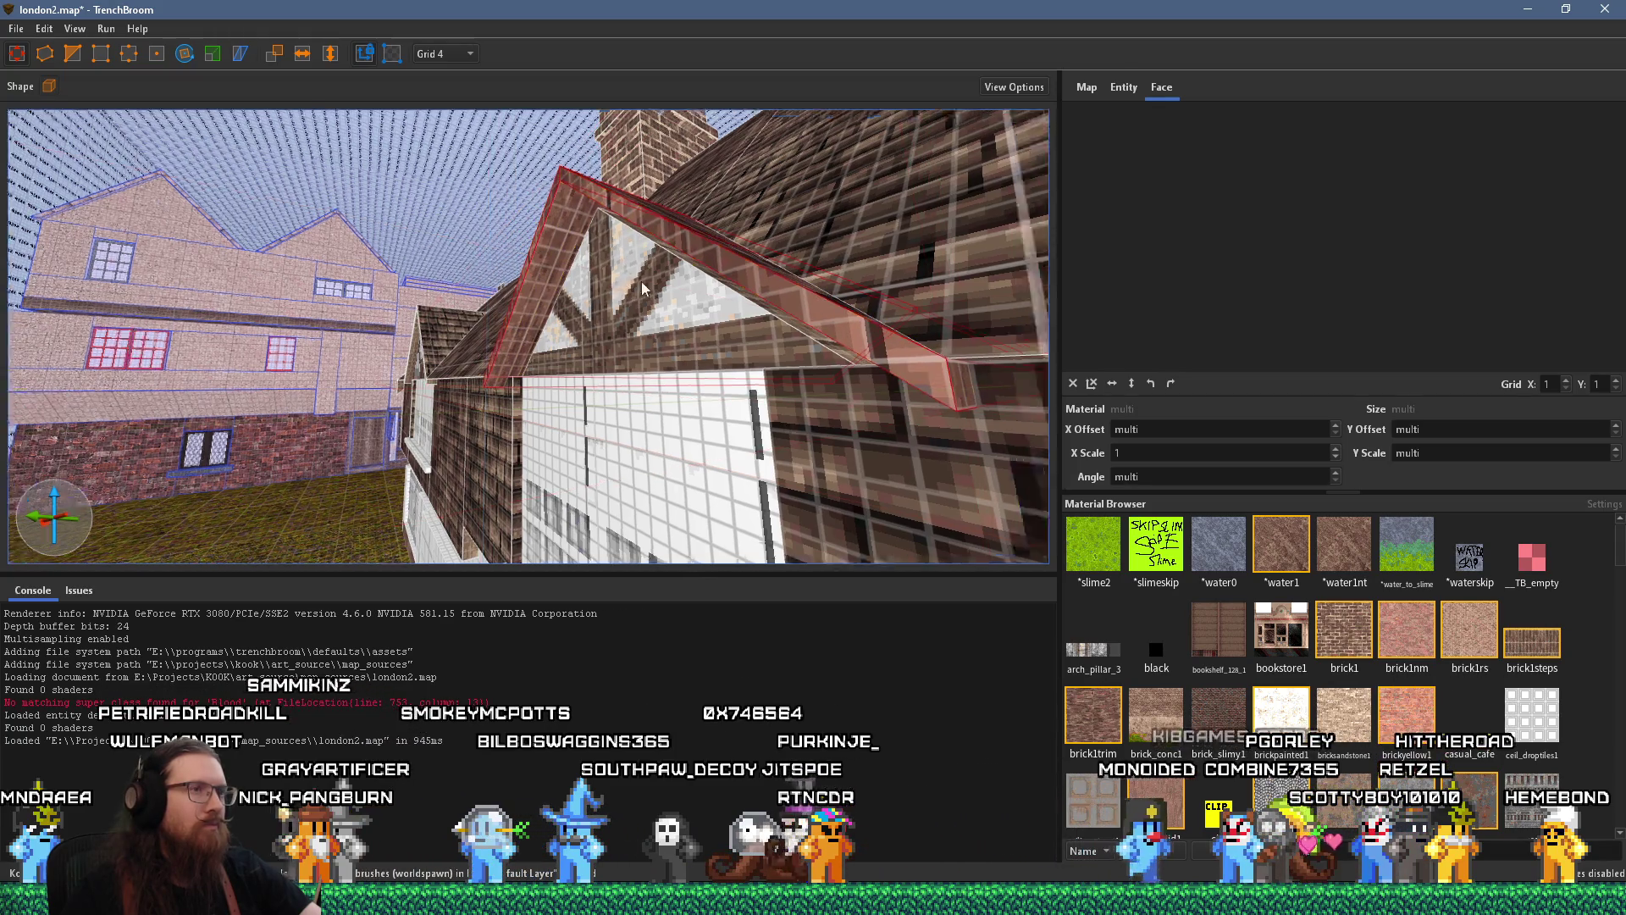
key("w")
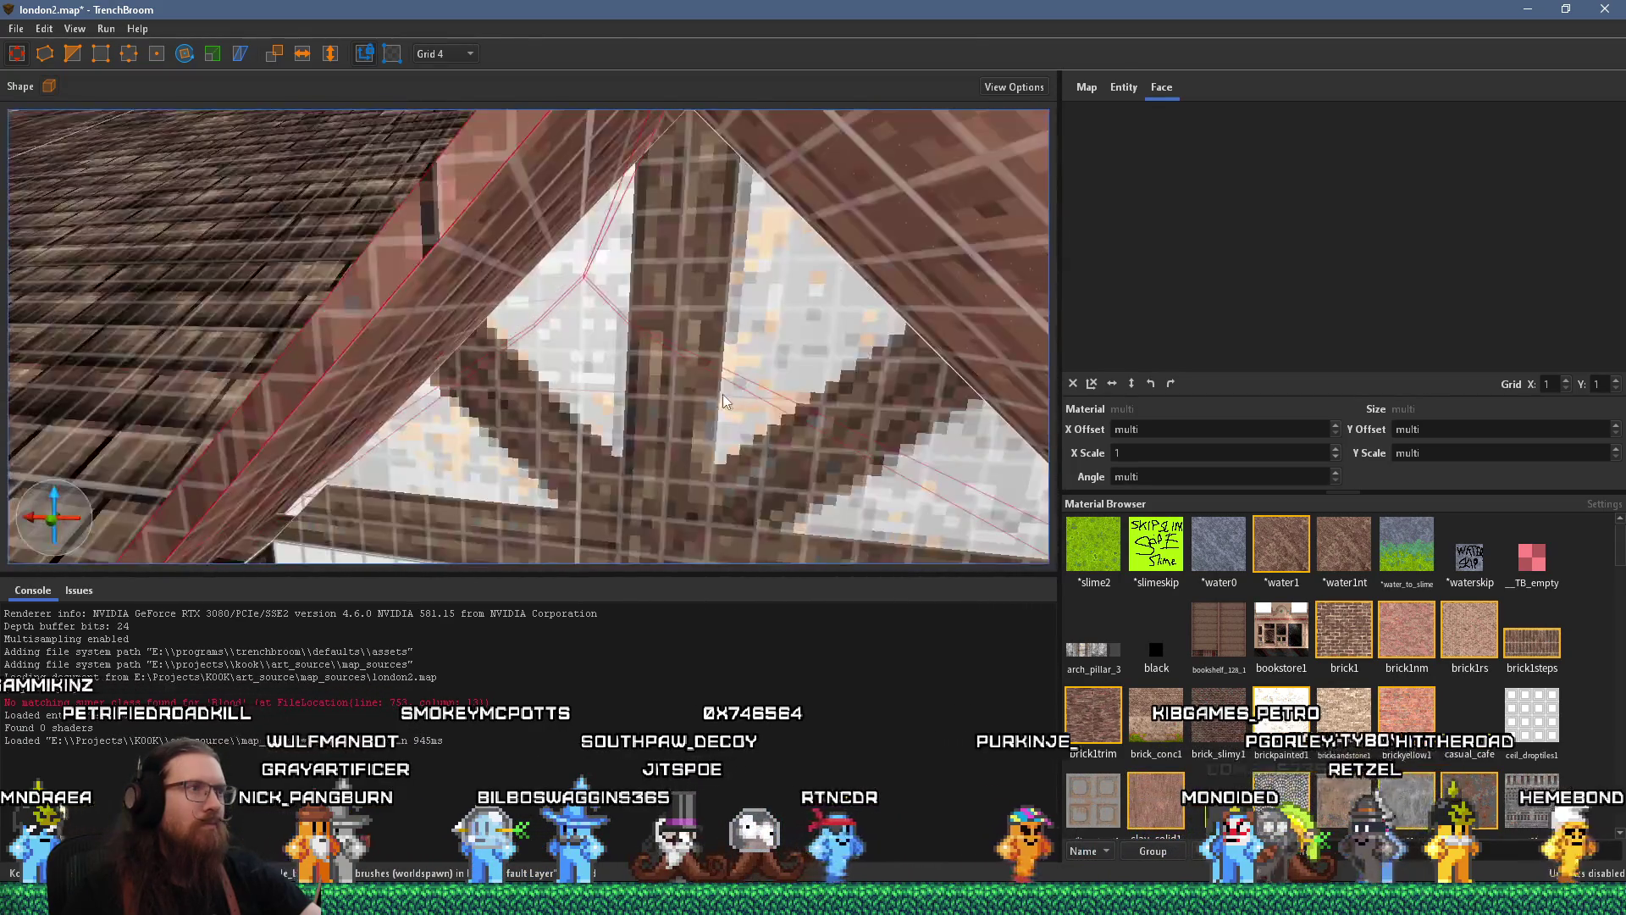
key("s")
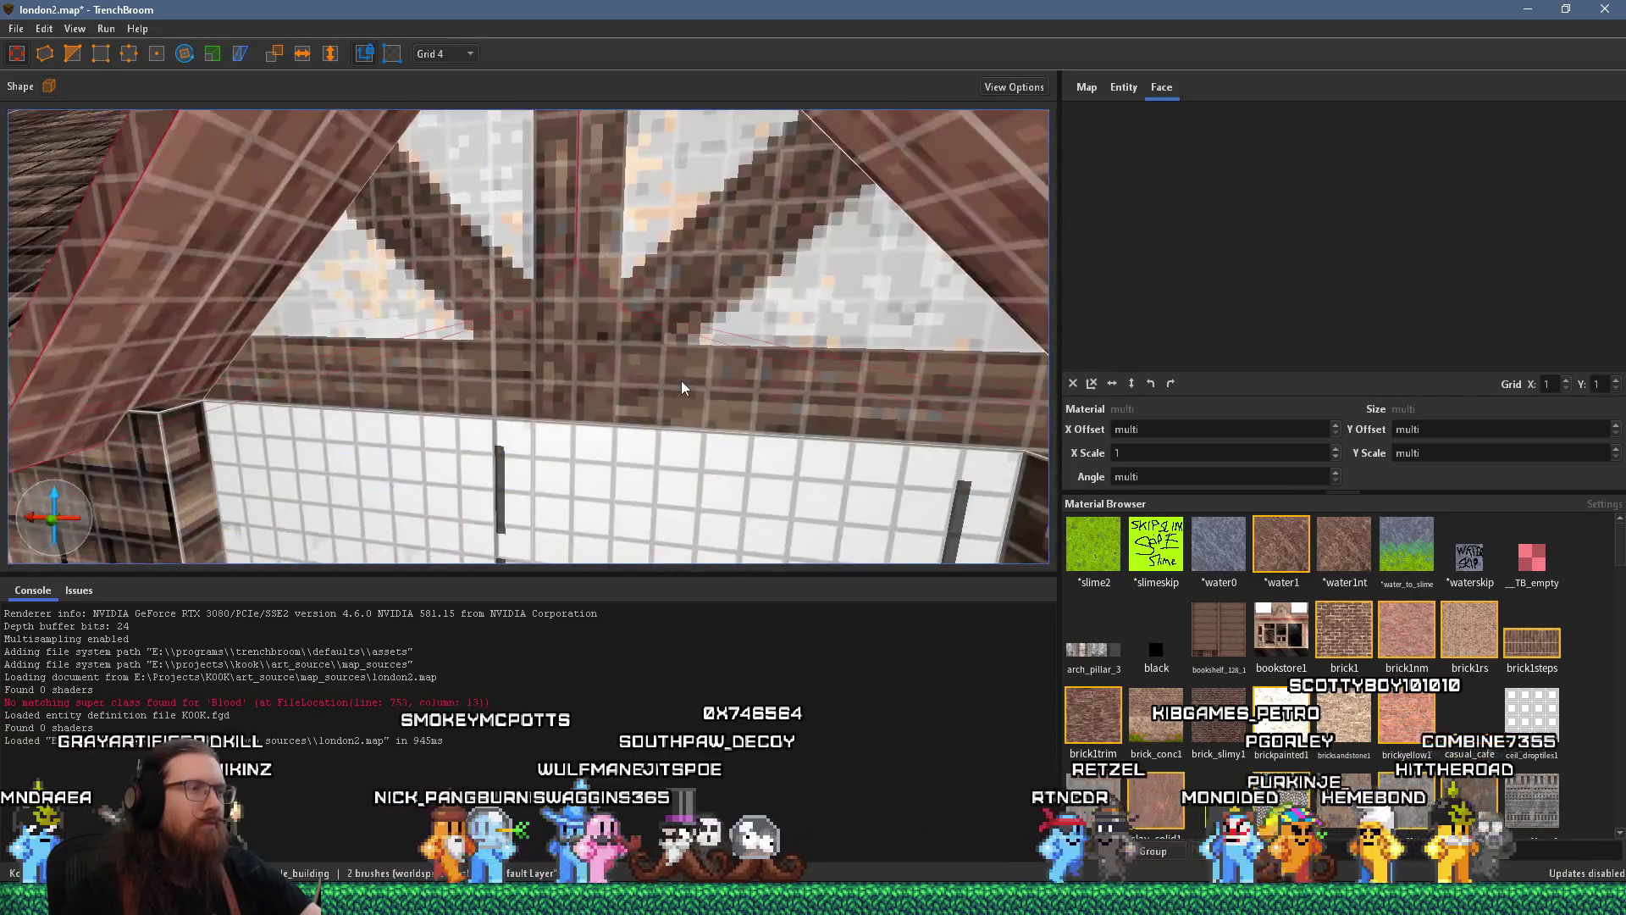
key("s")
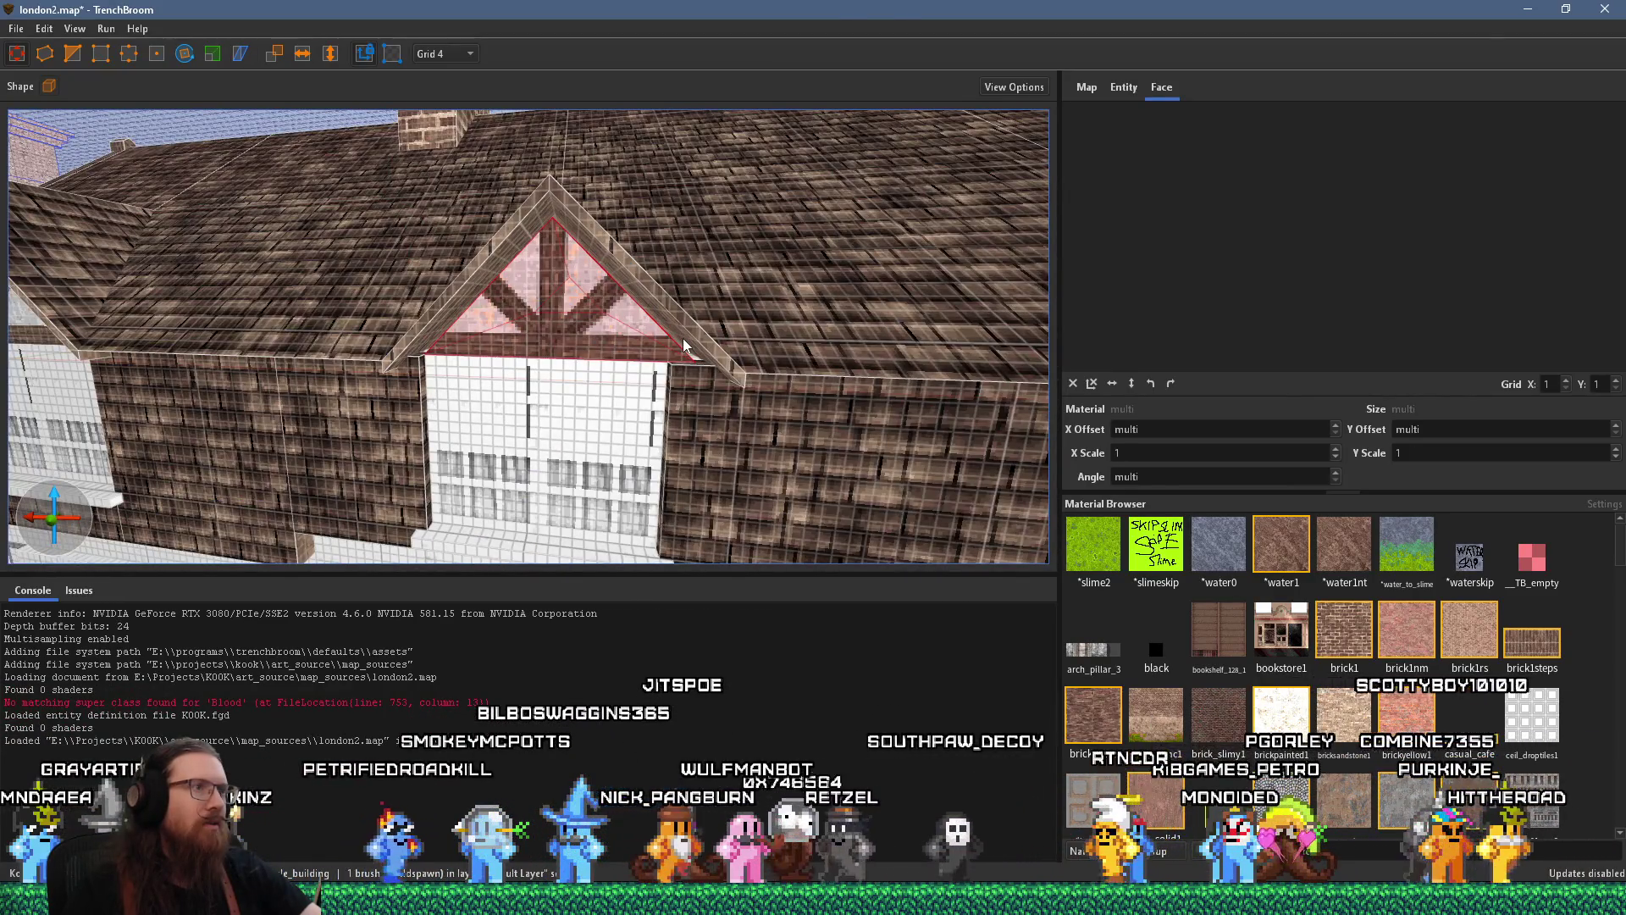
key("a")
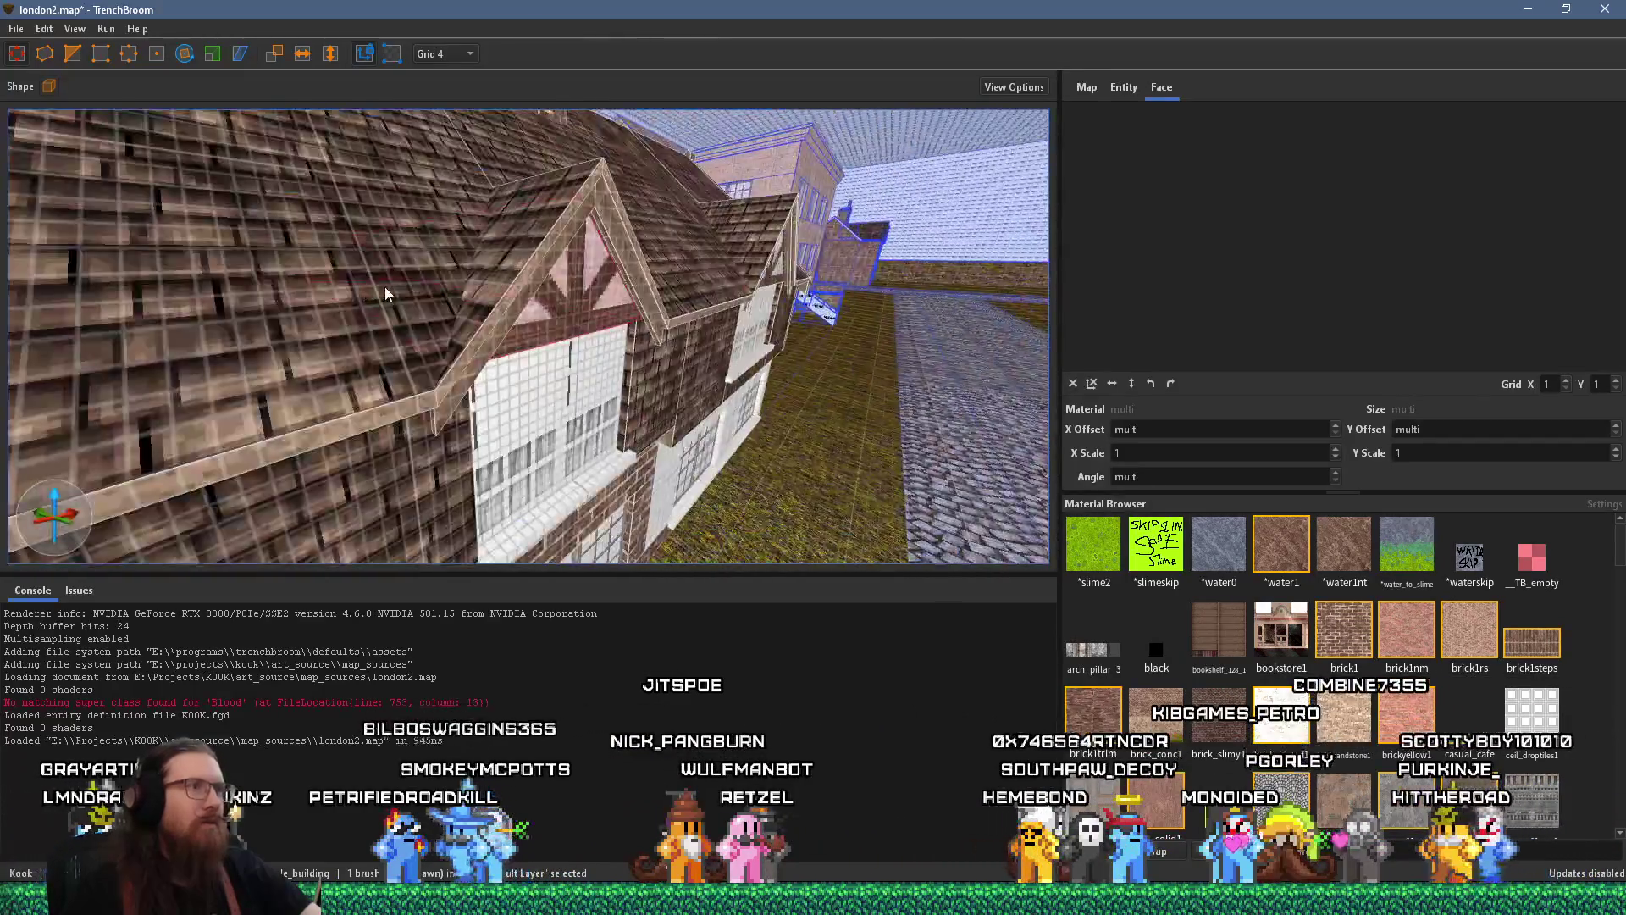
key("w")
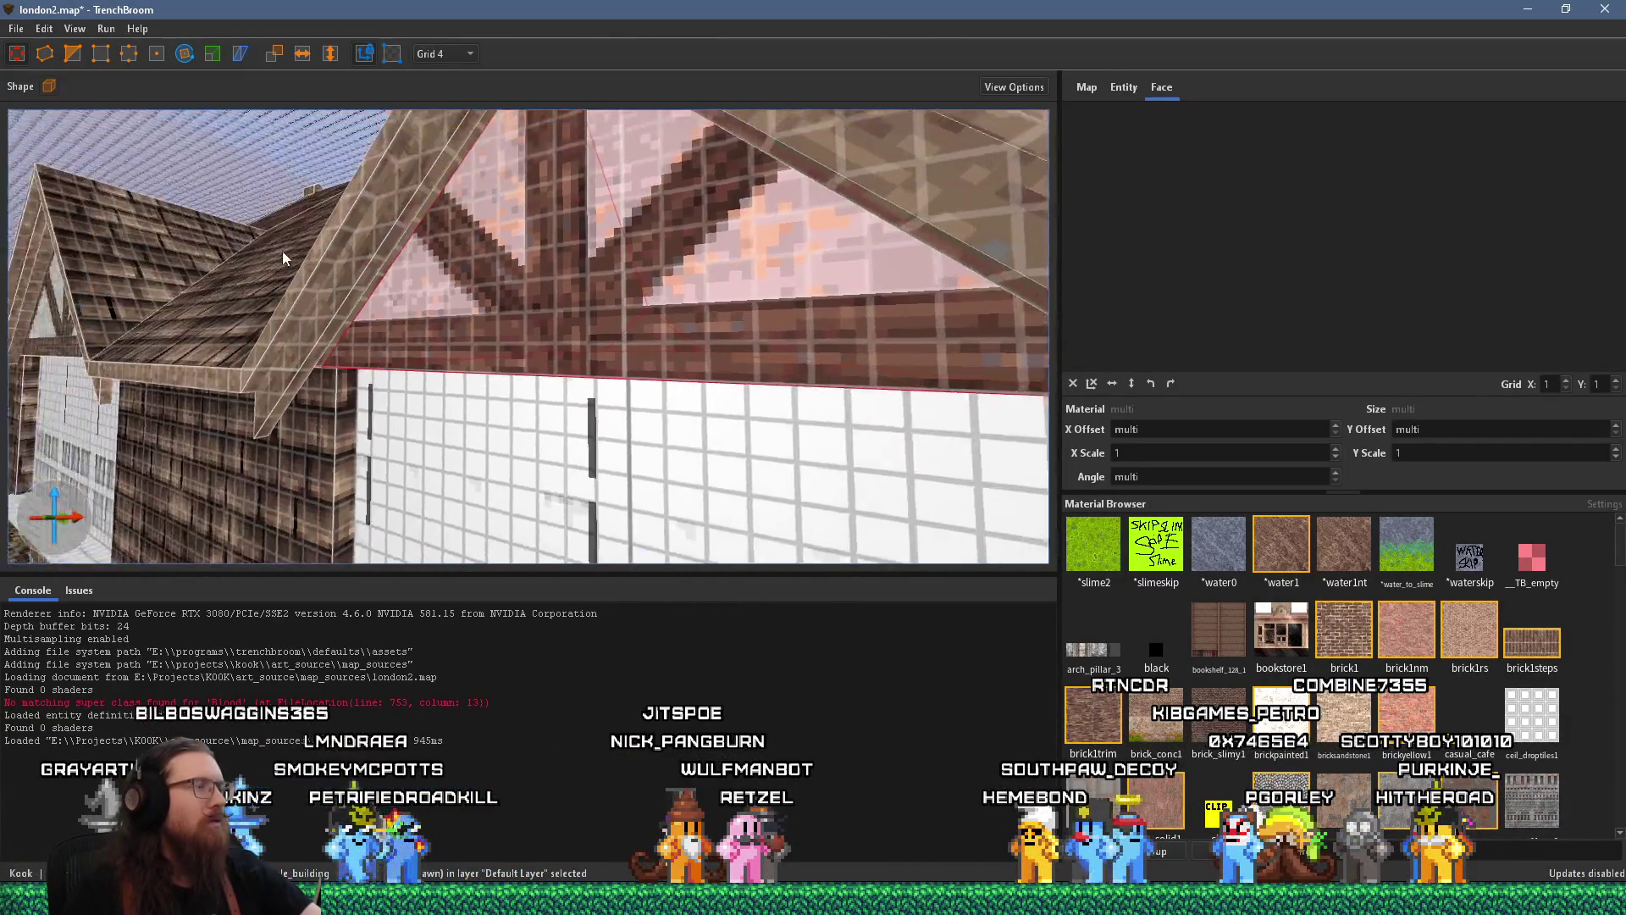
key("w")
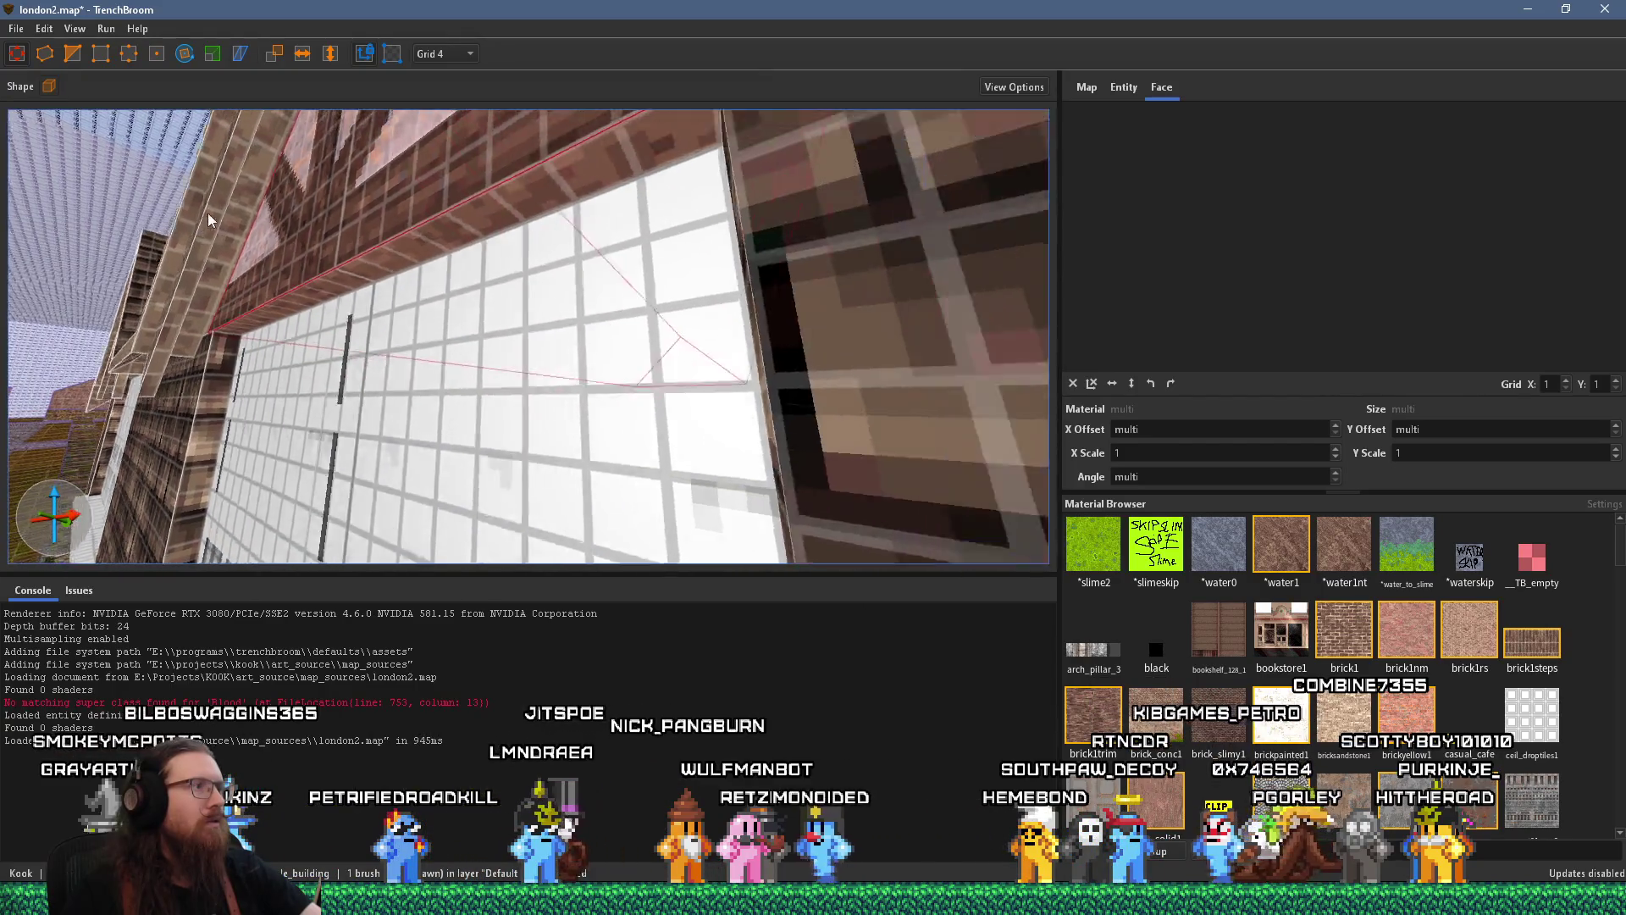
key("s")
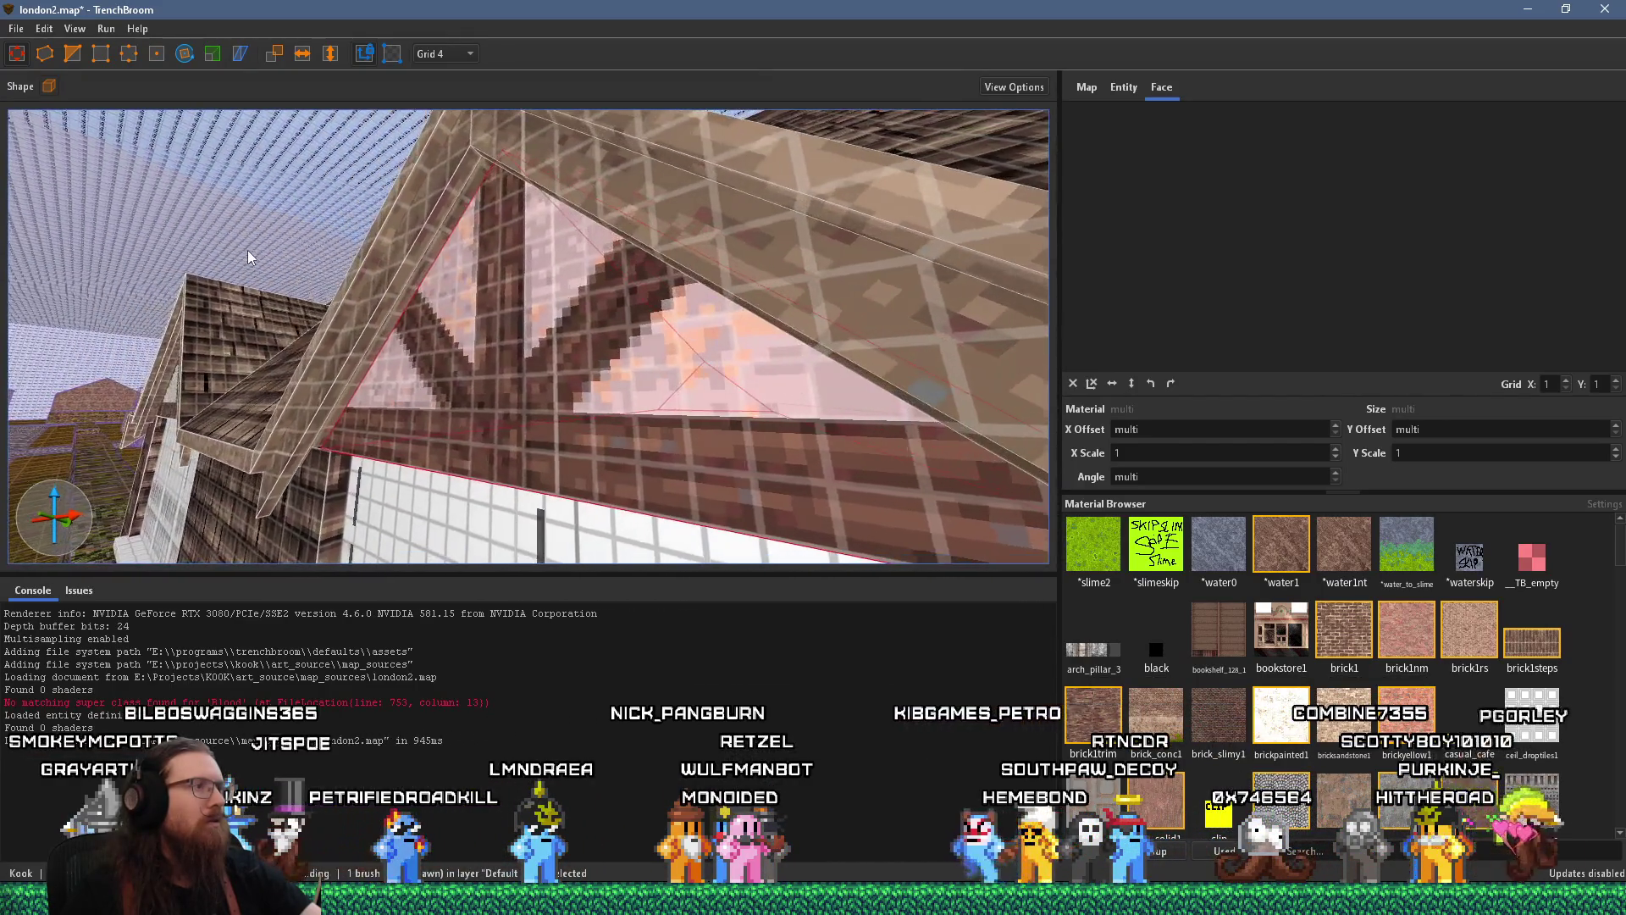
mouse_move(247, 250)
left_mouse_down()
mouse_move(546, 335)
mouse_move(455, 327)
mouse_move(504, 344)
left_mouse_up()
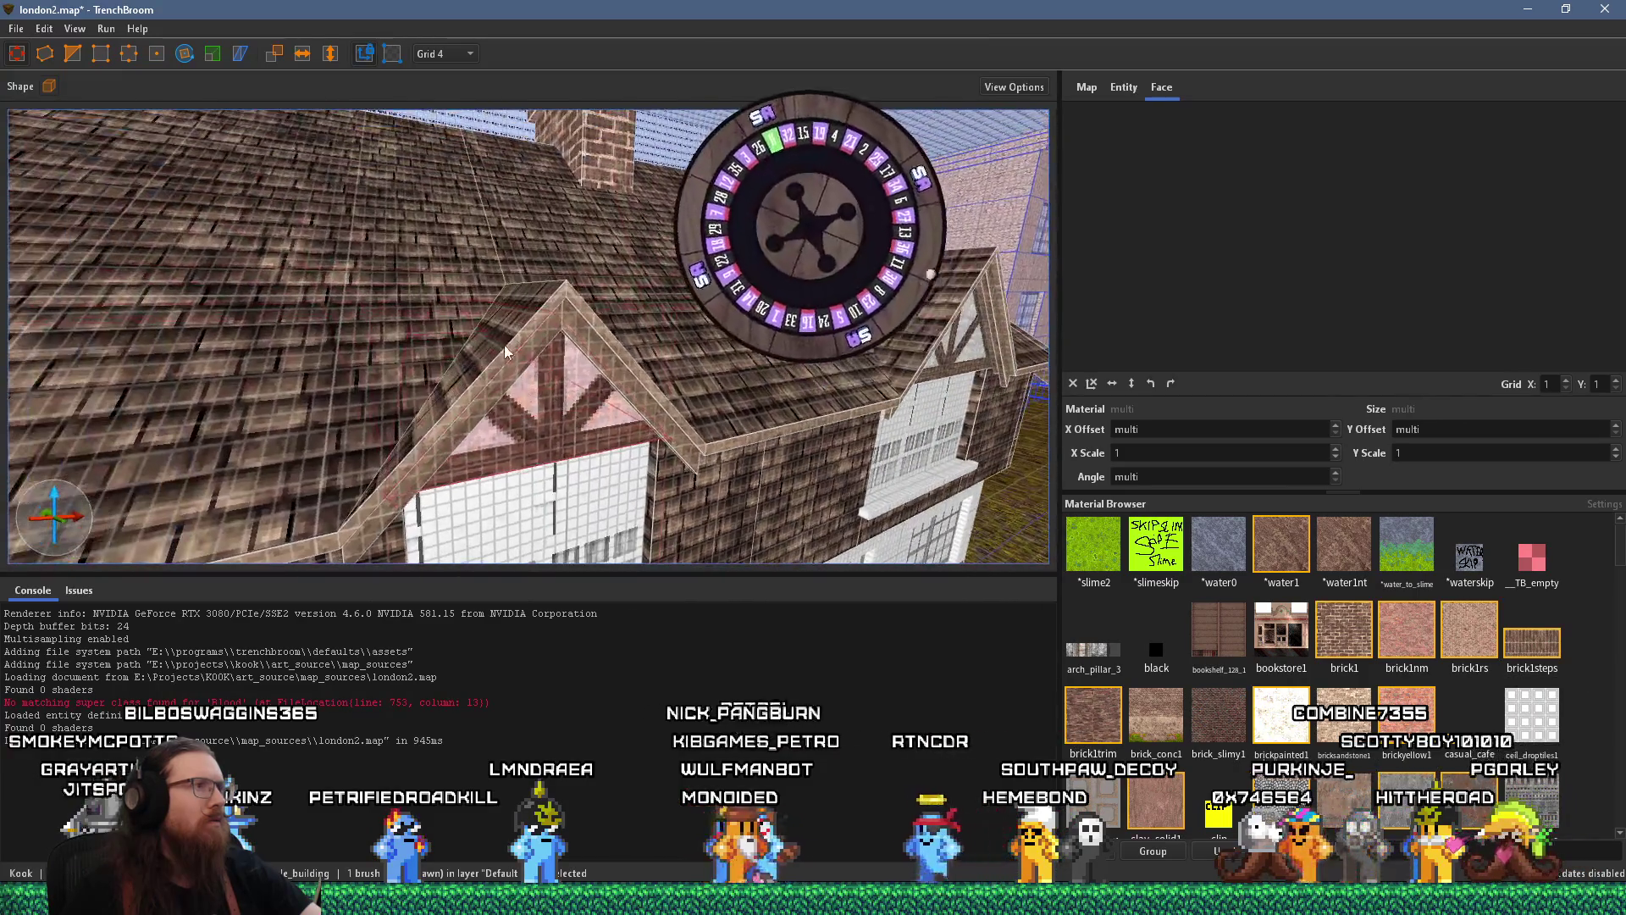
left_click(504, 334)
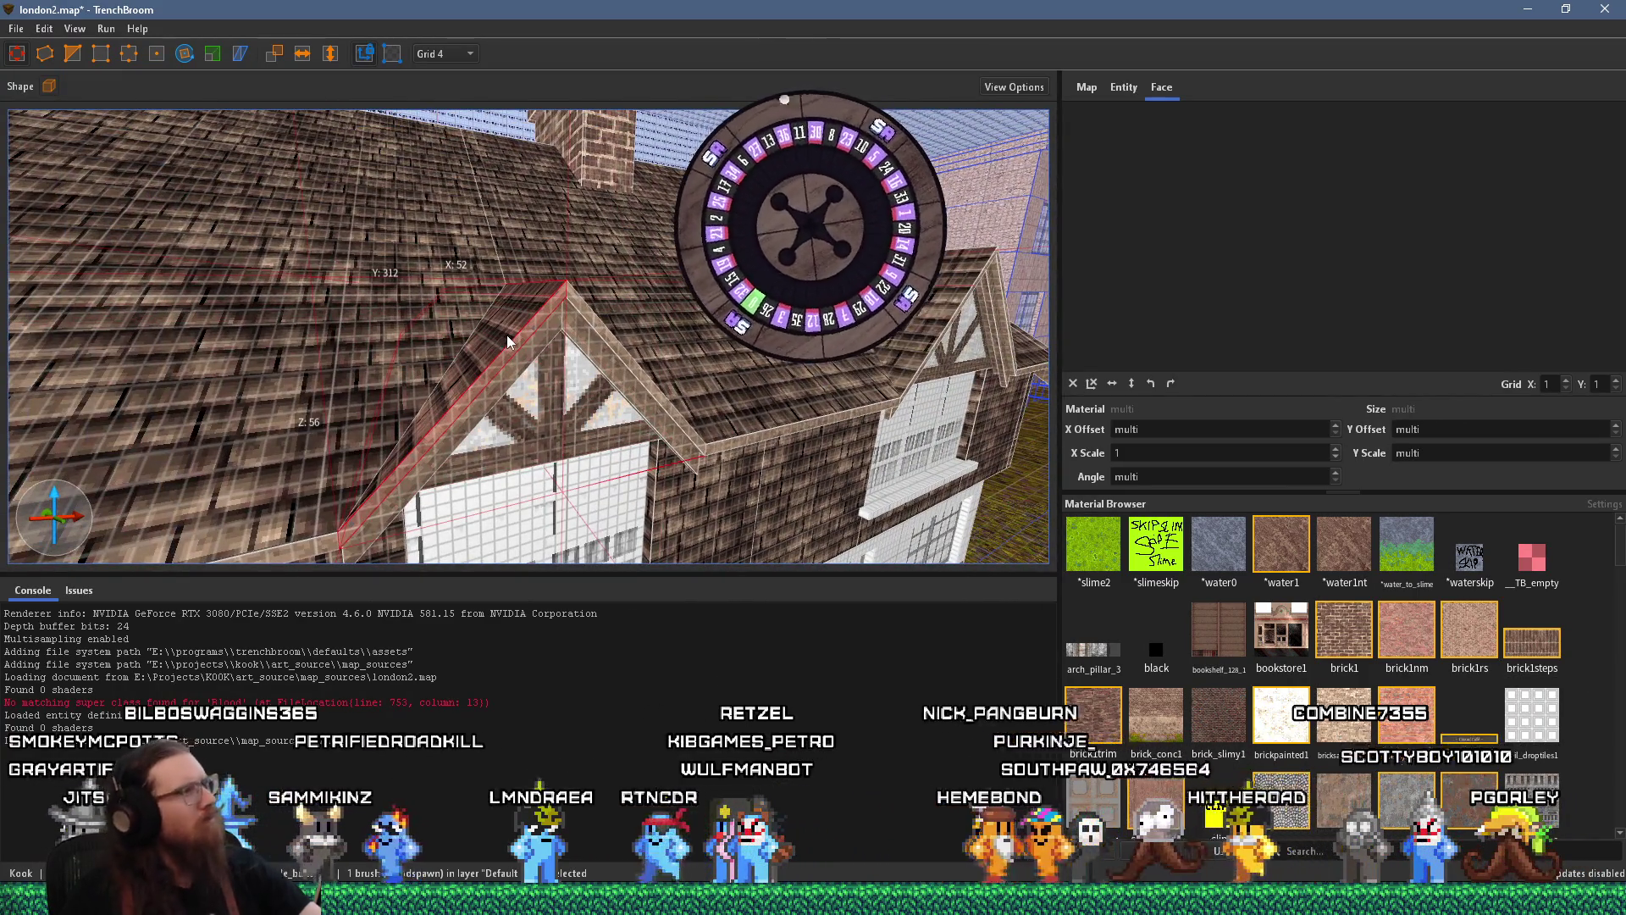
scroll(505, 367, "up", 5)
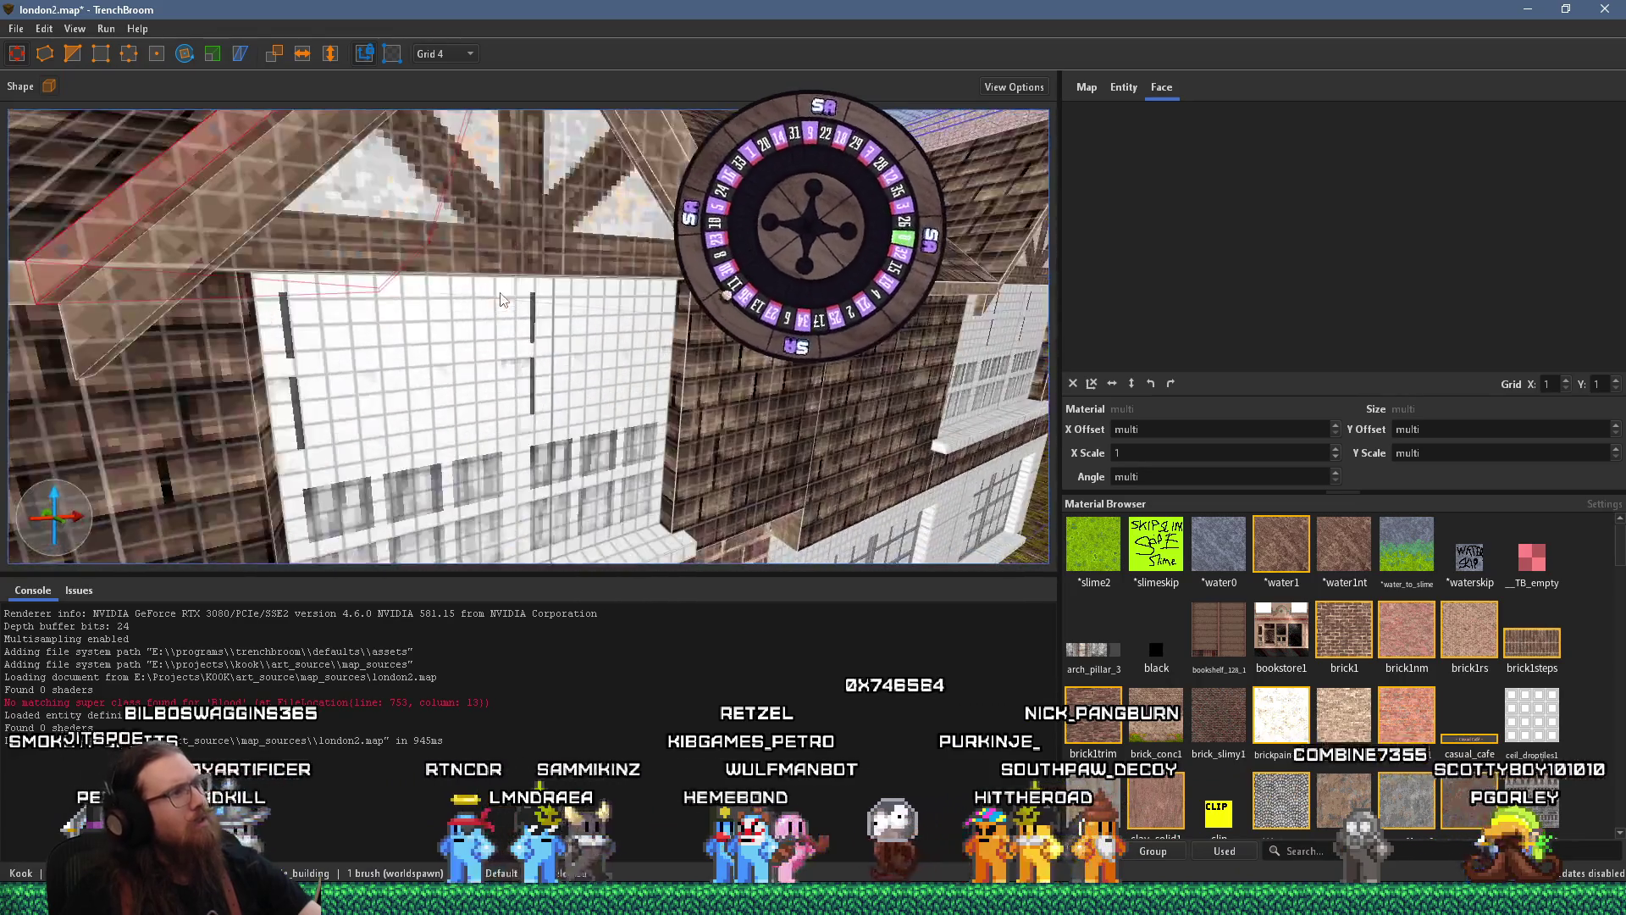
Select the gable's left rafter face and rotate its woodbeam1ng texture to 315, offsets X -20.25, Y -42.52
mouse_move(501, 298)
left_mouse_down()
mouse_move(464, 287)
mouse_move(405, 162)
mouse_move(588, 318)
mouse_move(558, 318)
mouse_move(554, 369)
mouse_move(599, 424)
mouse_move(457, 411)
mouse_move(590, 423)
mouse_move(681, 364)
mouse_move(816, 394)
left_mouse_up()
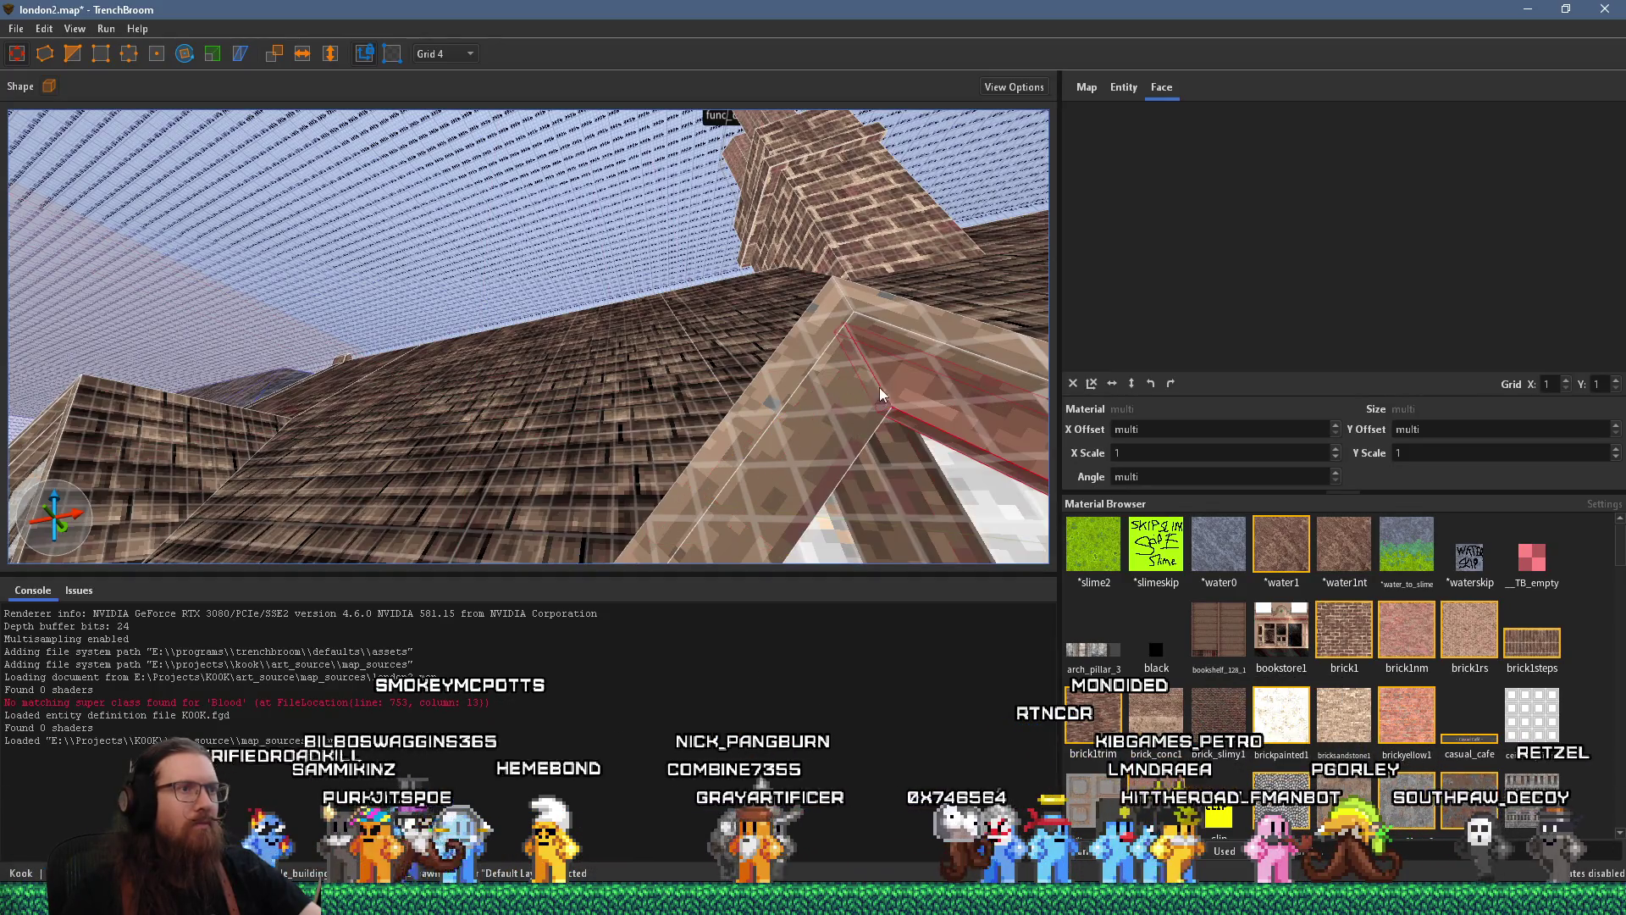
left_click(762, 456)
mouse_move(731, 439)
left_mouse_down()
mouse_move(760, 442)
mouse_move(663, 459)
mouse_move(750, 425)
mouse_move(440, 424)
mouse_move(516, 398)
left_mouse_up()
scroll(515, 405, "up", 10)
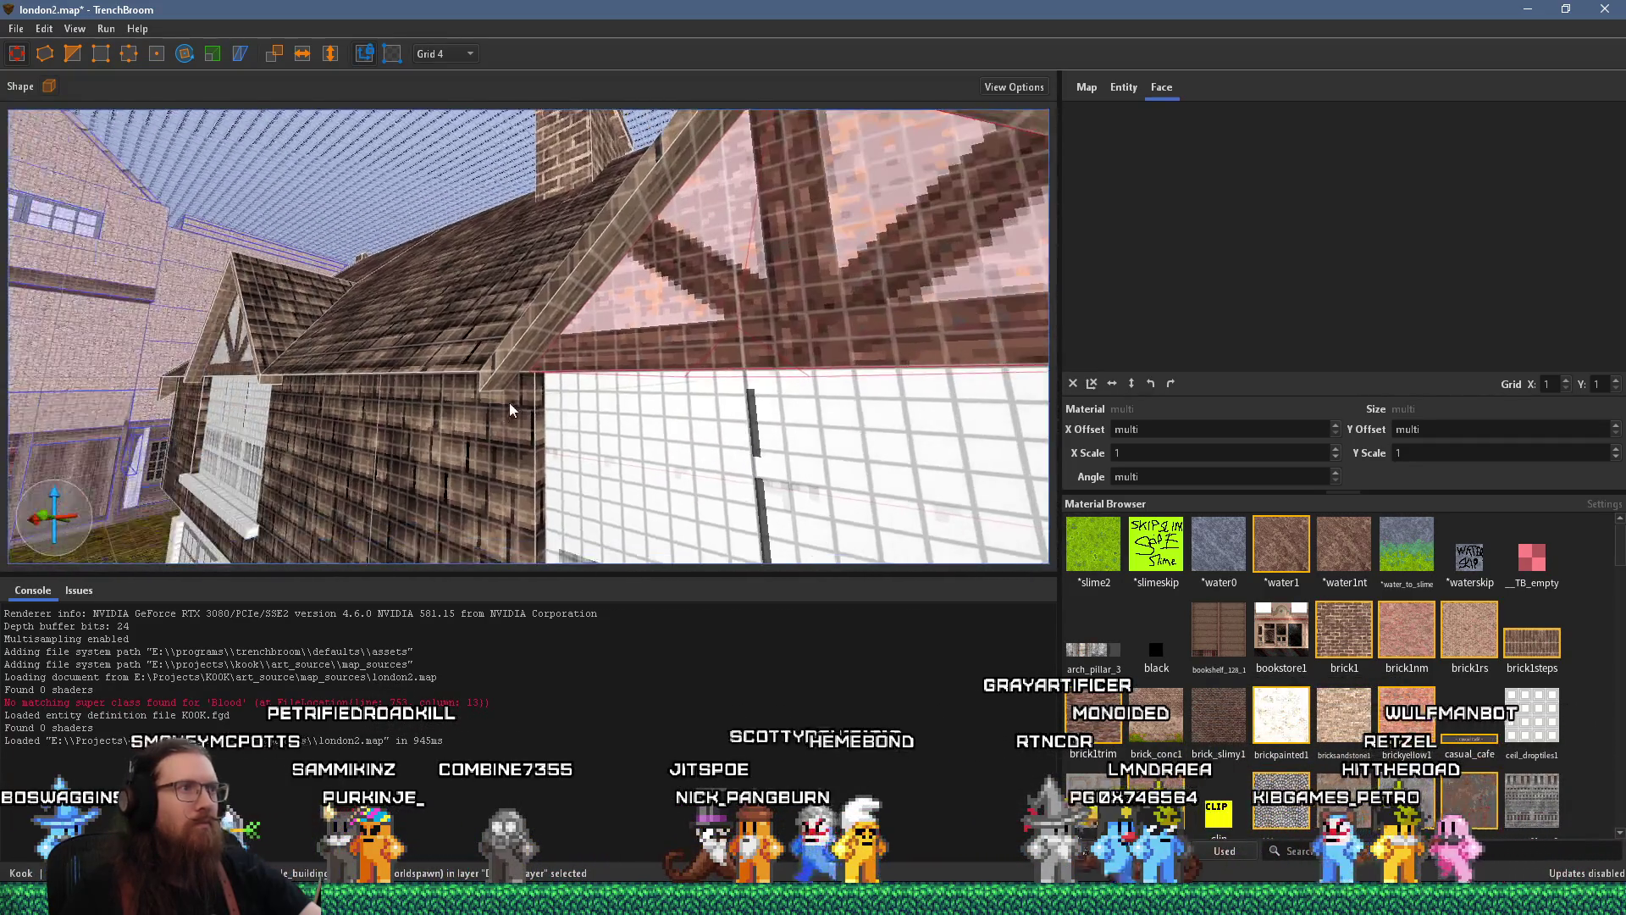
scroll(512, 335, "down", 8)
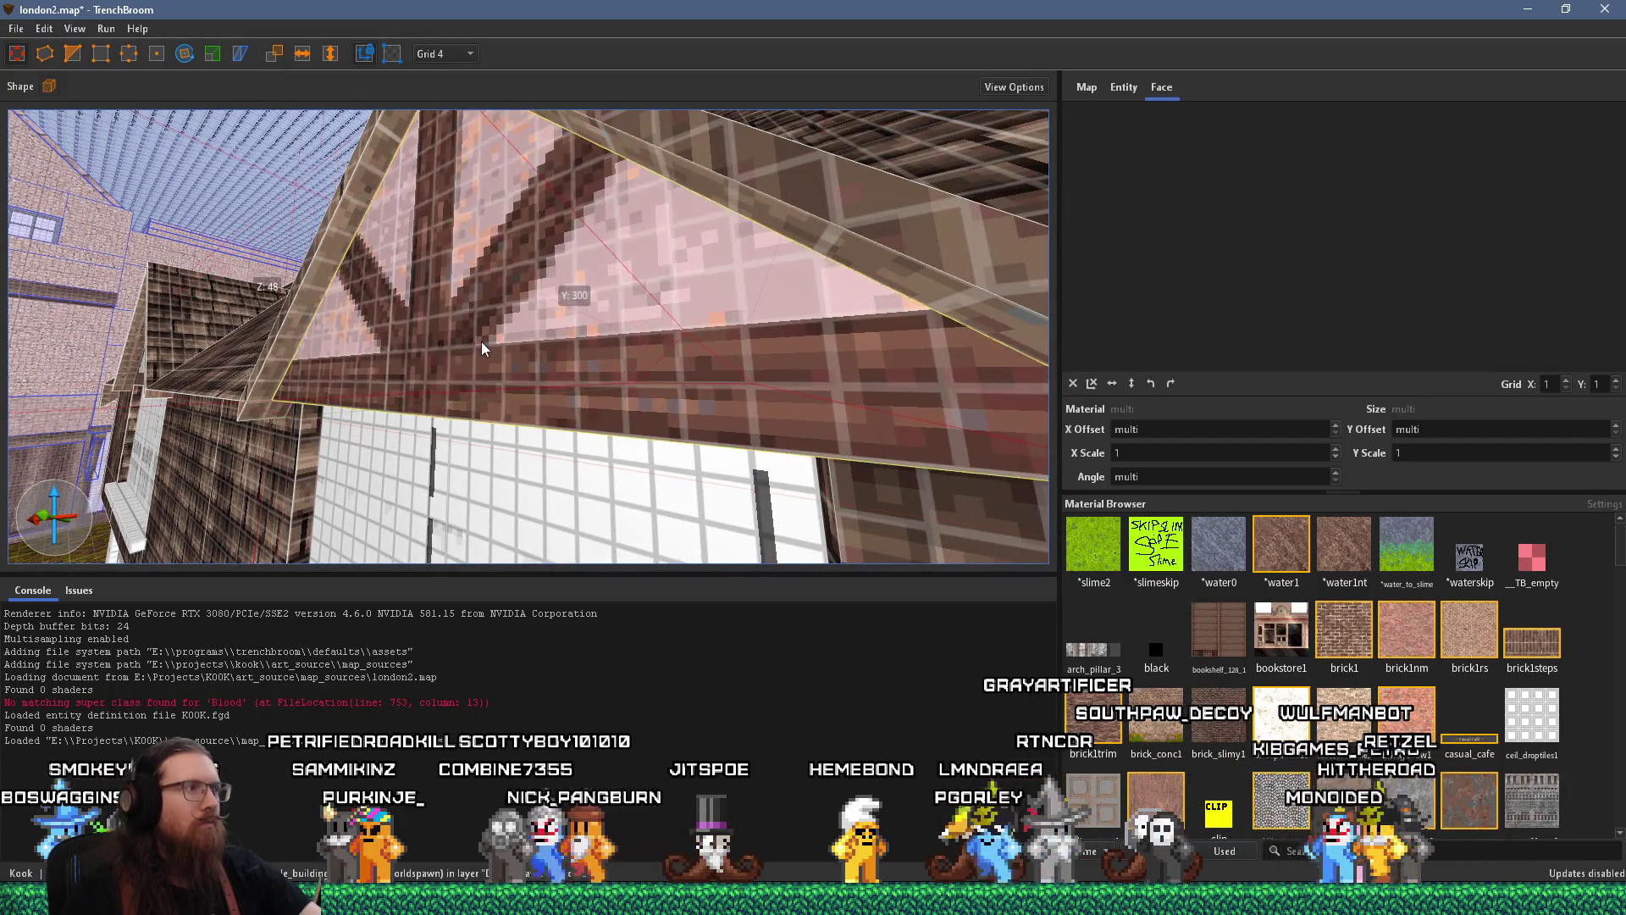
scroll(485, 331, "up", 8)
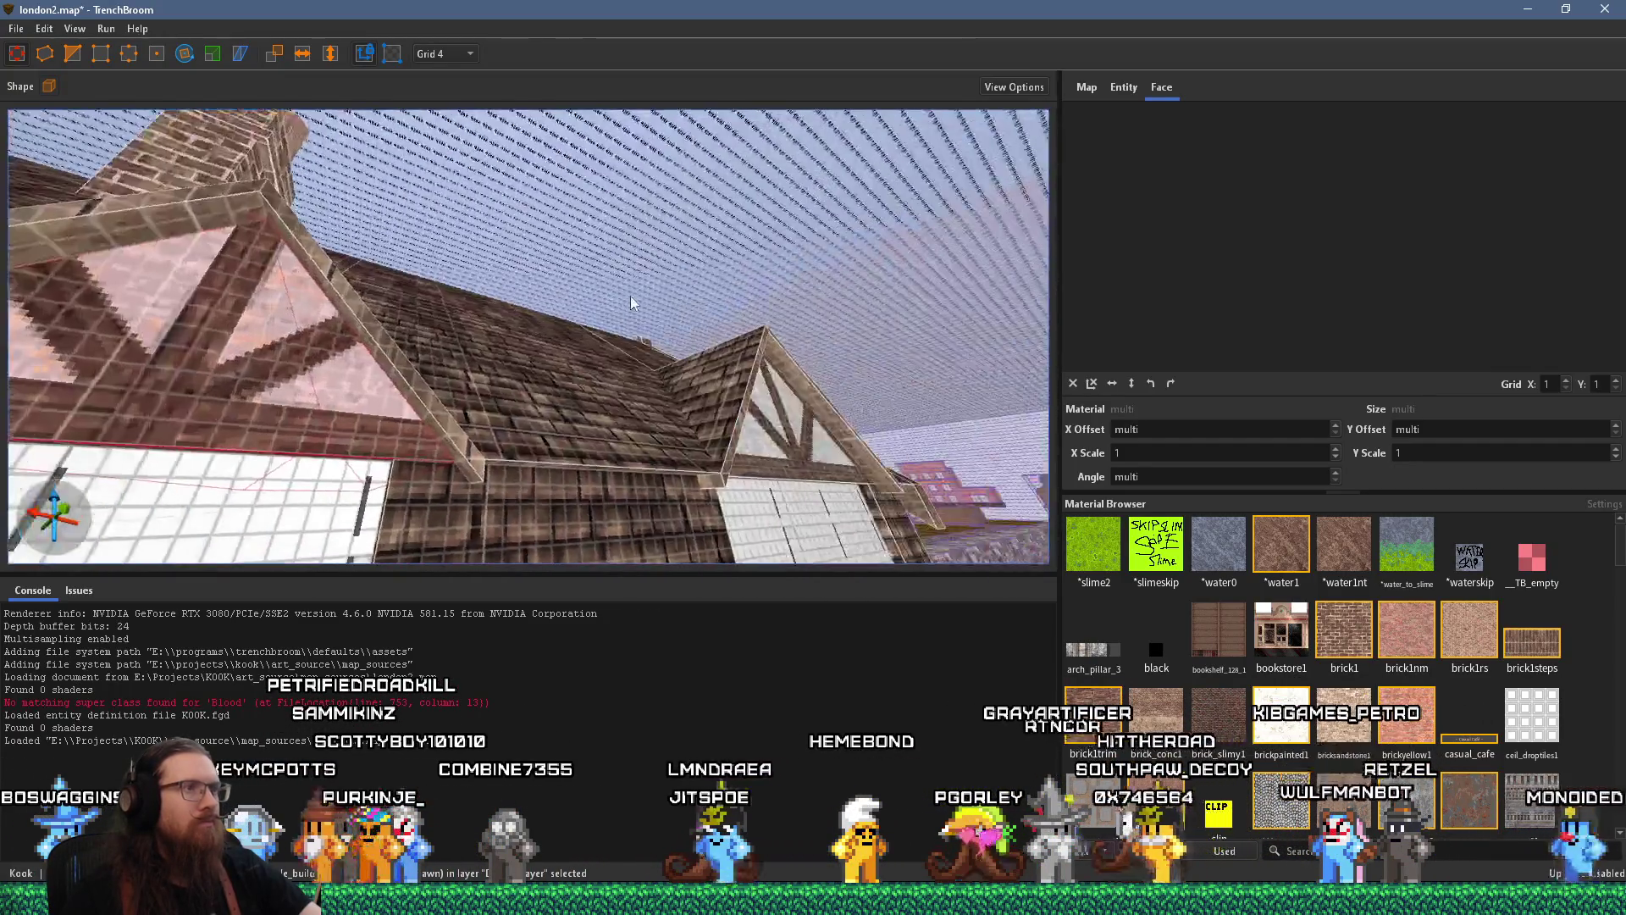
left_click(586, 336, "shift")
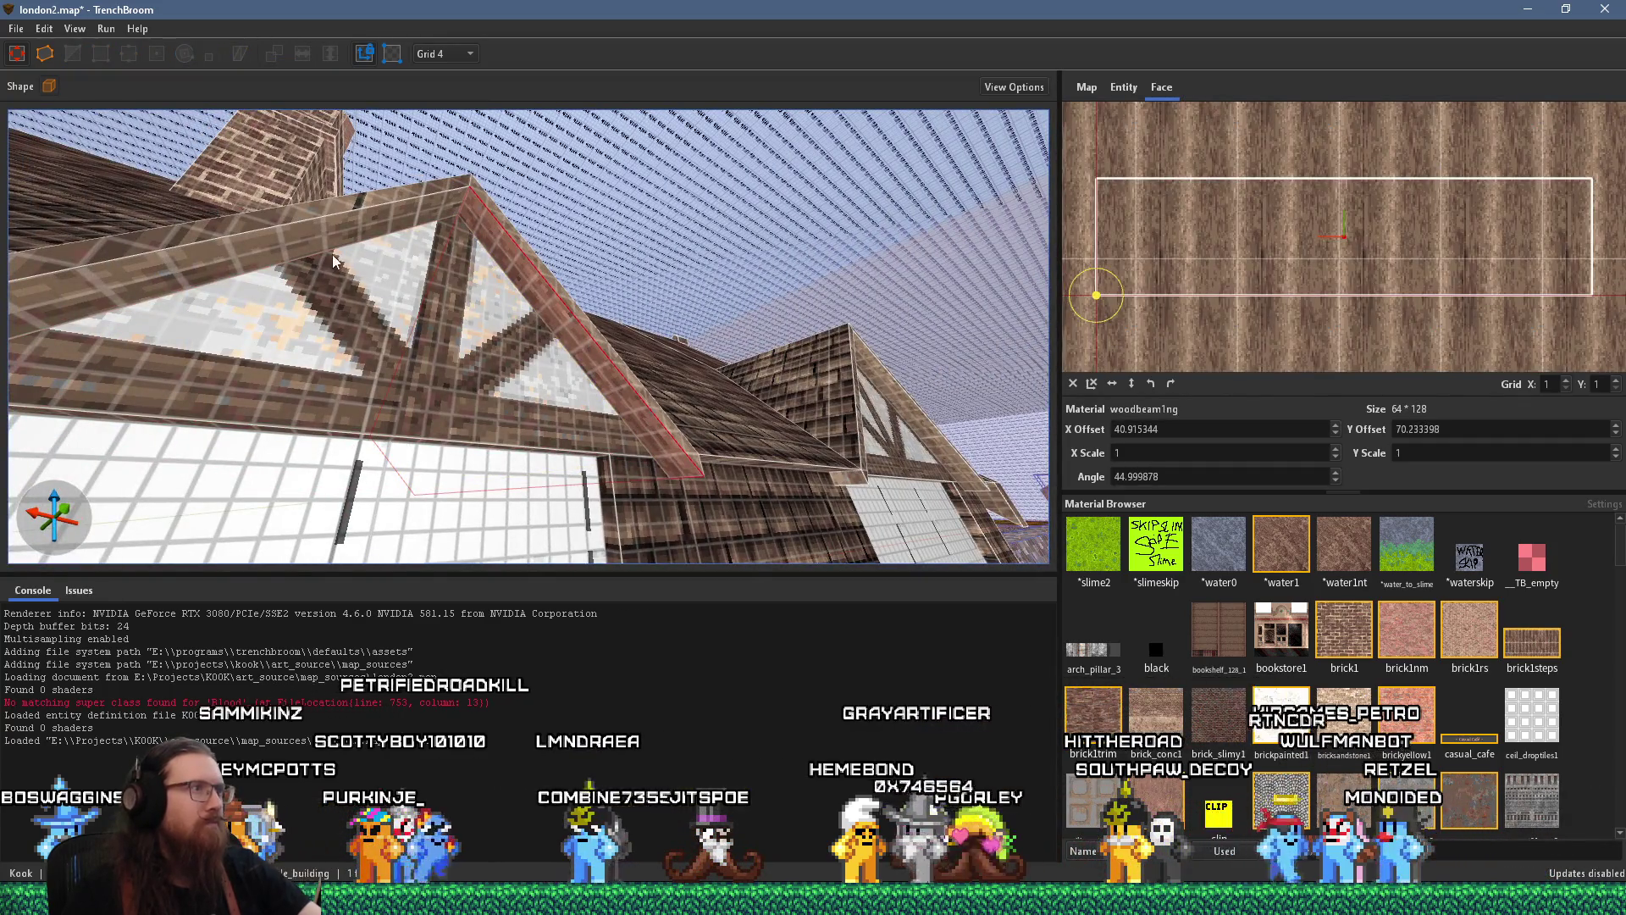
left_click(352, 215, "shift")
scroll(359, 241, "down", 6)
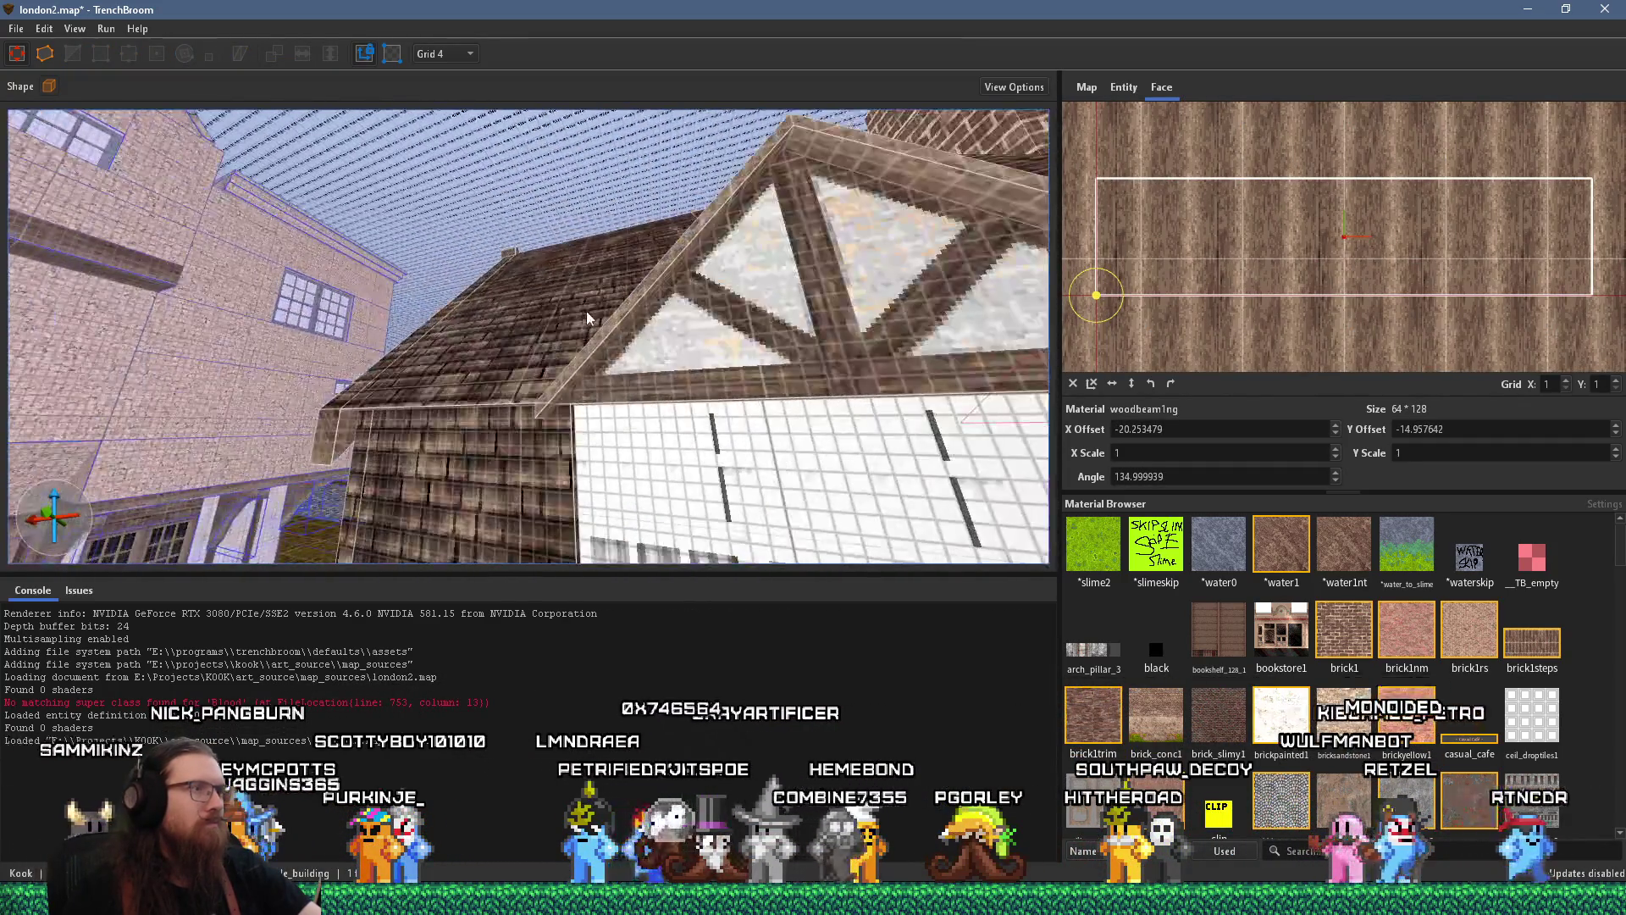
scroll(555, 314, "up", 8)
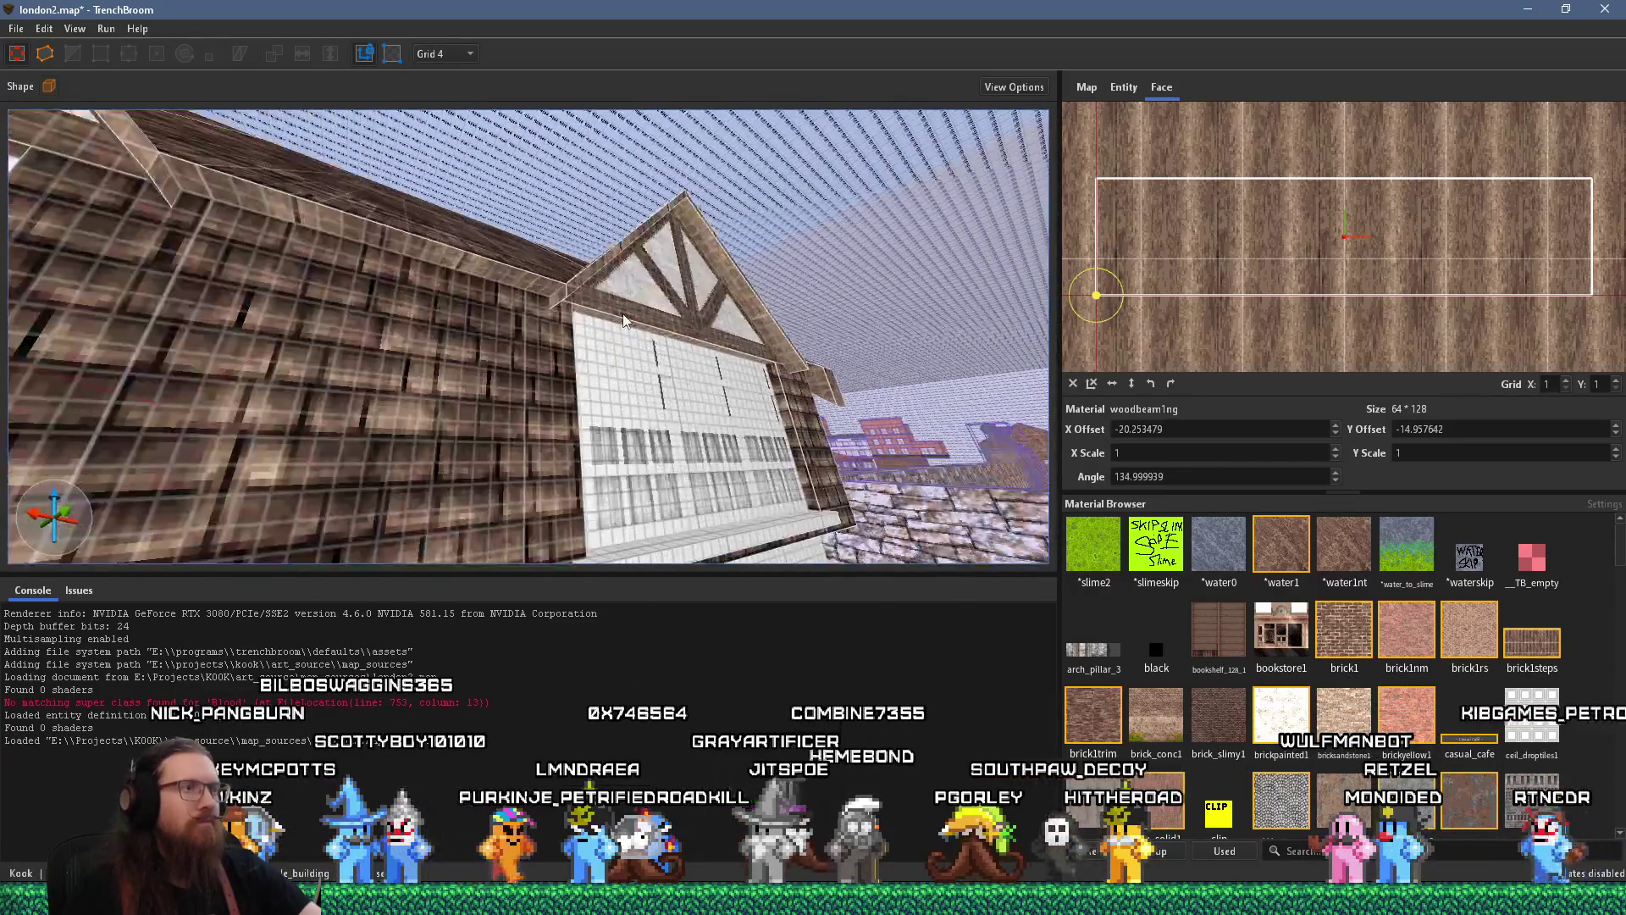
left_click(615, 286, "shift")
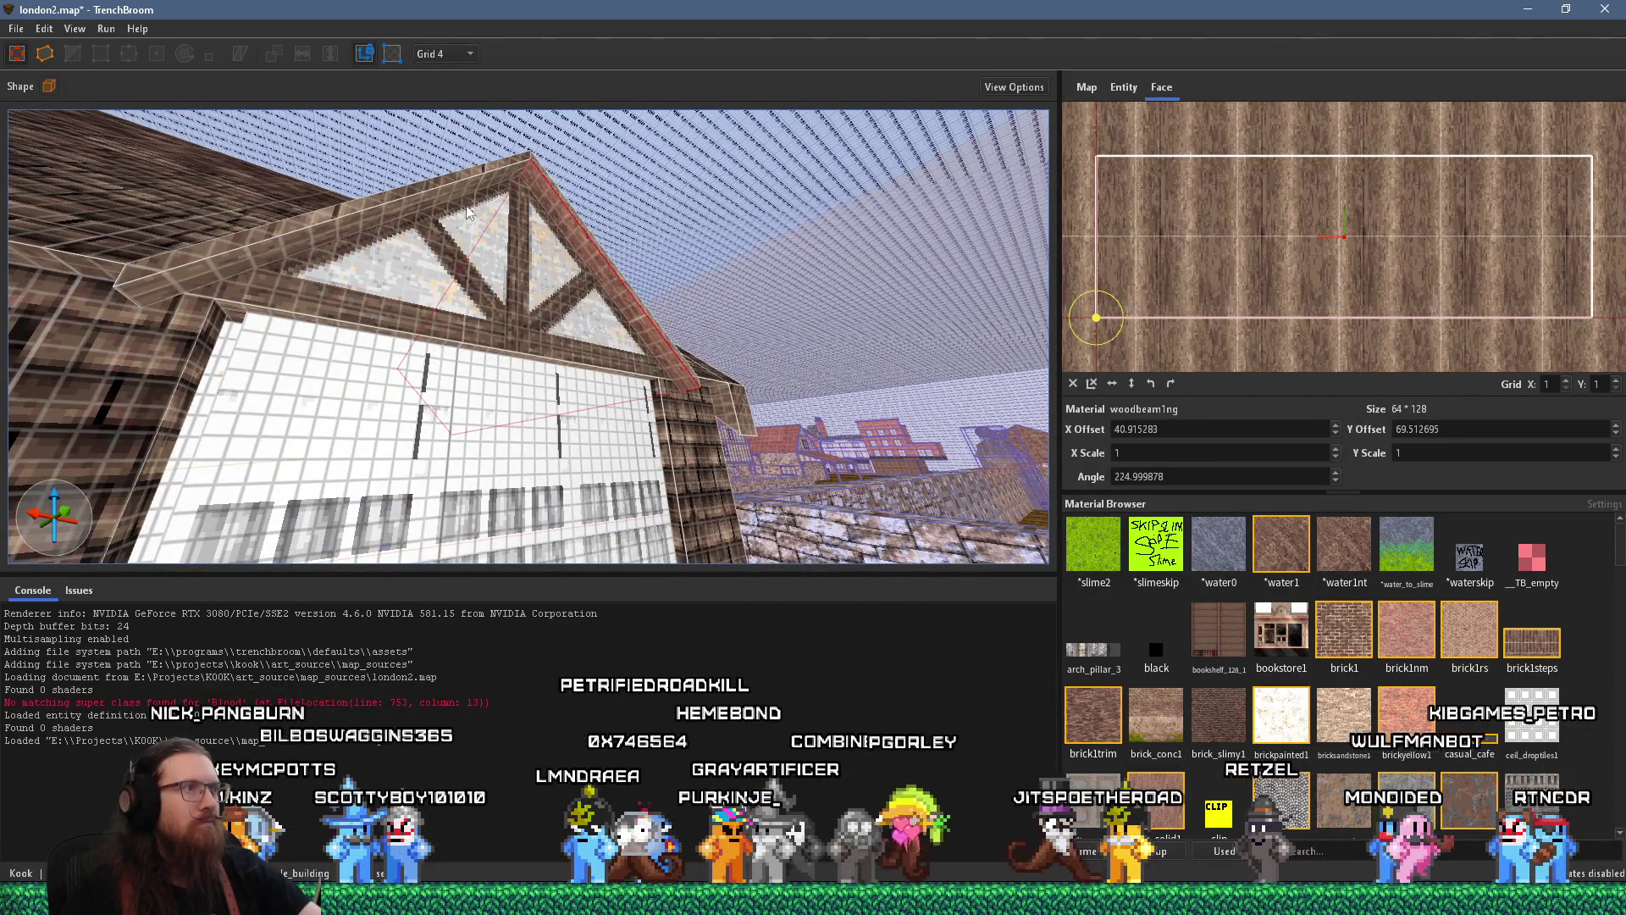
left_click(449, 187, "shift")
Orbit past the side wall to the white front wall to inspect the realigned rafter
mouse_move(448, 187)
left_mouse_down()
mouse_move(481, 277)
mouse_move(444, 308)
mouse_move(393, 302)
left_mouse_up()
scroll(393, 301, "down", 10)
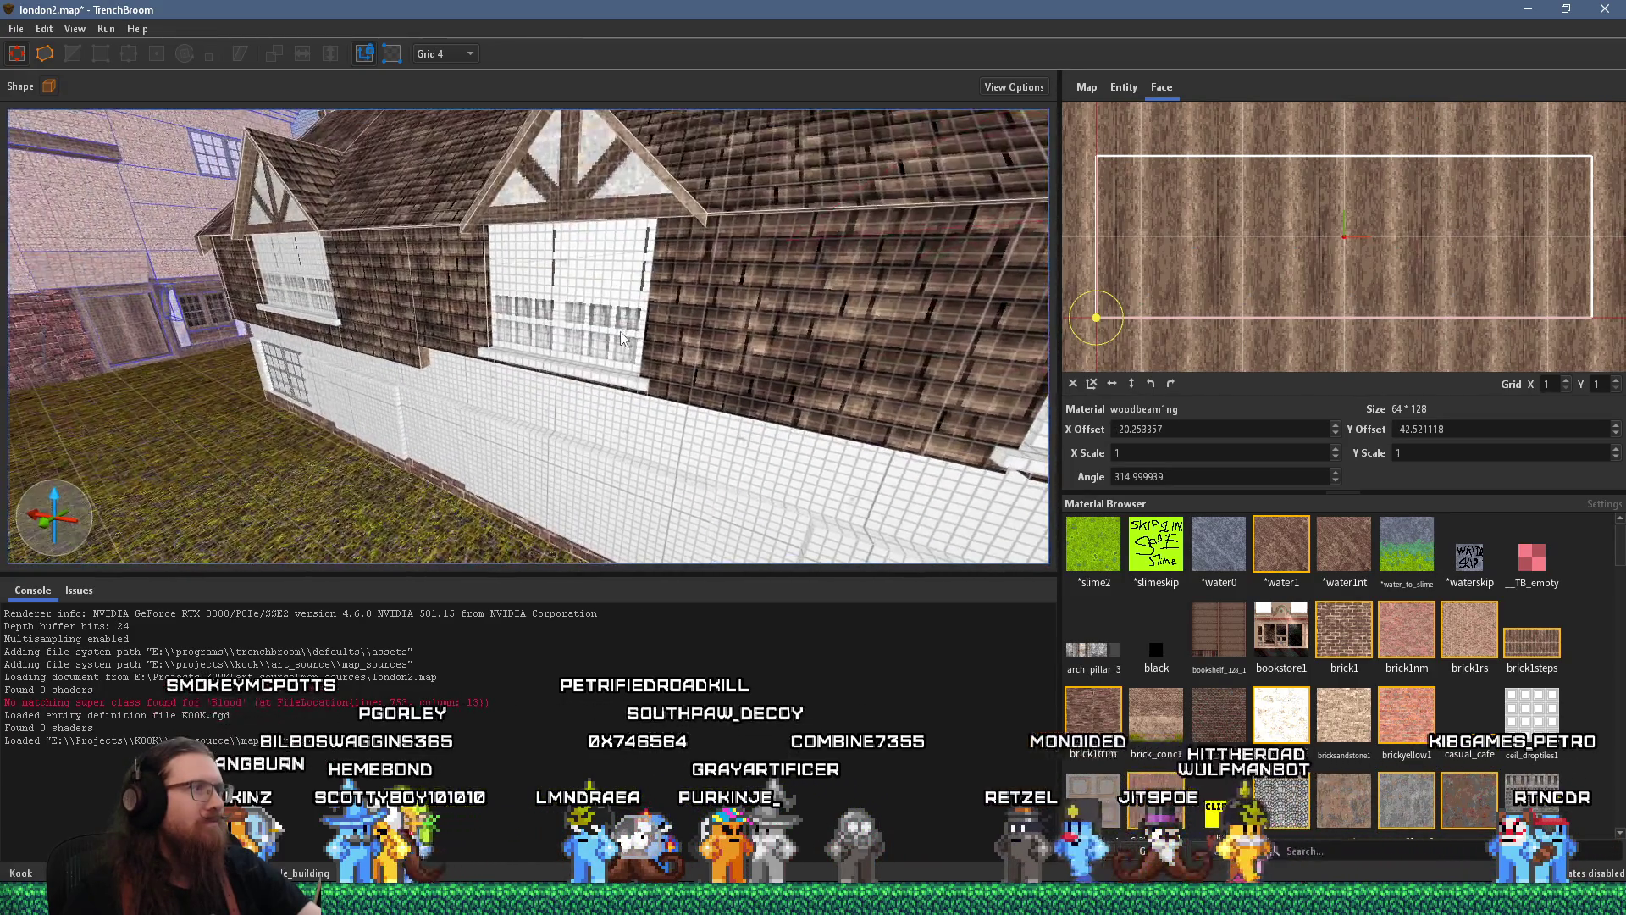
scroll(404, 308, "up", 5)
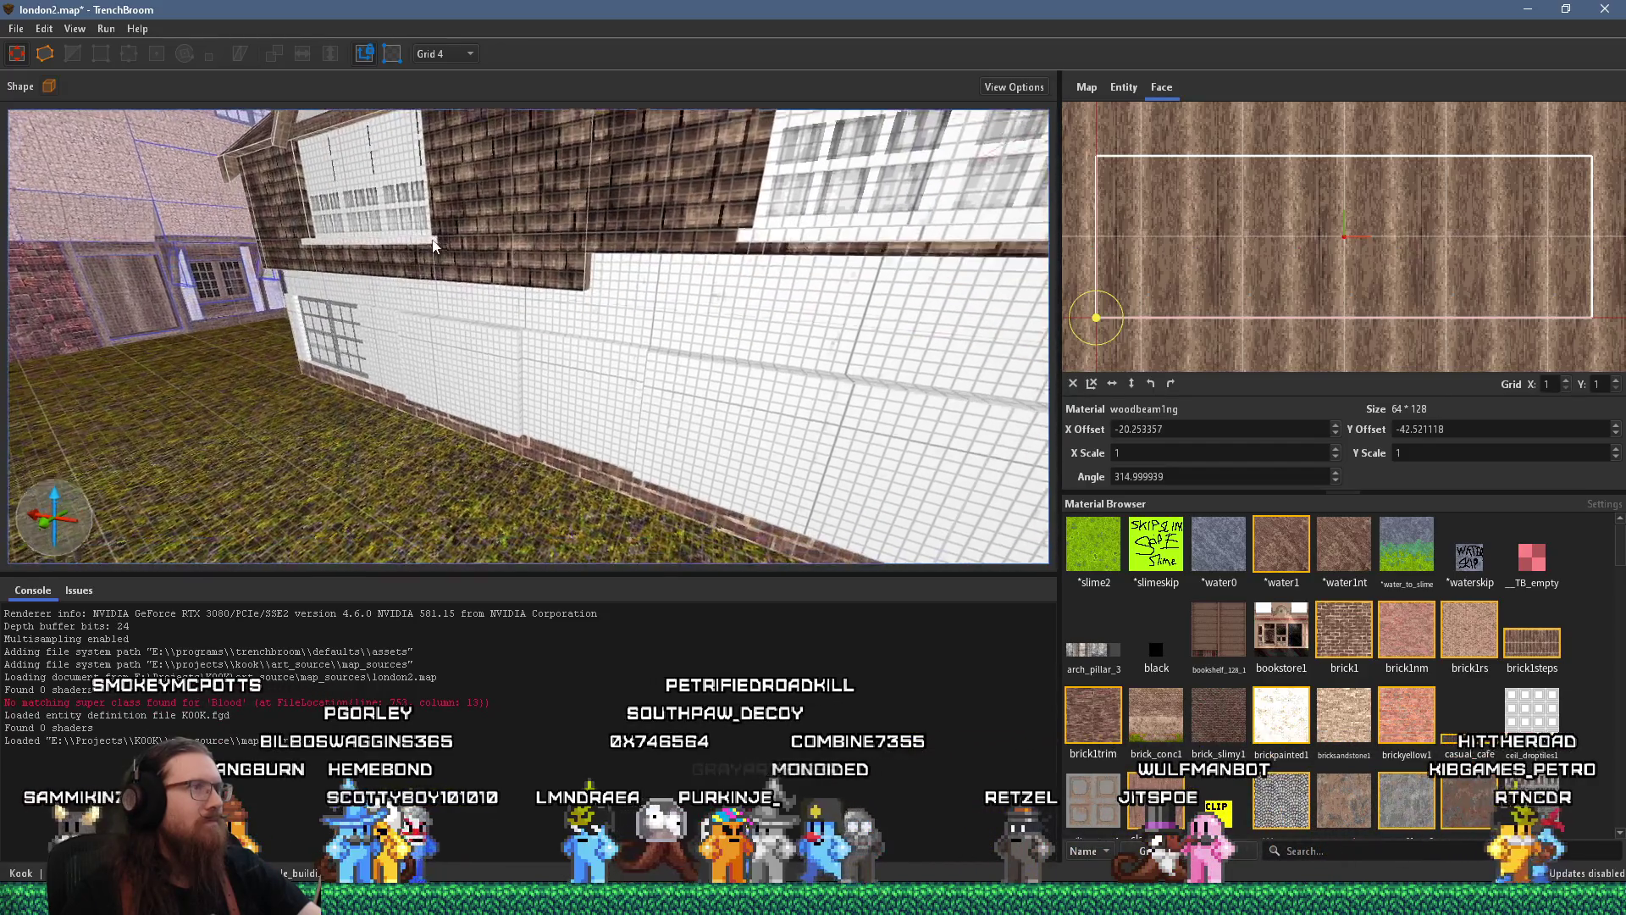
left_click_drag(405, 308, 423, 242)
scroll(424, 256, "up", 5)
scroll(424, 262, "down", 5)
left_click_drag(582, 270, 485, 272)
scroll(488, 271, "up", 3)
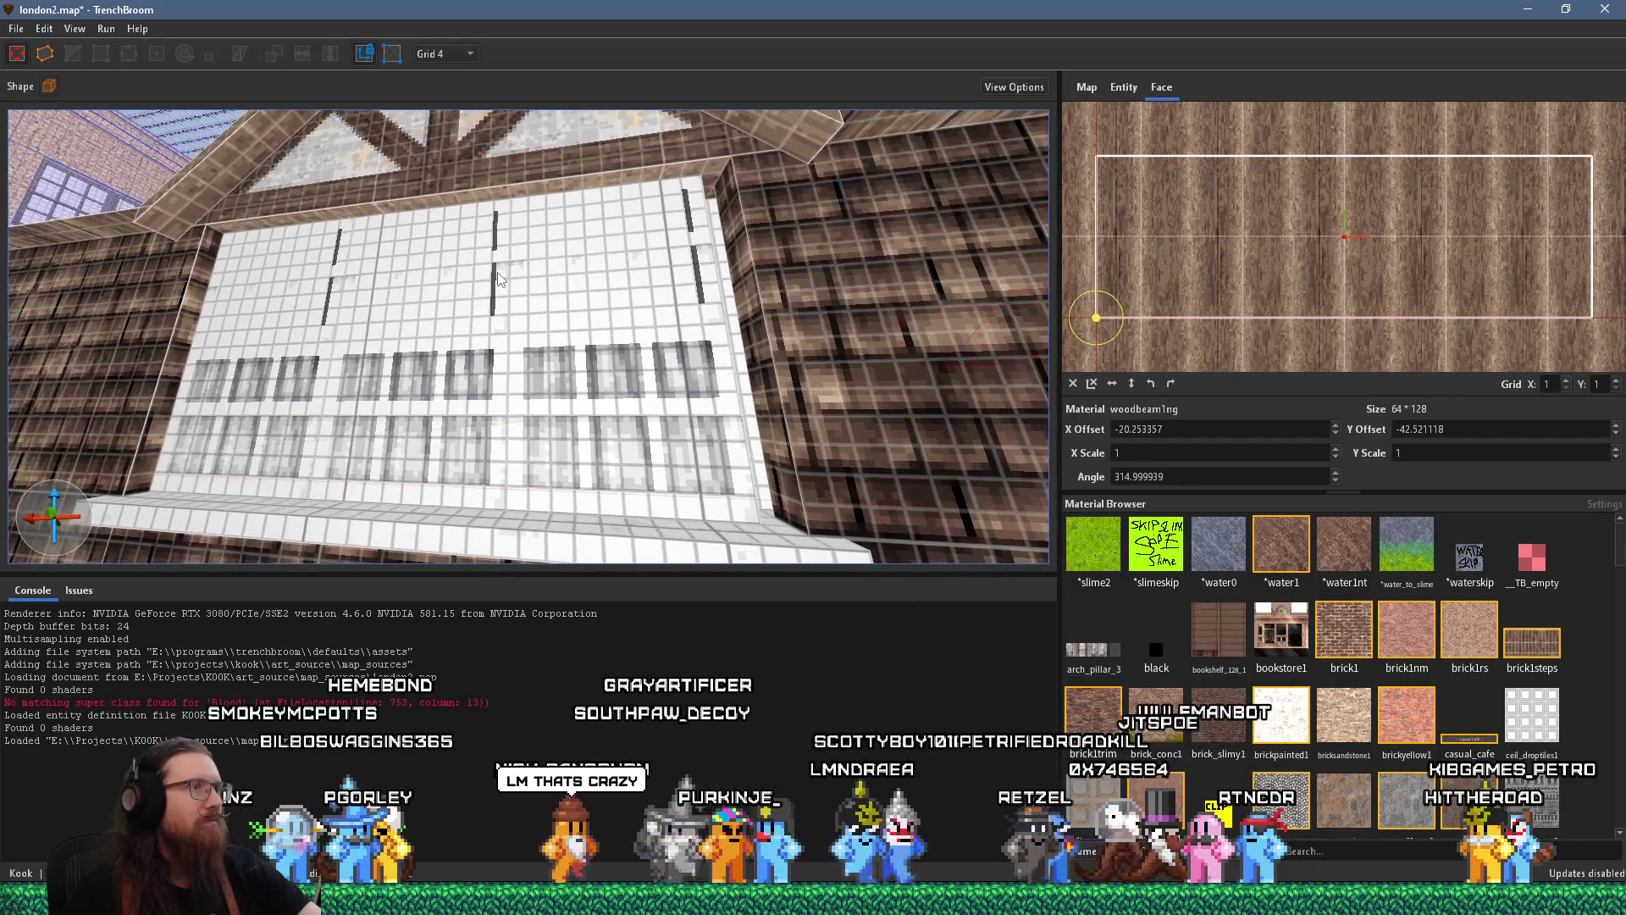
left_click(561, 329)
left_click(423, 325)
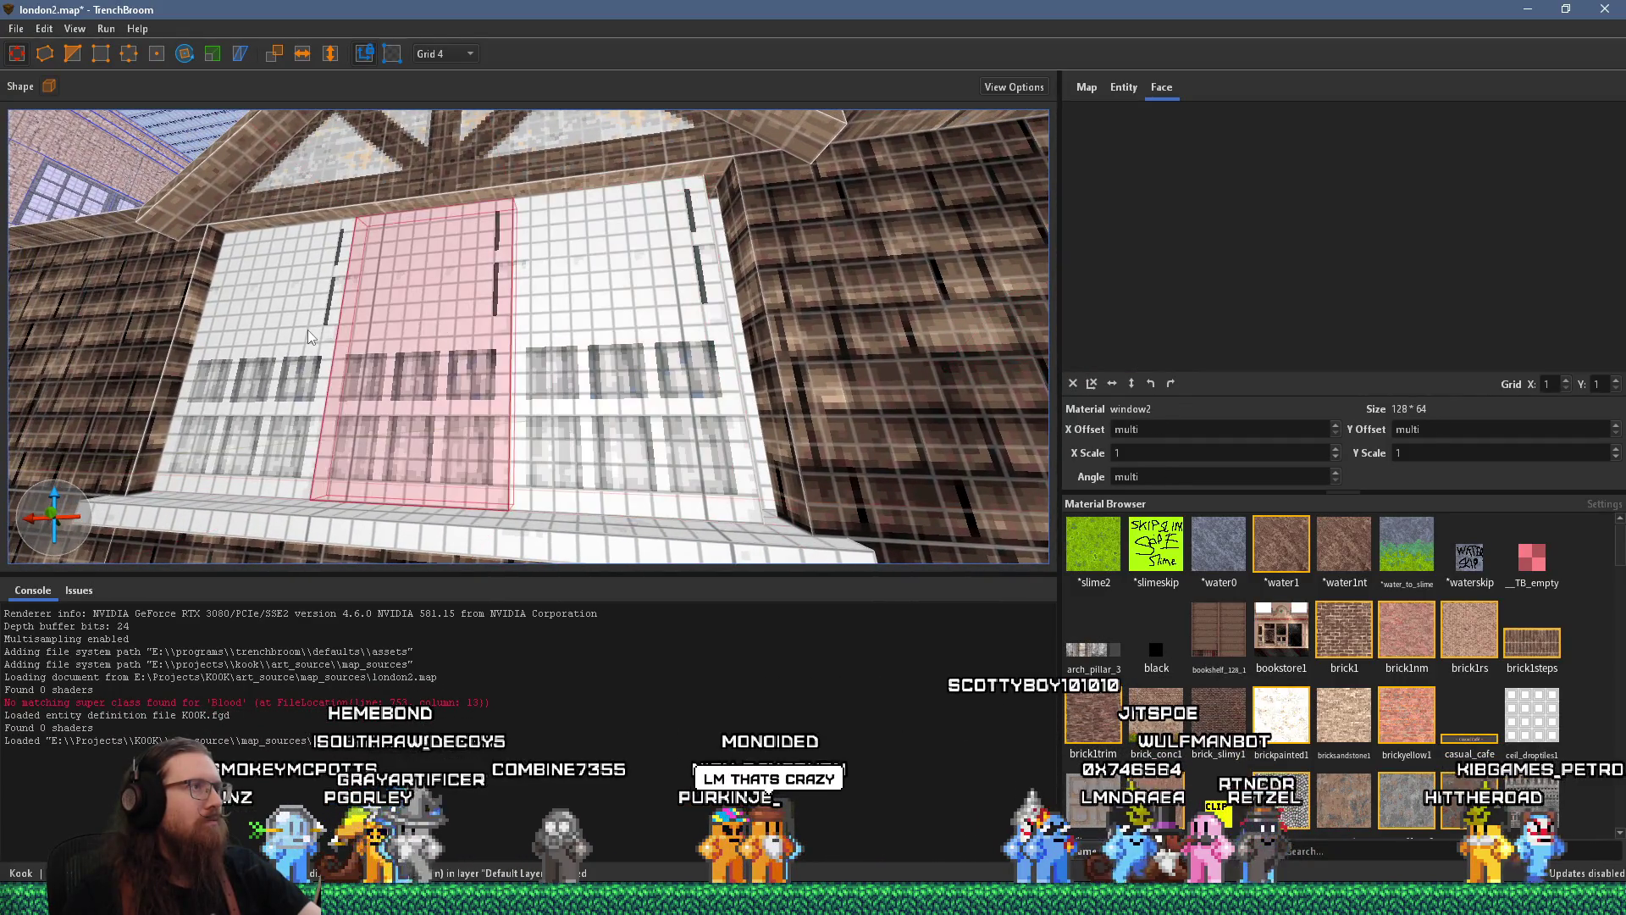
left_click(307, 328)
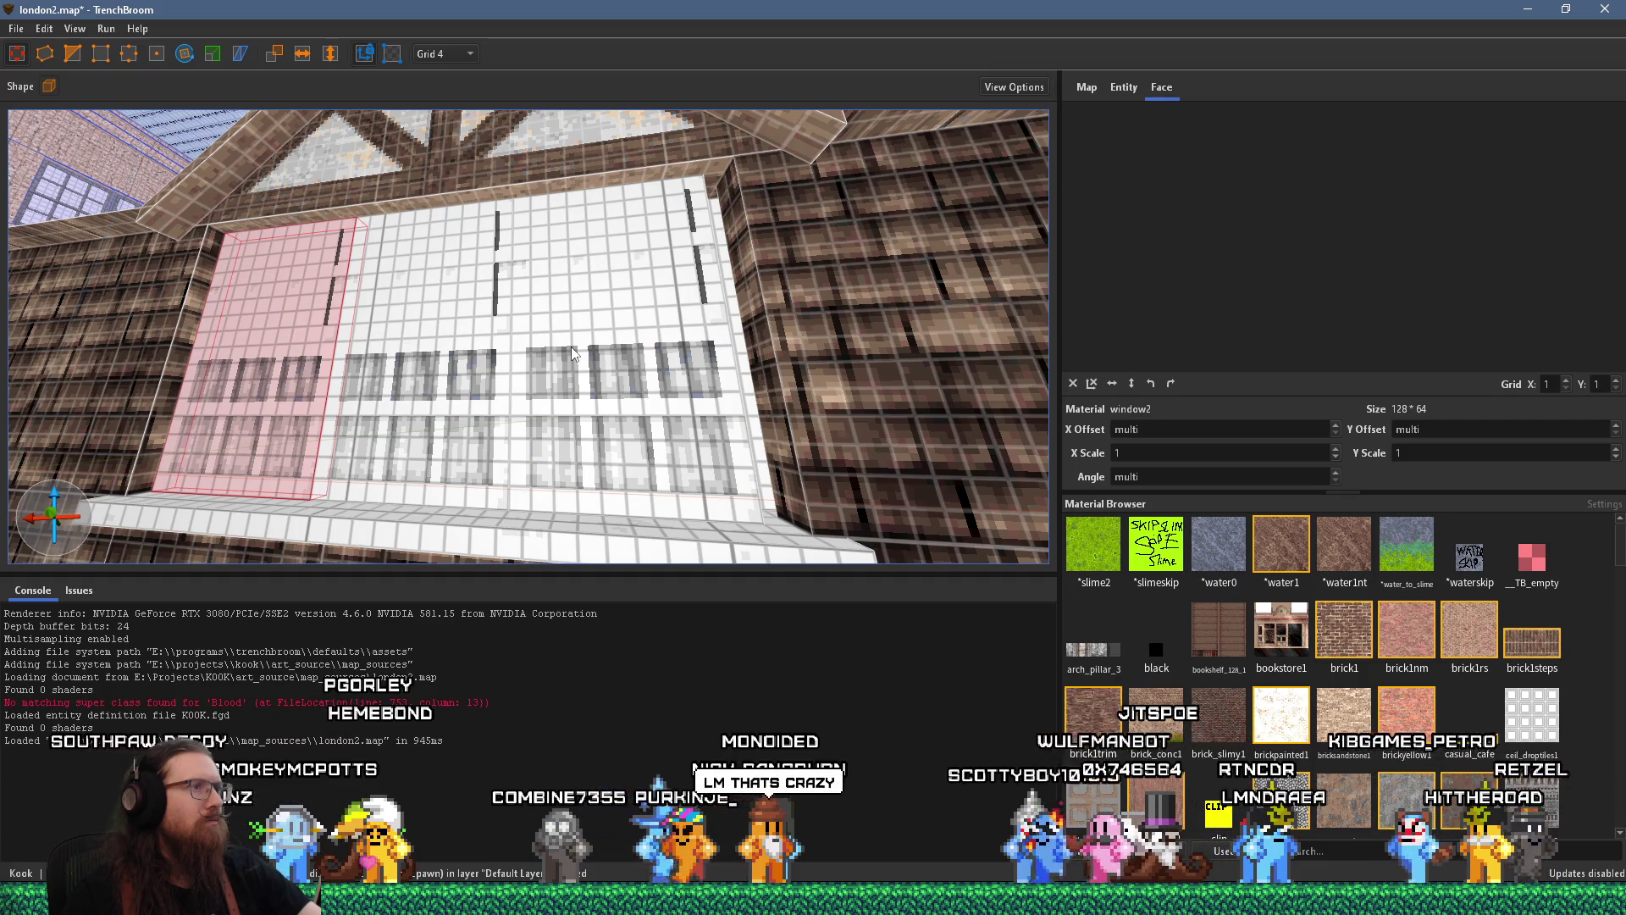
left_click(571, 348)
scroll(570, 355, "up", 3)
left_click(759, 349)
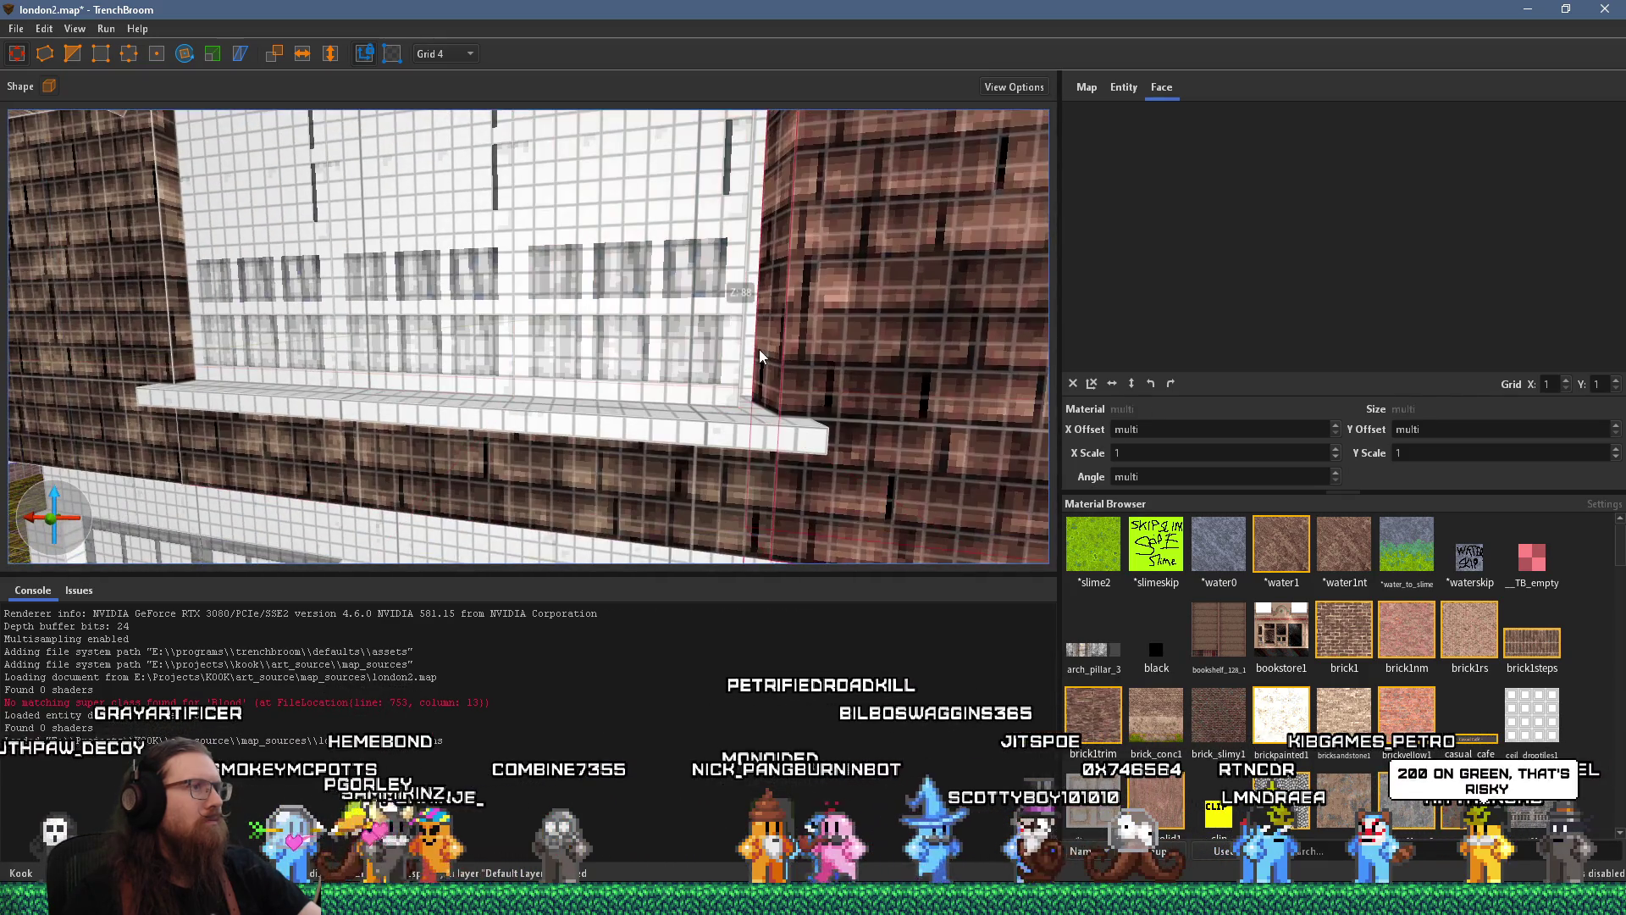
scroll(759, 349, "down", 5)
left_click(749, 354)
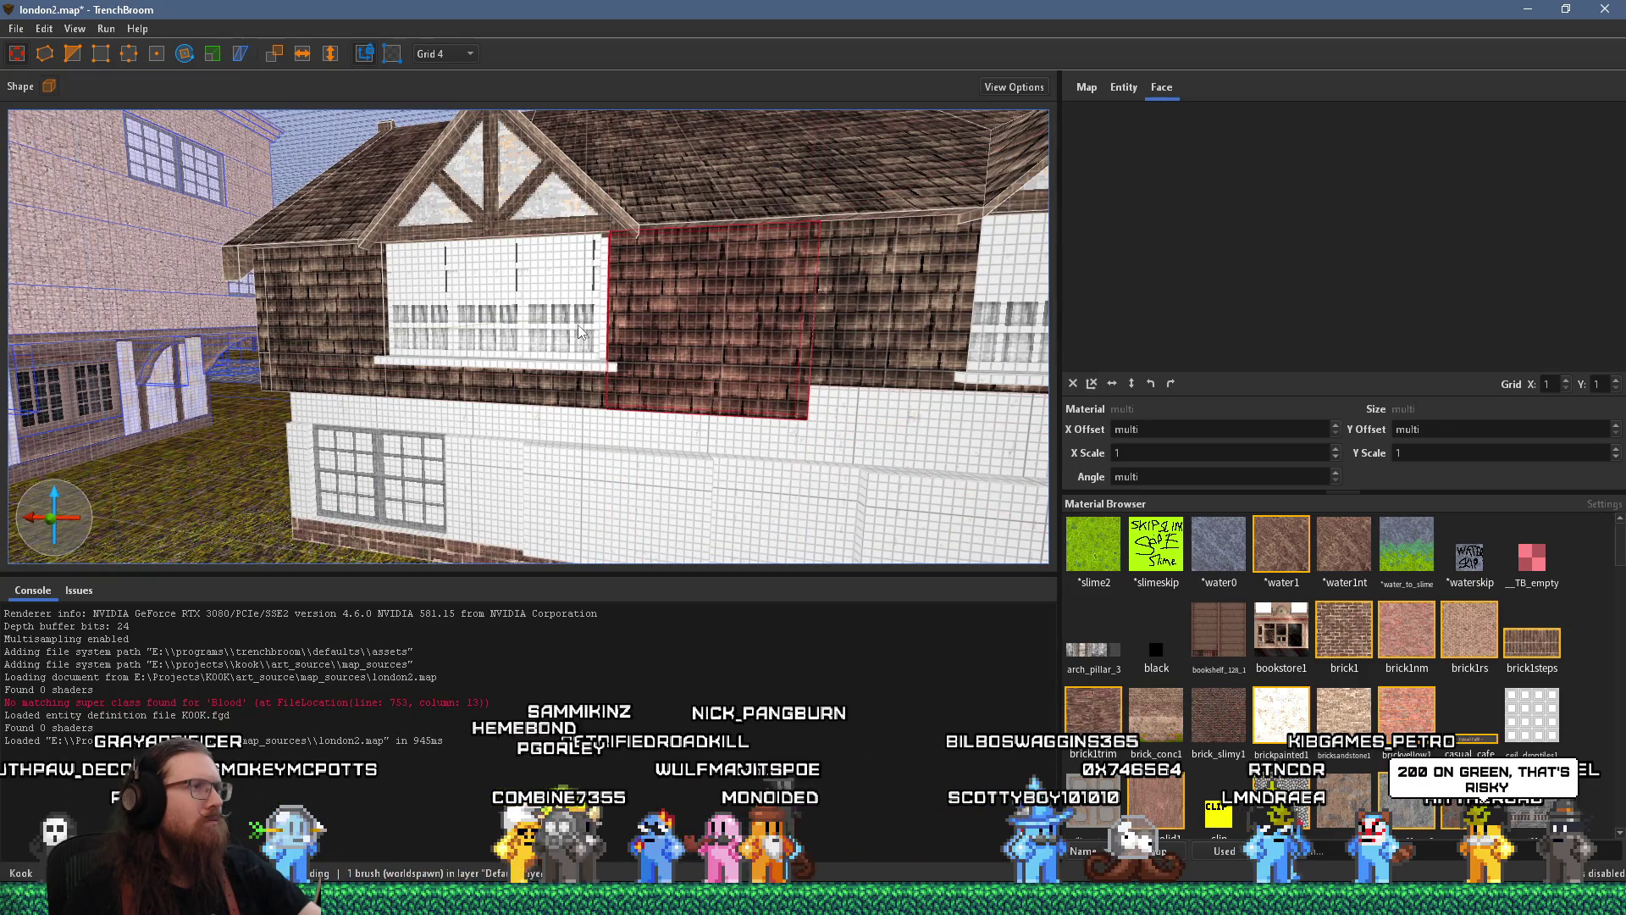
key("a")
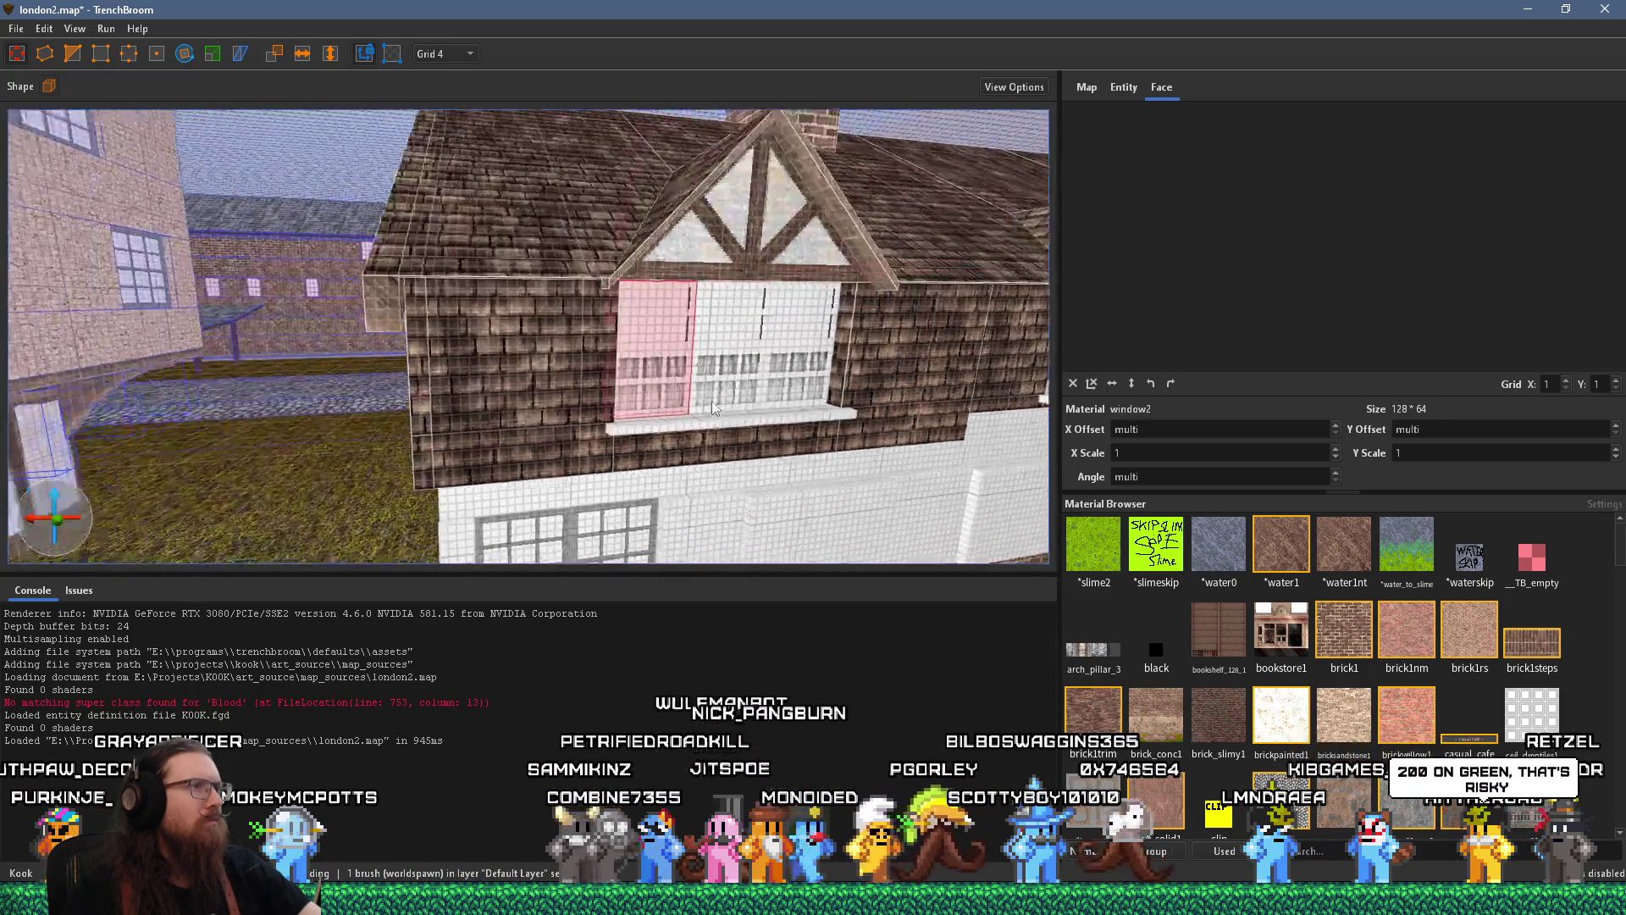
mouse_move(713, 408)
left_mouse_down()
mouse_move(409, 383)
mouse_move(565, 348)
mouse_move(771, 344)
left_mouse_up()
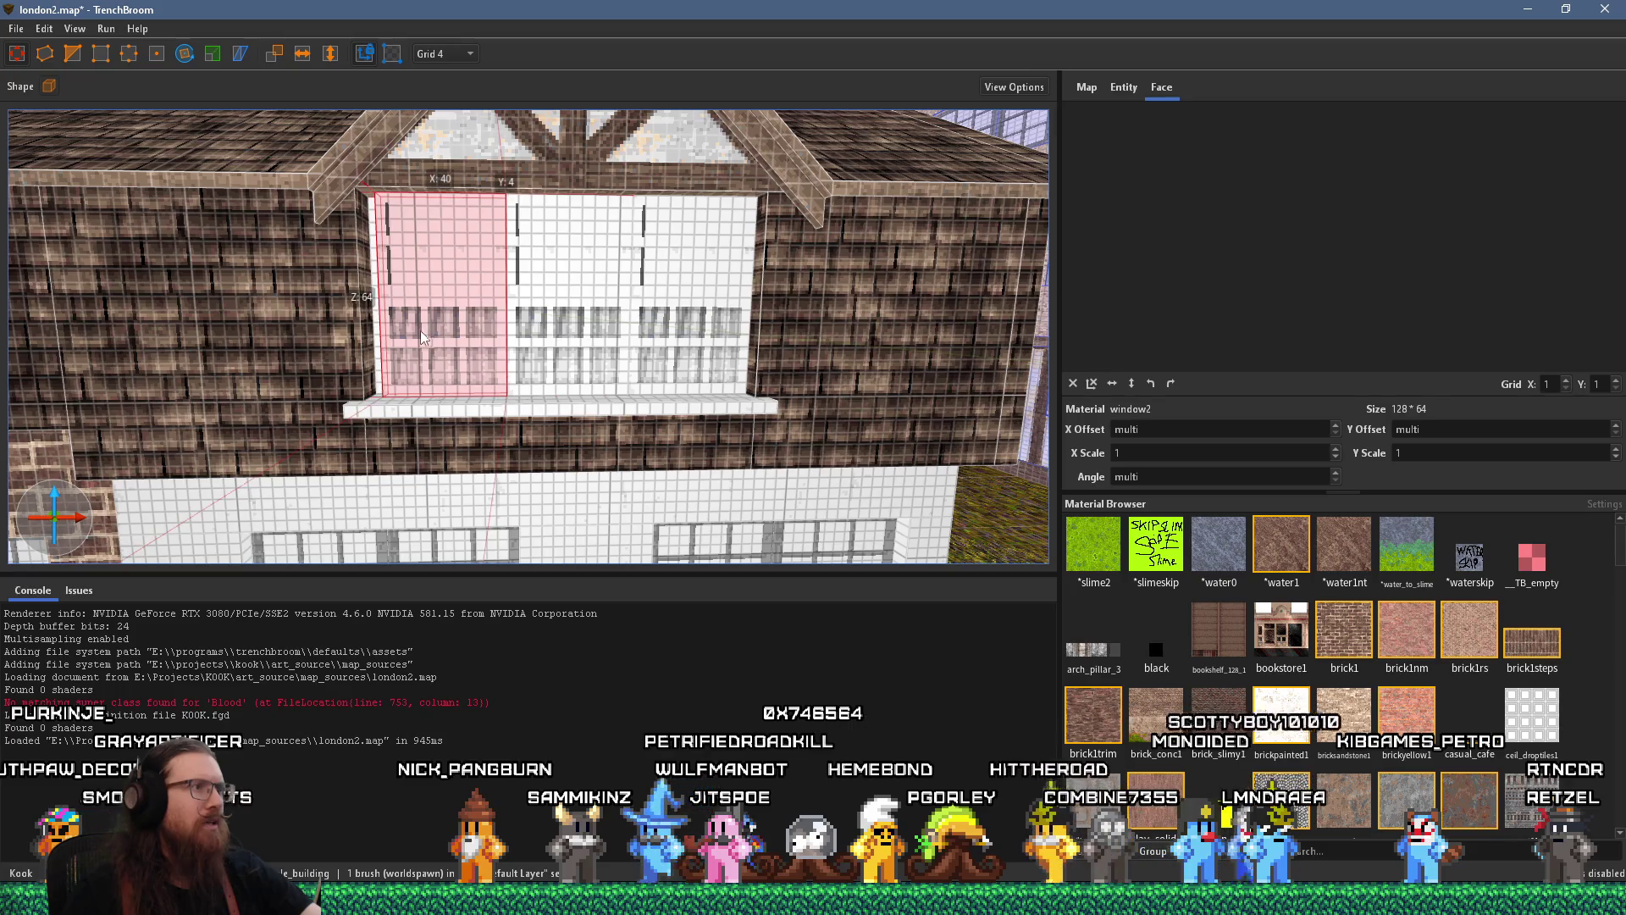
mouse_move(420, 330)
left_mouse_down()
mouse_move(366, 347)
mouse_move(466, 361)
mouse_move(310, 376)
mouse_move(551, 347)
mouse_move(518, 334)
left_mouse_up()
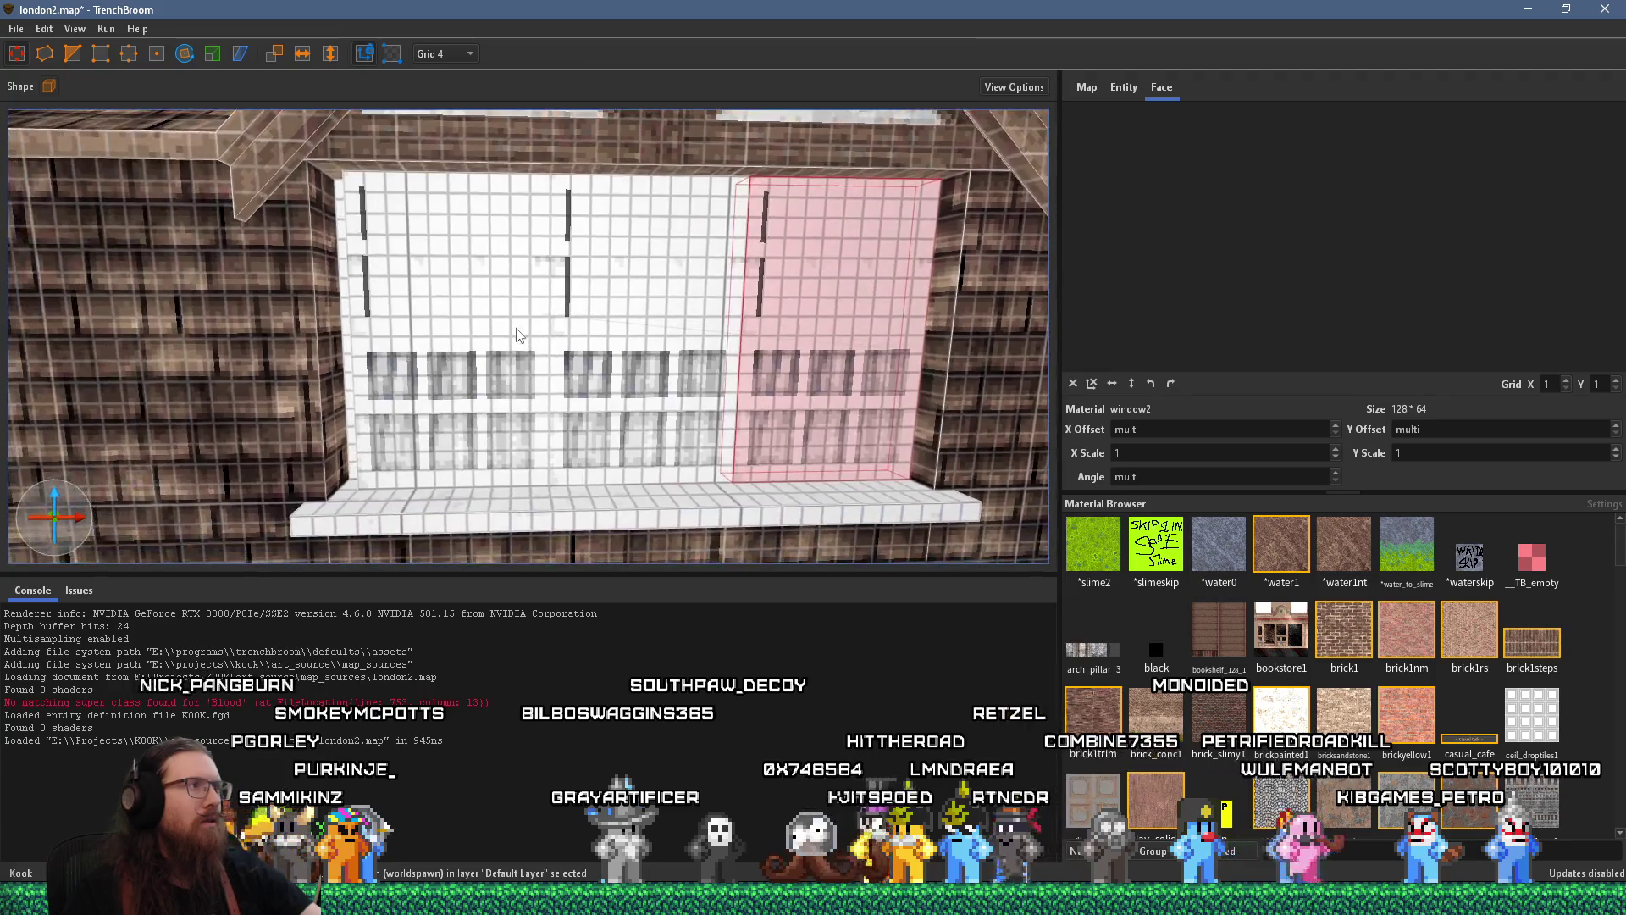
left_click(334, 335)
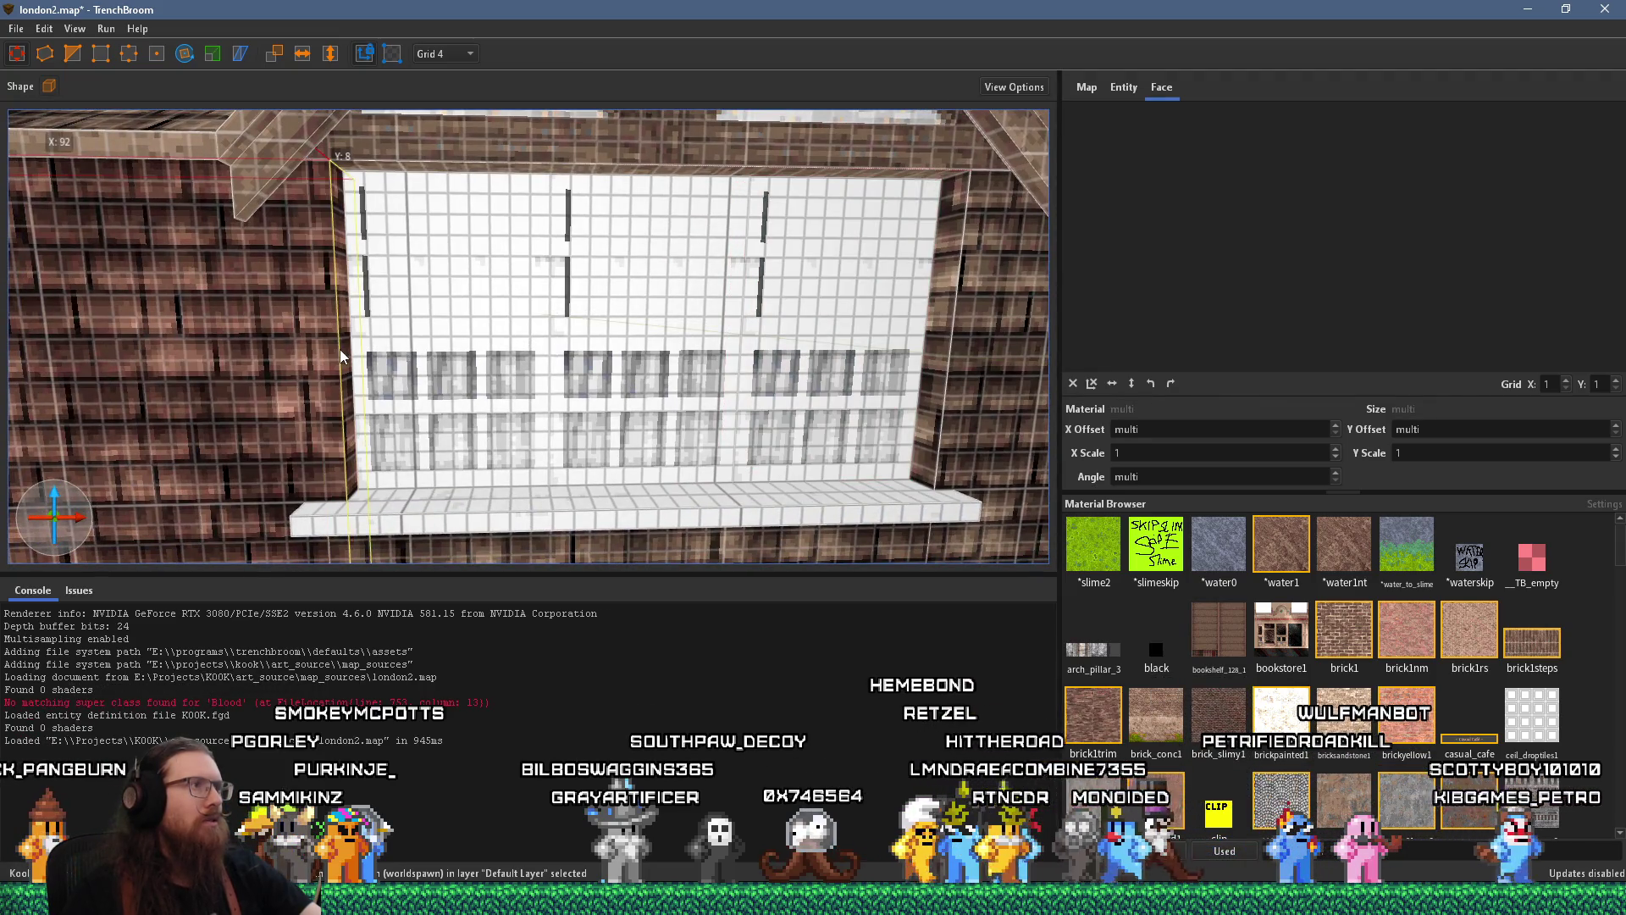
scroll(366, 384, "down", 5)
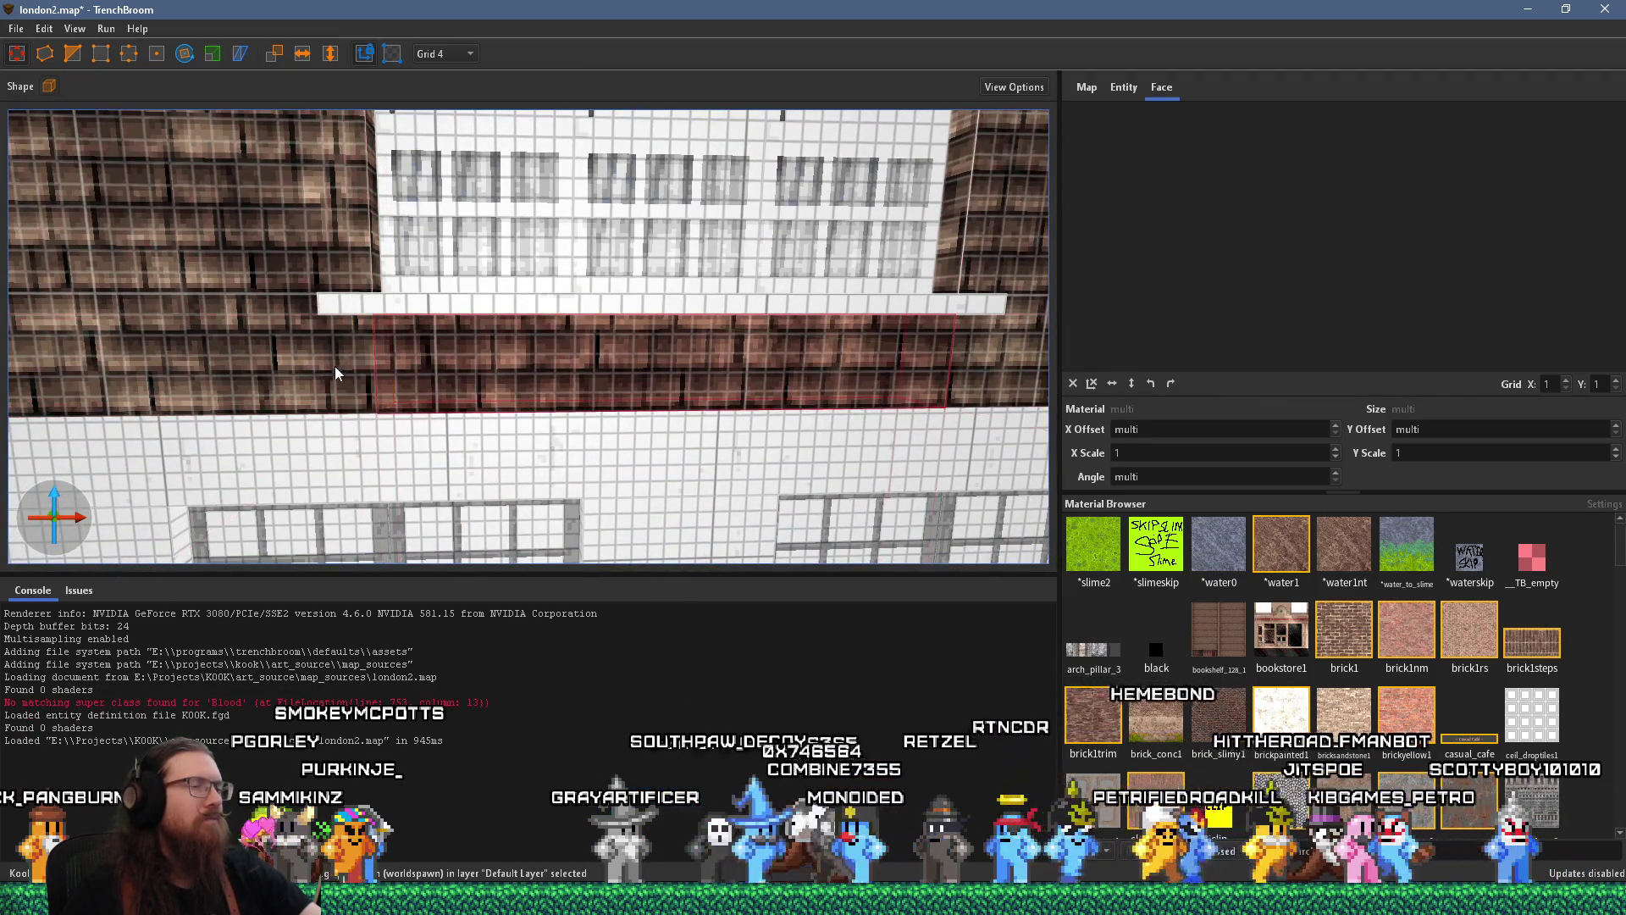
scroll(333, 366, "down", 5)
mouse_move(398, 372)
left_mouse_down()
mouse_move(597, 377)
mouse_move(535, 322)
mouse_move(658, 345)
mouse_move(738, 329)
mouse_move(424, 319)
mouse_move(599, 346)
mouse_move(576, 332)
left_mouse_up()
left_click(576, 332)
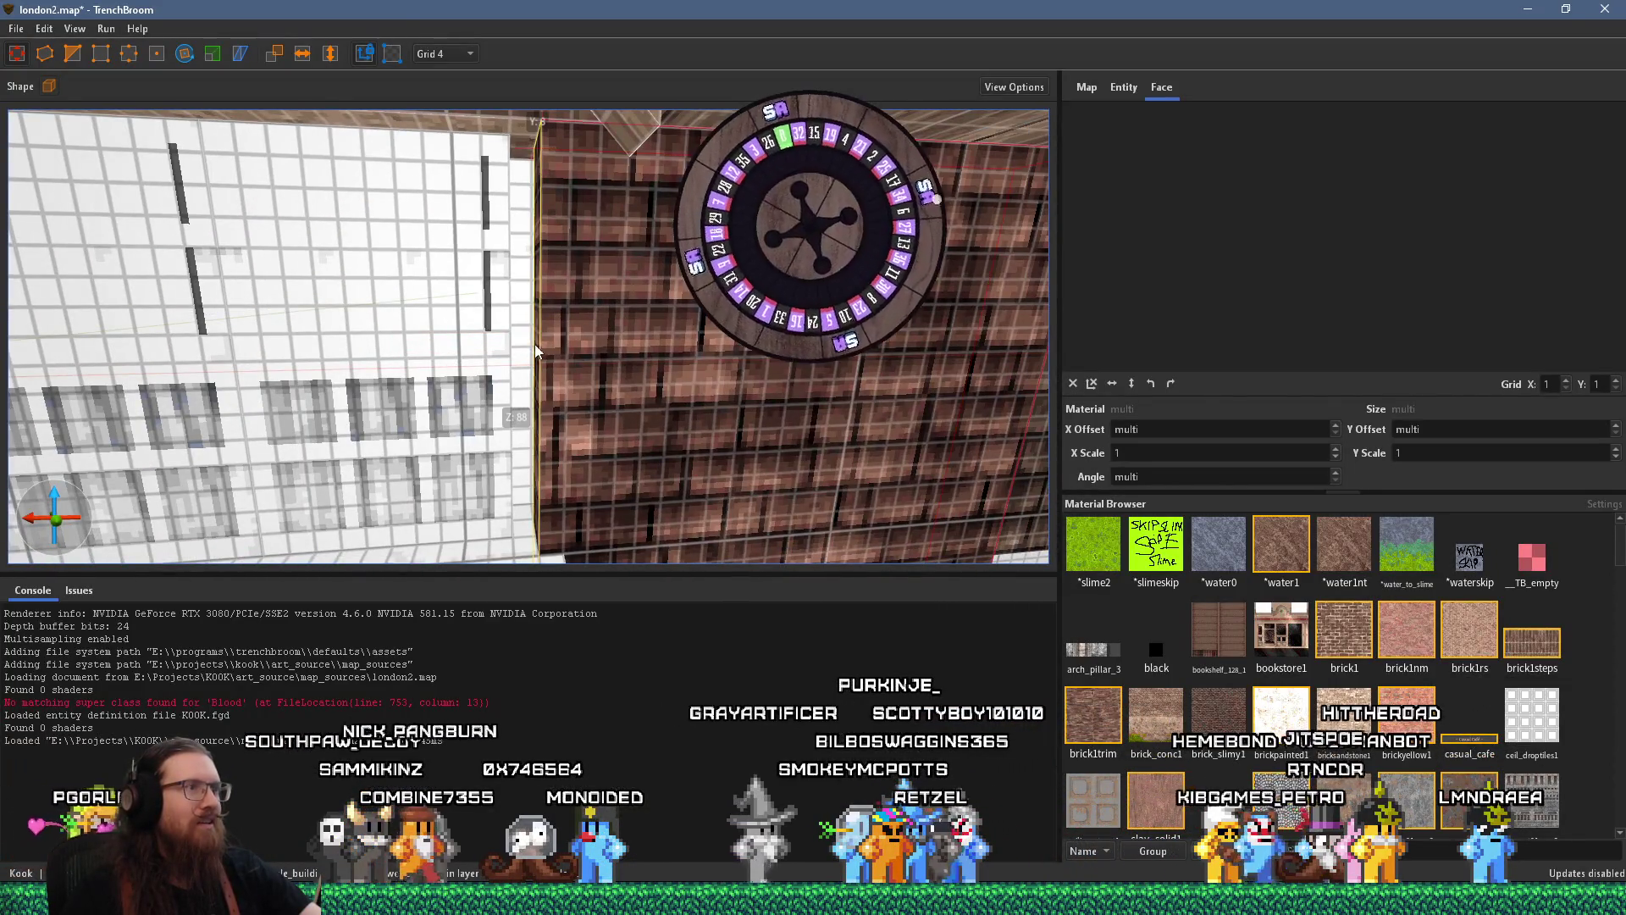
scroll(518, 349, "down", 10)
mouse_move(576, 351)
left_mouse_down()
mouse_move(621, 341)
mouse_move(733, 413)
mouse_move(711, 363)
left_mouse_up()
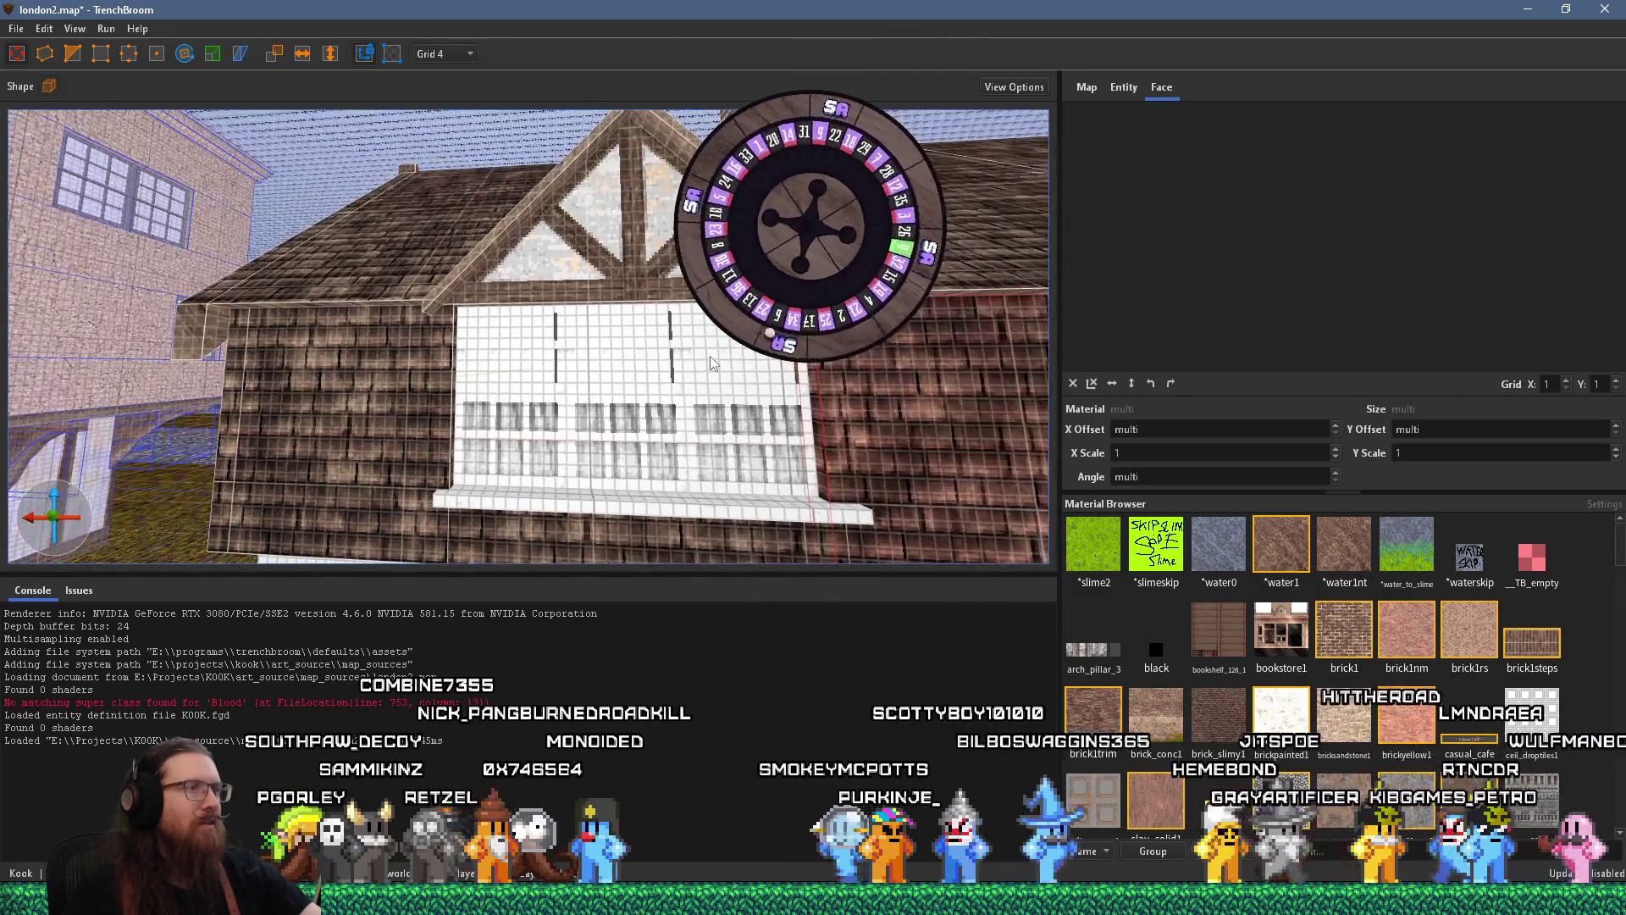
scroll(710, 362, "up", 5)
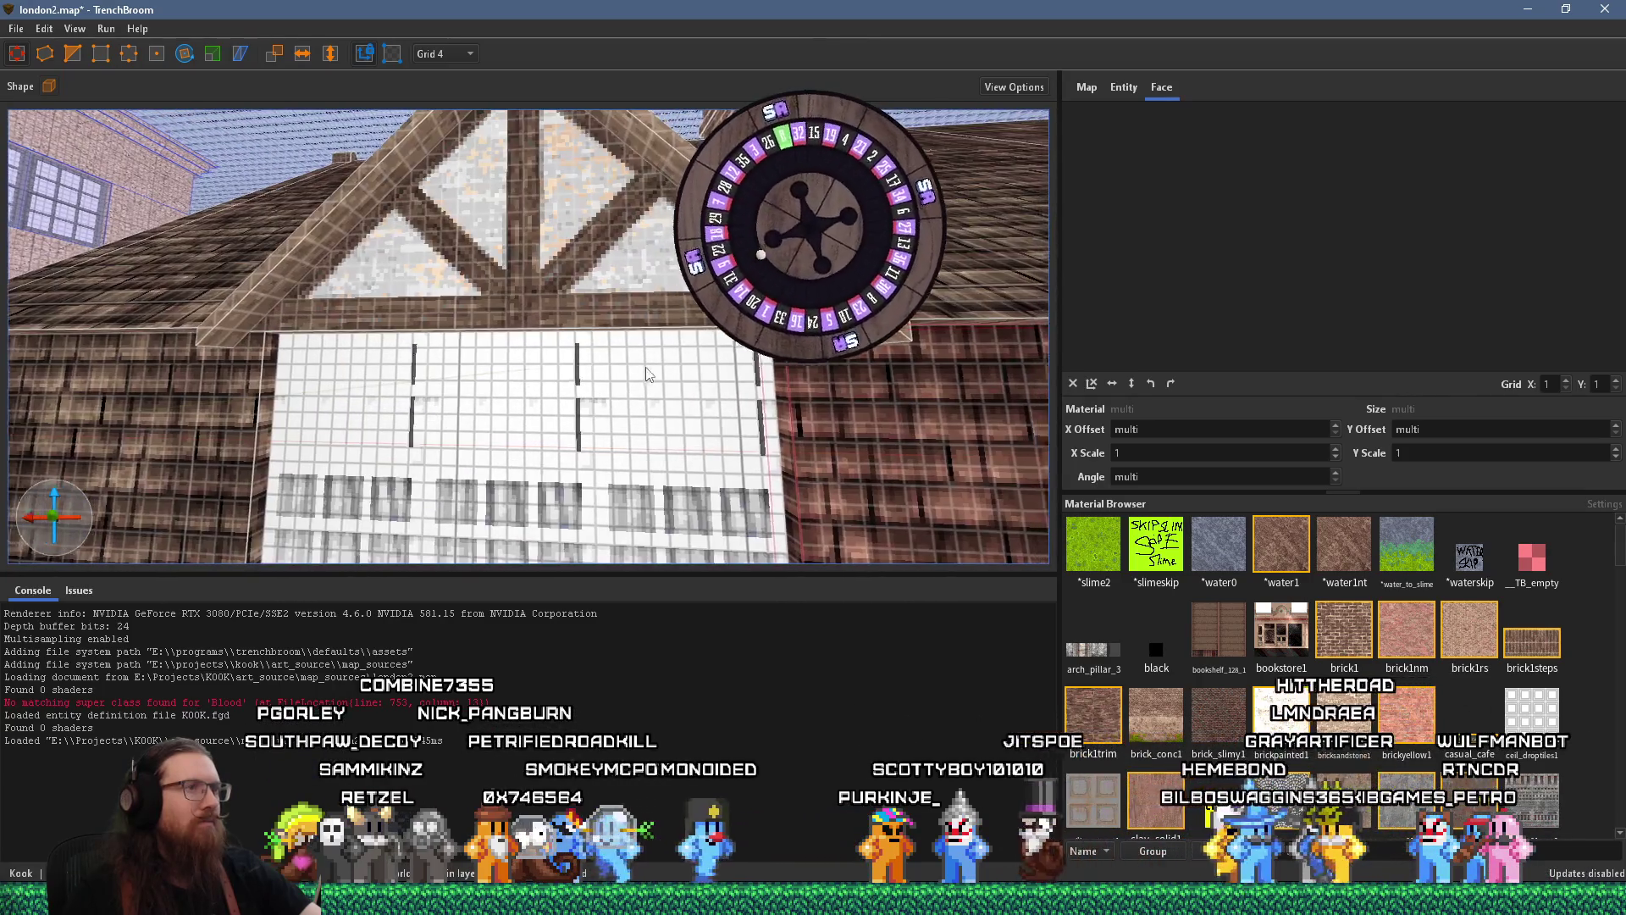
mouse_move(622, 367)
left_mouse_down()
mouse_move(585, 323)
mouse_move(658, 401)
left_mouse_up()
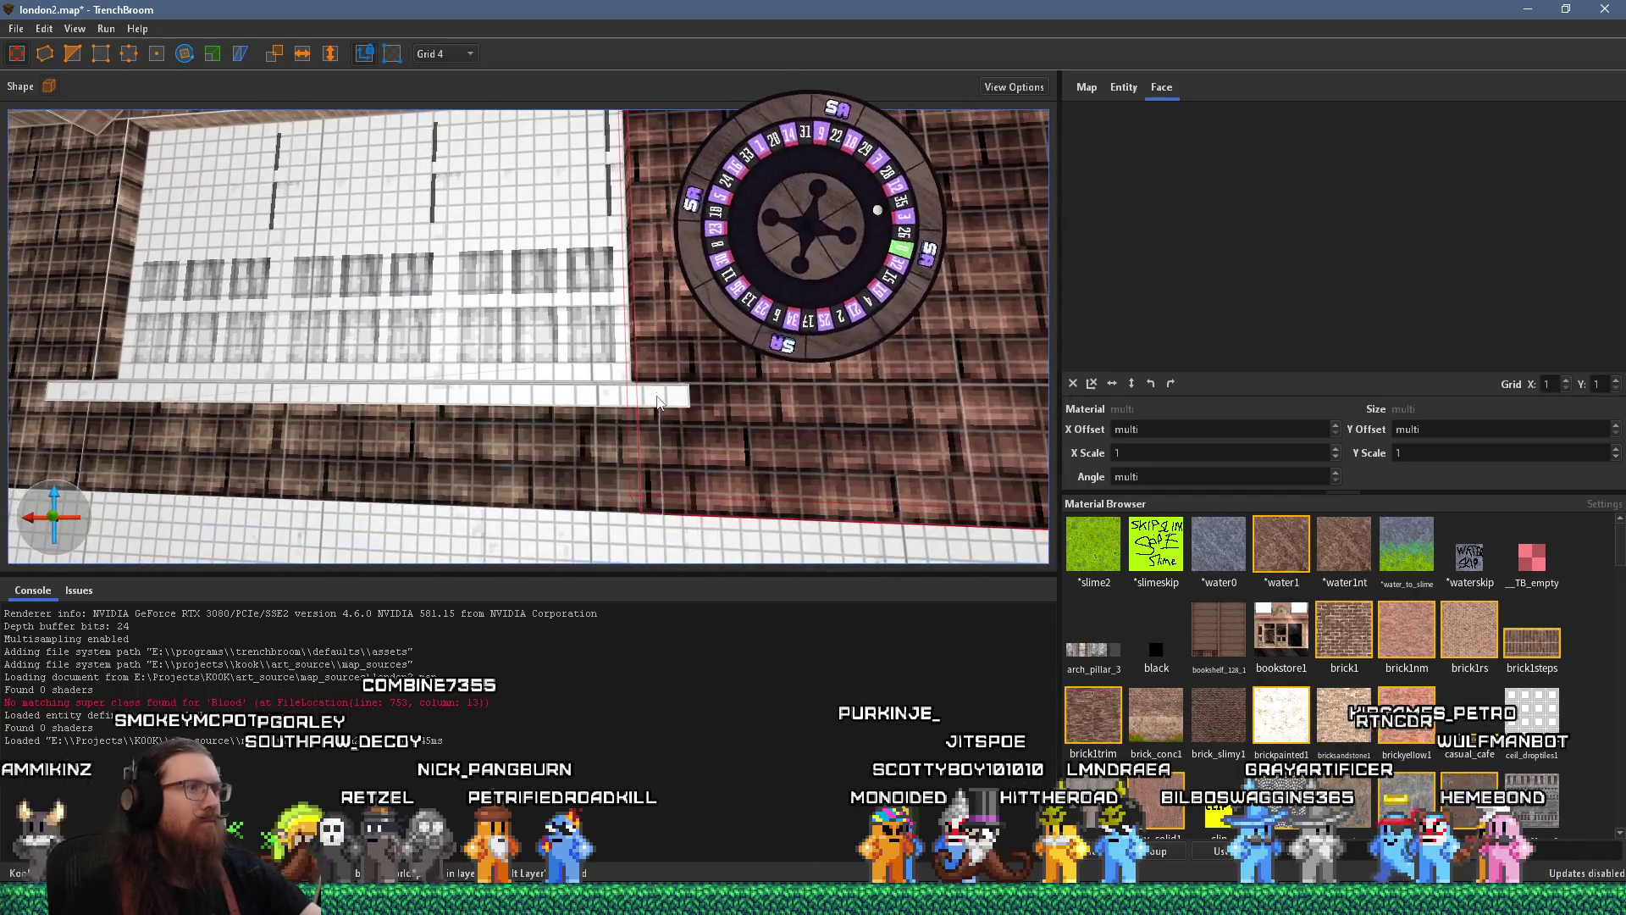
scroll(679, 384, "down", 5)
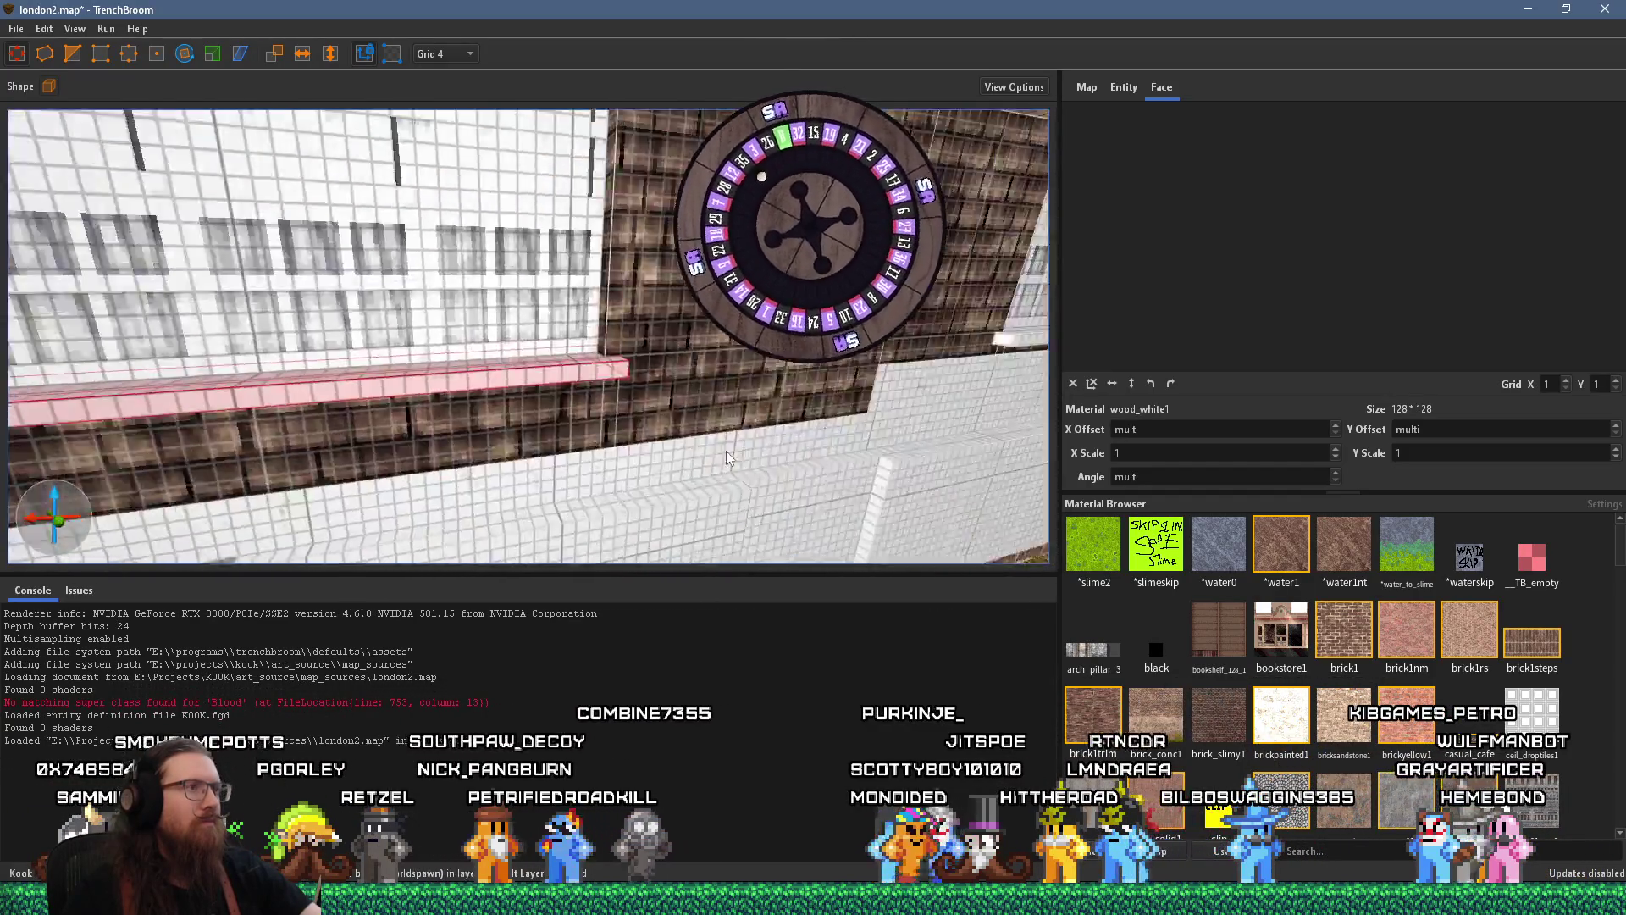
key("Escape")
mouse_move(689, 409)
left_mouse_down()
mouse_move(664, 302)
mouse_move(567, 365)
mouse_move(378, 349)
mouse_move(595, 369)
mouse_move(626, 393)
mouse_move(739, 351)
mouse_move(699, 300)
left_mouse_up()
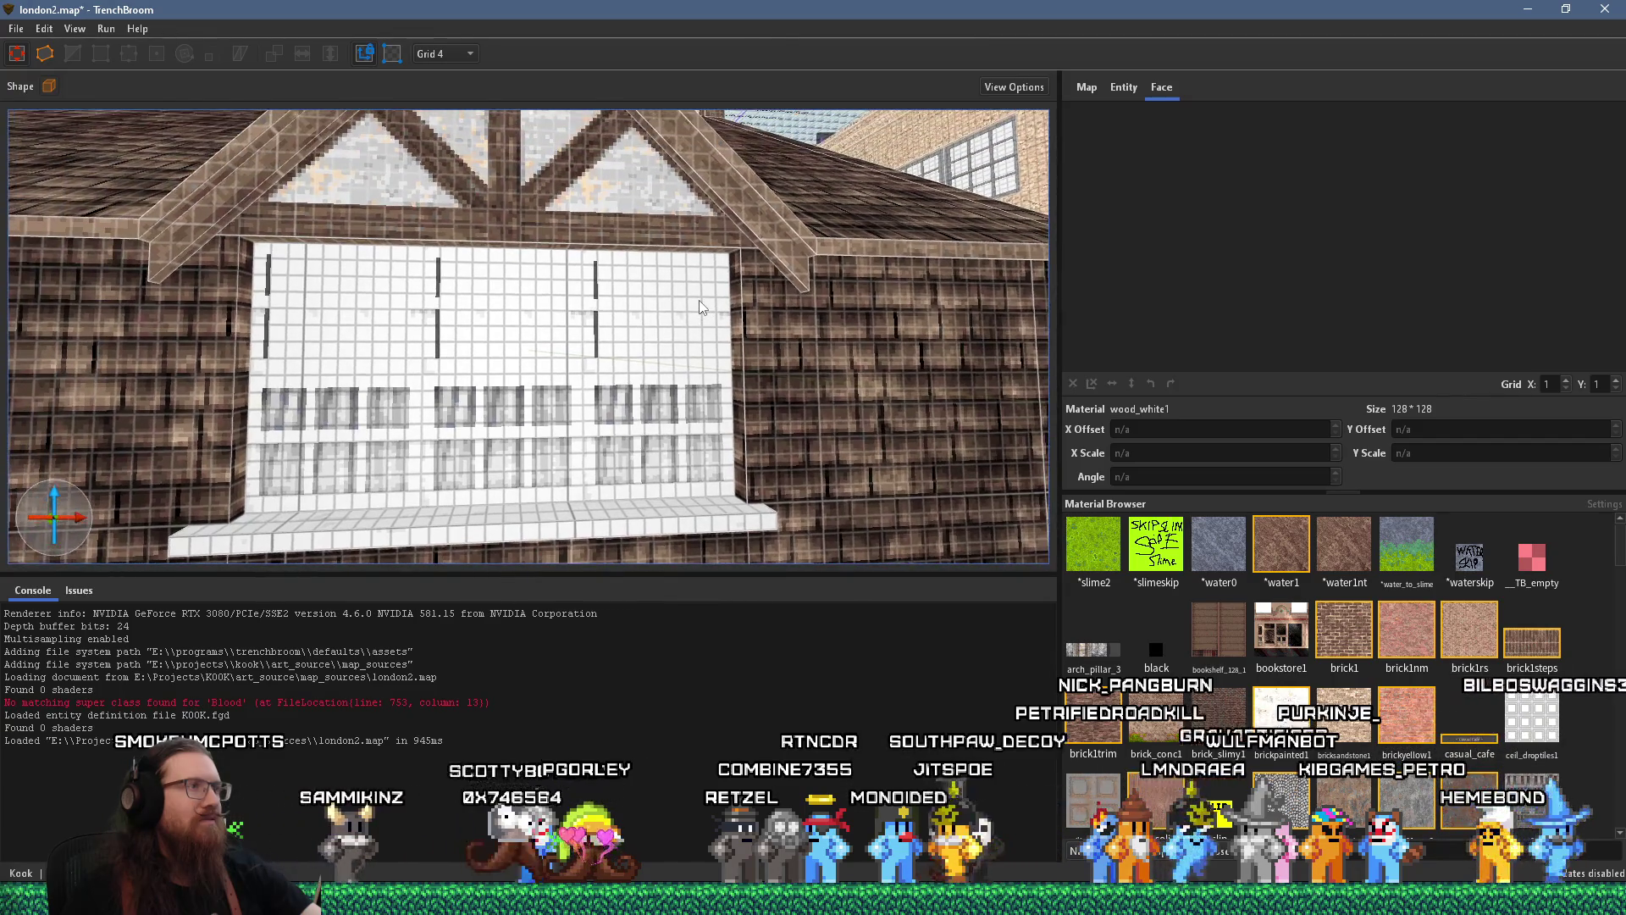
Drill into the white window facade and pick through its individual window brushes
left_click(737, 283)
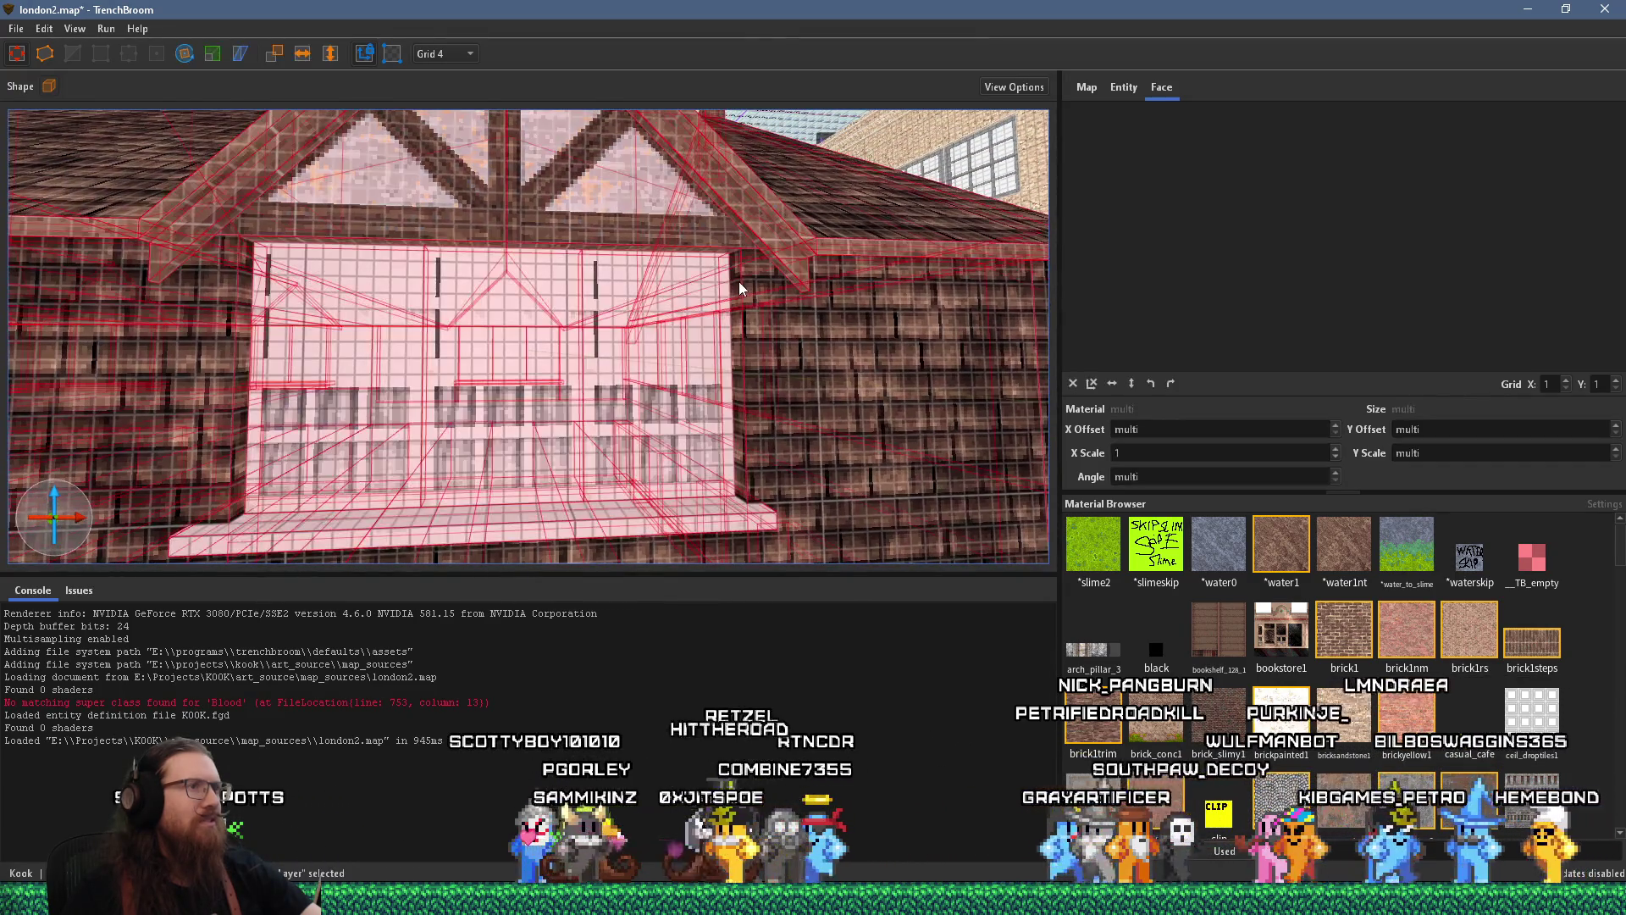
double_click(703, 307)
left_click(618, 326)
left_click(526, 334)
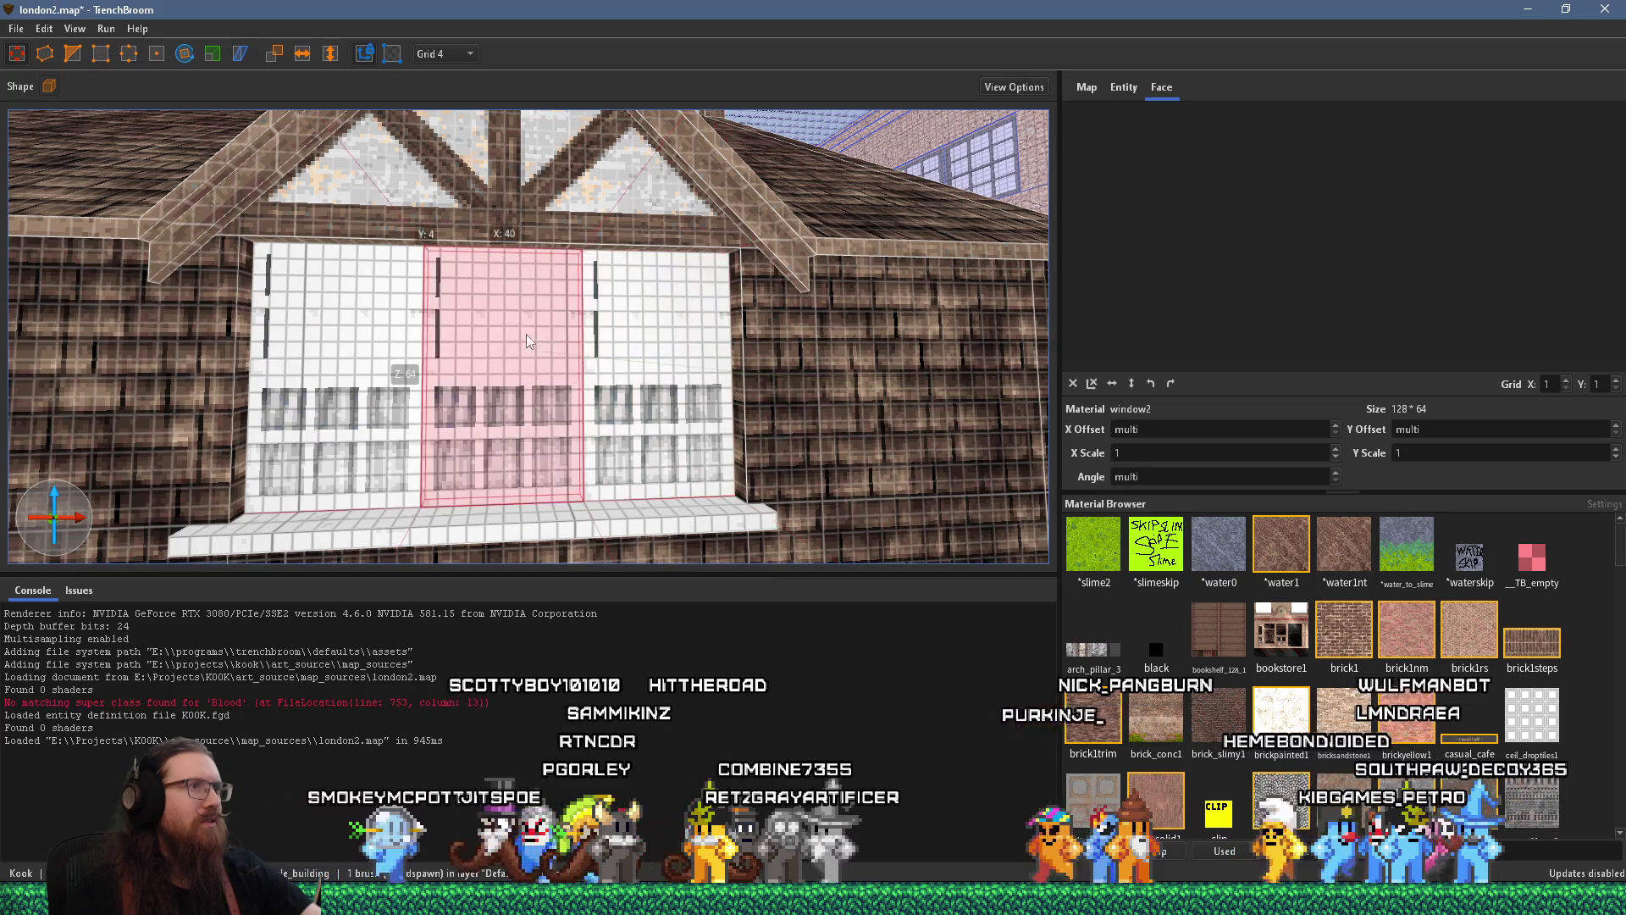
left_click(363, 335)
mouse_move(363, 335)
left_mouse_down()
mouse_move(352, 344)
mouse_move(462, 332)
mouse_move(503, 380)
left_mouse_up()
left_click(441, 334)
Centre the view on the right window and select the window piece and adjoining brick walls
key("d")
left_click(587, 349)
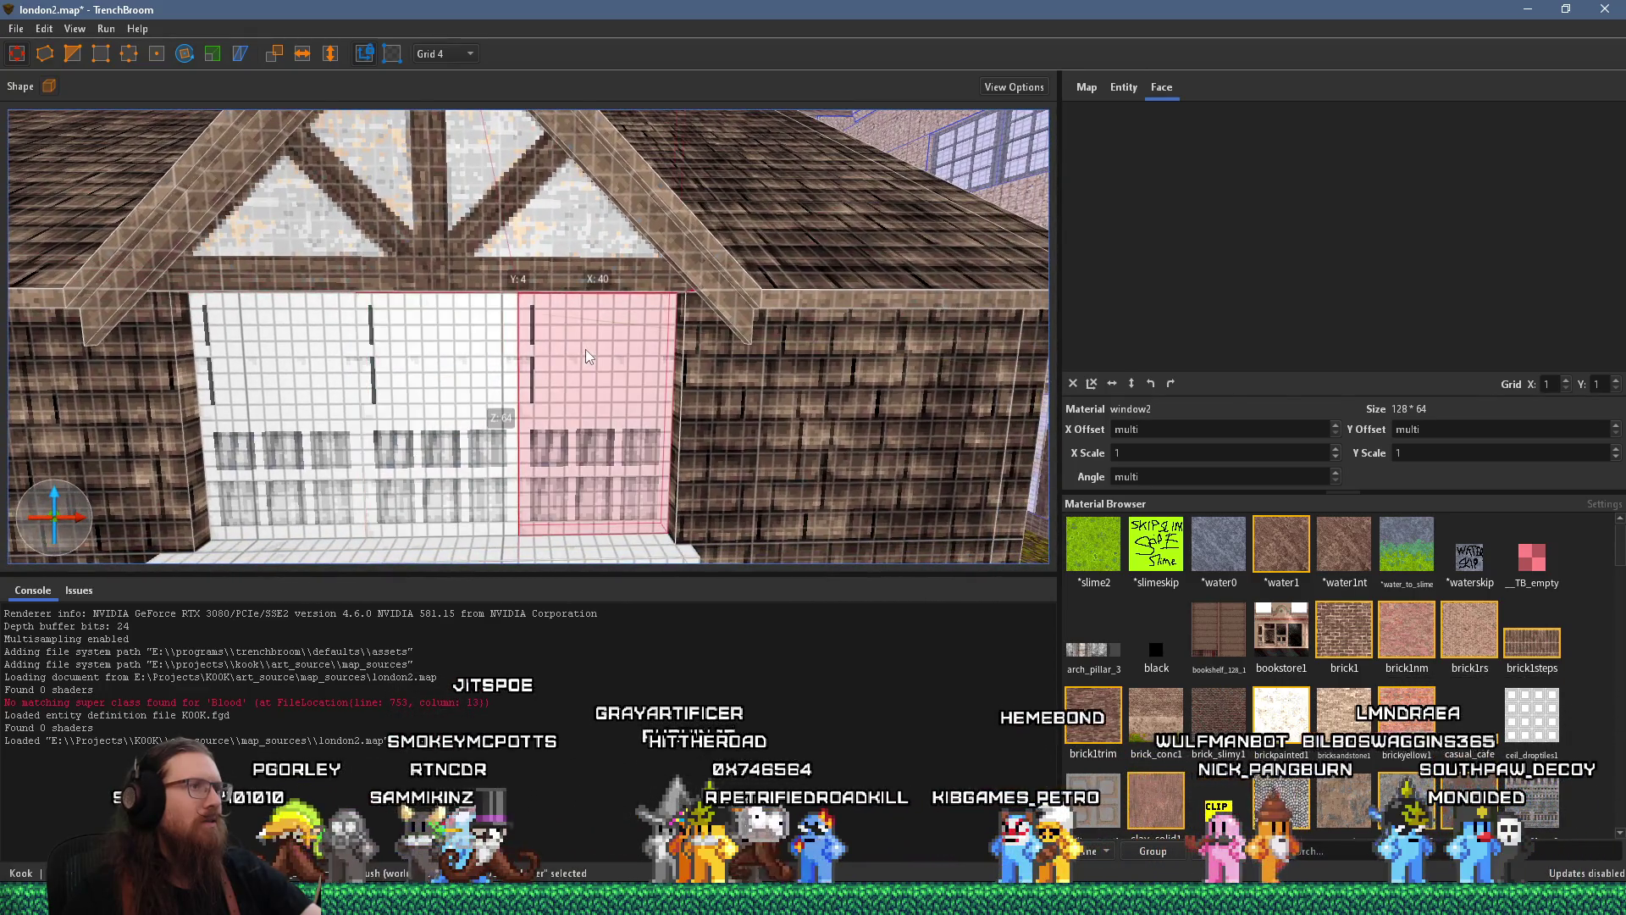
key("w")
key("a")
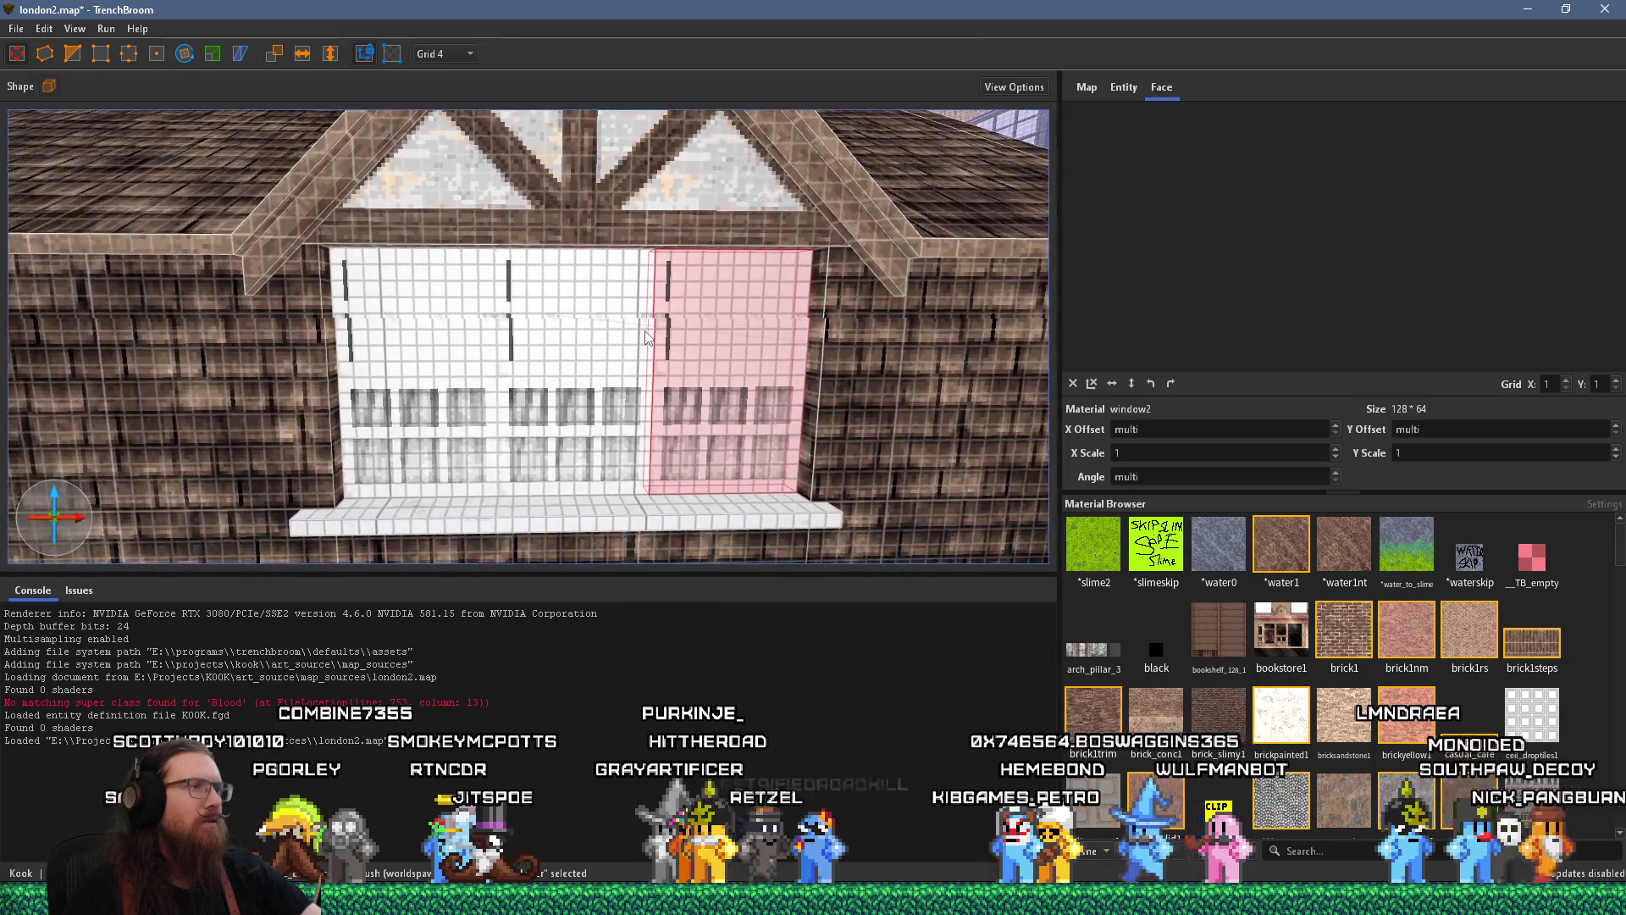
key("s")
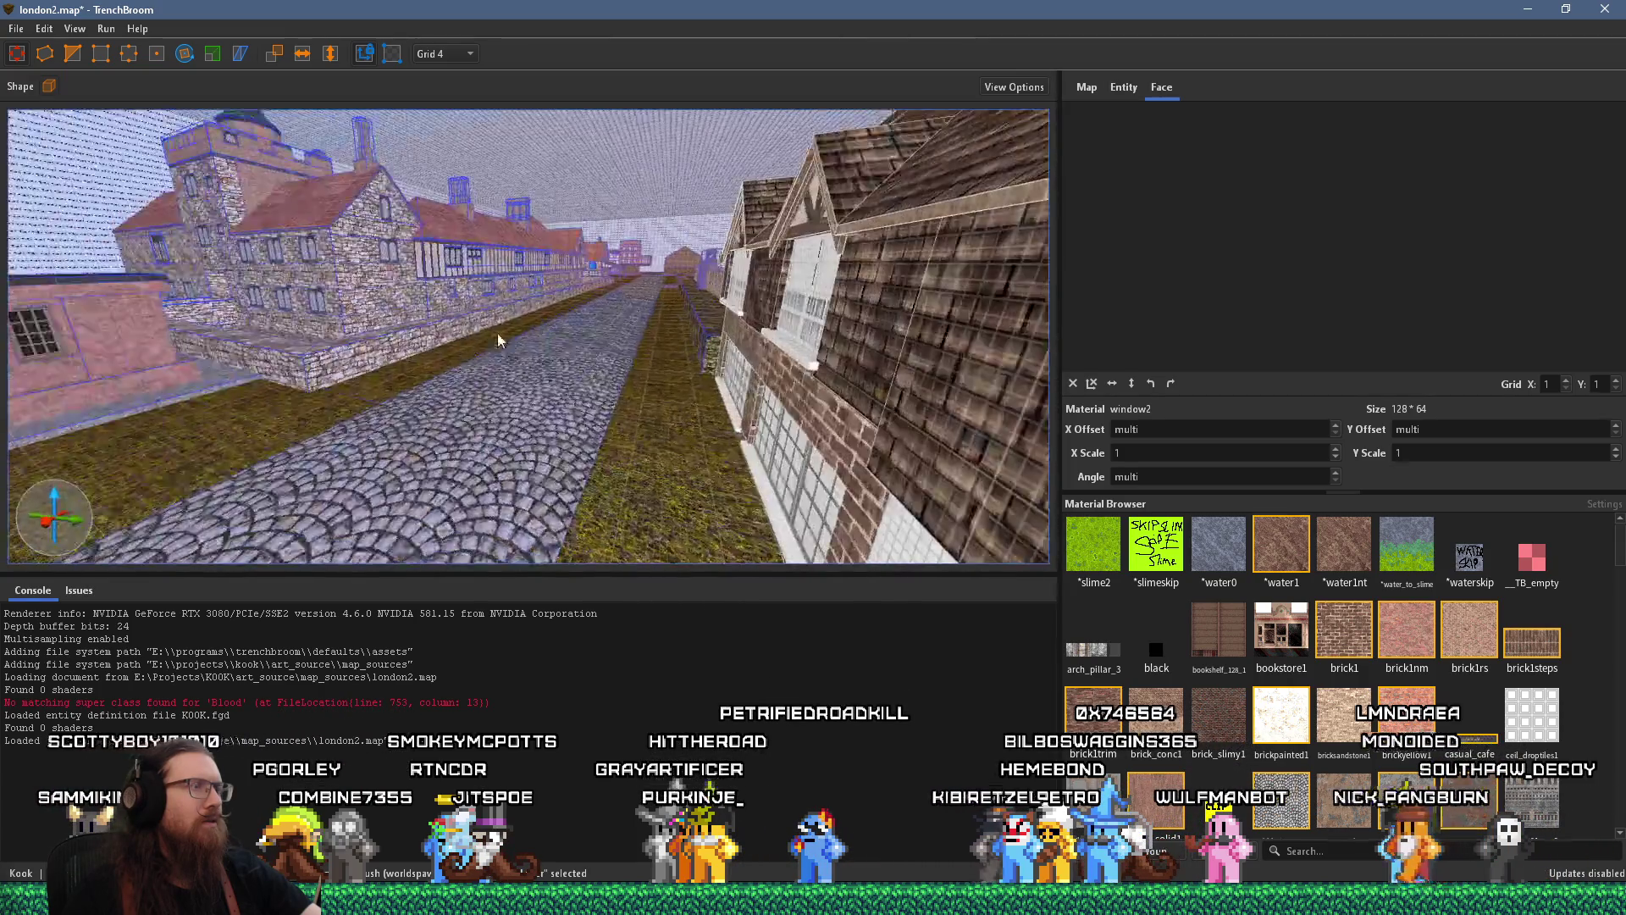
key("ctrl+u")
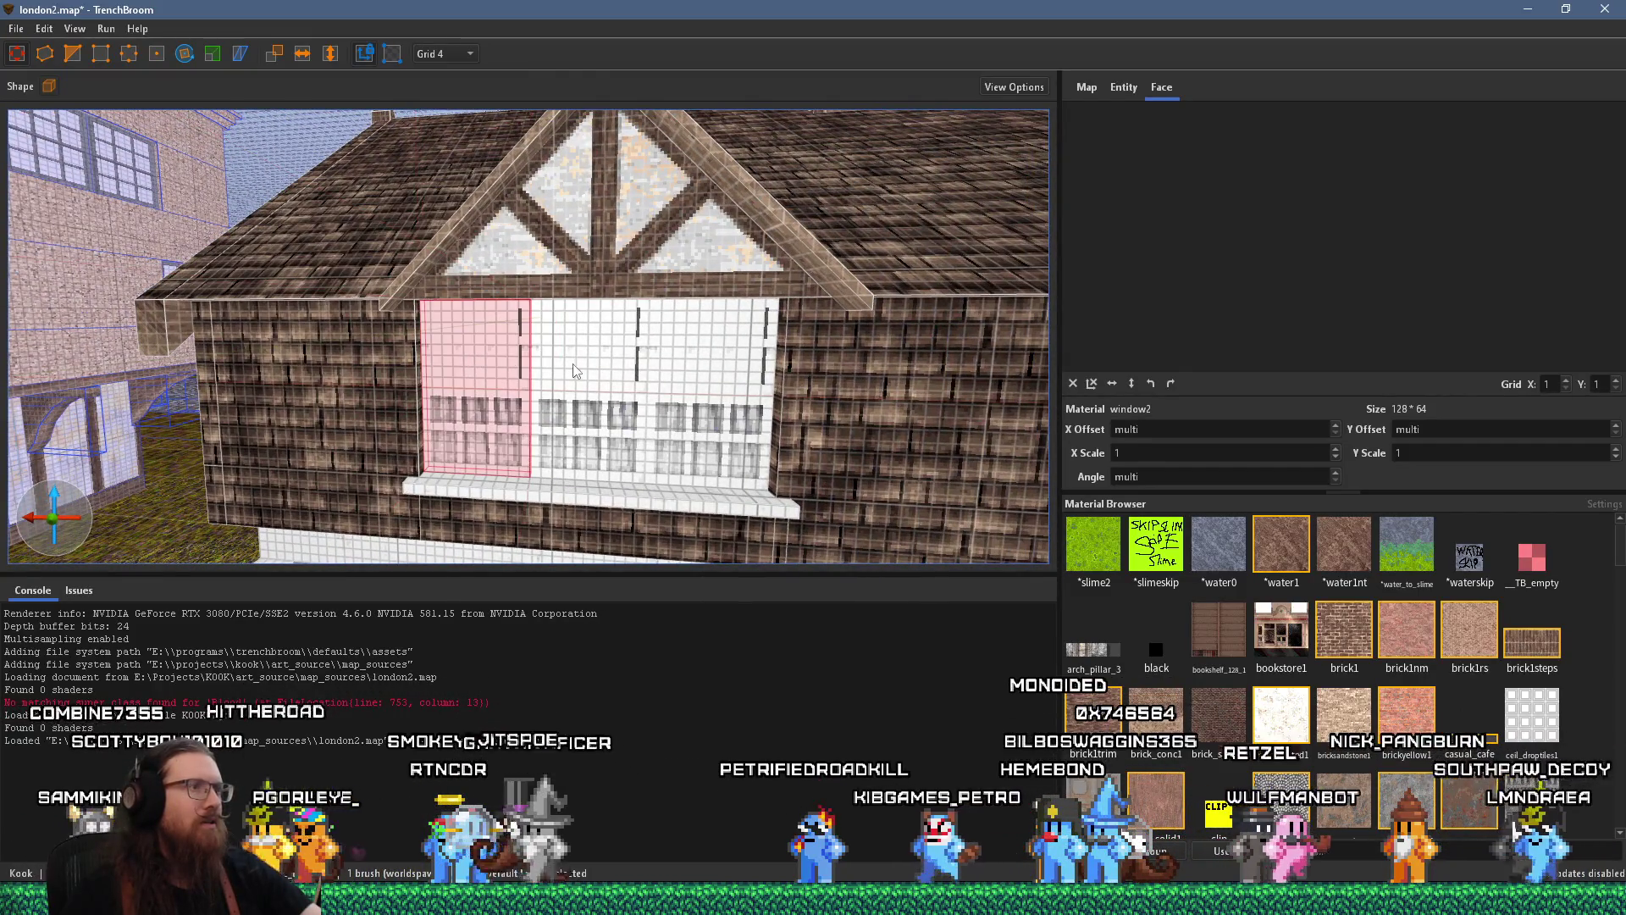
left_click(675, 373, "ctrl")
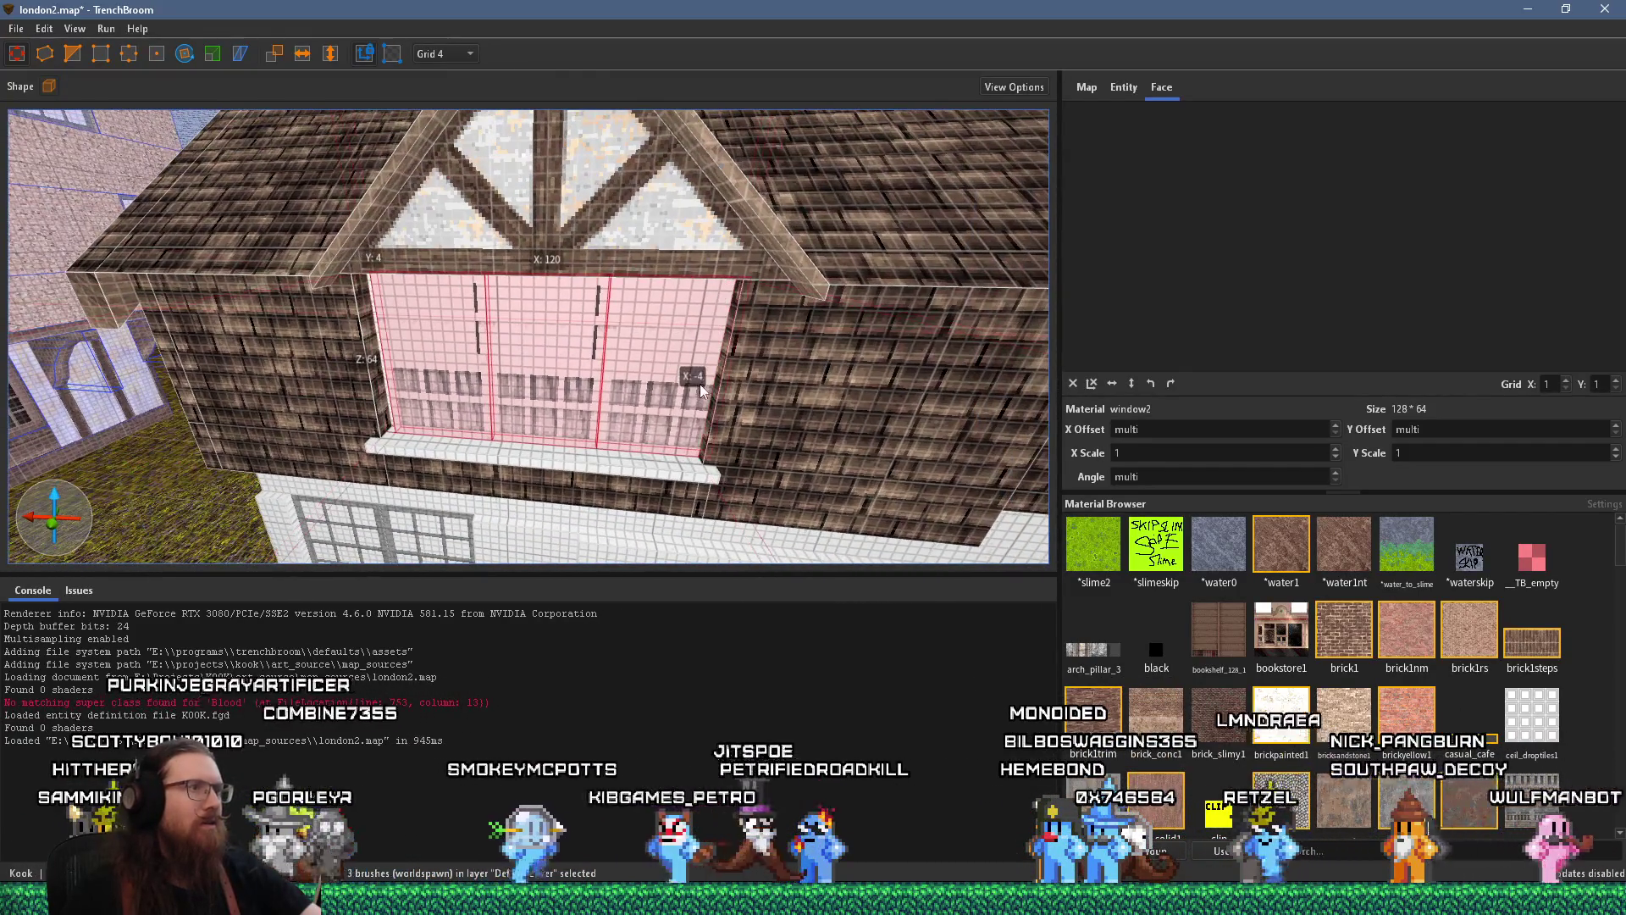
left_click(749, 387)
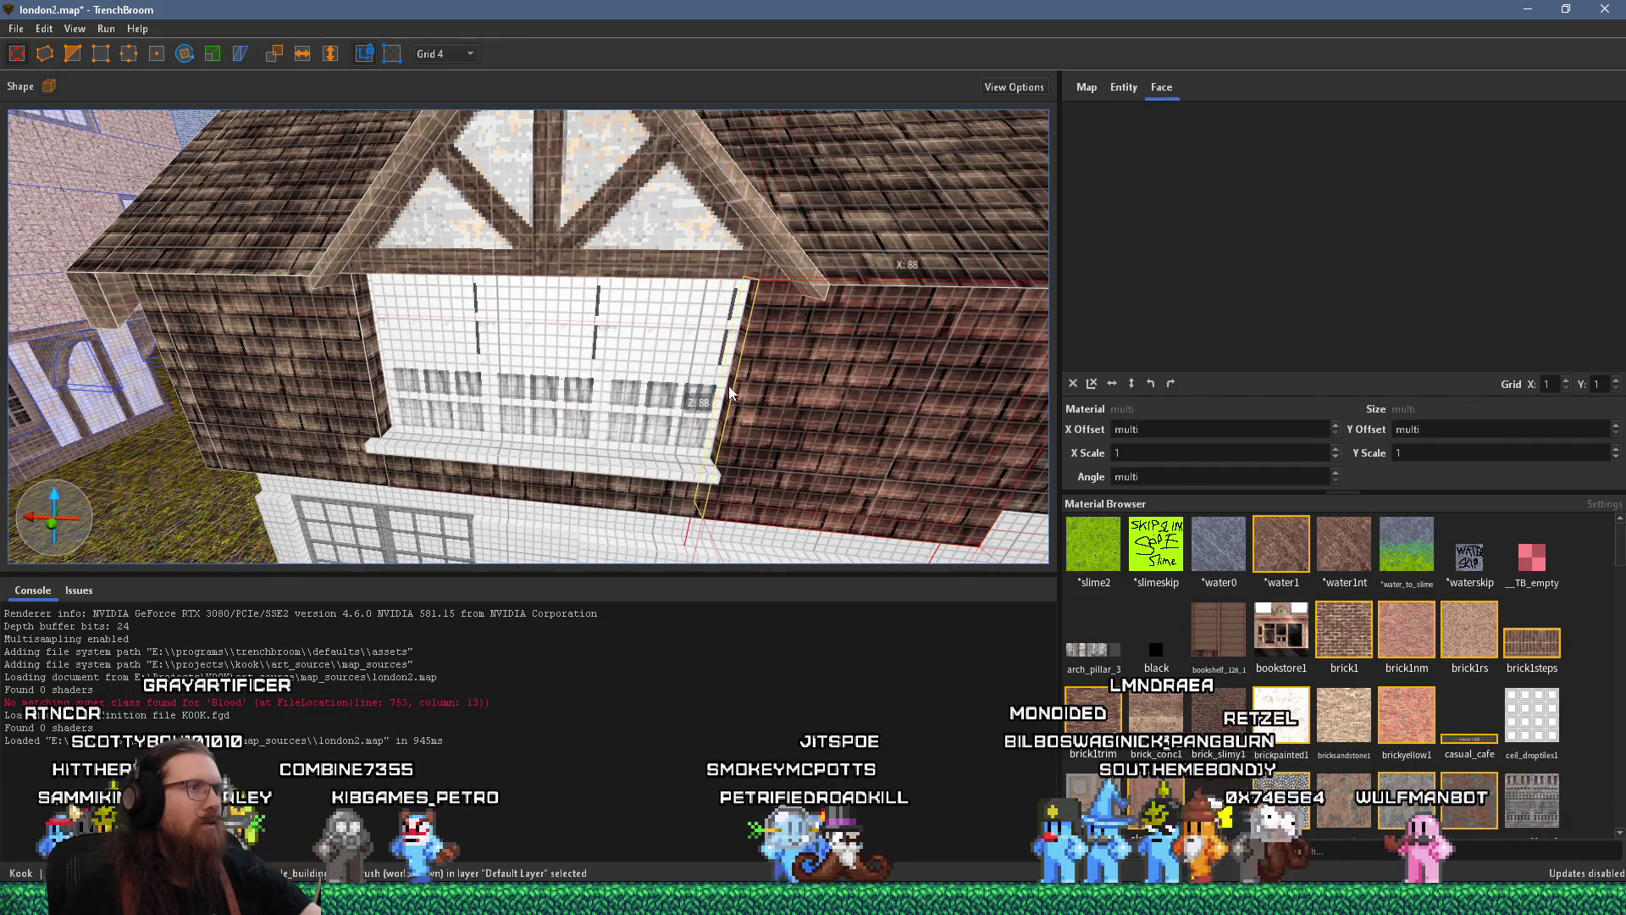
left_click(376, 364)
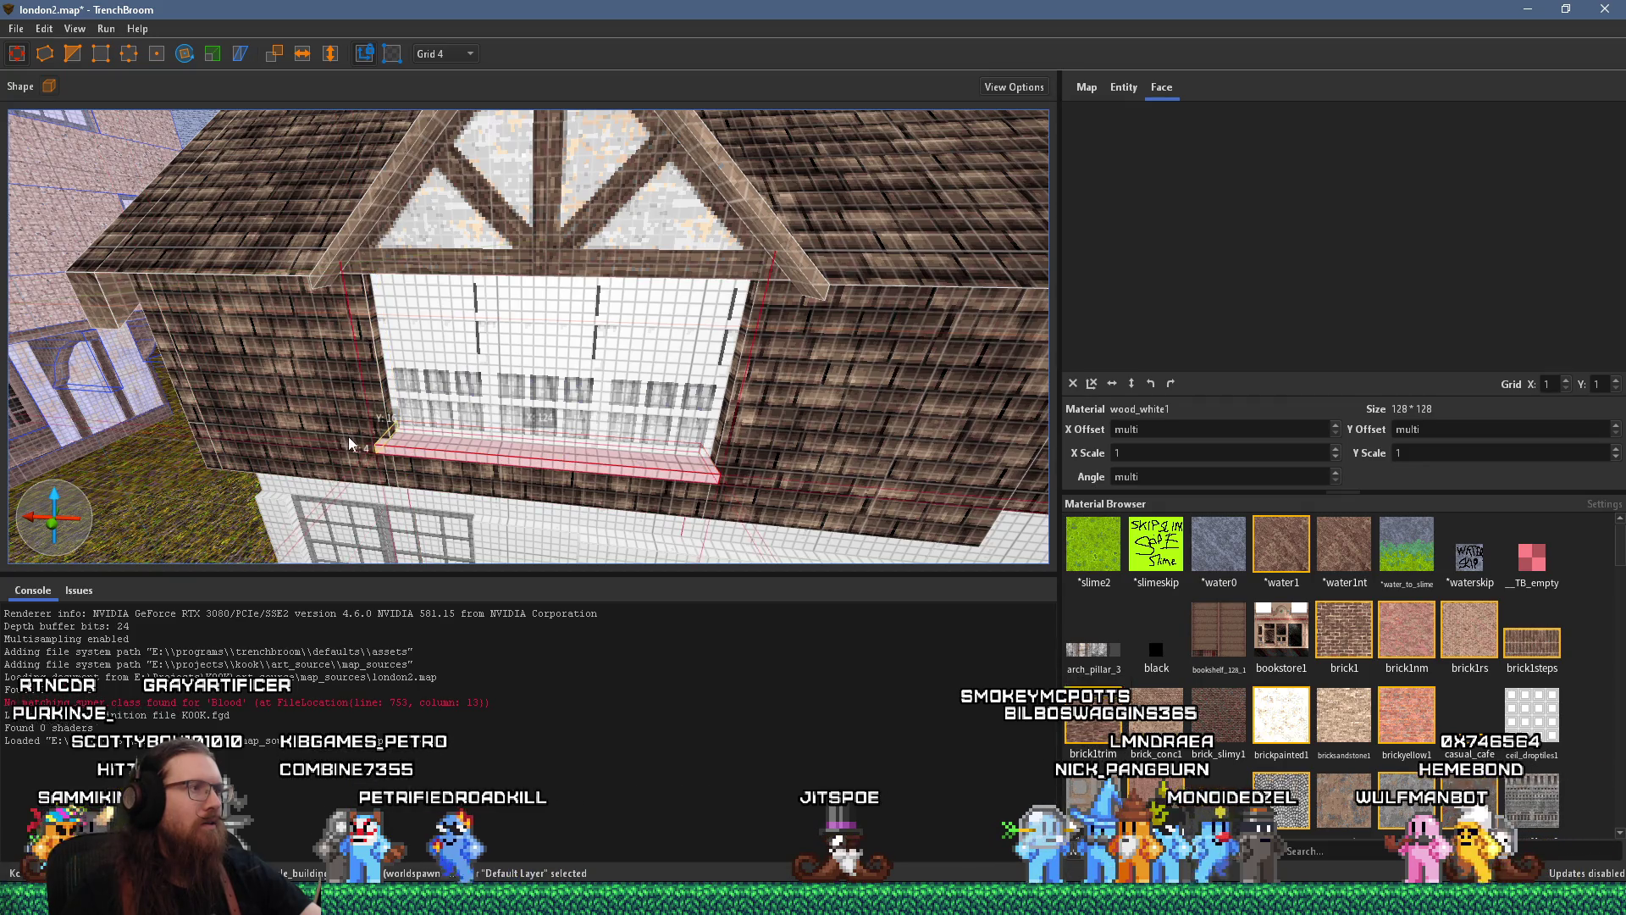
Drag the sill's right end outward to lengthen it, then look around the building
left_click_drag(776, 476, 783, 472)
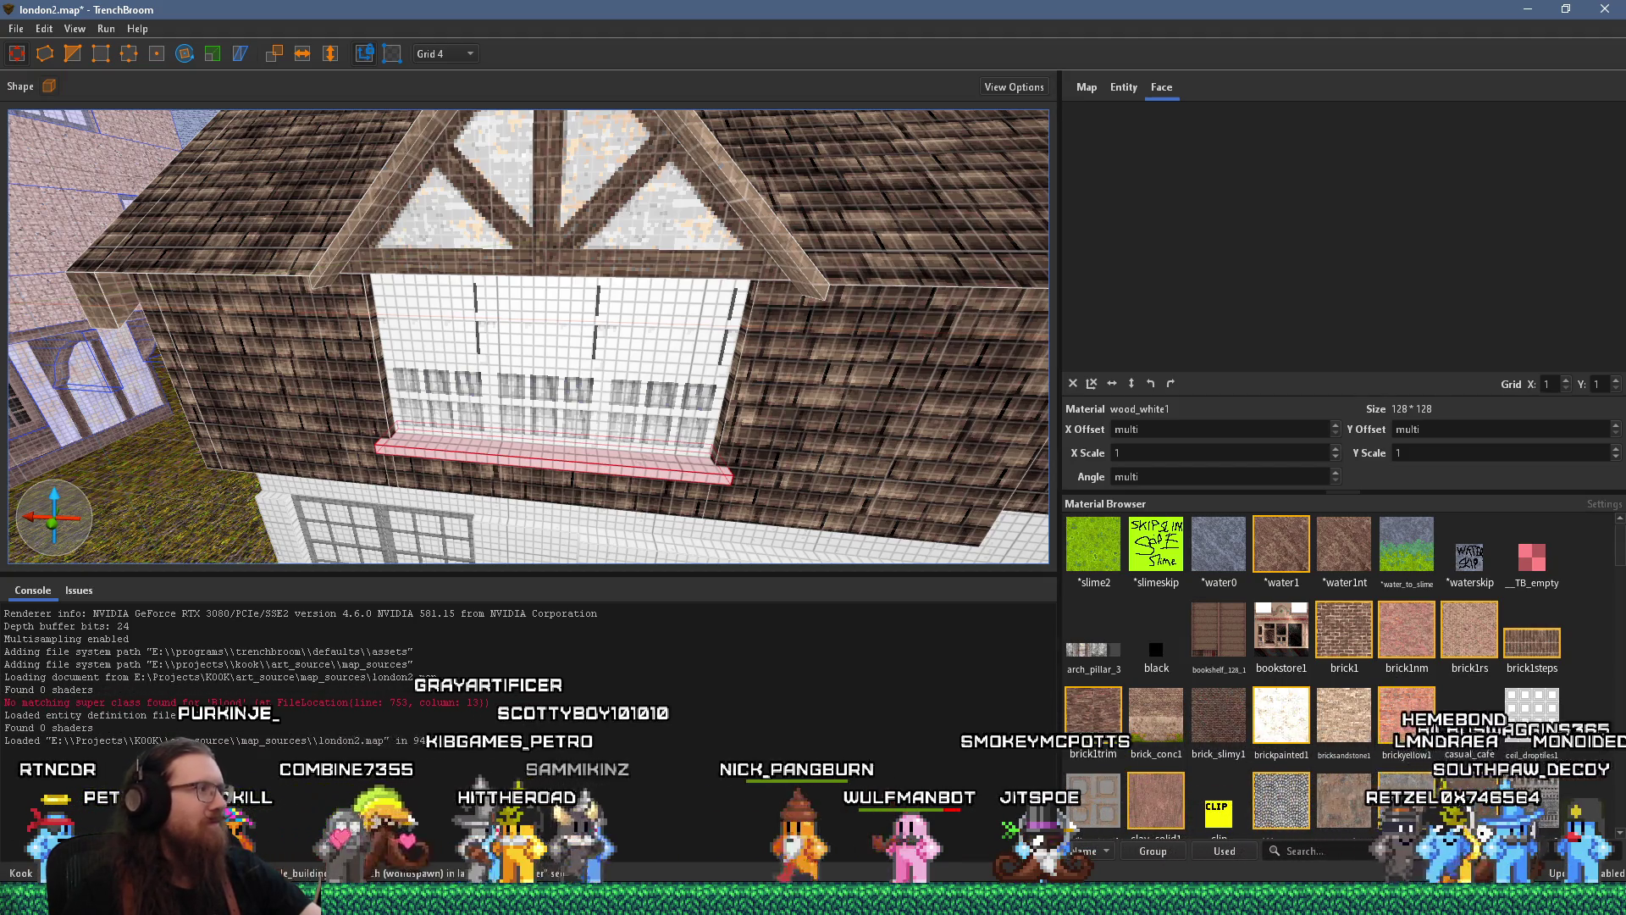
mouse_move(610, 291)
left_mouse_down()
mouse_move(592, 280)
mouse_move(610, 290)
left_mouse_up()
mouse_move(481, 332)
left_mouse_down()
mouse_move(424, 325)
mouse_move(623, 410)
mouse_move(613, 460)
mouse_move(495, 505)
mouse_move(583, 439)
mouse_move(501, 382)
mouse_move(526, 415)
mouse_move(536, 404)
left_mouse_up()
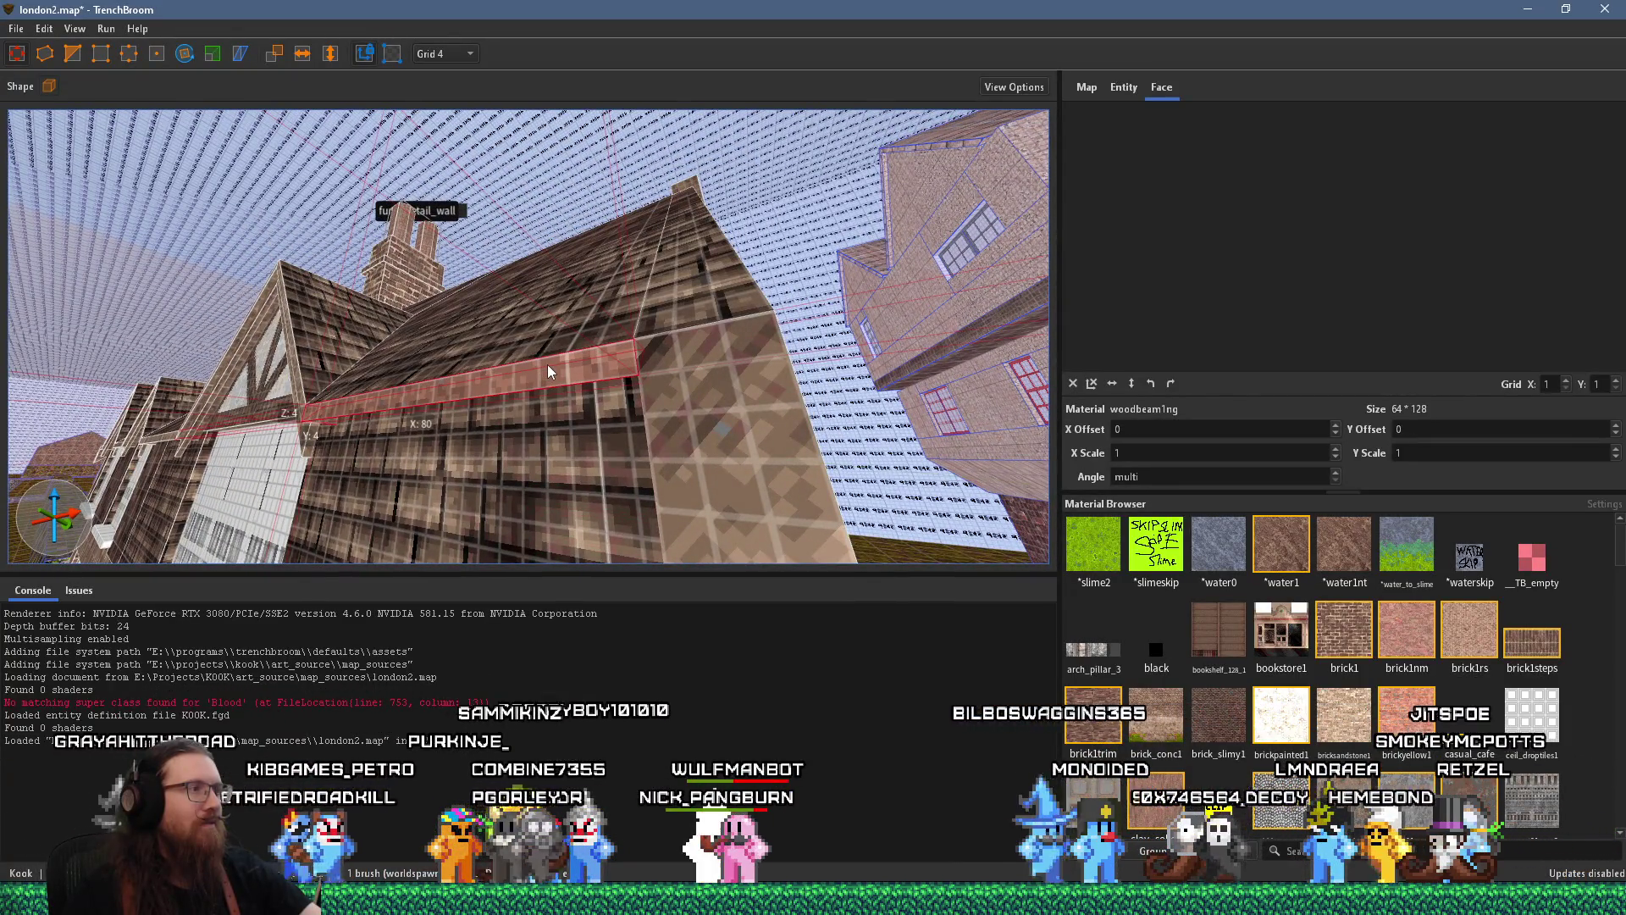
mouse_move(547, 365)
left_mouse_down()
mouse_move(542, 395)
mouse_move(495, 390)
mouse_move(654, 348)
mouse_move(684, 365)
left_mouse_up()
left_click(483, 402)
left_click(654, 348, "ctrl")
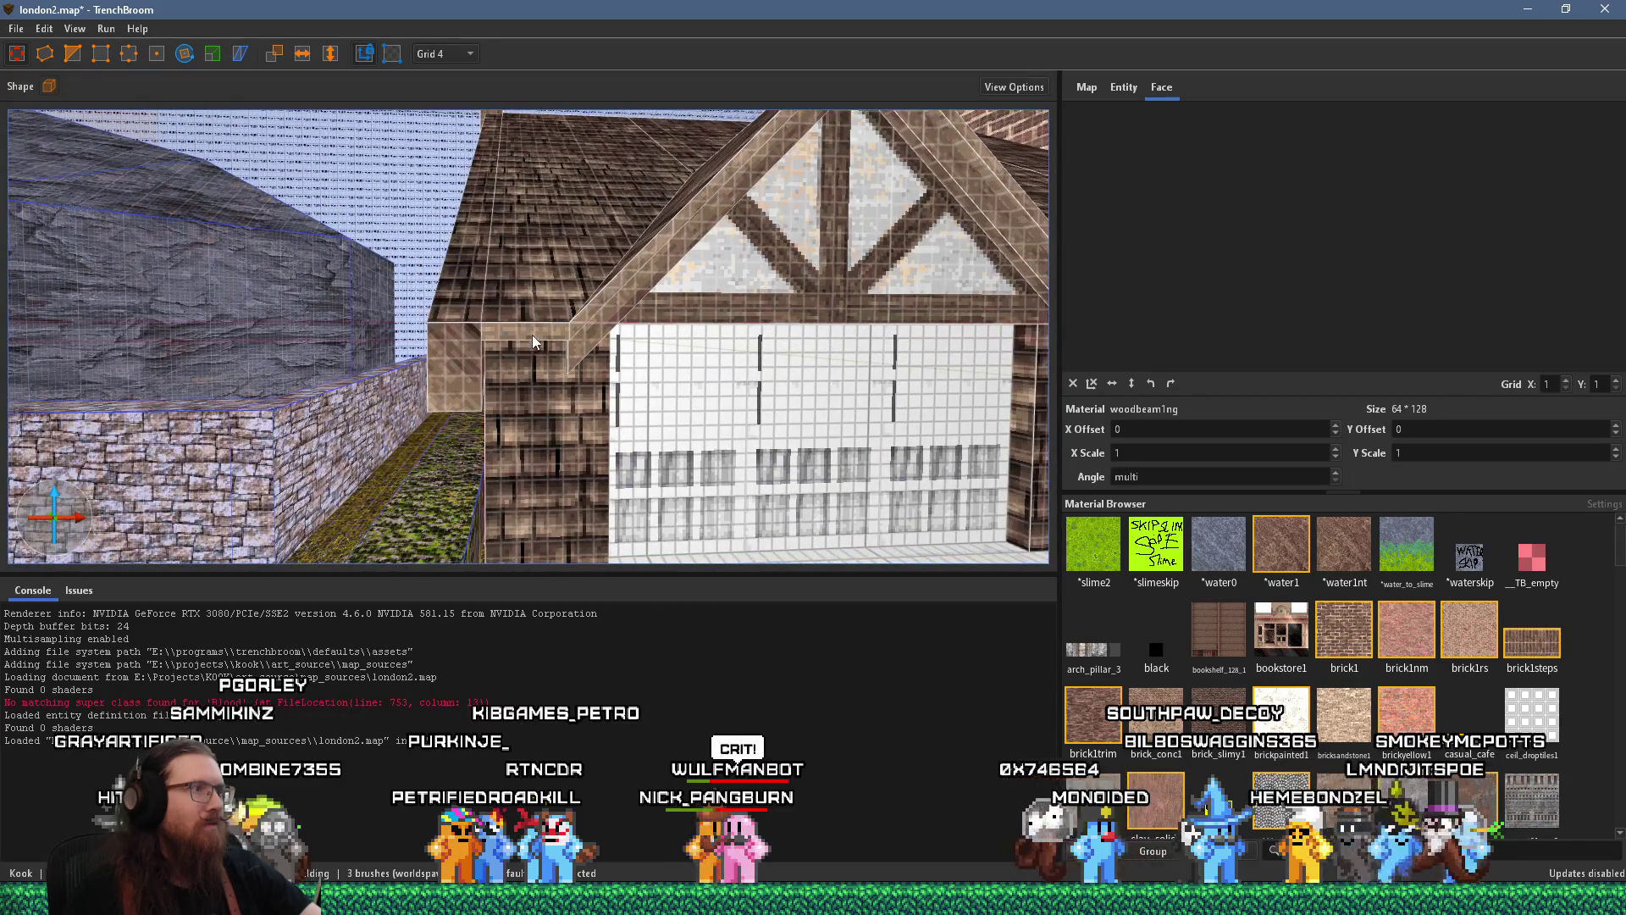
left_click(533, 340, "ctrl")
mouse_move(533, 340)
left_mouse_down()
mouse_move(561, 354)
mouse_move(577, 398)
left_mouse_up()
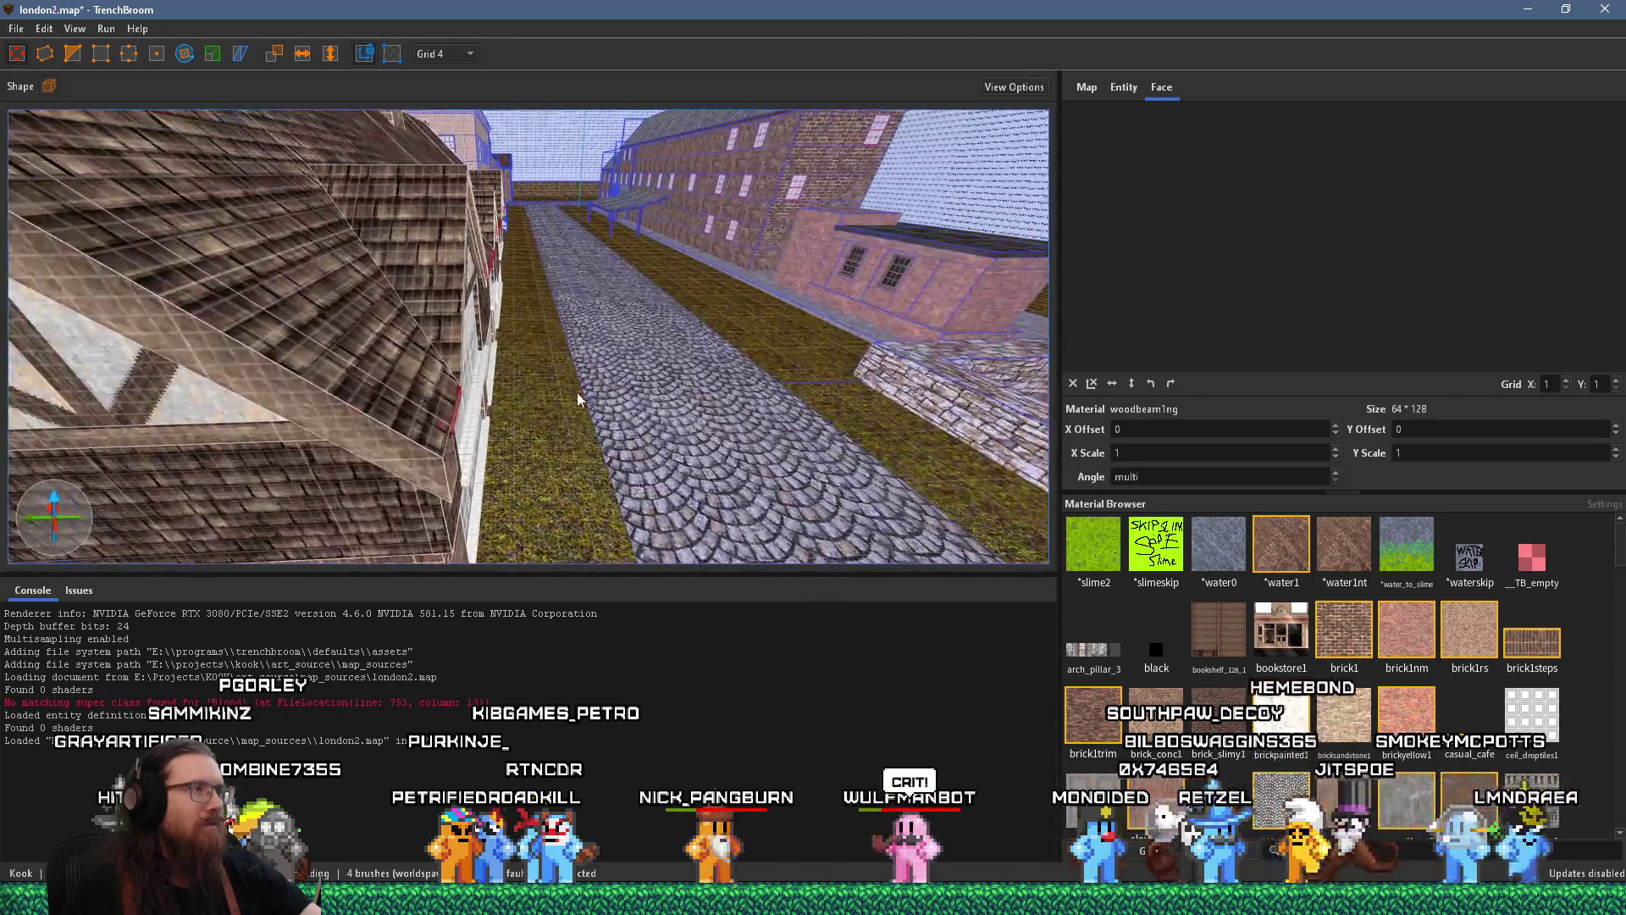
left_click(455, 407, "ctrl")
mouse_move(456, 407)
left_mouse_down()
mouse_move(210, 343)
mouse_move(708, 351)
mouse_move(294, 170)
left_mouse_up()
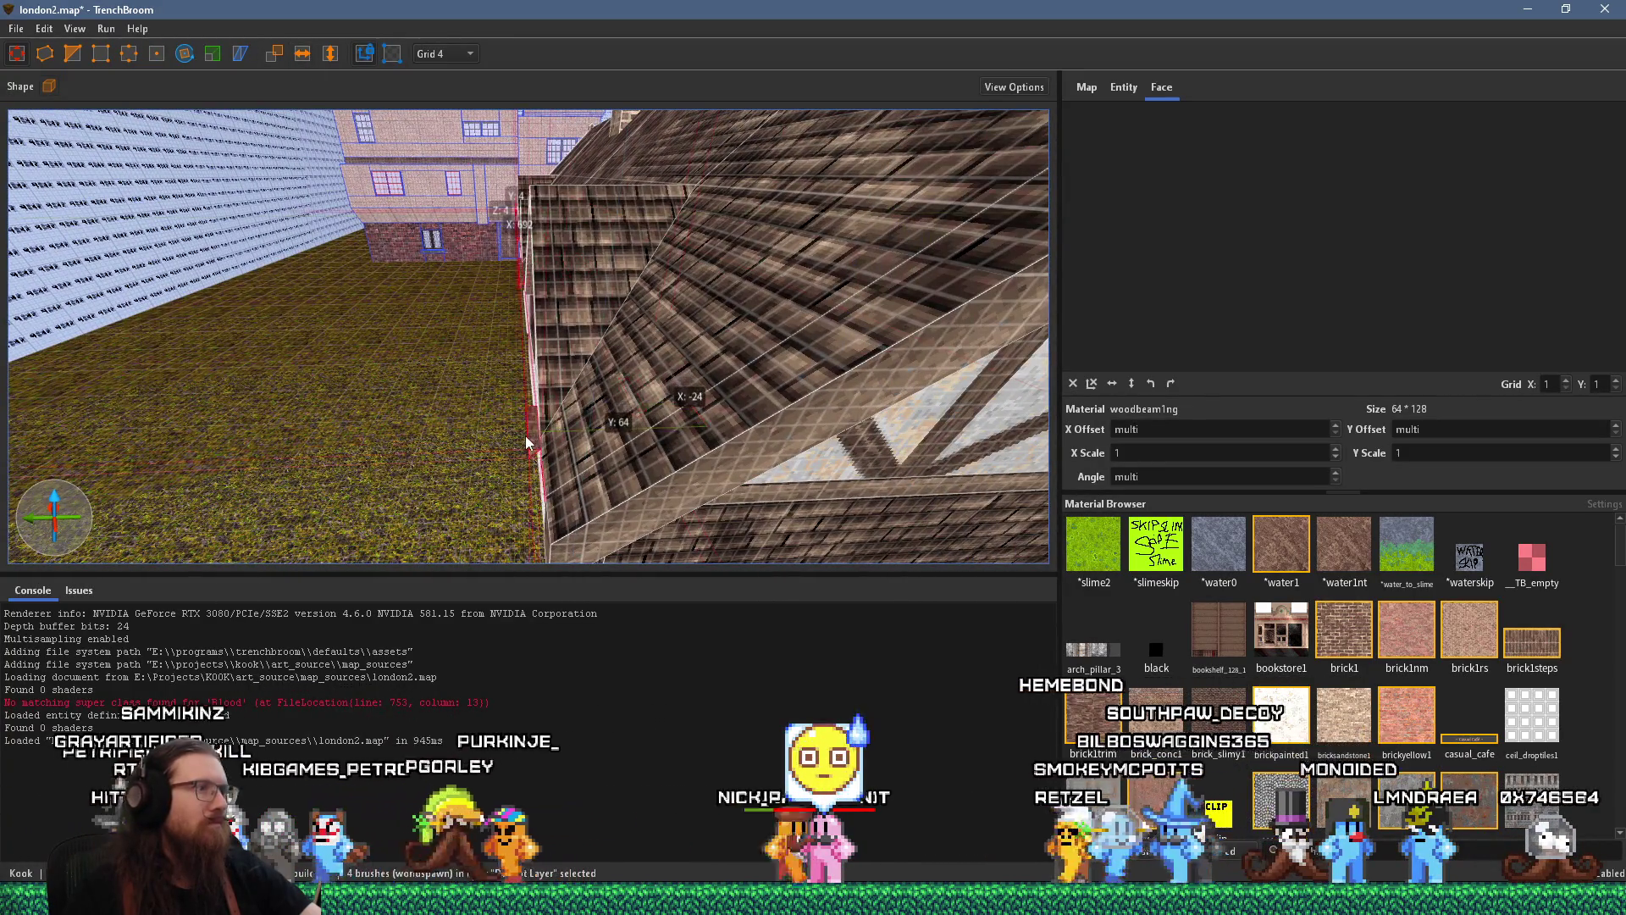
left_click_drag(525, 435, 667, 322)
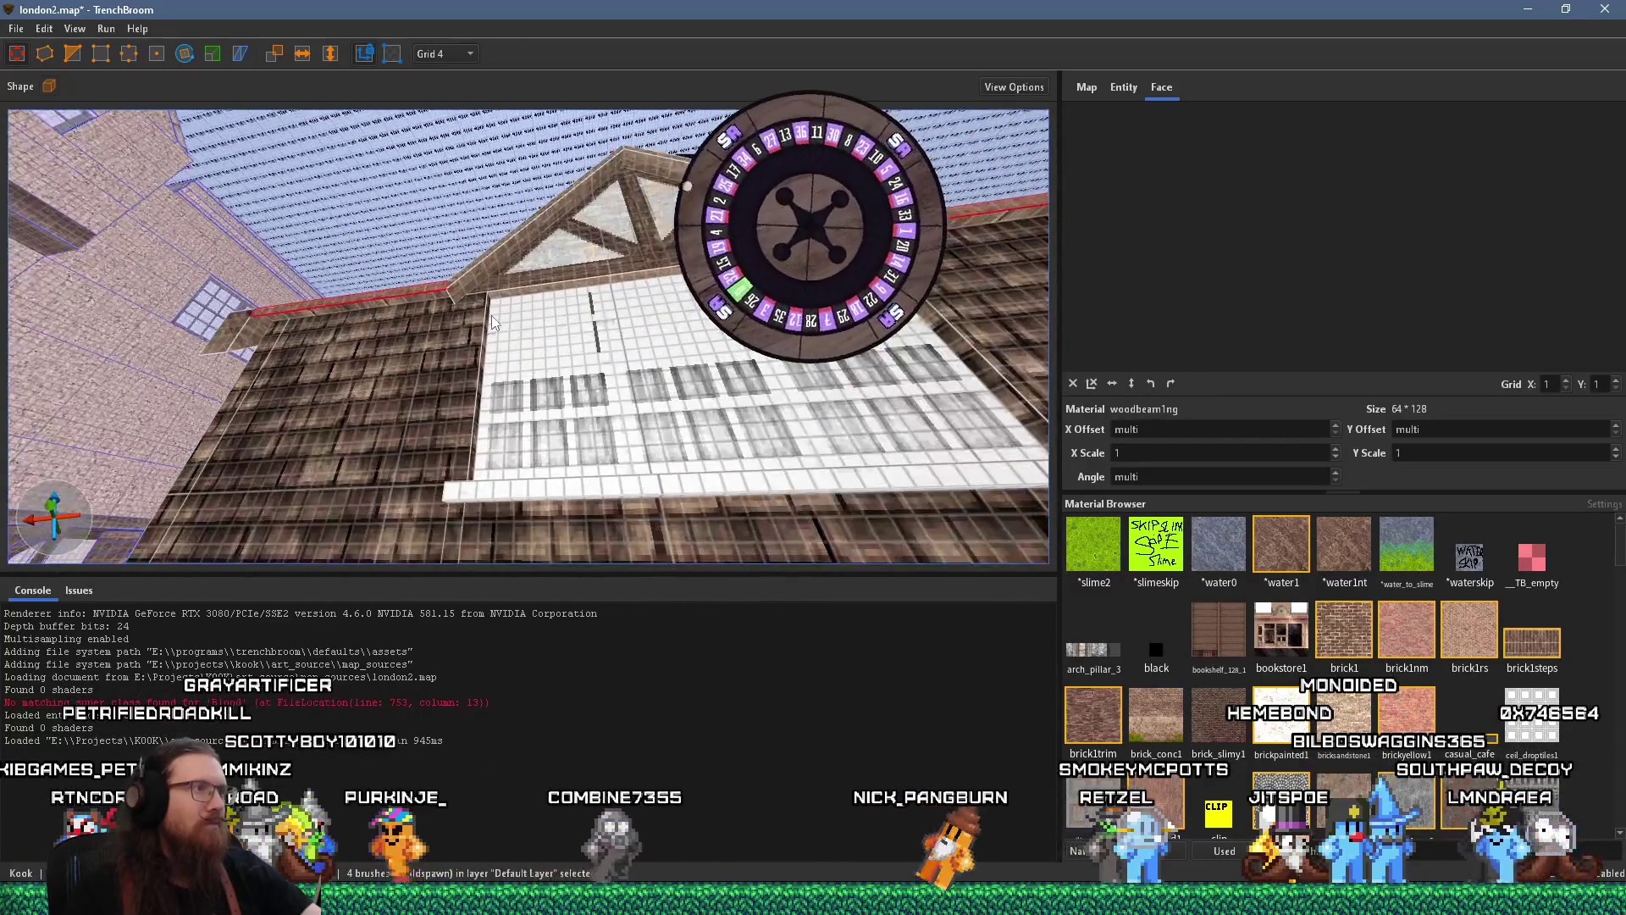
key("Escape")
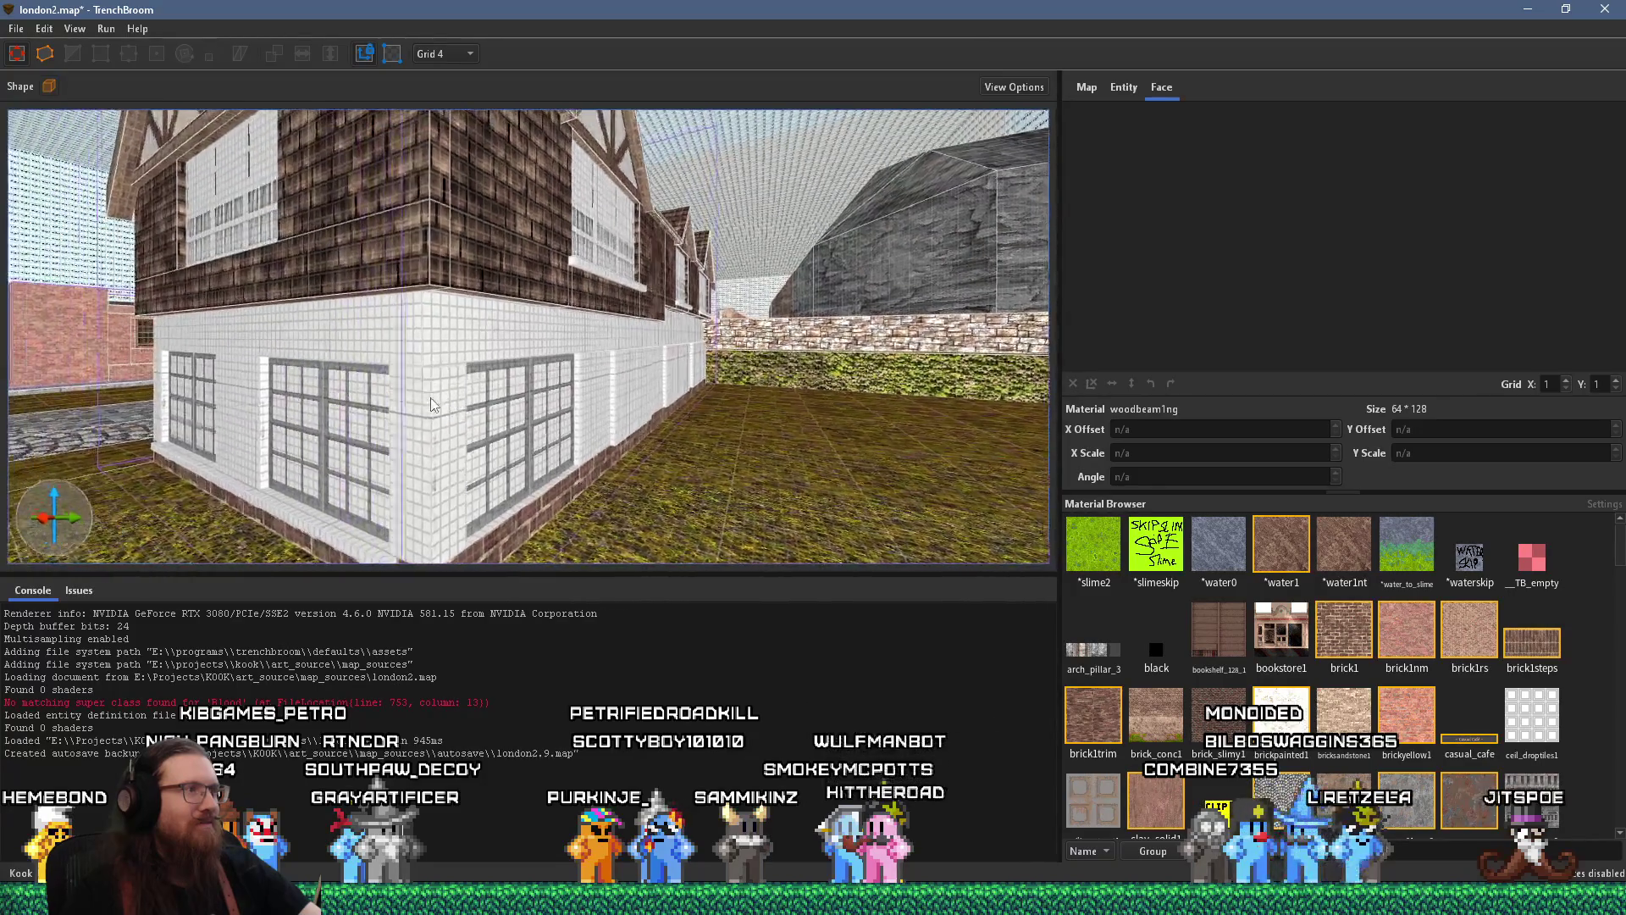
Enter the house group and slide the window texture sideways on the windowed wall
left_click(602, 374)
double_click(617, 343)
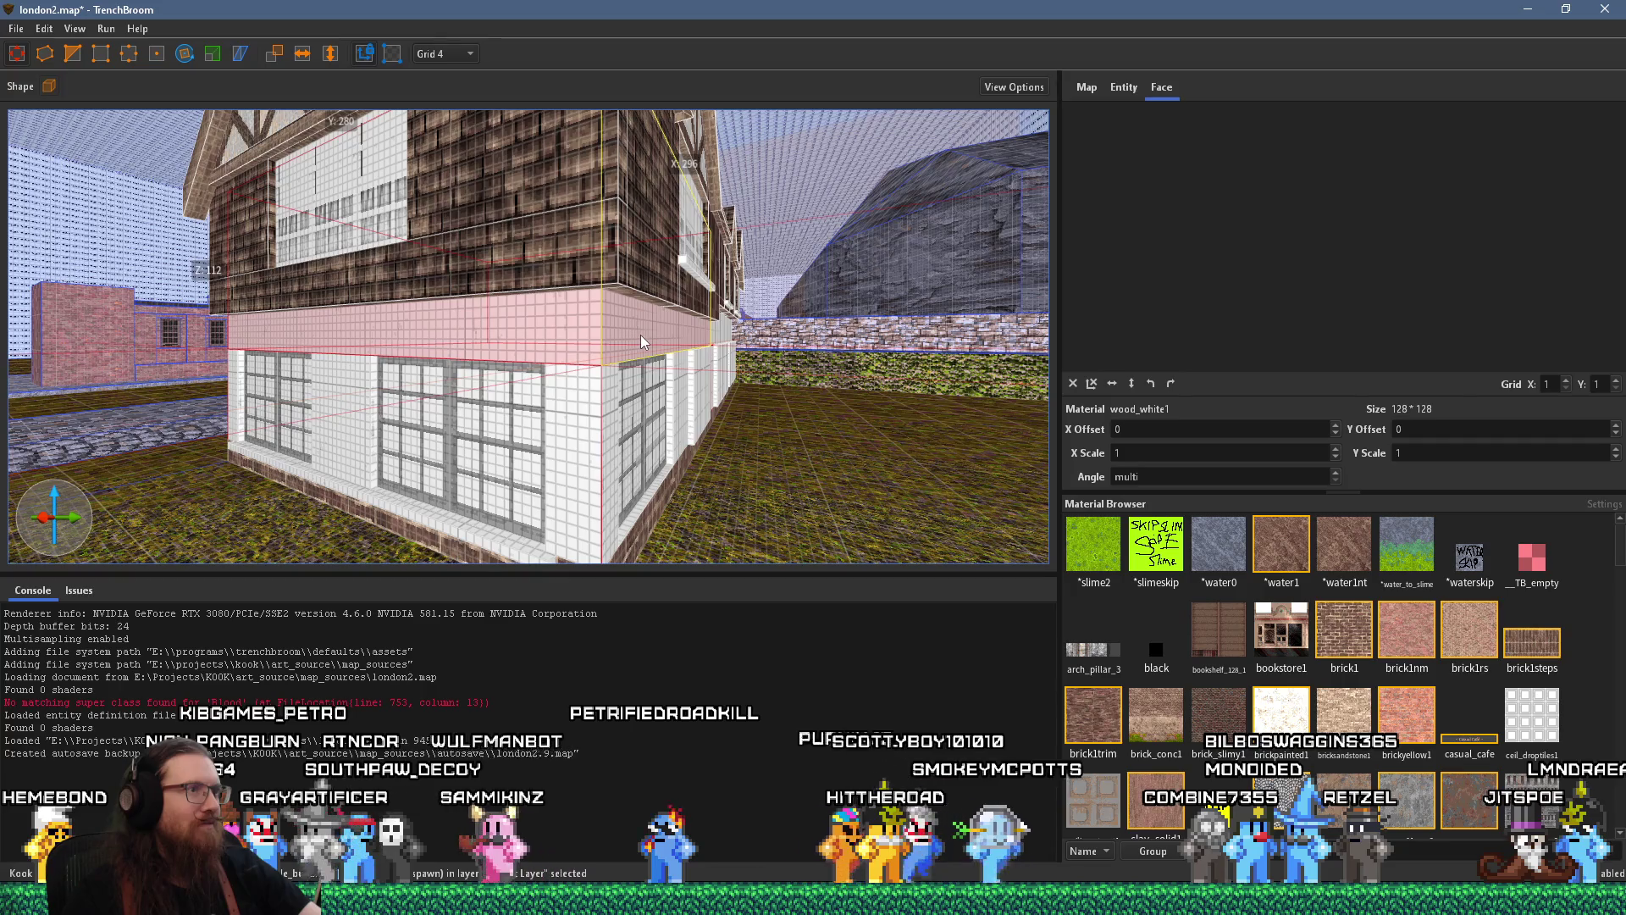
mouse_move(640, 339)
left_mouse_down()
mouse_move(532, 345)
mouse_move(511, 369)
mouse_move(481, 360)
mouse_move(518, 381)
left_mouse_up()
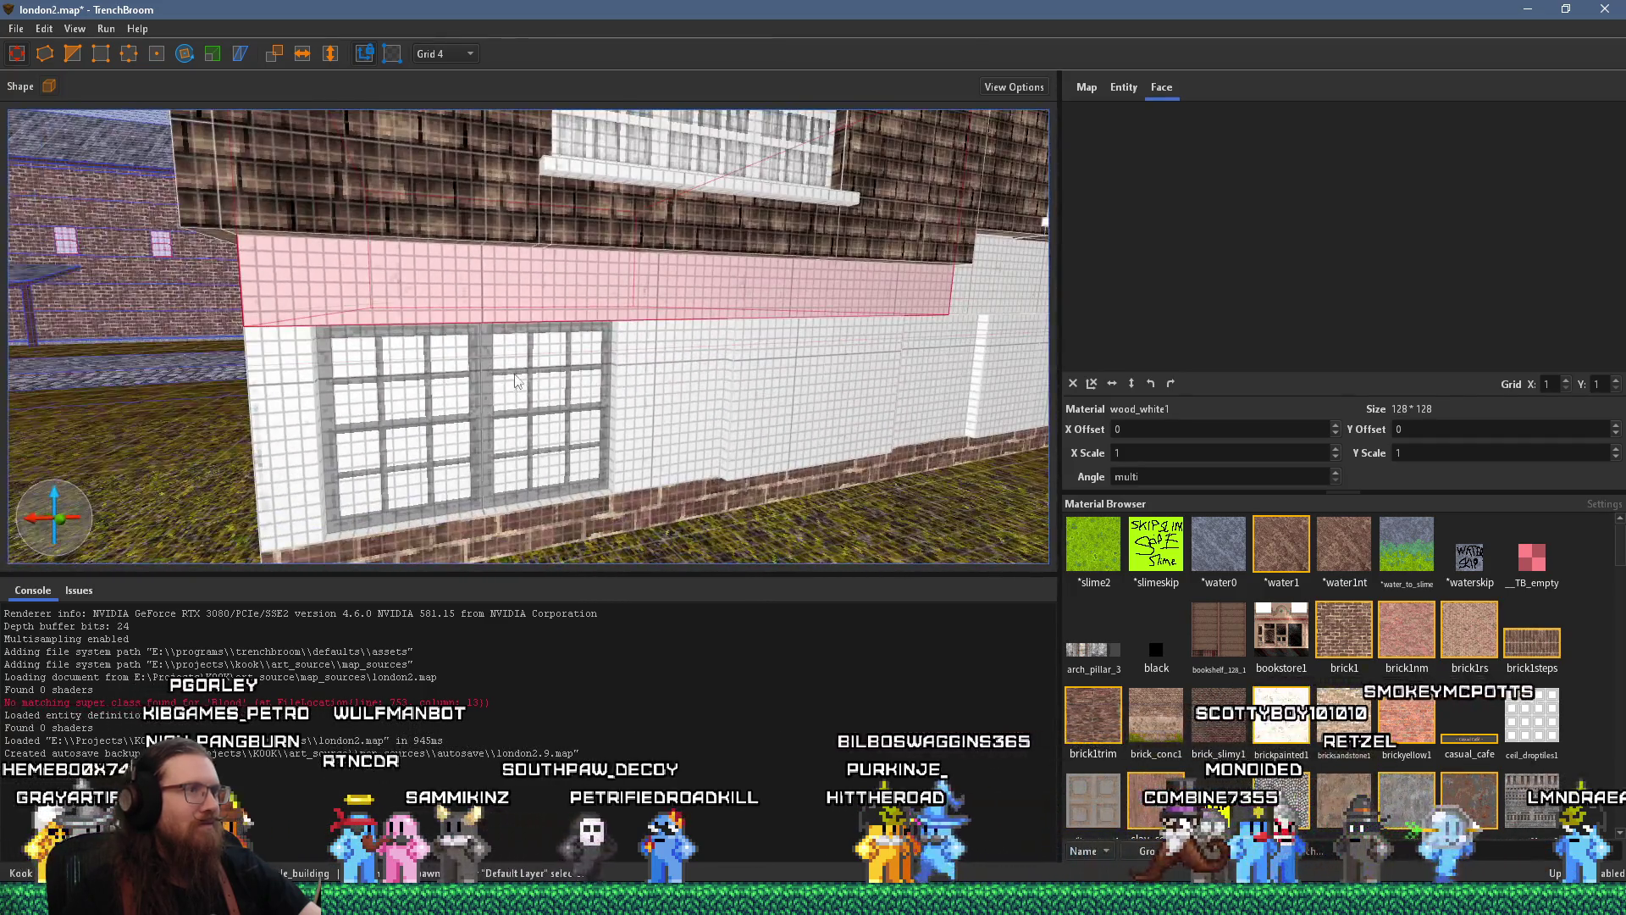
left_click(688, 398)
mouse_move(643, 425)
left_mouse_down()
mouse_move(480, 385)
mouse_move(720, 349)
mouse_move(719, 368)
mouse_move(527, 415)
mouse_move(468, 387)
mouse_move(520, 440)
mouse_move(686, 330)
mouse_move(317, 383)
mouse_move(269, 298)
mouse_move(559, 348)
mouse_move(556, 388)
mouse_move(718, 327)
mouse_move(832, 322)
left_mouse_up()
left_click(609, 330)
mouse_move(963, 307)
left_mouse_down()
mouse_move(459, 337)
mouse_move(552, 353)
mouse_move(373, 343)
mouse_move(738, 398)
mouse_move(725, 388)
mouse_move(592, 505)
mouse_move(582, 476)
mouse_move(767, 313)
mouse_move(724, 383)
mouse_move(934, 408)
mouse_move(785, 381)
left_mouse_up()
left_click(350, 358)
Select the wall's bottom trim faces and the window face on the white wall
left_click(774, 455)
key("ctrl+u")
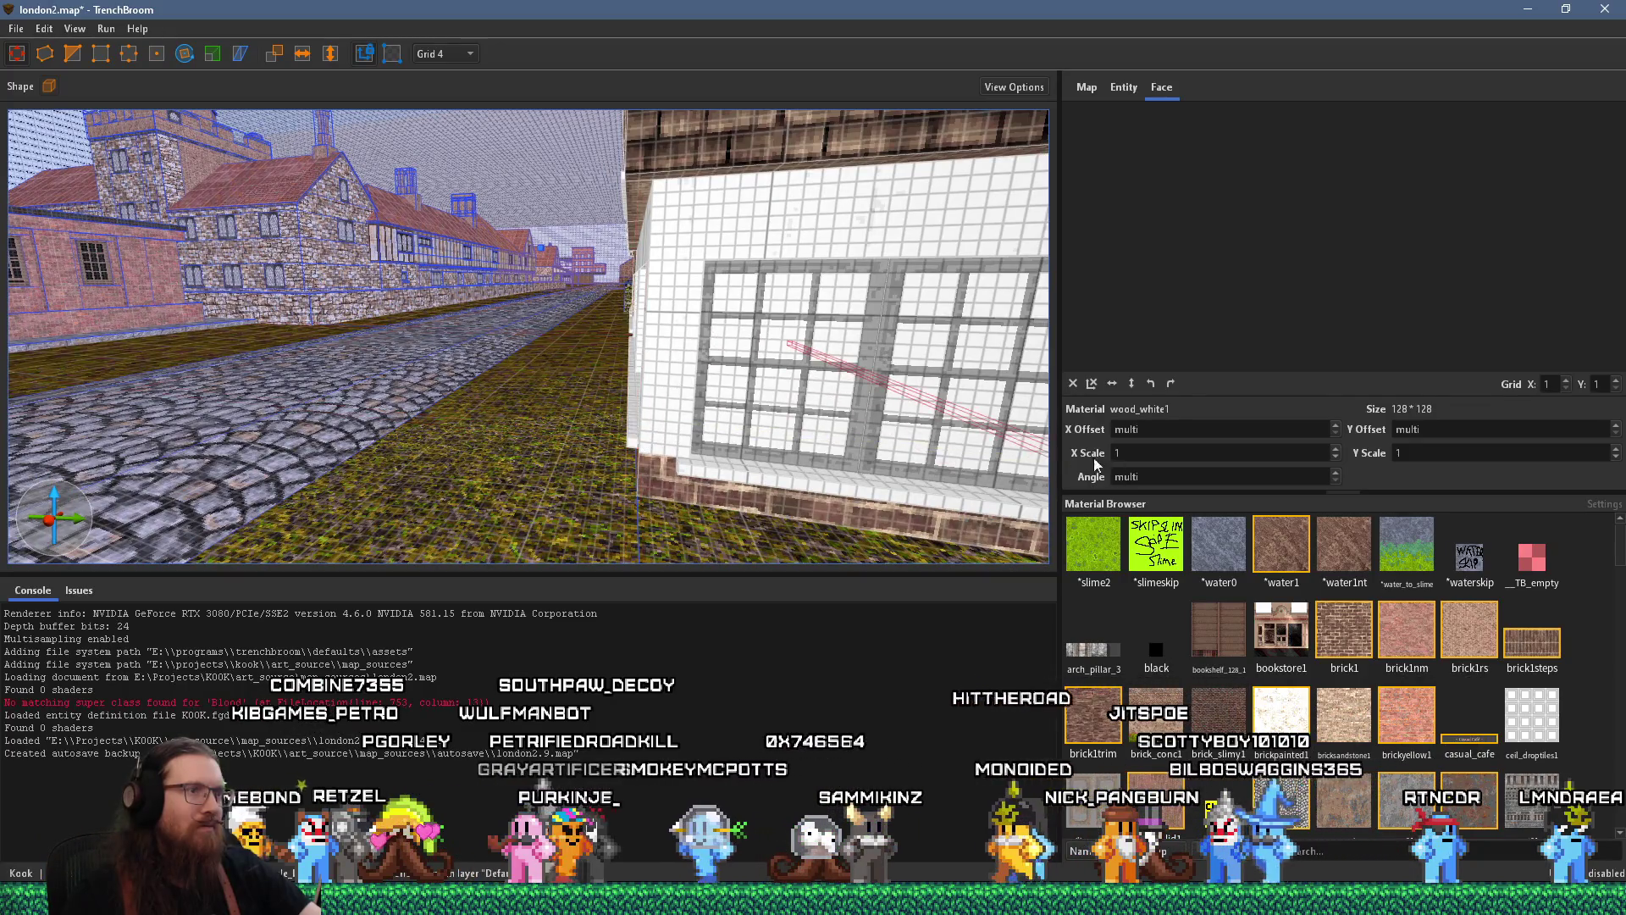
left_click_drag(932, 440, 354, 428)
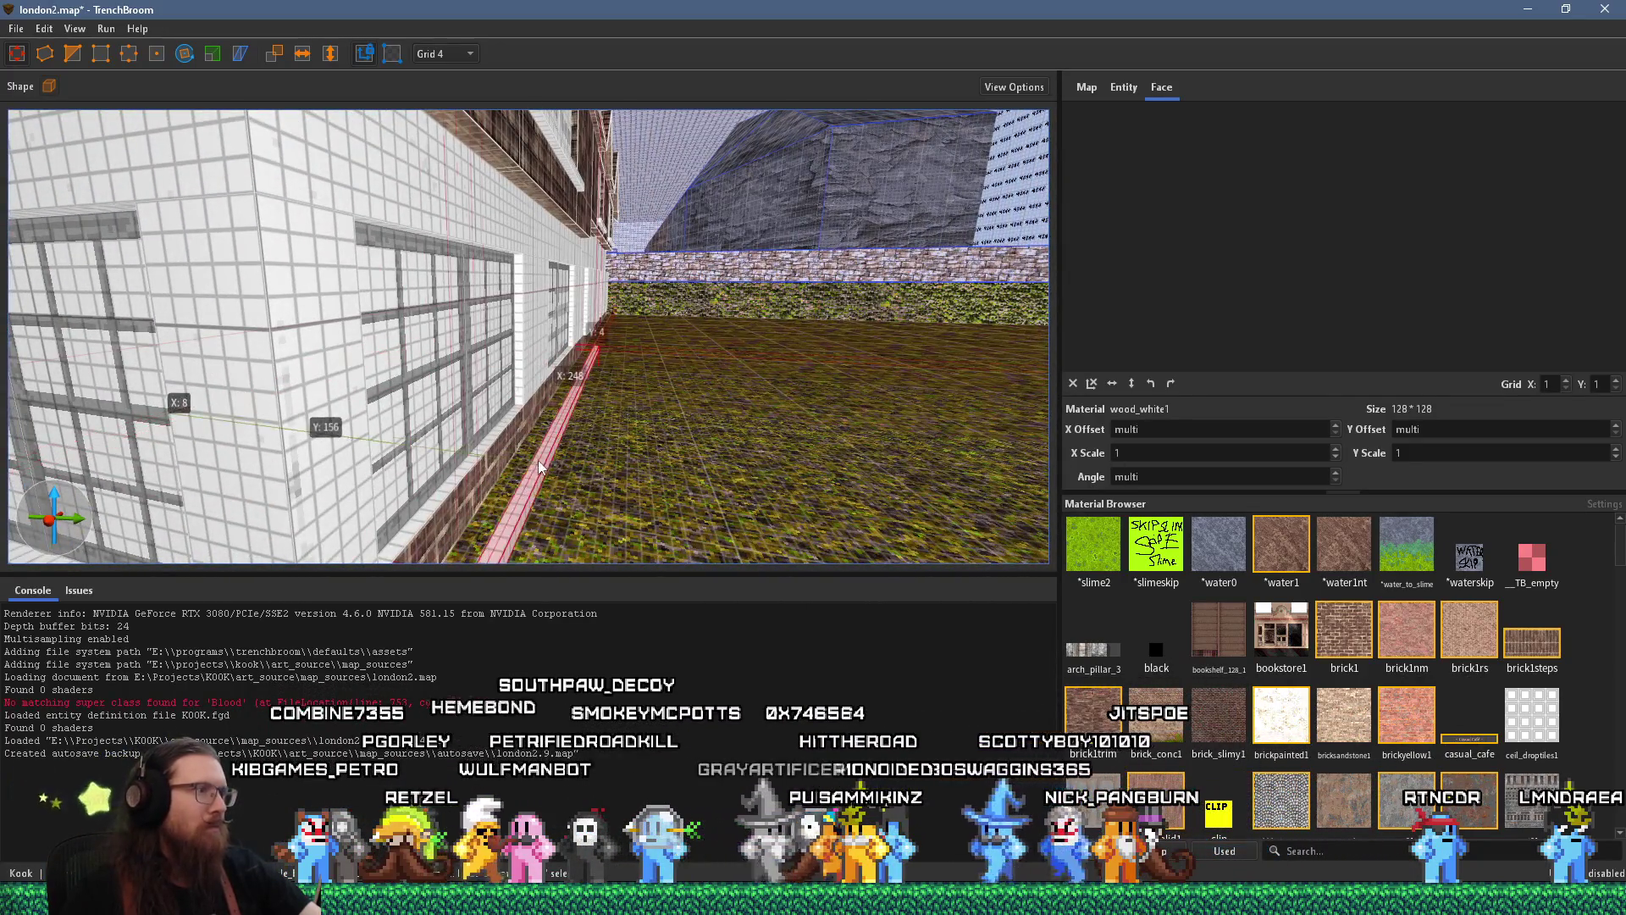
mouse_move(496, 450)
left_mouse_down()
mouse_move(466, 475)
mouse_move(571, 393)
left_mouse_up()
left_click(611, 352, "shift")
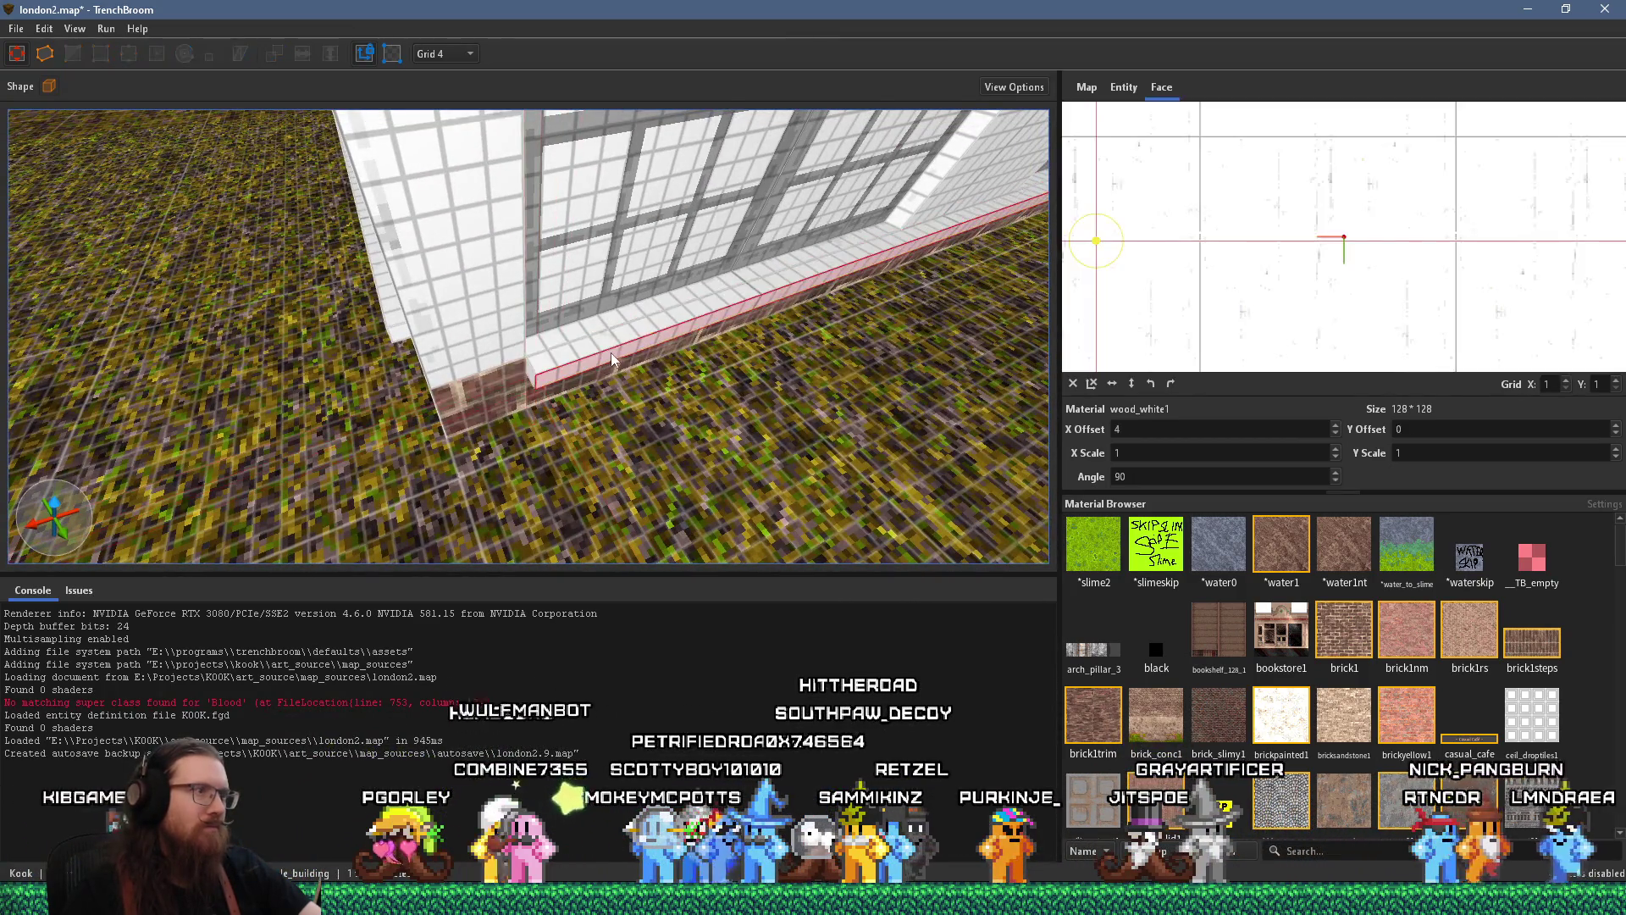
mouse_move(610, 326)
left_mouse_down()
mouse_move(727, 329)
mouse_move(317, 398)
mouse_move(346, 300)
mouse_move(691, 298)
left_mouse_up()
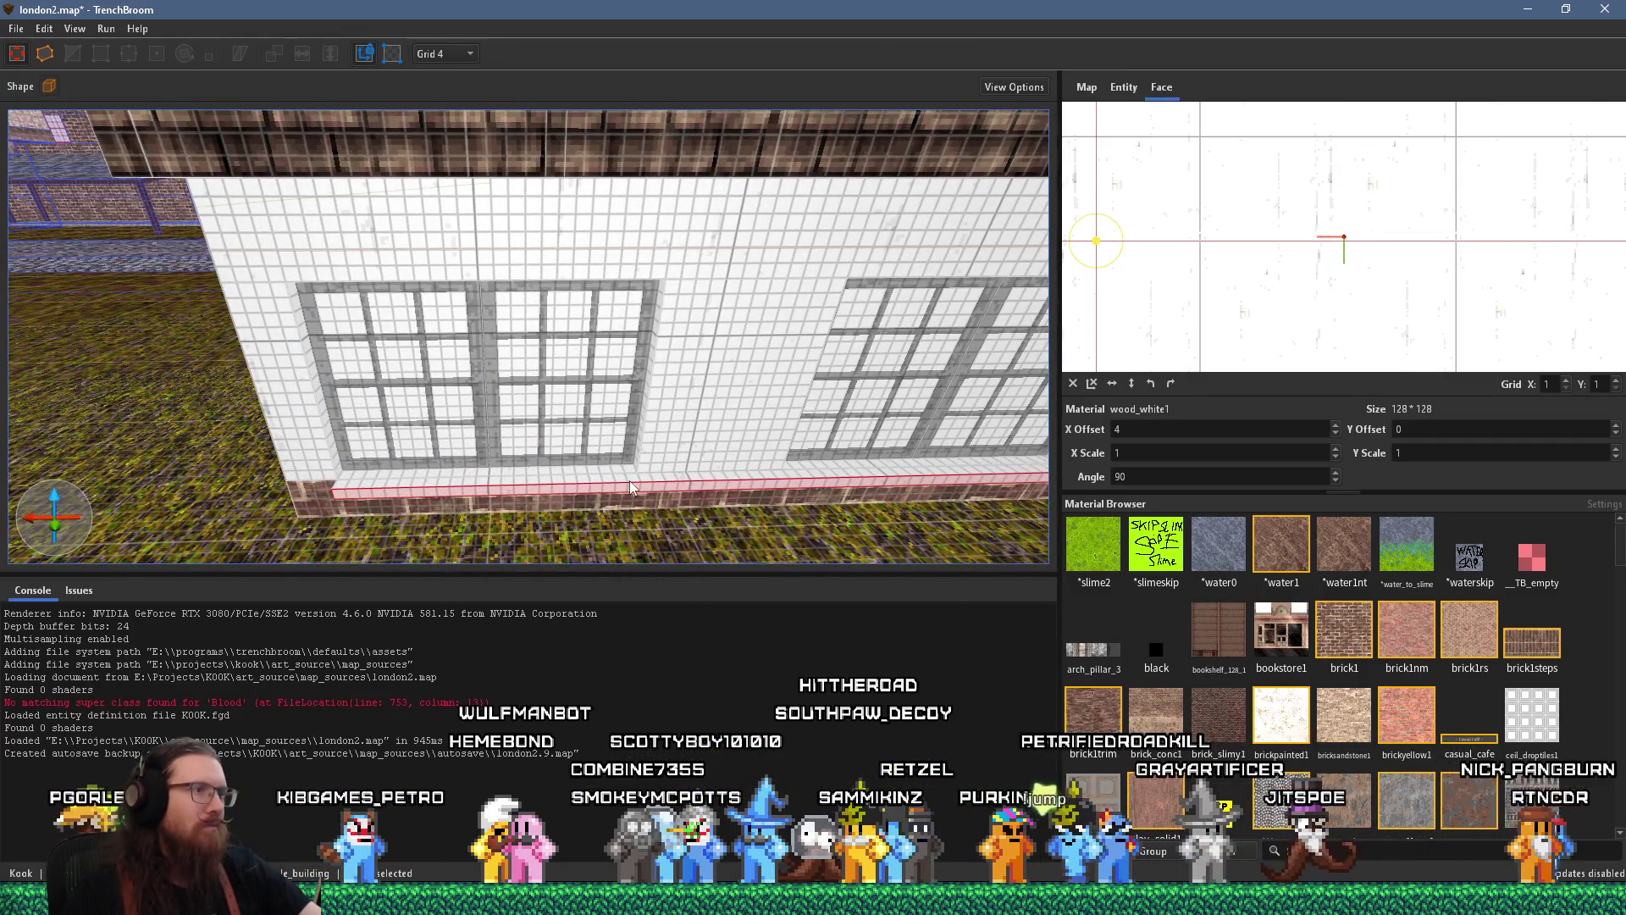
left_click(608, 486, "shift")
mouse_move(618, 480)
left_mouse_down()
mouse_move(652, 460)
mouse_move(248, 432)
mouse_move(376, 381)
mouse_move(339, 404)
mouse_move(833, 432)
mouse_move(678, 451)
mouse_move(696, 479)
mouse_move(474, 384)
mouse_move(388, 375)
mouse_move(559, 372)
mouse_move(508, 428)
left_mouse_up()
left_click(674, 449)
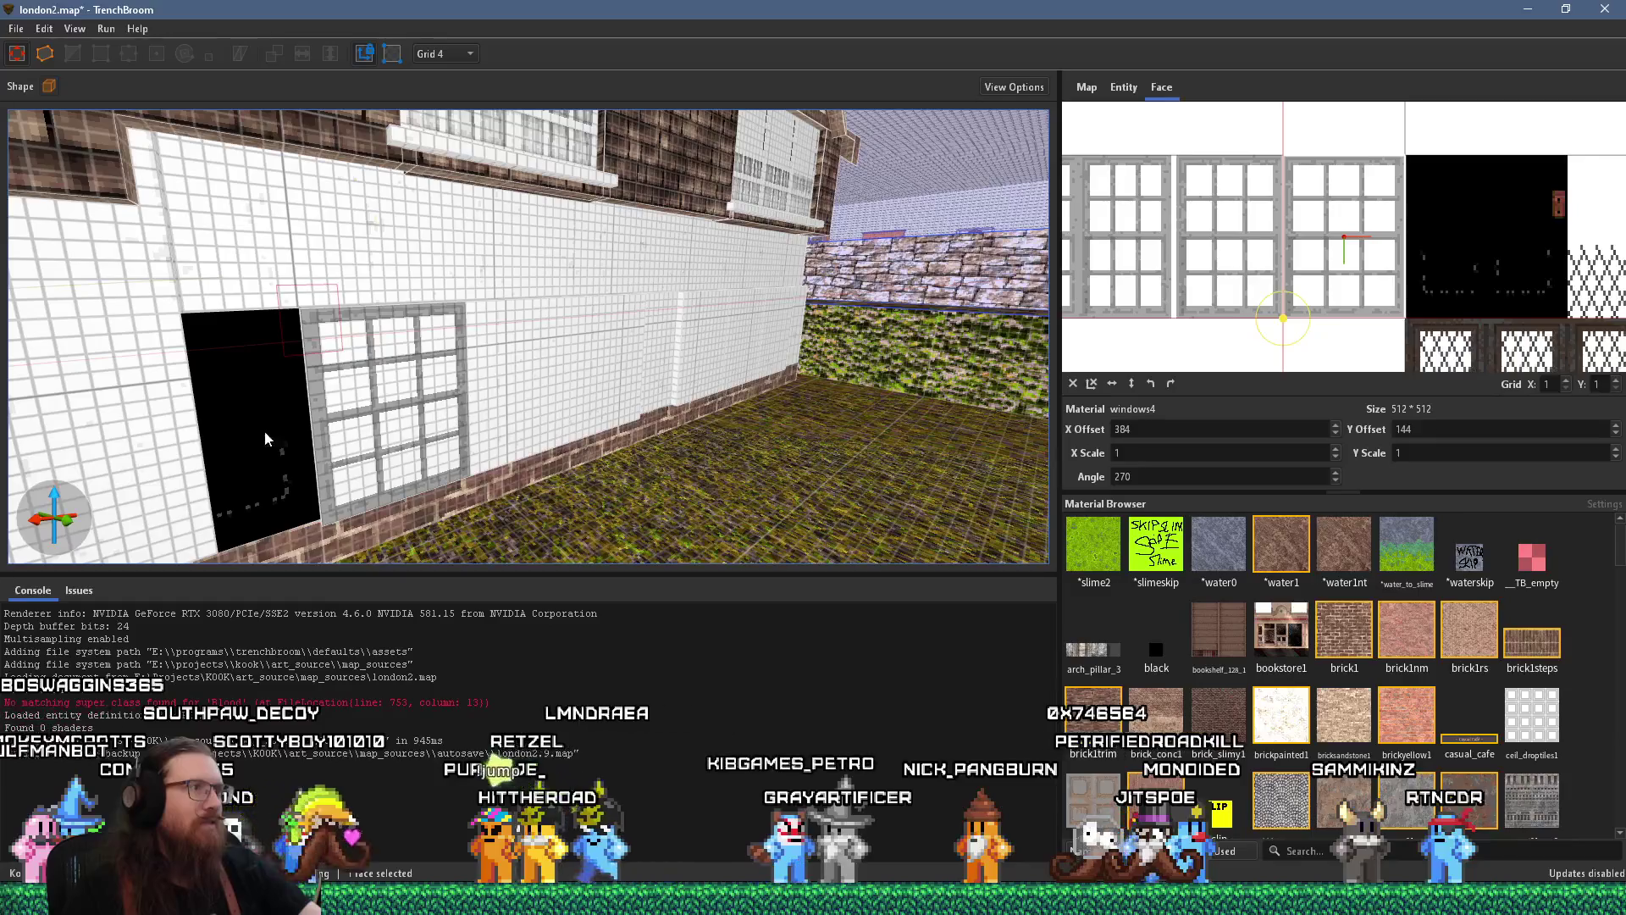
Copy the brick1 texture from the side wall onto the band between the floors
left_click(234, 444, "shift")
mouse_move(315, 430)
left_mouse_down()
mouse_move(379, 453)
mouse_move(491, 415)
left_mouse_up()
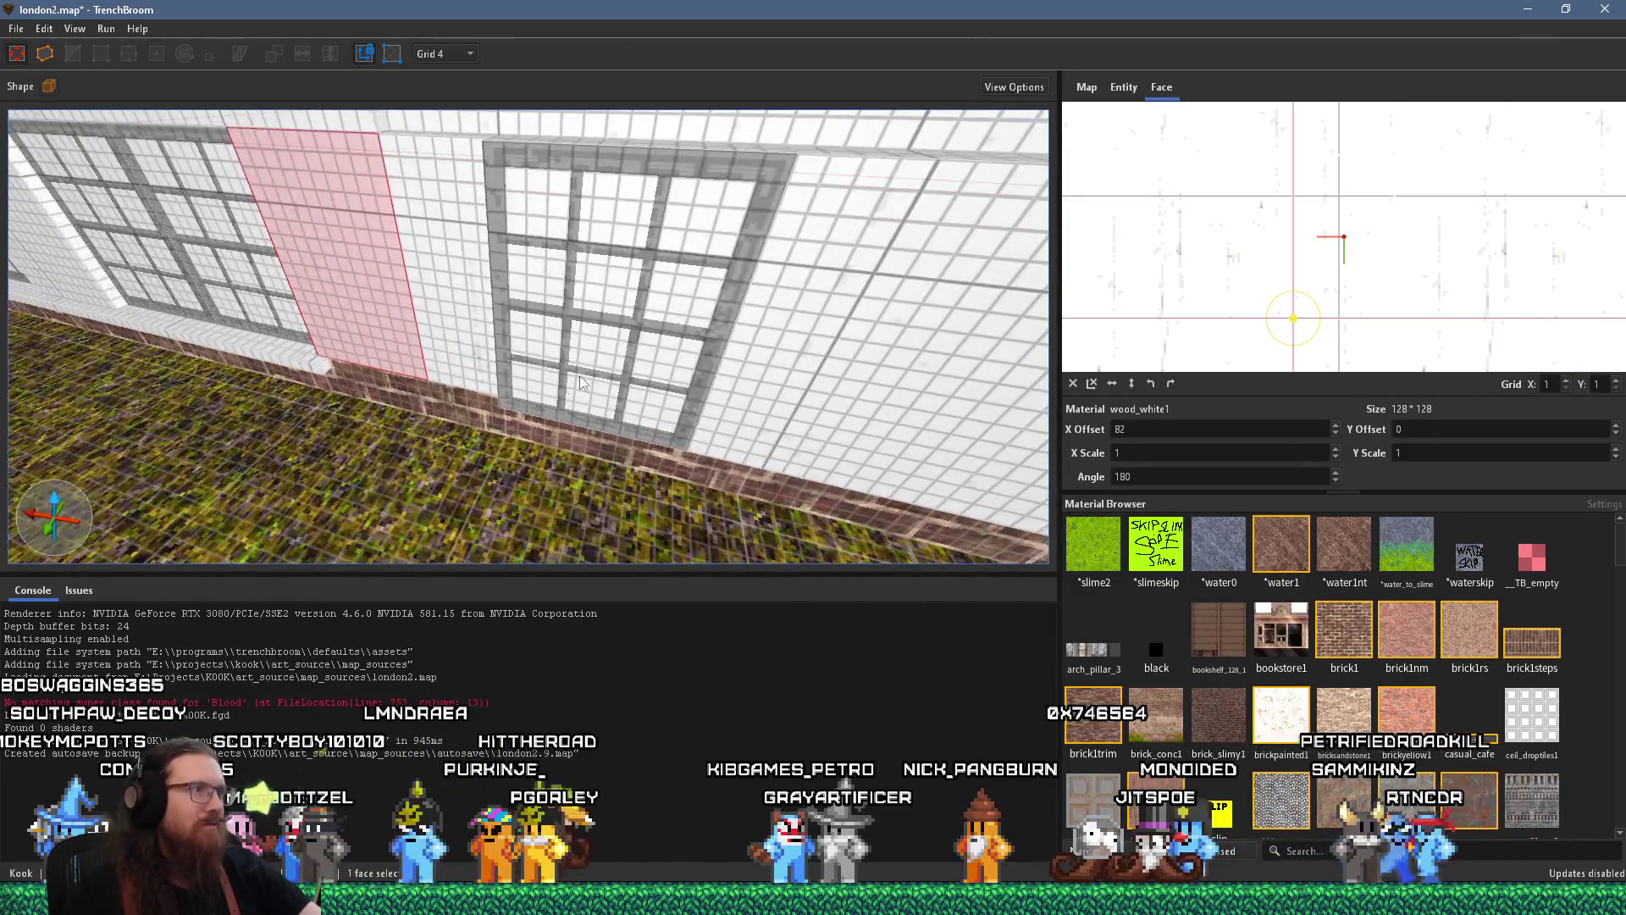
left_click(583, 376, "shift")
scroll(598, 367, "down", 10)
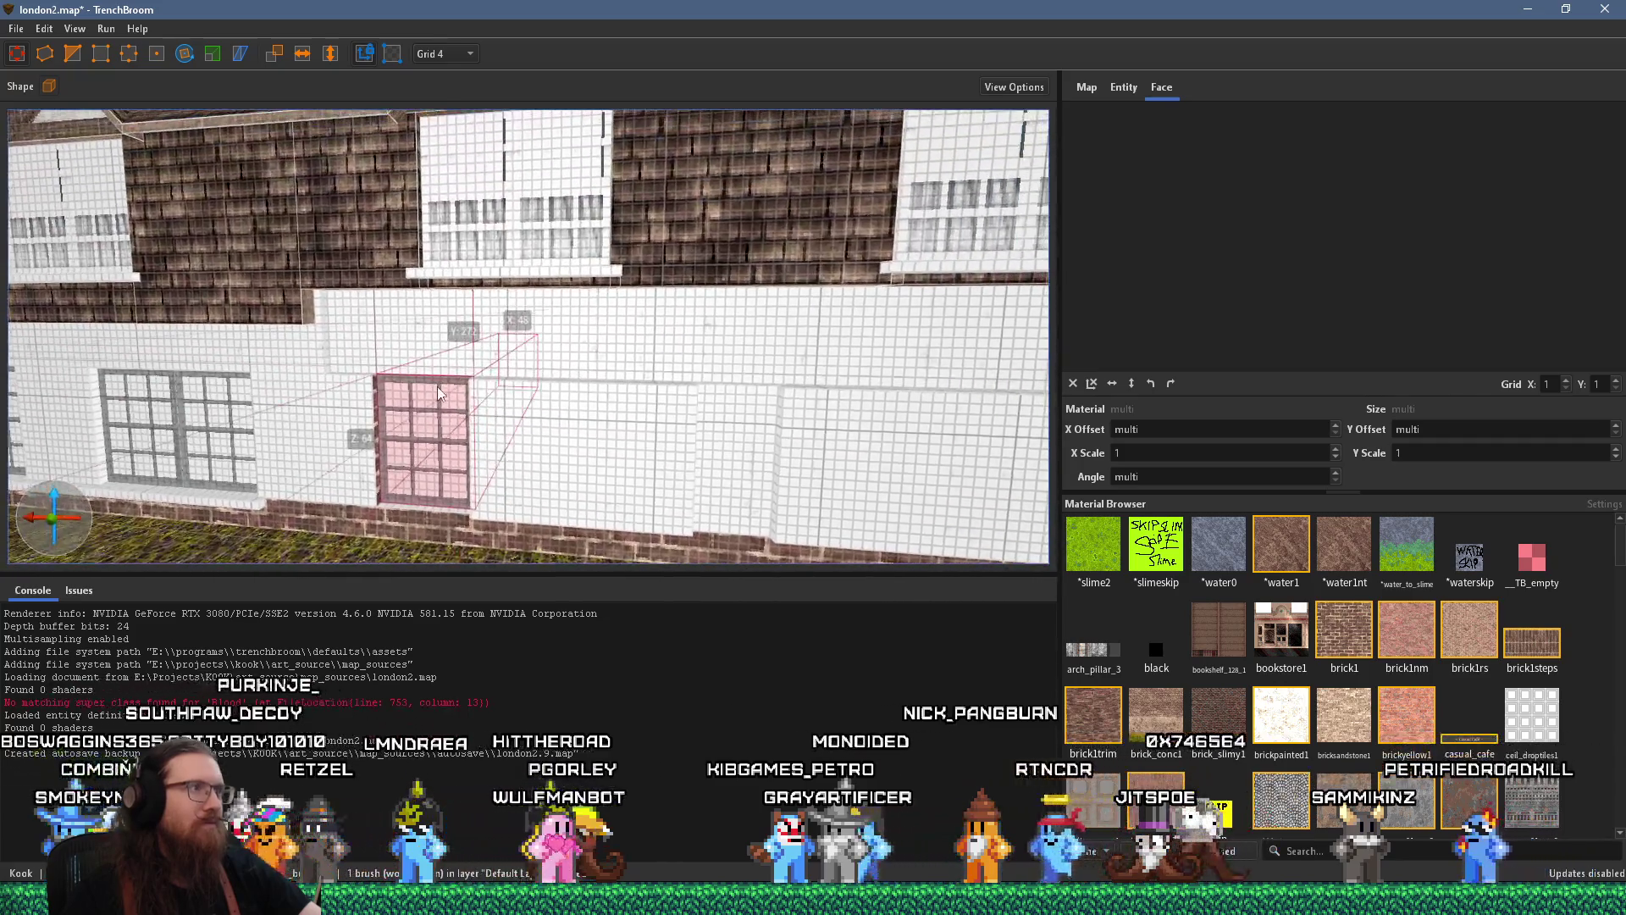
mouse_move(437, 386)
left_mouse_down()
mouse_move(332, 387)
mouse_move(469, 382)
mouse_move(261, 409)
mouse_move(239, 328)
left_mouse_up()
left_click(351, 271)
mouse_move(350, 271)
left_mouse_down()
mouse_move(403, 273)
mouse_move(378, 318)
mouse_move(247, 287)
mouse_move(63, 302)
mouse_move(298, 318)
mouse_move(166, 324)
mouse_move(364, 303)
mouse_move(706, 327)
left_mouse_up()
left_click(705, 321)
left_click(558, 301, "alt")
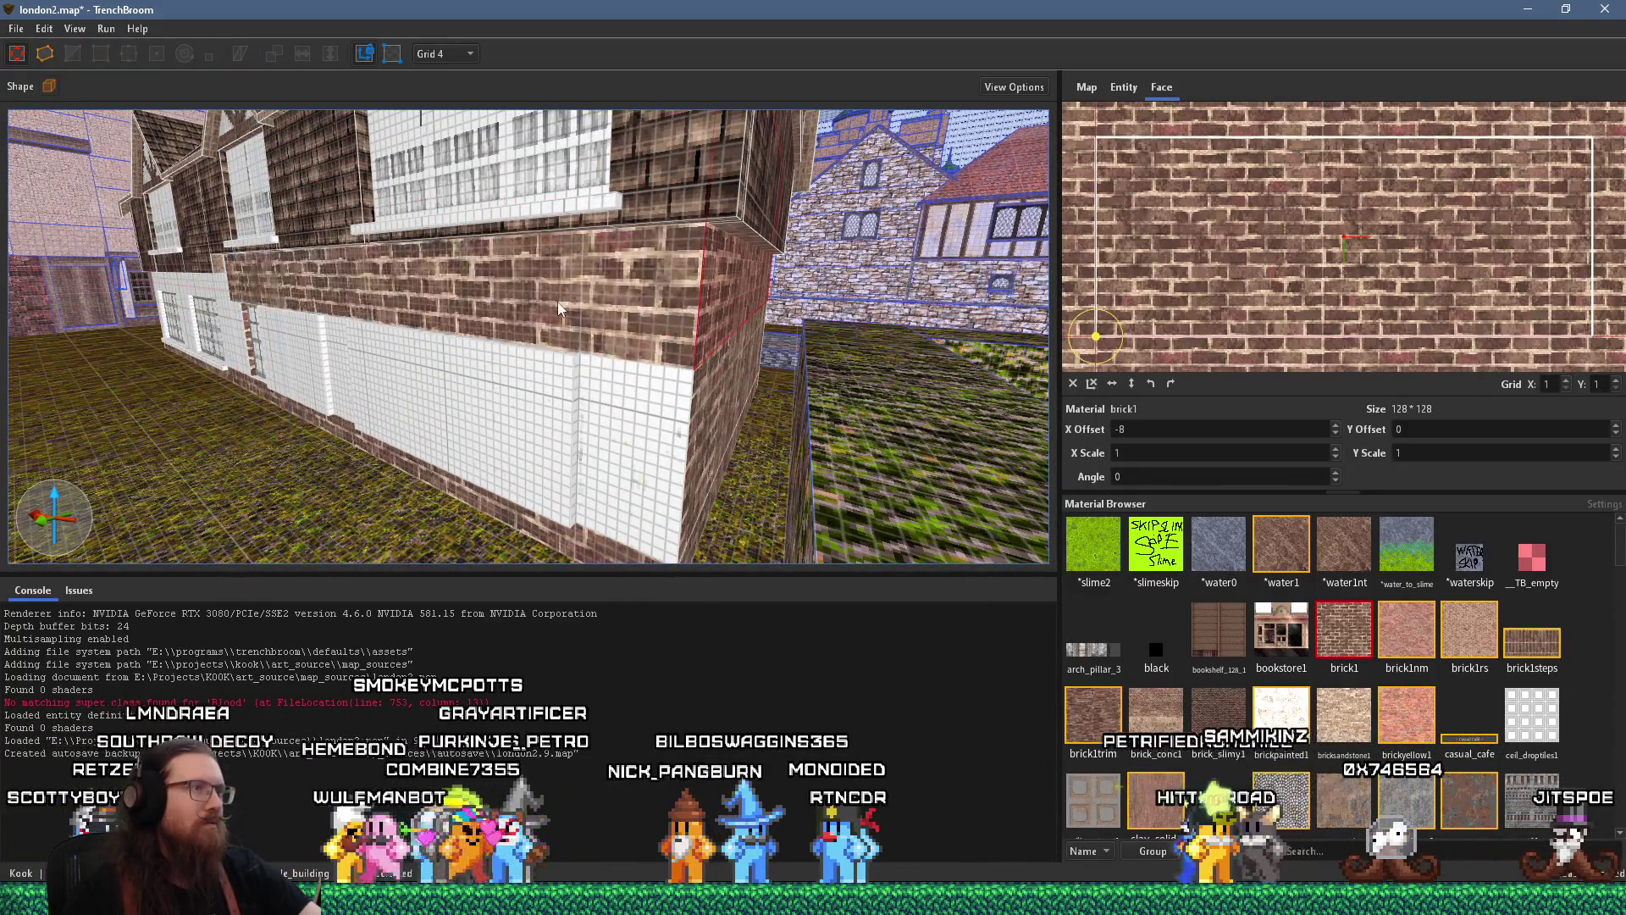
Turn toward the street of brick houses and select the window face on the long wall
mouse_move(661, 417)
left_mouse_down()
mouse_move(597, 430)
mouse_move(694, 405)
left_mouse_up()
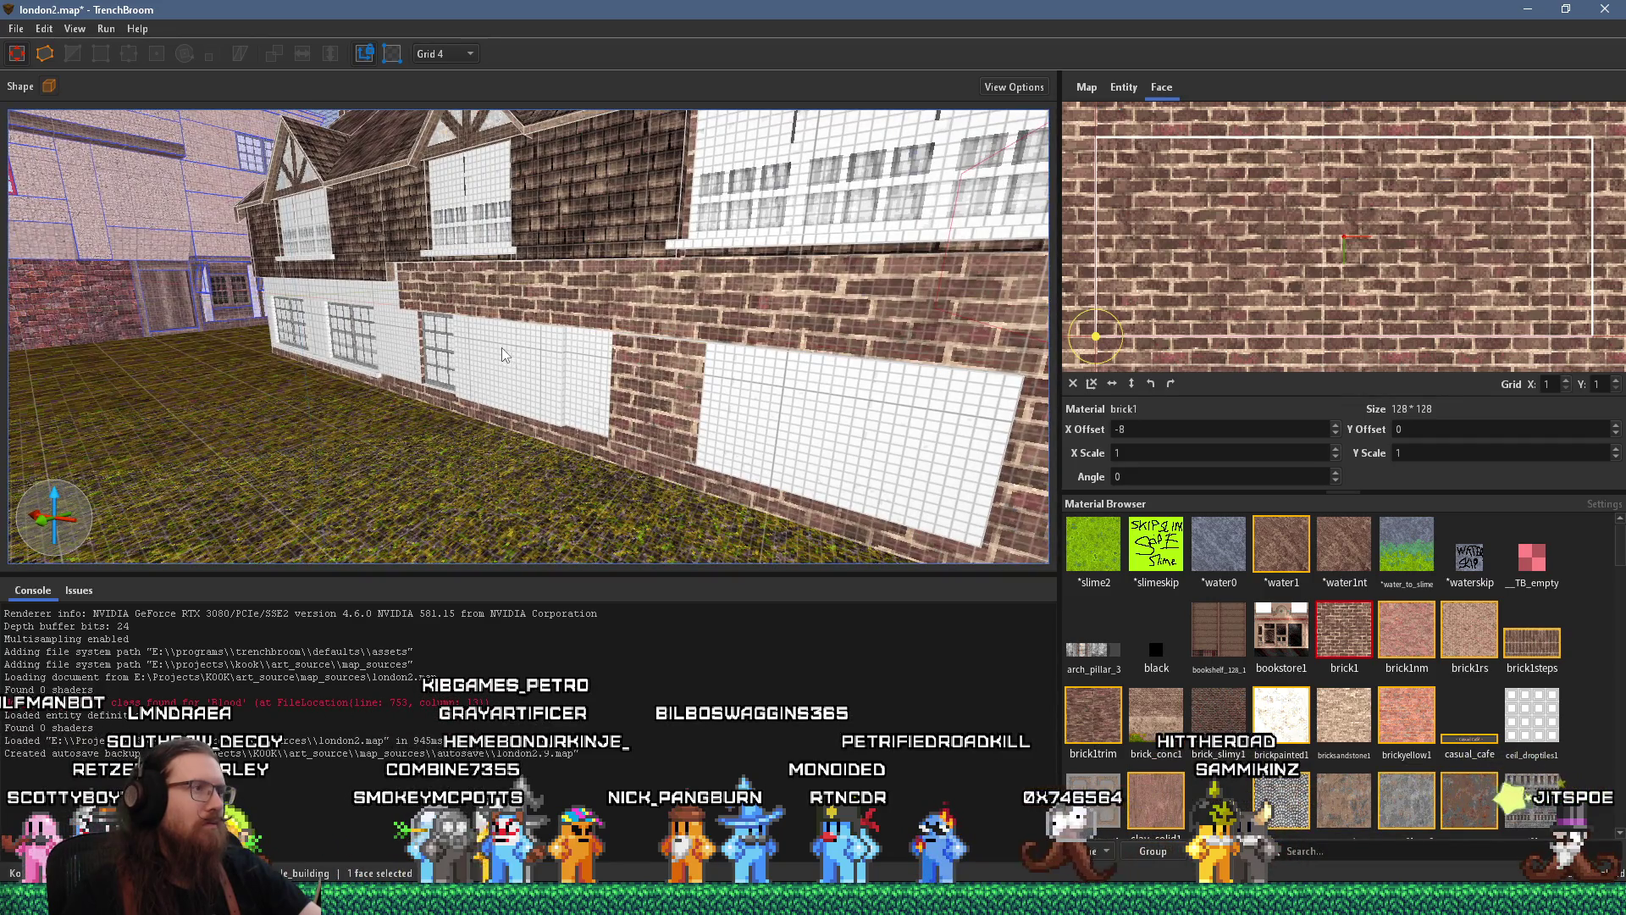
mouse_move(420, 376)
left_mouse_down()
mouse_move(200, 416)
mouse_move(341, 395)
mouse_move(658, 408)
mouse_move(392, 352)
mouse_move(354, 286)
mouse_move(29, 338)
mouse_move(854, 314)
mouse_move(720, 288)
mouse_move(661, 347)
left_mouse_up()
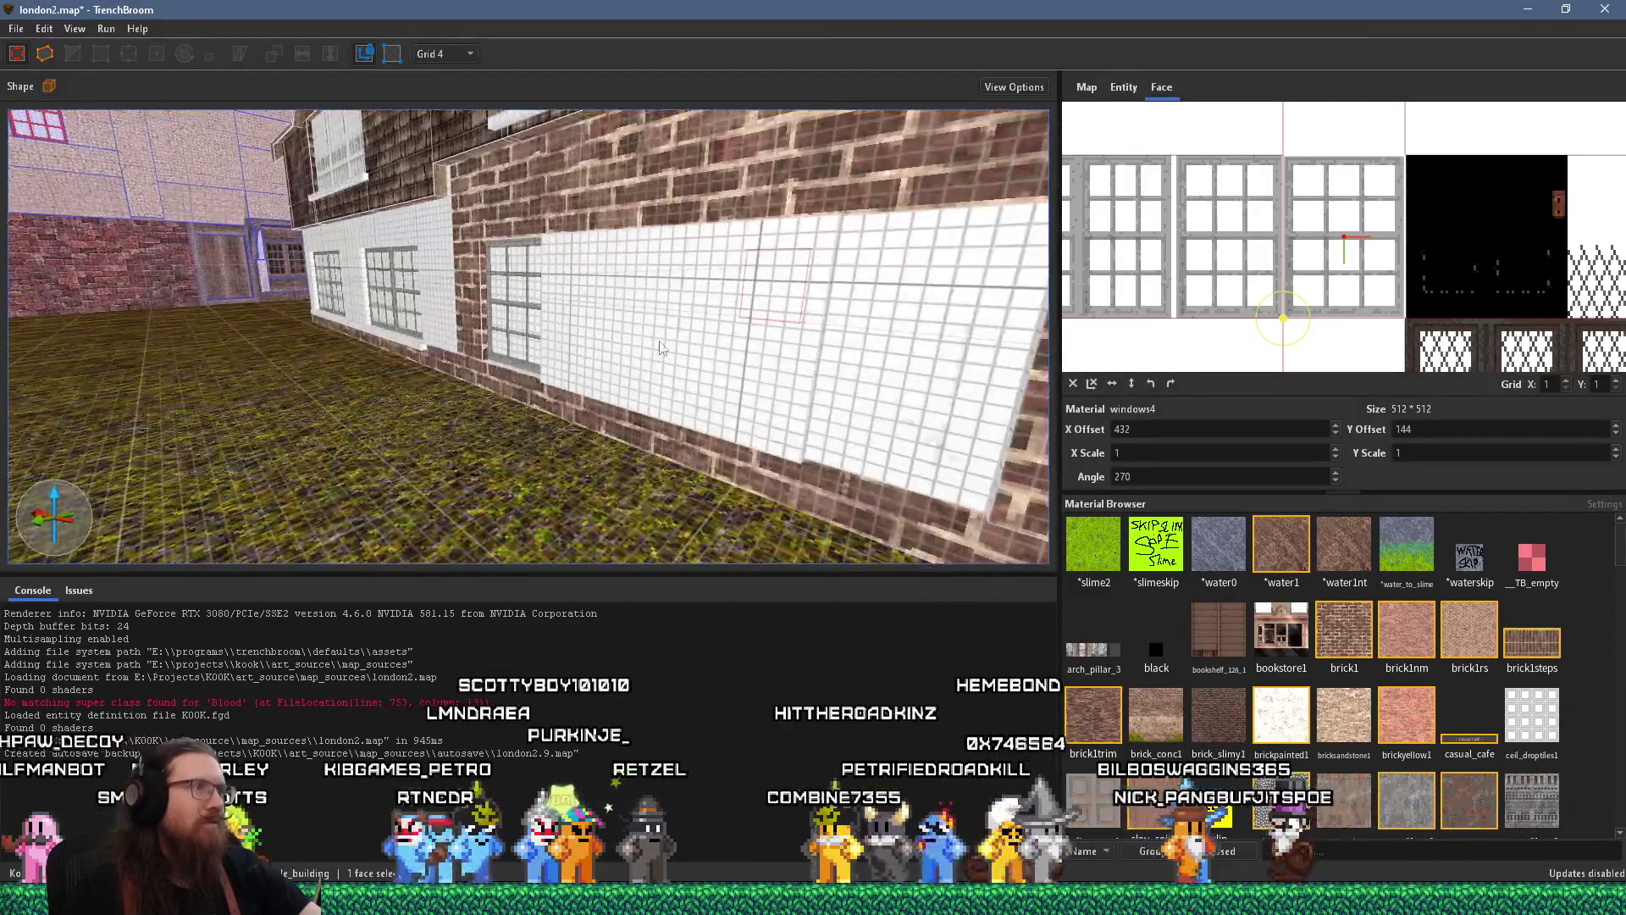
mouse_move(758, 337)
left_mouse_down()
mouse_move(373, 347)
mouse_move(116, 268)
left_mouse_up()
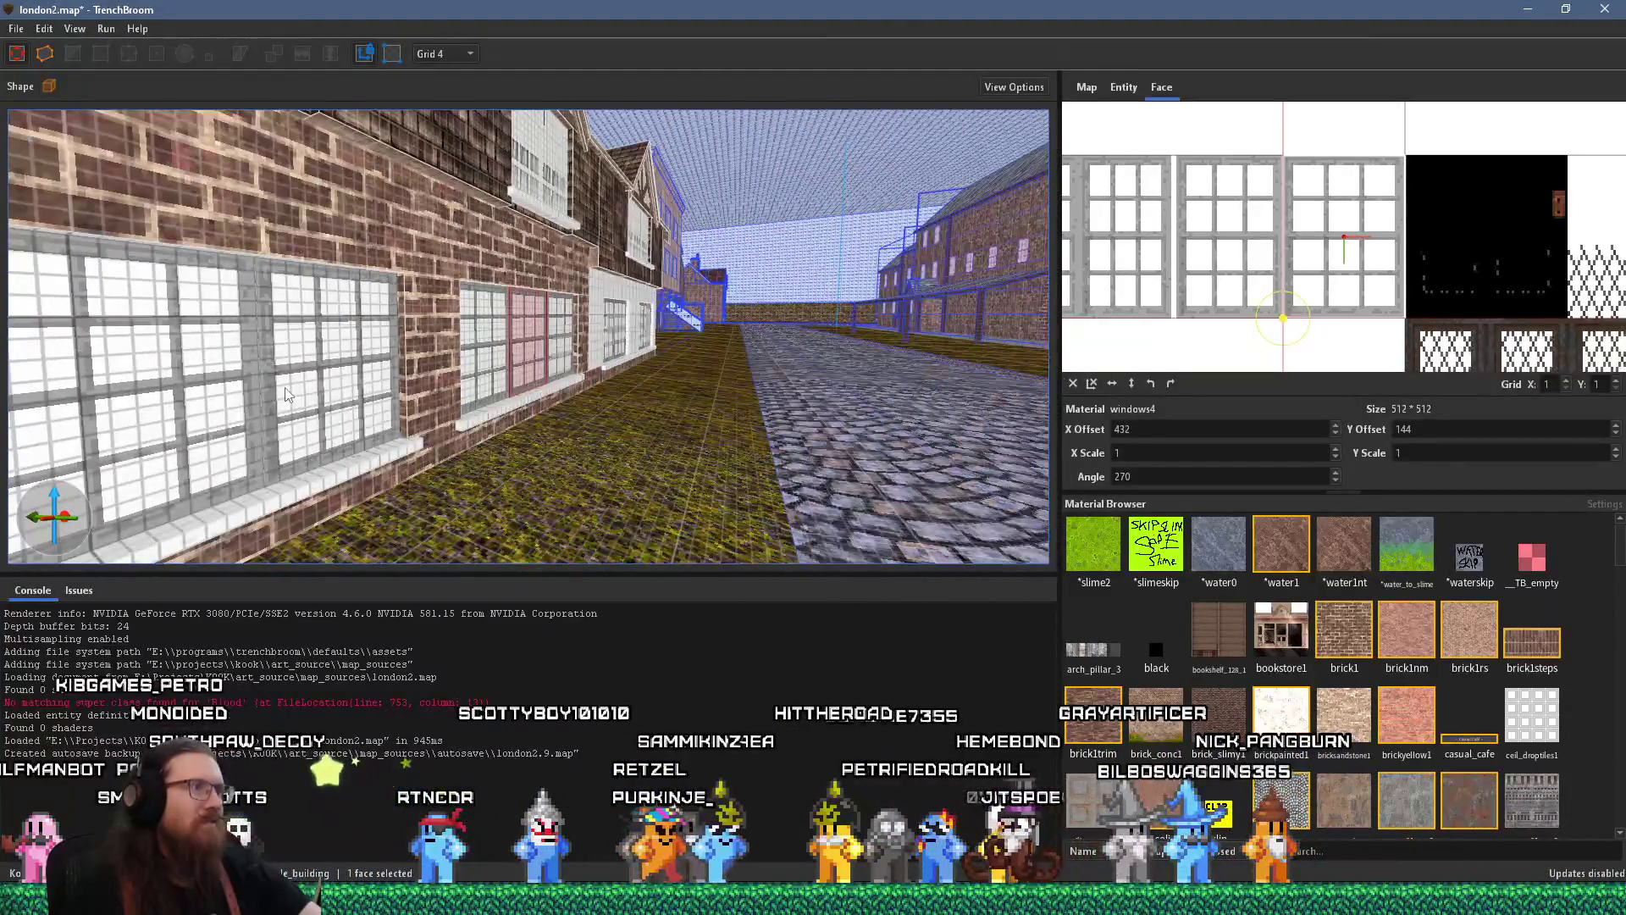
mouse_move(286, 395)
left_mouse_down()
mouse_move(471, 360)
mouse_move(374, 376)
mouse_move(756, 371)
mouse_move(727, 354)
left_mouse_up()
left_click(727, 354, "ctrl+shift")
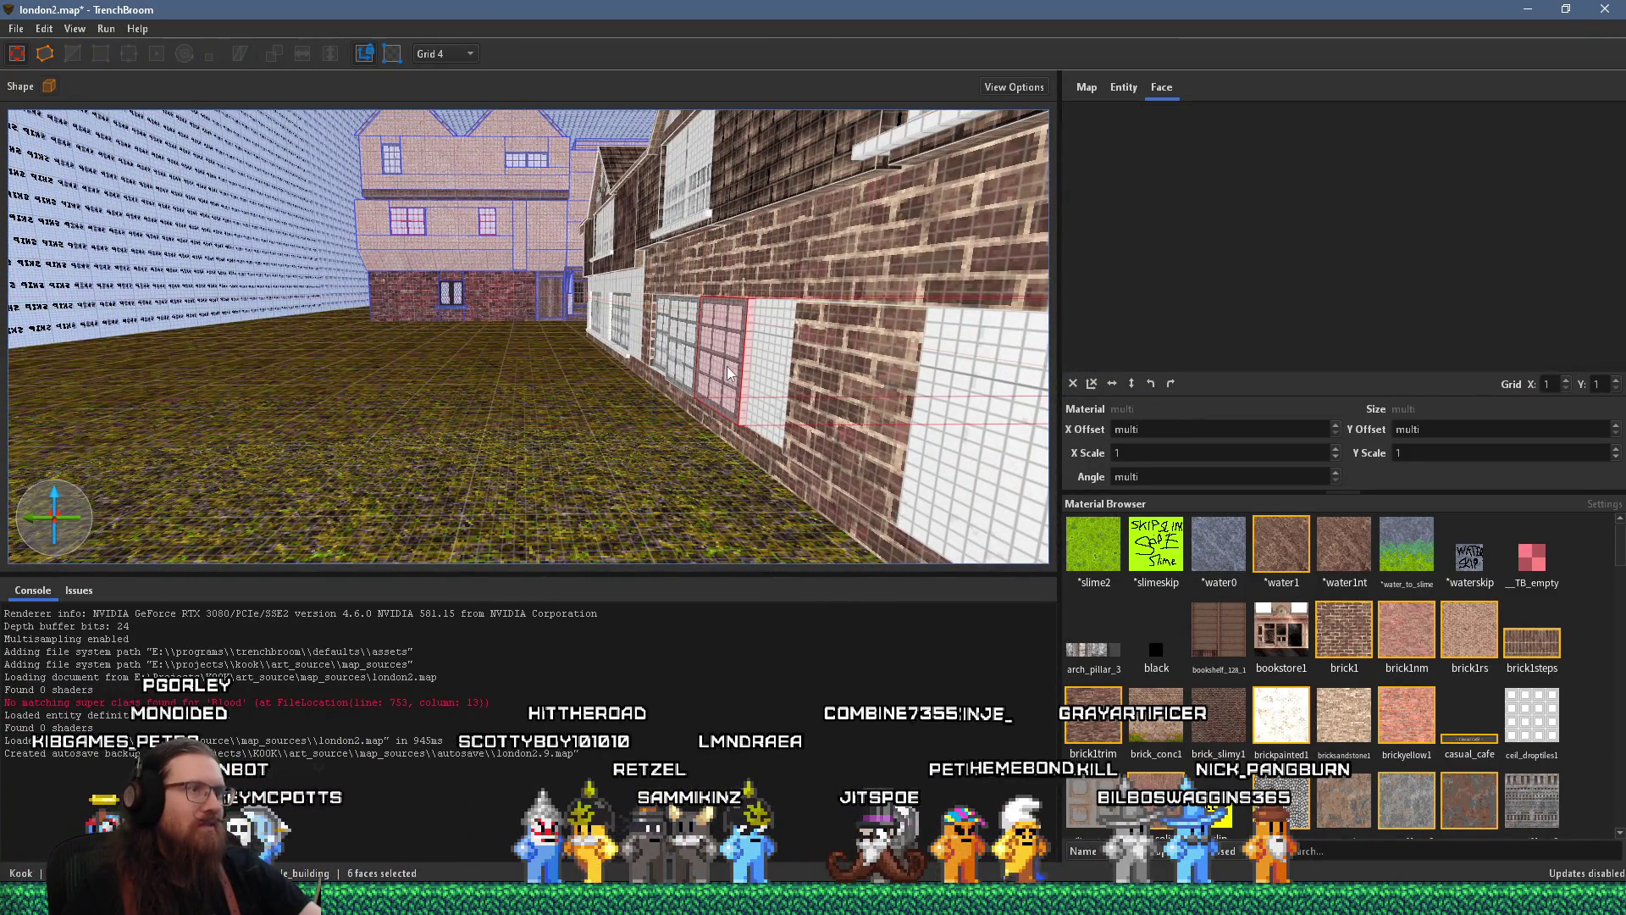
scroll(730, 399, "up", 2)
scroll(762, 388, "down", 2)
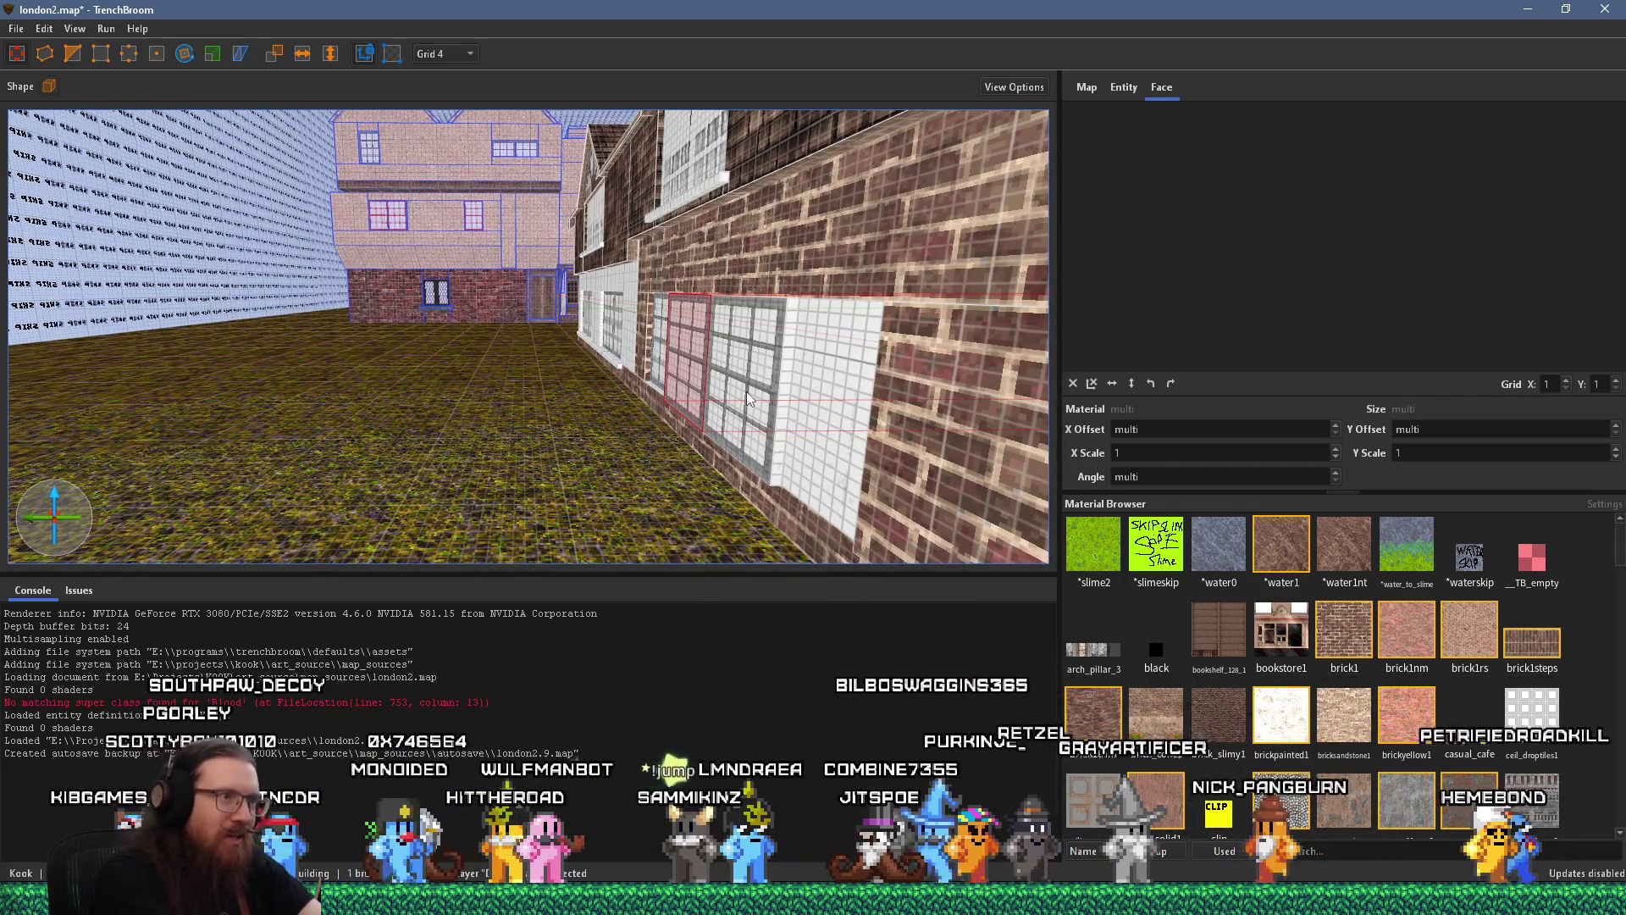
scroll(737, 407, "up", 3)
scroll(762, 407, "down", 2)
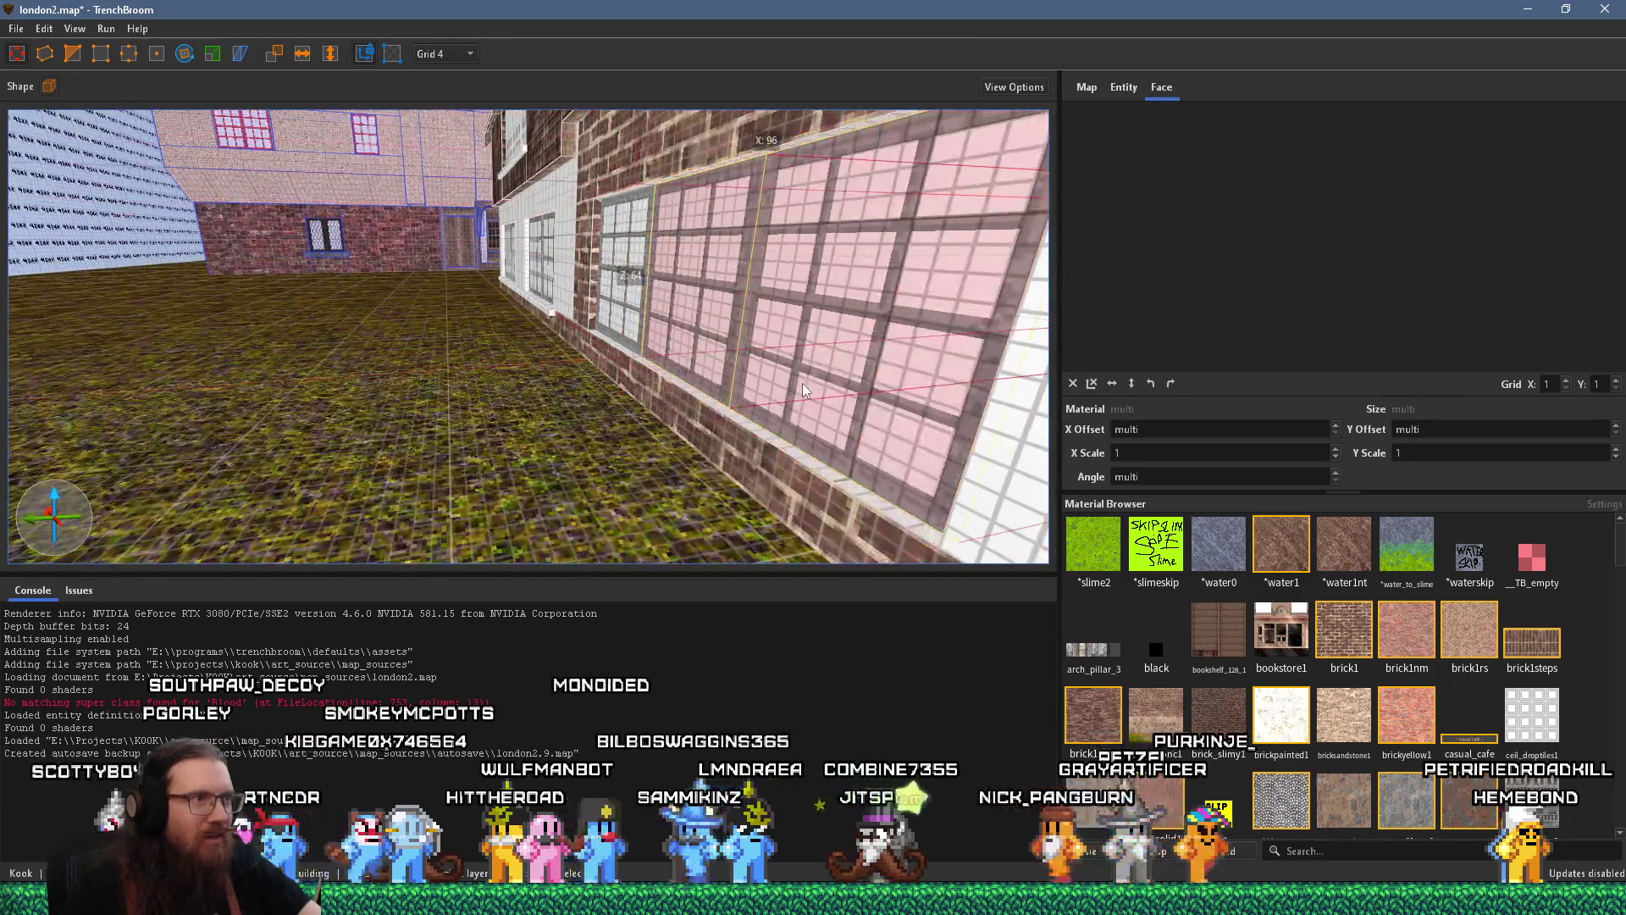
scroll(721, 420, "up", 5)
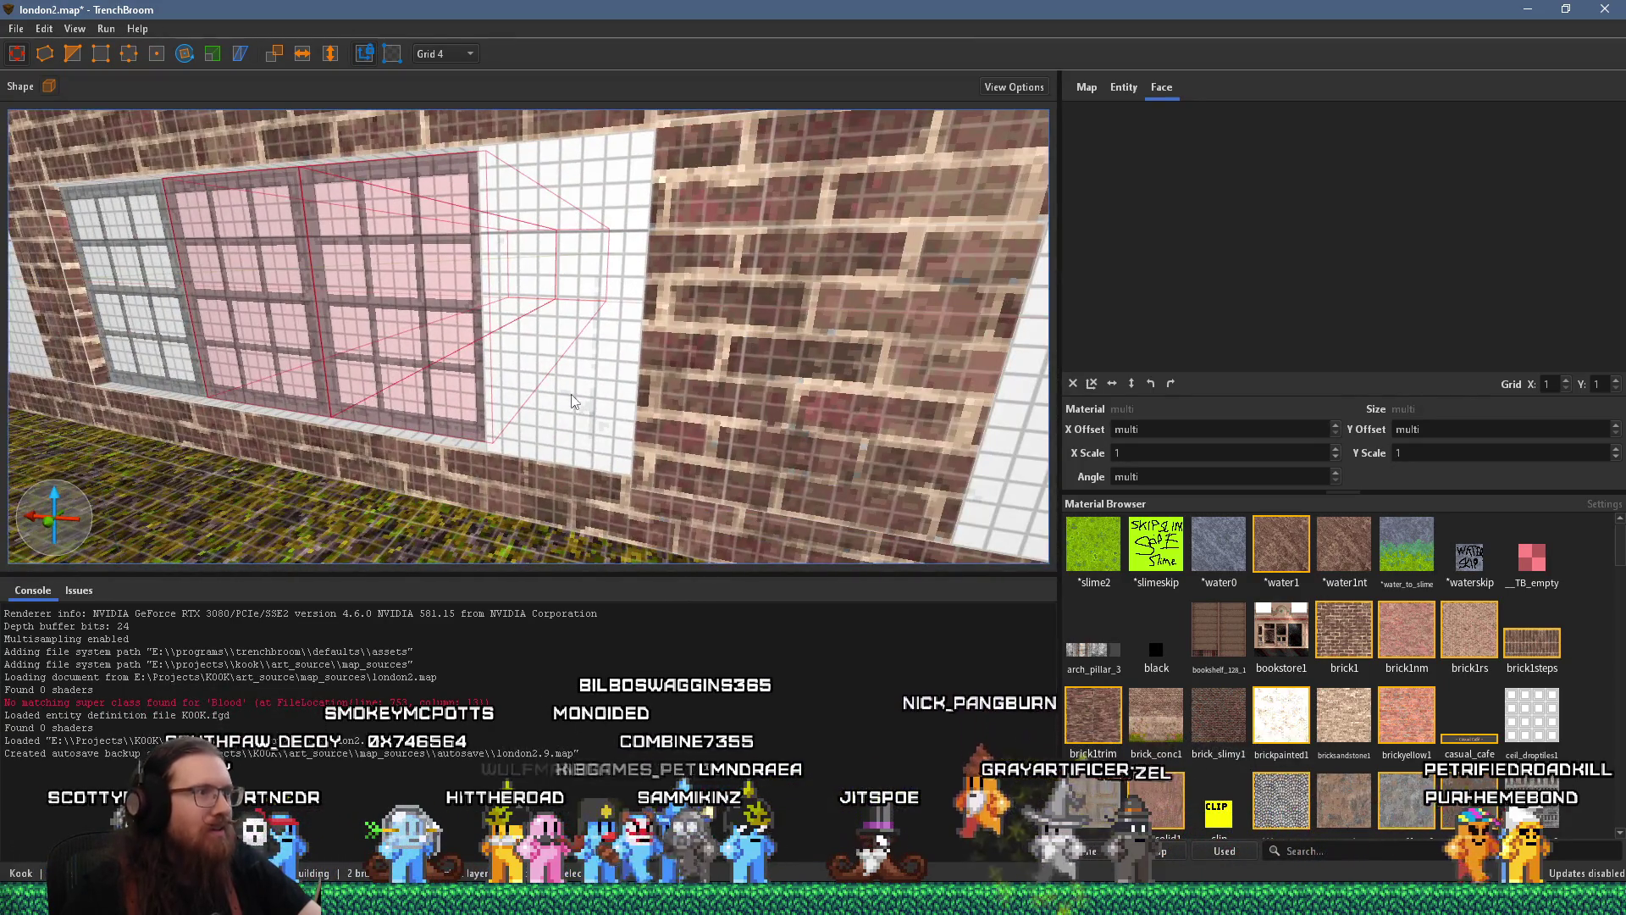
Select the white wall panel and pick up the windows4 texture from a neighbouring window
left_click(586, 390)
mouse_move(586, 390)
left_mouse_down()
mouse_move(653, 343)
mouse_move(557, 312)
mouse_move(574, 329)
mouse_move(135, 444)
mouse_move(183, 430)
mouse_move(224, 214)
mouse_move(659, 365)
mouse_move(978, 288)
mouse_move(769, 328)
mouse_move(401, 328)
mouse_move(416, 293)
mouse_move(633, 347)
mouse_move(602, 305)
mouse_move(649, 323)
mouse_move(552, 405)
left_mouse_up()
left_click(671, 307)
left_click(642, 289, "shift")
left_click(659, 364)
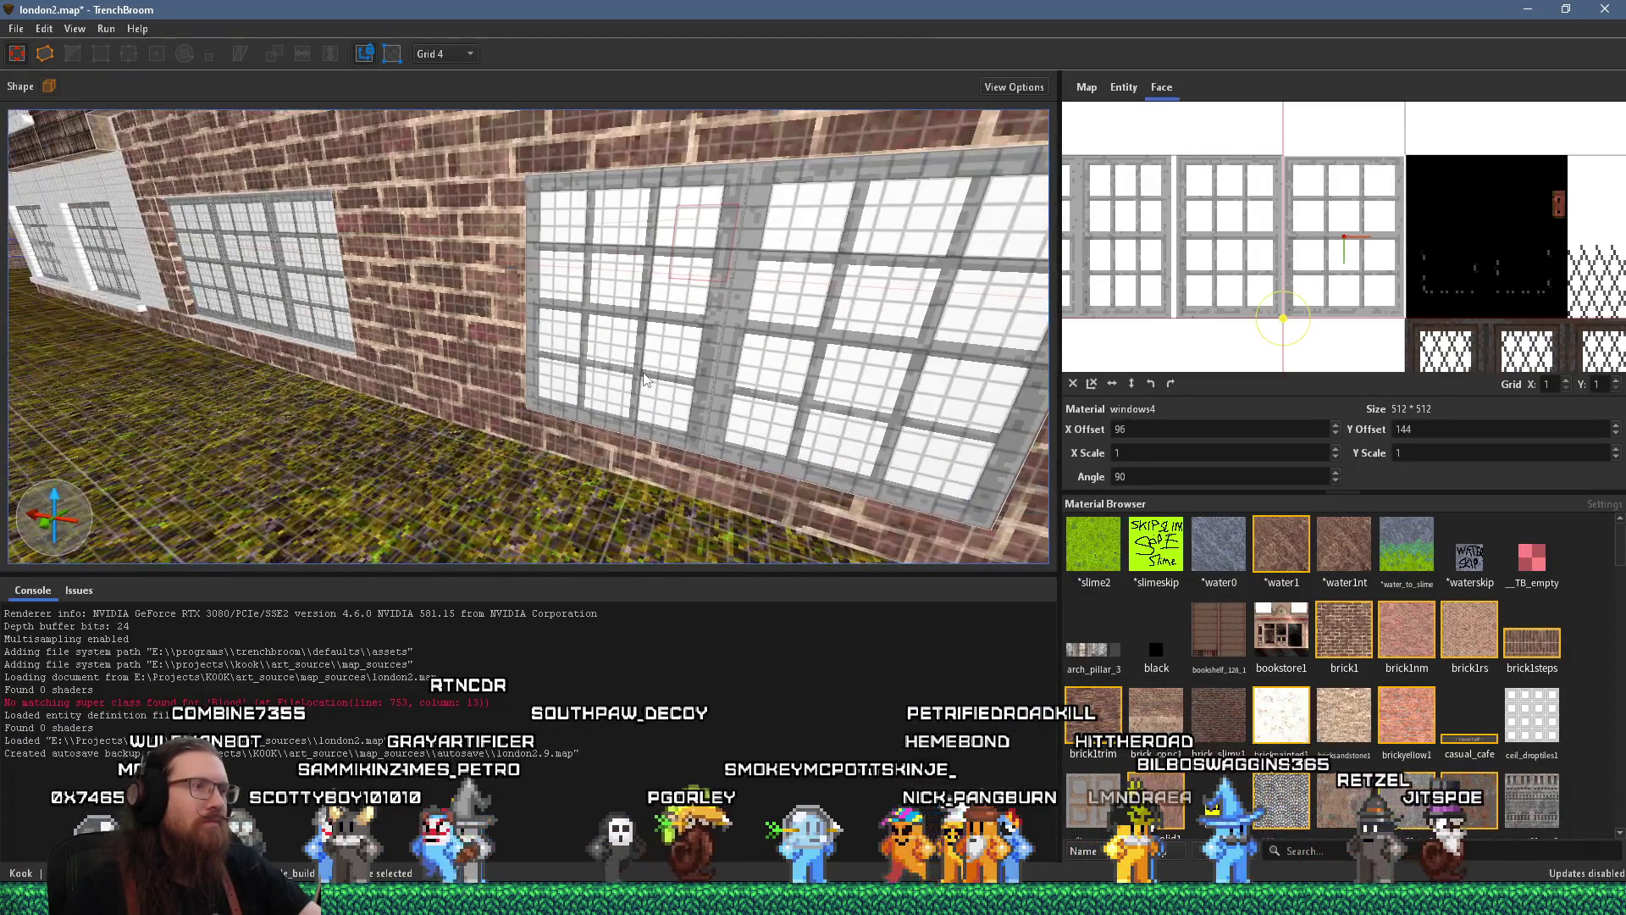
left_click(627, 405)
mouse_move(683, 413)
left_mouse_down()
mouse_move(719, 406)
mouse_move(495, 390)
mouse_move(657, 346)
mouse_move(478, 381)
left_mouse_up()
left_click(459, 347)
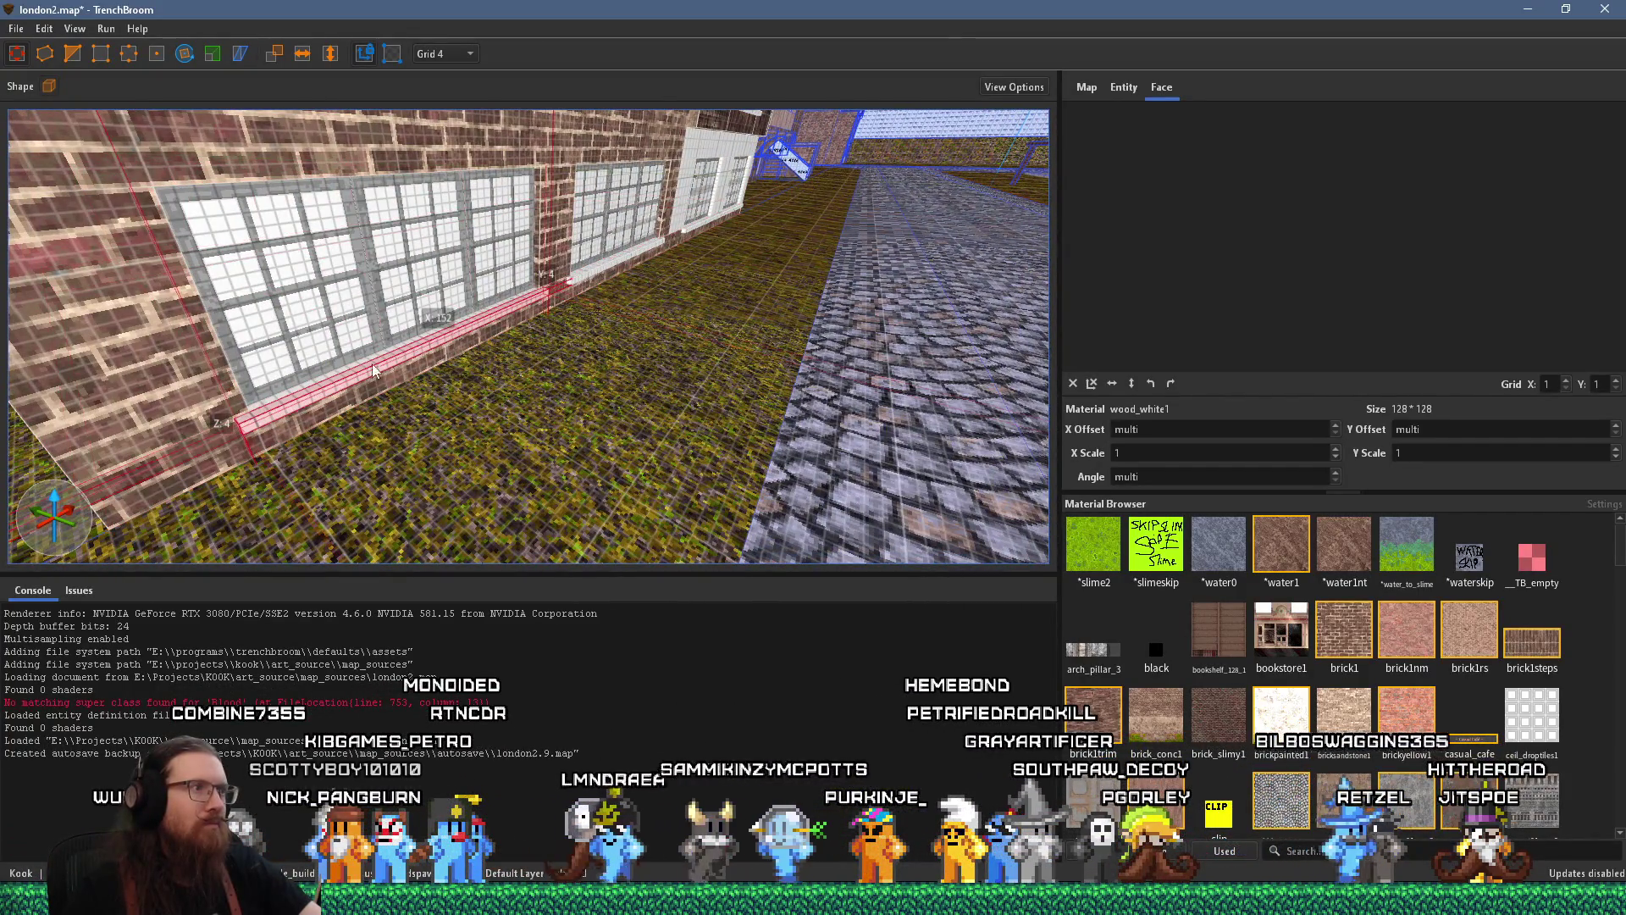
left_click_drag(224, 318, 398, 305)
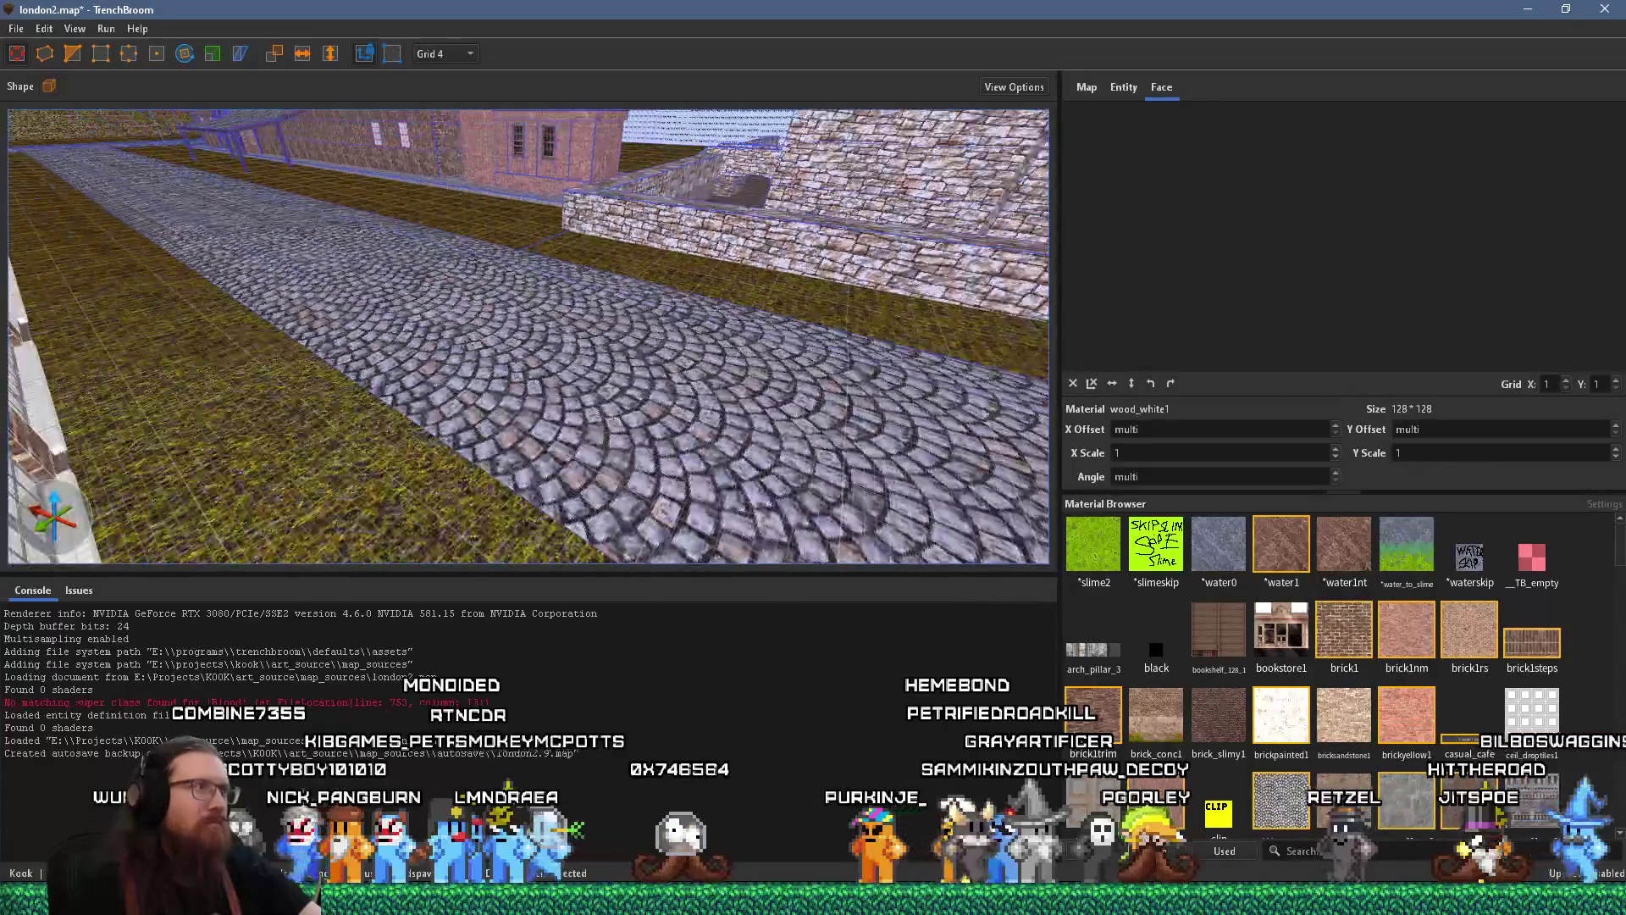
mouse_move(351, 393)
left_mouse_down()
mouse_move(250, 388)
mouse_move(602, 227)
left_mouse_up()
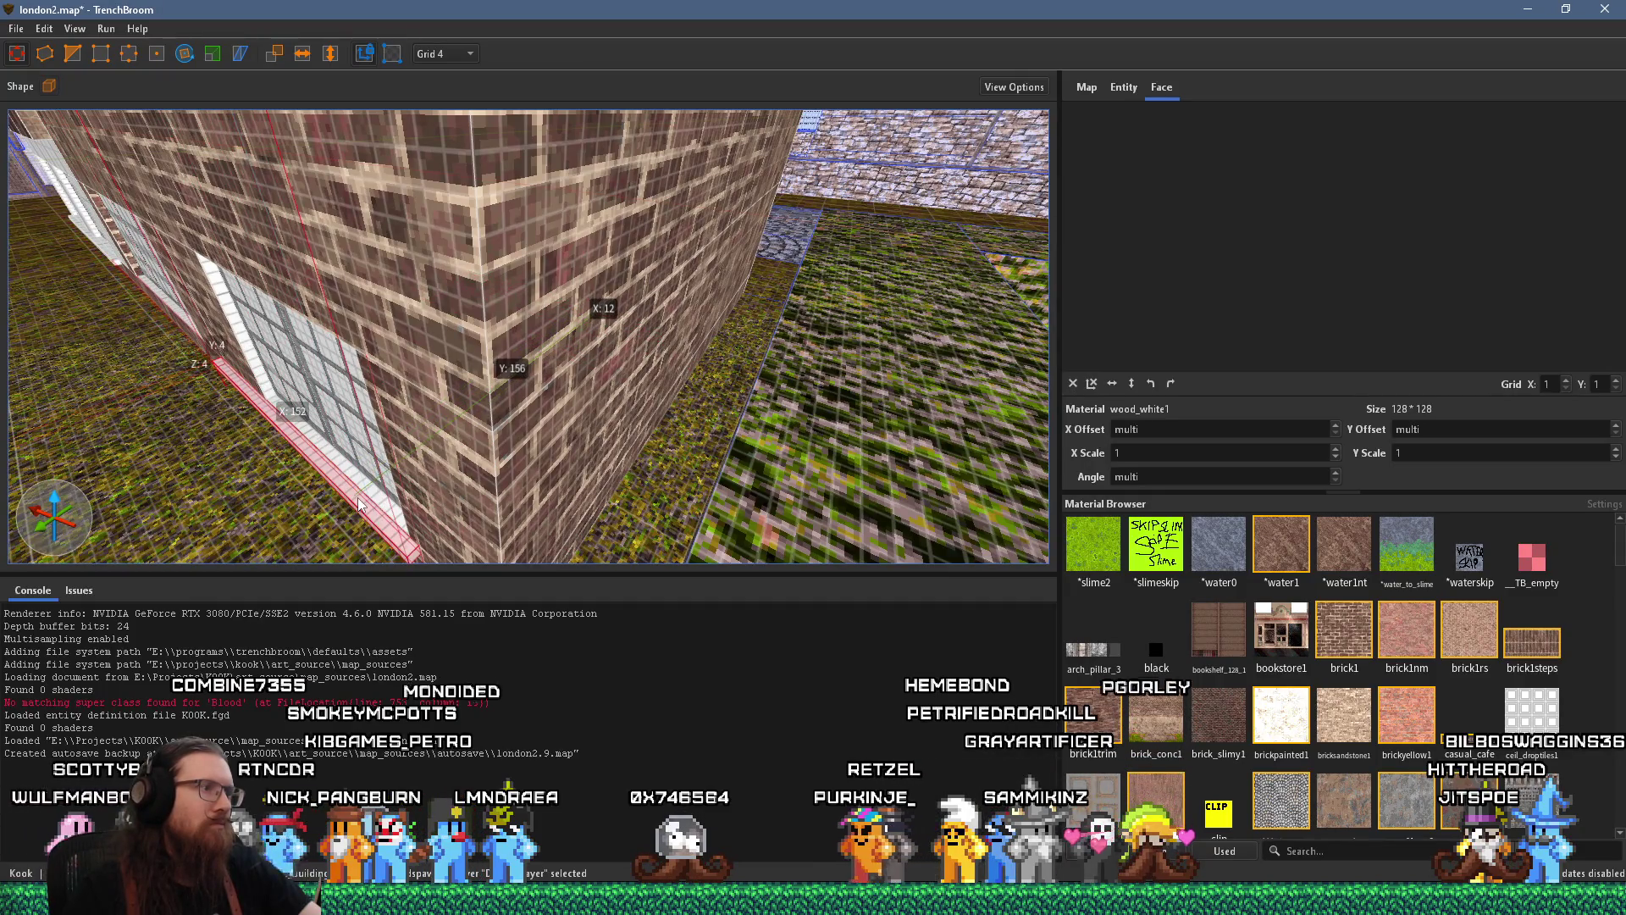
mouse_move(359, 503)
left_mouse_down()
mouse_move(457, 428)
mouse_move(485, 432)
left_mouse_up()
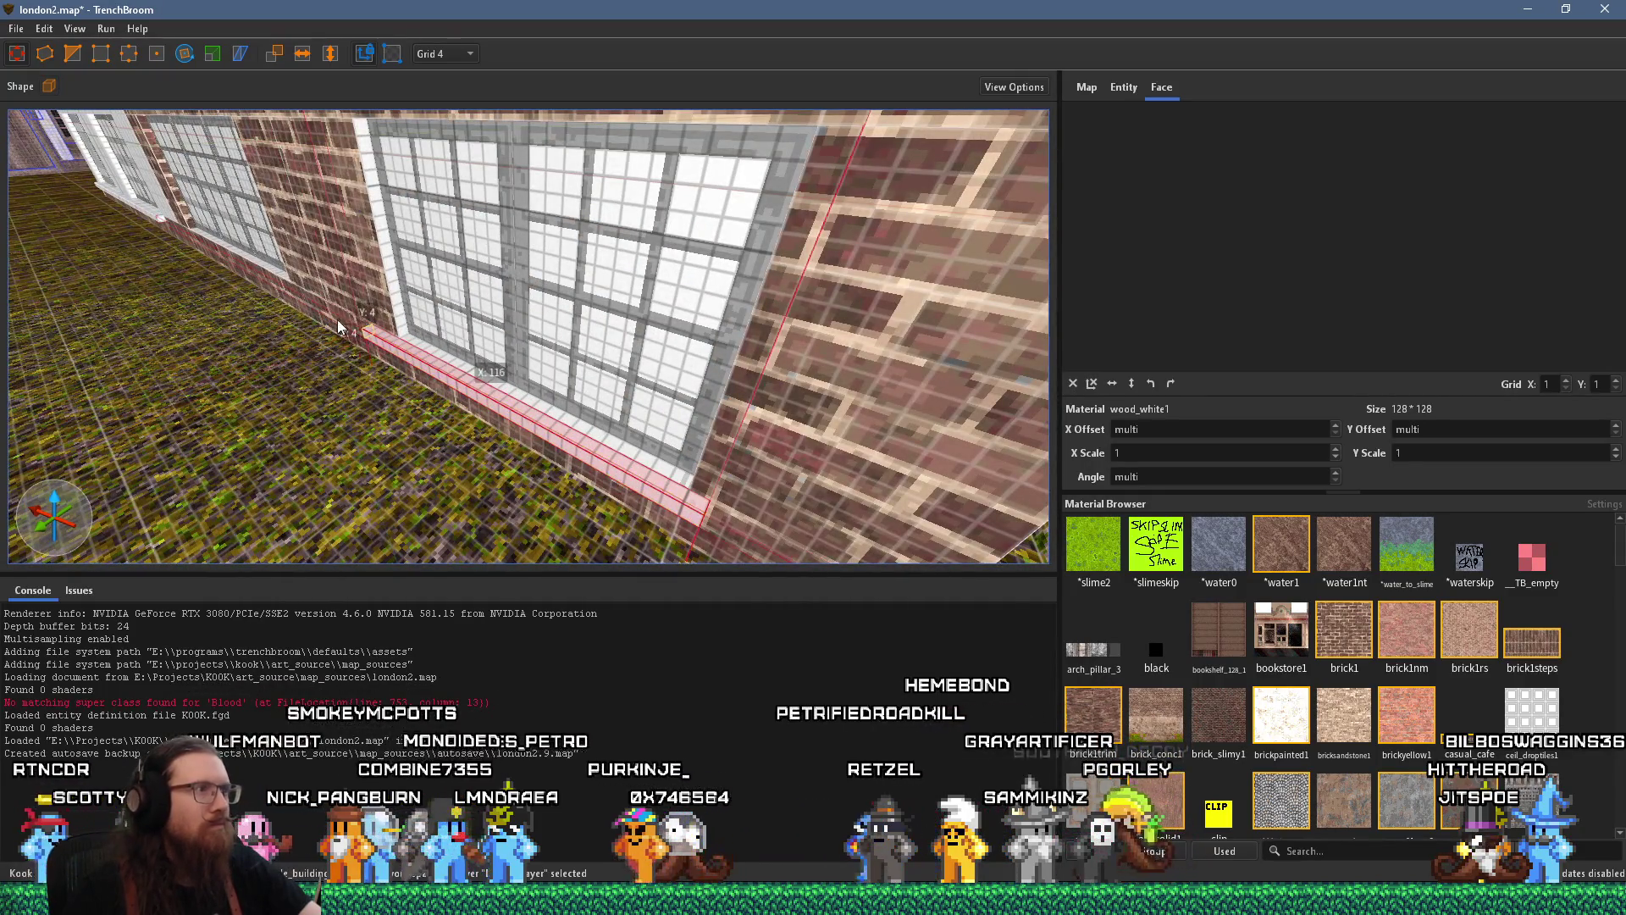
scroll(508, 403, "up", 2)
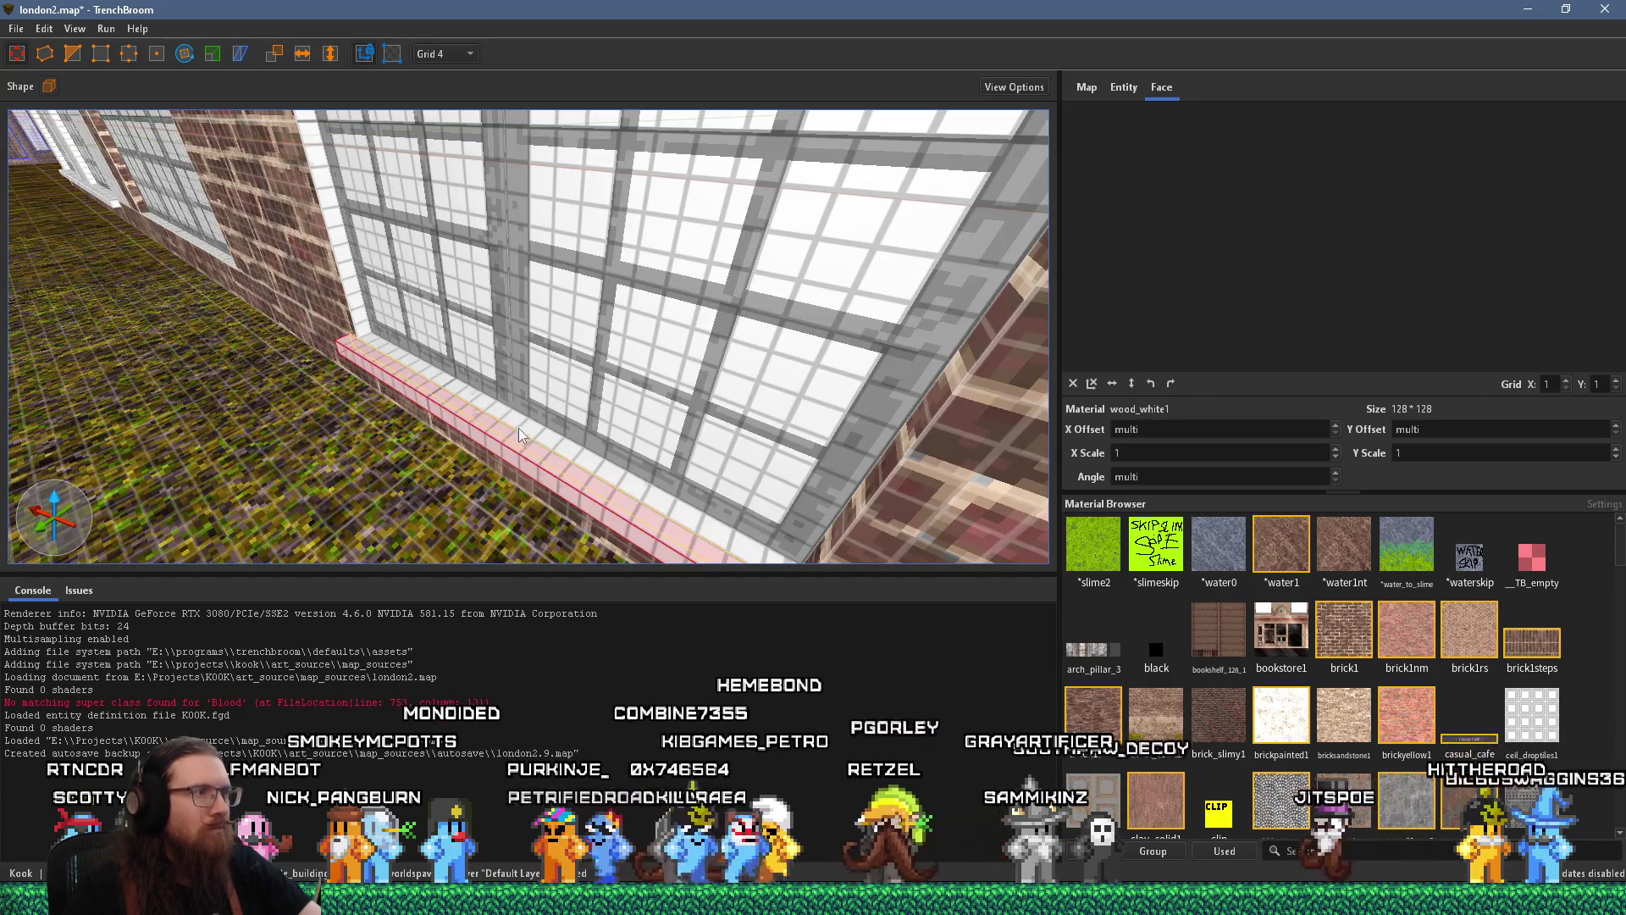
left_click(520, 429, "shift")
scroll(521, 453, "up", 2)
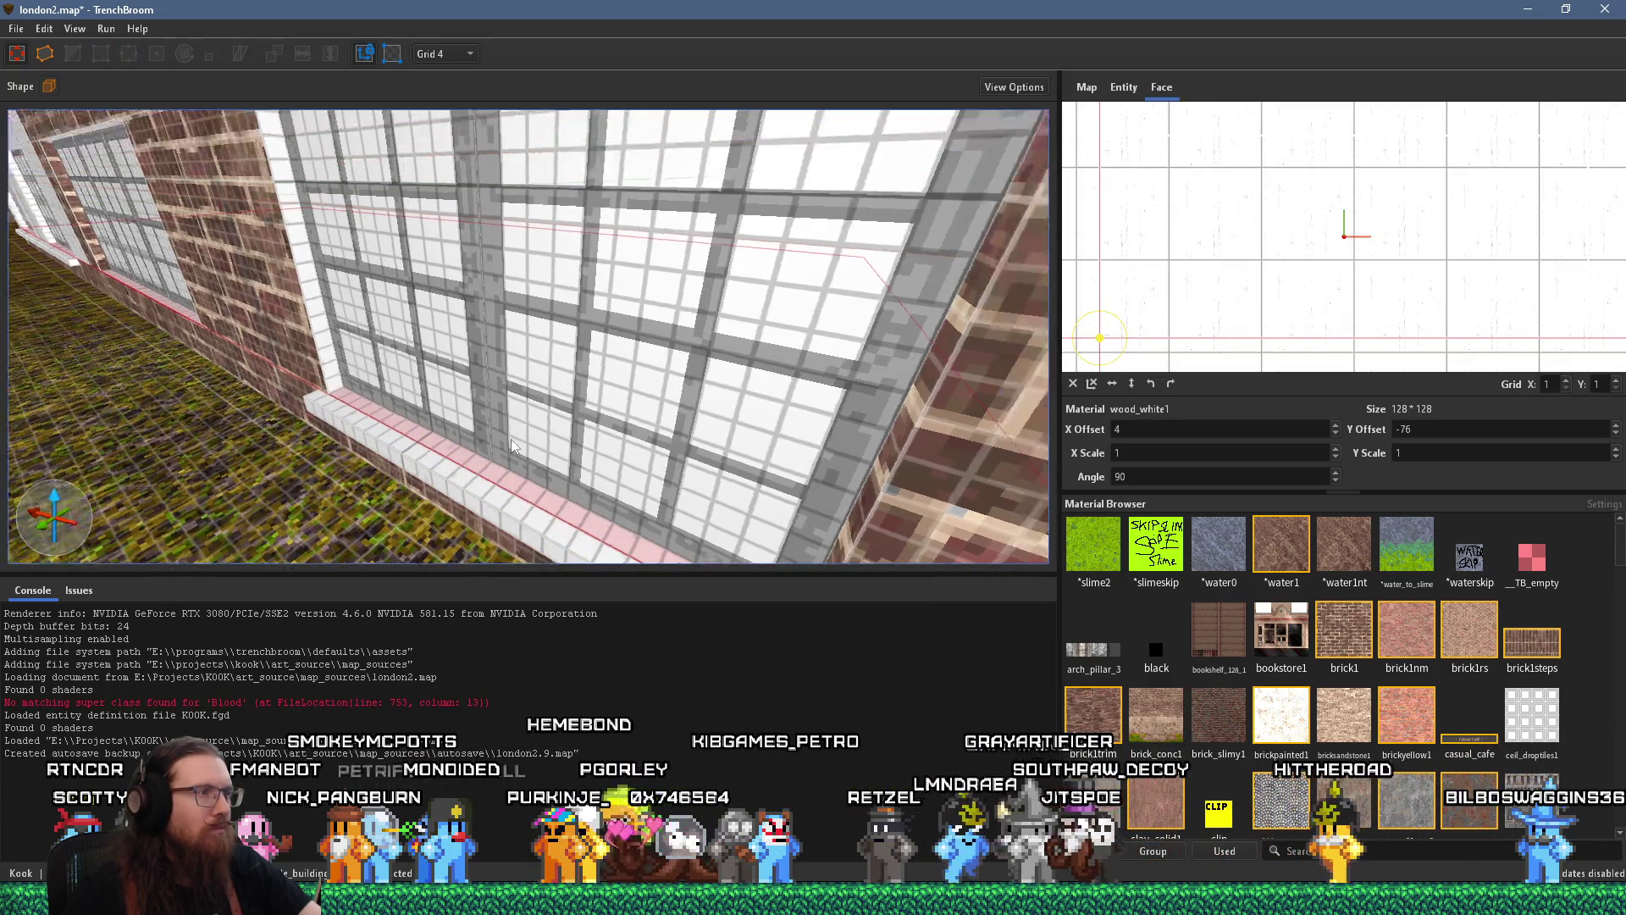
left_click_drag(511, 438, 458, 306)
left_click(471, 205, "shift")
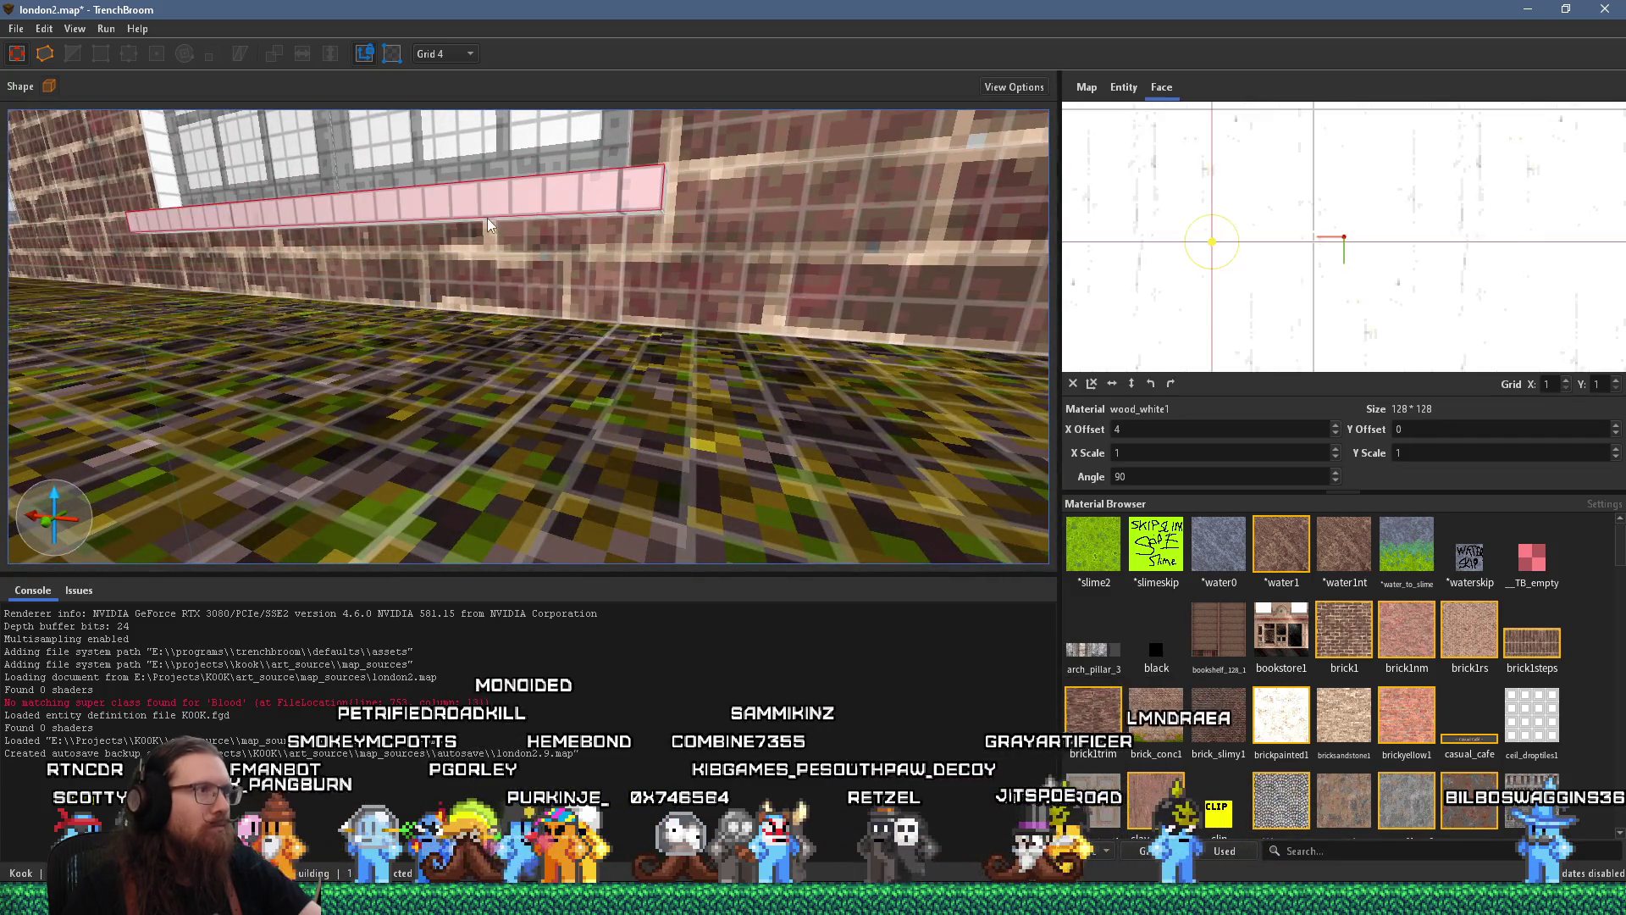
left_click(497, 229, "alt")
key("ctrl+z")
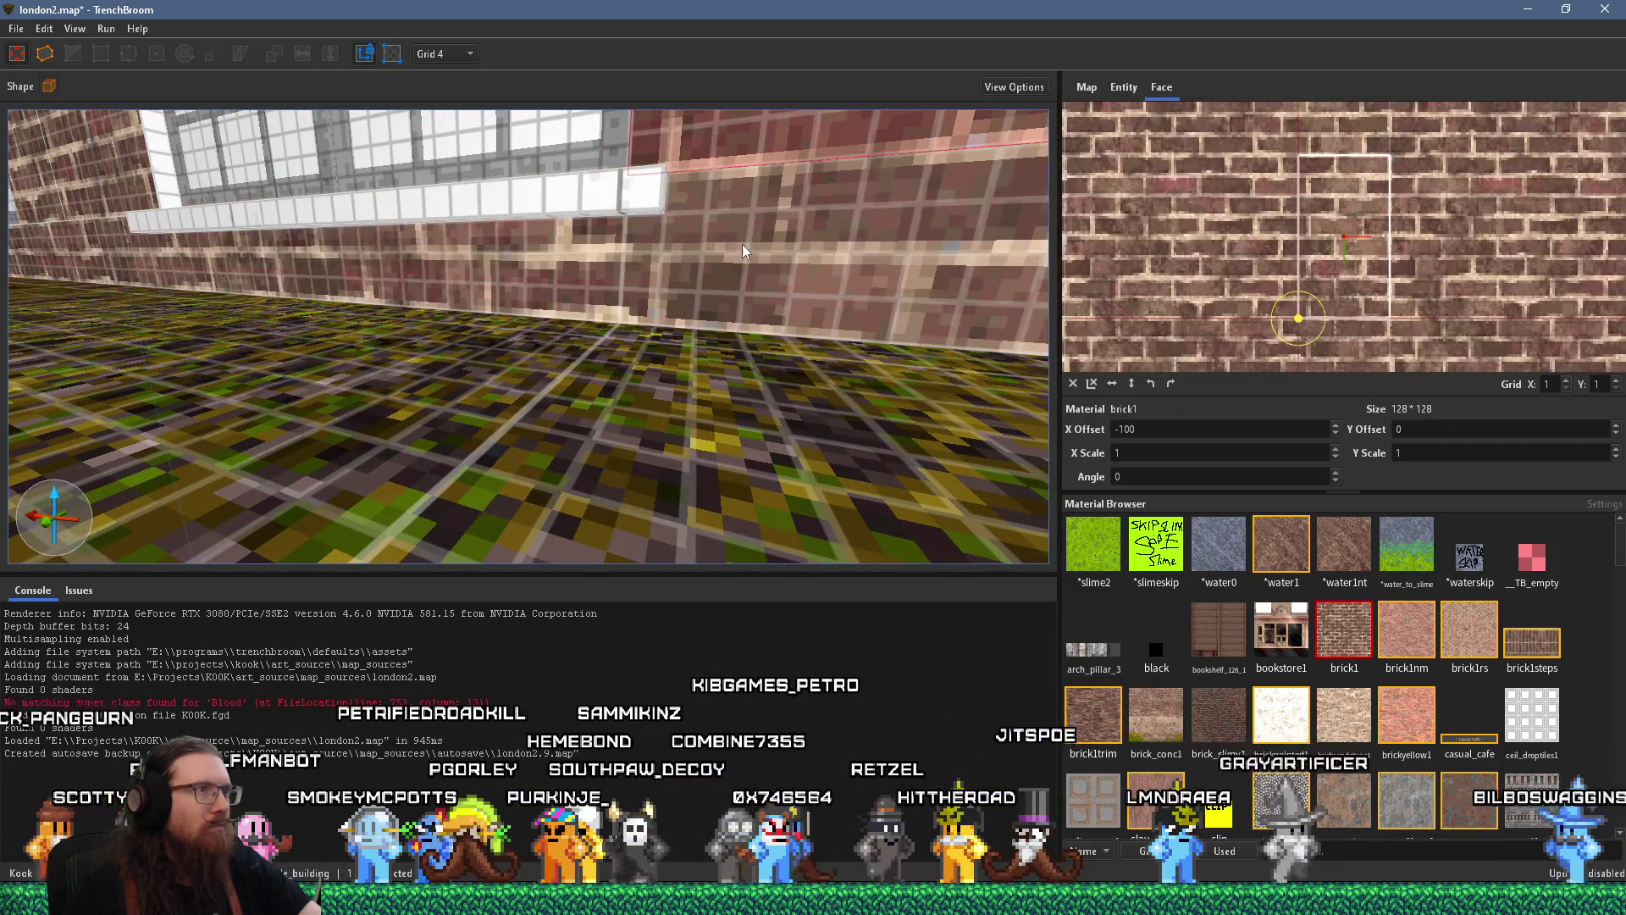
left_click(551, 200)
mouse_move(551, 201)
left_mouse_down()
mouse_move(438, 308)
mouse_move(606, 299)
mouse_move(658, 347)
mouse_move(286, 430)
mouse_move(786, 364)
left_mouse_up()
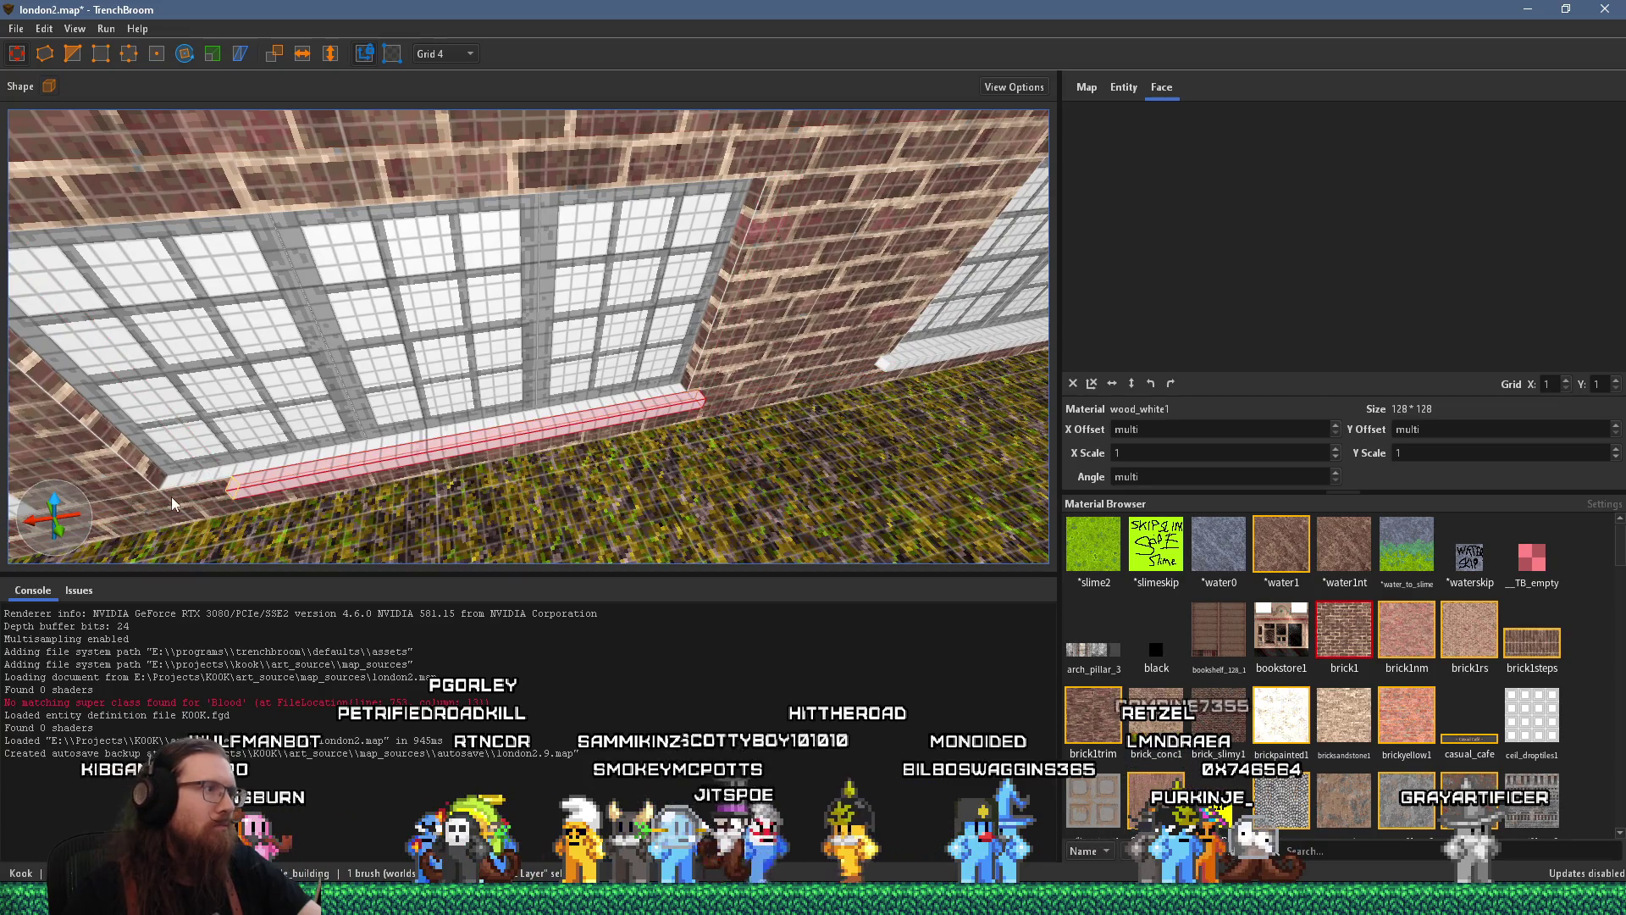
mouse_move(186, 505)
left_mouse_down()
mouse_move(505, 419)
mouse_move(501, 359)
mouse_move(440, 271)
mouse_move(526, 187)
left_mouse_up()
left_click(530, 388, "shift")
left_click(526, 408, "shift")
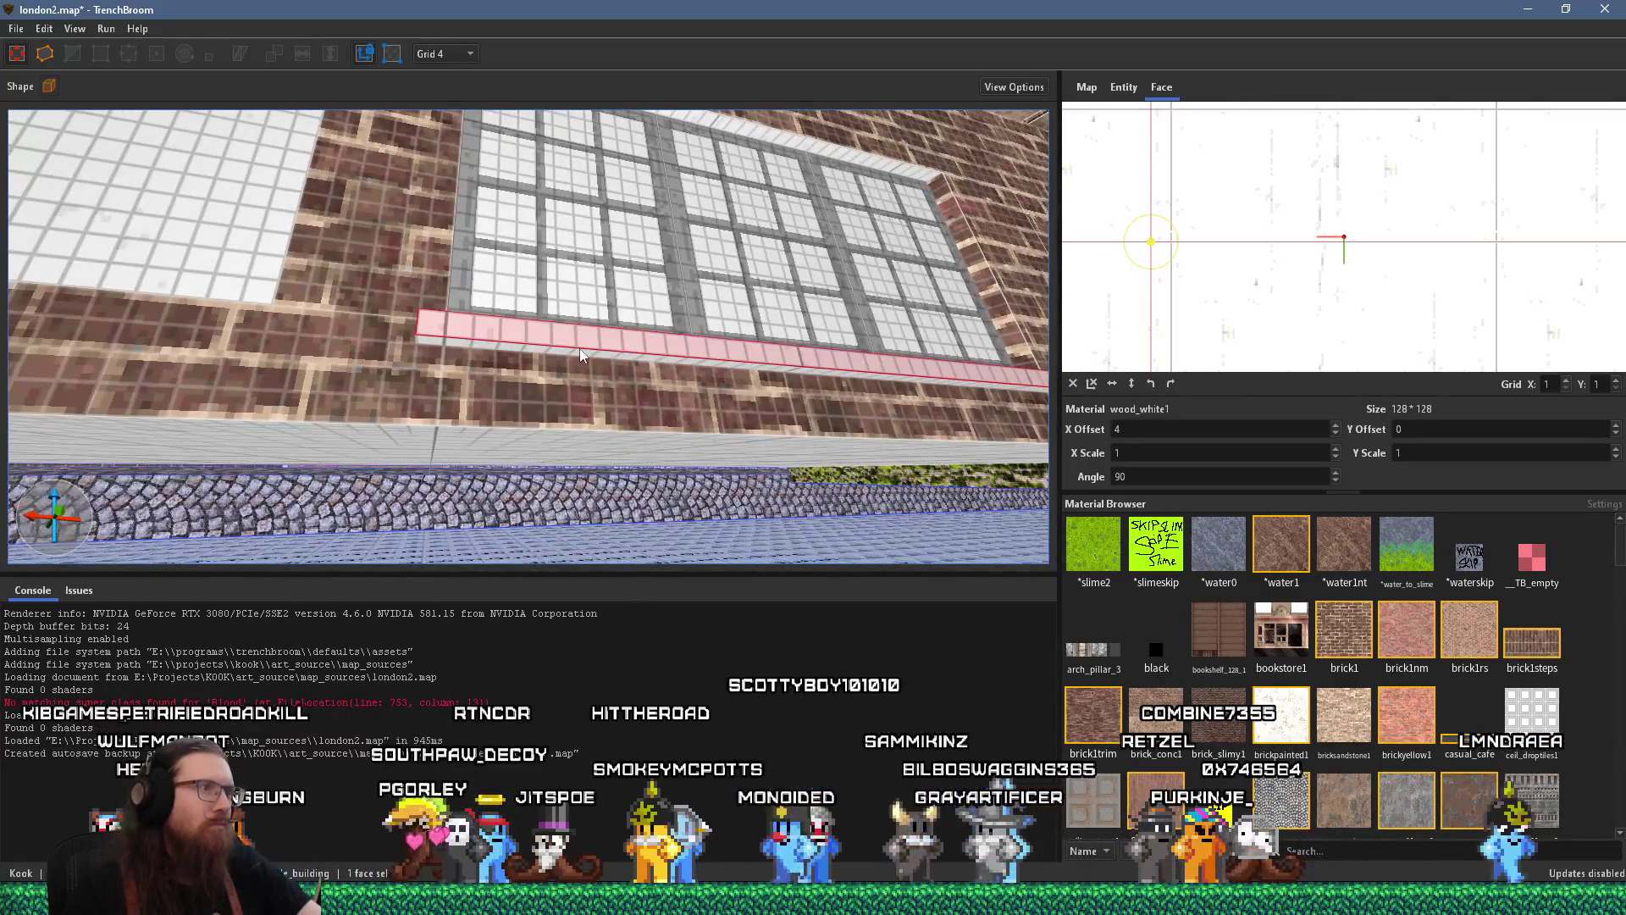
mouse_move(579, 348)
left_mouse_down()
mouse_move(556, 455)
mouse_move(329, 352)
mouse_move(420, 364)
mouse_move(495, 424)
mouse_move(409, 430)
left_mouse_up()
left_click(495, 424, "shift")
scroll(566, 325, "down", 6)
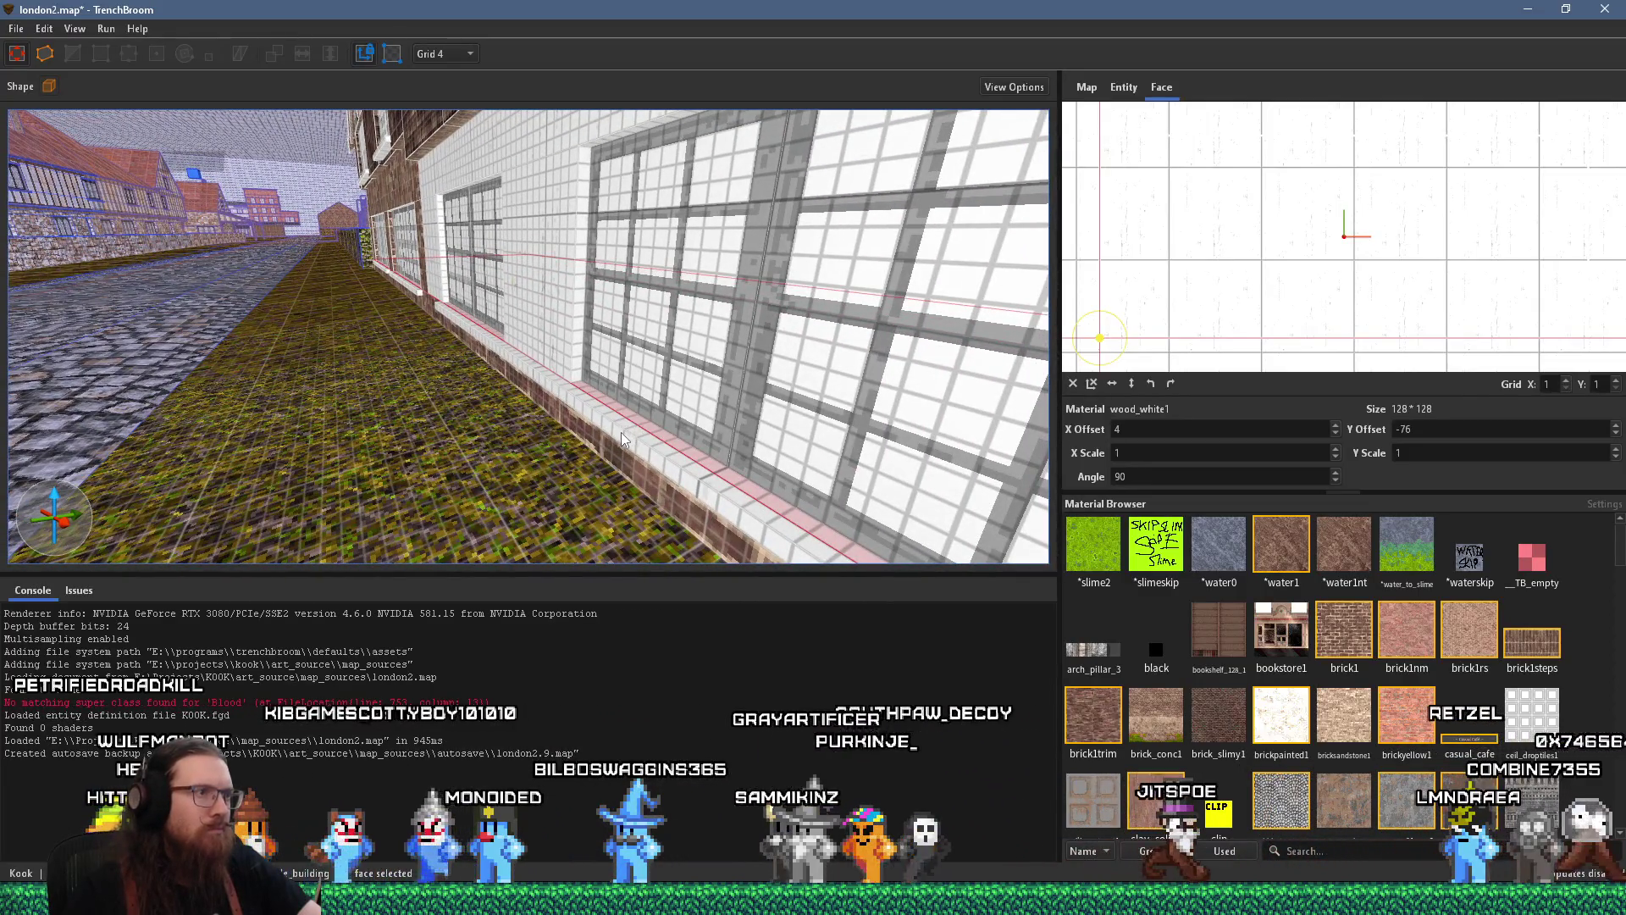
left_click(637, 451, "shift")
scroll(559, 373, "up", 5)
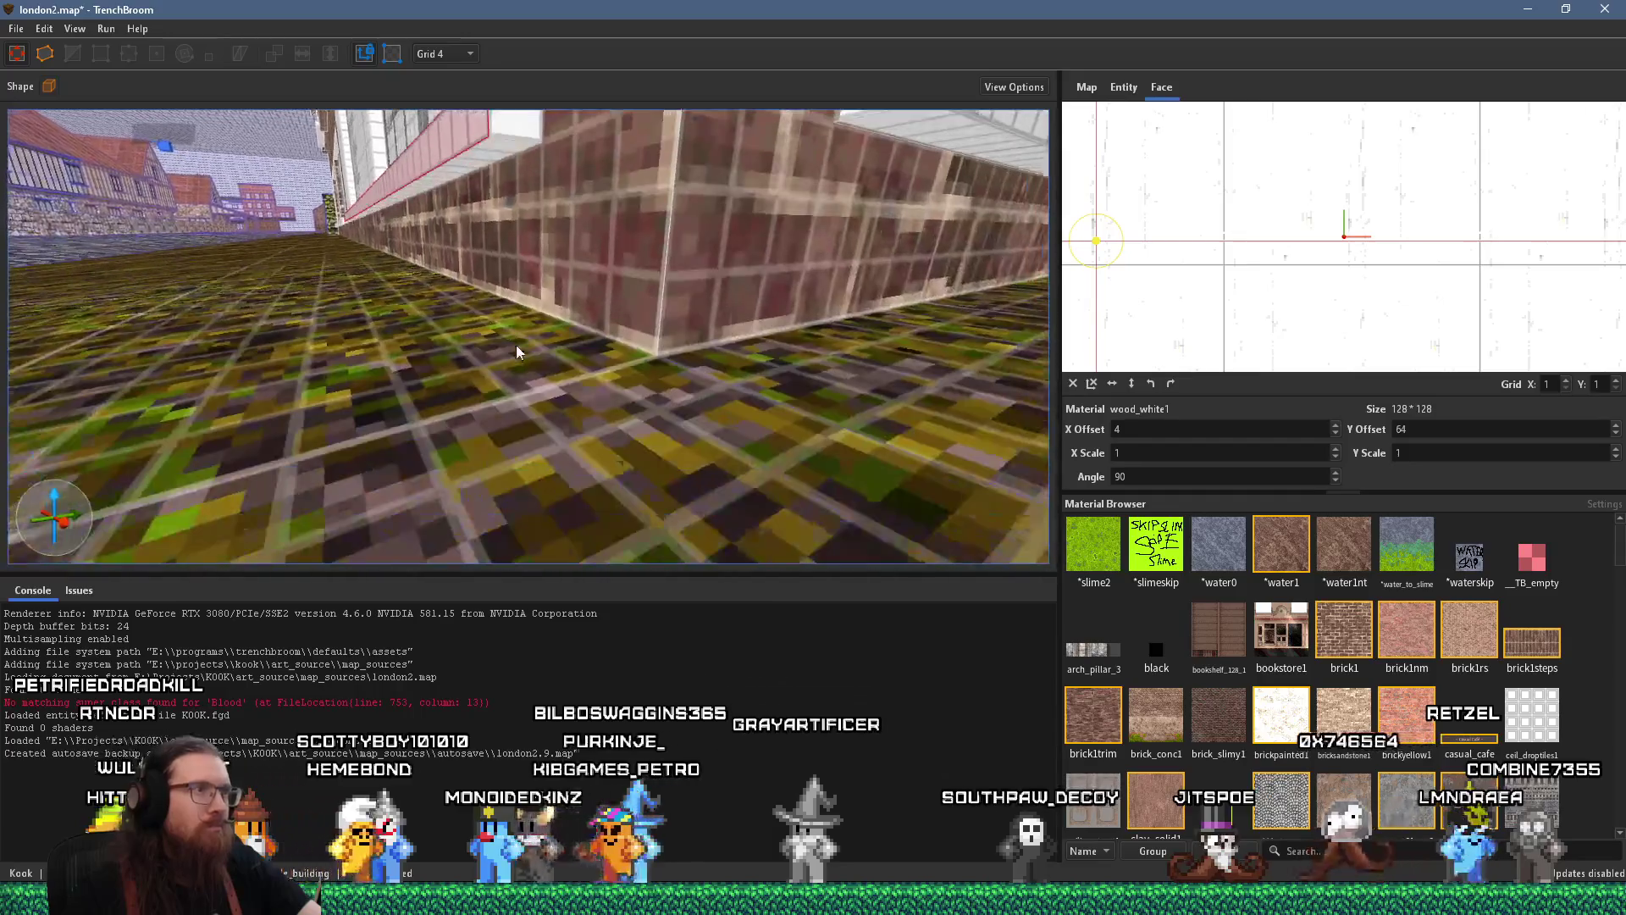
mouse_move(500, 146)
left_mouse_down()
mouse_move(315, 207)
mouse_move(634, 296)
mouse_move(872, 338)
mouse_move(679, 363)
left_mouse_up()
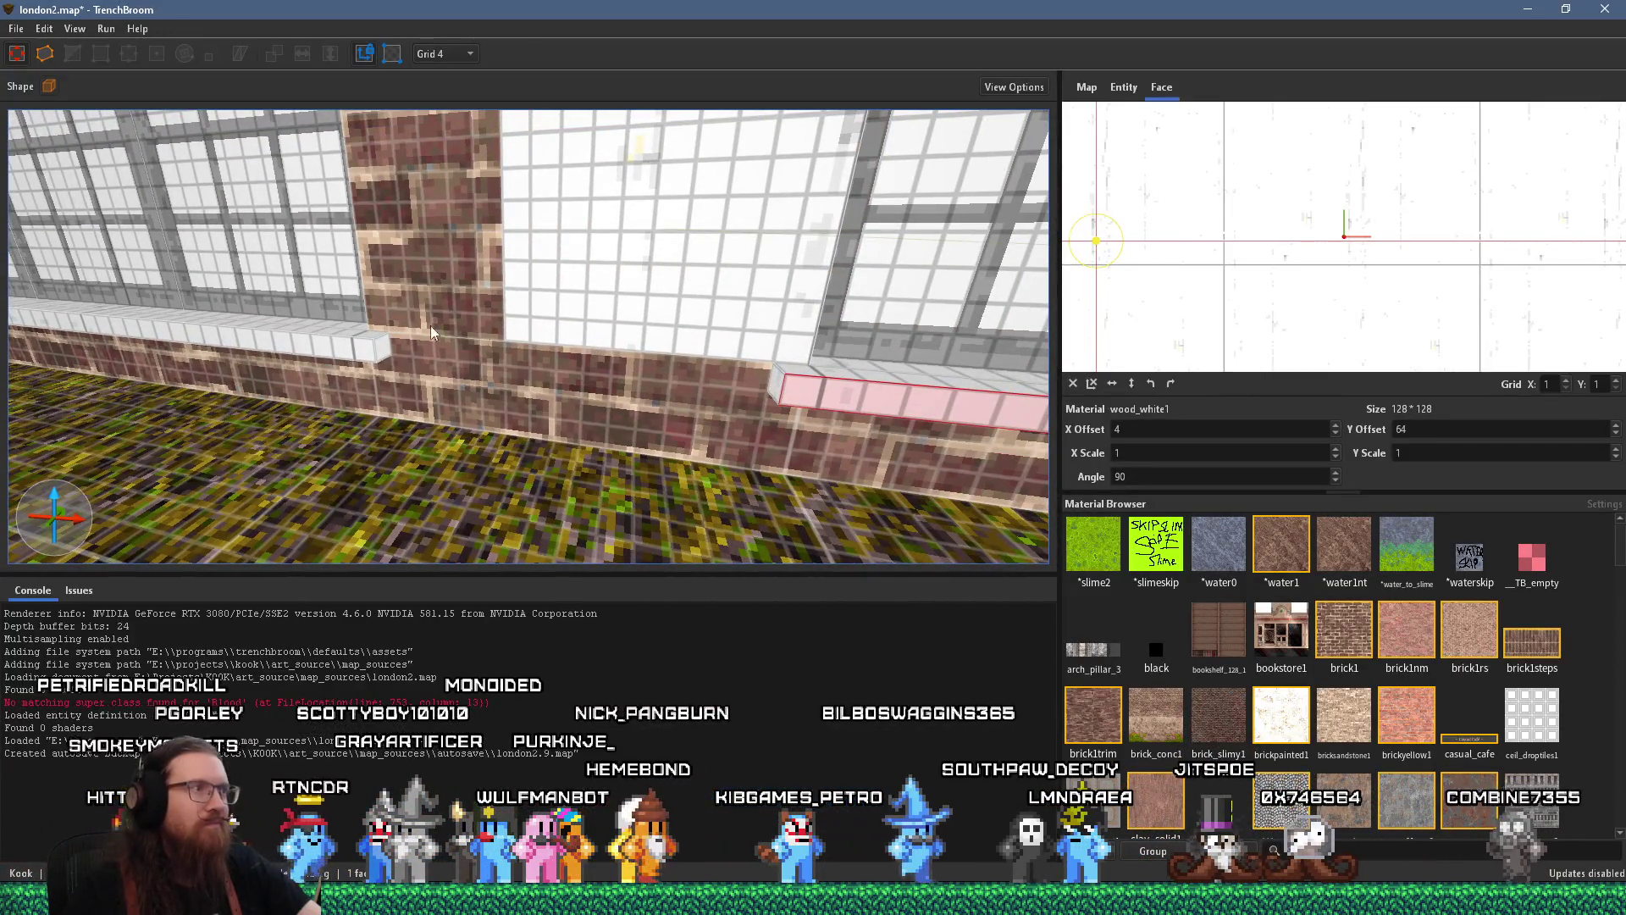
scroll(430, 326, "down", 10)
key("Escape")
mouse_move(465, 374)
left_mouse_down()
mouse_move(448, 283)
mouse_move(358, 384)
mouse_move(408, 315)
mouse_move(211, 261)
mouse_move(672, 336)
mouse_move(593, 391)
mouse_move(708, 254)
mouse_move(626, 296)
mouse_move(364, 372)
mouse_move(668, 393)
left_mouse_up()
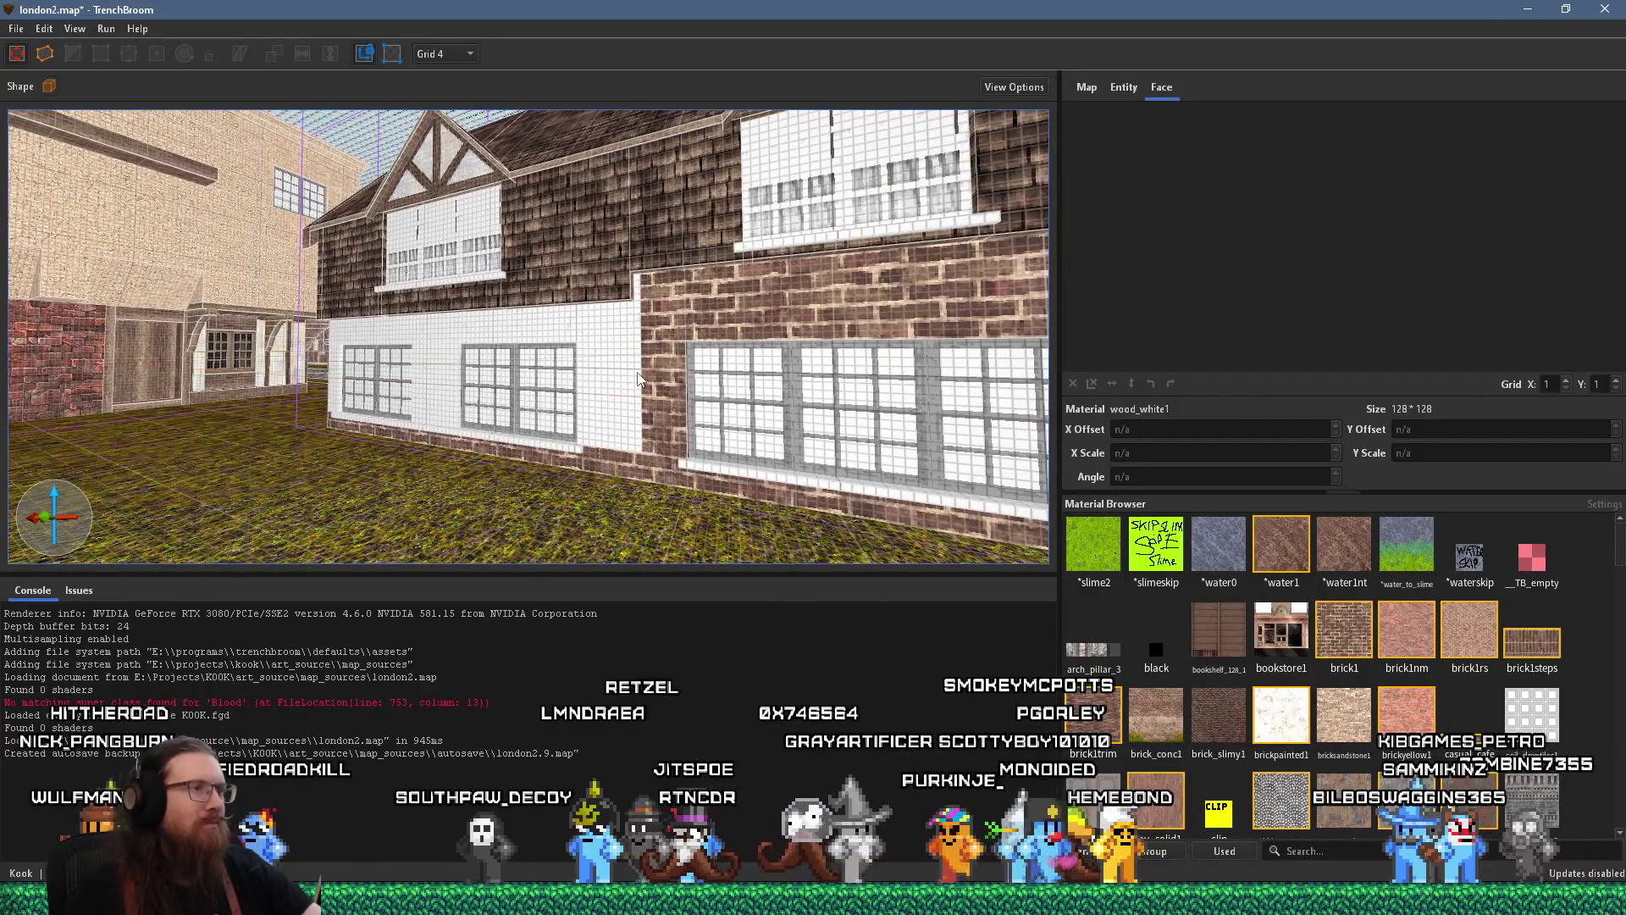
Enter the Tudor house group, inspect a few of its brushes, then deselect them
left_click(639, 378)
double_click(641, 352)
left_click(633, 355)
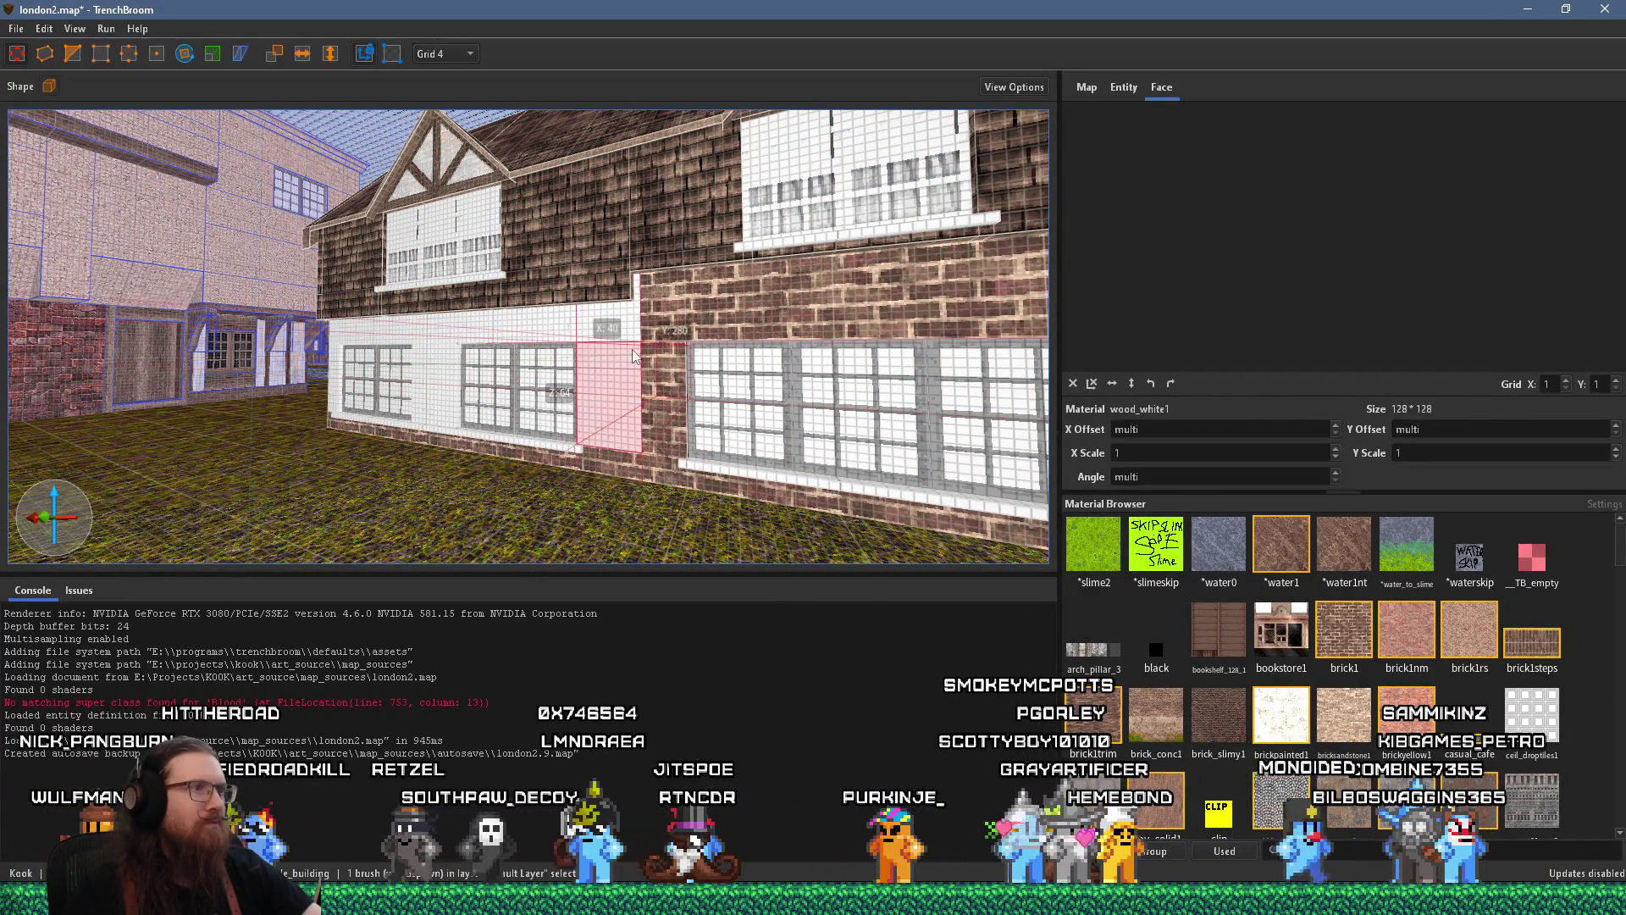
left_click(688, 225)
left_click_drag(687, 225, 602, 288)
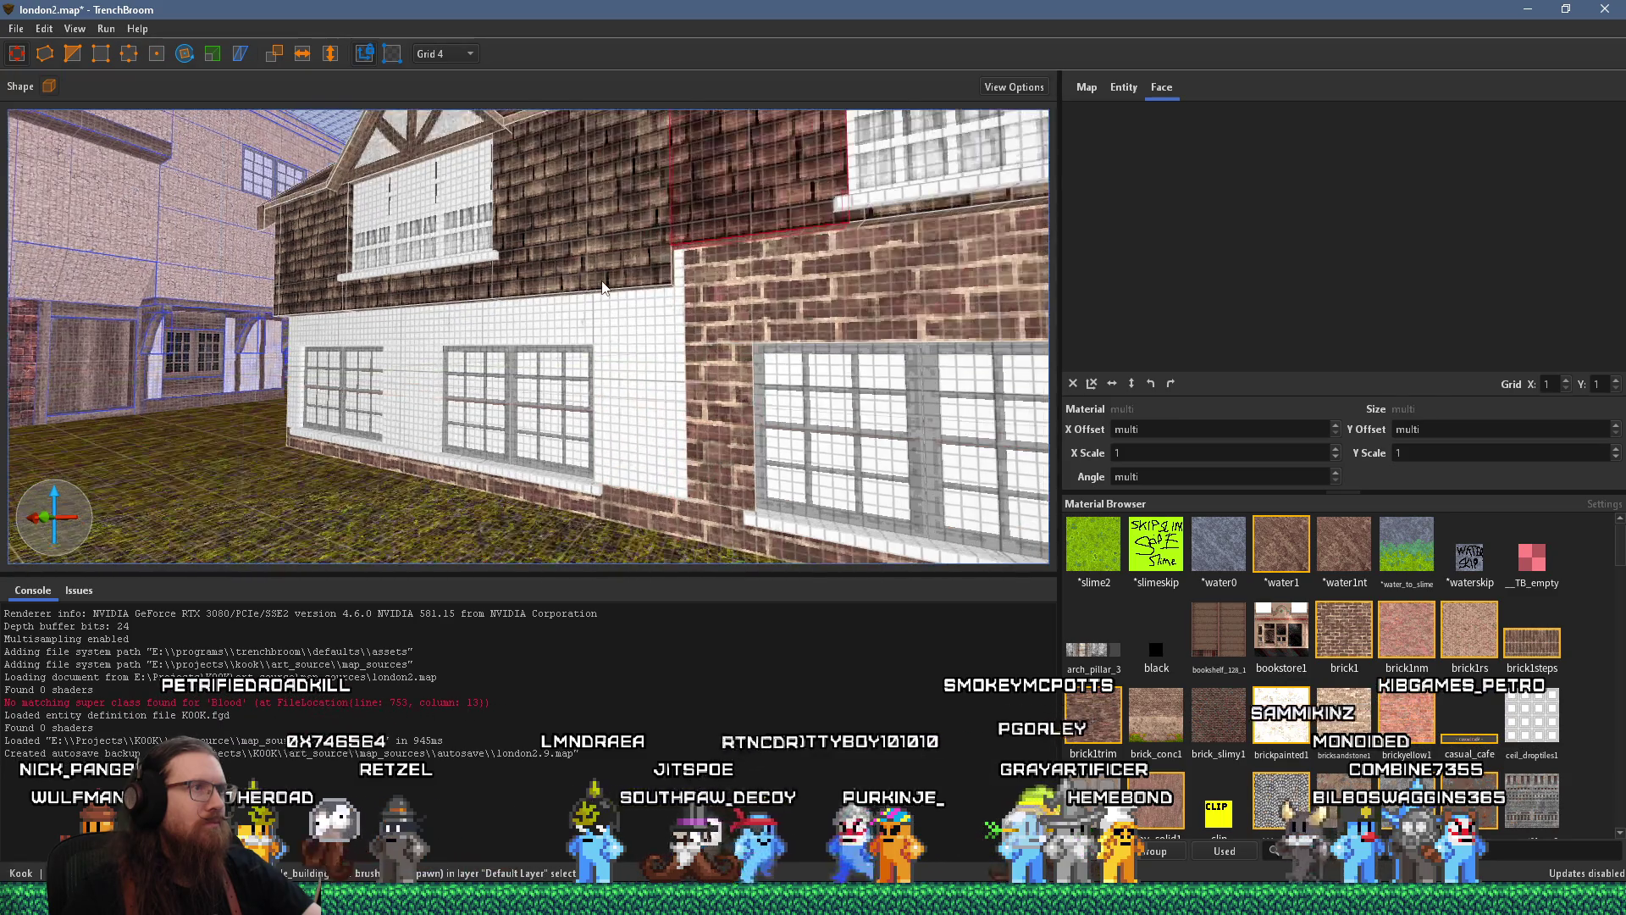
left_click(577, 271)
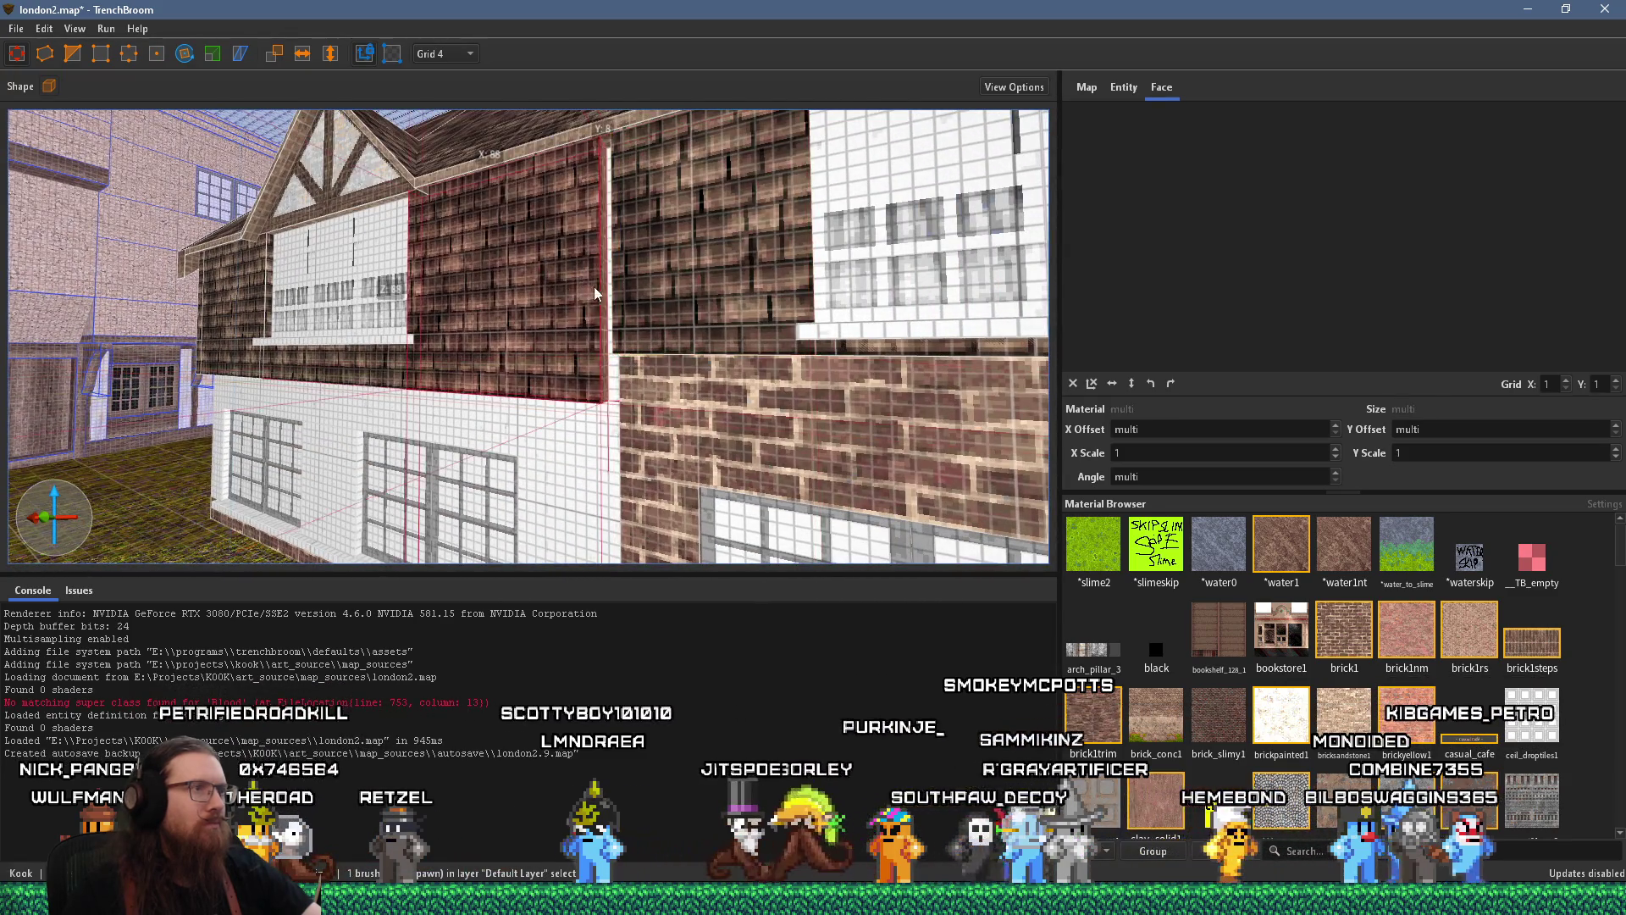
key("Escape")
Orbit to view the house from its side and open the File menu
scroll(626, 380, "down", 5)
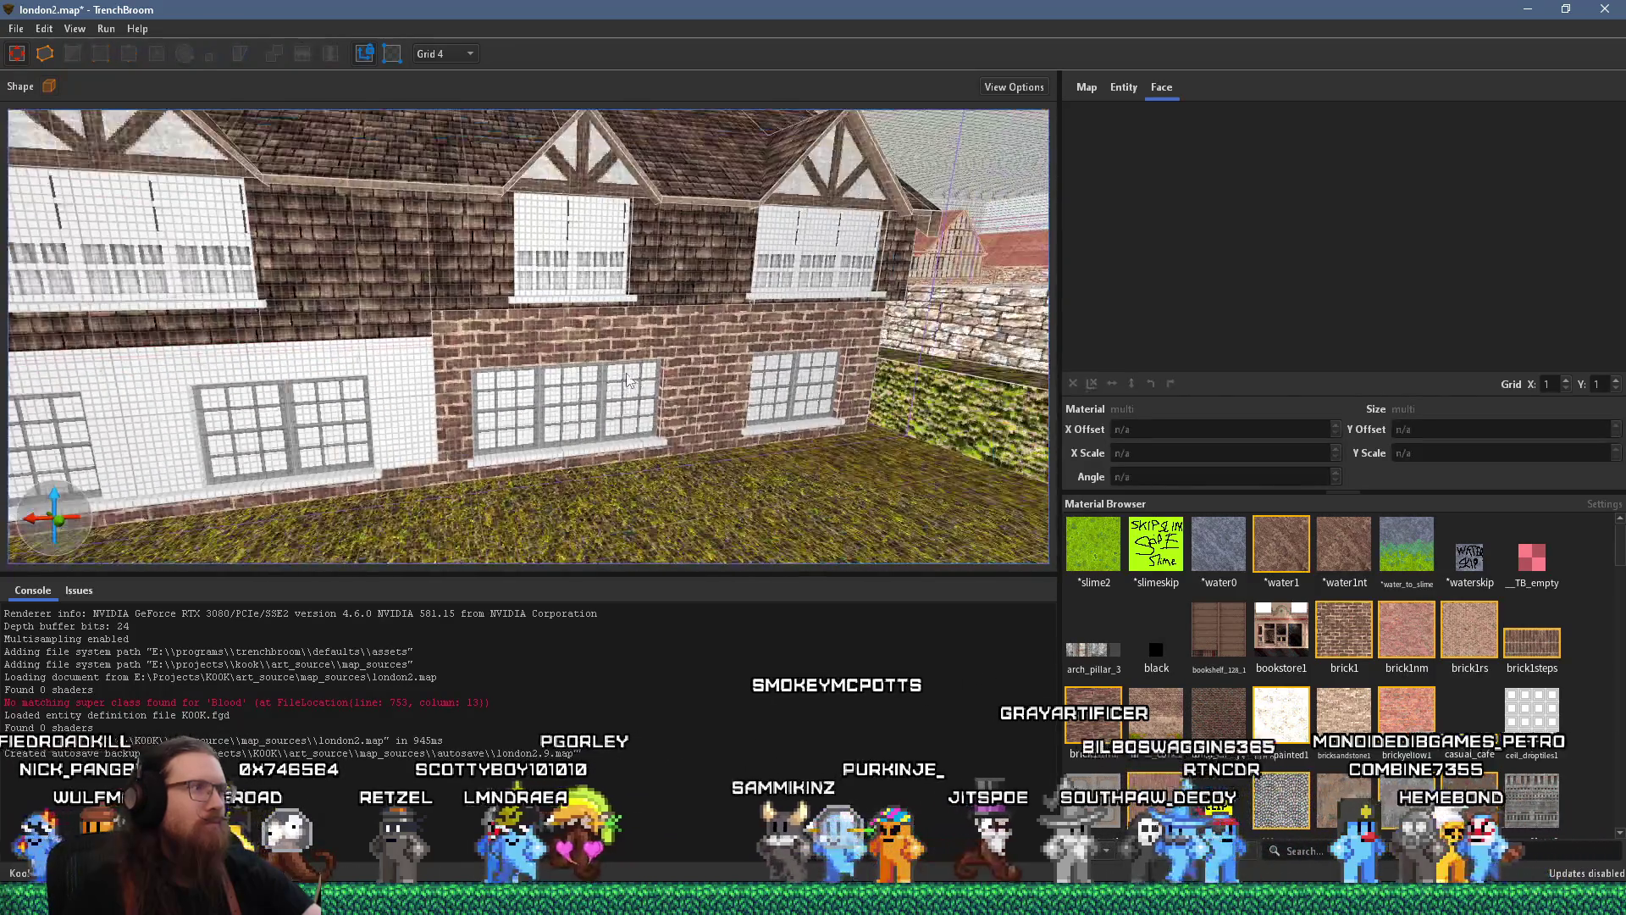
left_click_drag(627, 380, 939, 366)
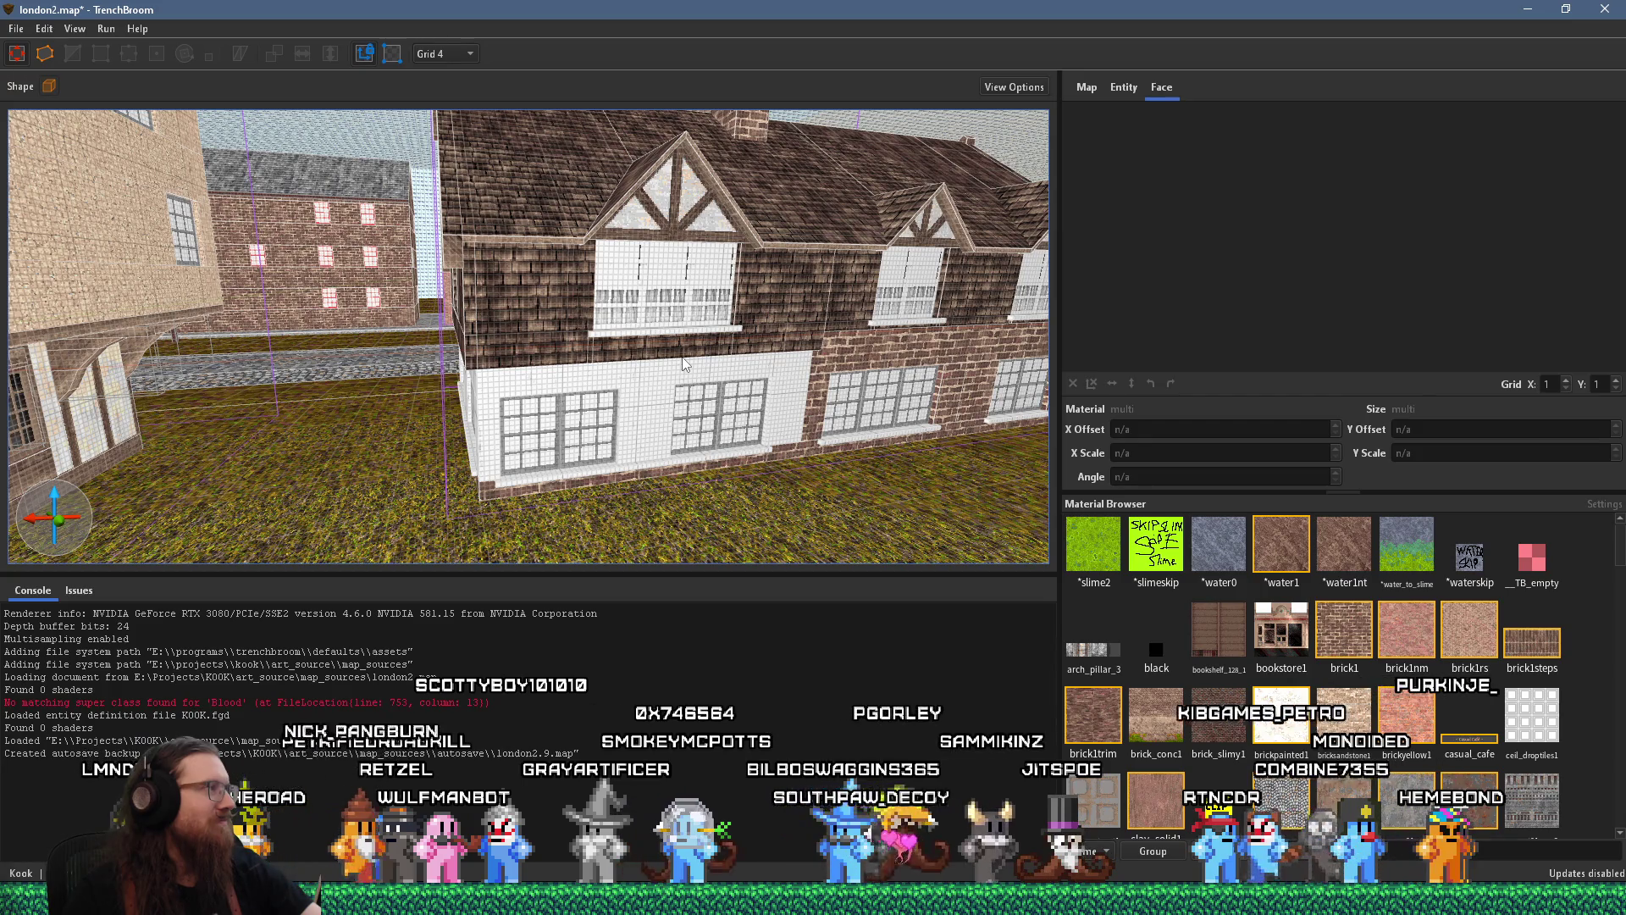
mouse_move(684, 365)
left_mouse_down()
mouse_move(669, 432)
mouse_move(773, 435)
mouse_move(468, 301)
left_mouse_up()
left_click(22, 29)
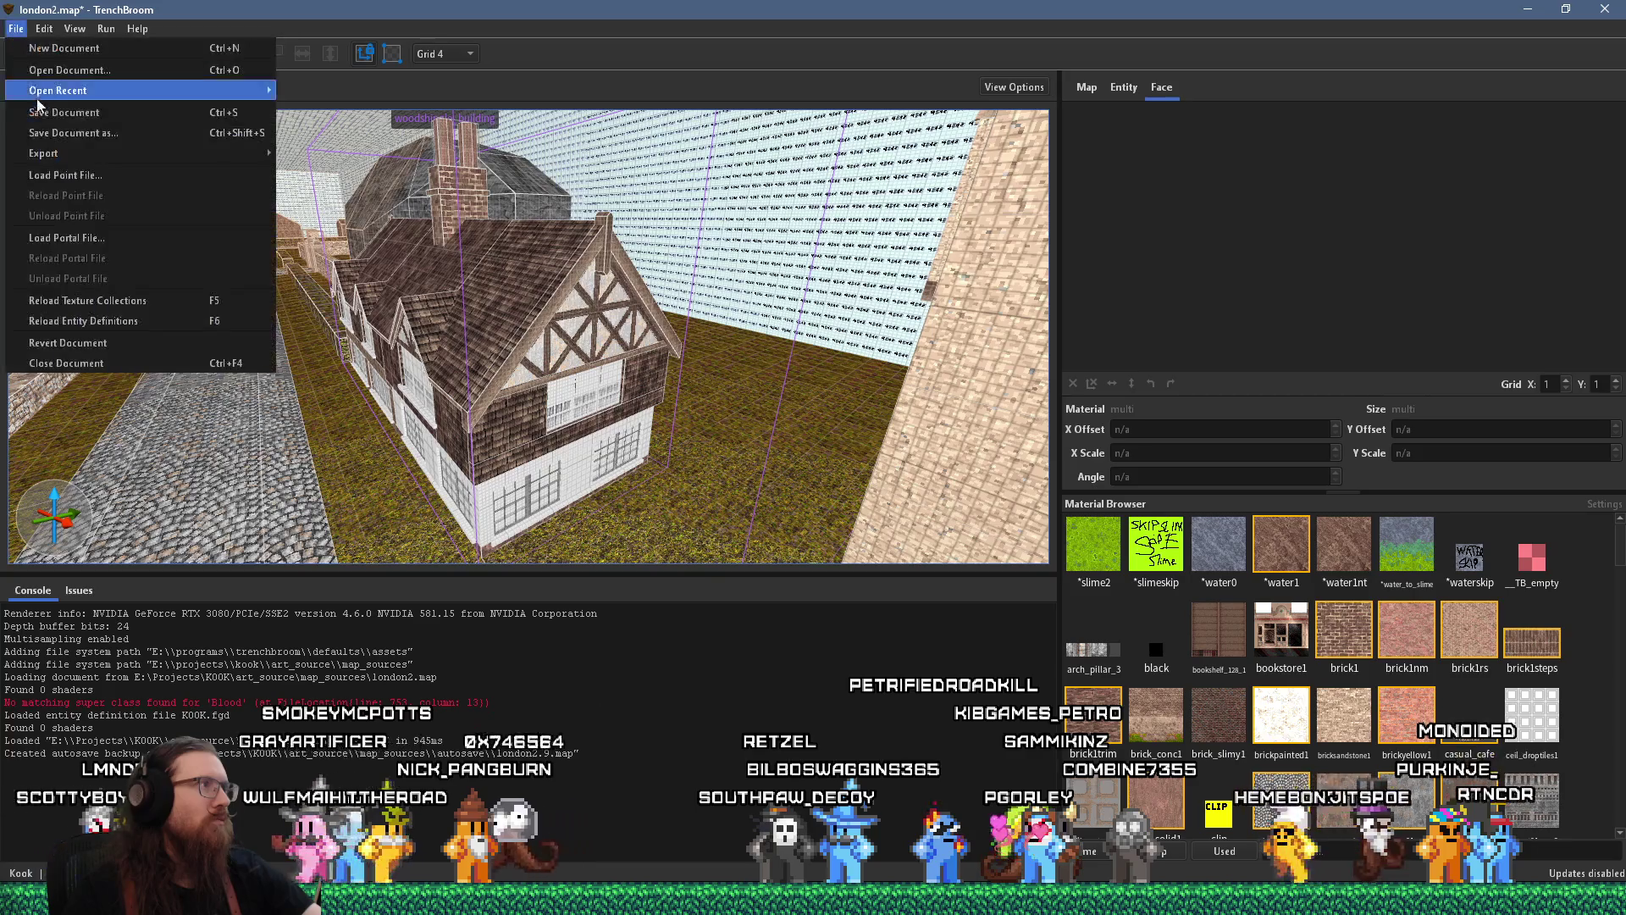
Save london2.map with File > Save Document
left_click(42, 112)
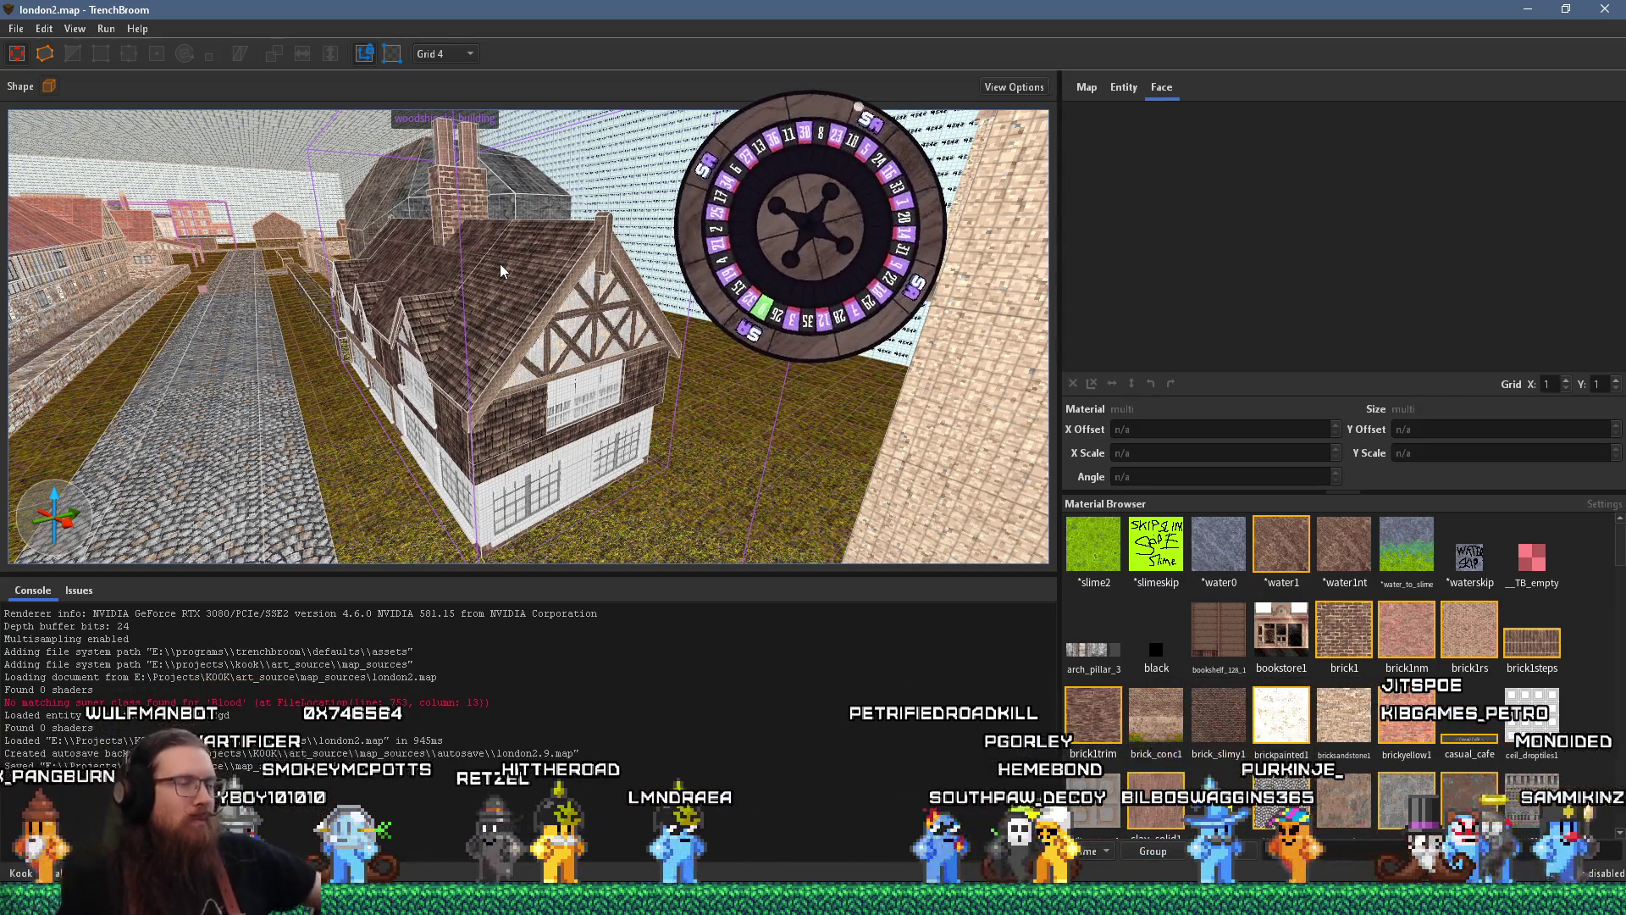
mouse_move(545, 226)
left_mouse_down()
mouse_move(557, 302)
mouse_move(499, 286)
mouse_move(411, 310)
left_mouse_up()
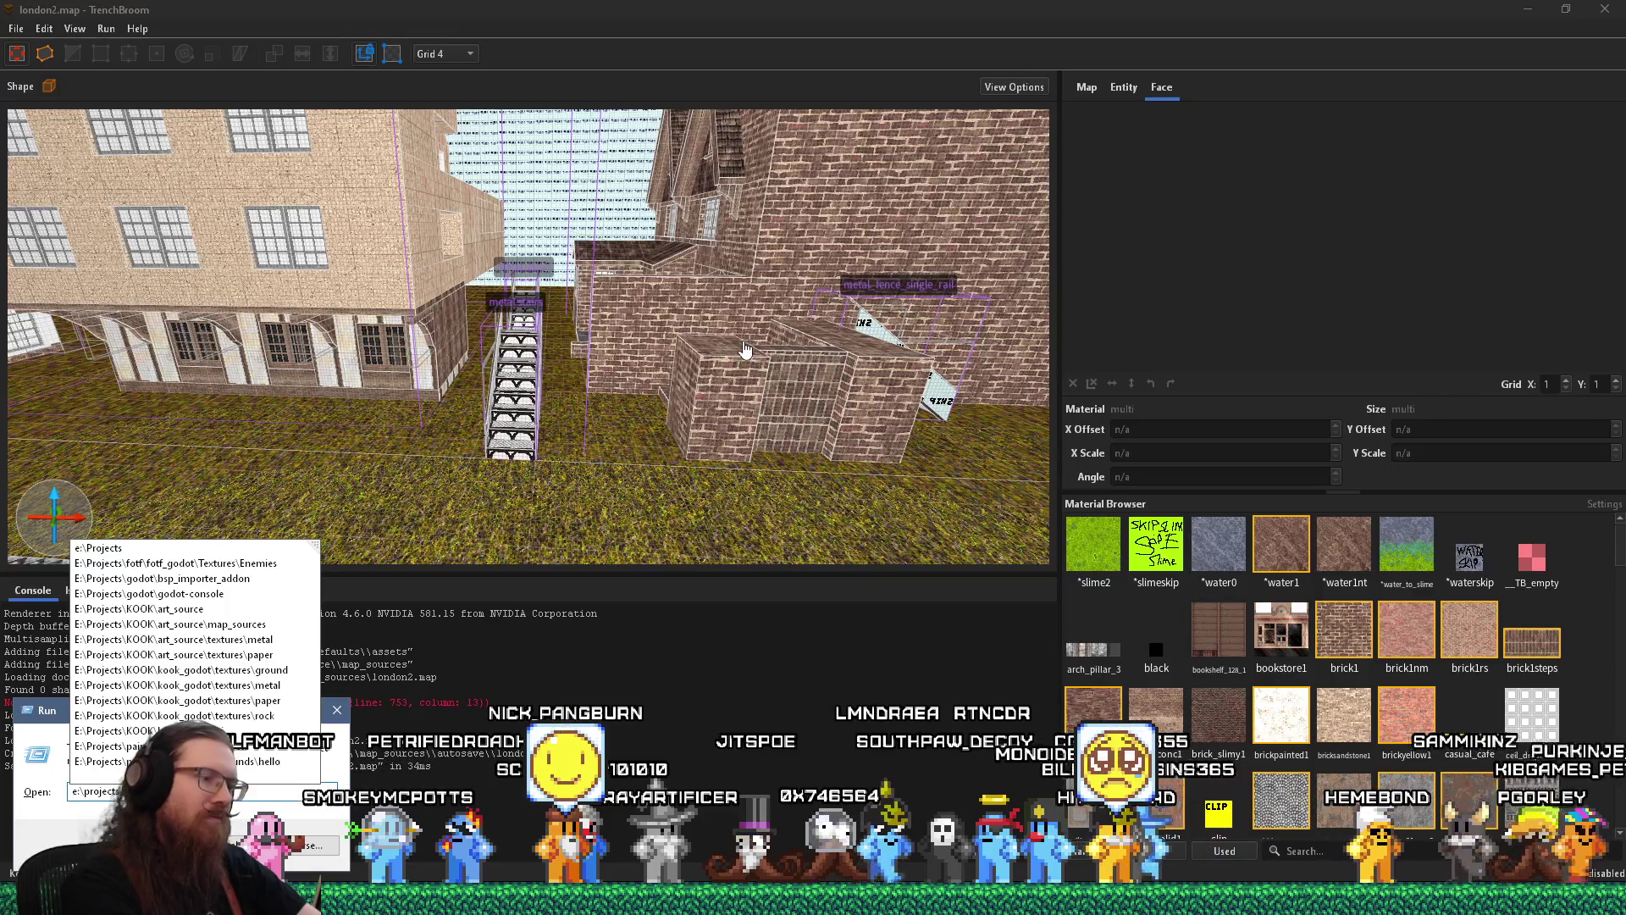
Run the path E:\projects\kook\inspiration_and_reference and select kook levels london.pur
key("Escape")
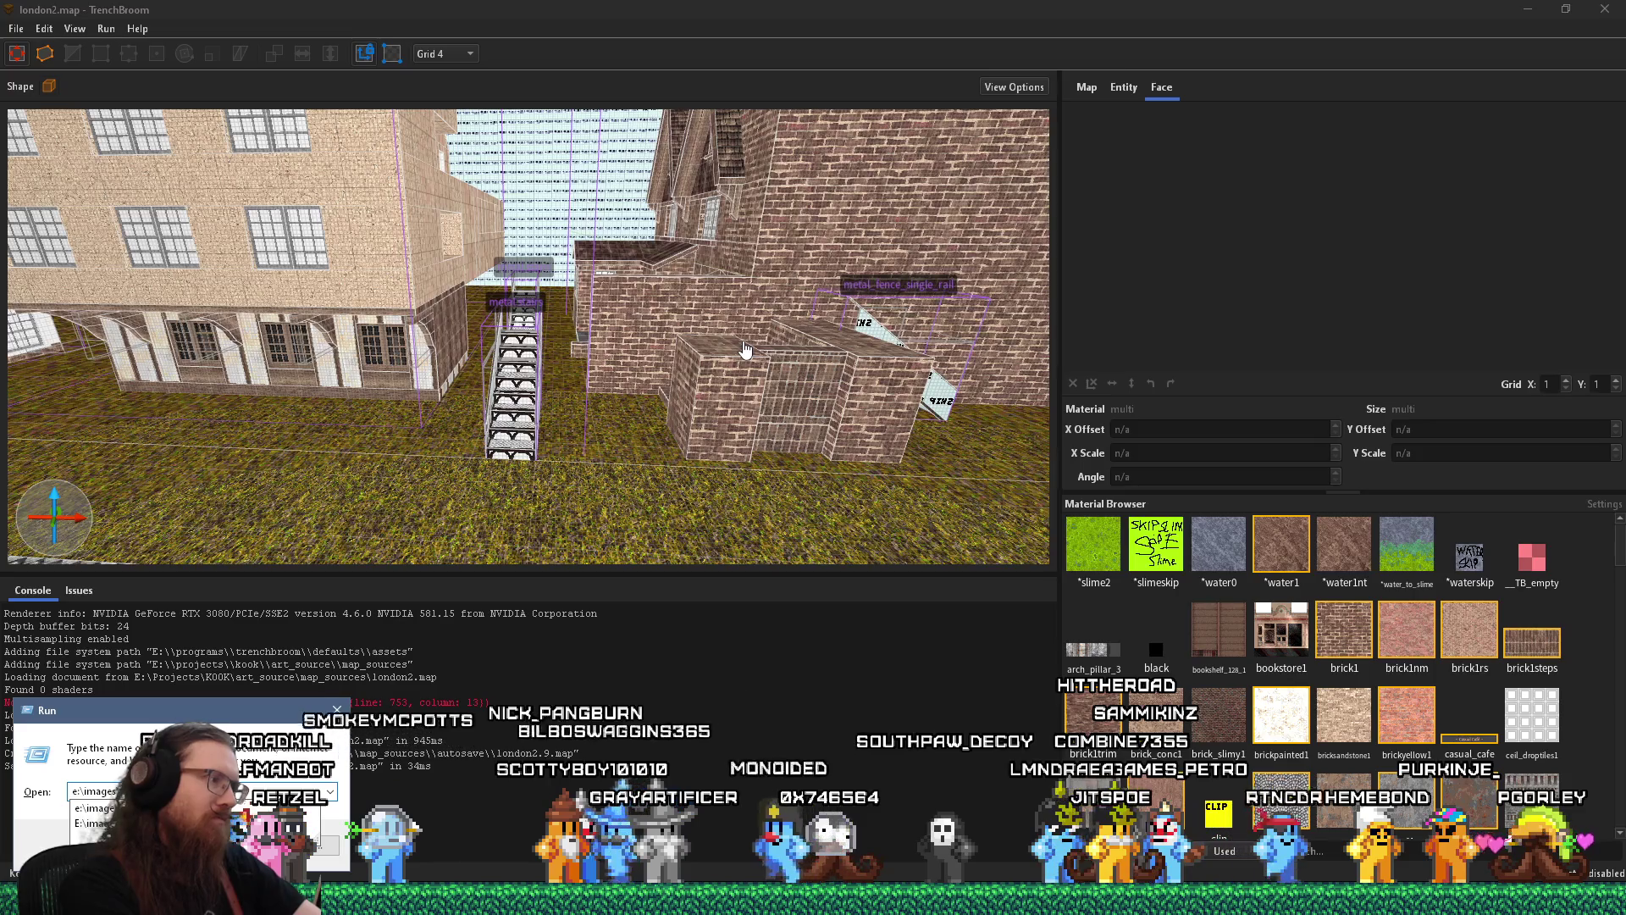
key("ctrl+a")
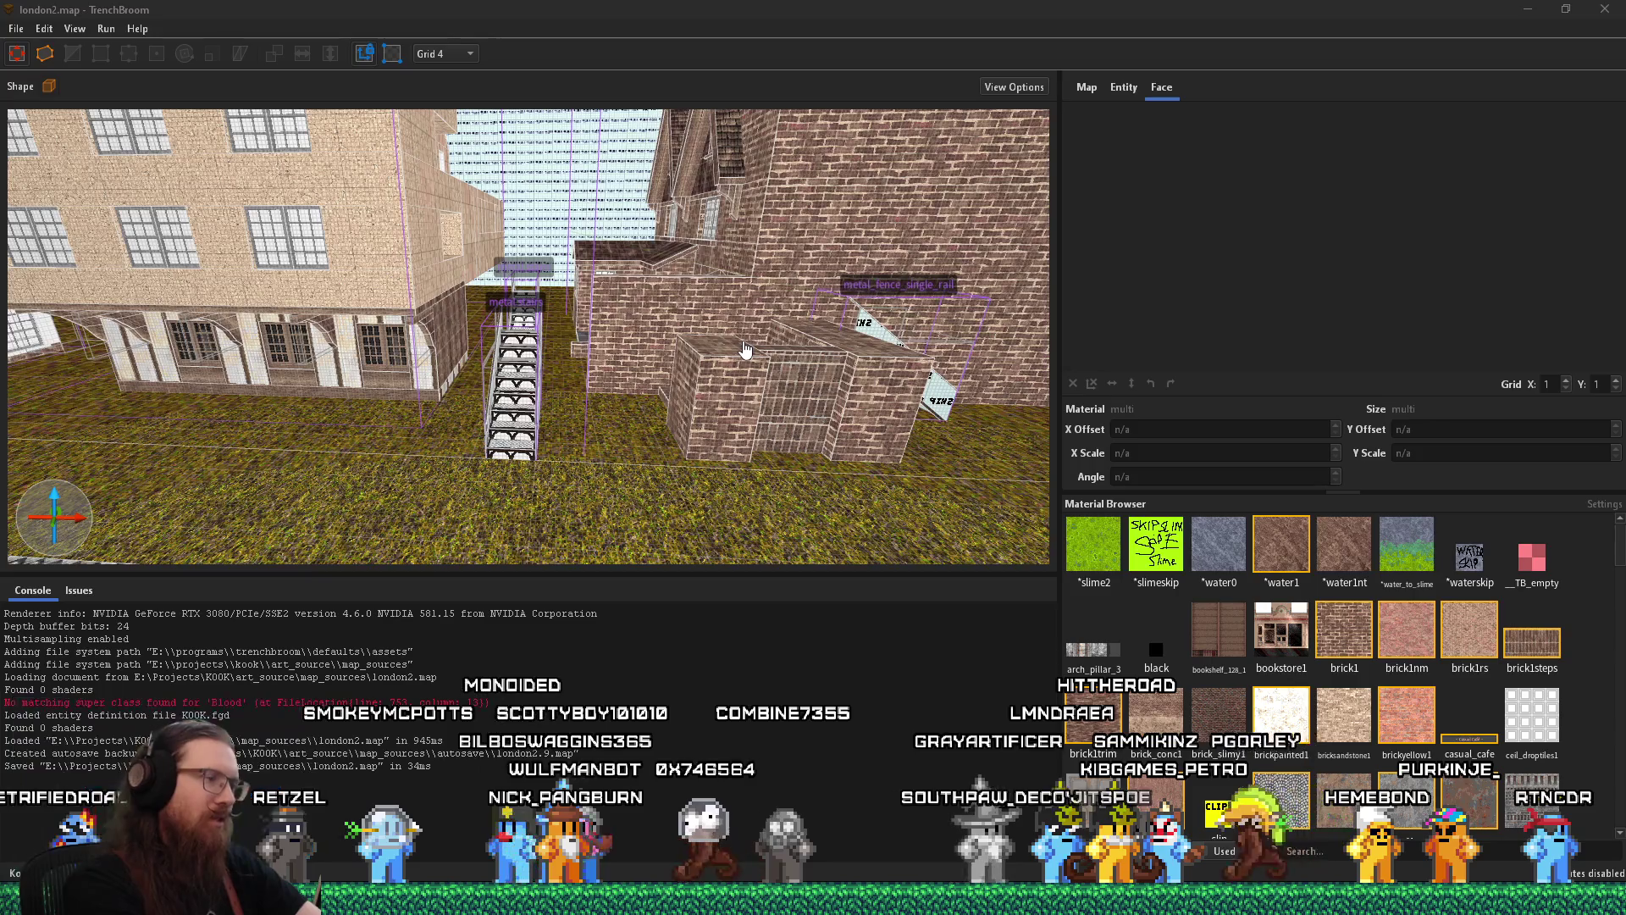
key("Return")
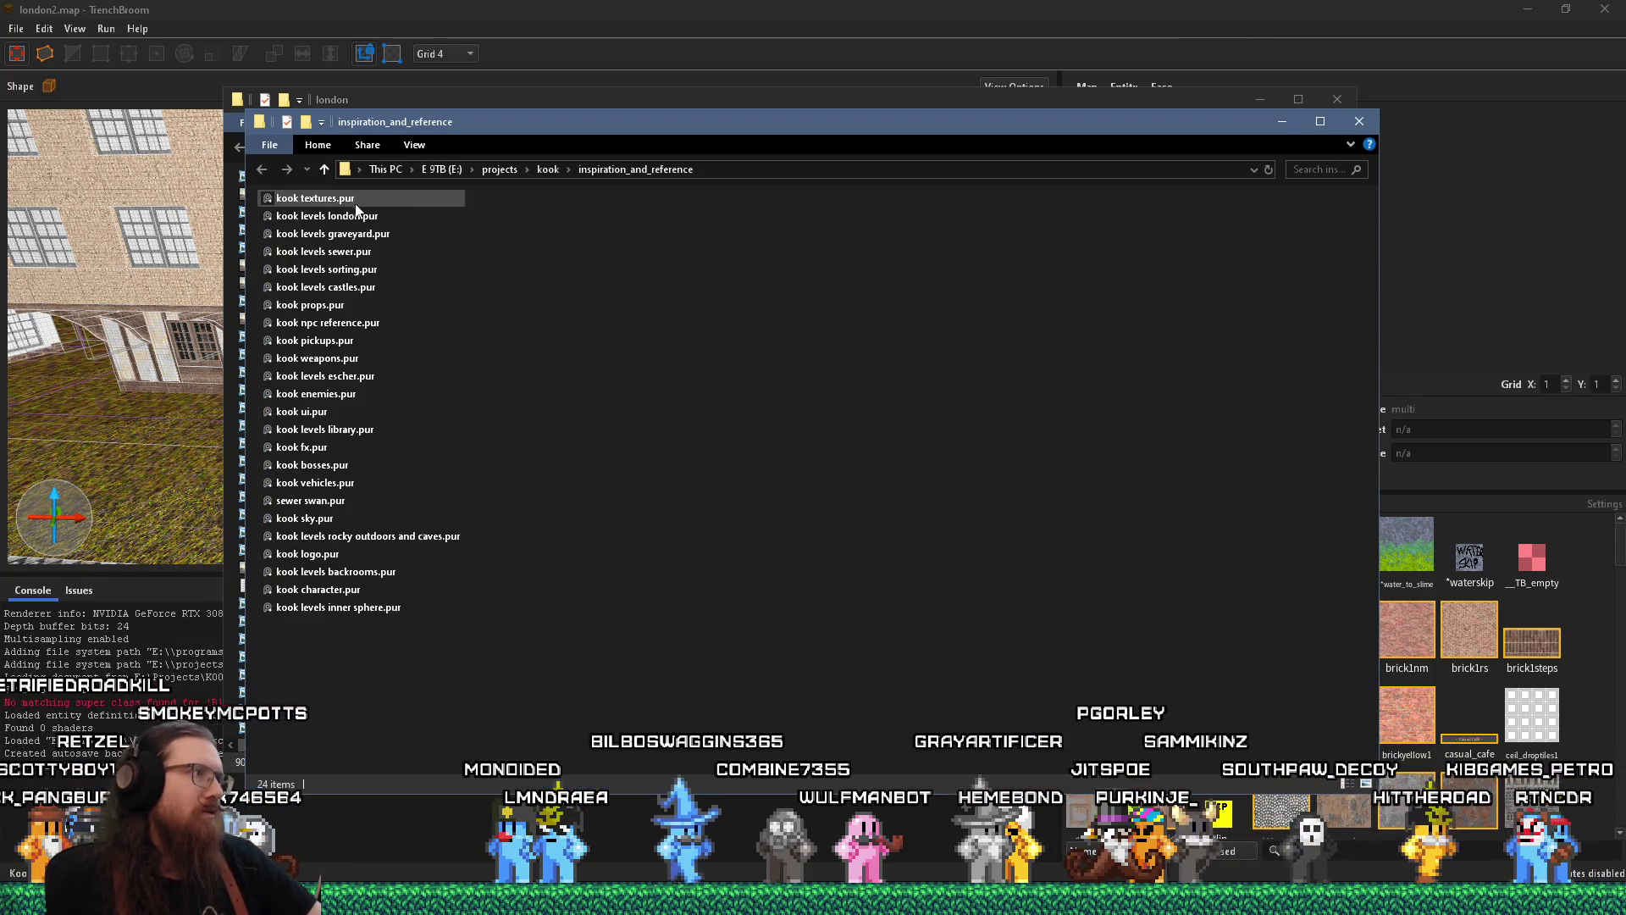
left_click(316, 217)
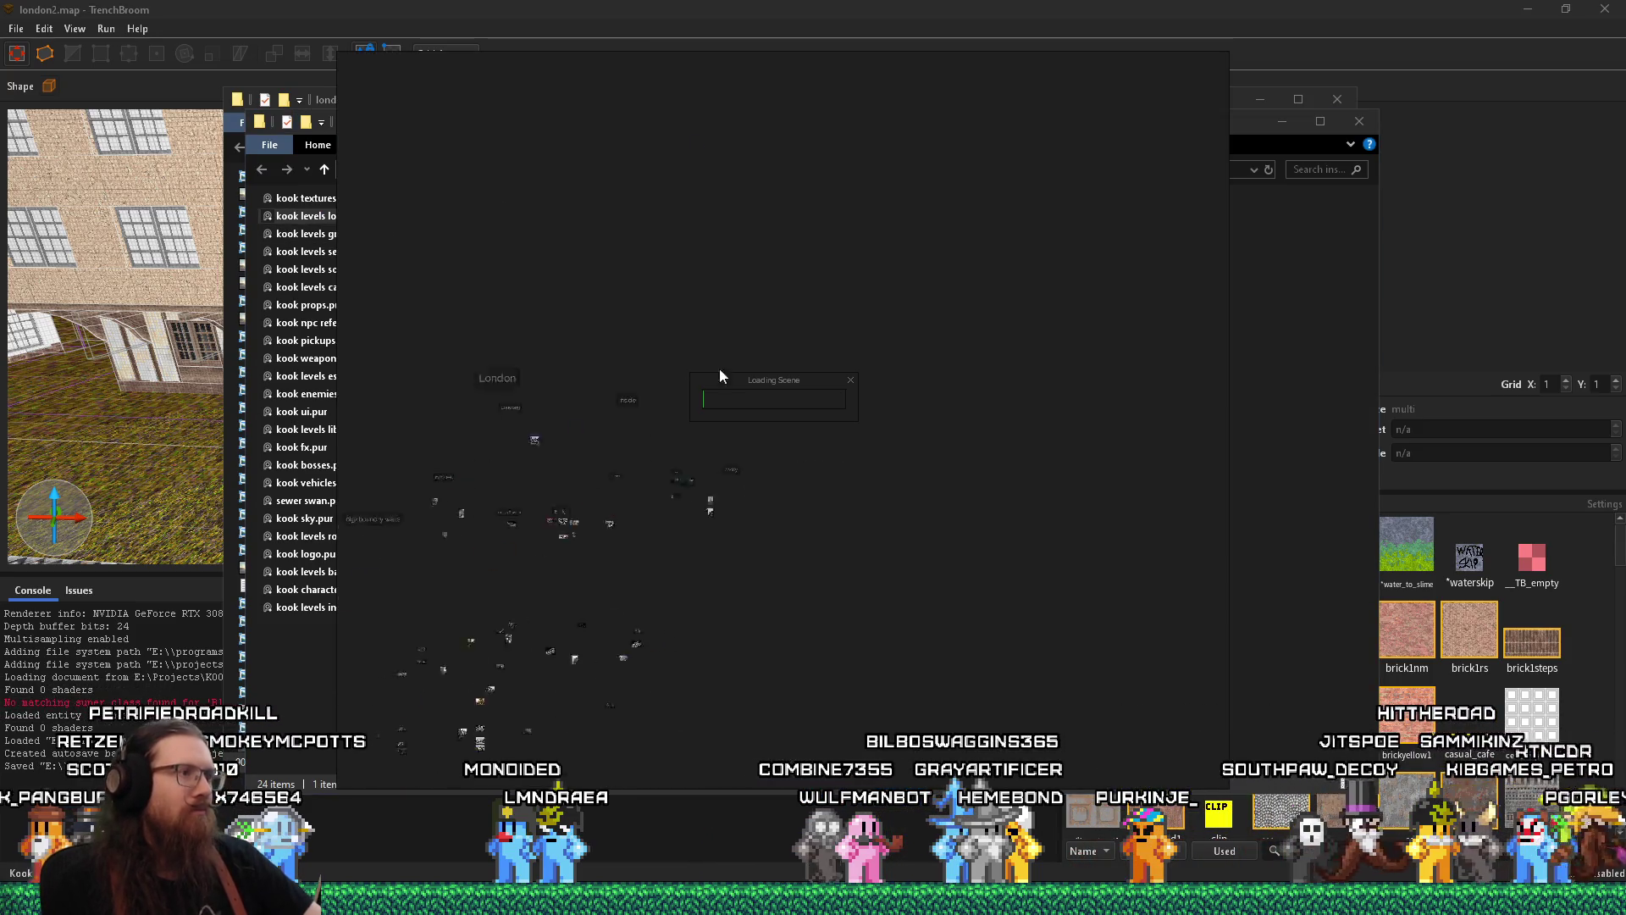
Drag the first column of London images from the folder onto the PureRef board
left_click(227, 363)
mouse_move(342, 395)
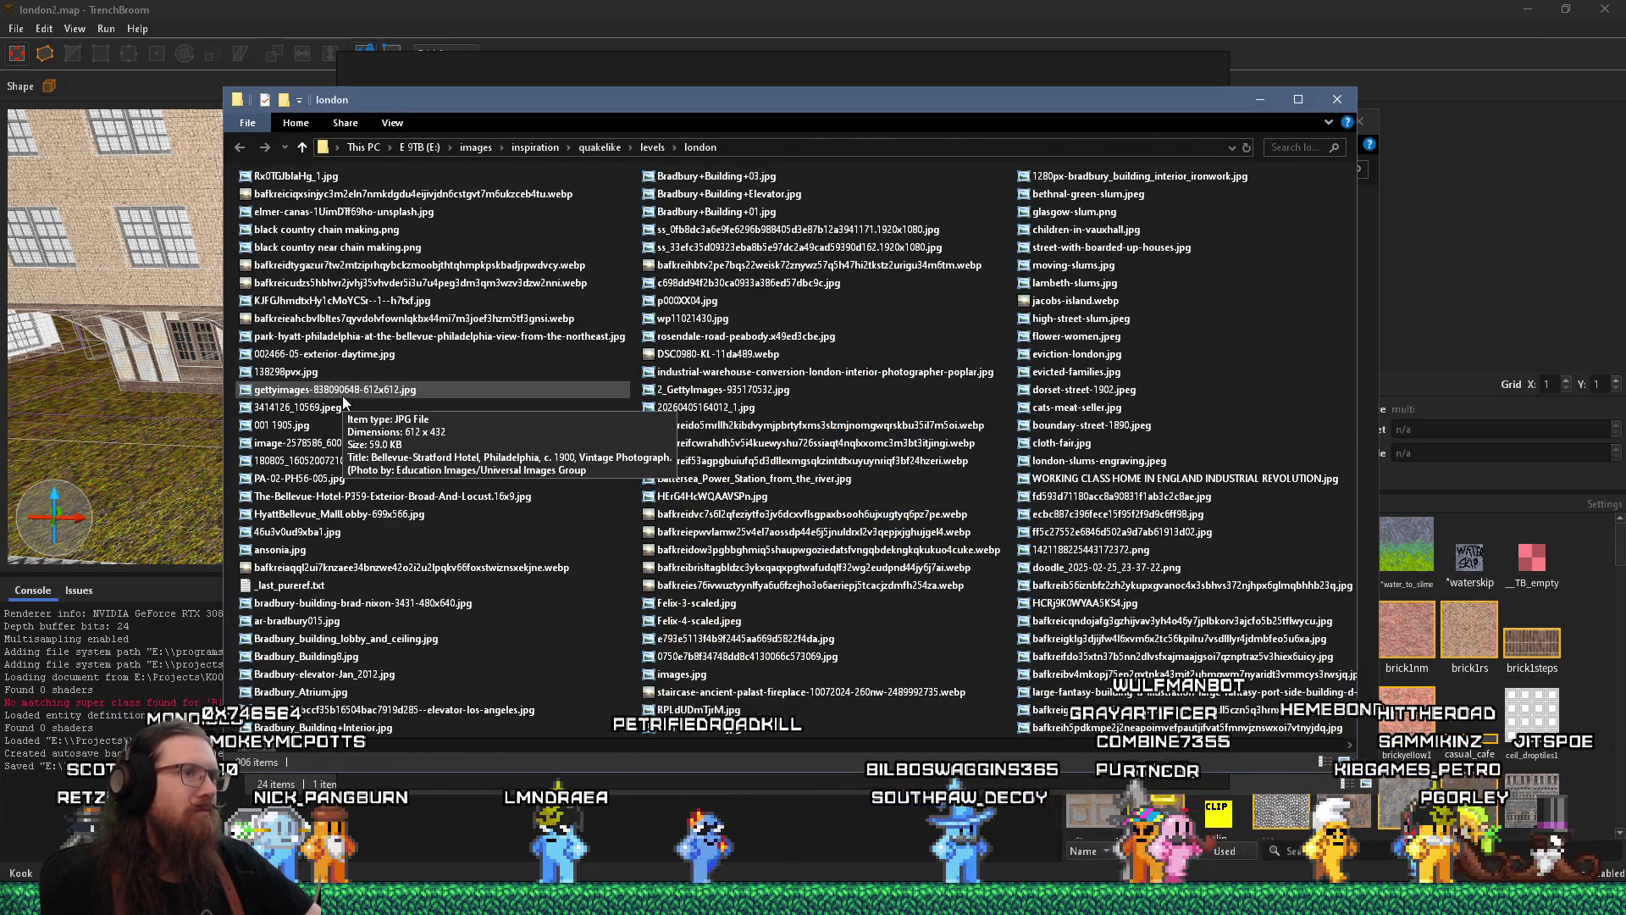
left_click_drag(347, 572, 293, 184)
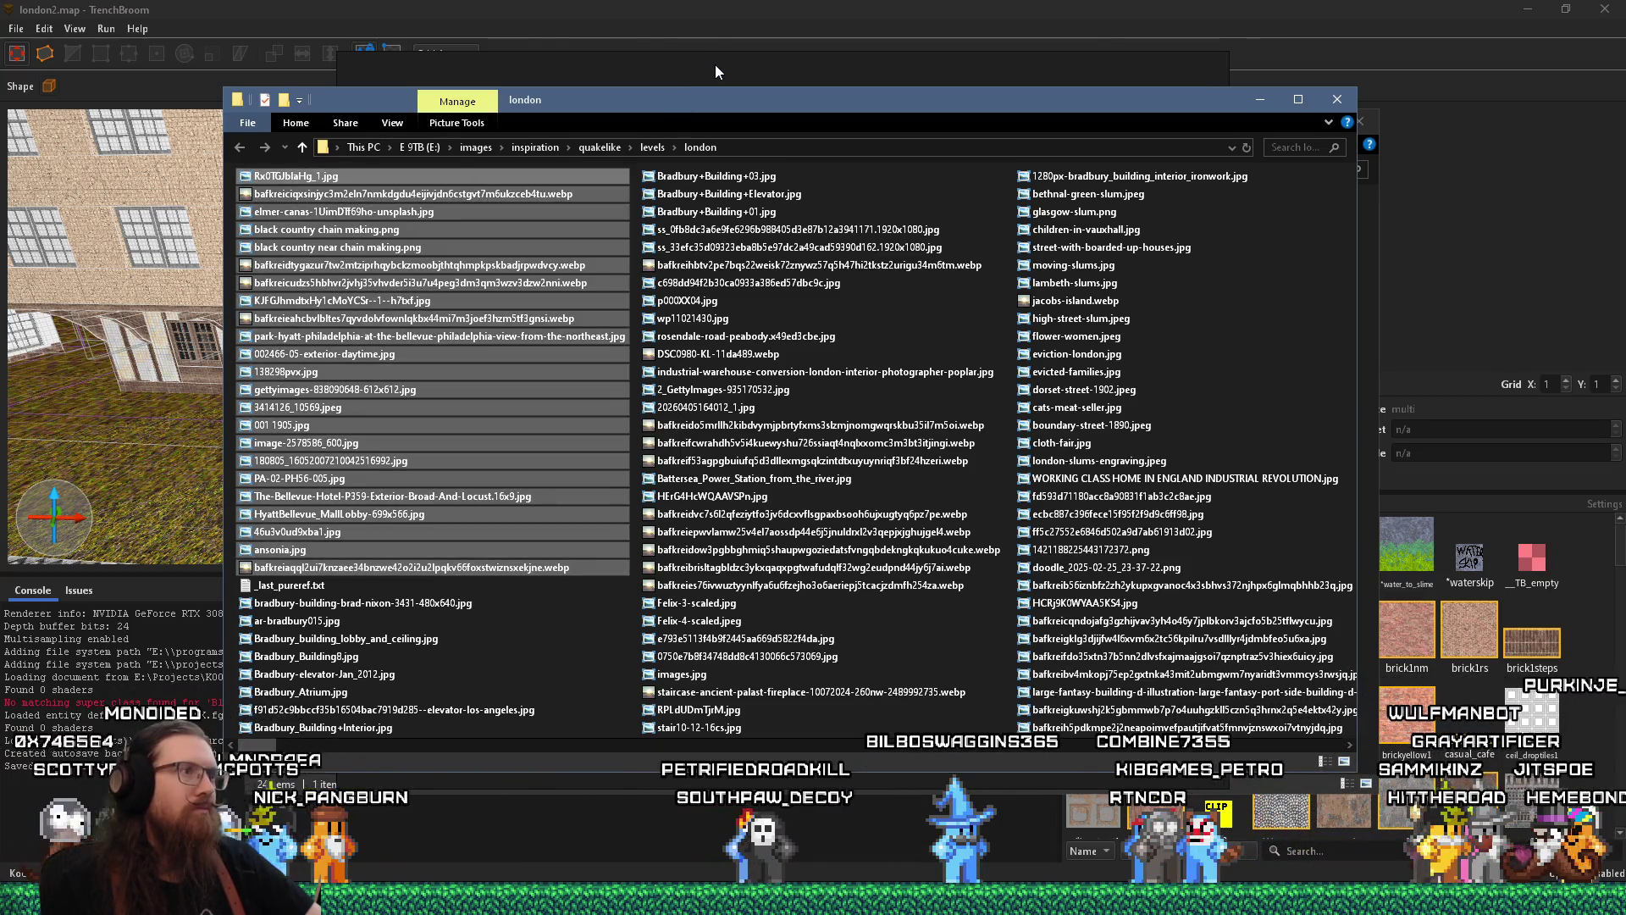
left_click(715, 65)
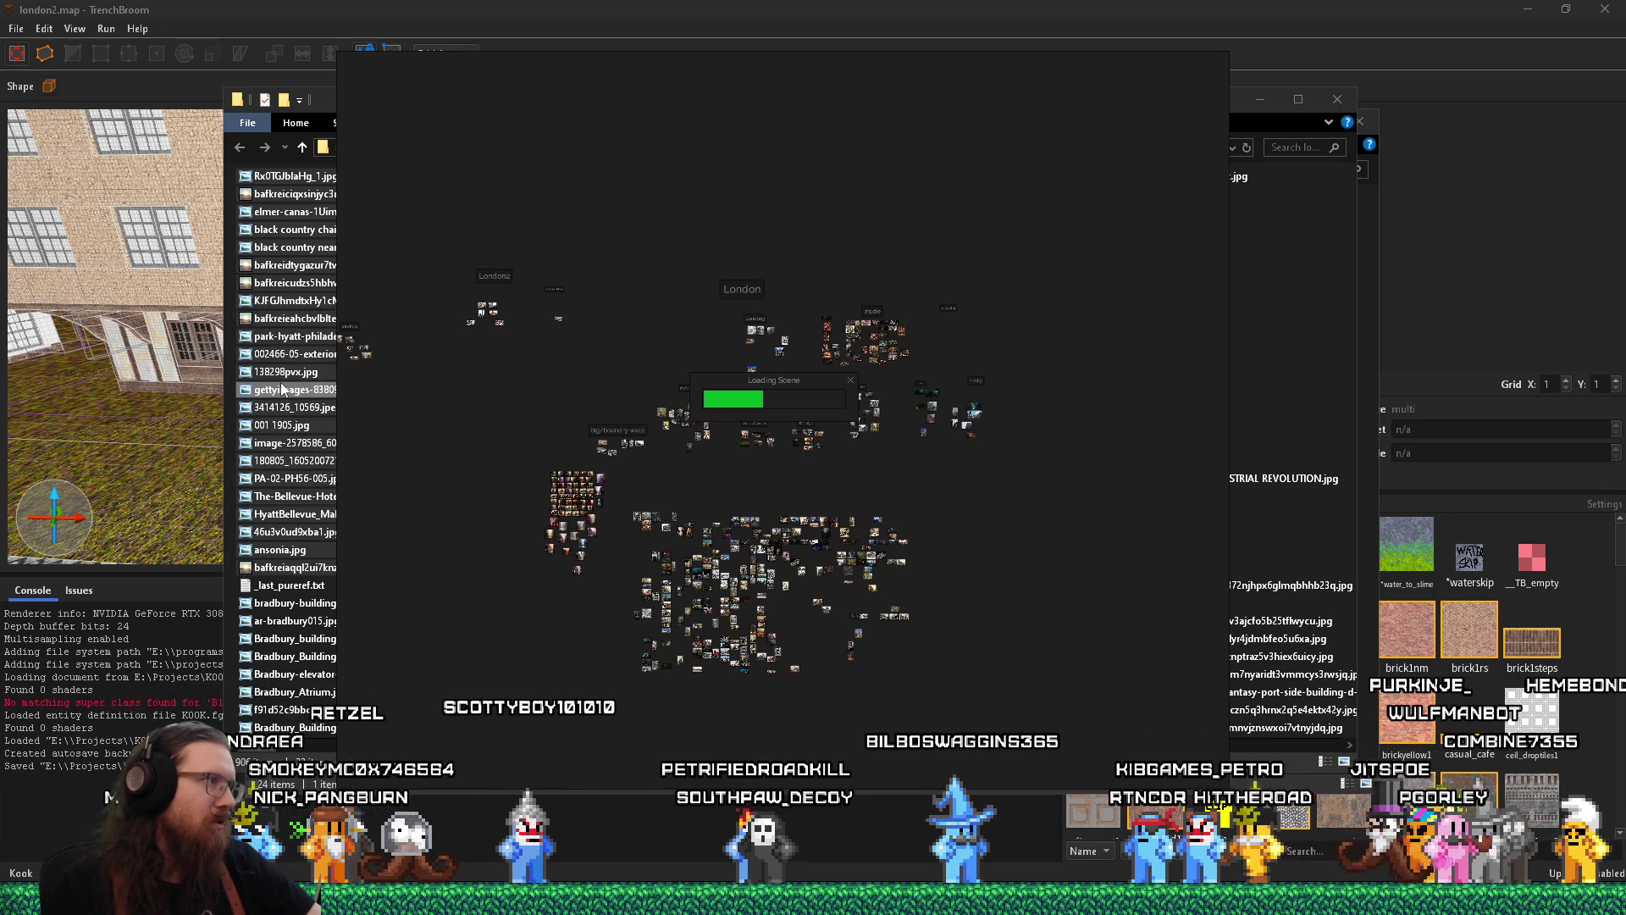
mouse_move(282, 388)
left_mouse_down()
mouse_move(644, 698)
mouse_move(713, 718)
left_mouse_up()
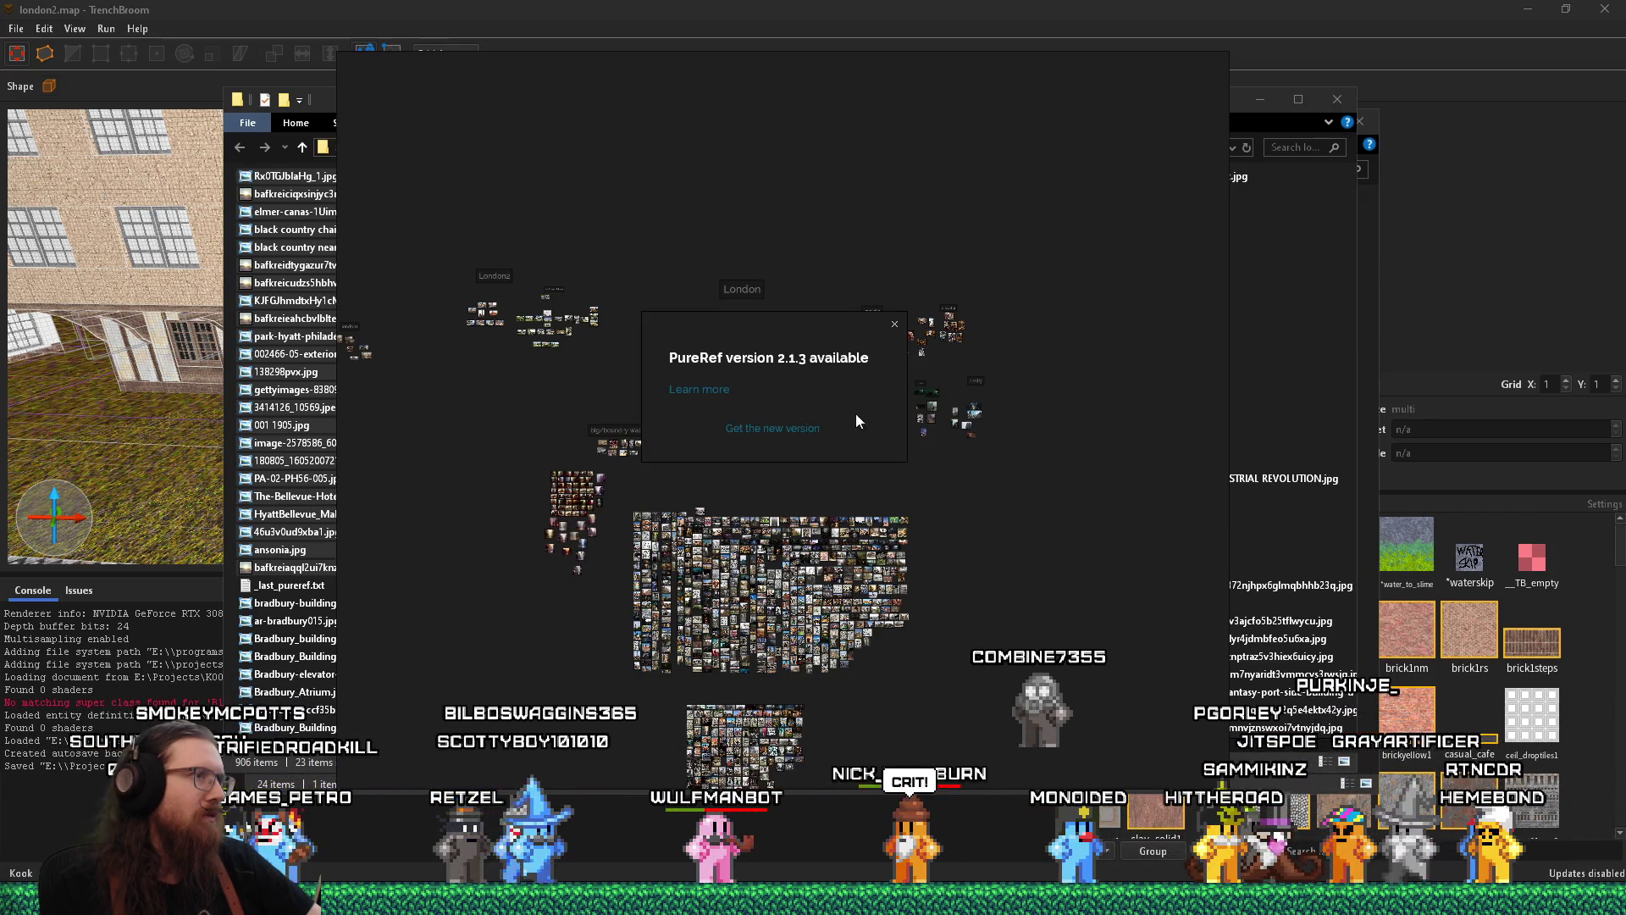
Drop another image file onto the board and box-select the whole block of clusters
left_click_drag(858, 421, 631, 618)
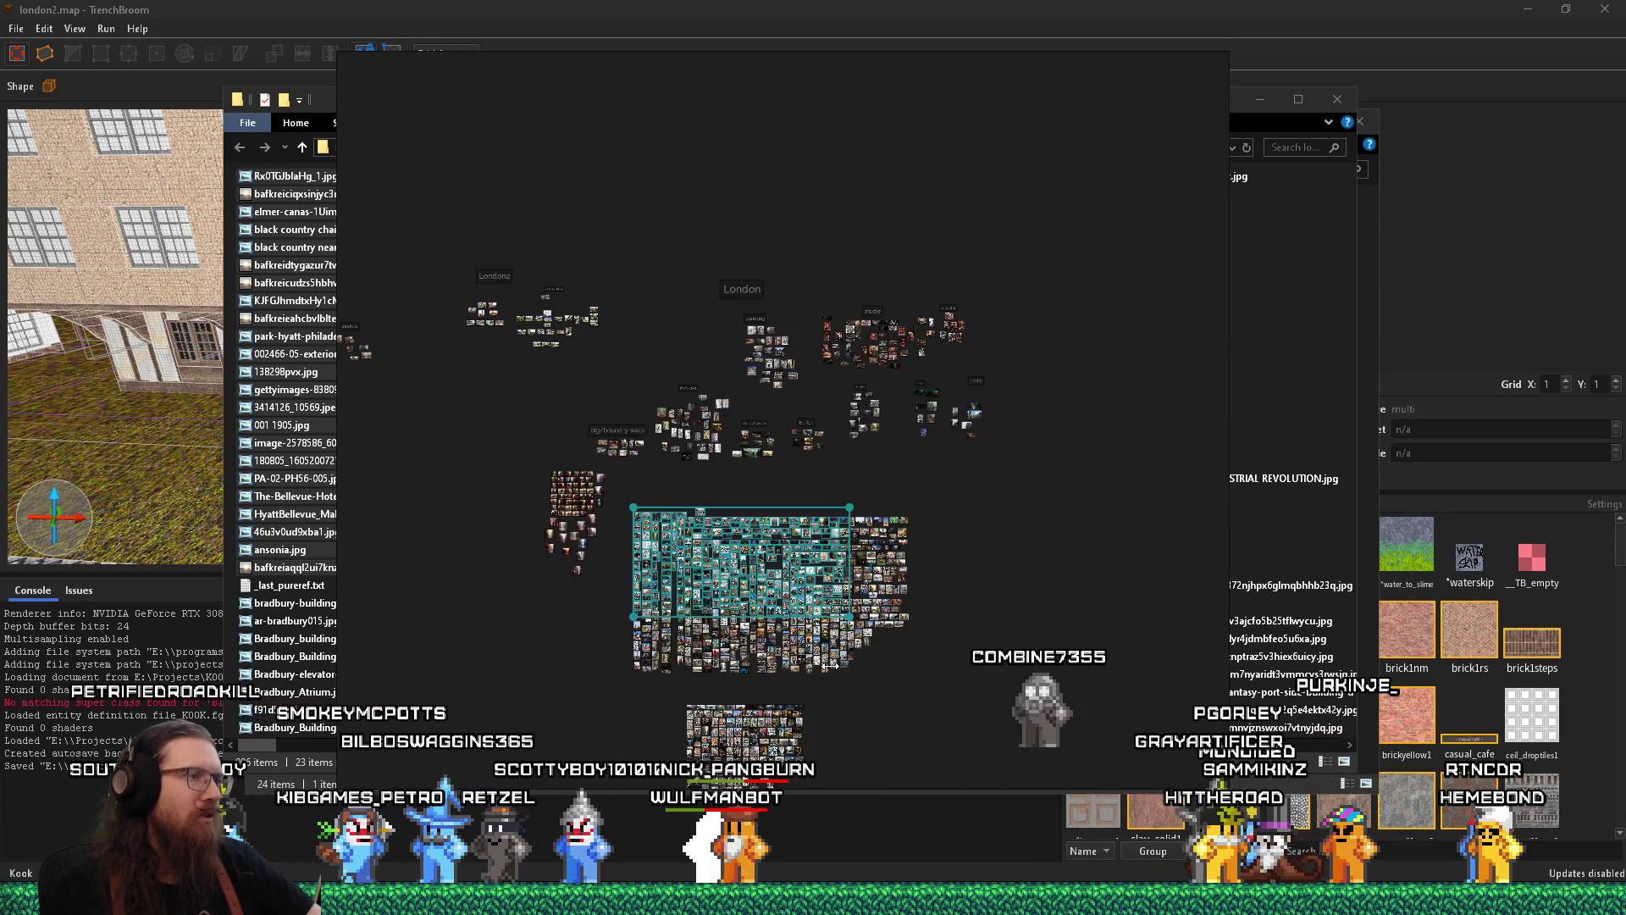
scroll(830, 666, "up", 3)
left_click(912, 720)
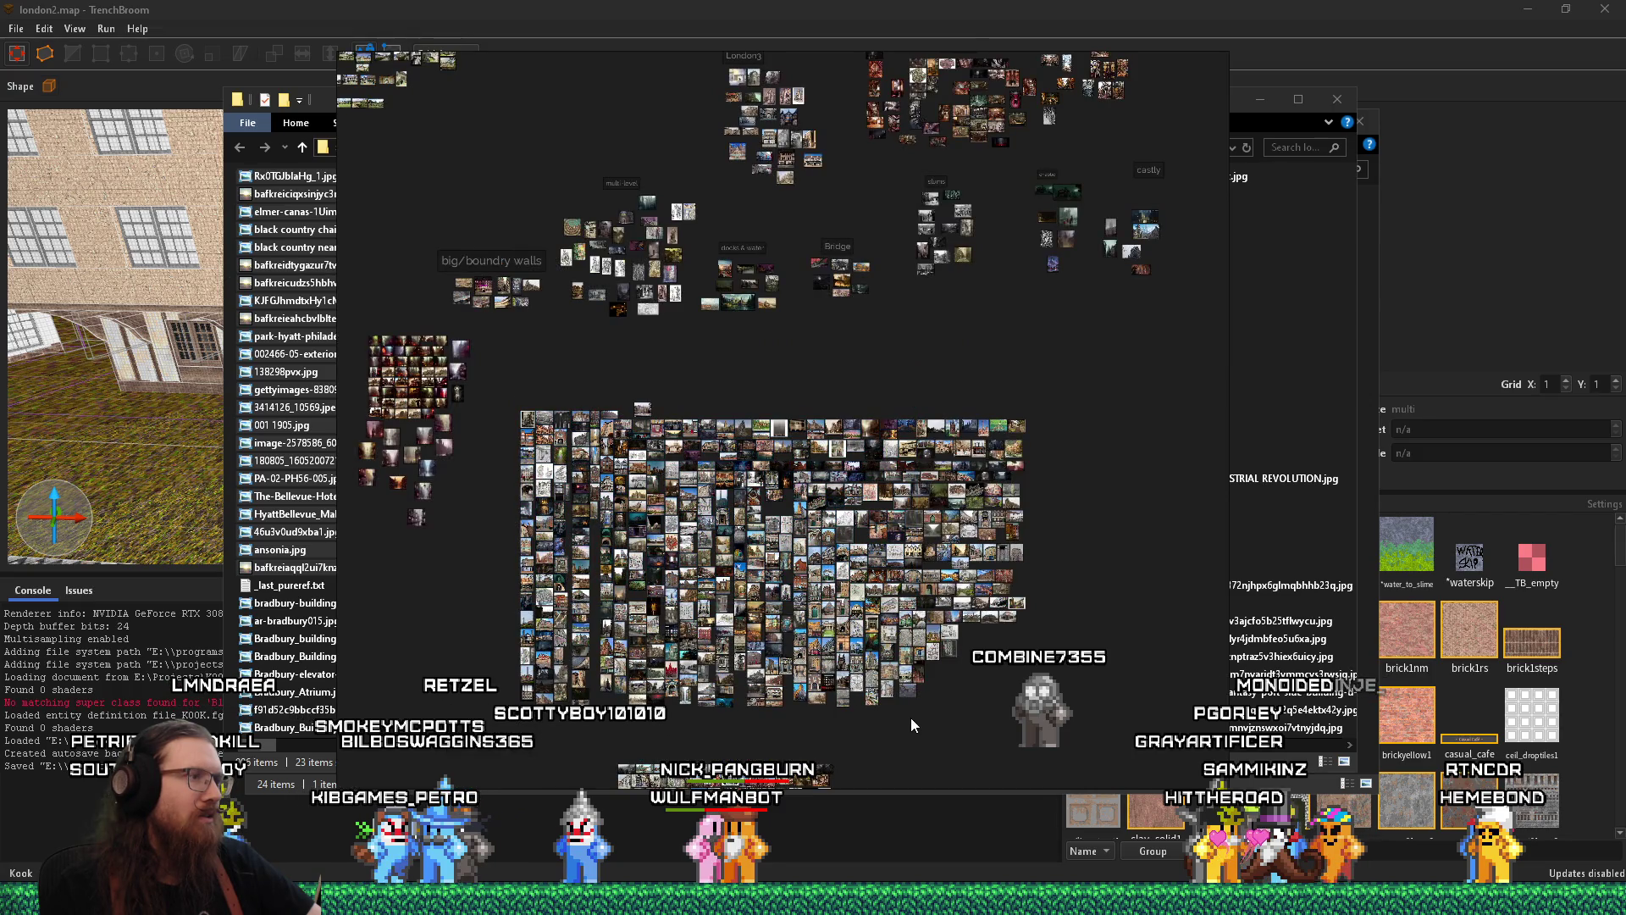
scroll(911, 718, "down", 2)
left_click_drag(911, 718, 522, 481)
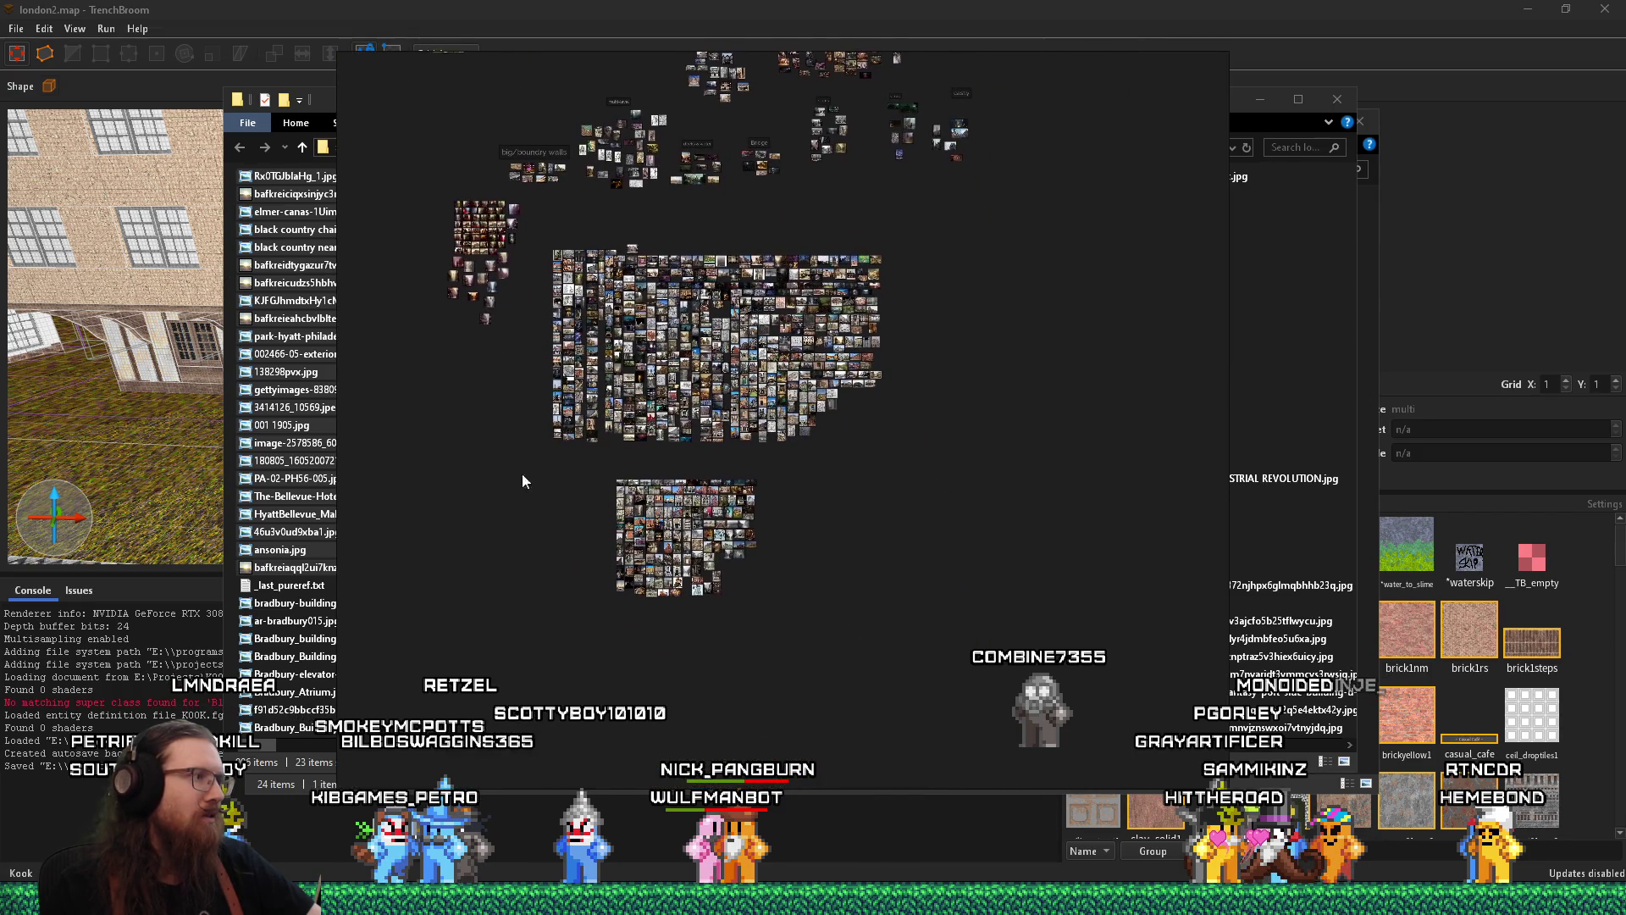
left_click_drag(359, 492, 822, 500)
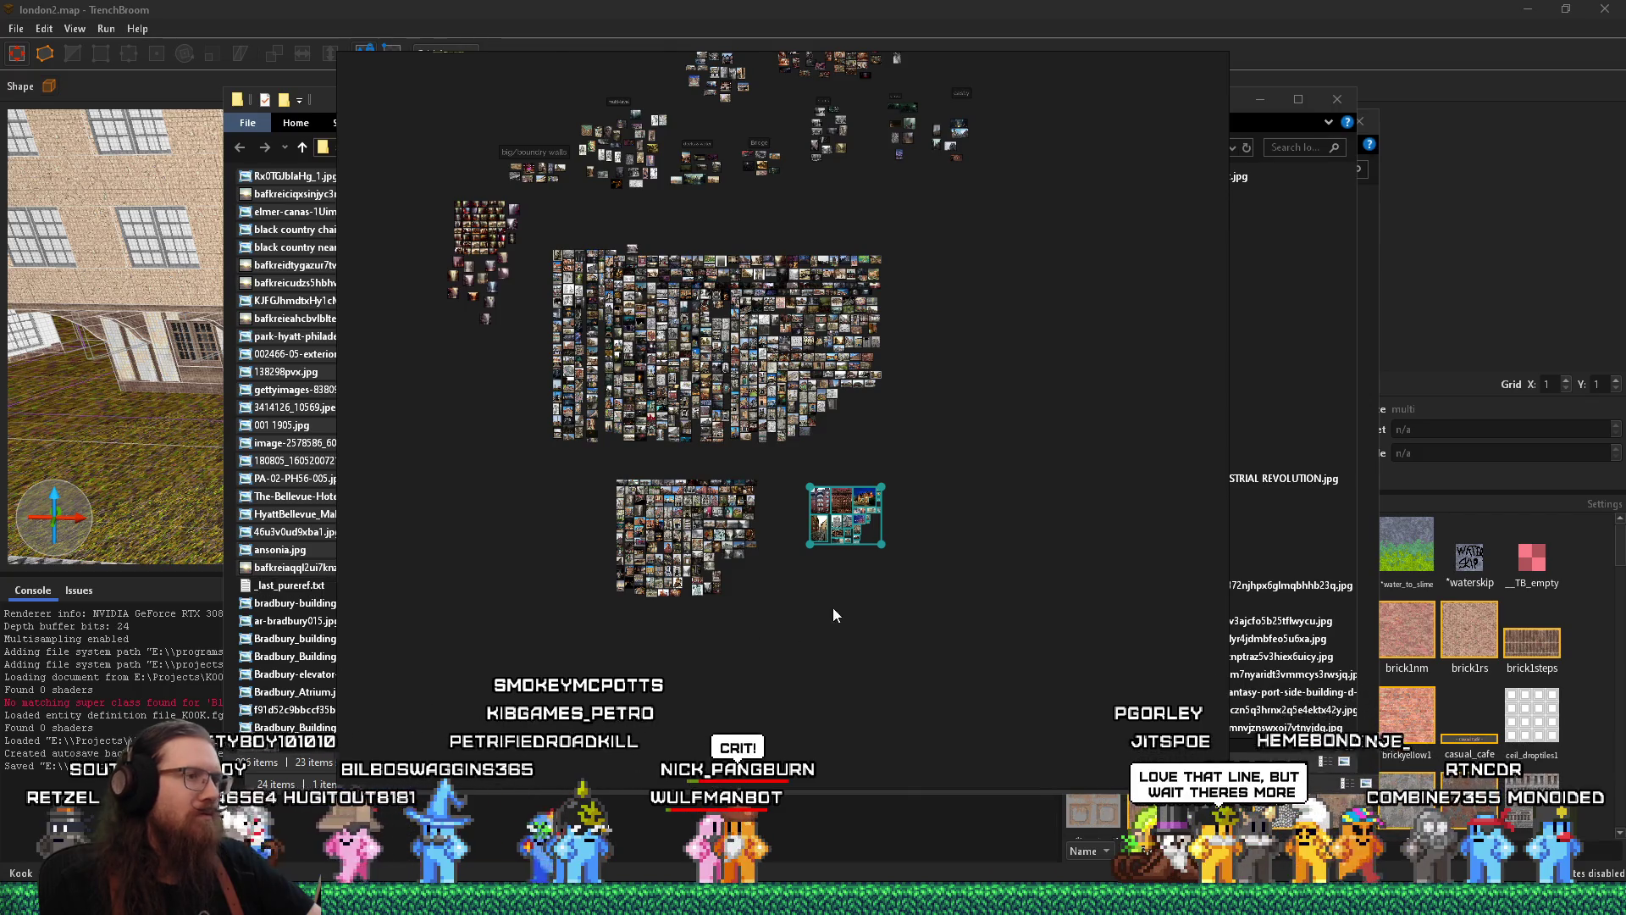
scroll(805, 570, "up", 2)
mouse_move(1054, 681)
left_mouse_down()
mouse_move(784, 486)
mouse_move(576, 252)
left_mouse_up()
scroll(782, 484, "down", 3)
Normalize the selected images to a uniform size
right_click(688, 337)
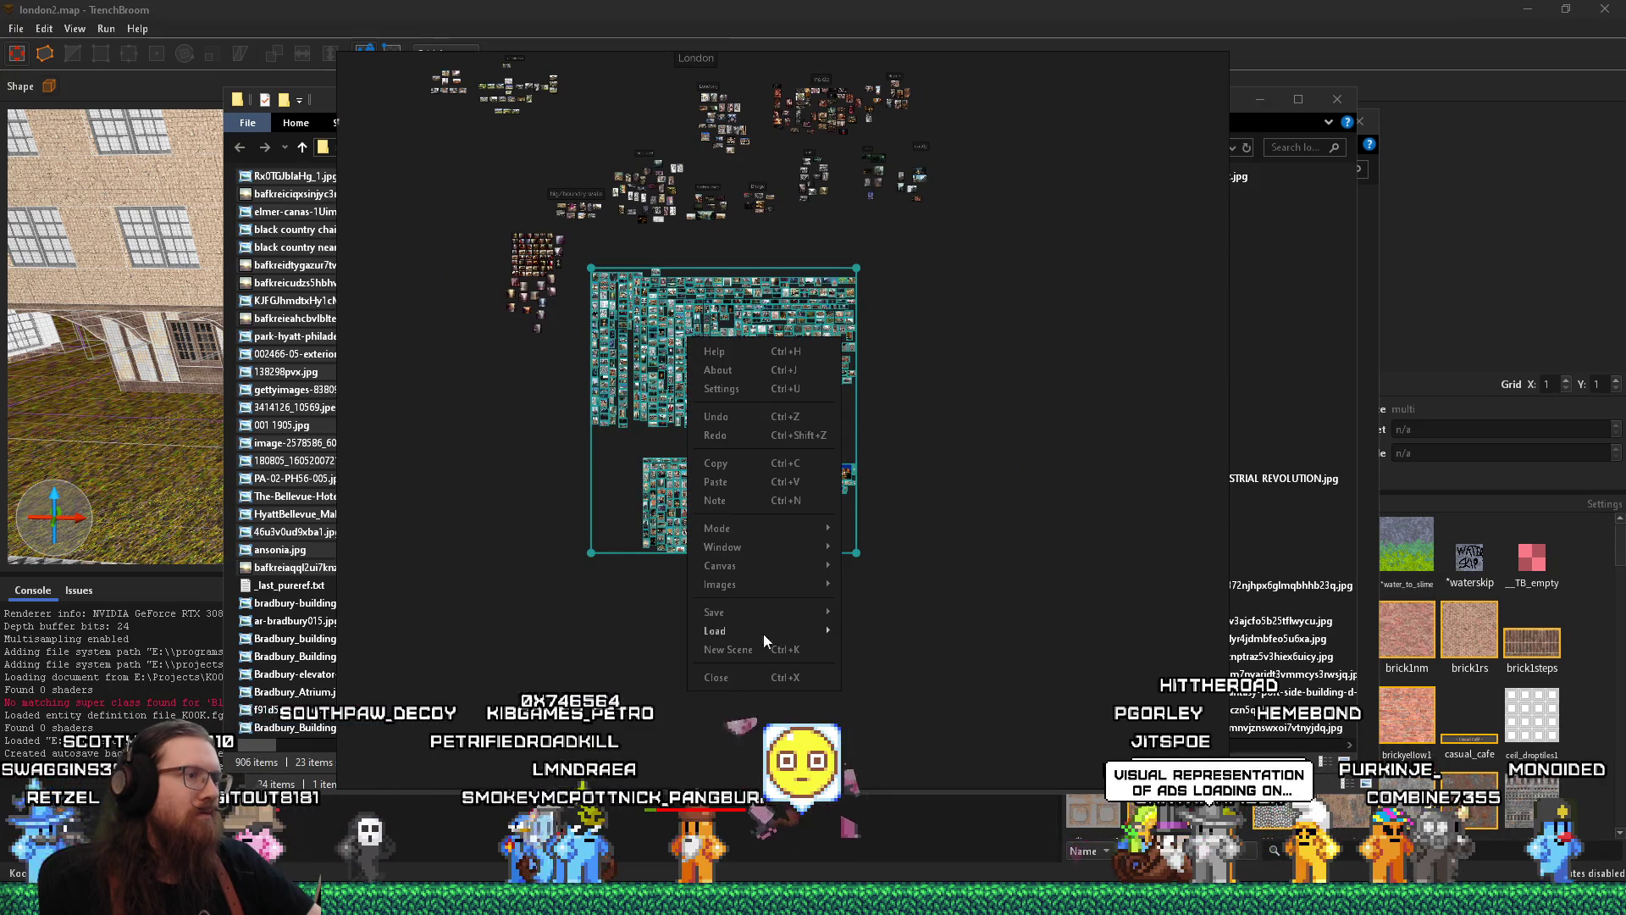
mouse_move(790, 584)
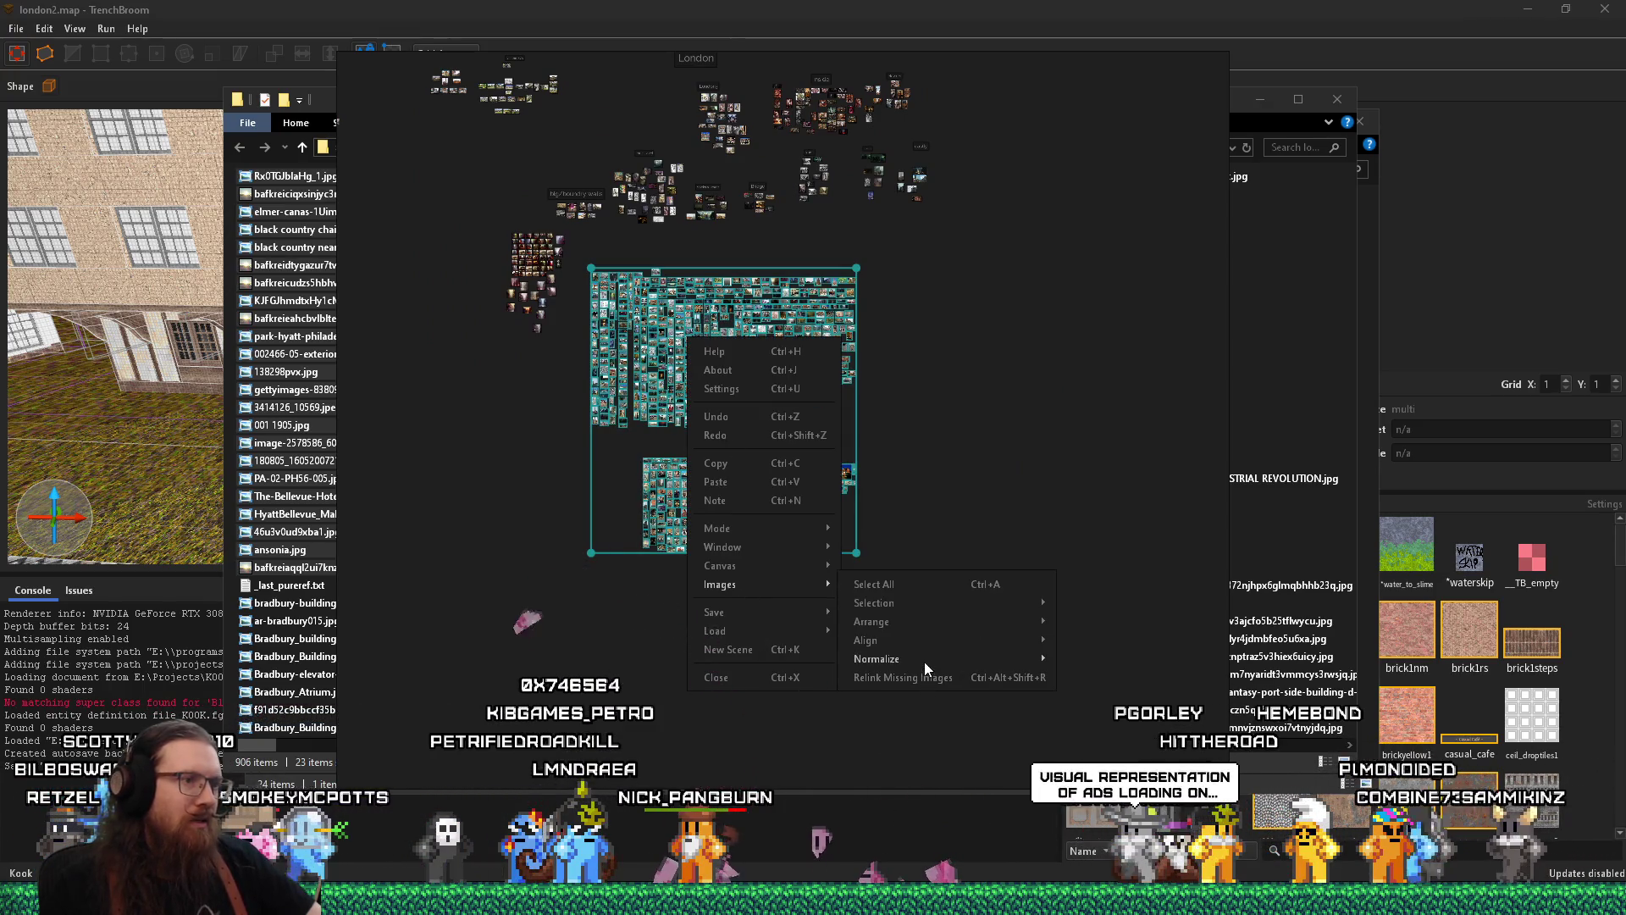
left_click(1092, 701)
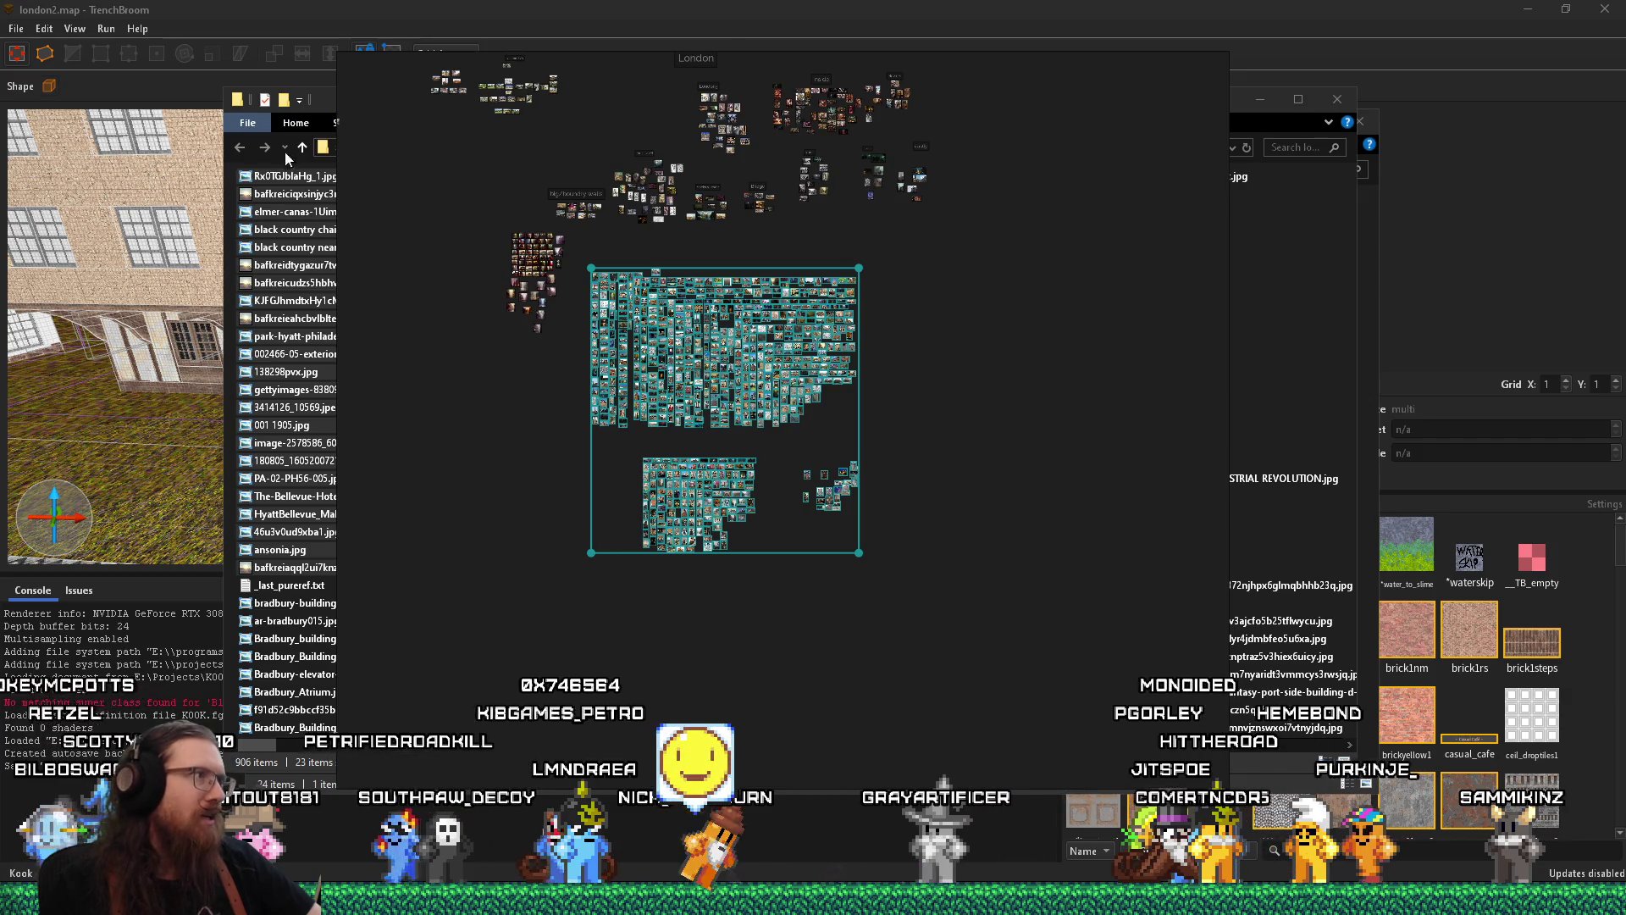
Move the london folder window aside and box-select the lower image clusters
left_click(291, 586)
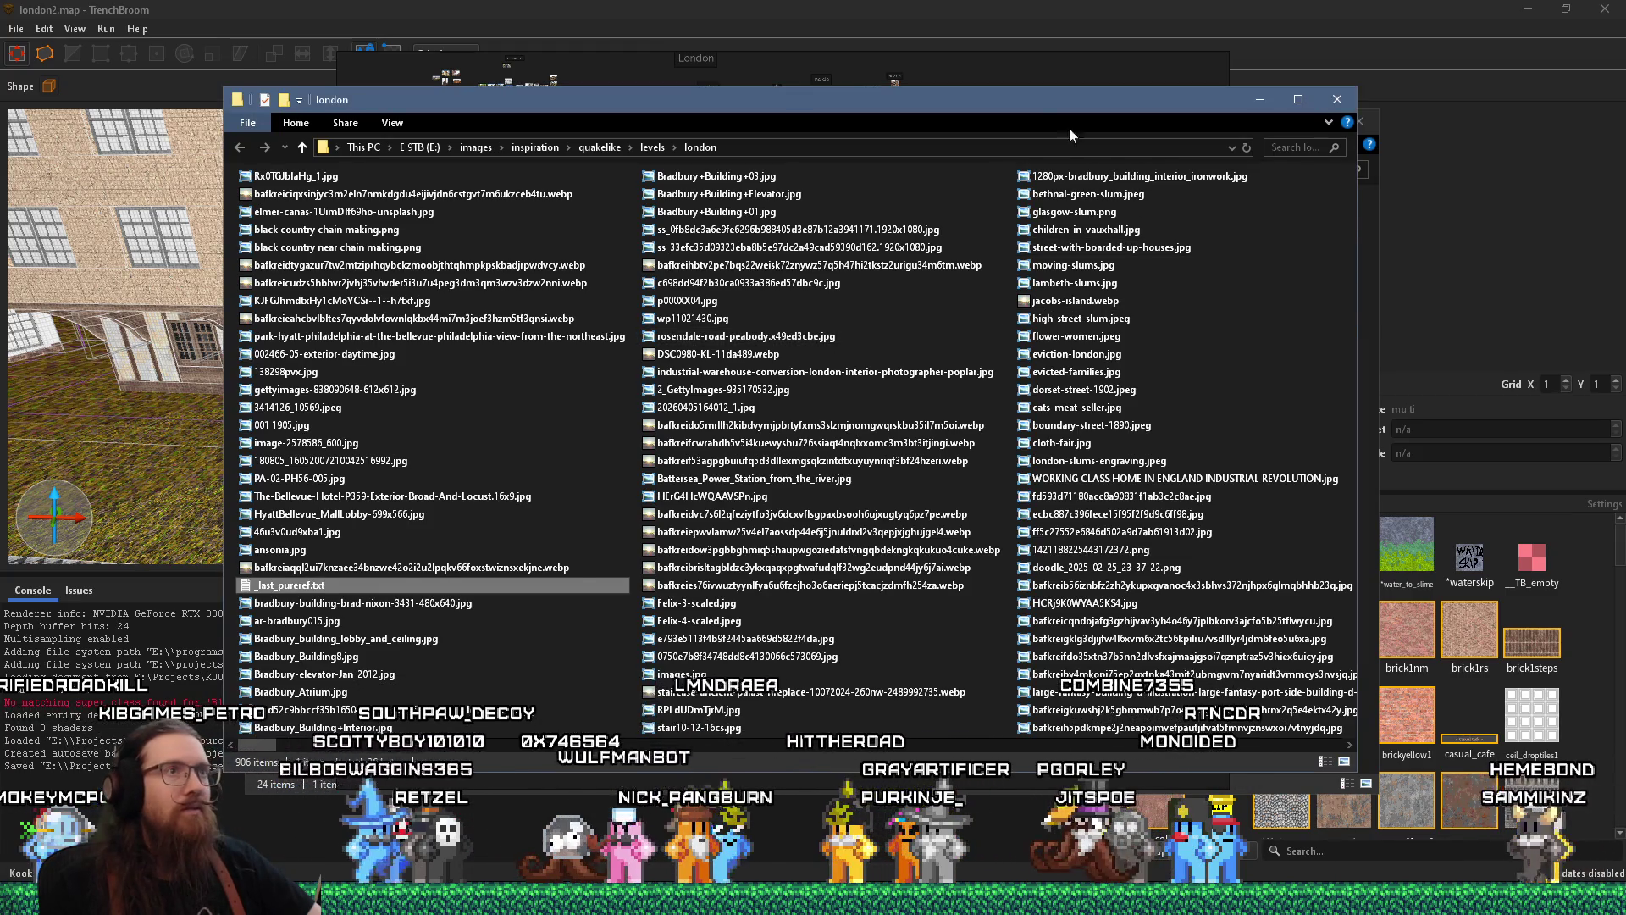
left_click_drag(1003, 102, 980, 227)
left_click(984, 142)
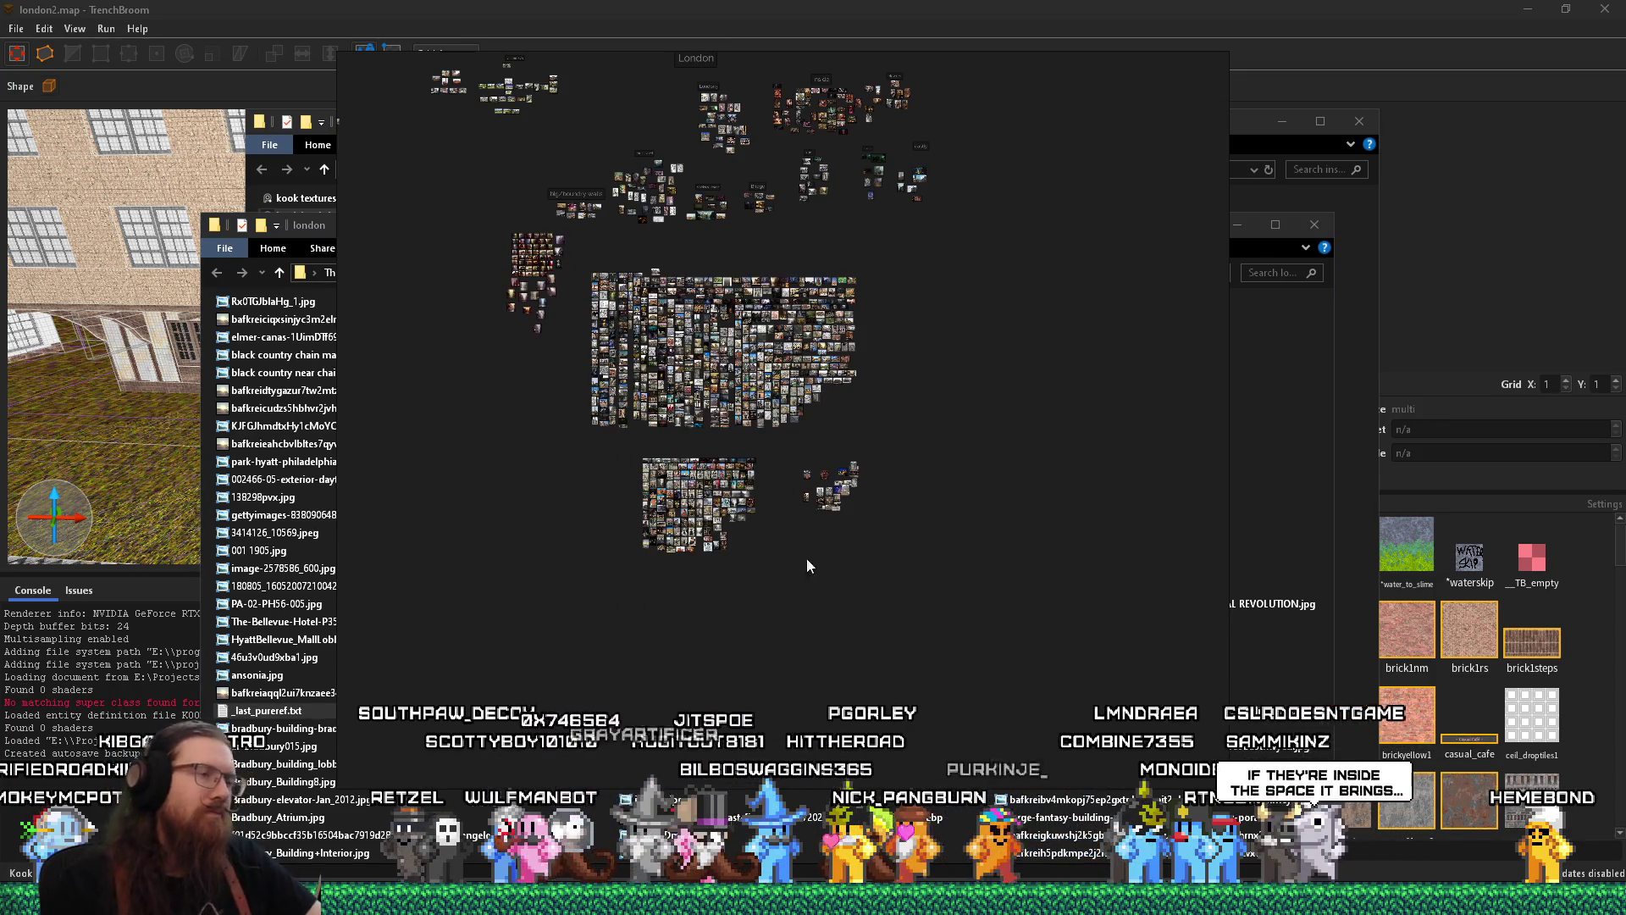
scroll(688, 555, "up", 4)
left_click_drag(1092, 566, 516, 312)
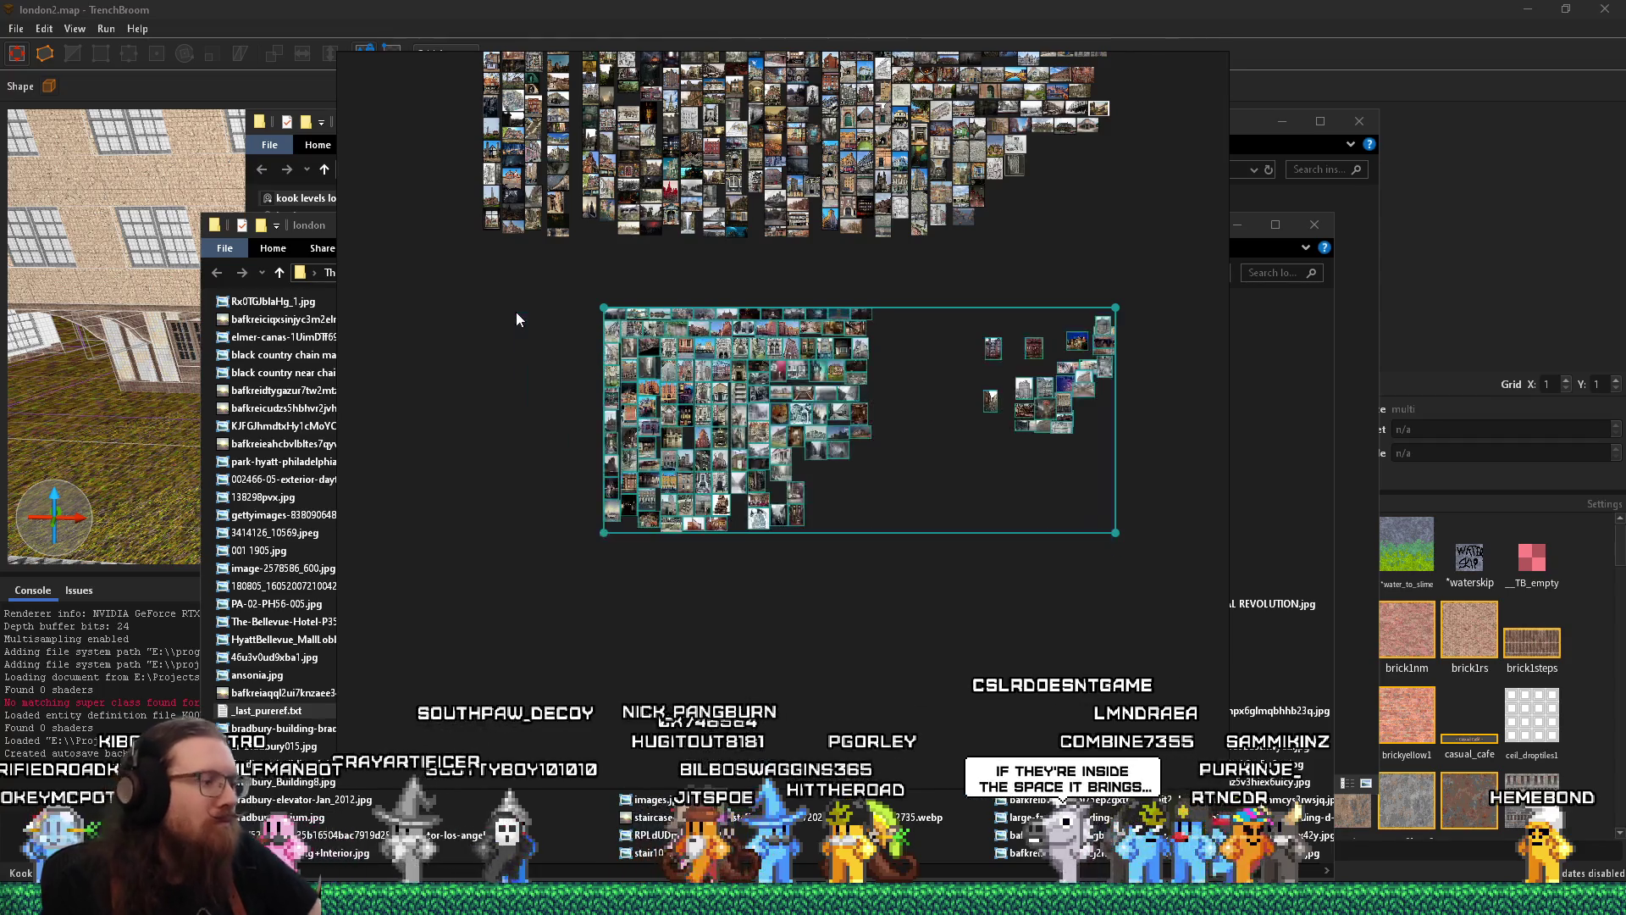
Pack the selected images into a grid with Ctrl+P and move the red-door house photo below its row
key("ctrl+p")
scroll(652, 407, "up", 3)
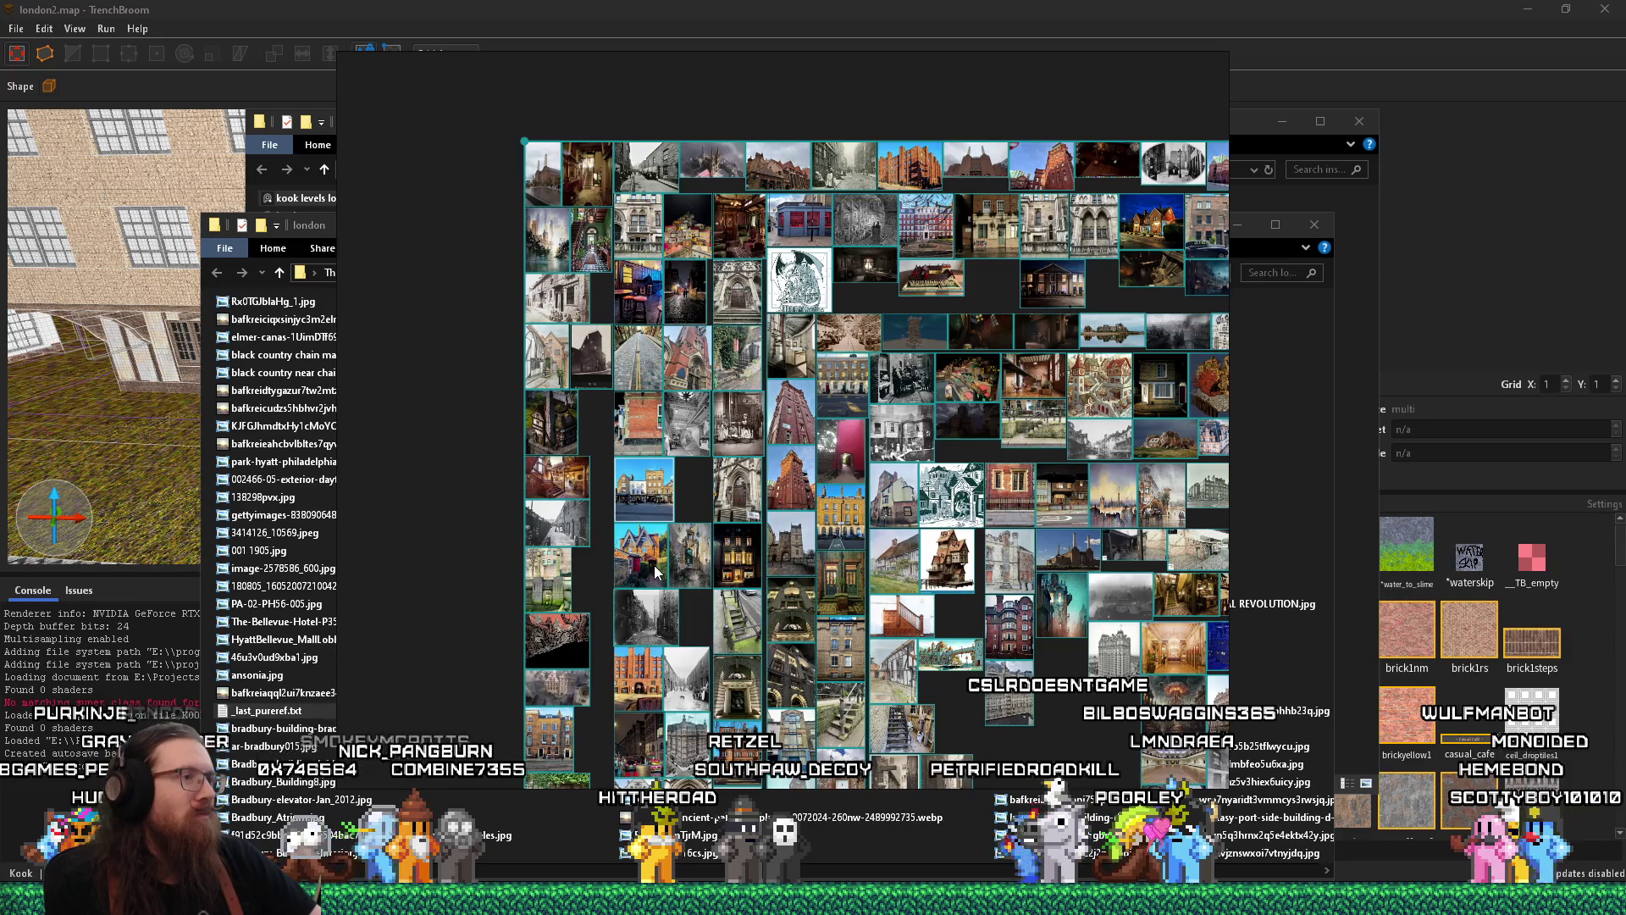
scroll(651, 568, "up", 8)
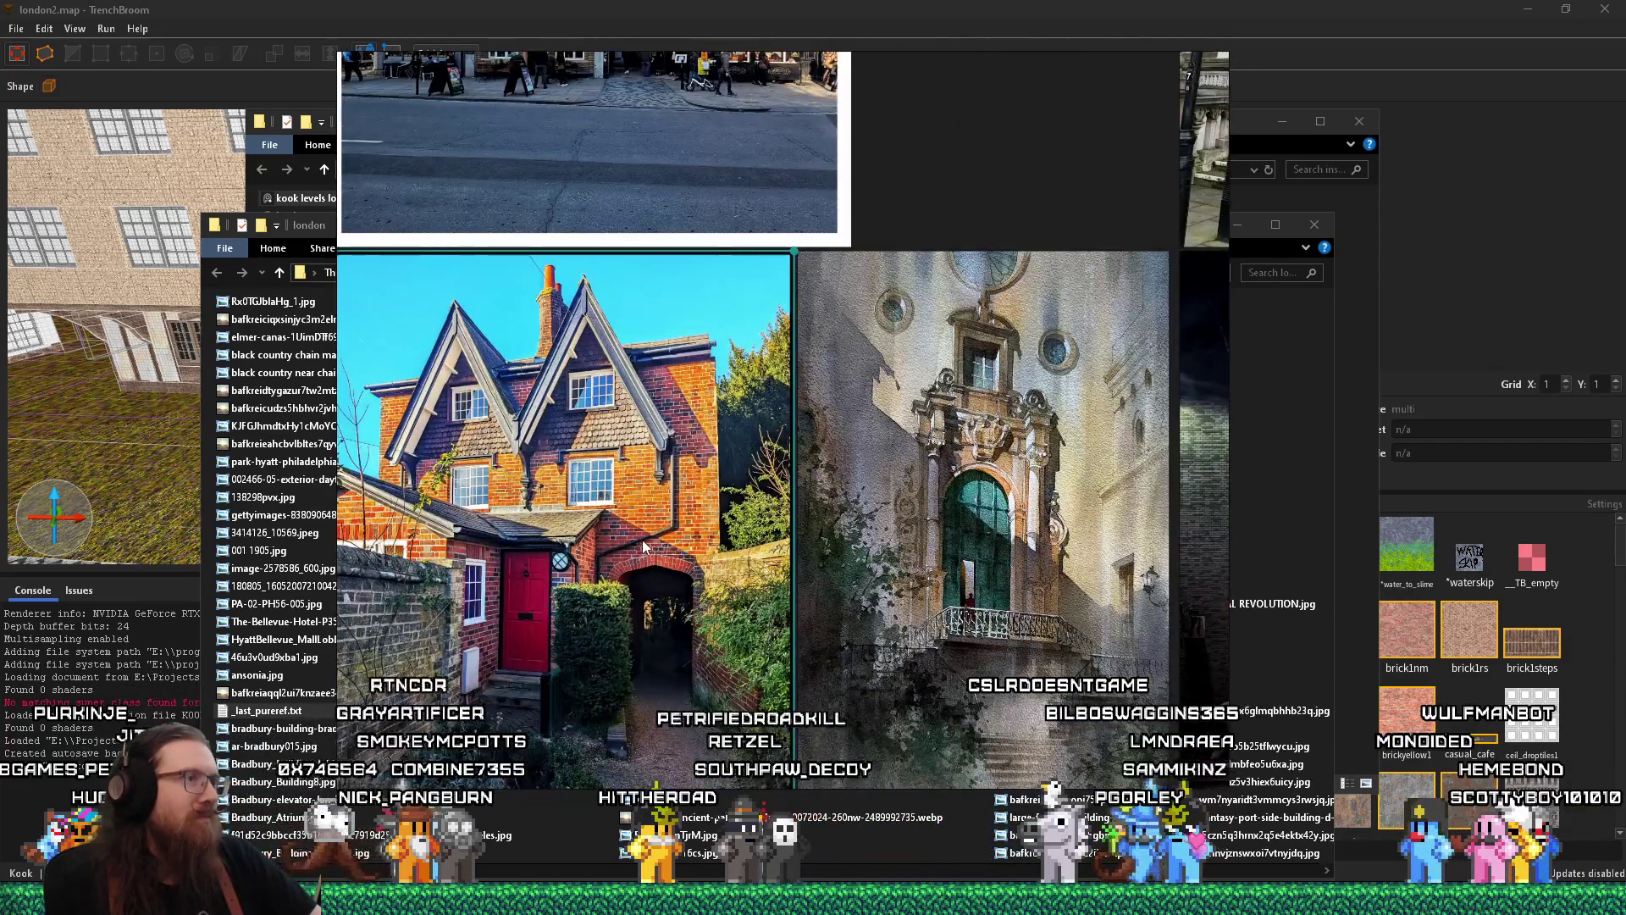
scroll(642, 541, "down", 10)
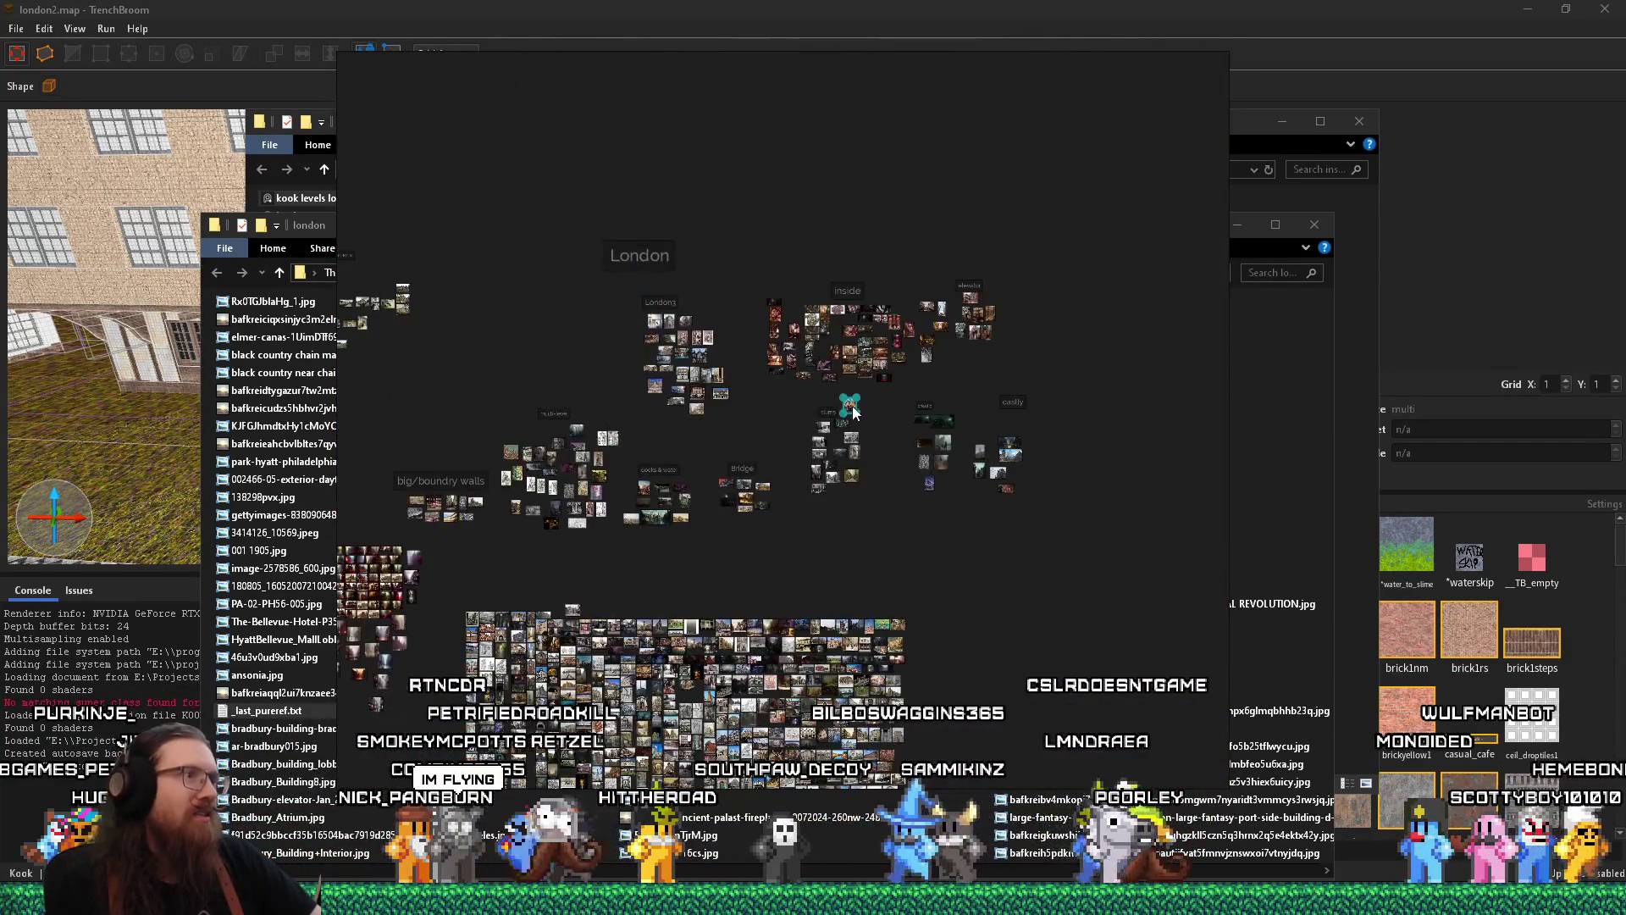
scroll(545, 337, "up", 3)
scroll(644, 407, "up", 5)
scroll(671, 435, "up", 2)
mouse_move(672, 436)
left_mouse_down()
mouse_move(786, 509)
mouse_move(871, 493)
mouse_move(695, 487)
mouse_move(730, 485)
left_mouse_up()
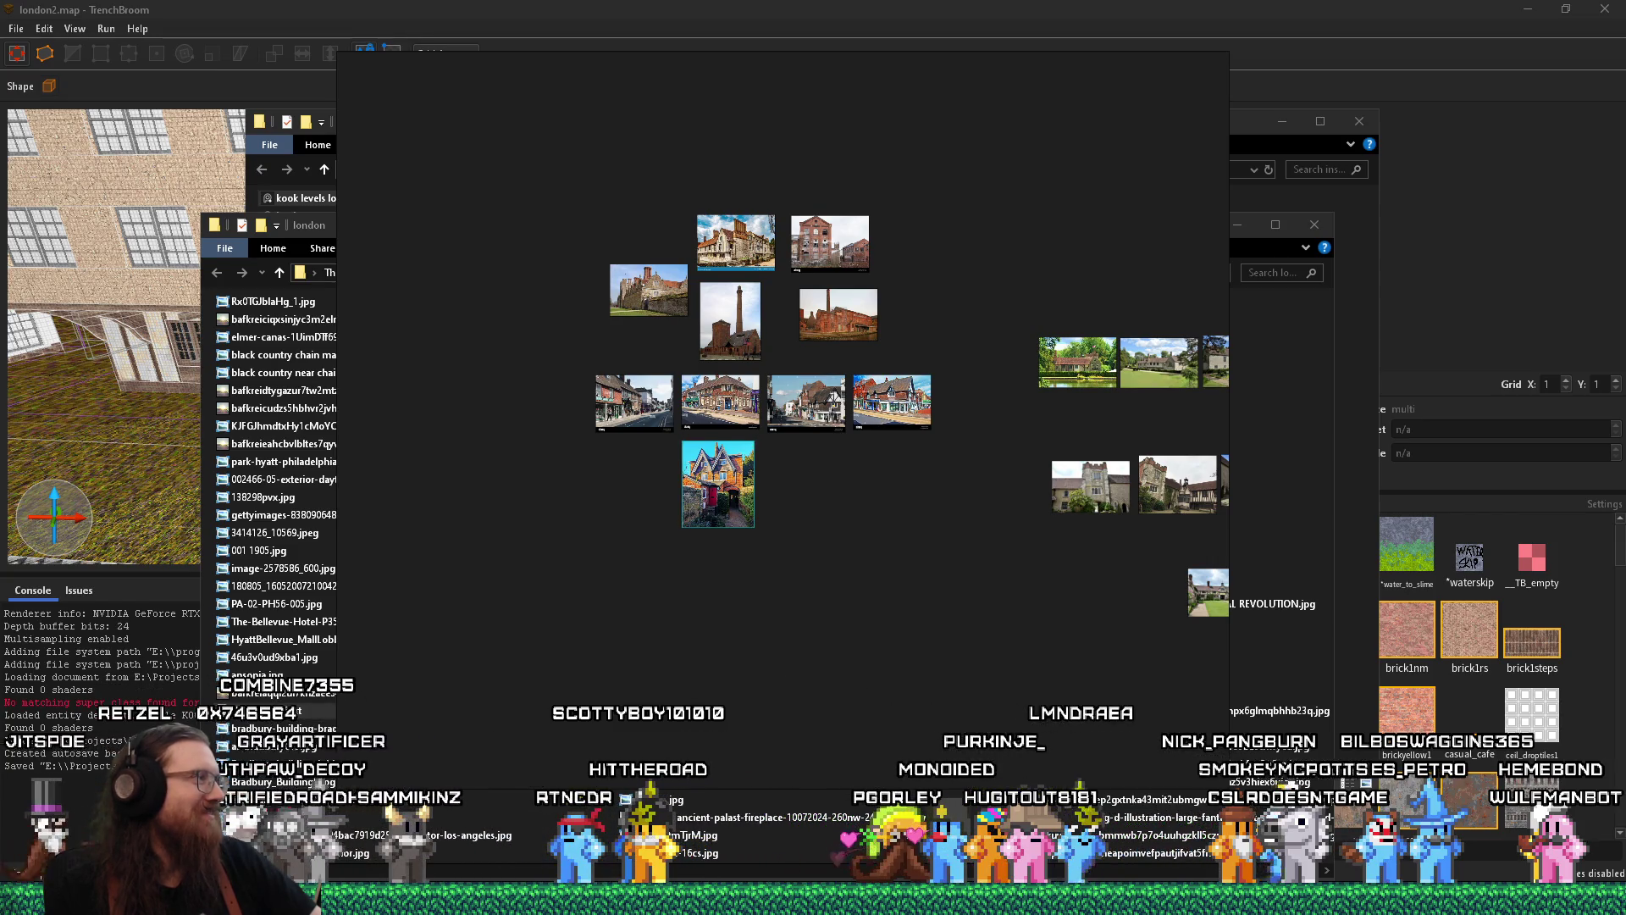
Pan across the board past the Roman Baths and arch photos toward the sketches
scroll(637, 683, "down", 10)
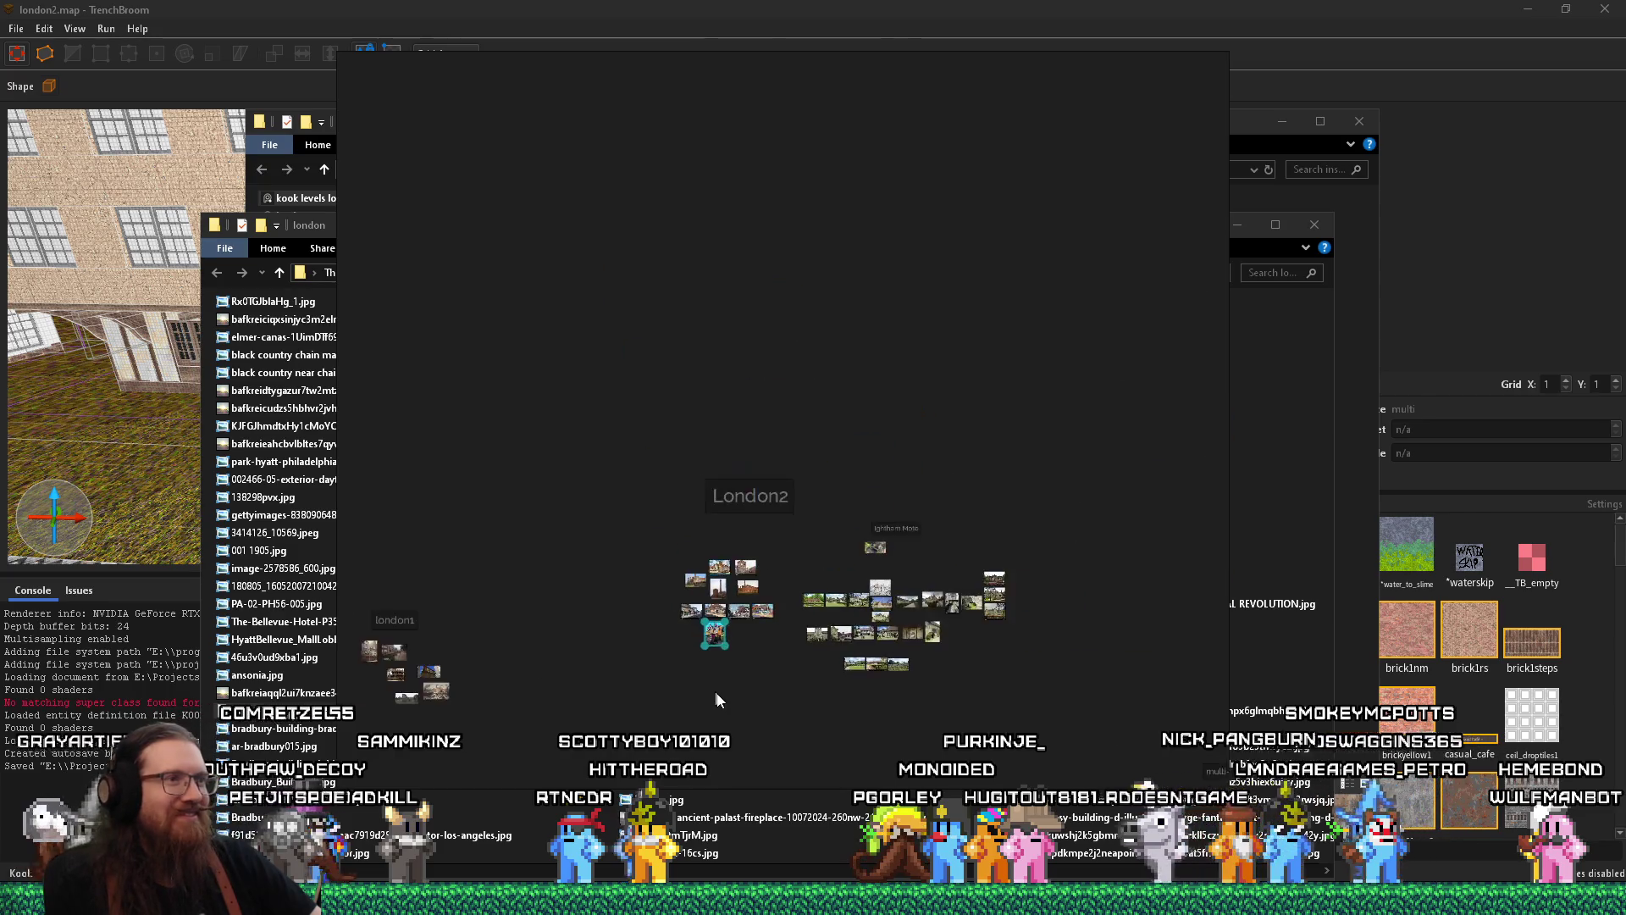
scroll(917, 609, "up", 8)
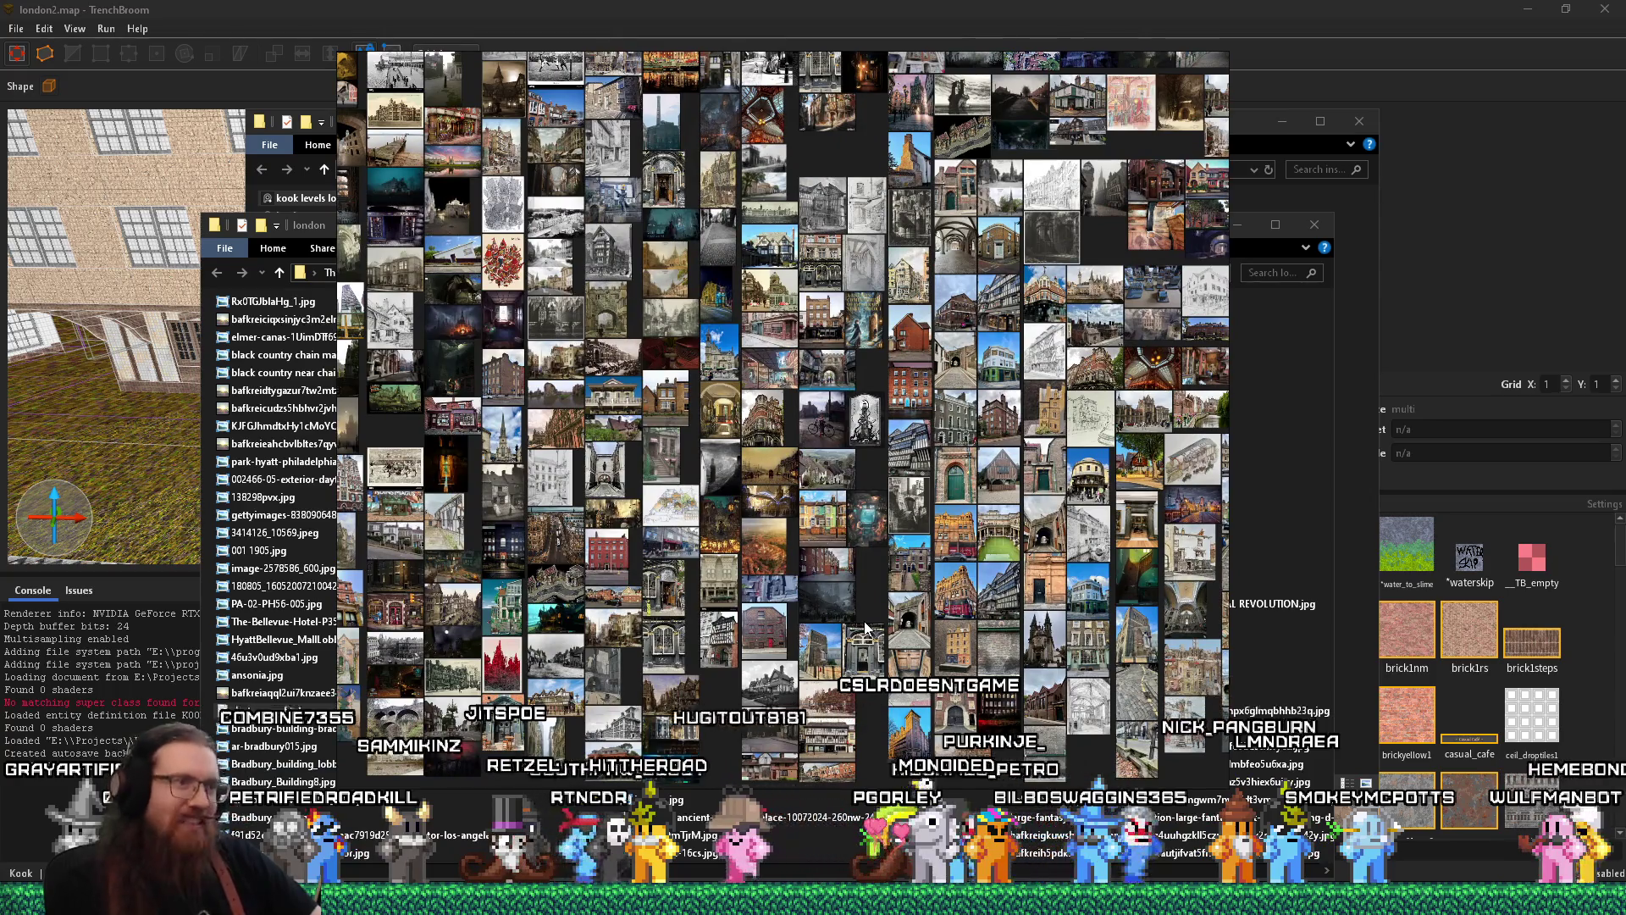
scroll(962, 552, "up", 5)
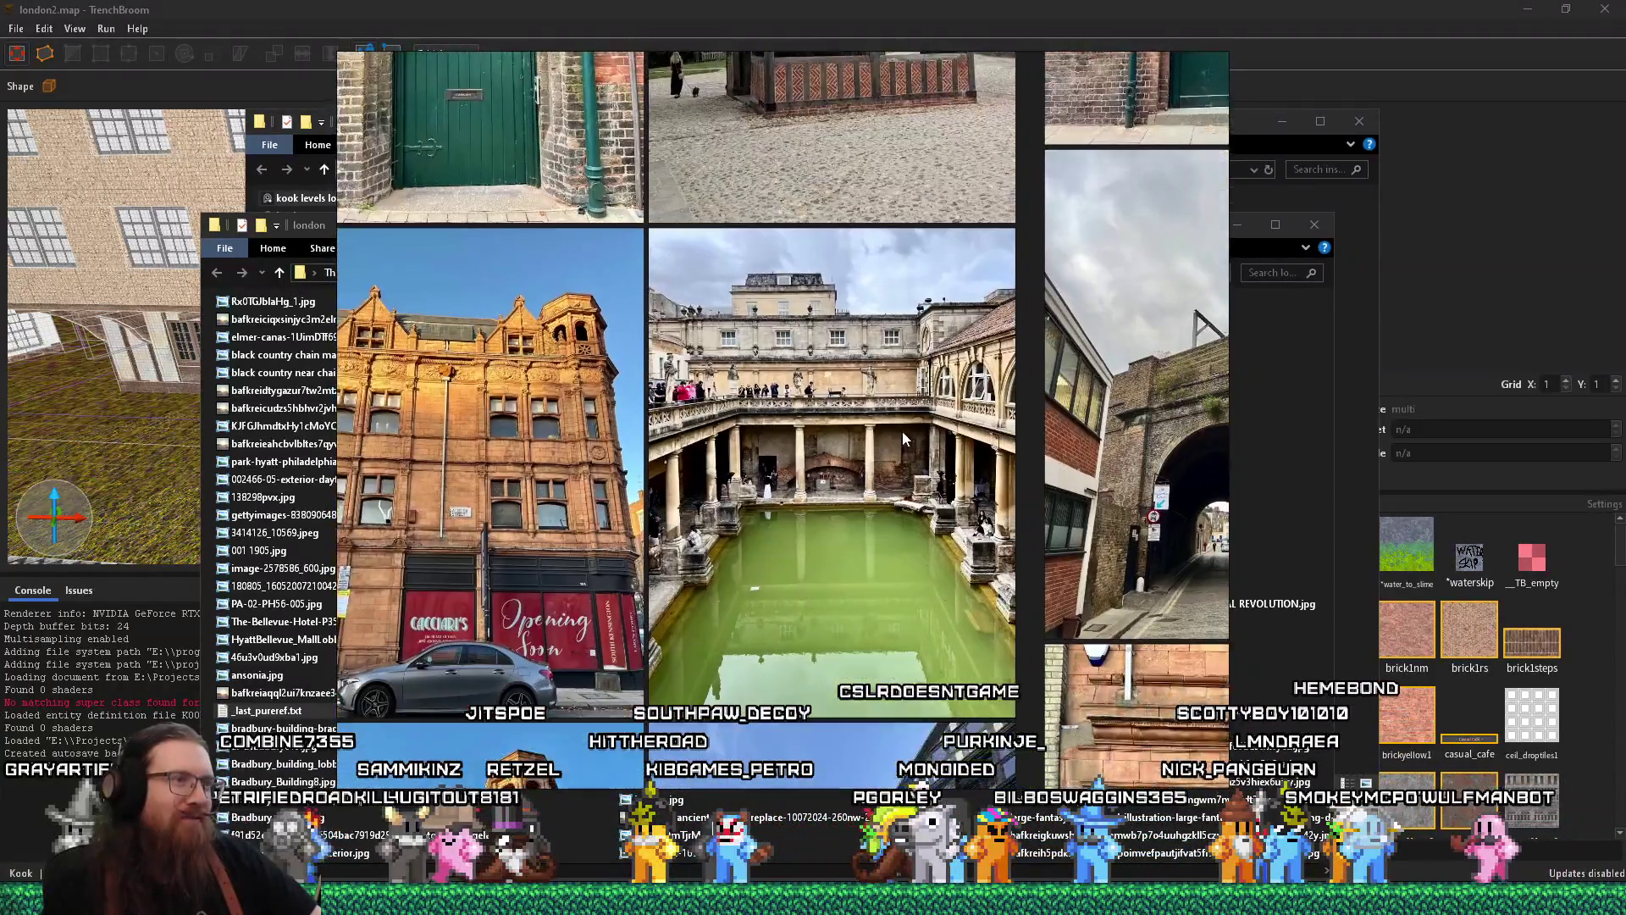
left_click_drag(903, 439, 884, 389)
scroll(884, 390, "up", 2)
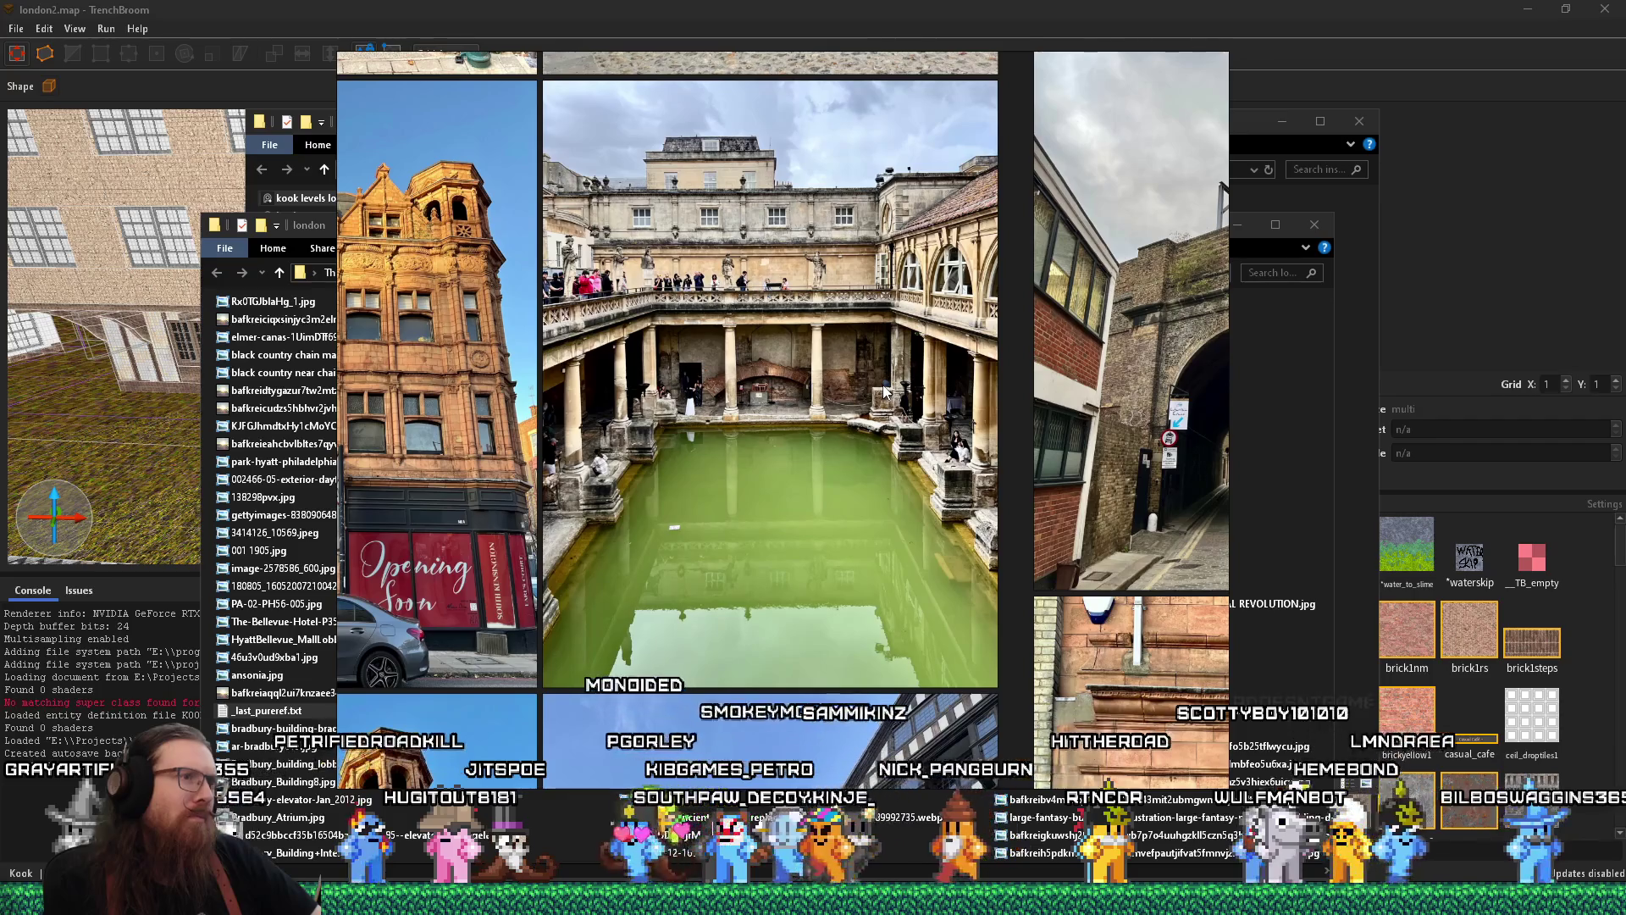
scroll(885, 390, "down", 5)
left_click_drag(1072, 451, 877, 481)
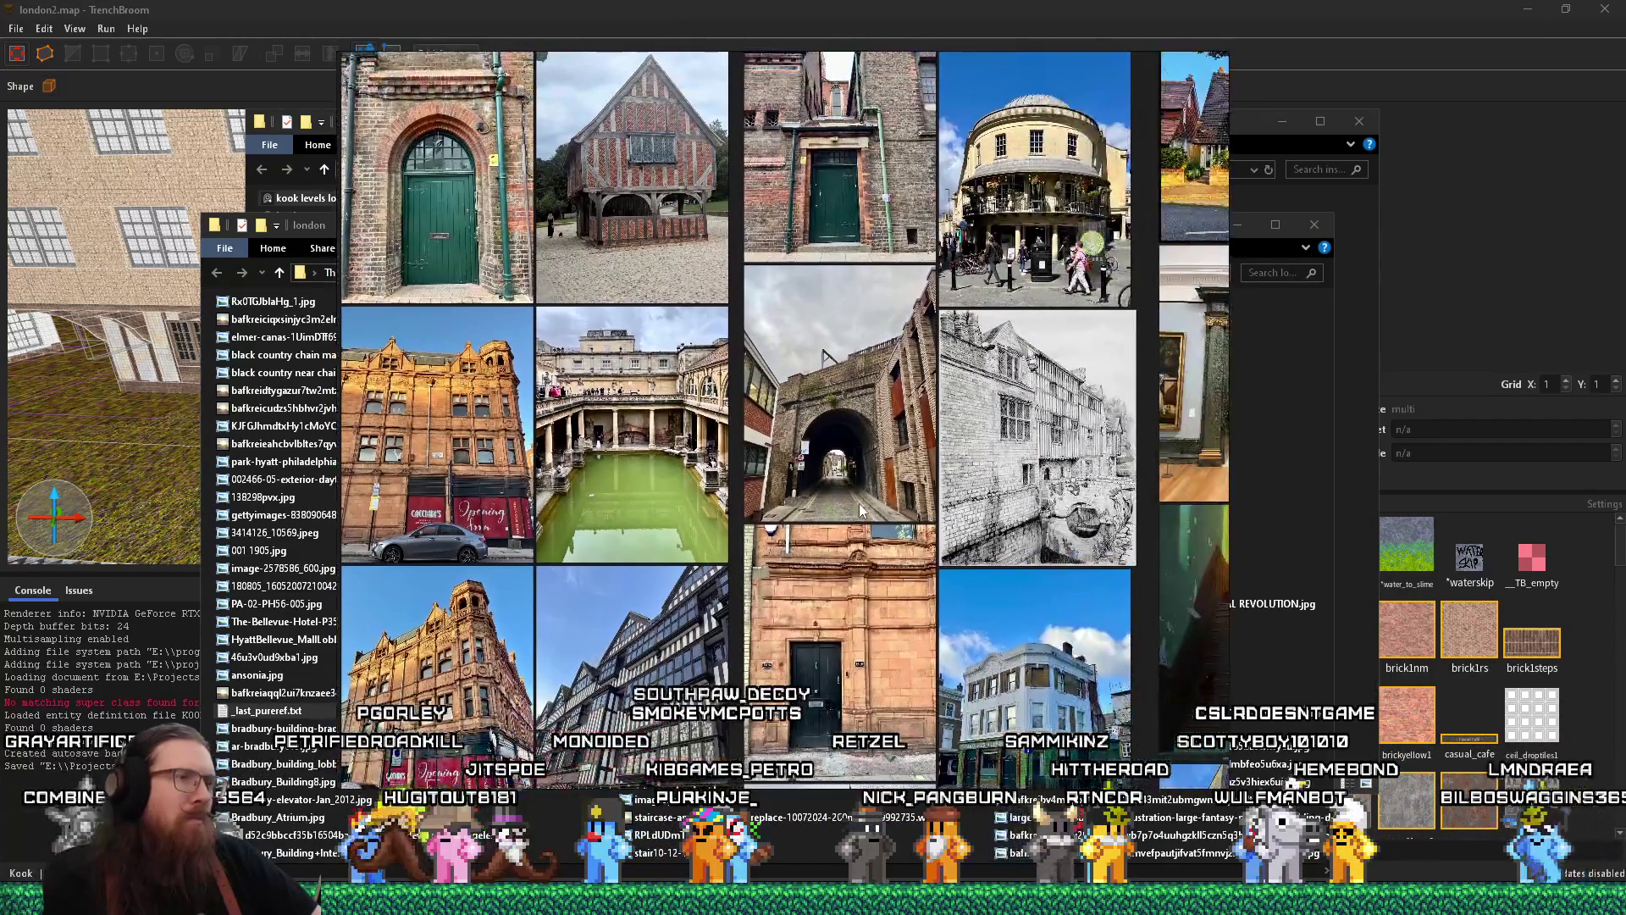
scroll(877, 481, "up", 5)
scroll(878, 481, "up", 2)
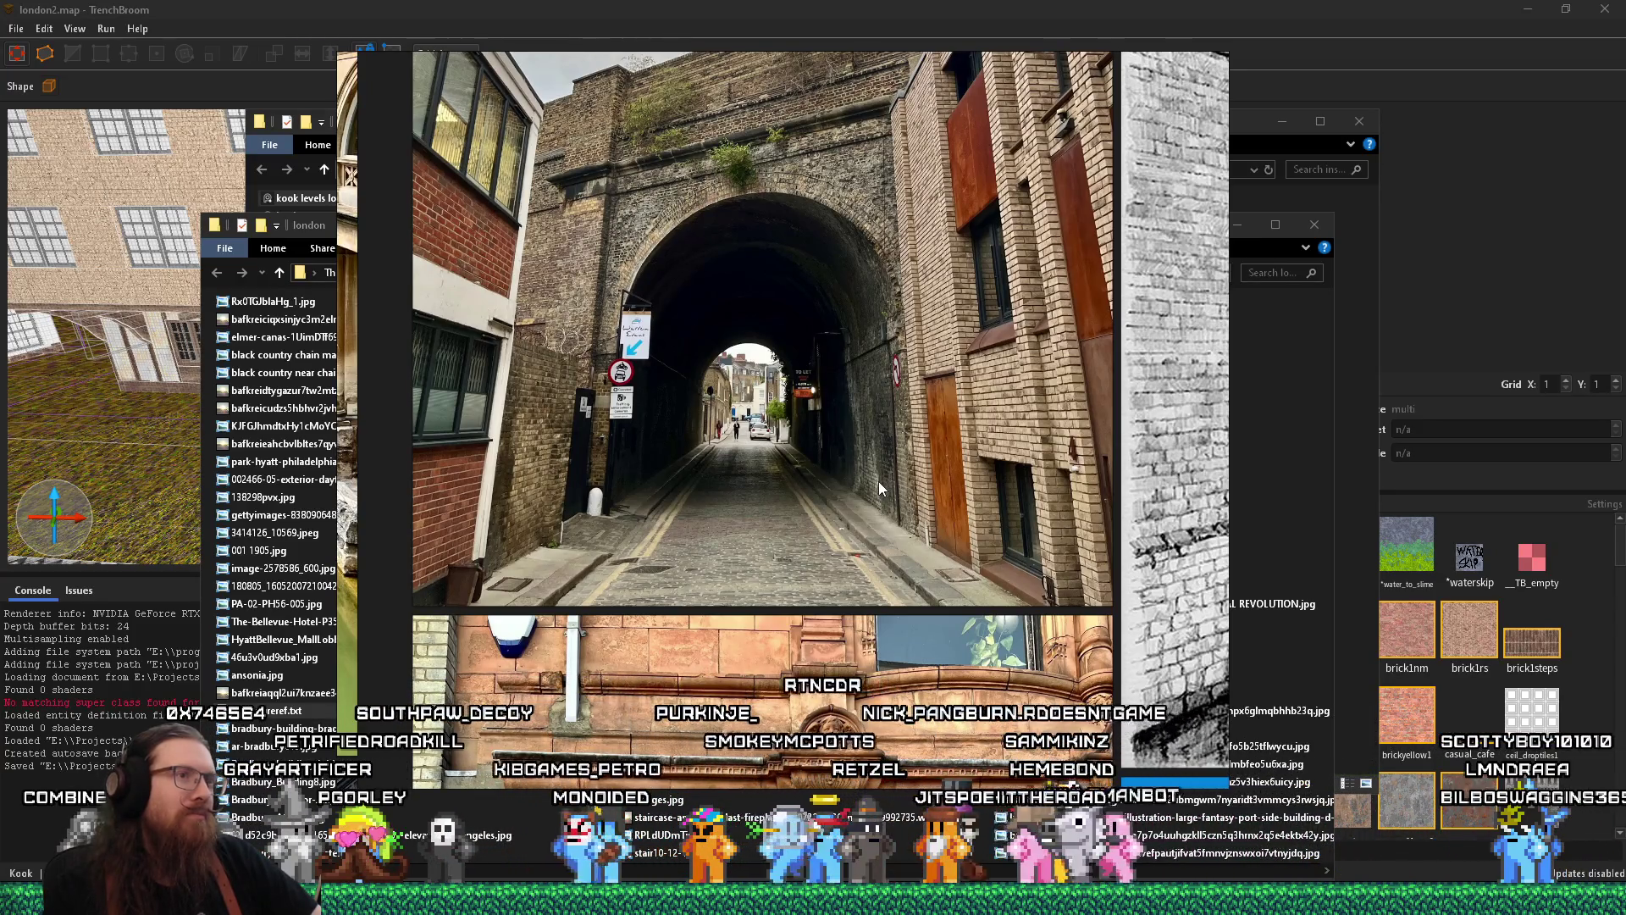
scroll(877, 481, "down", 5)
left_click_drag(878, 482, 674, 481)
Carry the bridge sketch toward the moated house photos
scroll(717, 469, "up", 3)
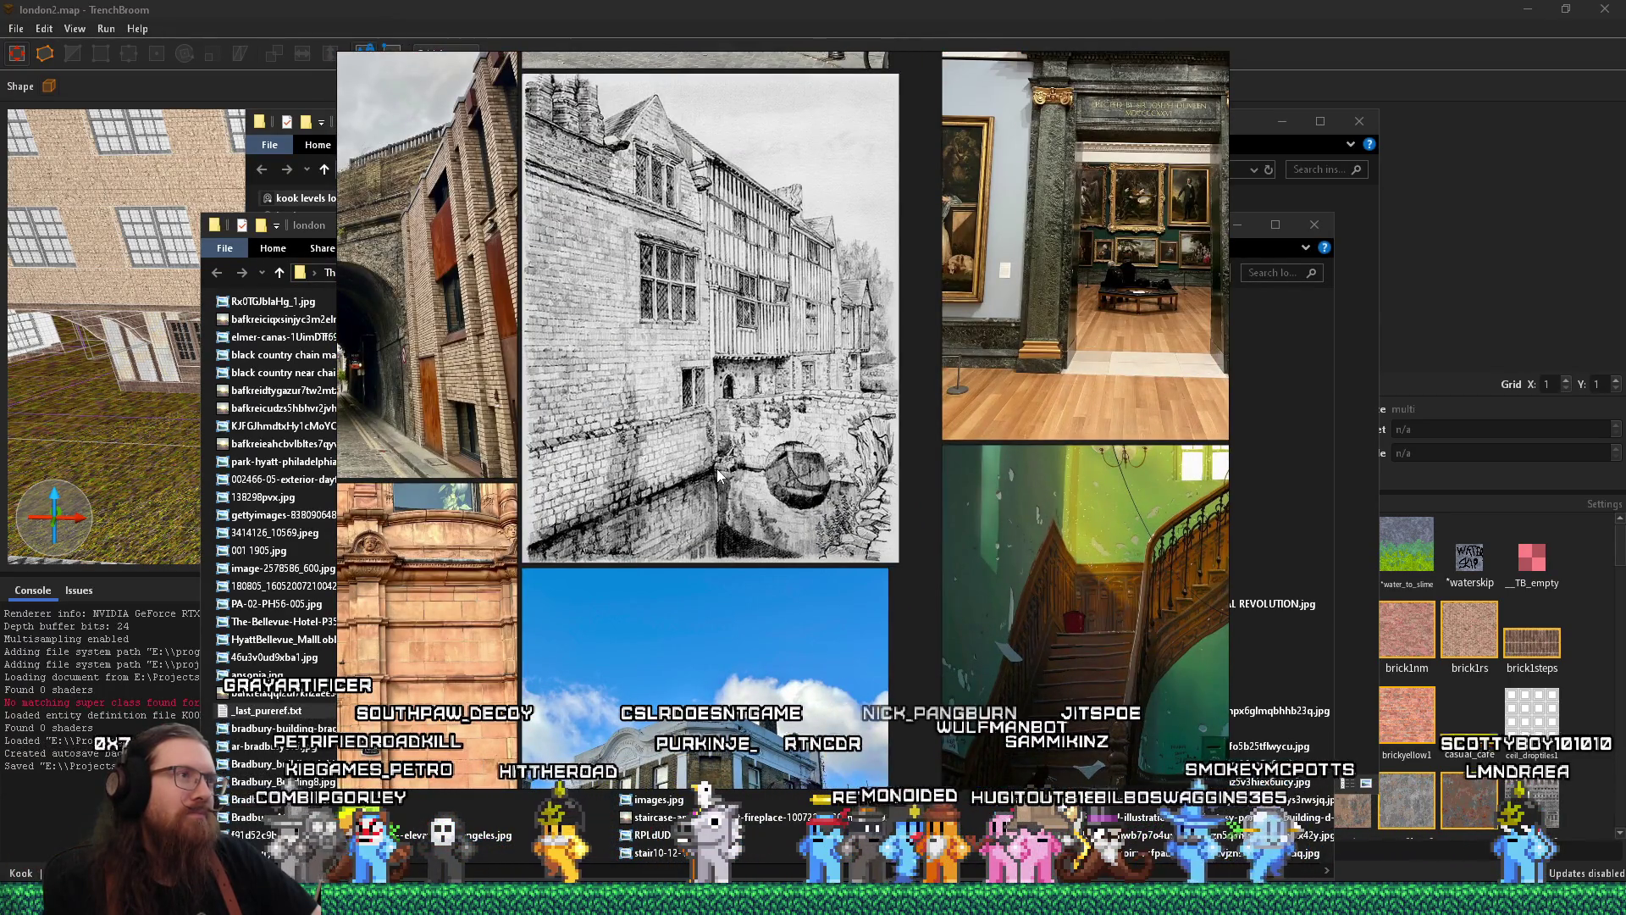
scroll(769, 421, "up", 2)
scroll(787, 511, "up", 2)
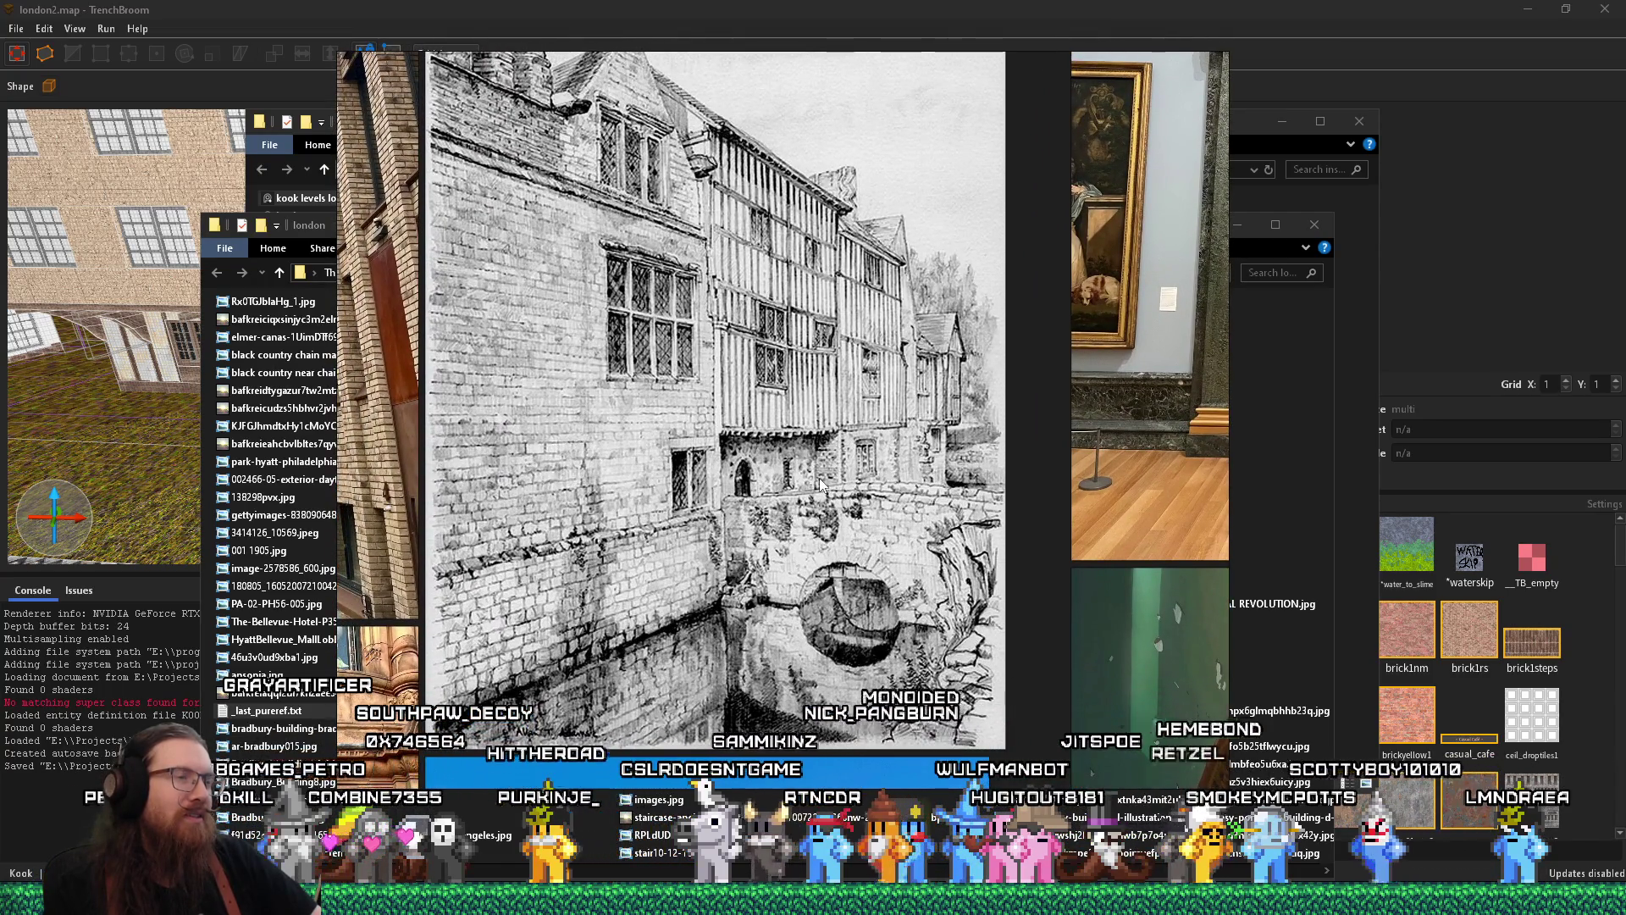
scroll(836, 483, "down", 10)
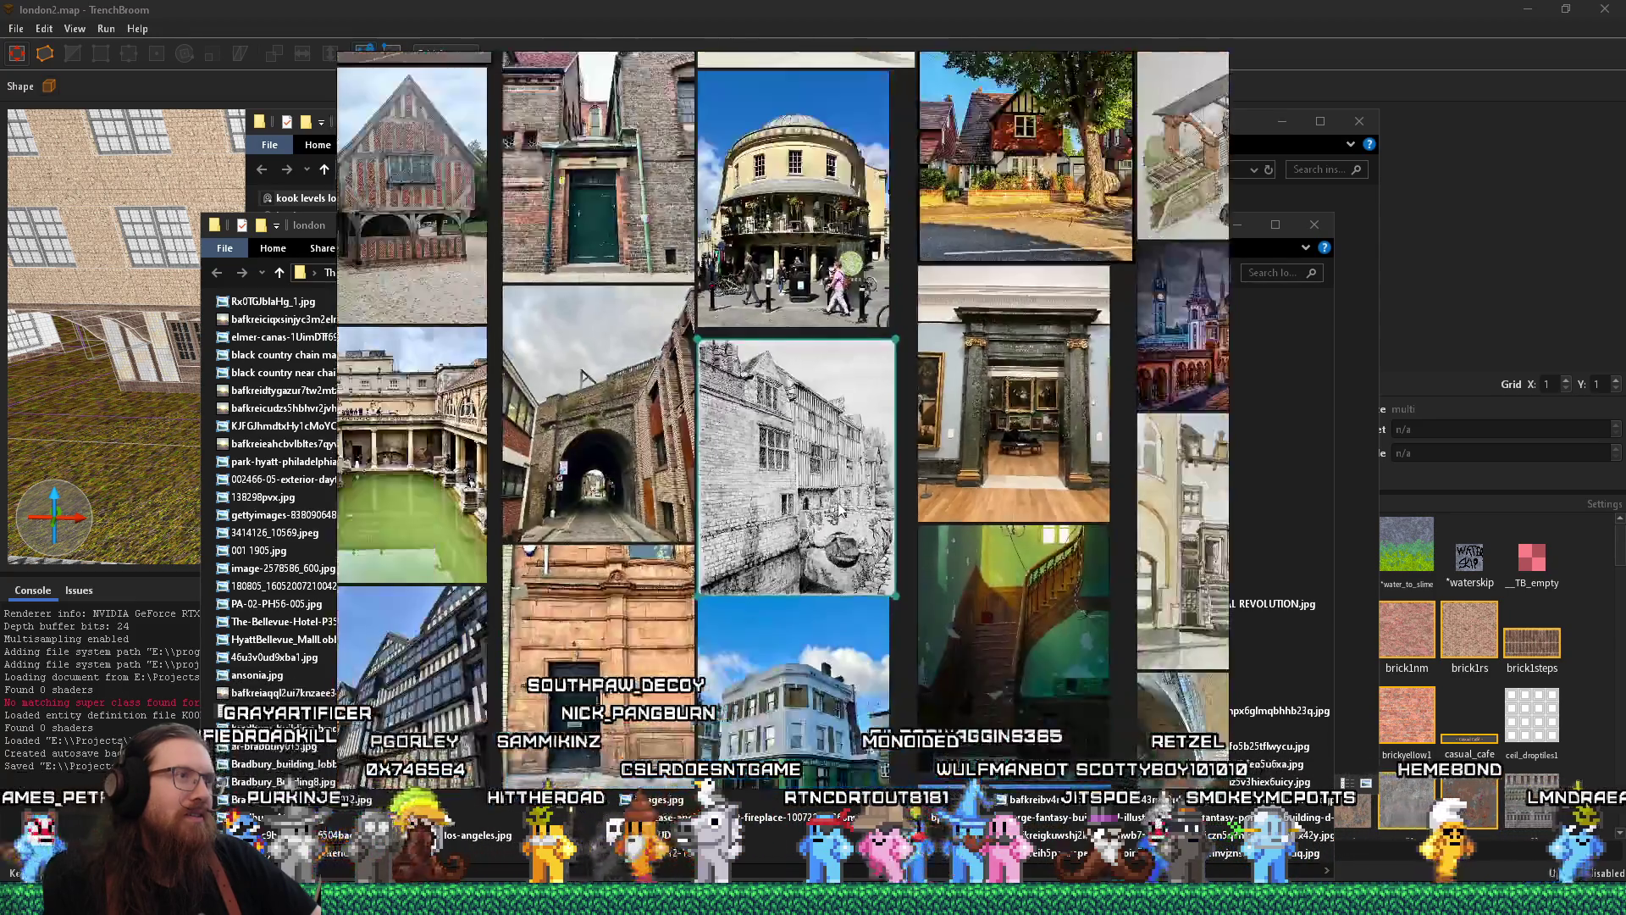
scroll(713, 384, "up", 4)
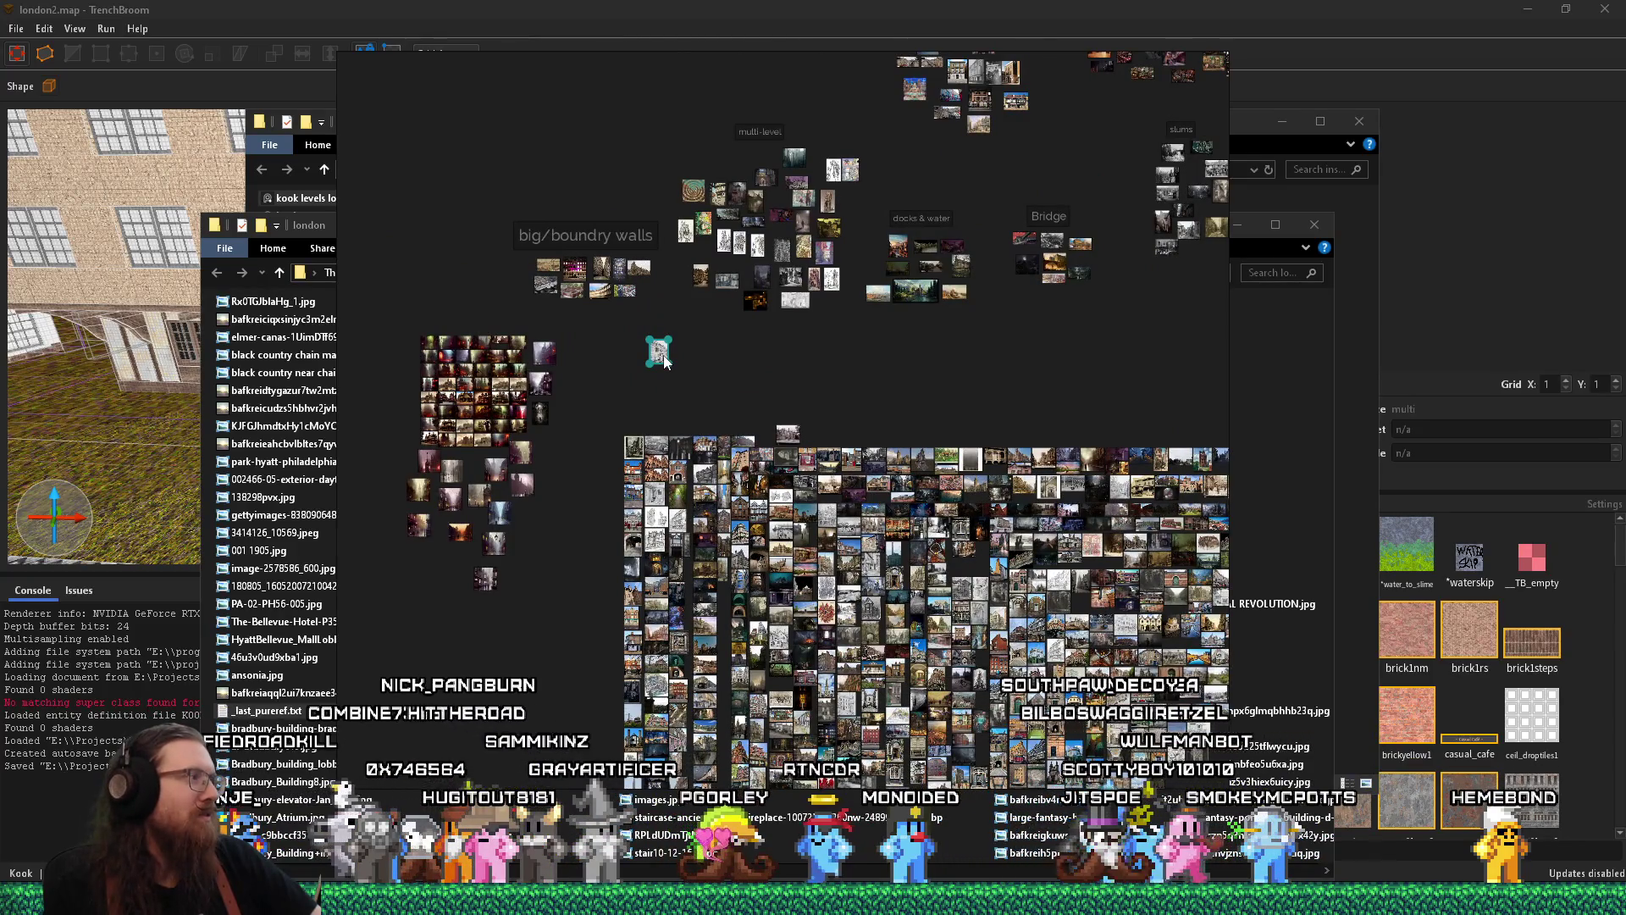
scroll(669, 362, "down", 2)
scroll(677, 364, "up", 5)
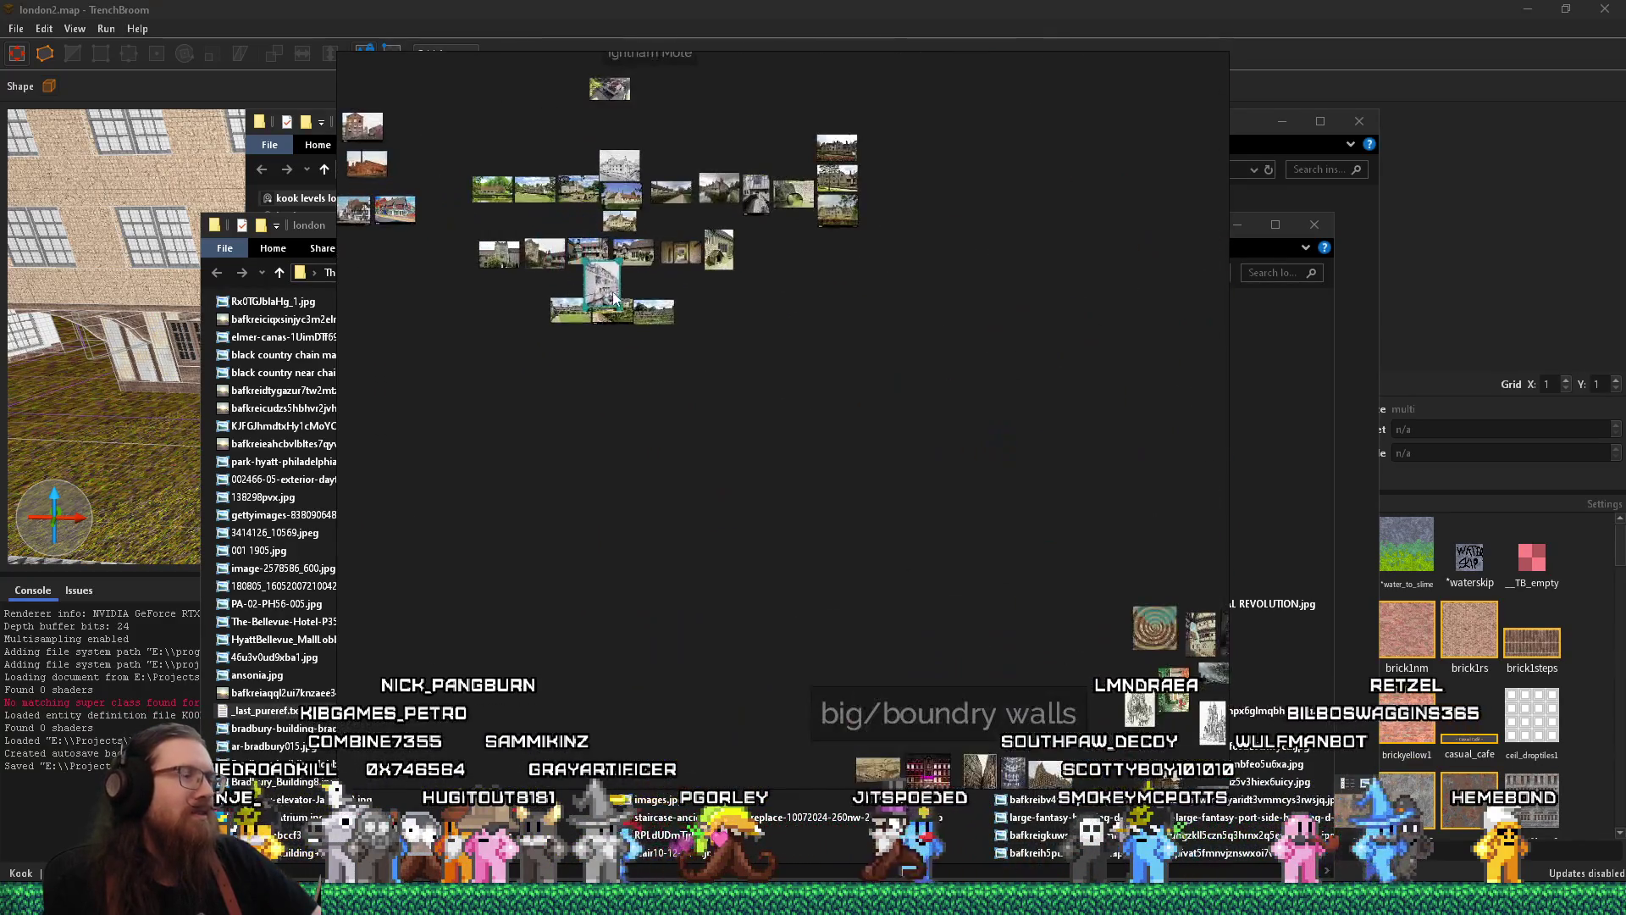
scroll(728, 372, "down", 3)
scroll(847, 449, "up", 7)
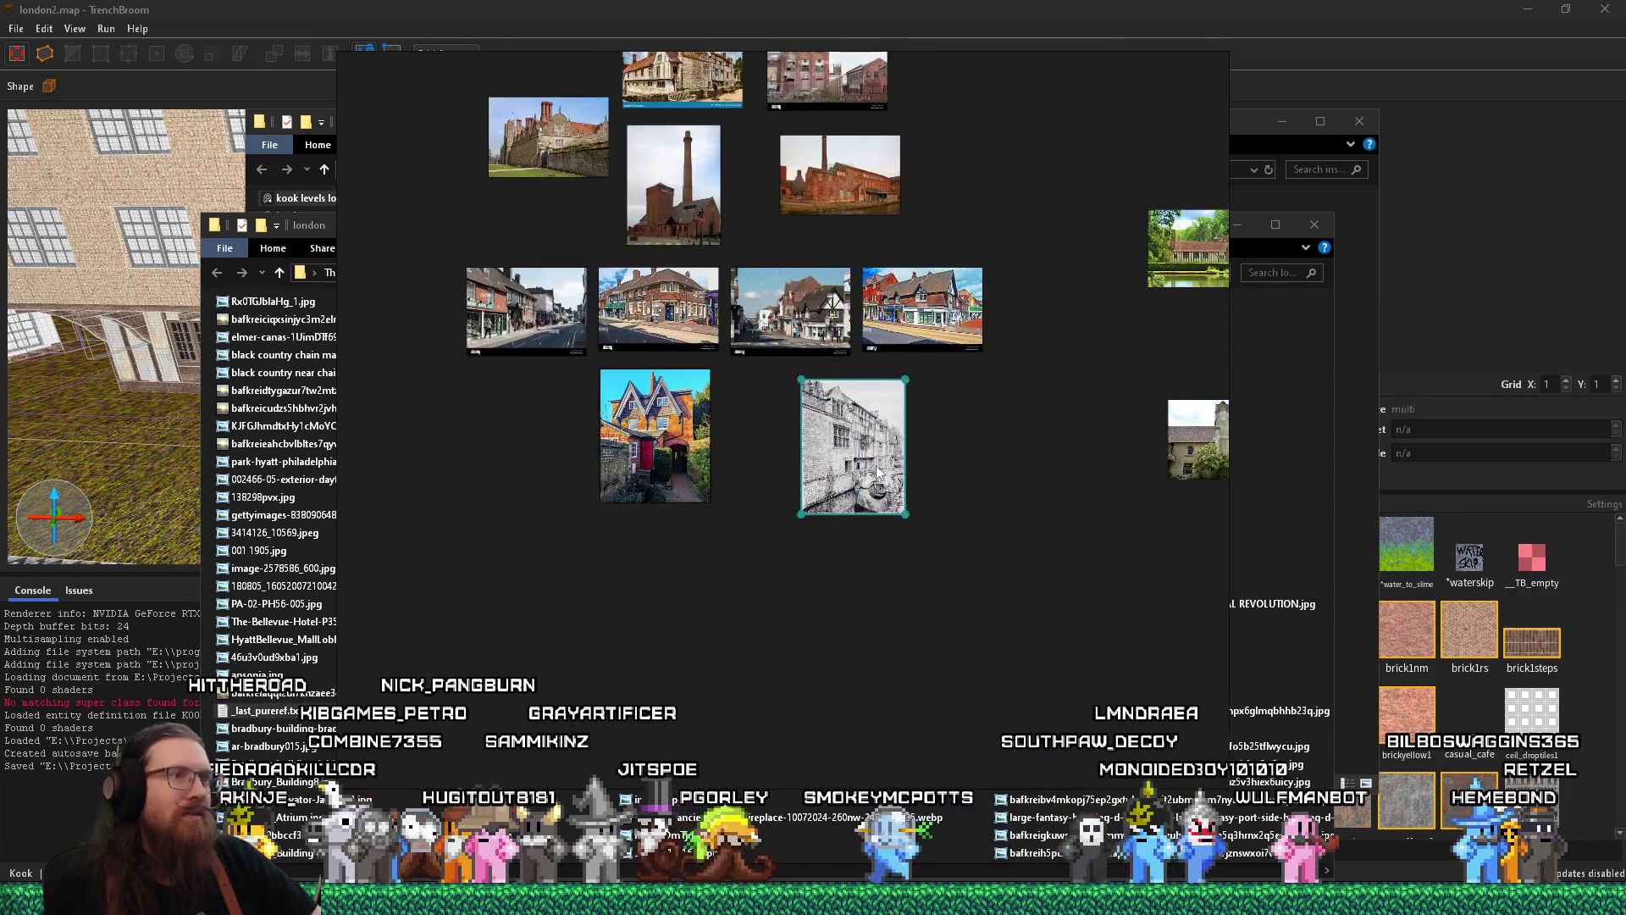
mouse_move(911, 485)
left_mouse_down()
mouse_move(937, 614)
mouse_move(586, 578)
mouse_move(474, 546)
mouse_move(762, 522)
mouse_move(995, 420)
mouse_move(1089, 337)
left_mouse_up()
Place the bridge sketch just above the moat photo in the moated-manor cluster
scroll(470, 542, "down", 3)
scroll(465, 537, "up", 2)
scroll(1086, 336, "up", 5)
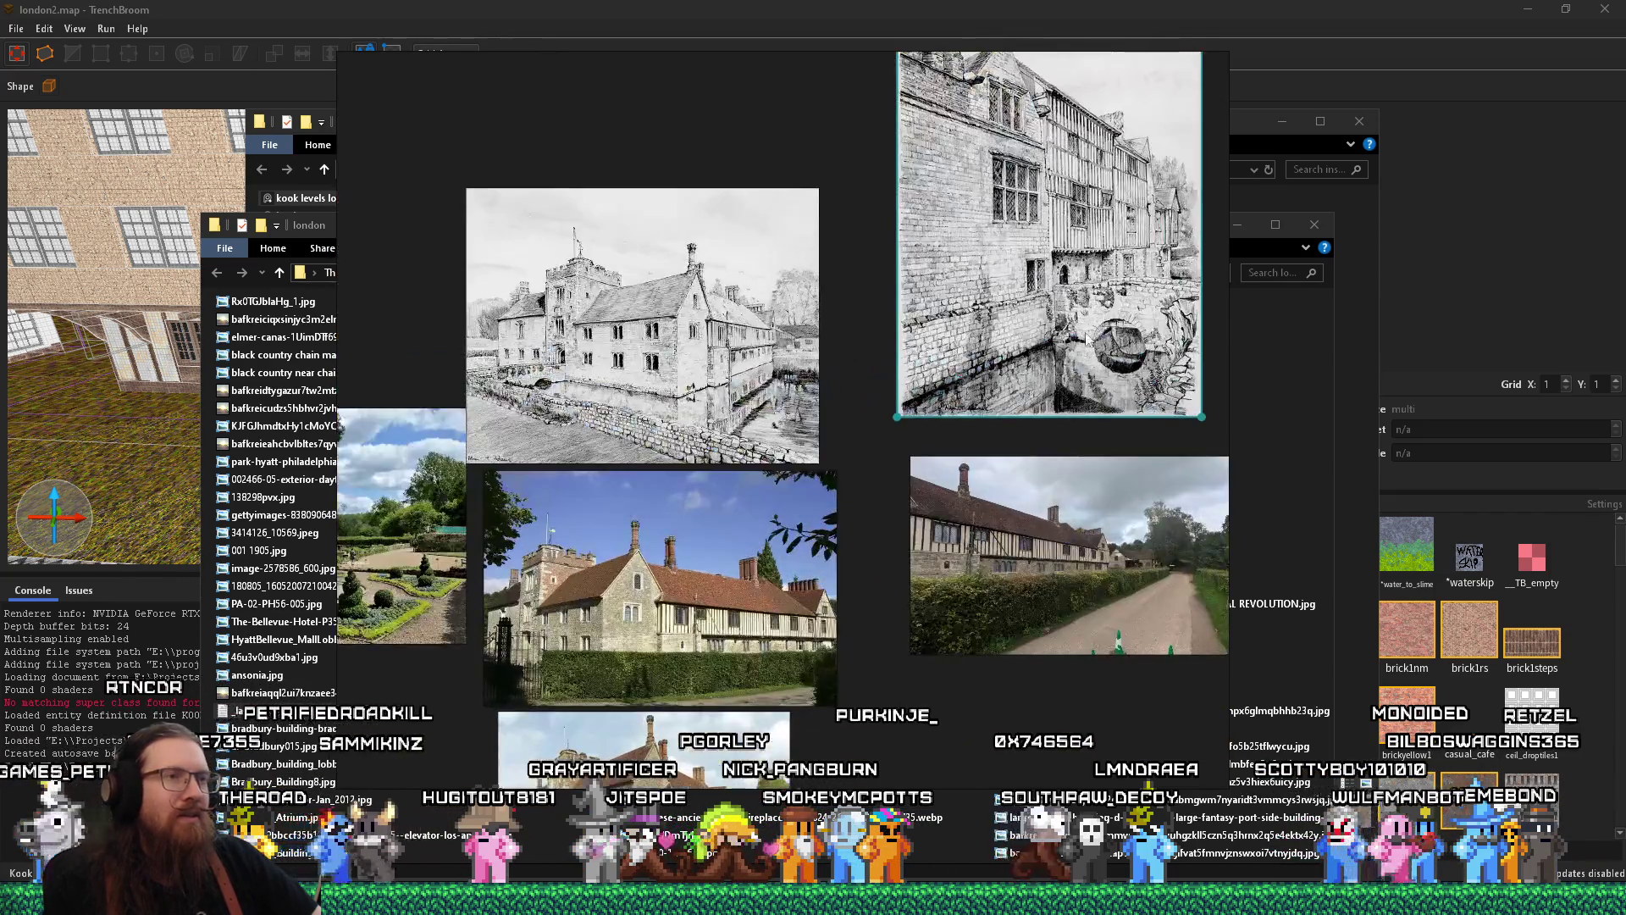
left_click_drag(967, 388, 917, 429)
scroll(664, 456, "up", 3)
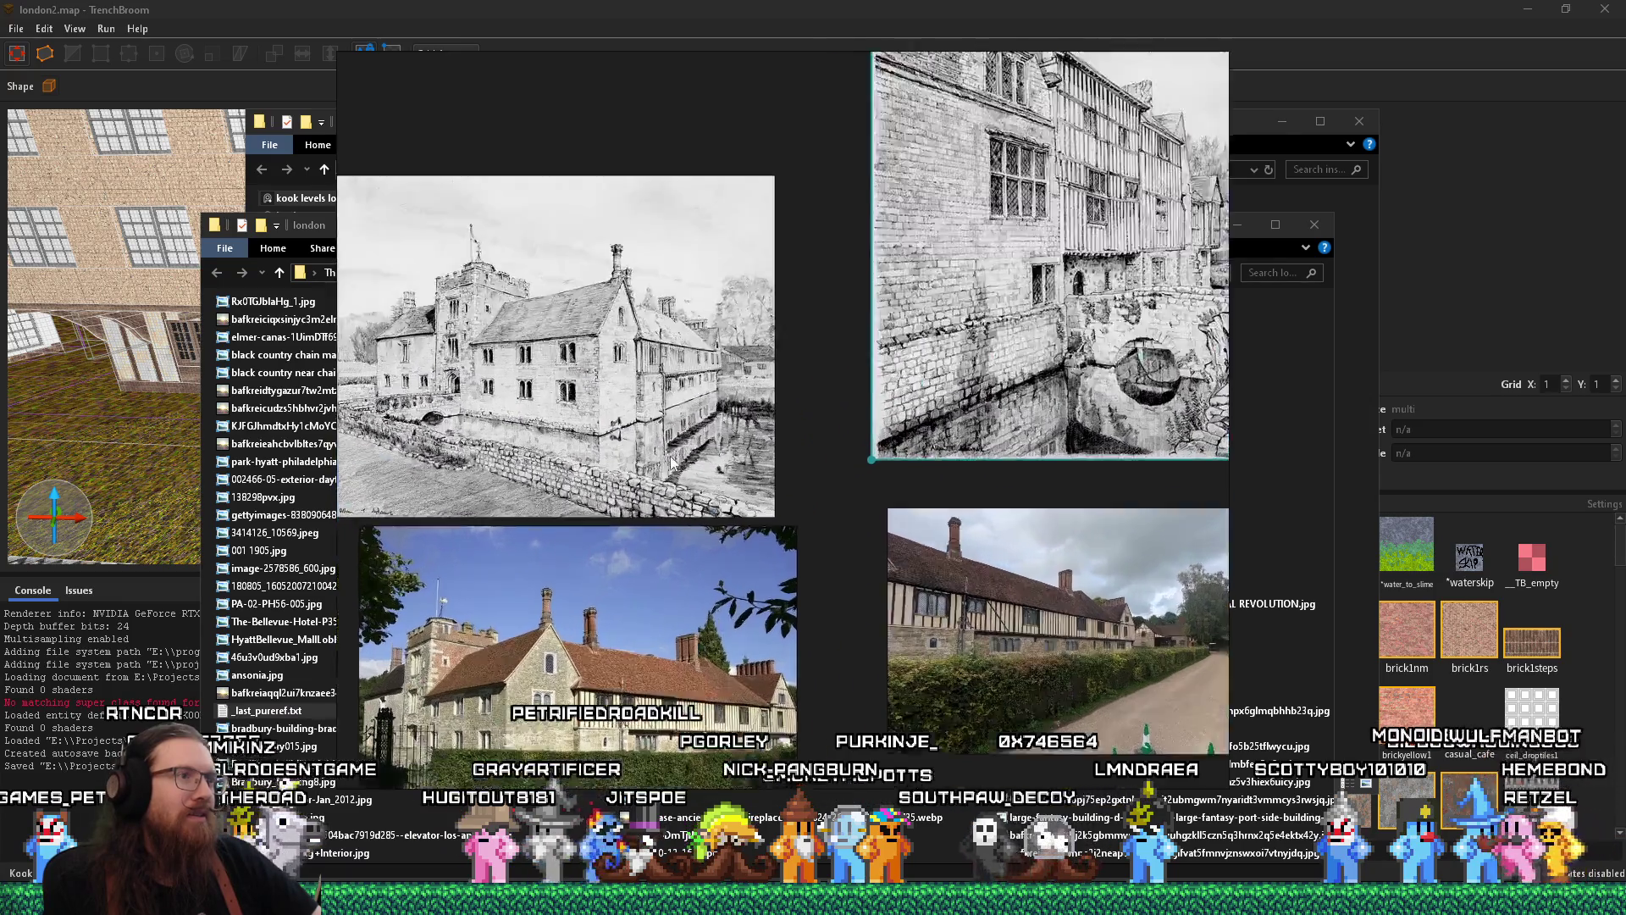
scroll(695, 369, "down", 2)
mouse_move(810, 385)
left_mouse_down()
mouse_move(606, 435)
mouse_move(442, 288)
mouse_move(616, 351)
mouse_move(288, 360)
left_mouse_up()
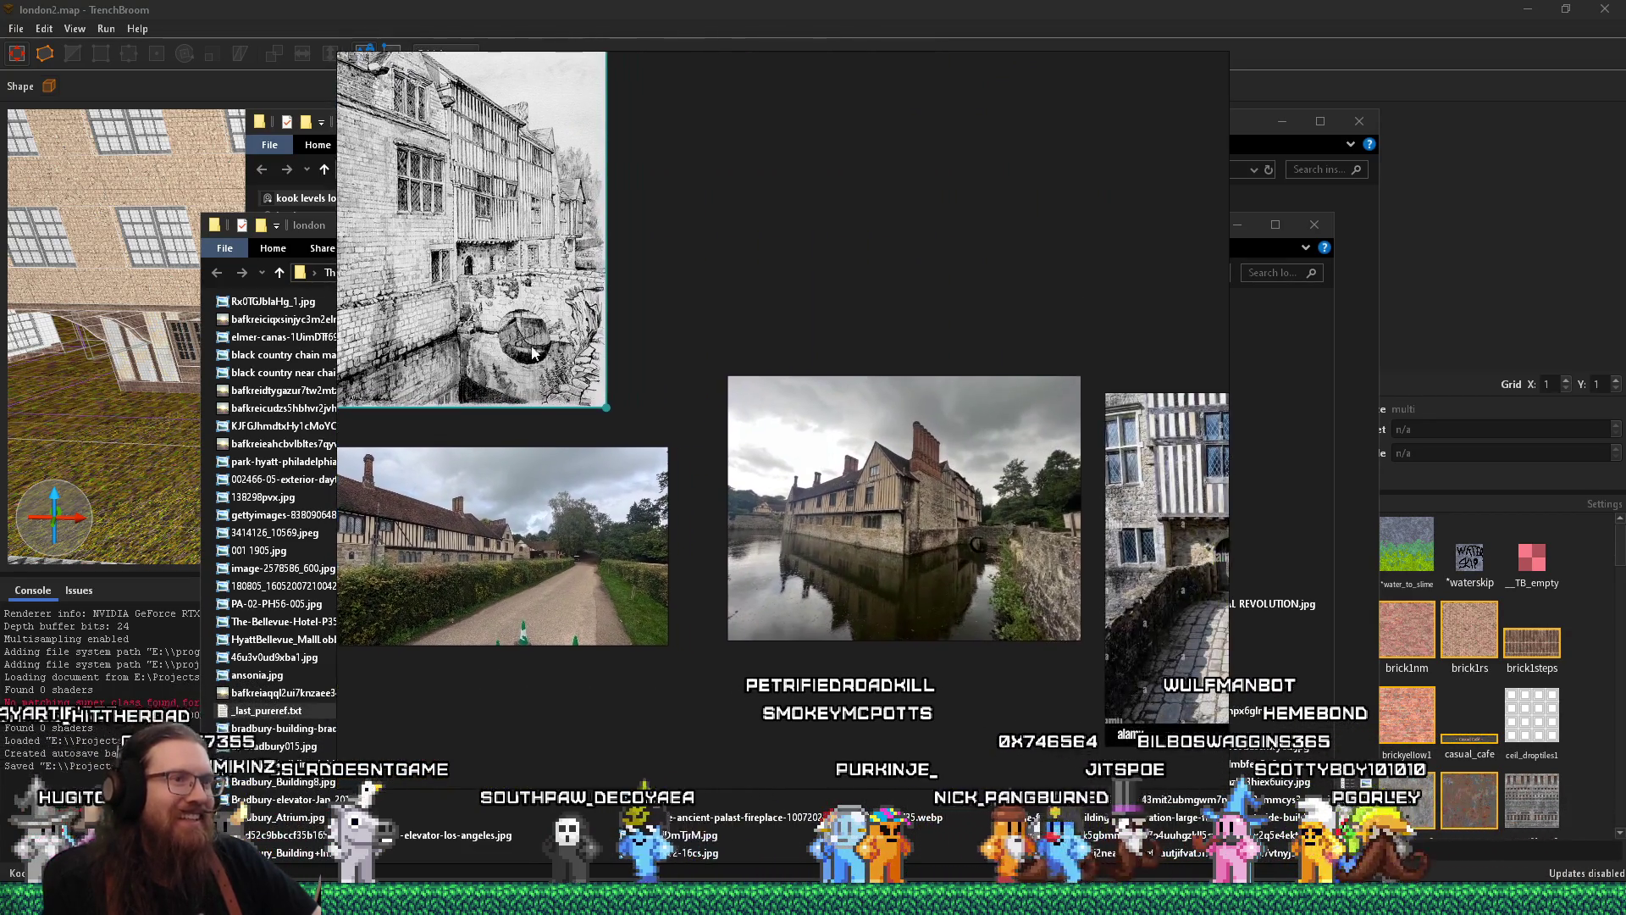
left_click_drag(508, 288, 982, 288)
double_click(953, 581)
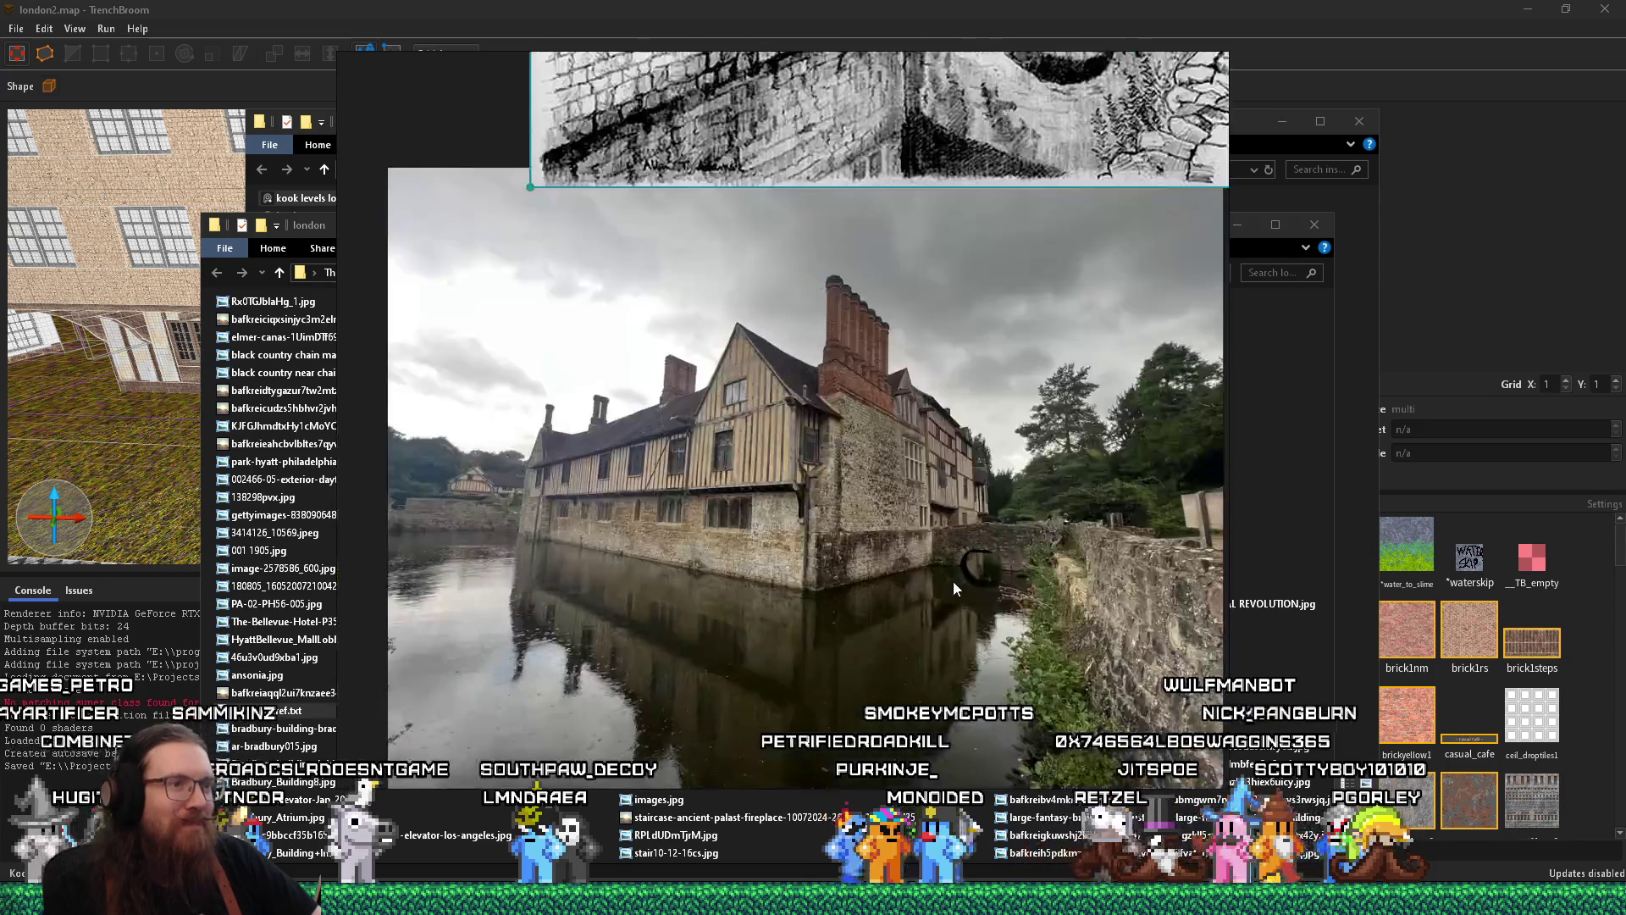
mouse_move(982, 475)
left_mouse_down()
mouse_move(808, 766)
mouse_move(815, 505)
mouse_move(856, 393)
left_mouse_up()
scroll(812, 740, "down", 3)
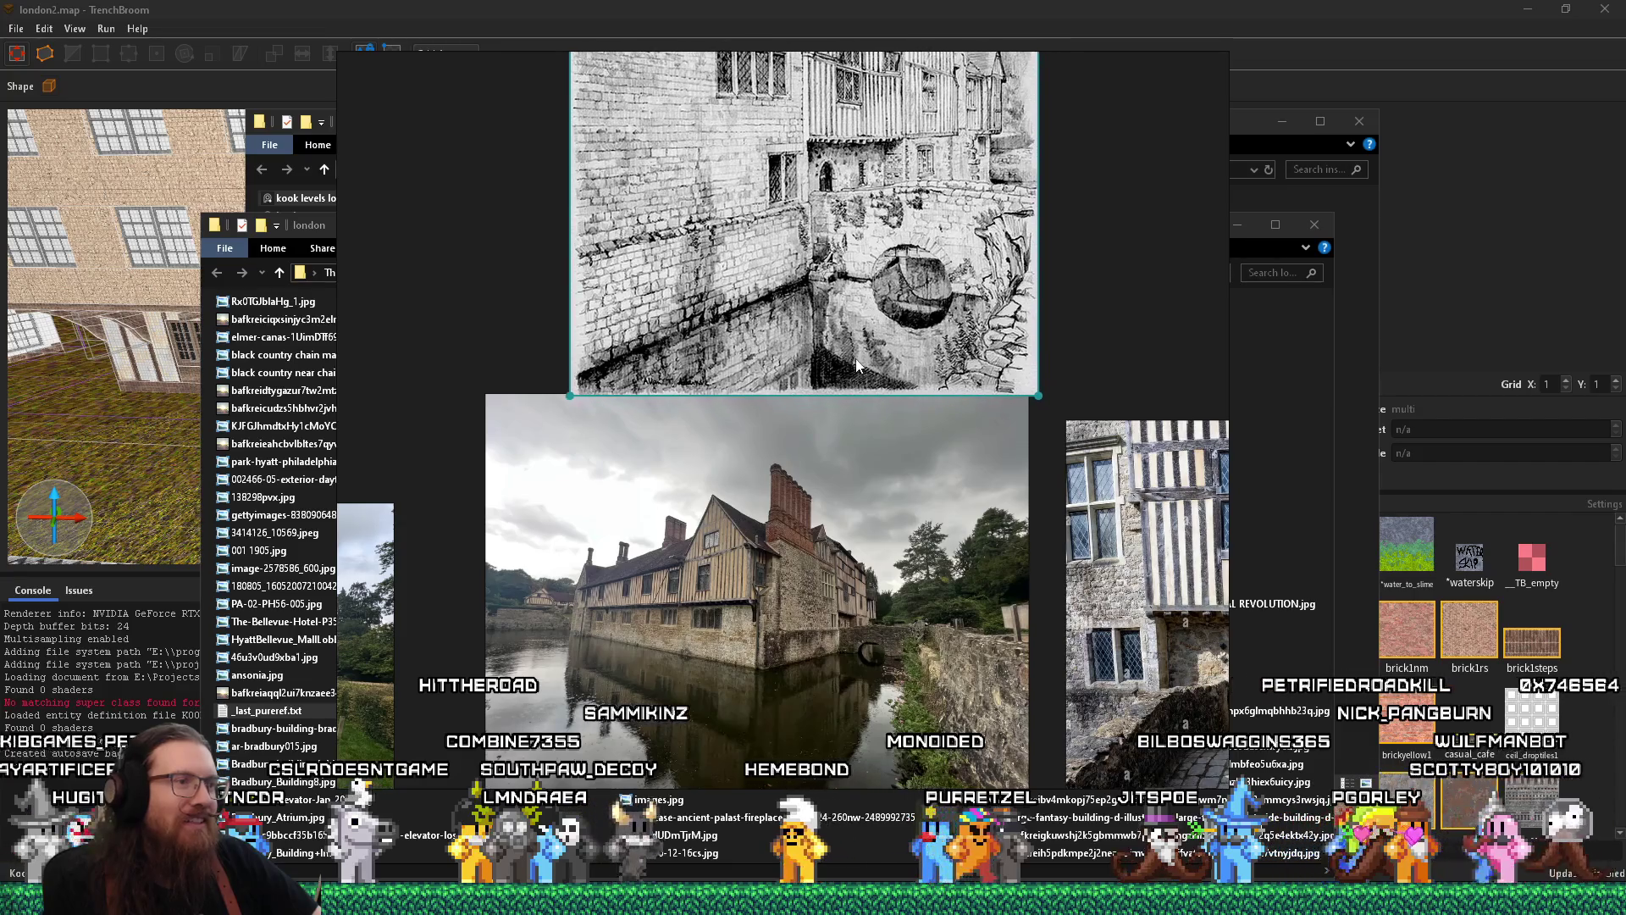
left_click(272, 8)
key("w")
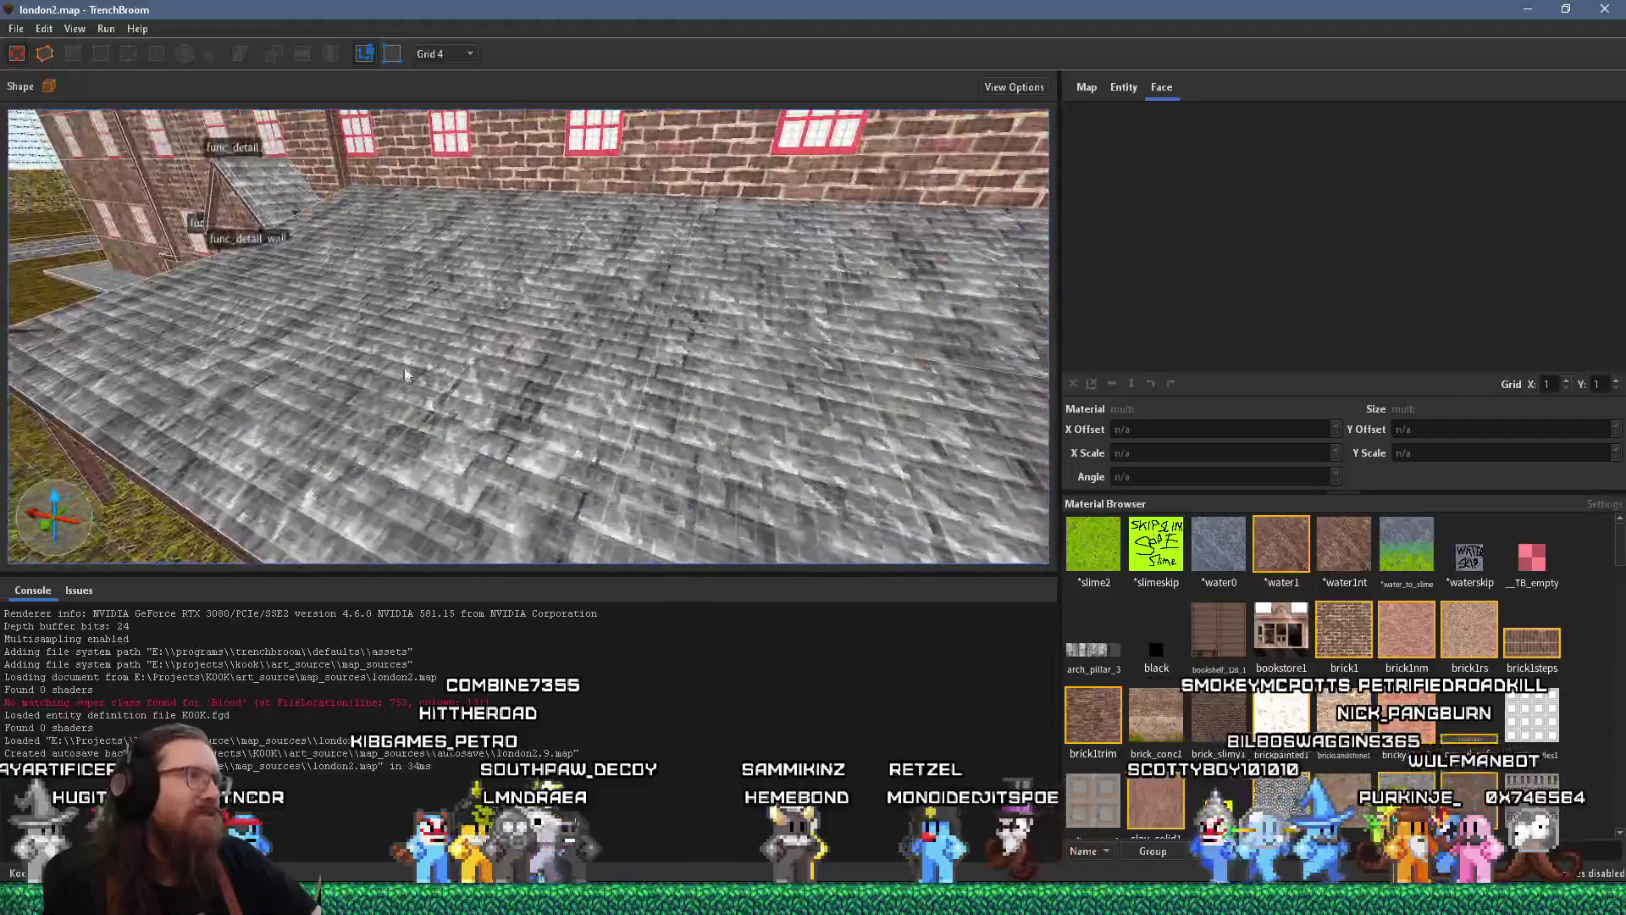
key("s")
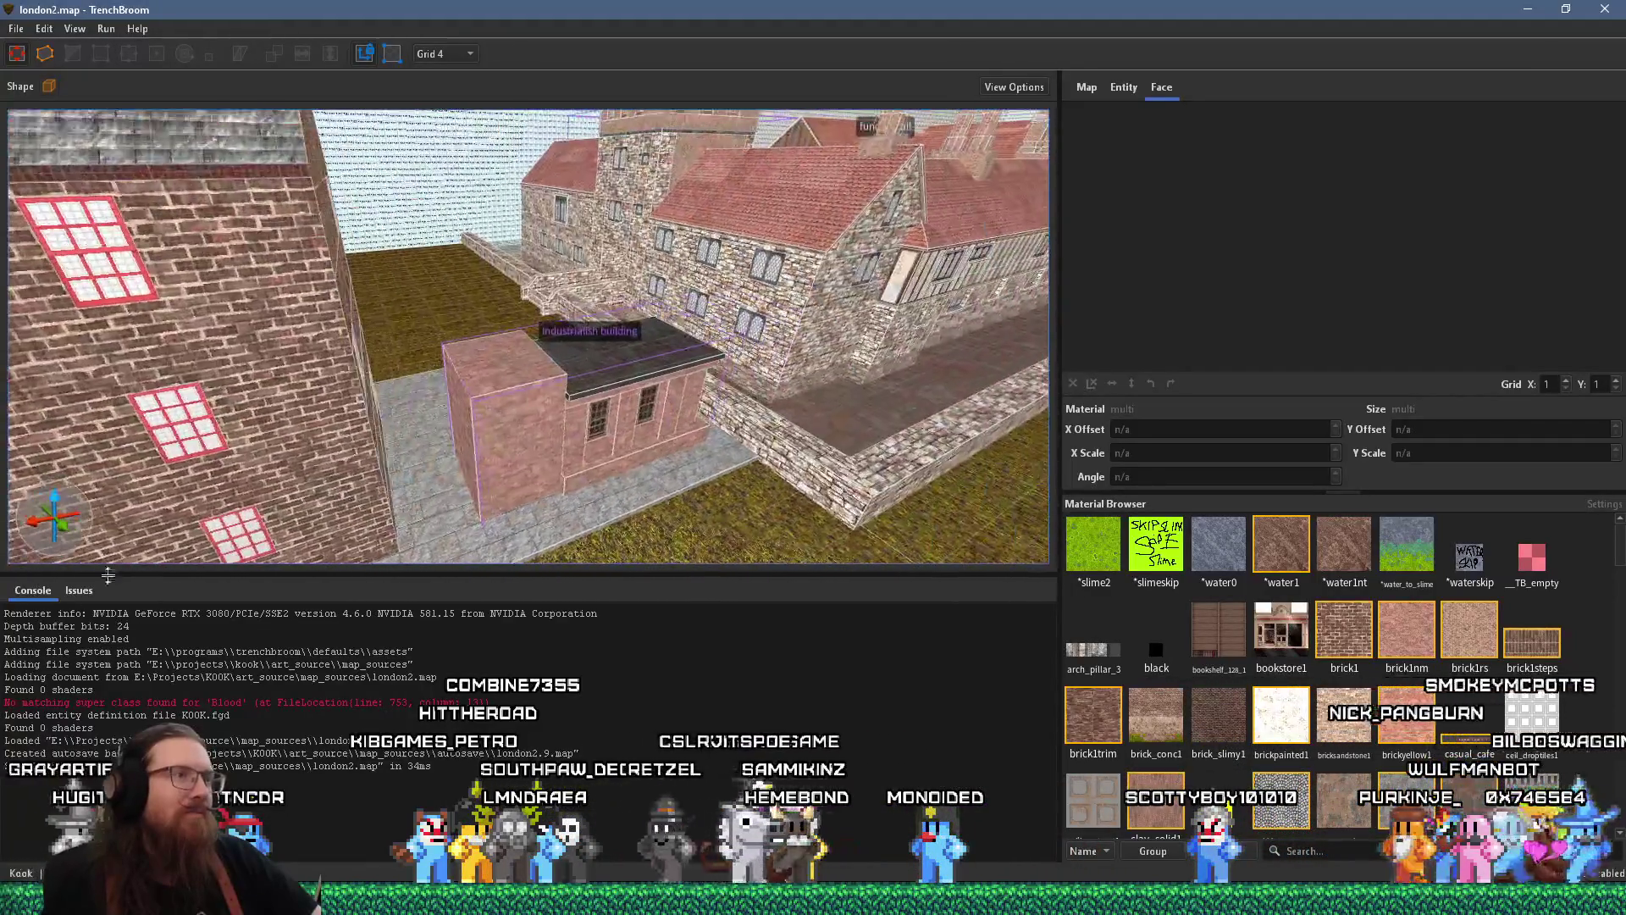
key("w")
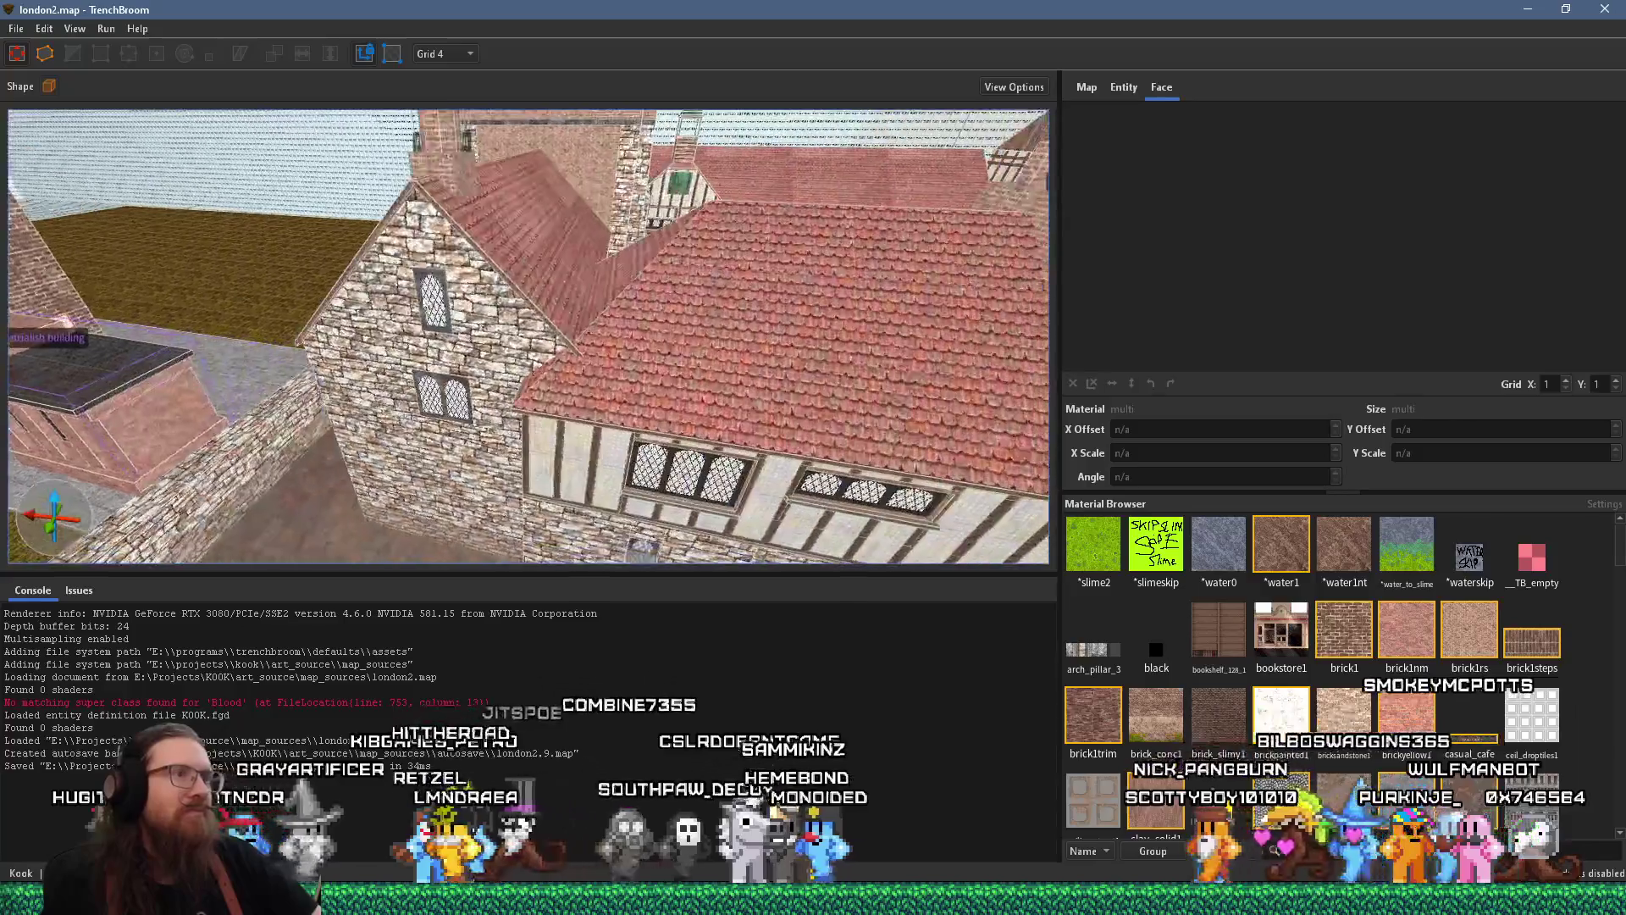
key("w")
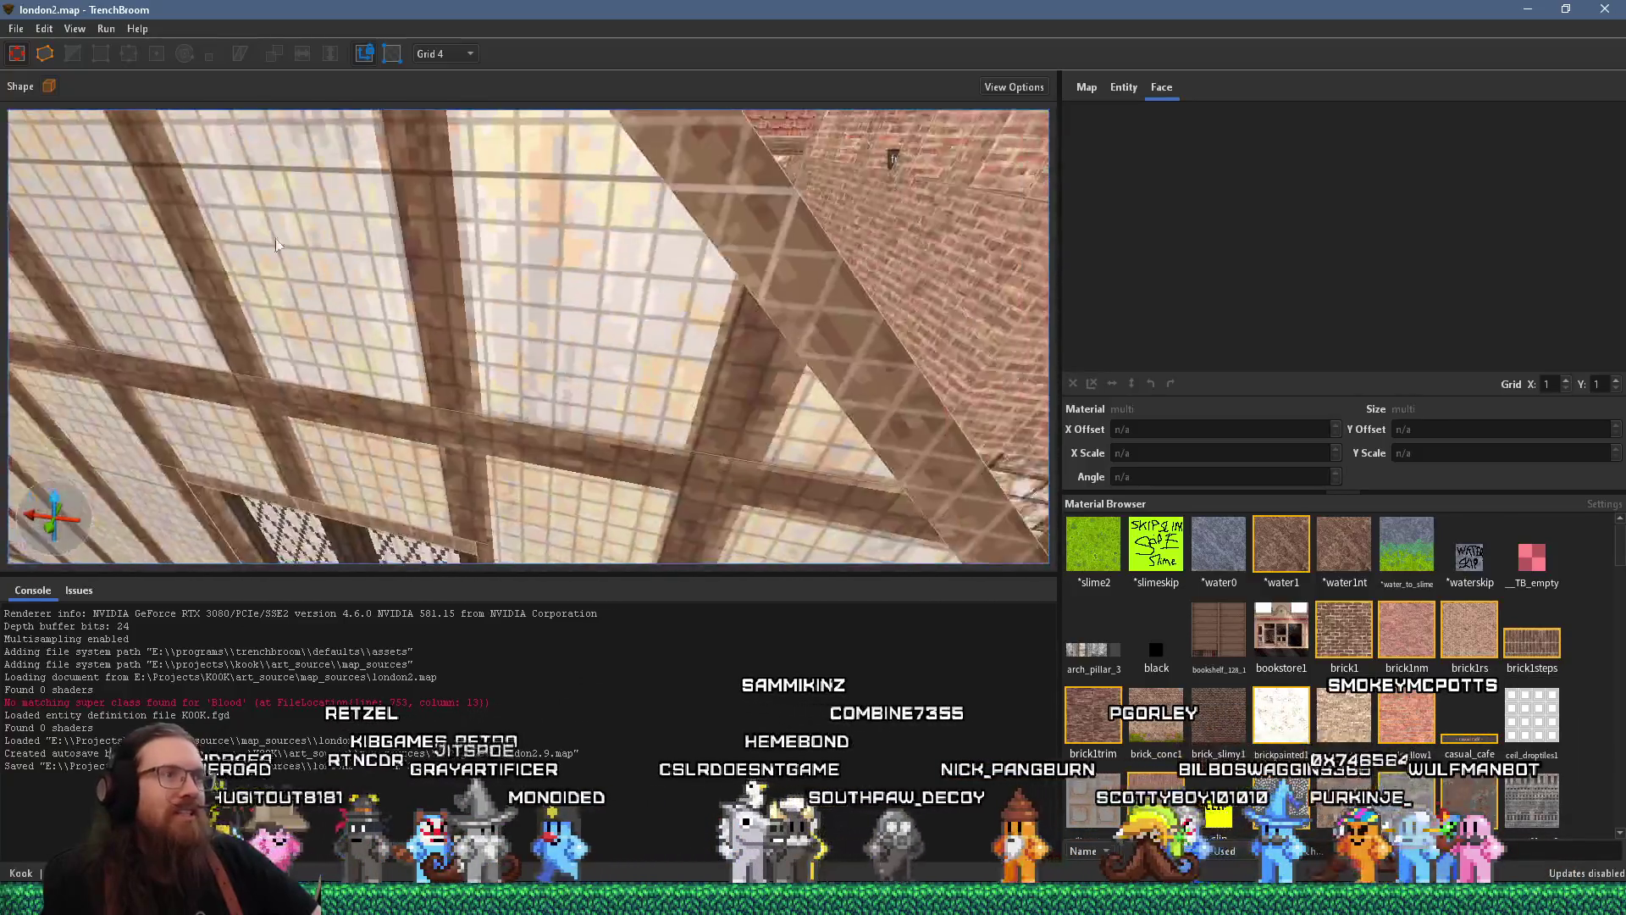
key("w")
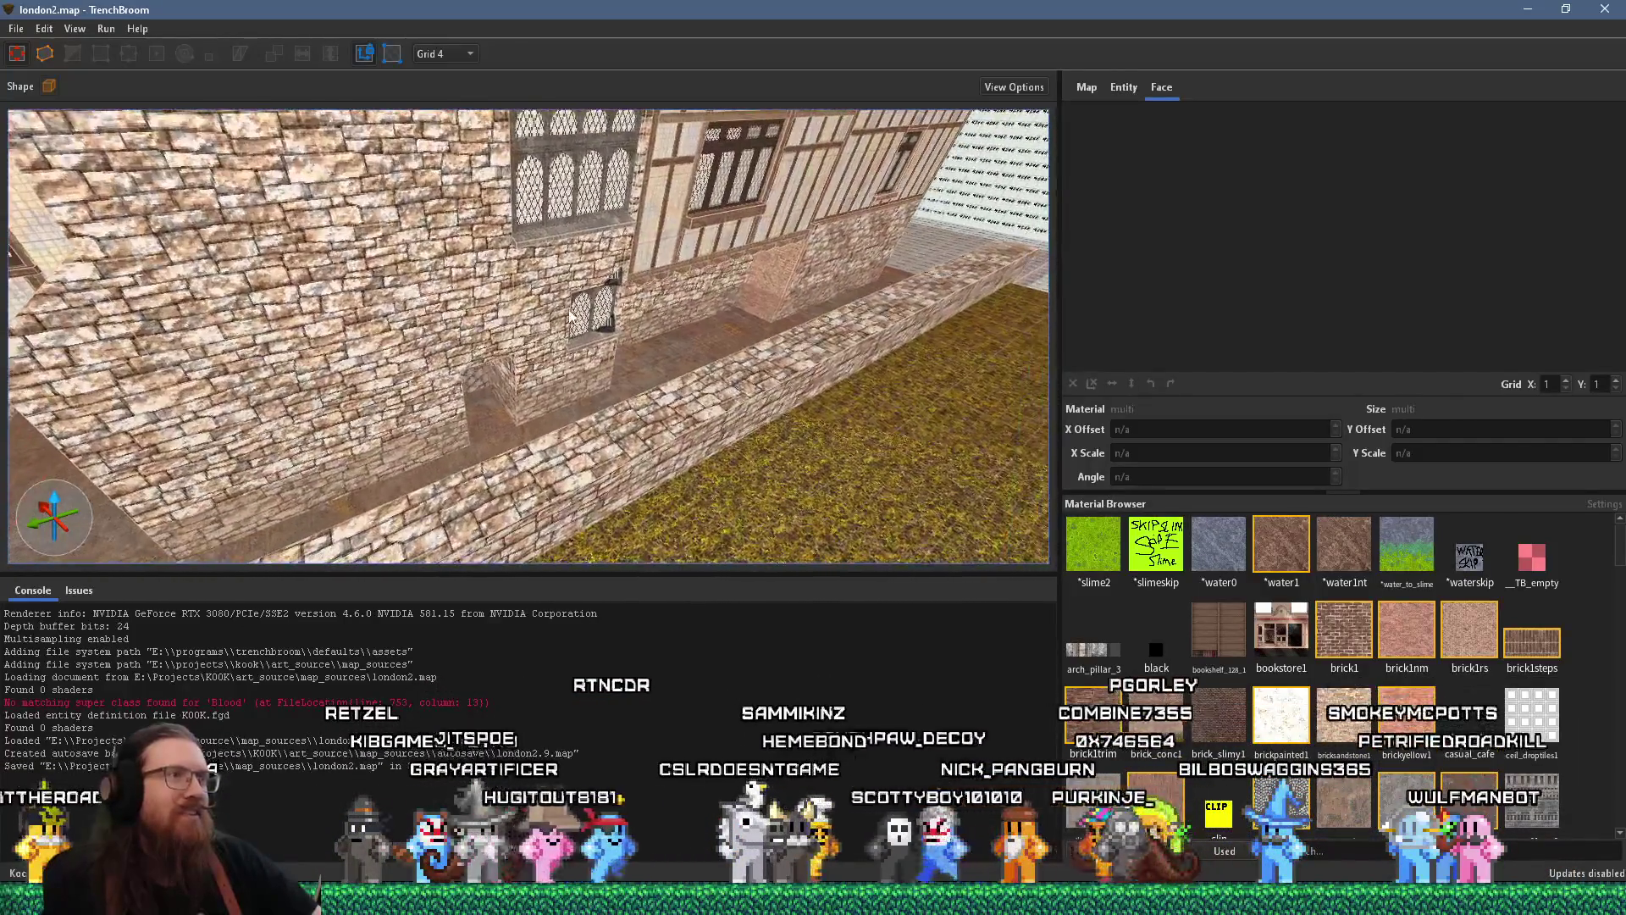
key("w")
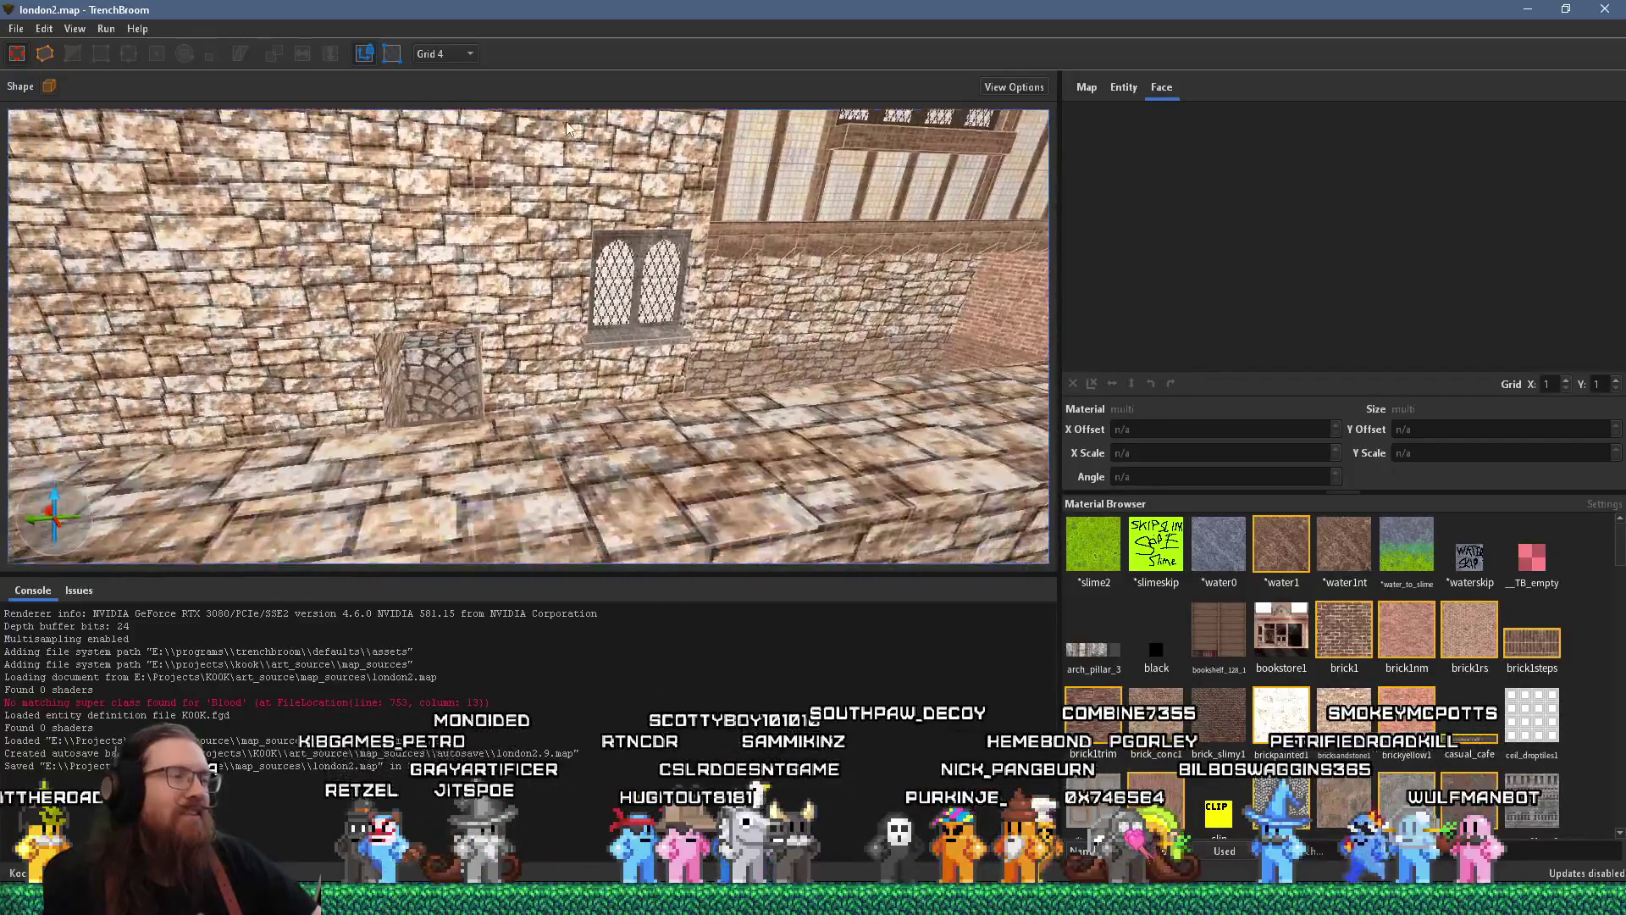
key("alt+Tab")
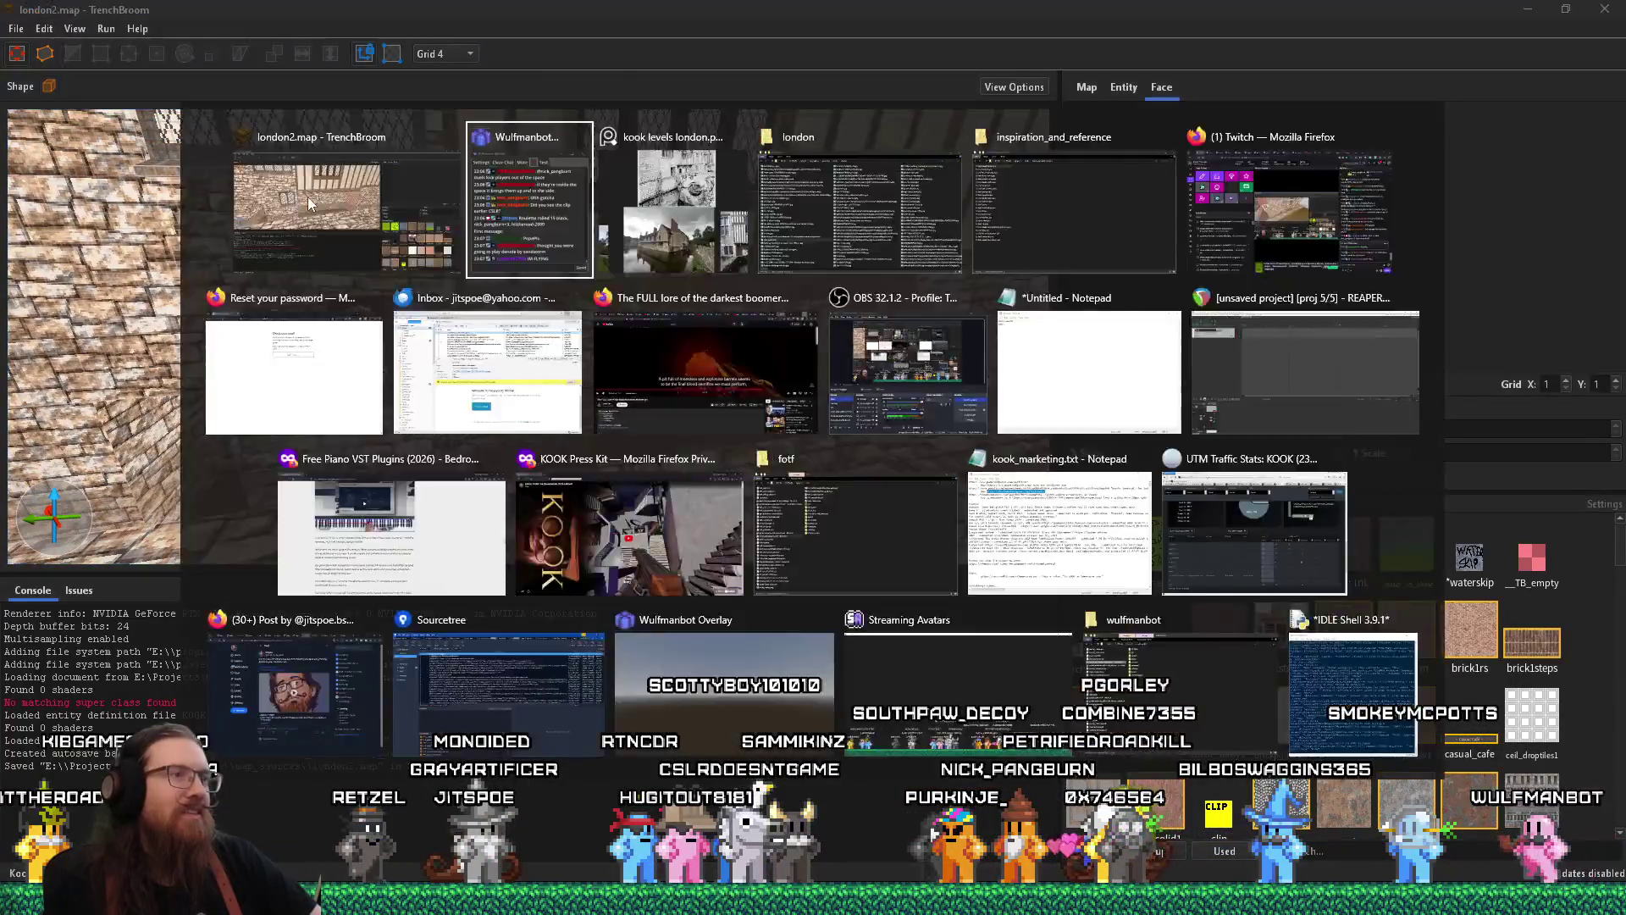
key("alt+Tab")
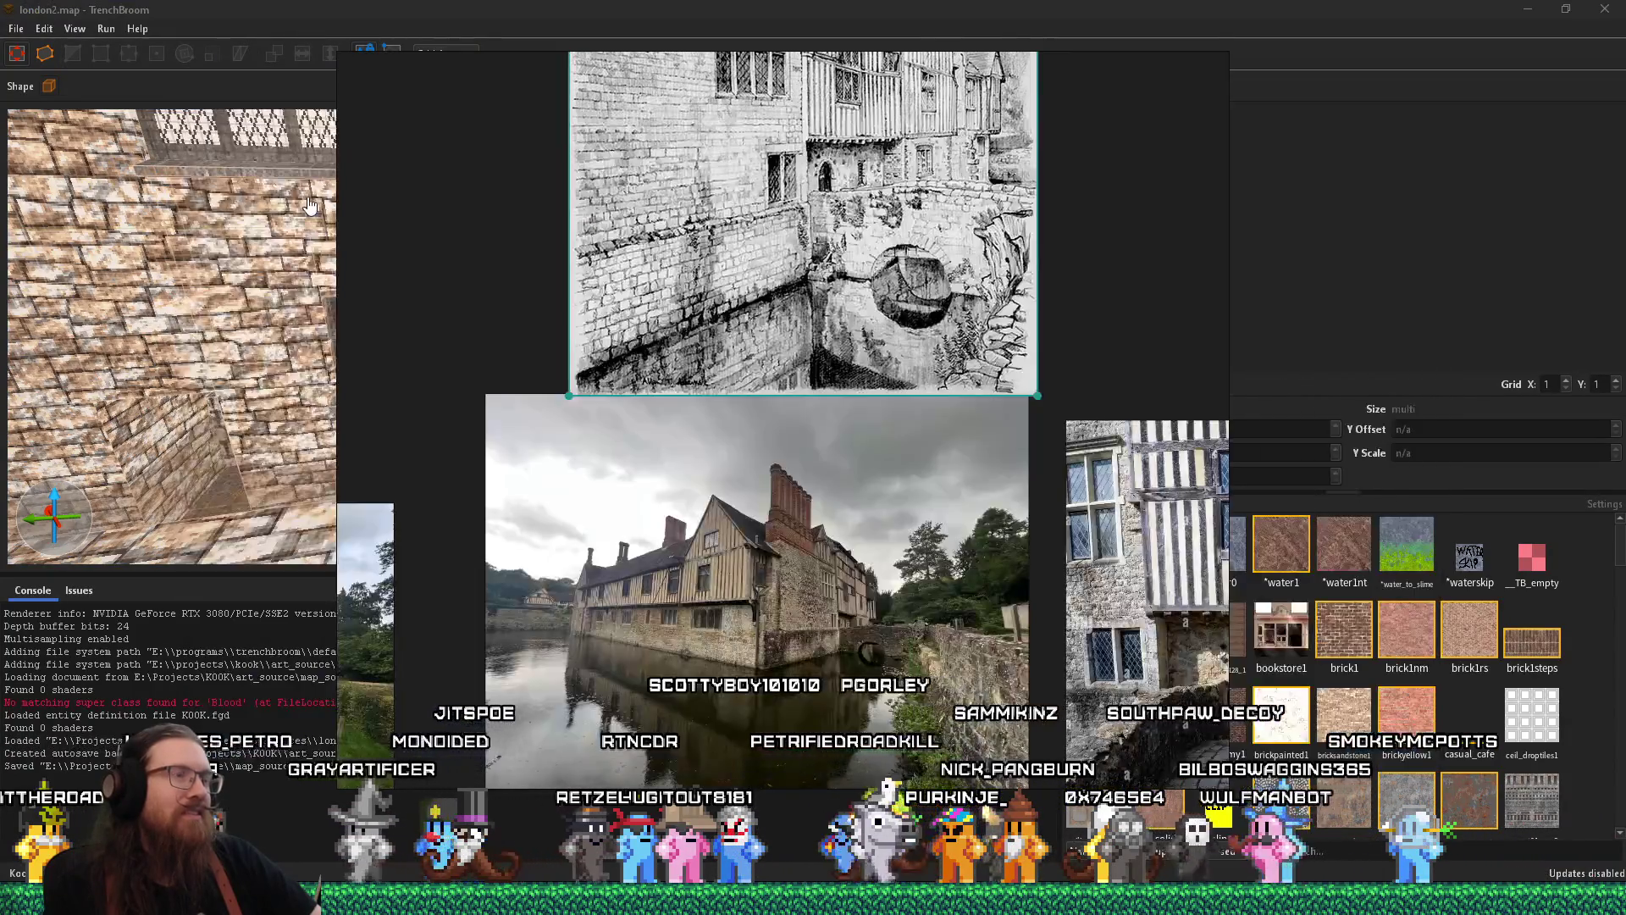
left_click_drag(541, 336, 566, 490)
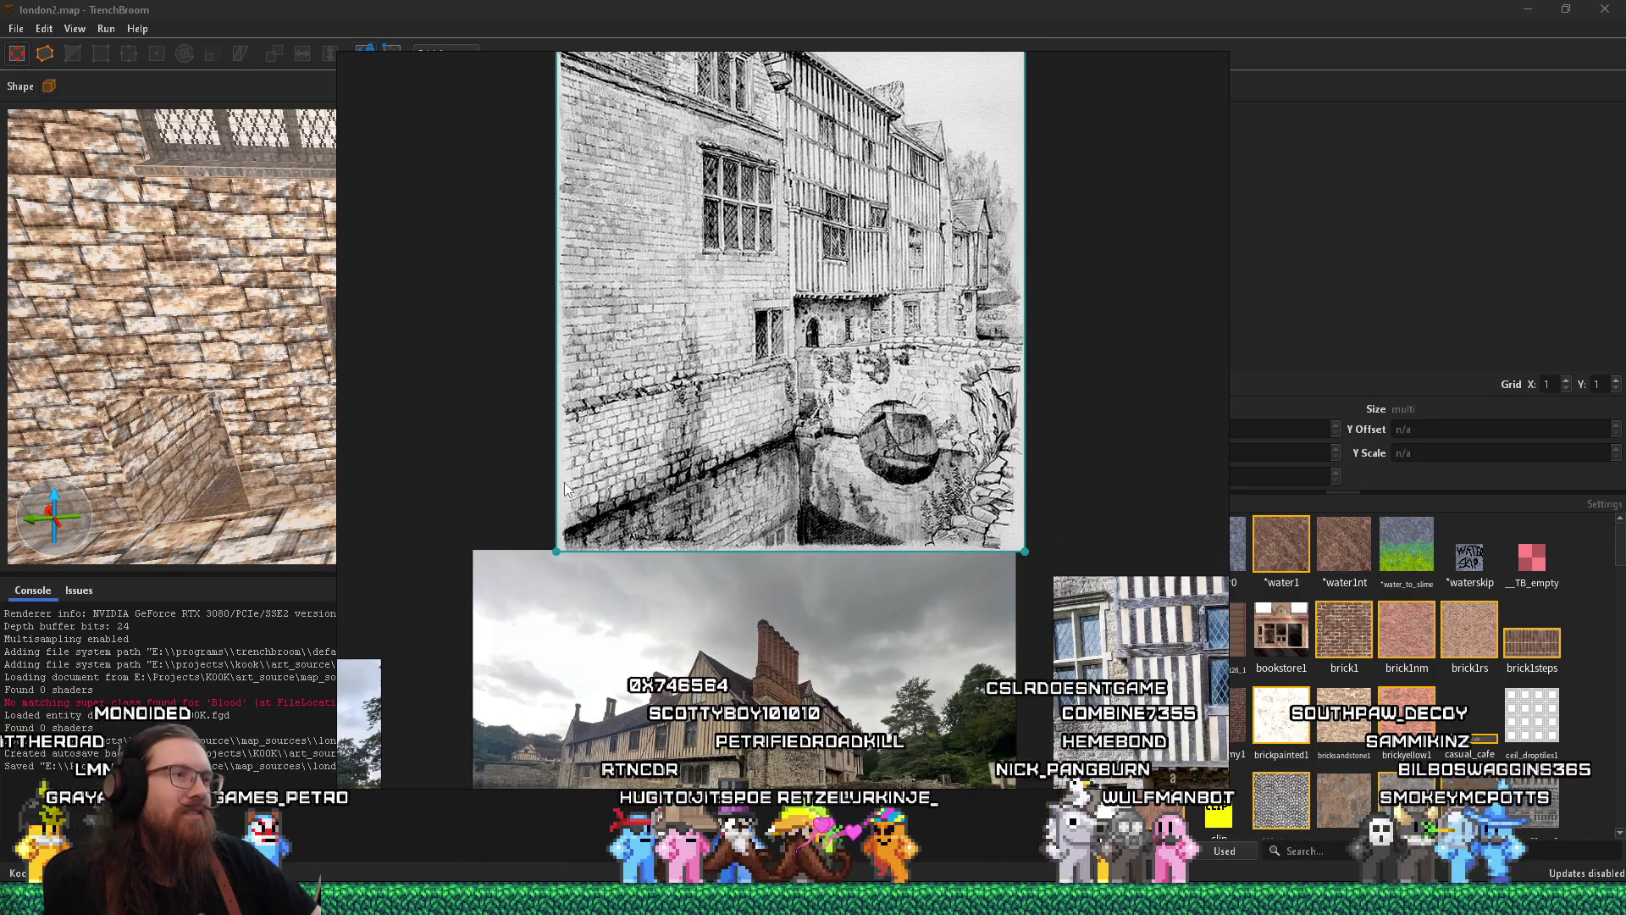
left_click(261, 430)
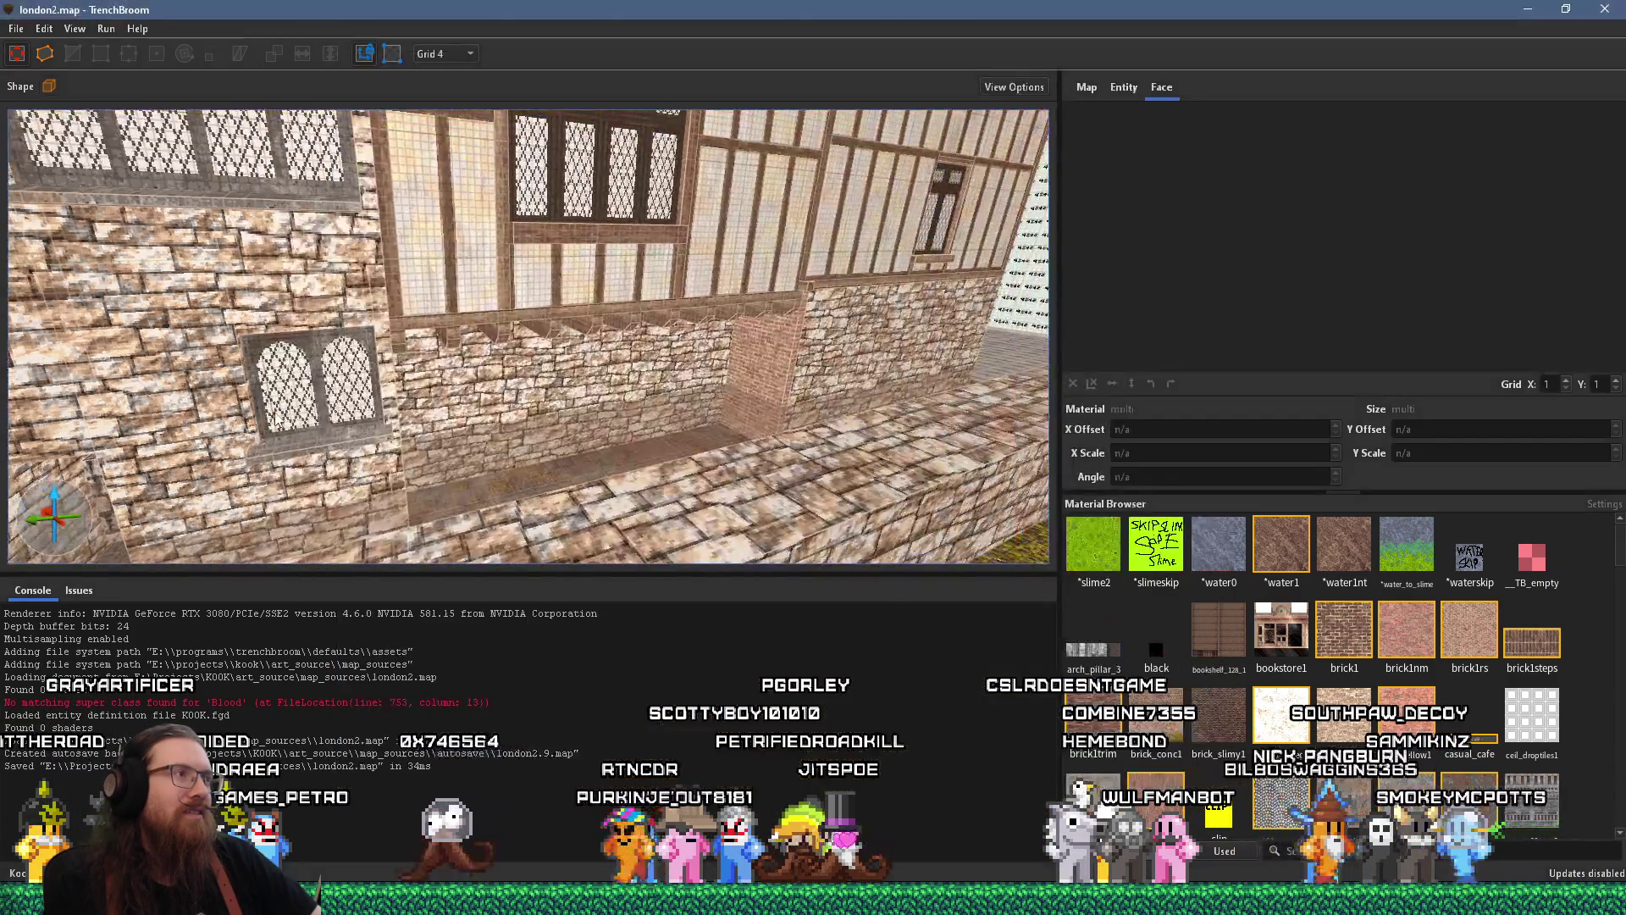
key("alt+Tab")
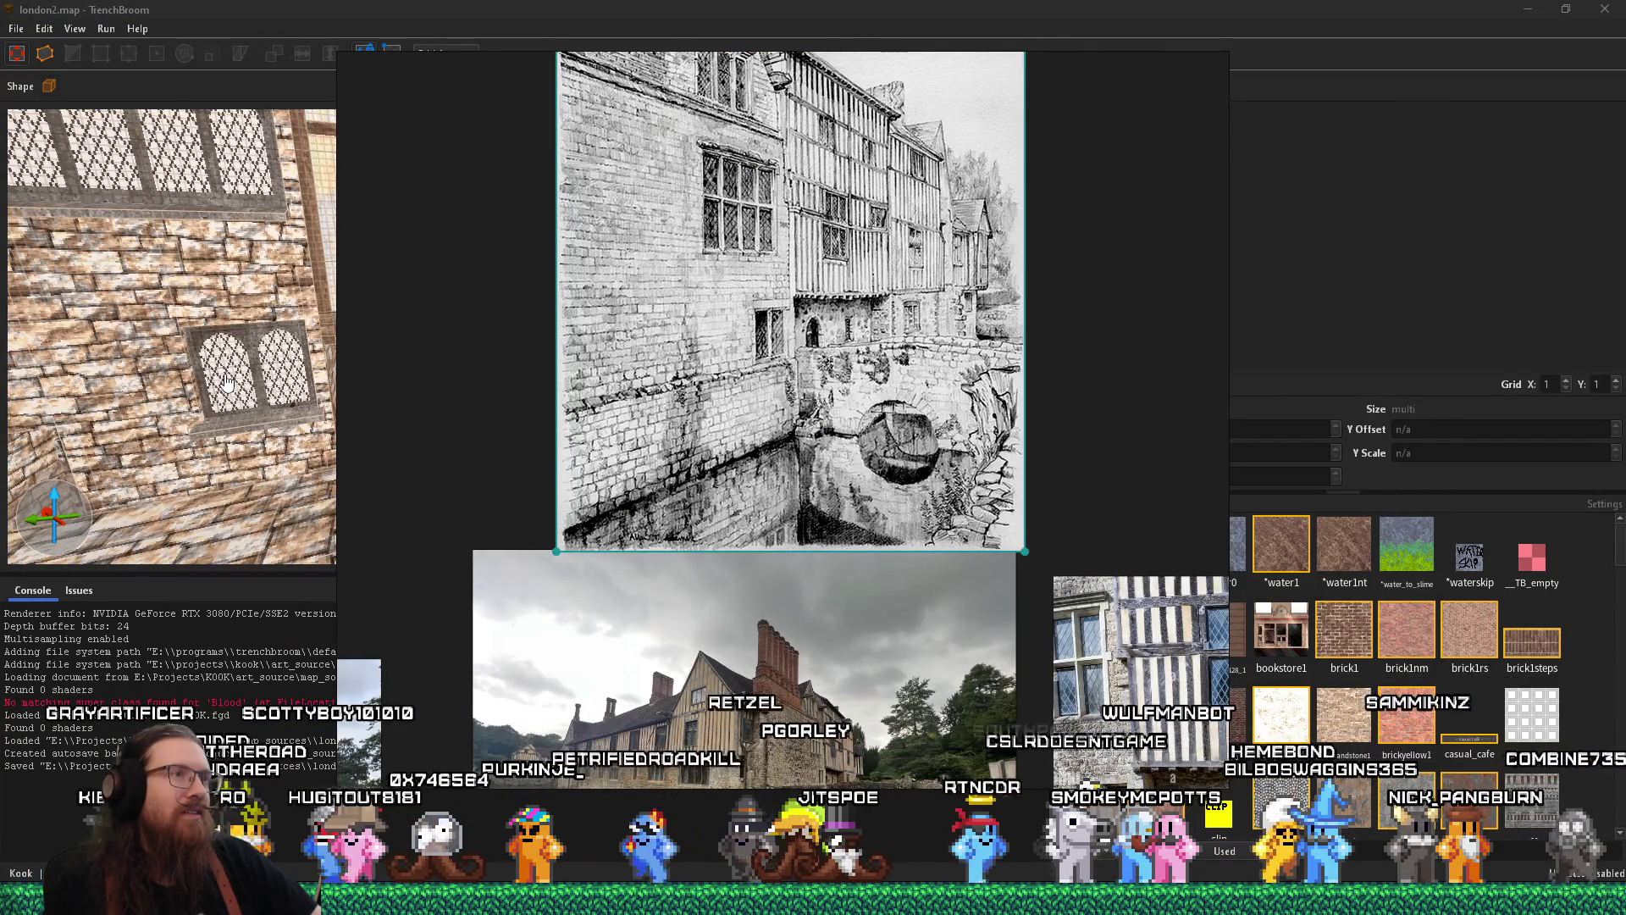
key("alt+Tab")
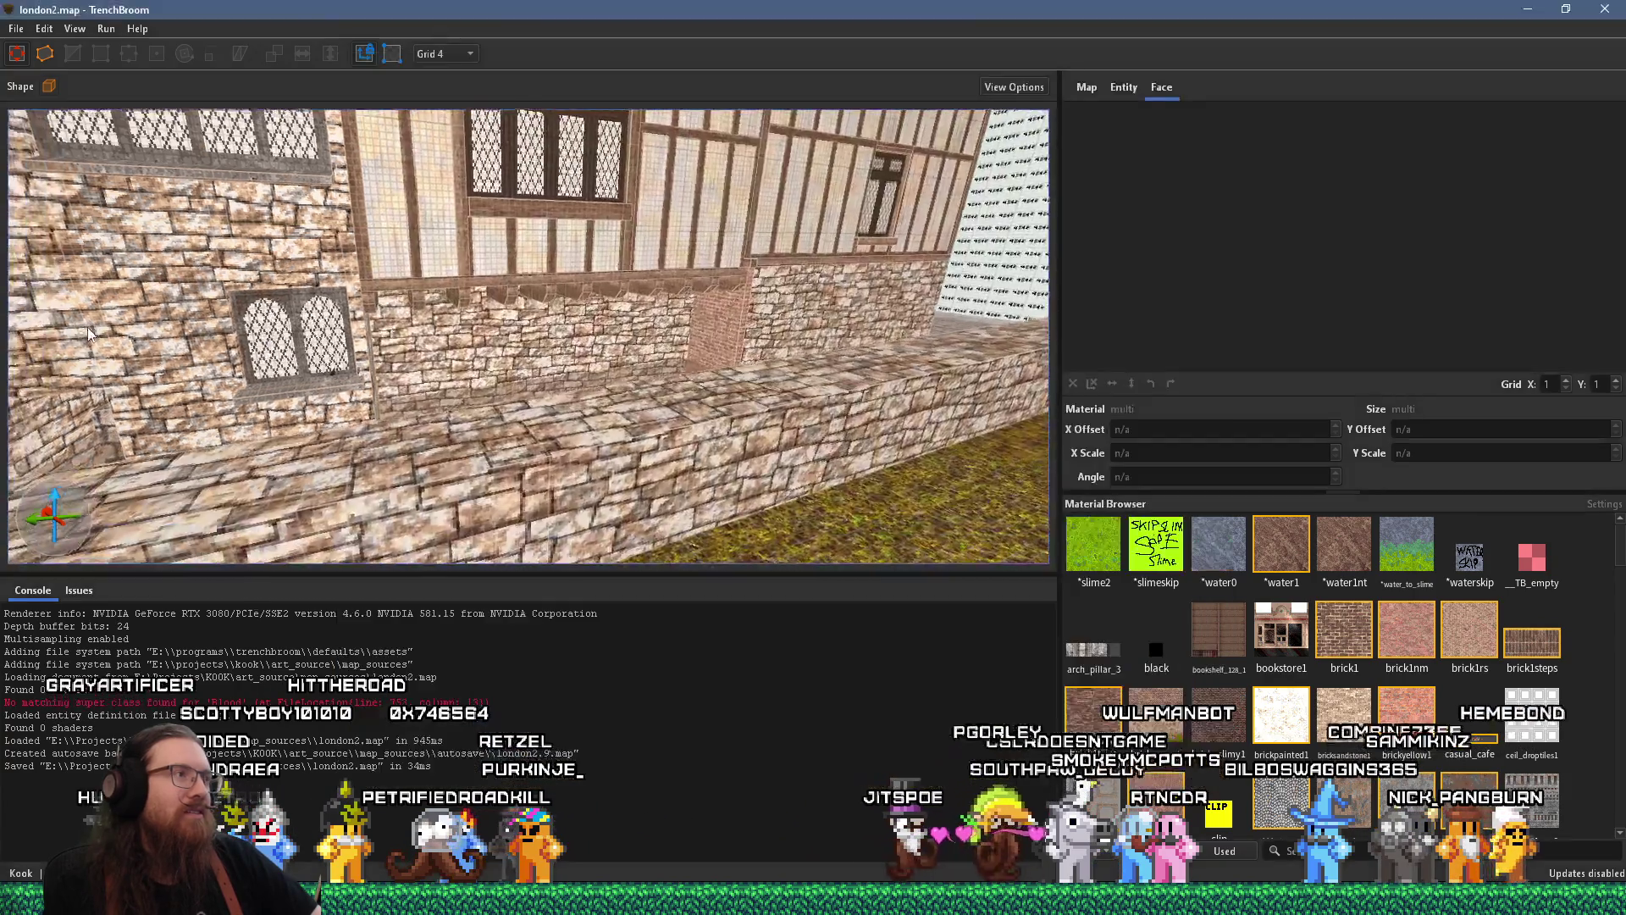
key("alt+Tab")
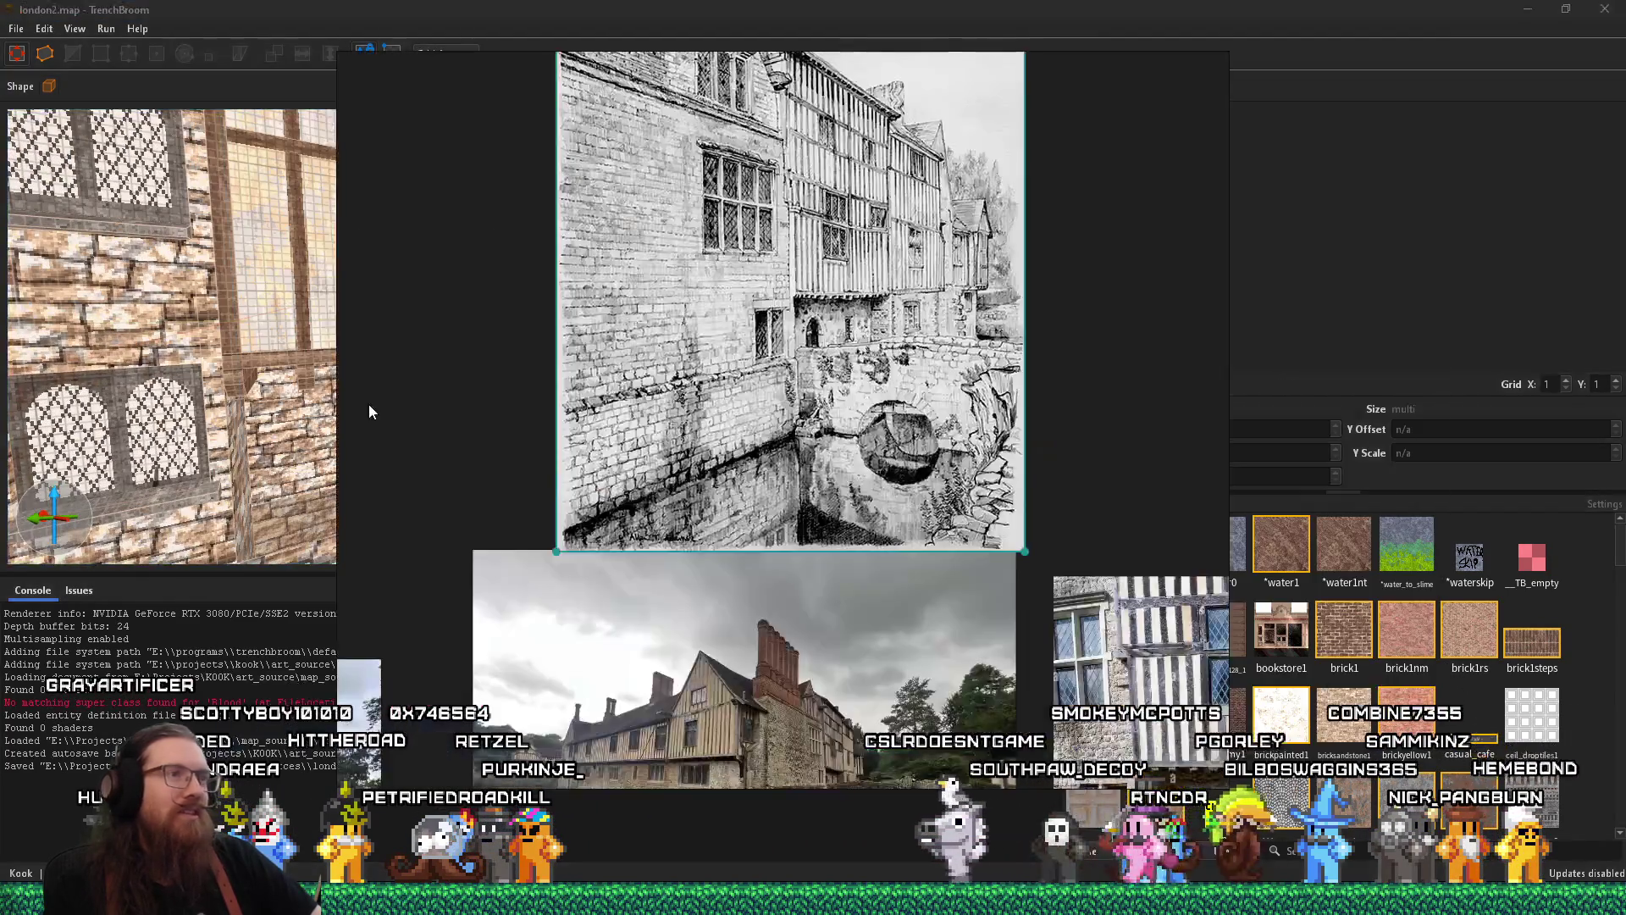
key("alt+Tab")
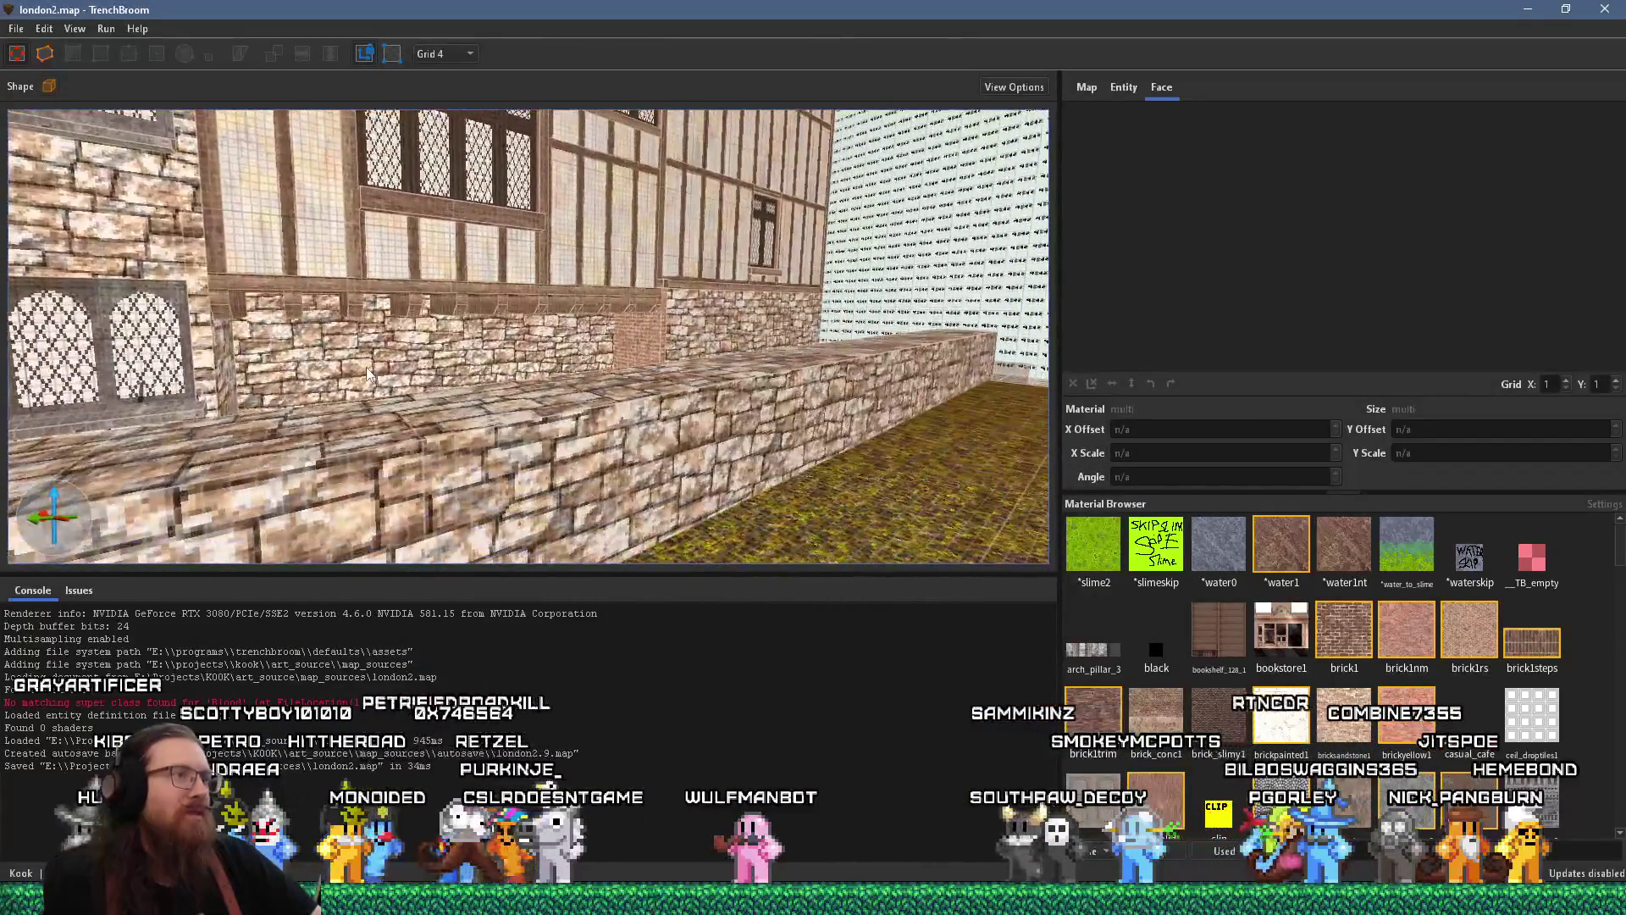
key("alt+Tab")
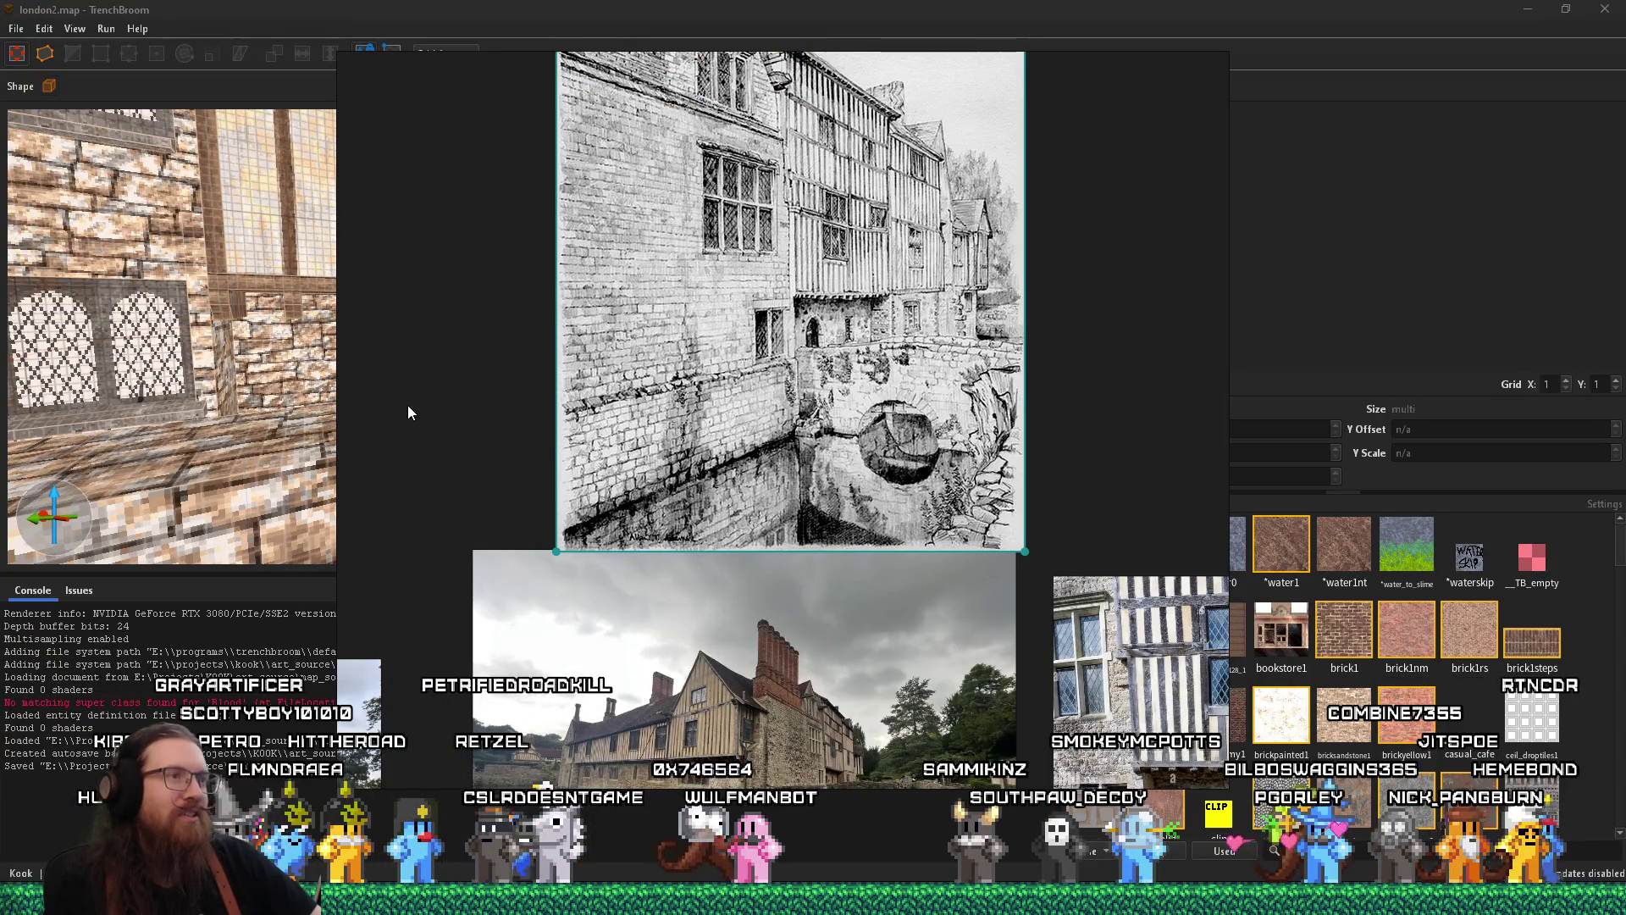
key("alt+Tab")
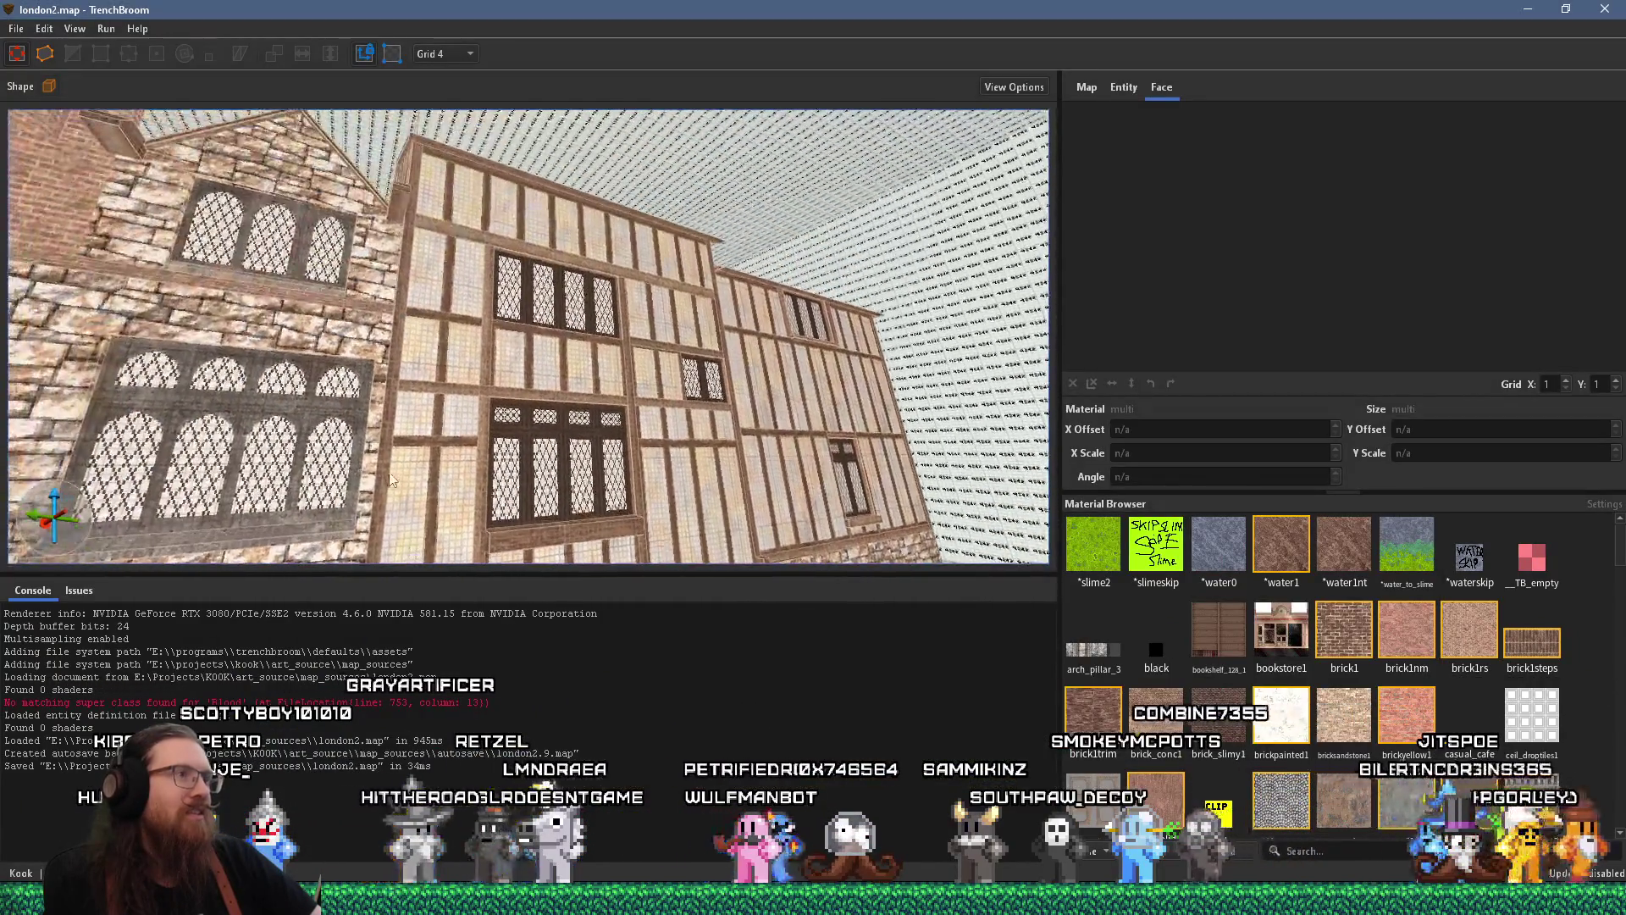
left_click_drag(392, 480, 373, 458)
left_click_drag(360, 390, 338, 339)
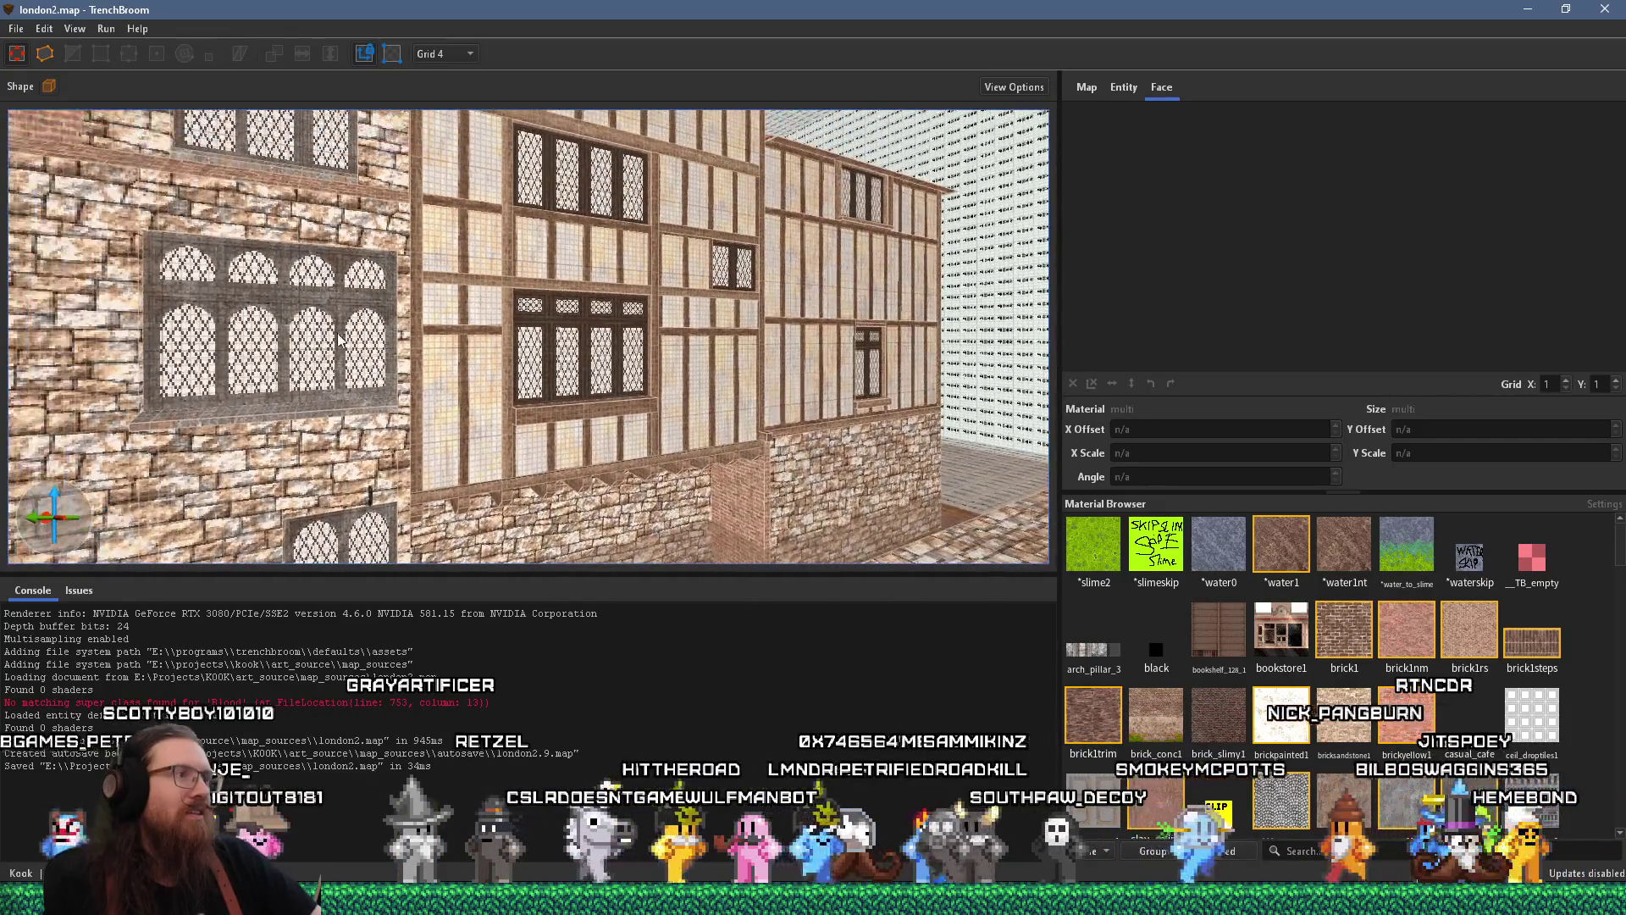
mouse_move(484, 479)
left_mouse_down()
mouse_move(354, 314)
mouse_move(418, 338)
mouse_move(400, 318)
mouse_move(372, 338)
mouse_move(906, 404)
left_mouse_up()
Raise the bottom face of the timber wall brush under the upper window
left_click(424, 362)
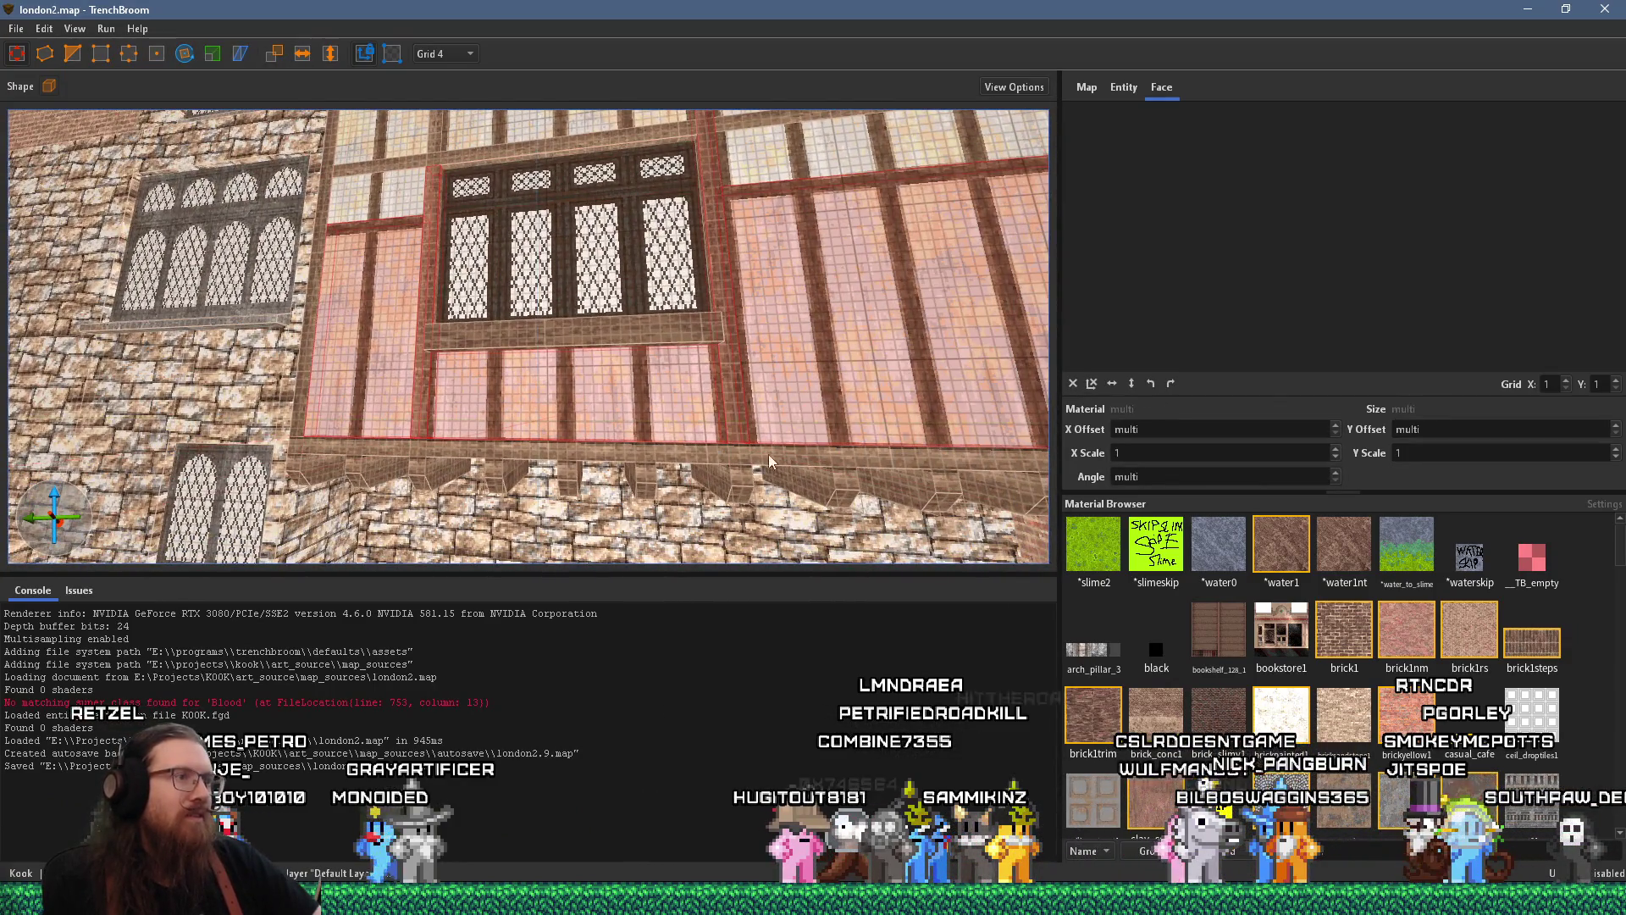
left_click_drag(615, 512, 618, 469)
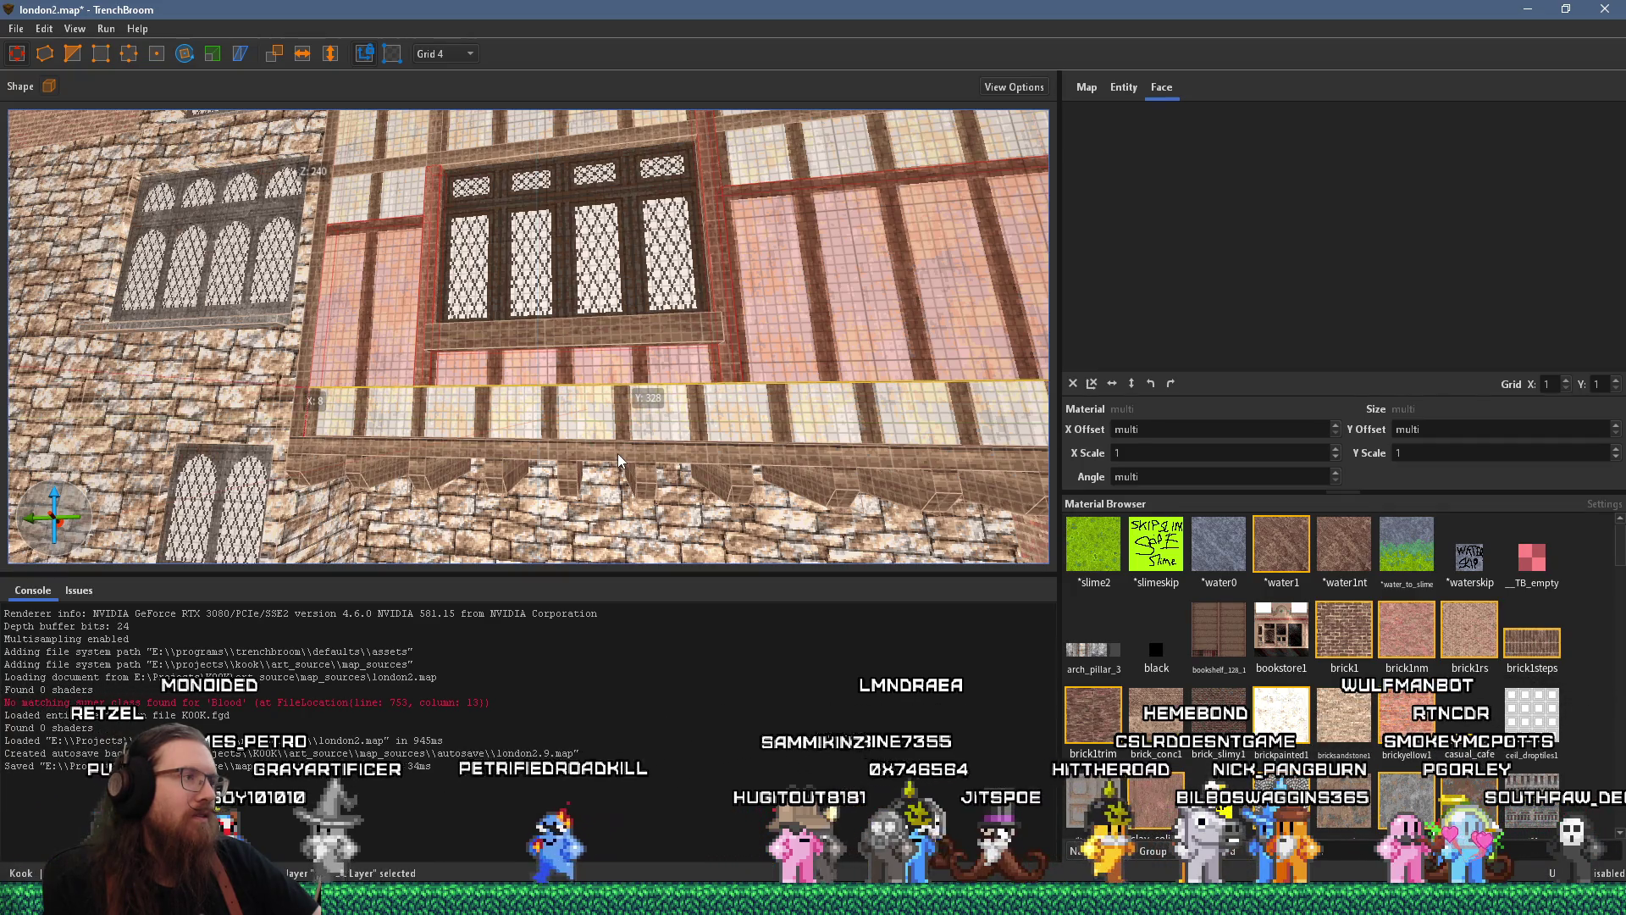
mouse_move(617, 460)
left_mouse_down()
mouse_move(476, 475)
mouse_move(419, 383)
mouse_move(481, 379)
mouse_move(436, 296)
mouse_move(502, 191)
left_mouse_up()
mouse_move(398, 305)
left_mouse_down()
mouse_move(384, 281)
mouse_move(164, 455)
mouse_move(288, 456)
mouse_move(992, 335)
mouse_move(812, 480)
mouse_move(468, 469)
left_mouse_up()
key("Escape")
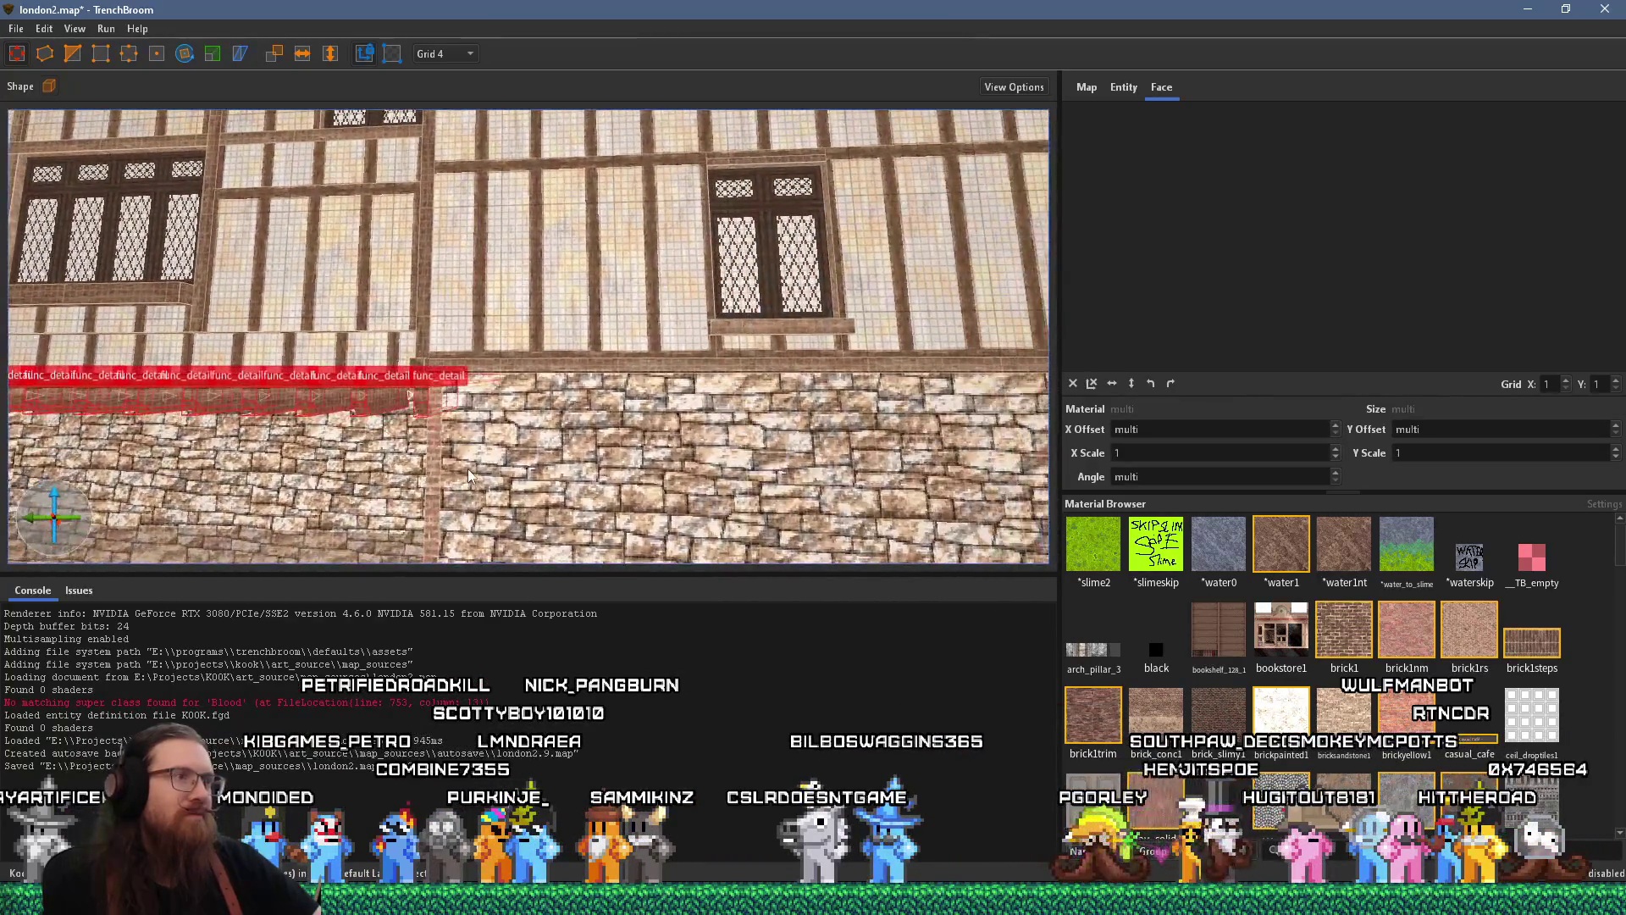
Compare the timbered facade against the PureRef reference board
key("alt+Tab")
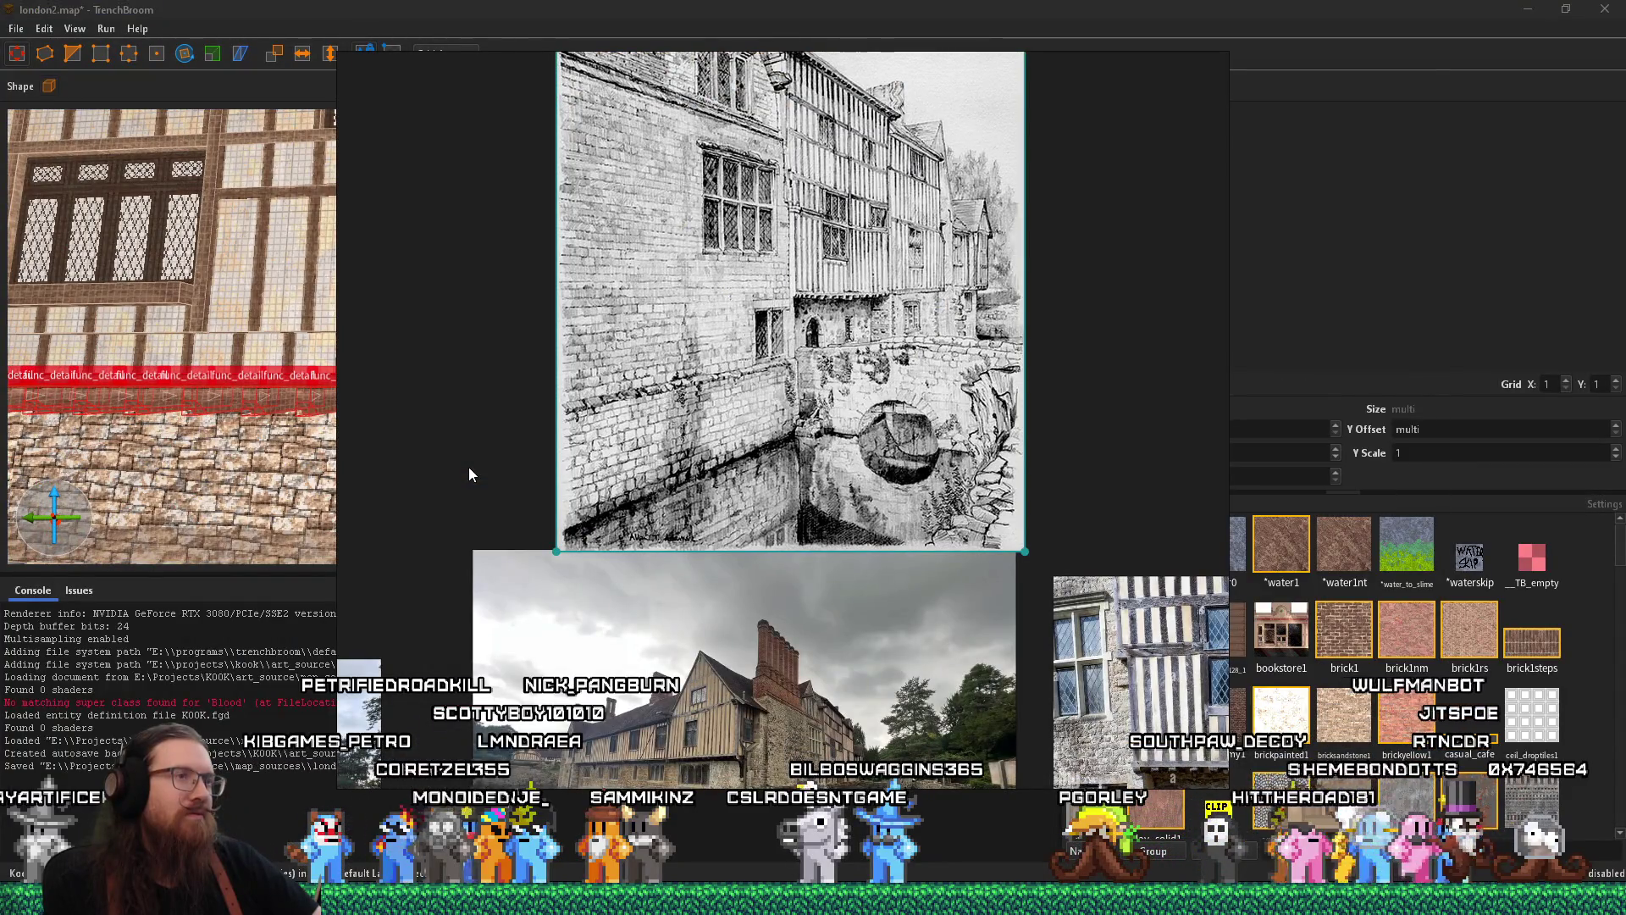
key("alt+Tab")
scroll(481, 370, "up", 5)
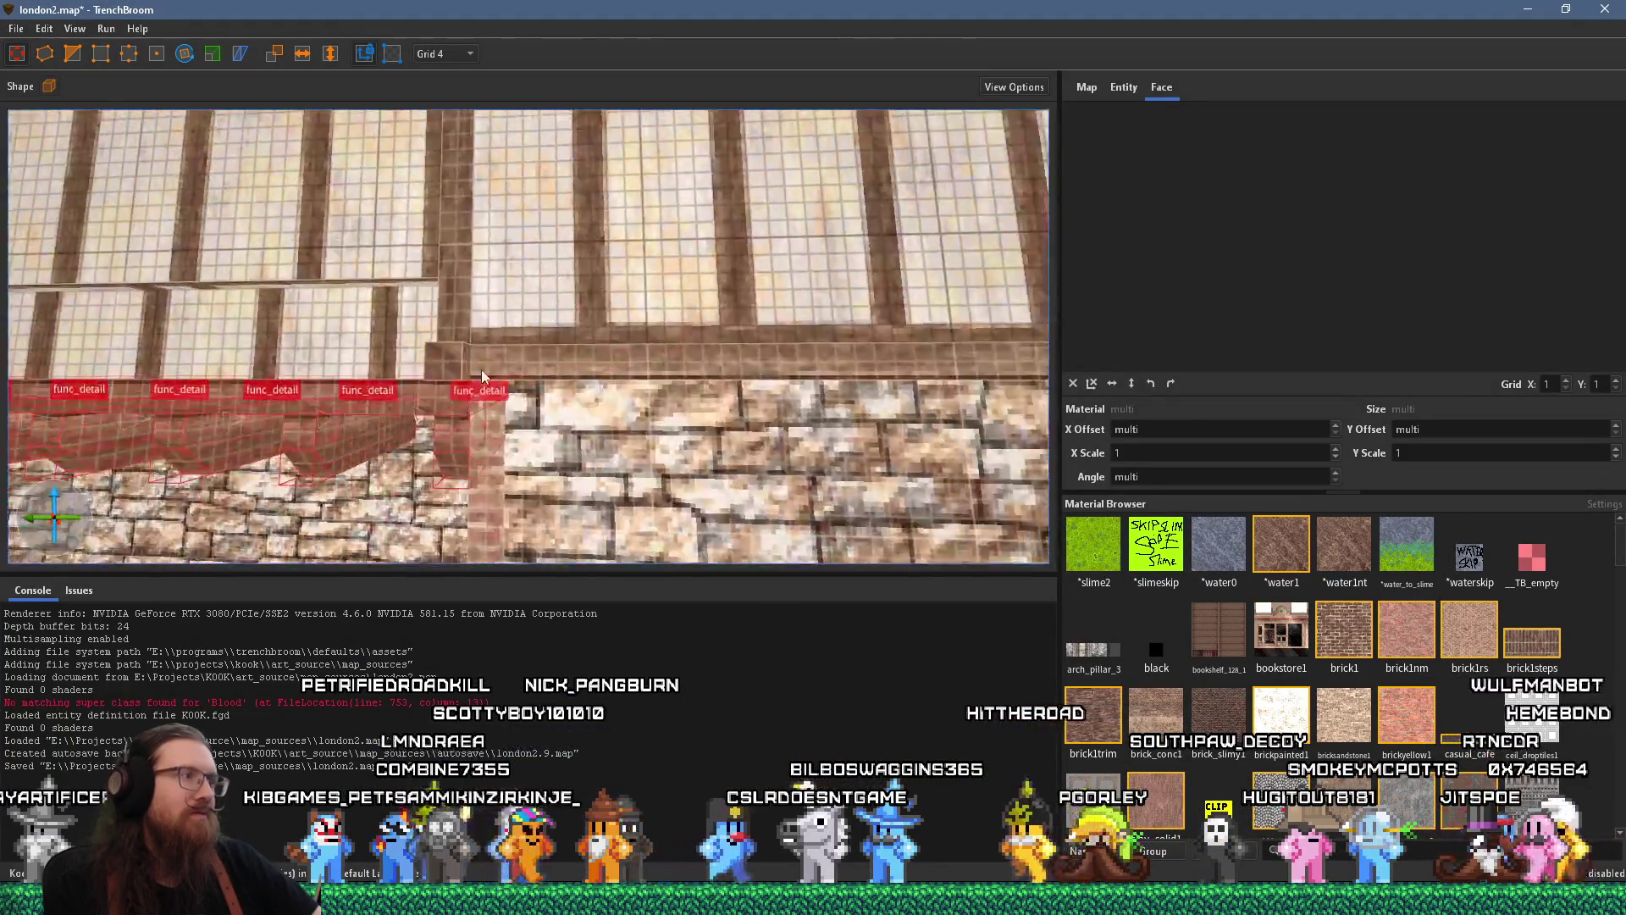
scroll(680, 417, "down", 5)
scroll(676, 410, "up", 3)
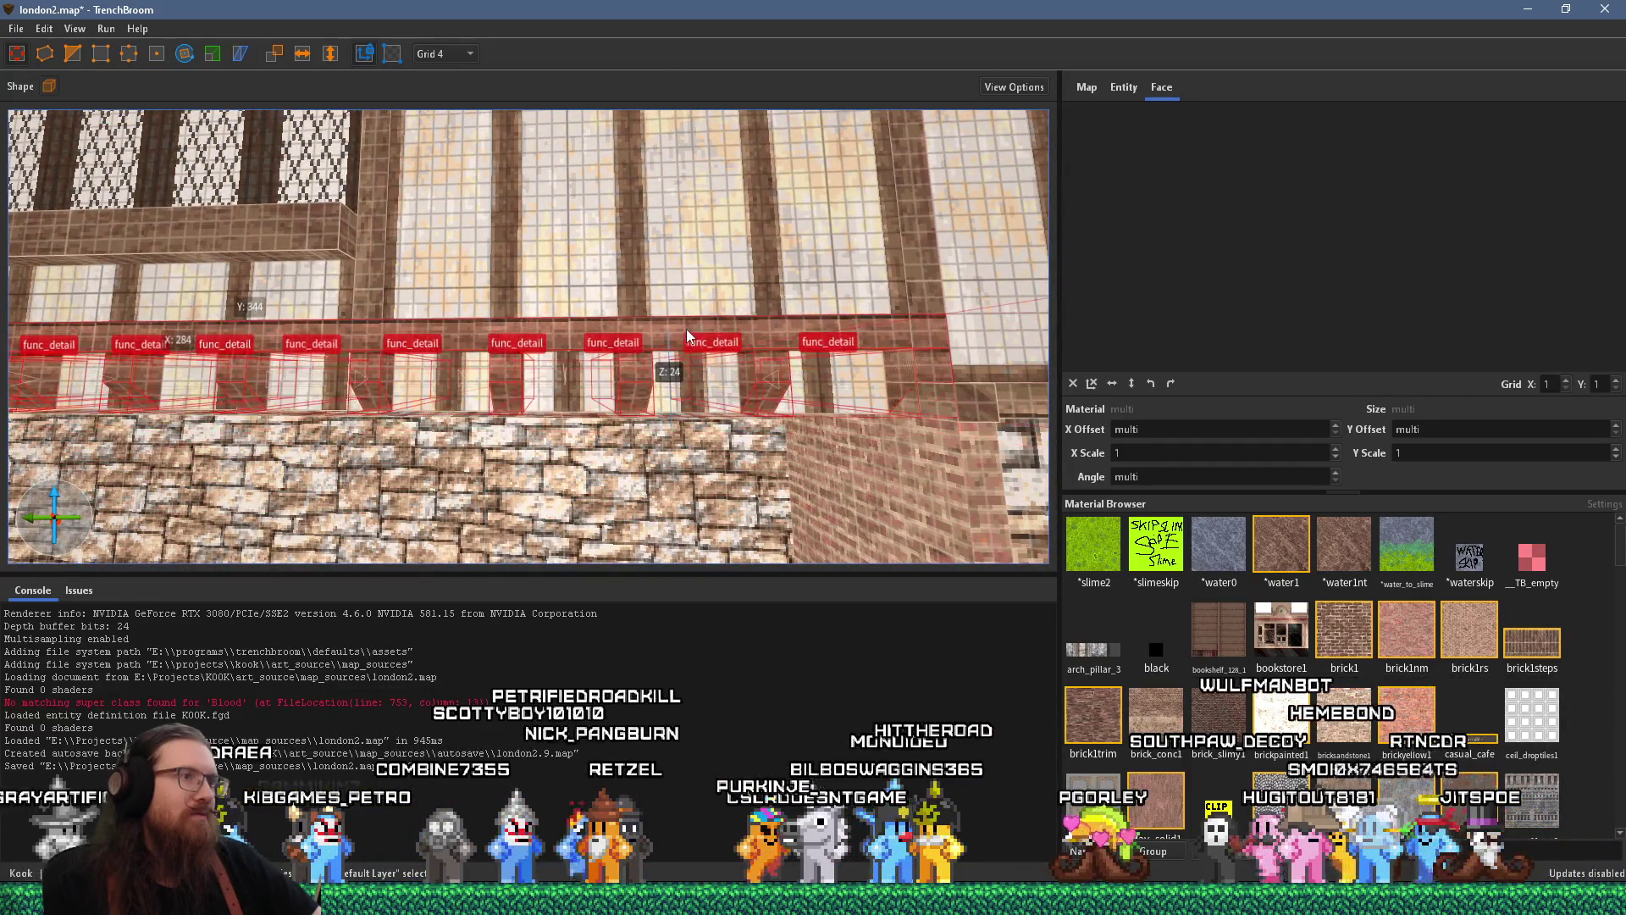
Find the thin func_detail brush along the jetty beam edge and move it upward
key("Escape")
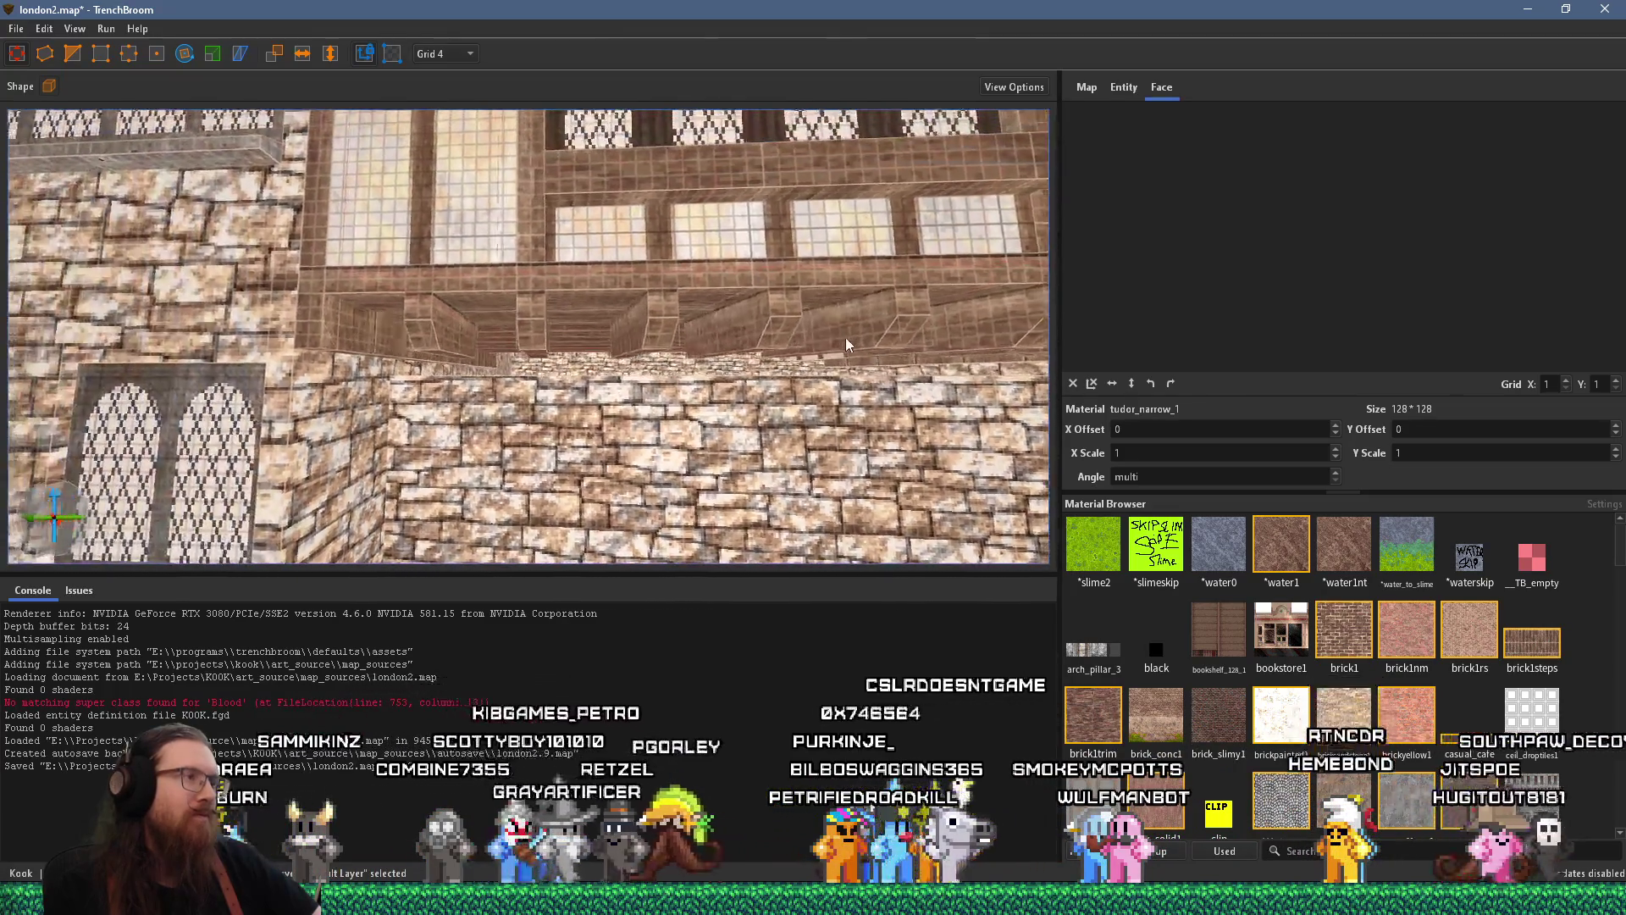
left_click(358, 371)
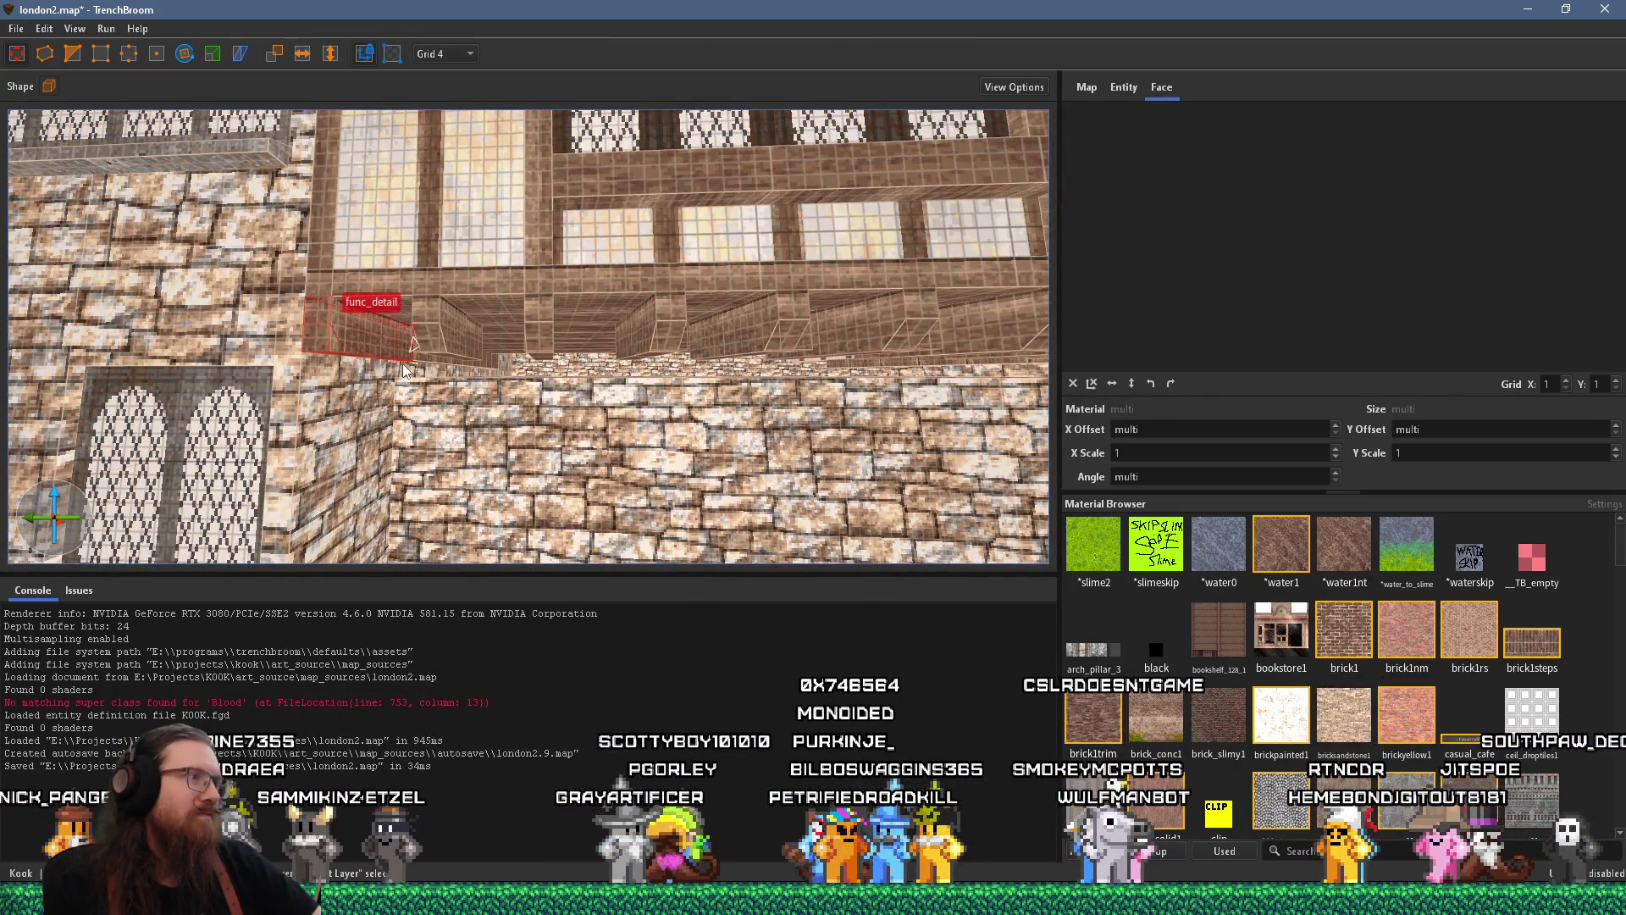
left_click(330, 347)
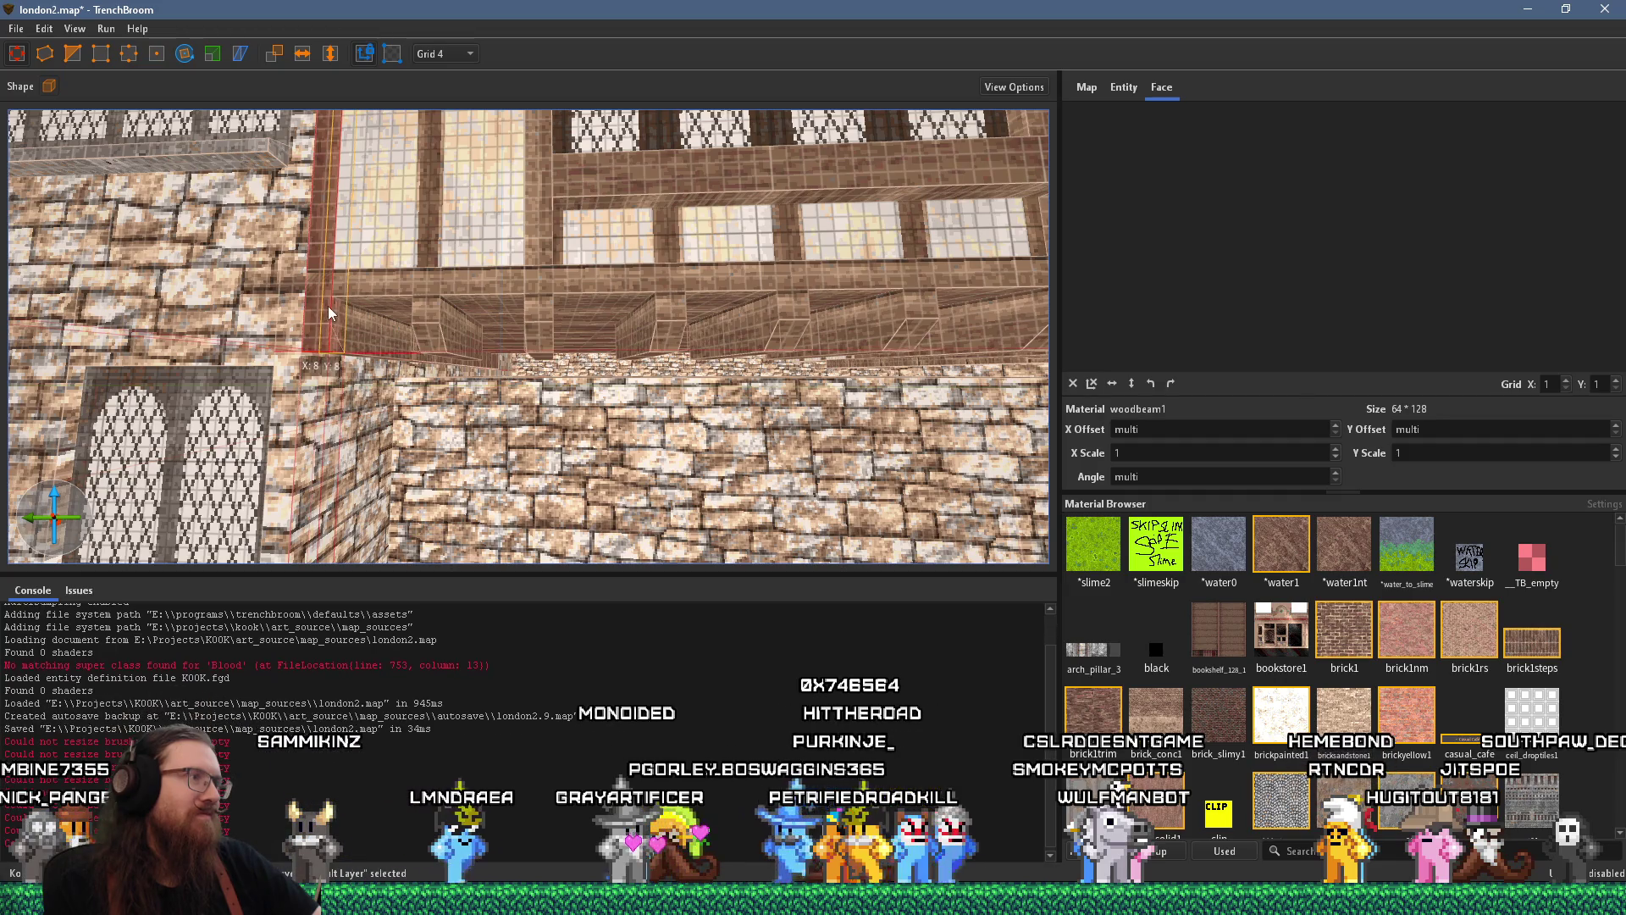
scroll(450, 431, "up", 3)
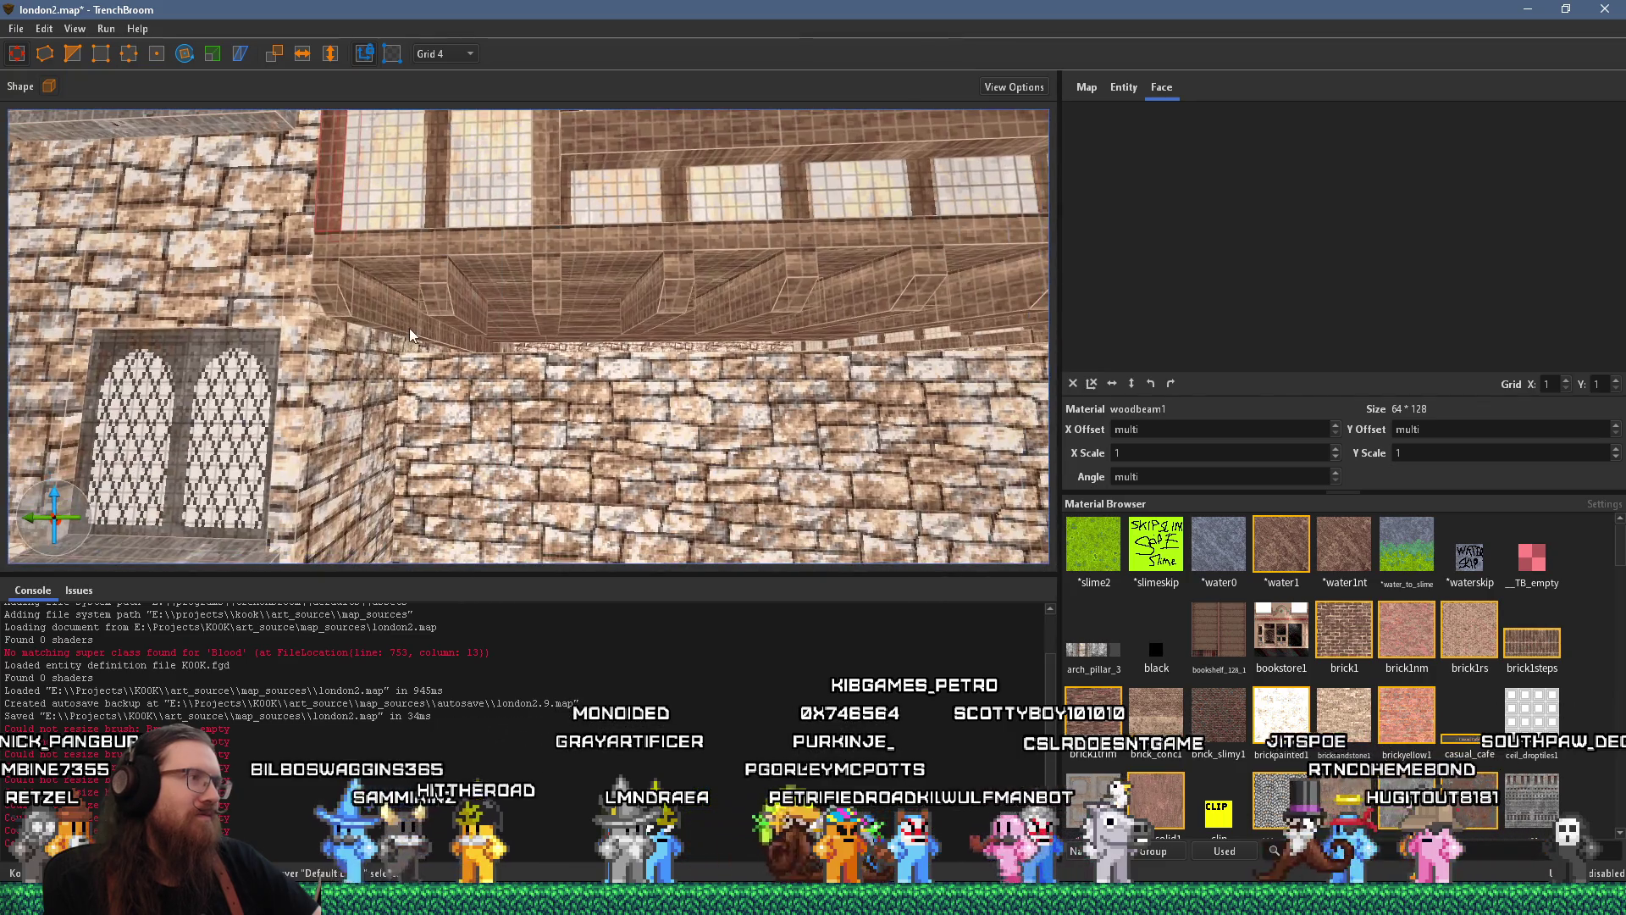
left_click(373, 305)
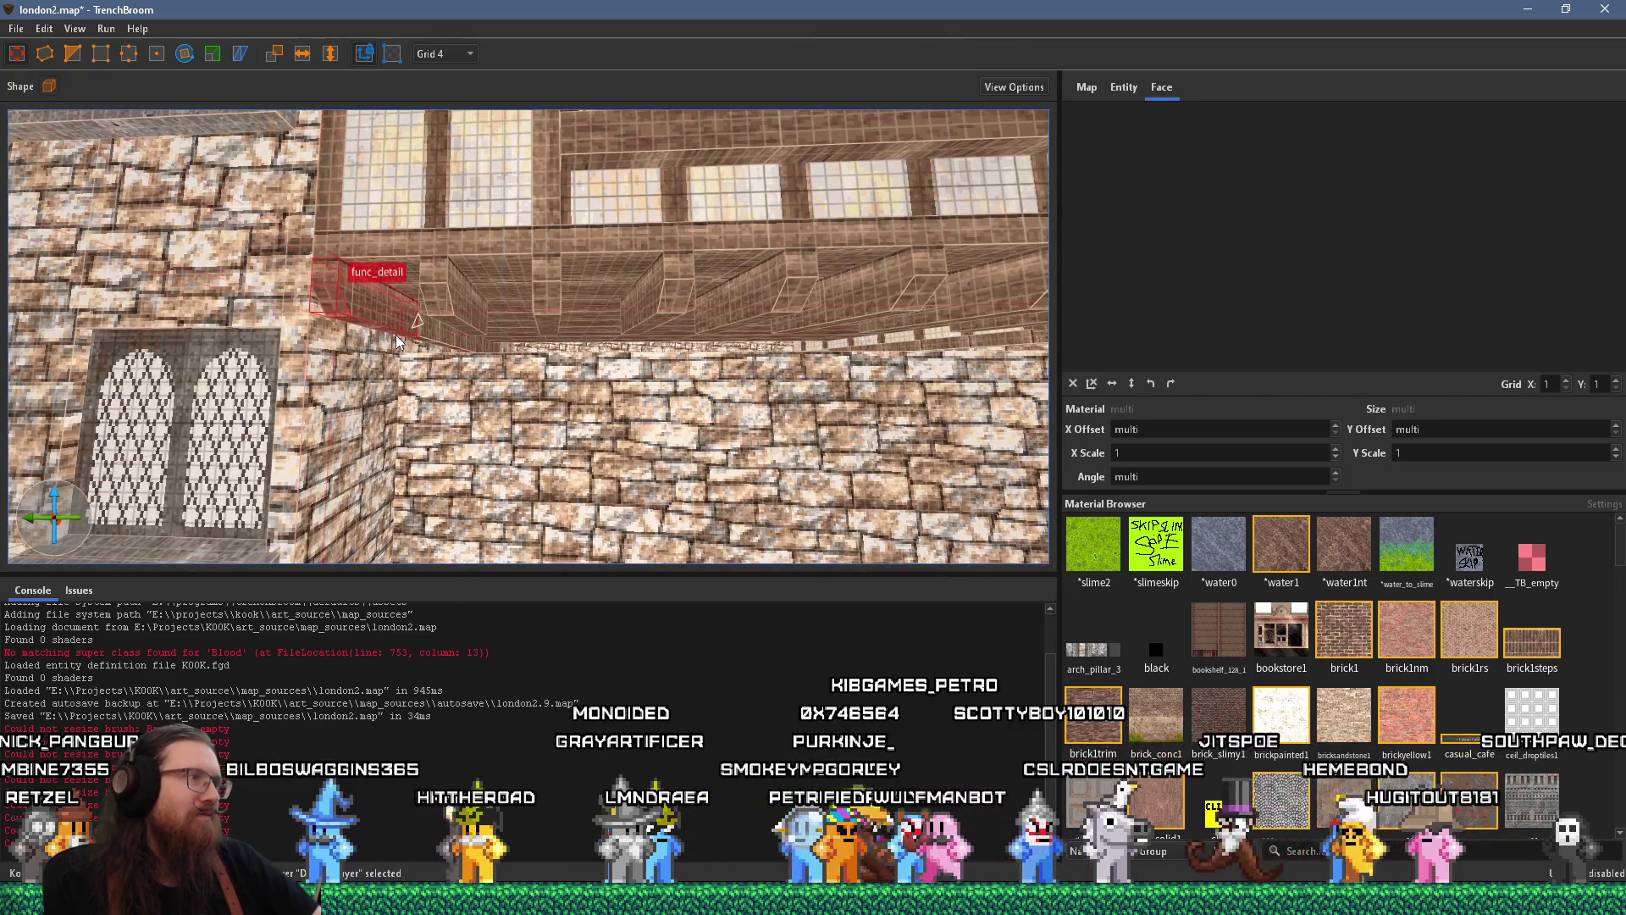
scroll(398, 342, "down", 2)
key("q")
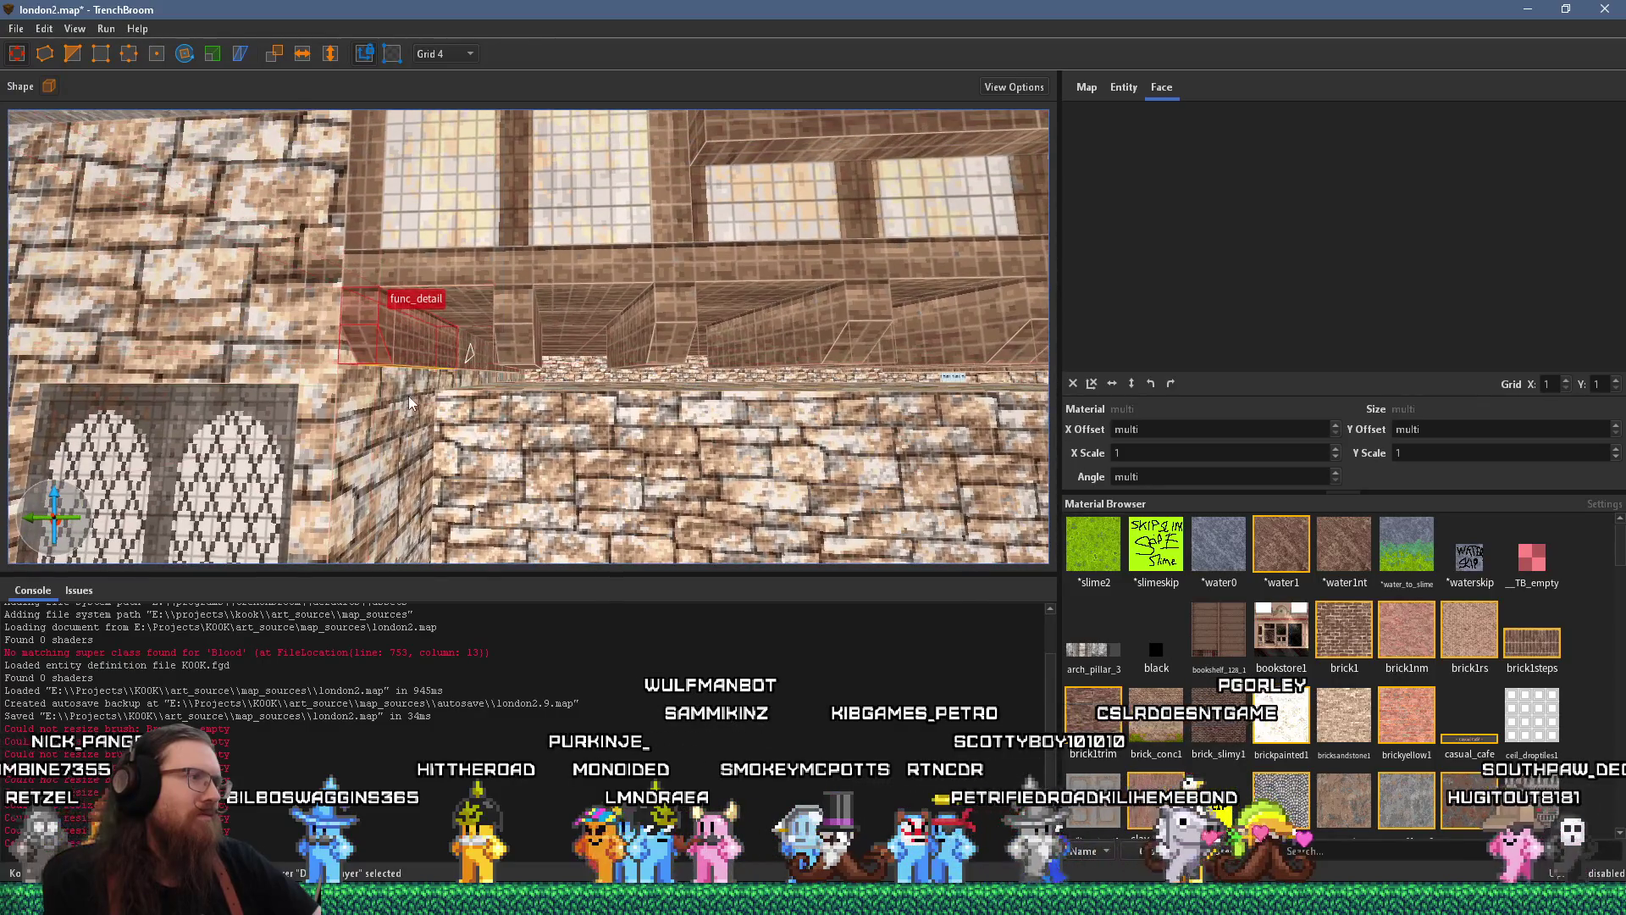
left_click(468, 361)
mouse_move(468, 359)
left_mouse_down()
mouse_move(449, 395)
mouse_move(445, 328)
left_mouse_up()
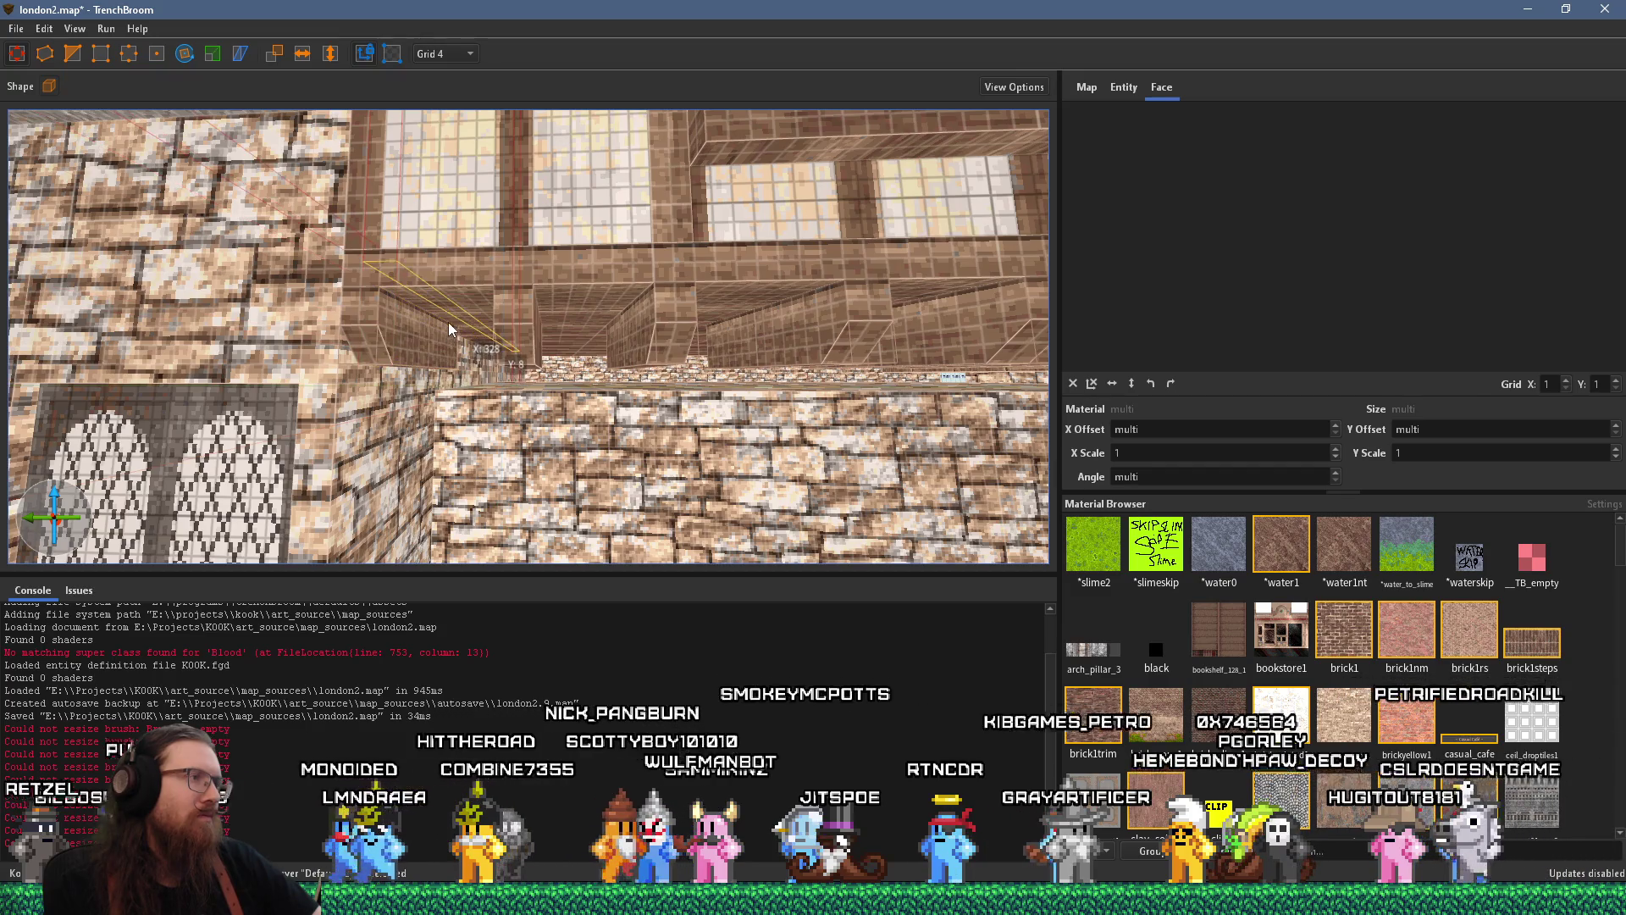
scroll(452, 348, "up", 3)
scroll(454, 367, "down", 3)
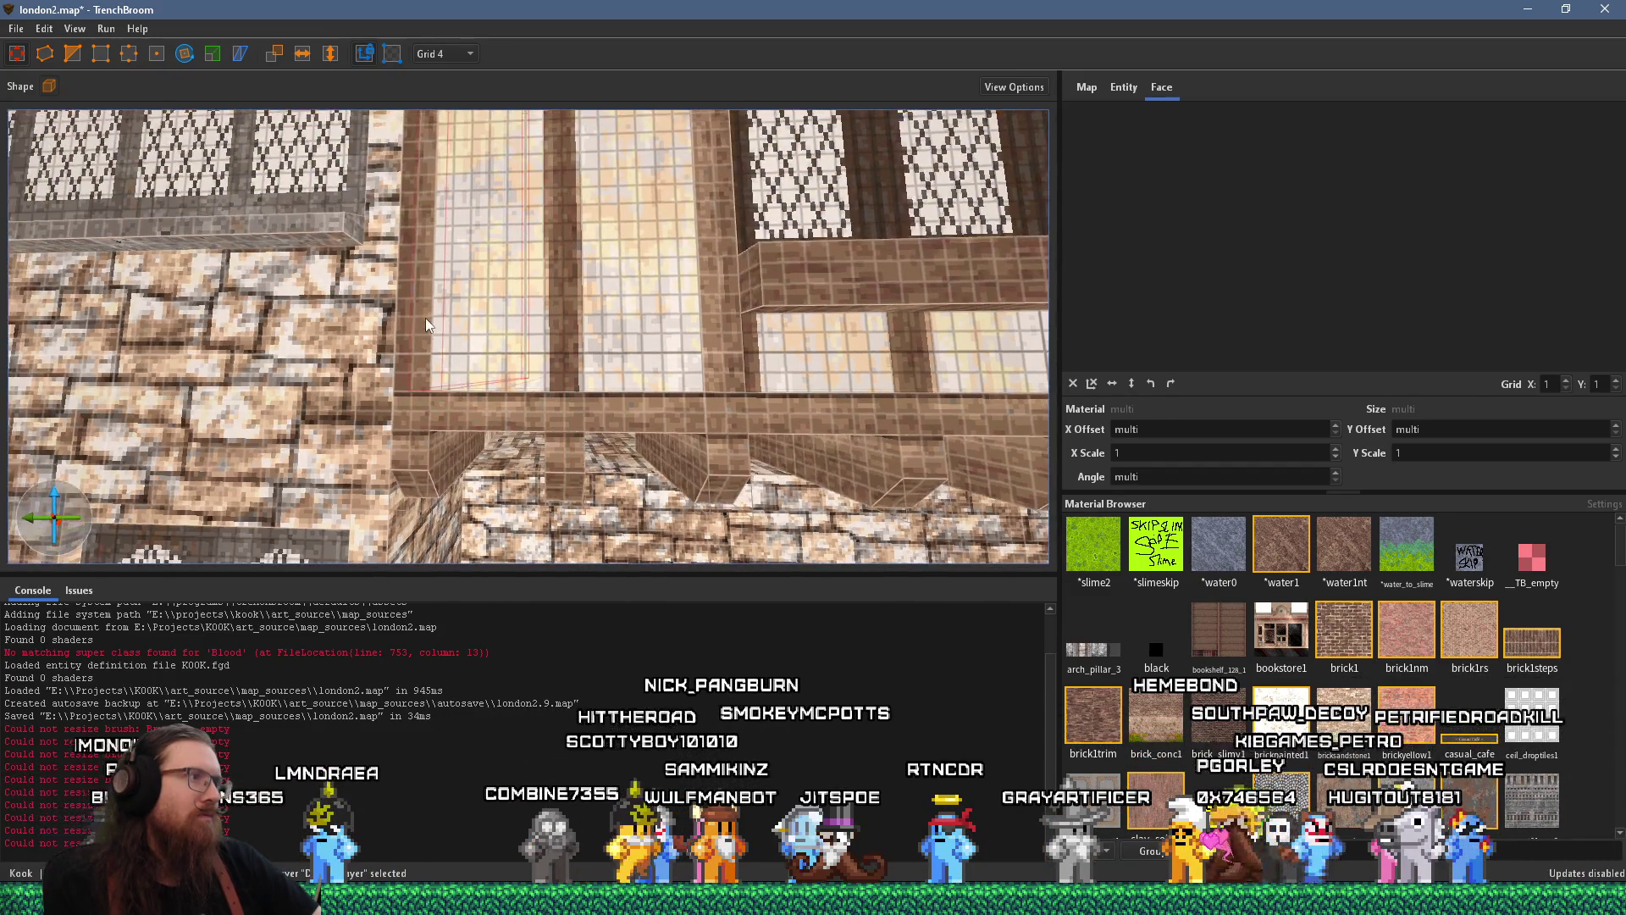
Select the underside face of the jetty beam and zoom in around it
left_click(432, 338)
scroll(403, 323, "up", 5)
scroll(388, 269, "up", 5)
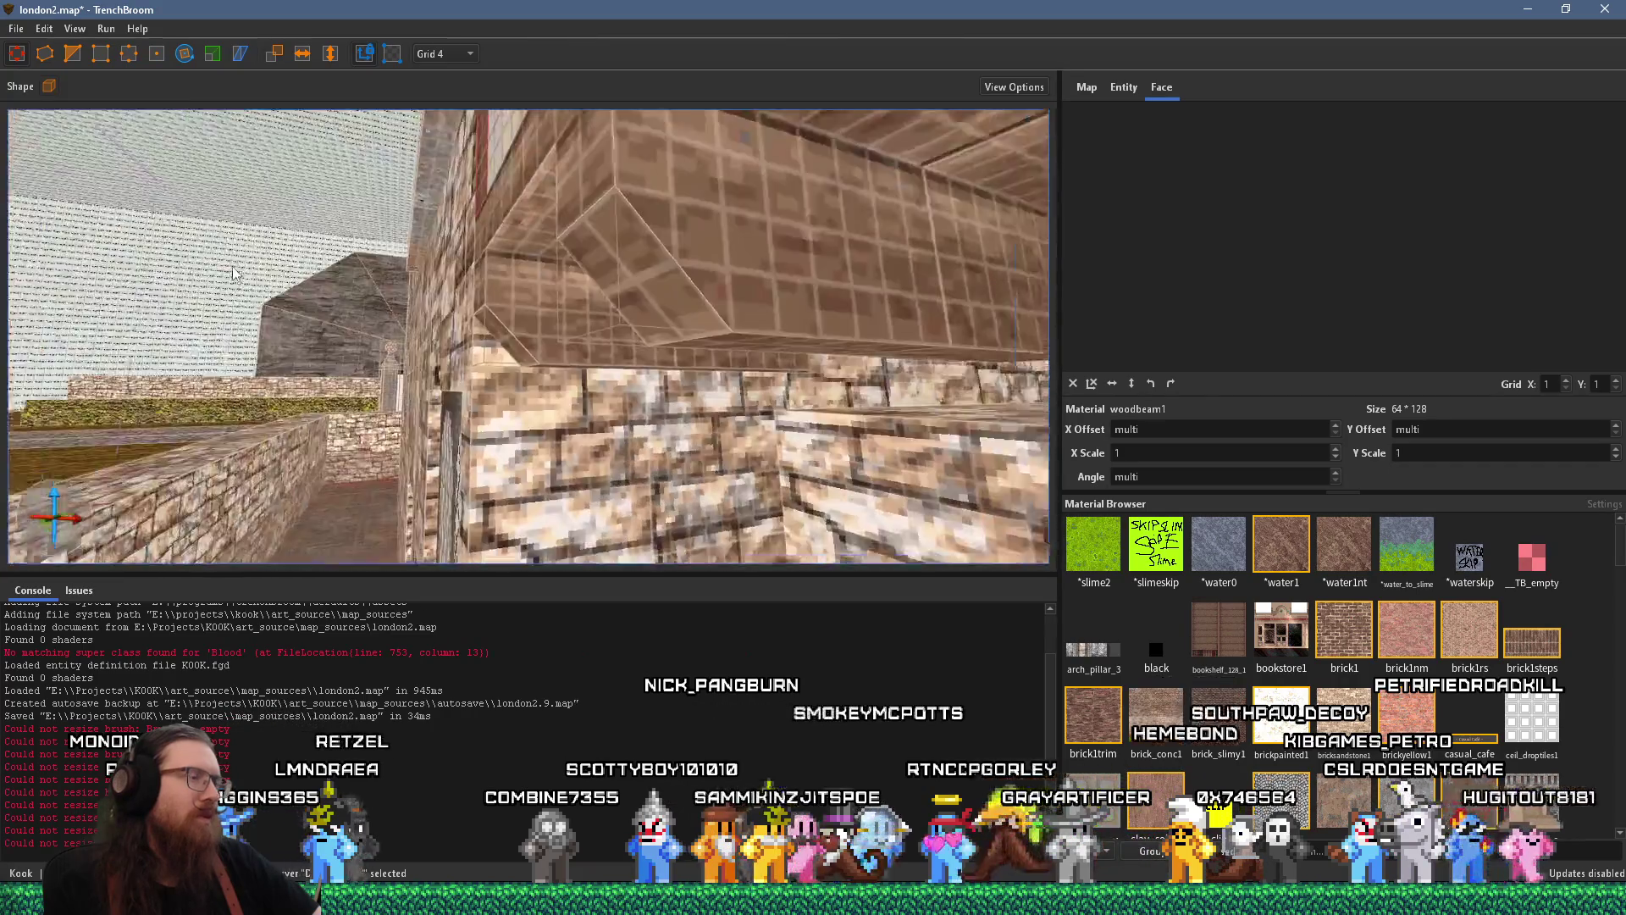
scroll(346, 356, "down", 5)
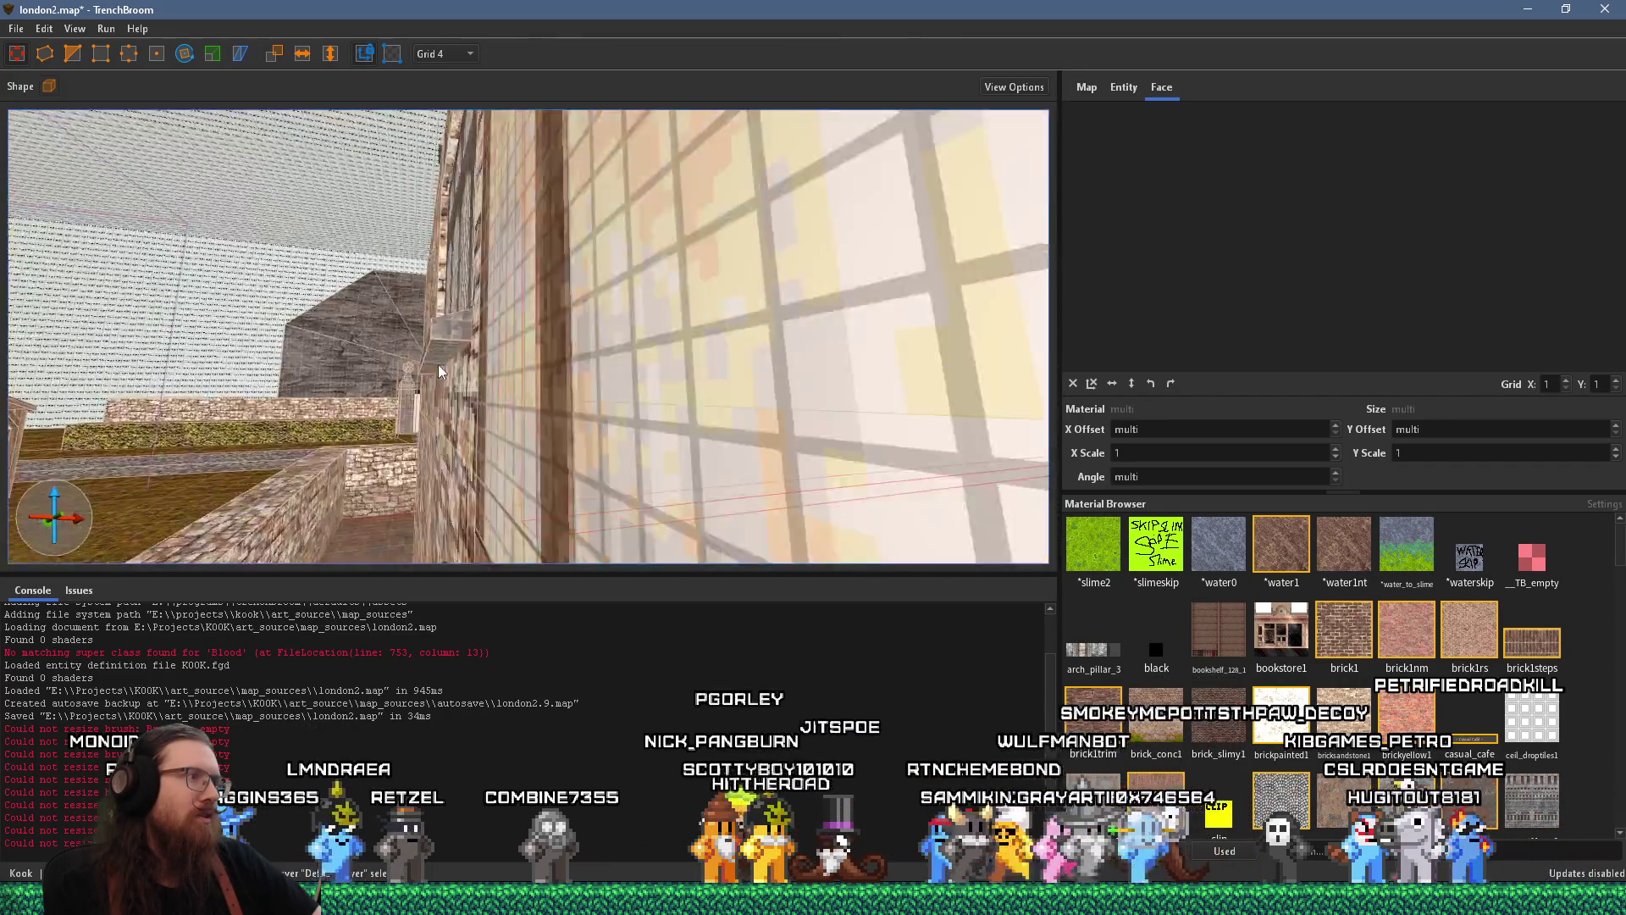
scroll(742, 424, "up", 3)
scroll(707, 308, "down", 5)
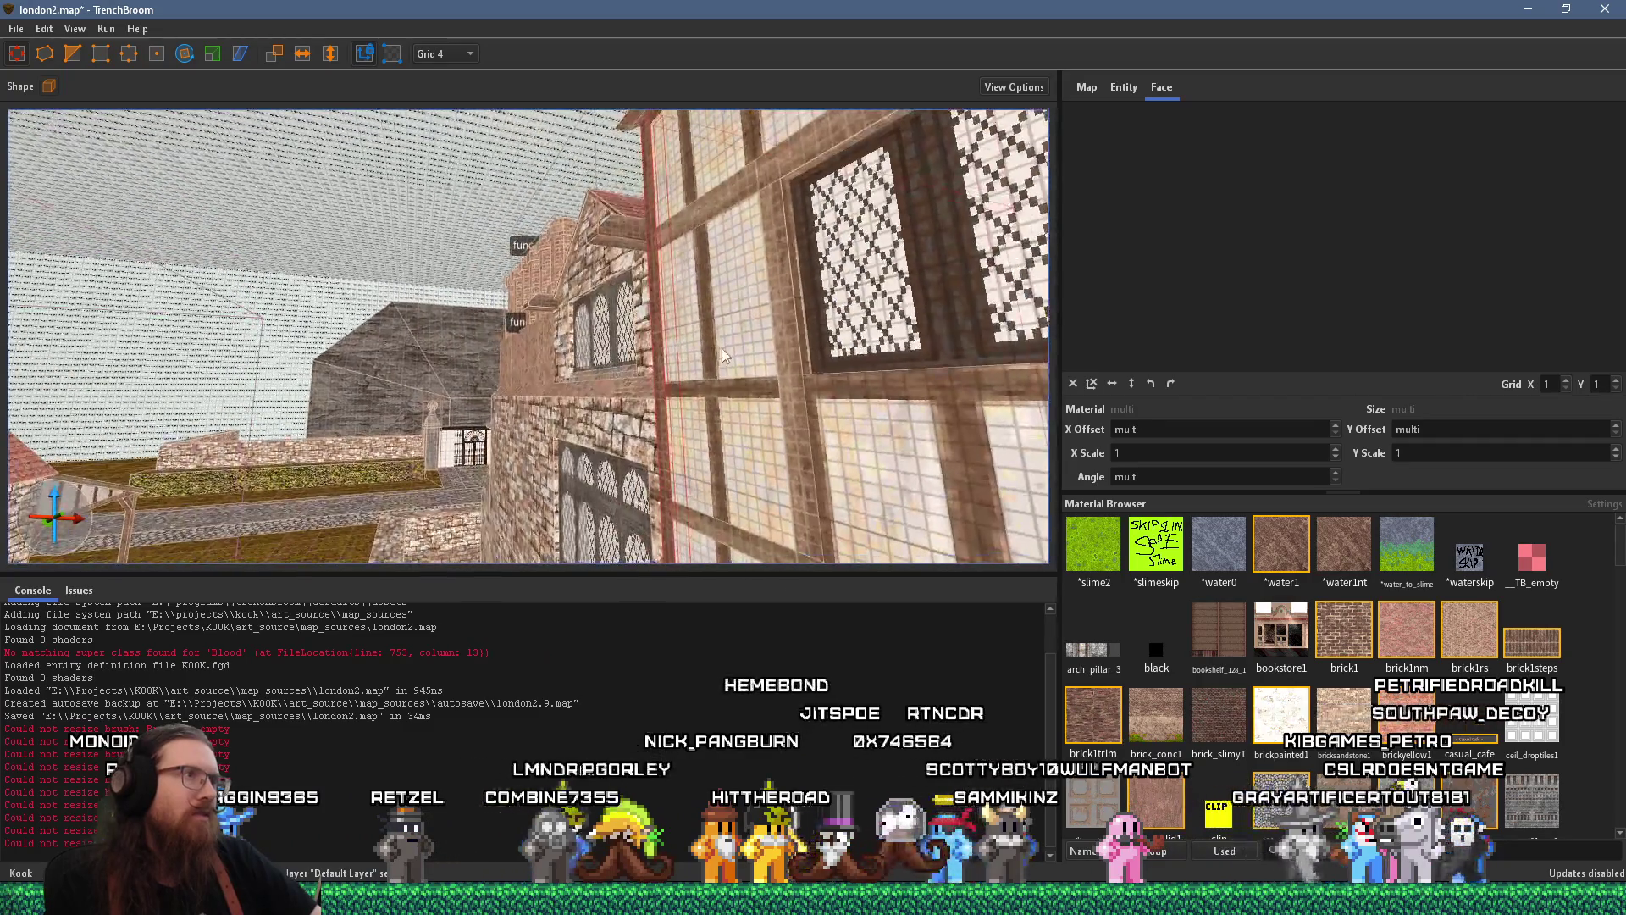
scroll(795, 416, "up", 5)
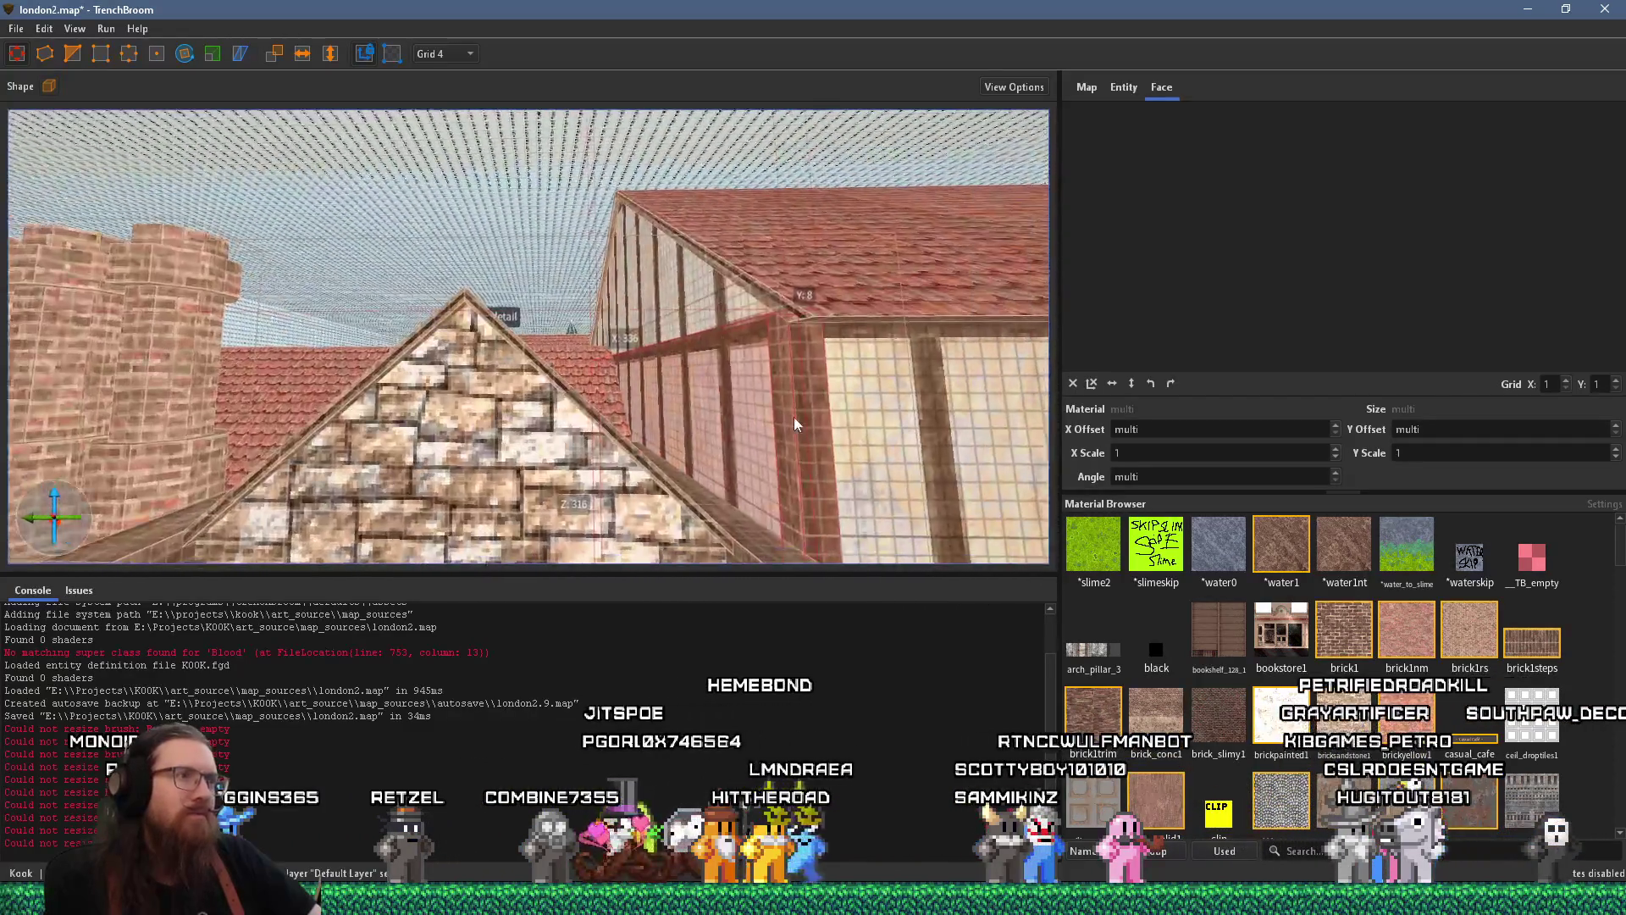
scroll(791, 356, "up", 3)
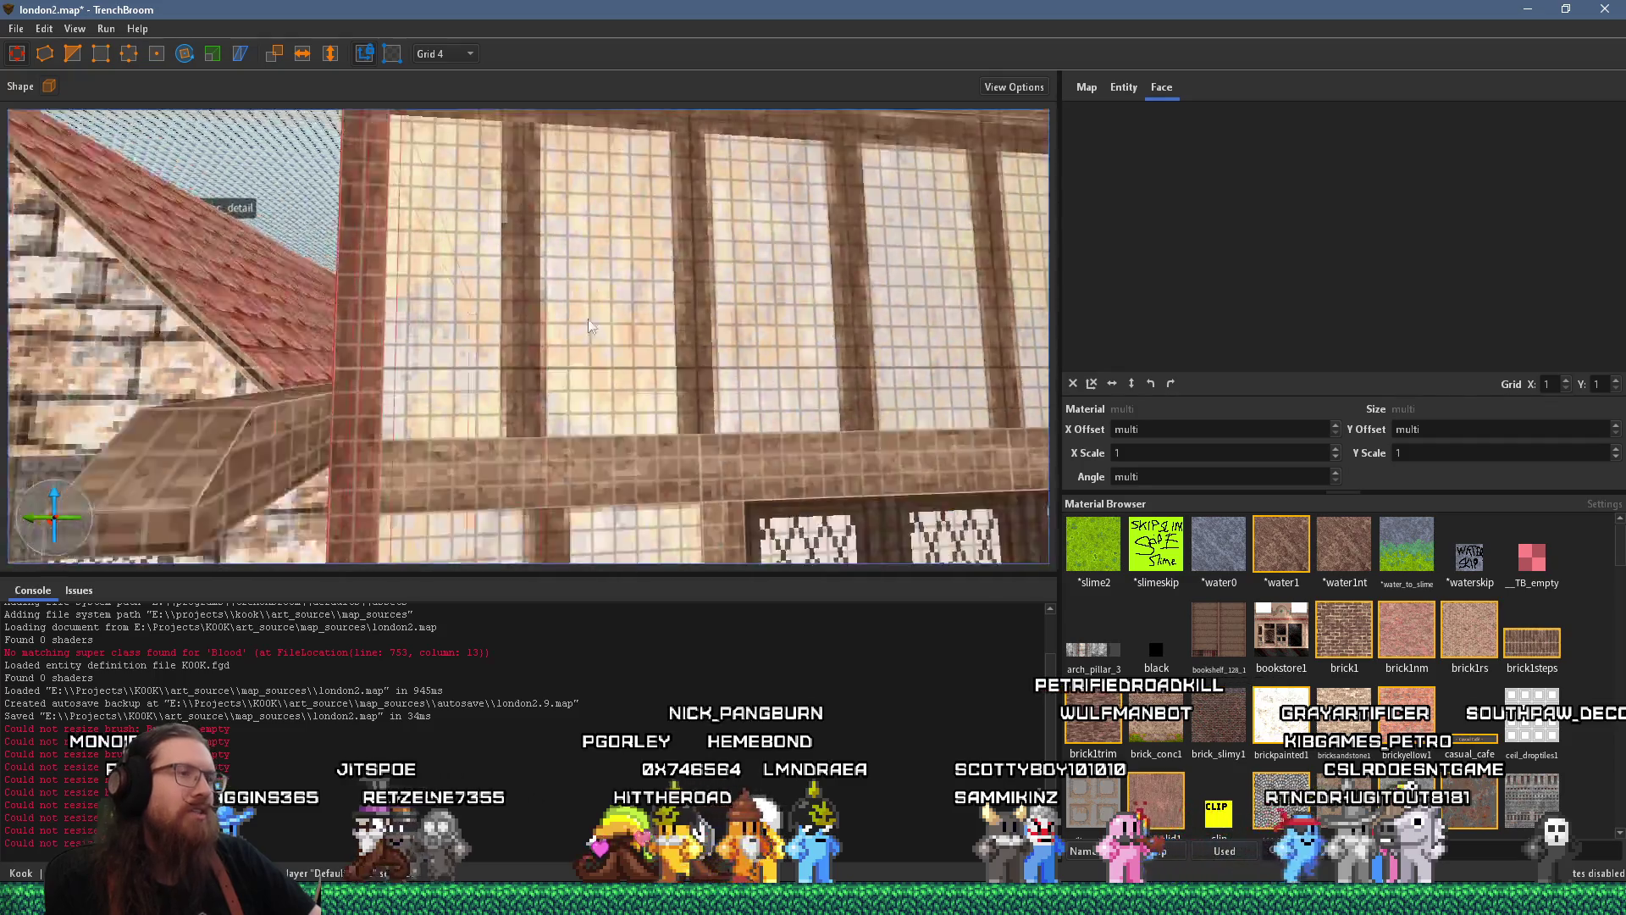
scroll(593, 322, "down", 3)
scroll(541, 282, "up", 5)
Extend the stonewall_var1 face under the overhang upward behind the timber beams
left_click_drag(494, 322, 450, 74)
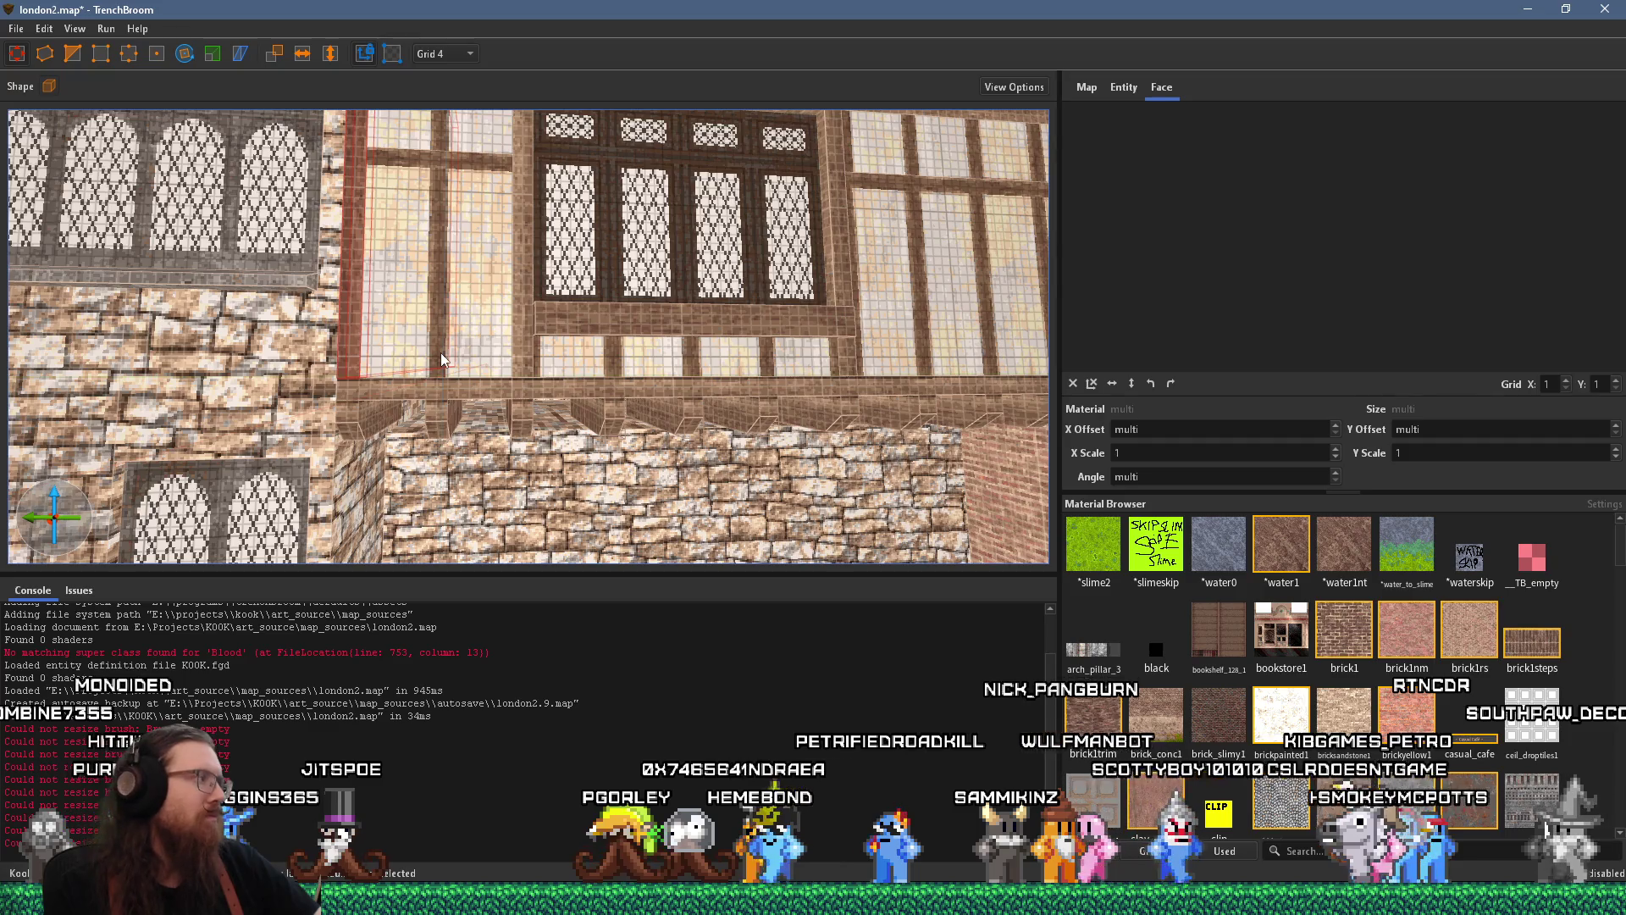
mouse_move(440, 353)
left_mouse_down()
mouse_move(459, 368)
mouse_move(419, 217)
mouse_move(495, 390)
left_mouse_up()
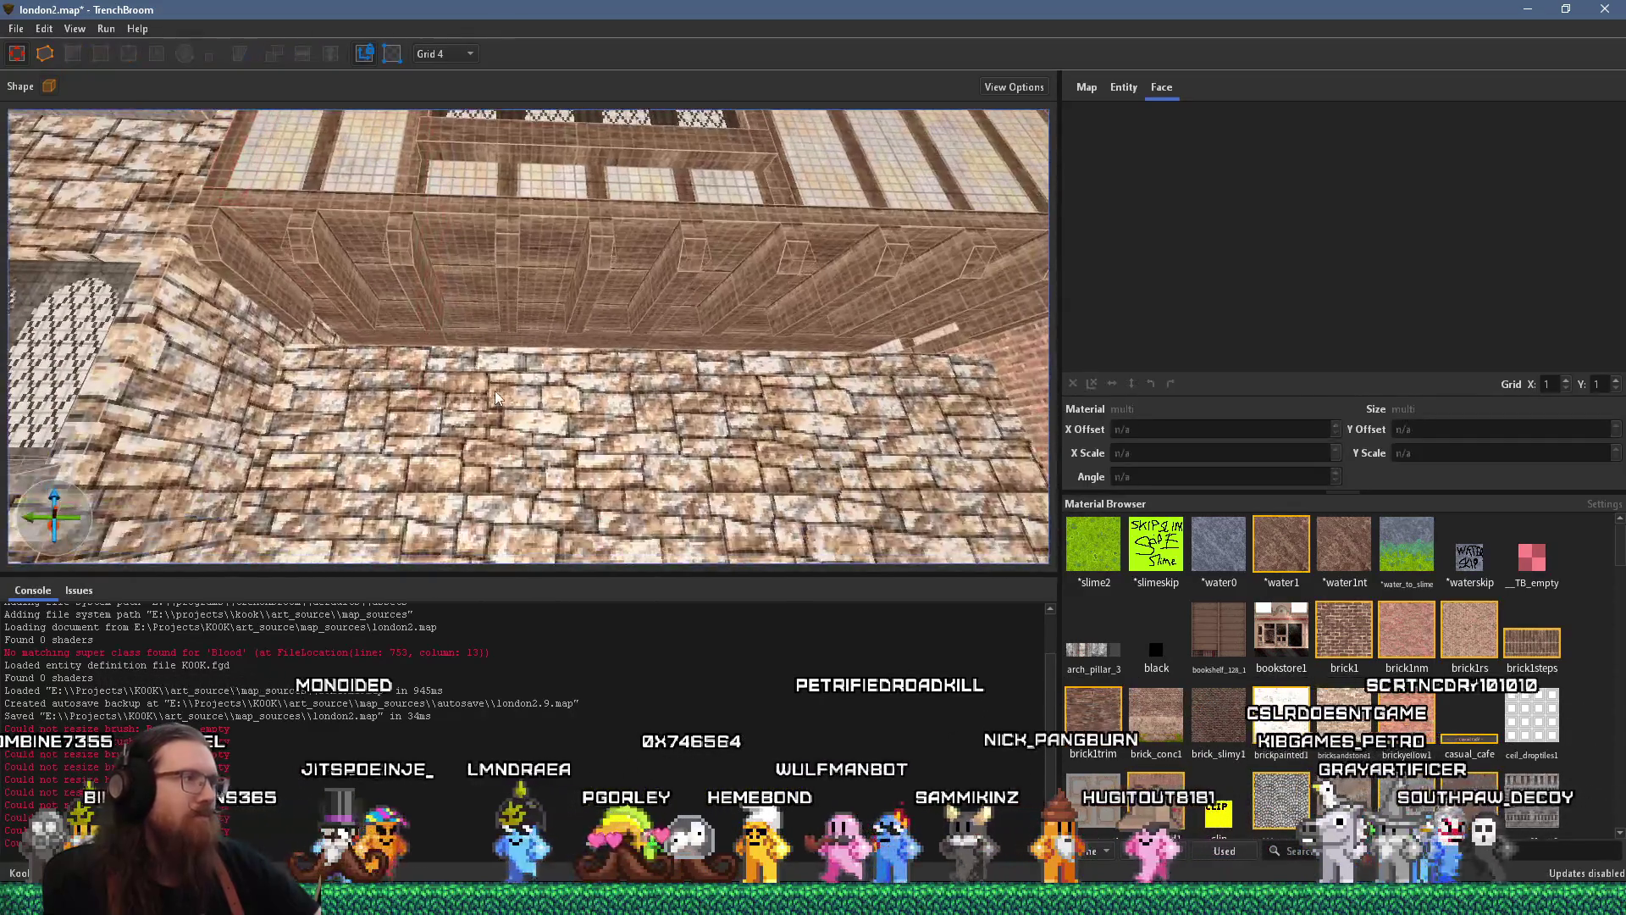
left_click(495, 389)
mouse_move(495, 331)
left_mouse_down()
mouse_move(508, 271)
mouse_move(511, 286)
left_mouse_up()
Zoom back out and select the low front stone wall
scroll(511, 286, "up", 10)
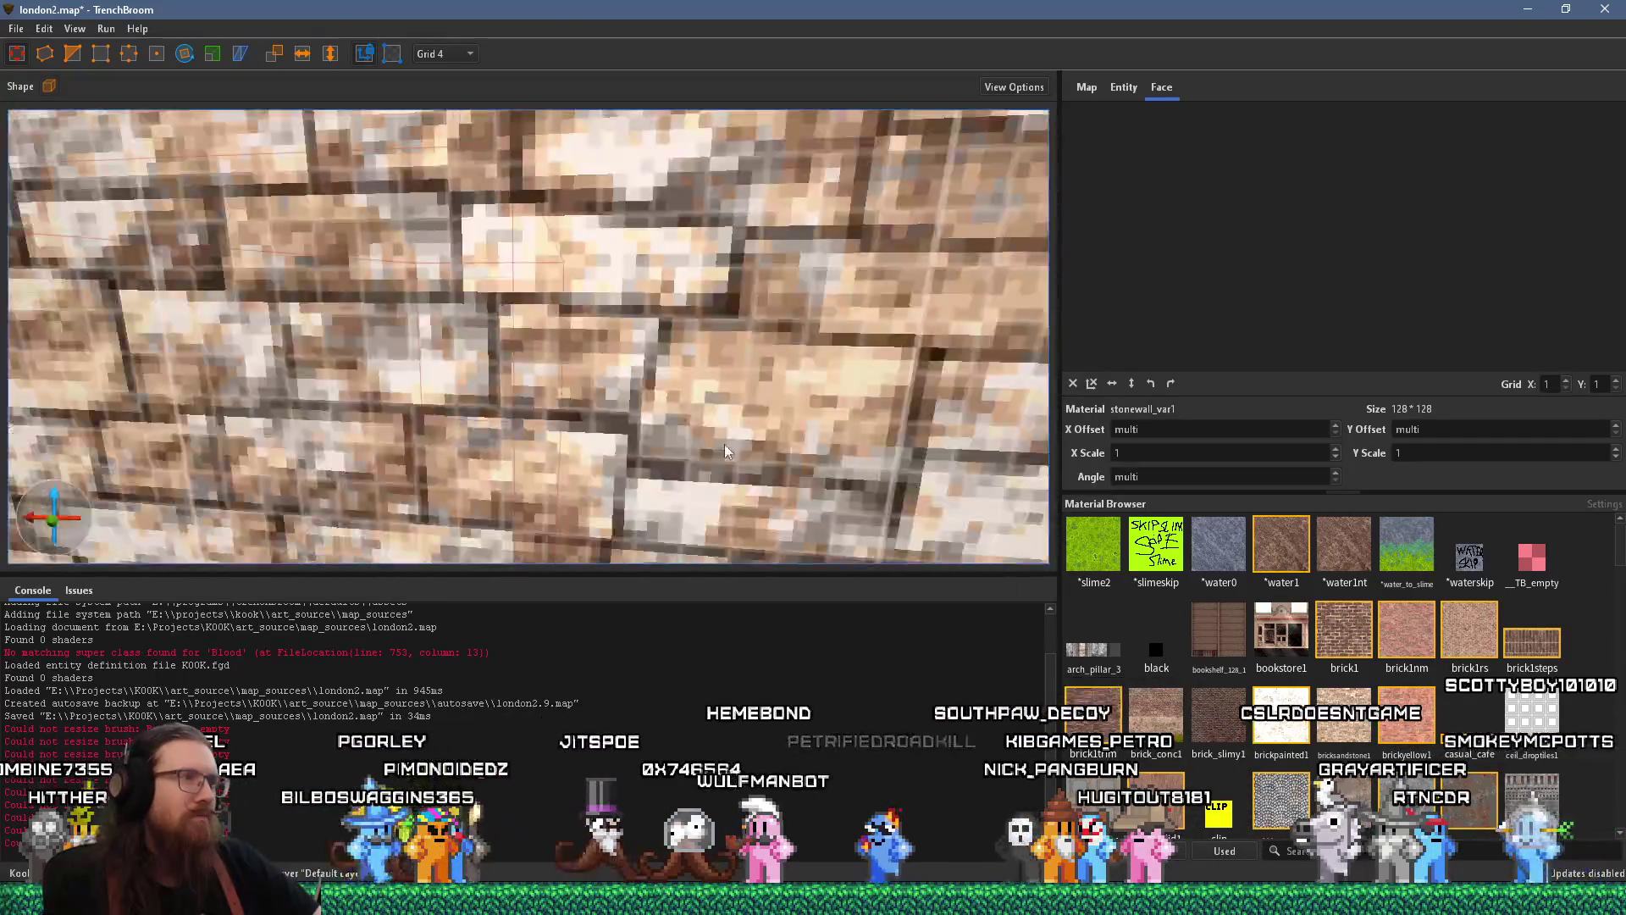
scroll(370, 383, "up", 10)
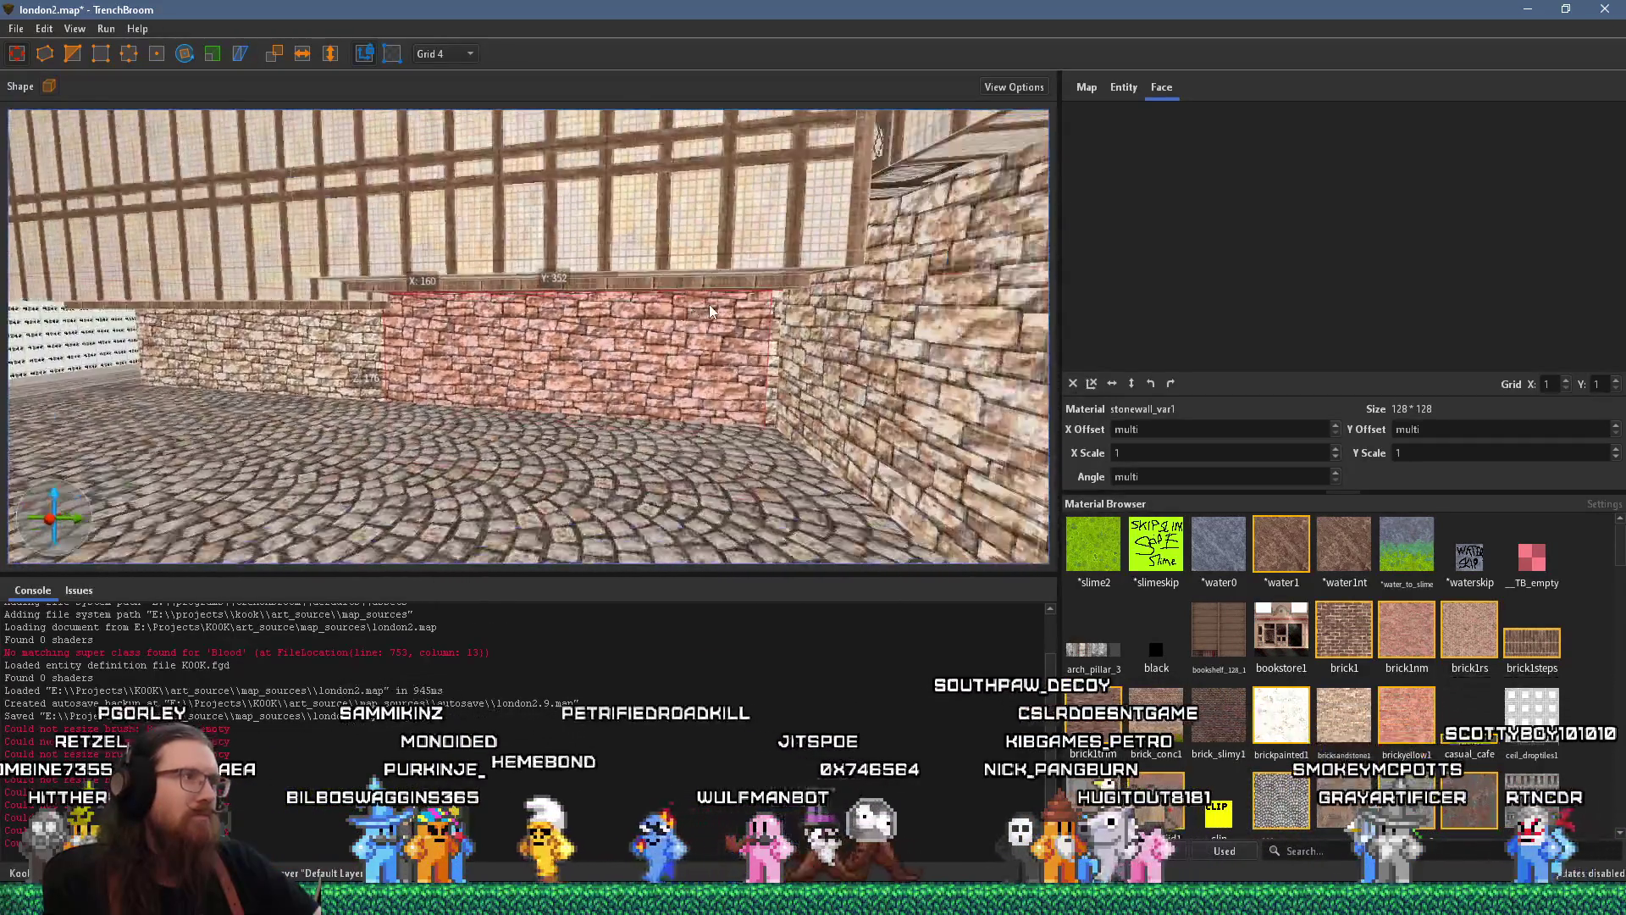
scroll(541, 176, "up", 10)
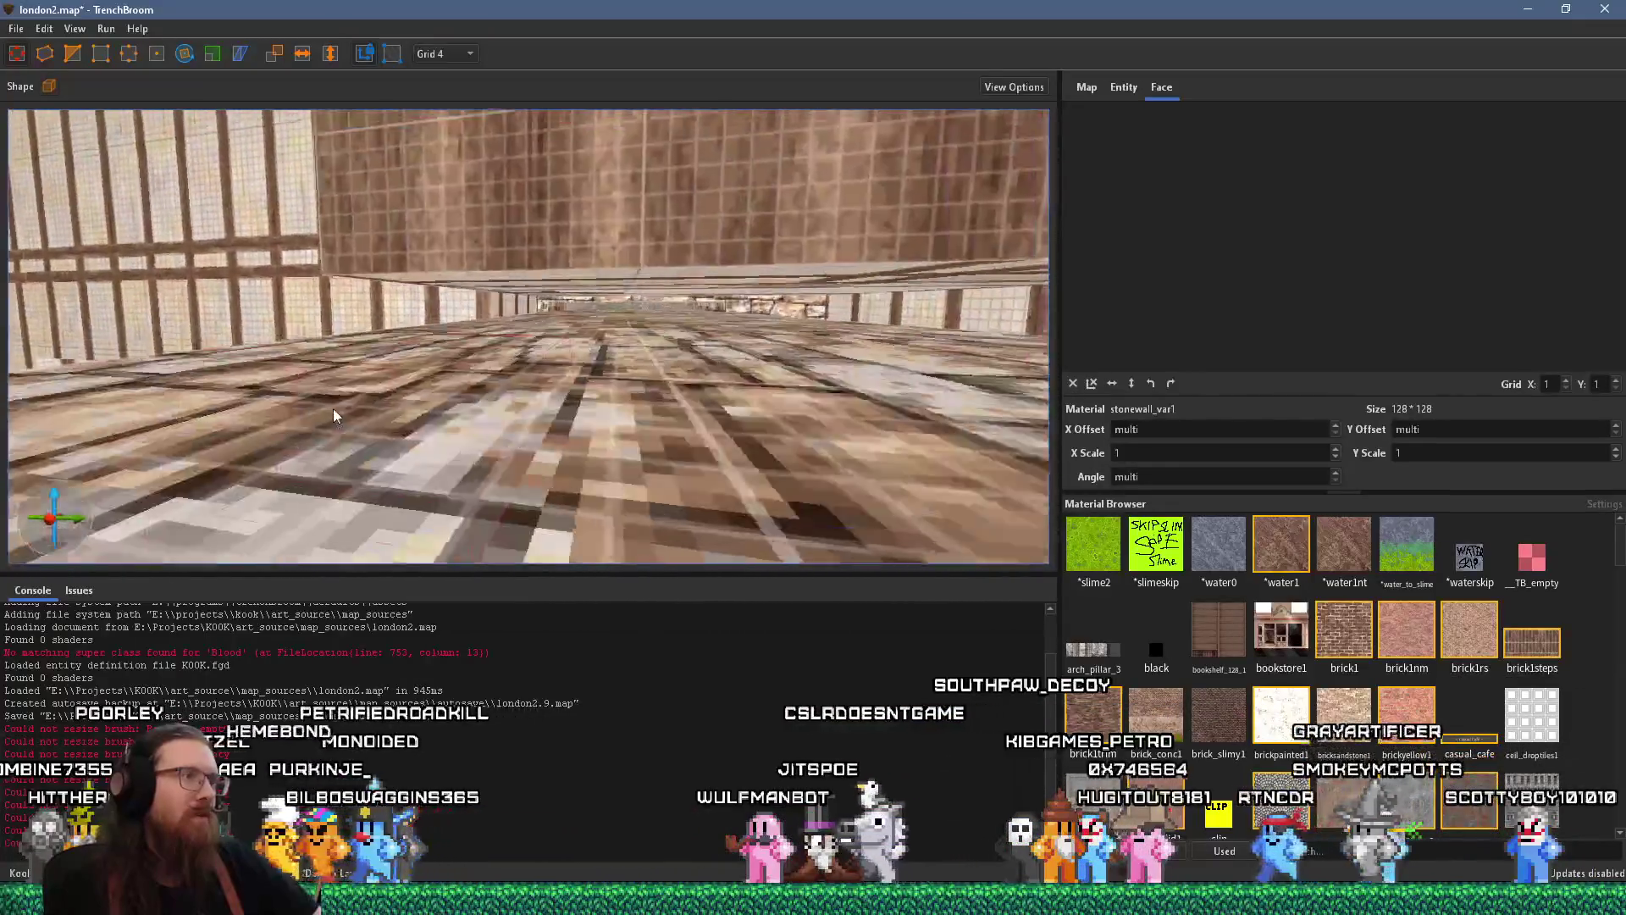
scroll(603, 439, "up", 10)
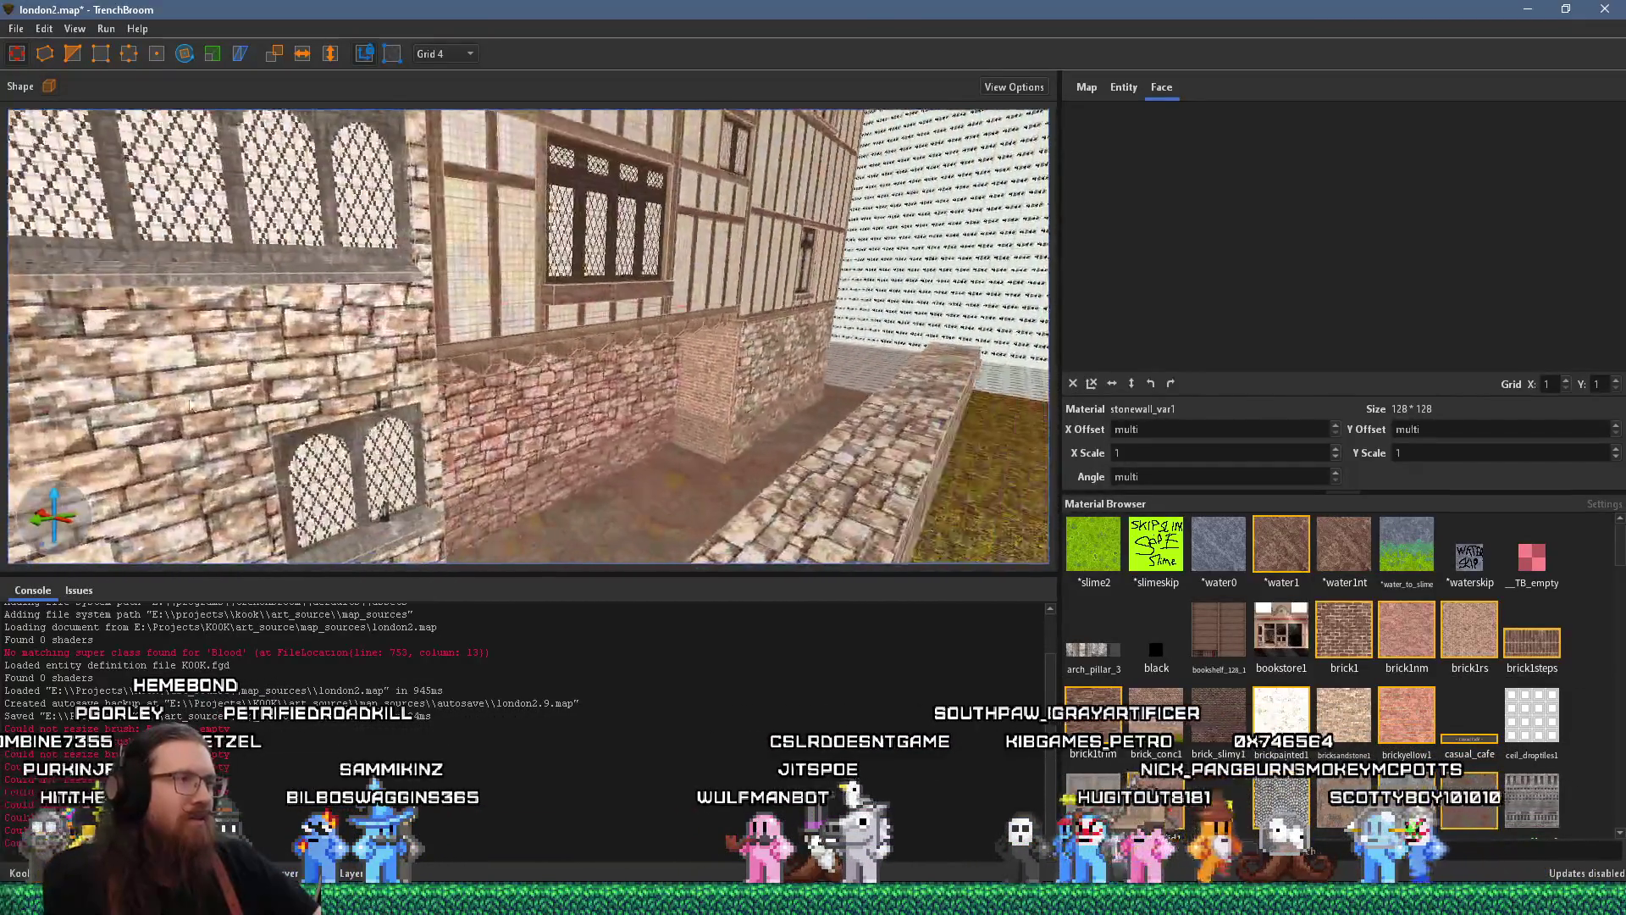
scroll(514, 368, "up", 10)
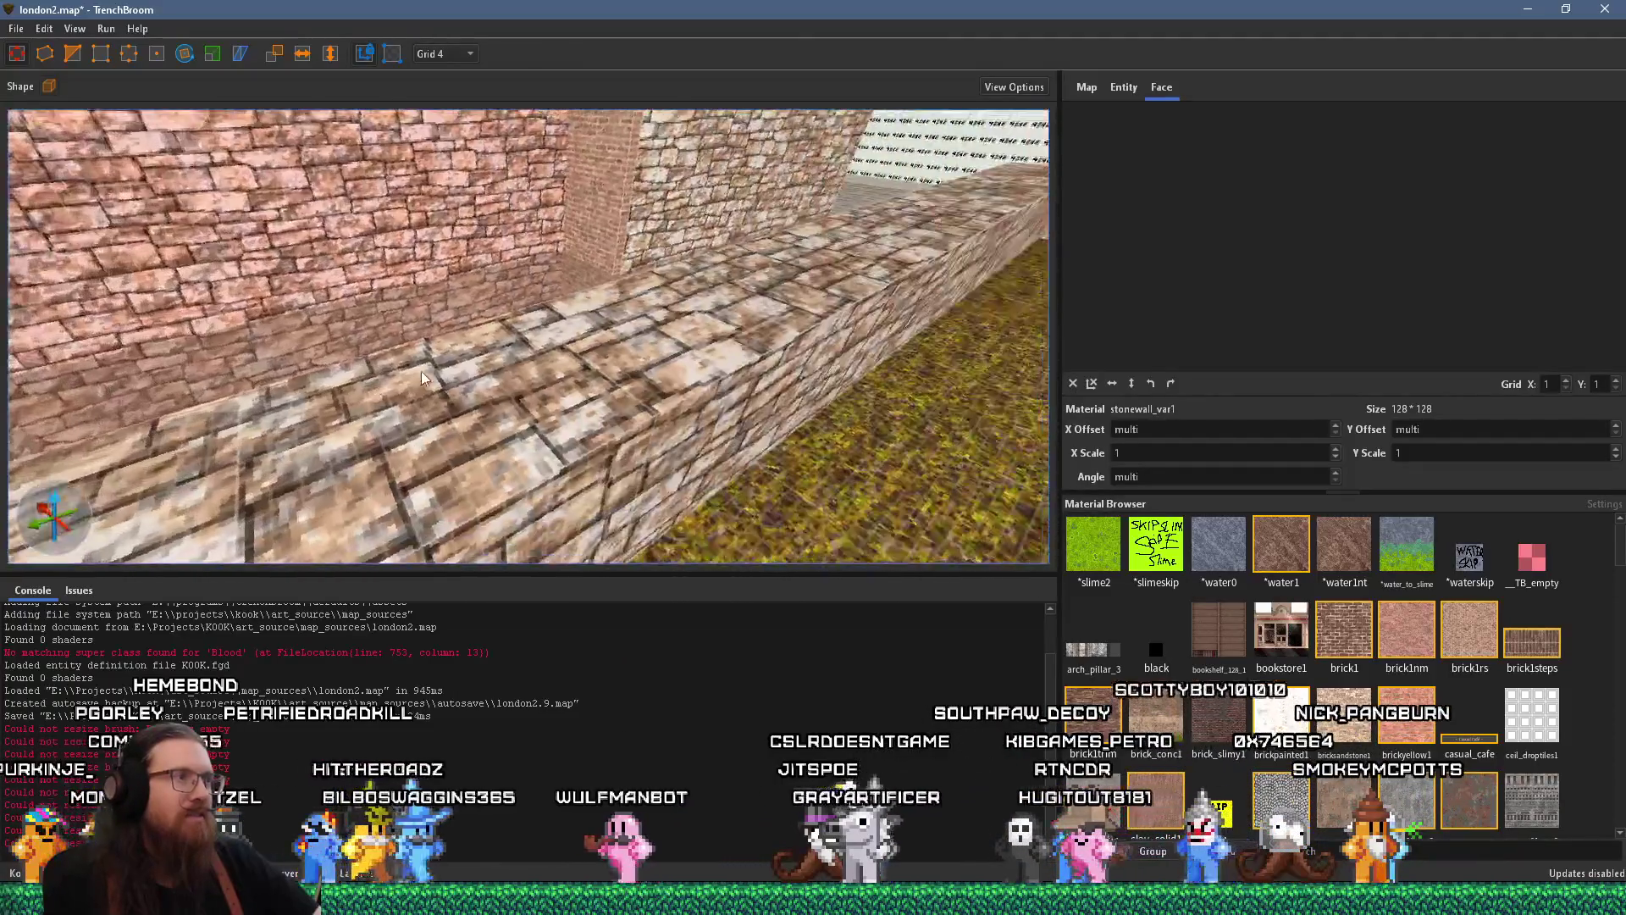
scroll(532, 313, "down", 10)
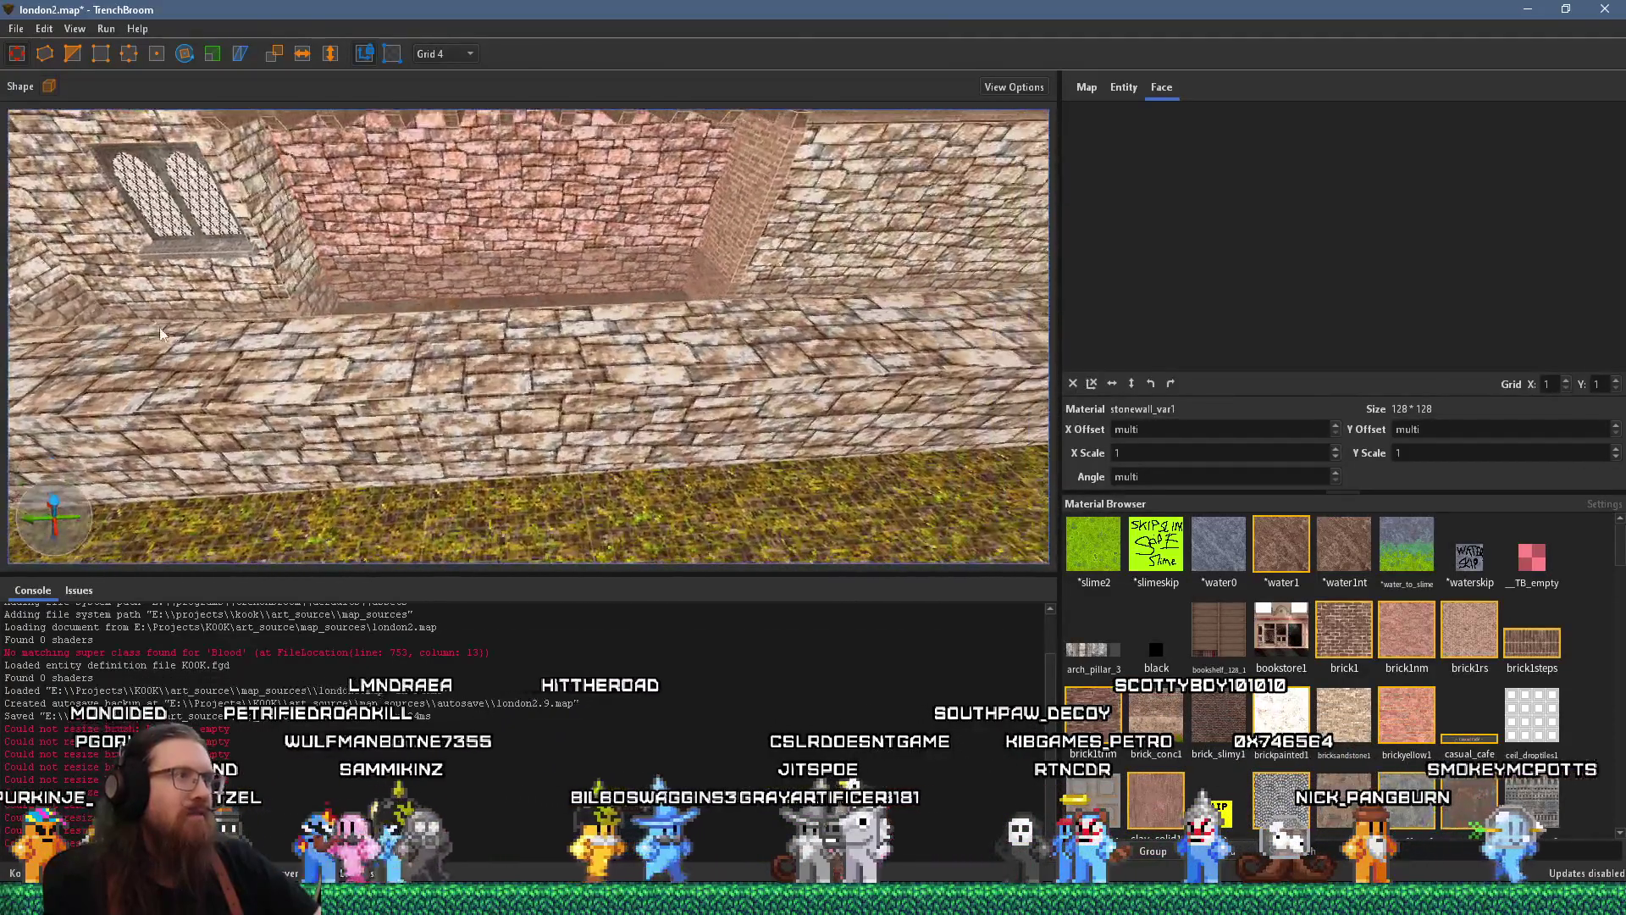
left_click(450, 354)
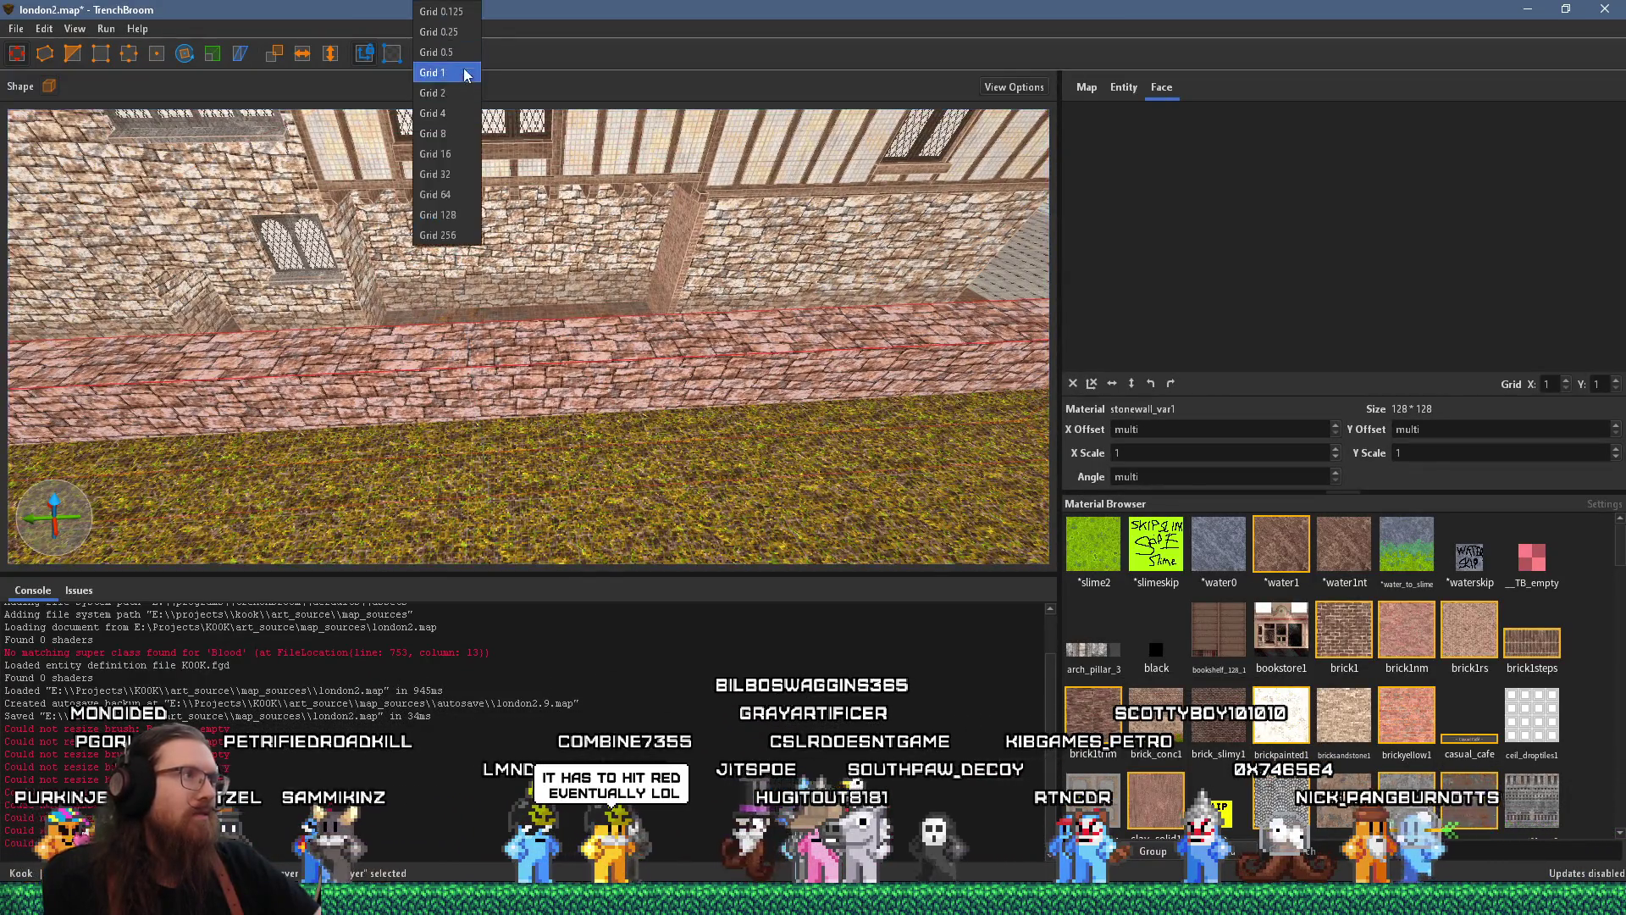
Set the grid size to 8 and check the PureRef reference images
left_click(457, 134)
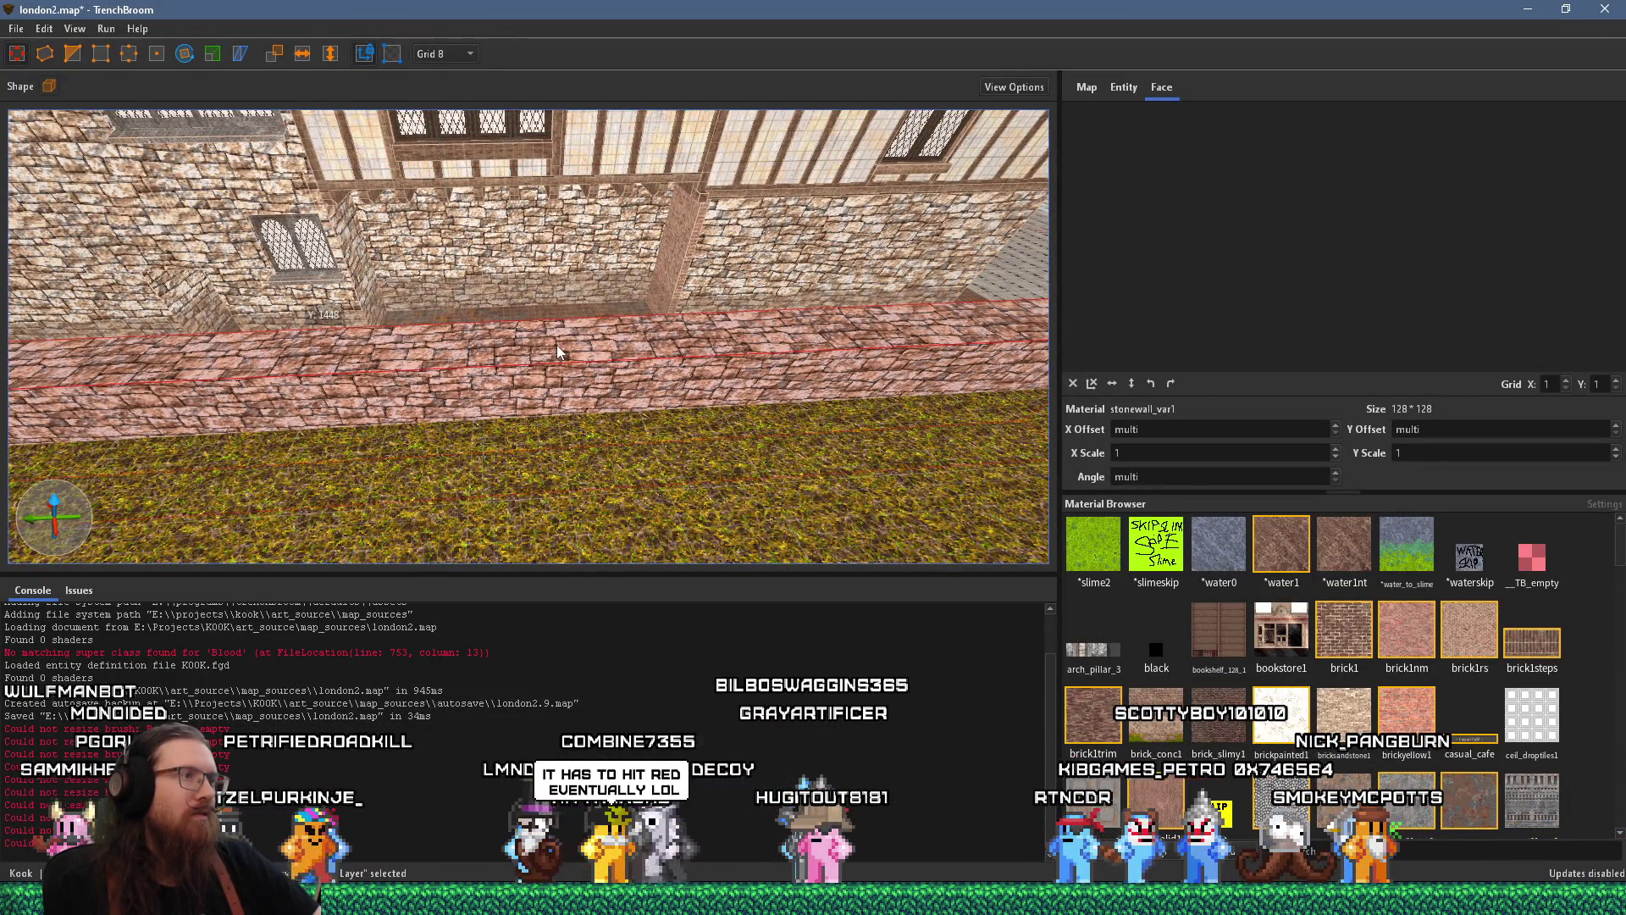
key("alt+Tab")
scroll(667, 398, "up", 5)
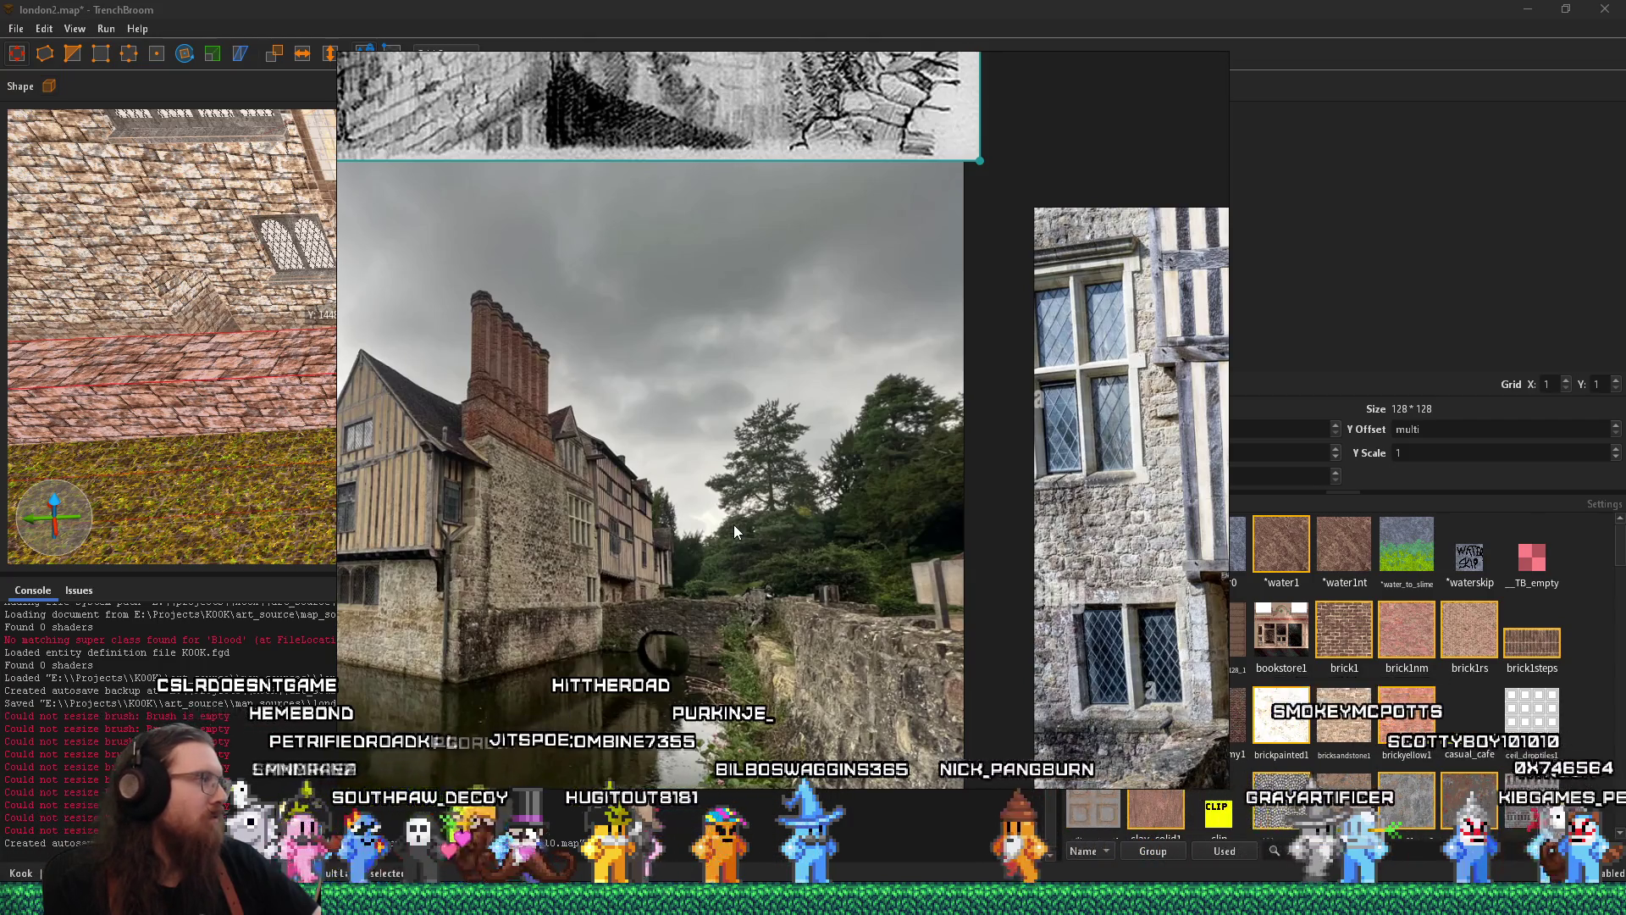
scroll(733, 525, "down", 4)
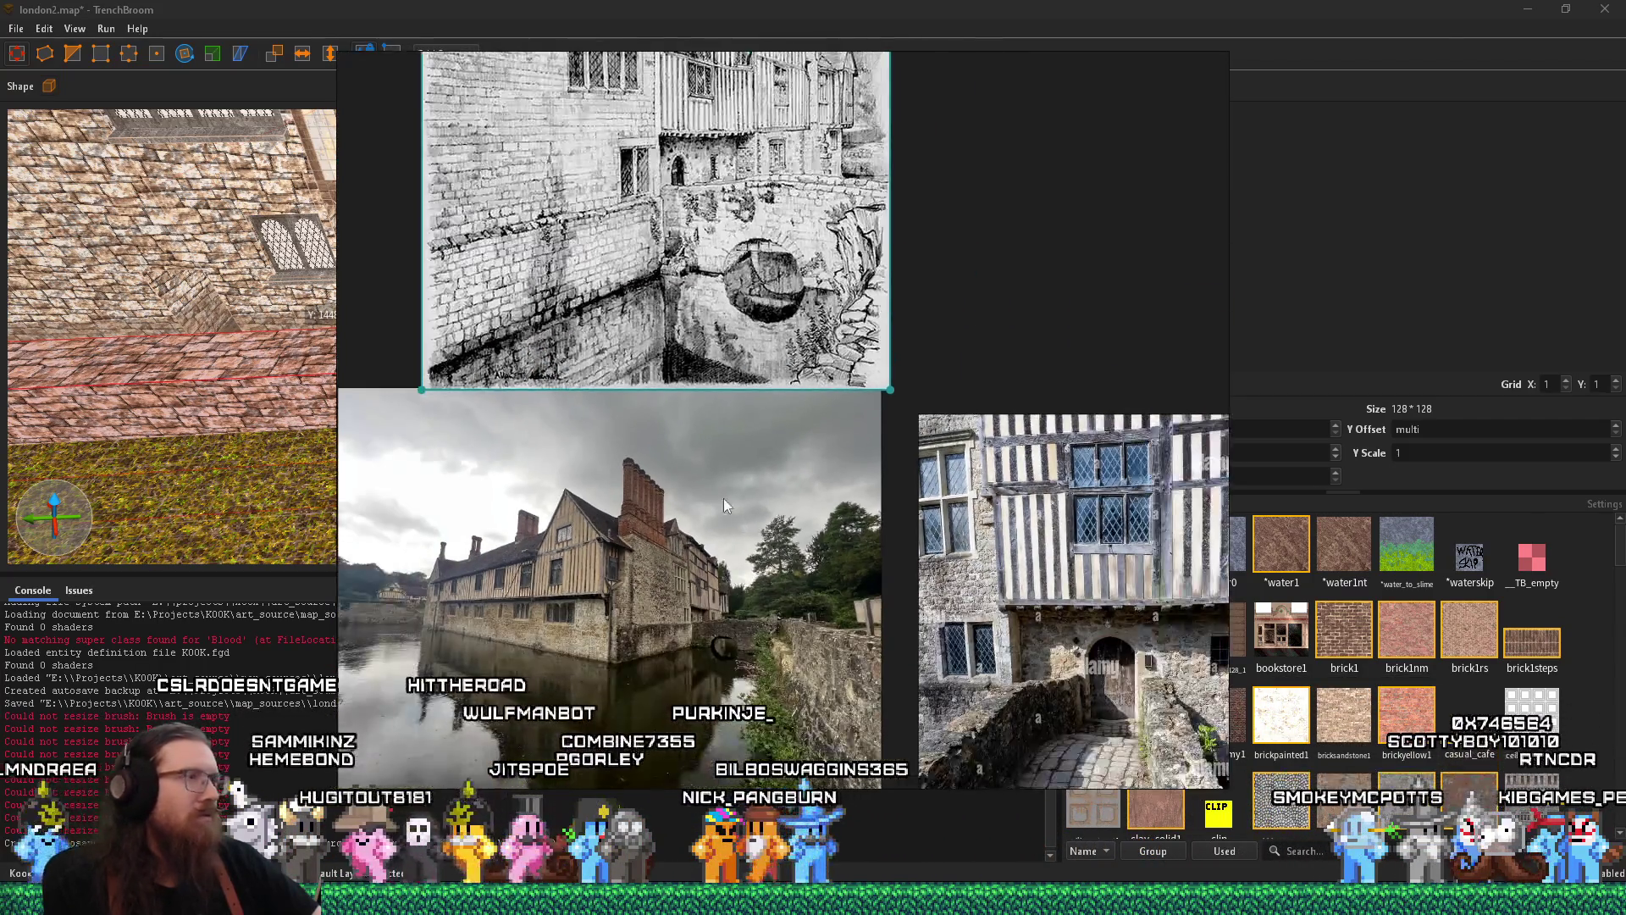
key("alt+Tab")
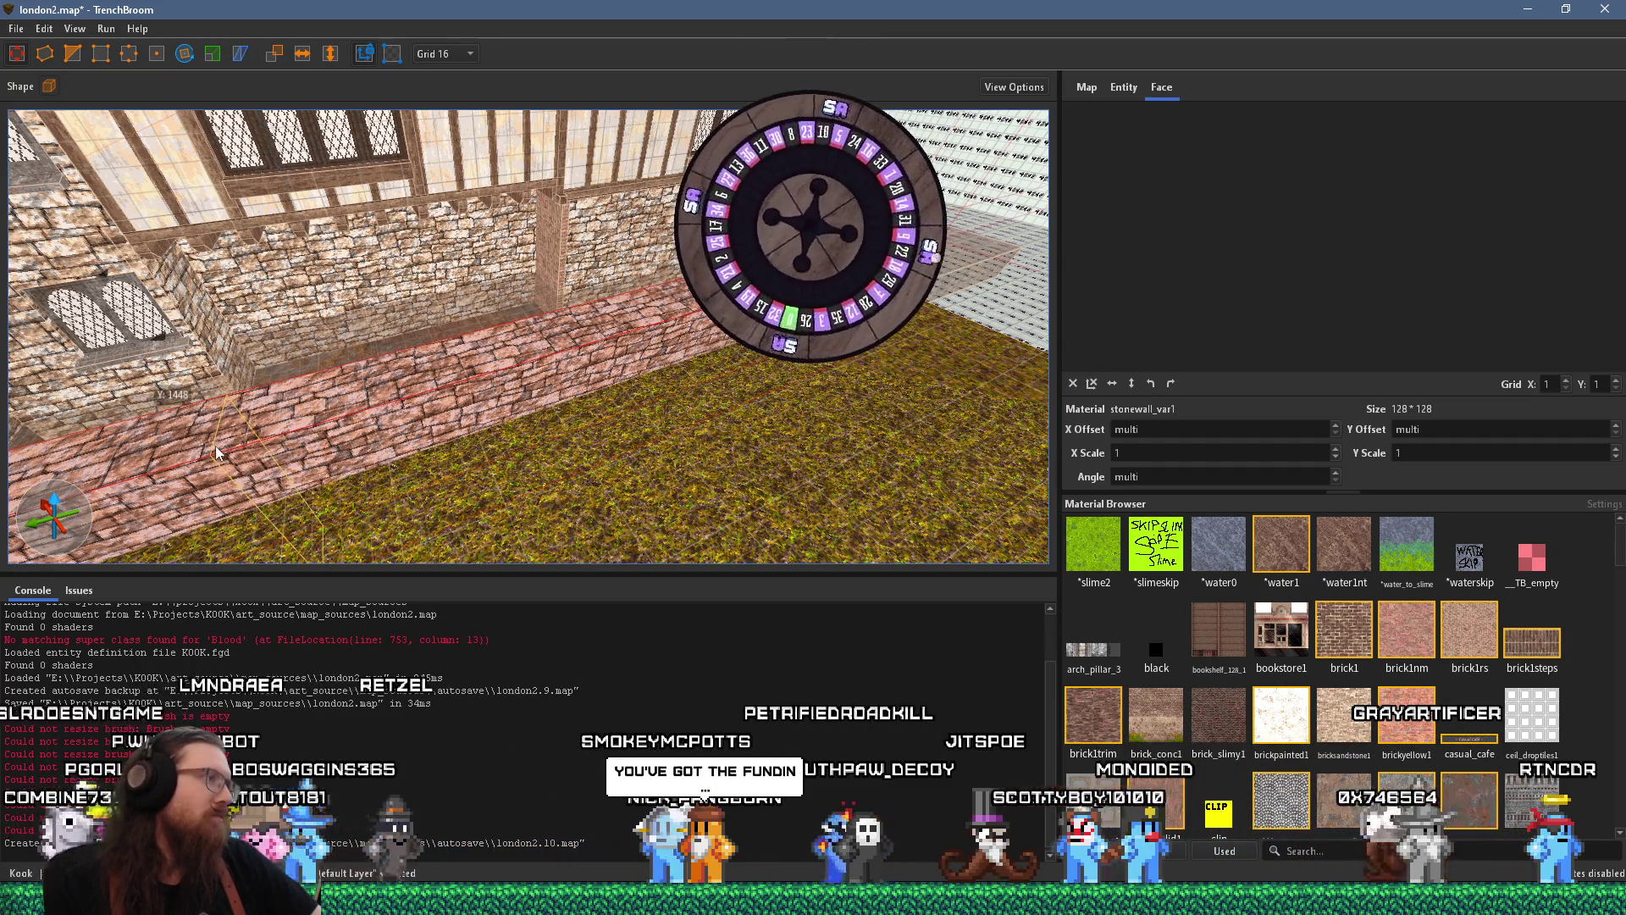
Reposition the low wall blocks by the window and beside the grass, then recheck references
mouse_move(196, 451)
left_mouse_down()
mouse_move(598, 315)
mouse_move(489, 390)
left_mouse_up()
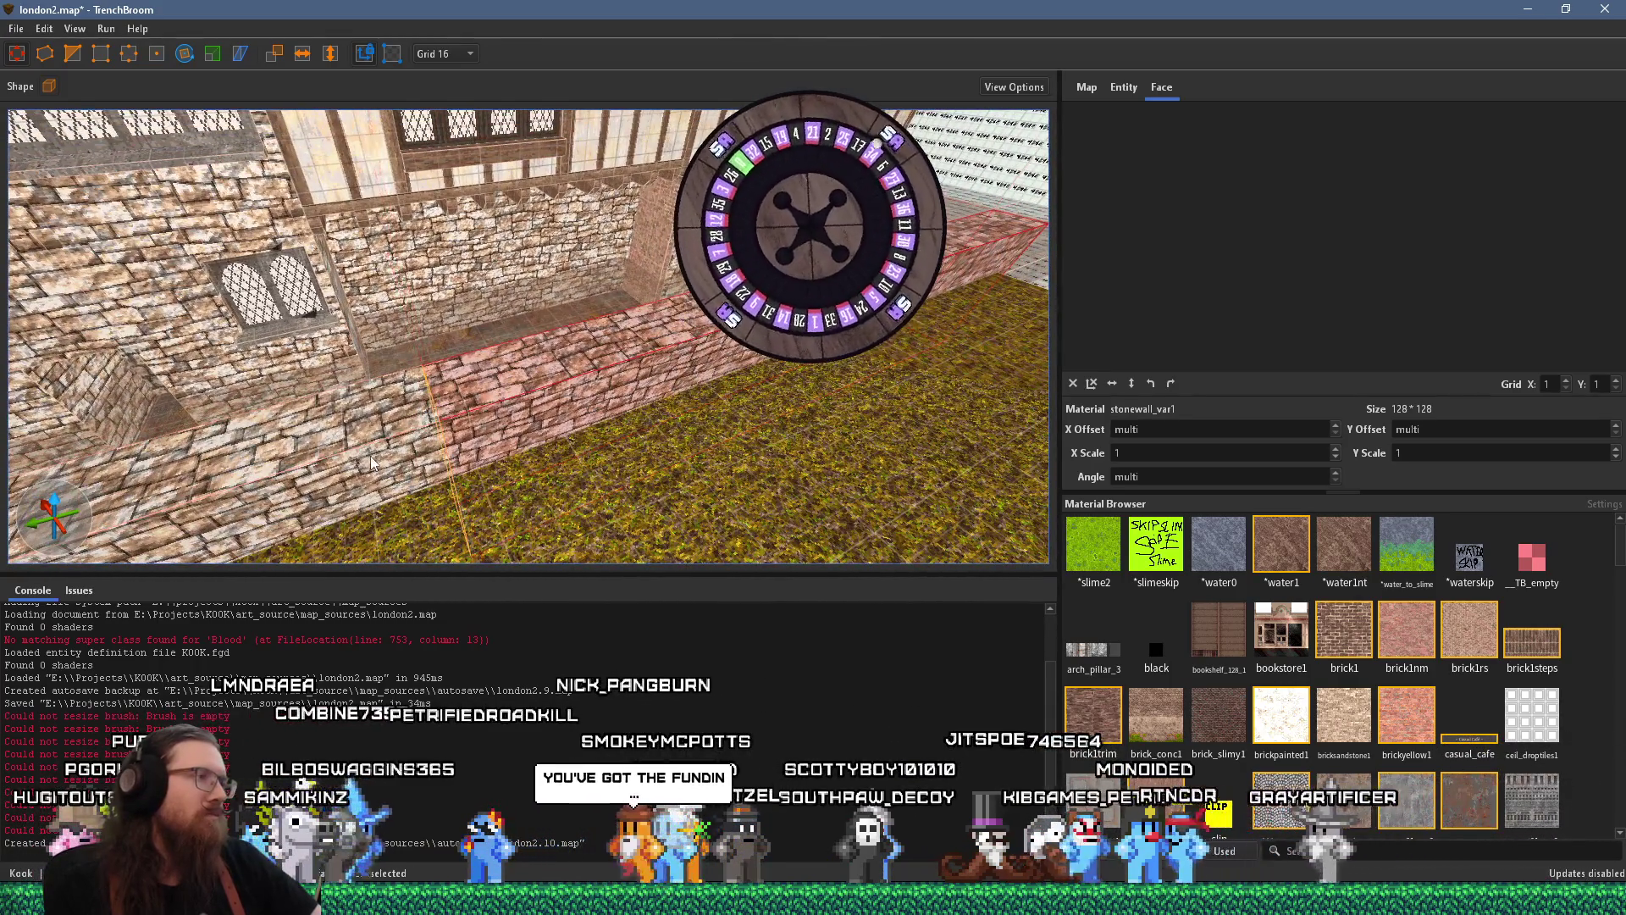
mouse_move(720, 413)
left_mouse_down()
mouse_move(603, 373)
mouse_move(525, 444)
mouse_move(735, 348)
mouse_move(660, 389)
left_mouse_up()
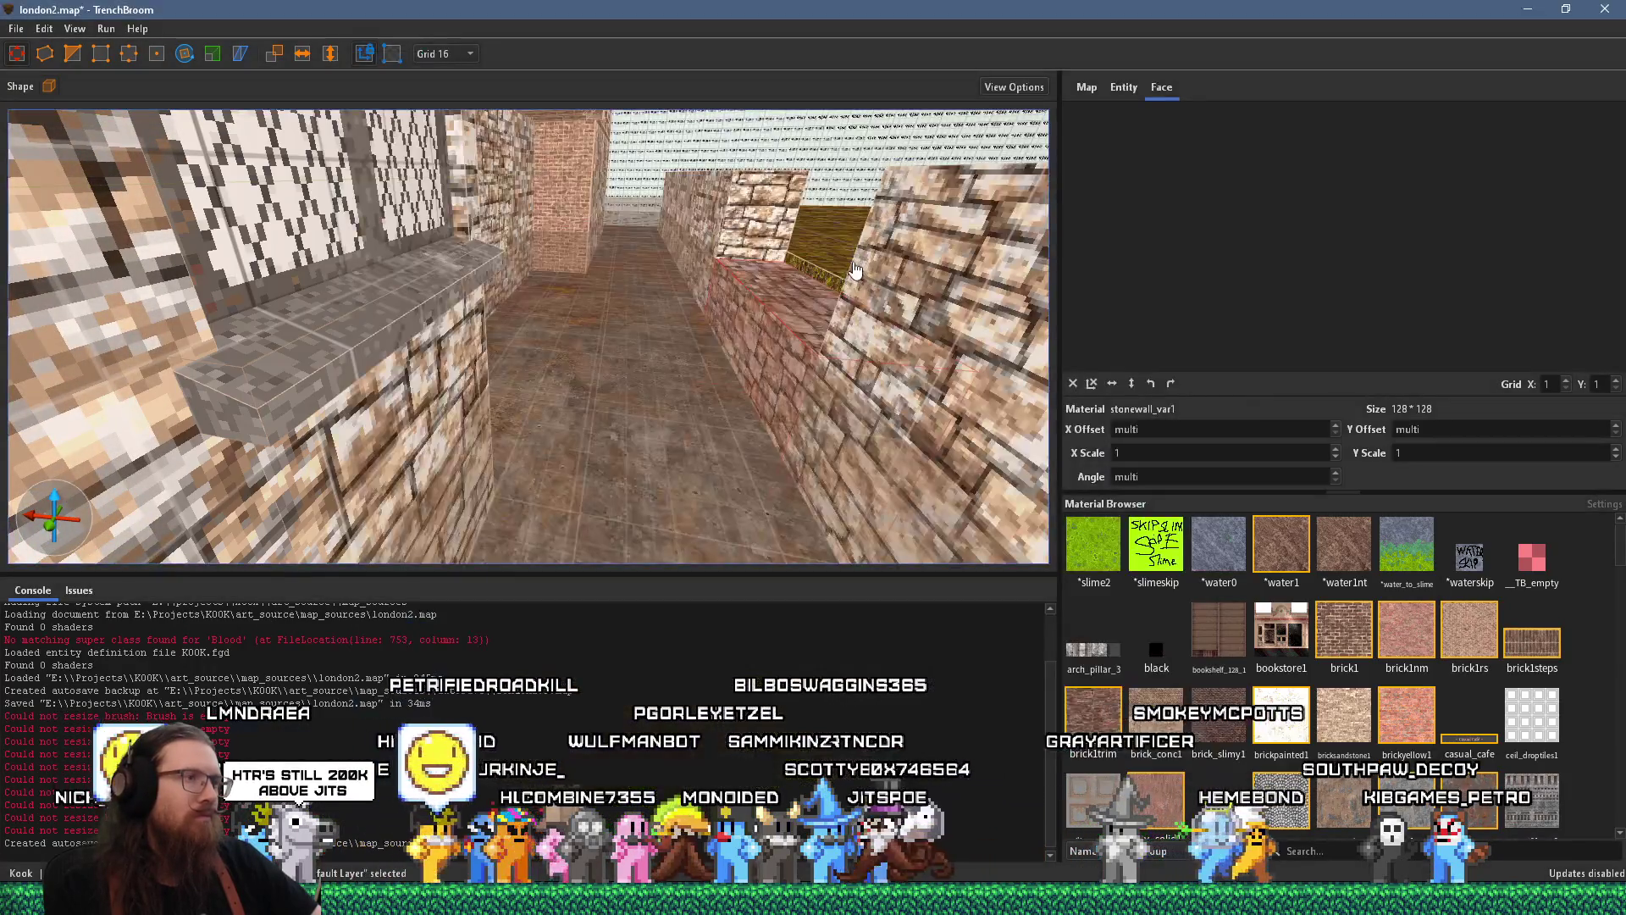
mouse_move(854, 269)
left_mouse_down()
mouse_move(735, 447)
mouse_move(622, 440)
mouse_move(485, 330)
mouse_move(593, 445)
left_mouse_up()
left_click(819, 414)
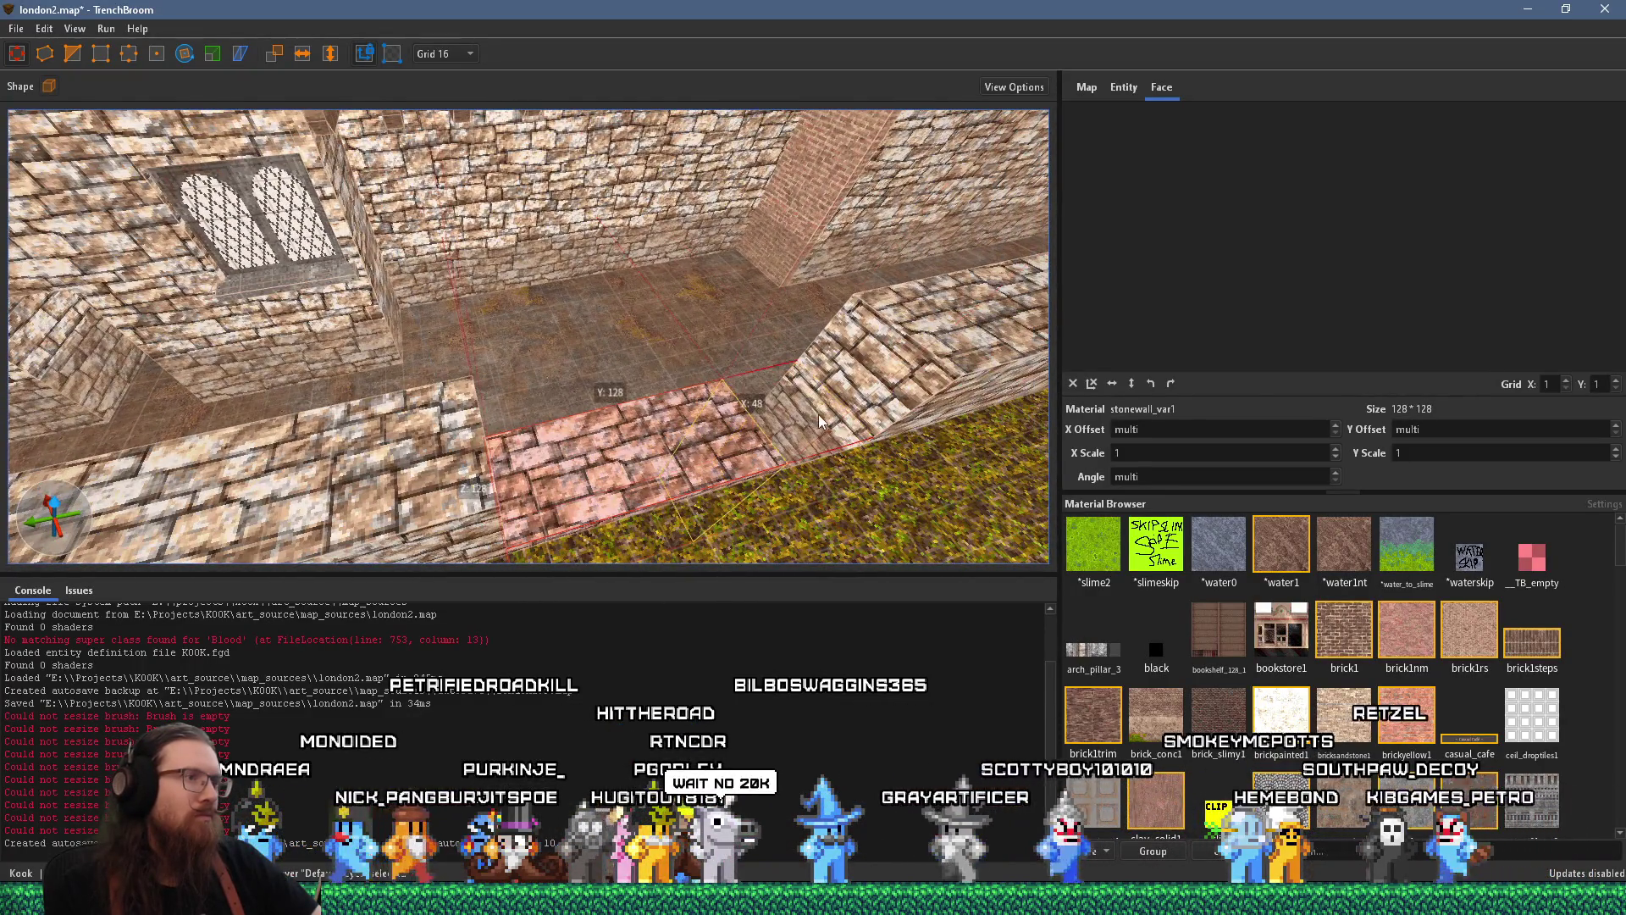
mouse_move(818, 414)
left_mouse_down()
mouse_move(690, 399)
mouse_move(575, 251)
left_mouse_up()
key("alt+Tab")
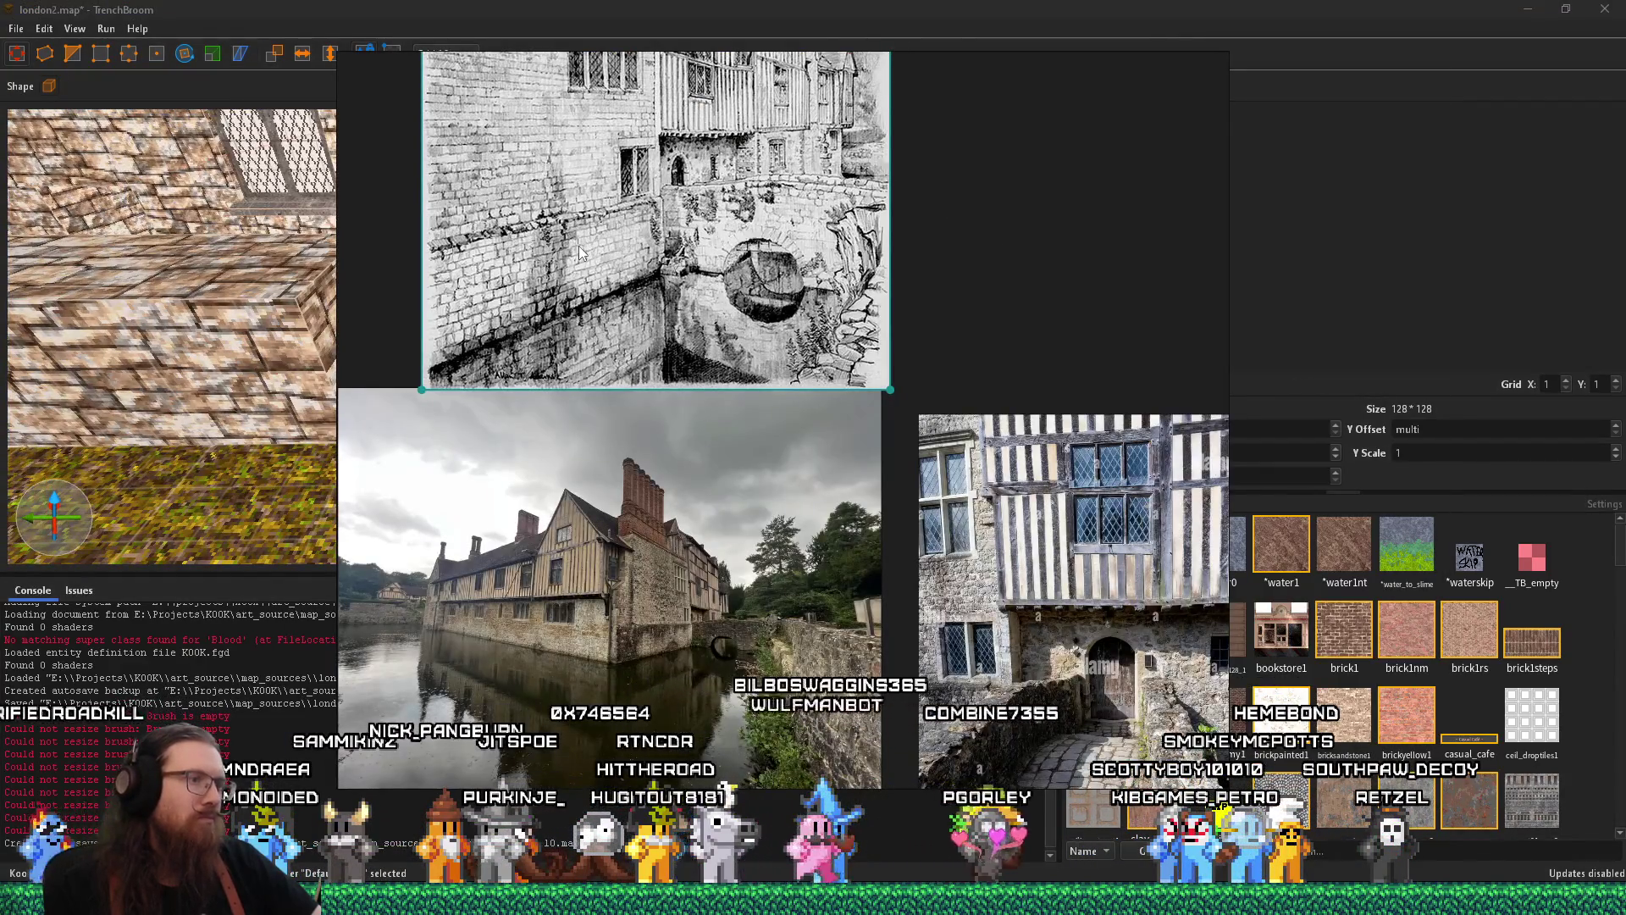
key("alt+Tab")
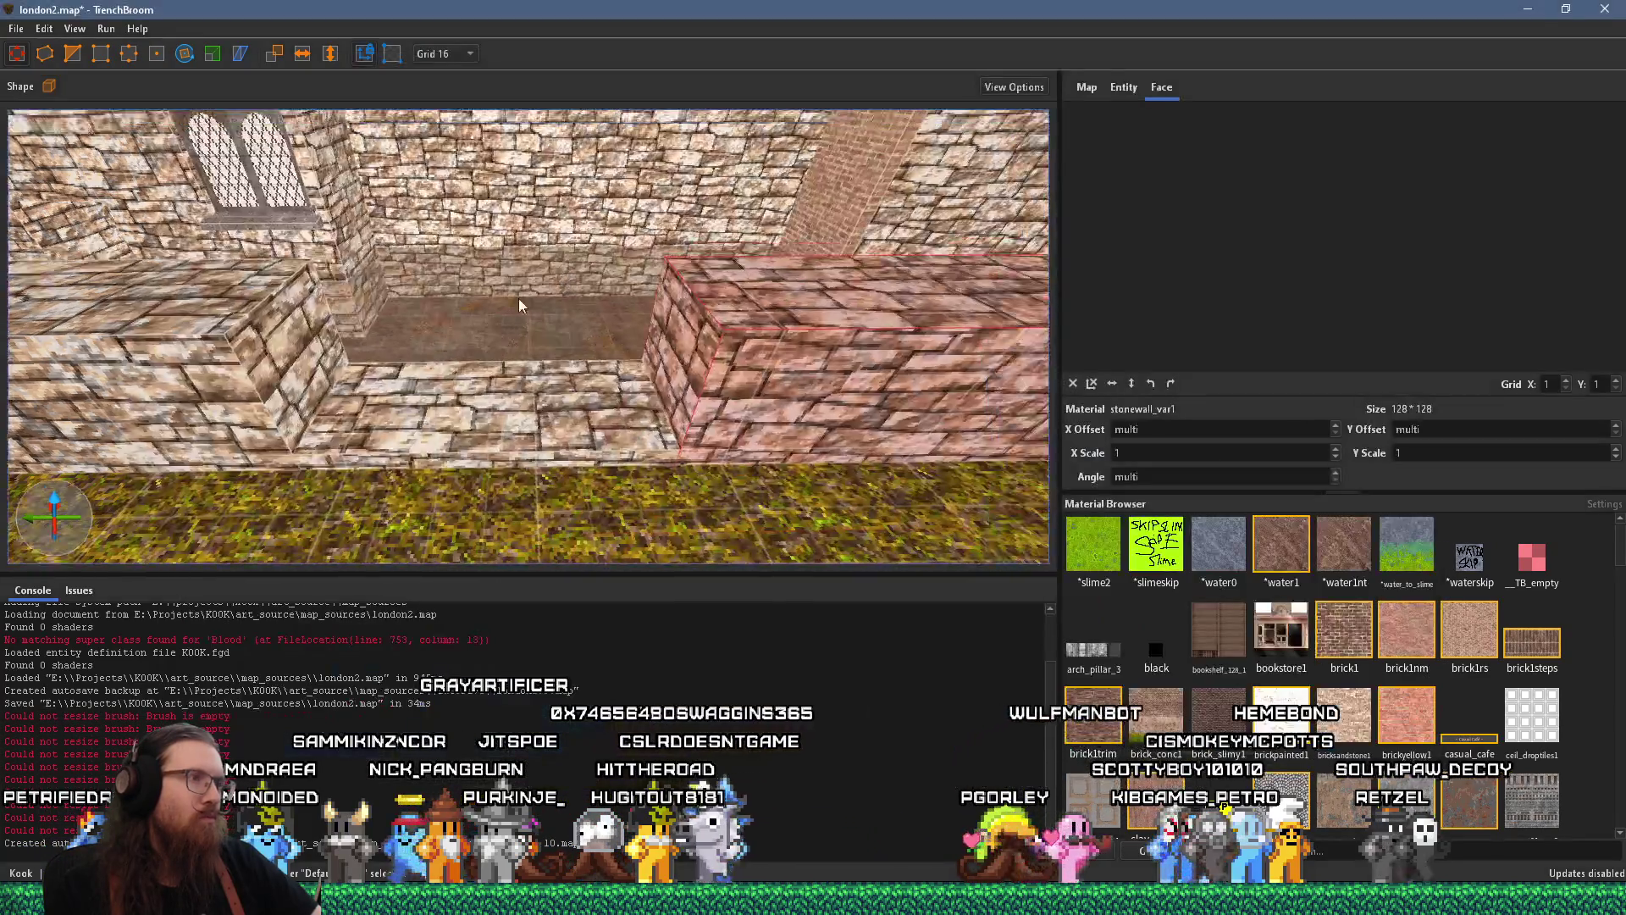
Pull the brick wall block's front face back, undoing an accidental deletion
mouse_move(518, 298)
left_mouse_down()
mouse_move(420, 363)
mouse_move(551, 409)
mouse_move(380, 437)
mouse_move(455, 331)
mouse_move(439, 334)
mouse_move(587, 337)
left_mouse_up()
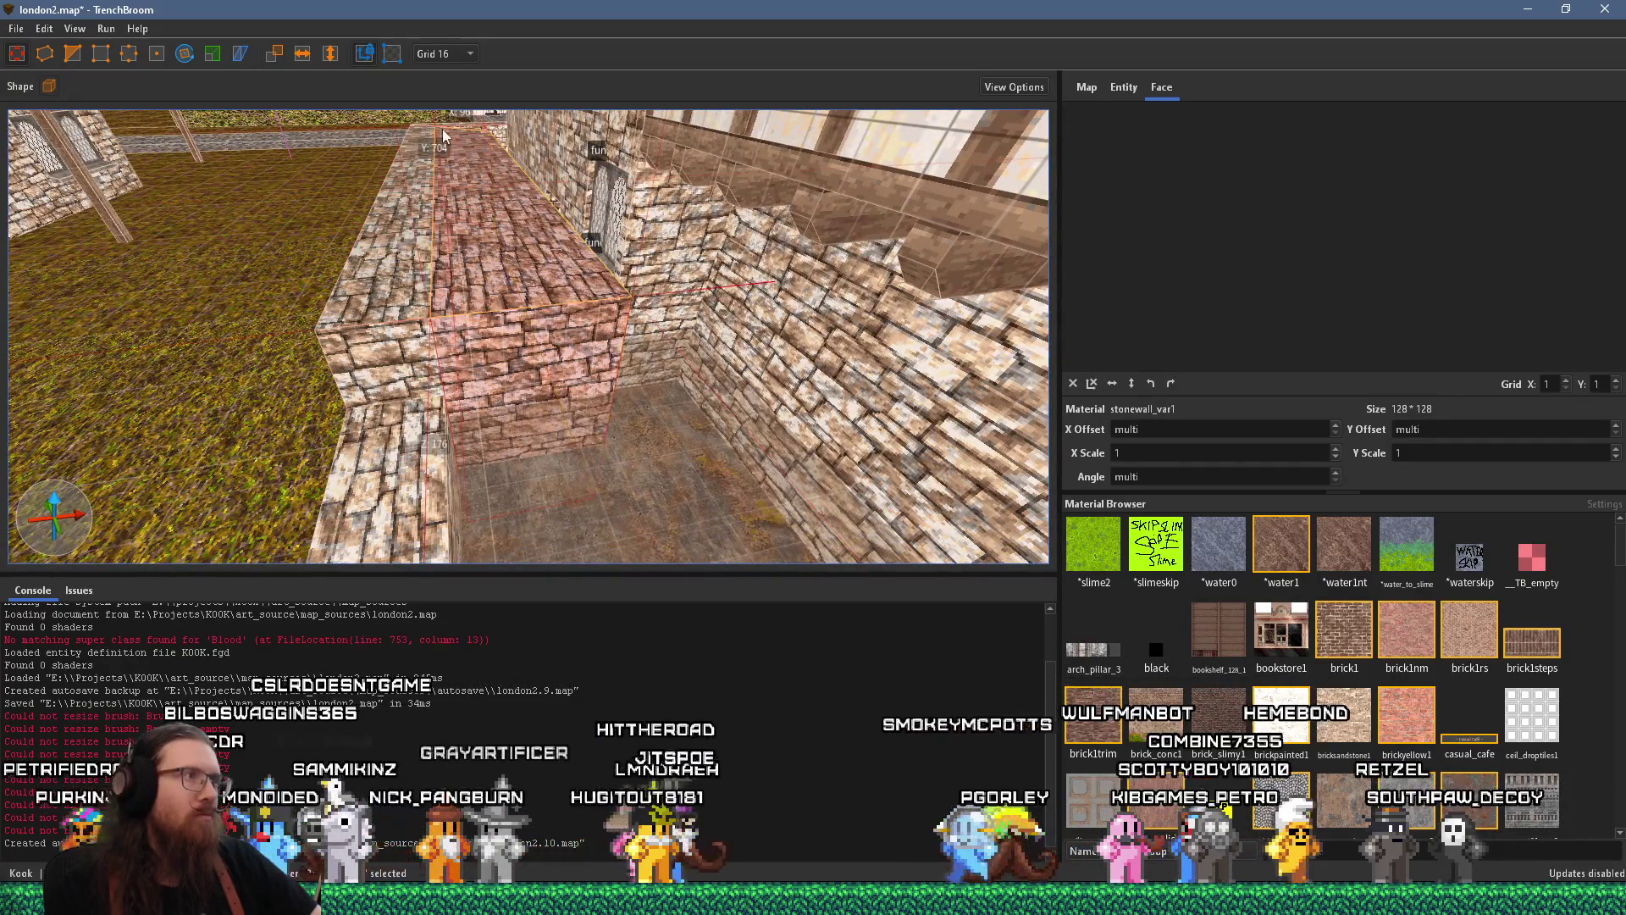
left_click_drag(442, 129, 576, 512)
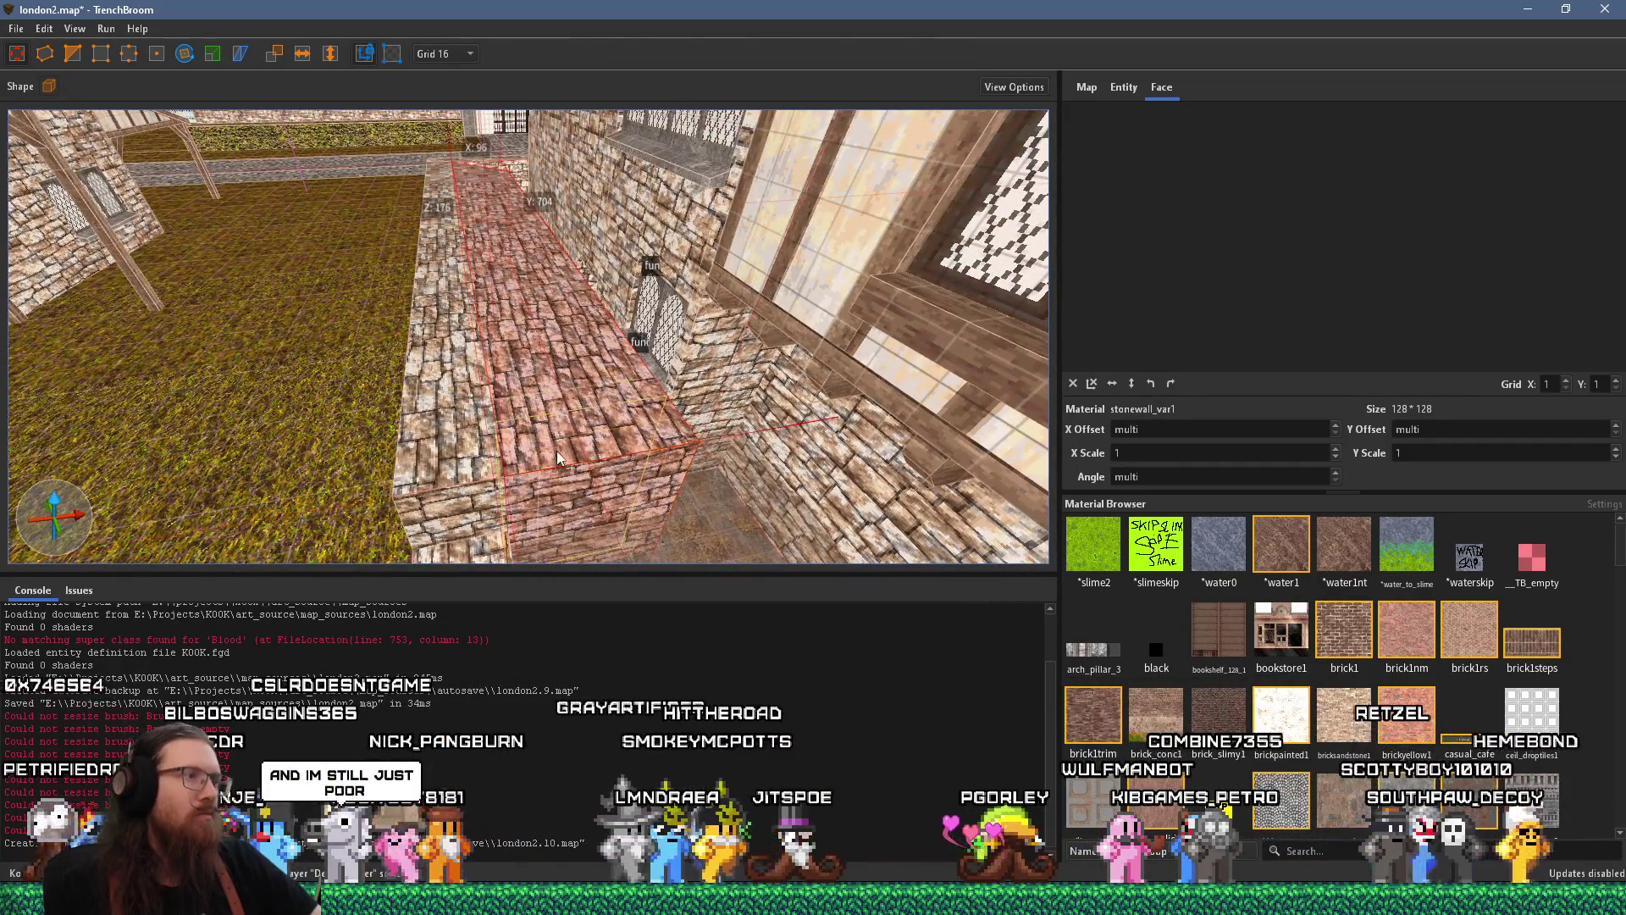
left_click_drag(557, 450, 547, 357)
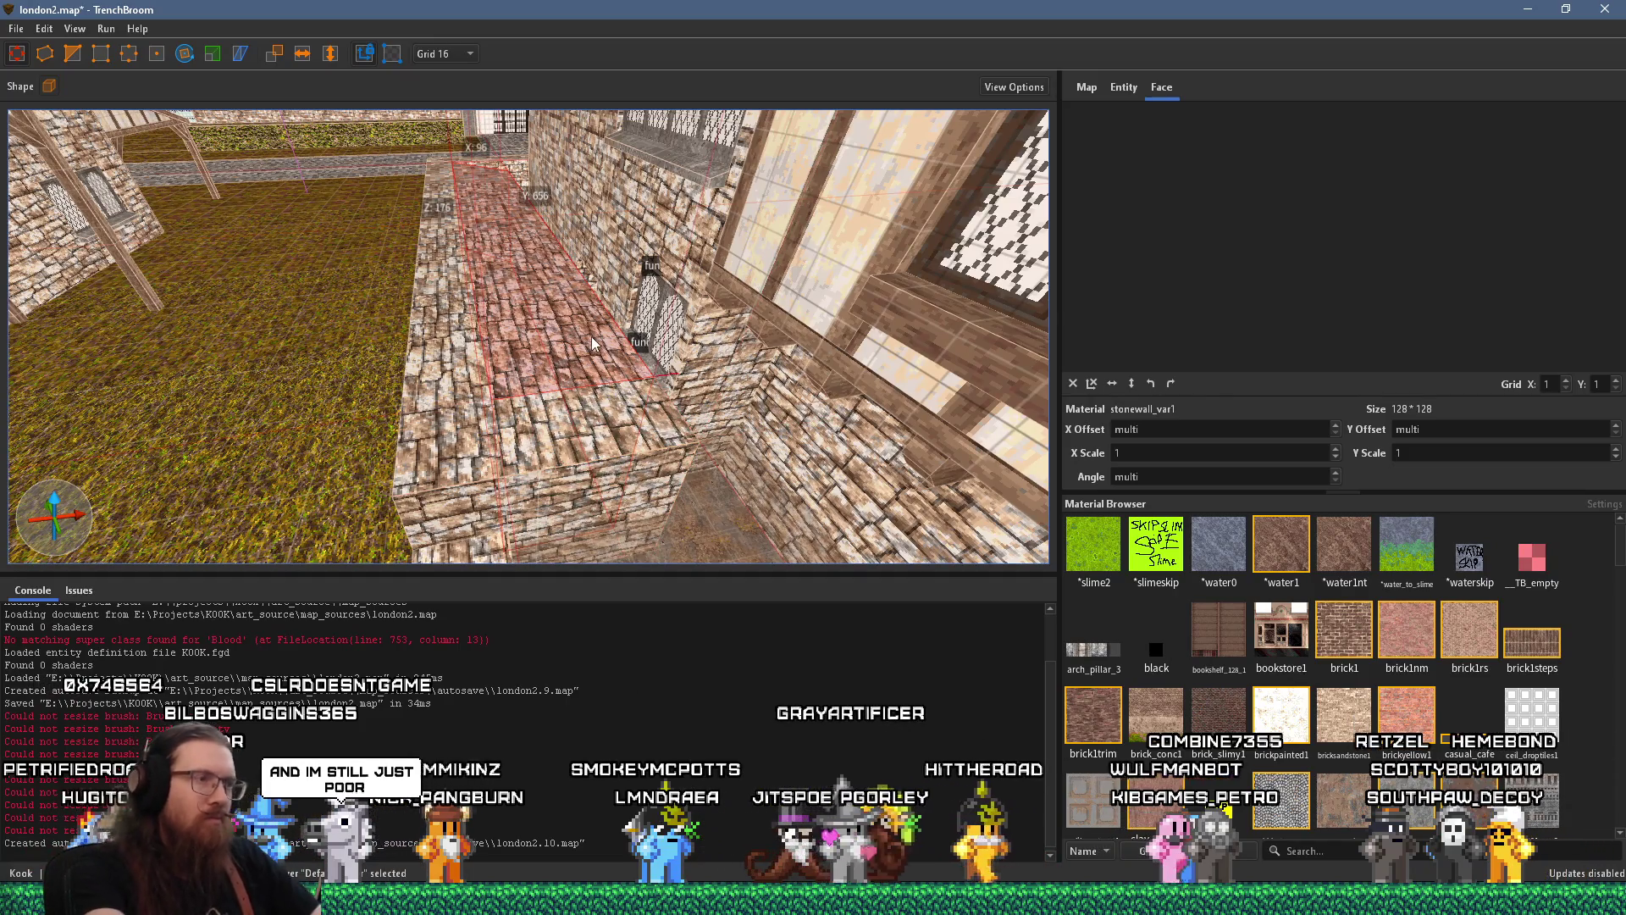
key("Delete")
key("ctrl+z")
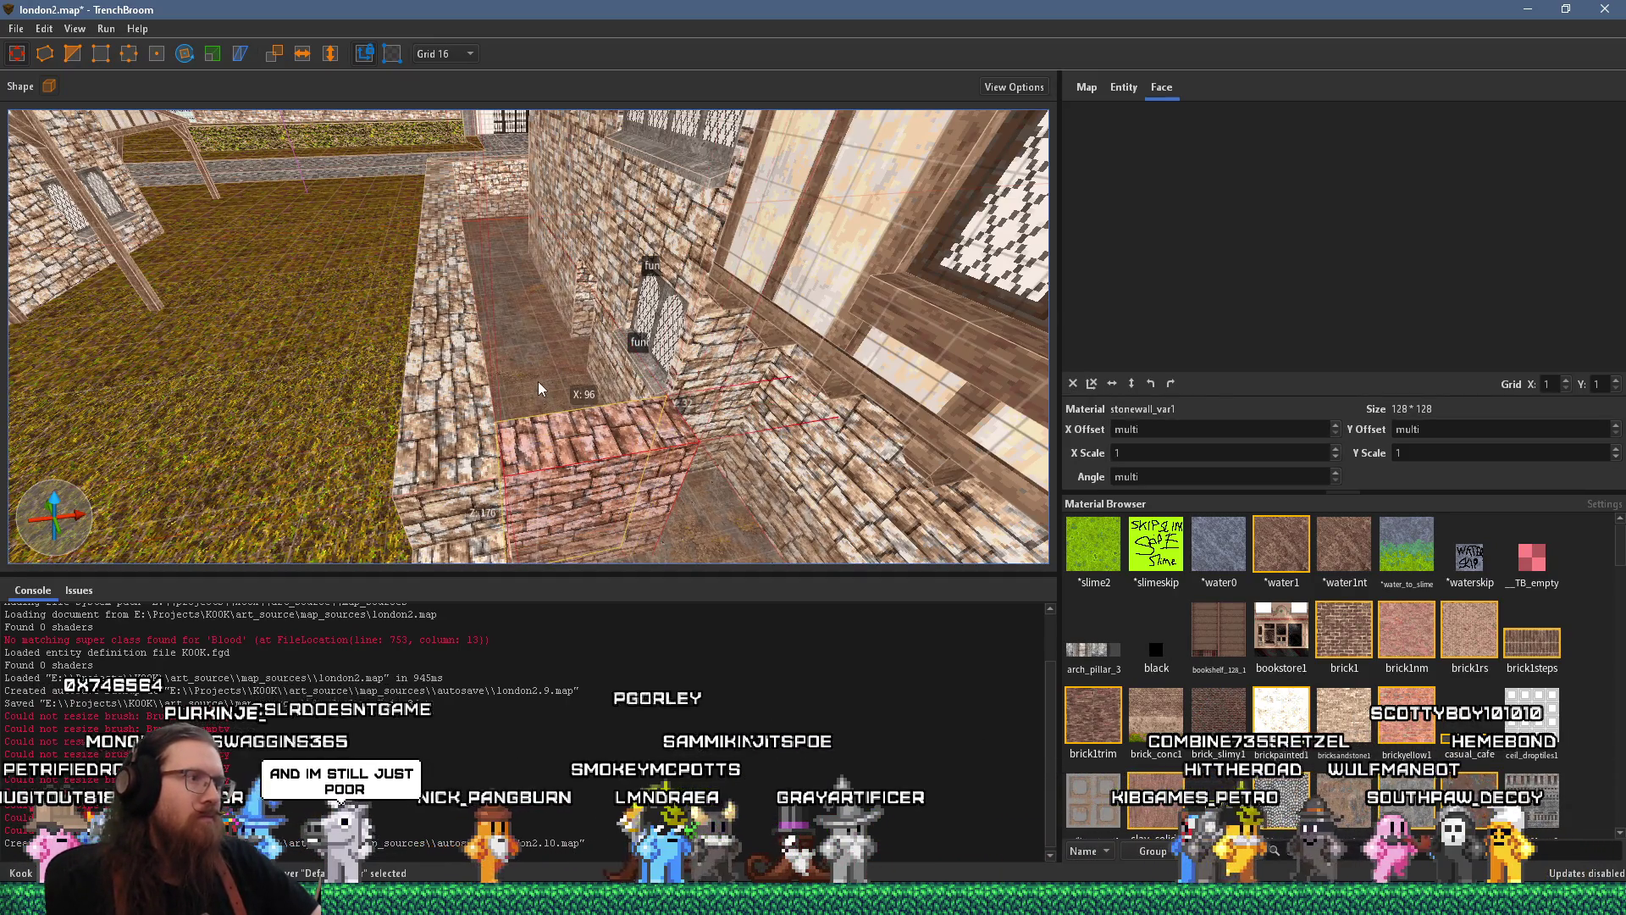
scroll(610, 444, "up", 5)
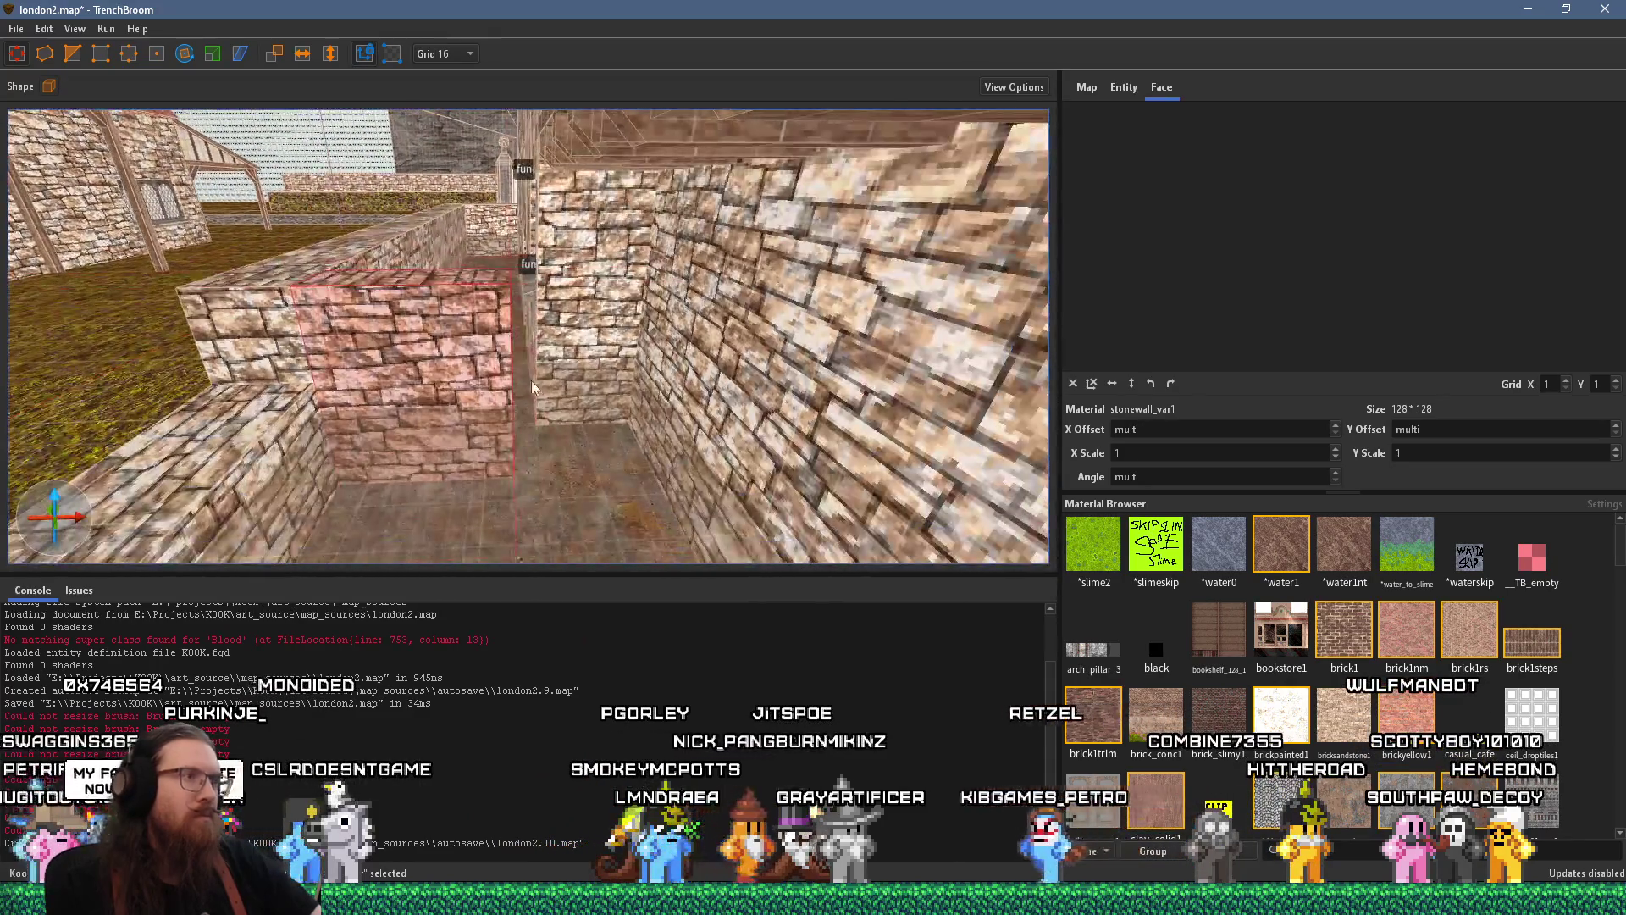
Lengthen the block rightward to 192 units across the recess and compare with references
left_click_drag(545, 400, 696, 415)
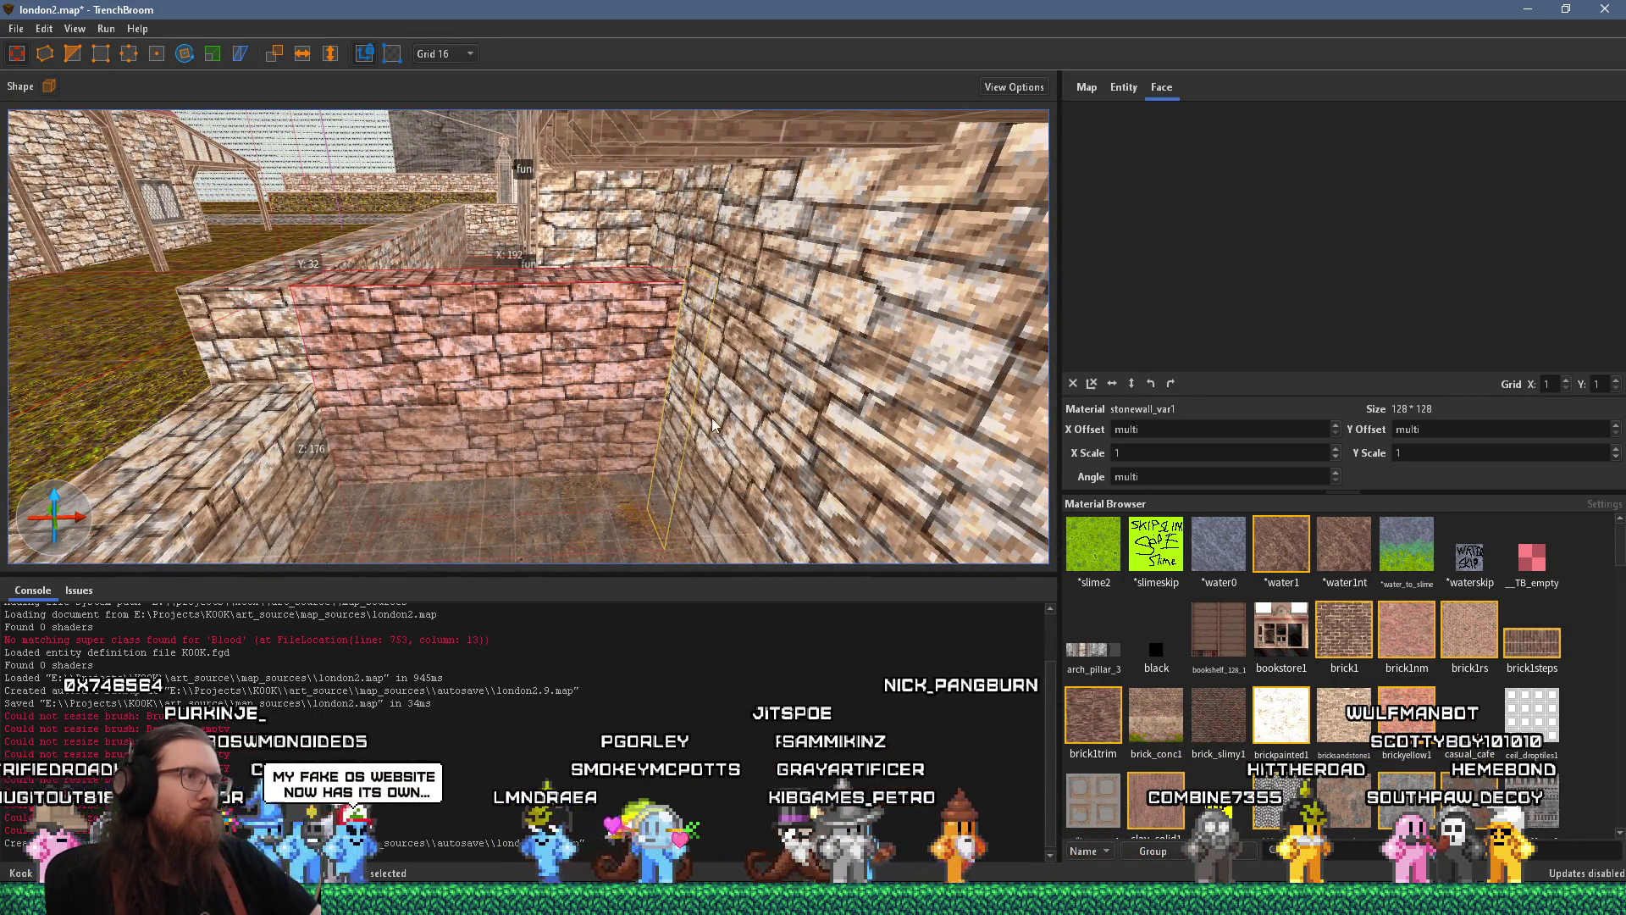
key("alt+Tab")
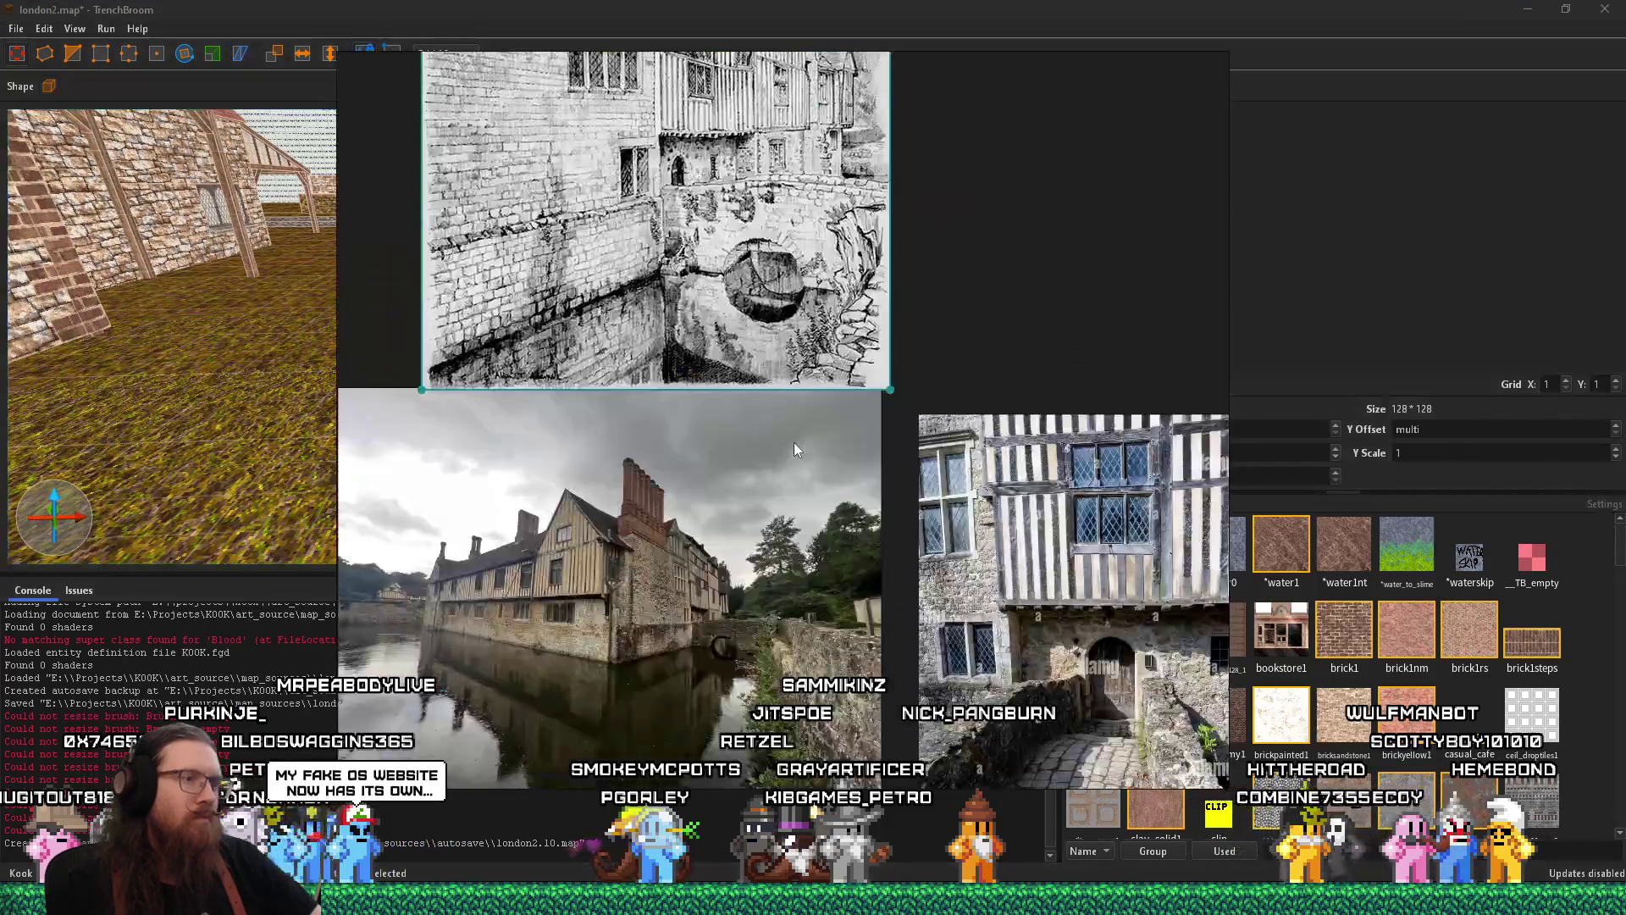
key("alt+Tab")
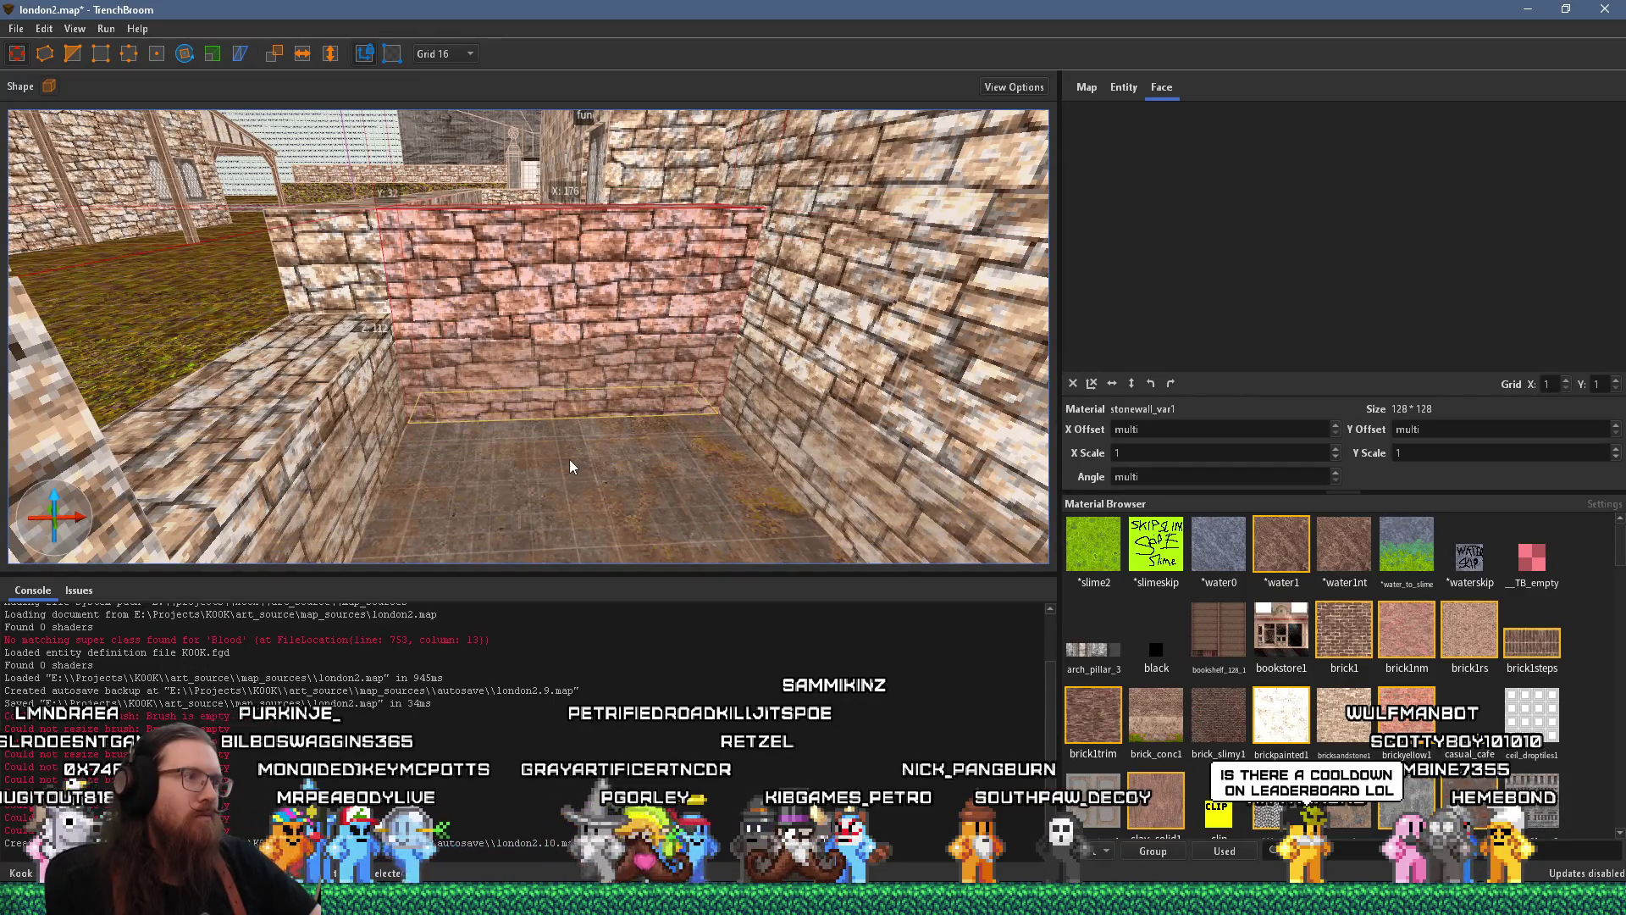
scroll(556, 445, "up", 1)
scroll(555, 445, "up", 3)
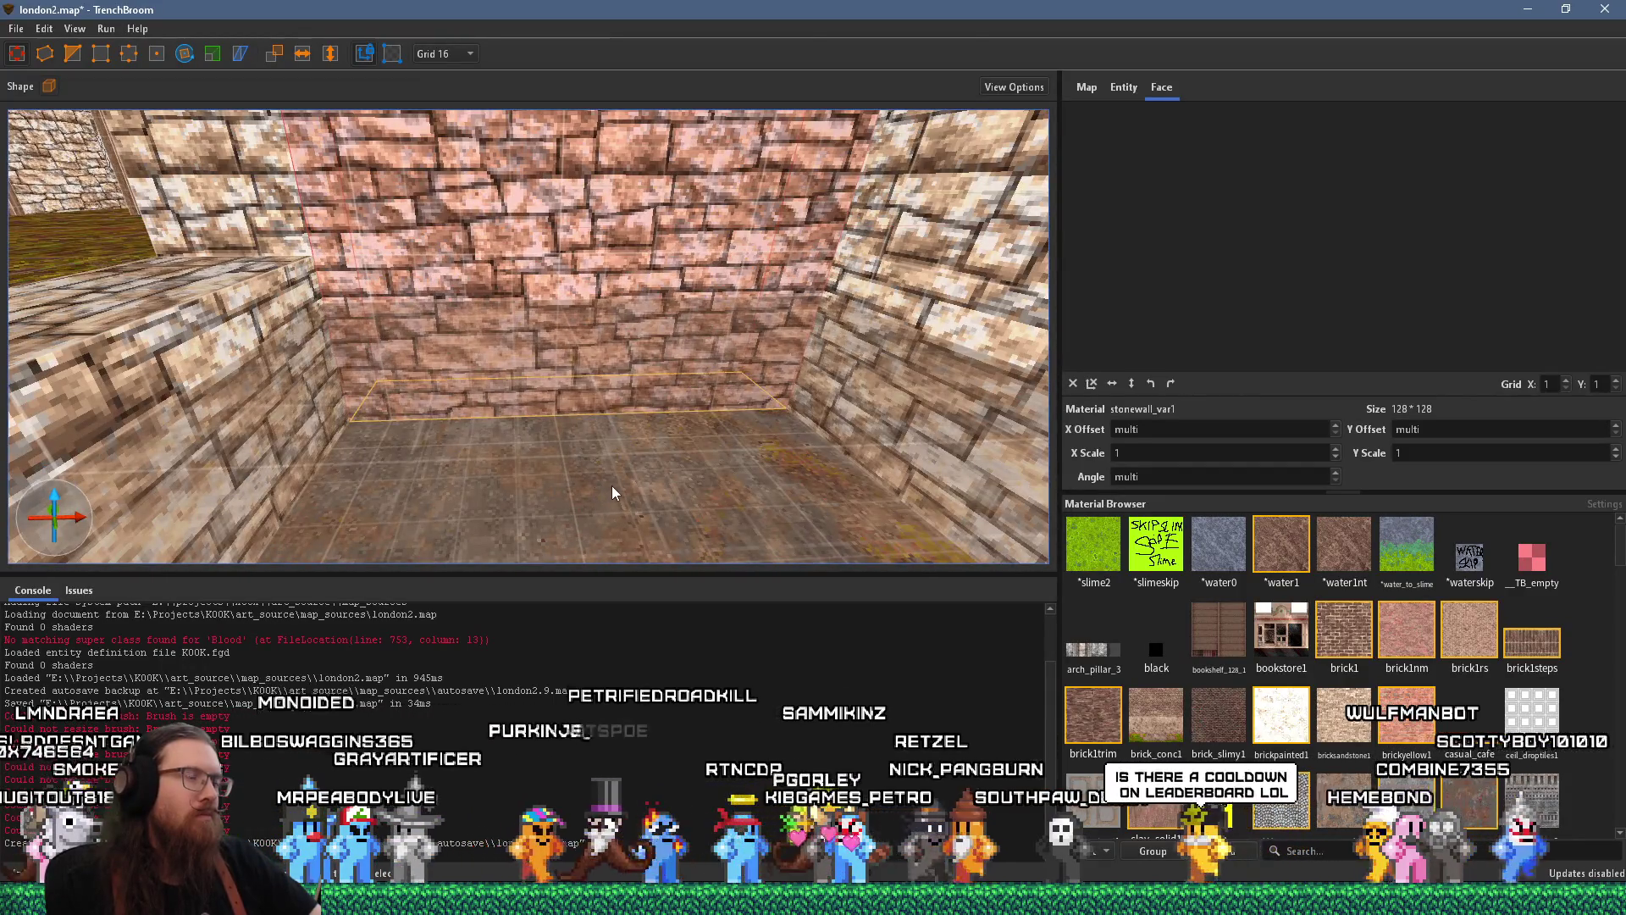
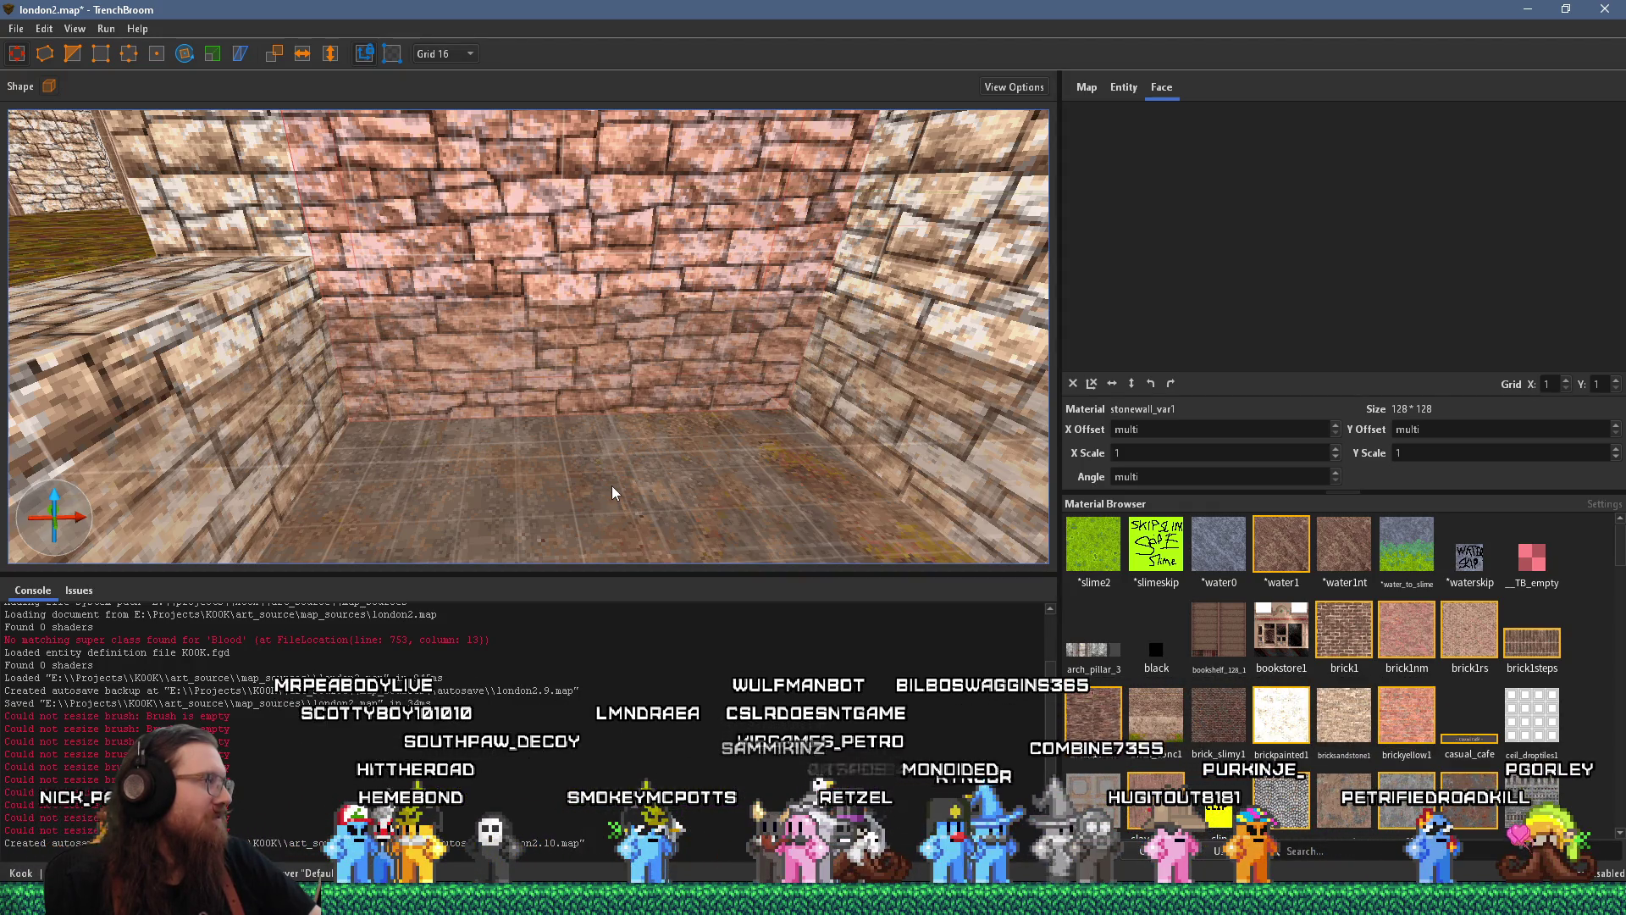
Check the castle reference photos, review the brick wall, and deselect it
key("s")
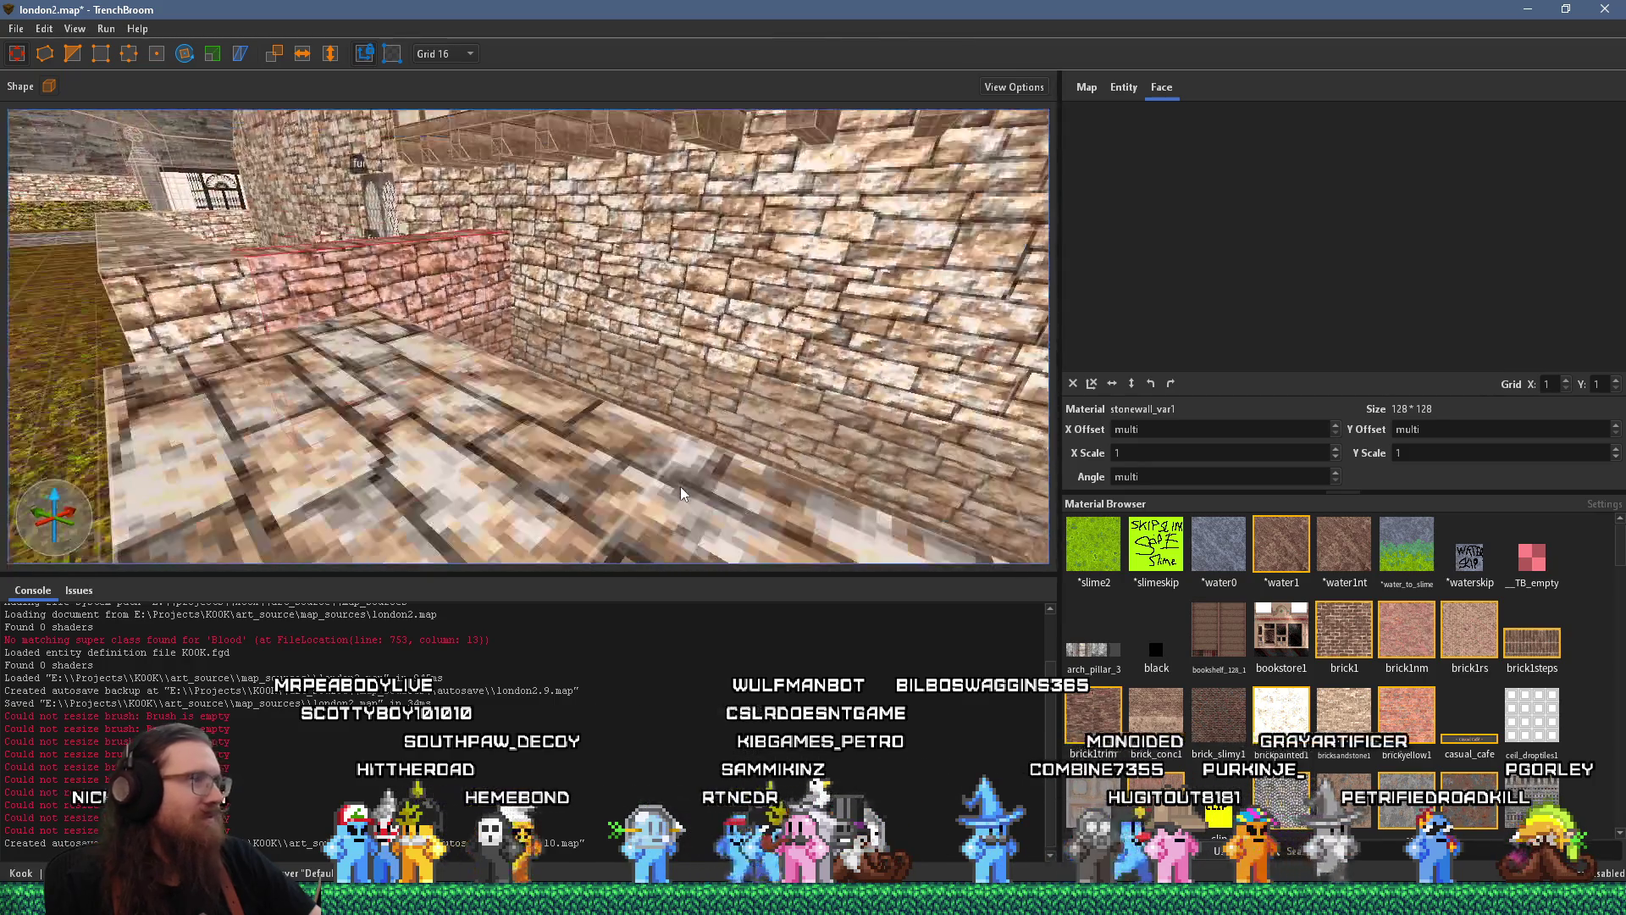
key("alt+Tab")
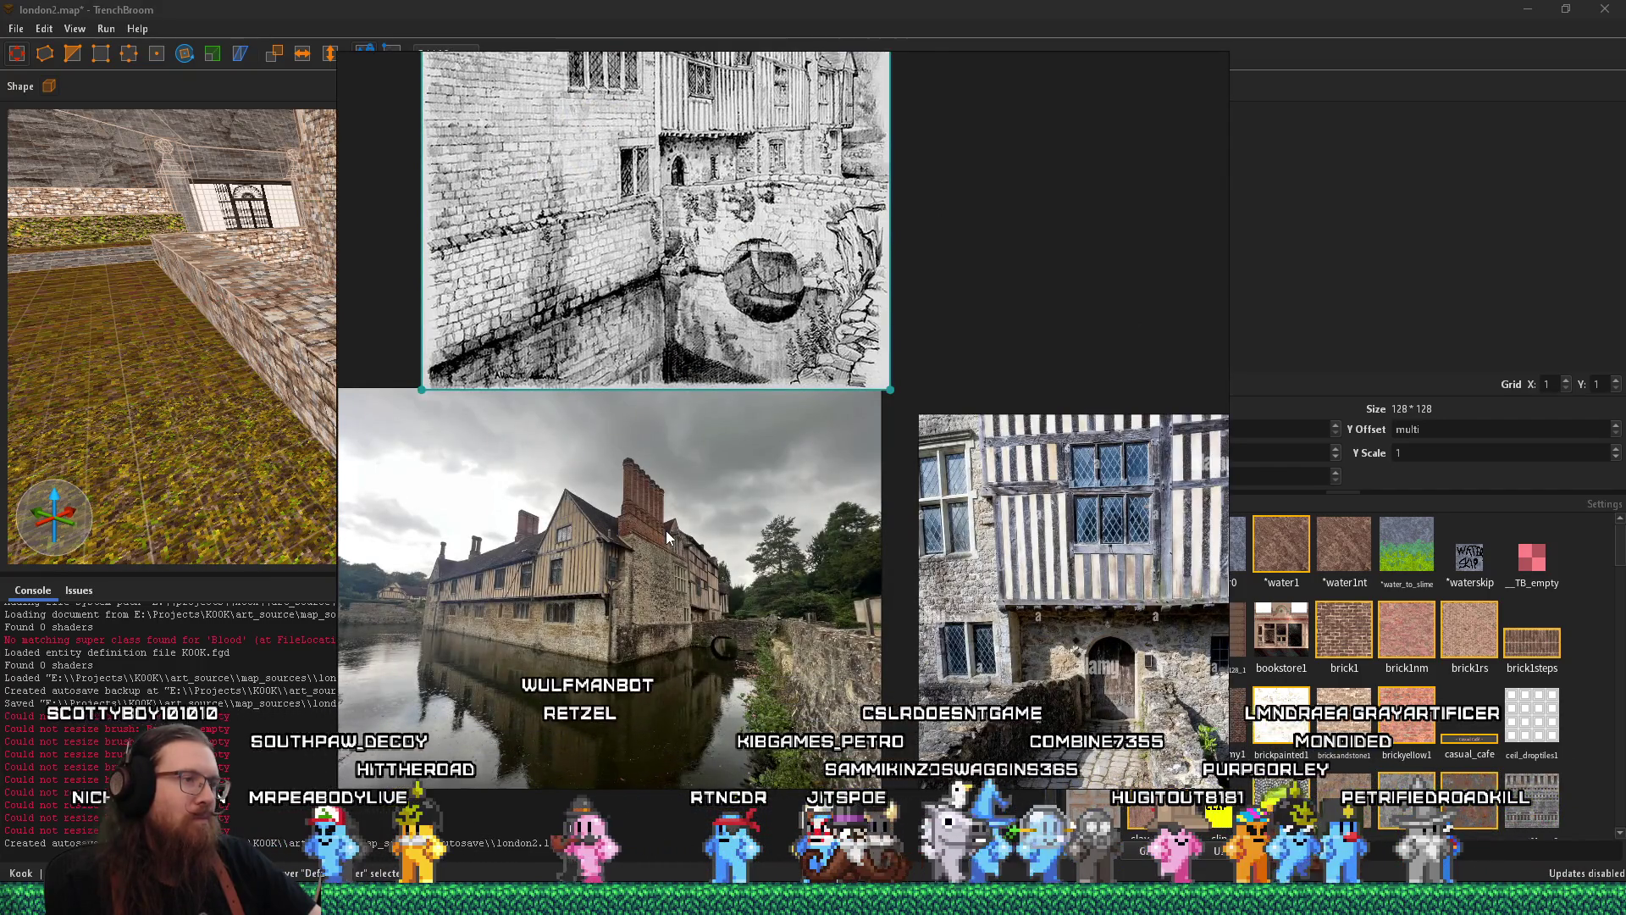
key("alt+Tab")
key("w")
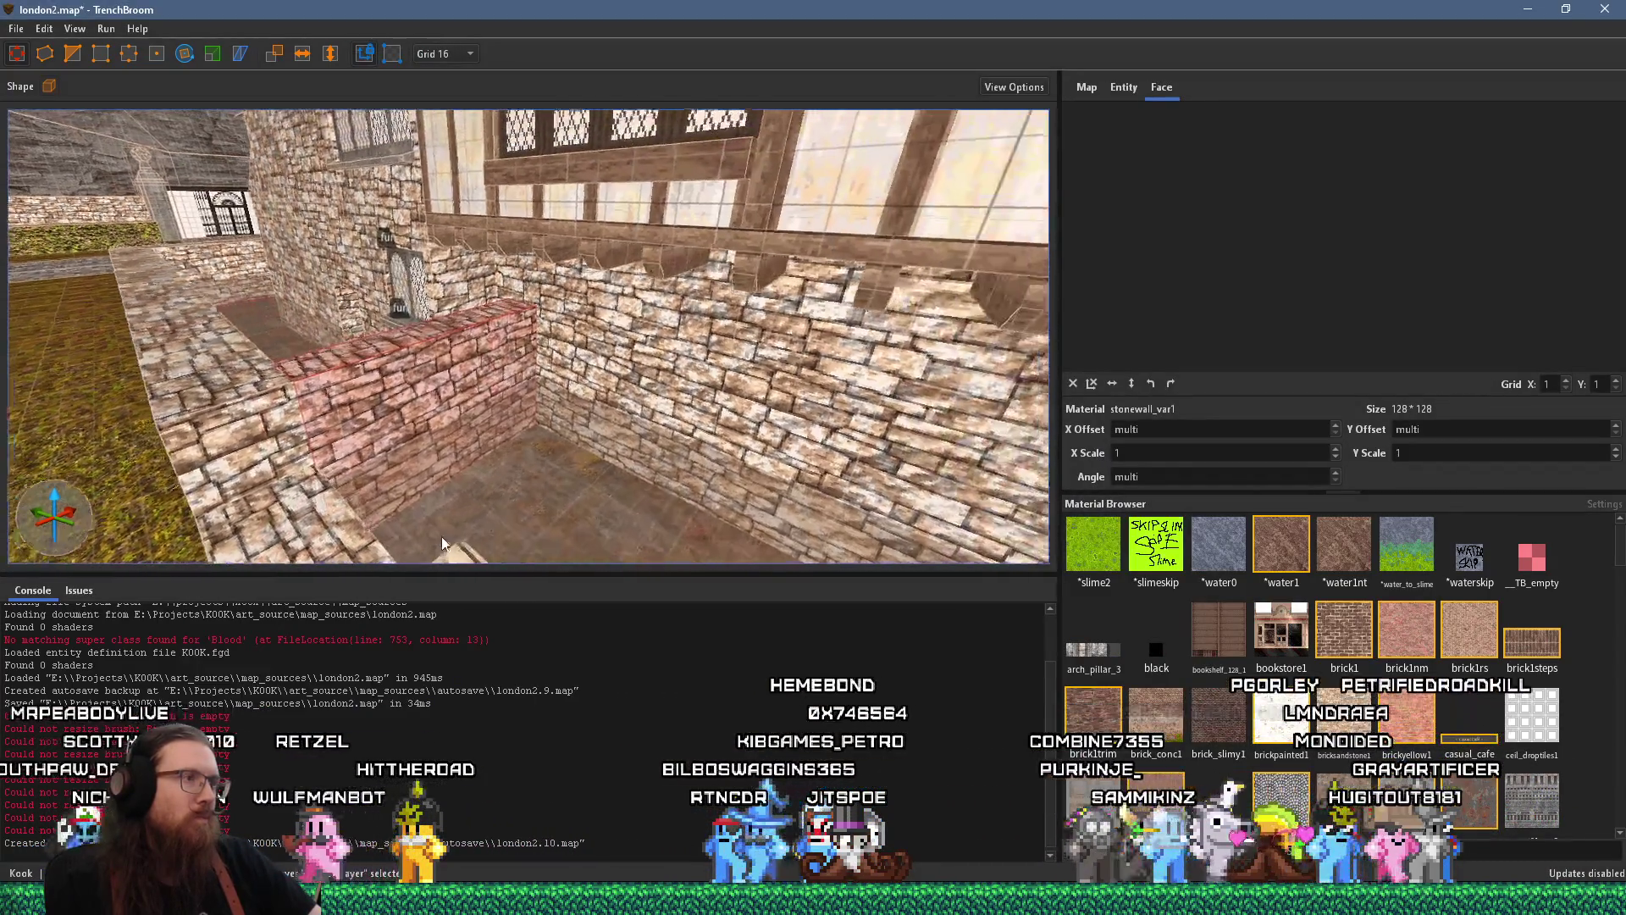
key("w")
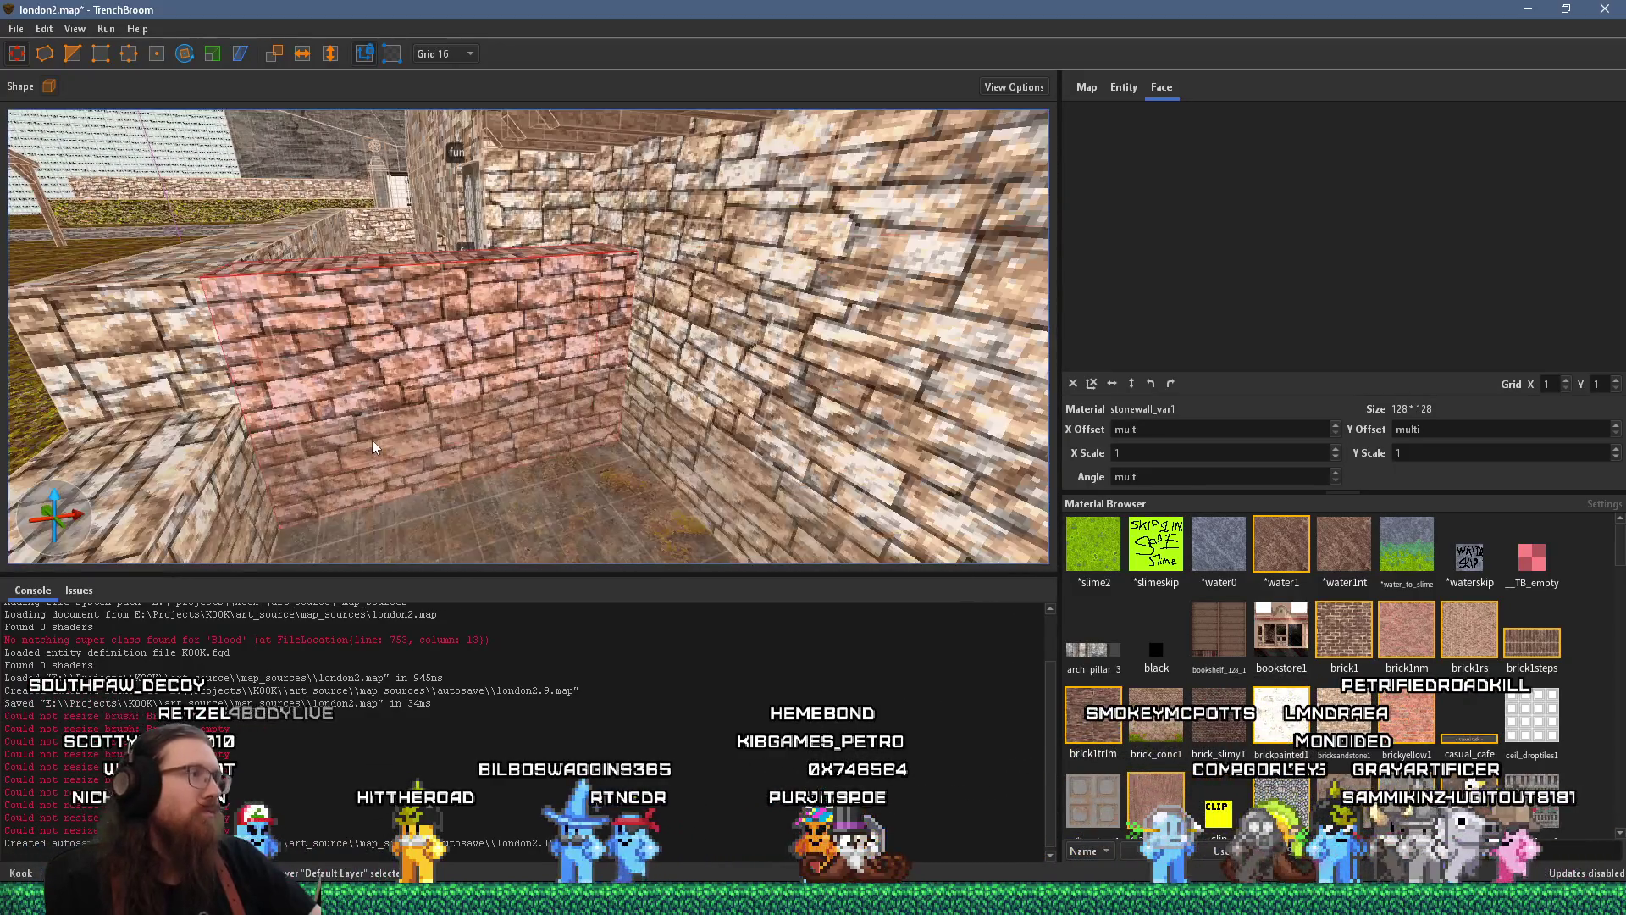
key("s")
key("Escape")
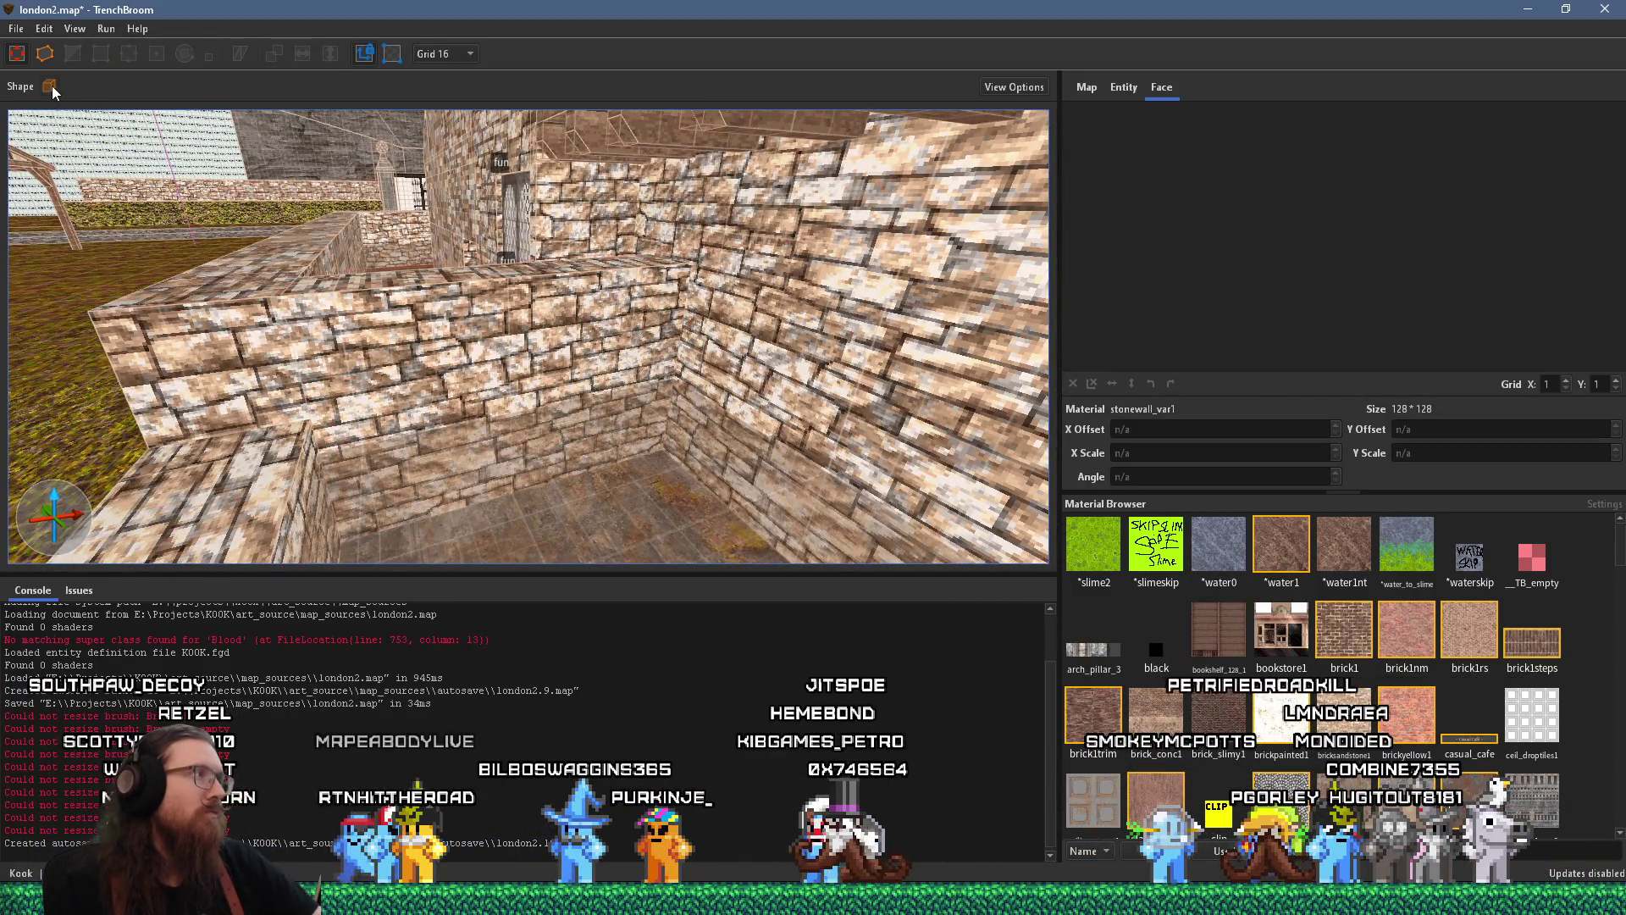
Set the brush shape to a 12-sided cylinder on the Y axis
left_click(50, 86)
left_click(105, 119)
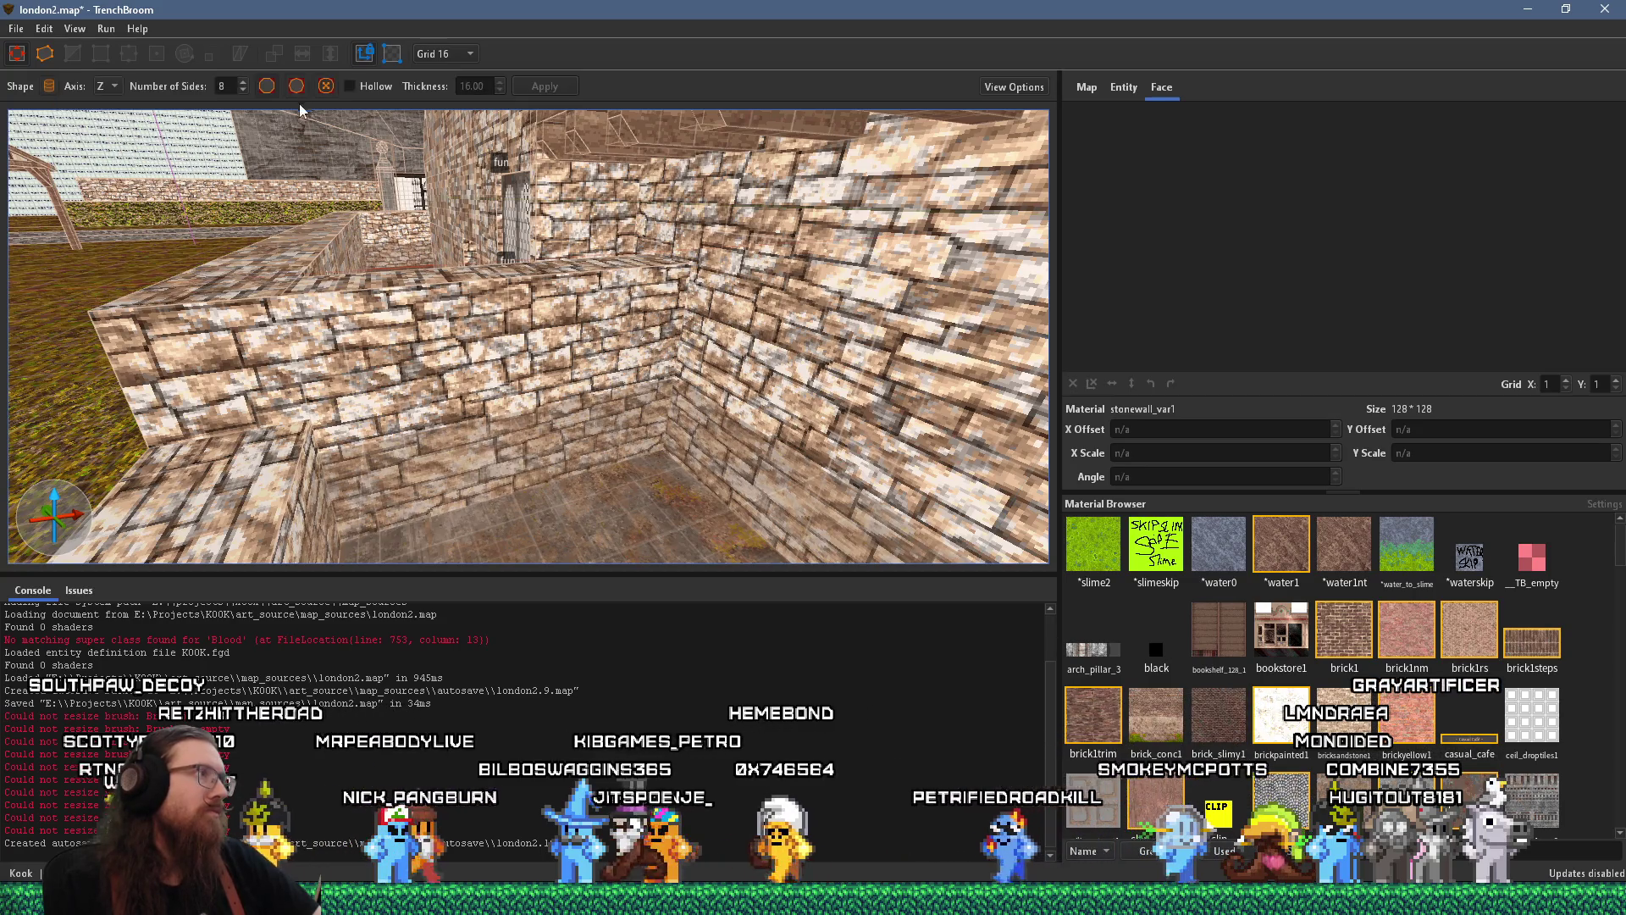
double_click(235, 83)
type("12")
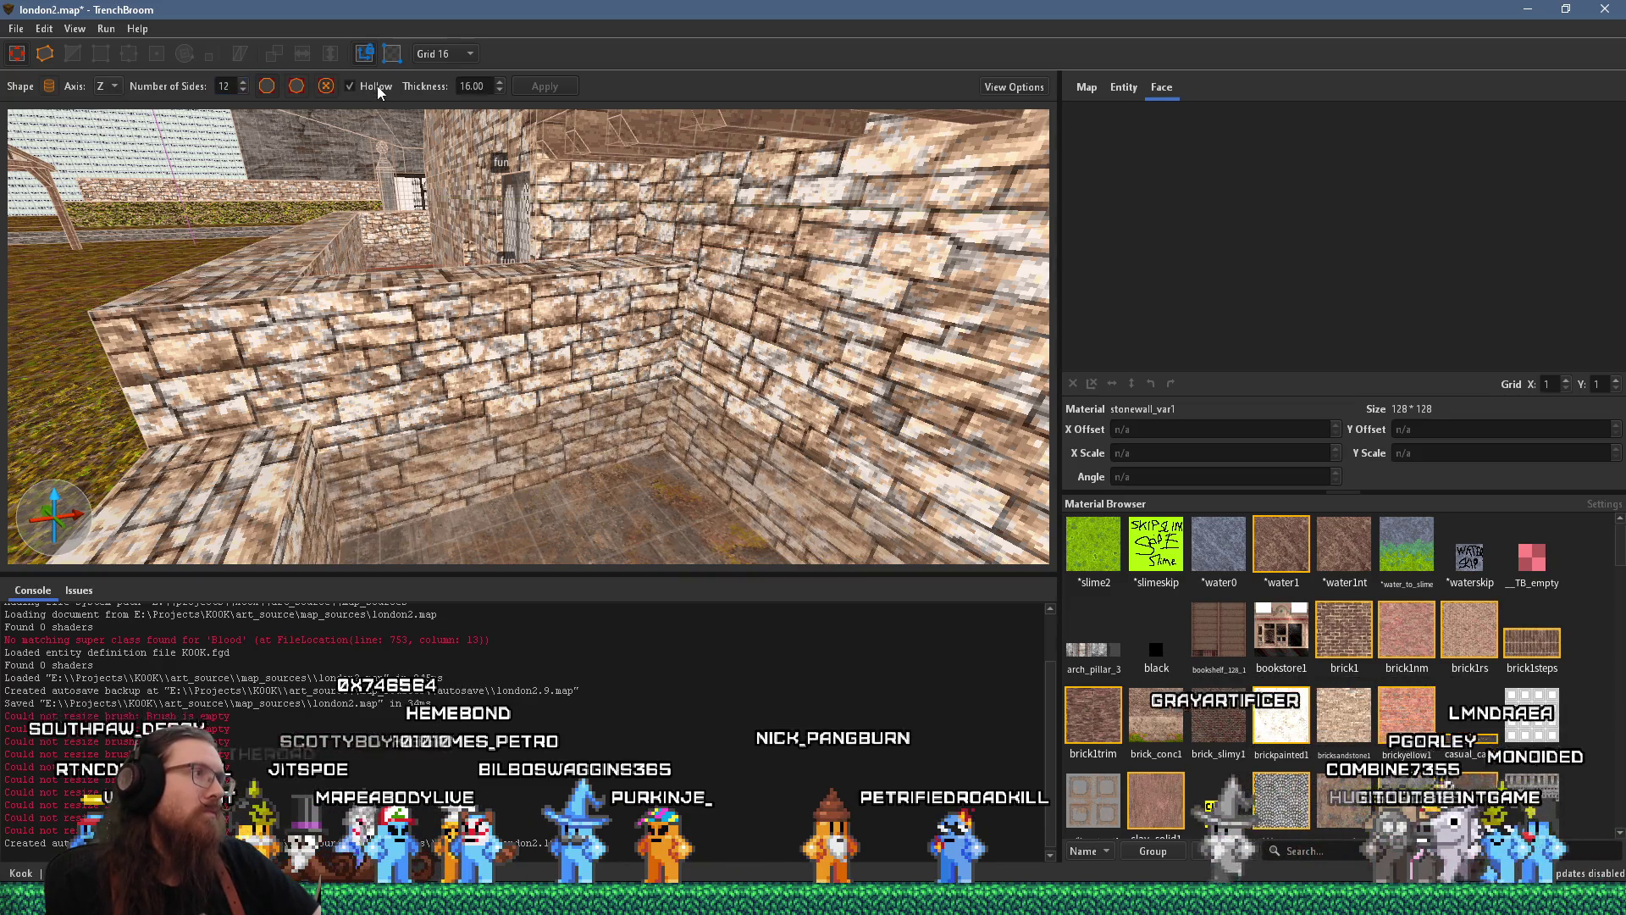
mouse_move(414, 130)
left_mouse_down()
mouse_move(327, 198)
mouse_move(338, 207)
left_mouse_up()
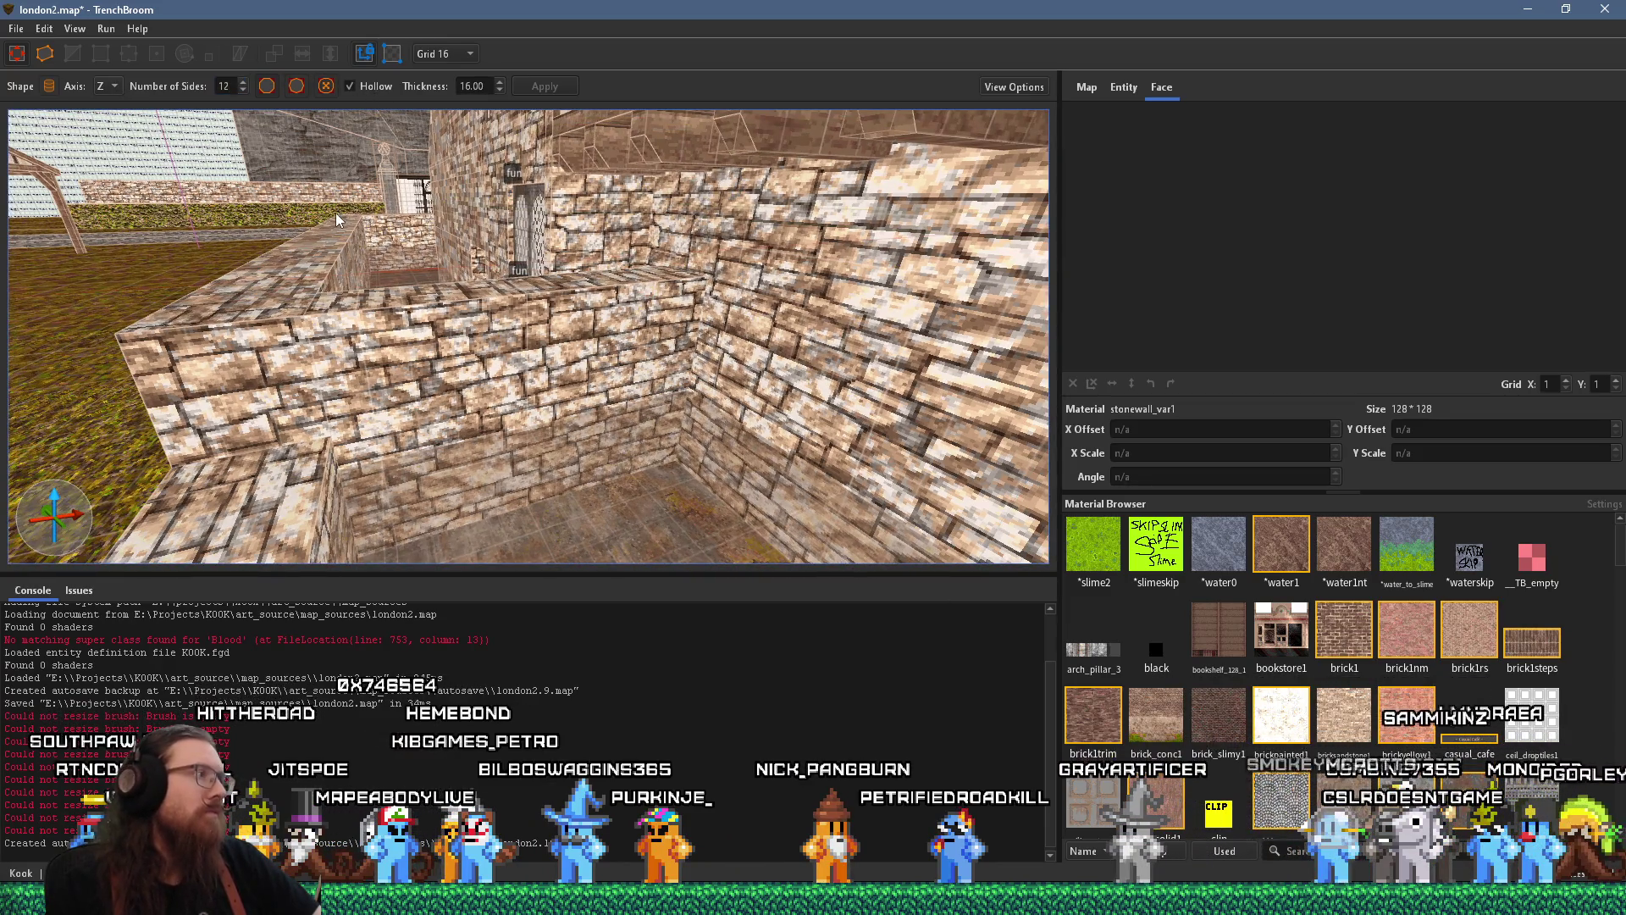
key("w")
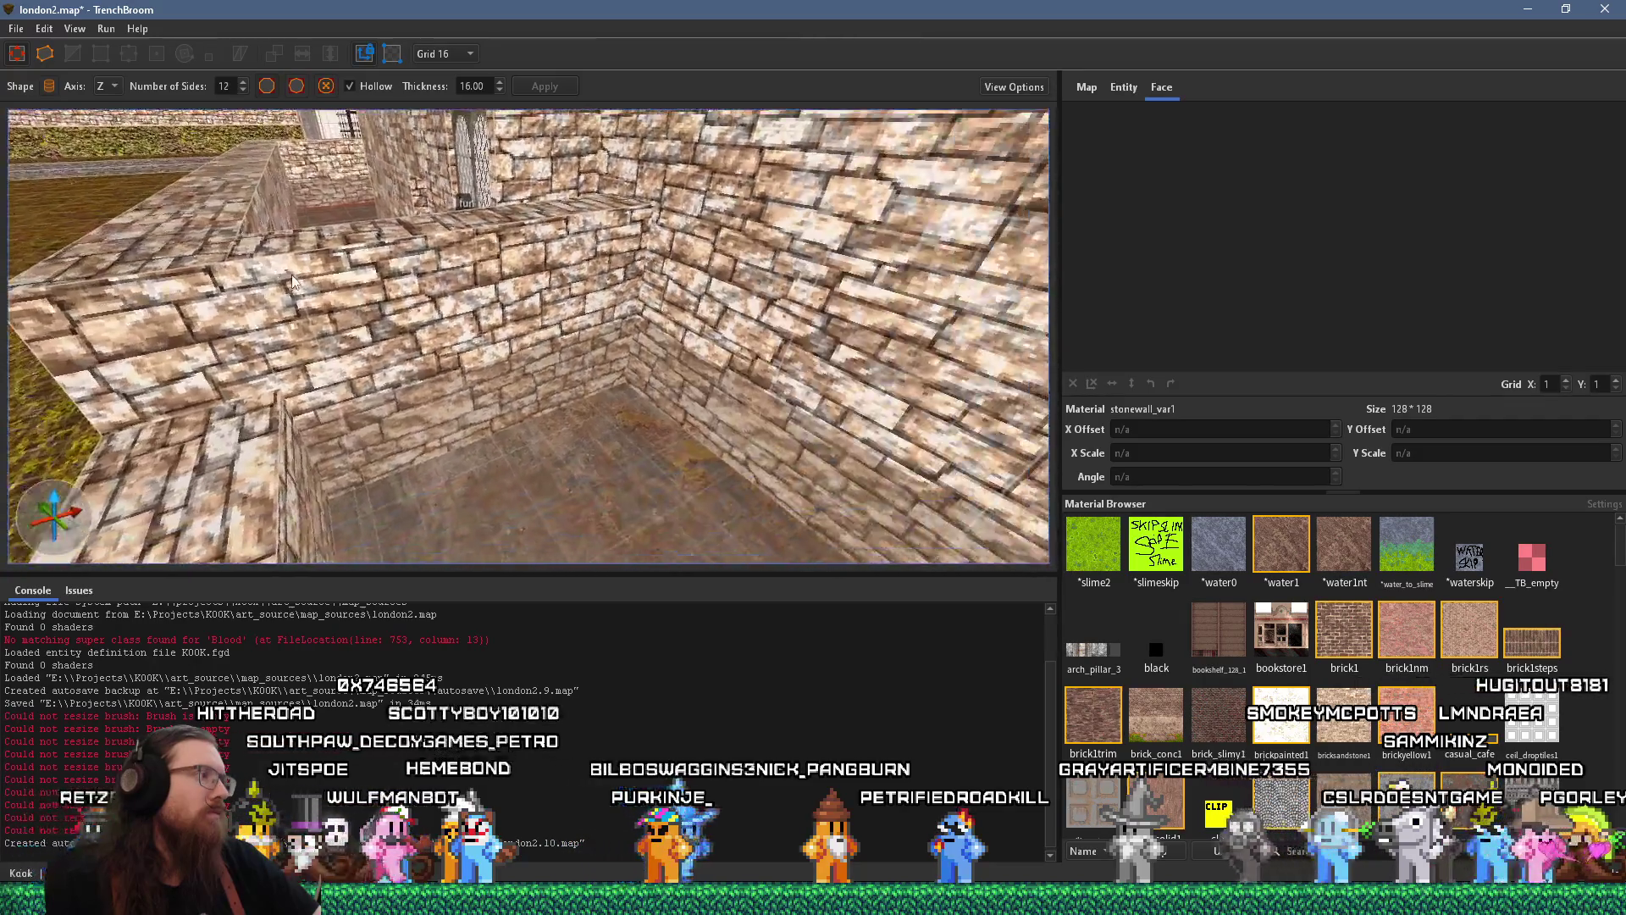
key("s")
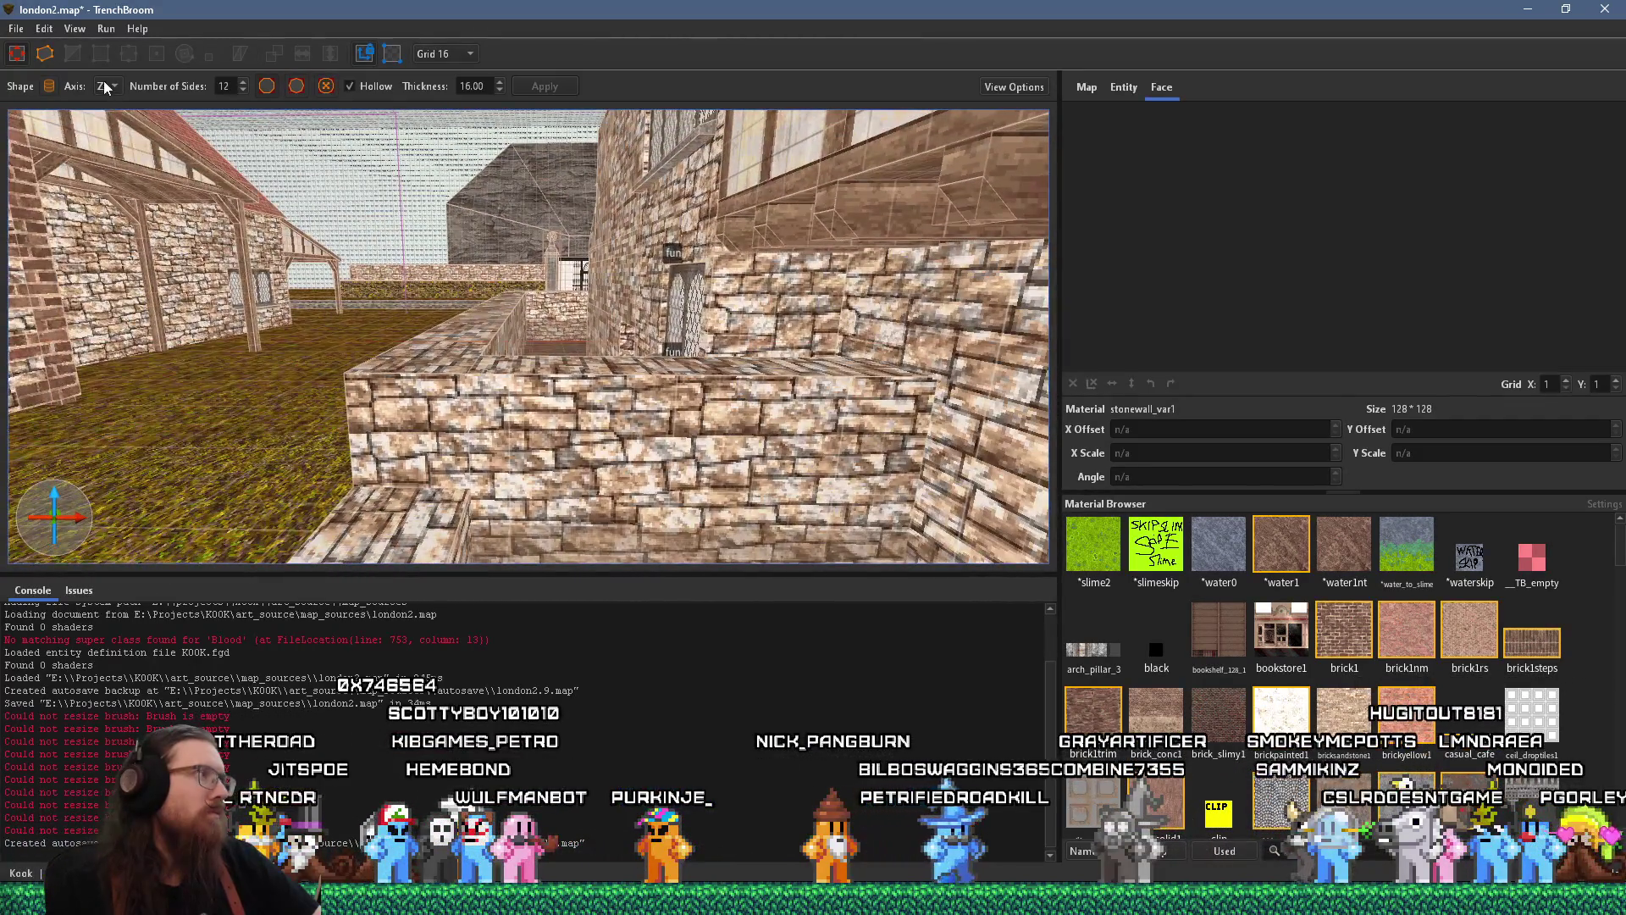
left_click(128, 109)
Draw a hollow 12-sided ring against the brick wall
key("w")
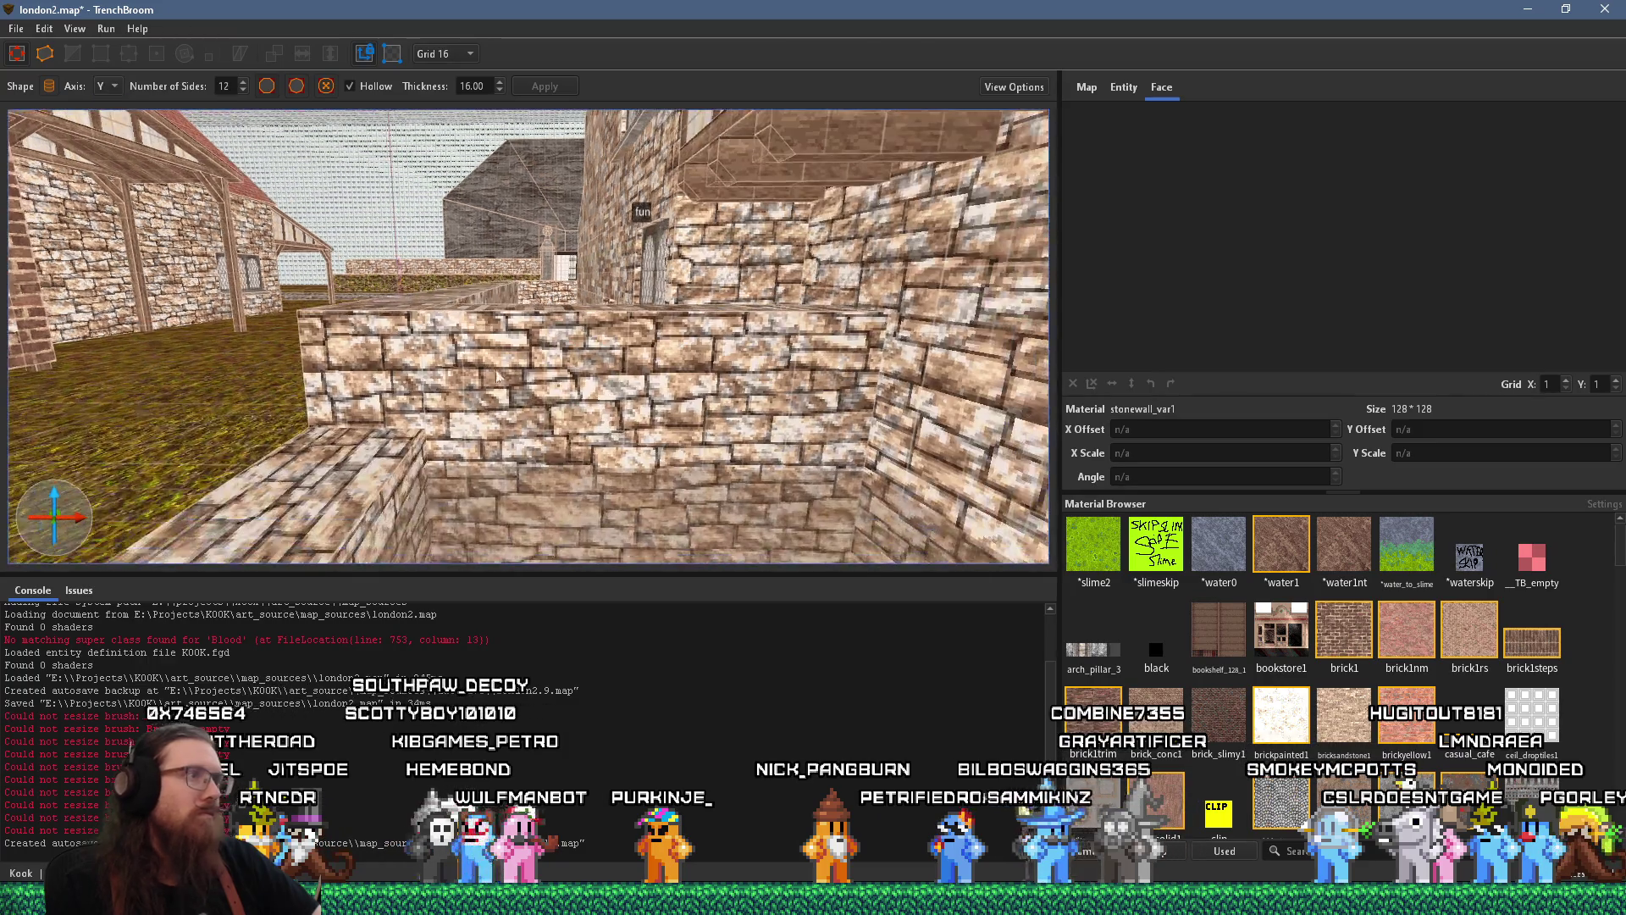
mouse_move(598, 394)
left_mouse_down()
mouse_move(647, 392)
mouse_move(685, 313)
mouse_move(717, 294)
mouse_move(757, 307)
mouse_move(751, 288)
mouse_move(695, 303)
mouse_move(637, 291)
mouse_move(666, 312)
mouse_move(686, 302)
mouse_move(692, 256)
mouse_move(687, 310)
mouse_move(602, 255)
mouse_move(699, 274)
mouse_move(665, 271)
mouse_move(677, 272)
mouse_move(675, 234)
left_mouse_up()
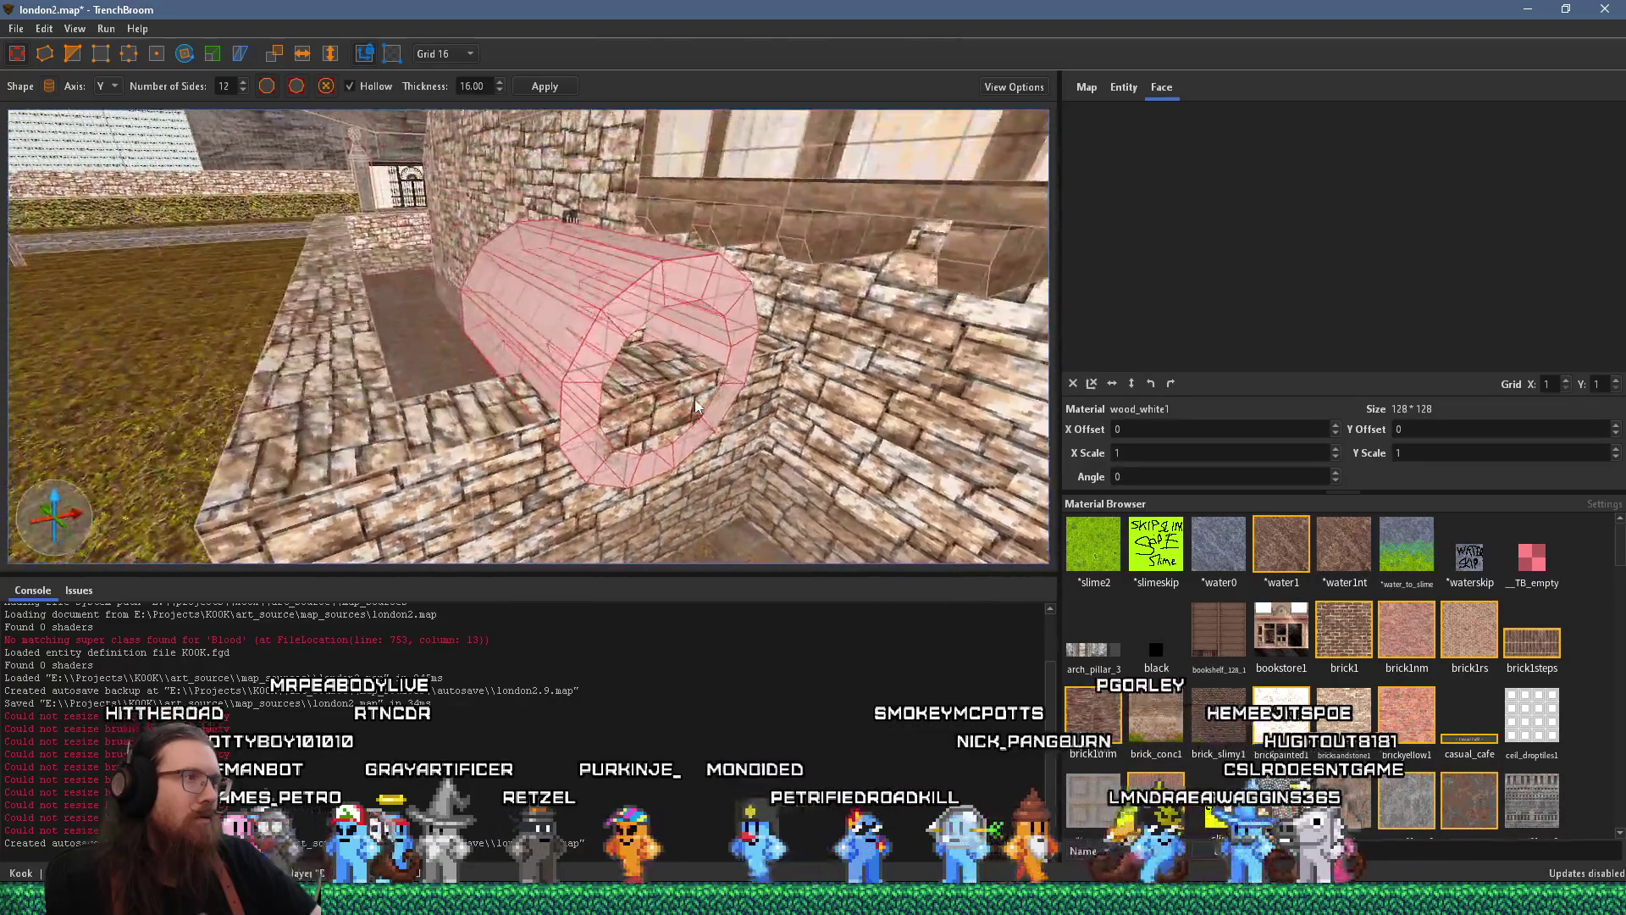
mouse_move(406, 250)
left_mouse_down()
mouse_move(510, 300)
mouse_move(591, 306)
mouse_move(635, 343)
mouse_move(586, 430)
mouse_move(458, 258)
mouse_move(474, 327)
mouse_move(584, 310)
mouse_move(535, 275)
mouse_move(542, 151)
mouse_move(594, 351)
left_mouse_up()
mouse_move(623, 439)
left_mouse_down()
mouse_move(556, 235)
mouse_move(472, 247)
left_mouse_up()
Delete the ring's lower segments to leave an arch
key("Escape")
left_click(467, 244)
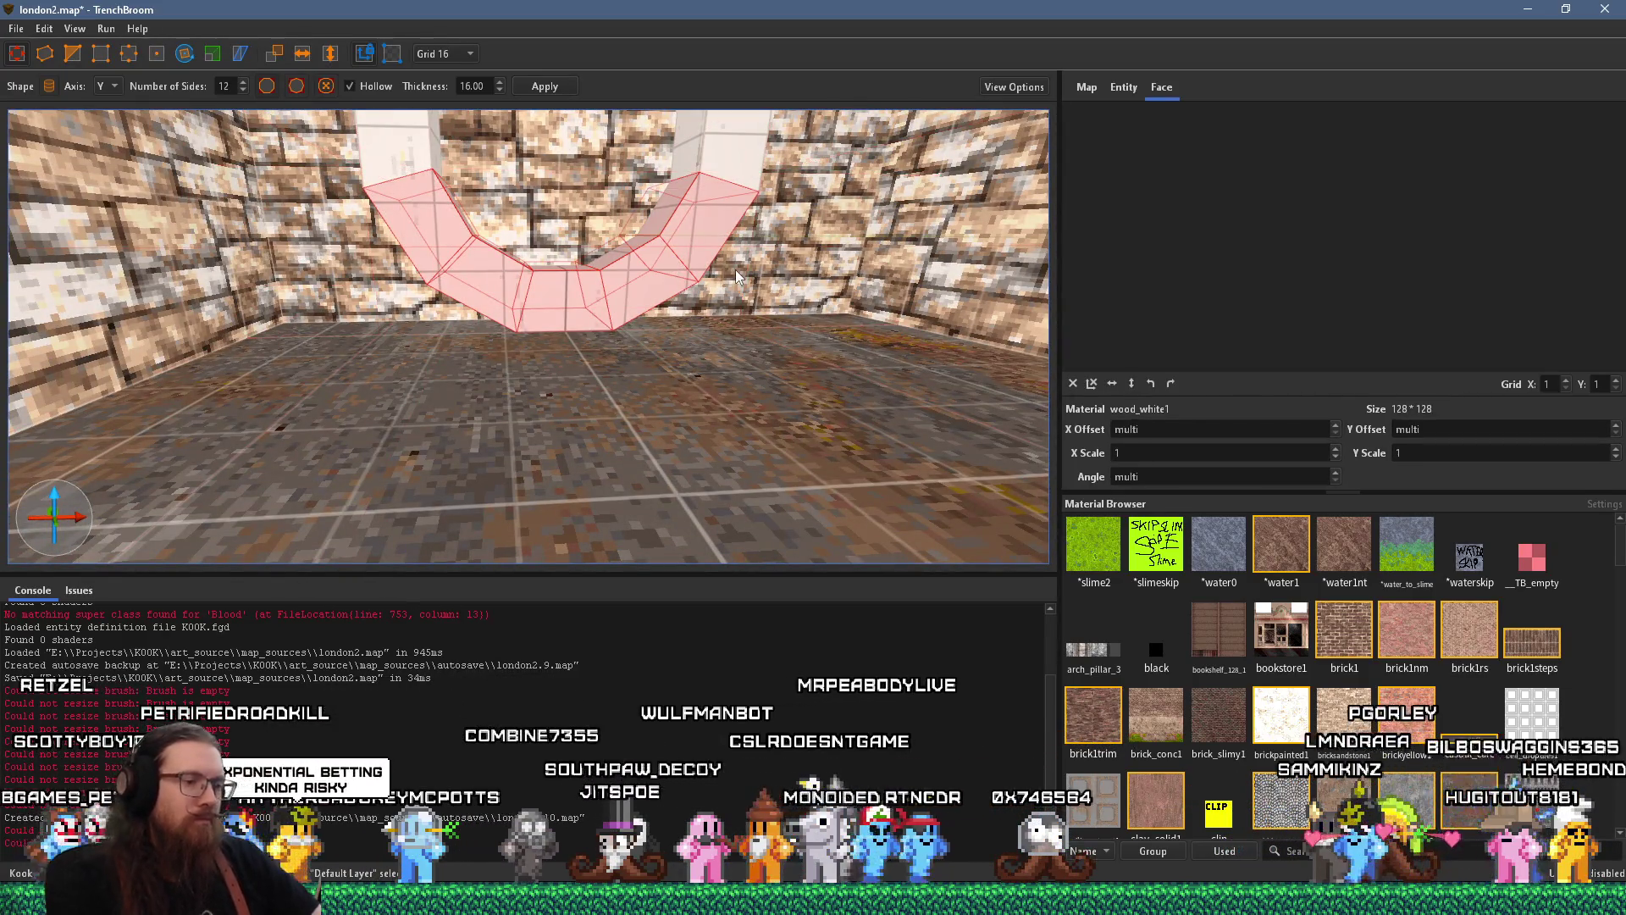
key("Delete")
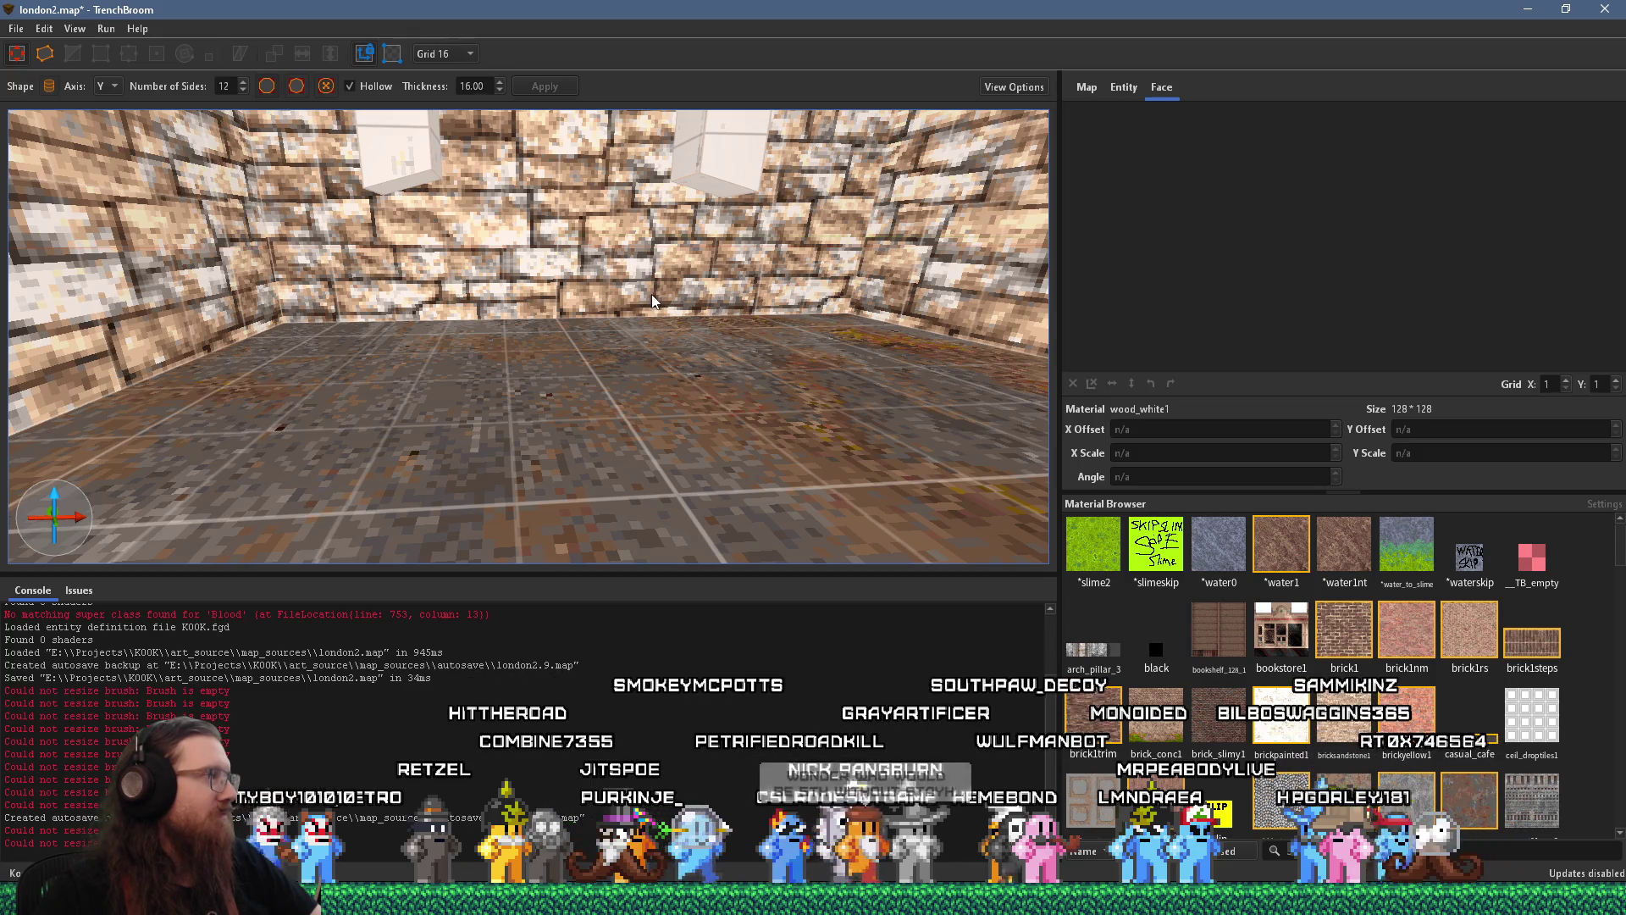
mouse_move(634, 286)
left_mouse_down()
mouse_move(634, 431)
mouse_move(616, 387)
mouse_move(639, 350)
left_mouse_up()
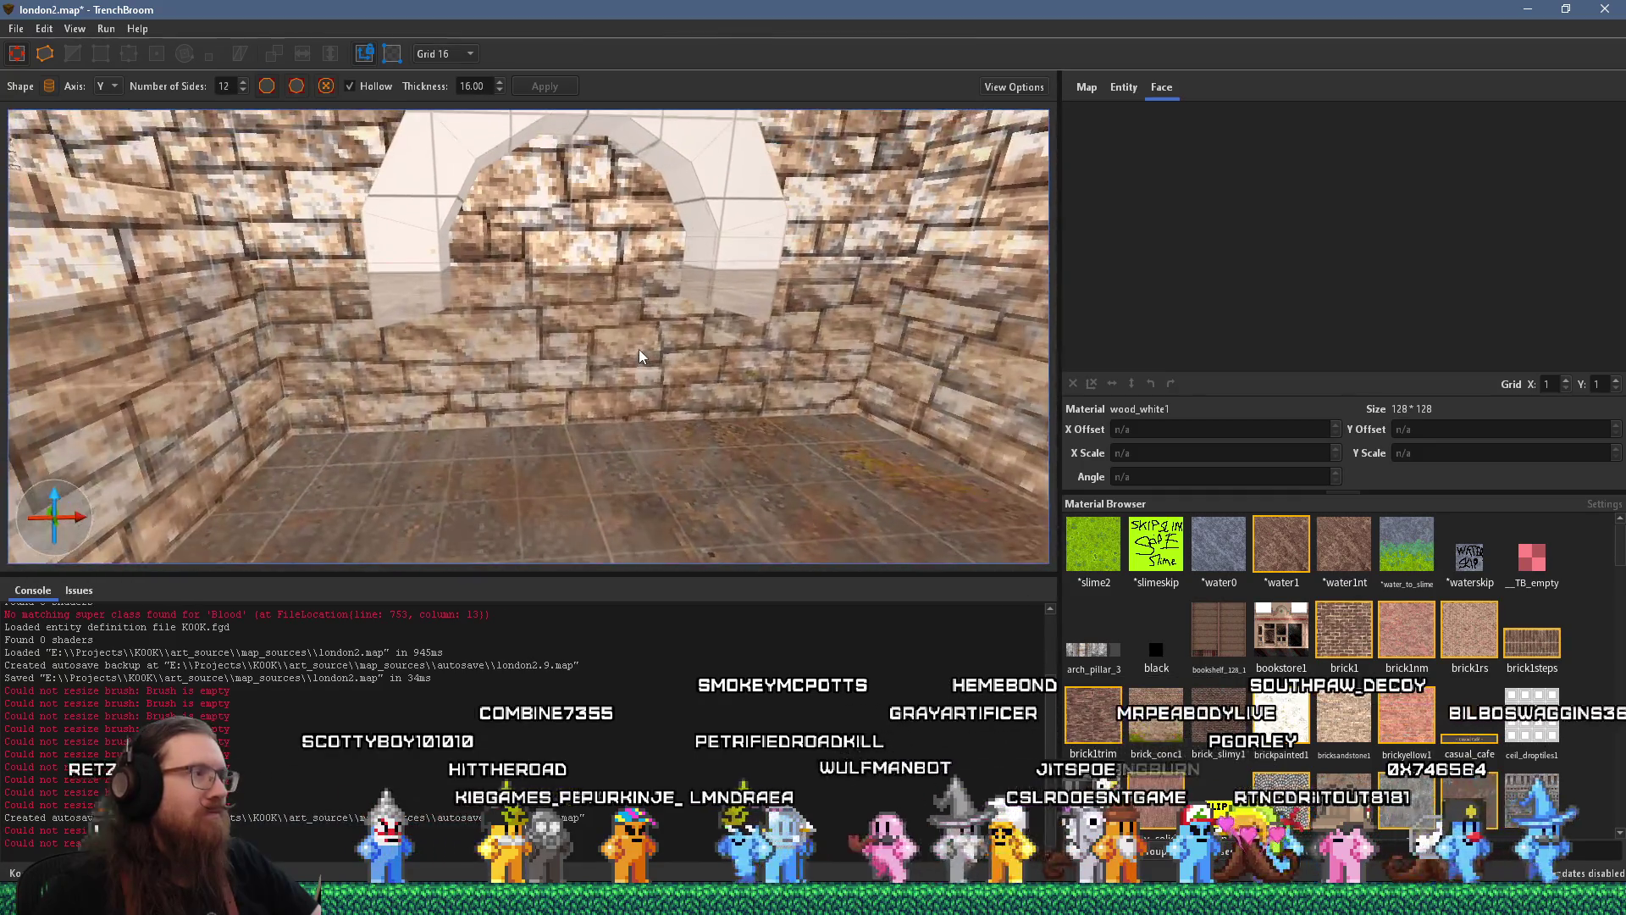
Clip the tops off both lower arch segments
left_click(418, 262)
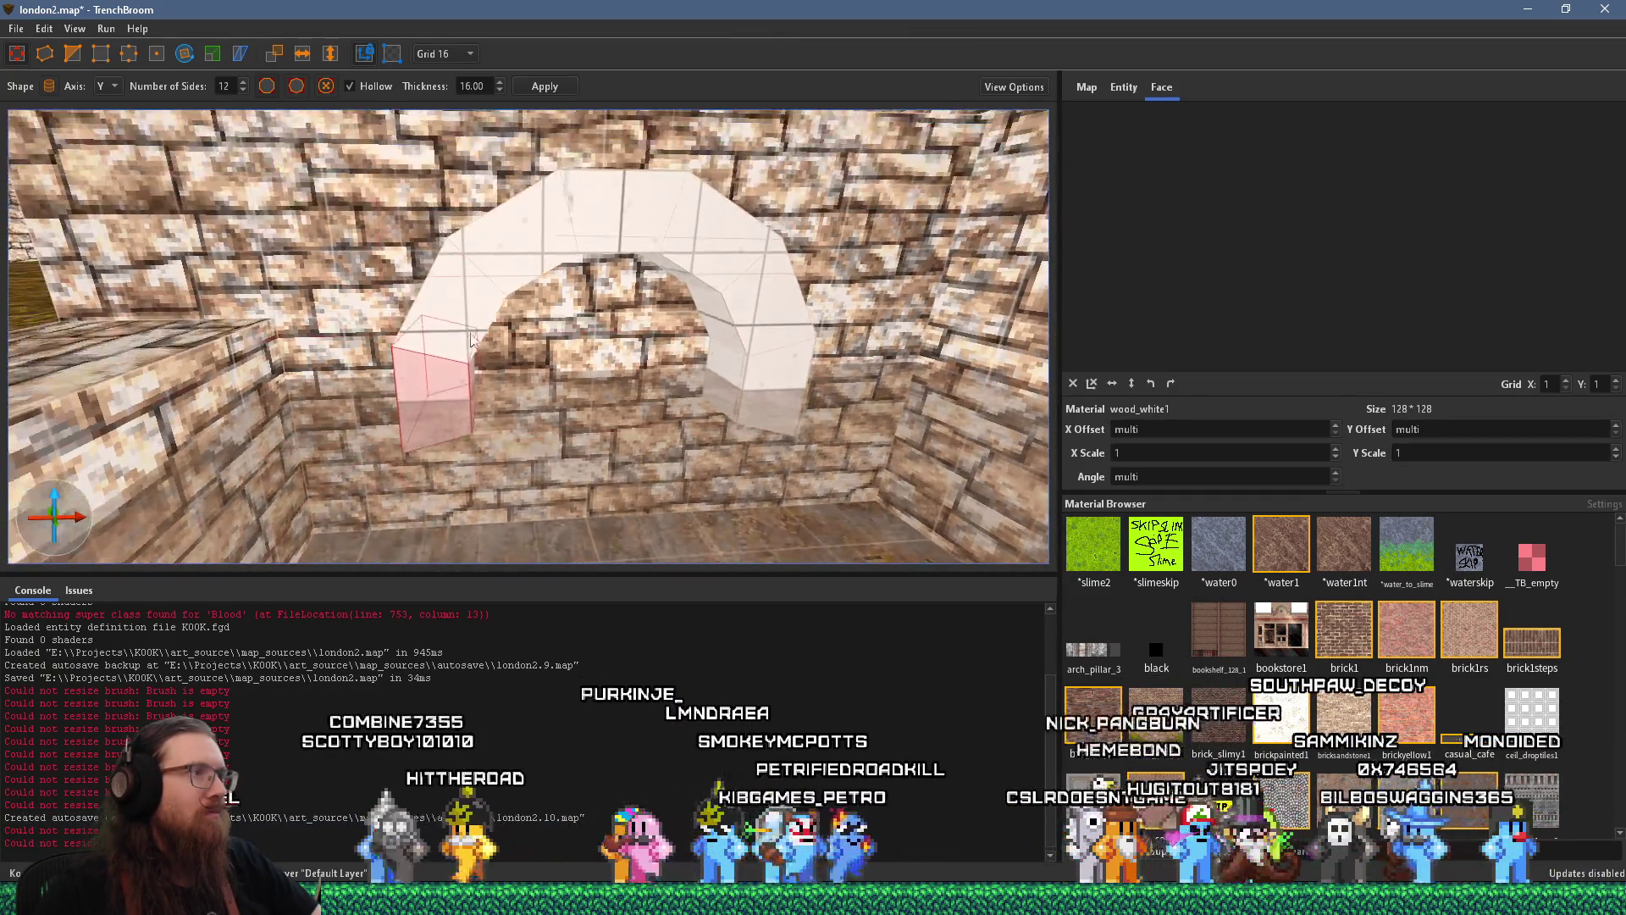
left_click(786, 369, "ctrl")
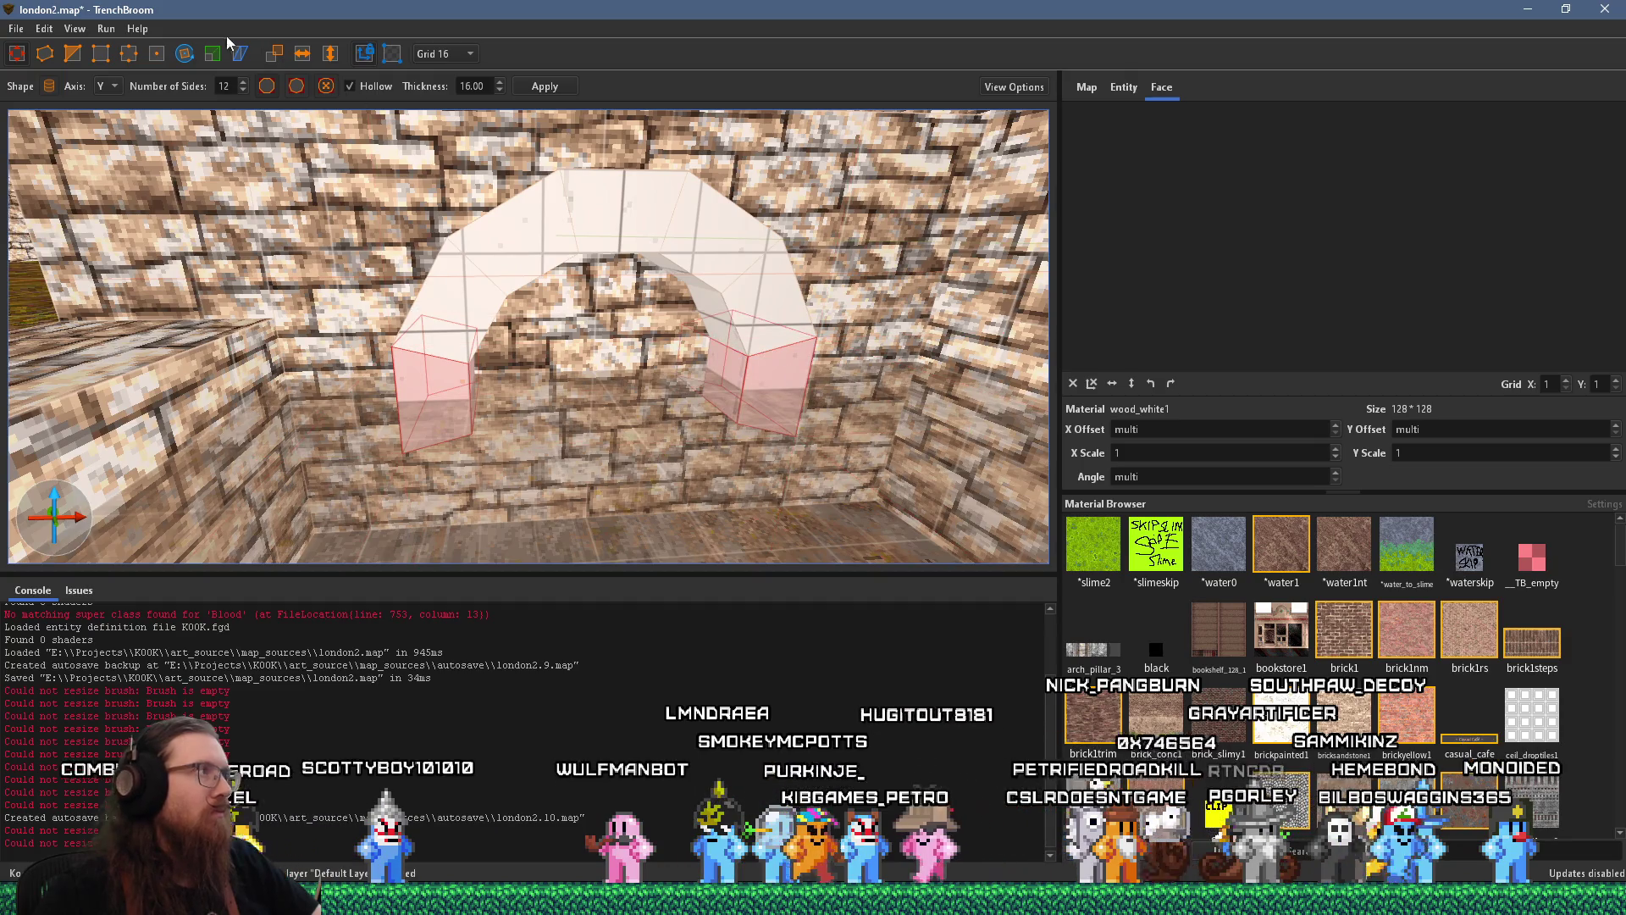
left_click(647, 355)
left_click(541, 362)
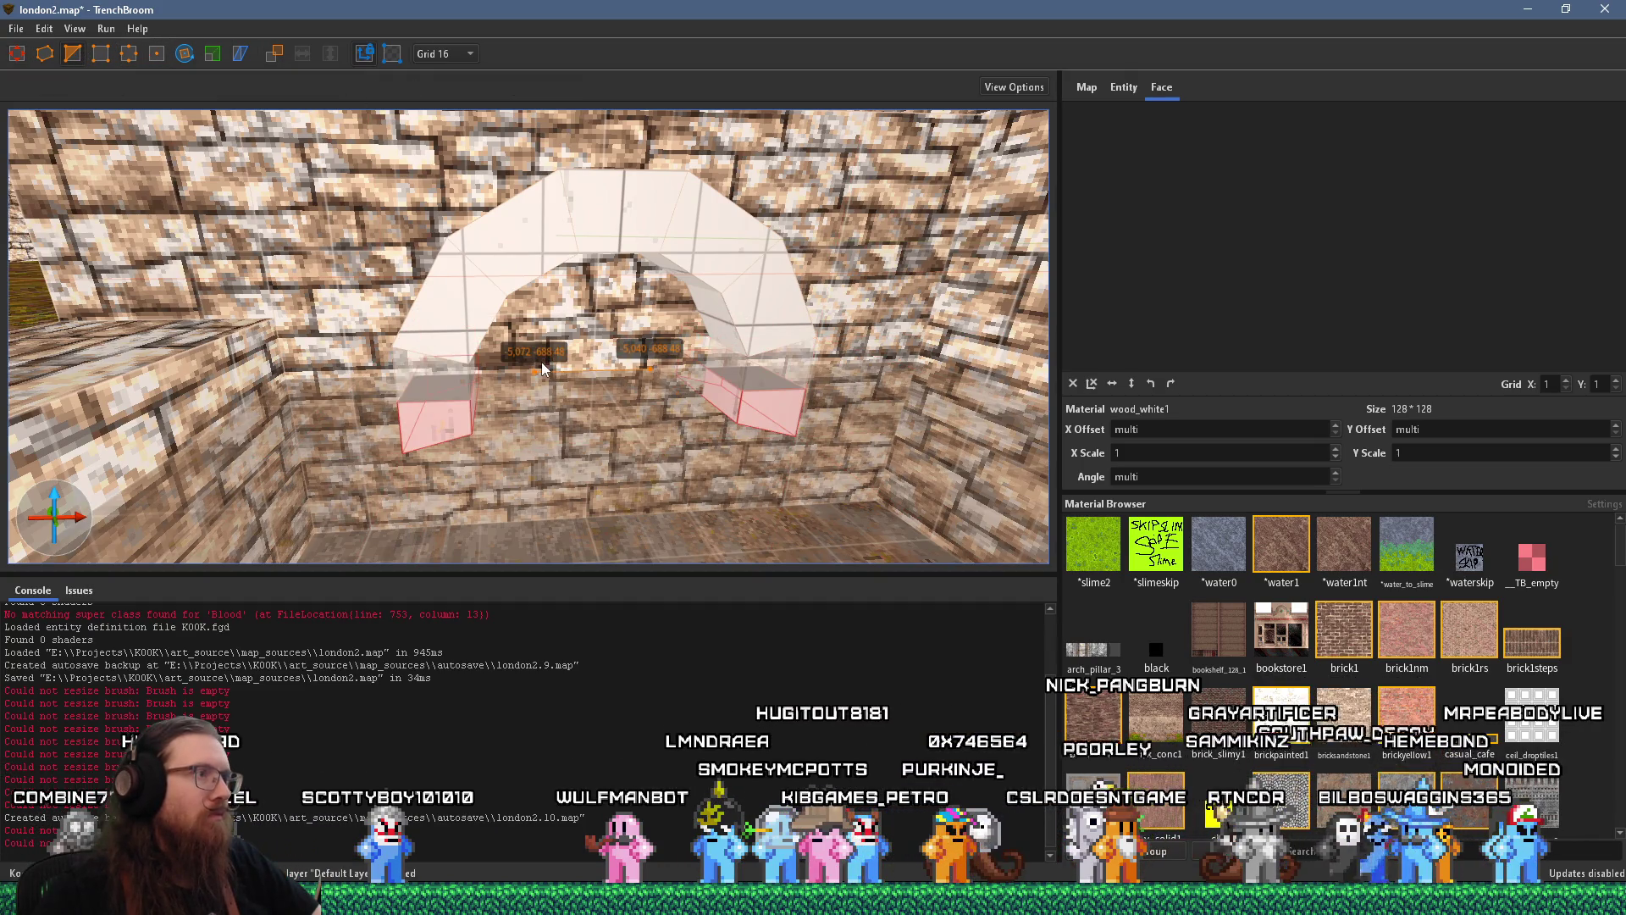
key("Return")
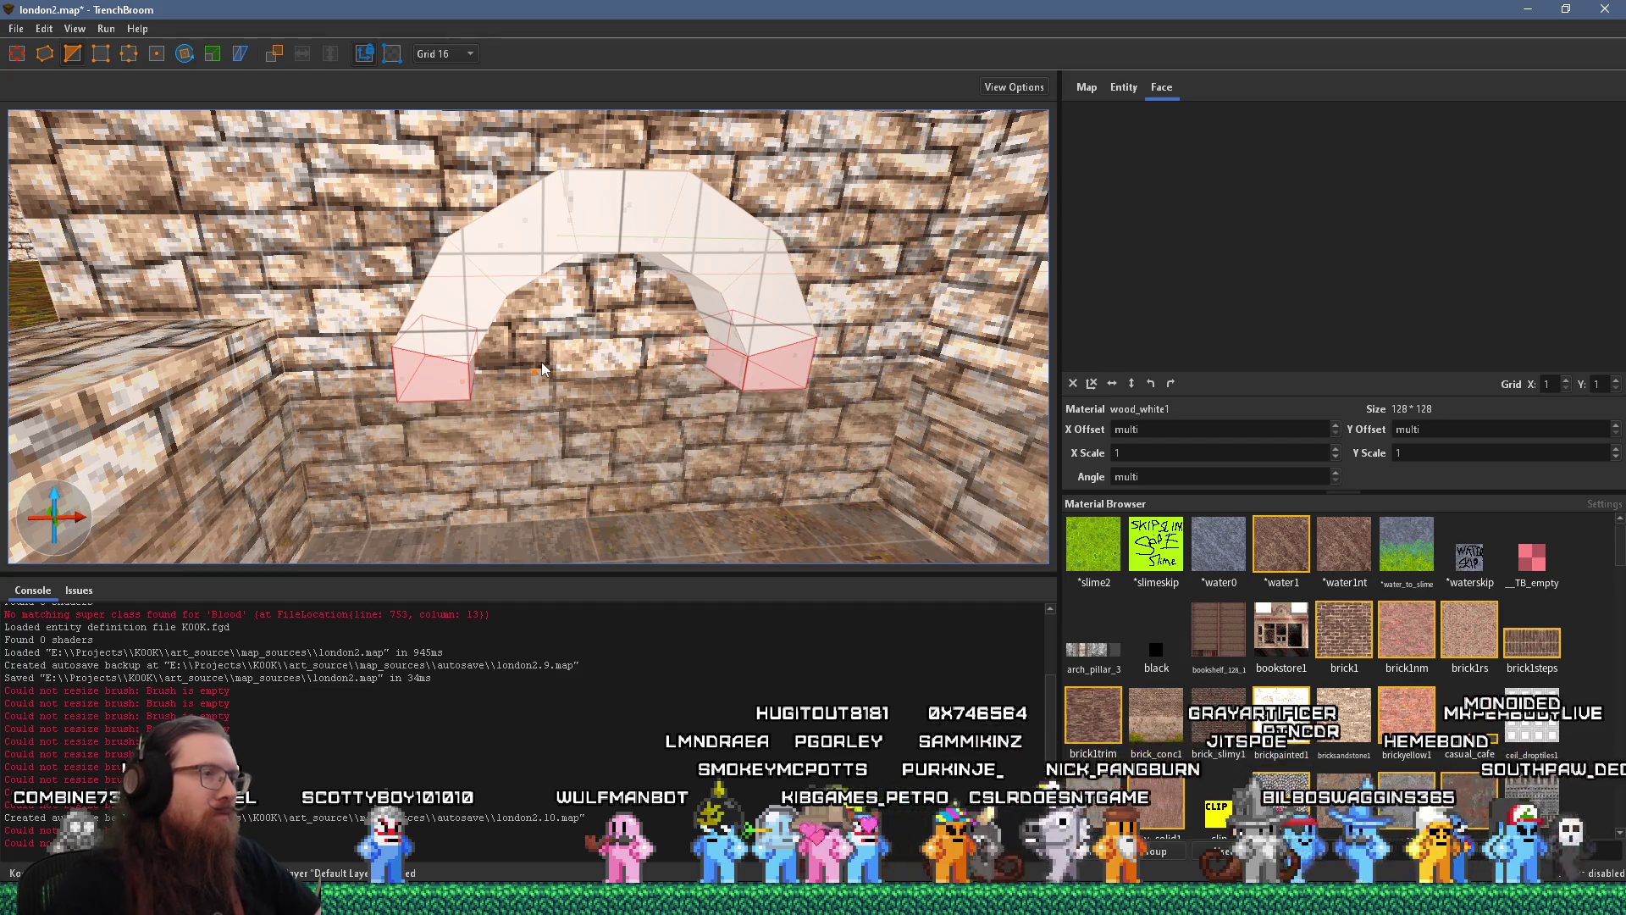
Stretch both arch legs down to the floor and compare with the castle references
key("Escape")
left_click(780, 377, "ctrl")
left_click_drag(781, 377, 759, 593)
key("alt+Tab")
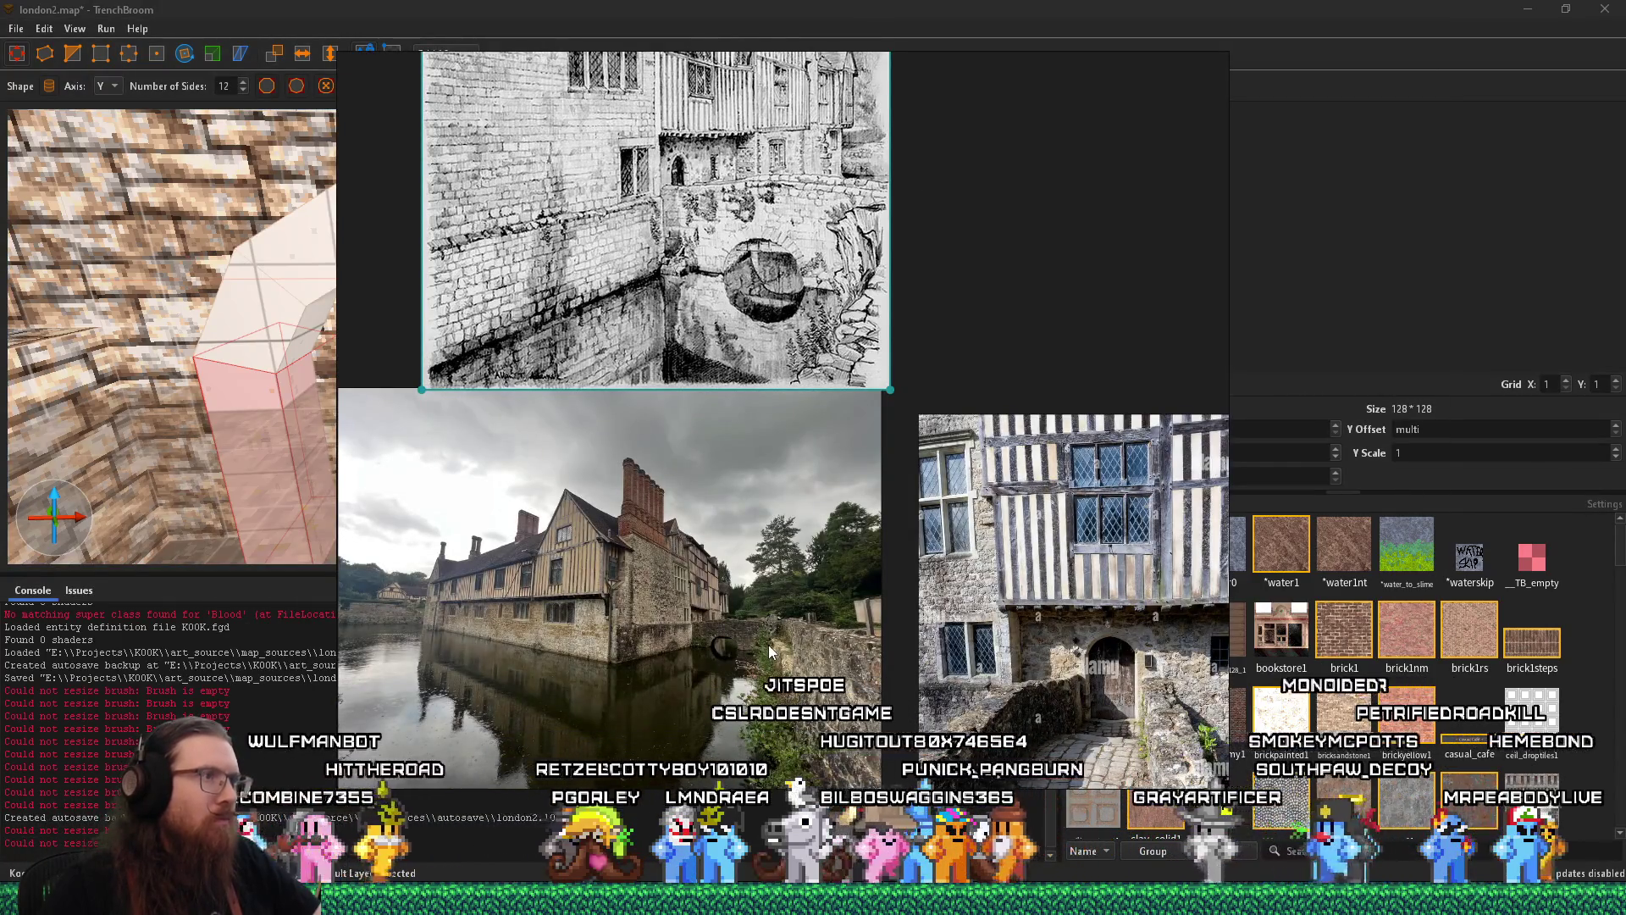
key("alt+Tab")
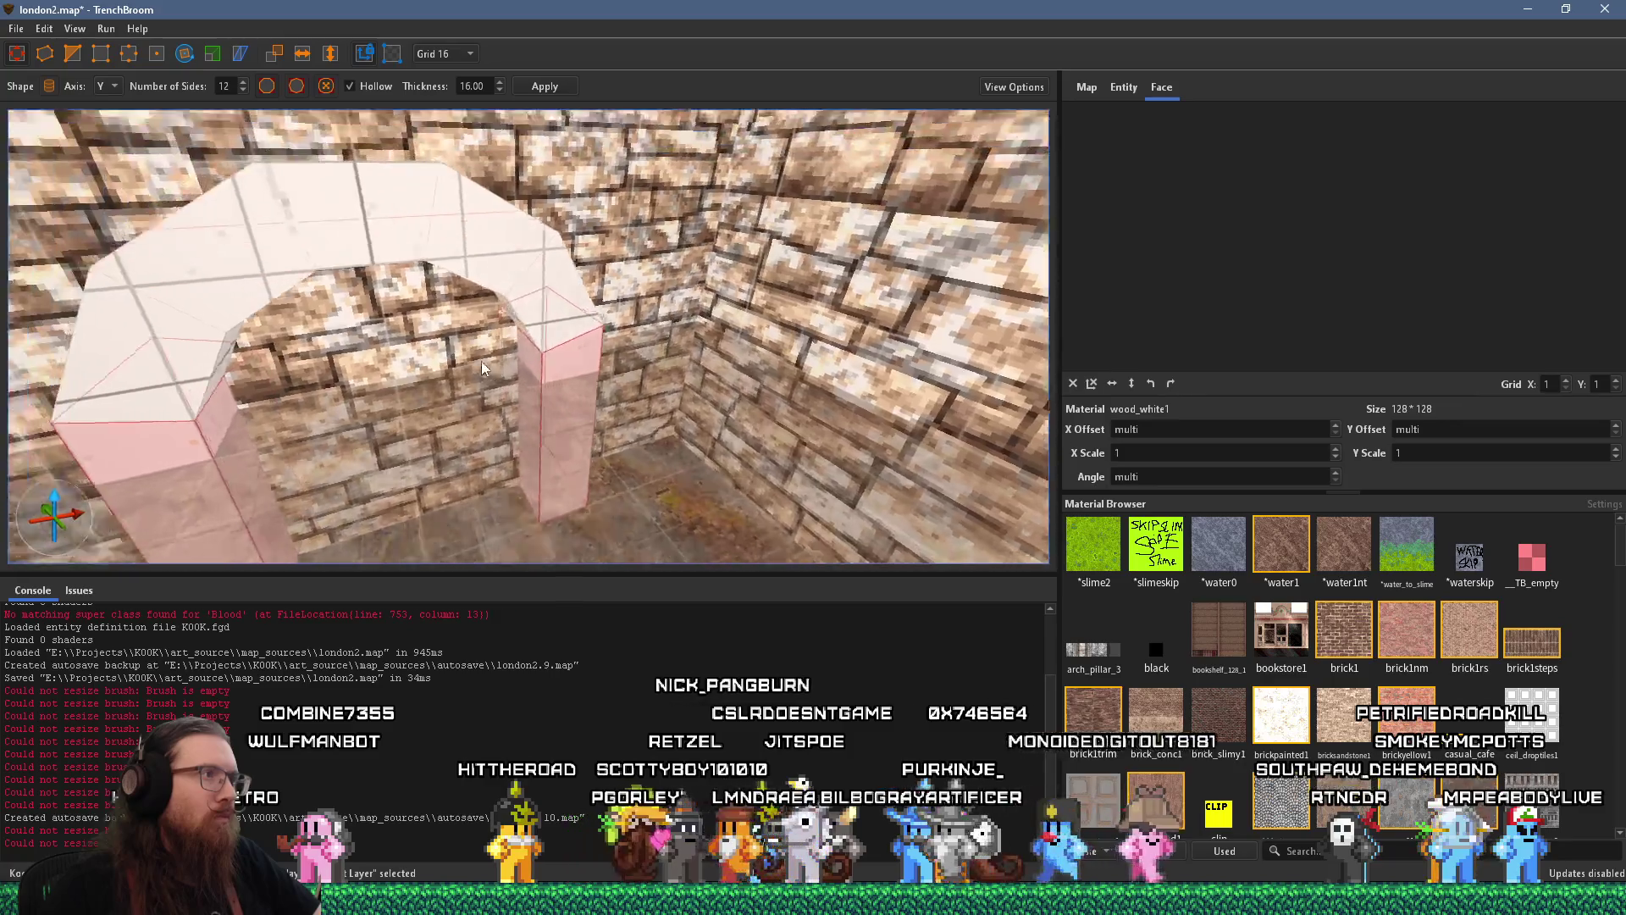
scroll(614, 374, "down", 6)
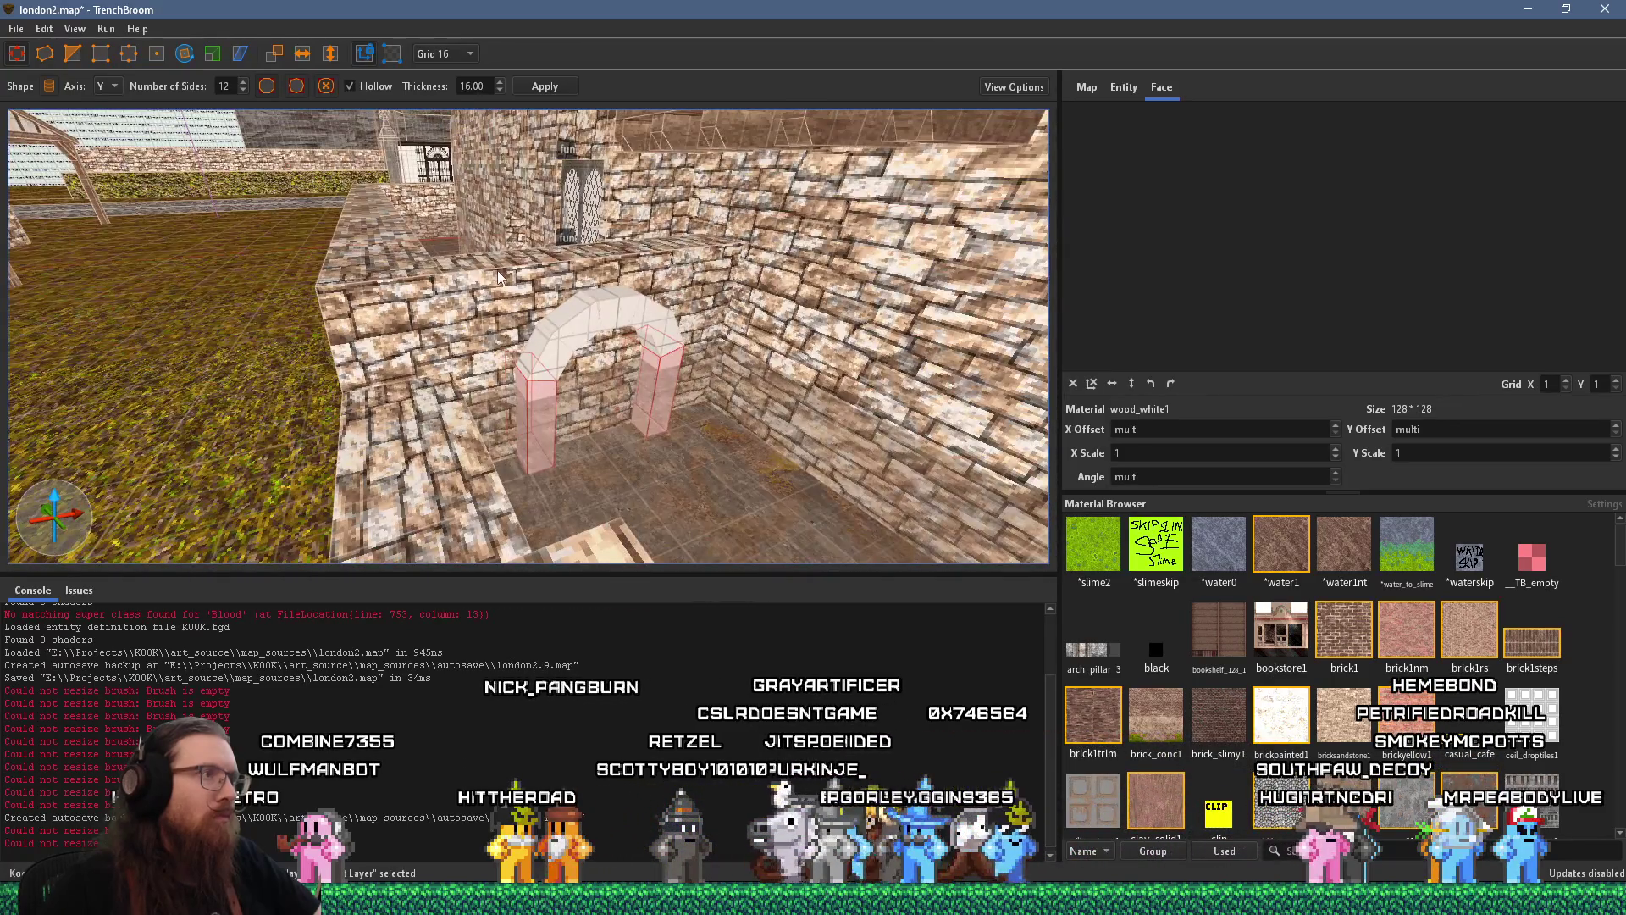
mouse_move(495, 303)
left_mouse_down()
mouse_move(755, 468)
mouse_move(512, 406)
left_mouse_up()
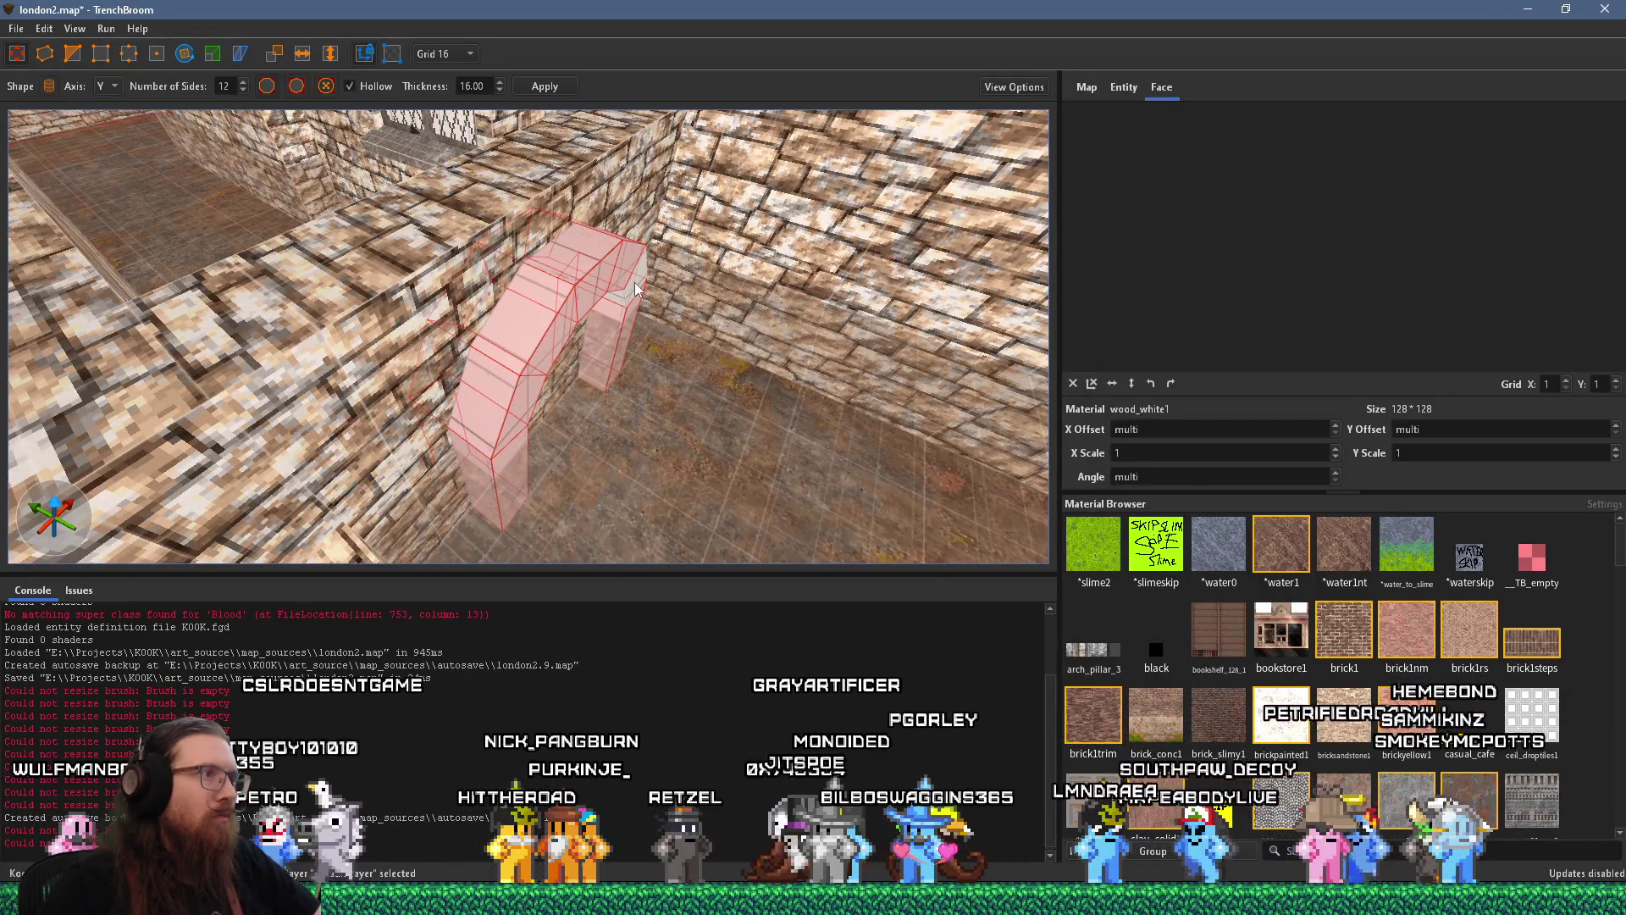
mouse_move(562, 305)
left_mouse_down()
mouse_move(500, 283)
mouse_move(749, 441)
mouse_move(686, 387)
mouse_move(772, 380)
left_mouse_up()
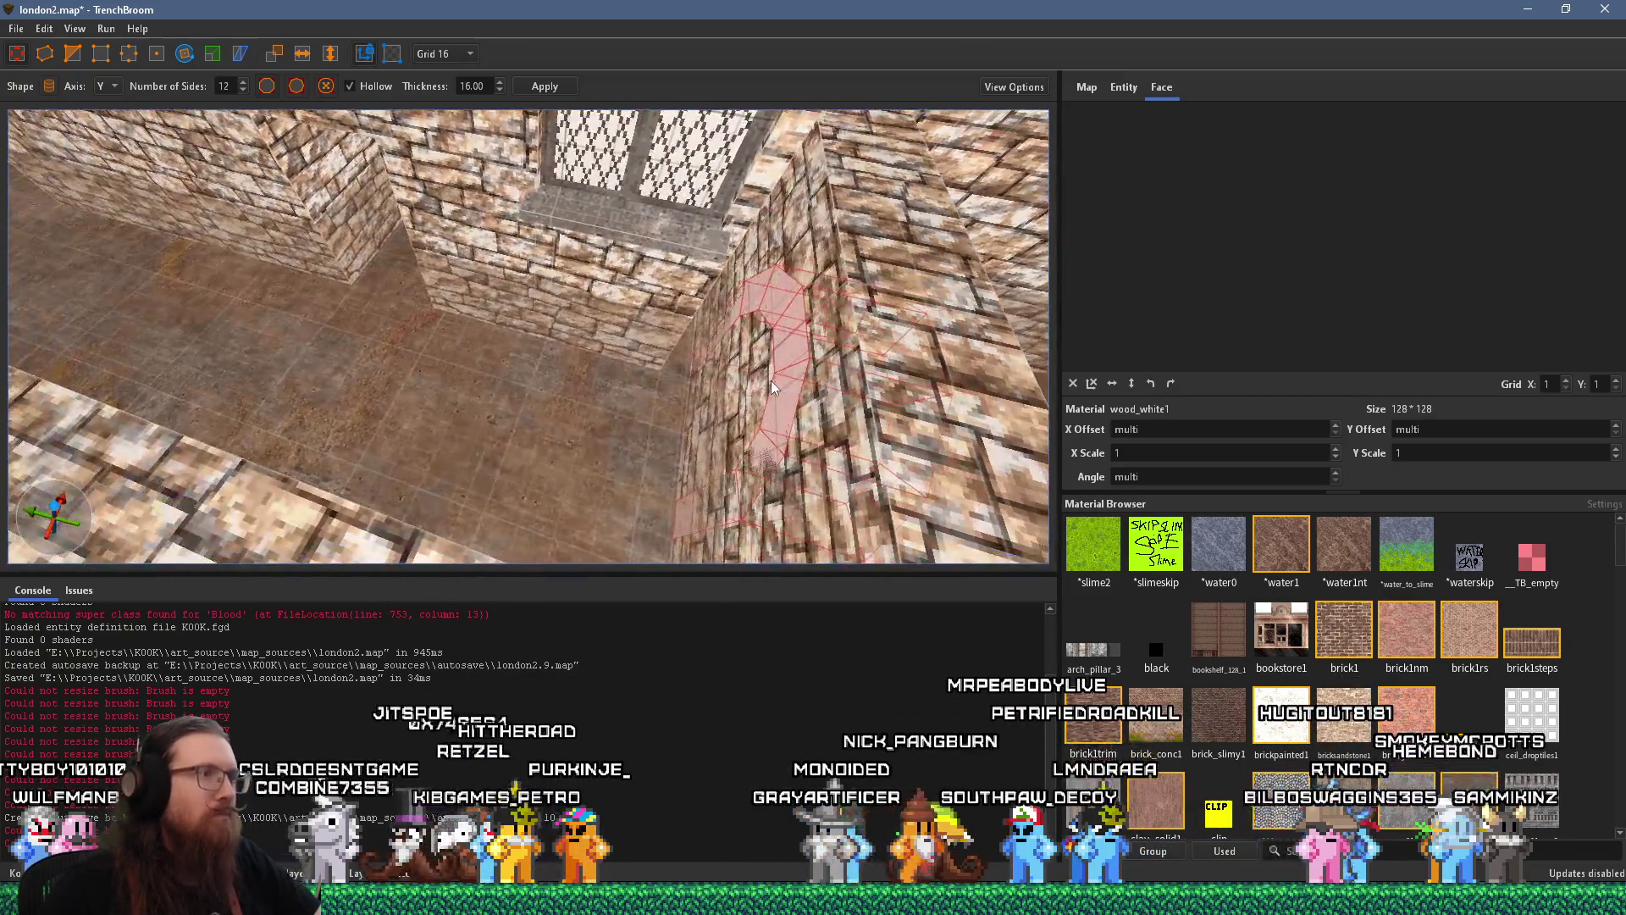
left_click(457, 57)
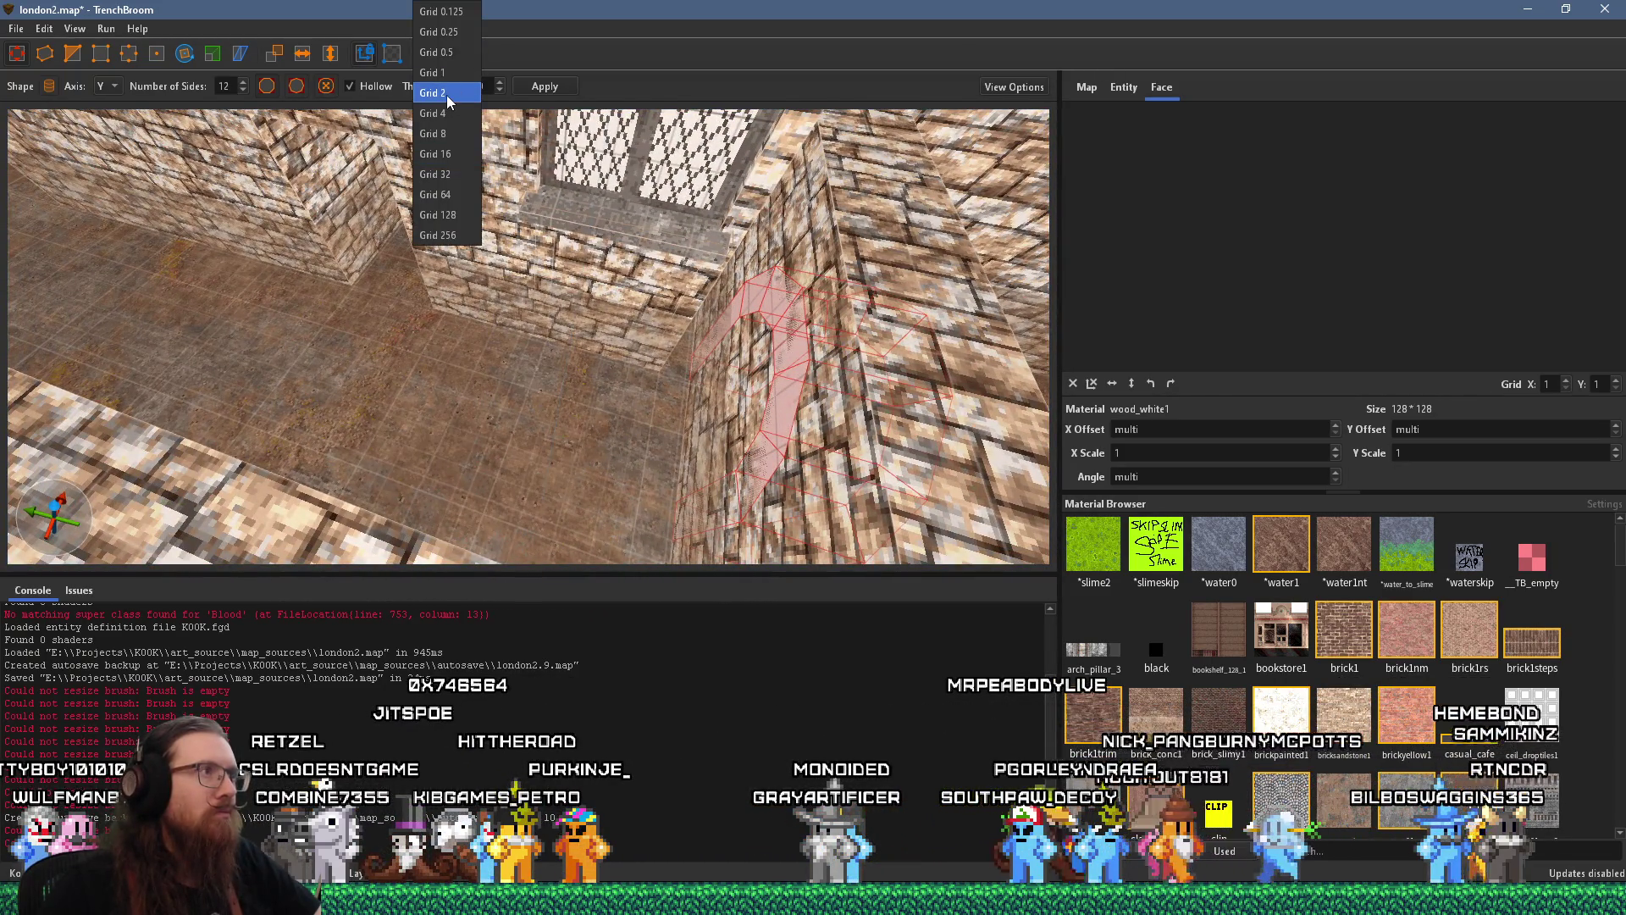
Switch to a 2-unit grid and commit the hollow 12-sided arch brush
left_click(446, 118)
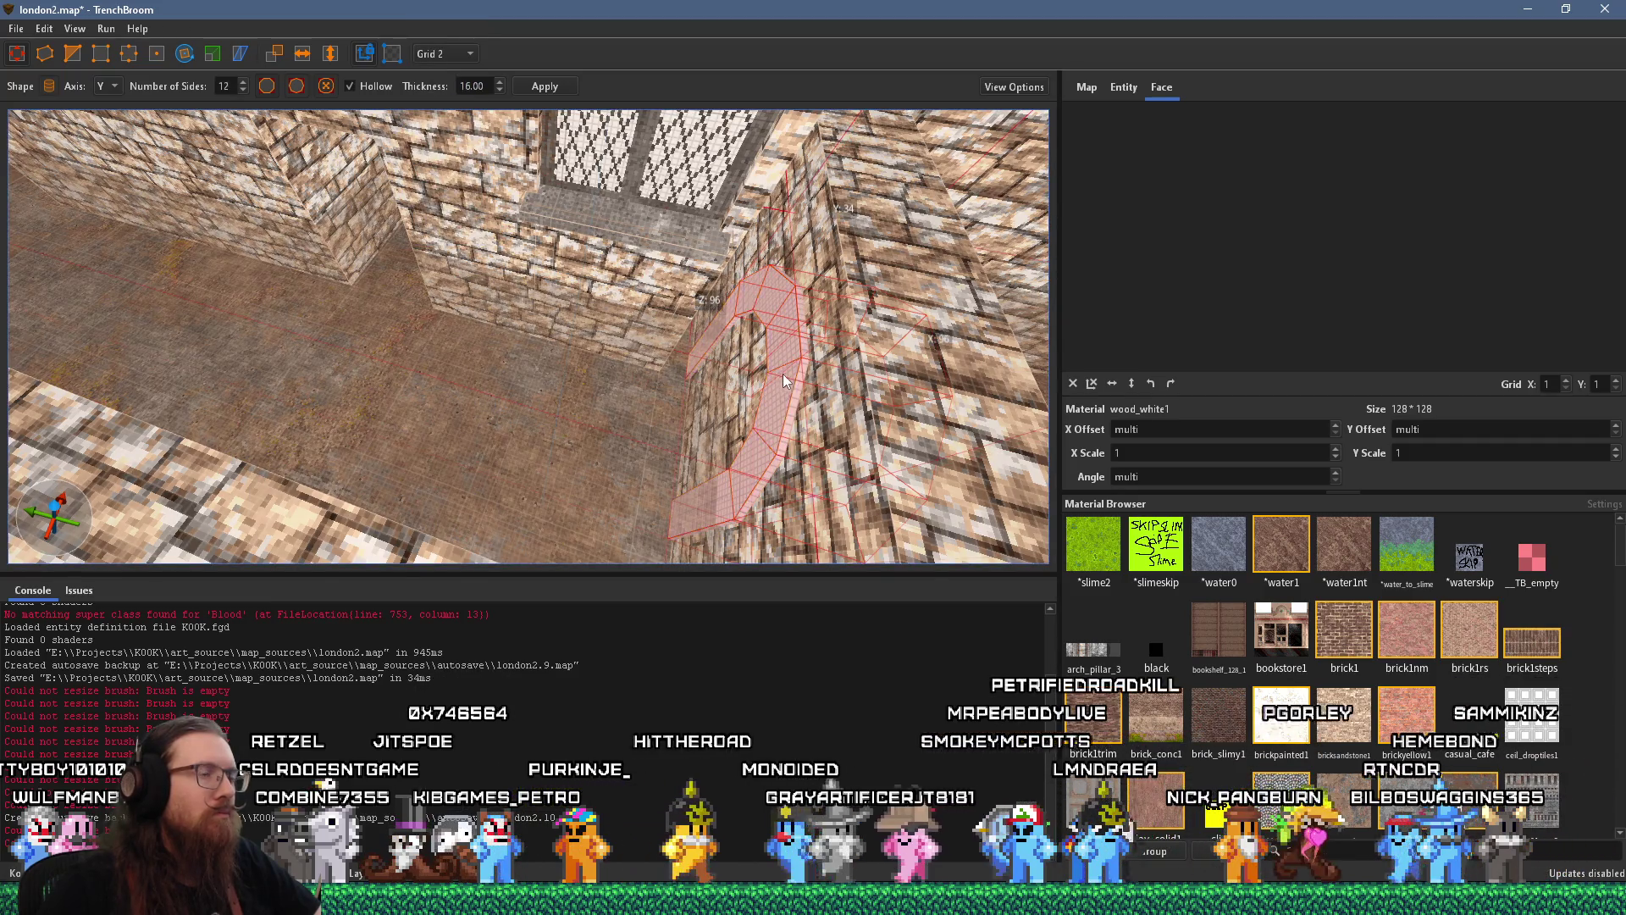
mouse_move(783, 373)
left_mouse_down()
mouse_move(529, 332)
mouse_move(457, 286)
mouse_move(415, 289)
mouse_move(540, 266)
mouse_move(604, 304)
left_mouse_up()
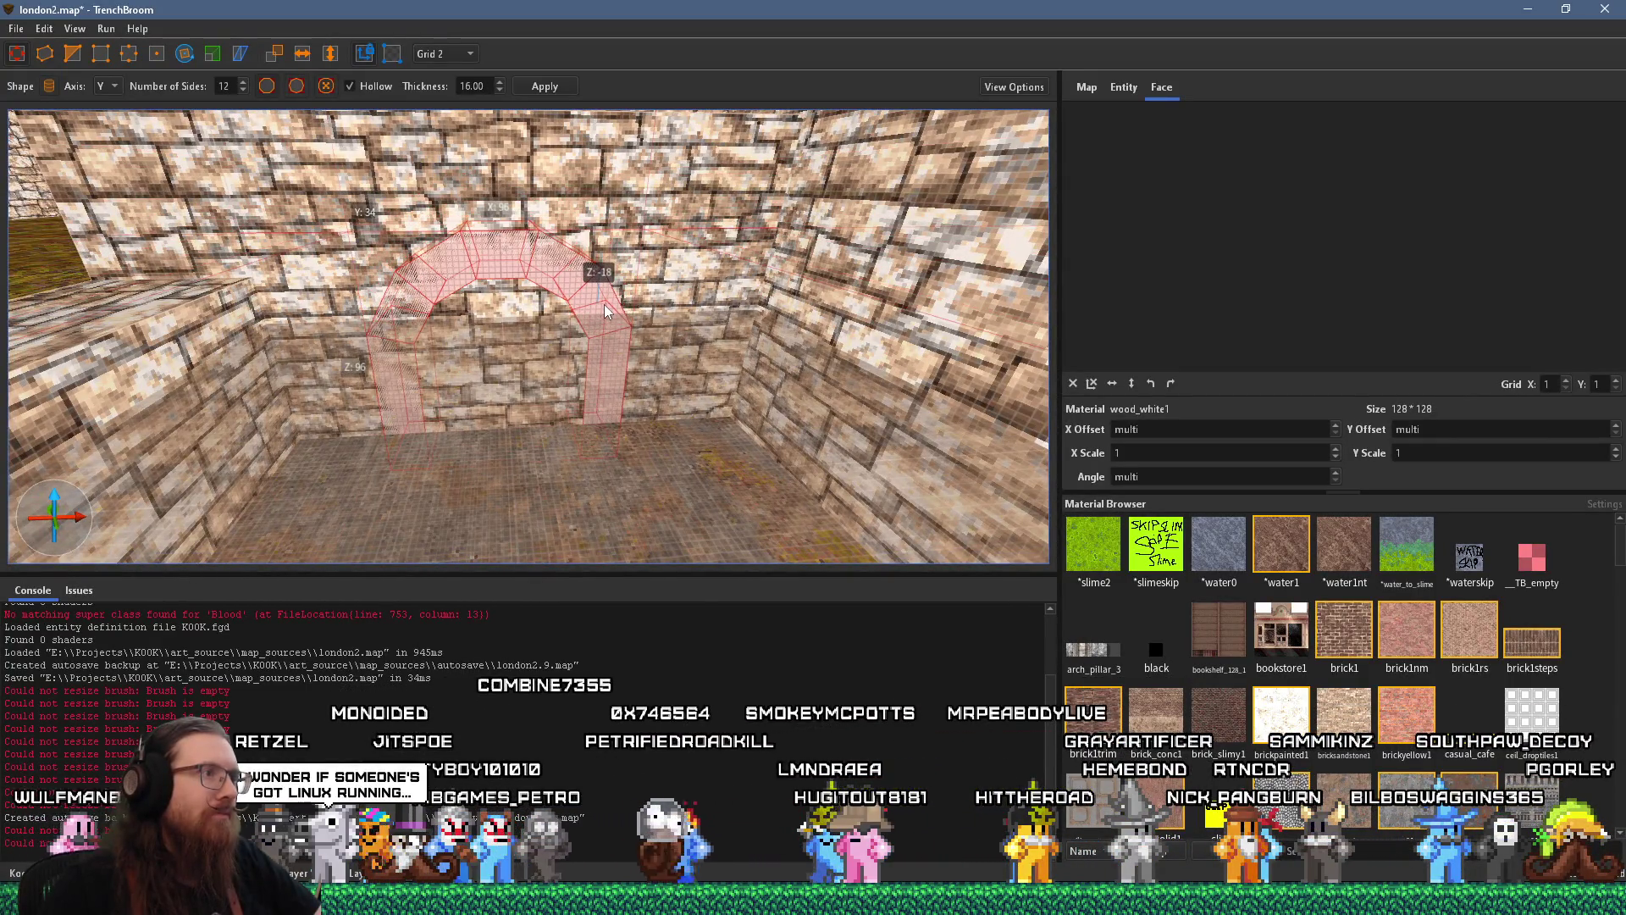
scroll(603, 304, "down", 3)
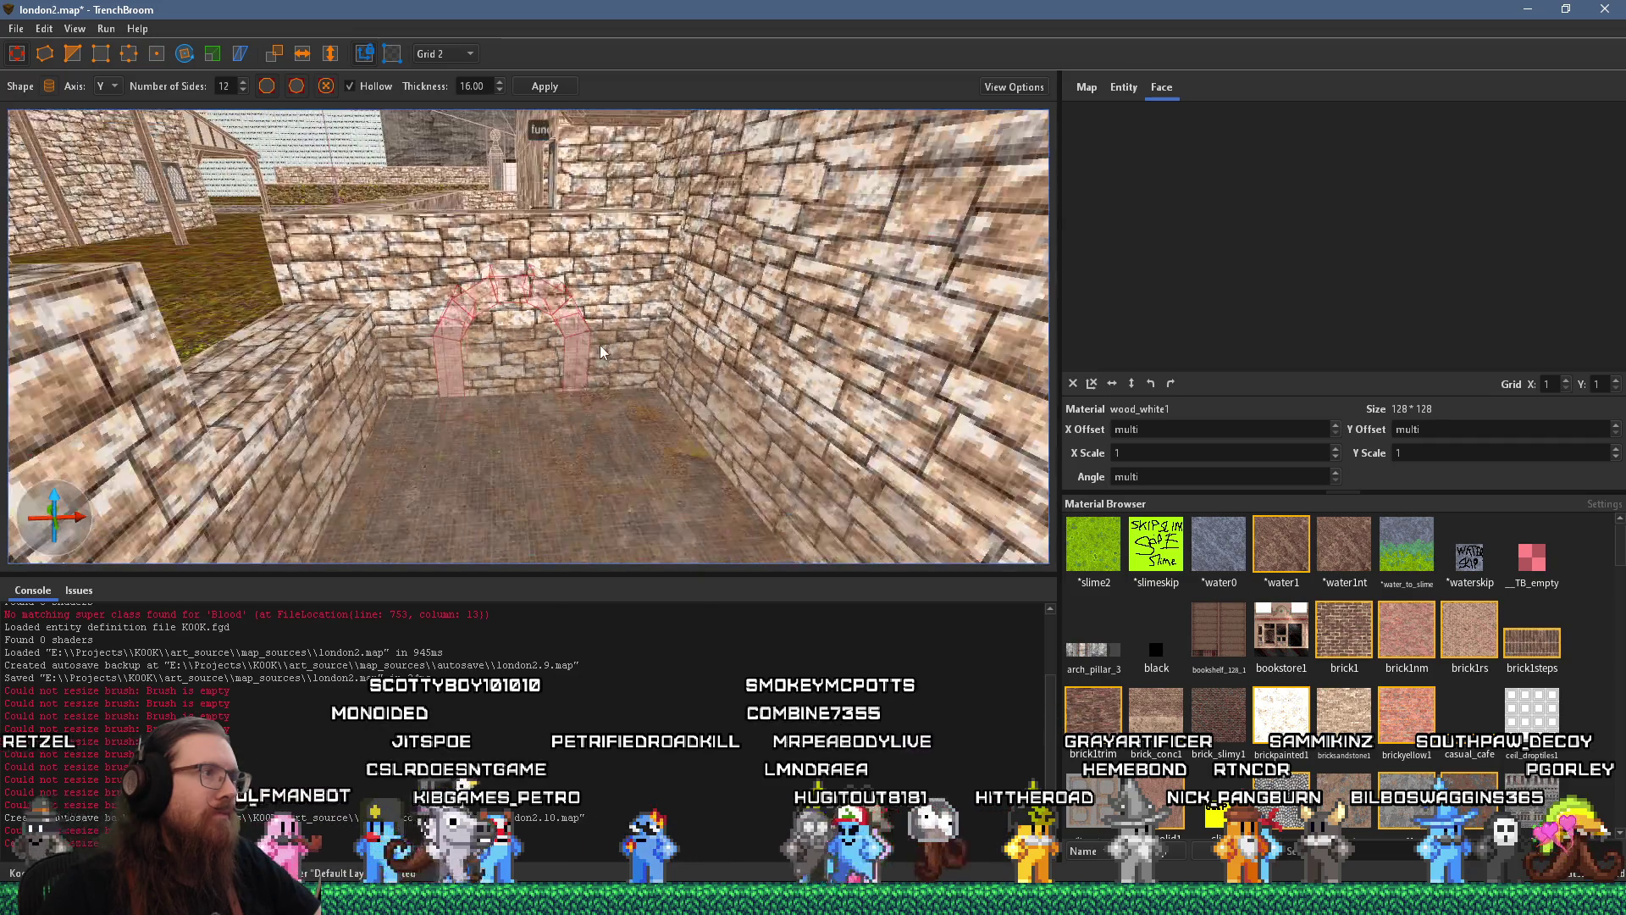
key("Return")
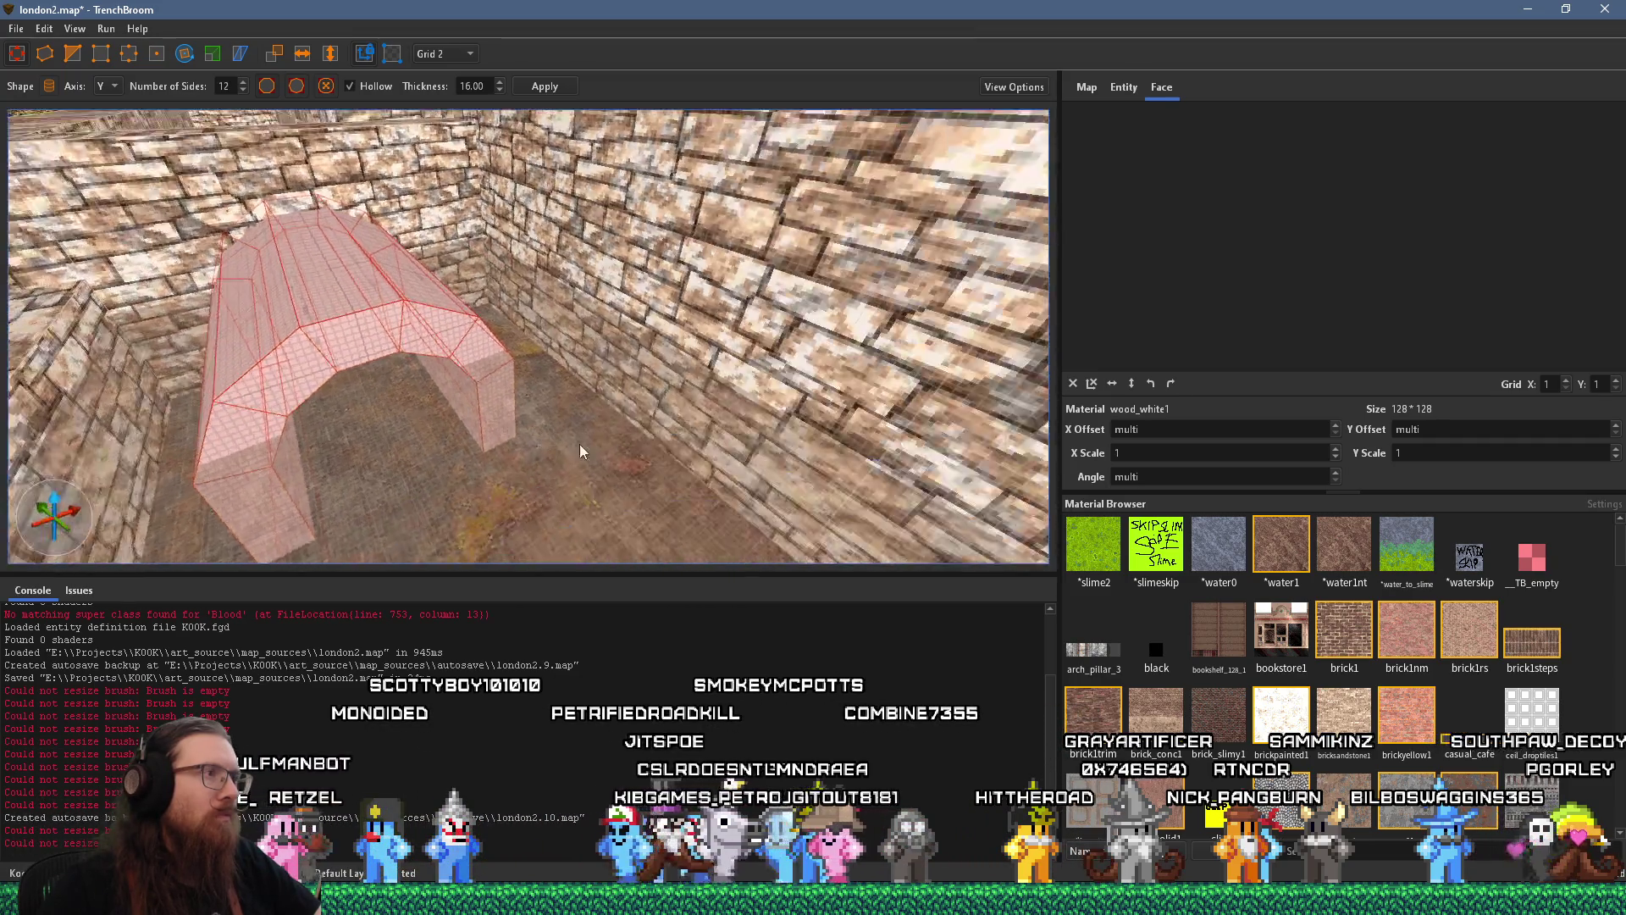
key("alt+Tab")
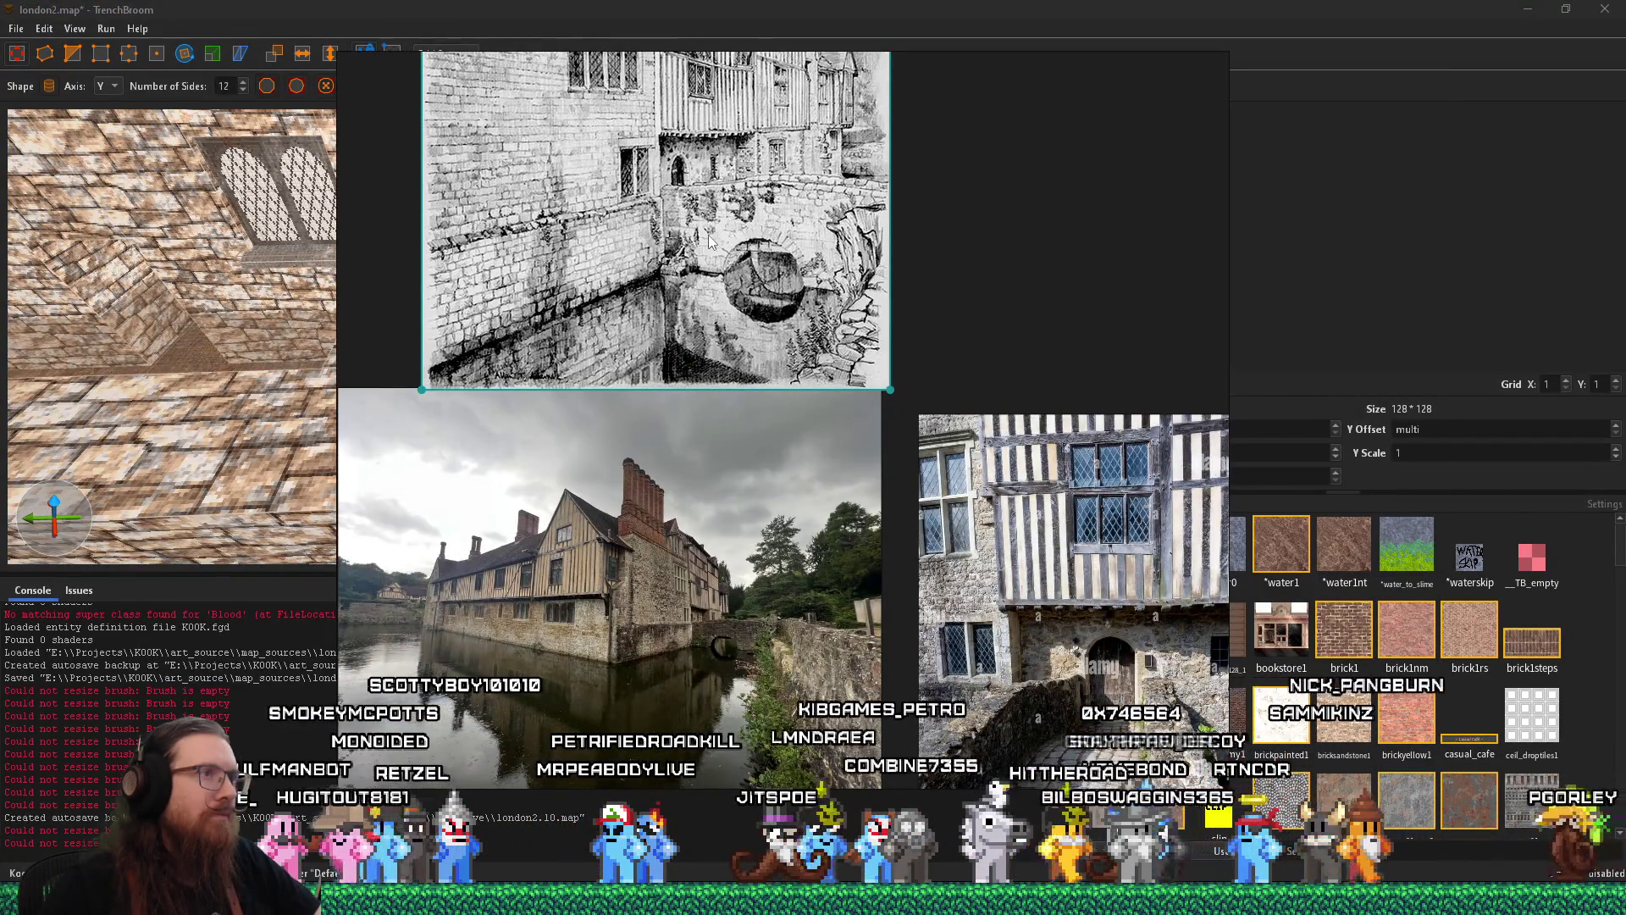
key("alt+Tab")
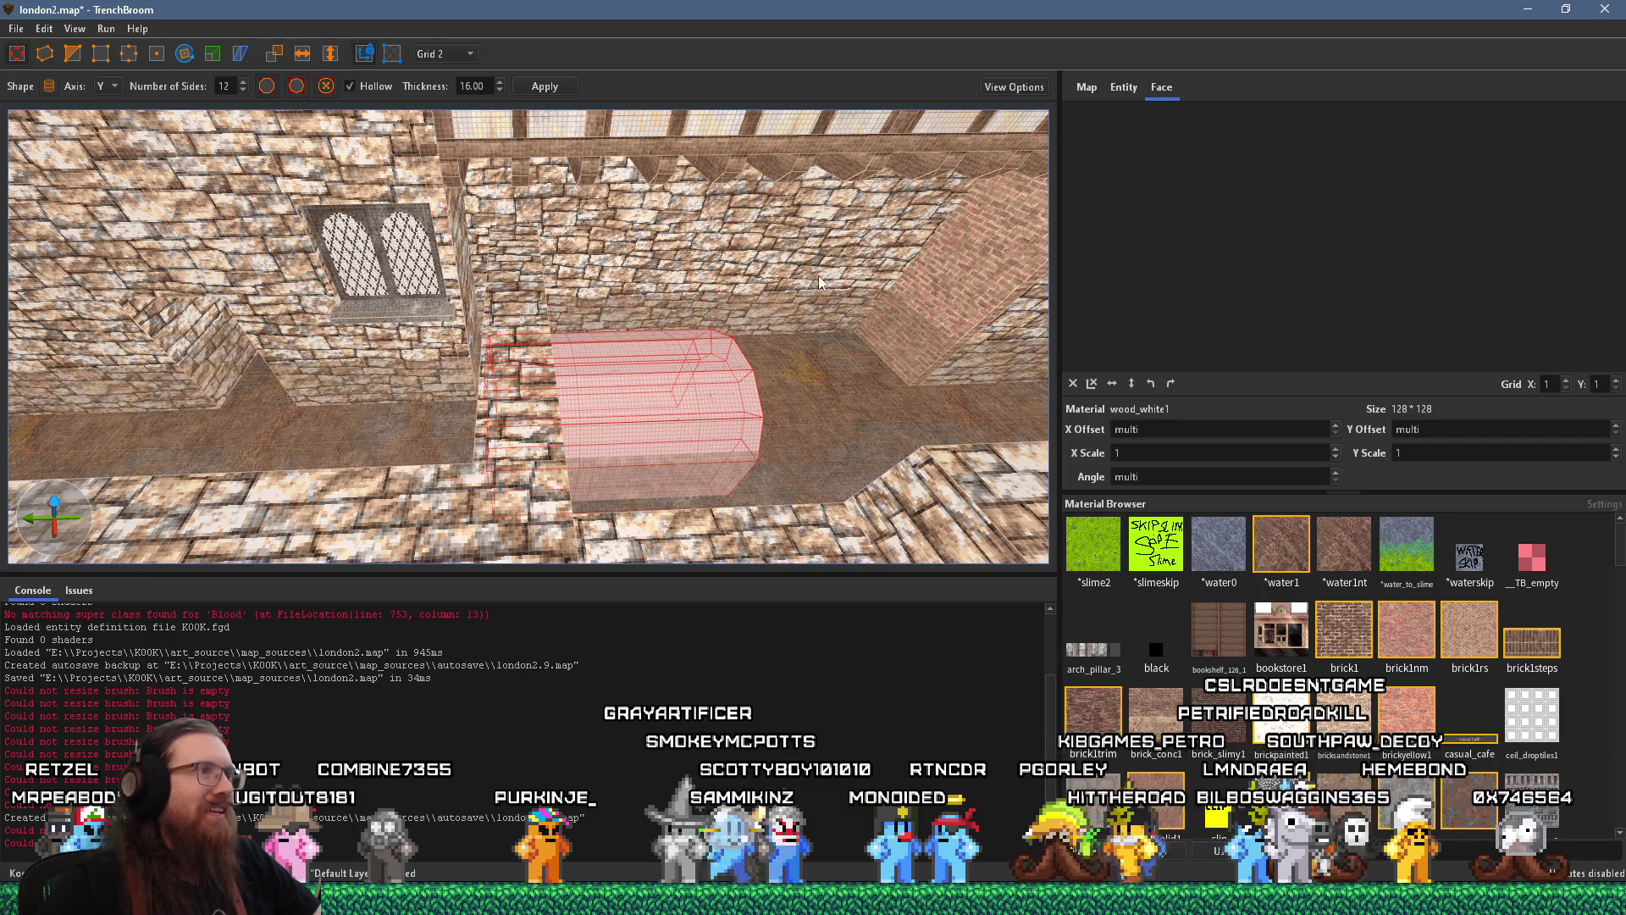
Select the stonewall_var1 brick wall around the arch and set the grid to 4
mouse_move(818, 276)
left_mouse_down()
mouse_move(490, 227)
mouse_move(601, 166)
mouse_move(642, 168)
mouse_move(700, 265)
left_mouse_up()
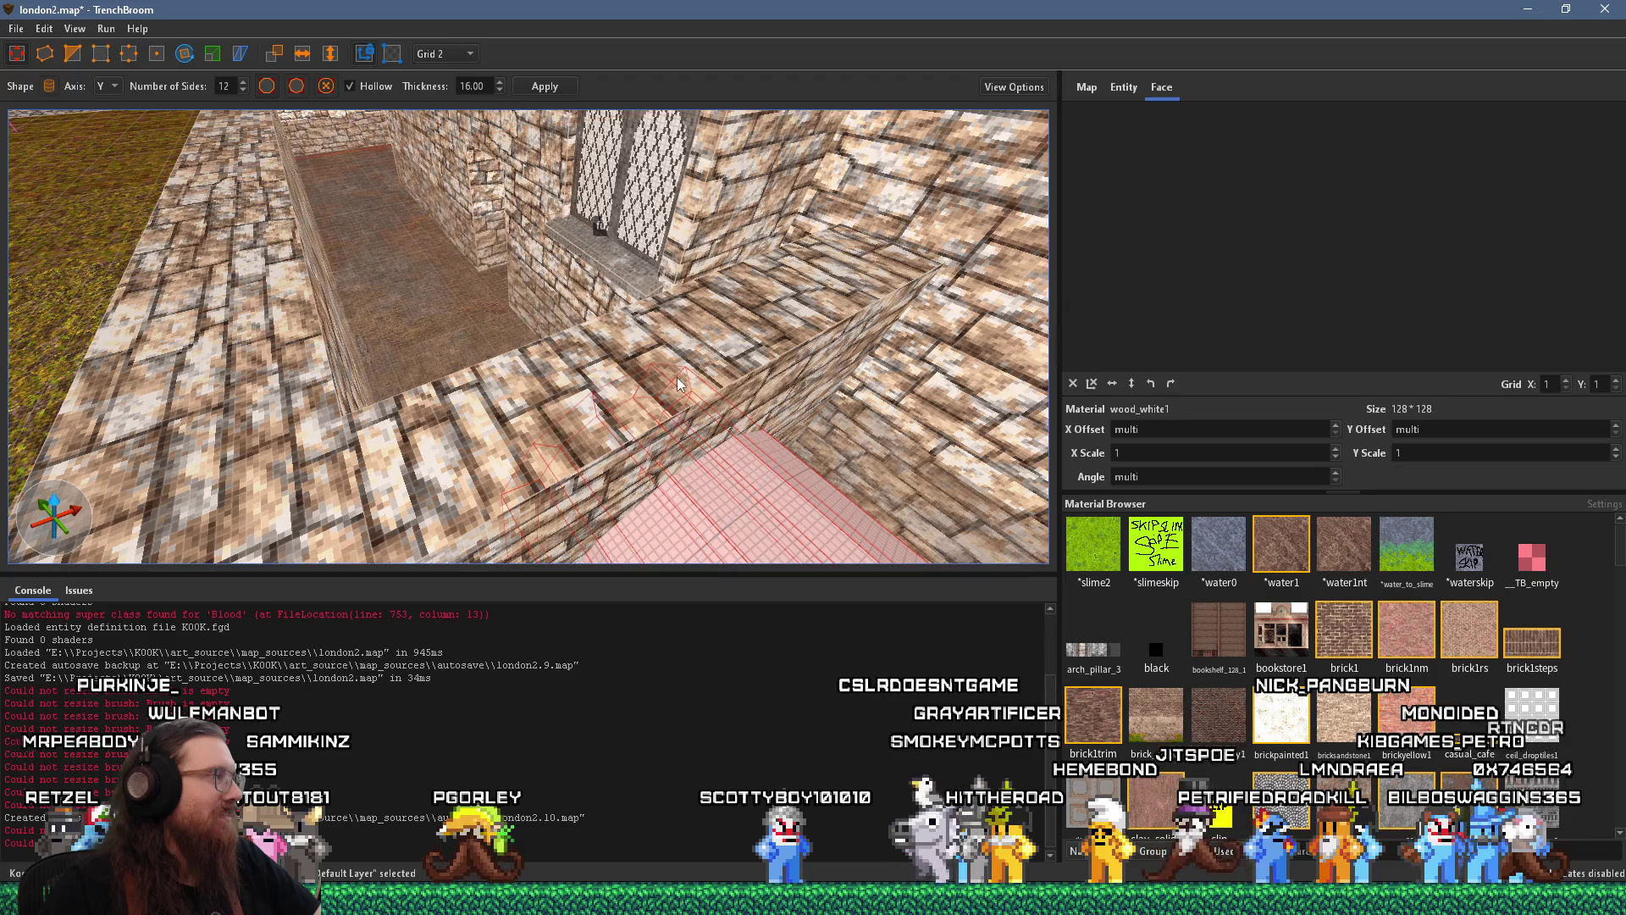
mouse_move(678, 378)
left_mouse_down()
mouse_move(884, 279)
mouse_move(796, 232)
mouse_move(824, 323)
left_mouse_up()
left_click(936, 288)
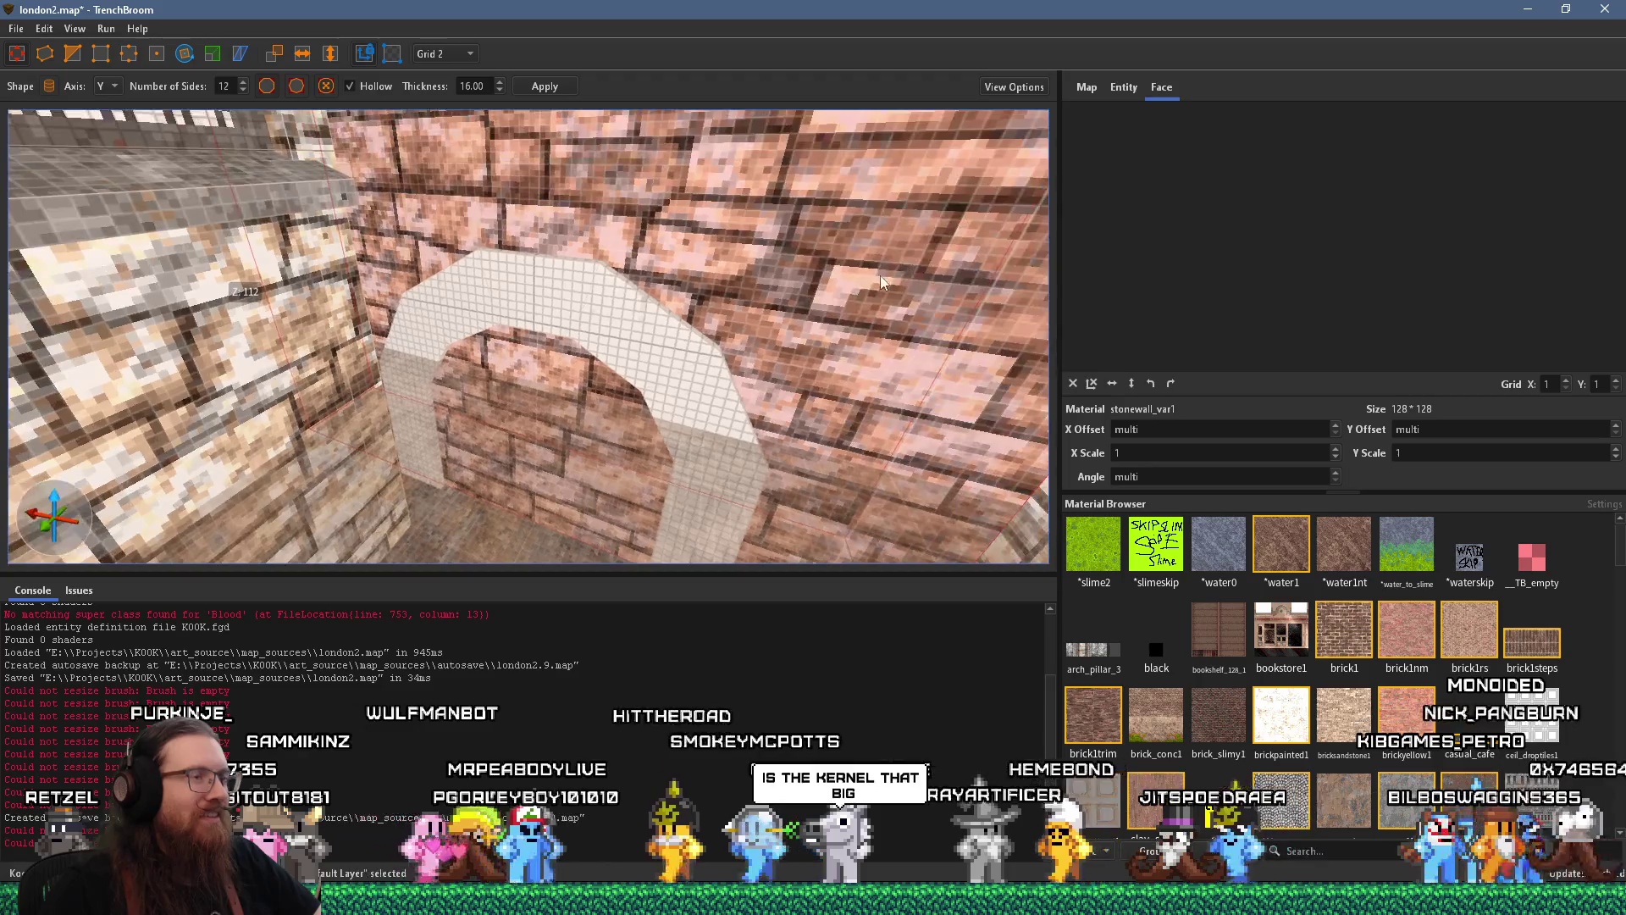
scroll(890, 235, "up", 1)
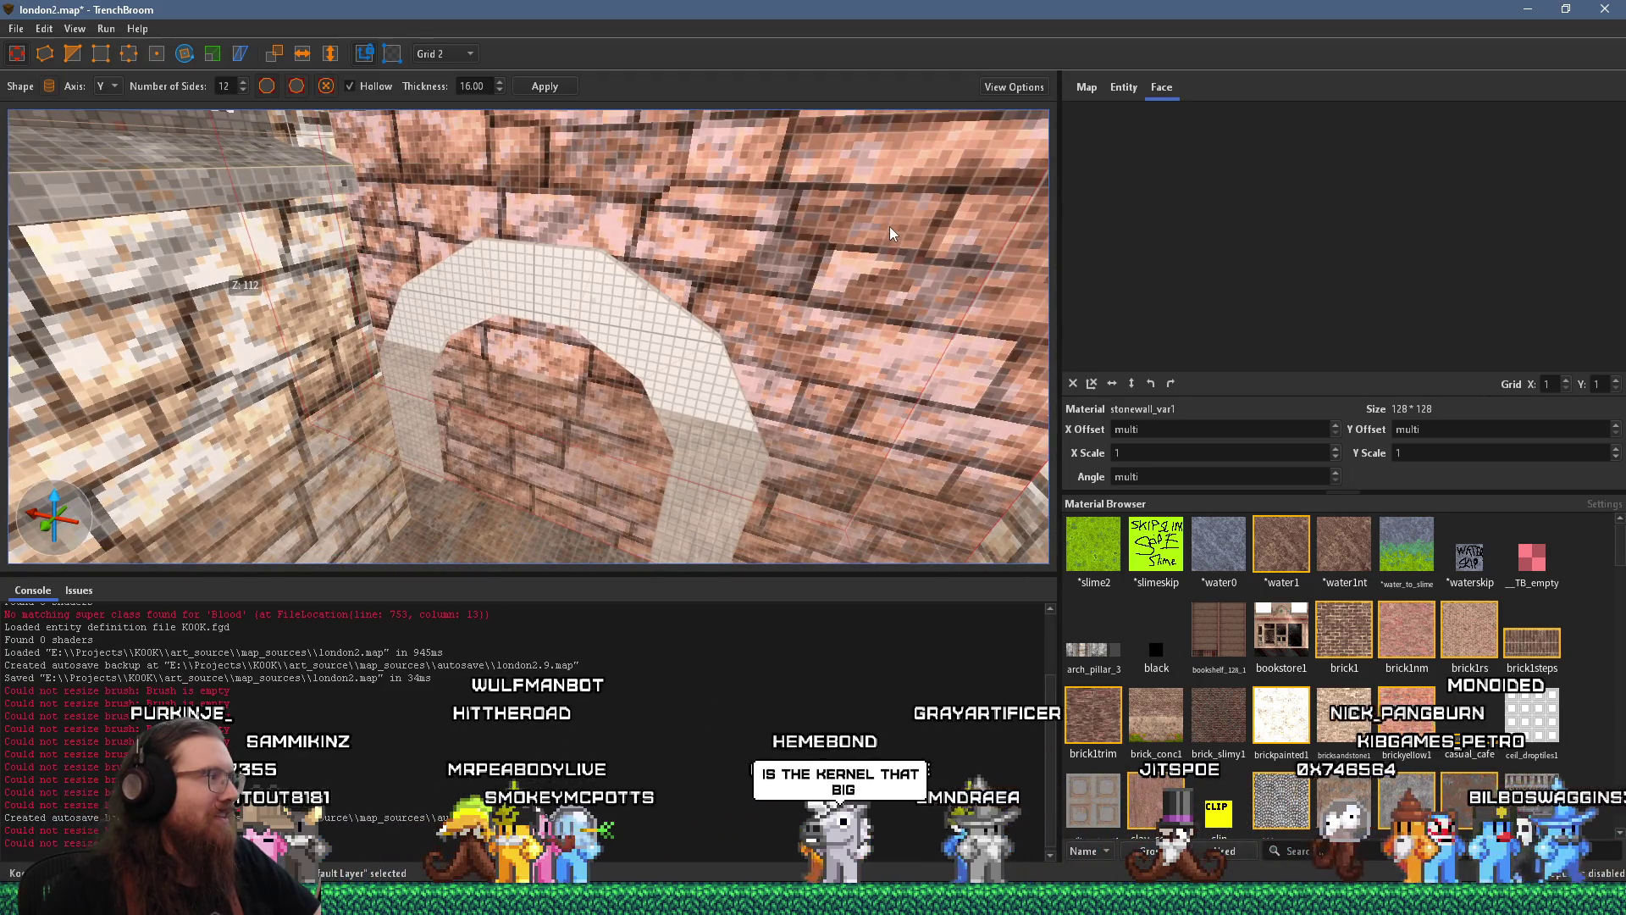
scroll(890, 227, "down", 2)
key("w")
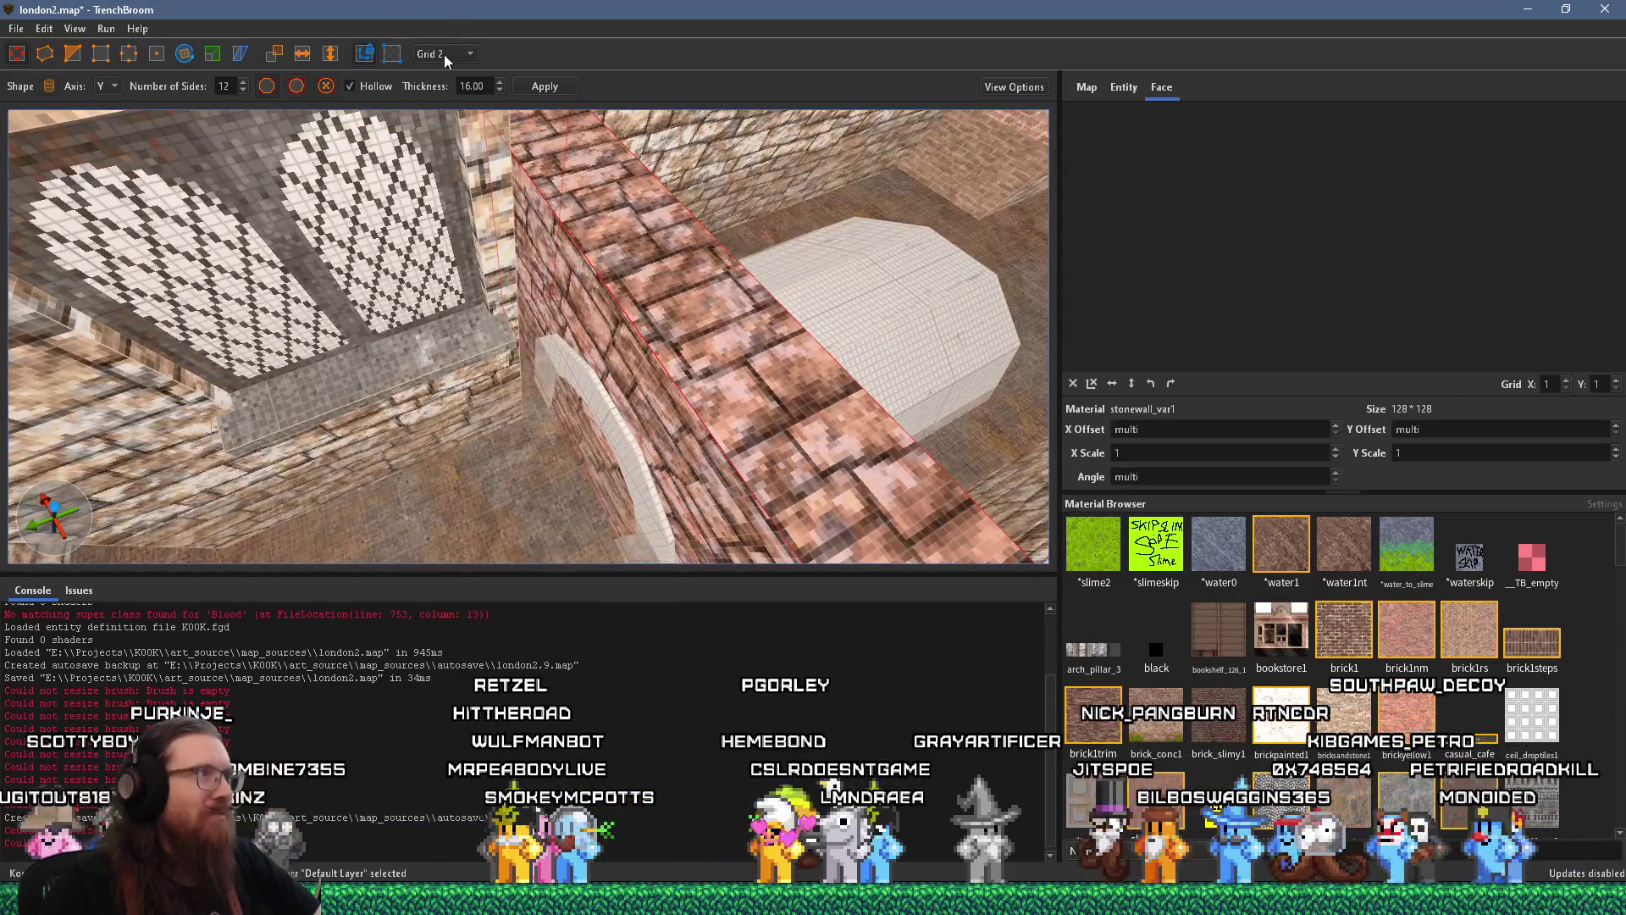
left_click(466, 119)
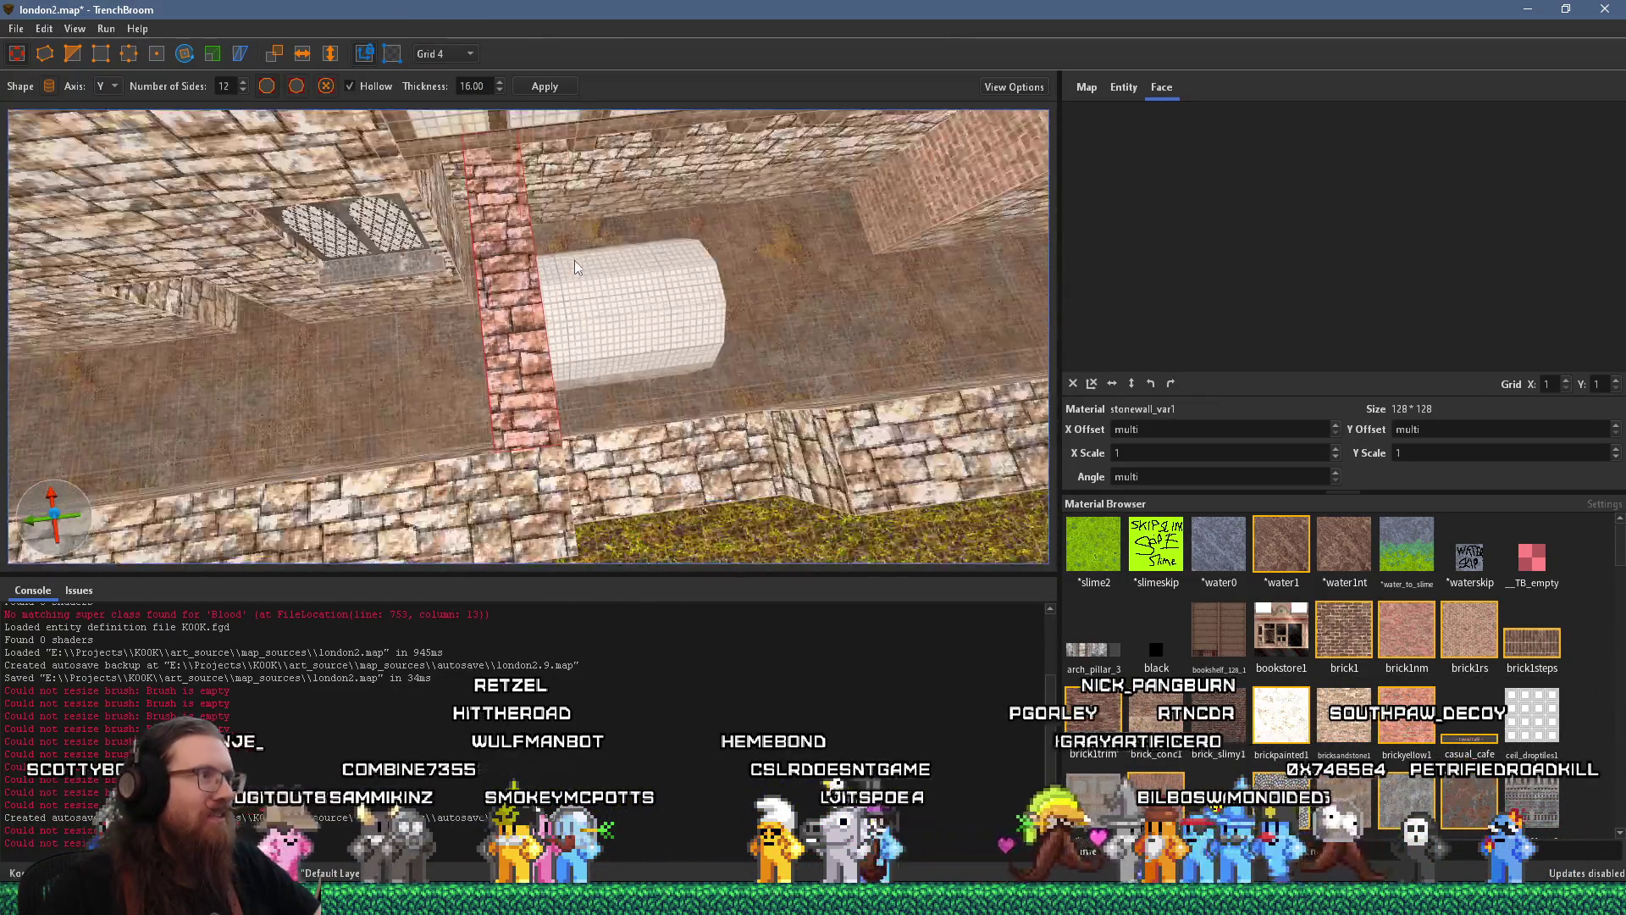
left_click(457, 58)
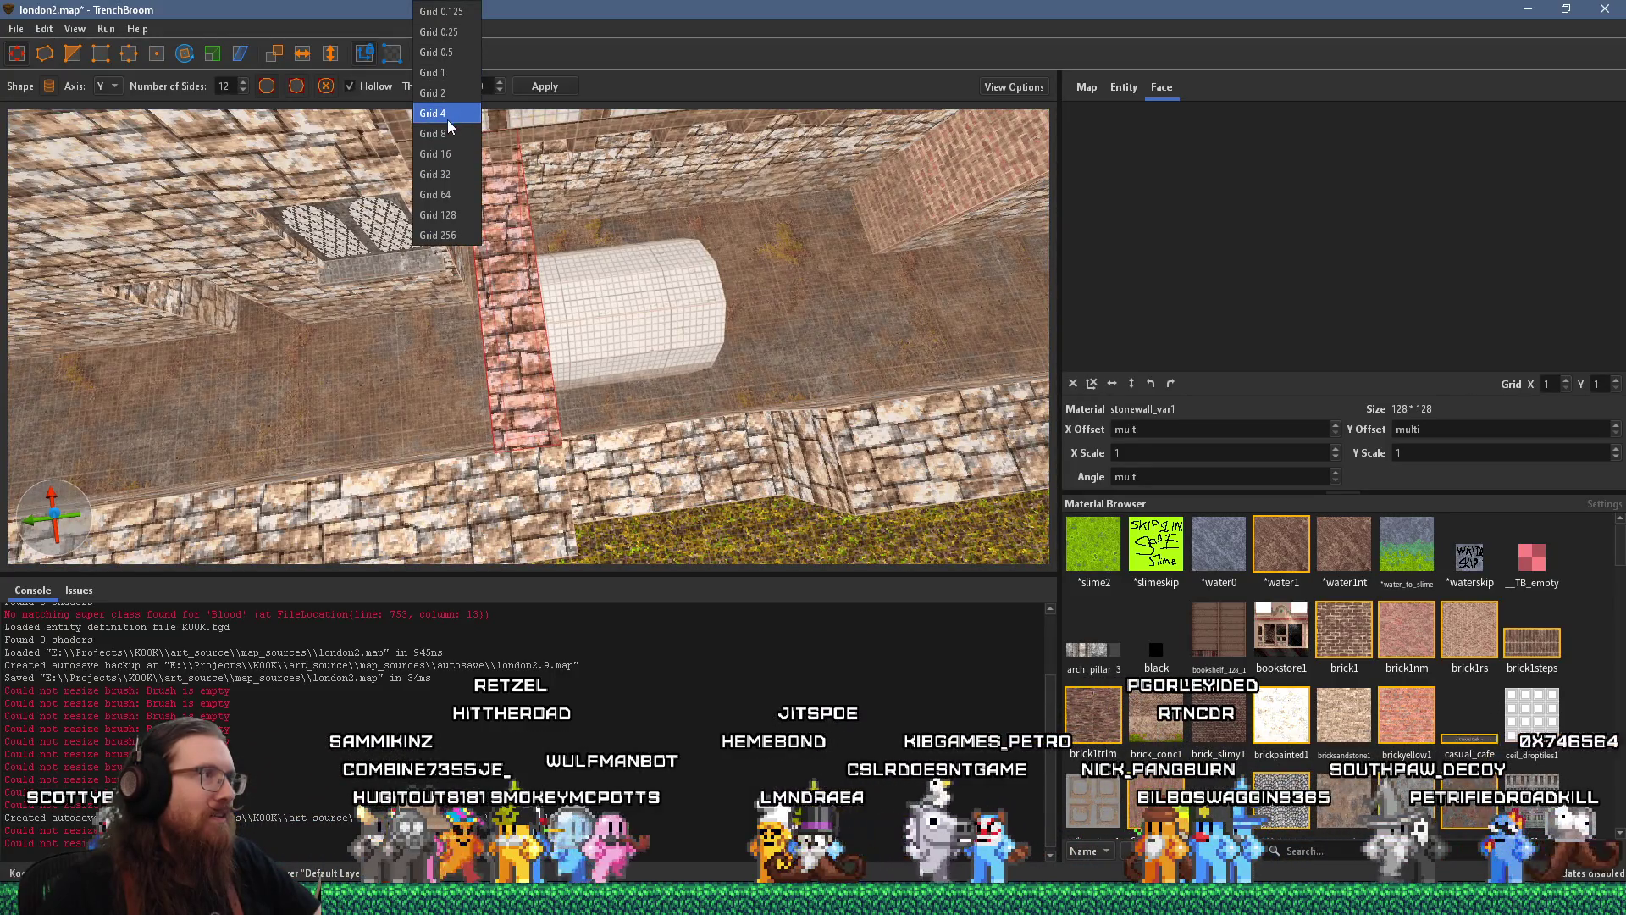
Set the grid to 8, then survey the brick wall and arch before checking references
left_click(457, 134)
scroll(586, 199, "up", 5)
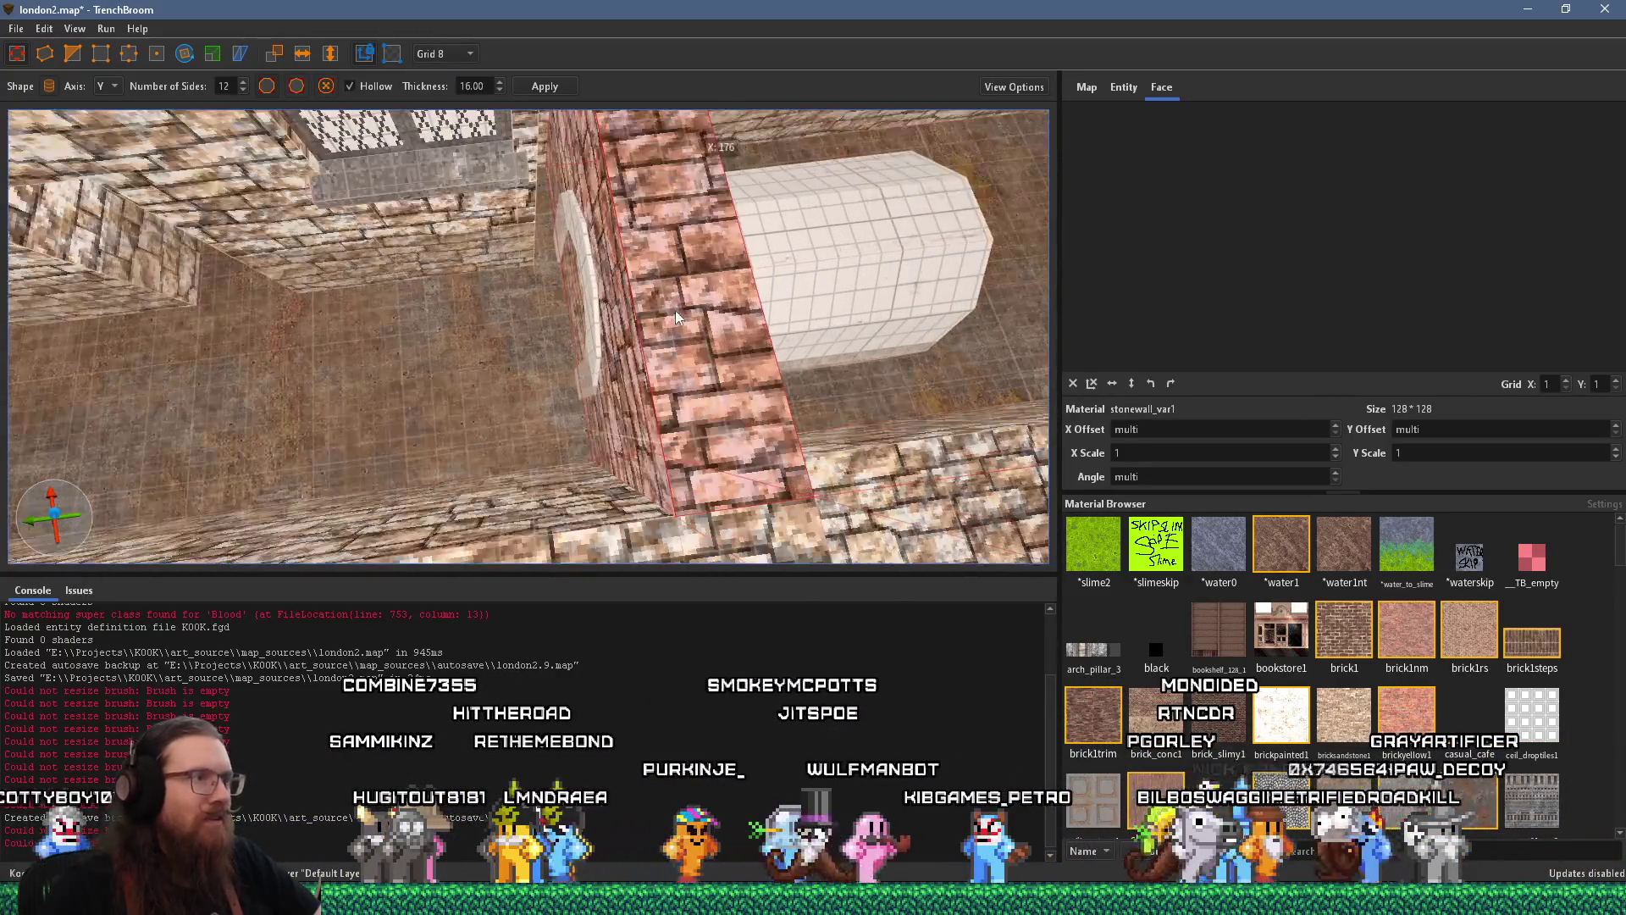
mouse_move(746, 363)
left_mouse_down()
mouse_move(886, 265)
mouse_move(505, 79)
mouse_move(731, 302)
left_mouse_up()
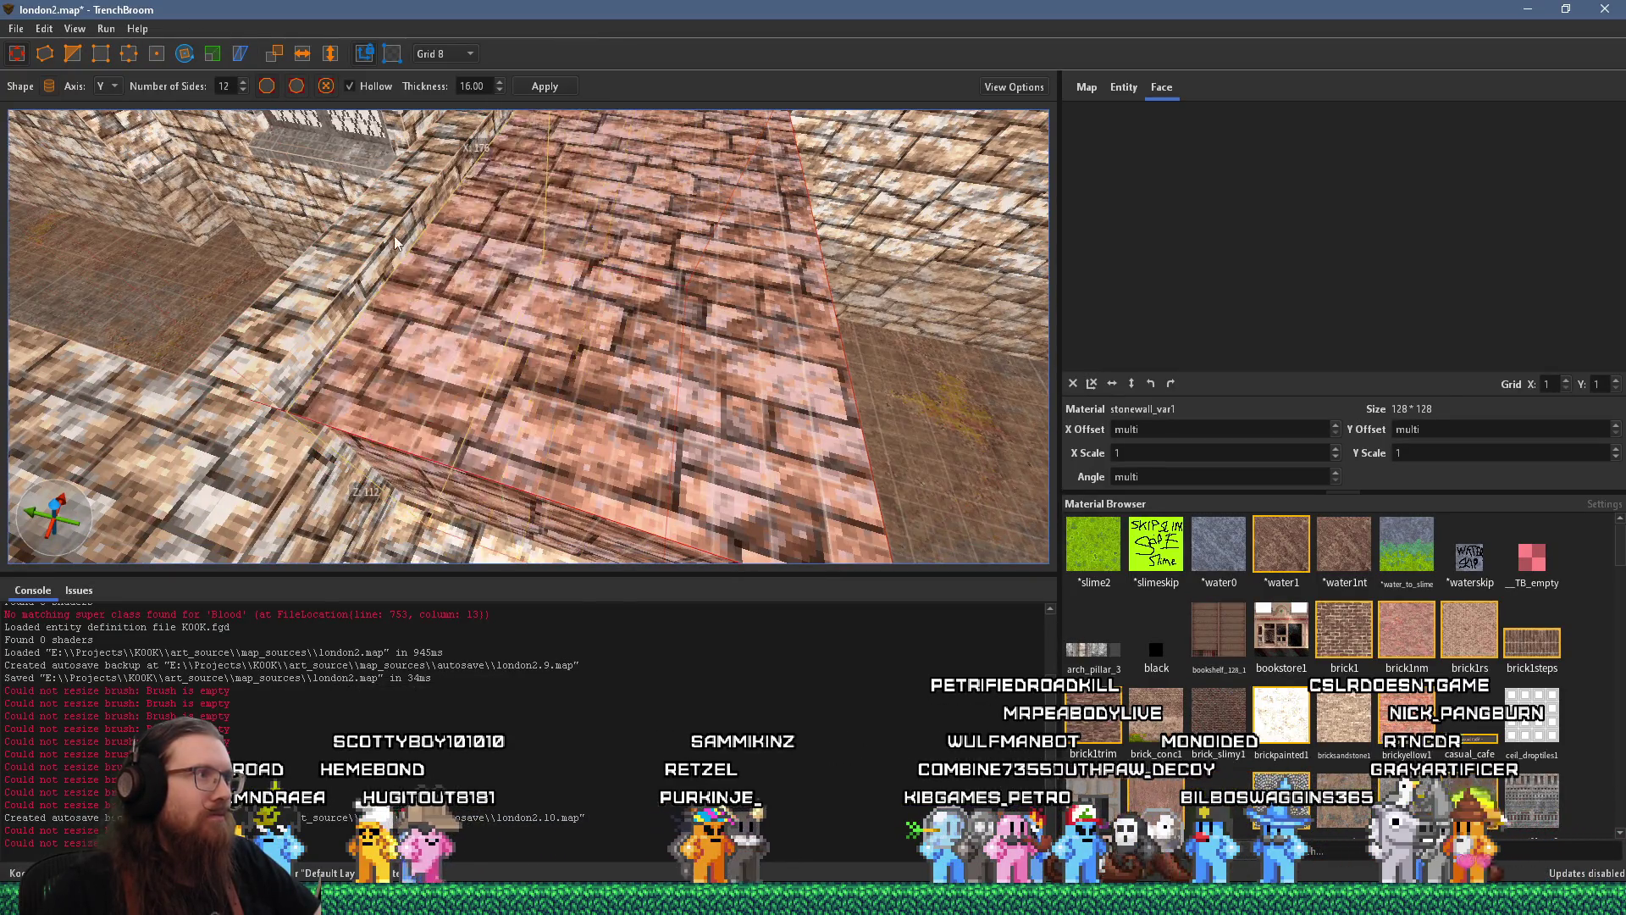
mouse_move(365, 233)
left_mouse_down()
mouse_move(490, 274)
mouse_move(281, 149)
mouse_move(451, 264)
left_mouse_up()
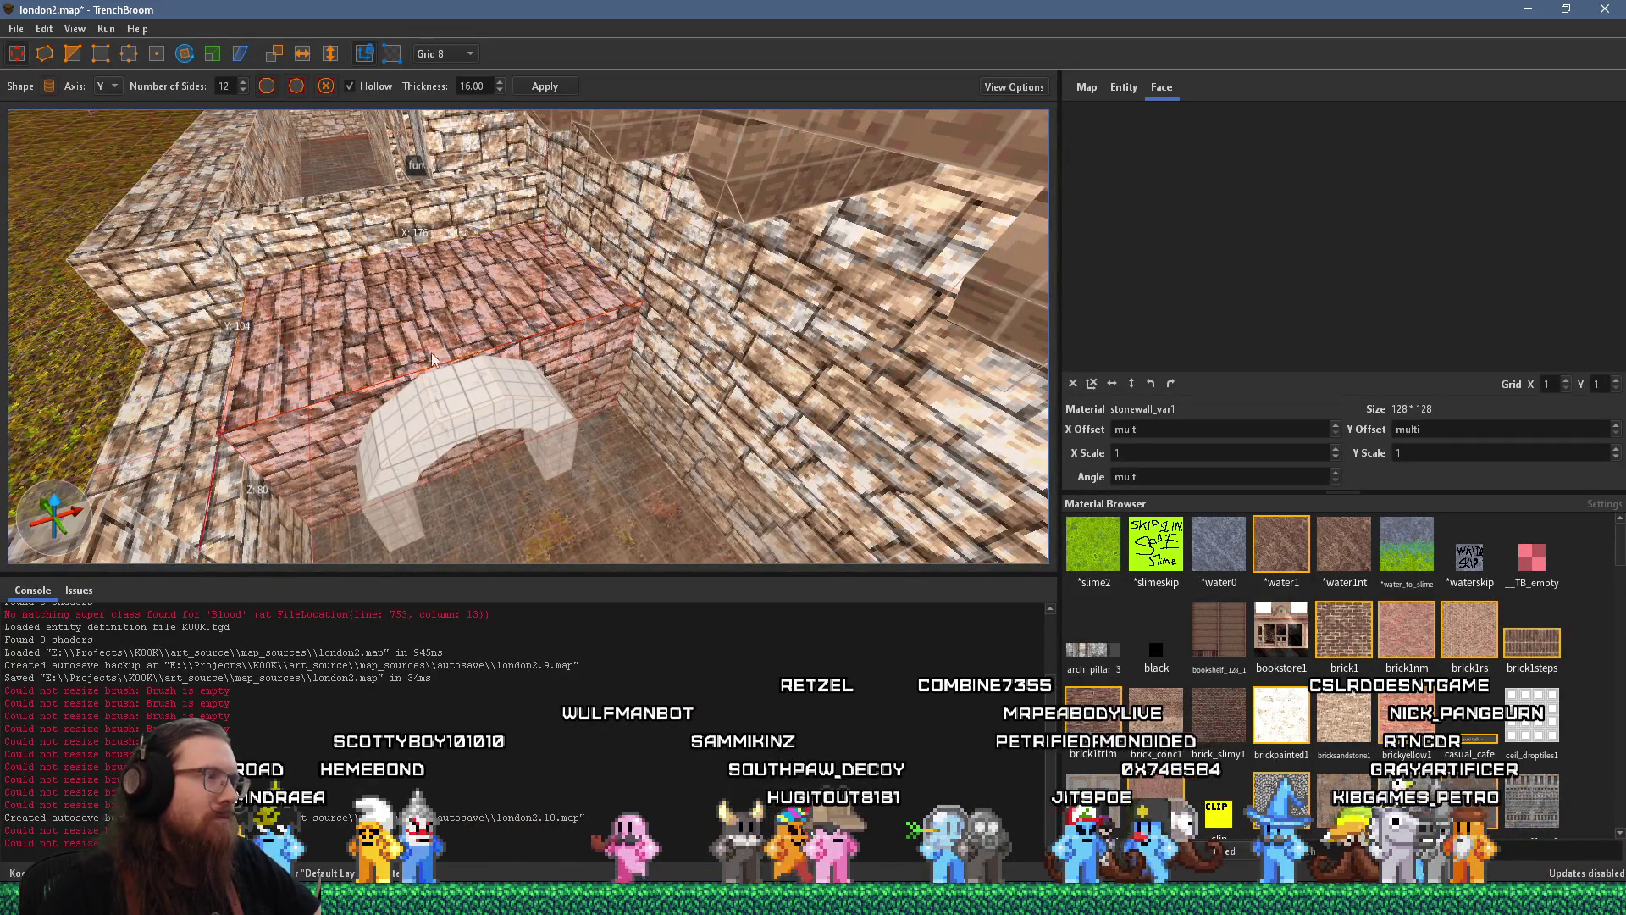
mouse_move(431, 351)
left_mouse_down()
mouse_move(411, 148)
mouse_move(526, 194)
left_mouse_up()
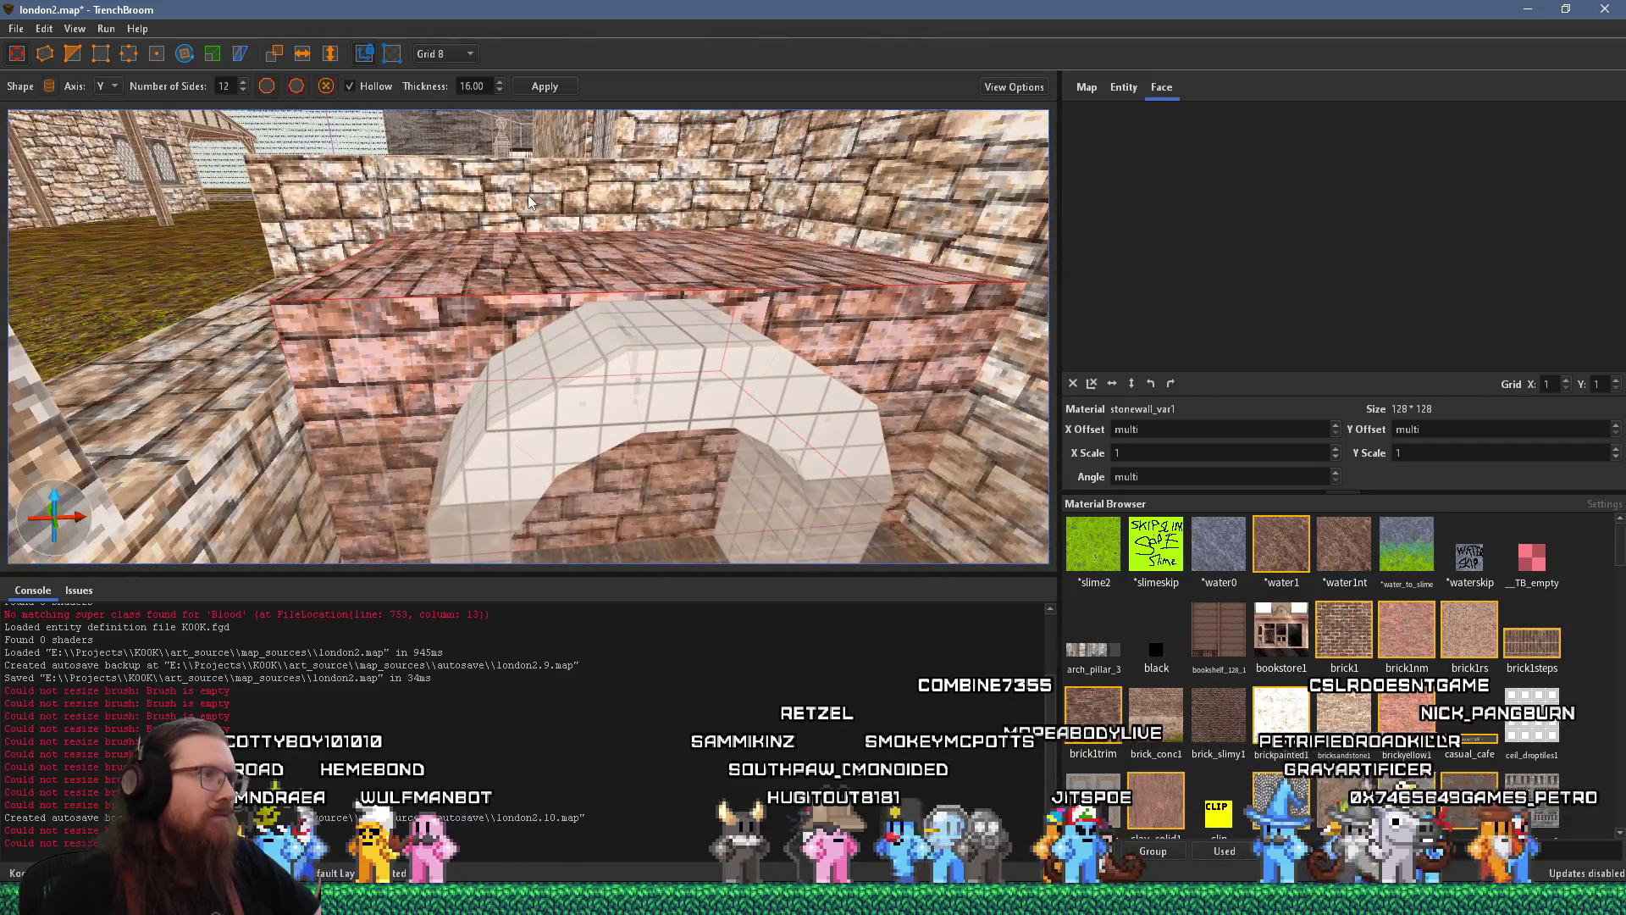
key("alt+Tab")
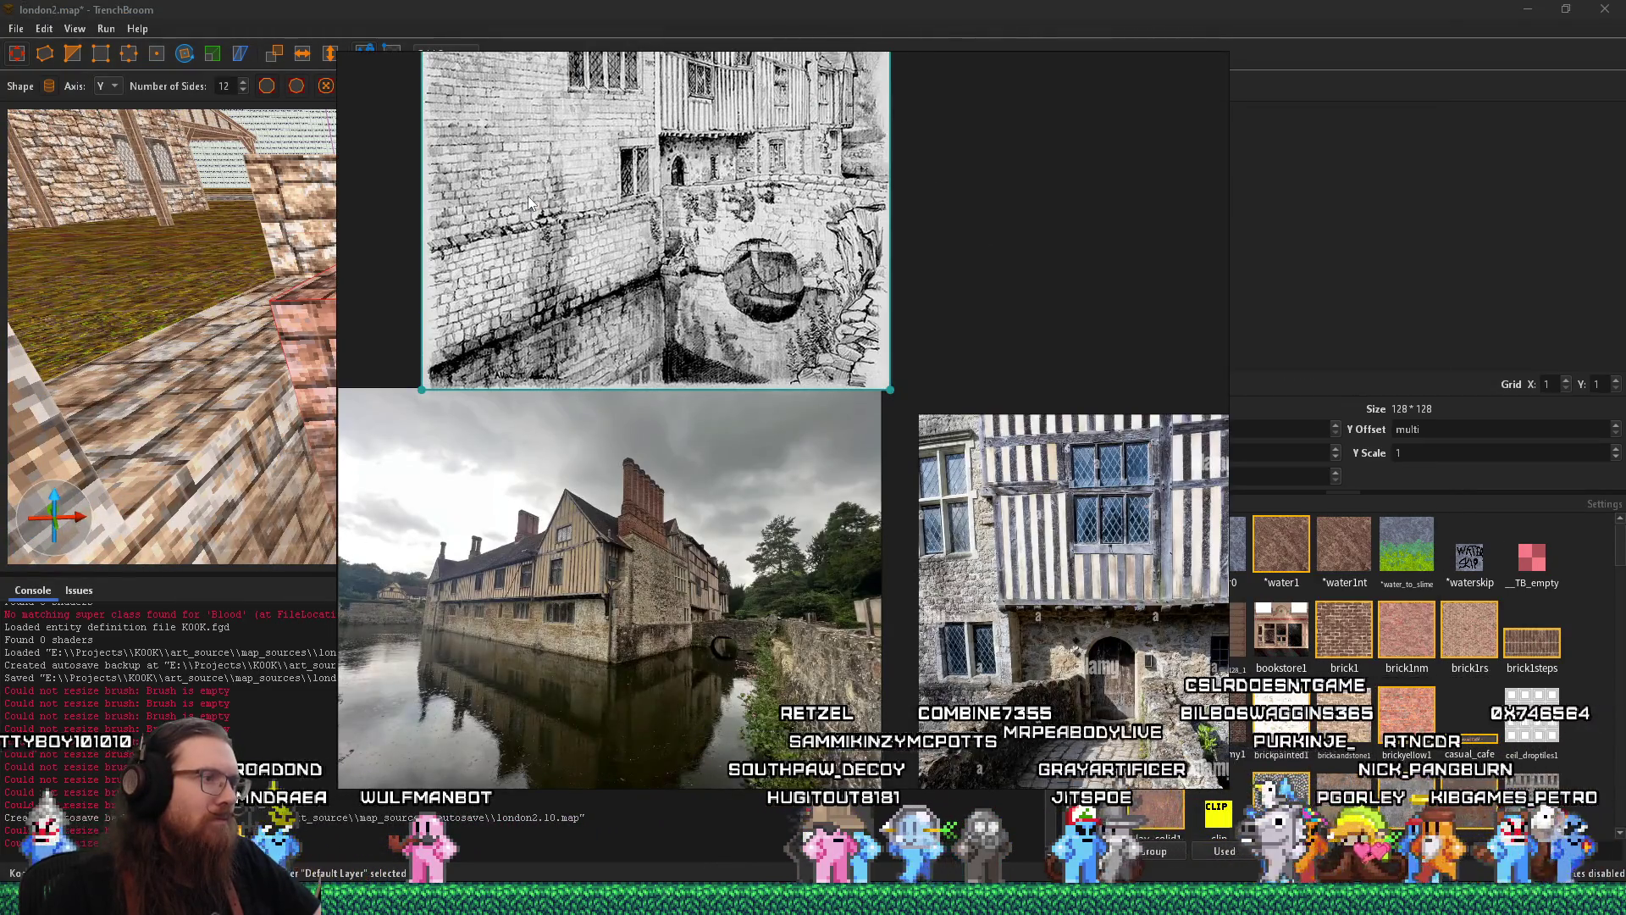
Return to the level and move the camera to overlook the arch and wall
key("alt+Tab")
mouse_move(527, 197)
left_mouse_down()
mouse_move(609, 281)
mouse_move(625, 193)
mouse_move(686, 298)
mouse_move(857, 428)
left_mouse_up()
key("s")
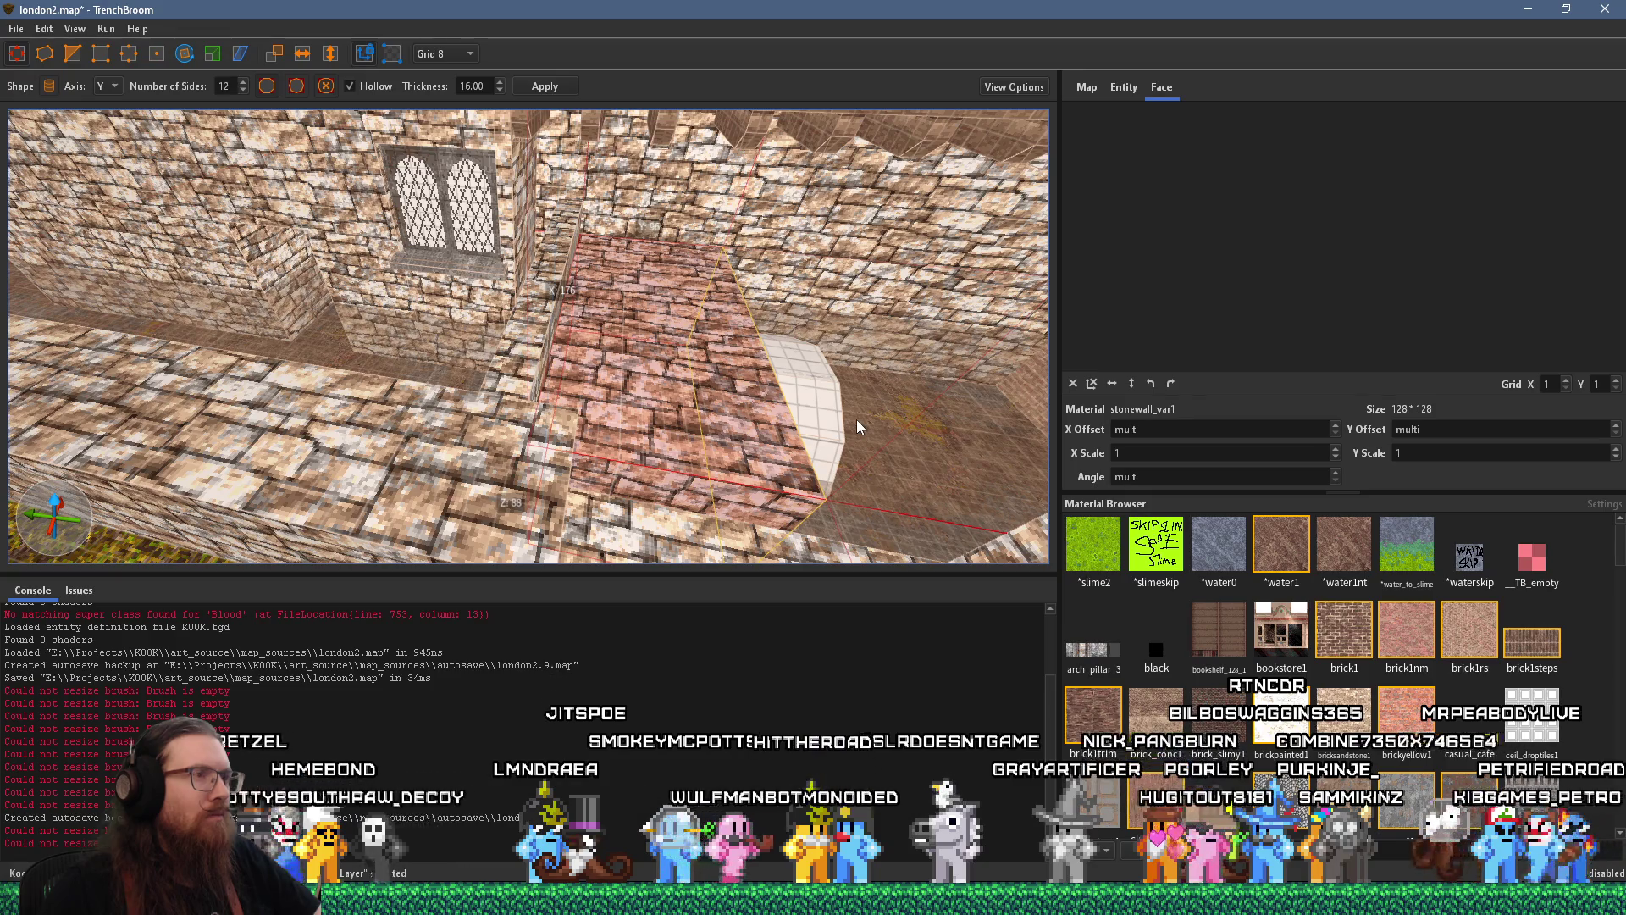
Place trial clip points along the brick wall top, then discard them
mouse_move(857, 420)
left_mouse_down()
mouse_move(462, 354)
mouse_move(496, 363)
mouse_move(404, 220)
mouse_move(445, 242)
left_mouse_up()
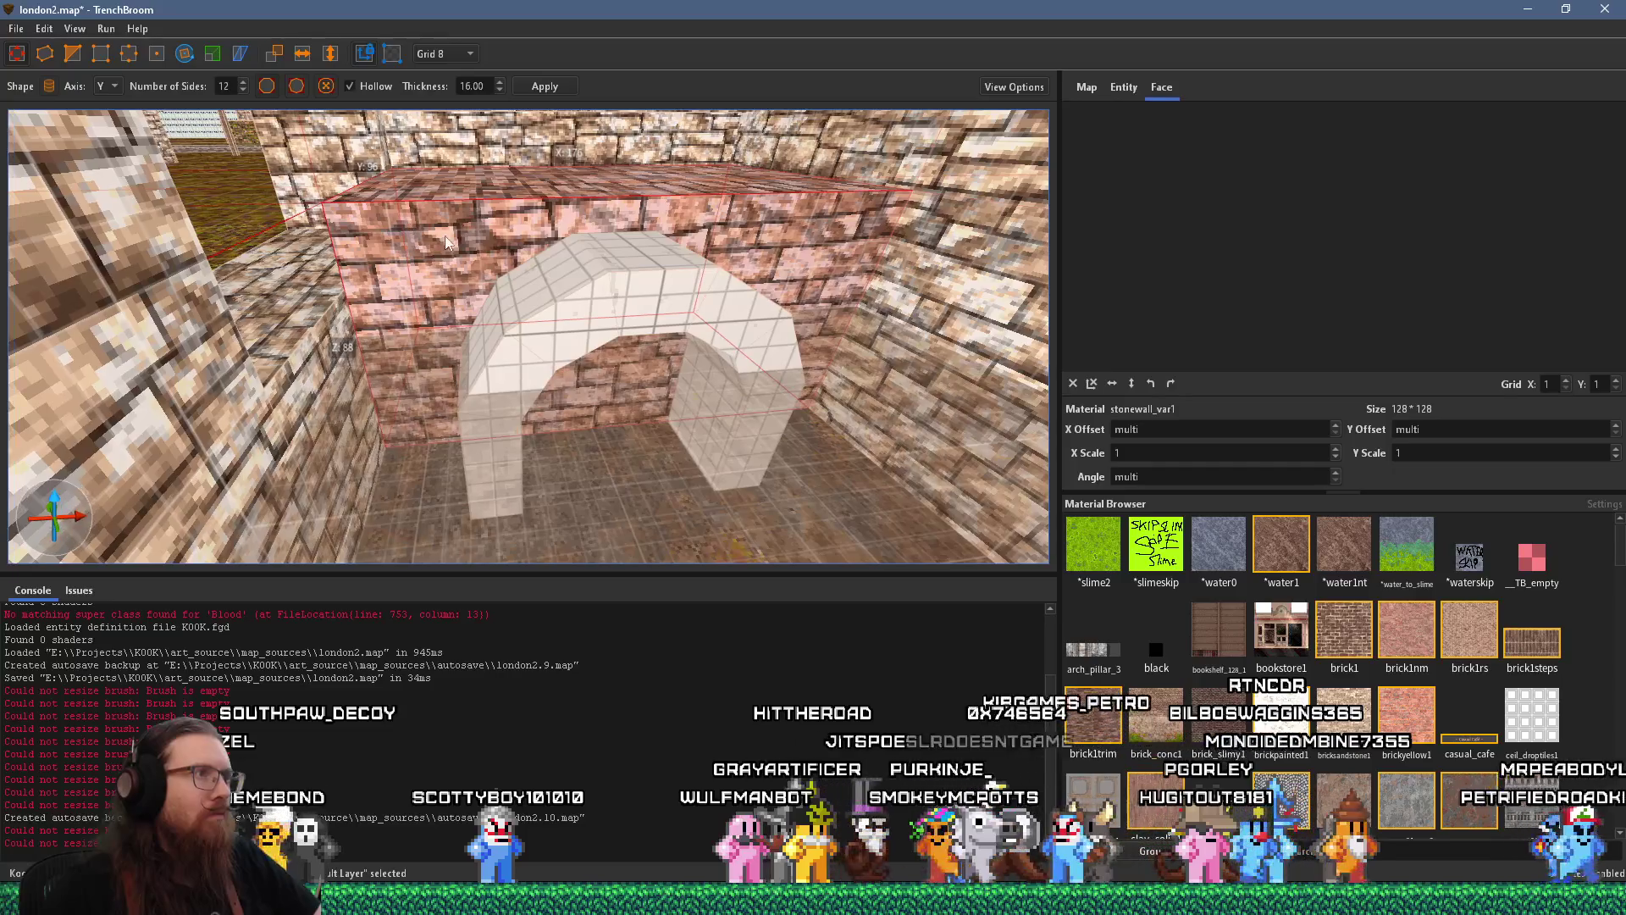
key("alt+Tab")
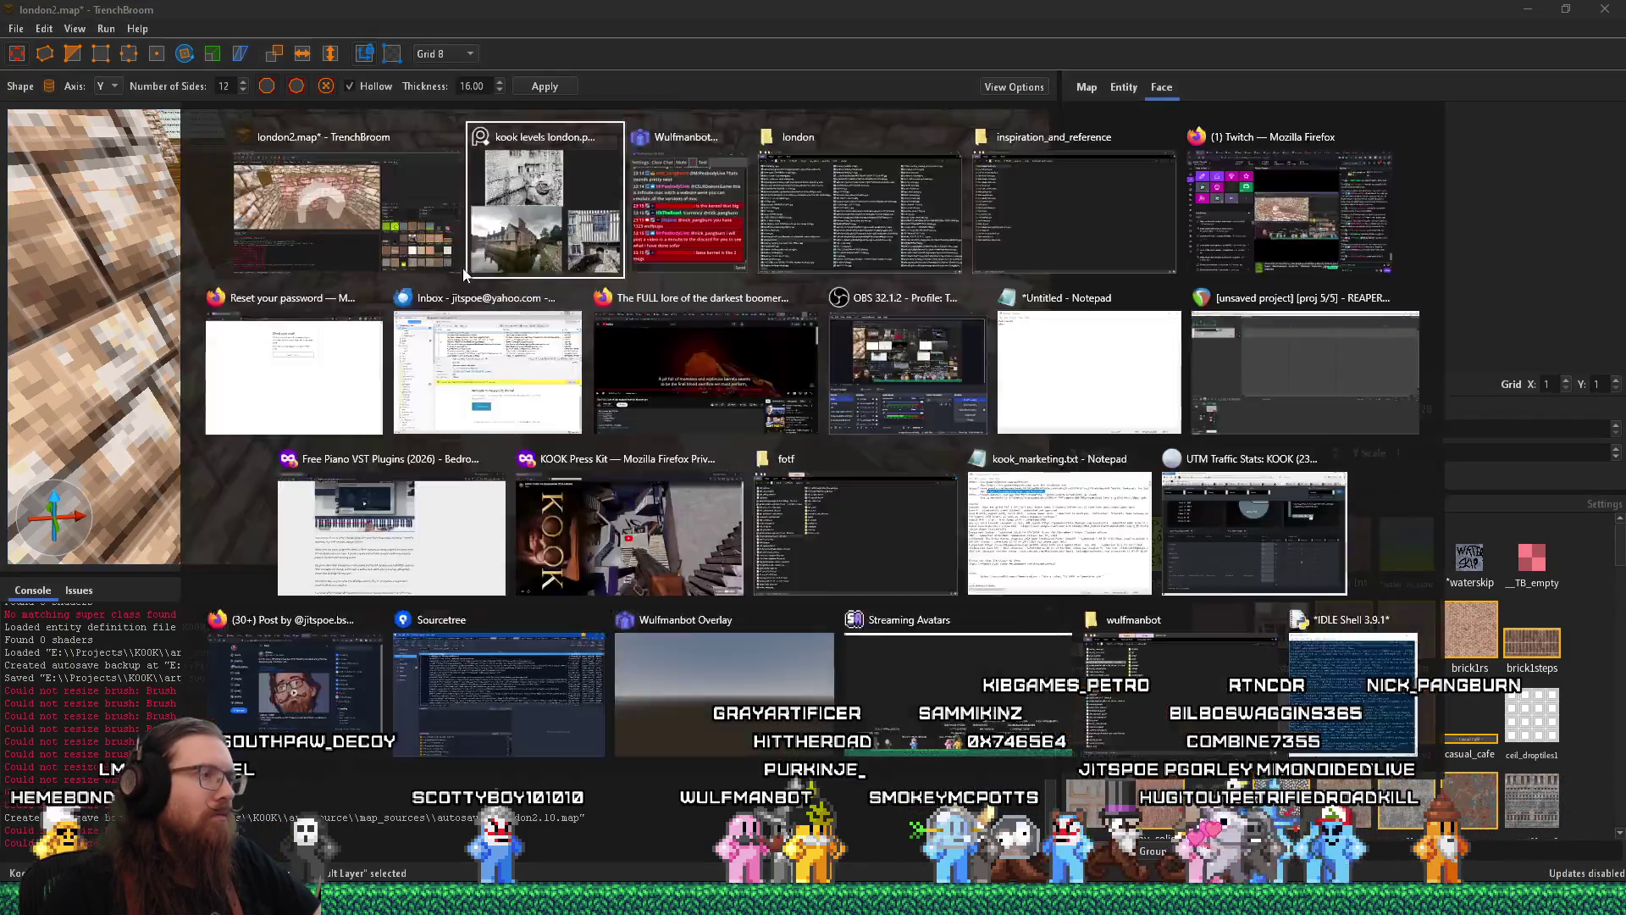
key("alt+Tab")
scroll(431, 186, "up", 5)
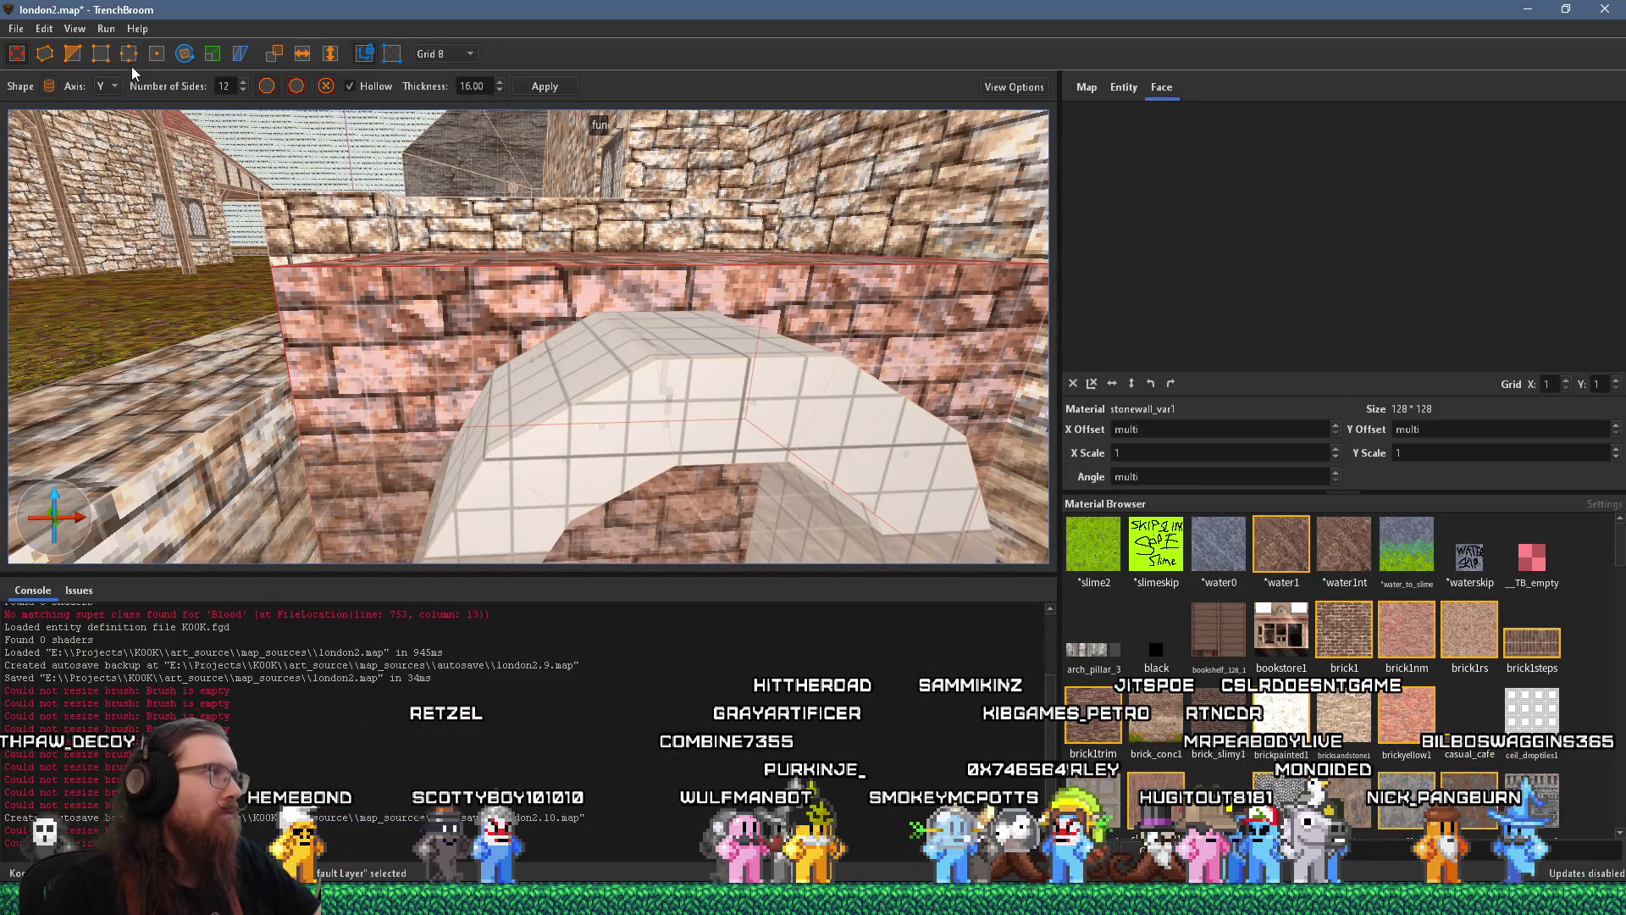
left_click(83, 55)
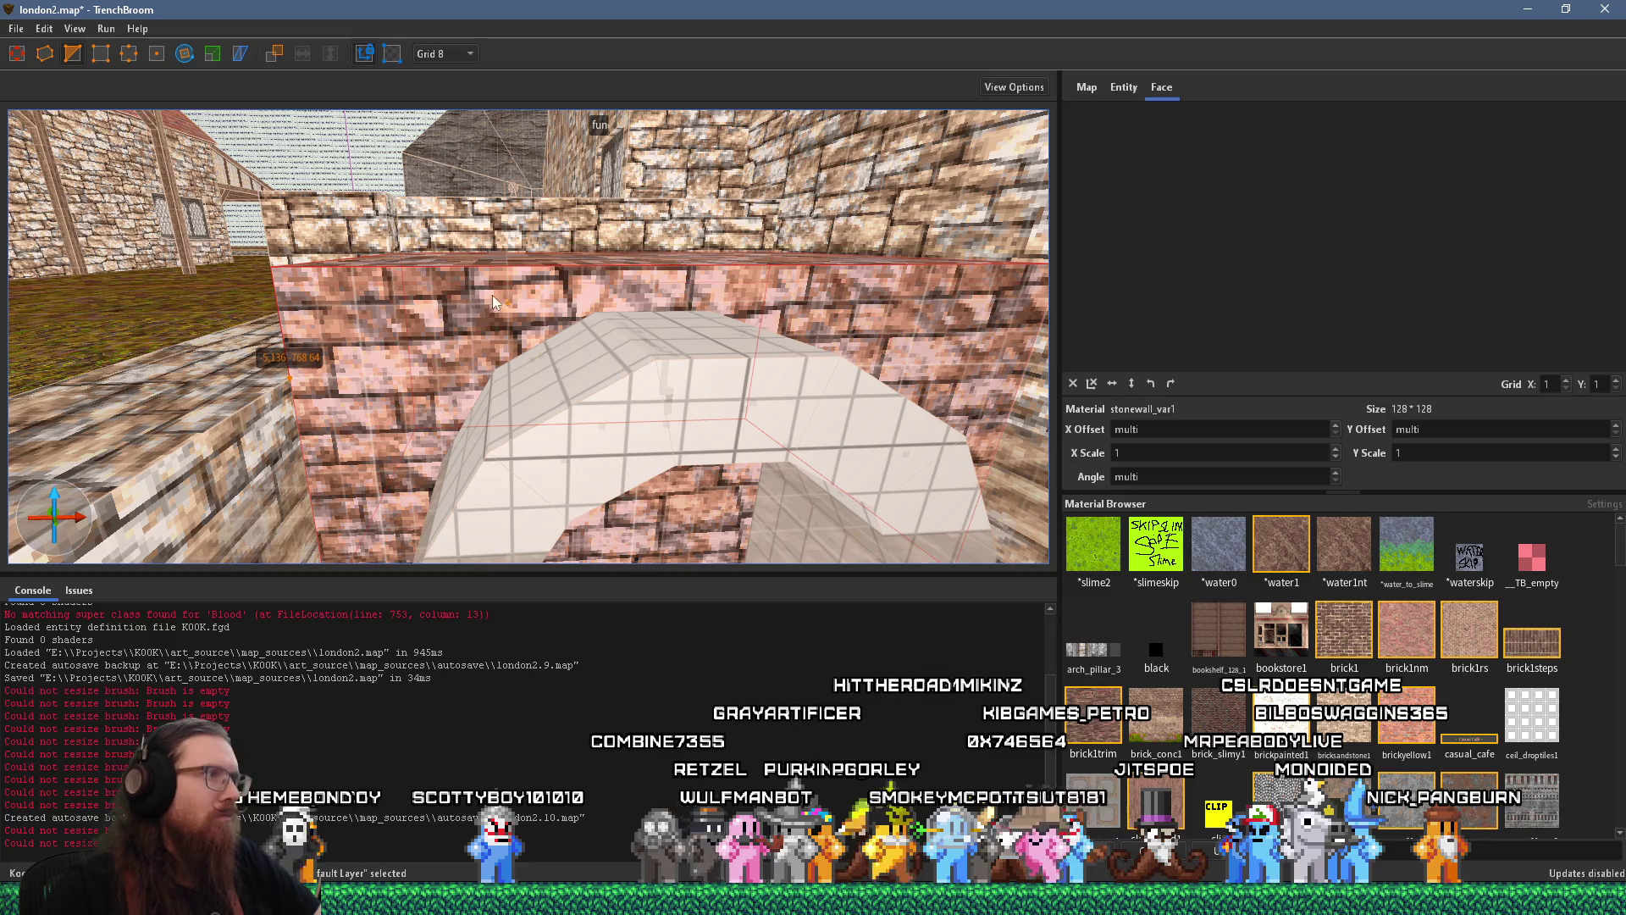
left_click(571, 275)
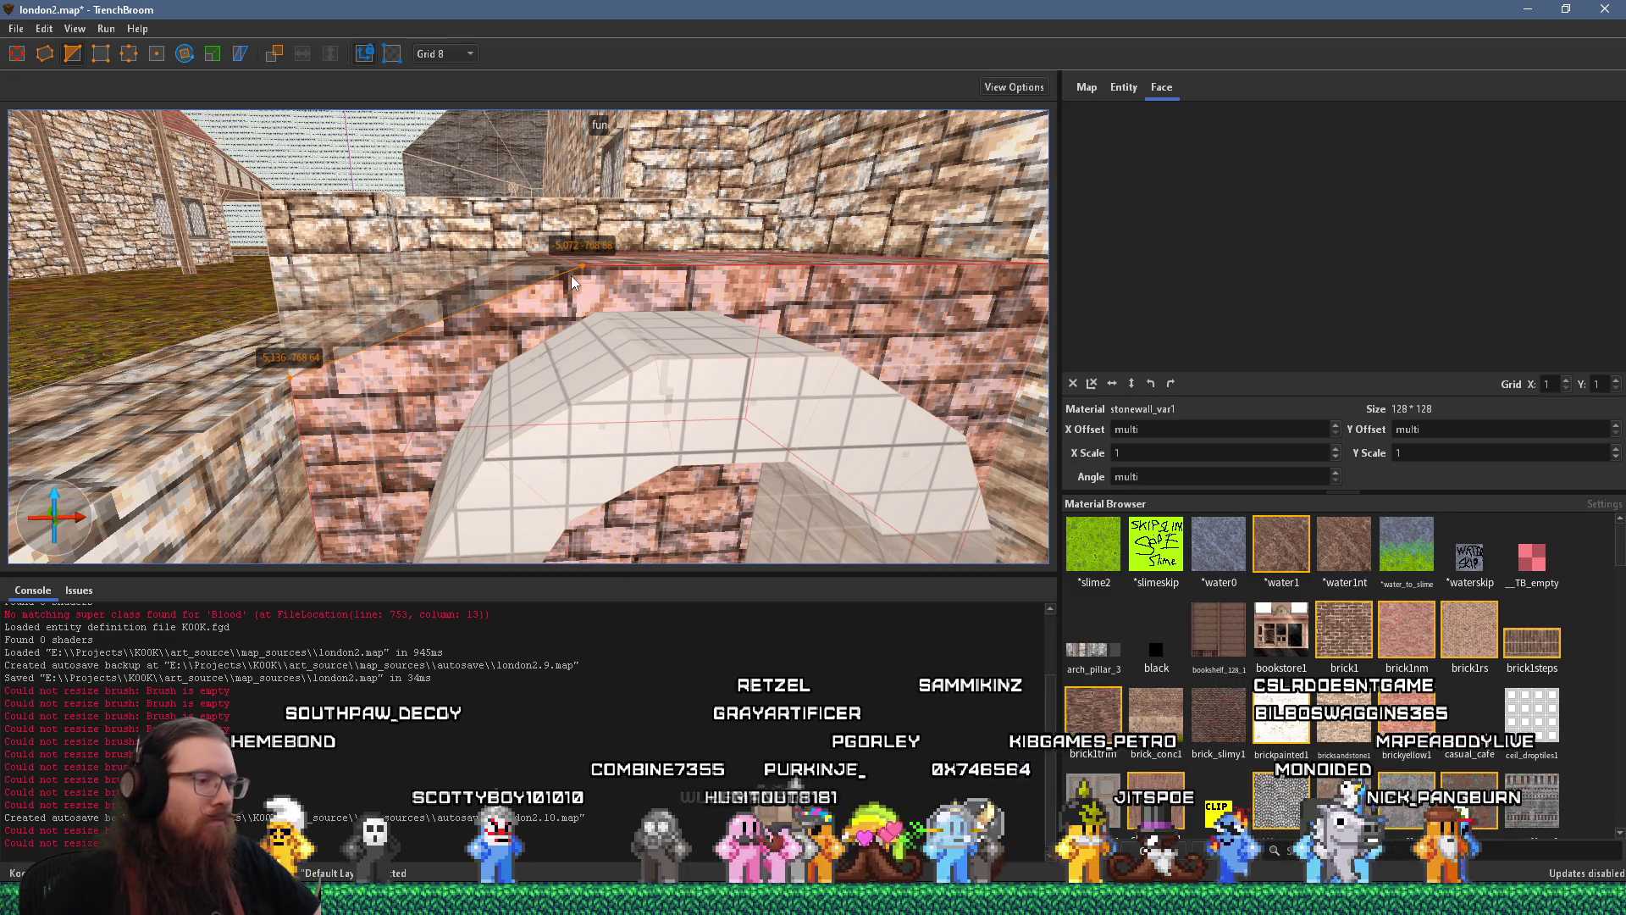
key("Escape")
scroll(684, 284, "up", 3)
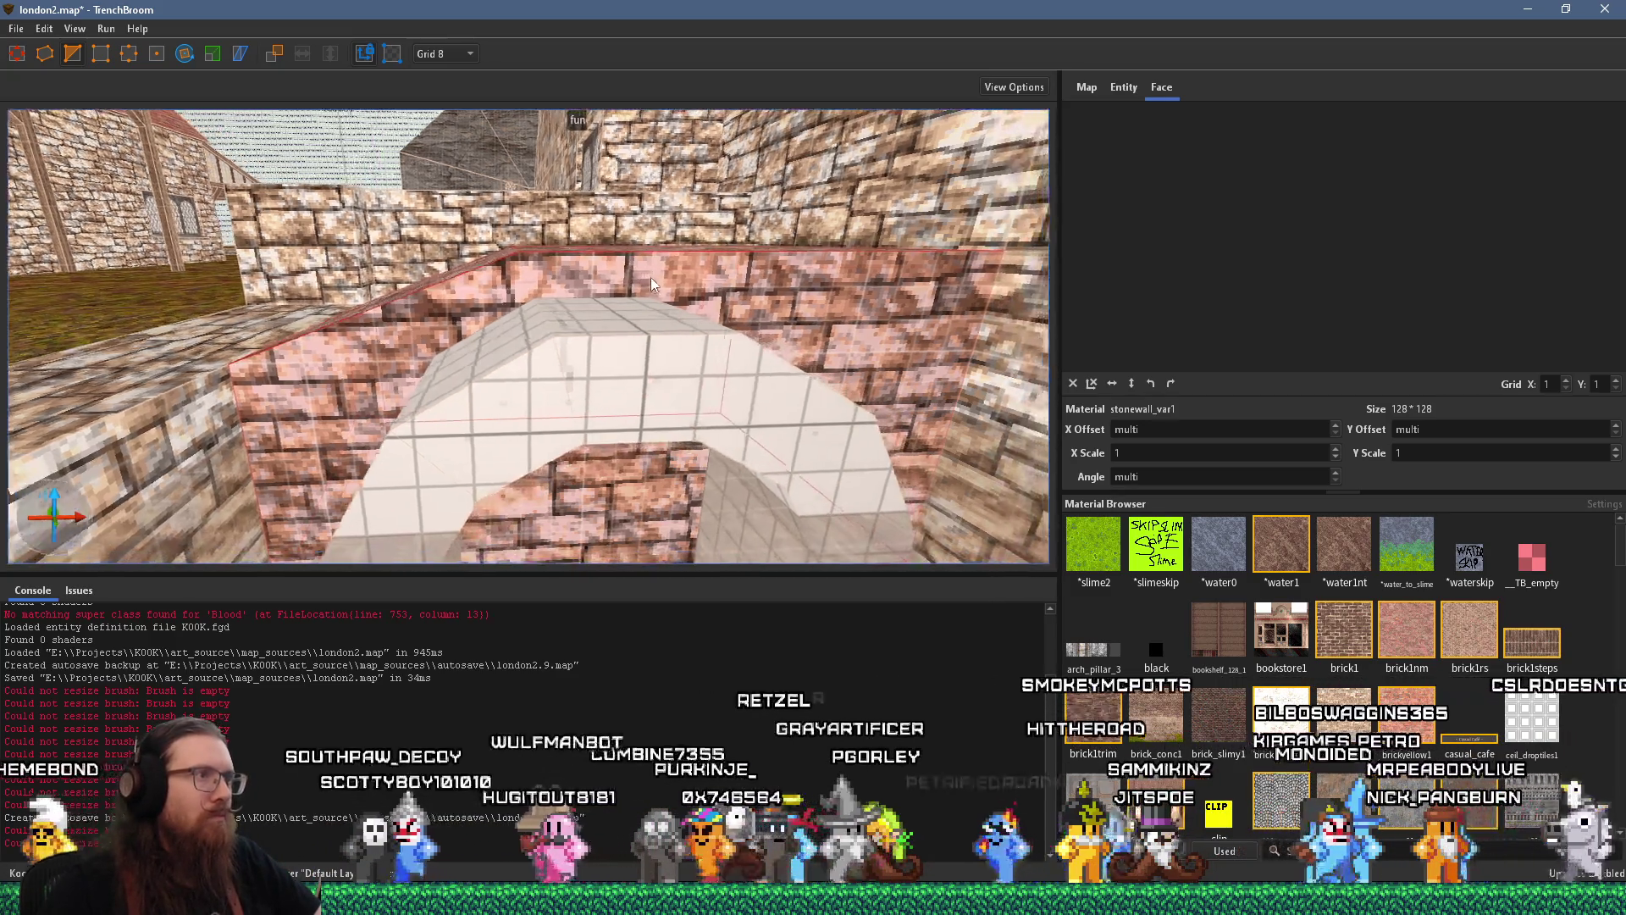
scroll(651, 278, "down", 5)
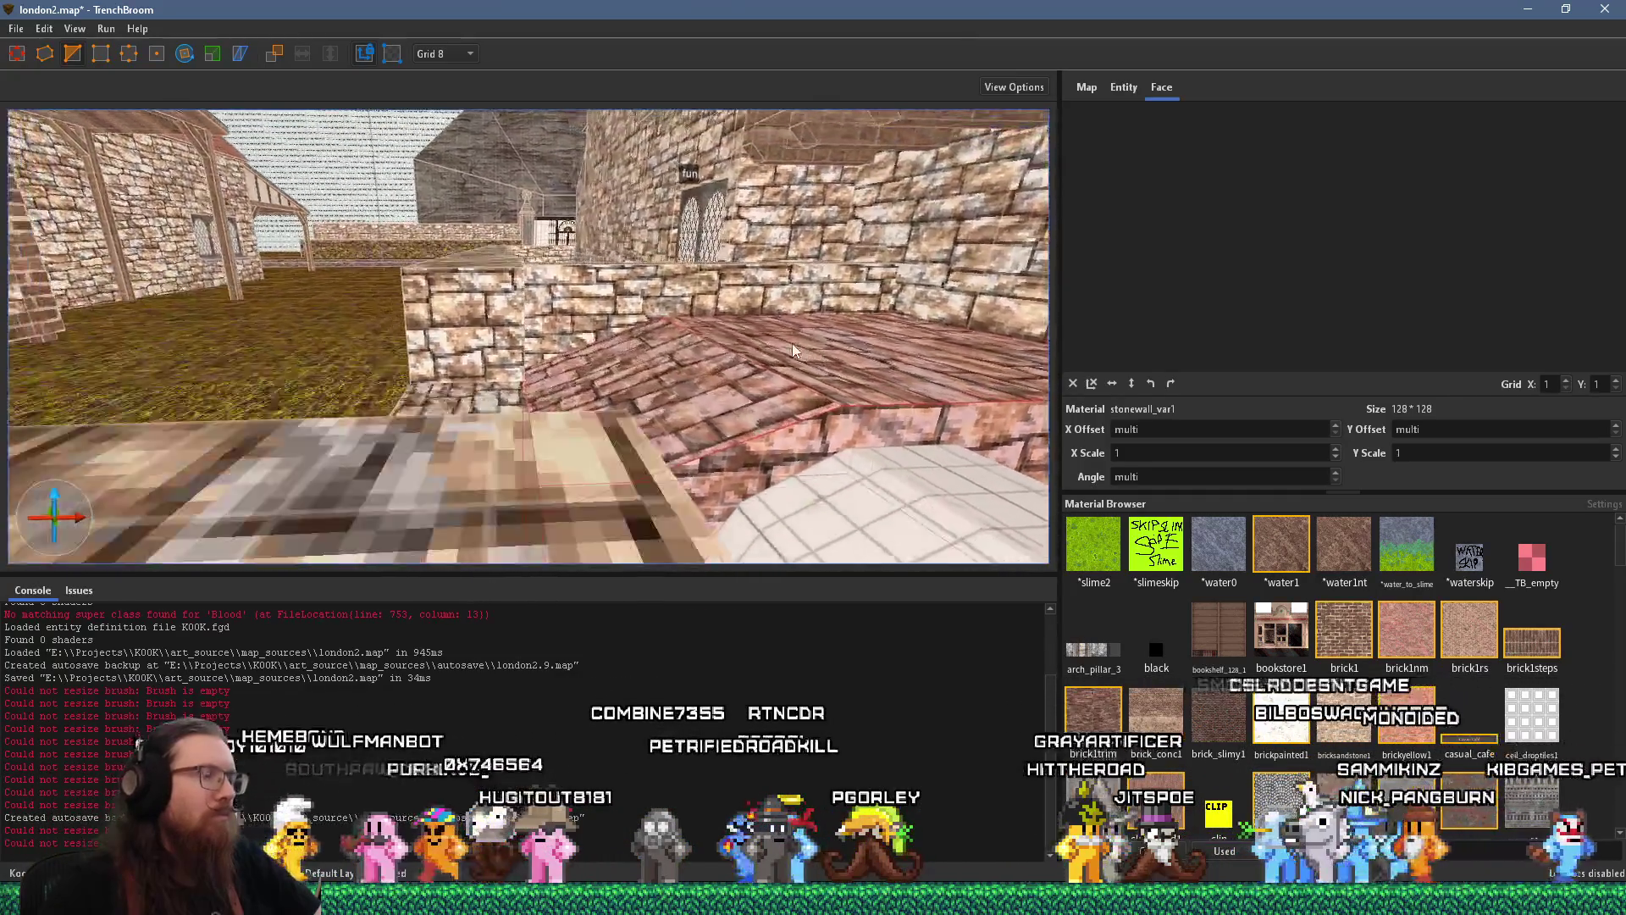
scroll(794, 350, "up", 5)
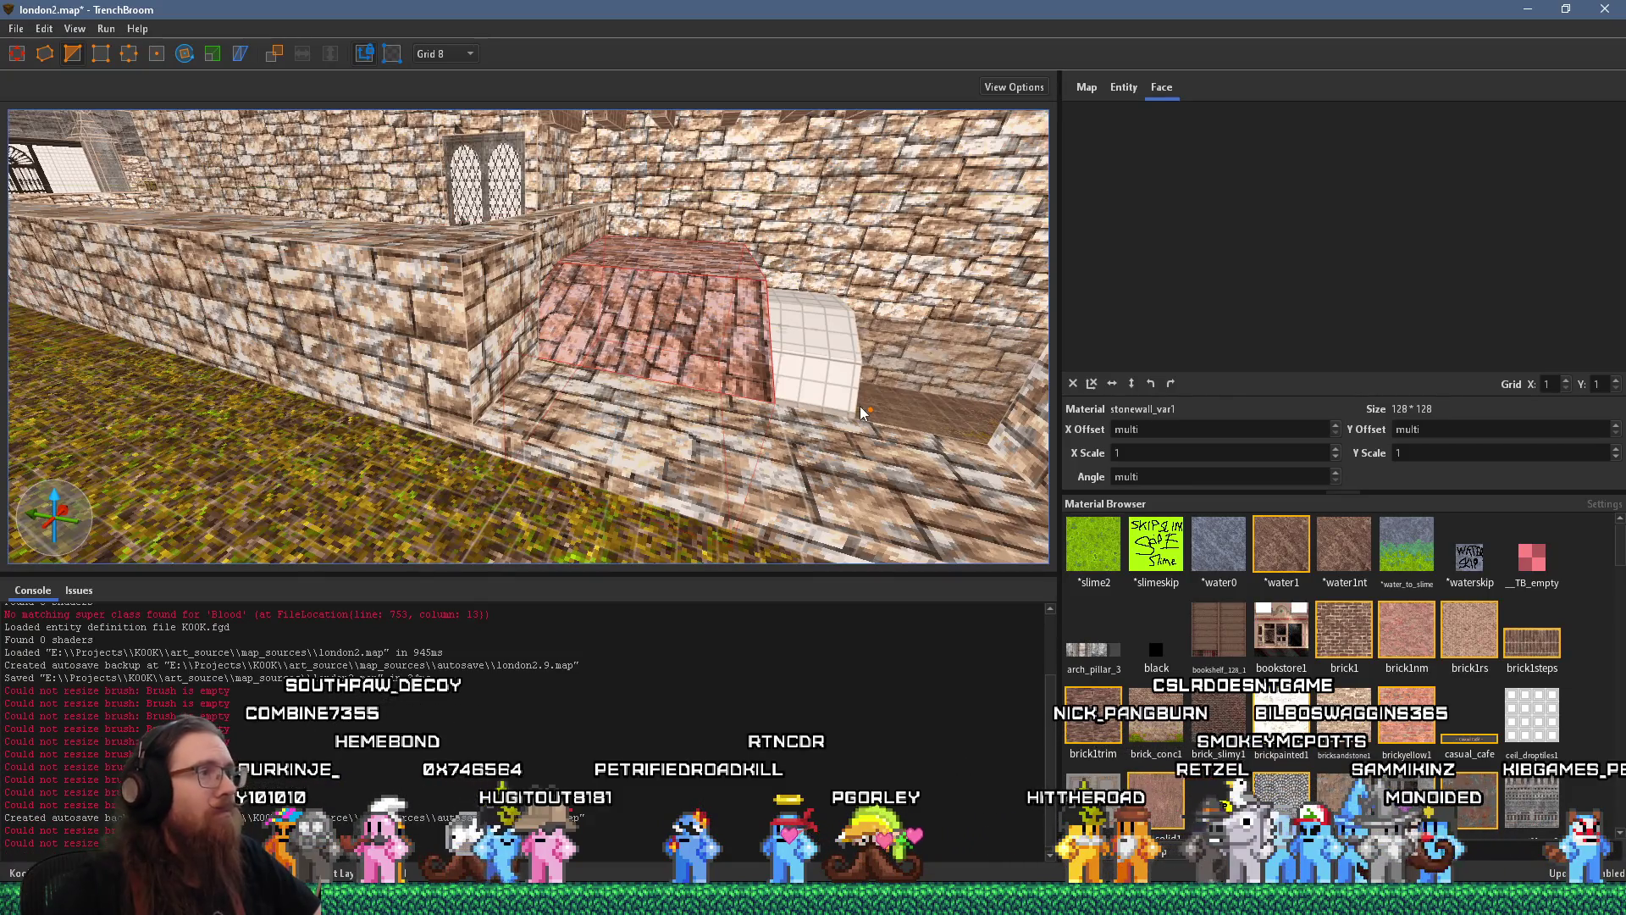
Move the adjacent wall segment to the right along the wall
key("Escape")
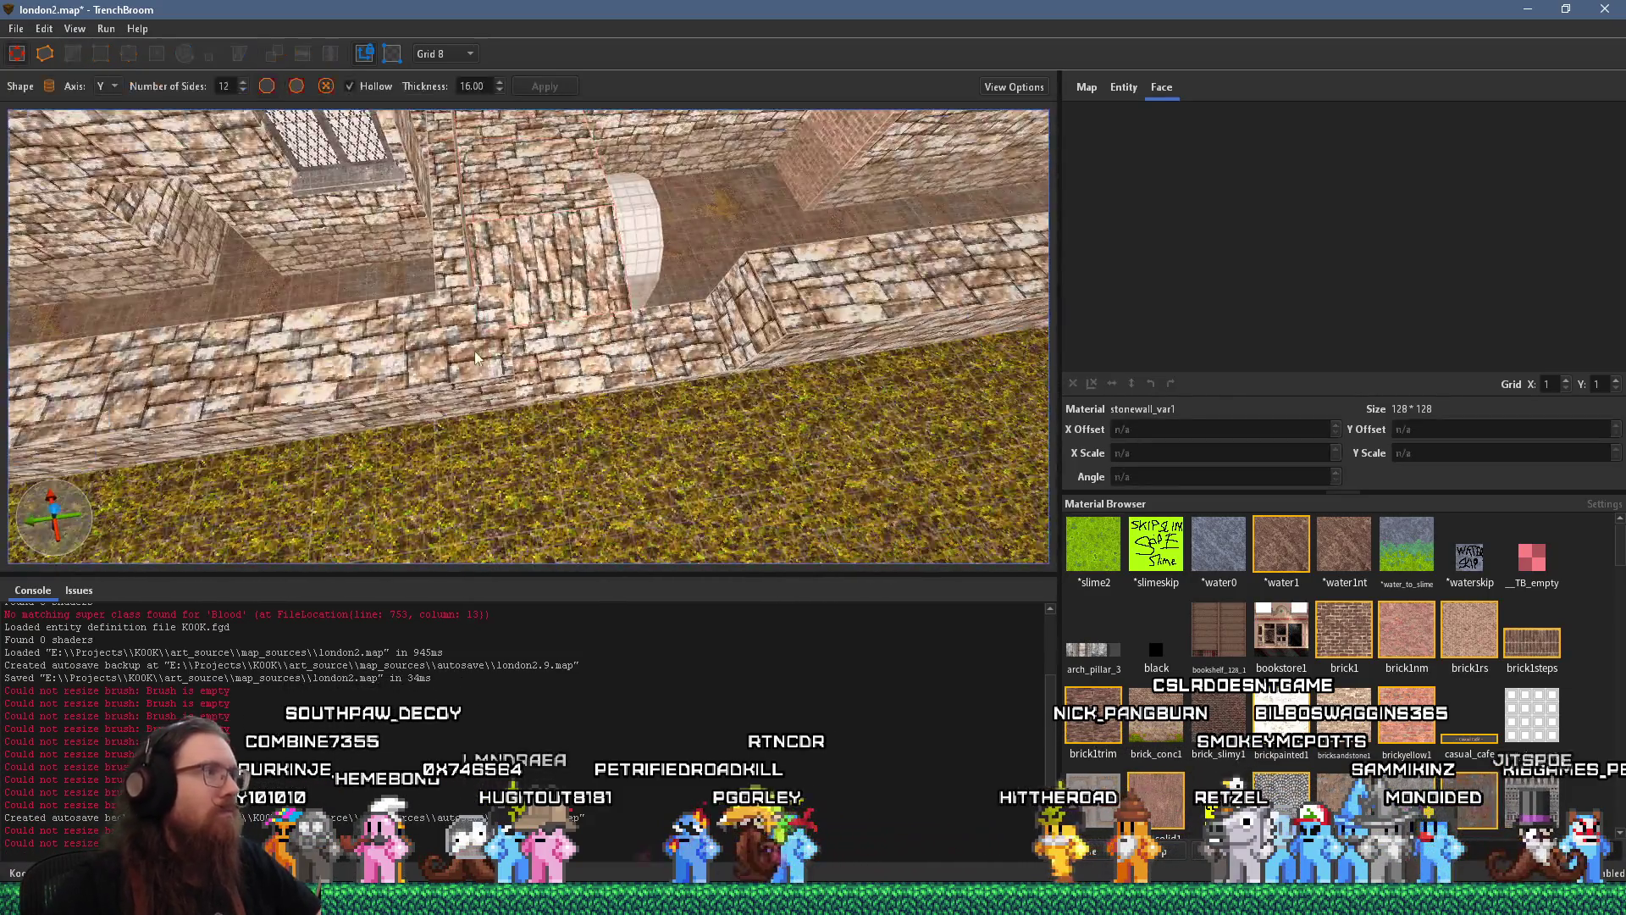
left_click(474, 356)
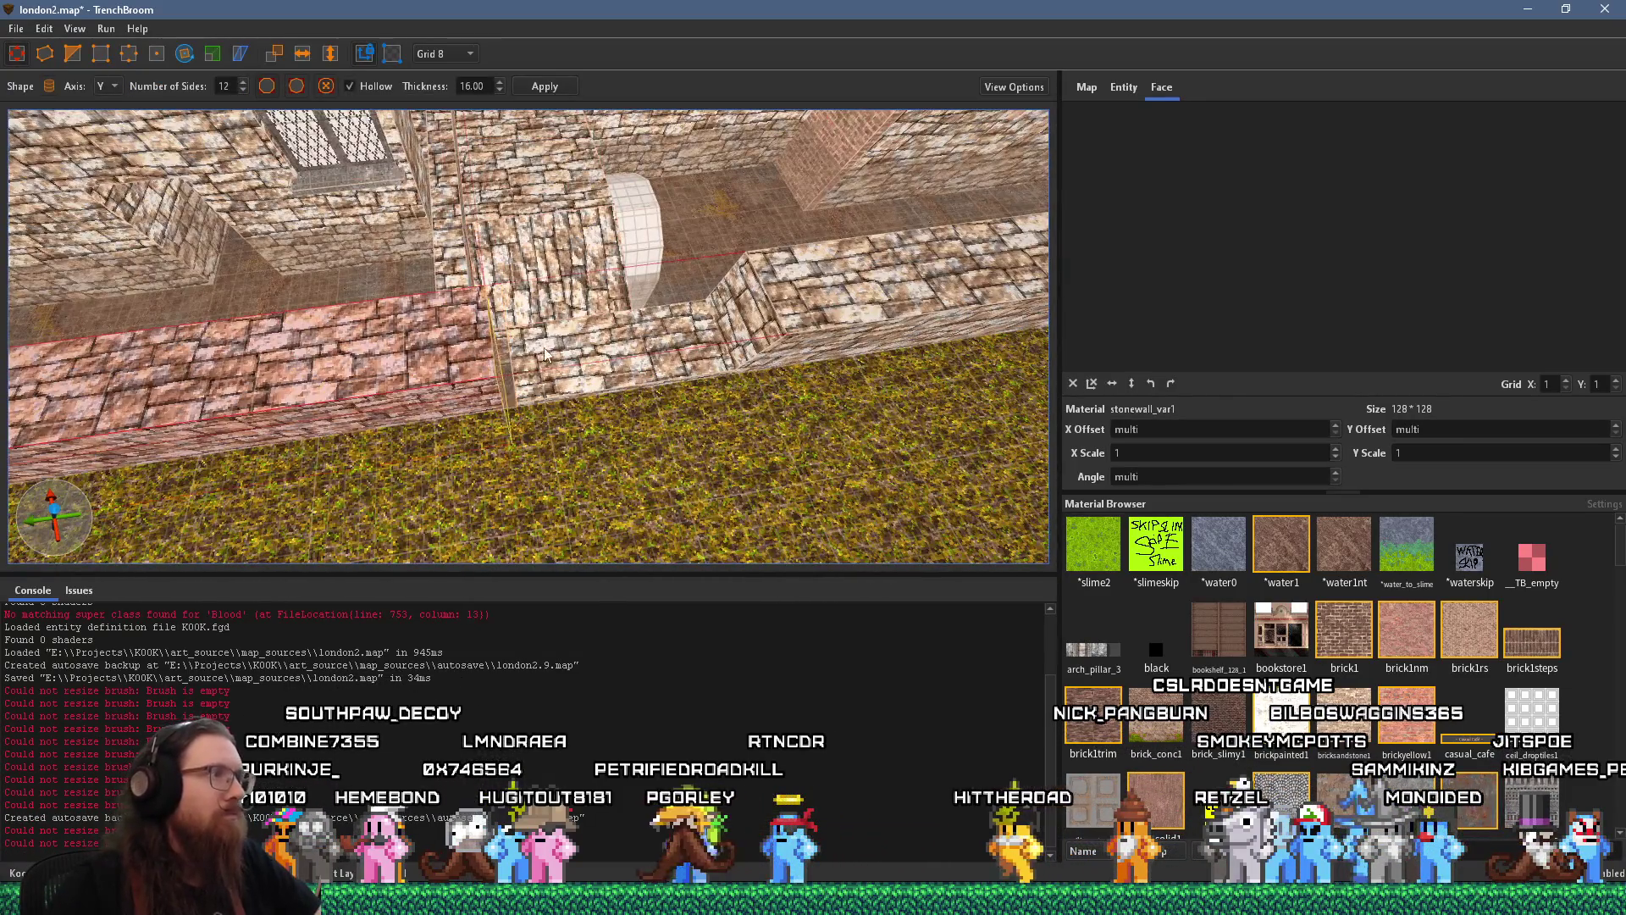
left_click(509, 357)
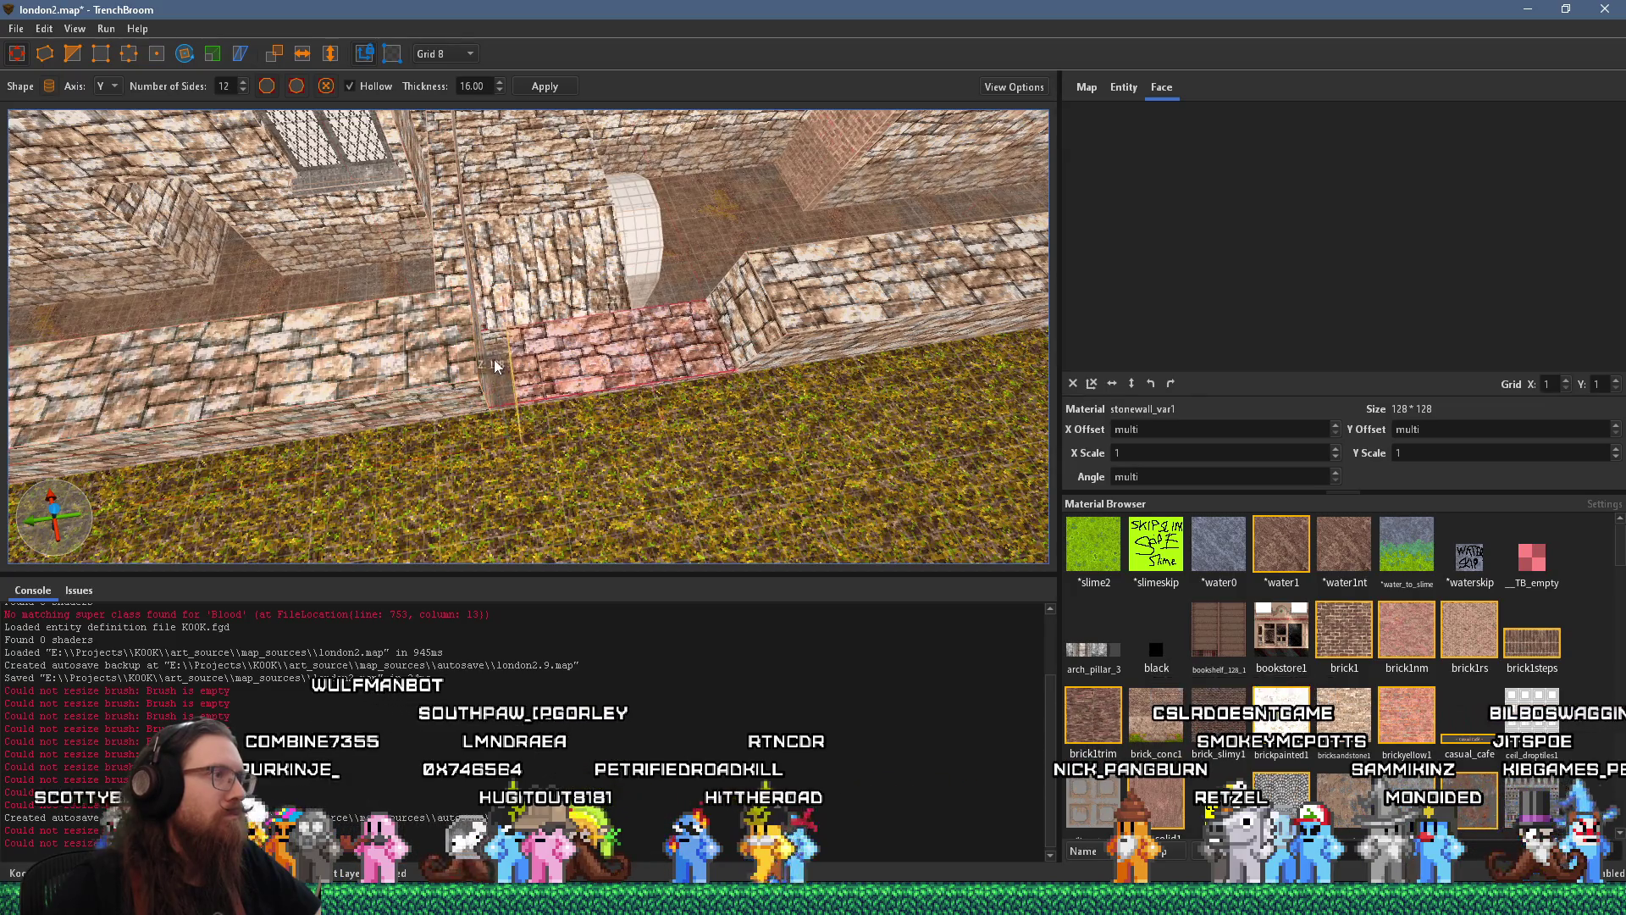
mouse_move(690, 349)
left_mouse_down()
mouse_move(755, 310)
mouse_move(669, 334)
mouse_move(514, 157)
mouse_move(479, 410)
left_mouse_up()
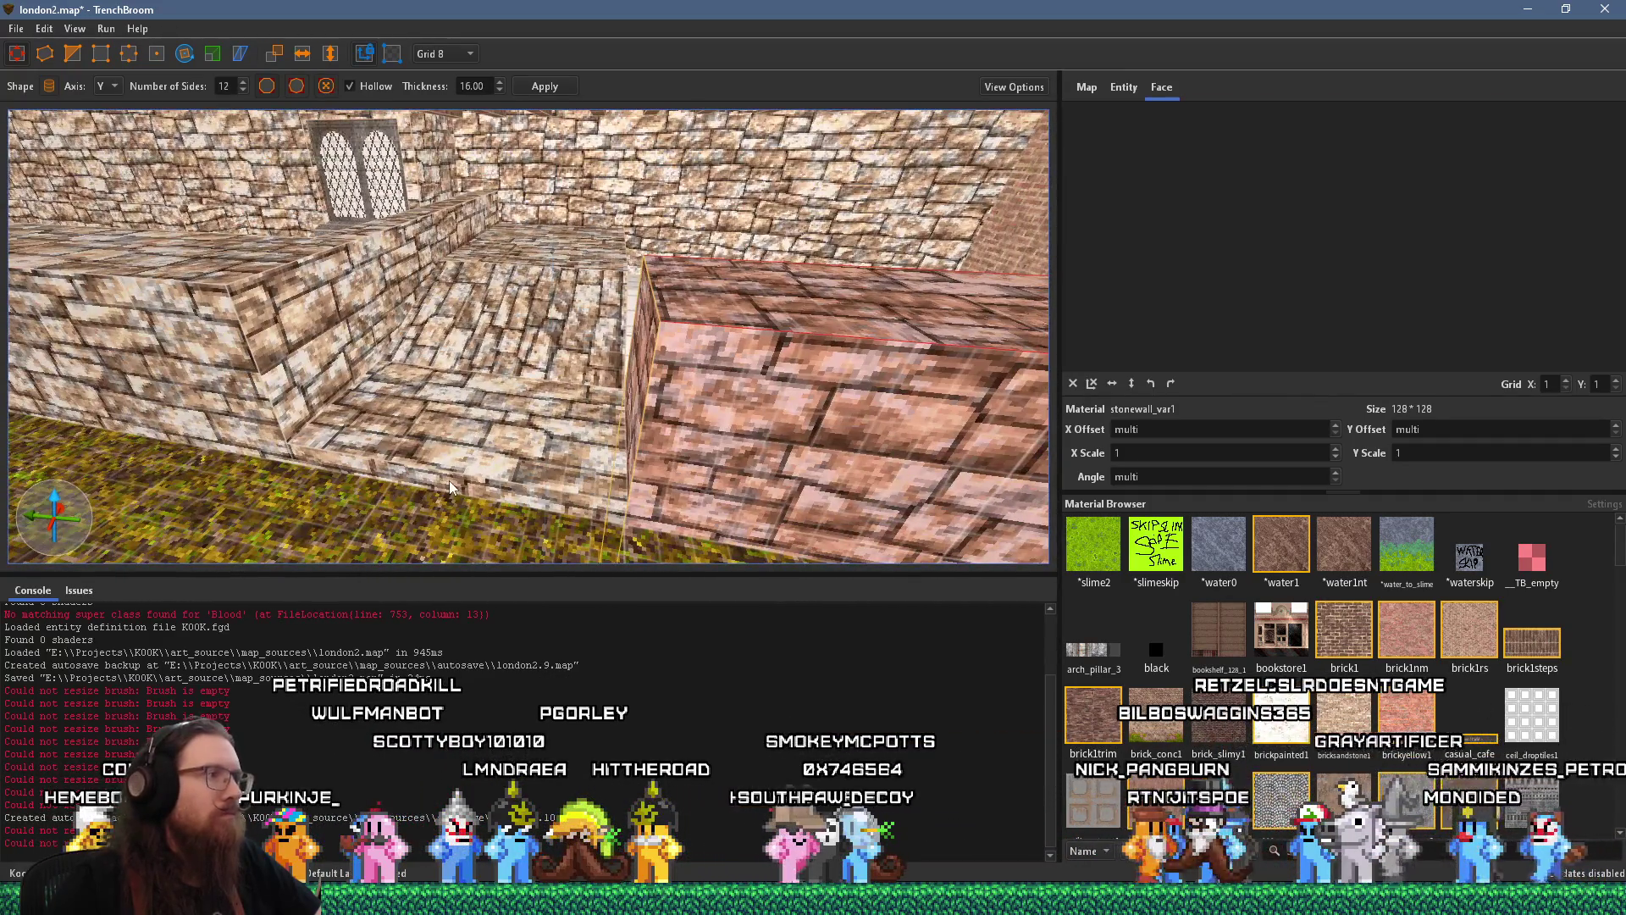
Pull the ledge brush's right side inward
left_click(448, 481, "shift")
mouse_move(540, 252)
left_mouse_down()
mouse_move(413, 342)
mouse_move(276, 403)
mouse_move(538, 255)
mouse_move(319, 243)
mouse_move(453, 258)
mouse_move(469, 276)
mouse_move(525, 258)
left_mouse_up()
left_click(451, 263)
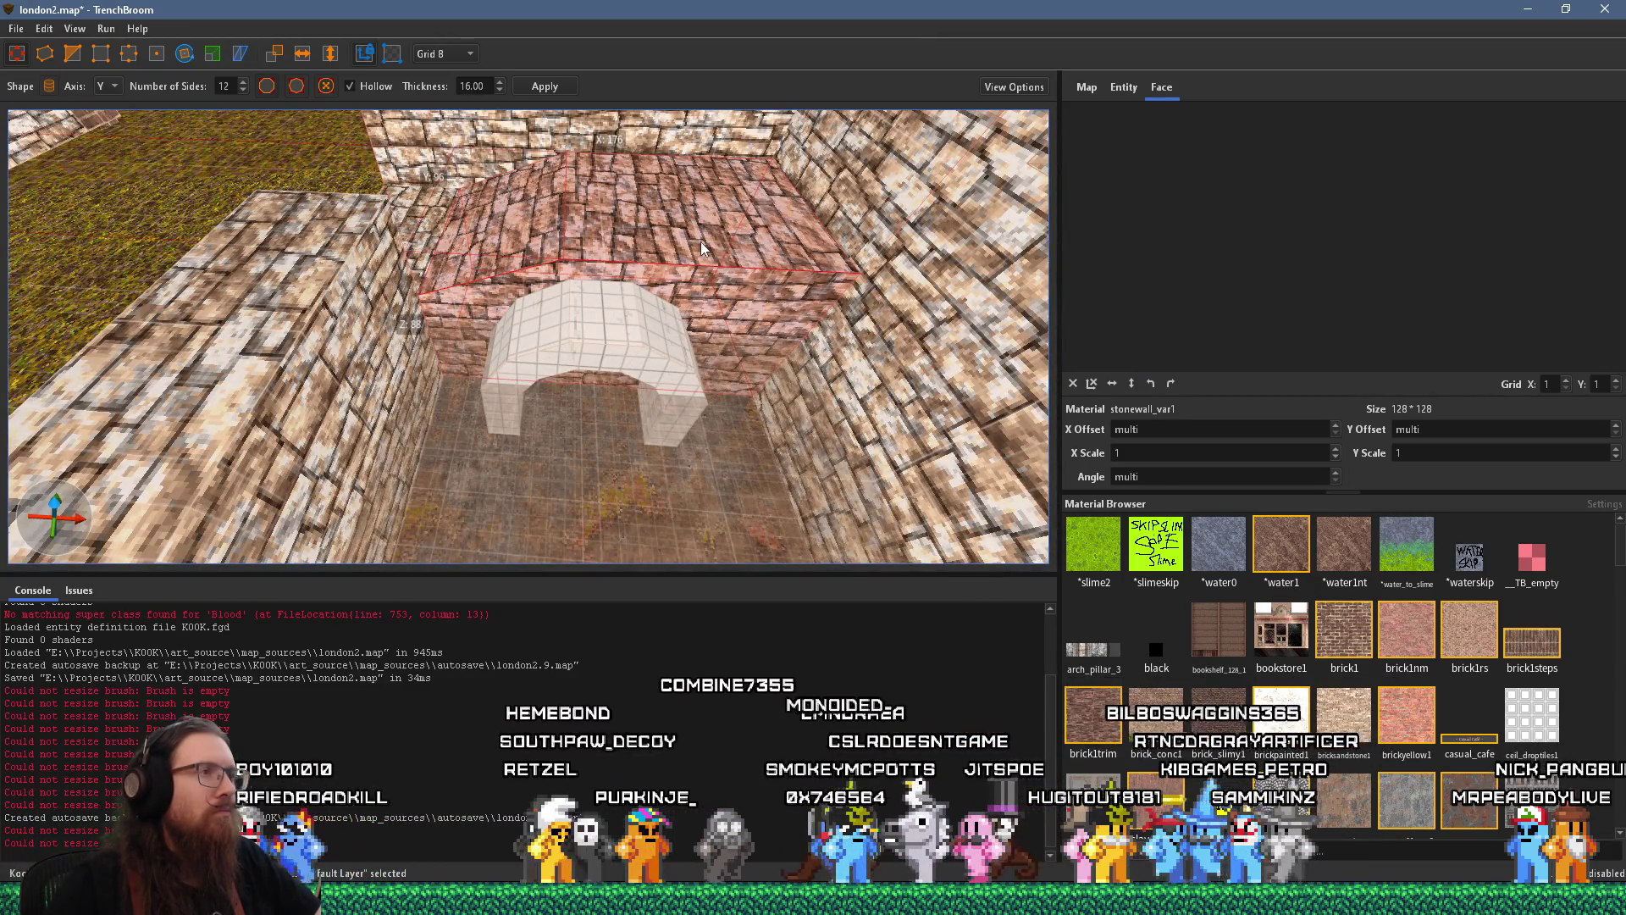
mouse_move(699, 242)
left_mouse_down()
mouse_move(660, 283)
mouse_move(509, 170)
mouse_move(302, 105)
left_mouse_up()
scroll(647, 250, "up", 3)
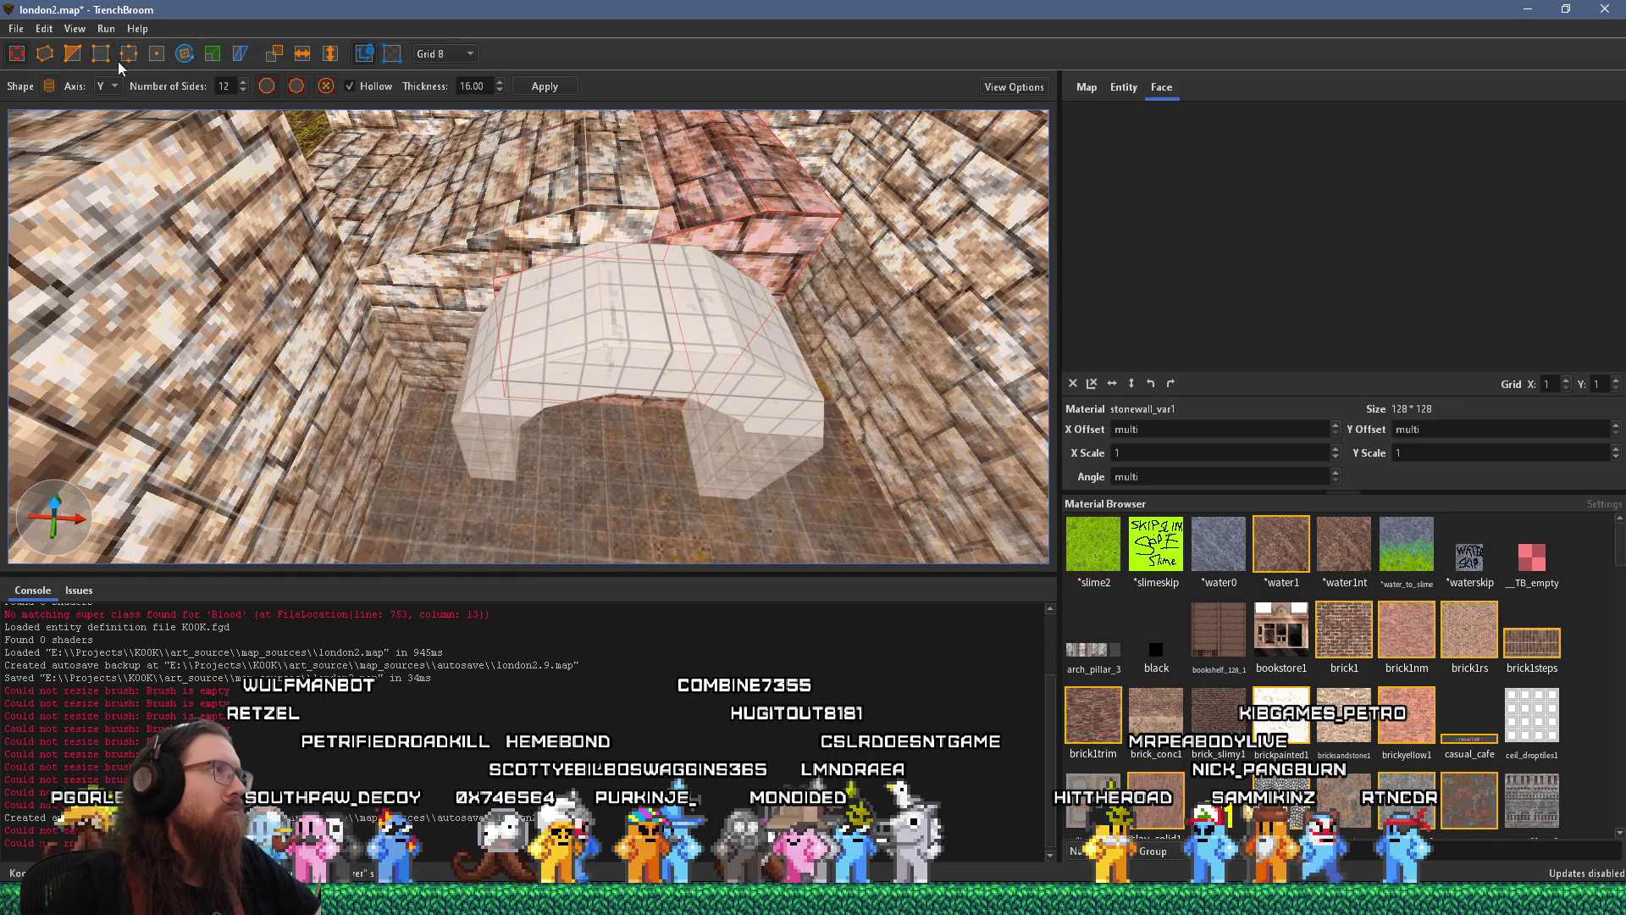
scroll(409, 167, "up", 3)
mouse_move(409, 167)
left_mouse_down()
mouse_move(523, 256)
mouse_move(631, 251)
mouse_move(553, 337)
mouse_move(473, 356)
left_mouse_up()
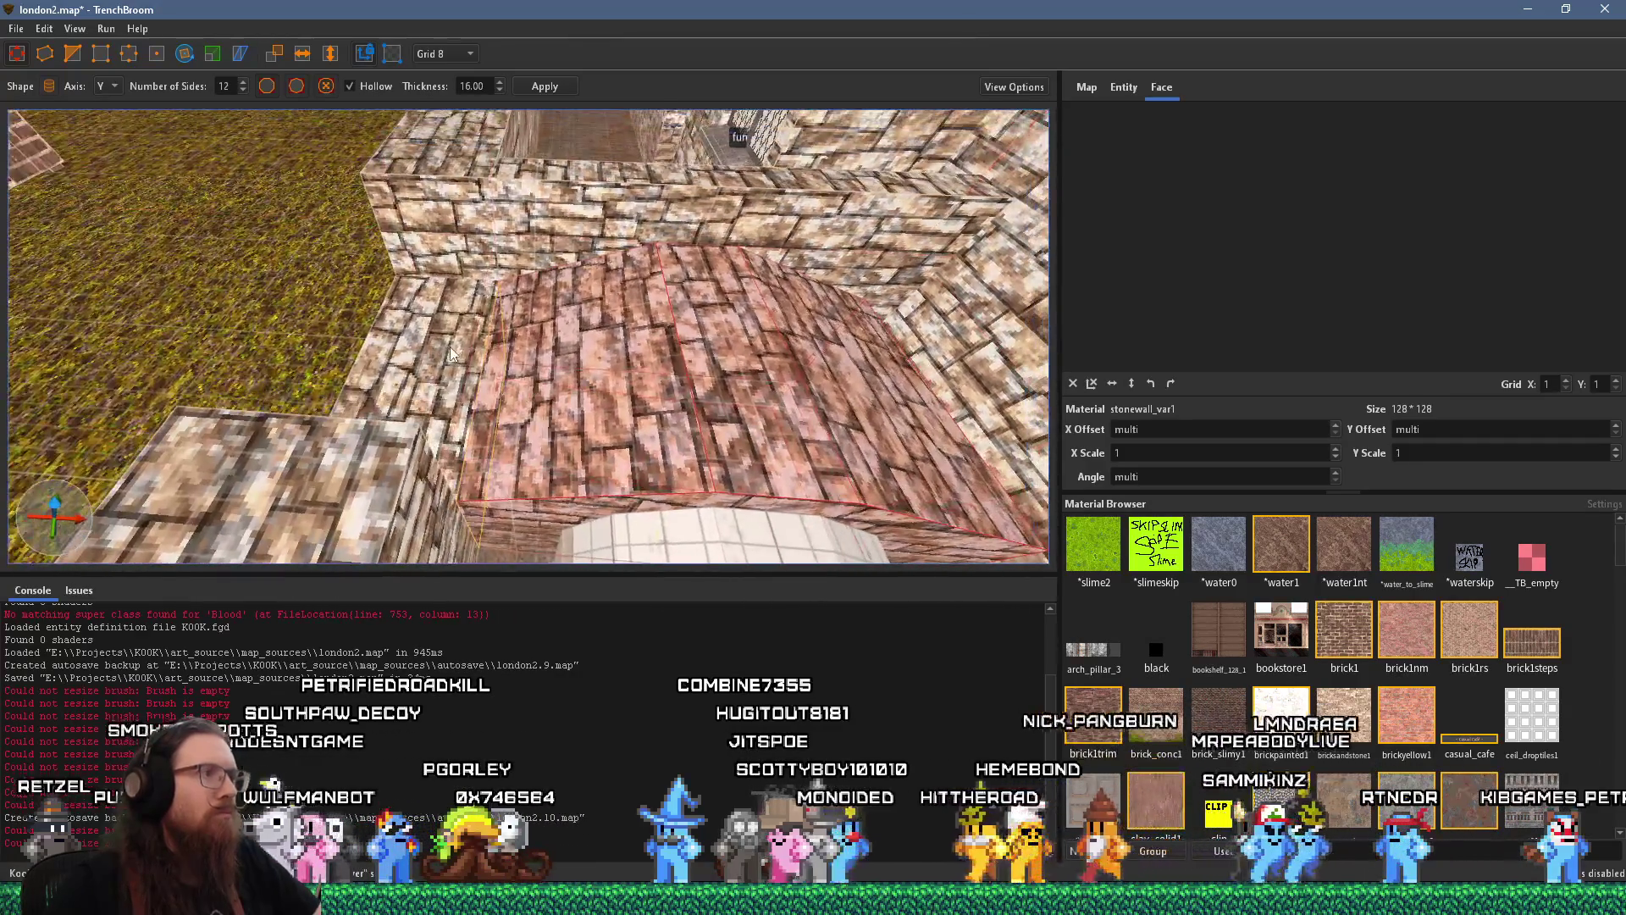
Widen the white arch brush from 200 to 208 units
left_click(423, 371, "shift")
mouse_move(862, 362)
left_mouse_down()
mouse_move(715, 84)
mouse_move(663, 92)
mouse_move(491, 254)
left_mouse_up()
left_click(304, 327)
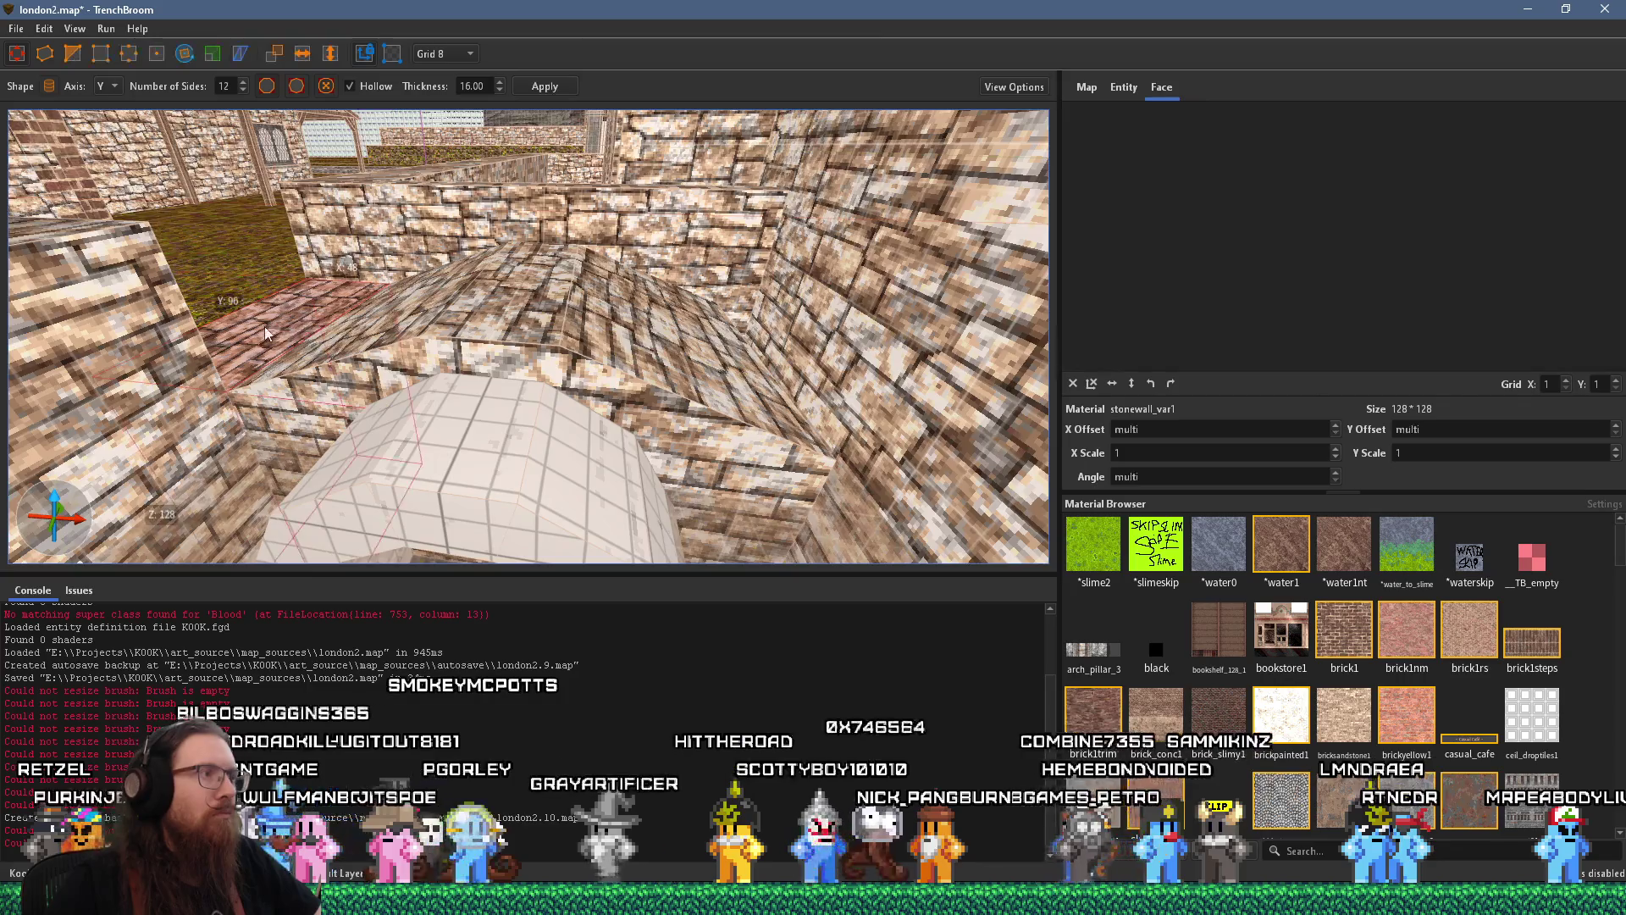
mouse_move(264, 326)
left_mouse_down()
mouse_move(315, 317)
mouse_move(413, 365)
mouse_move(249, 356)
left_mouse_up()
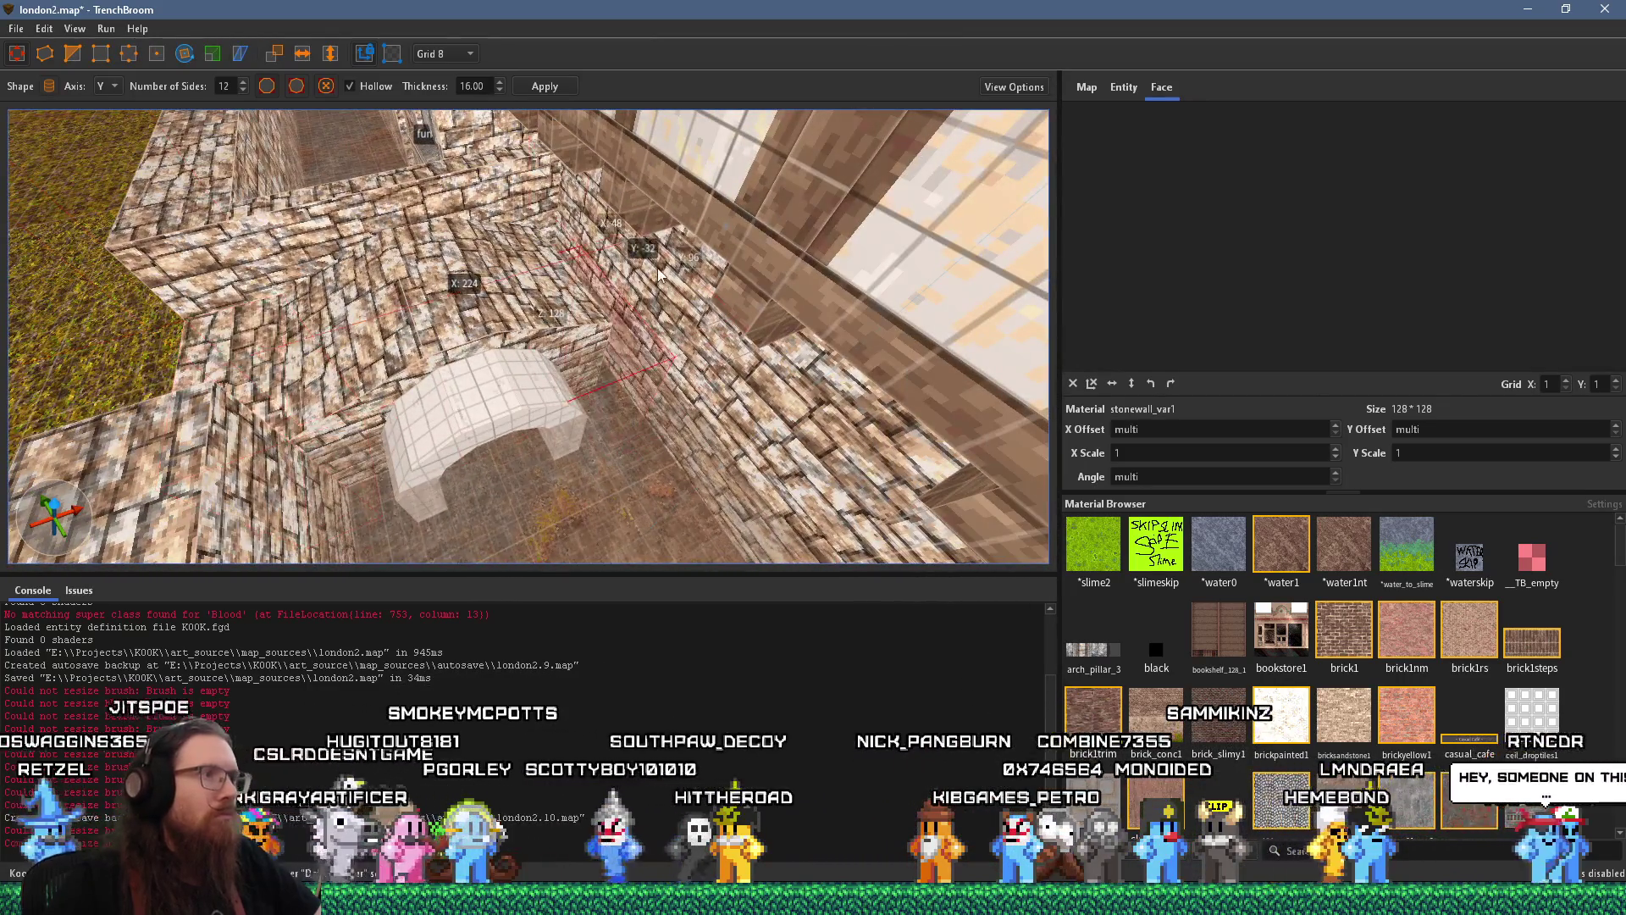
mouse_move(605, 258)
left_mouse_down()
mouse_move(560, 245)
mouse_move(558, 178)
mouse_move(430, 184)
mouse_move(398, 247)
mouse_move(507, 406)
mouse_move(529, 270)
left_mouse_up()
left_click(560, 304)
left_click(507, 406)
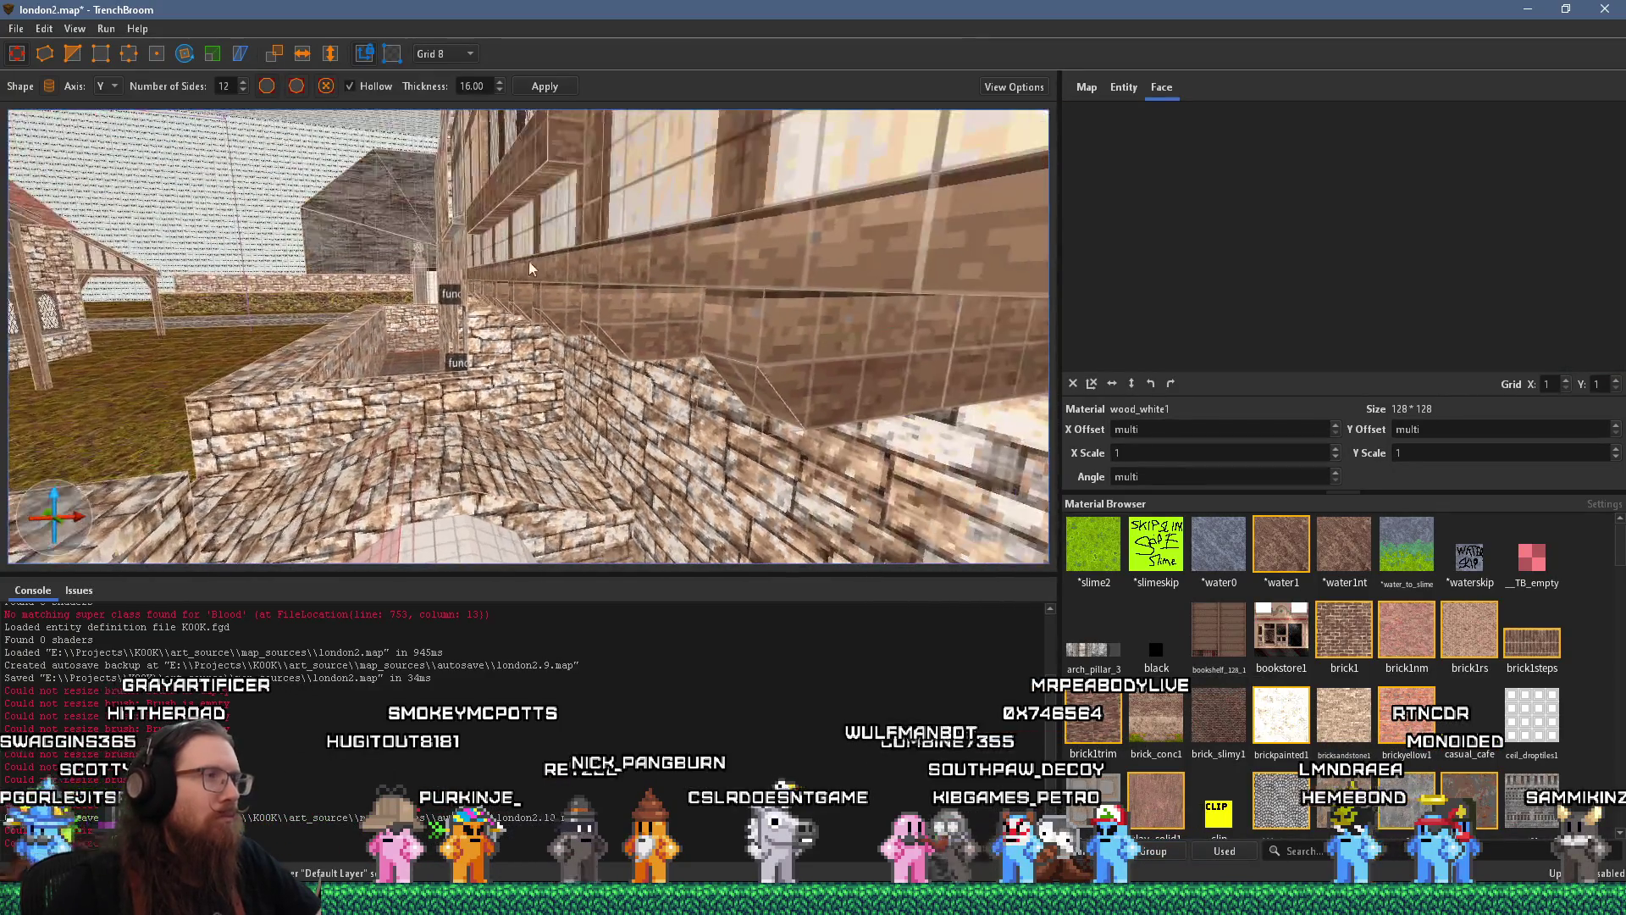
mouse_move(464, 398)
left_mouse_down()
mouse_move(547, 396)
mouse_move(470, 339)
mouse_move(674, 337)
mouse_move(621, 290)
mouse_move(632, 241)
mouse_move(804, 310)
mouse_move(550, 322)
left_mouse_up()
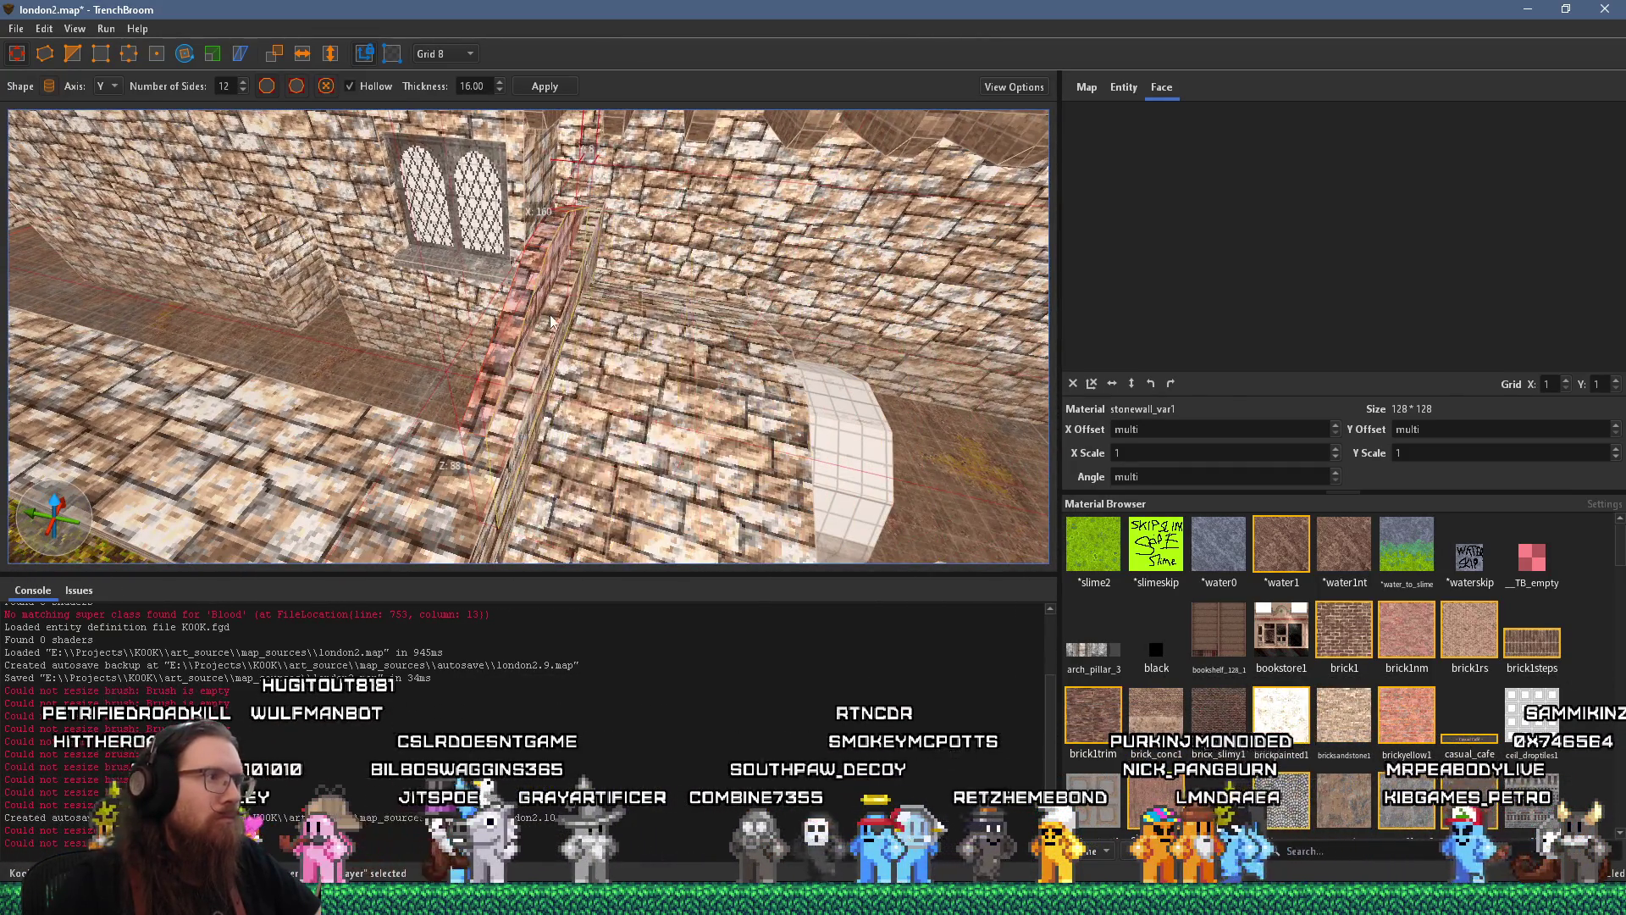
key("Escape")
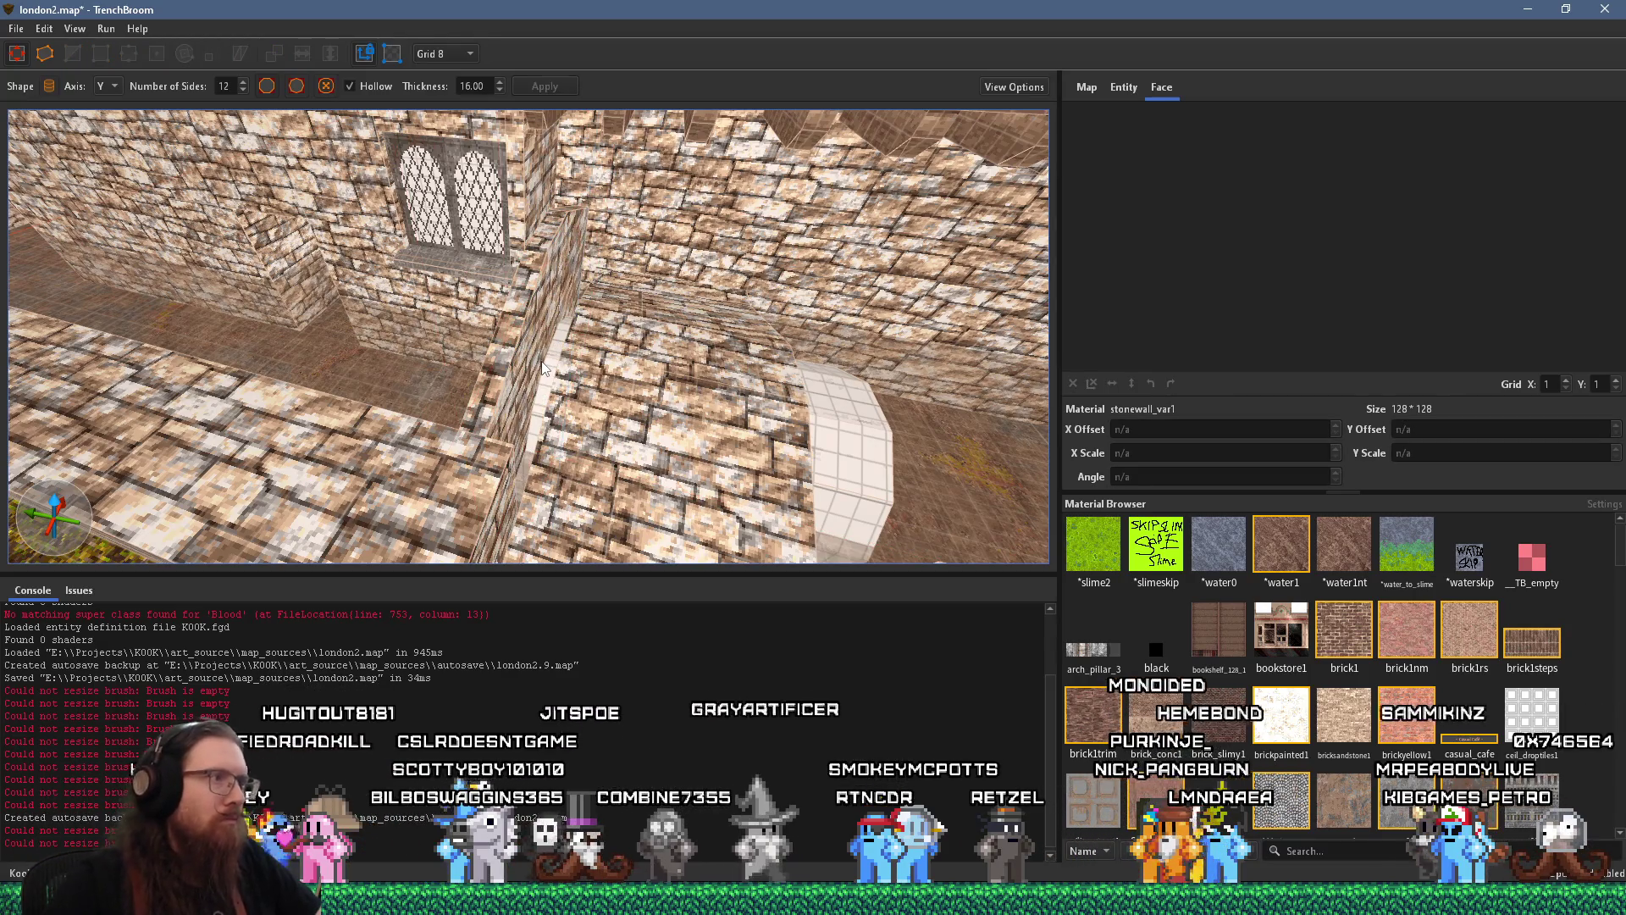
Select the low room wall and its front stonewall_var1 face in the Face inspector
left_click(545, 369)
key("w")
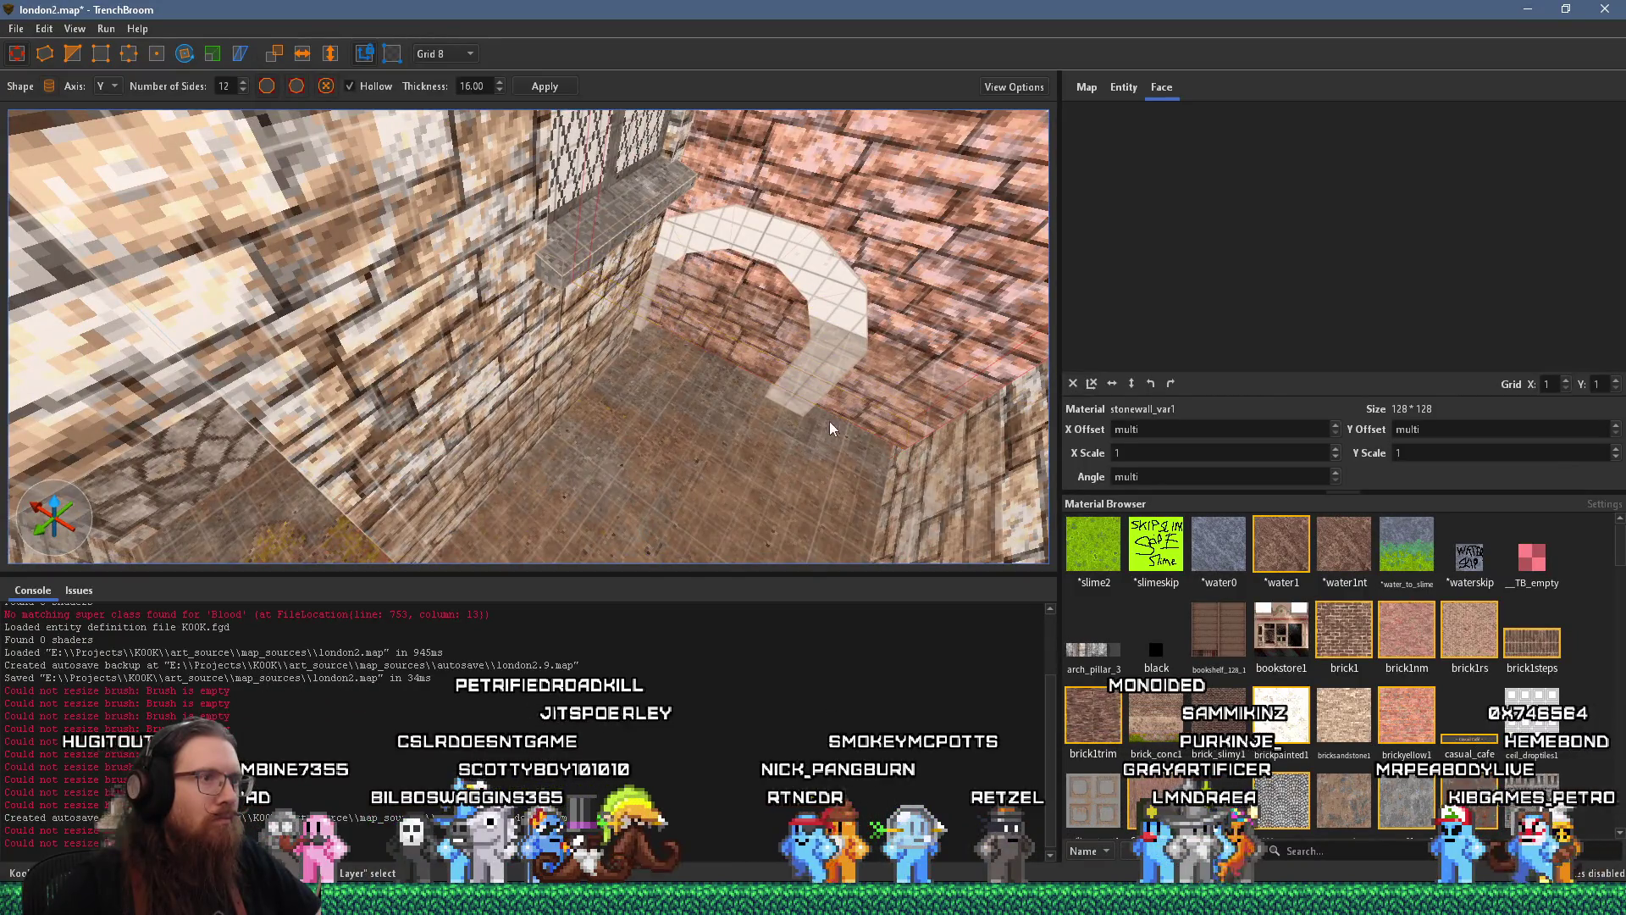
key("w")
key("s")
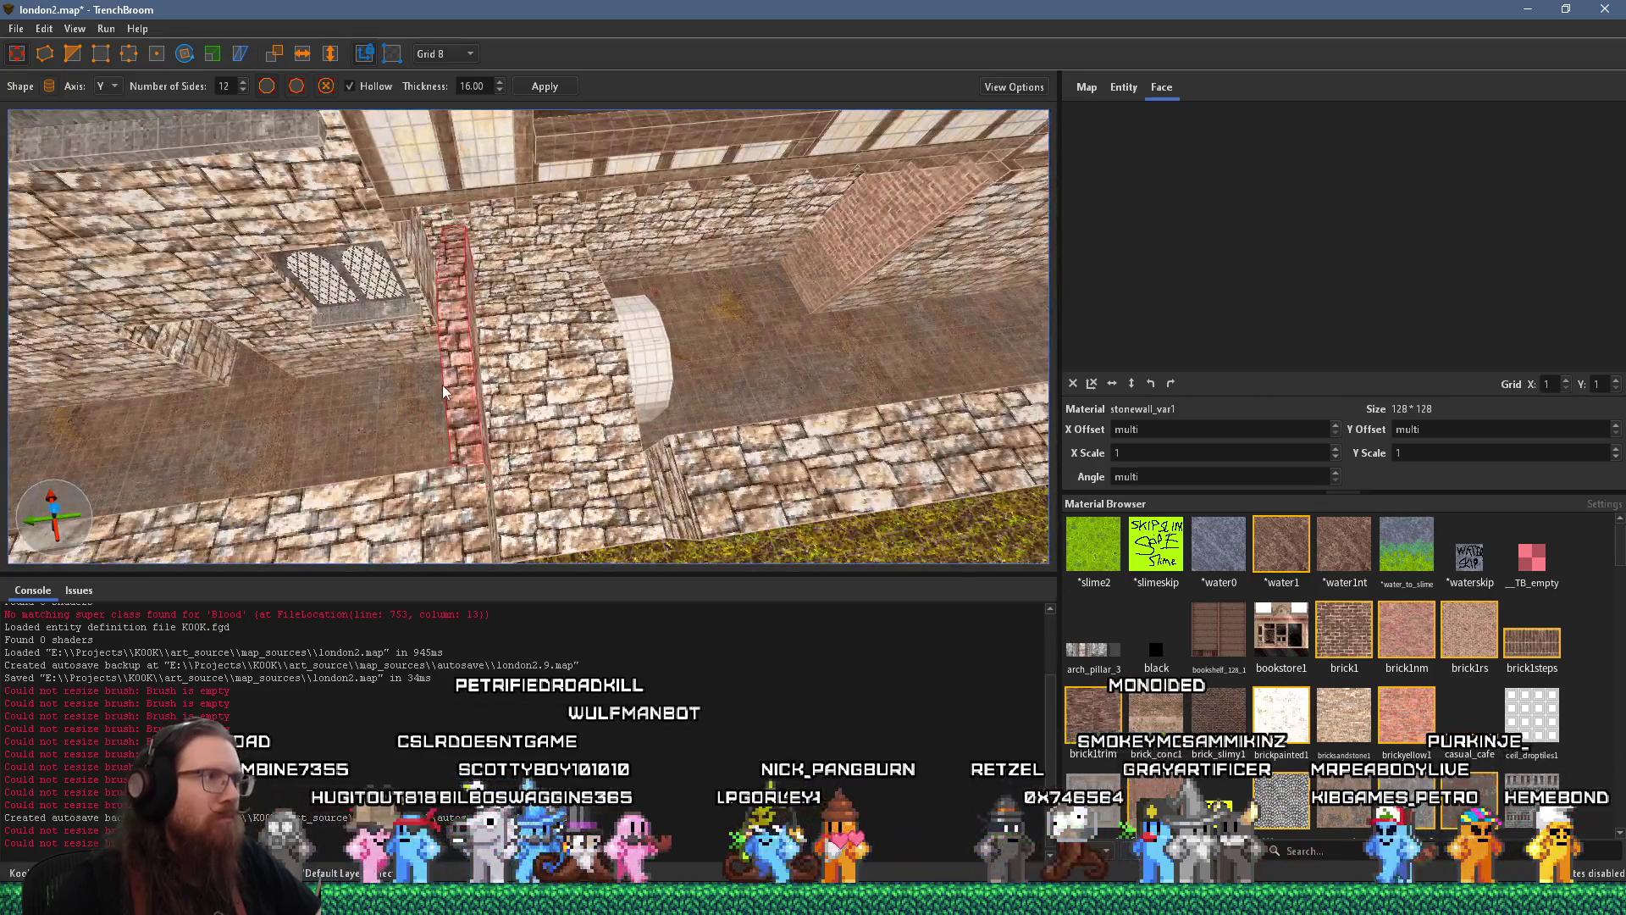
left_click(643, 356)
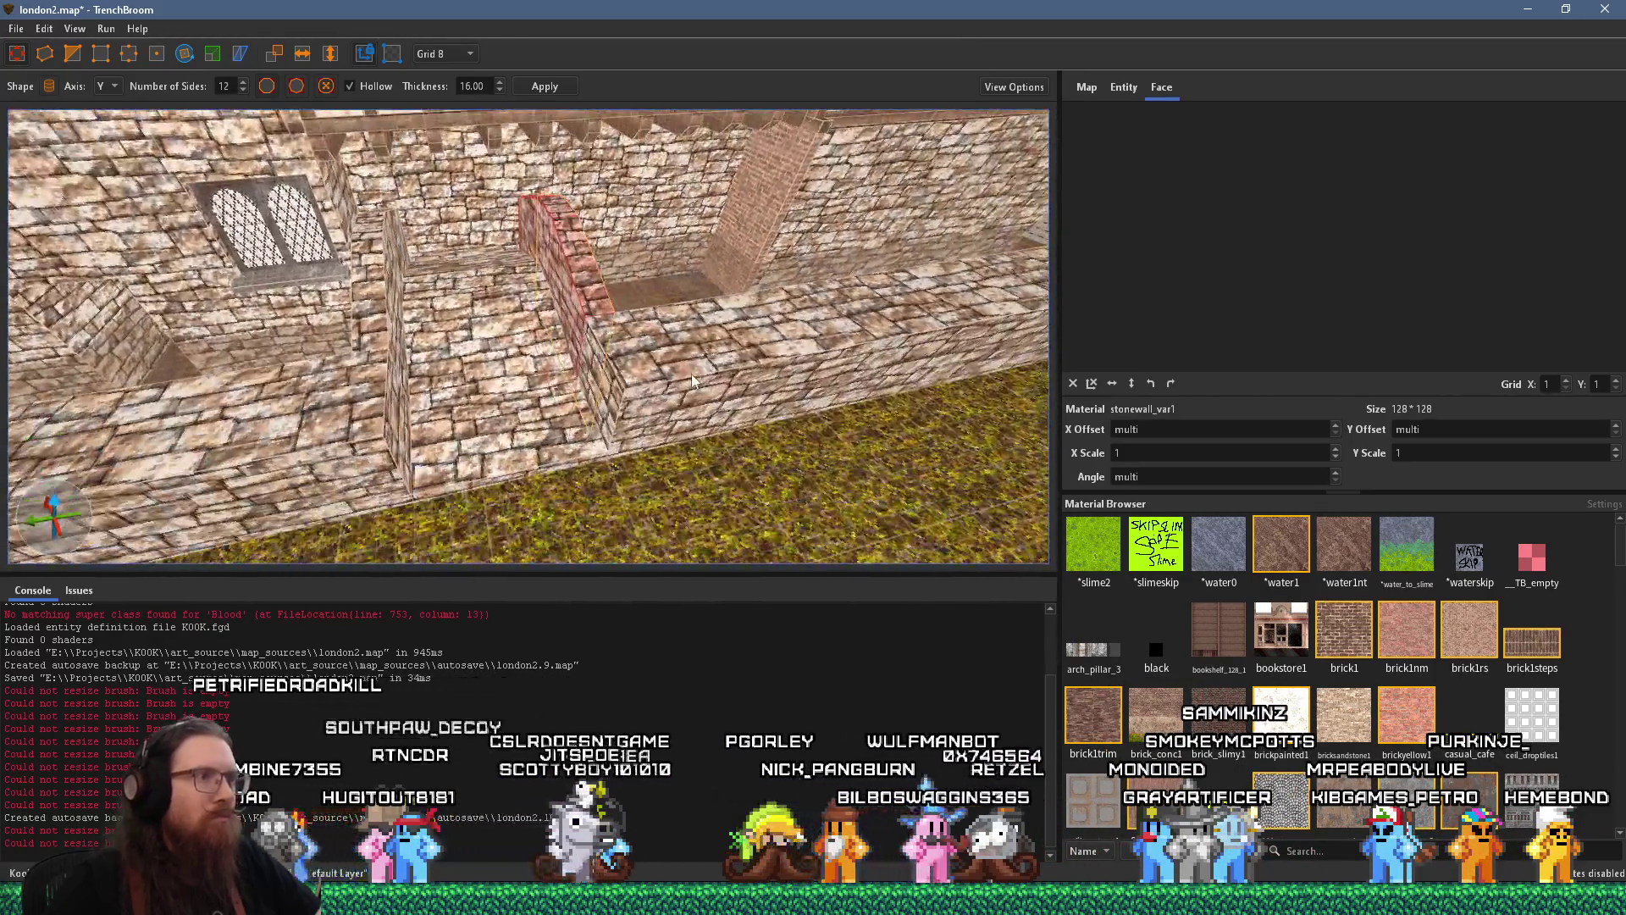
left_click(645, 408, "shift")
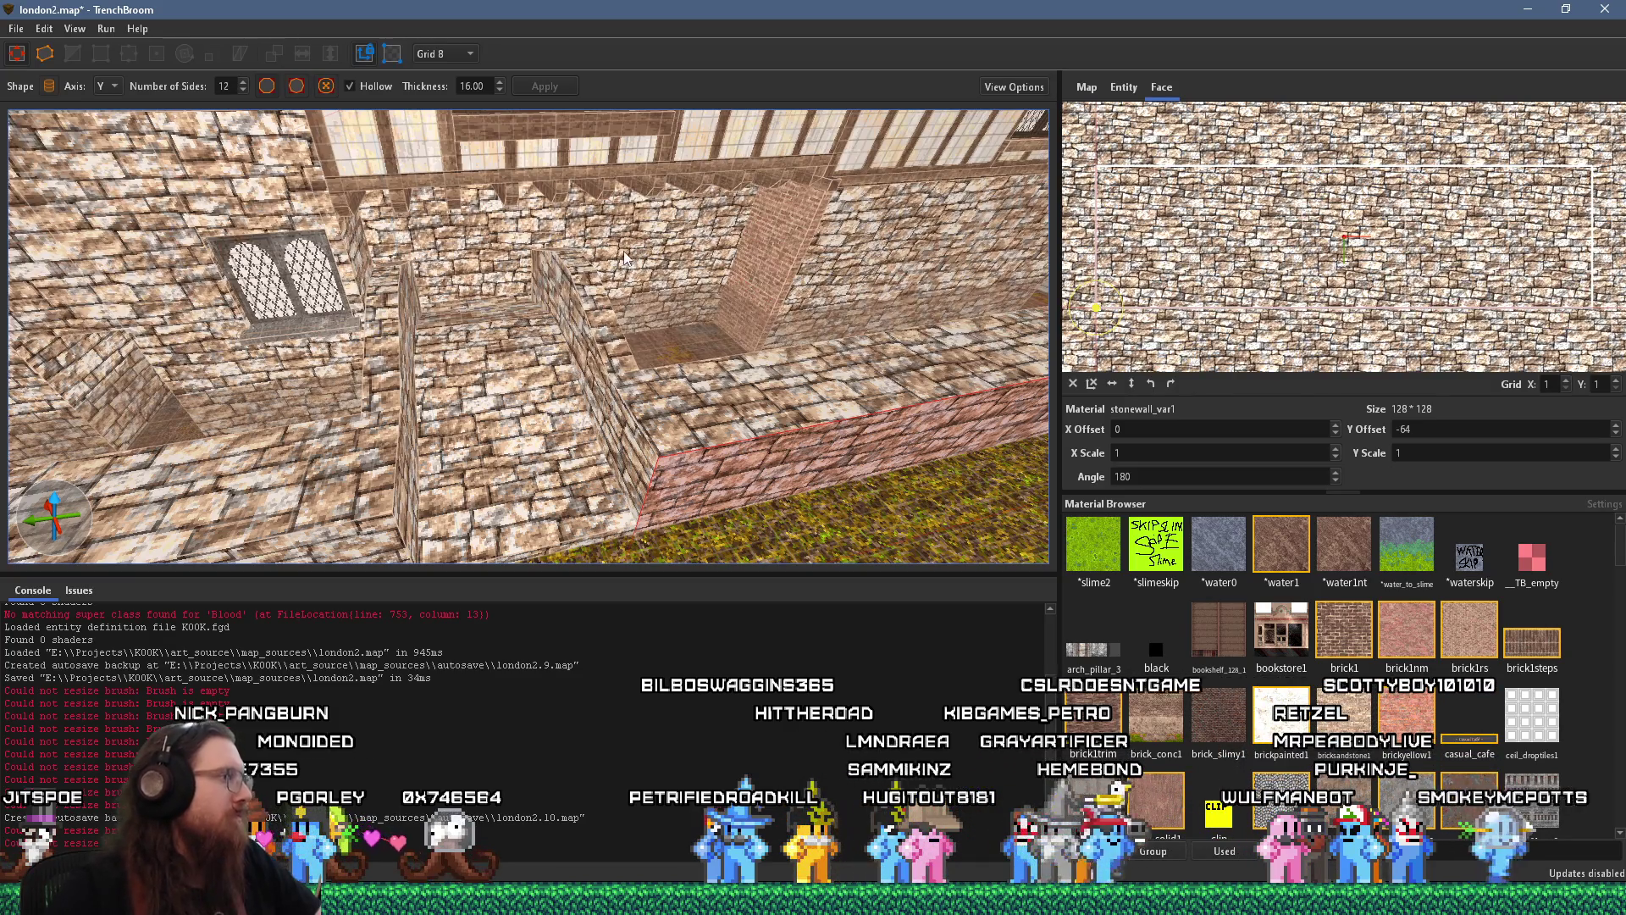
left_click_drag(627, 394, 592, 357)
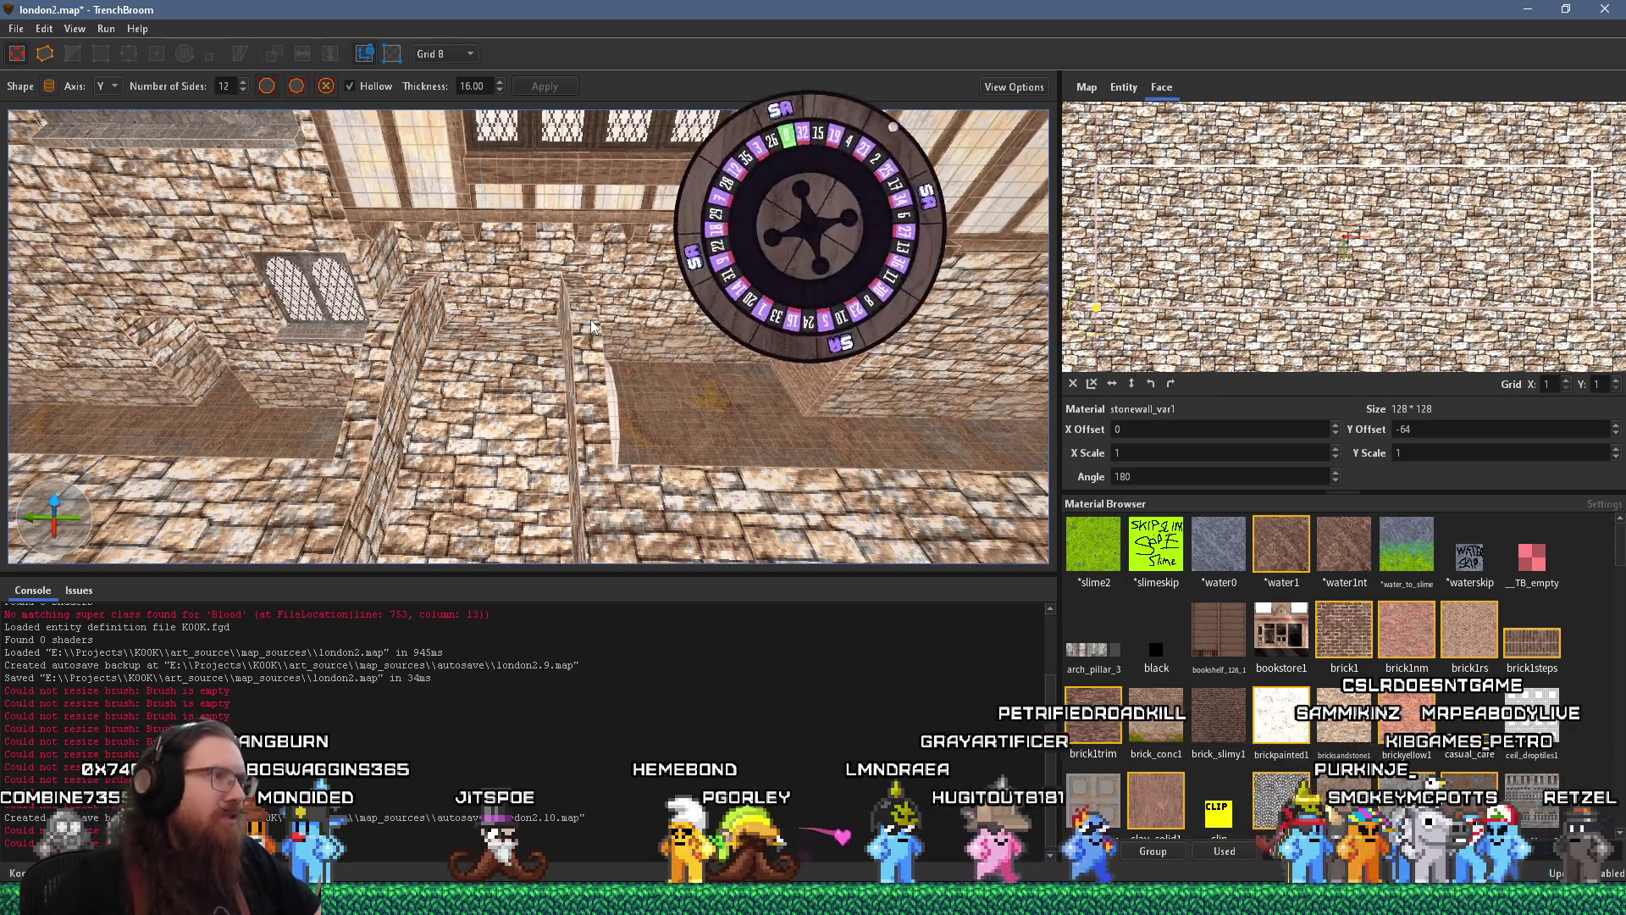
scroll(585, 339, "up", 5)
left_click(594, 242, "shift")
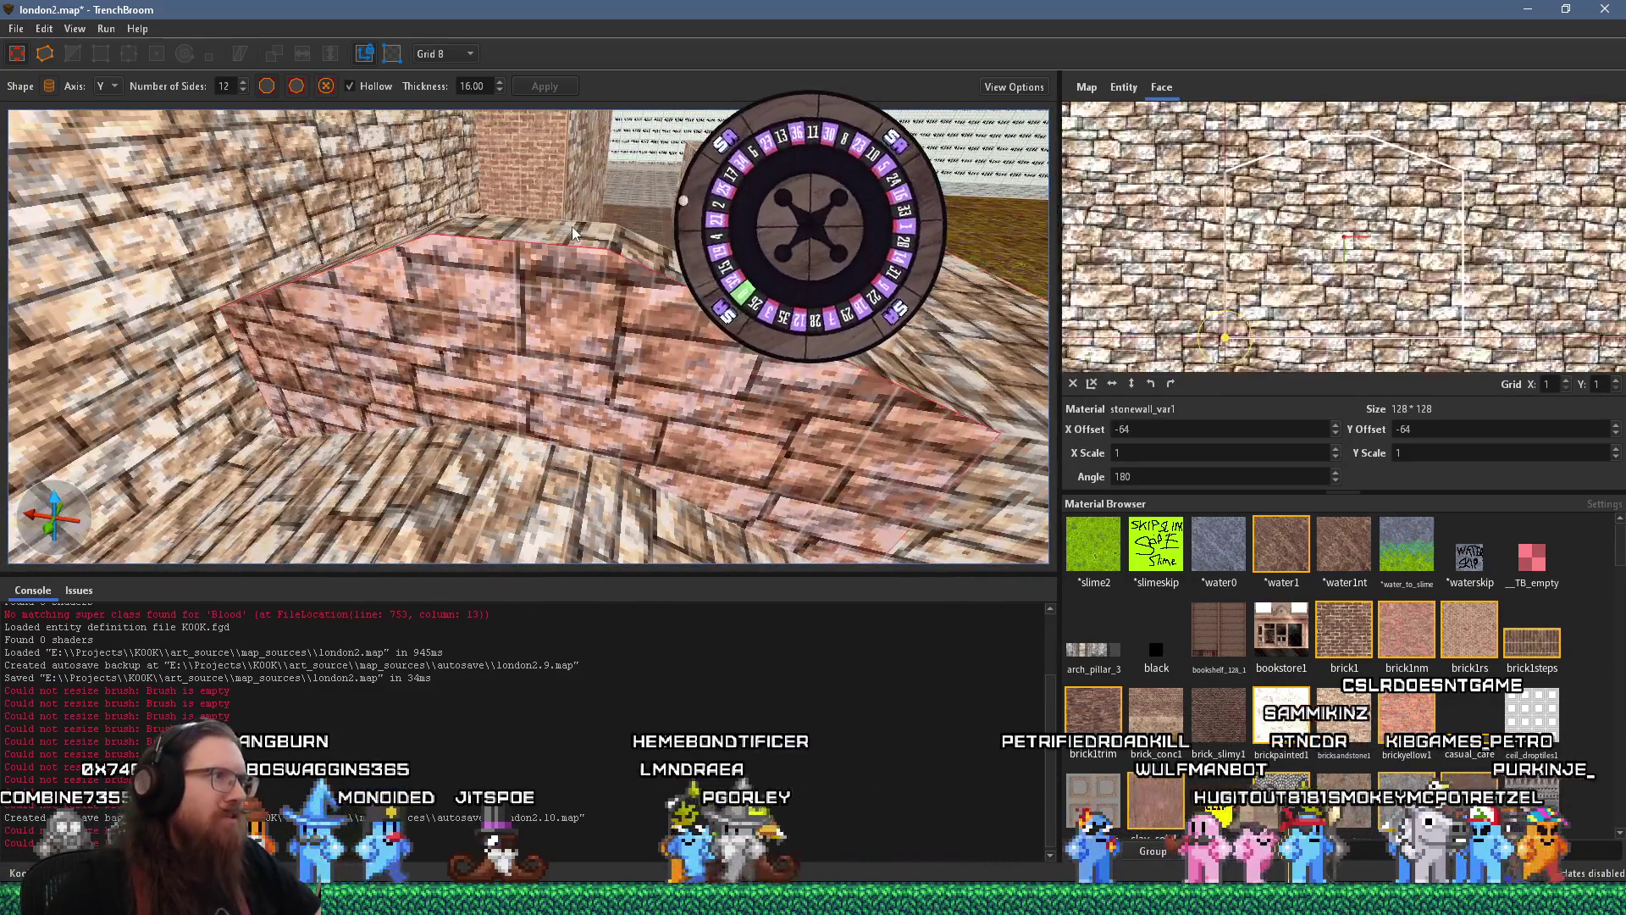
left_click_drag(648, 255, 534, 360)
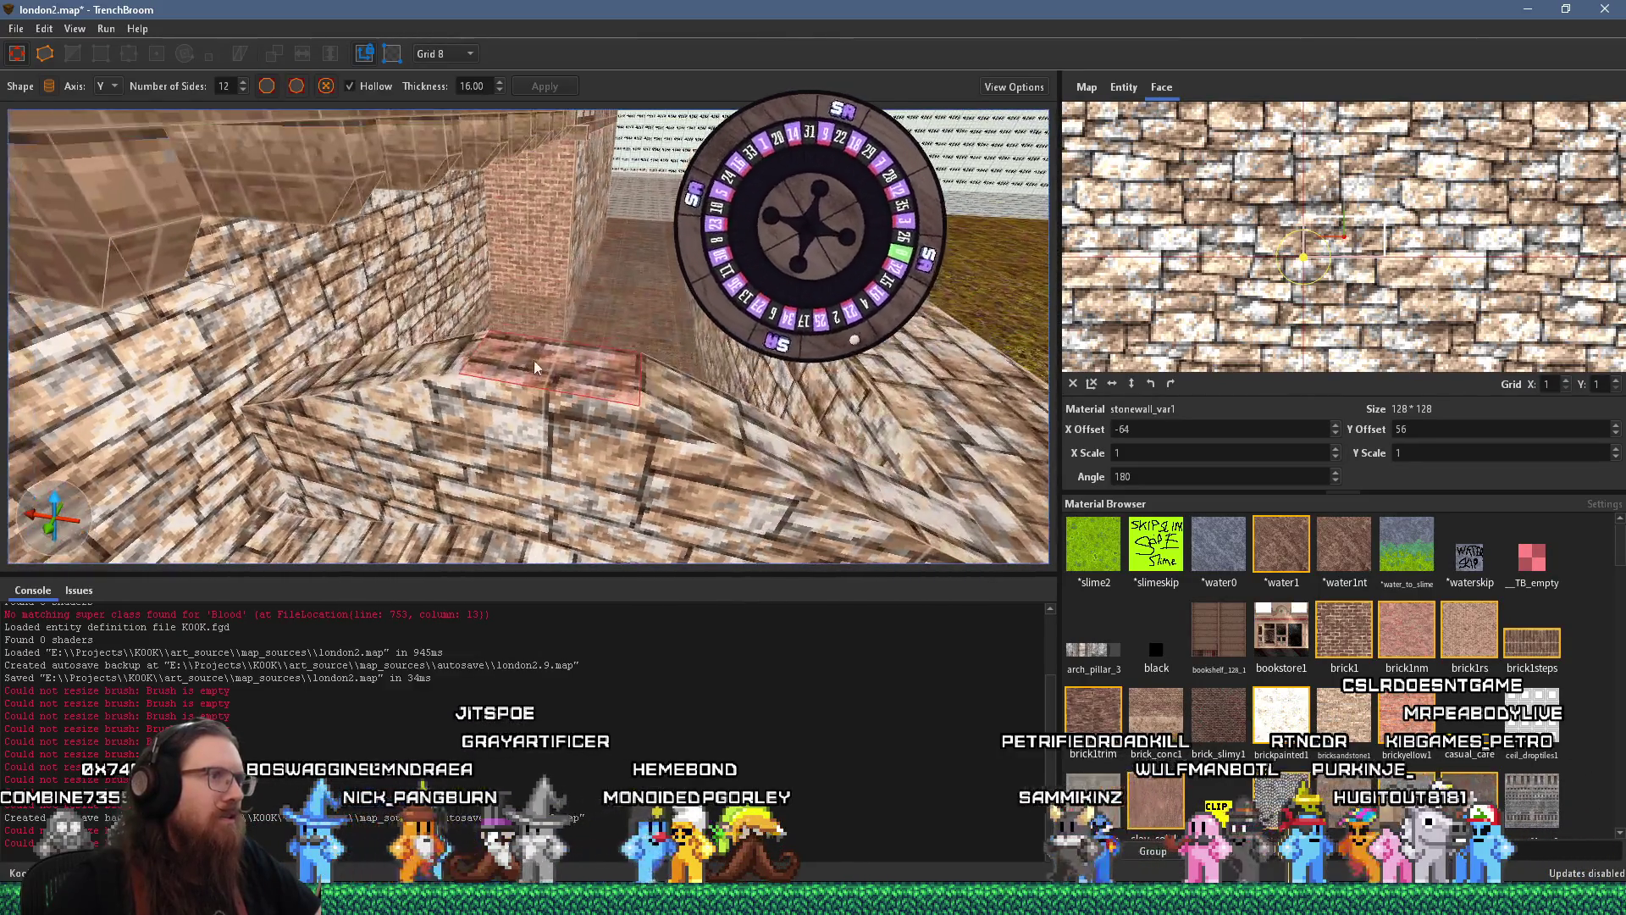
mouse_move(416, 361)
left_mouse_down()
mouse_move(600, 380)
mouse_move(545, 411)
mouse_move(524, 383)
mouse_move(603, 354)
mouse_move(288, 233)
mouse_move(484, 238)
left_mouse_up()
left_click(534, 208)
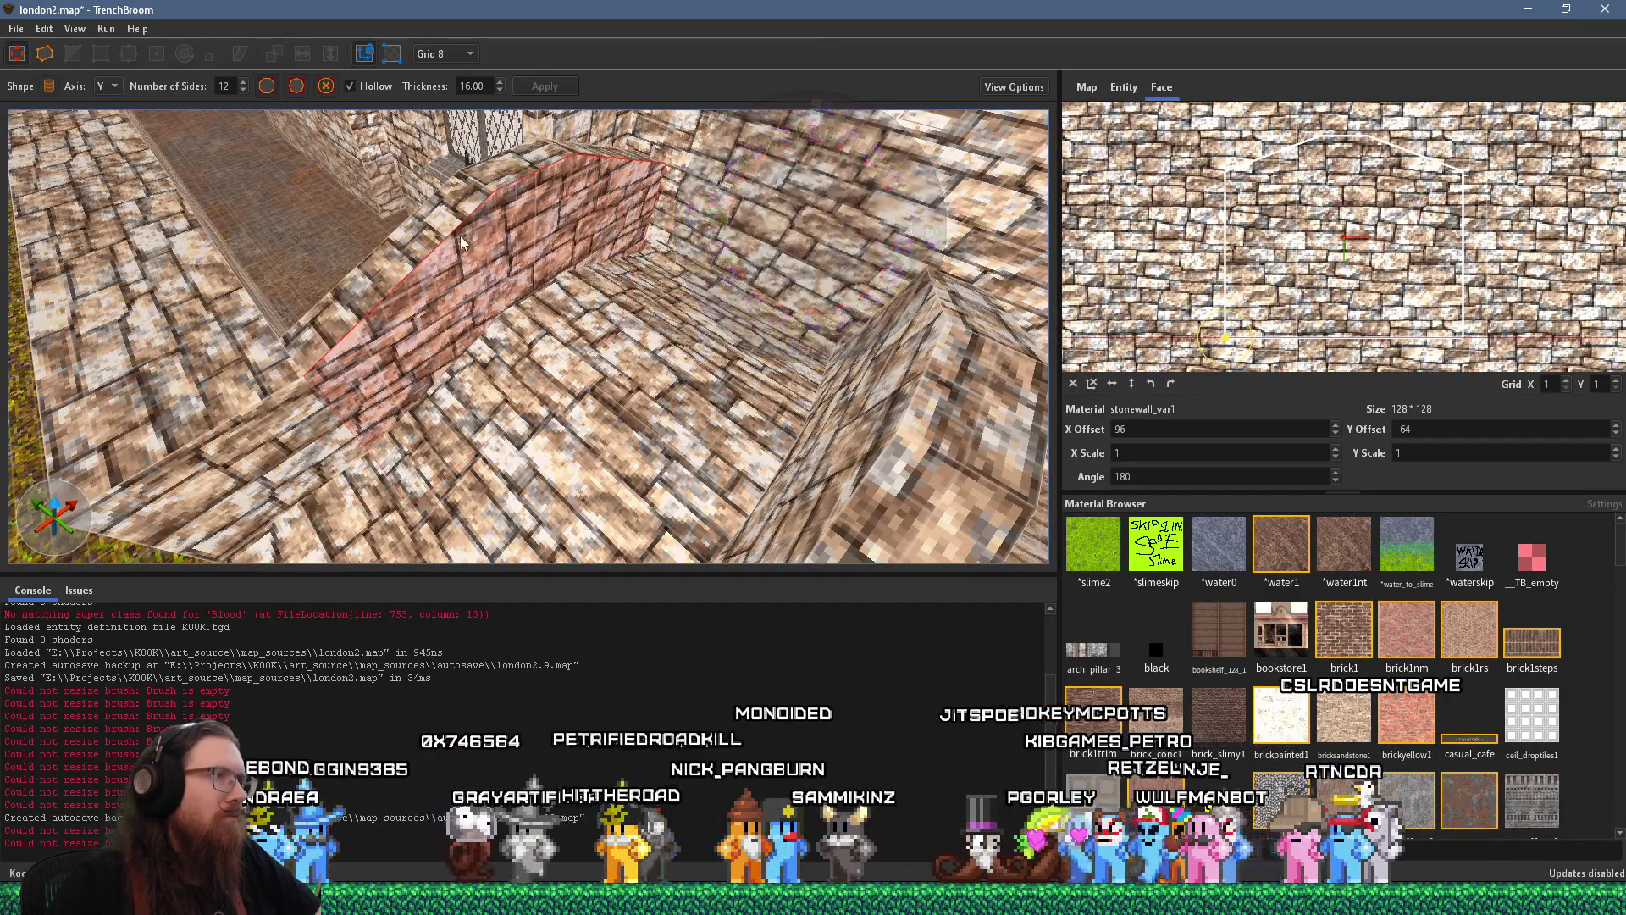
mouse_move(490, 233)
left_mouse_down()
mouse_move(346, 212)
mouse_move(646, 220)
mouse_move(617, 242)
mouse_move(736, 311)
mouse_move(679, 306)
left_mouse_up()
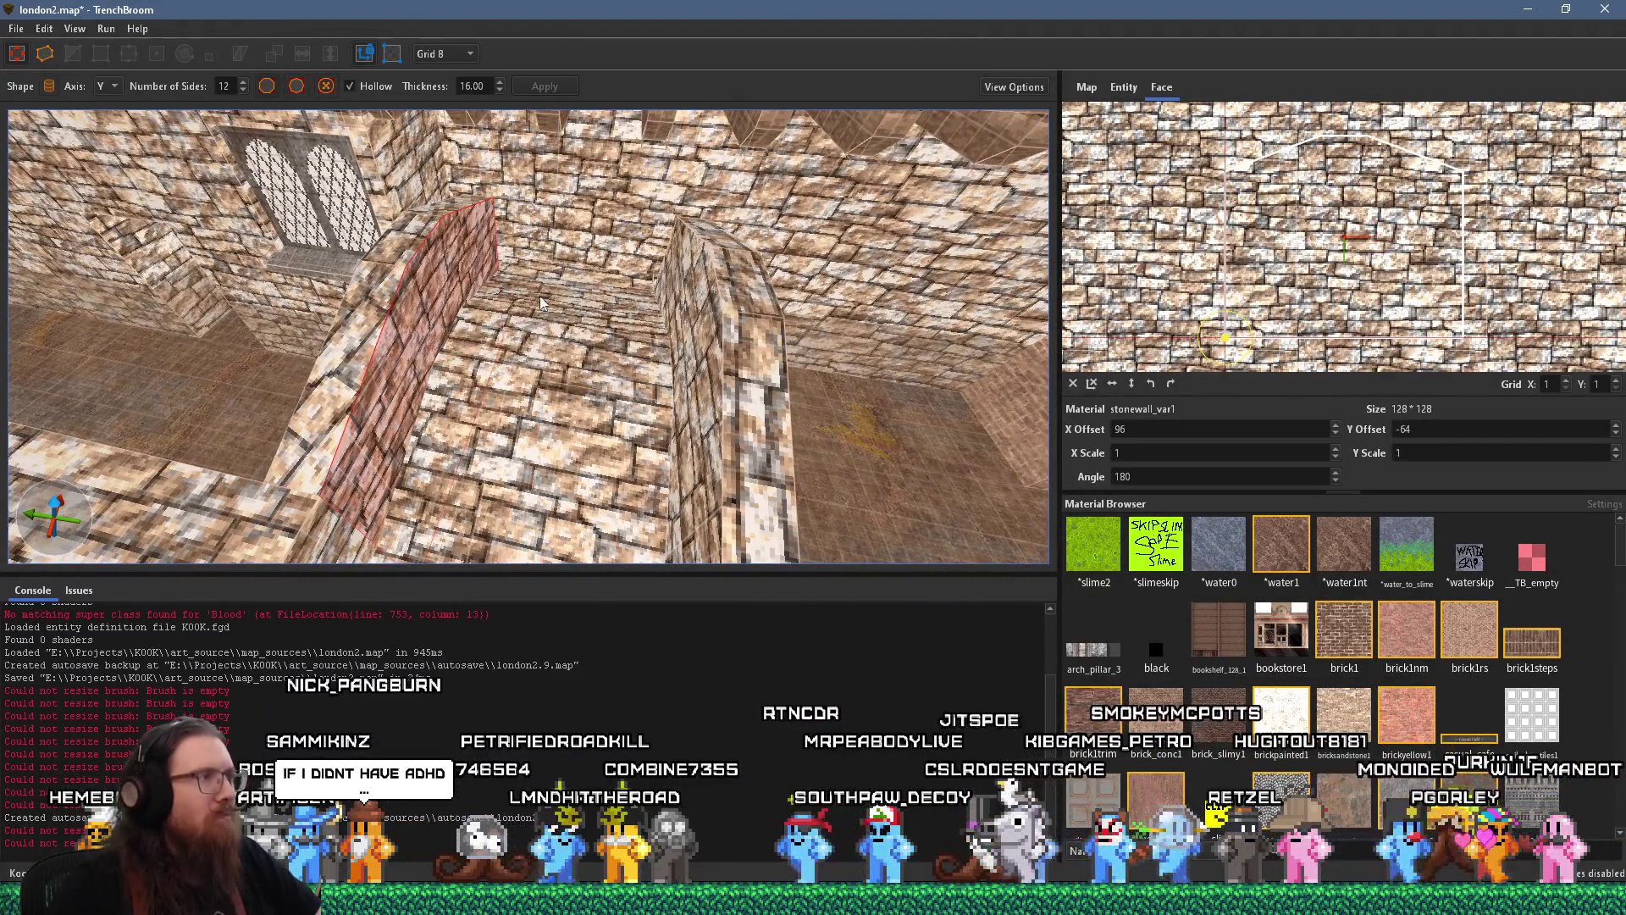
left_click(382, 288, "shift")
mouse_move(443, 281)
left_mouse_down()
mouse_move(325, 282)
mouse_move(527, 241)
mouse_move(669, 275)
mouse_move(771, 213)
left_mouse_up()
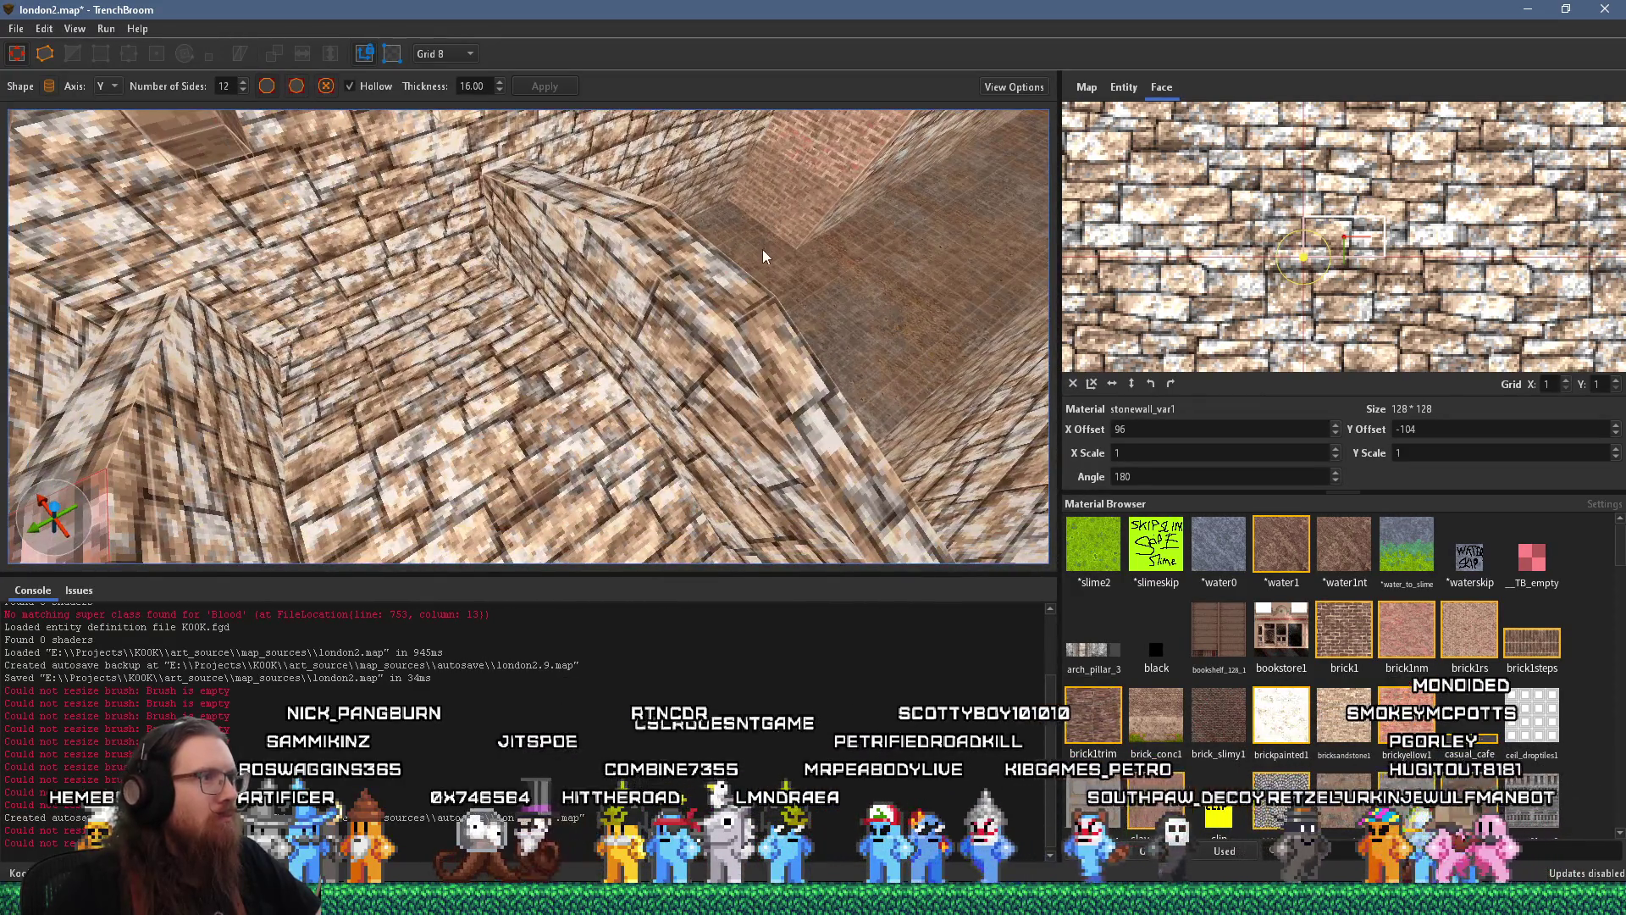
left_click(722, 285, "shift")
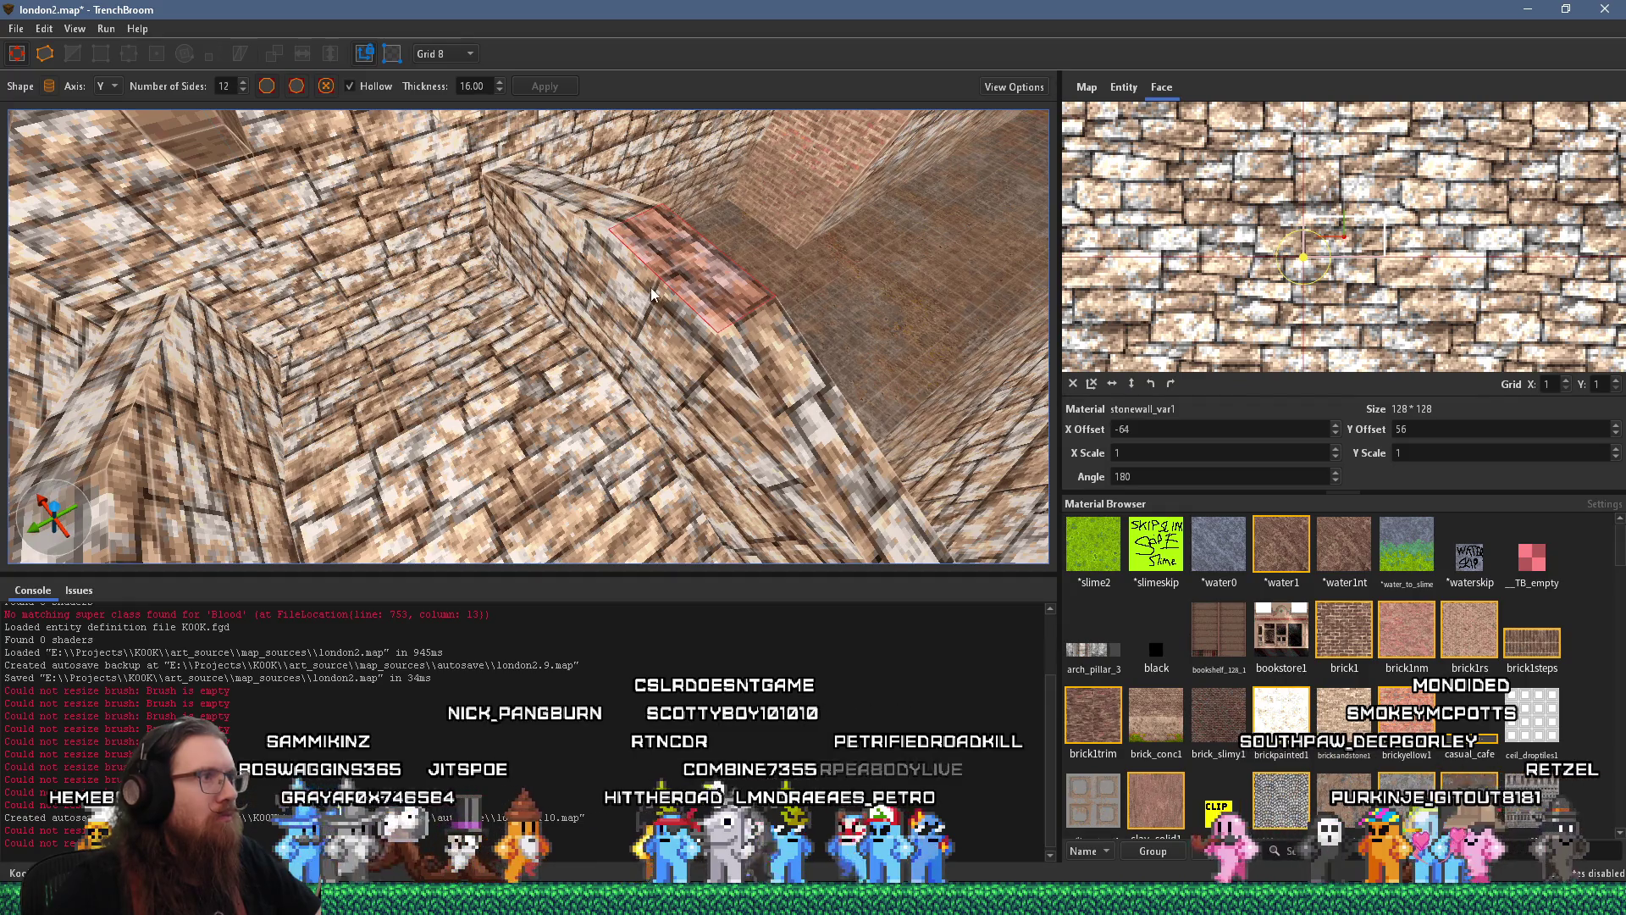
mouse_move(645, 290)
left_mouse_down()
mouse_move(710, 312)
mouse_move(723, 253)
mouse_move(627, 269)
left_mouse_up()
mouse_move(598, 348)
left_mouse_down()
mouse_move(904, 251)
mouse_move(540, 305)
mouse_move(420, 299)
mouse_move(497, 330)
left_mouse_up()
Select the white arch brush and set the grid size to 2
key("Escape")
left_click(462, 369)
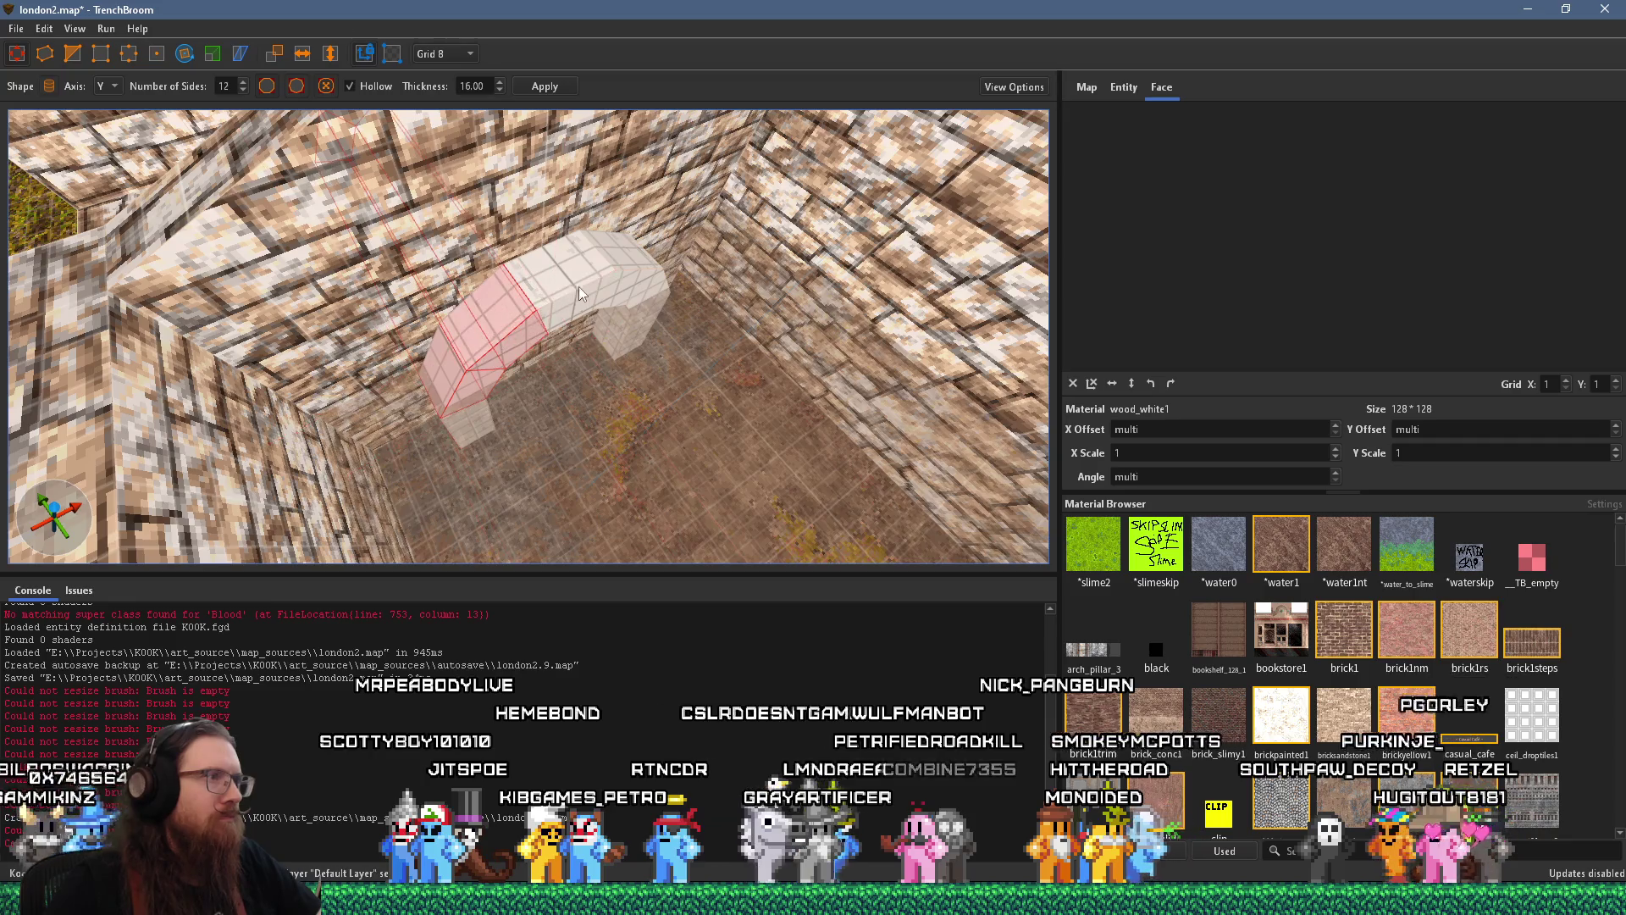
mouse_move(649, 316)
left_mouse_down()
mouse_move(558, 243)
mouse_move(485, 22)
left_mouse_up()
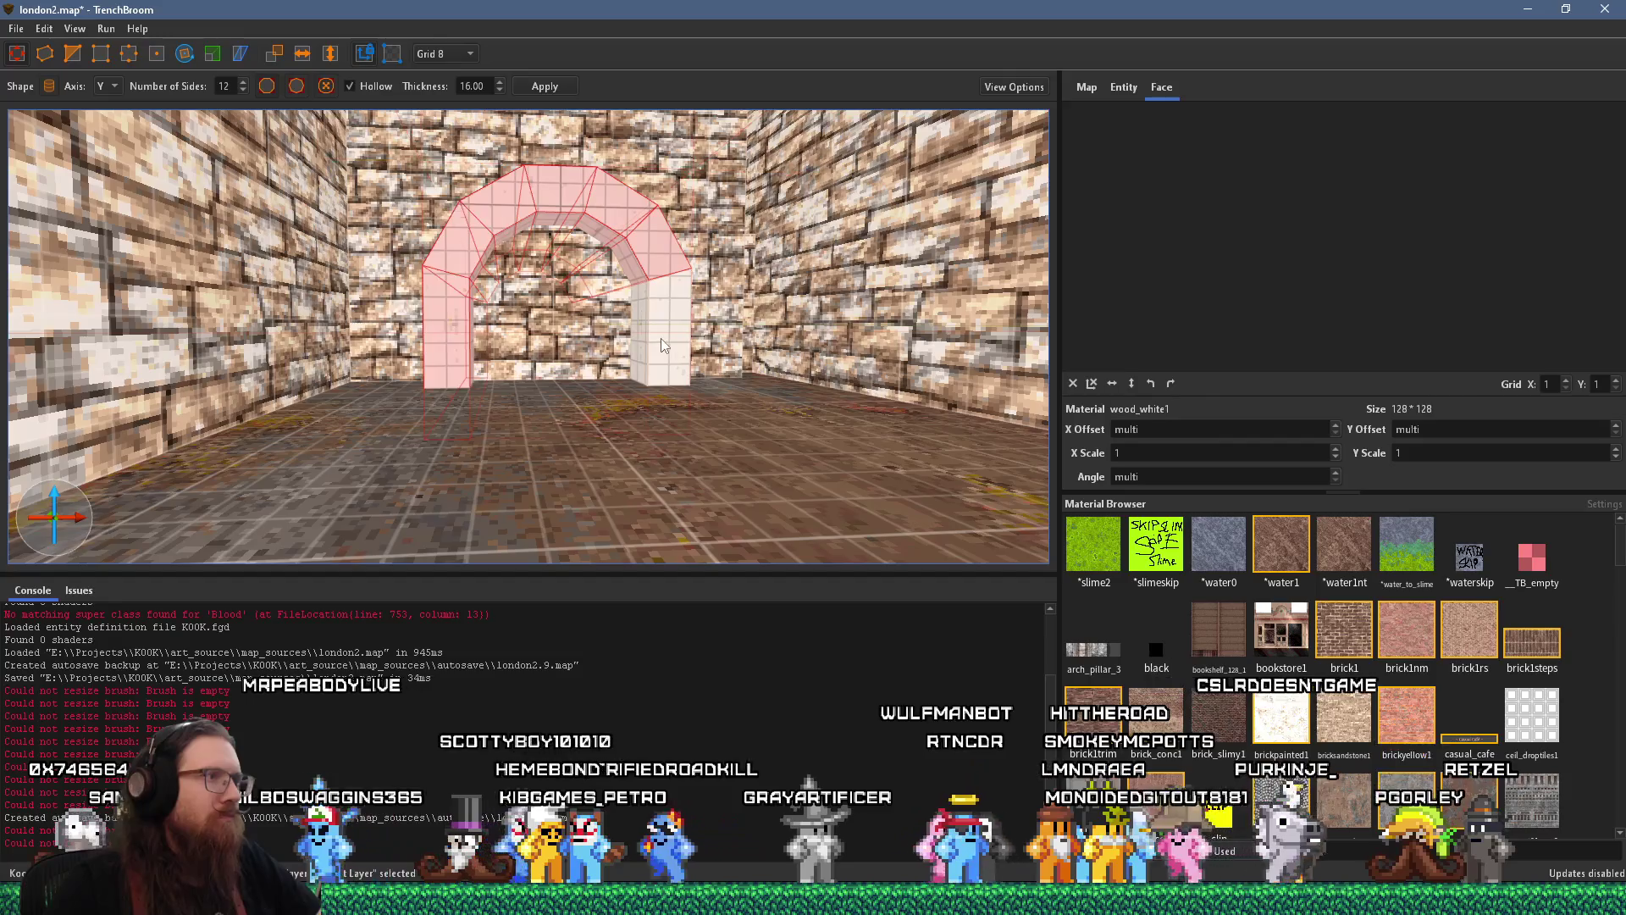
mouse_move(664, 344)
left_mouse_down()
mouse_move(515, 122)
mouse_move(643, 403)
mouse_move(602, 304)
left_mouse_up()
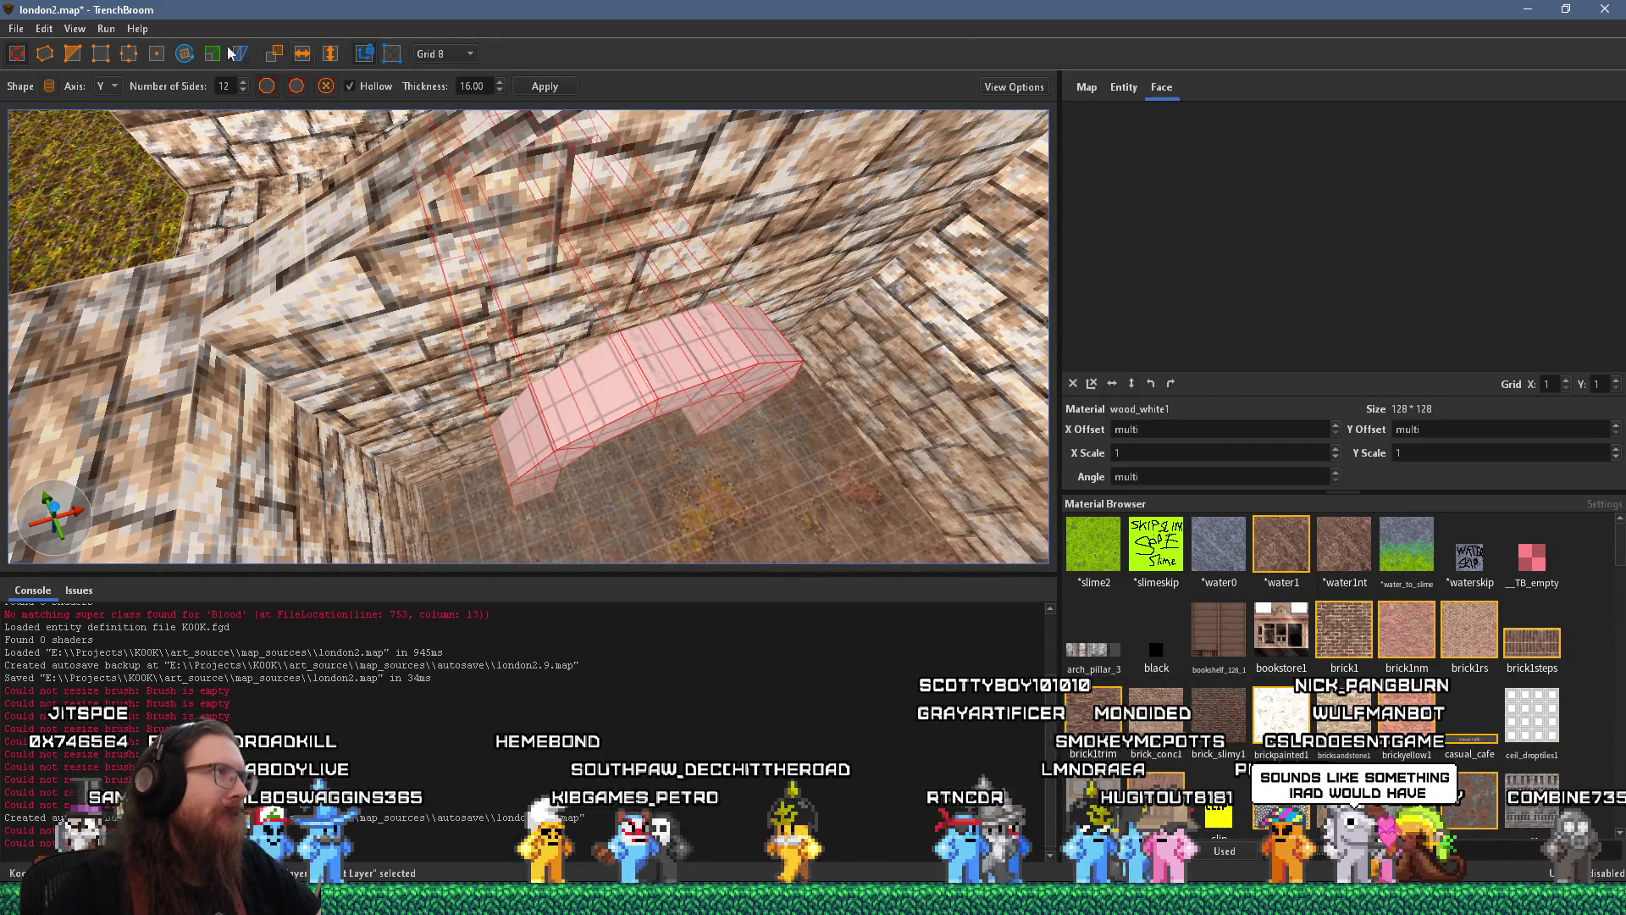
left_click(432, 53)
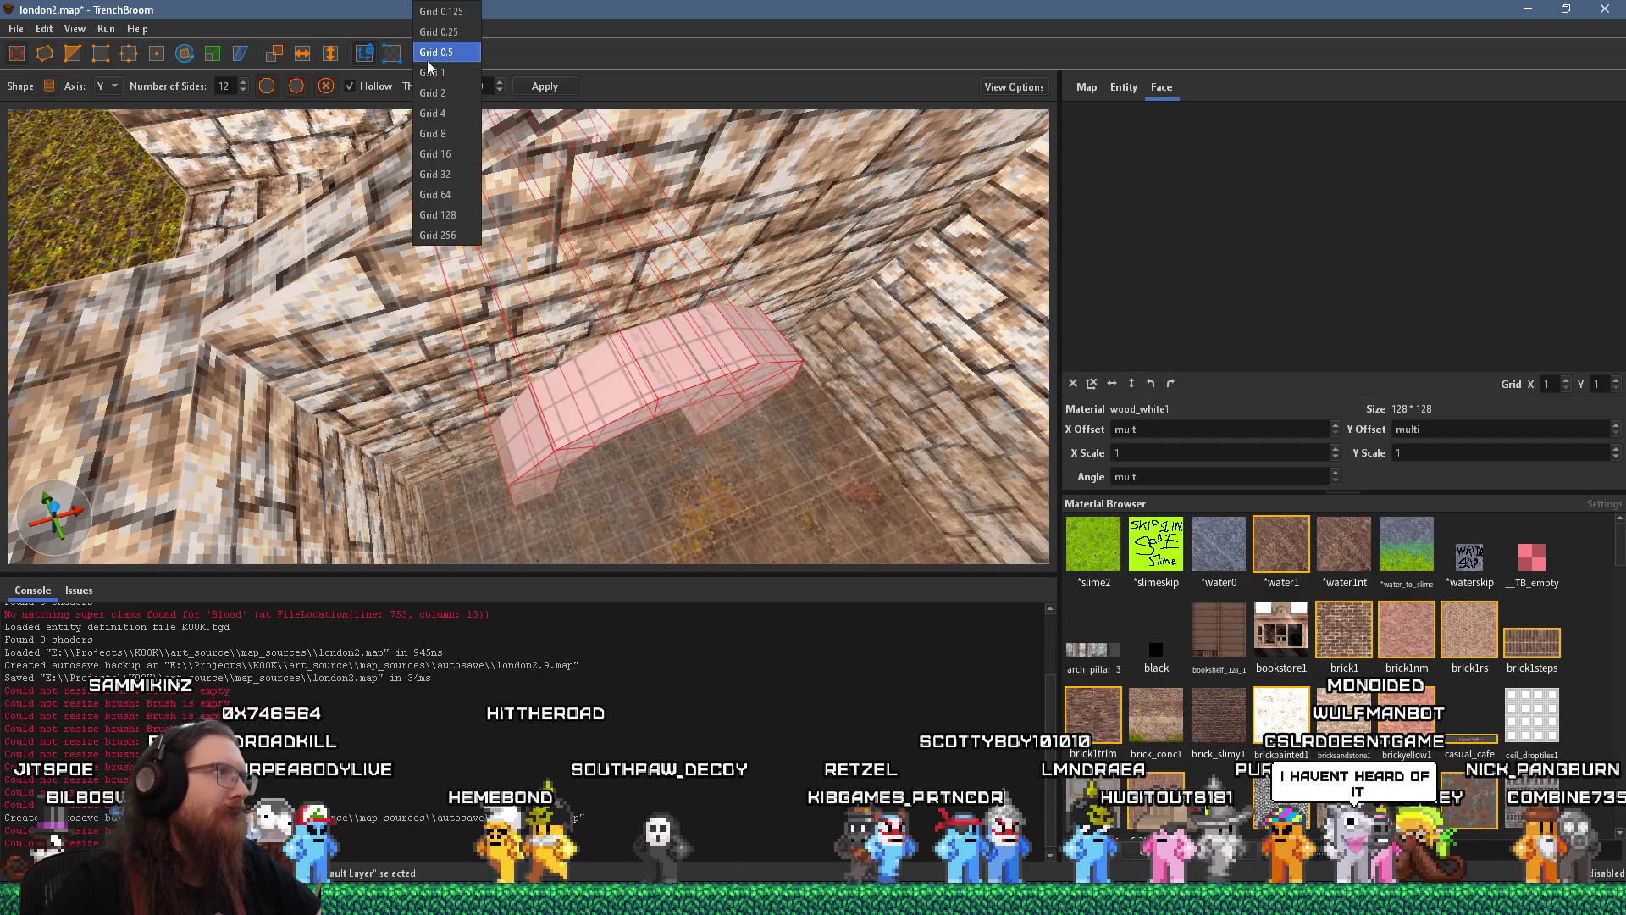
left_click(446, 92)
mouse_move(446, 93)
left_mouse_down()
mouse_move(612, 257)
mouse_move(754, 294)
mouse_move(677, 288)
mouse_move(723, 315)
mouse_move(632, 229)
mouse_move(567, 204)
mouse_move(491, 243)
mouse_move(566, 230)
mouse_move(669, 255)
mouse_move(686, 236)
left_mouse_up()
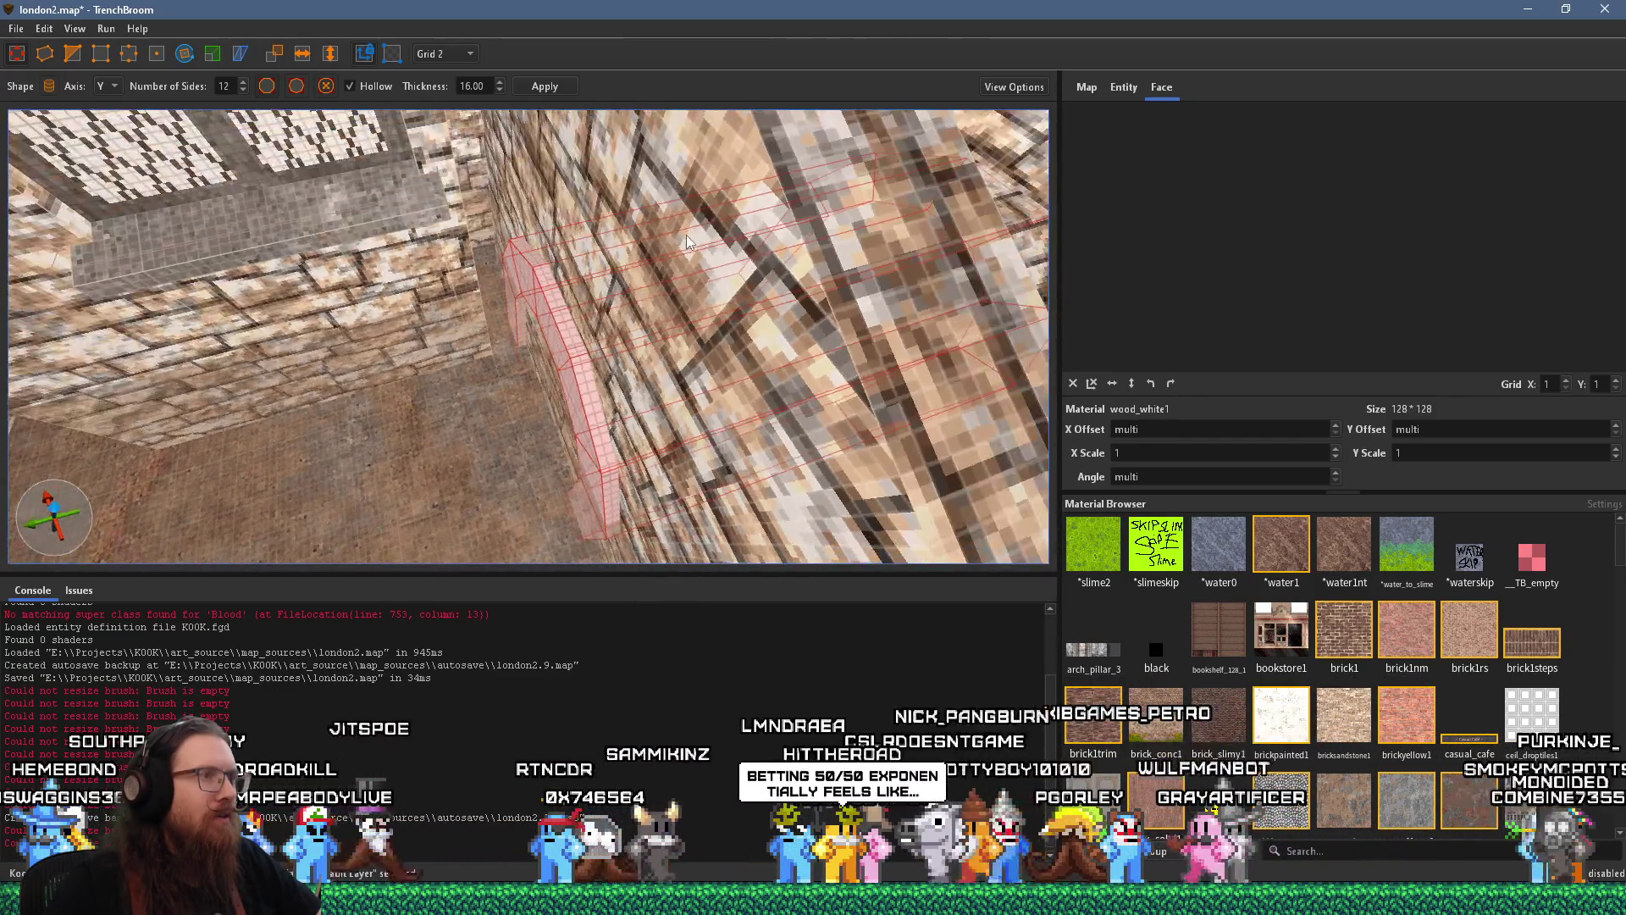
Deselect the arch and select the wall faces next to it
key("Escape")
mouse_move(585, 308)
left_mouse_down()
mouse_move(735, 183)
mouse_move(756, 47)
mouse_move(693, 162)
mouse_move(723, 296)
mouse_move(703, 157)
mouse_move(766, 213)
mouse_move(667, 253)
mouse_move(660, 283)
mouse_move(697, 201)
mouse_move(723, 258)
mouse_move(697, 294)
mouse_move(540, 245)
mouse_move(504, 380)
mouse_move(474, 411)
mouse_move(419, 422)
left_mouse_up()
left_click(765, 212, "shift")
left_click(685, 207, "shift")
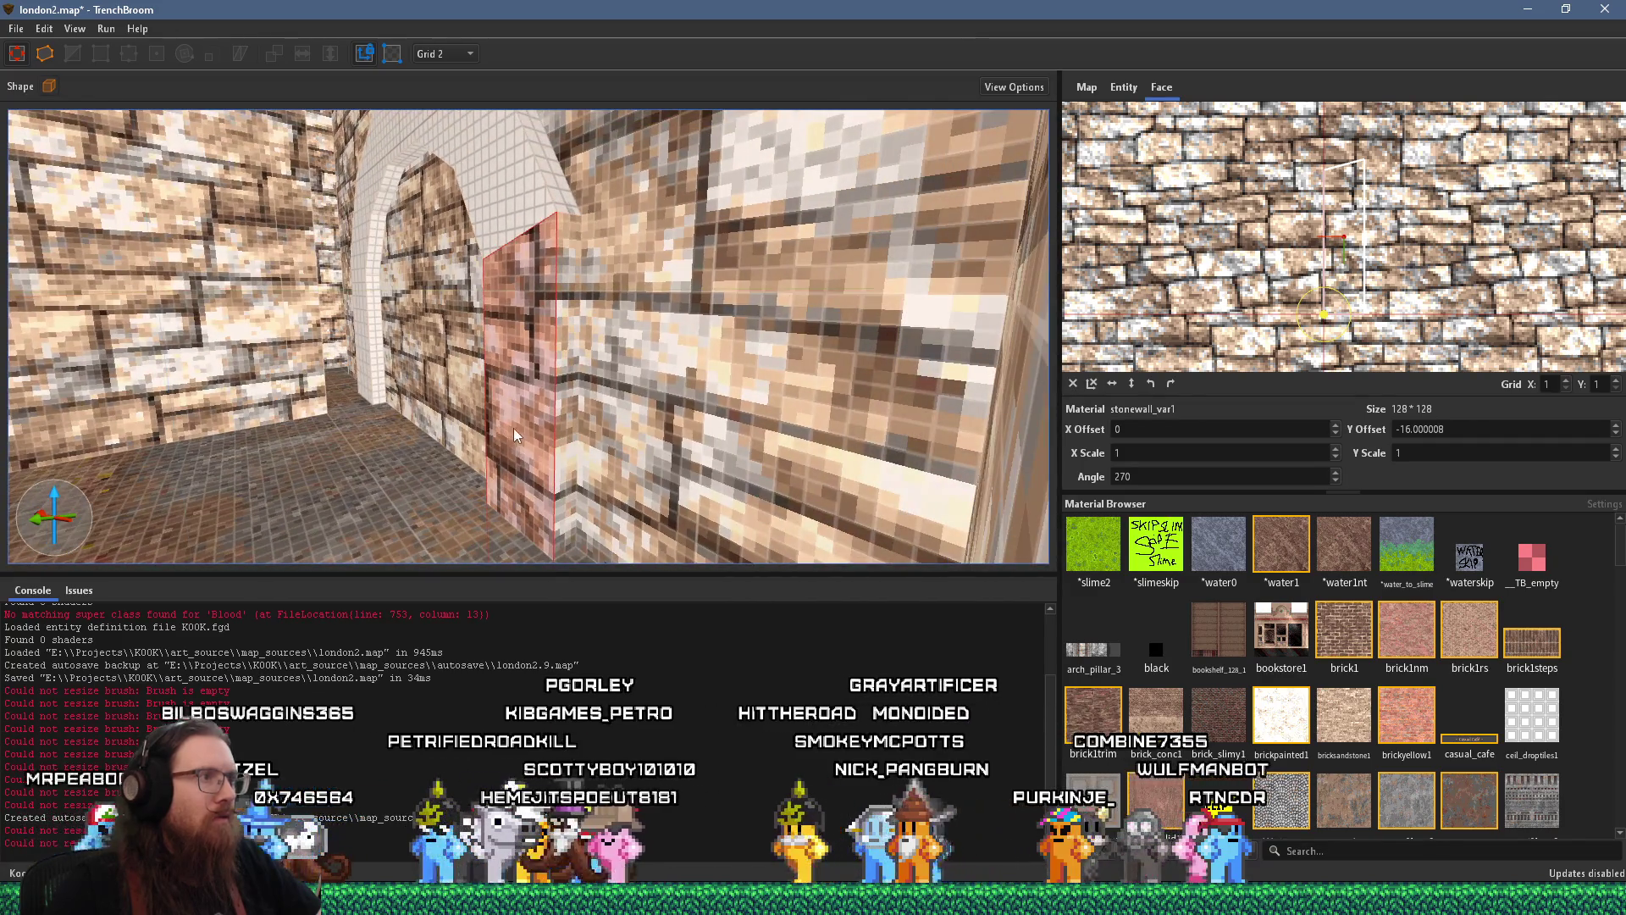
Shift the stone texture on the brick wall face beside the arch to X offset -61
left_click(561, 428)
left_click_drag(1362, 268, 1323, 240)
left_click_drag(728, 304, 739, 254)
scroll(737, 255, "down", 3)
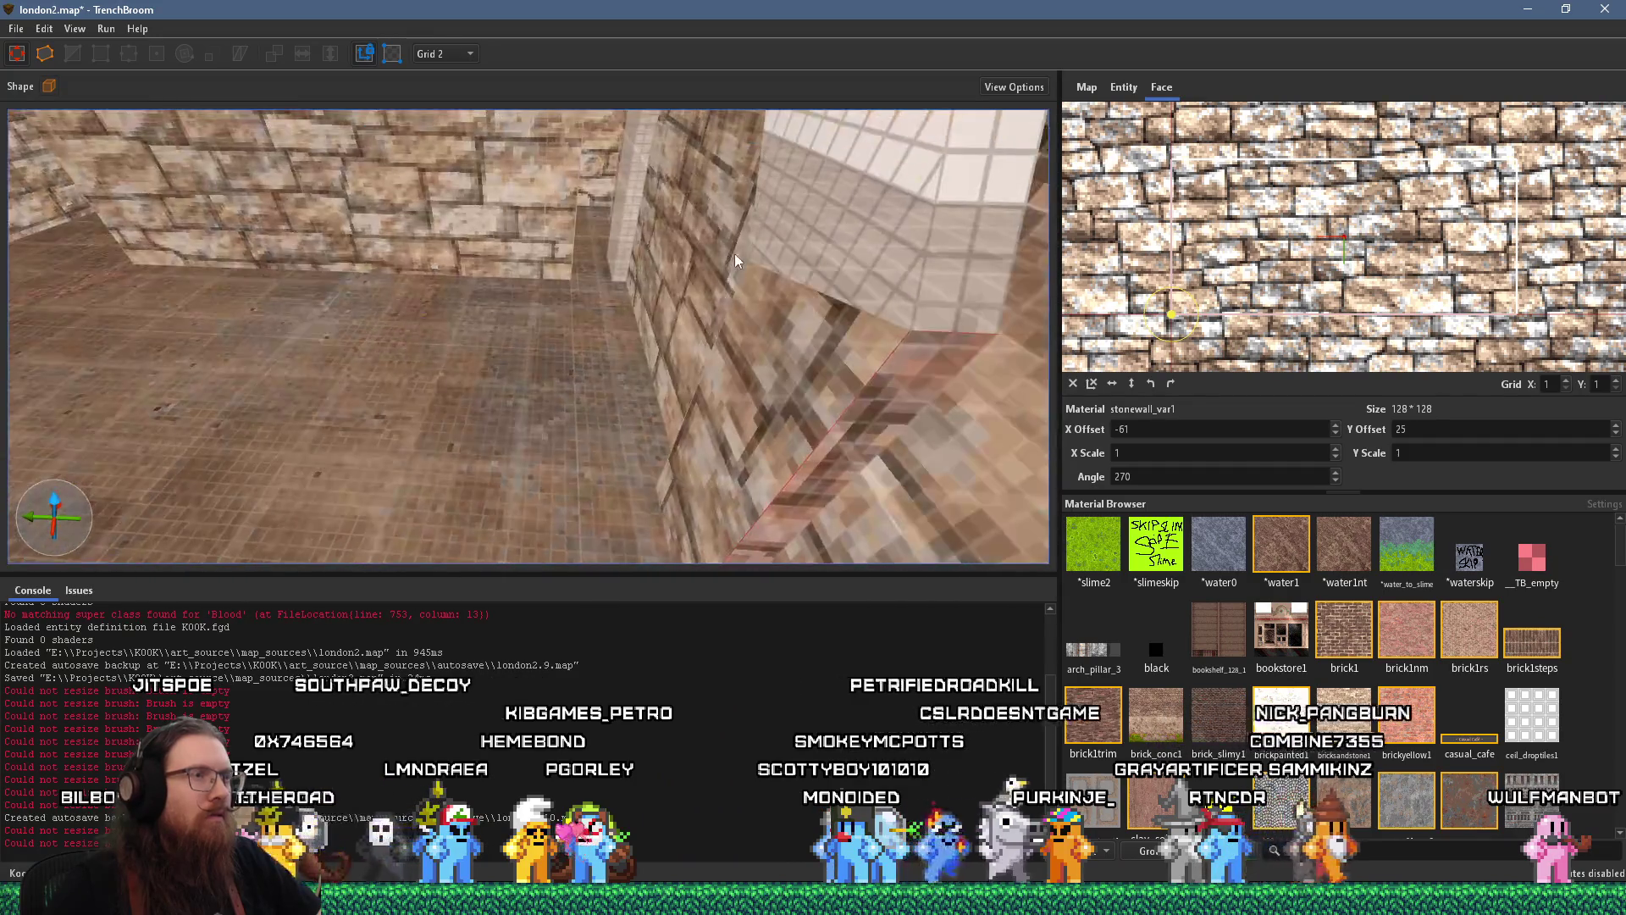
scroll(720, 273, "up", 6)
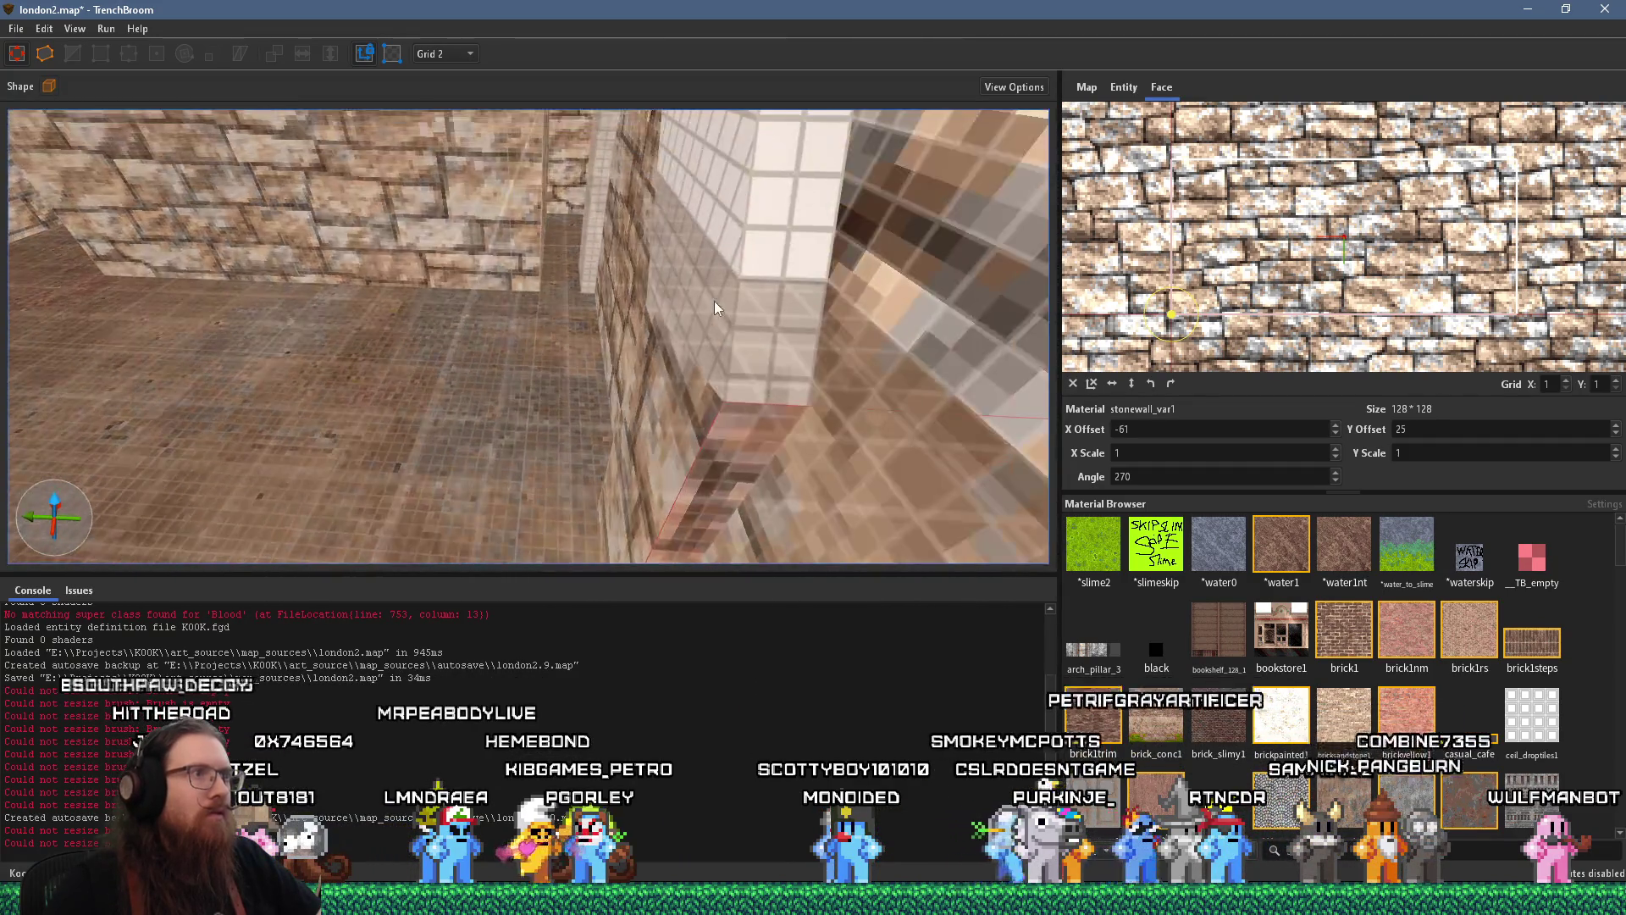
scroll(652, 189, "up", 5)
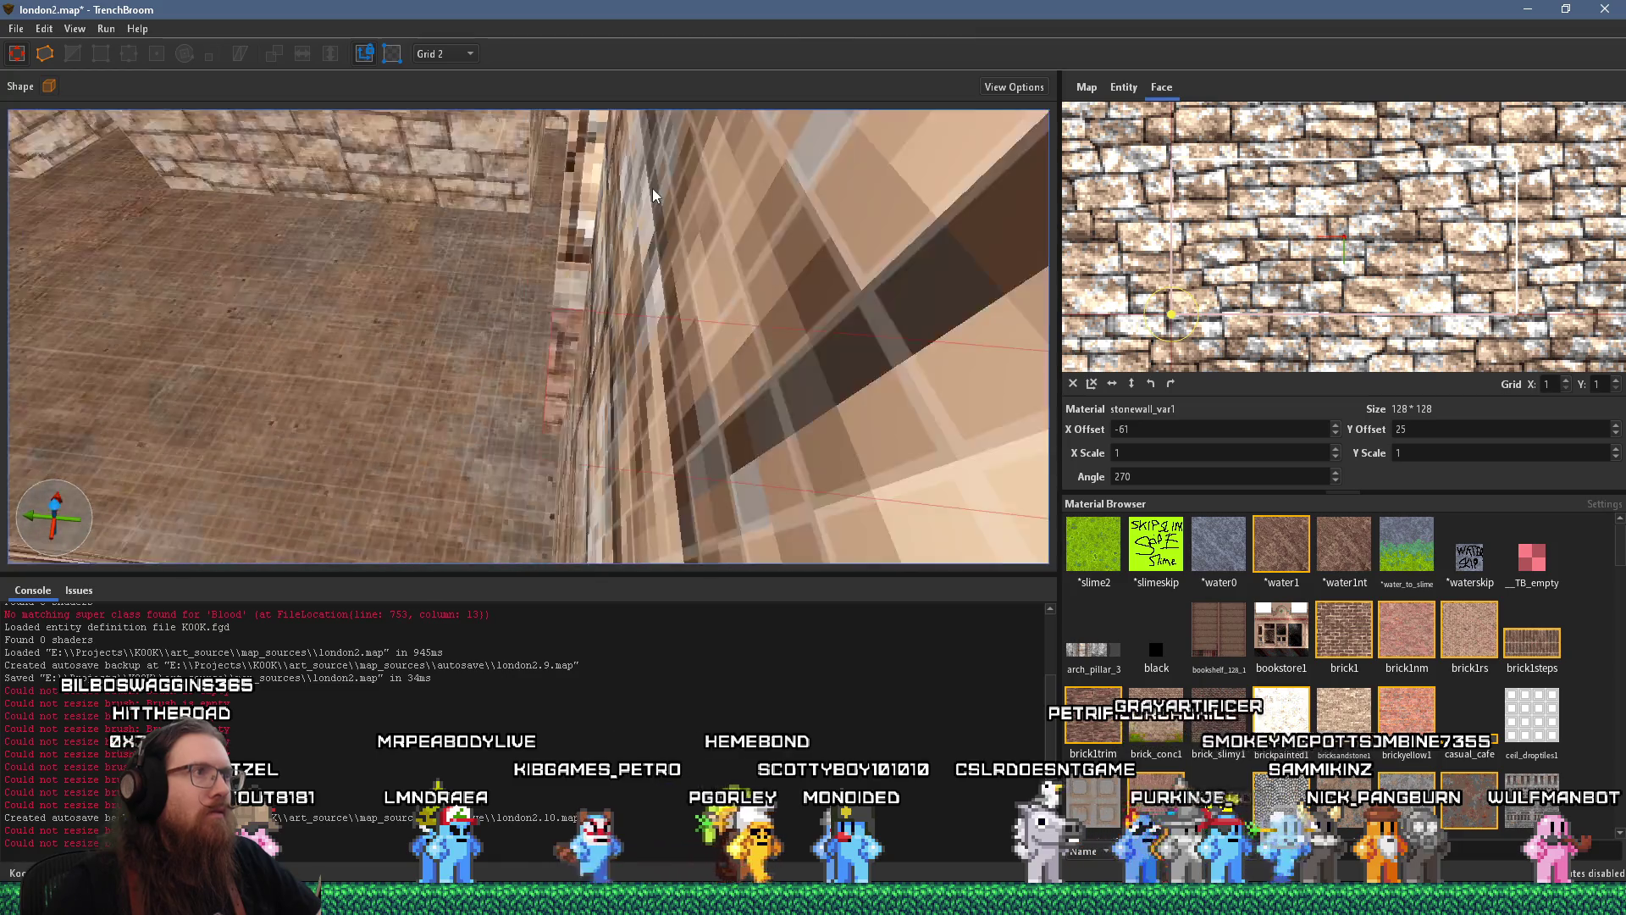
Adjust the vertical texture offset to about 0.4, then bring up the castle reference images
left_click_drag(586, 431, 597, 355)
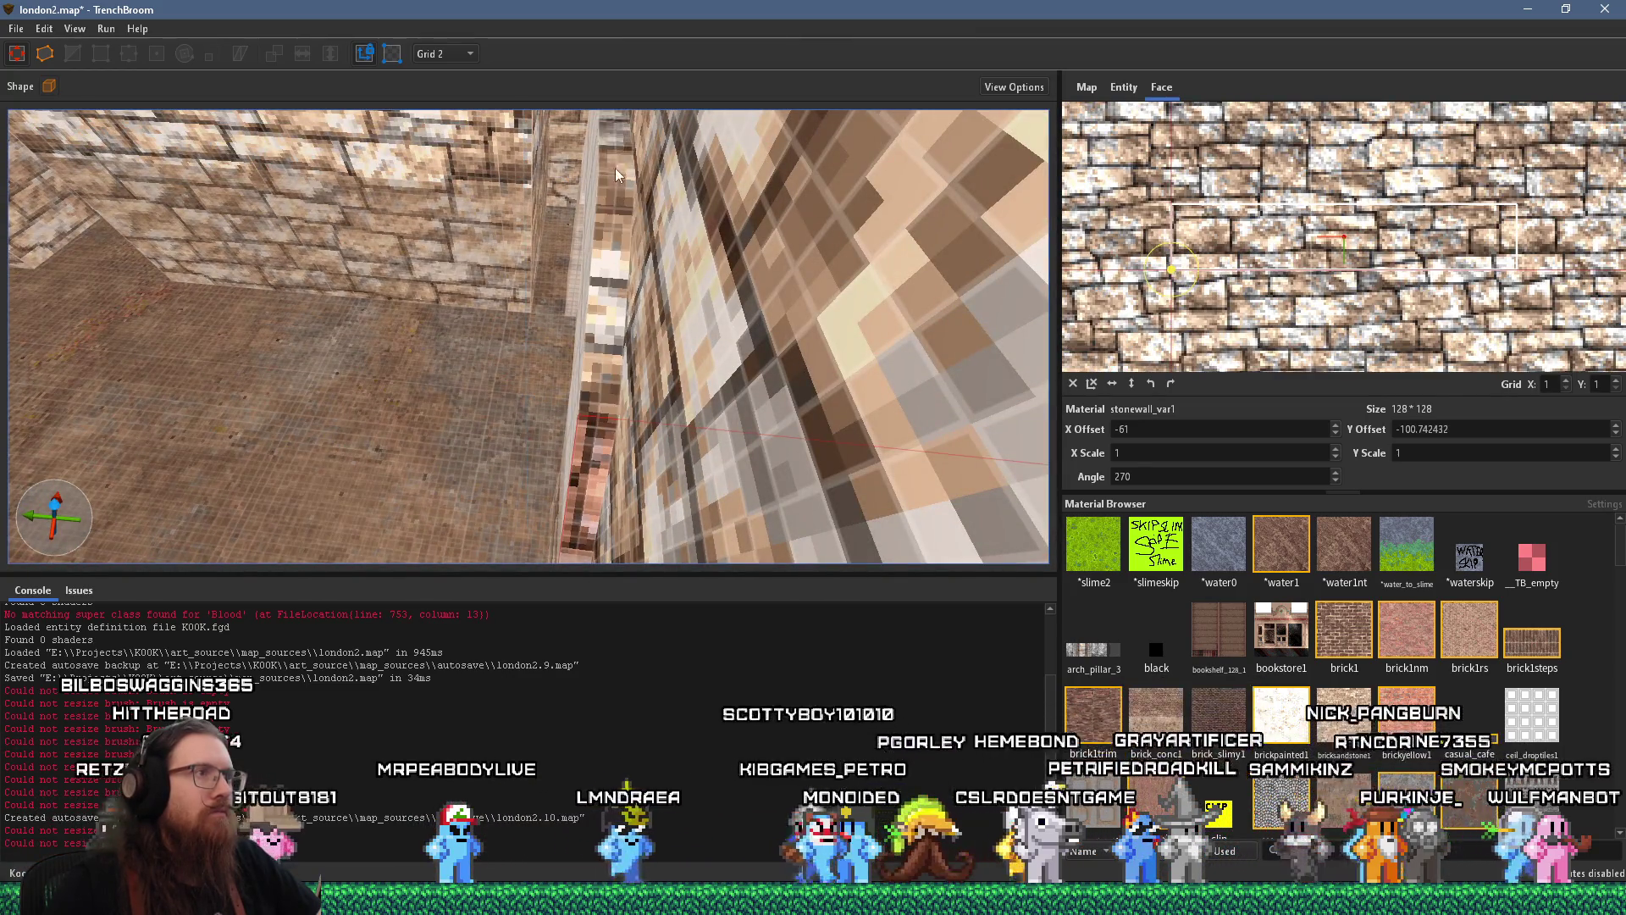
scroll(622, 240, "down", 5)
left_click_drag(689, 410, 694, 394)
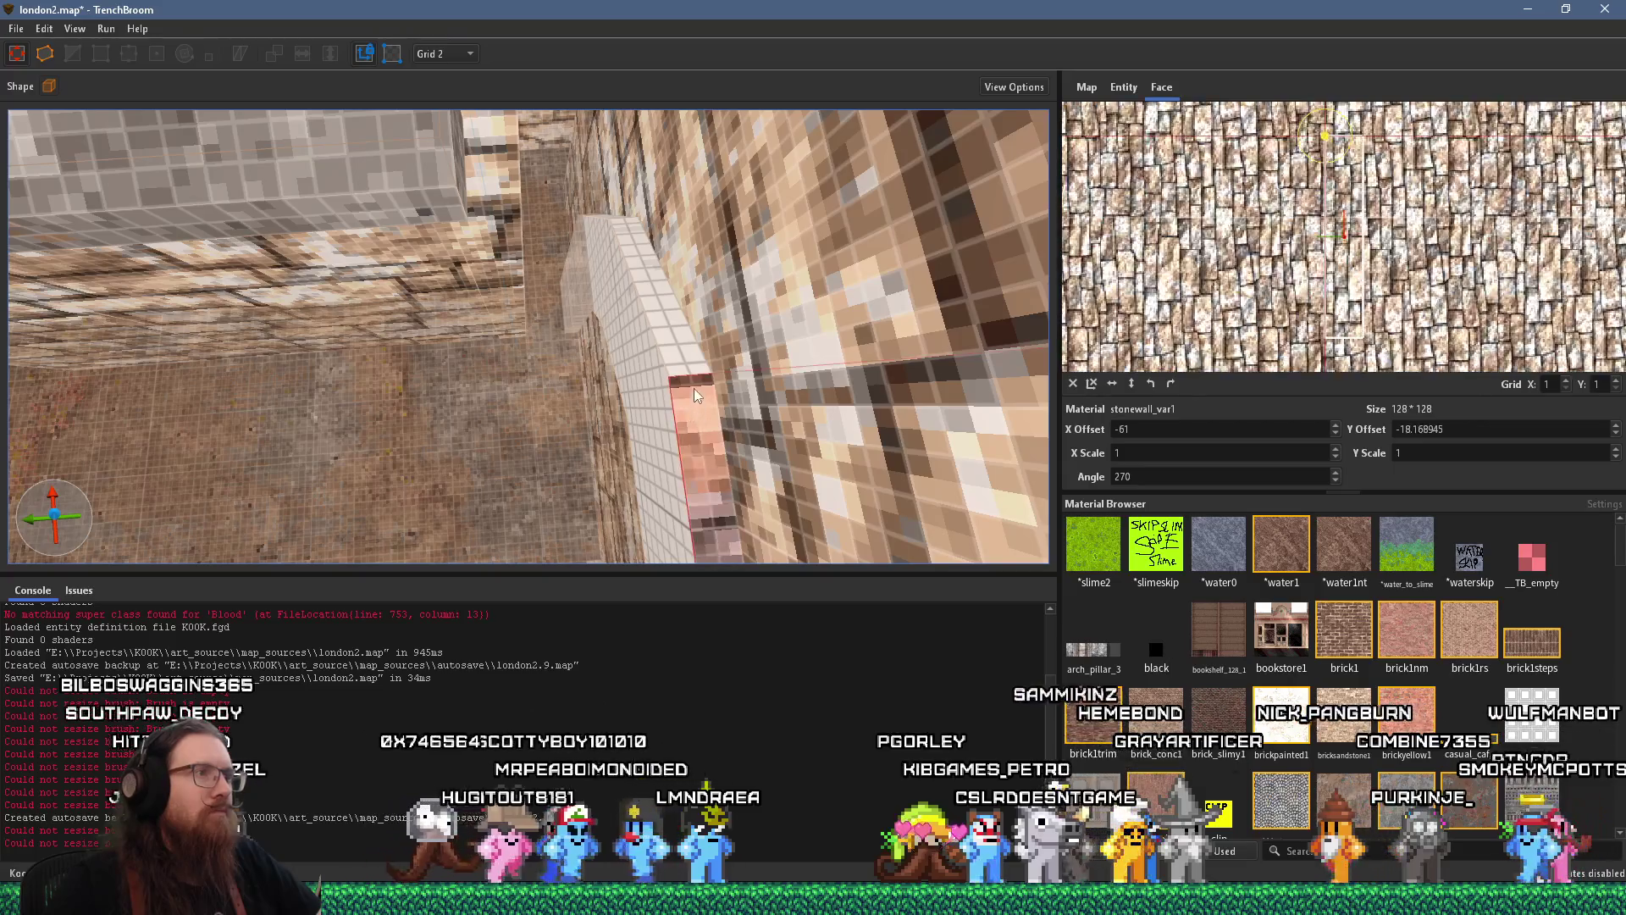
scroll(620, 334, "up", 5)
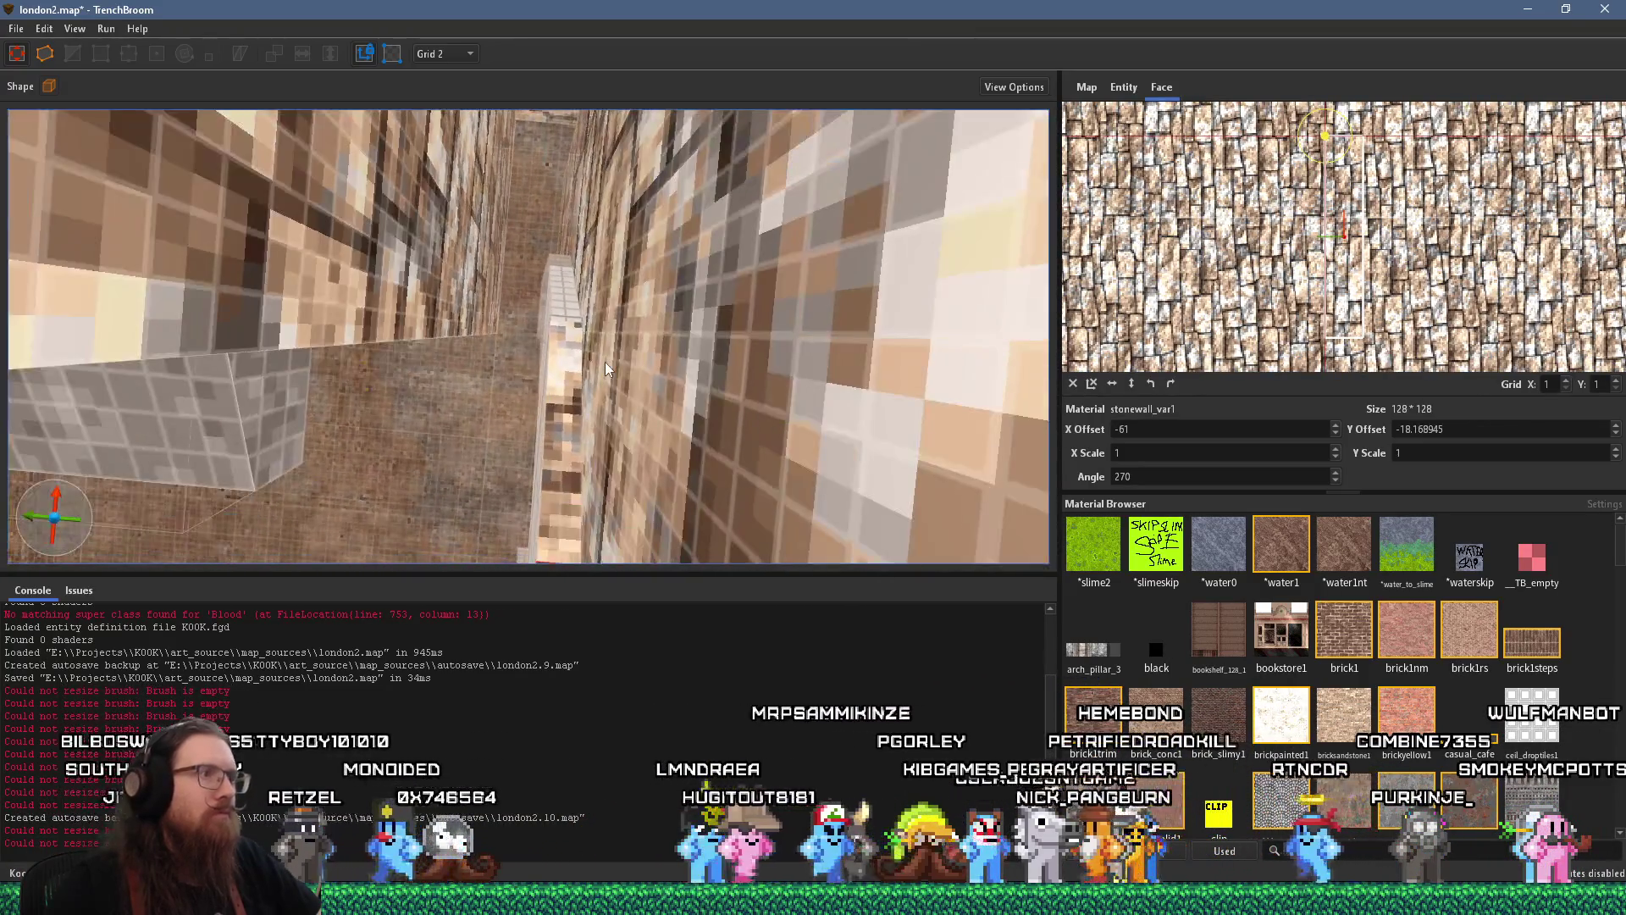
left_click_drag(571, 358, 574, 309)
scroll(531, 367, "up", 5)
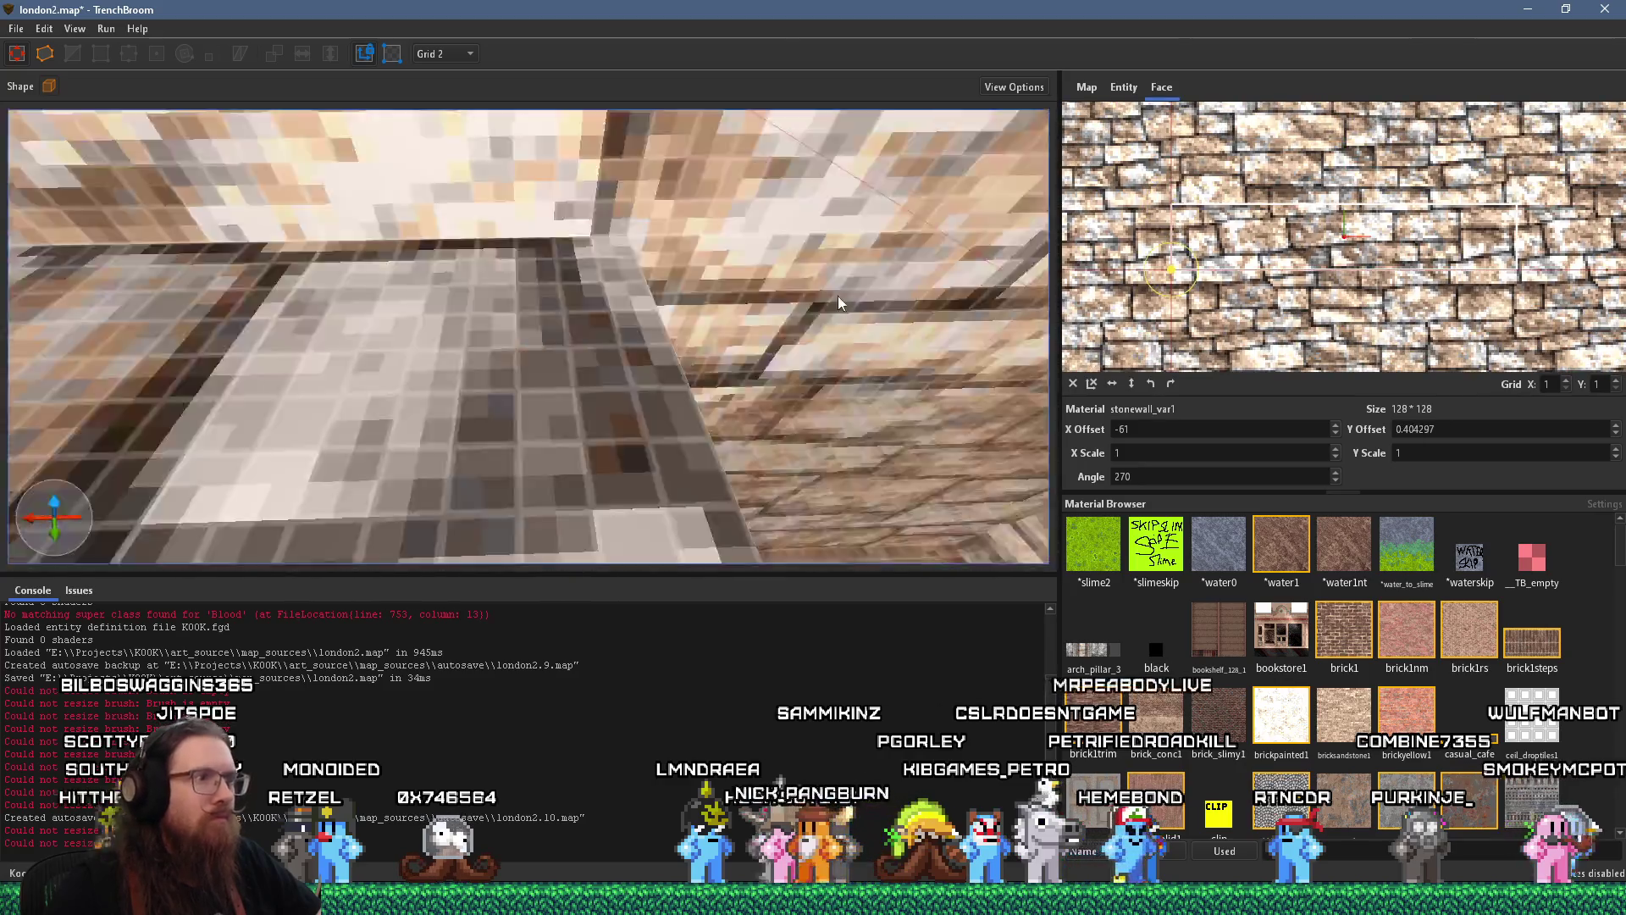
mouse_move(839, 303)
left_mouse_down()
mouse_move(630, 336)
mouse_move(678, 356)
mouse_move(555, 332)
mouse_move(480, 364)
mouse_move(295, 392)
mouse_move(336, 364)
mouse_move(613, 320)
mouse_move(773, 358)
mouse_move(722, 359)
mouse_move(716, 340)
mouse_move(489, 340)
mouse_move(535, 293)
mouse_move(546, 341)
mouse_move(546, 276)
left_mouse_up()
key("alt+Tab")
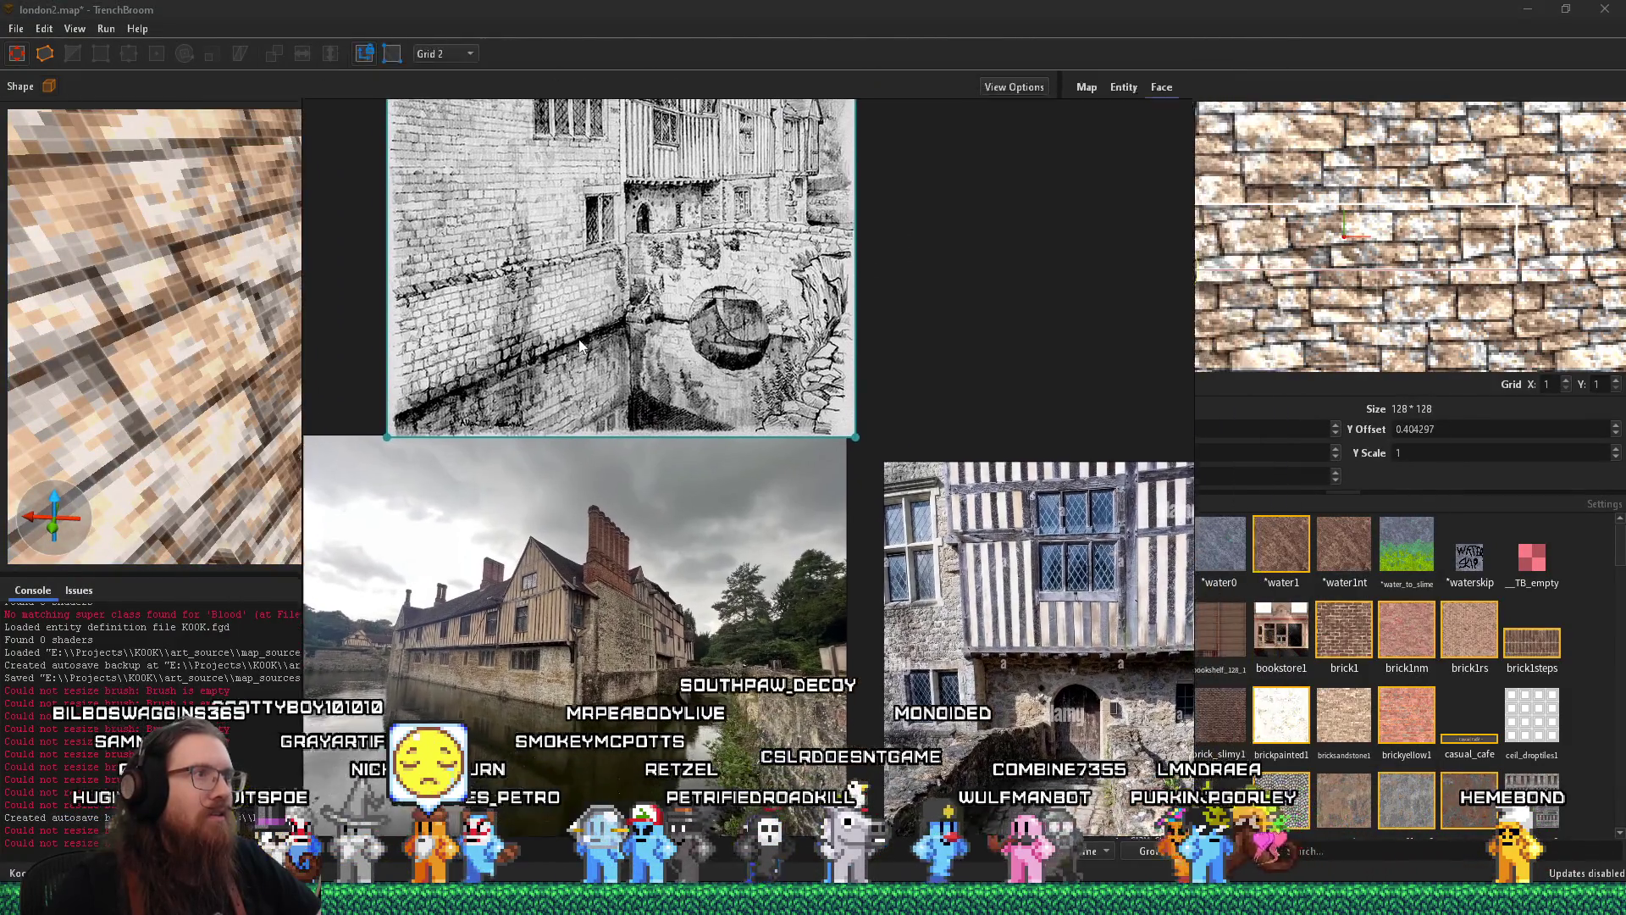
Hide the reference images and orbit the 3D view toward the alley
key("alt+Tab")
mouse_move(604, 343)
left_mouse_down()
mouse_move(507, 344)
mouse_move(693, 270)
mouse_move(403, 269)
mouse_move(453, 327)
left_mouse_up()
key("alt+Tab")
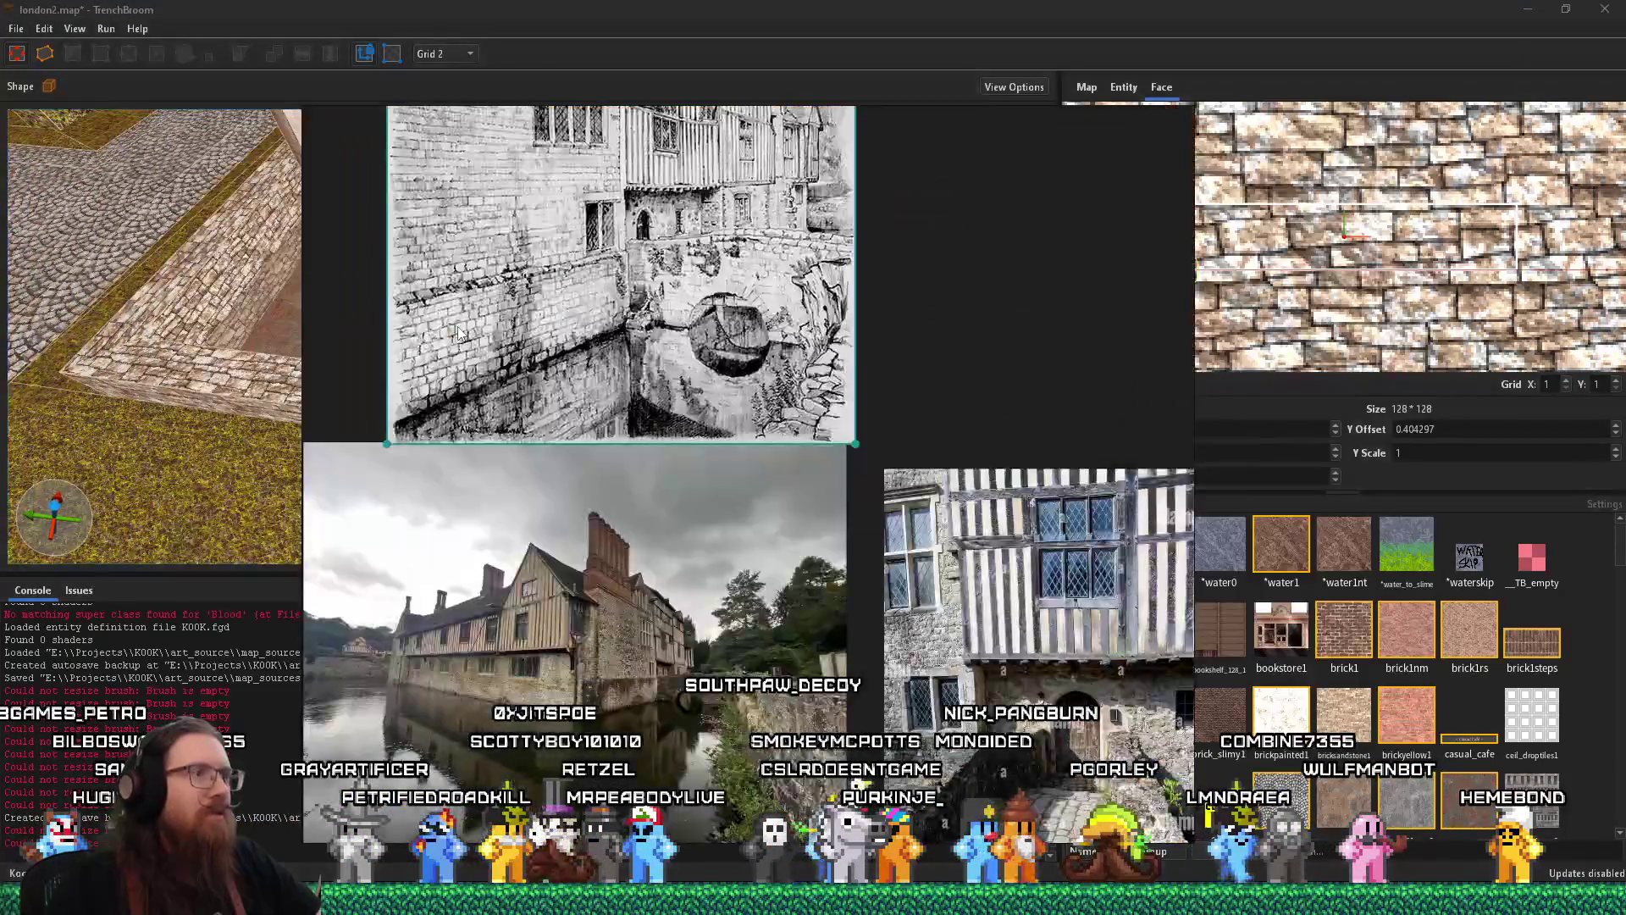
key("alt+Tab")
mouse_move(562, 302)
left_mouse_down()
mouse_move(703, 107)
mouse_move(635, 336)
left_mouse_up()
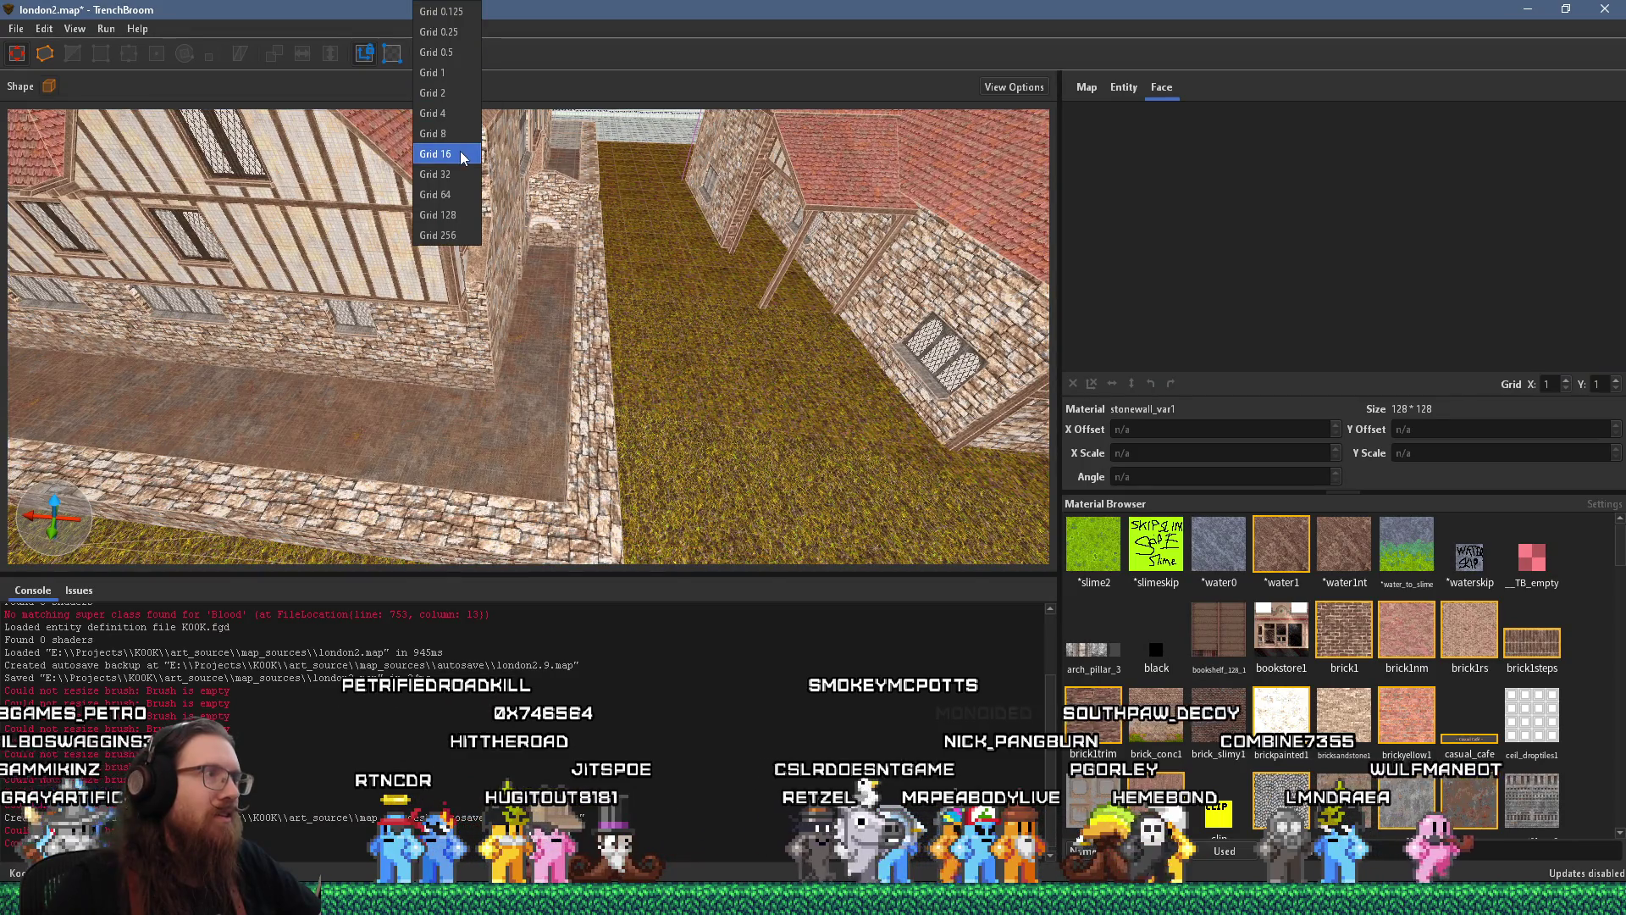
Stretch the stone wall brush further back along the alley
key("Escape")
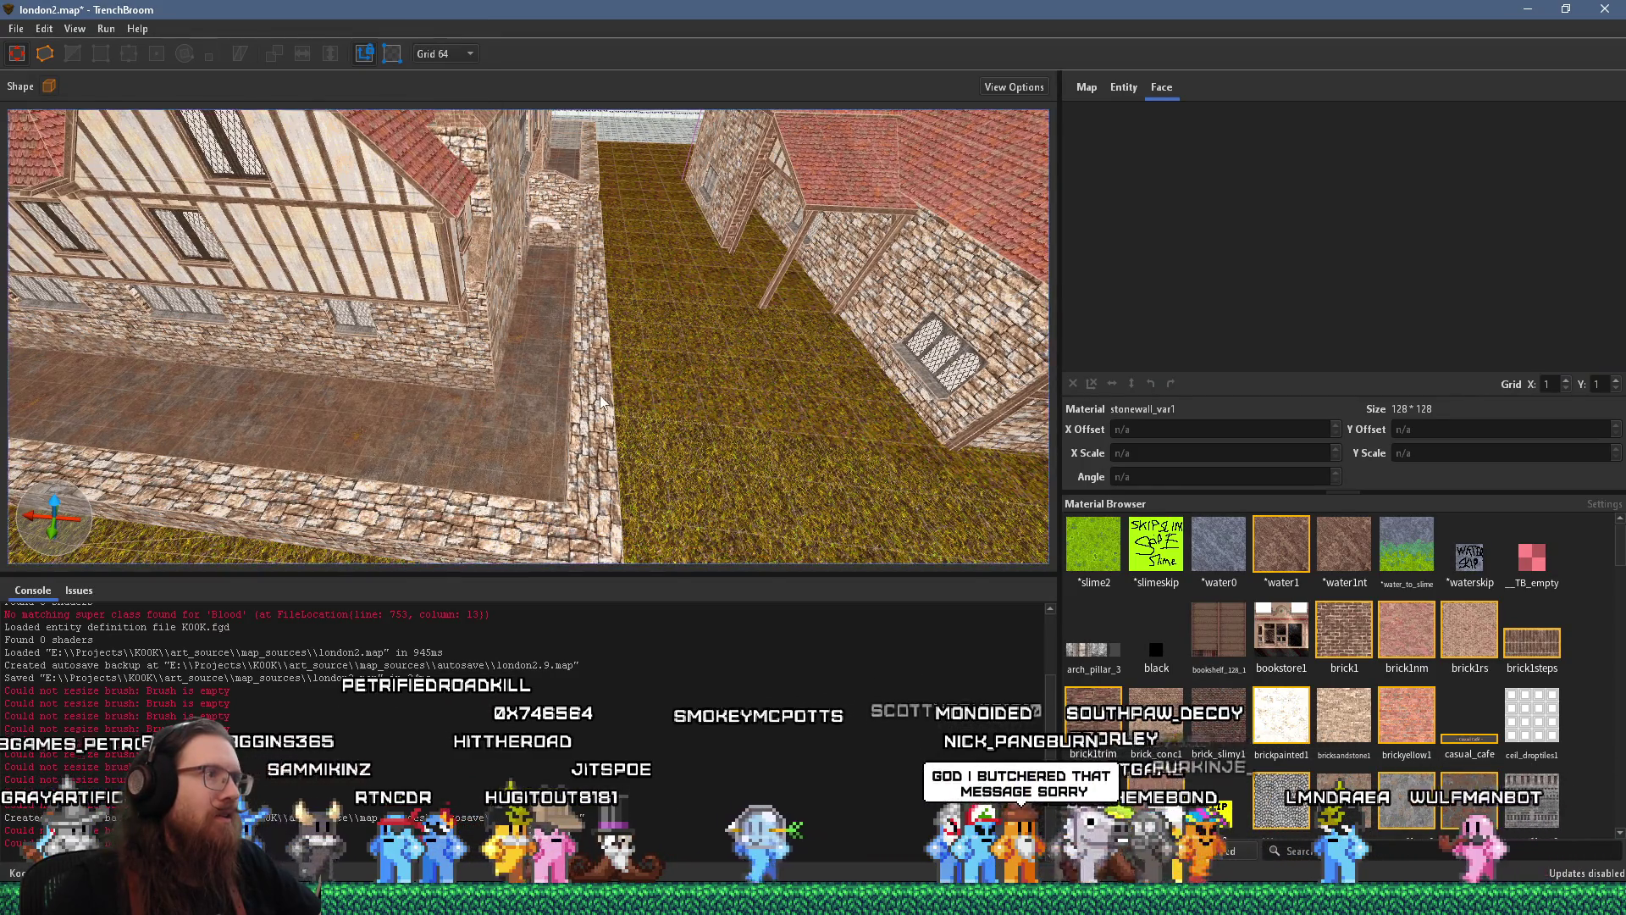
mouse_move(670, 391)
left_mouse_down()
mouse_move(676, 369)
mouse_move(523, 248)
mouse_move(499, 326)
left_mouse_up()
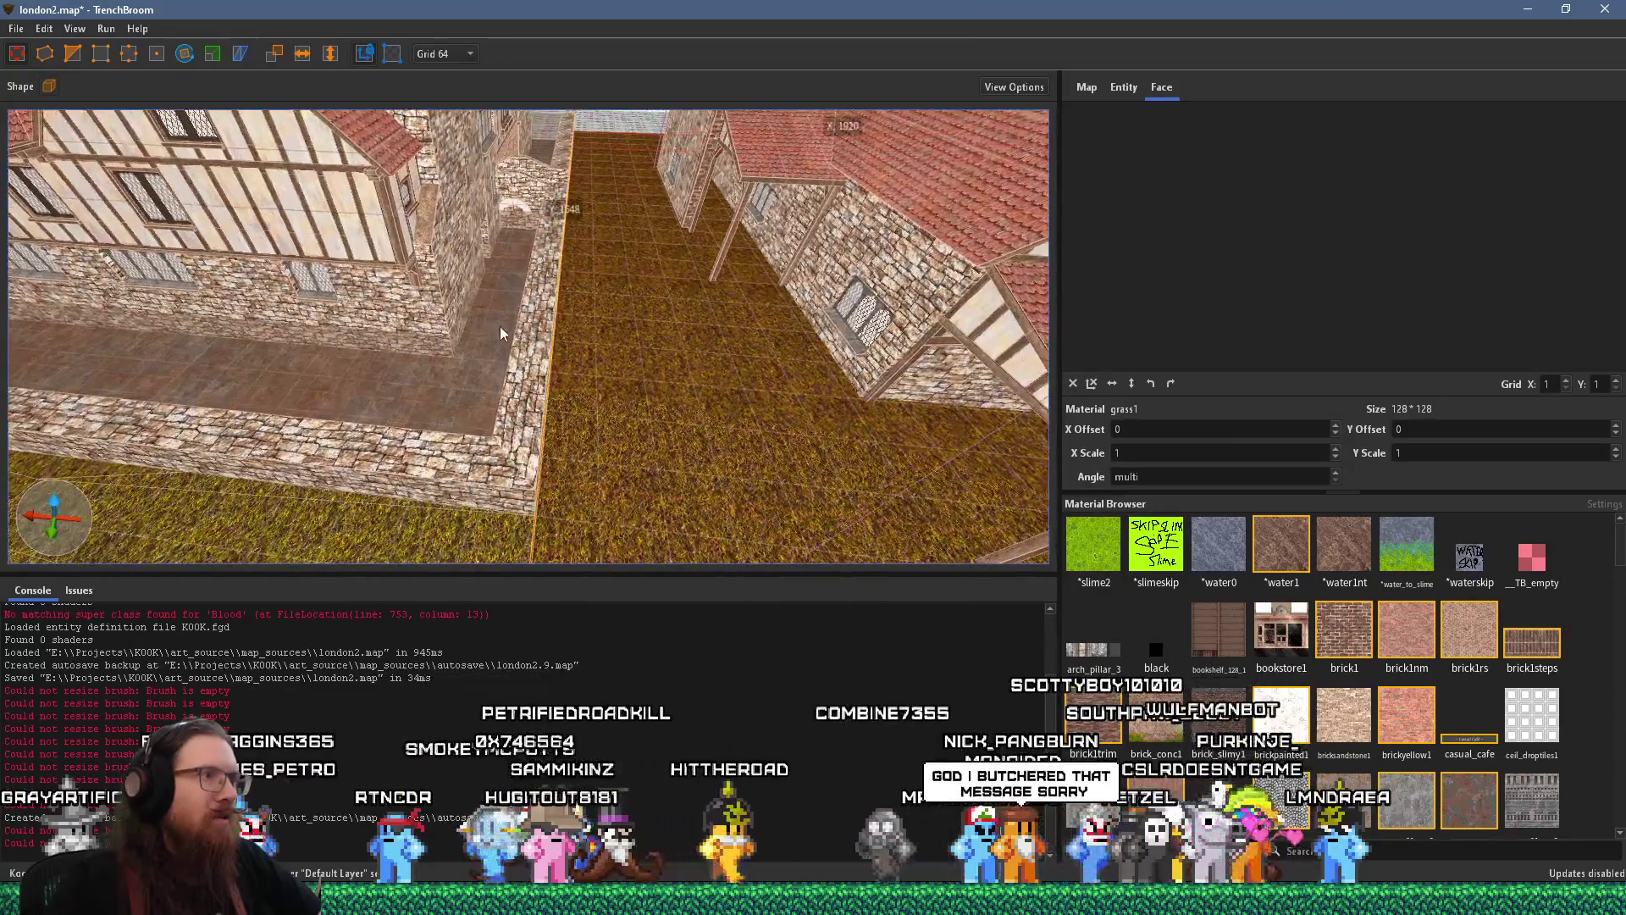
left_click(596, 343)
left_click(540, 372)
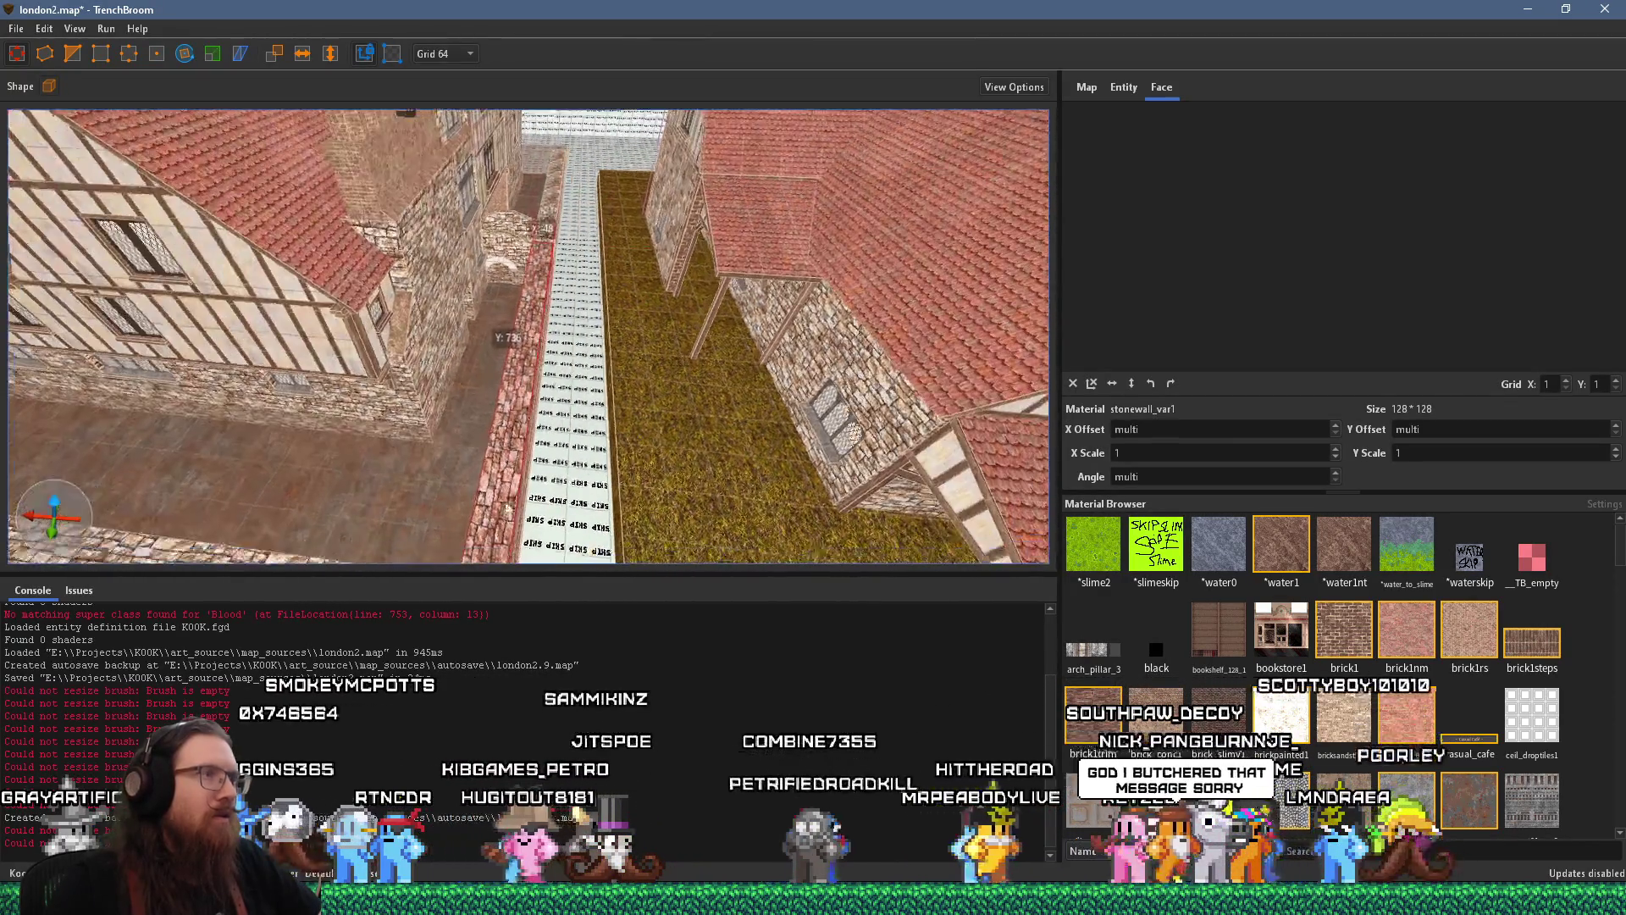
mouse_move(561, 203)
left_mouse_down()
mouse_move(533, 311)
mouse_move(601, 315)
left_mouse_up()
scroll(514, 403, "up", 6)
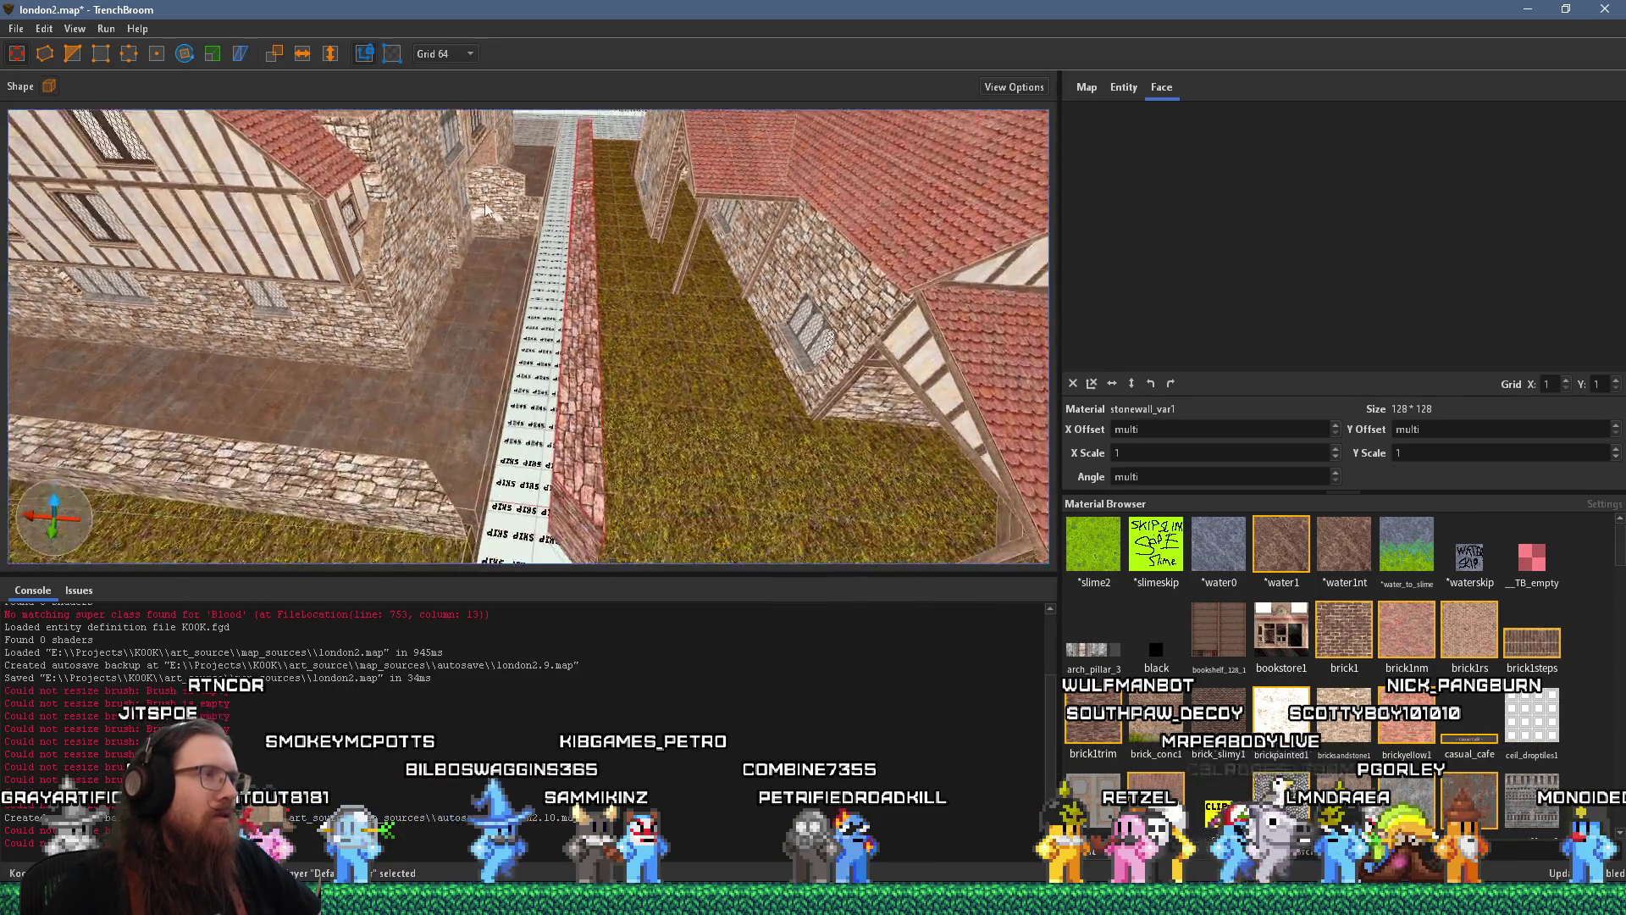
Stretch the left stone wall rightward and extend the floor brush up to the wall
left_click(437, 416)
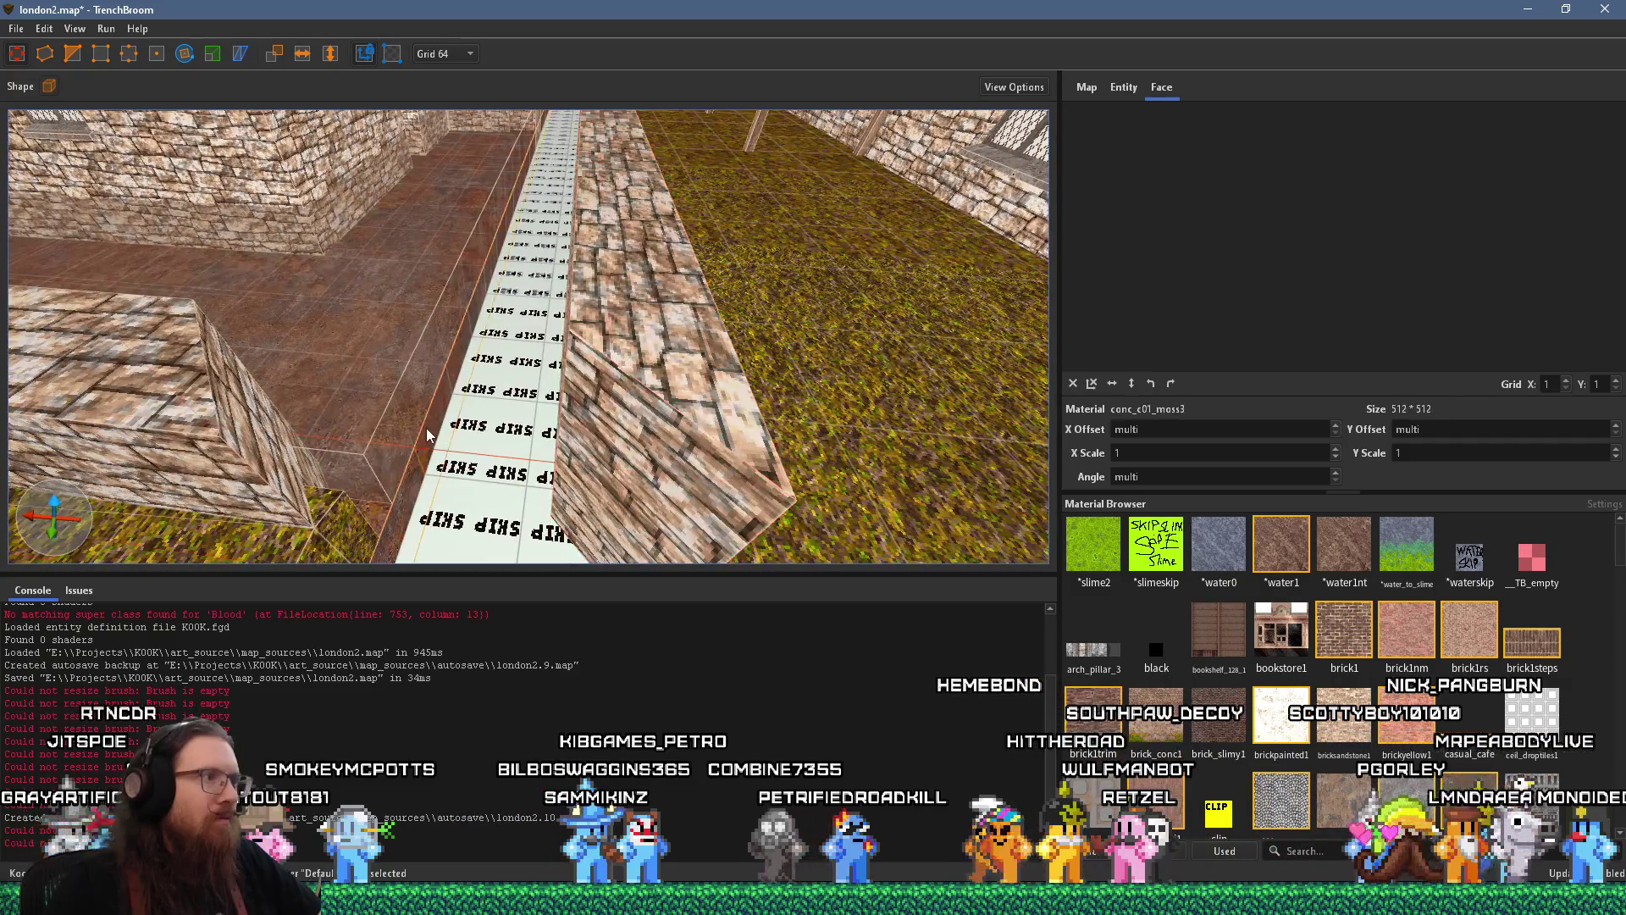
scroll(448, 458, "down", 5)
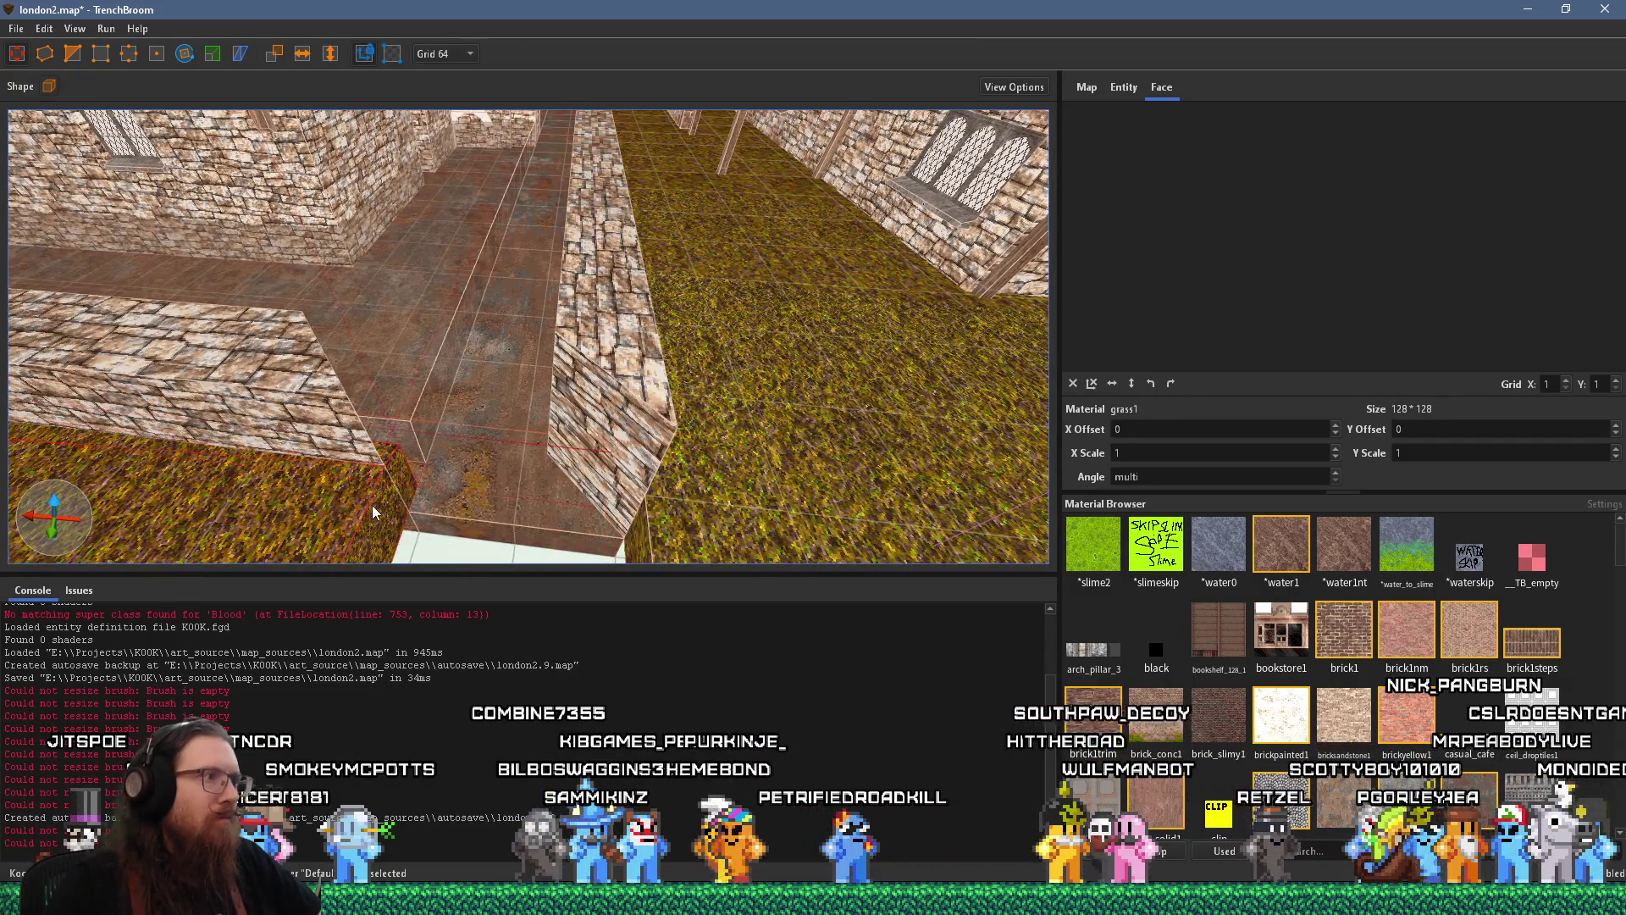
left_click(622, 554)
left_click(363, 405)
left_click_drag(364, 400, 675, 449)
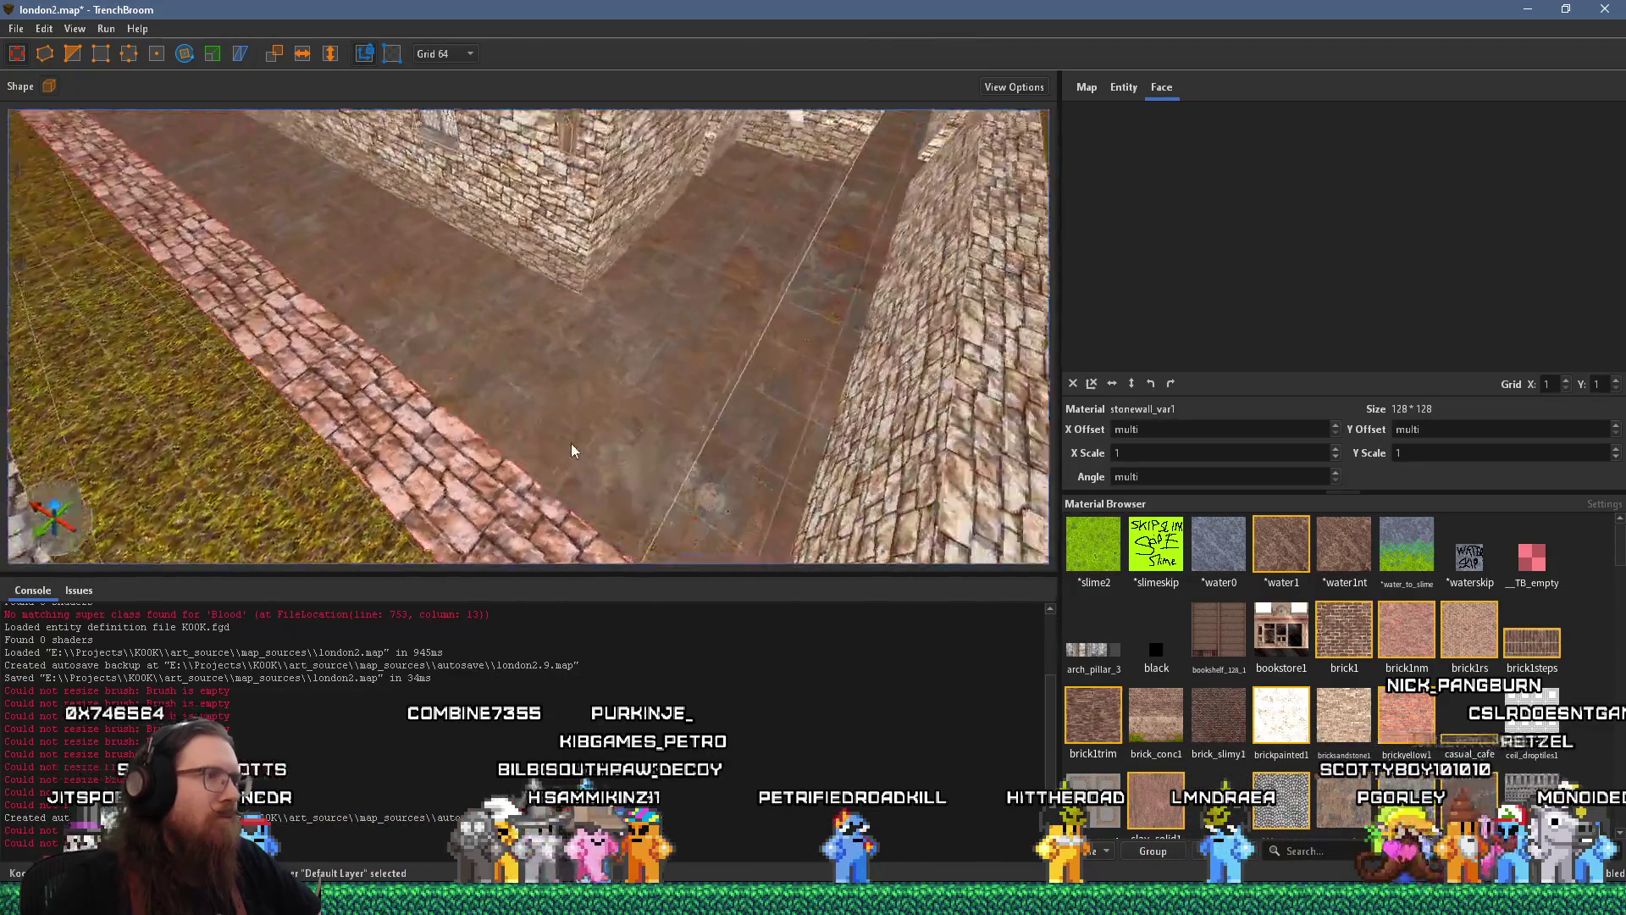
left_click(649, 367)
mouse_move(644, 382)
left_mouse_down()
mouse_move(720, 431)
mouse_move(825, 425)
mouse_move(730, 389)
mouse_move(558, 377)
mouse_move(523, 440)
mouse_move(545, 433)
mouse_move(548, 356)
mouse_move(485, 310)
mouse_move(453, 382)
mouse_move(602, 289)
mouse_move(528, 182)
mouse_move(585, 230)
left_mouse_up()
left_click(603, 289)
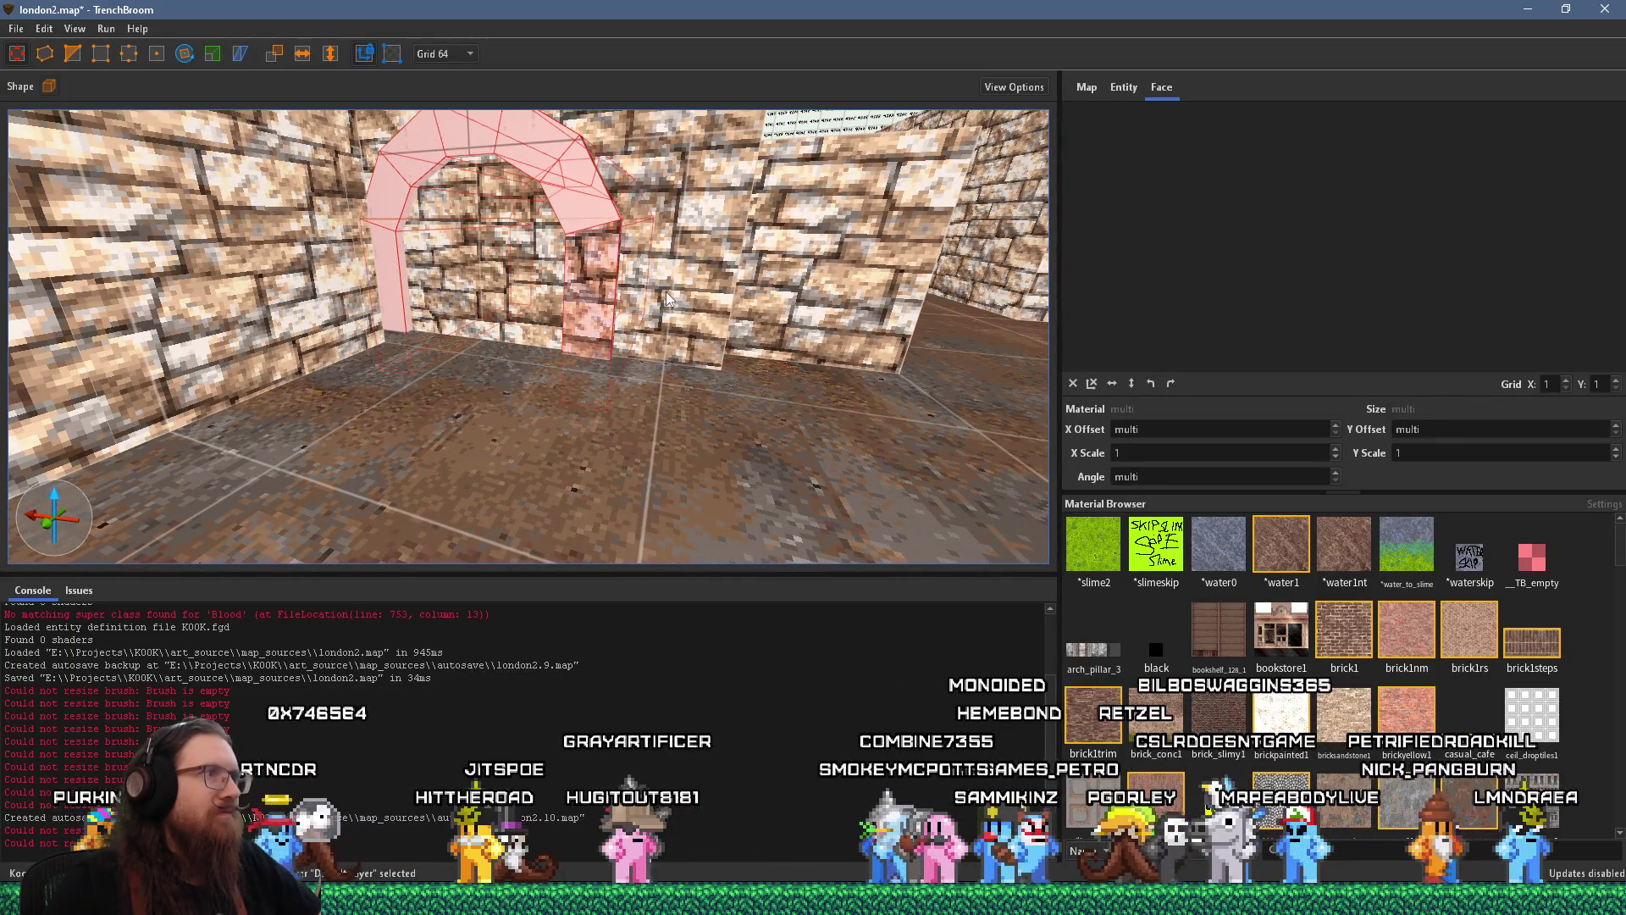
mouse_move(666, 296)
left_mouse_down()
mouse_move(687, 269)
mouse_move(644, 254)
mouse_move(593, 313)
mouse_move(334, 131)
mouse_move(415, 161)
mouse_move(496, 351)
mouse_move(665, 198)
mouse_move(574, 305)
mouse_move(396, 80)
mouse_move(409, 86)
mouse_move(331, 309)
mouse_move(473, 311)
mouse_move(565, 240)
mouse_move(642, 223)
left_mouse_up()
mouse_move(528, 194)
left_mouse_down()
mouse_move(522, 234)
mouse_move(570, 296)
mouse_move(415, 310)
left_mouse_up()
key("w")
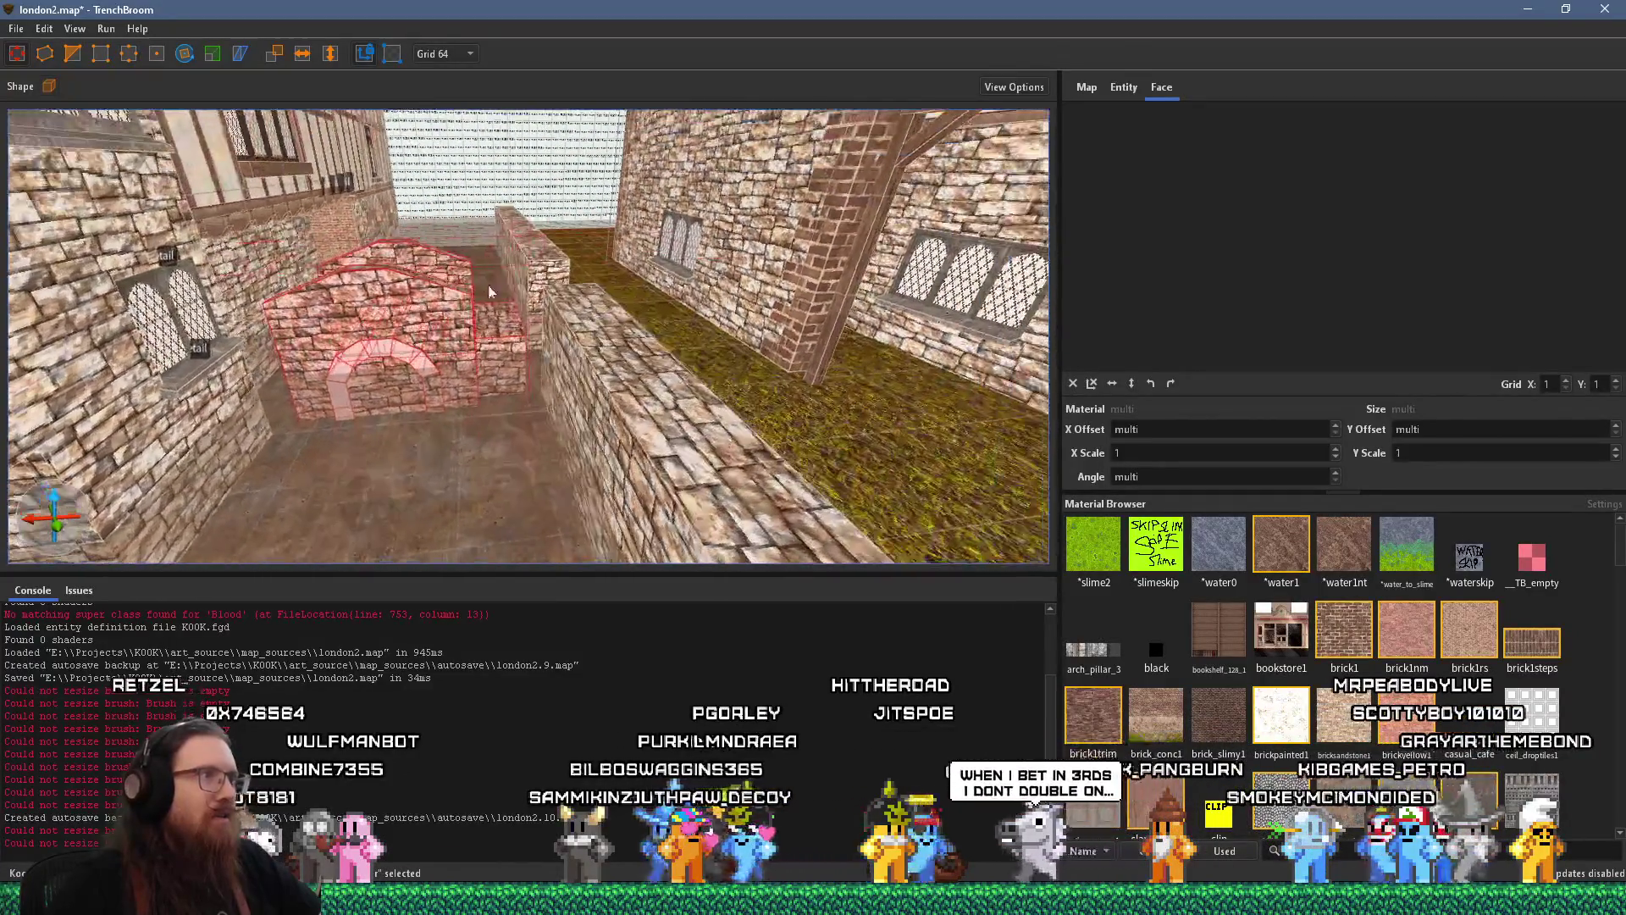
key("Escape")
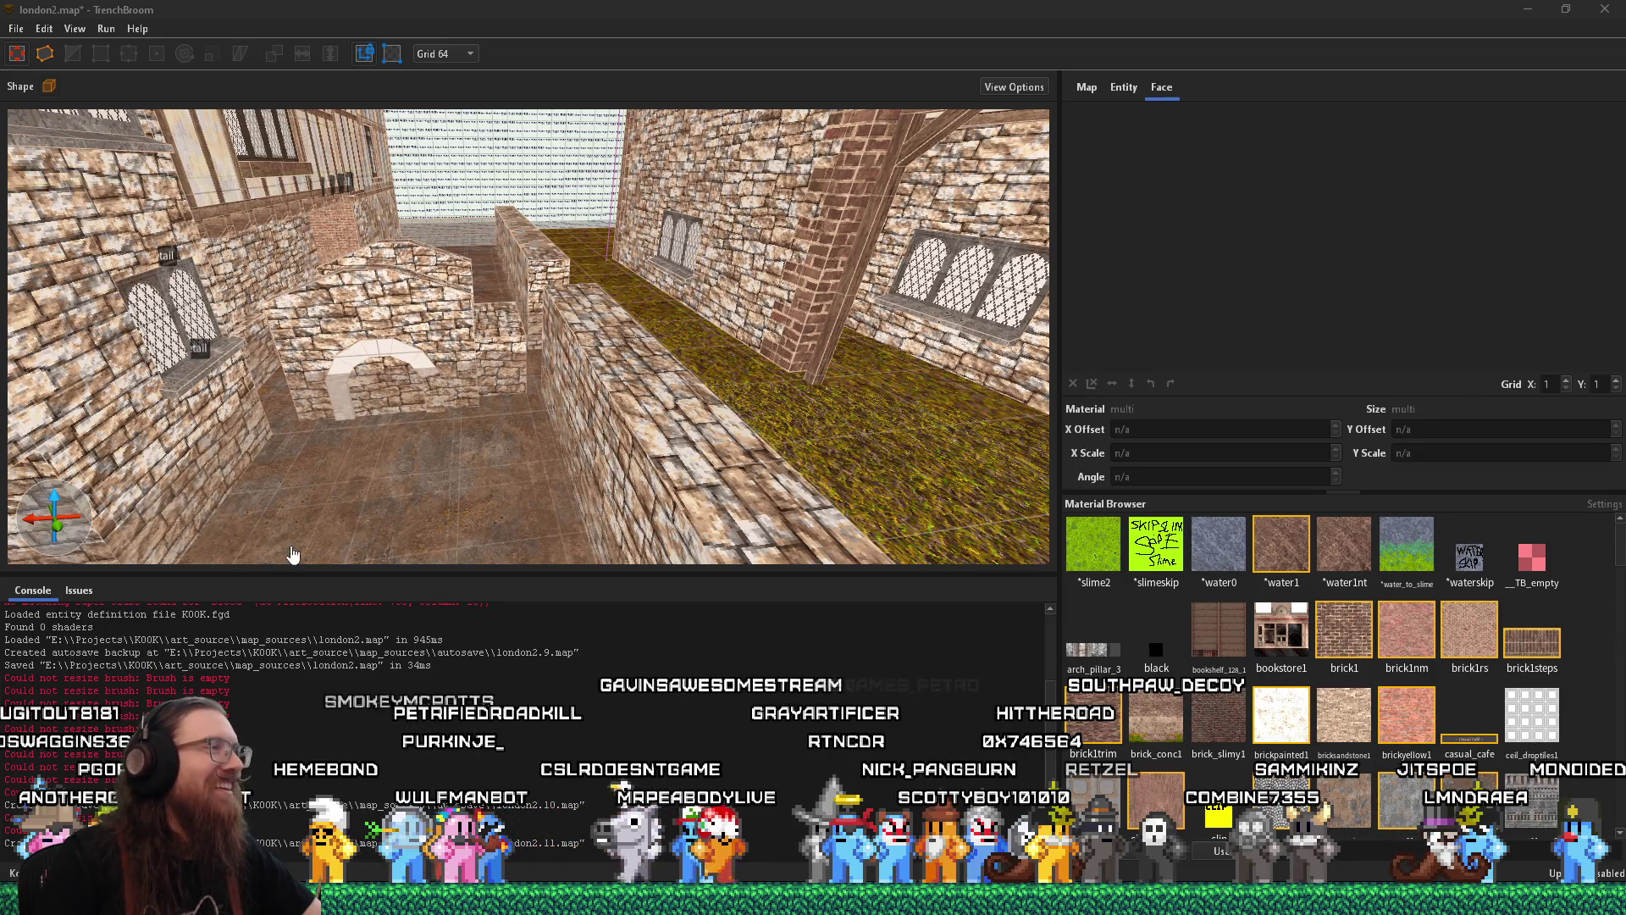
Zoom the 3D view in toward the arched doorway
scroll(370, 480, "up", 5)
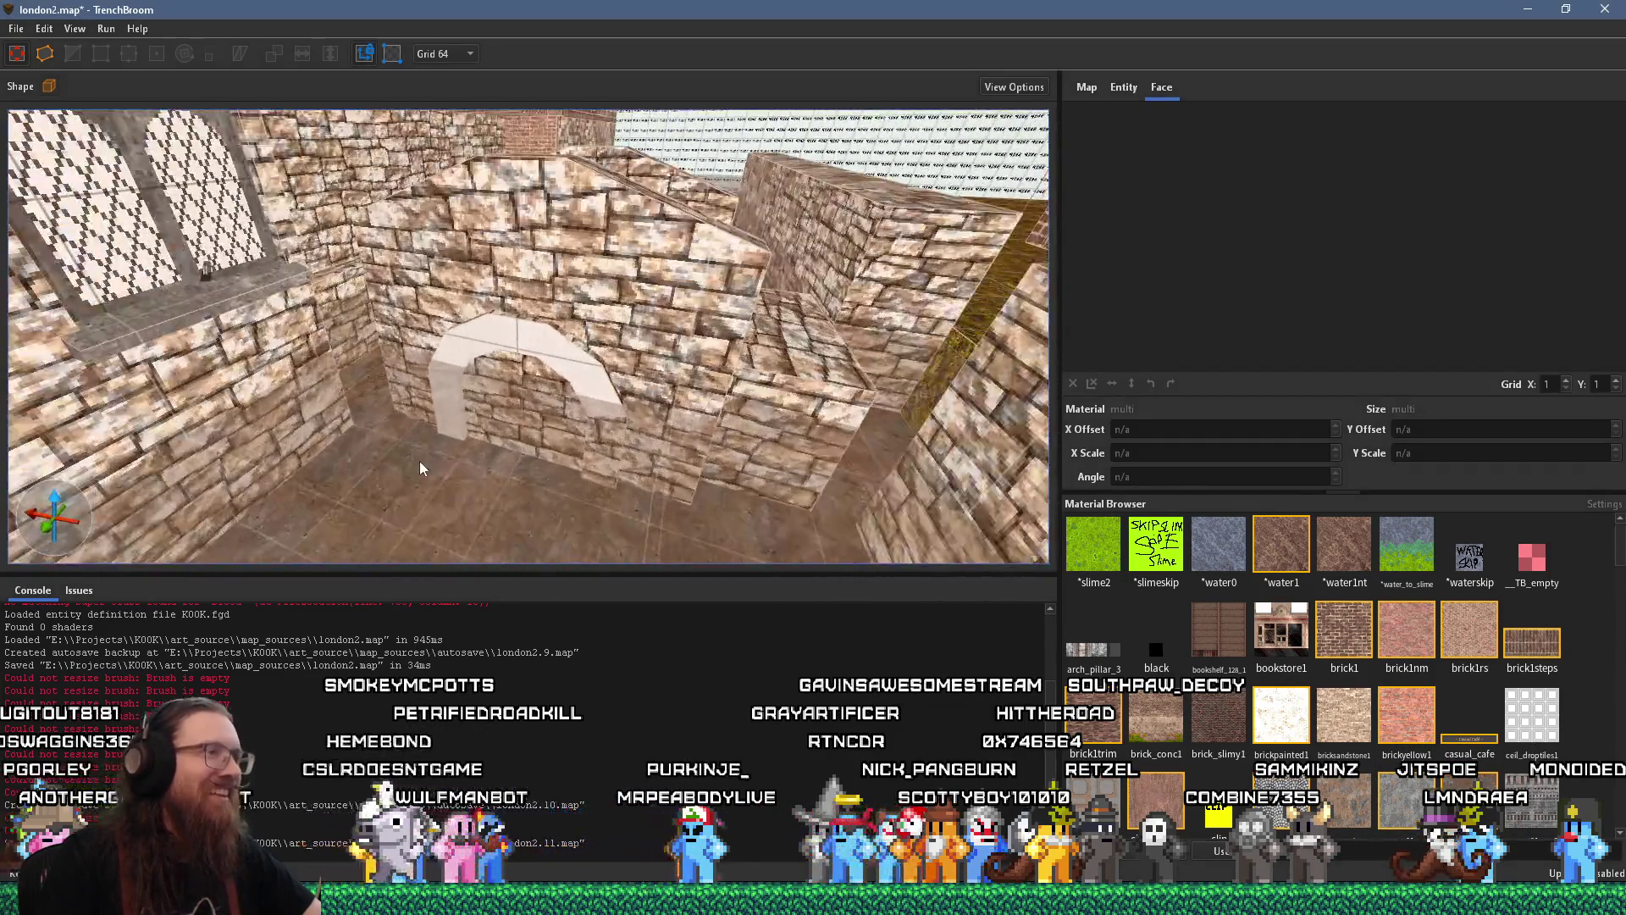
Move up to the arch and check the stonewall_var1 alignment on its lower faces
scroll(423, 453, "up", 5)
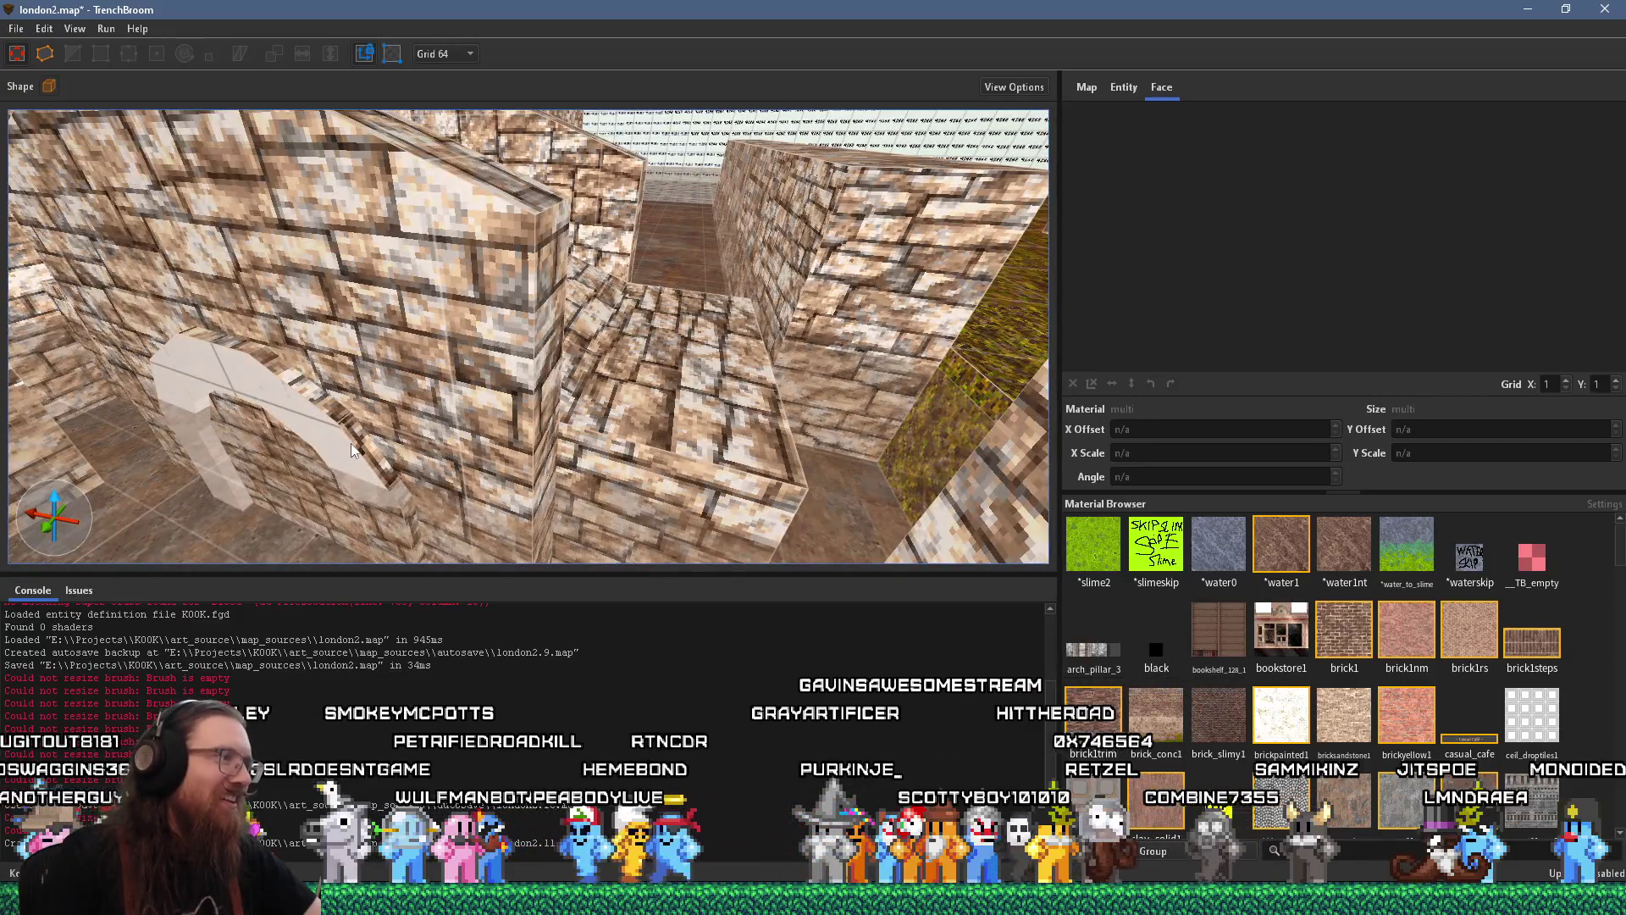
left_click(351, 448)
left_click(356, 457)
key("w")
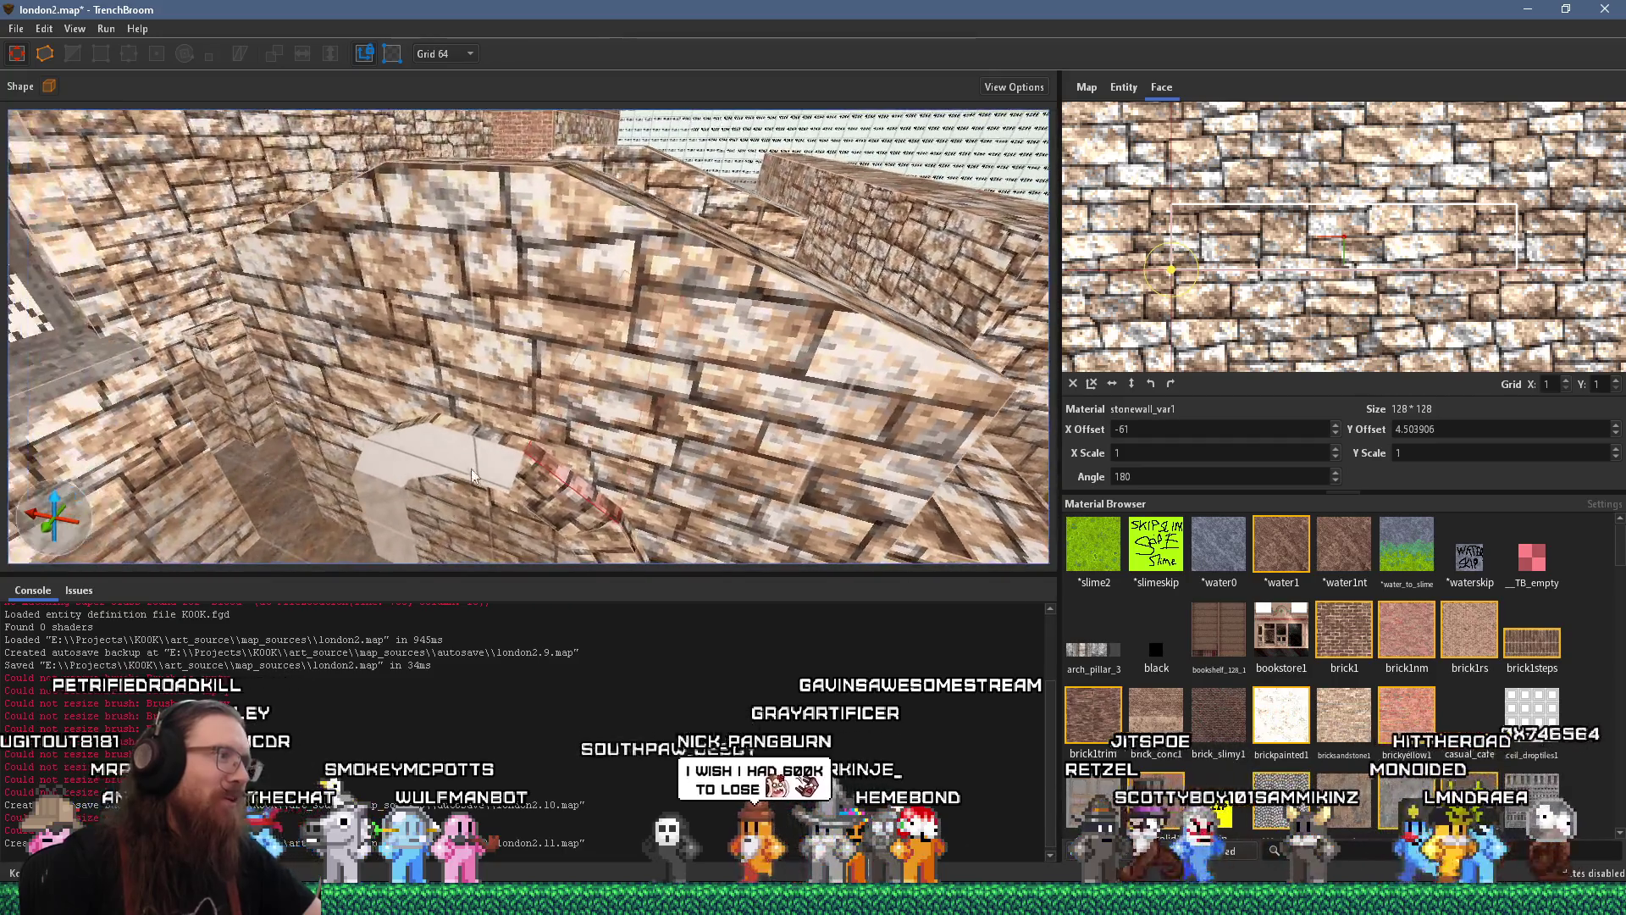
left_click(490, 441)
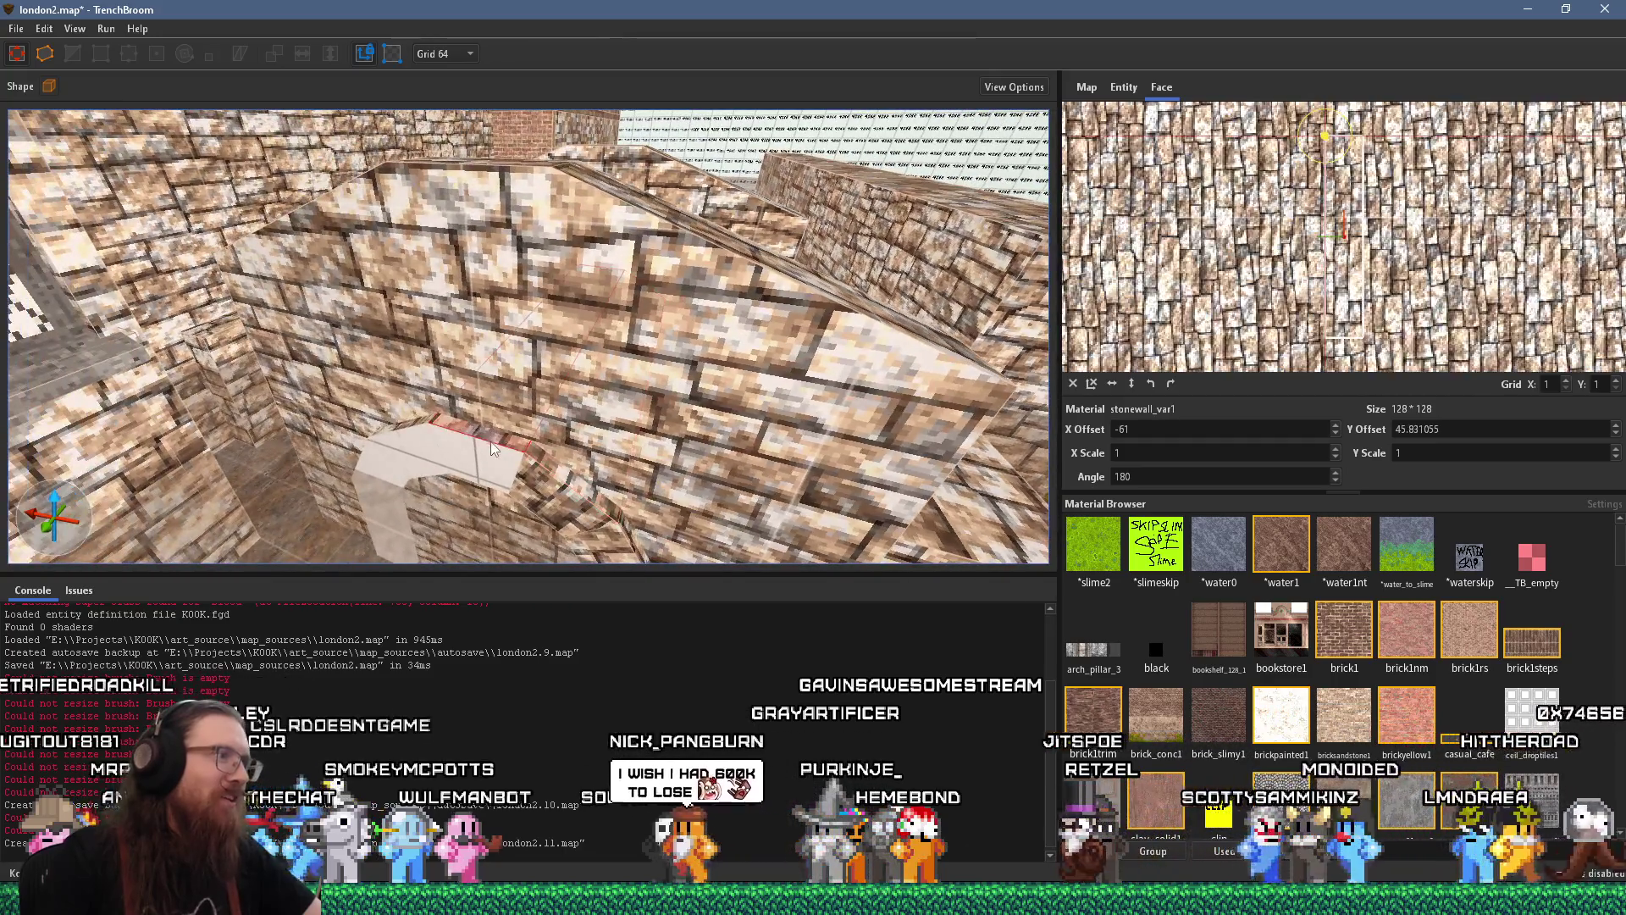
key("w")
left_click(584, 460, "shift")
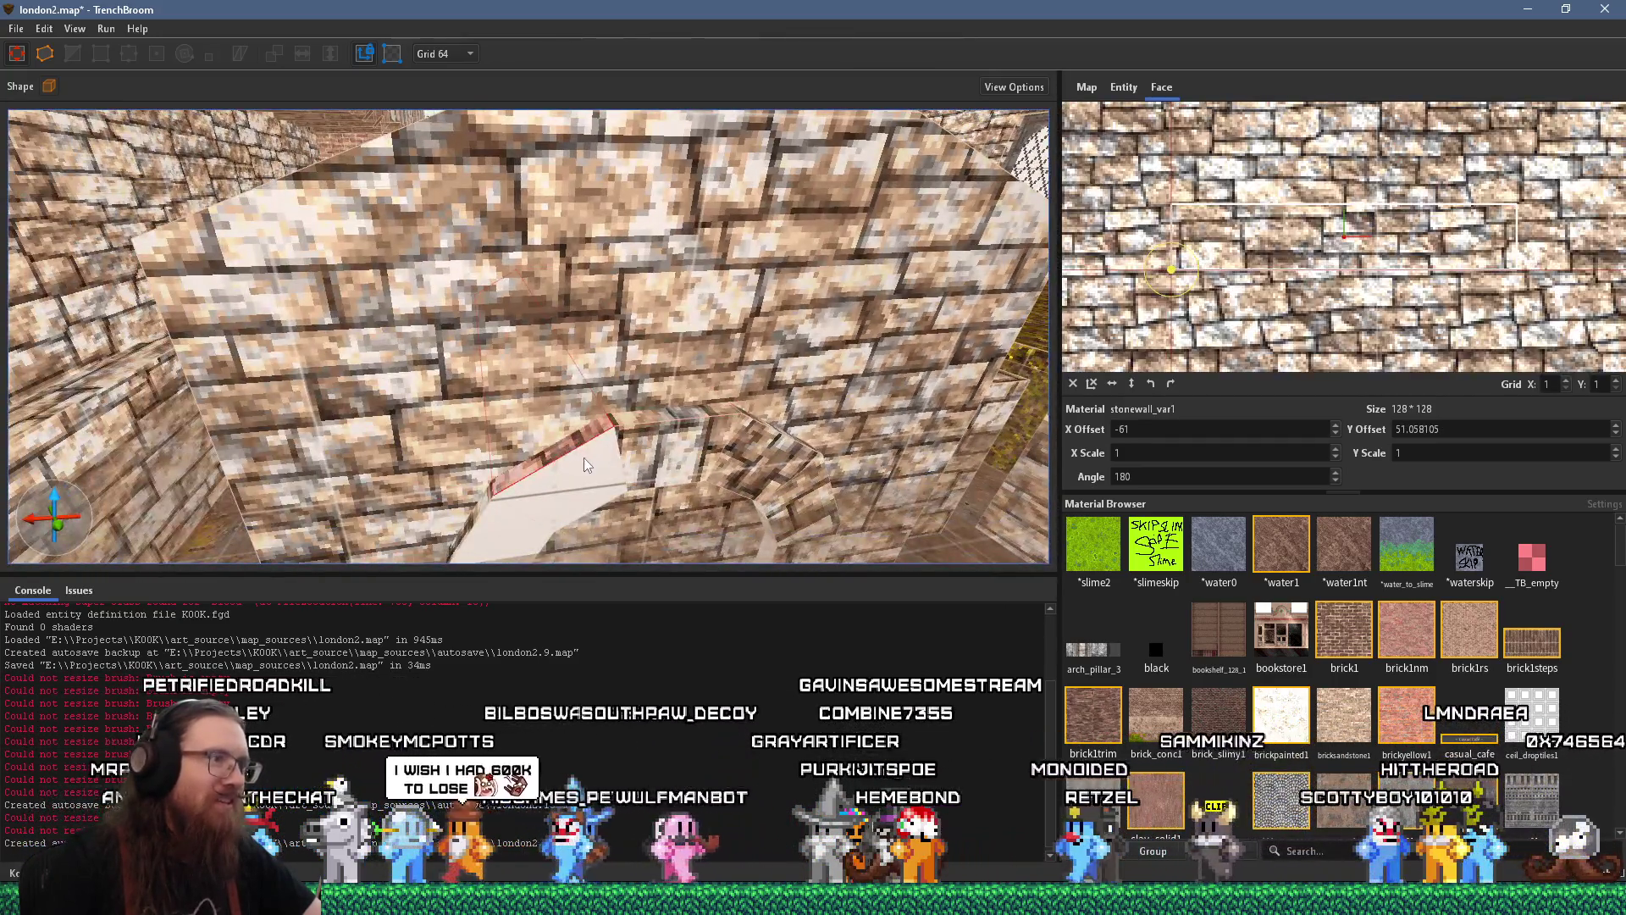
key("w")
left_click(639, 477, "shift")
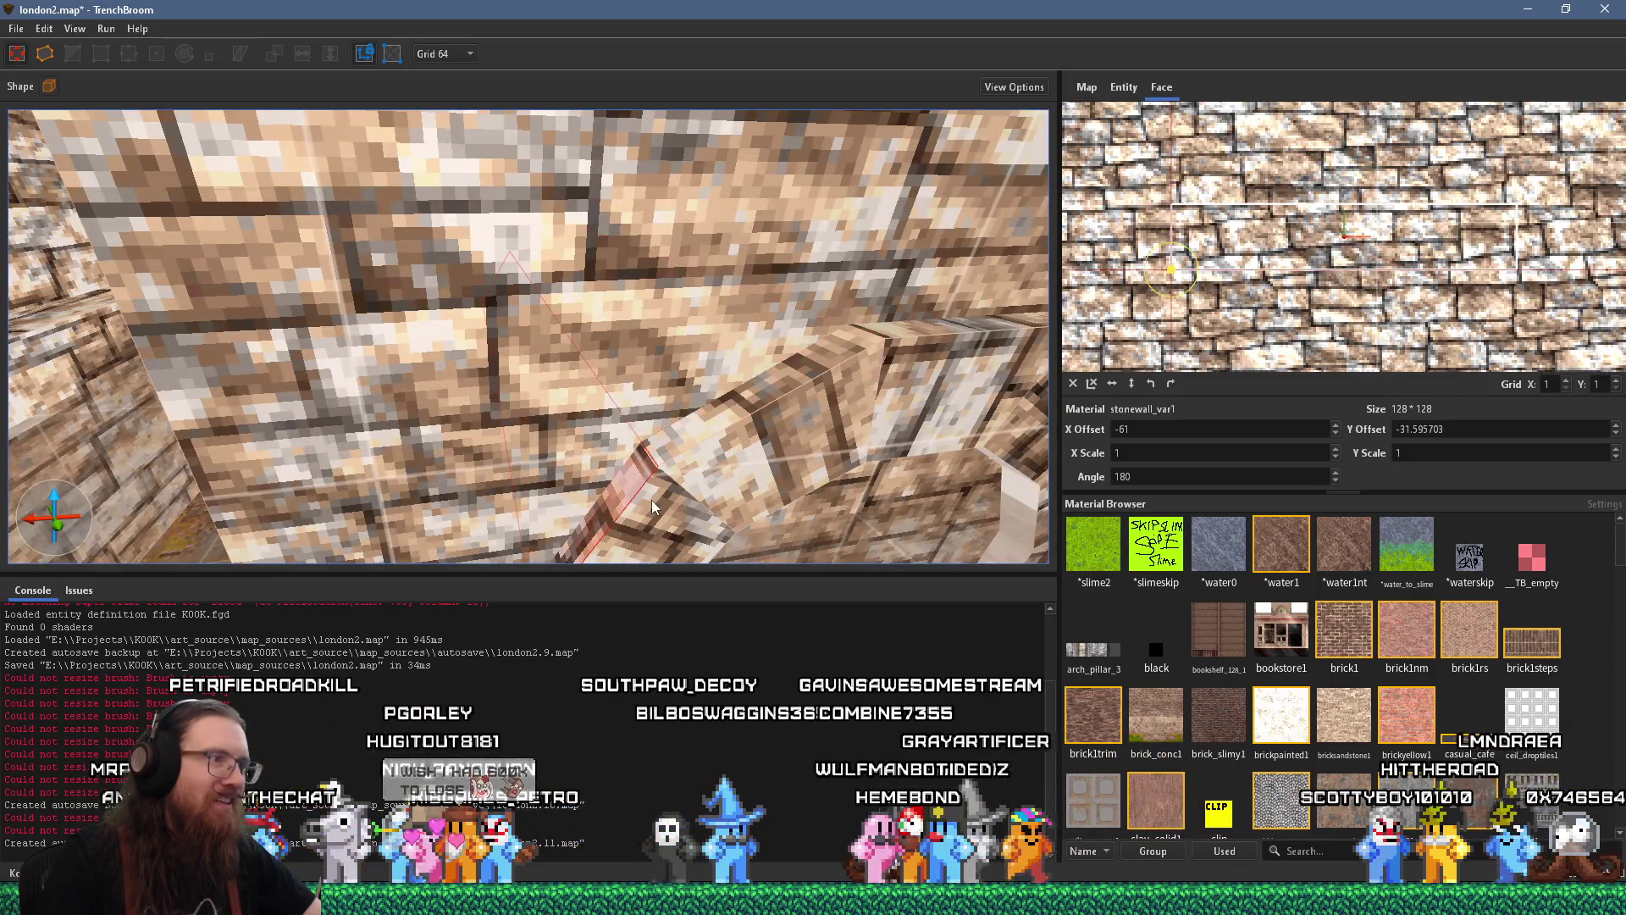
key("w")
key("s")
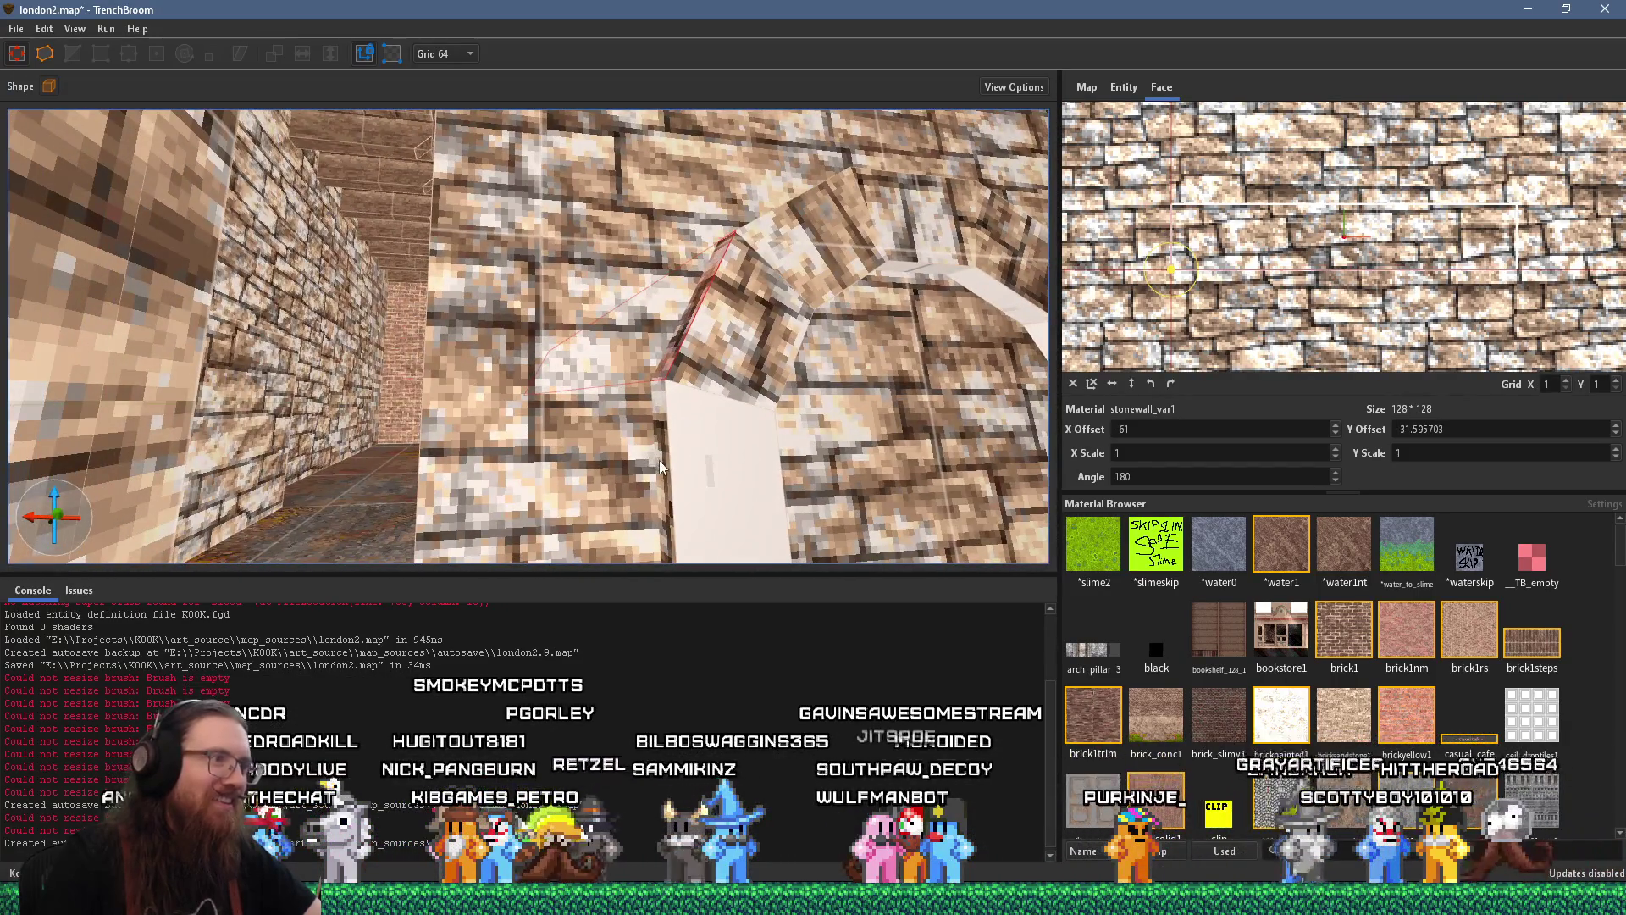
left_click(660, 459, "shift")
key("w")
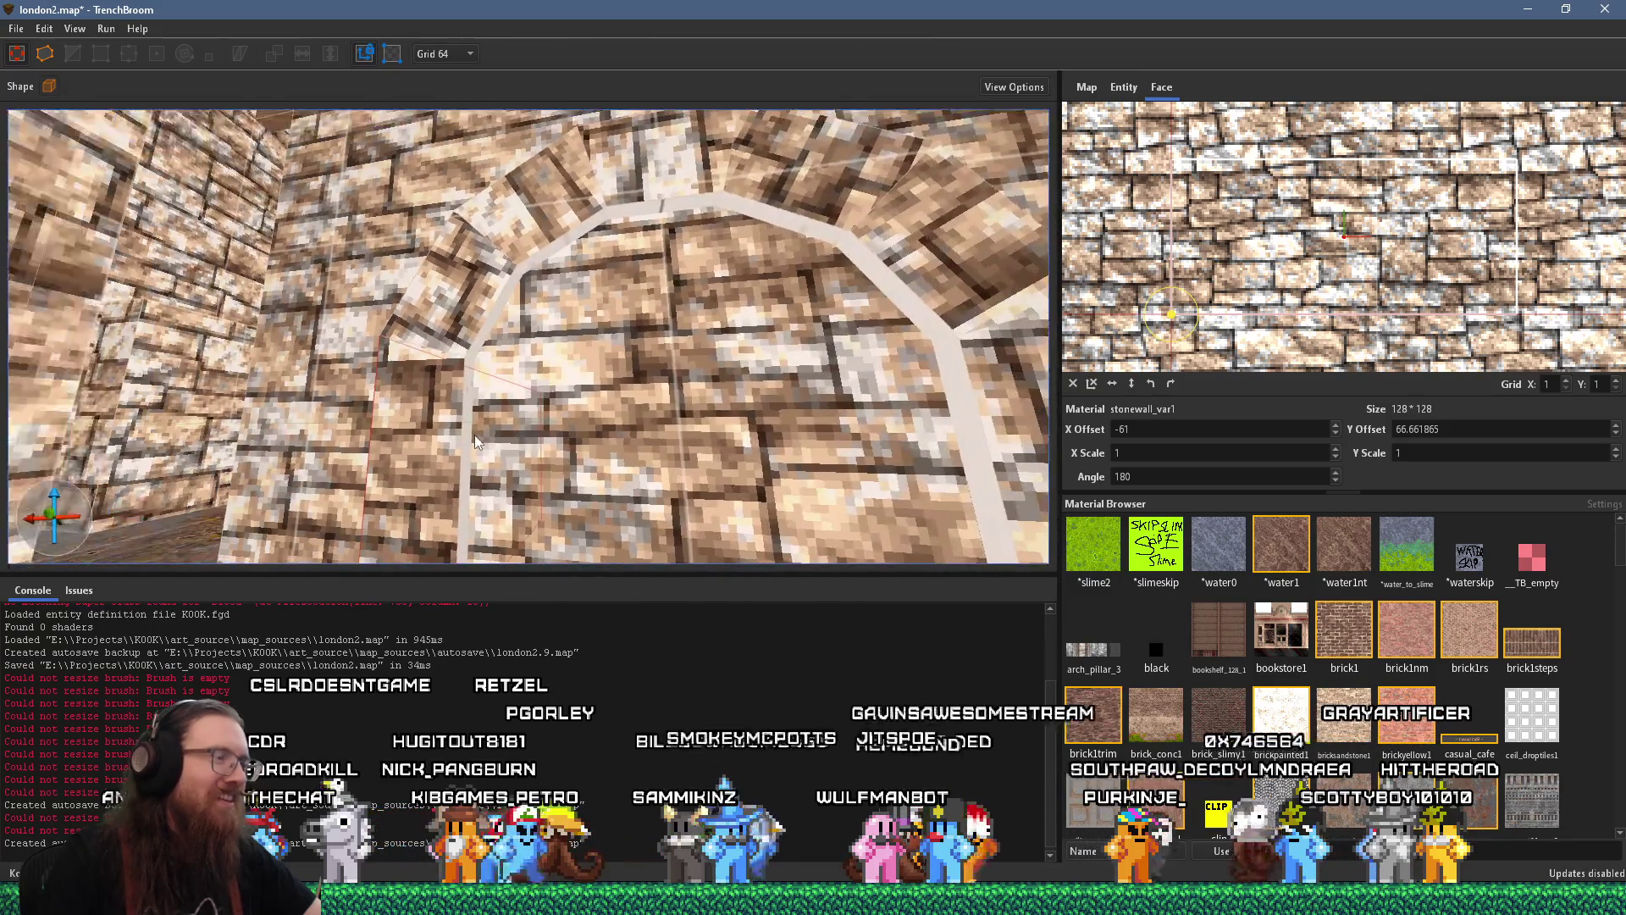
key("d")
Step through the arch faces from lower left, over the top, to the right base
left_click(382, 432, "shift")
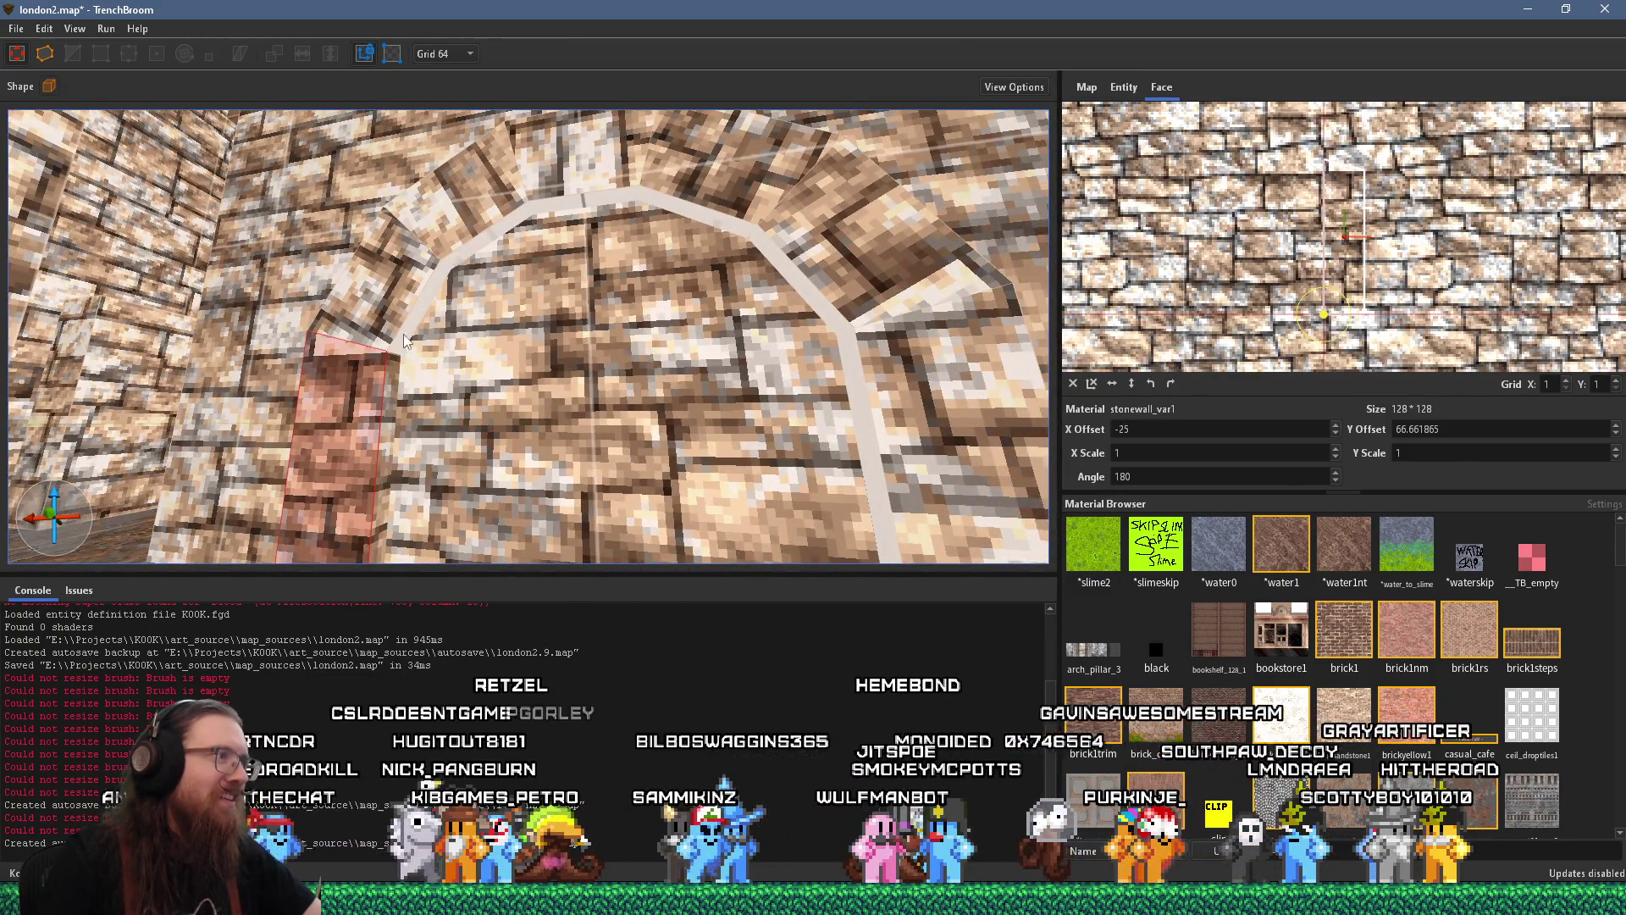
left_click(406, 322, "shift")
left_click(466, 224, "shift")
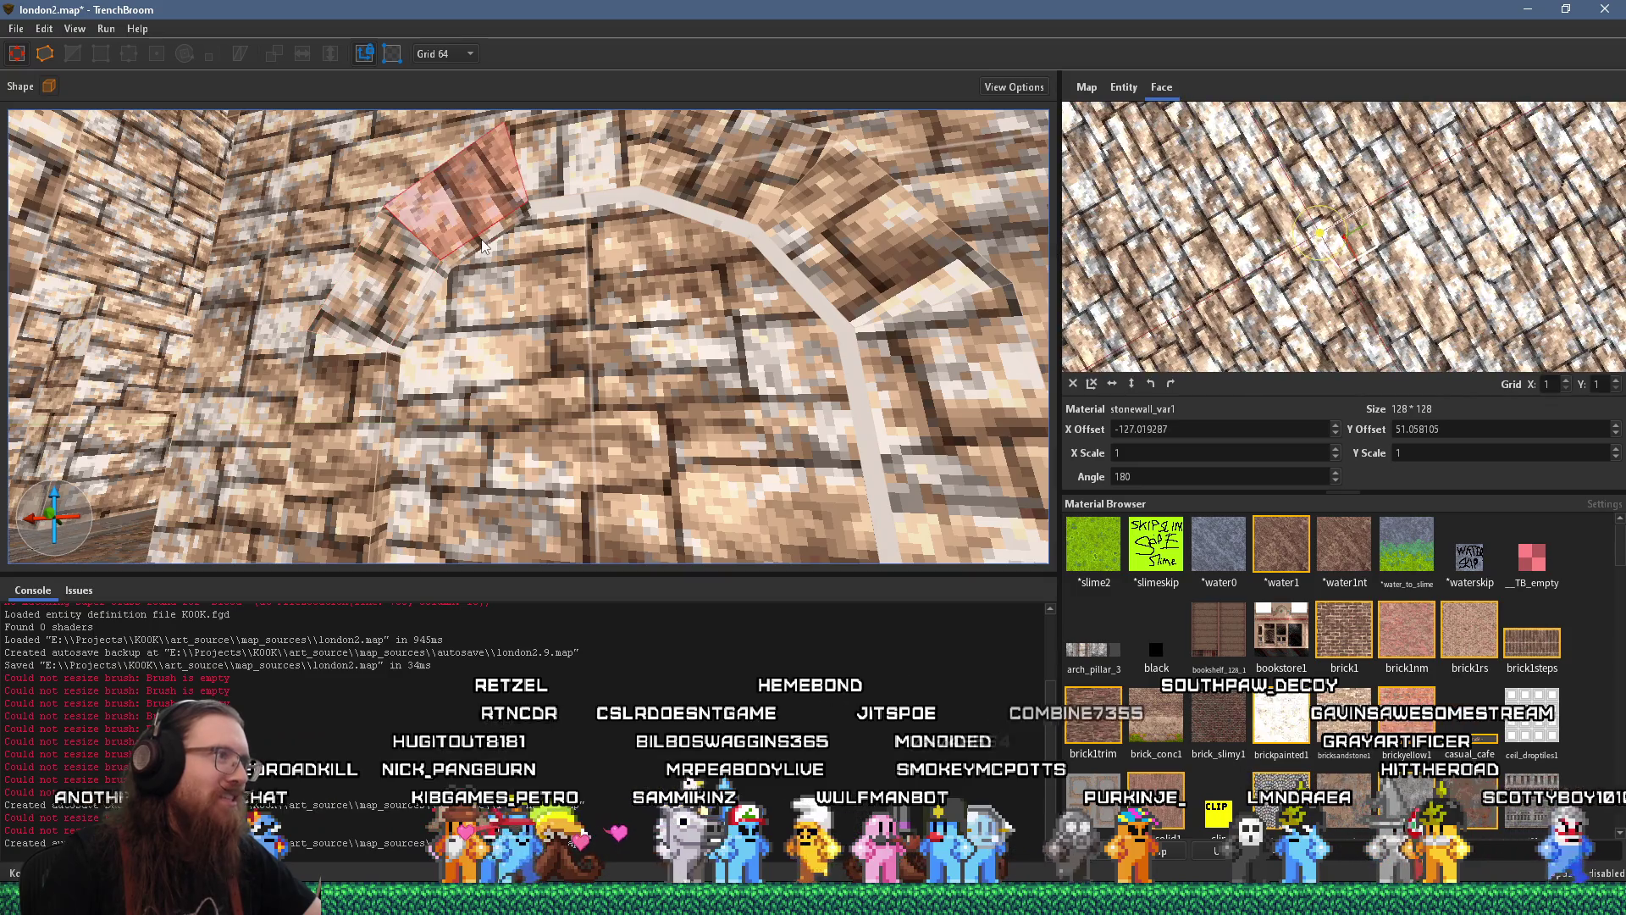
left_click(570, 196, "shift")
left_click(675, 179, "shift")
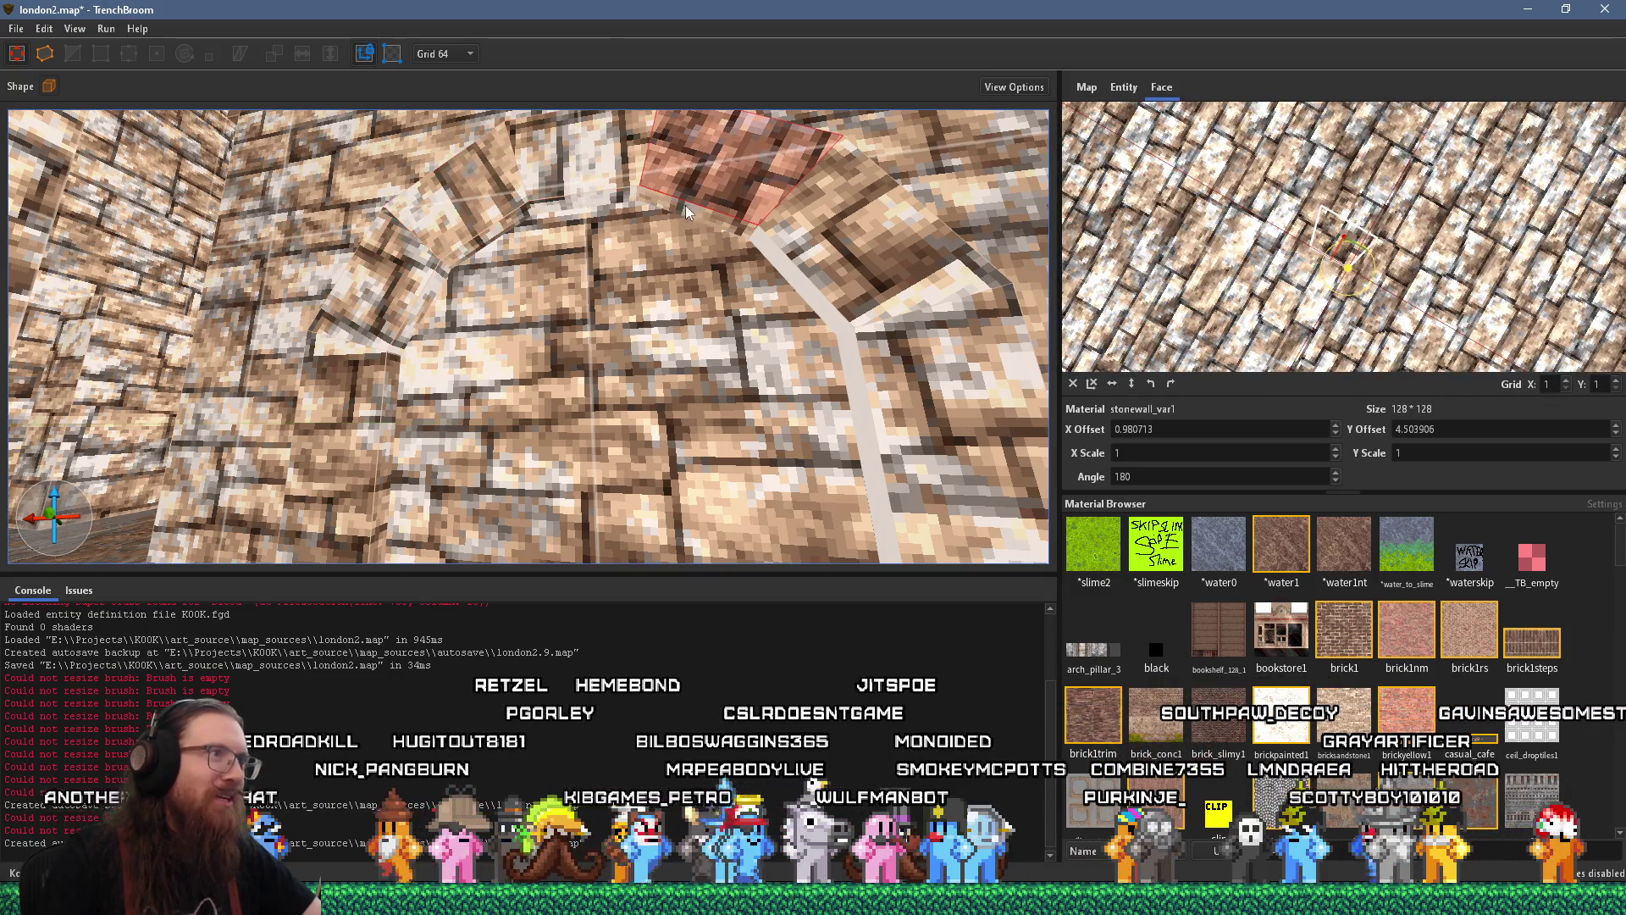
left_click(825, 269, "shift")
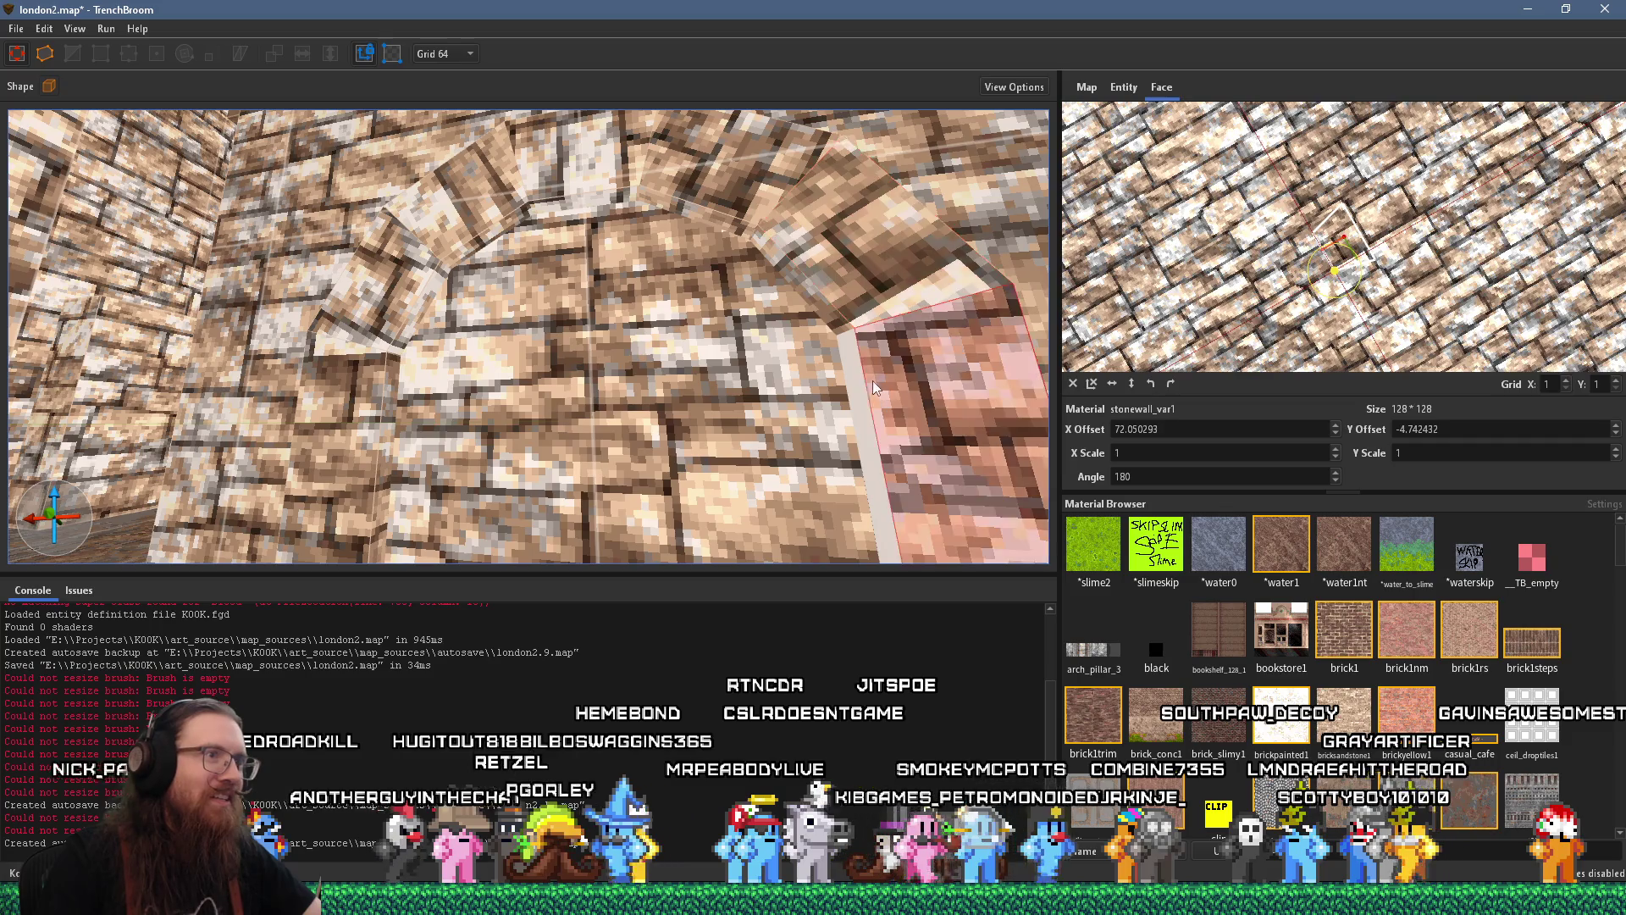
left_click(856, 386, "shift")
scroll(857, 385, "down", 5)
Check the corner face, the inner arch faces and the stone wall above the arch
mouse_move(801, 425)
left_mouse_down()
mouse_move(751, 537)
mouse_move(628, 532)
mouse_move(659, 433)
mouse_move(166, 449)
mouse_move(410, 413)
mouse_move(479, 369)
mouse_move(532, 299)
left_mouse_up()
left_click(532, 299, "shift")
left_click(545, 149, "shift")
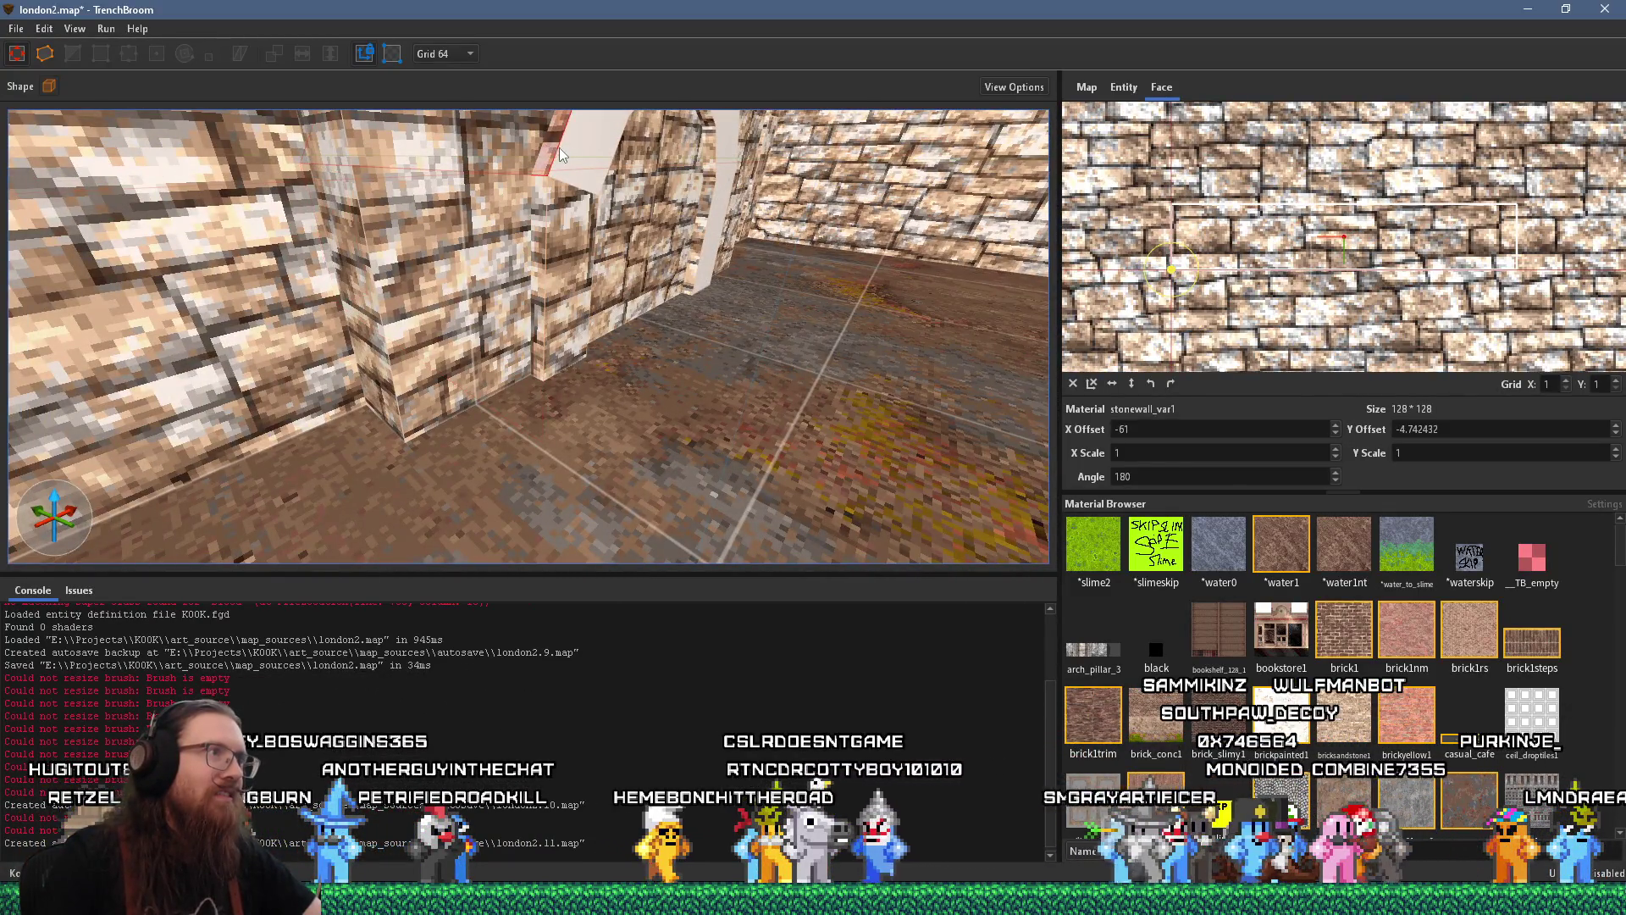
mouse_move(546, 149)
left_mouse_down()
mouse_move(454, 397)
mouse_move(307, 476)
mouse_move(437, 433)
mouse_move(415, 415)
left_mouse_up()
left_click(512, 236, "shift")
left_click(449, 388, "shift")
left_click(446, 385, "shift")
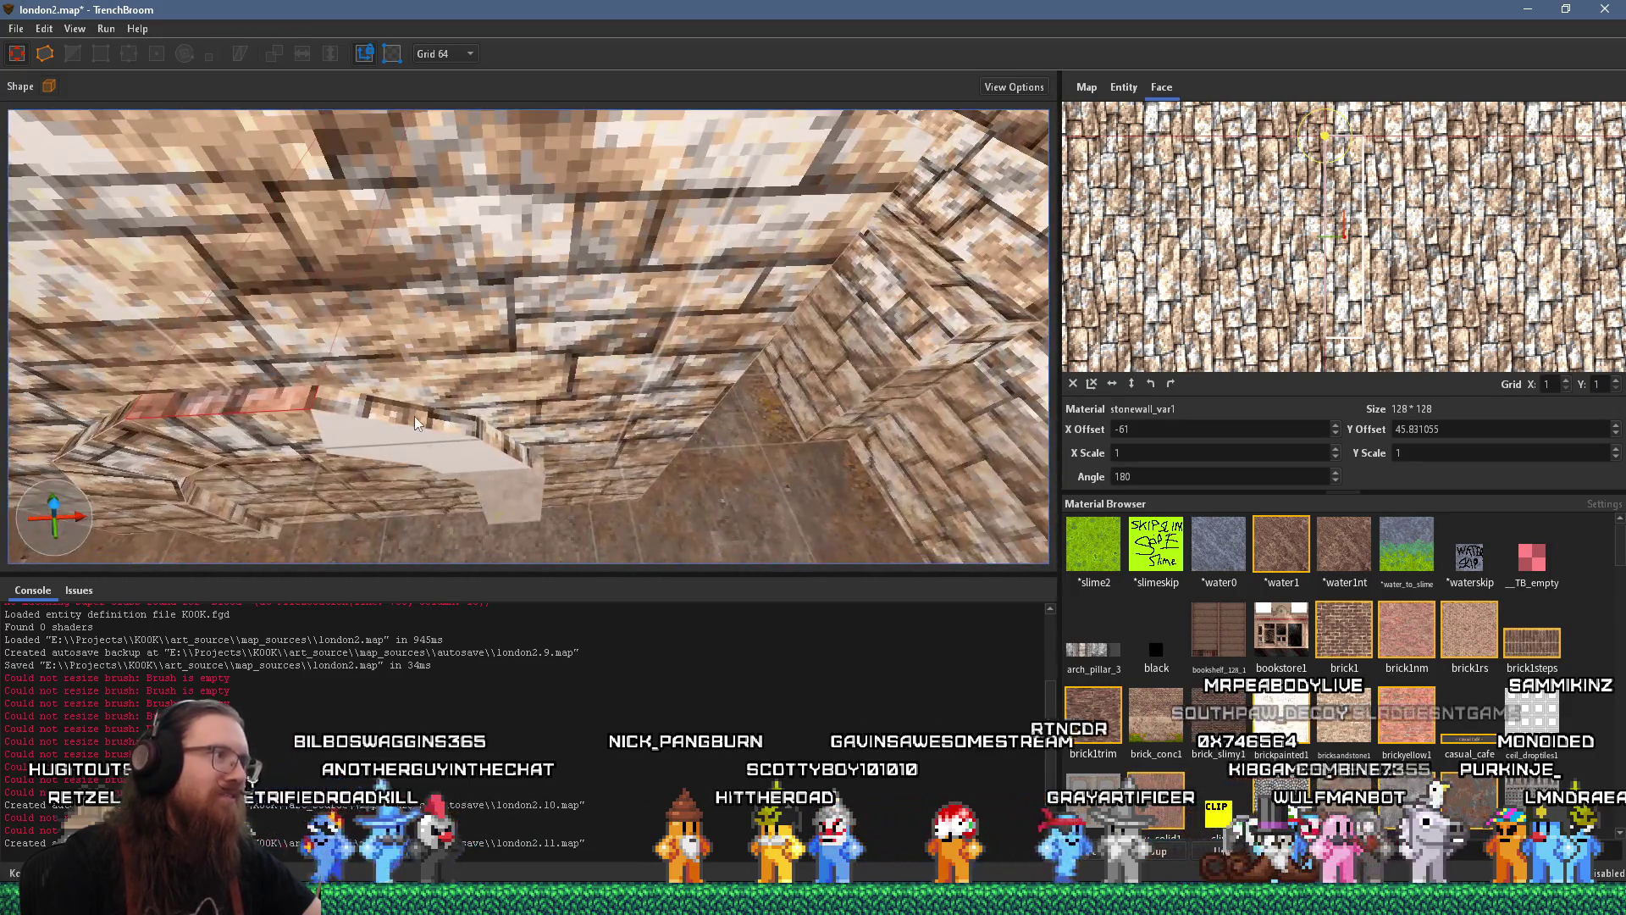
left_click(416, 423, "shift")
left_click(491, 448, "shift")
mouse_move(493, 479)
left_mouse_down()
mouse_move(421, 342)
mouse_move(428, 295)
left_mouse_up()
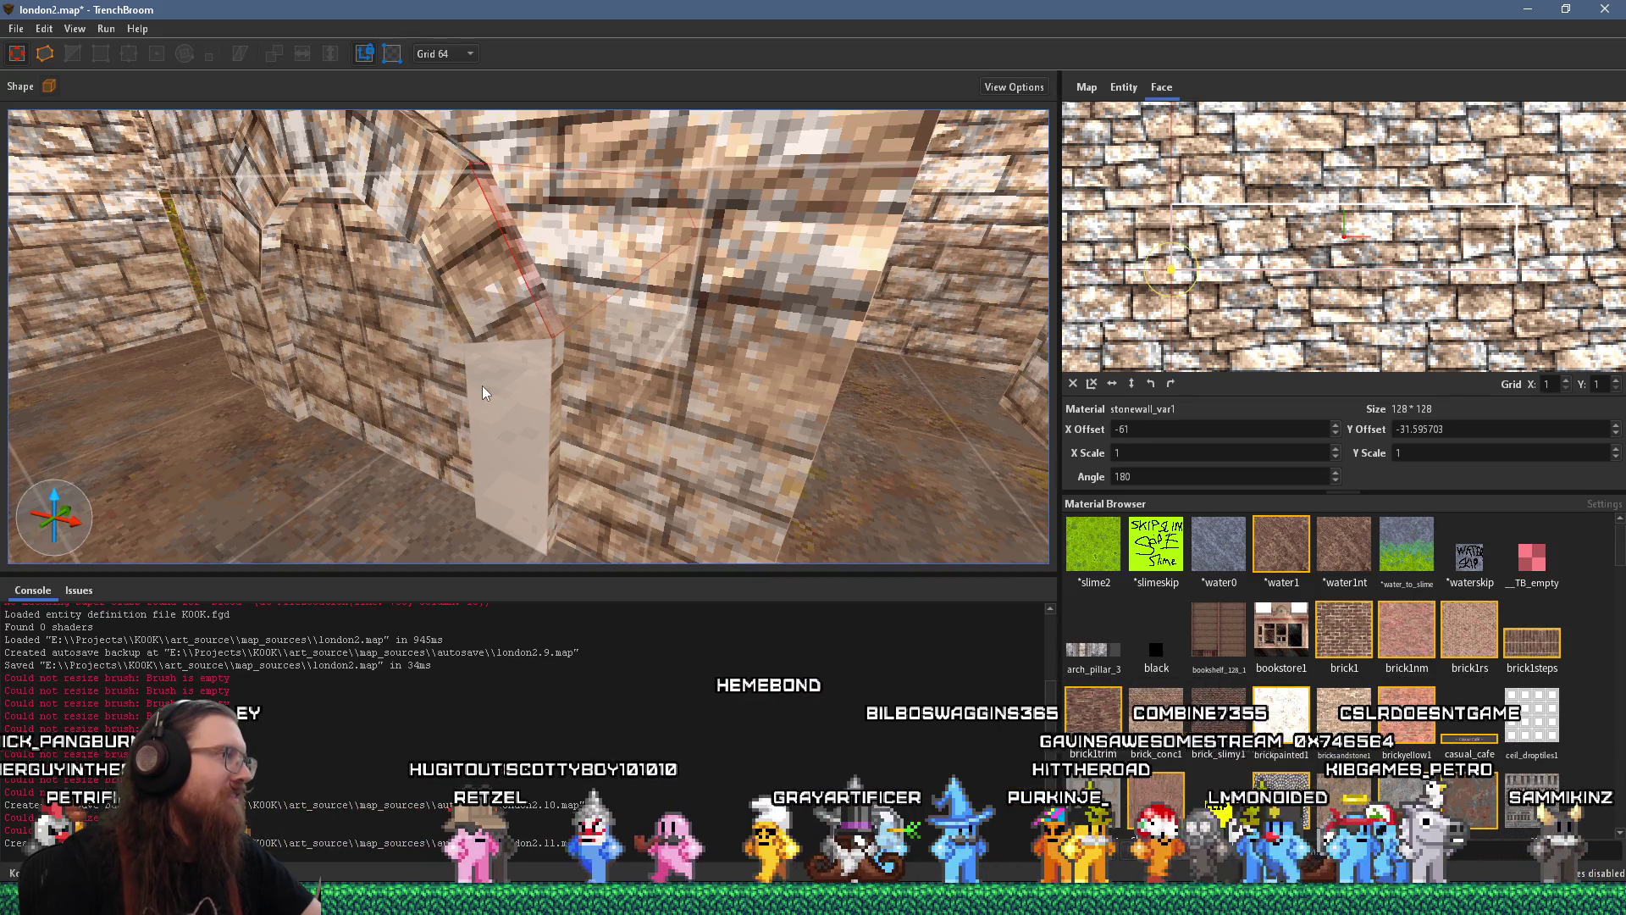
Select the door panel face to adjust its texture offsets
scroll(478, 381, "up", 5)
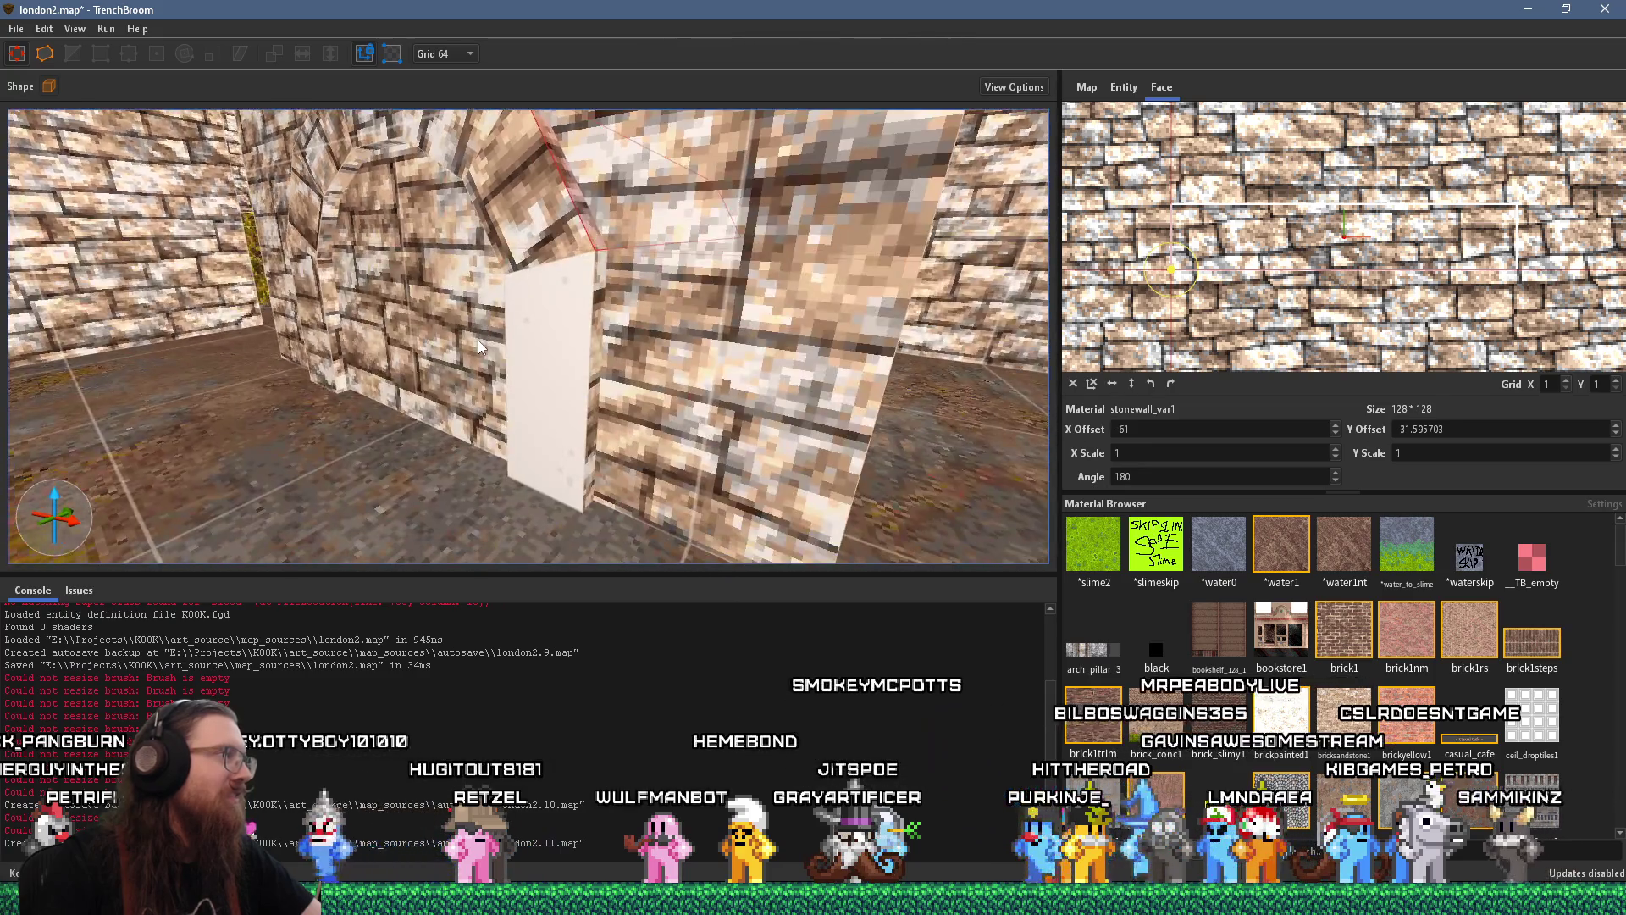
key("a")
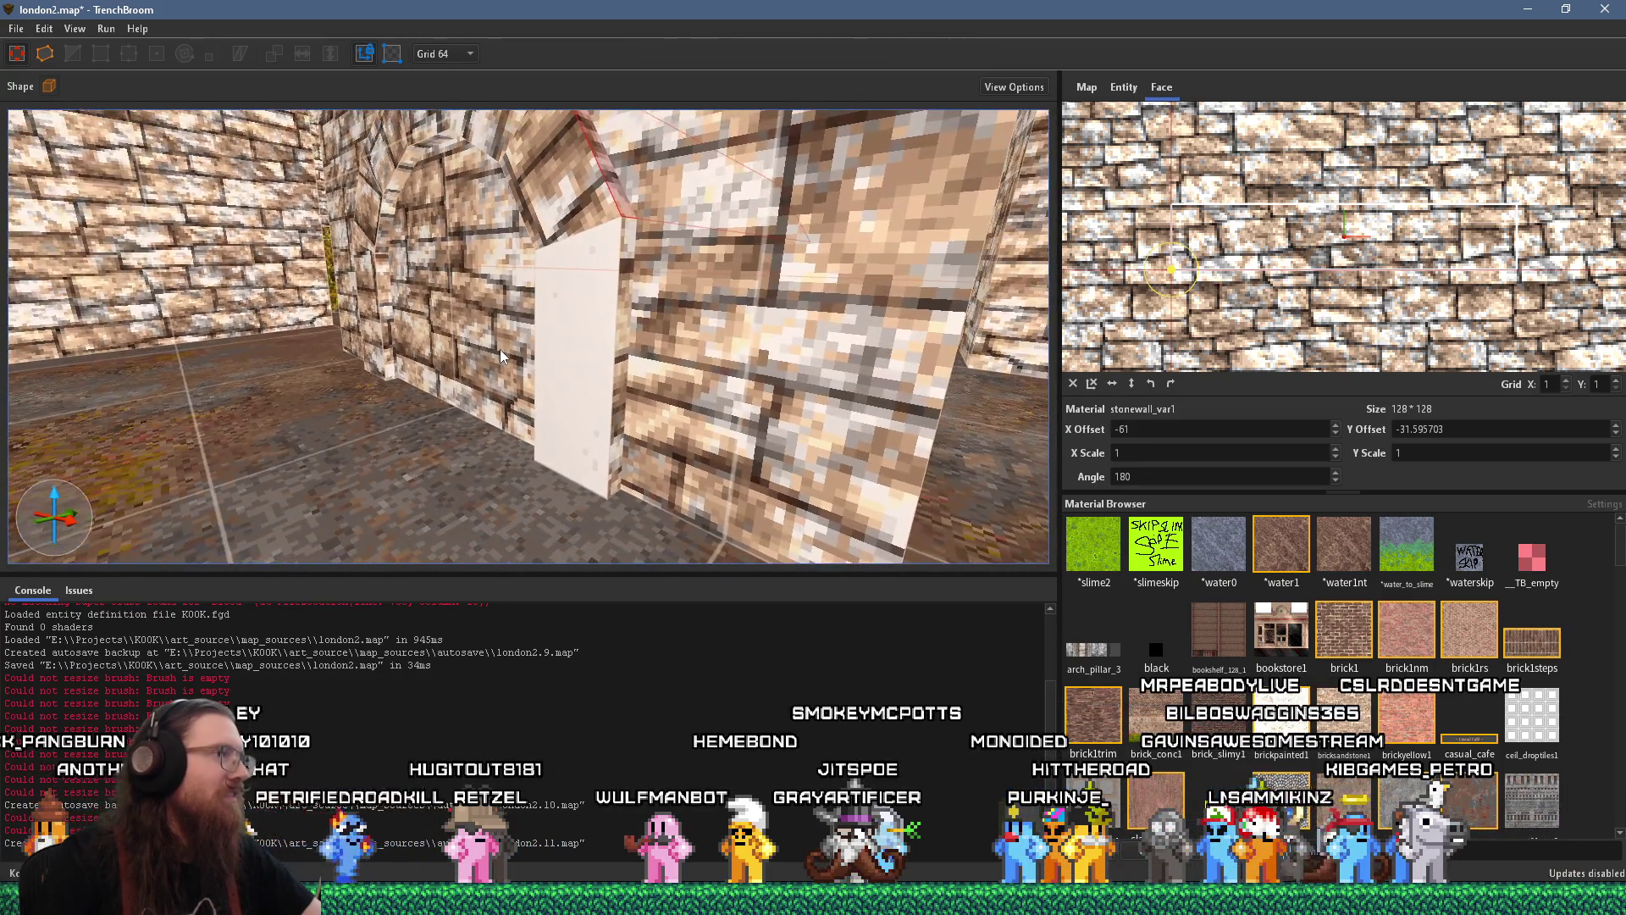
key("d")
left_click(556, 249)
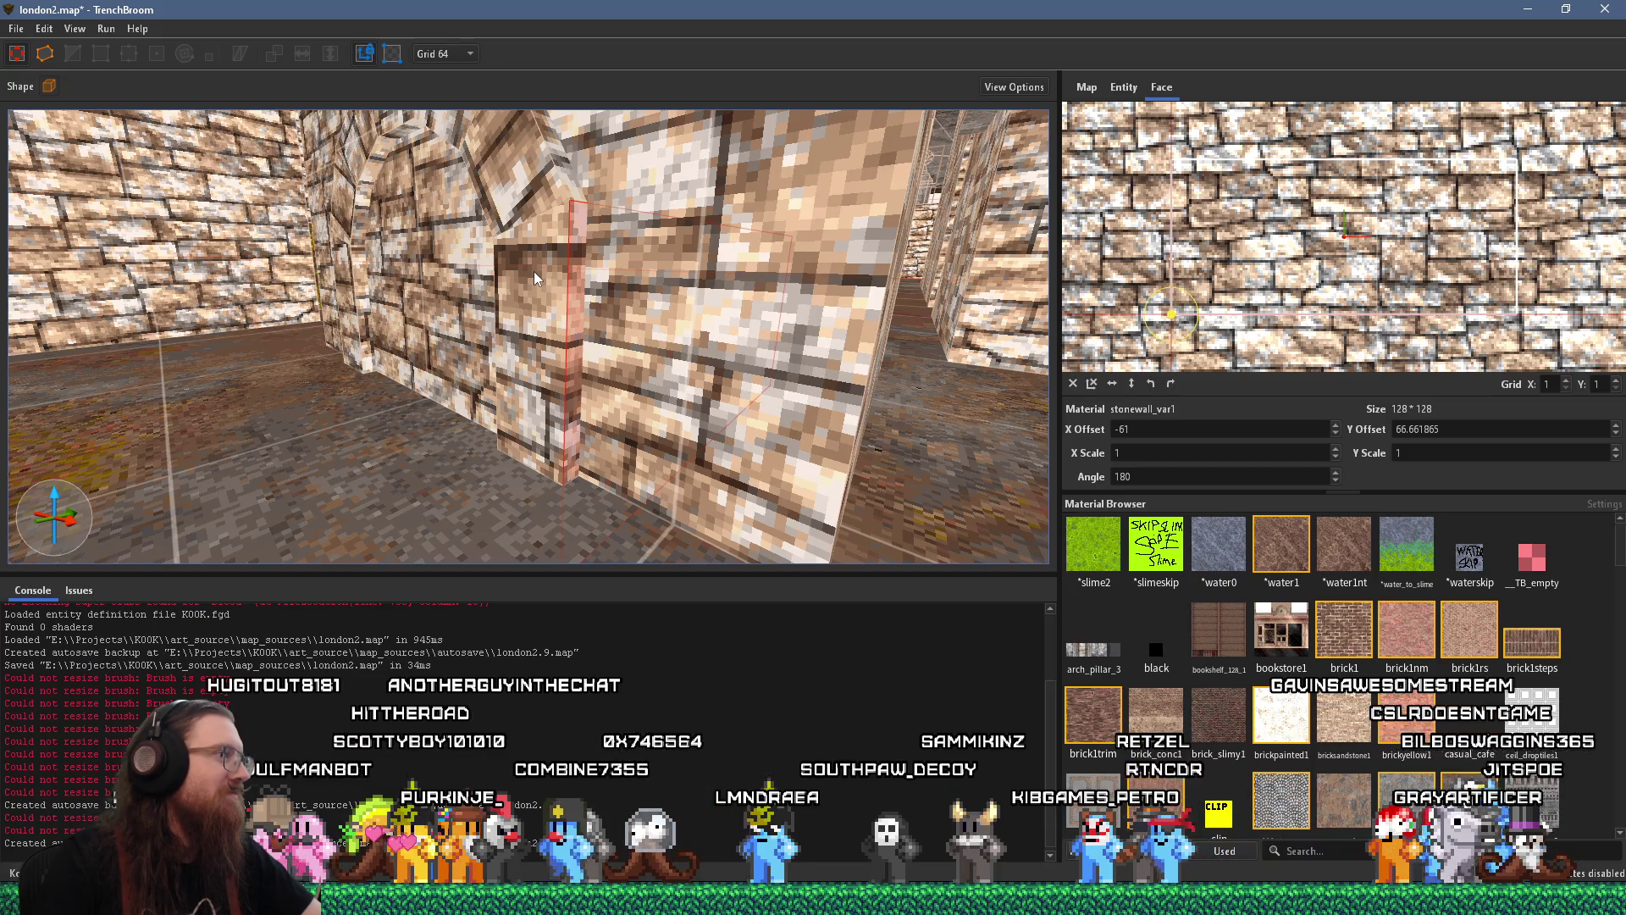
Select the arch side and ceiling faces, then the whole wall brush around the arch
scroll(525, 327, "up", 2)
key("a")
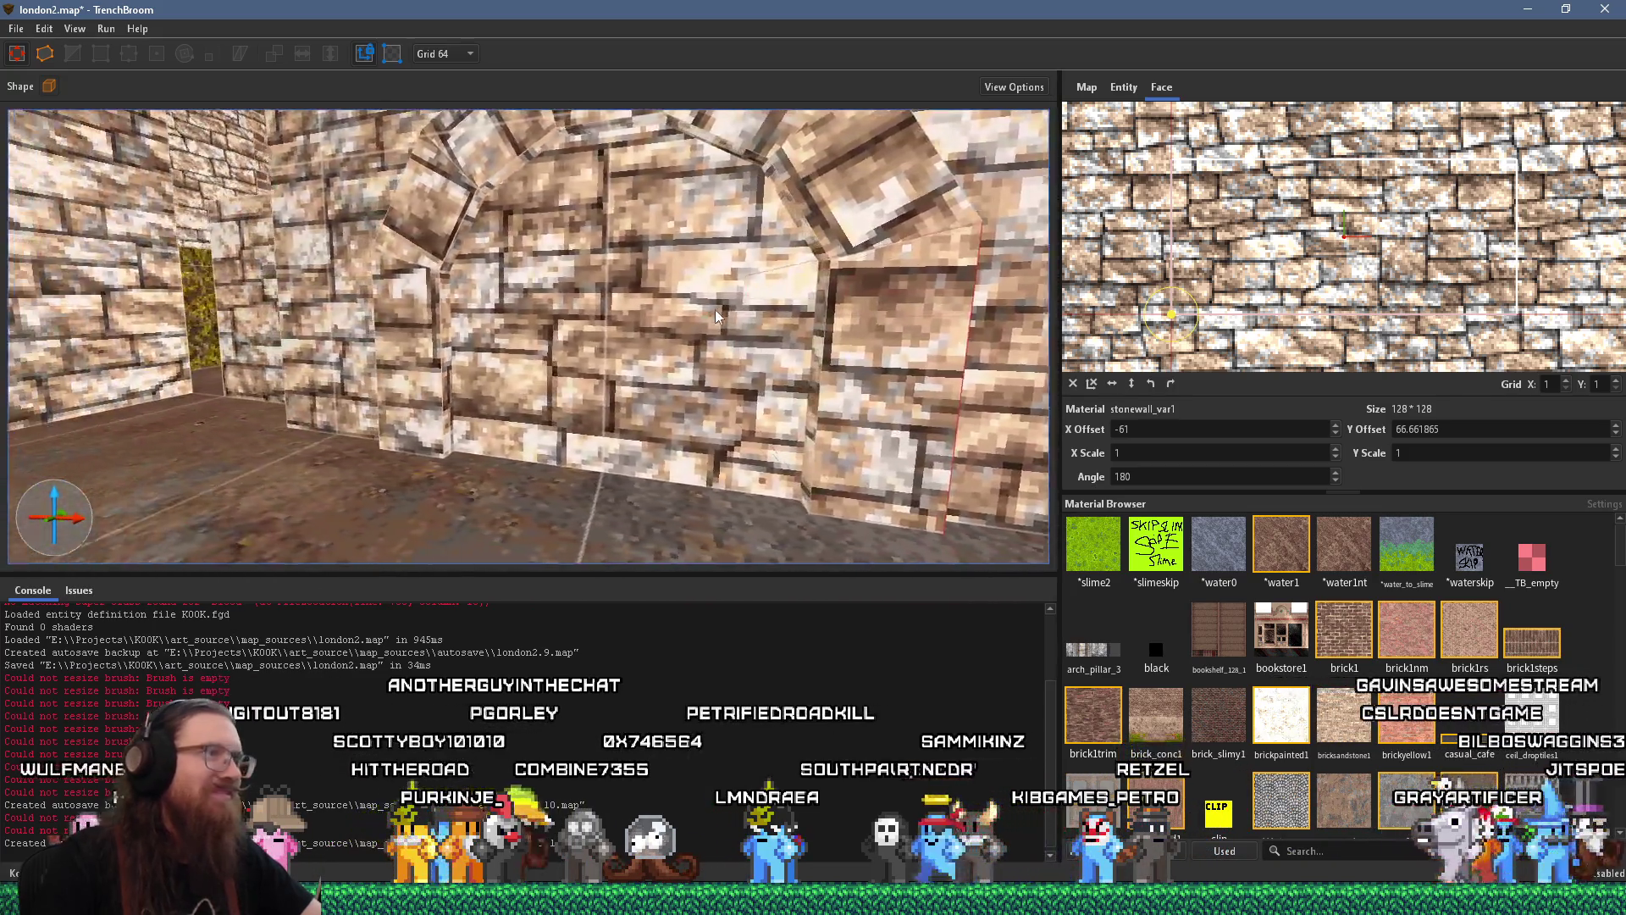
left_click(962, 301, "shift")
left_click(940, 218, "shift")
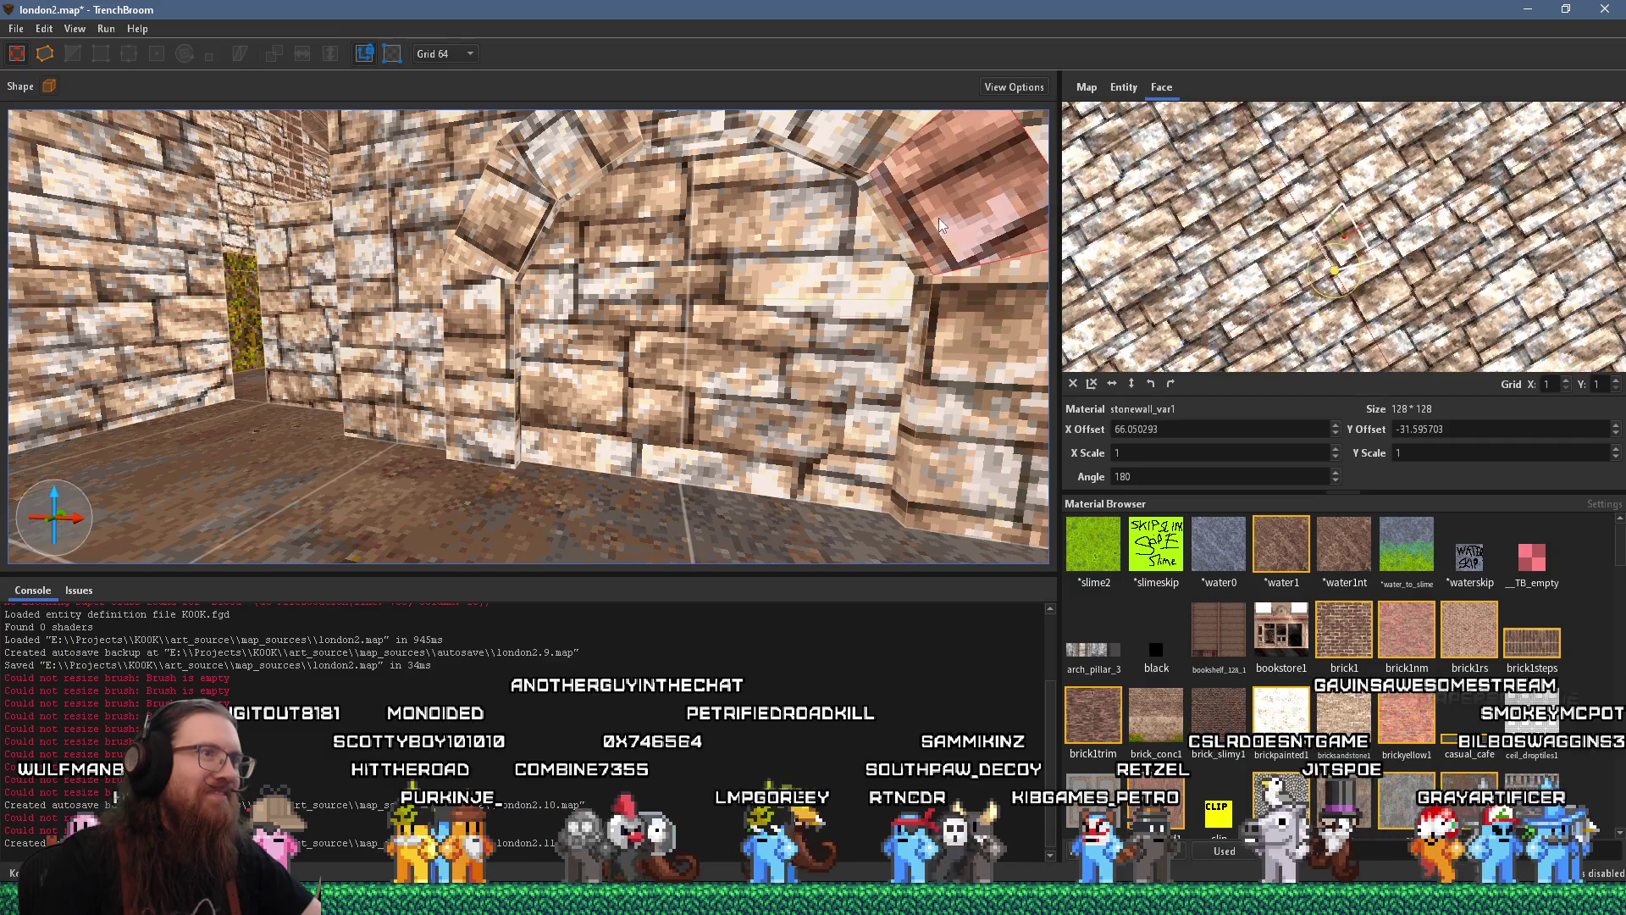
left_click(867, 148, "shift")
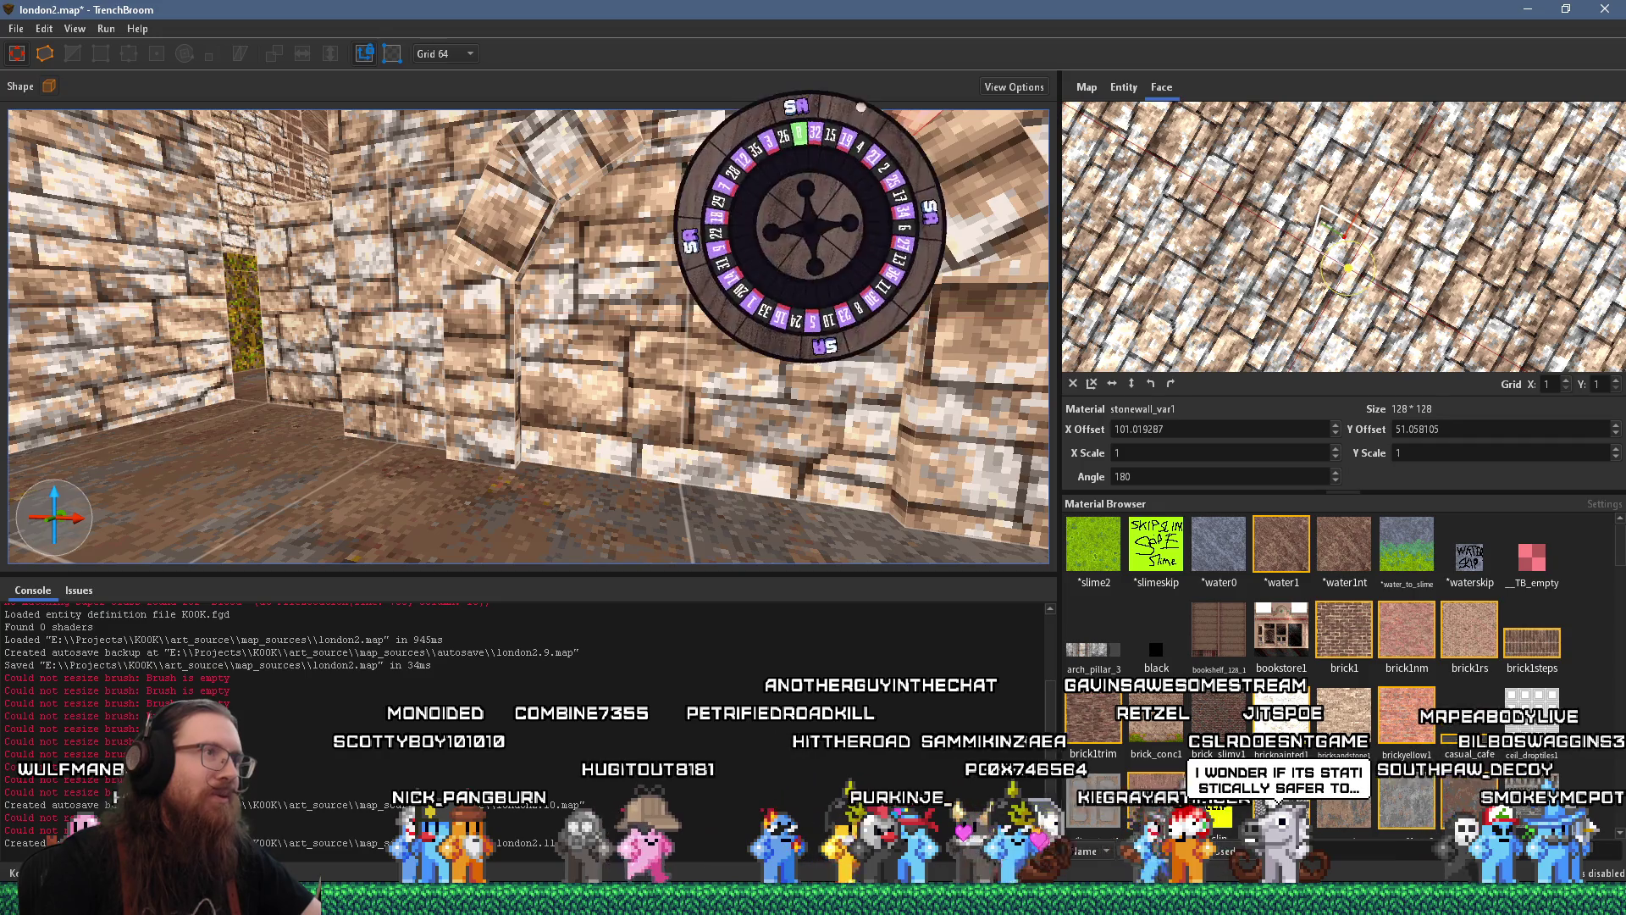
left_click_drag(815, 177, 628, 222)
scroll(628, 215, "down", 5)
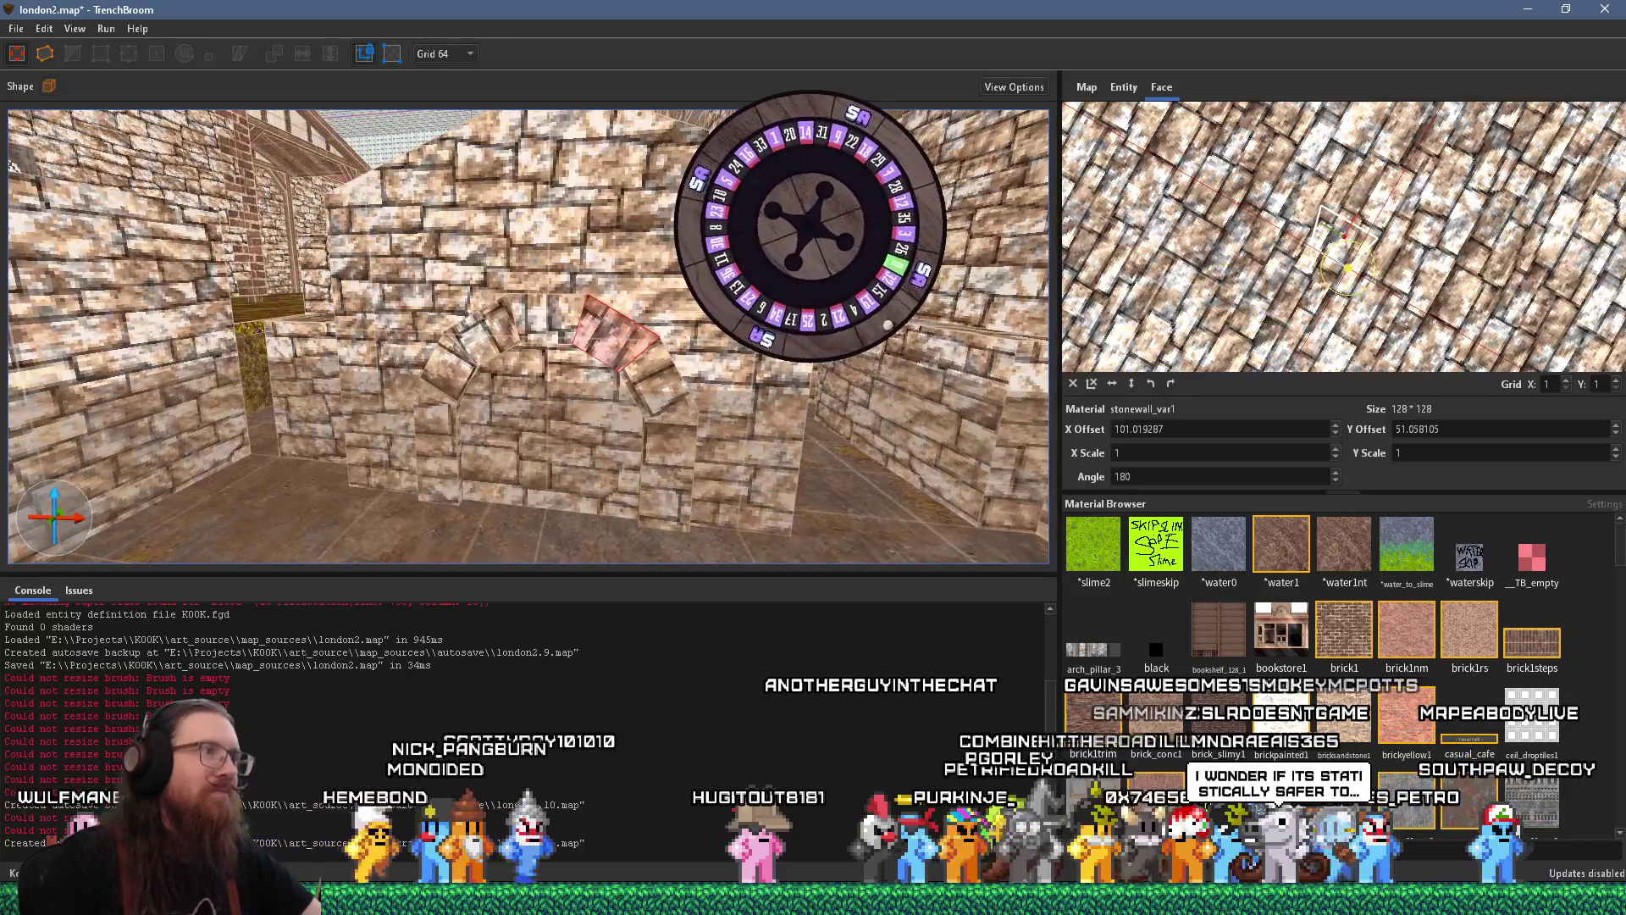
left_click(653, 305)
left_click_drag(722, 362, 670, 320)
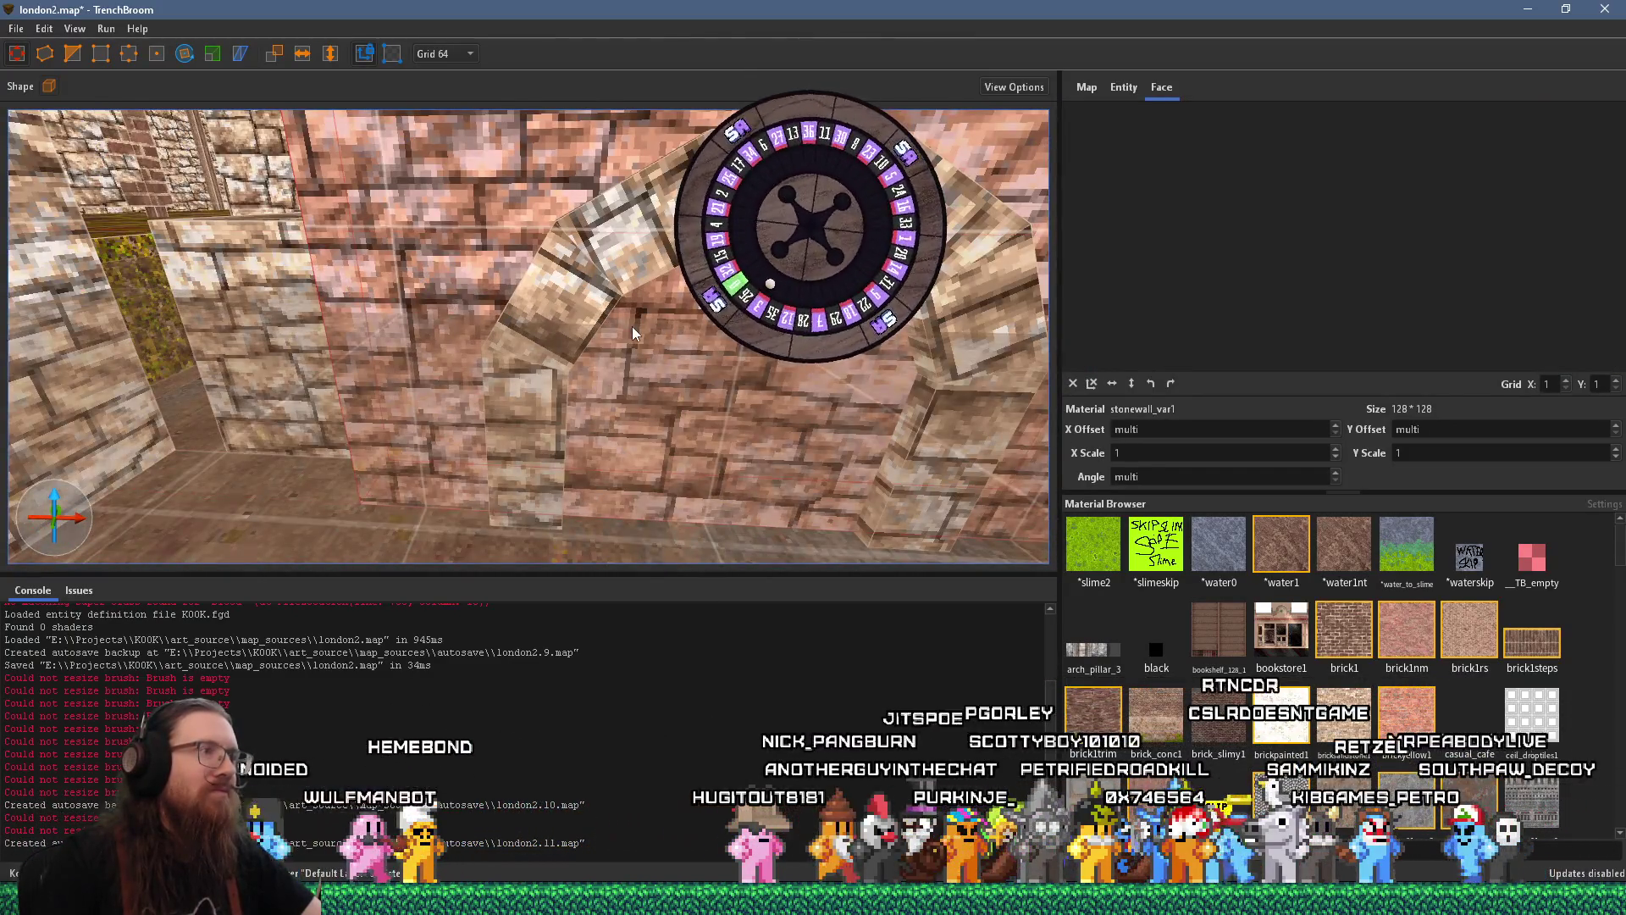
Set the grid size to 4, then delete and restore the arch wall brushes with undo
scroll(630, 327, "down", 5)
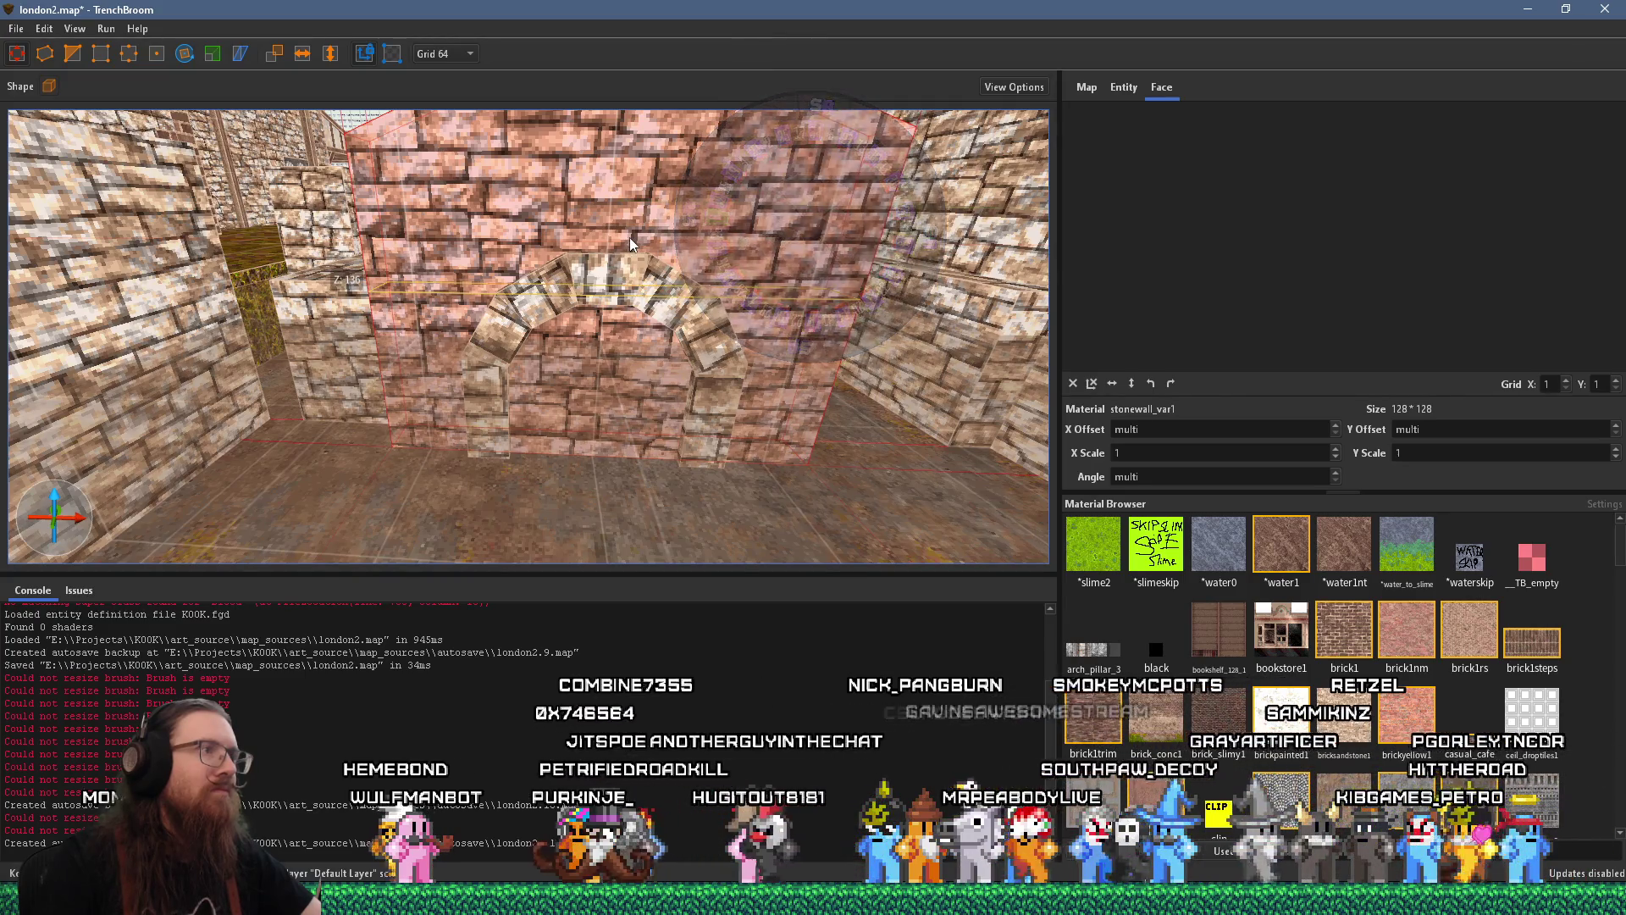
left_click(453, 53)
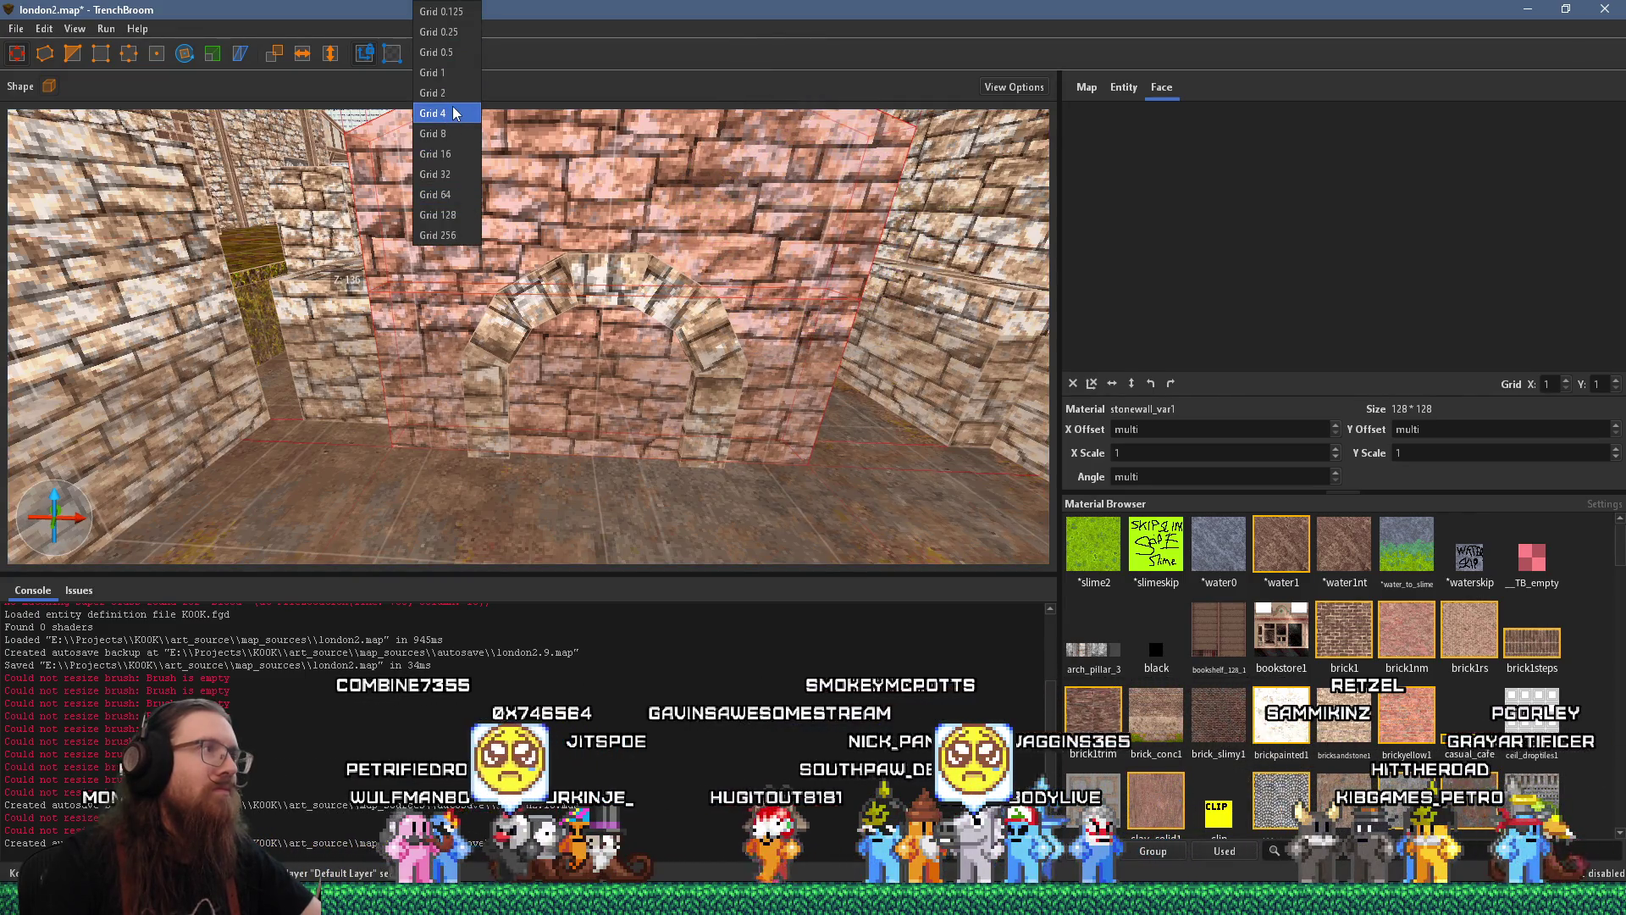
left_click(449, 116)
scroll(578, 267, "up", 3)
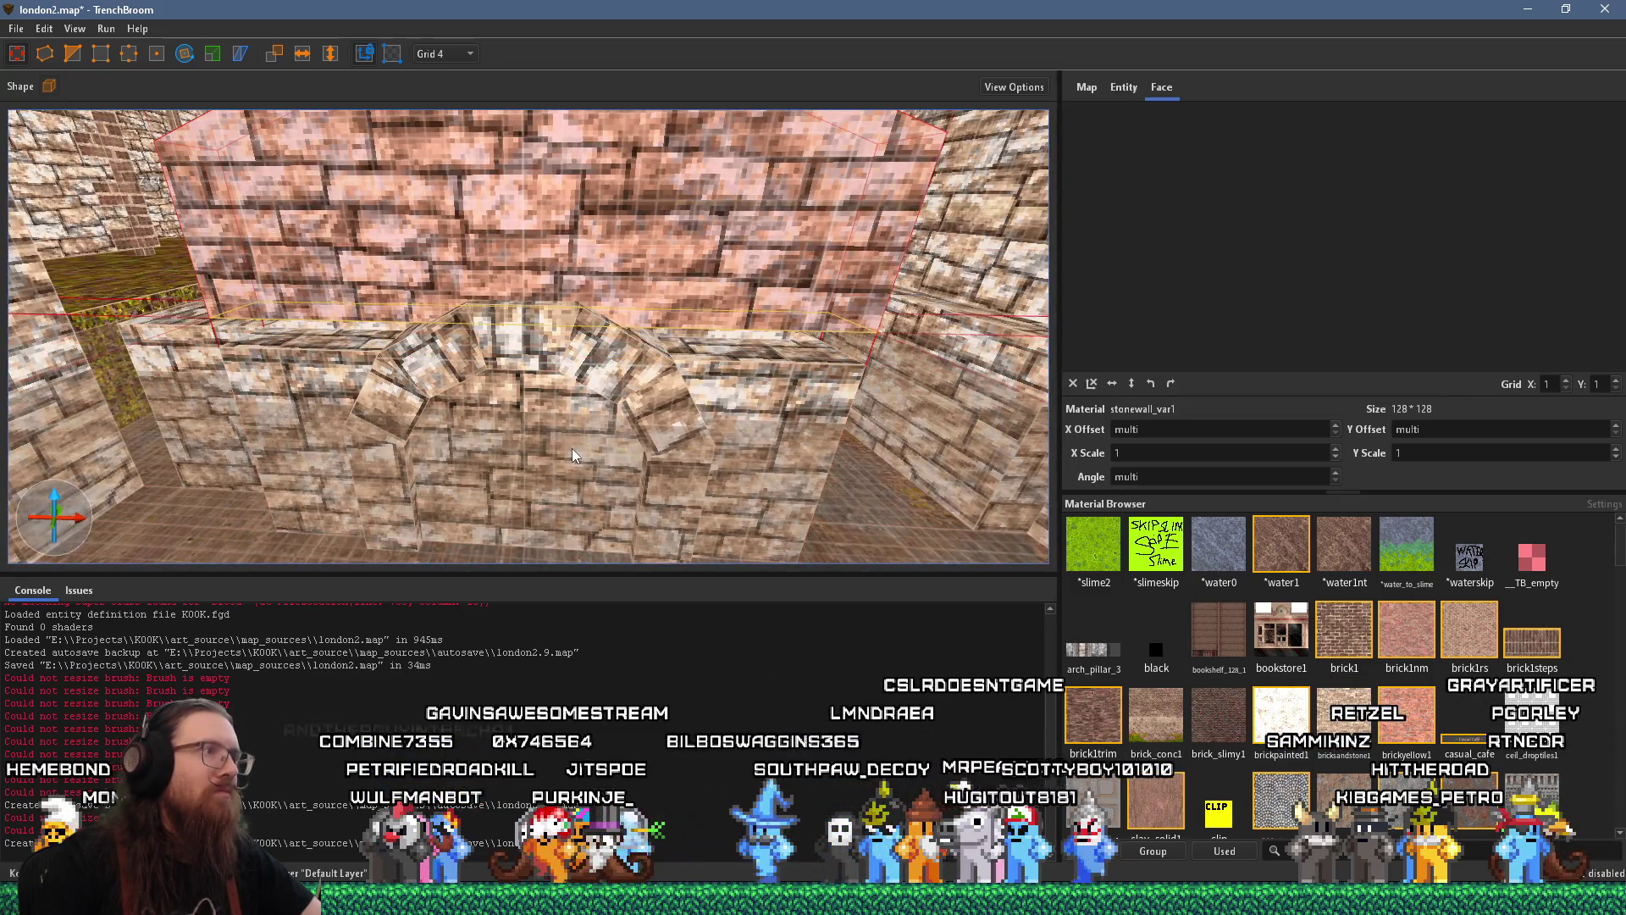
key("Delete")
key("ctrl+z")
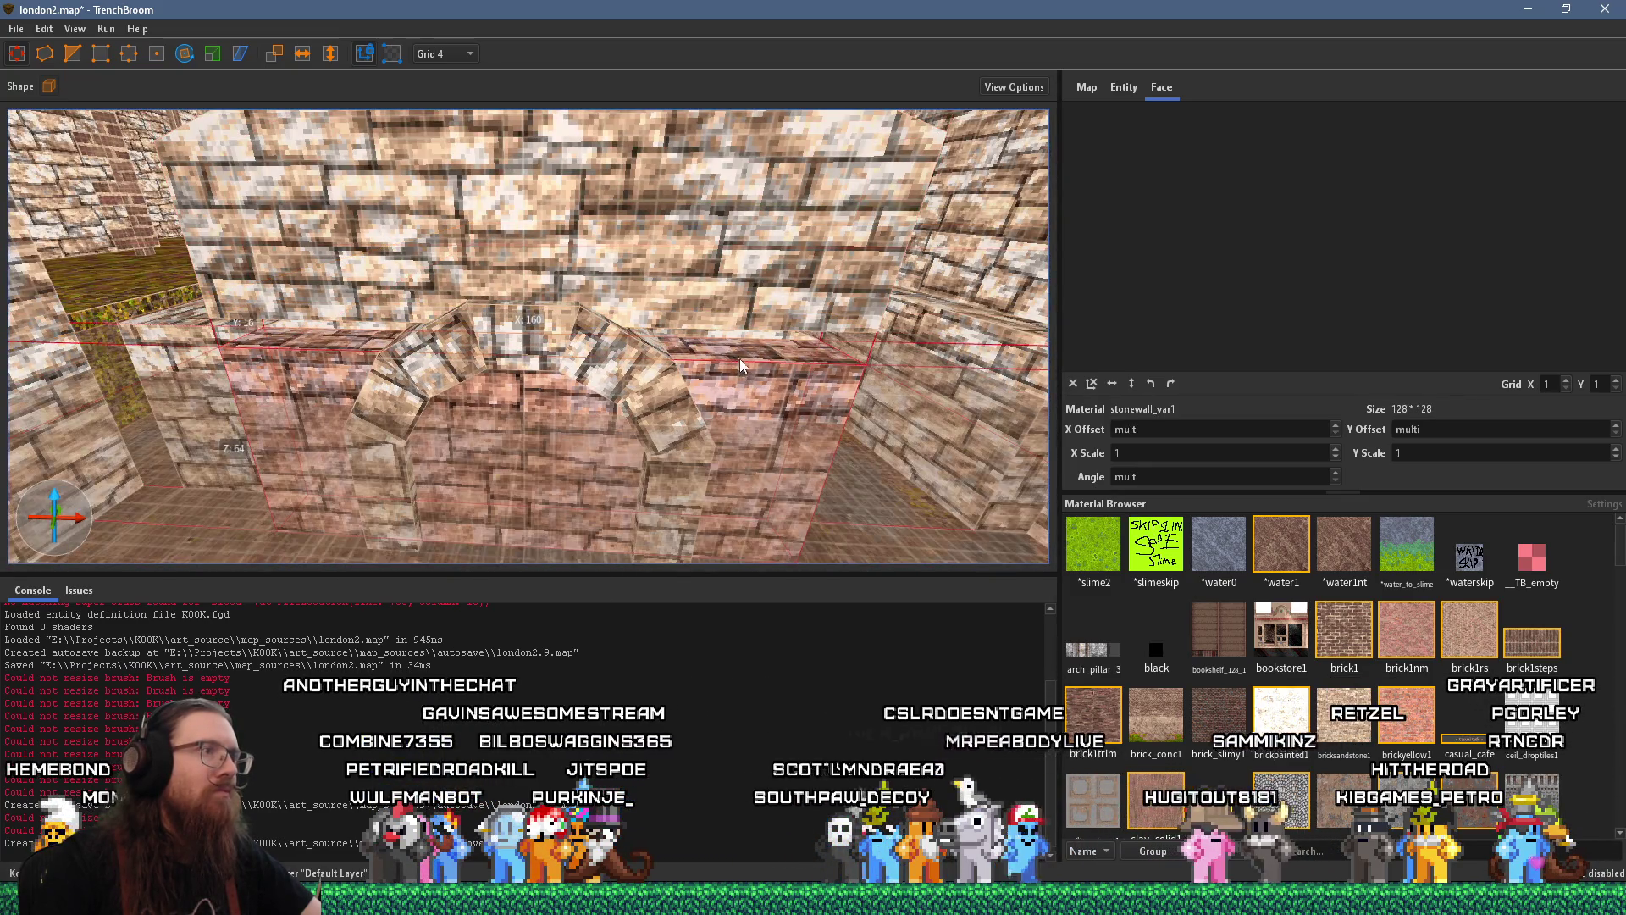
scroll(708, 337, "up", 3)
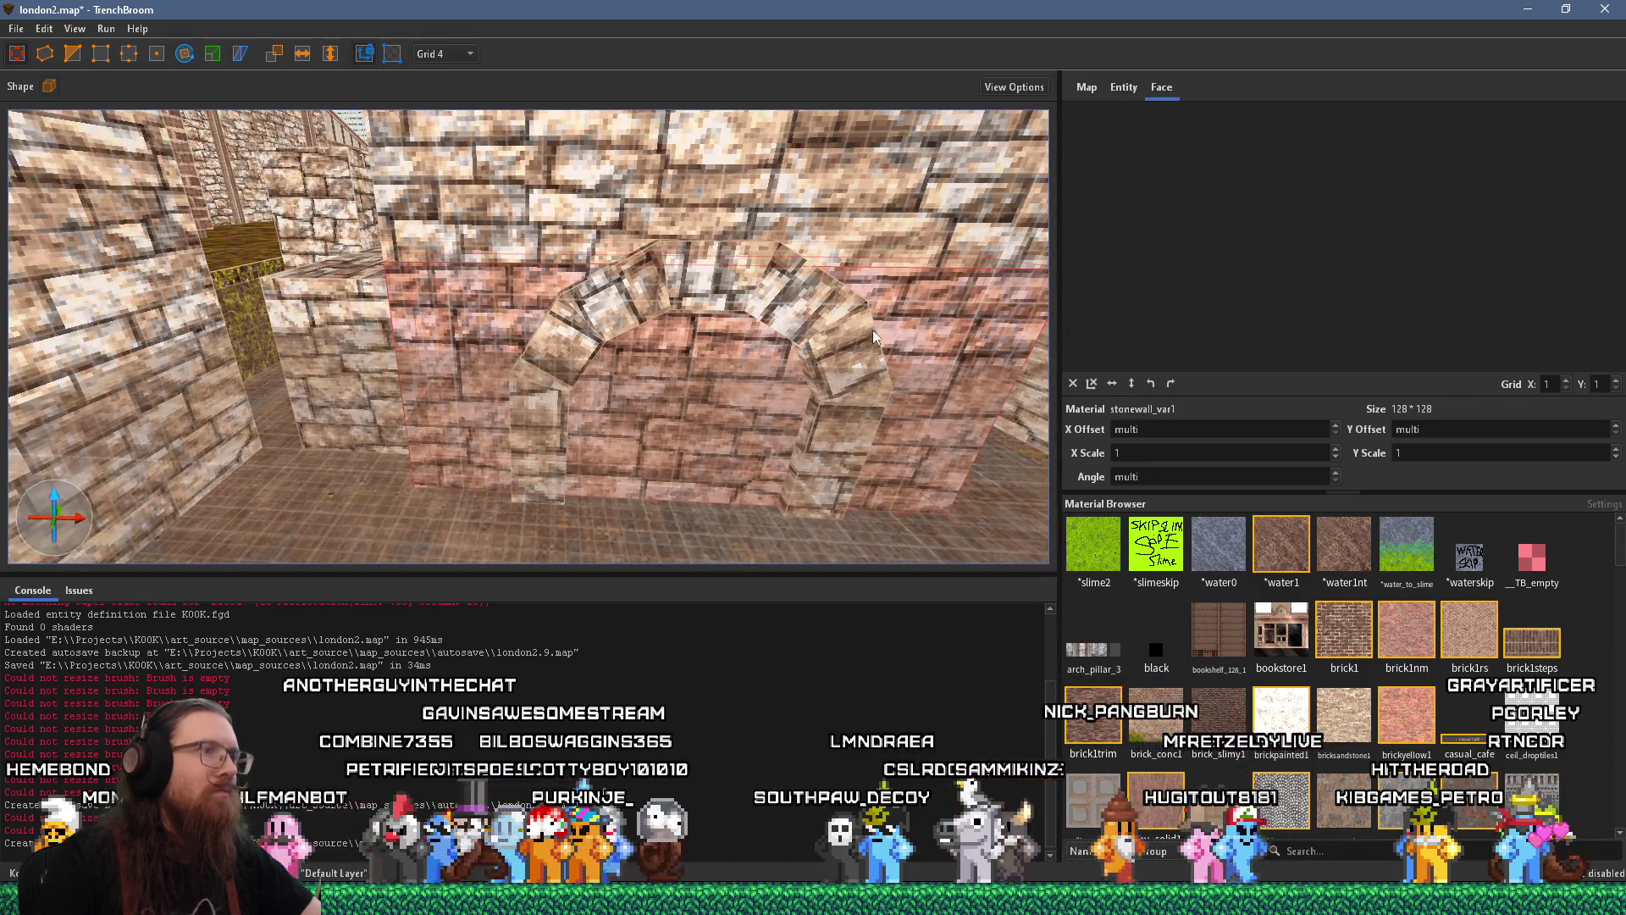
Orbit back to the arch and select the stone with the slanted sliver
left_click_drag(953, 327, 777, 307)
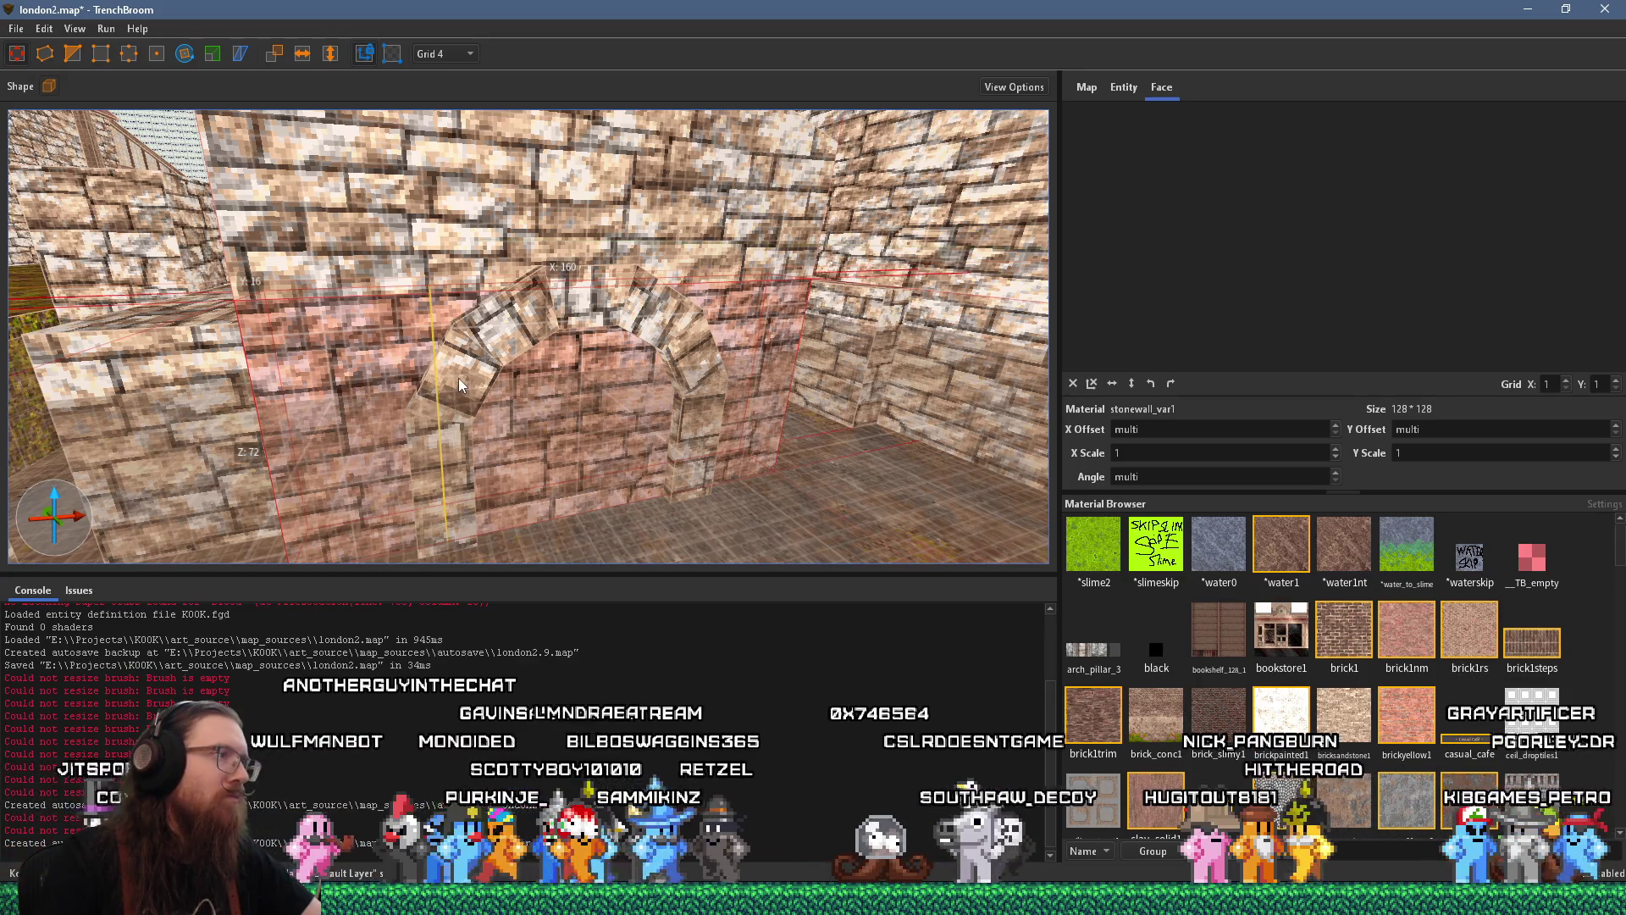
mouse_move(476, 388)
left_mouse_down()
mouse_move(542, 418)
mouse_move(501, 387)
left_mouse_up()
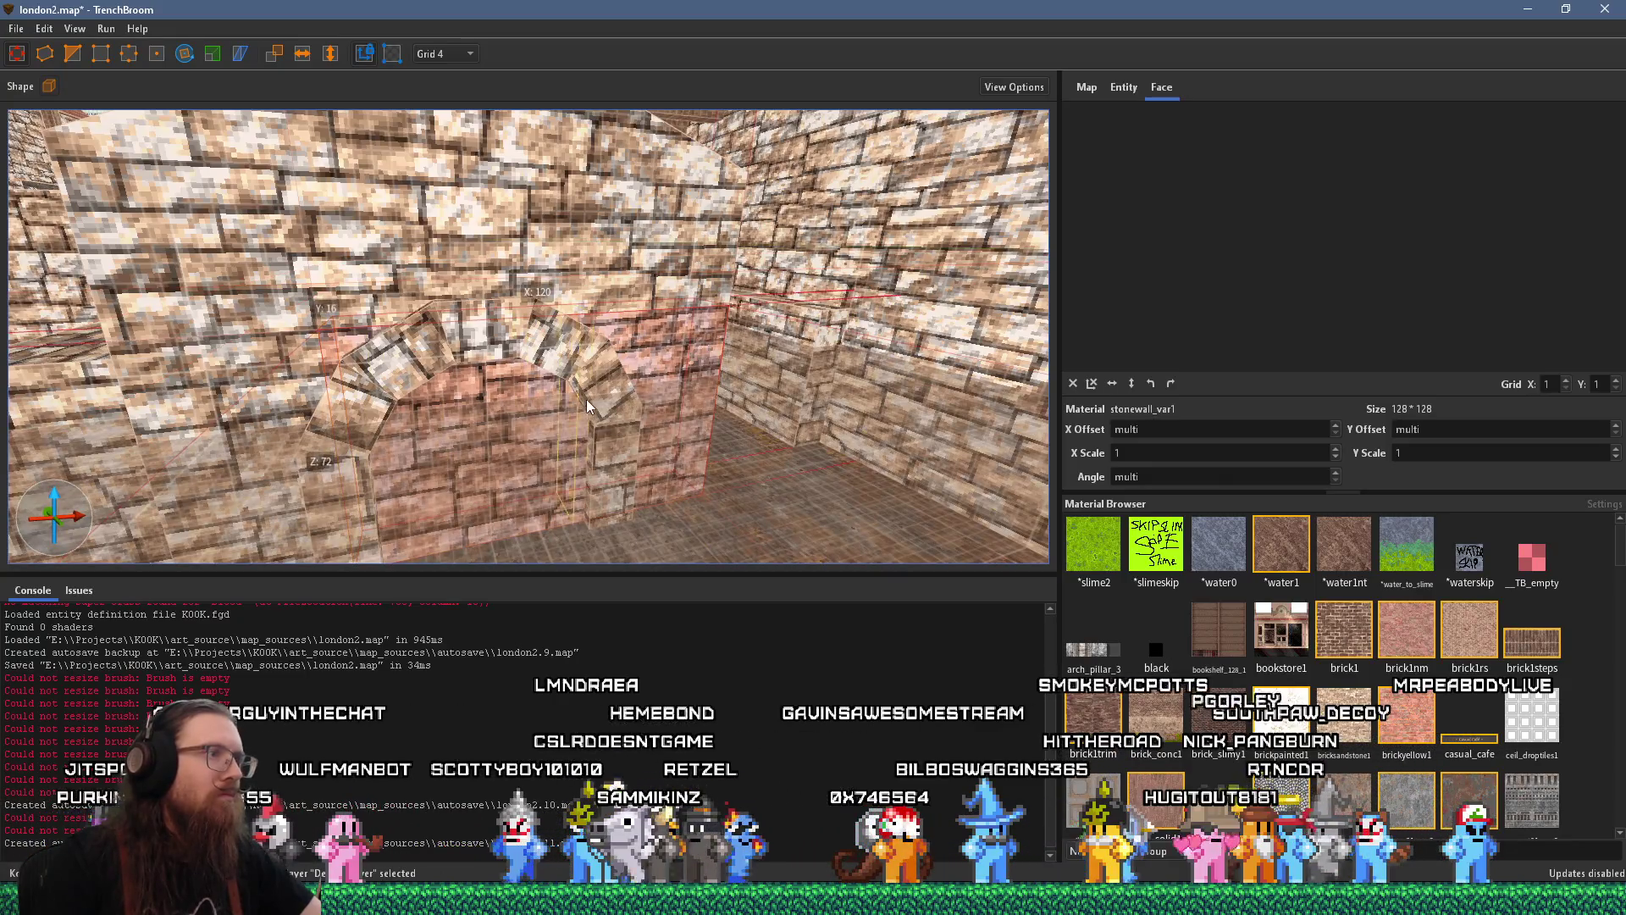
key("Escape")
mouse_move(512, 436)
left_mouse_down()
mouse_move(532, 420)
mouse_move(533, 373)
left_mouse_up()
left_click(533, 373)
scroll(598, 346, "up", 5)
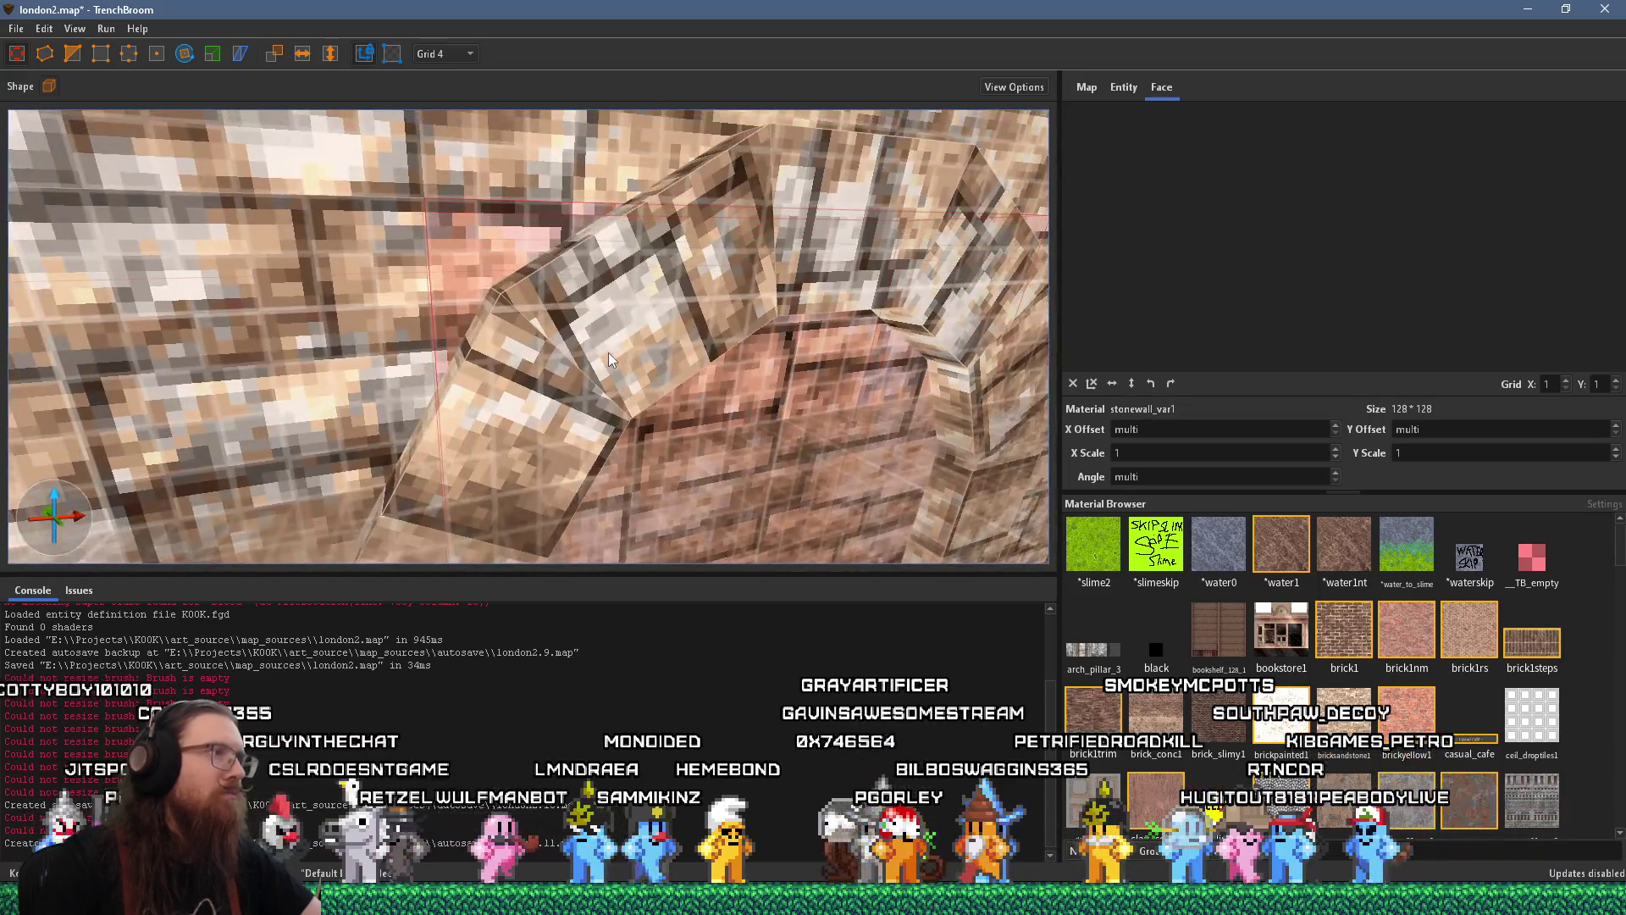
Move the stone's vertices with the vertex tool to remove the slanted sliver edge
left_click(77, 50)
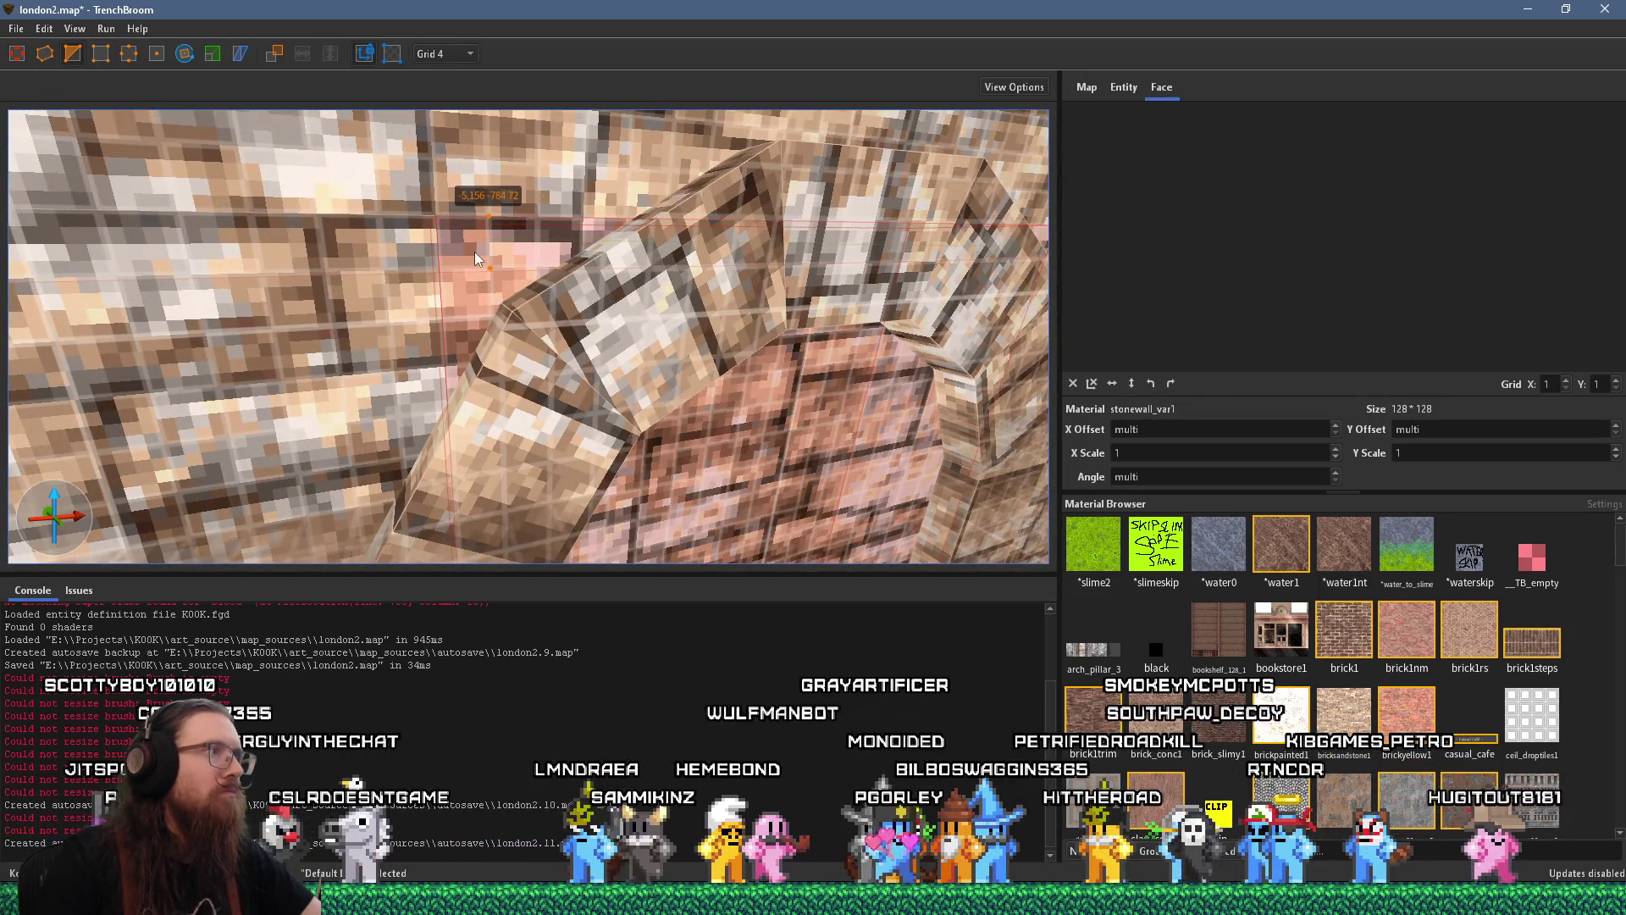
left_click(456, 261)
key("Delete")
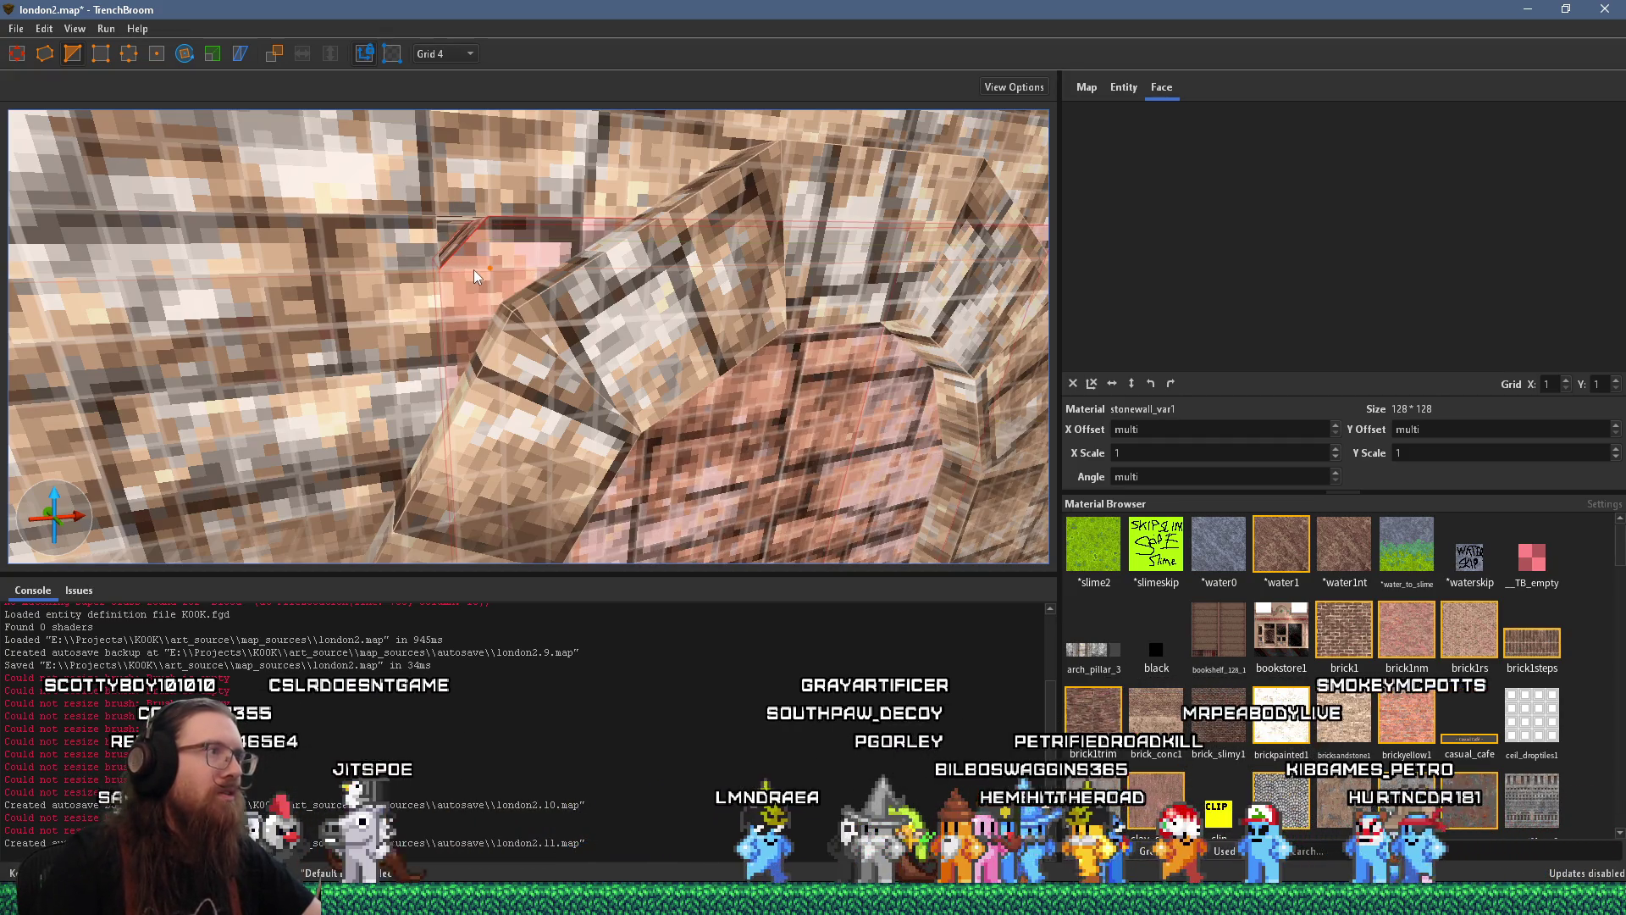
left_click(474, 269)
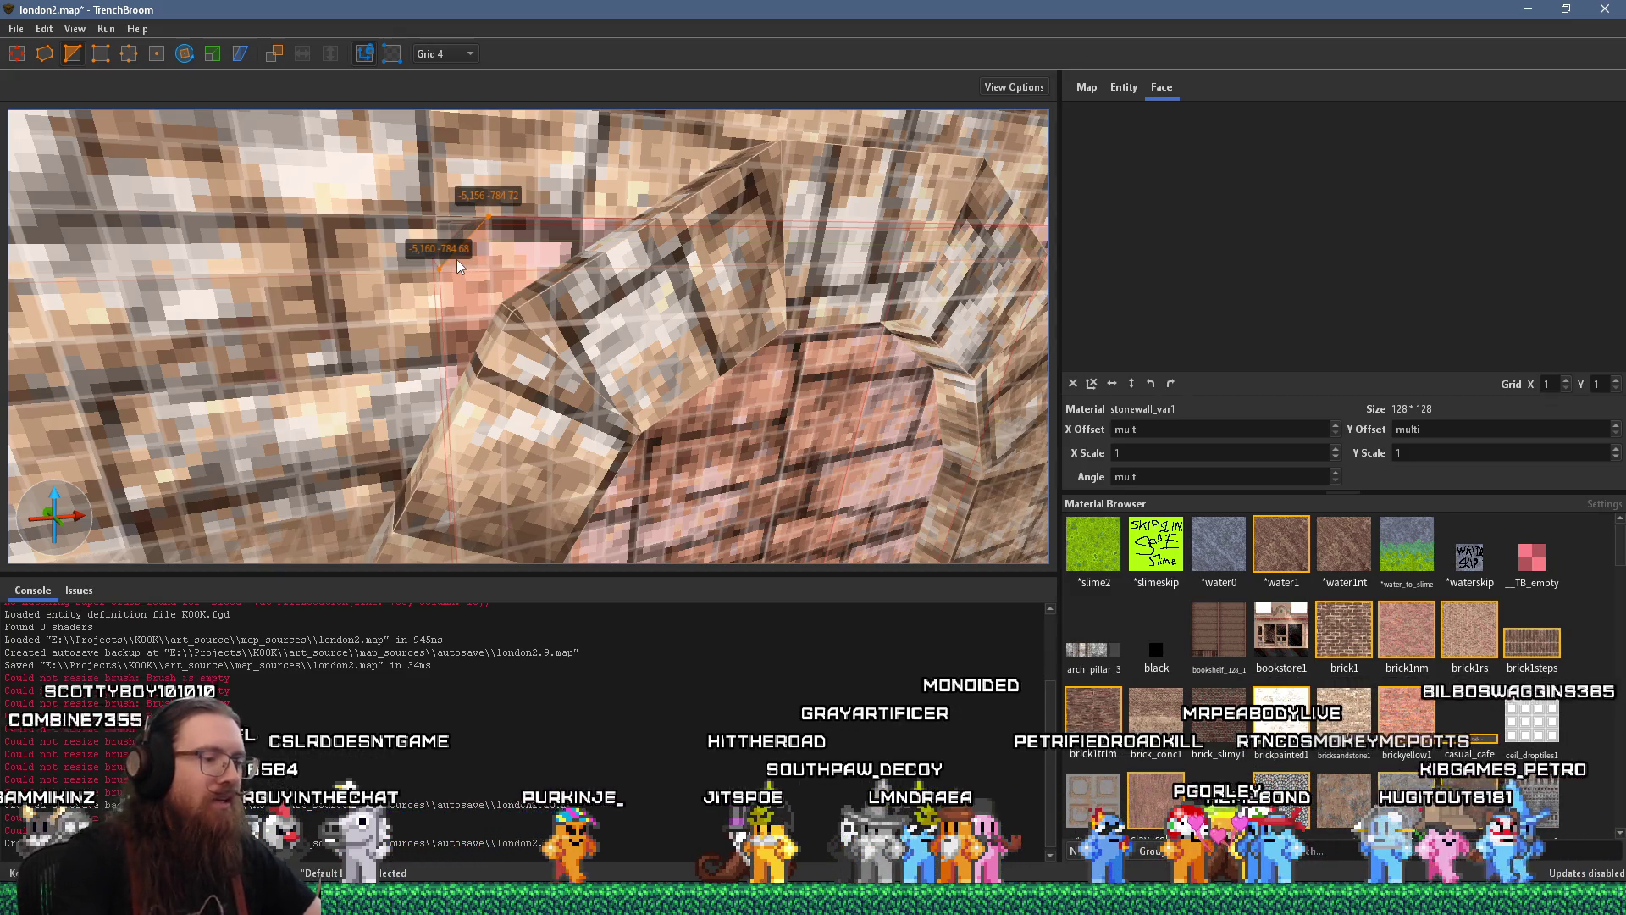
left_click_drag(719, 275, 495, 276)
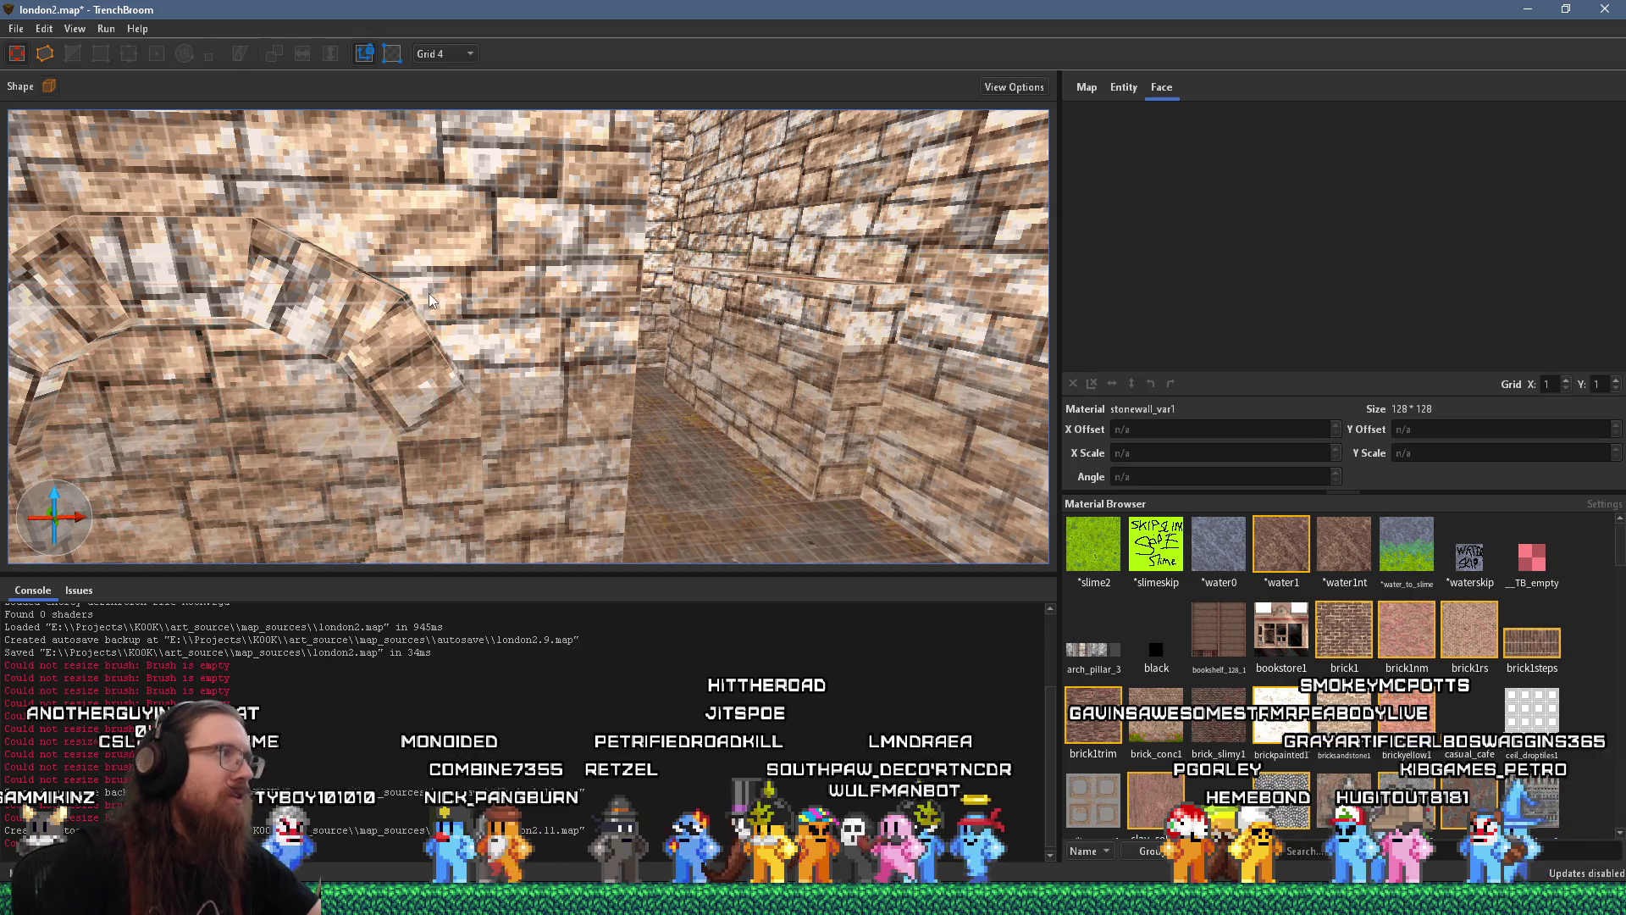
Draw a new block at the top of the arch and size it to 32 × 16 × 32
key("Escape")
key("b")
scroll(428, 293, "up", 3)
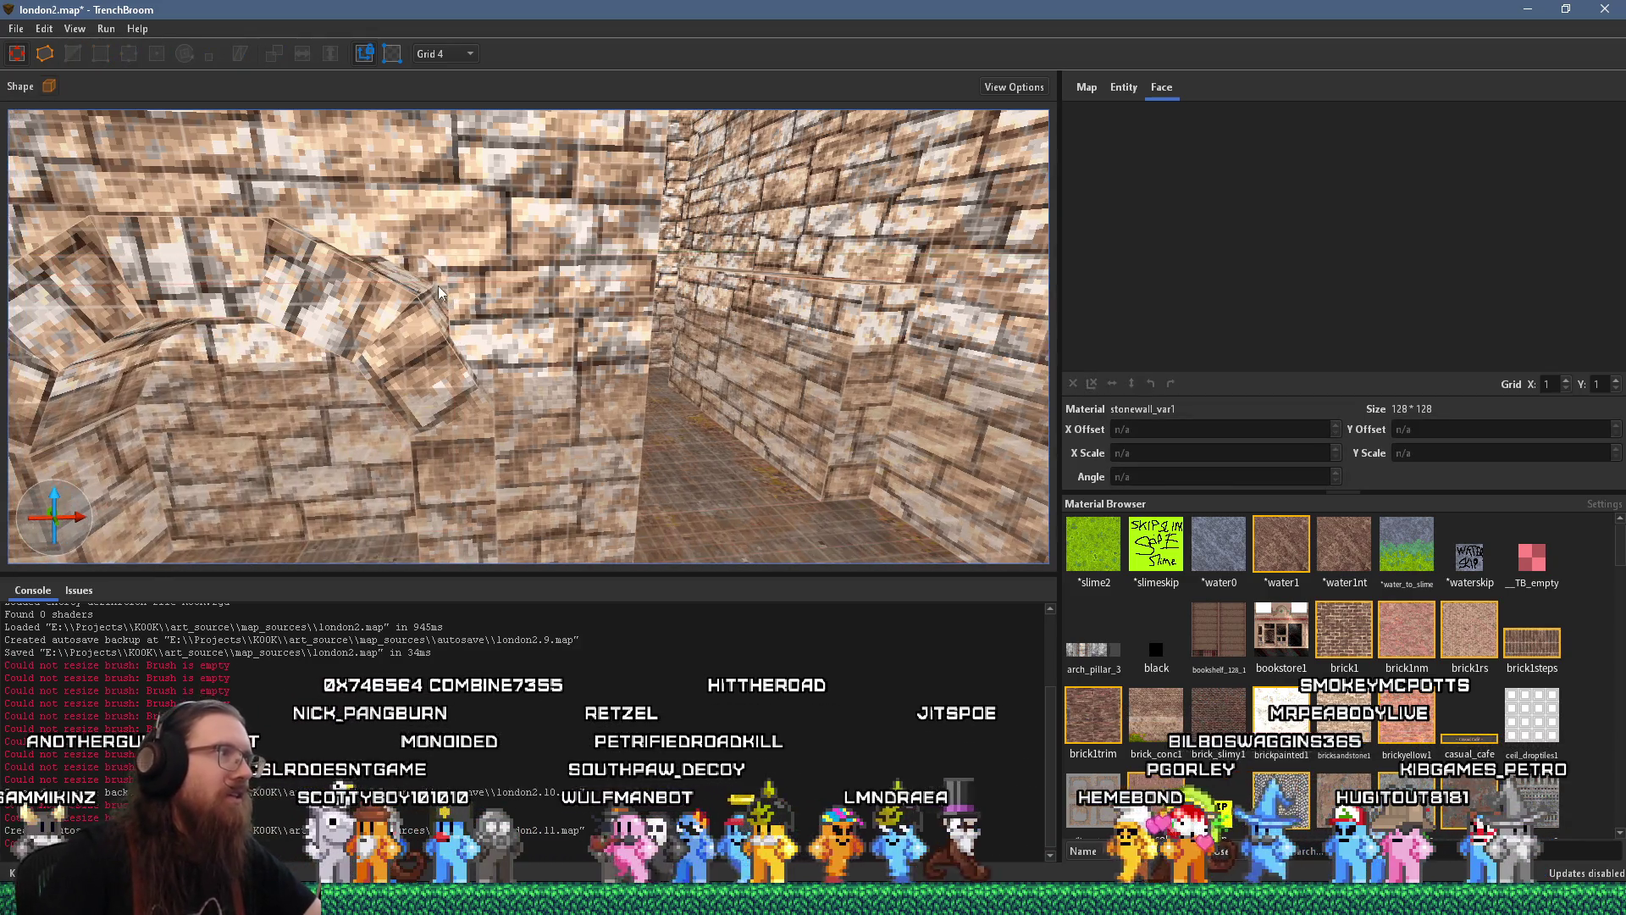
left_click(434, 263)
scroll(434, 263, "up", 3)
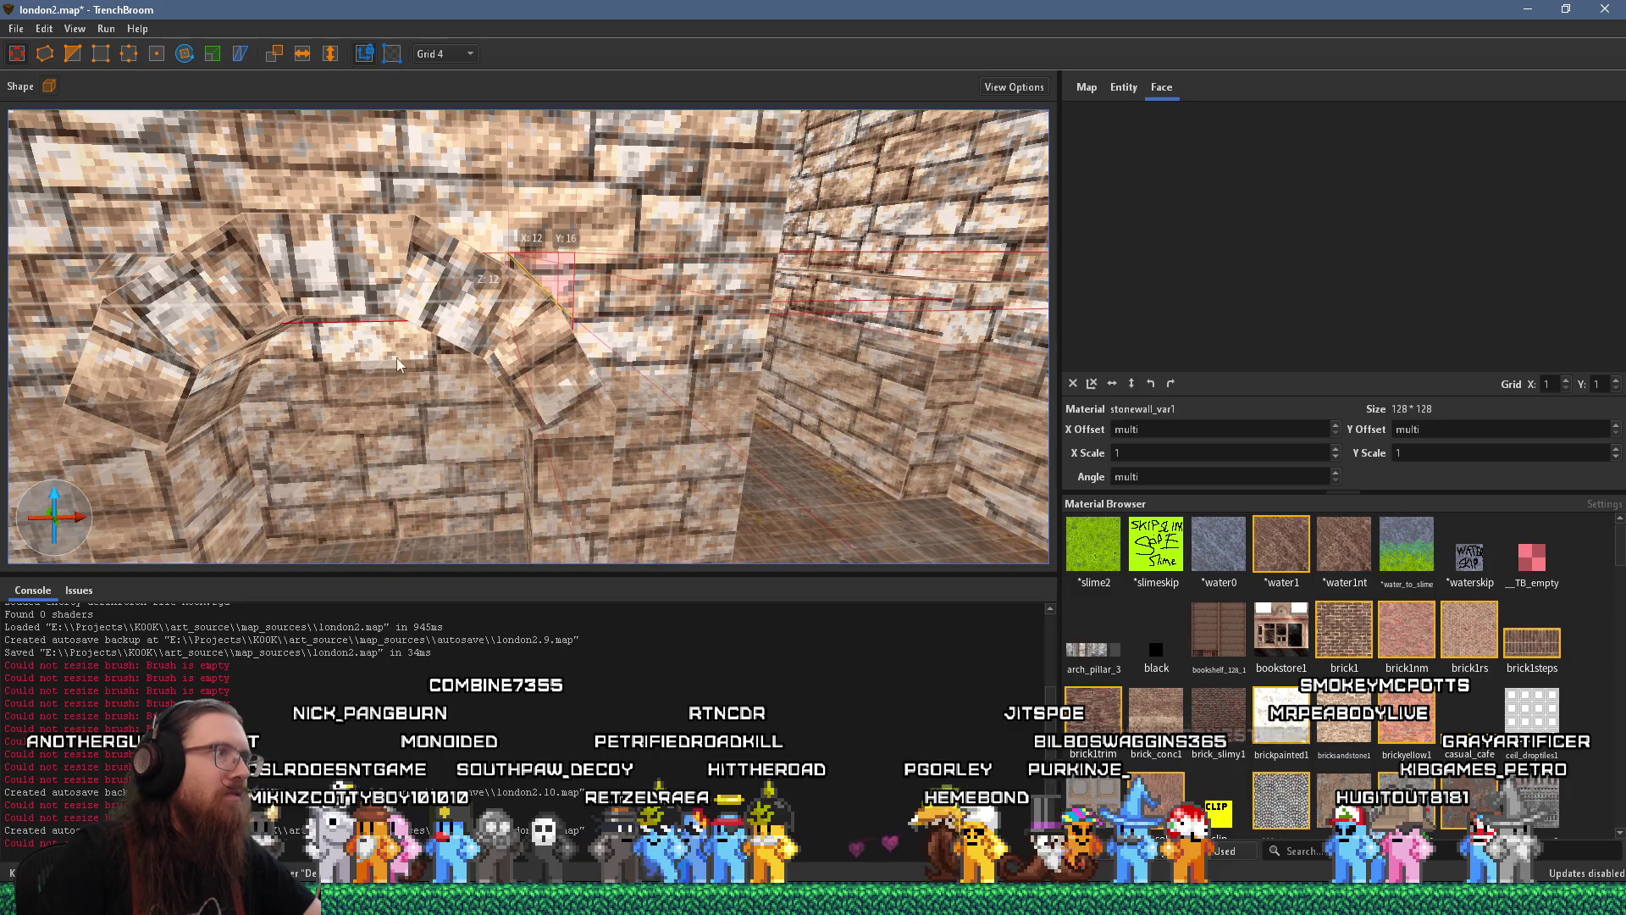
left_click_drag(403, 370, 343, 408)
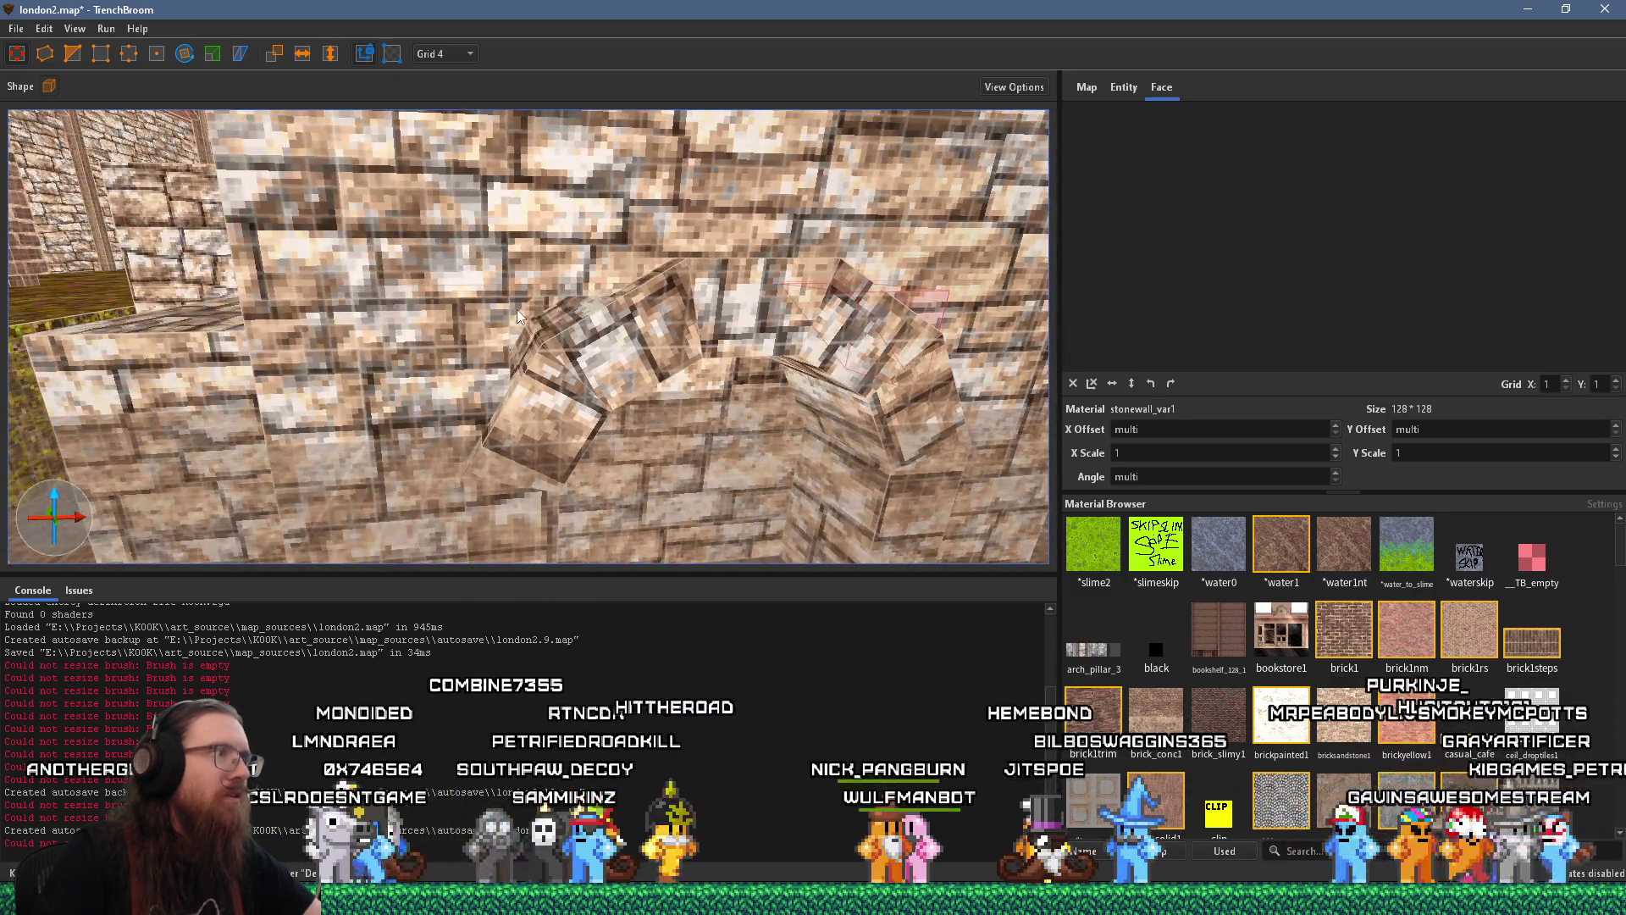
mouse_move(516, 306)
left_mouse_down()
mouse_move(669, 444)
mouse_move(641, 433)
mouse_move(758, 479)
mouse_move(609, 414)
mouse_move(756, 479)
left_mouse_up()
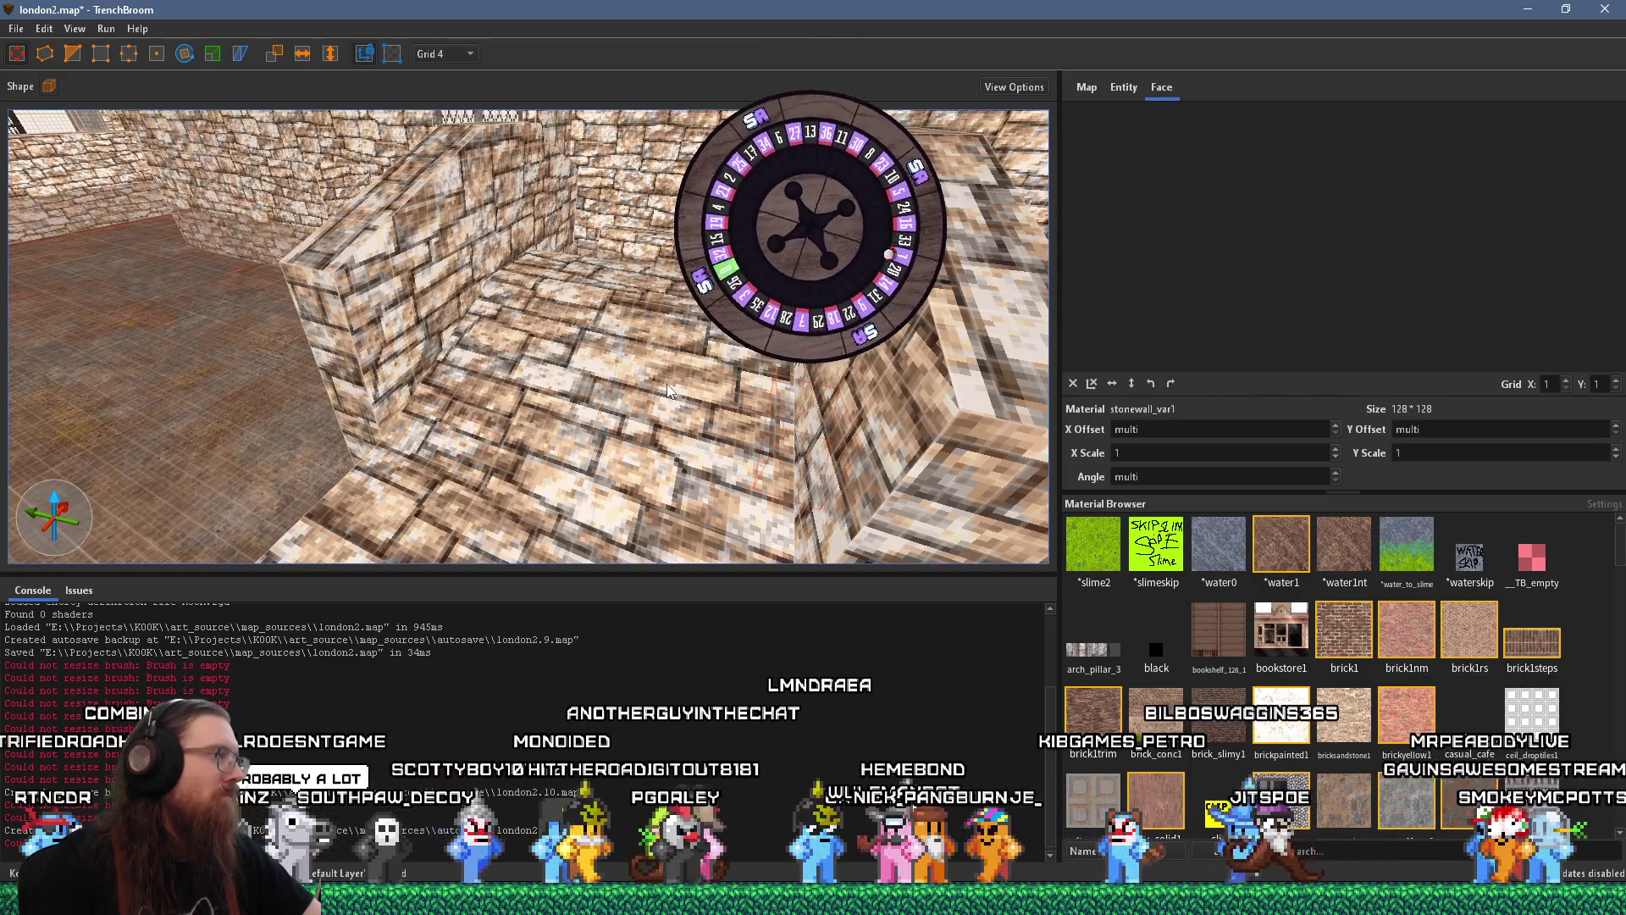
scroll(630, 332, "down", 3)
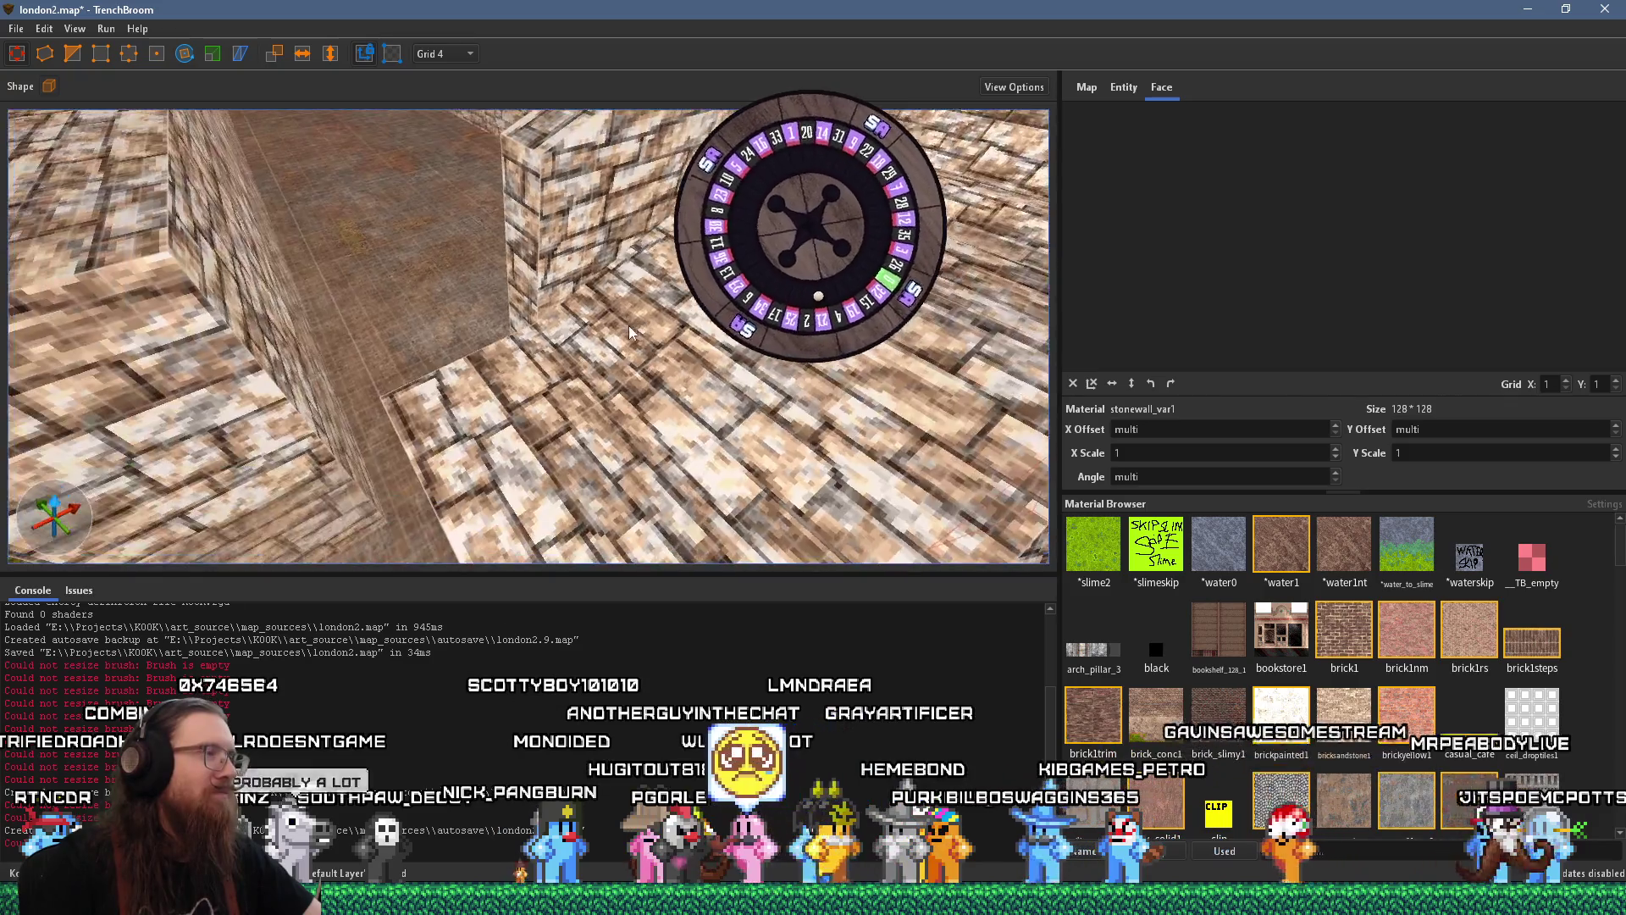
mouse_move(629, 325)
left_mouse_down()
mouse_move(396, 387)
mouse_move(560, 351)
mouse_move(734, 378)
mouse_move(540, 420)
mouse_move(674, 410)
mouse_move(529, 437)
mouse_move(379, 235)
mouse_move(369, 278)
mouse_move(442, 258)
left_mouse_up()
left_click(687, 383)
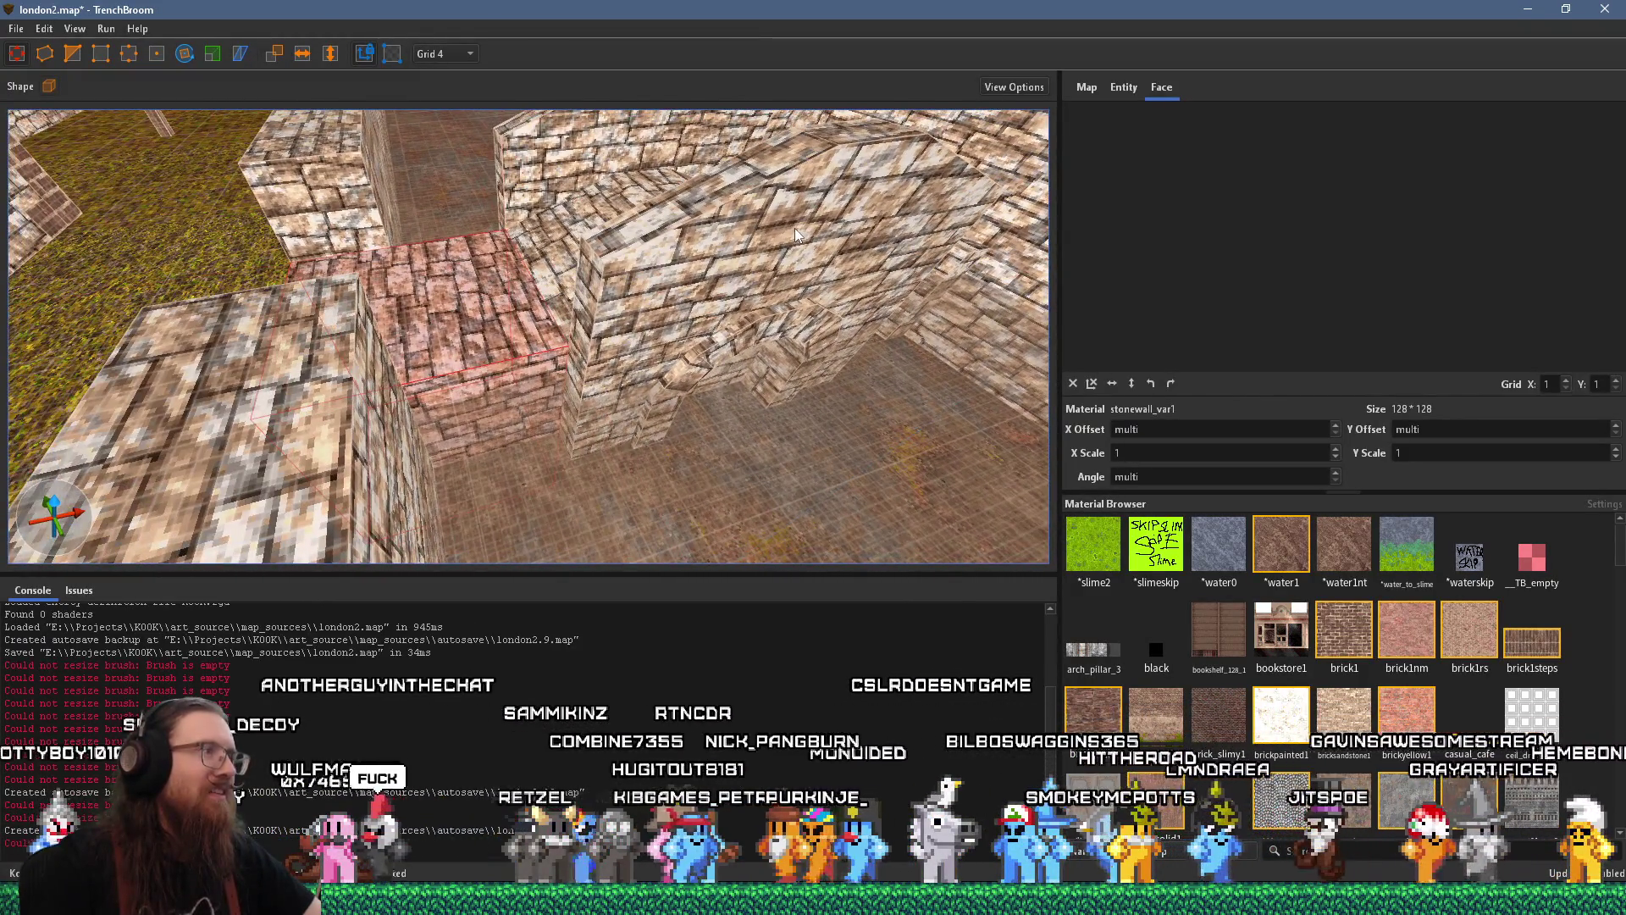
left_click(604, 314)
mouse_move(617, 293)
left_mouse_down()
mouse_move(551, 356)
mouse_move(243, 414)
mouse_move(157, 451)
left_mouse_up()
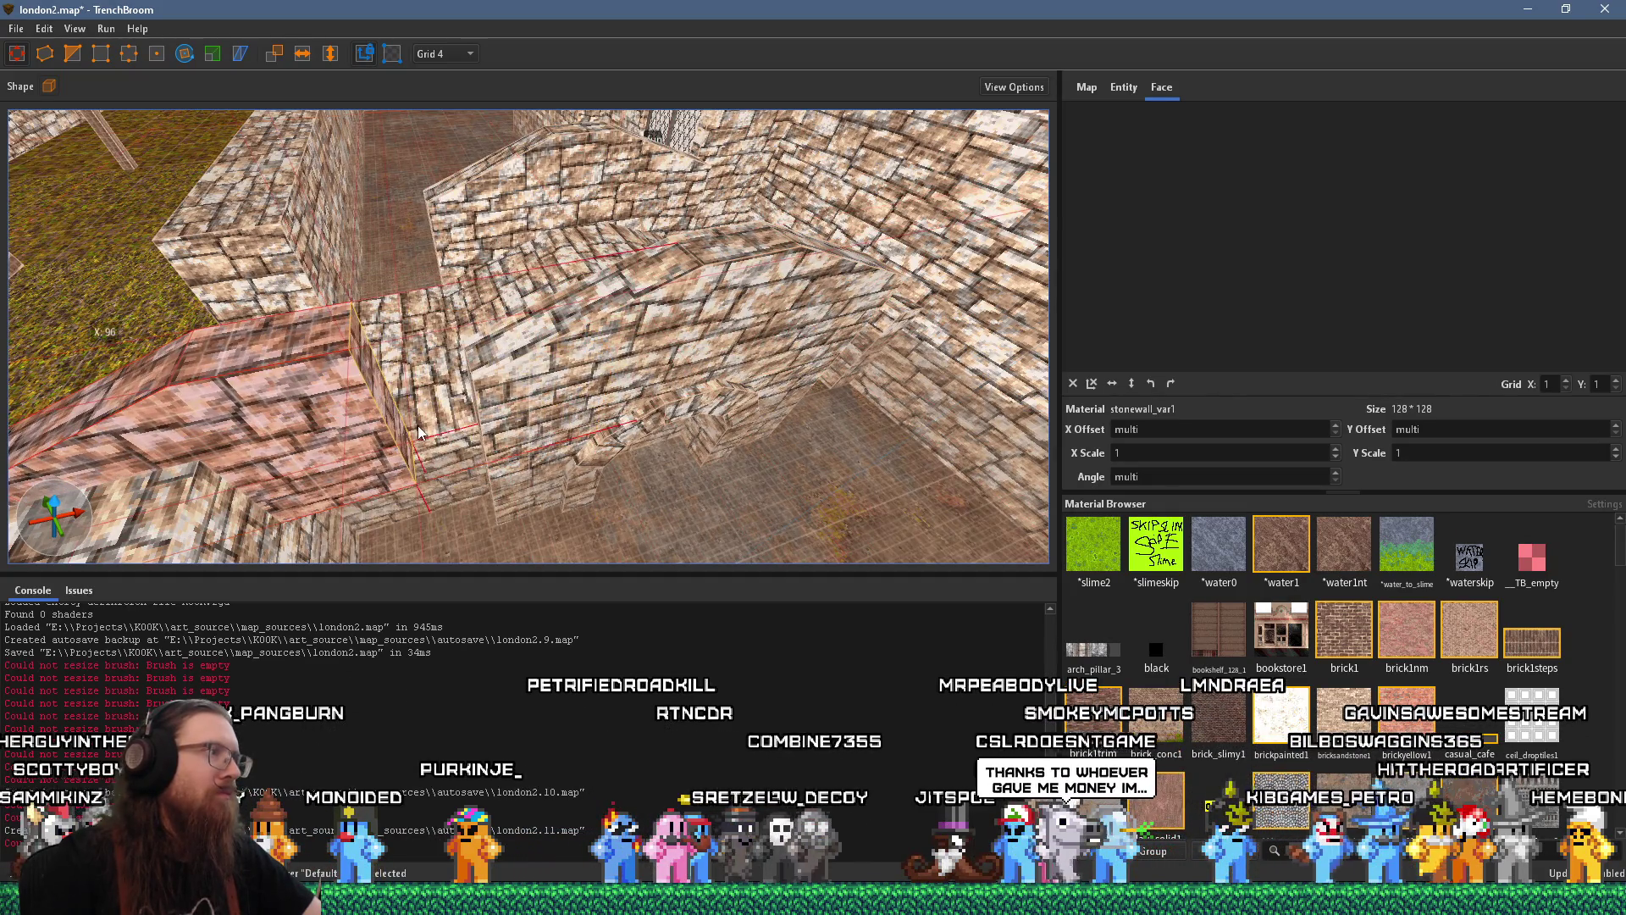
left_click_drag(219, 446, 254, 483)
mouse_move(366, 501)
left_mouse_down()
mouse_move(772, 433)
mouse_move(755, 401)
mouse_move(662, 409)
mouse_move(634, 467)
mouse_move(573, 476)
mouse_move(460, 387)
mouse_move(455, 362)
mouse_move(421, 383)
mouse_move(451, 415)
left_mouse_up()
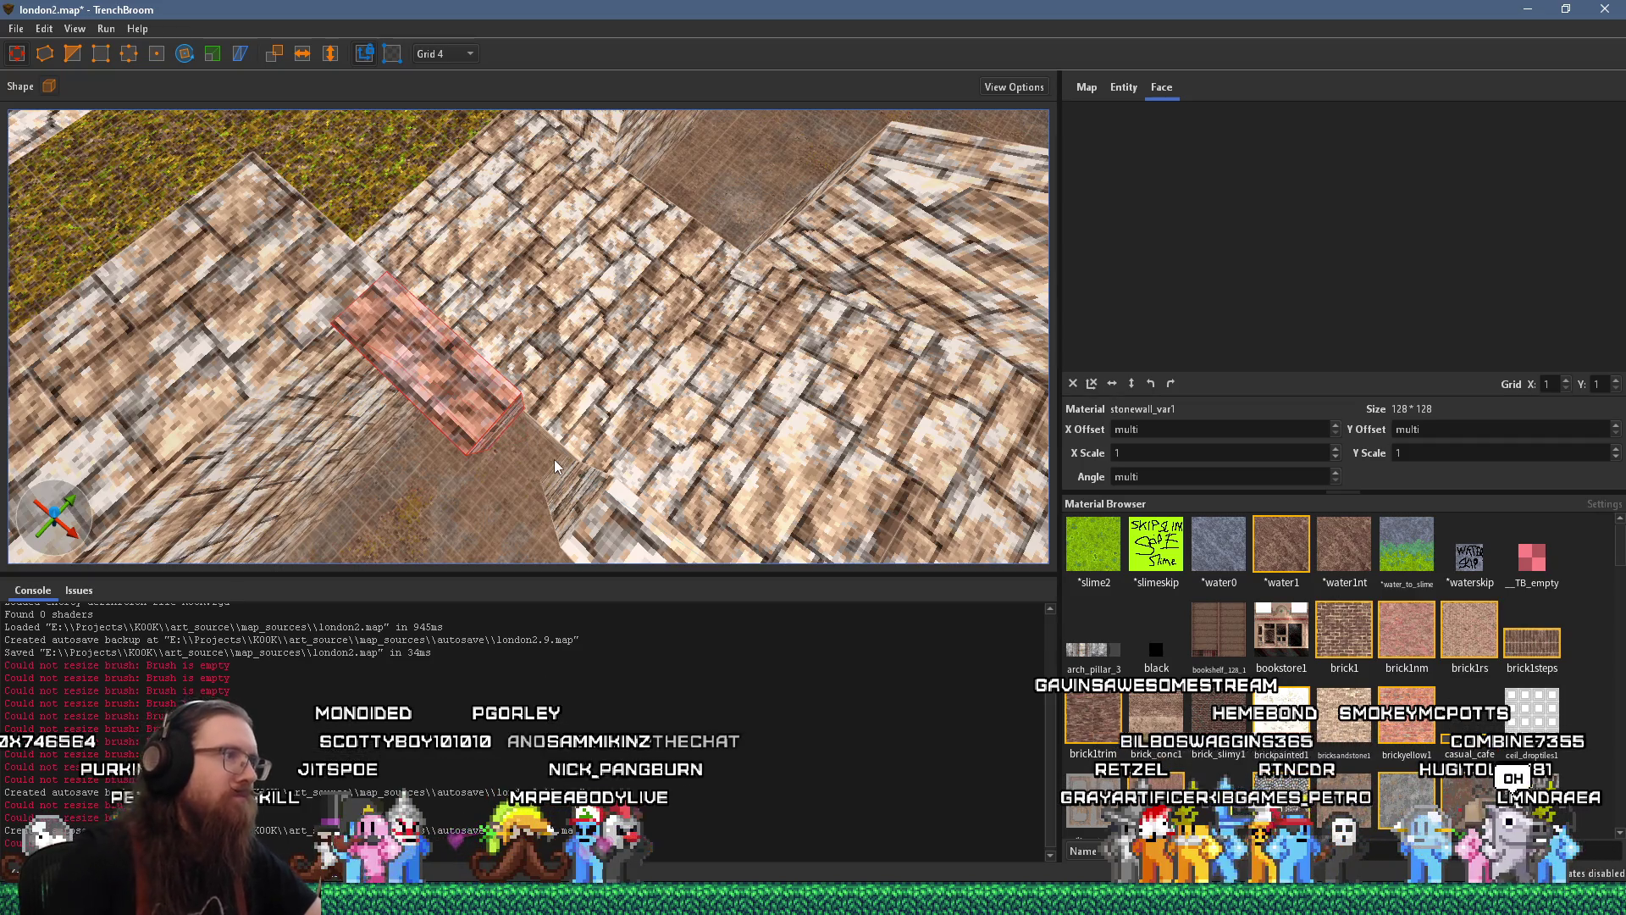
mouse_move(555, 459)
left_mouse_down()
mouse_move(598, 418)
mouse_move(547, 231)
left_mouse_up()
scroll(524, 283, "down", 3)
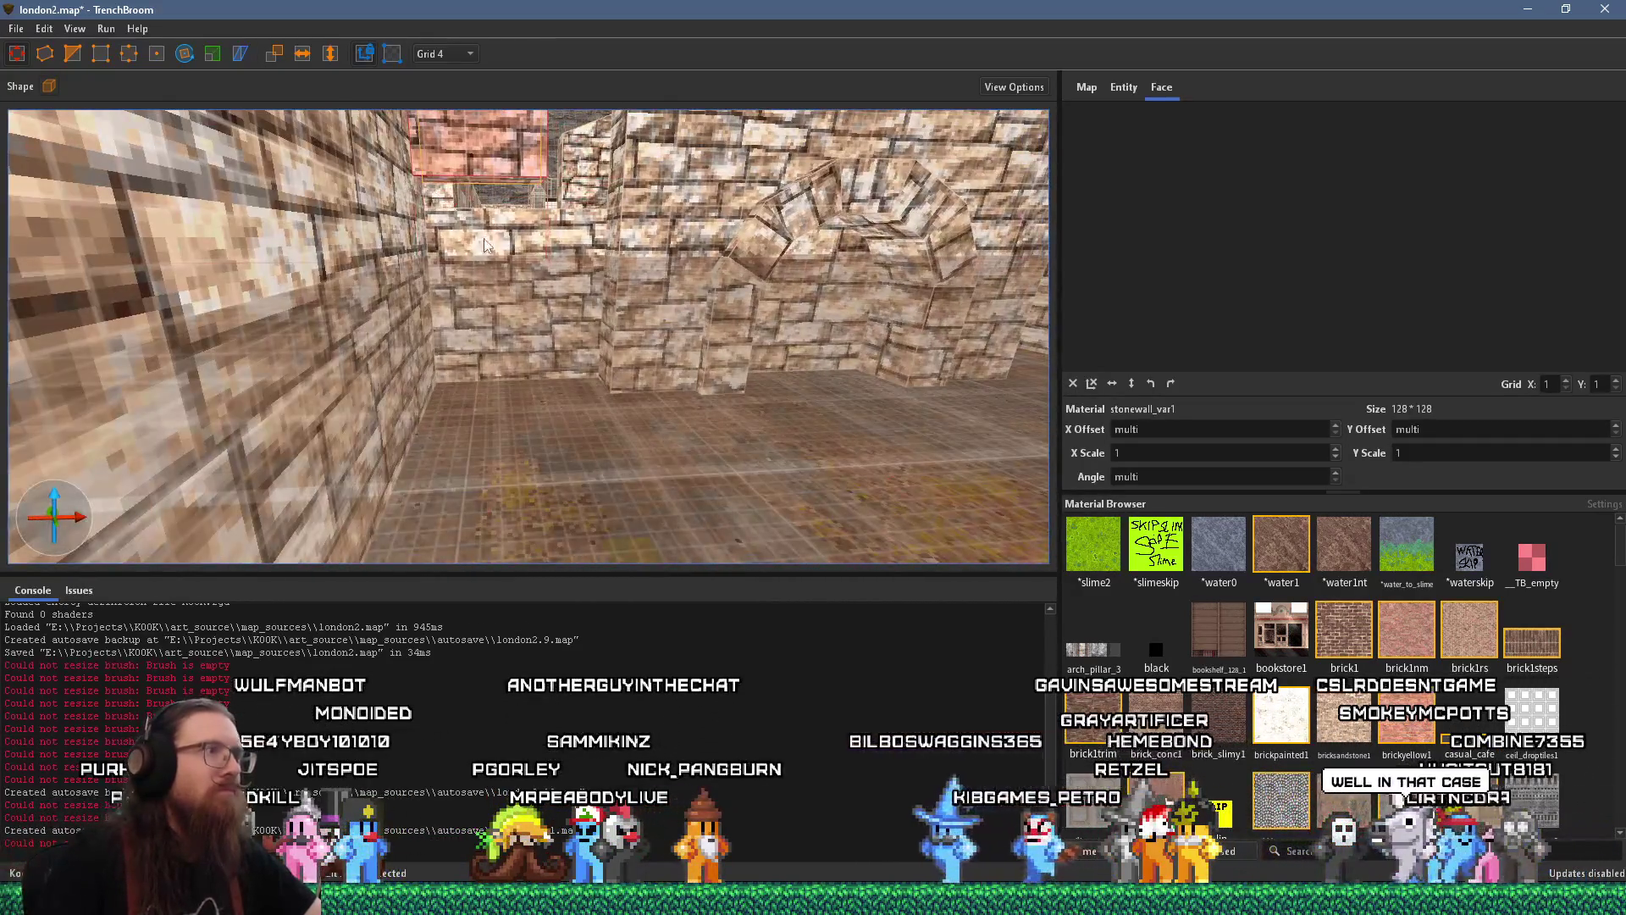
mouse_move(483, 293)
left_mouse_down()
mouse_move(467, 477)
mouse_move(636, 389)
left_mouse_up()
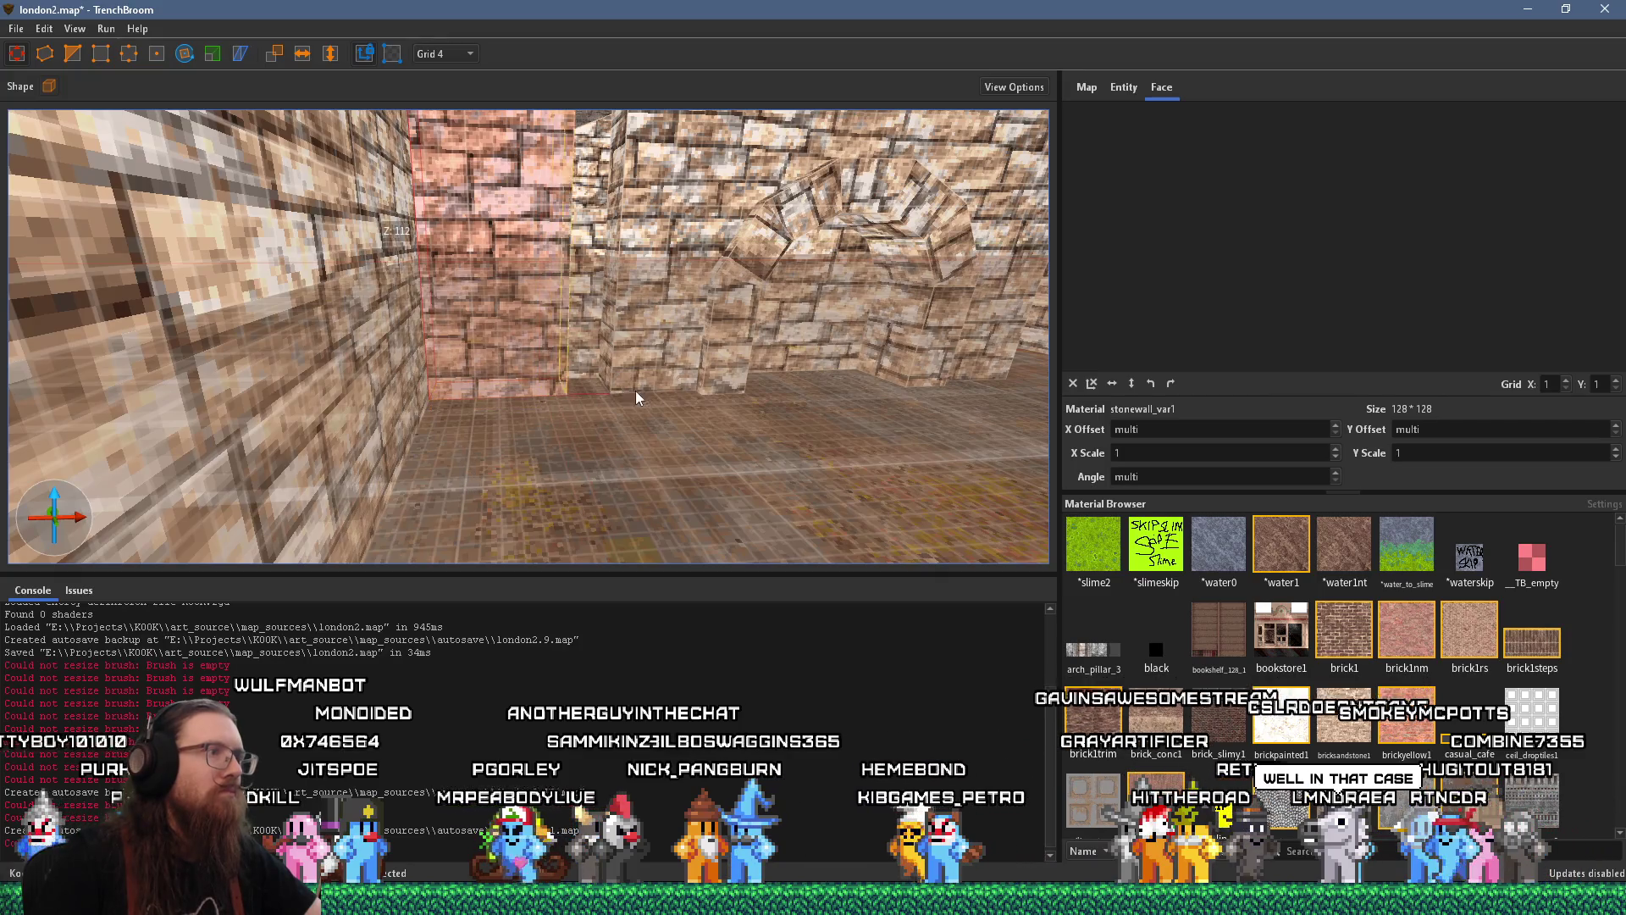
scroll(678, 395, "down", 5)
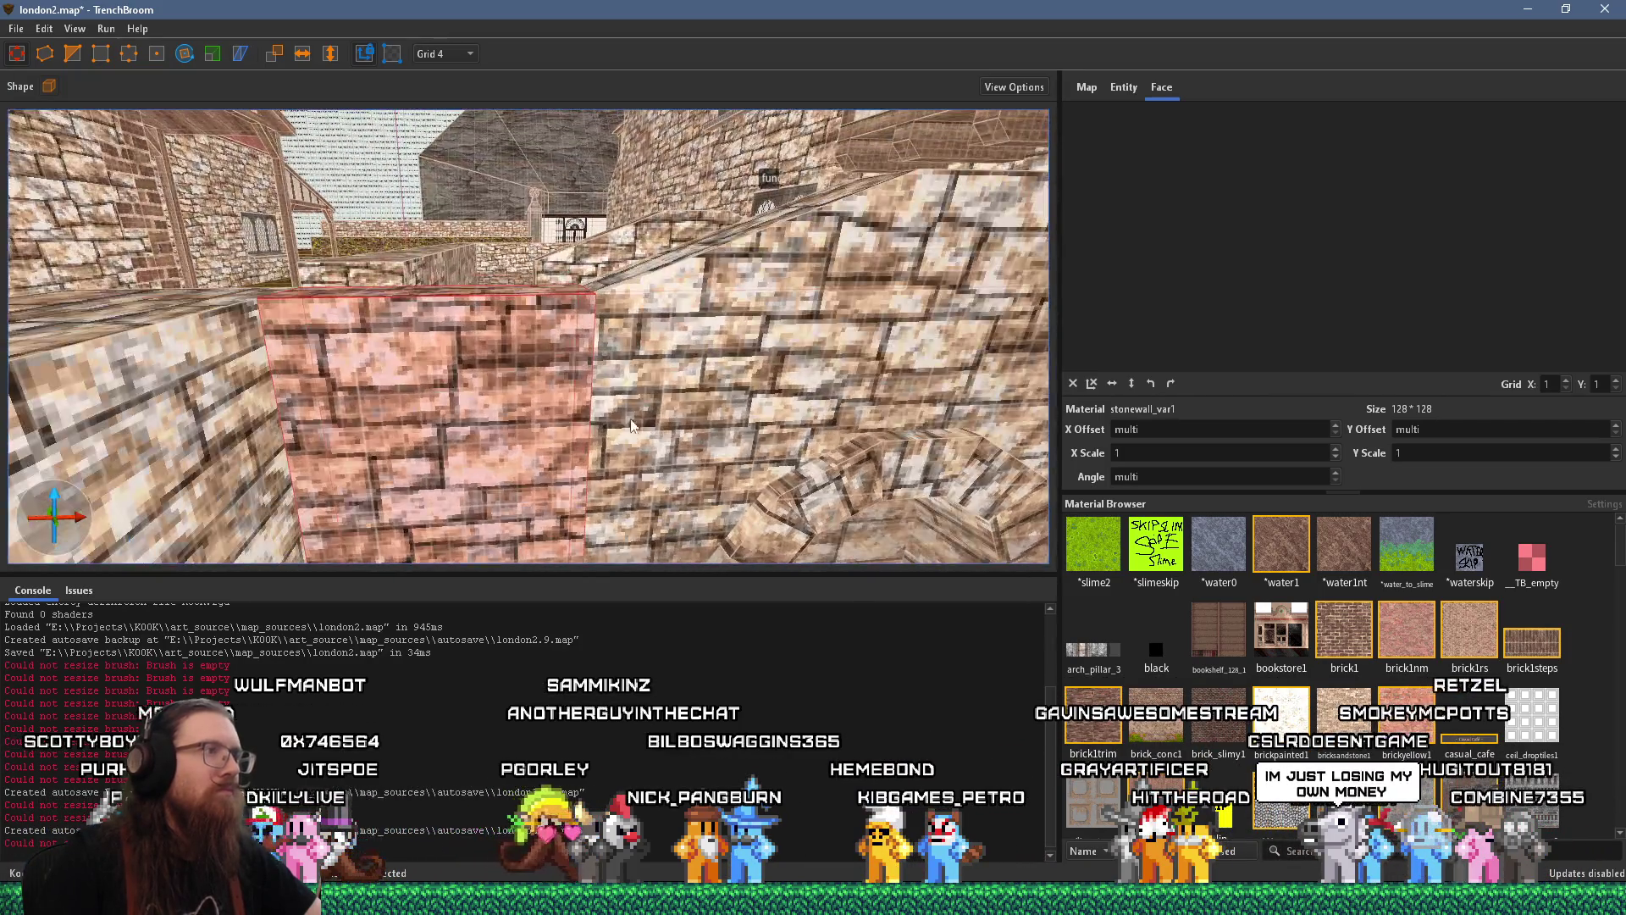
left_click(635, 388, "shift")
scroll(542, 436, "down", 6)
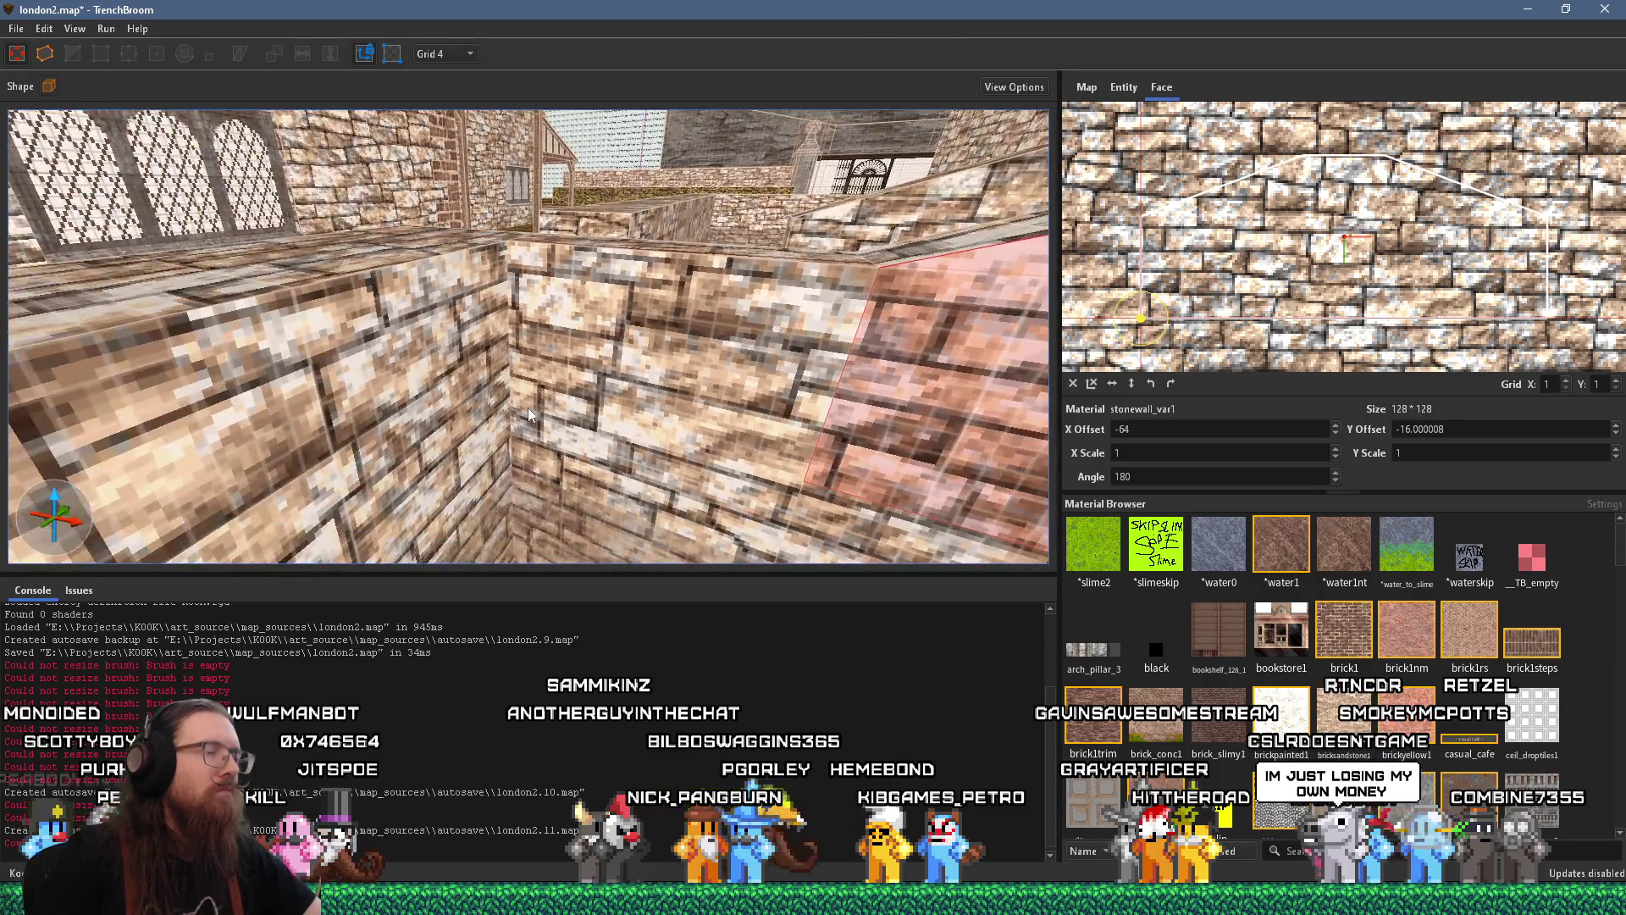
scroll(508, 424, "down", 6)
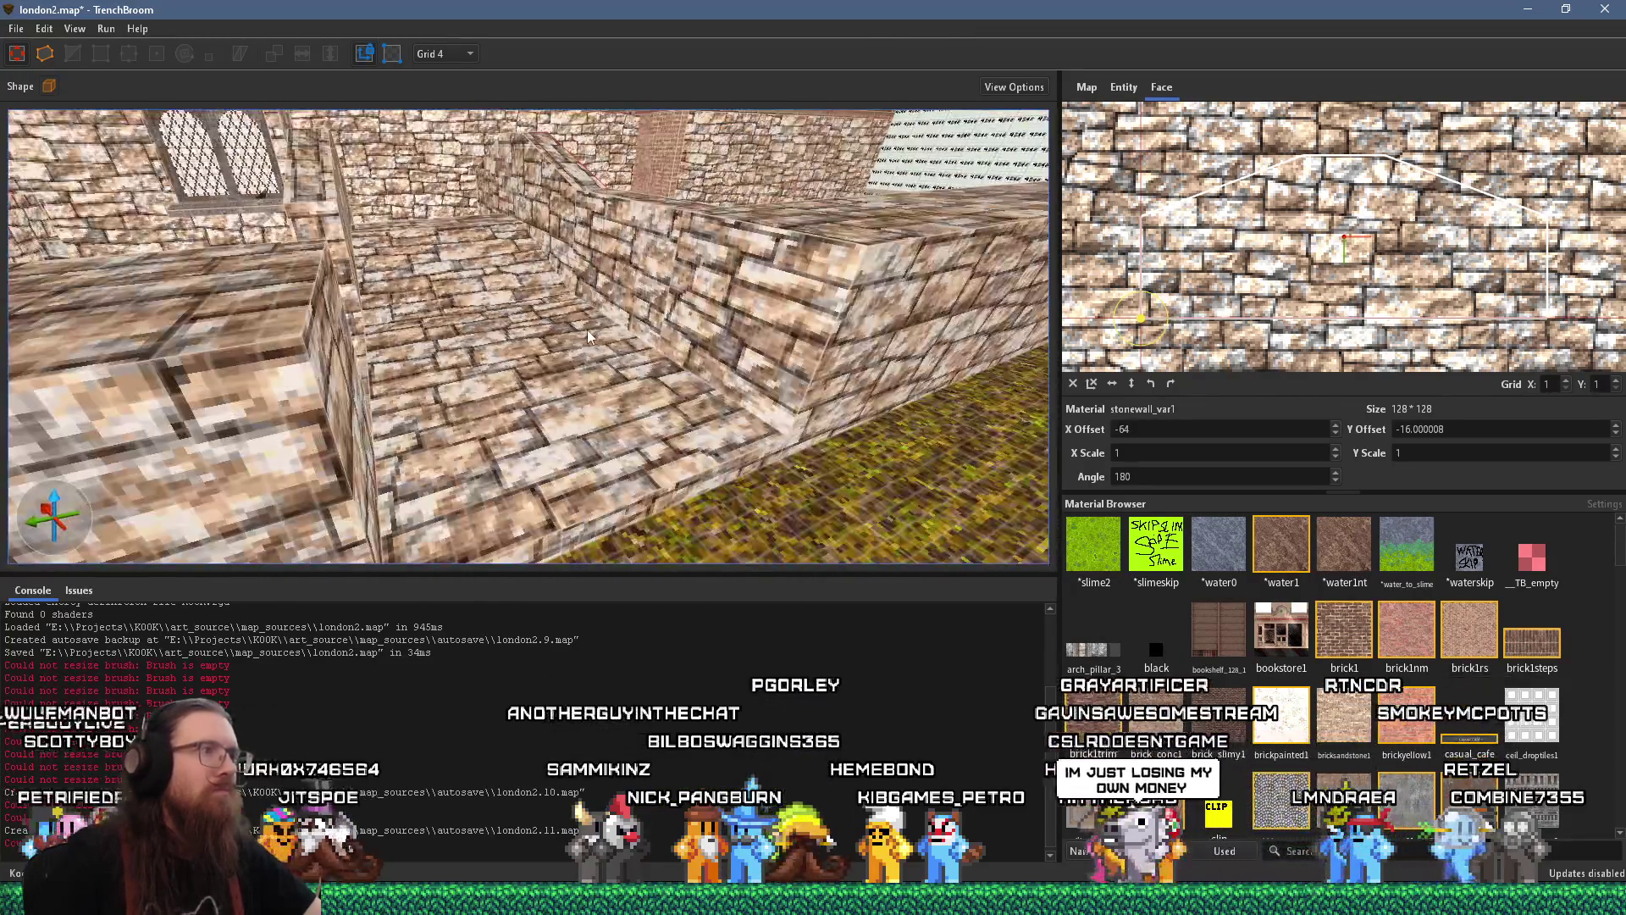
left_click(861, 352, "shift")
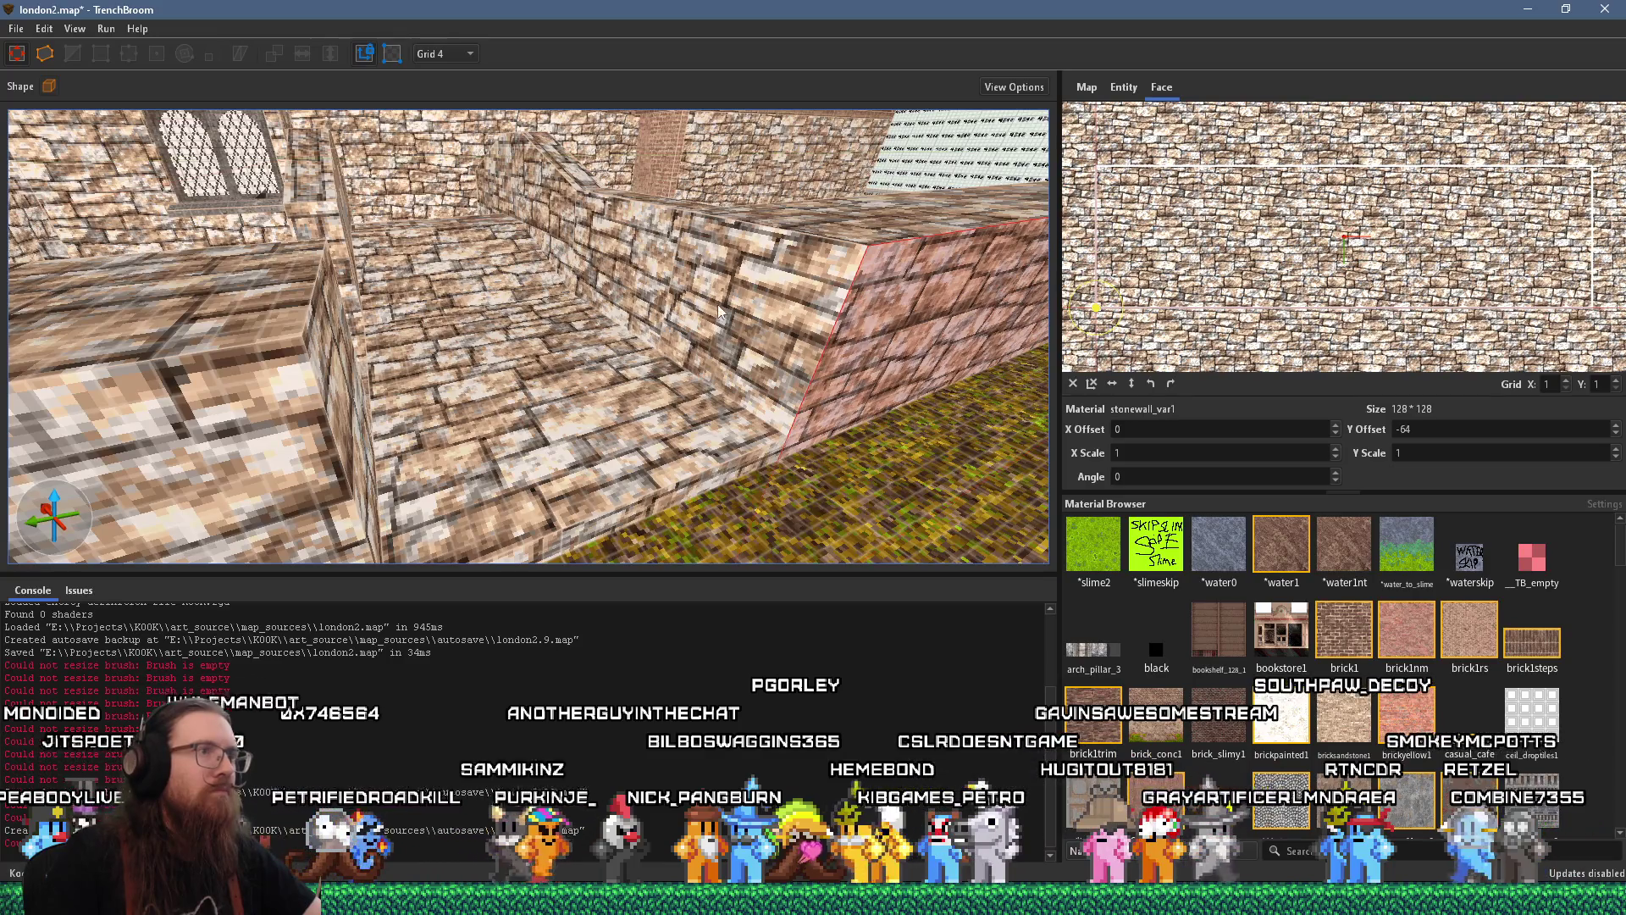
scroll(519, 193, "down", 5)
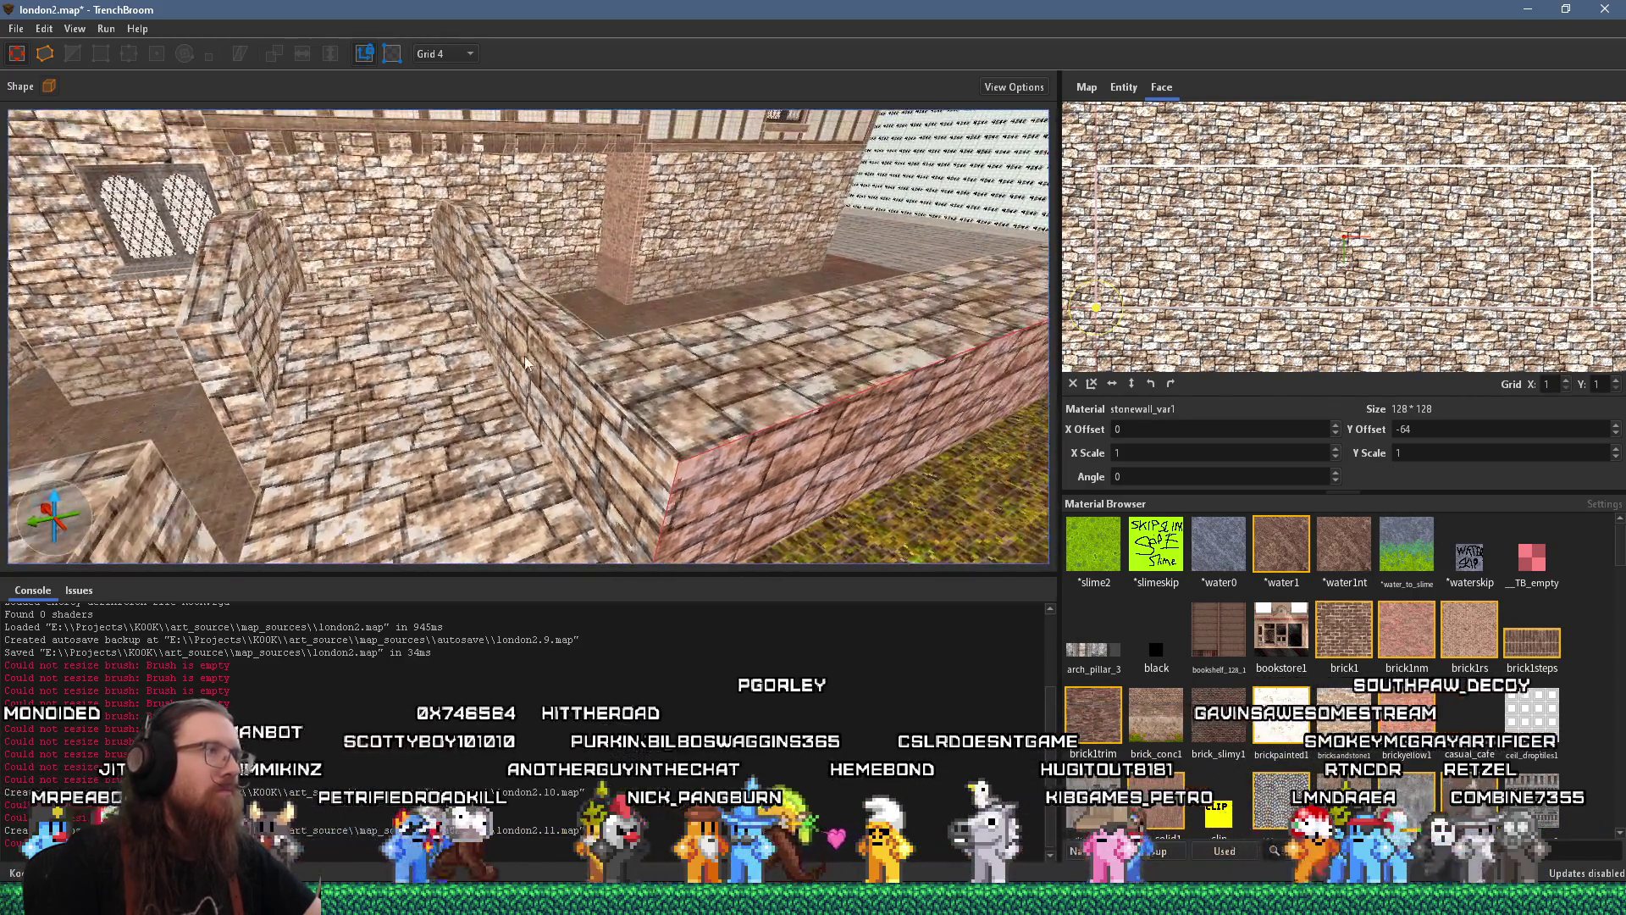
scroll(410, 385, "up", 2)
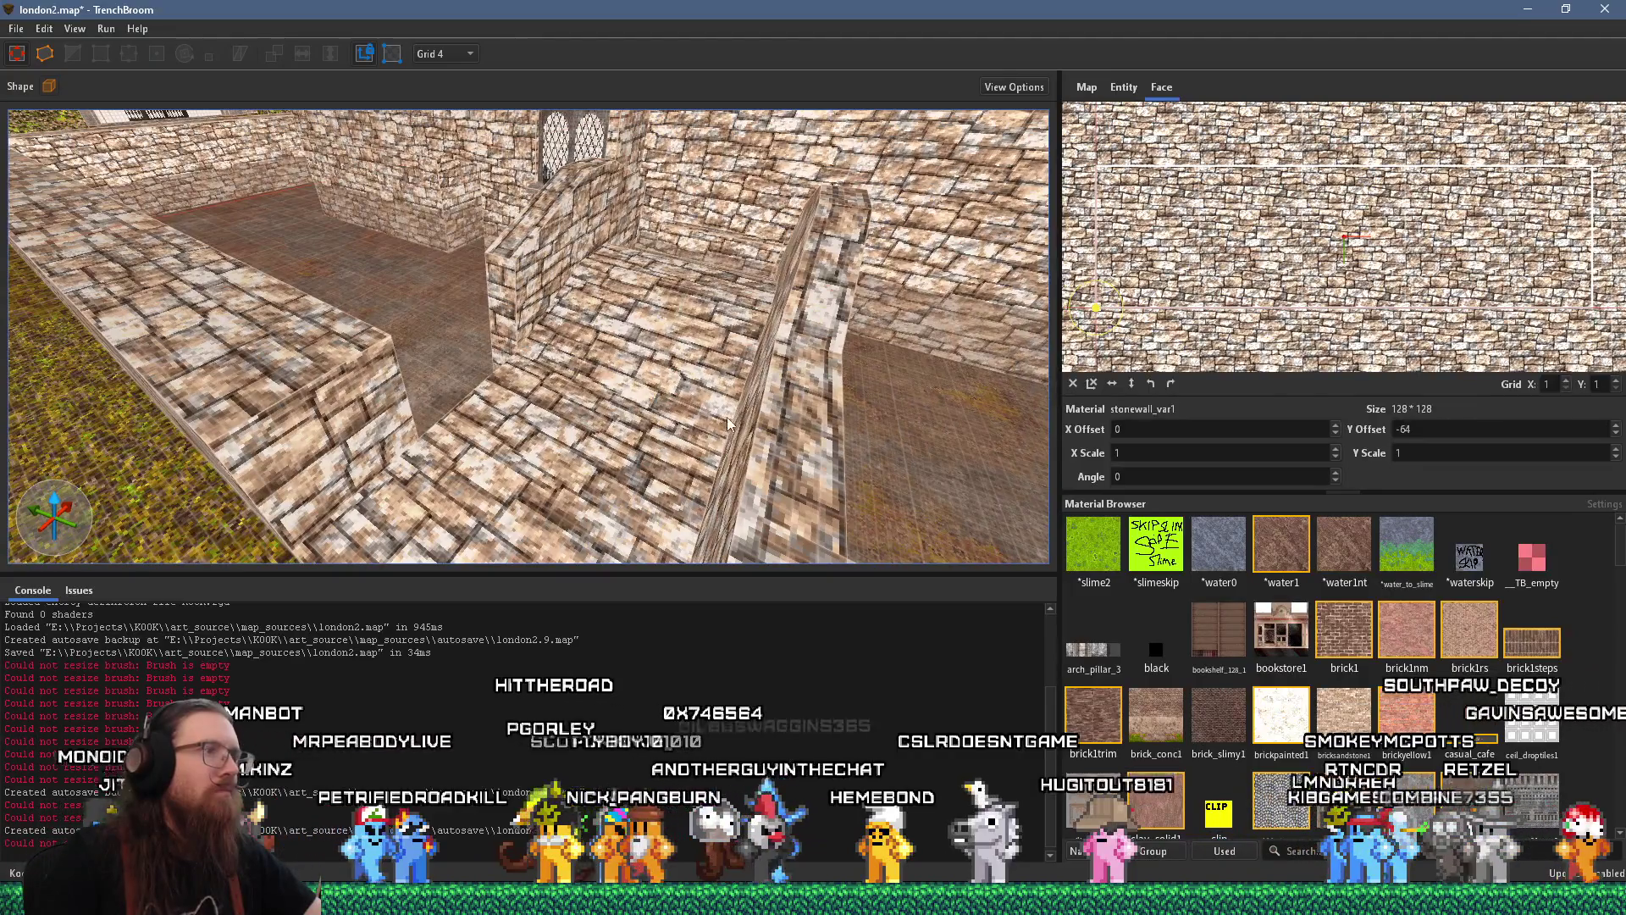
left_click(728, 423)
scroll(773, 431, "up", 5)
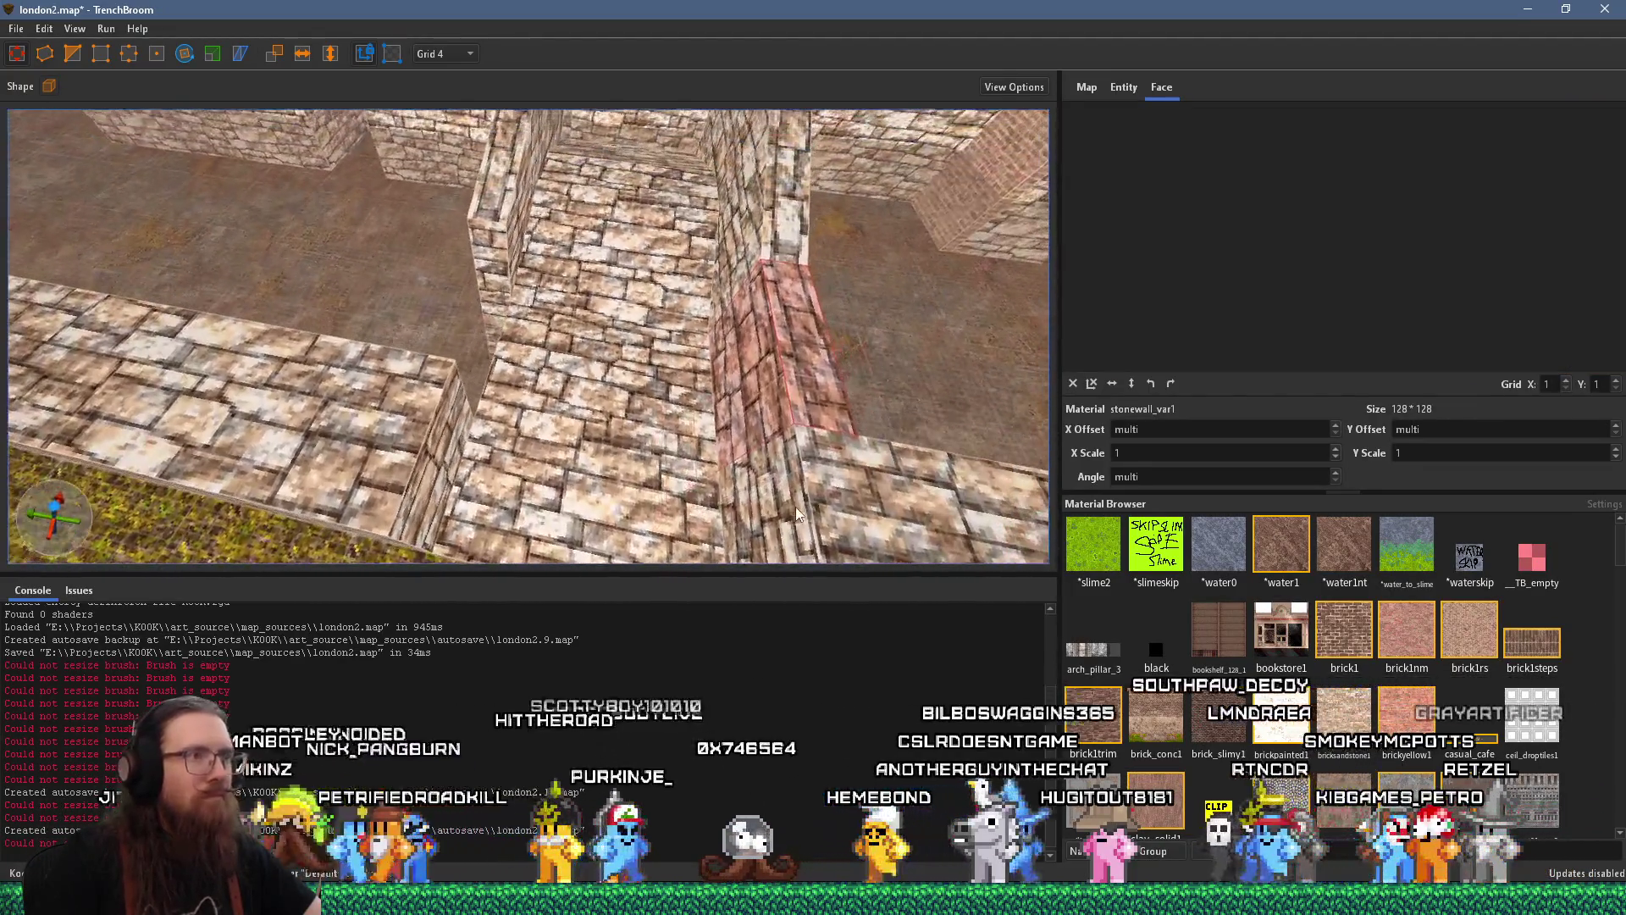
scroll(795, 507, "down", 2)
left_click(440, 335)
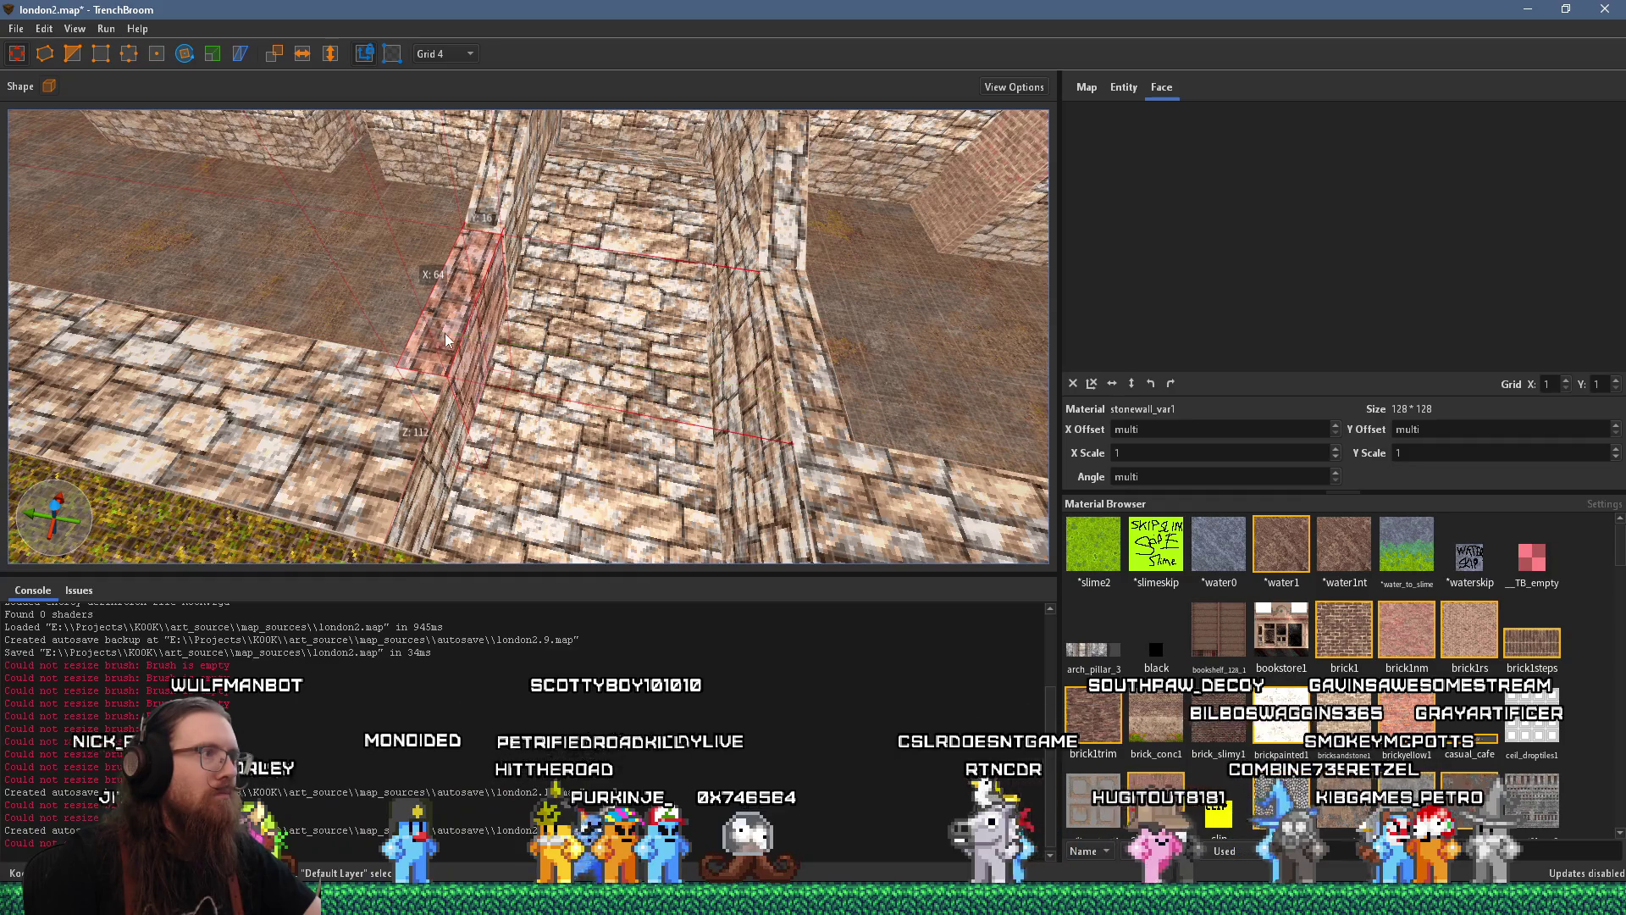
mouse_move(445, 333)
left_mouse_down()
mouse_move(436, 358)
mouse_move(475, 378)
left_mouse_up()
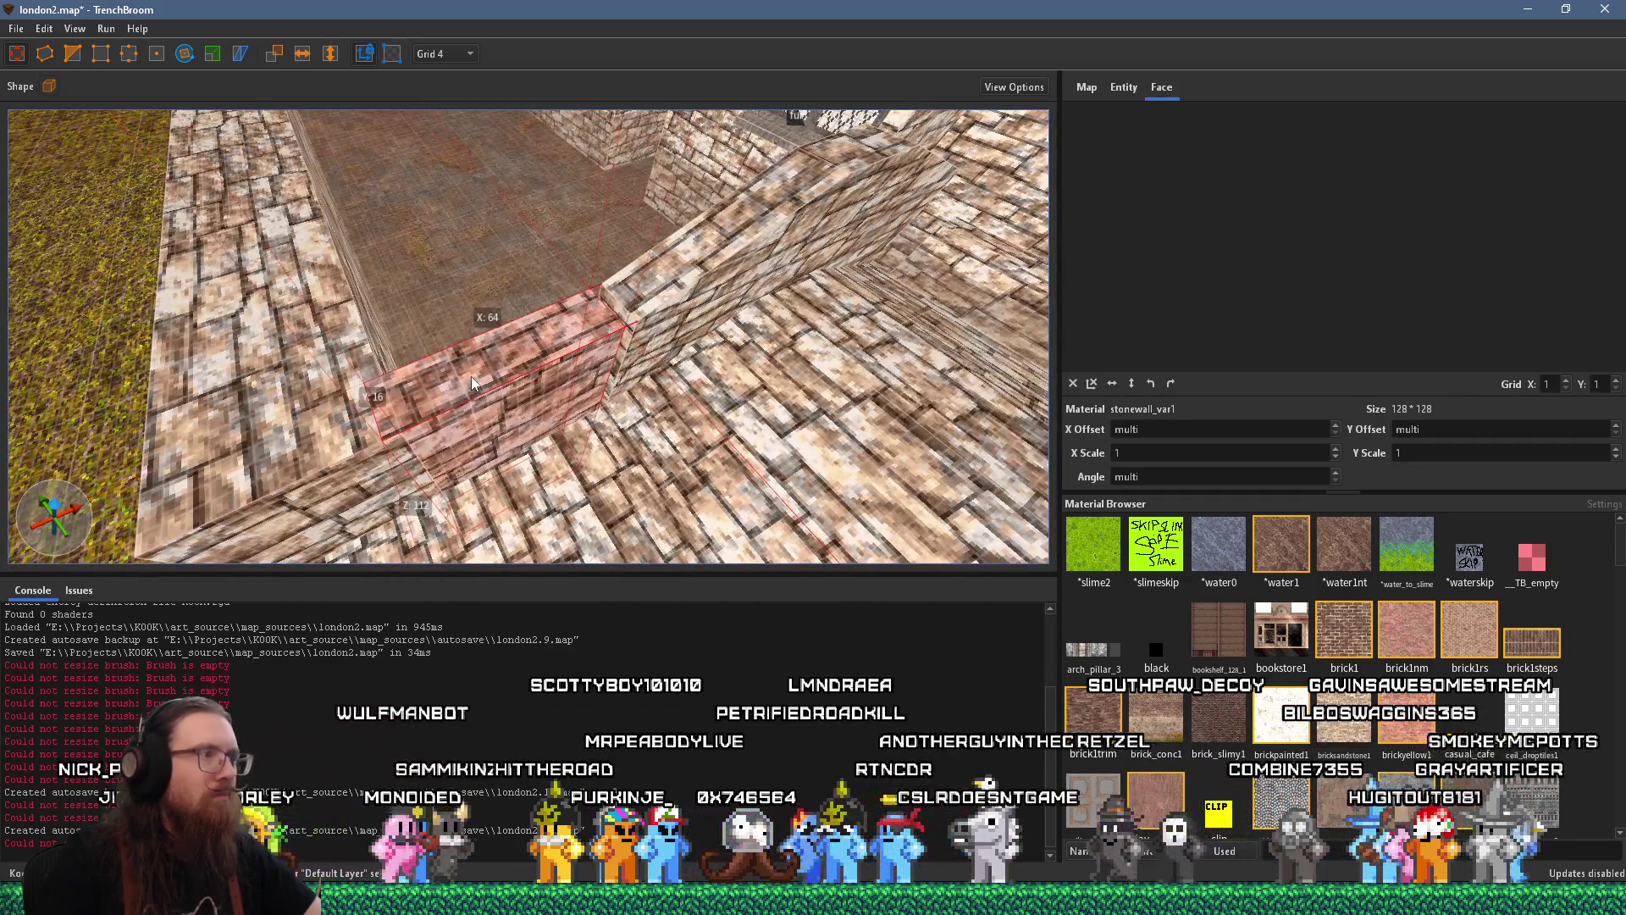
left_click(350, 496, "shift")
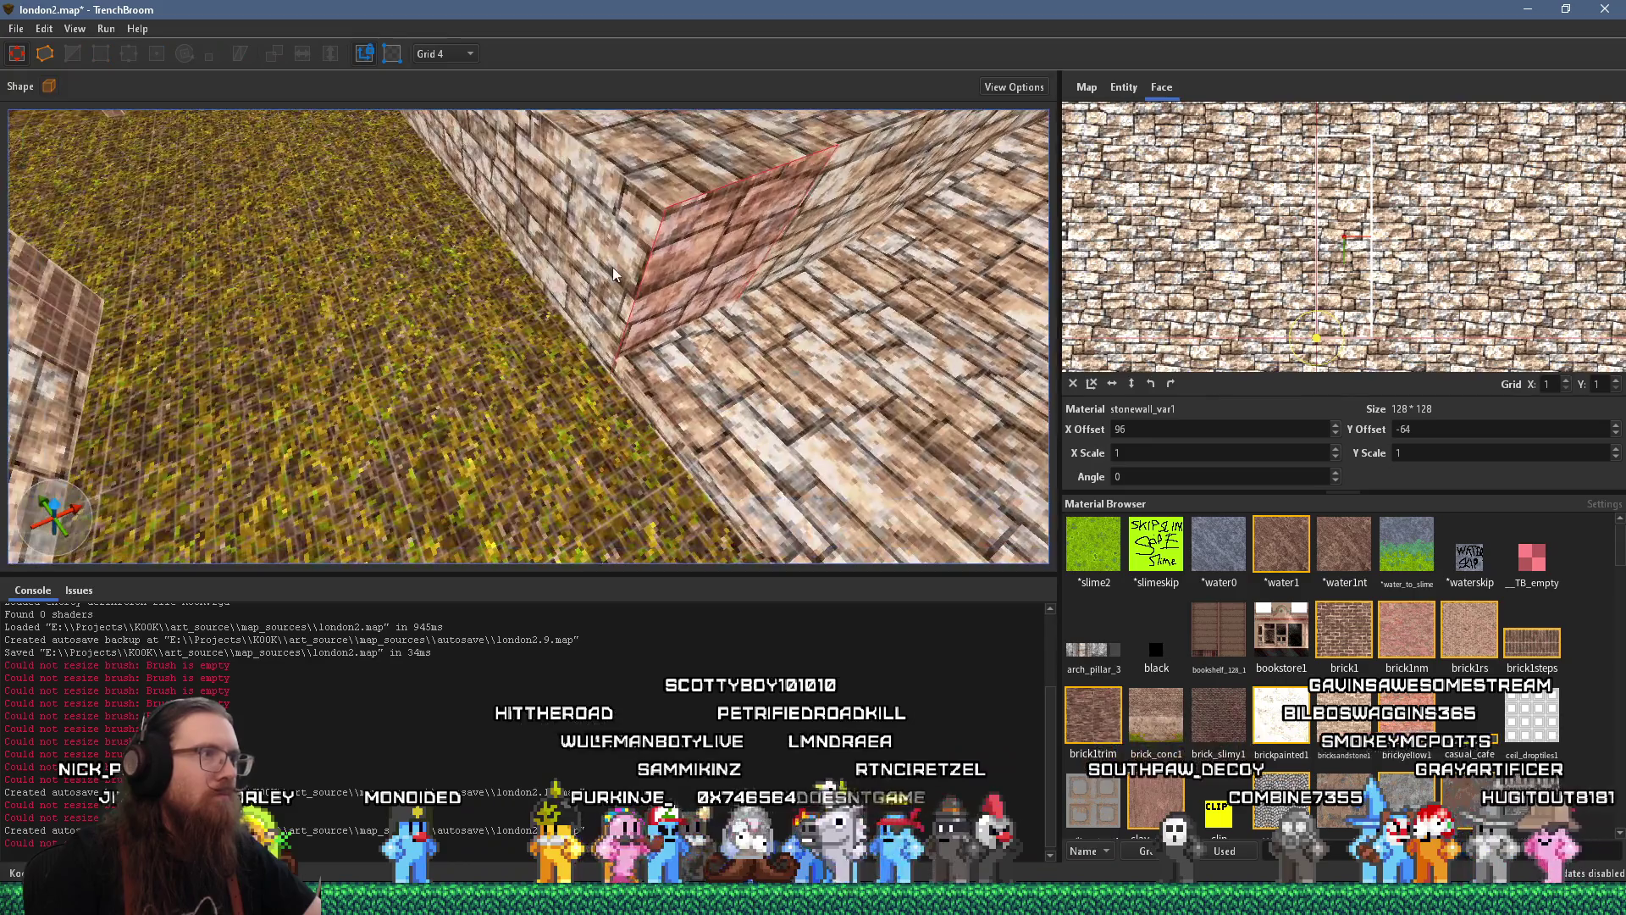
left_click(613, 273, "shift")
left_click_drag(912, 155, 263, 377)
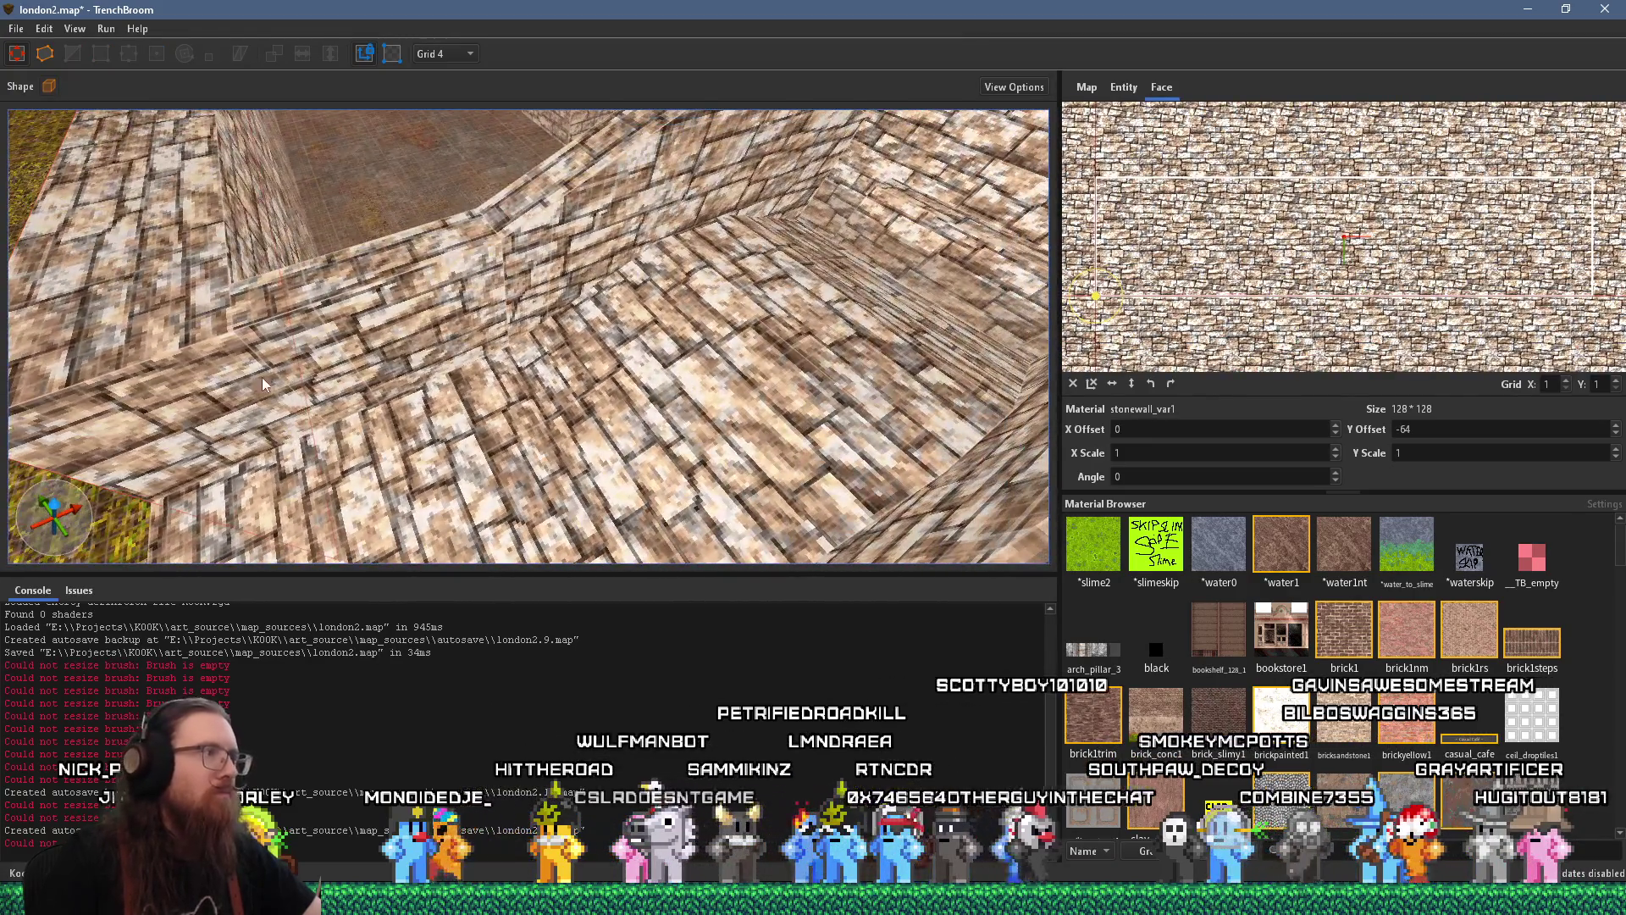
left_click(262, 377, "shift")
mouse_move(633, 186)
left_mouse_down()
mouse_move(439, 314)
mouse_move(466, 299)
left_mouse_up()
left_click(467, 299)
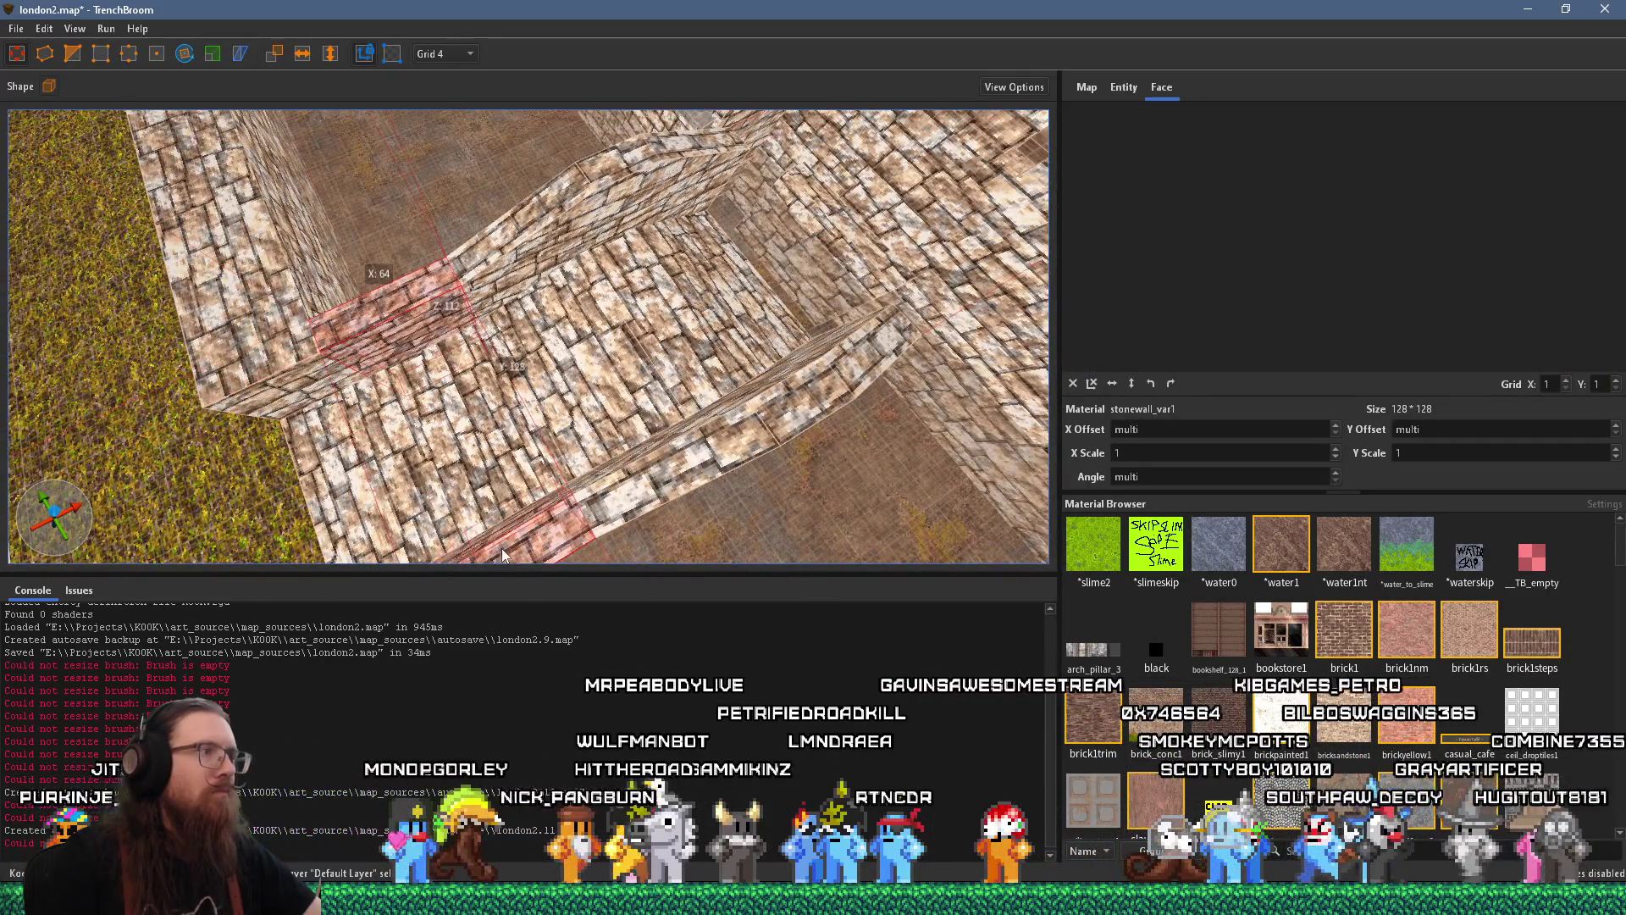
left_click(960, 276, "shift")
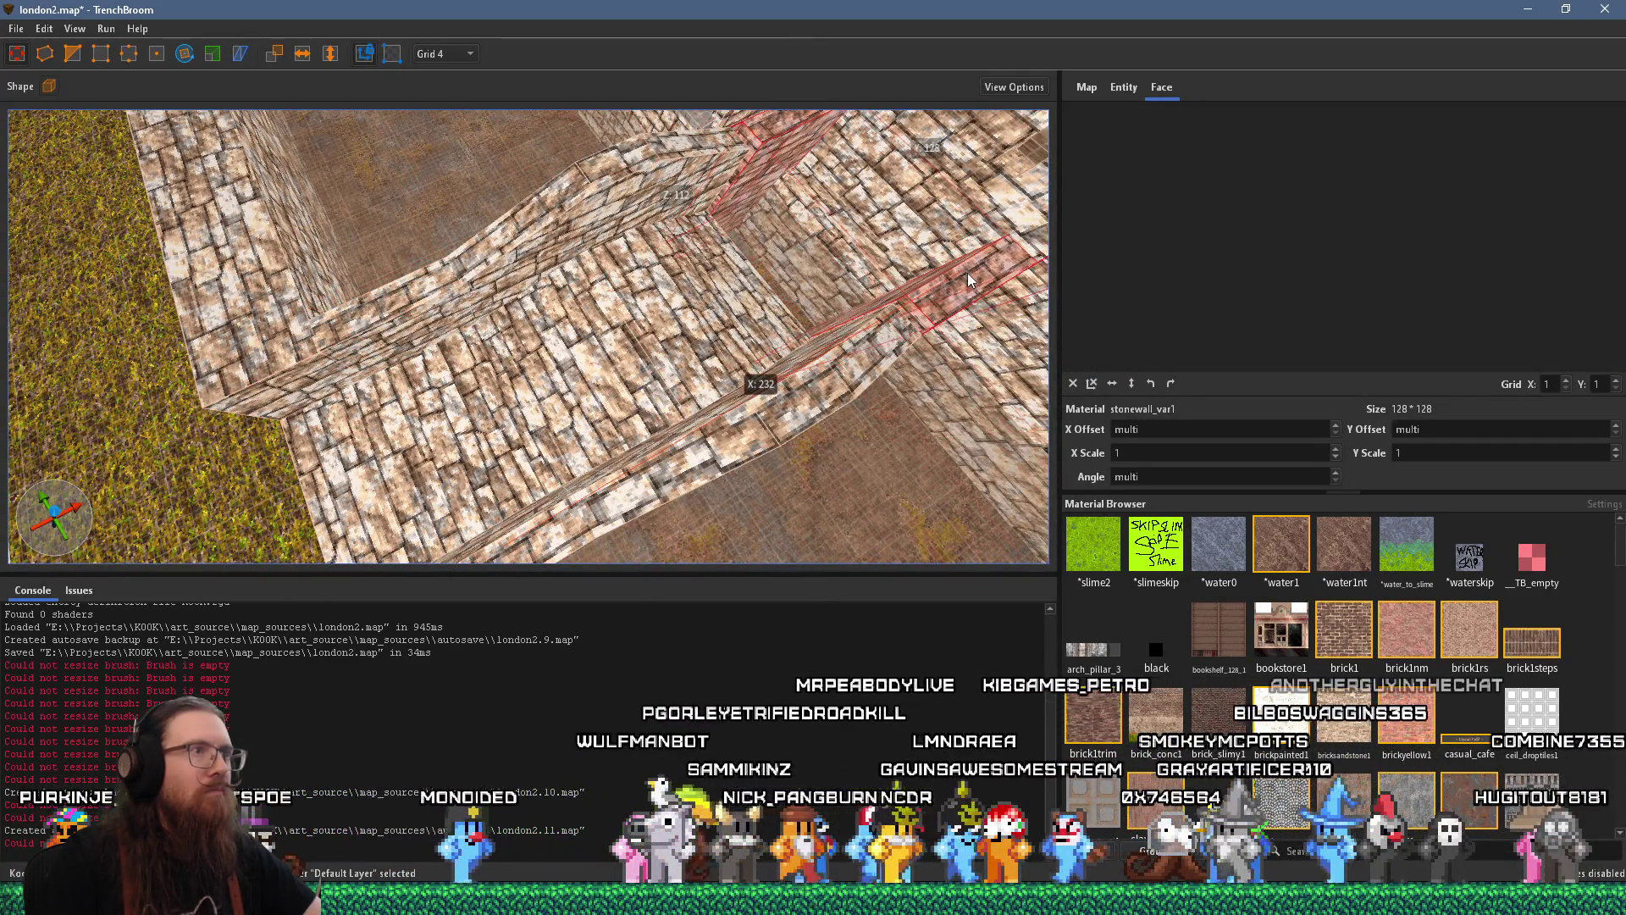
left_click_drag(529, 251, 636, 302)
left_click(617, 304, "shift")
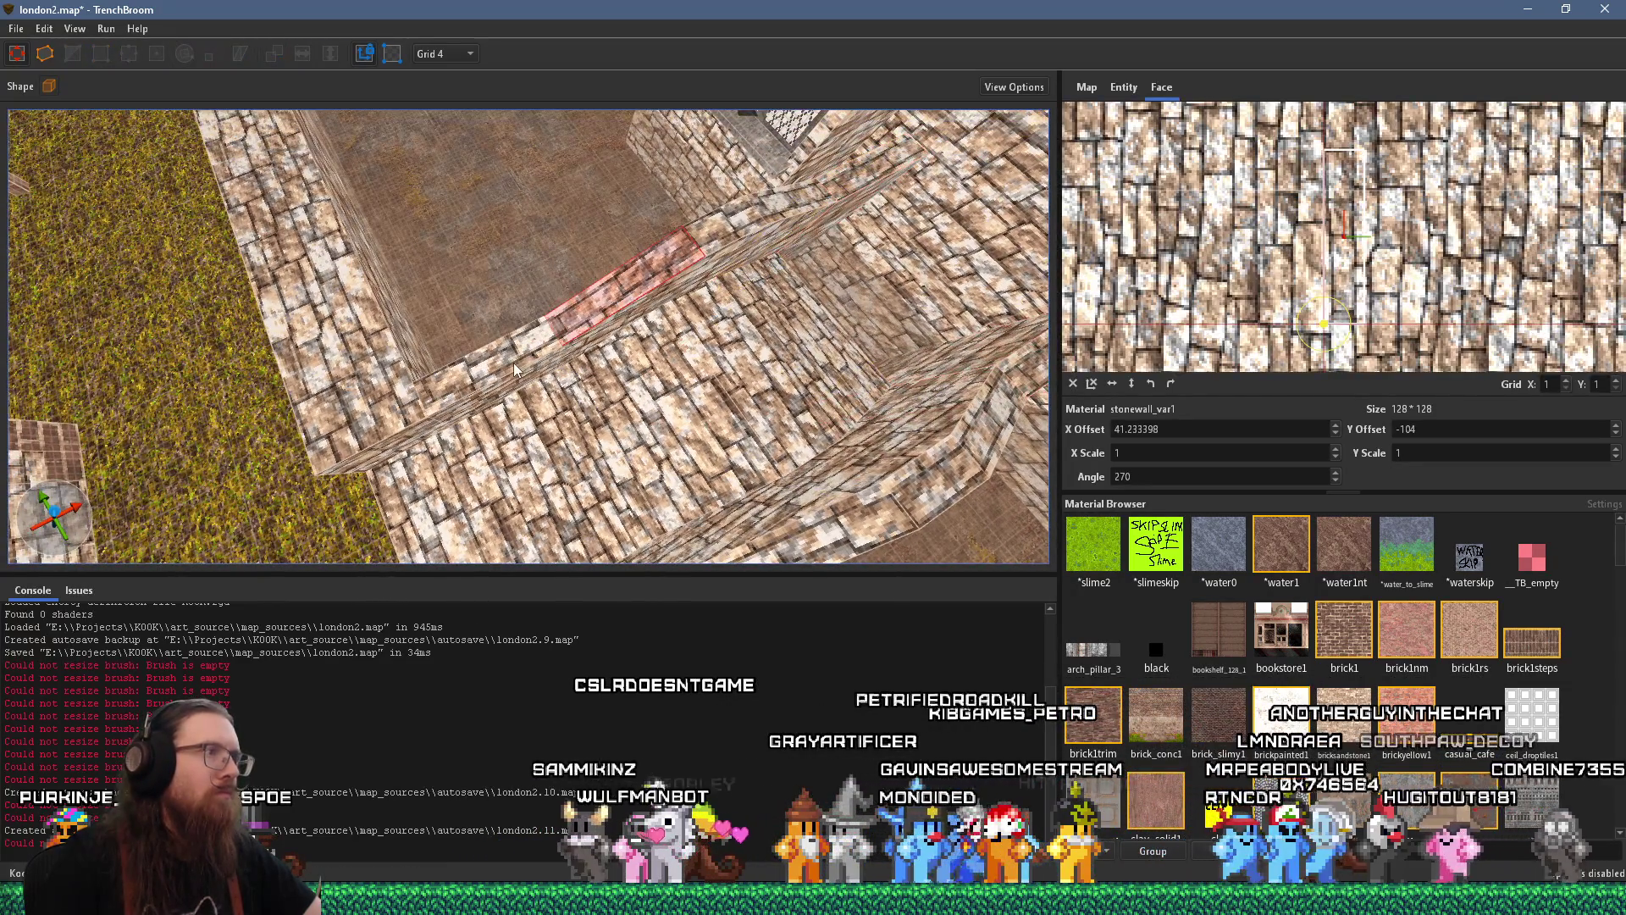
mouse_move(513, 361)
left_mouse_down()
mouse_move(566, 309)
mouse_move(582, 255)
left_mouse_up()
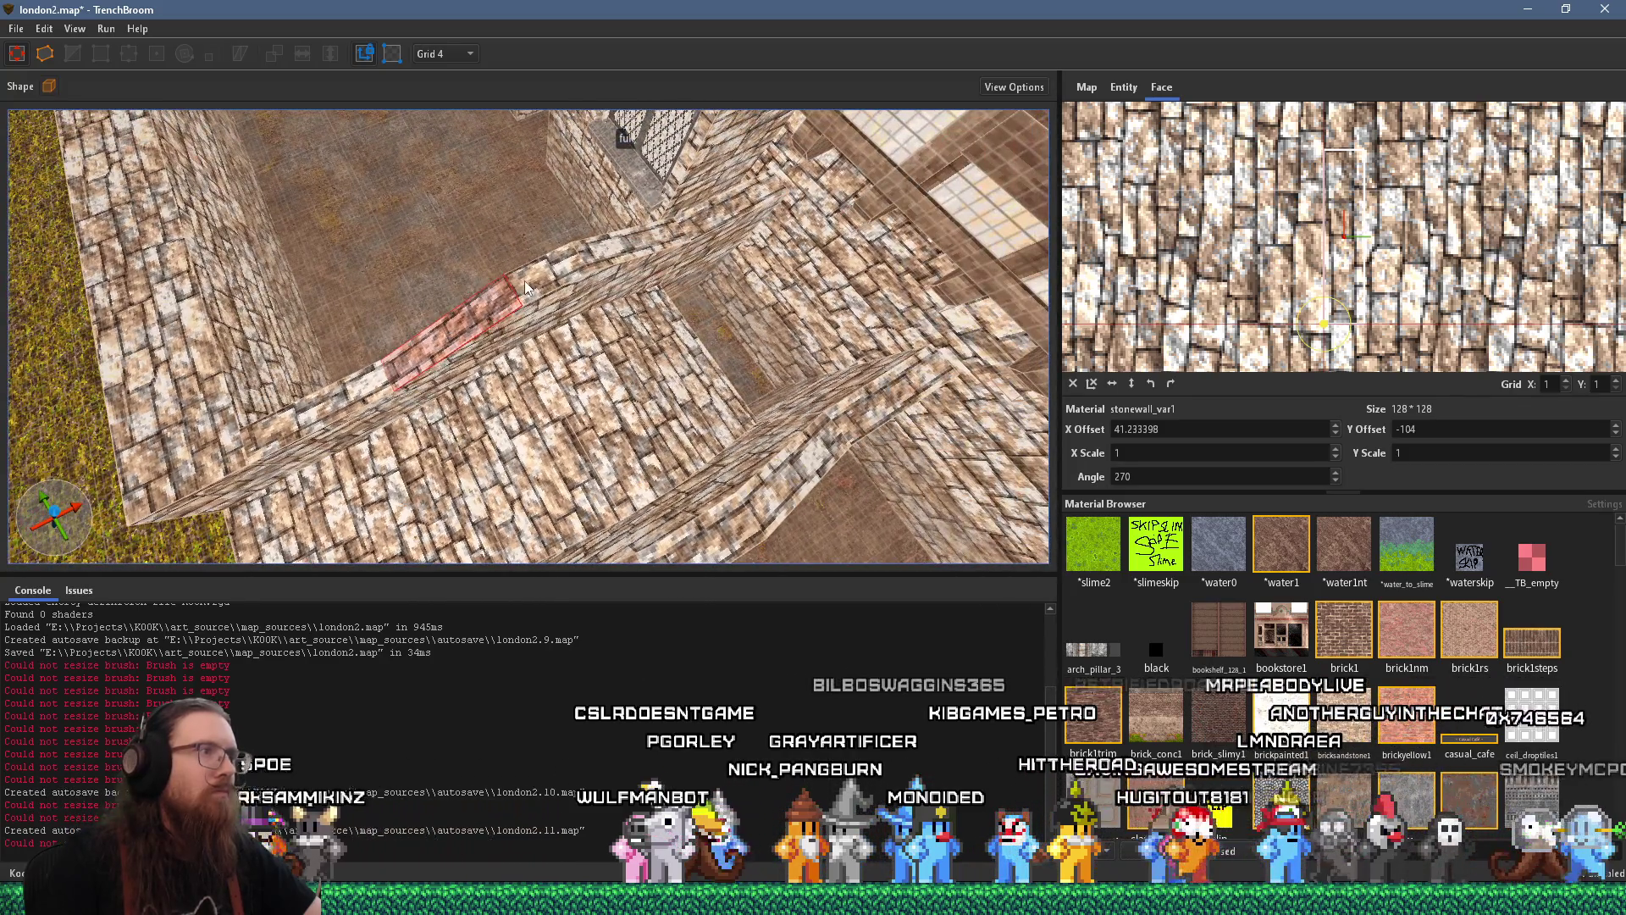
left_click(525, 281, "shift")
left_click(492, 311, "shift")
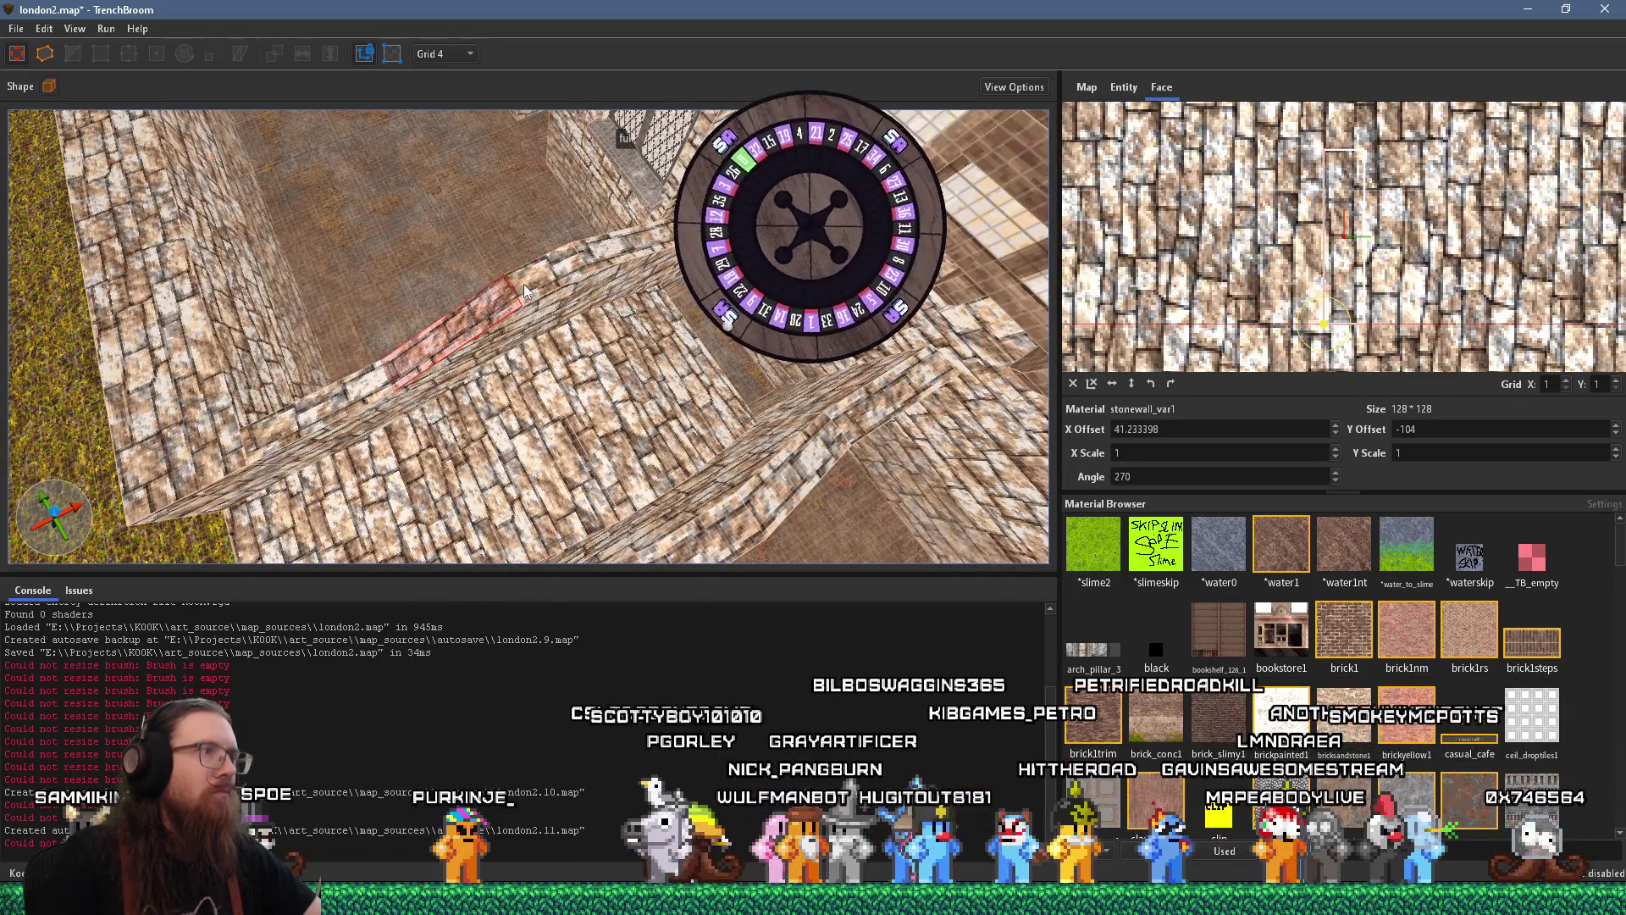
left_click(525, 283, "shift")
left_click(462, 321, "shift")
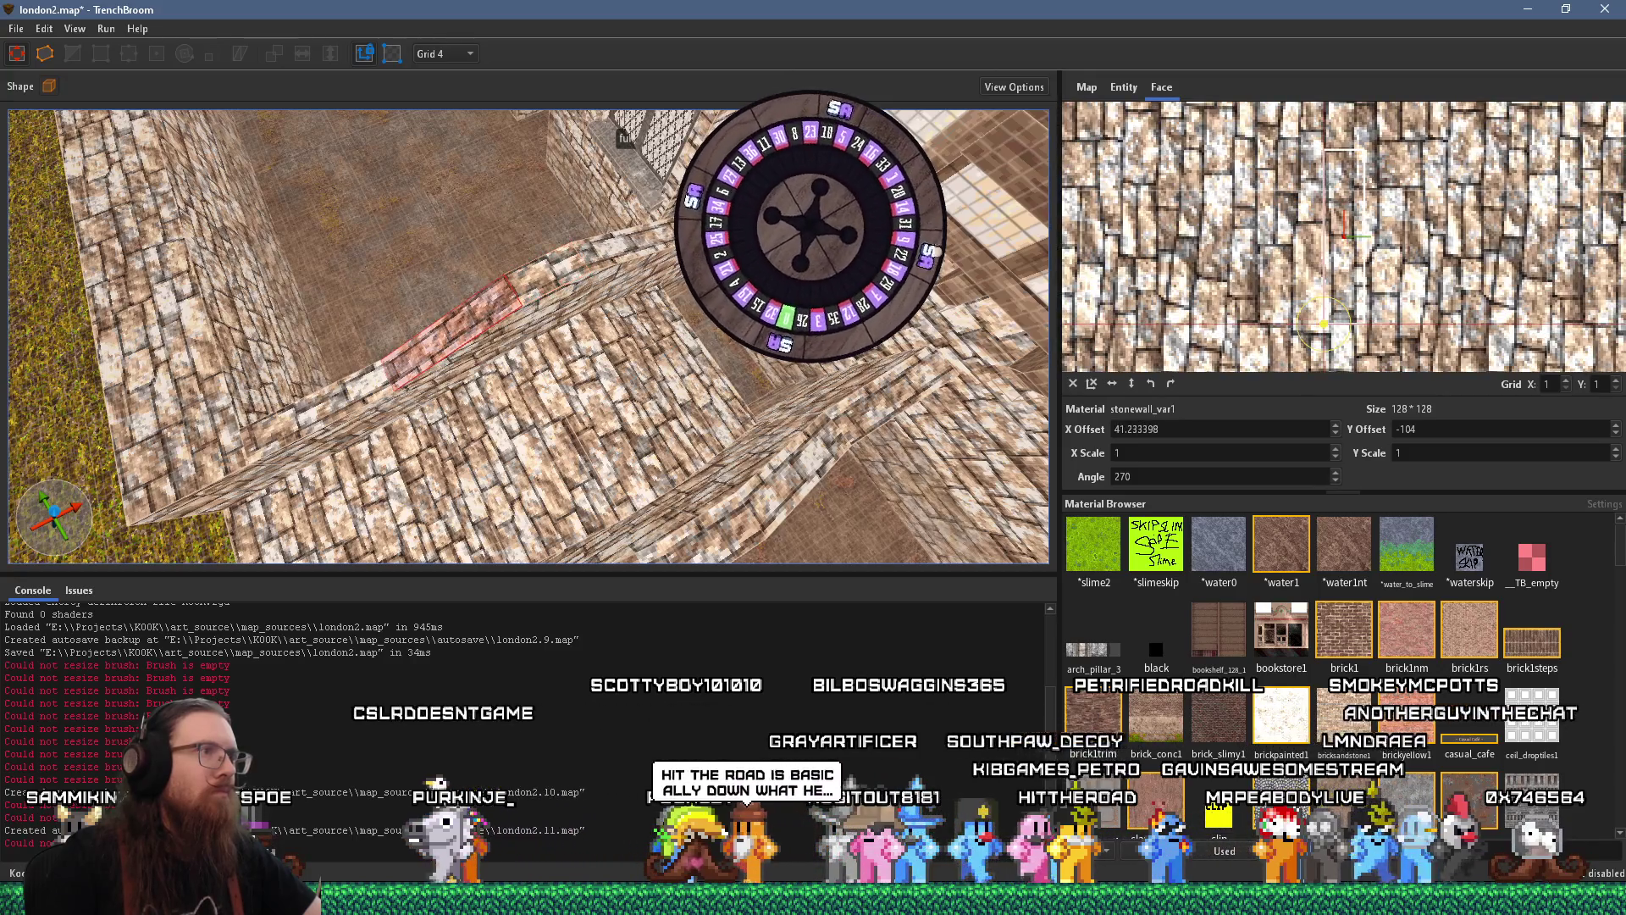
mouse_move(593, 335)
left_mouse_down()
mouse_move(655, 338)
mouse_move(644, 388)
mouse_move(593, 353)
left_mouse_up()
left_click(644, 388, "shift")
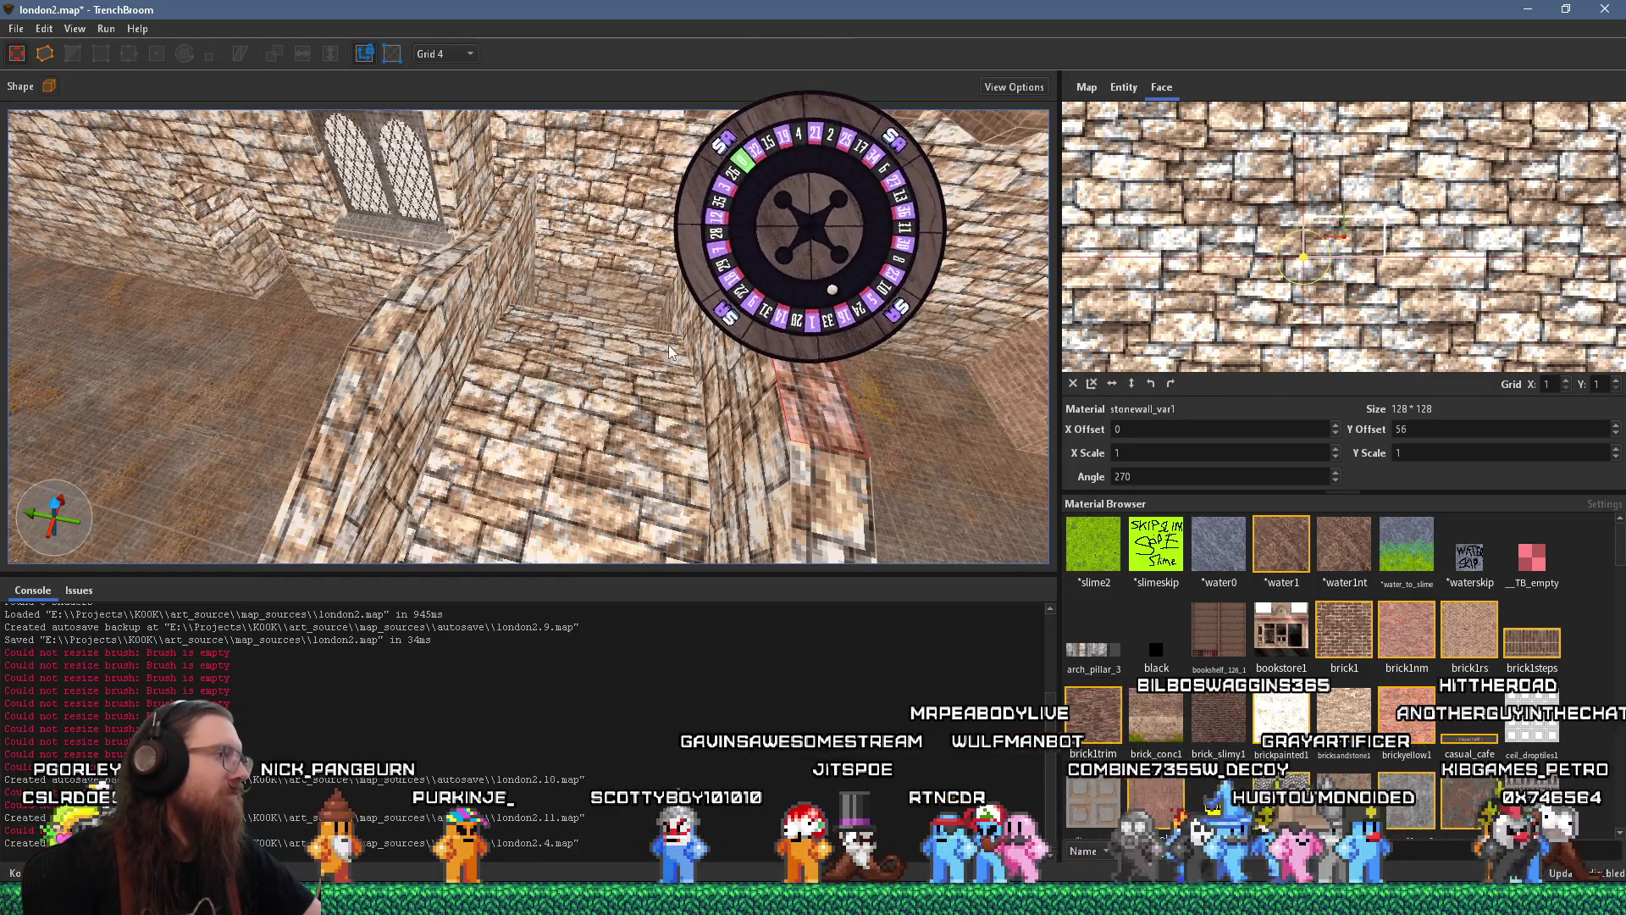
scroll(669, 345, "up", 5)
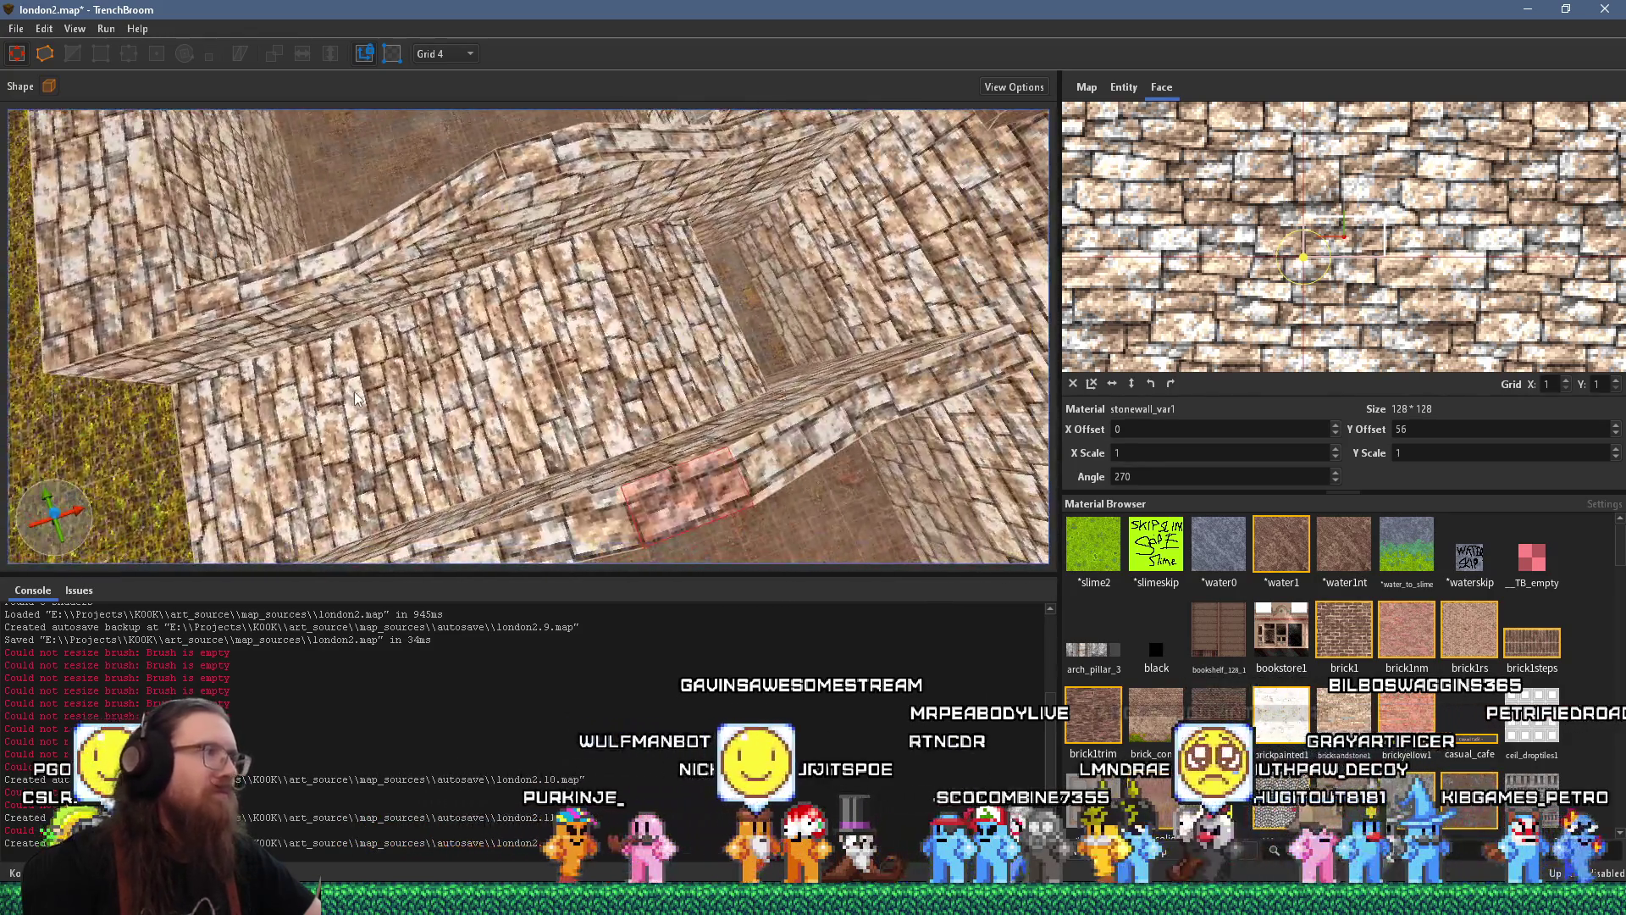
left_click(372, 403, "ctrl+shift")
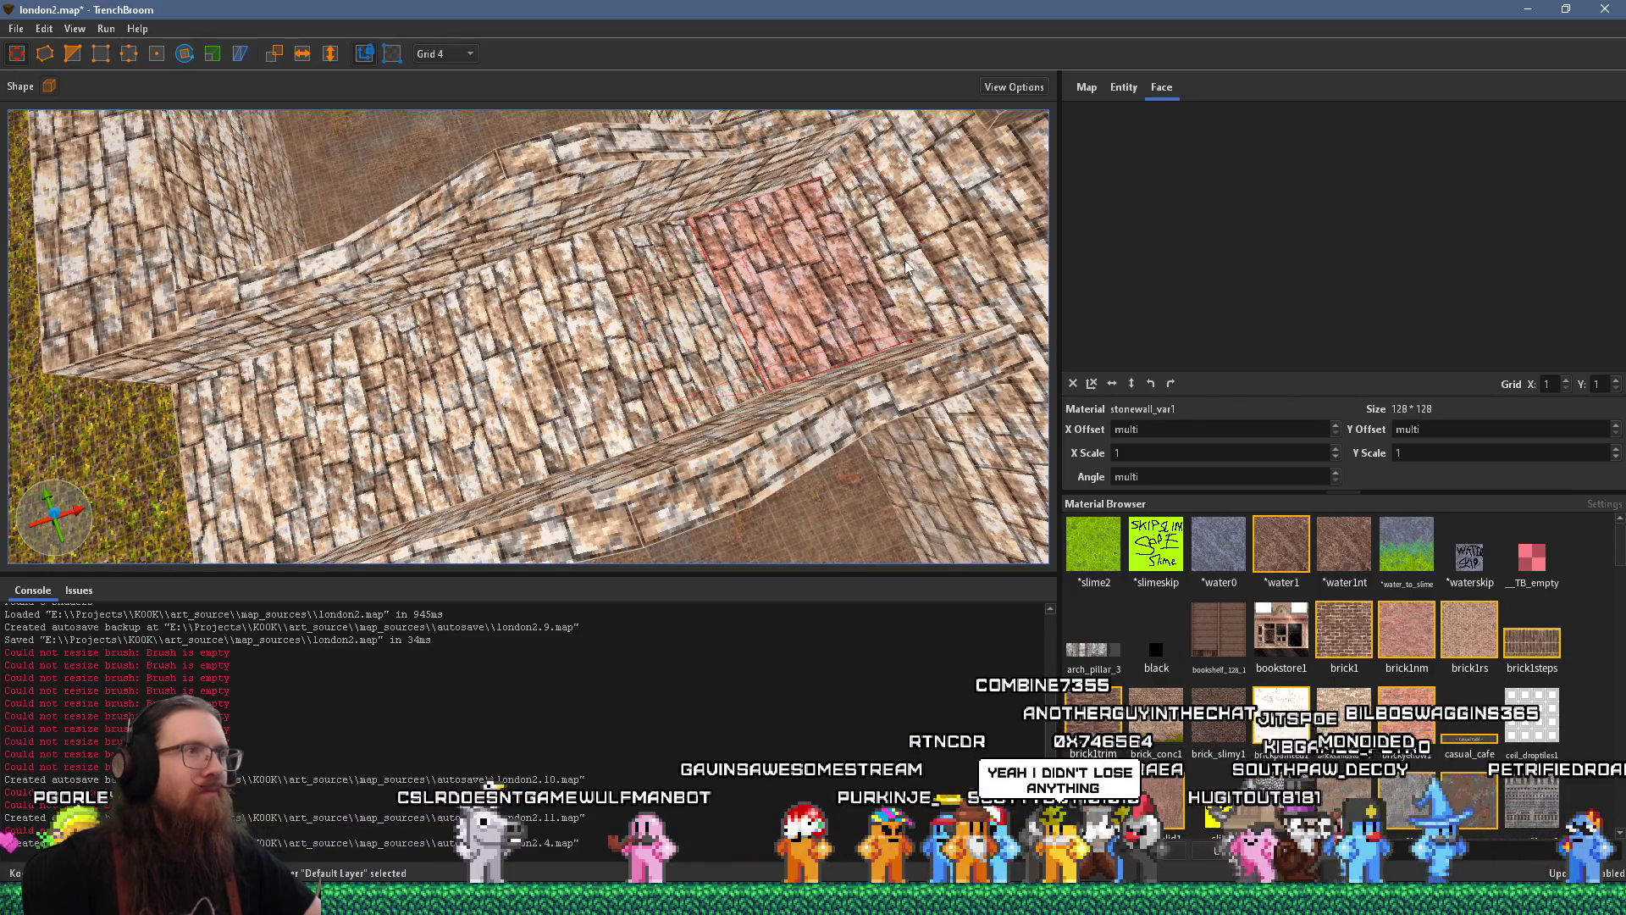
mouse_move(905, 261)
left_mouse_down()
mouse_move(725, 249)
mouse_move(659, 268)
mouse_move(606, 146)
mouse_move(584, 309)
mouse_move(717, 299)
mouse_move(590, 365)
mouse_move(626, 369)
left_mouse_up()
scroll(626, 369, "up", 5)
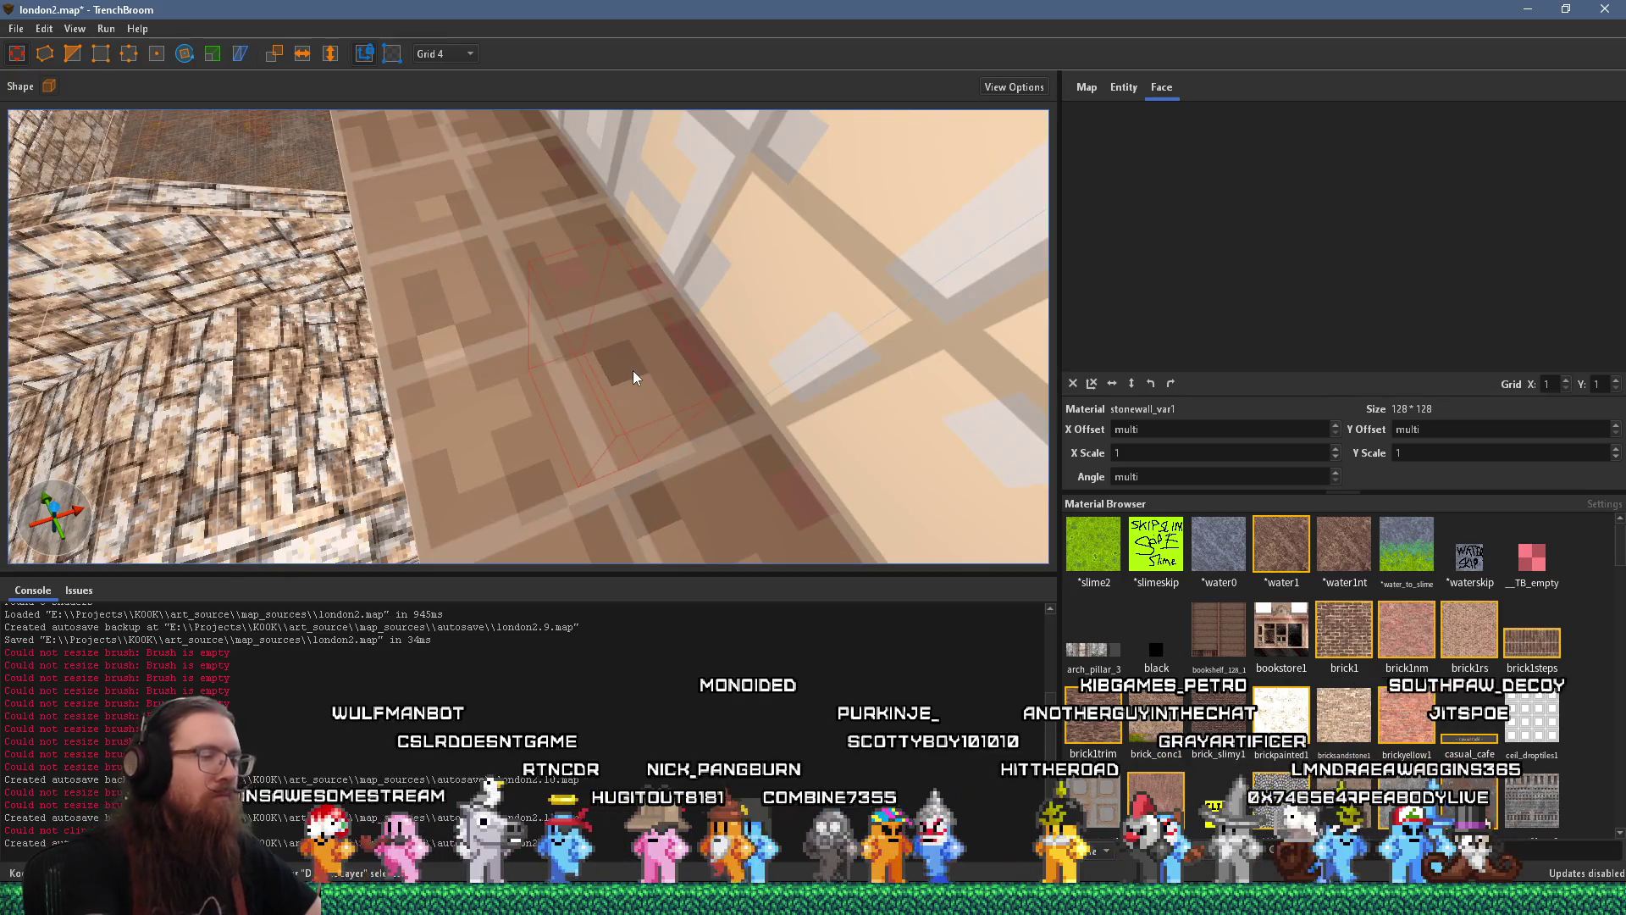
key("Escape")
scroll(661, 304, "down", 5)
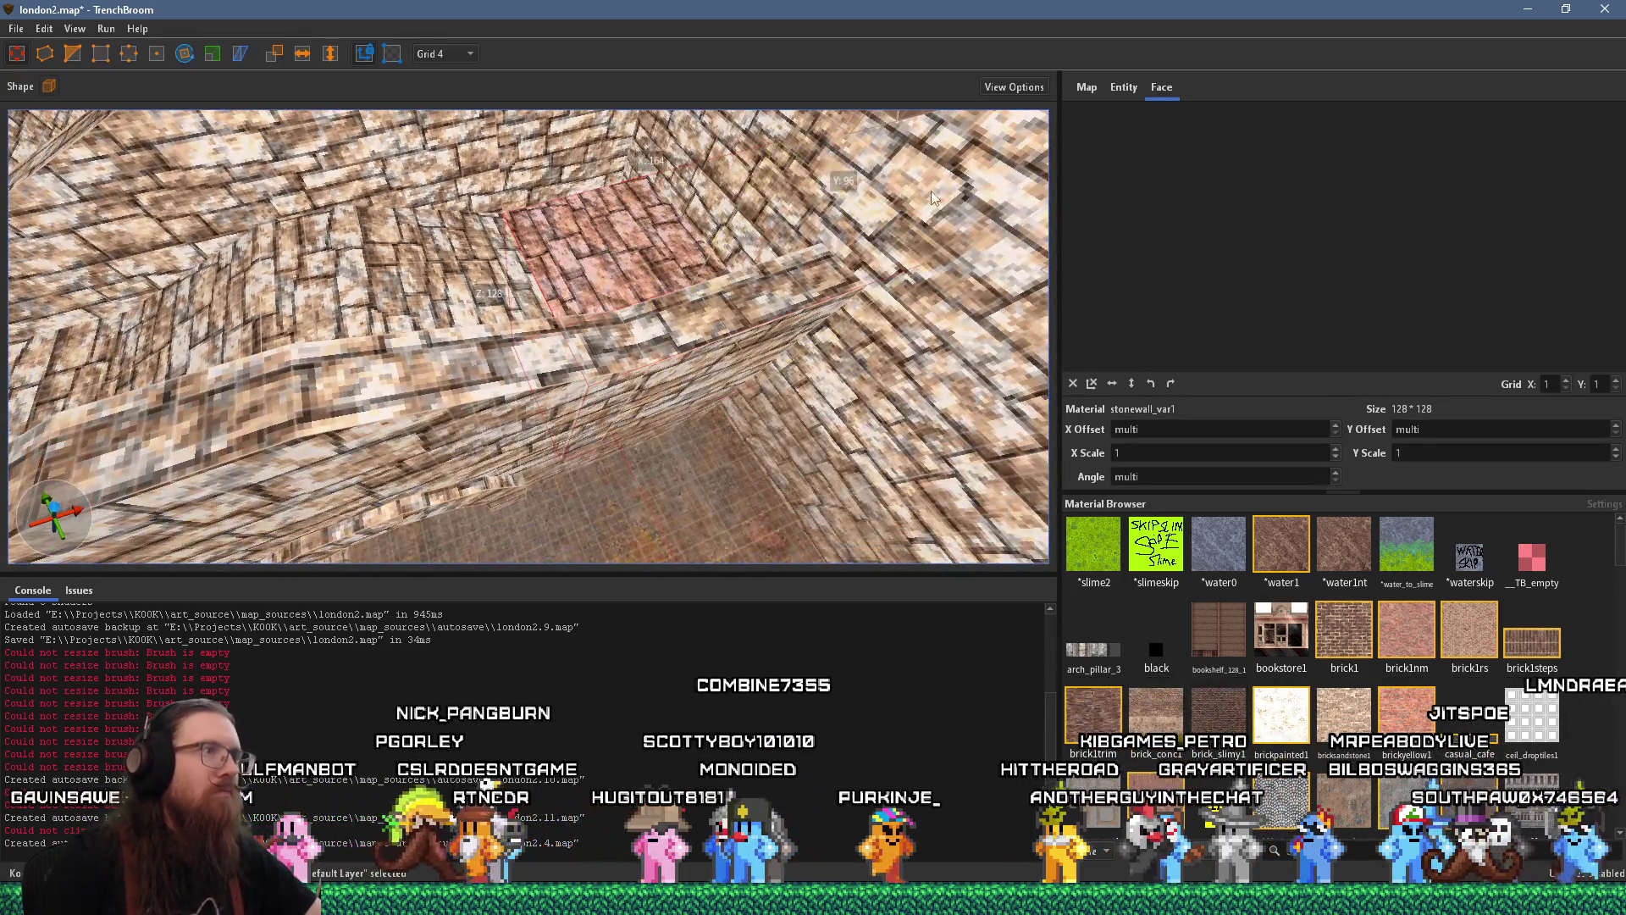
left_click_drag(874, 219, 615, 194)
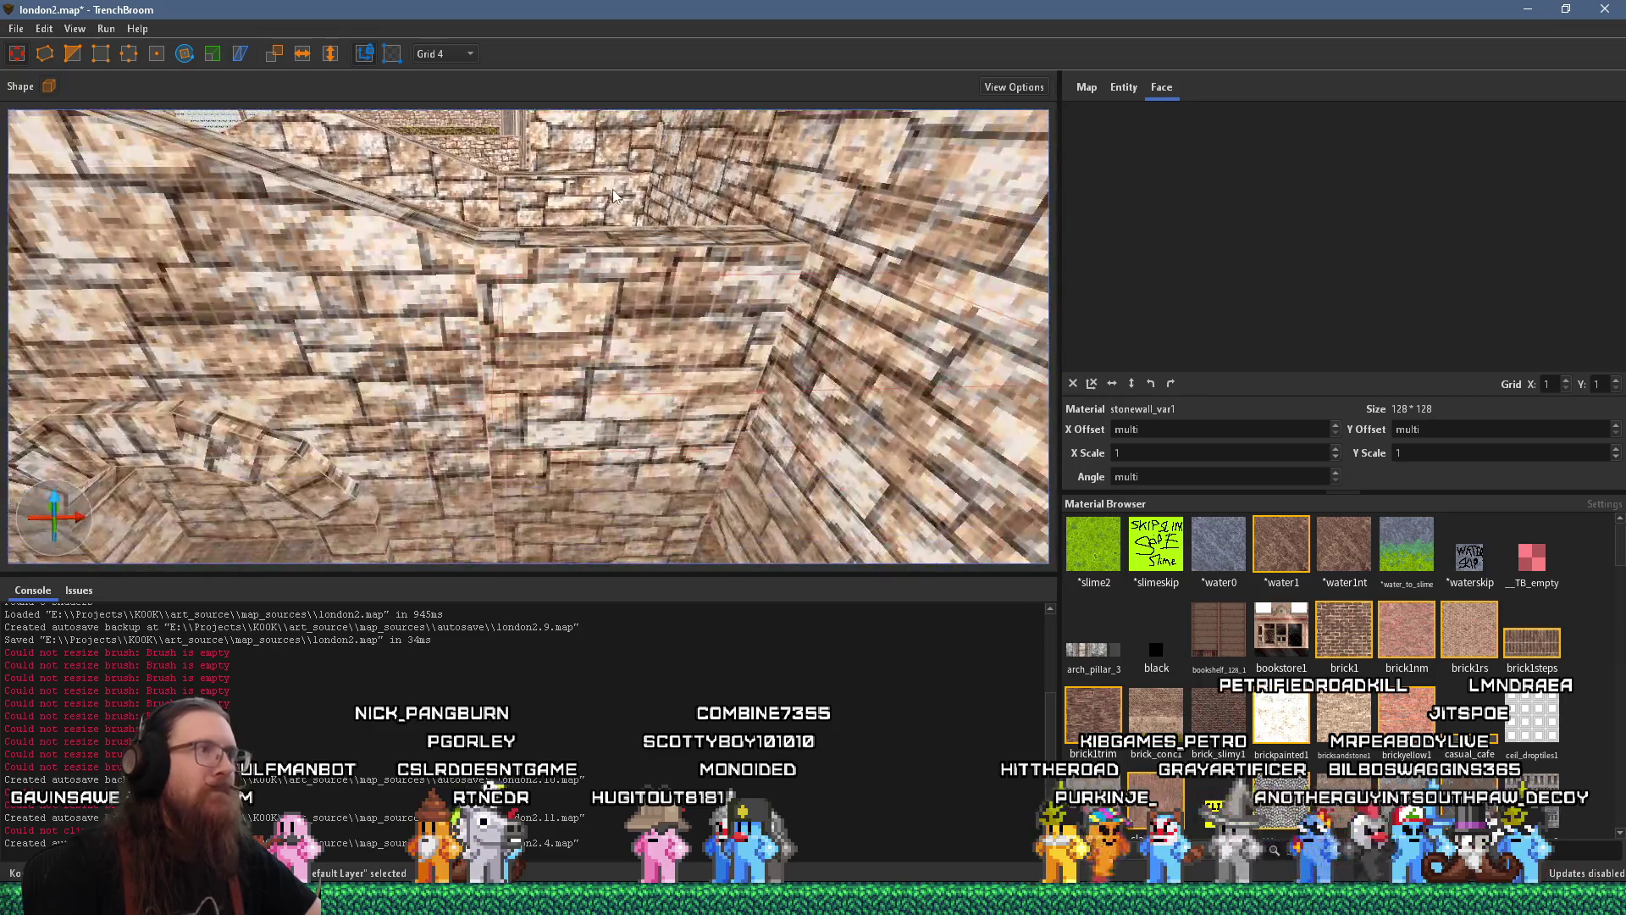
left_click(650, 295, "ctrl")
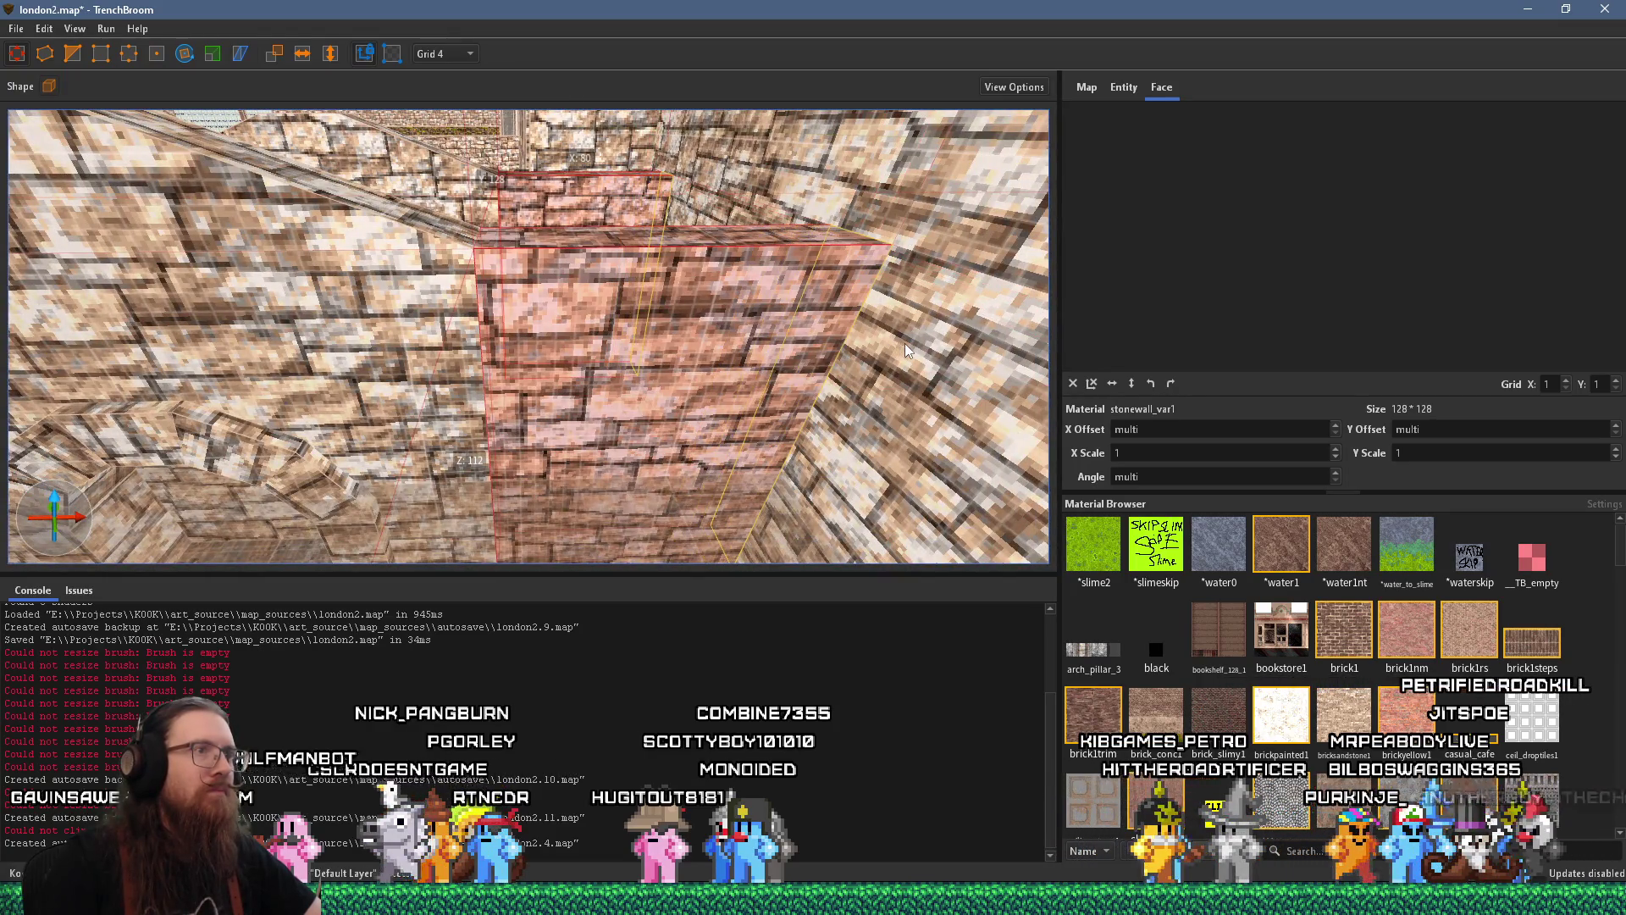
mouse_move(914, 342)
left_mouse_down()
mouse_move(741, 317)
mouse_move(805, 302)
mouse_move(661, 353)
left_mouse_up()
left_click(652, 356, "shift")
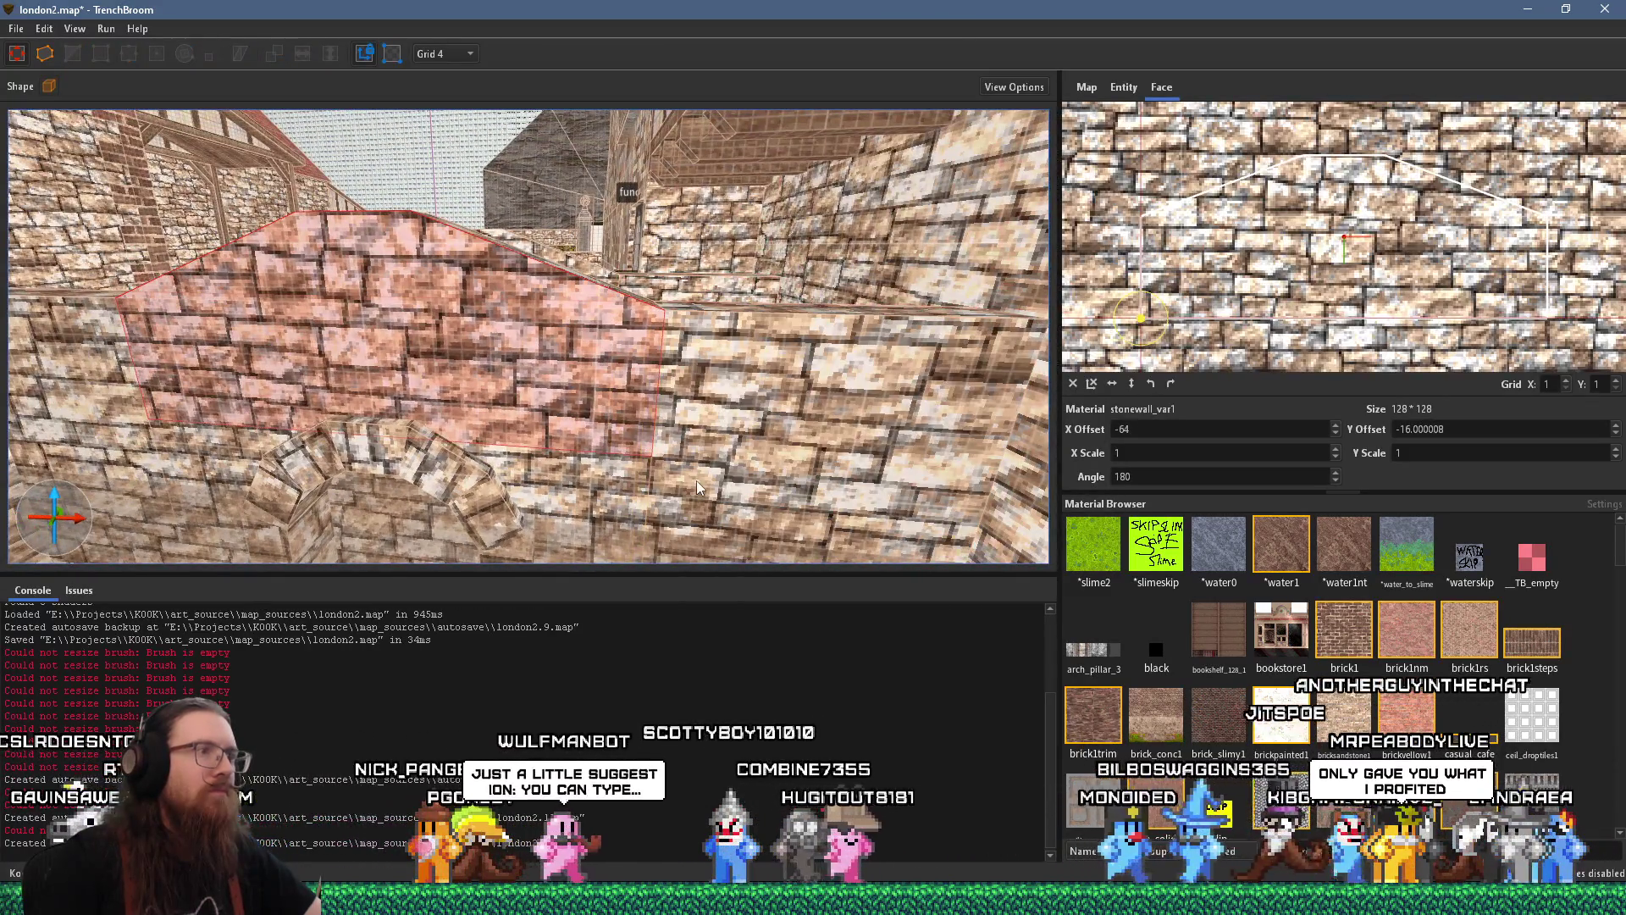
mouse_move(696, 480)
left_mouse_down()
mouse_move(761, 291)
mouse_move(665, 437)
mouse_move(620, 423)
mouse_move(592, 449)
mouse_move(524, 379)
mouse_move(744, 318)
mouse_move(755, 200)
mouse_move(571, 288)
left_mouse_up()
left_click(570, 288, "shift")
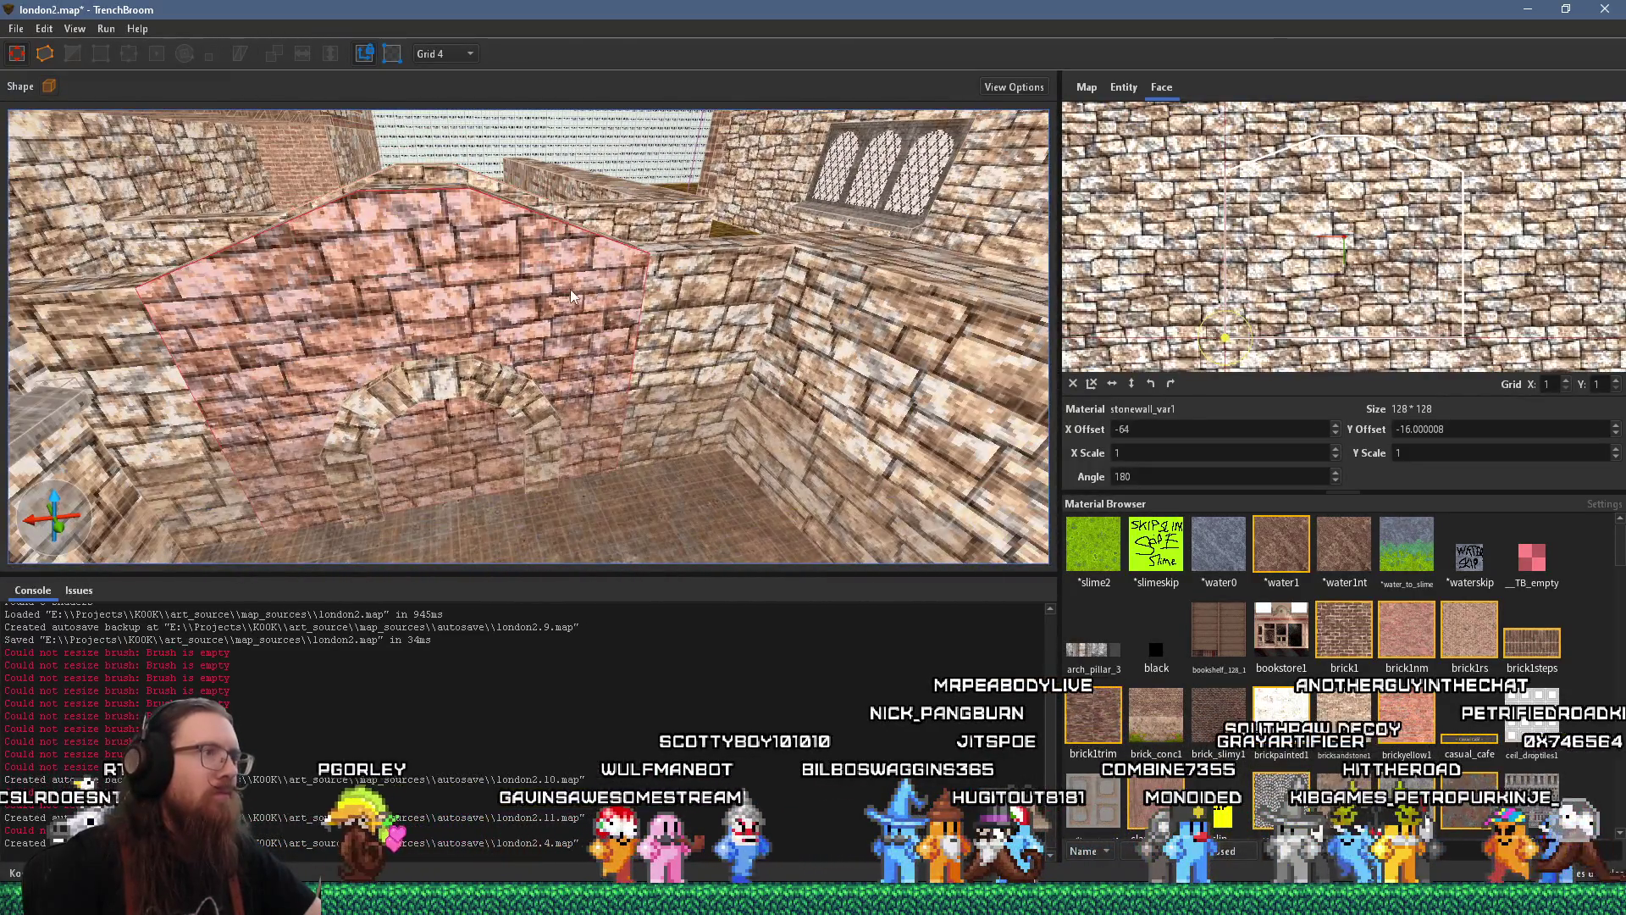
mouse_move(162, 405)
left_mouse_down()
mouse_move(501, 271)
mouse_move(496, 383)
left_mouse_up()
scroll(496, 383, "up", 10)
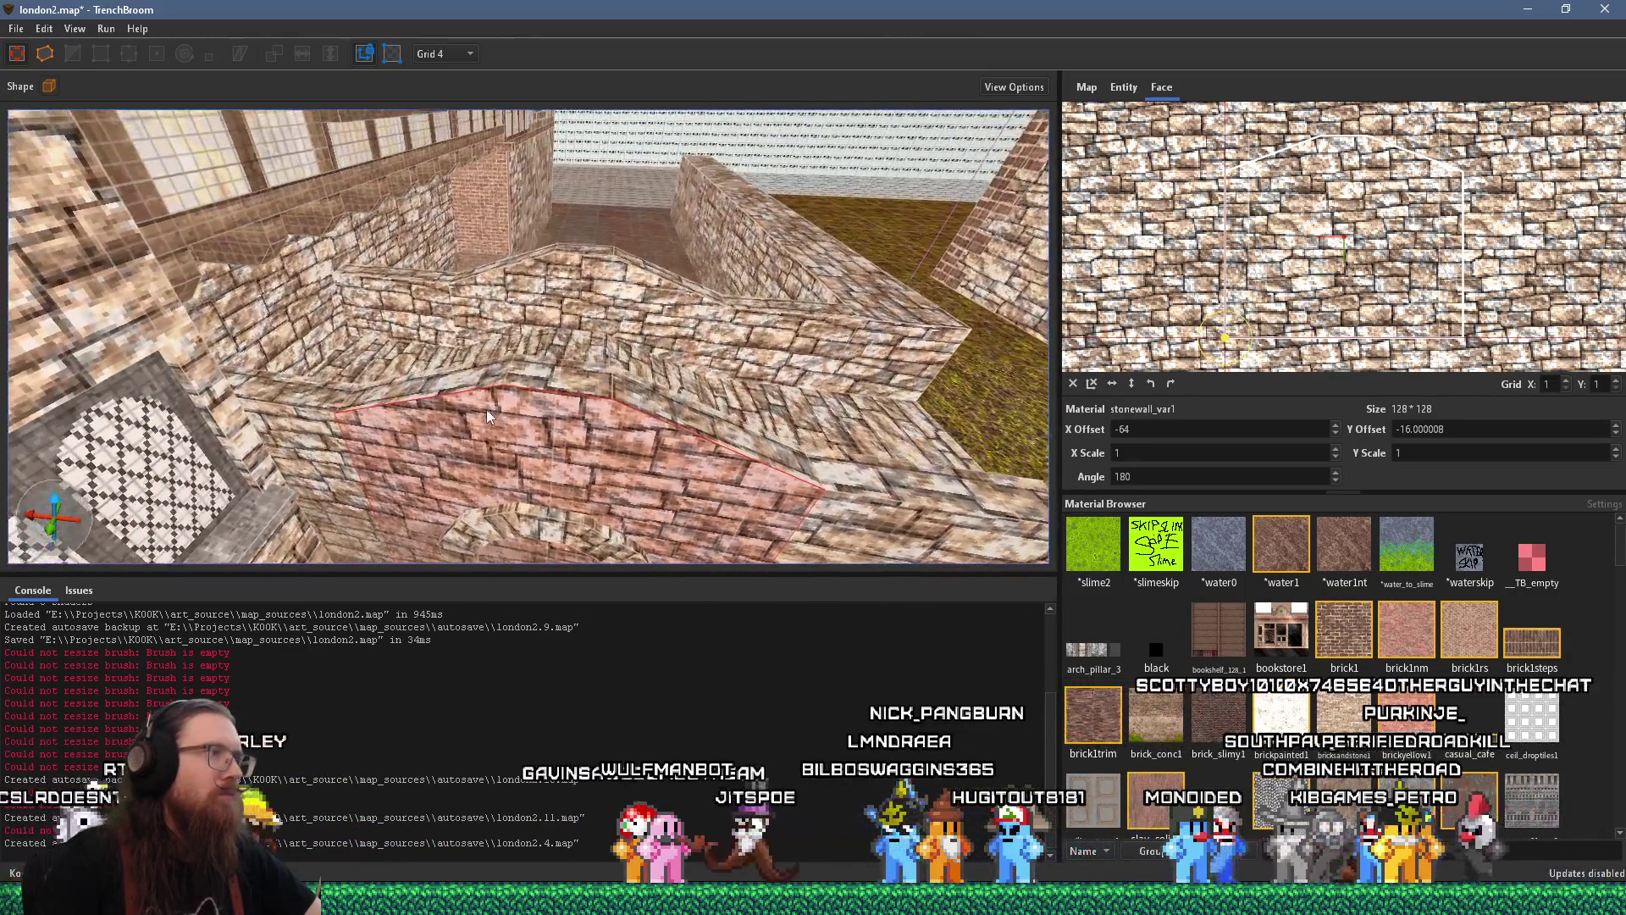
scroll(500, 389, "down", 3)
left_click(487, 423, "shift")
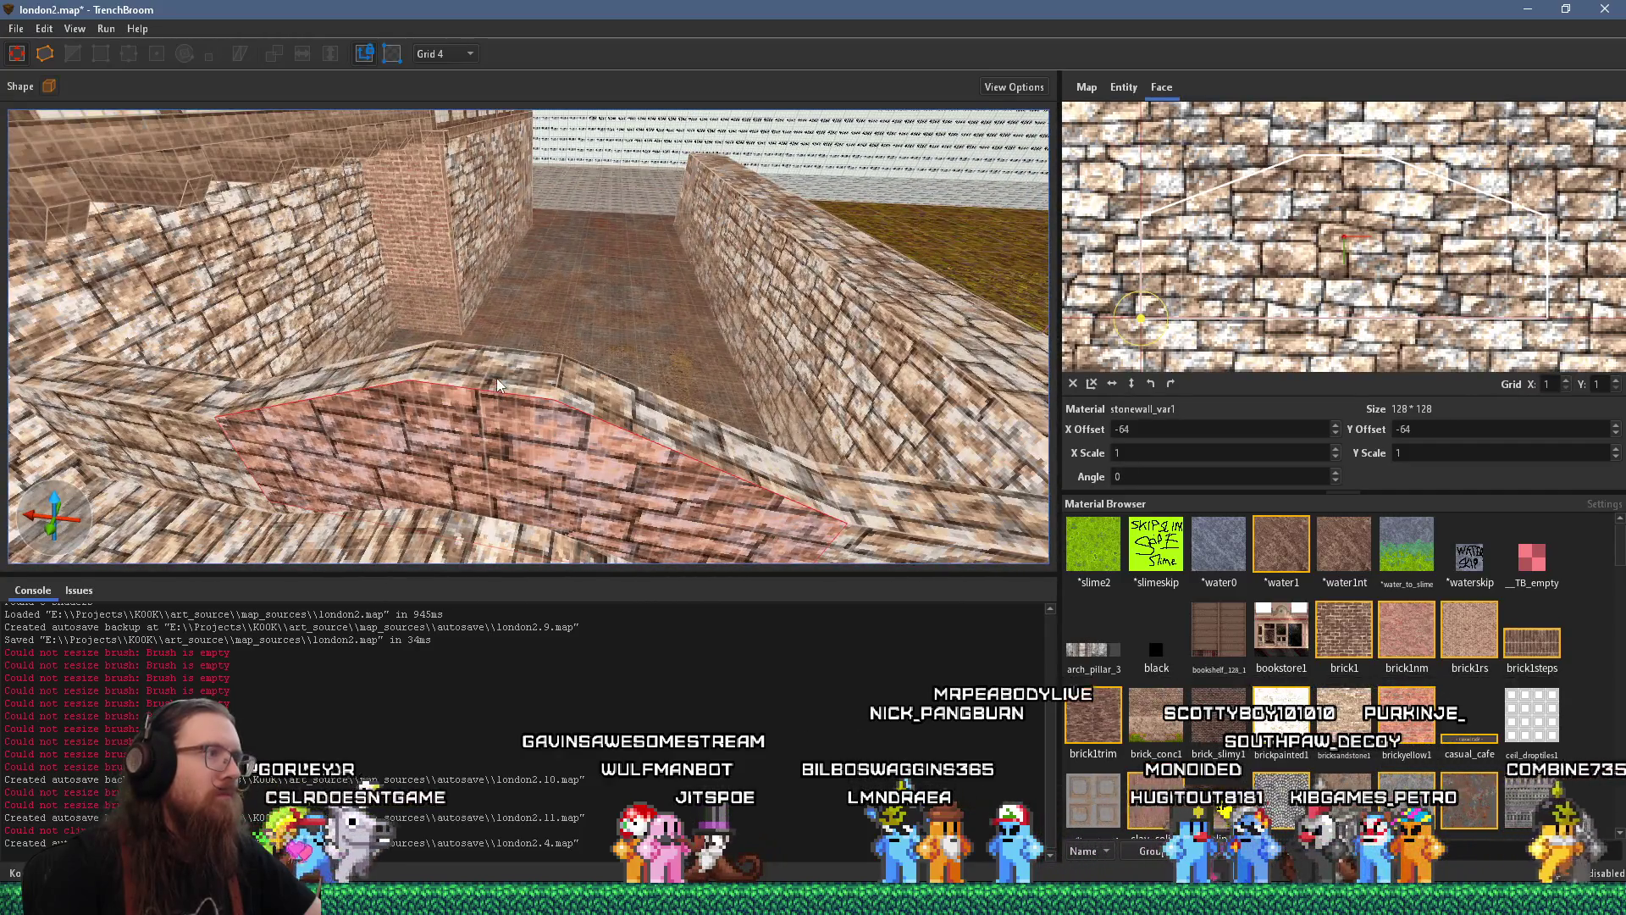
mouse_move(504, 385)
left_mouse_down()
mouse_move(529, 386)
mouse_move(476, 374)
left_mouse_up()
left_click(477, 375, "shift")
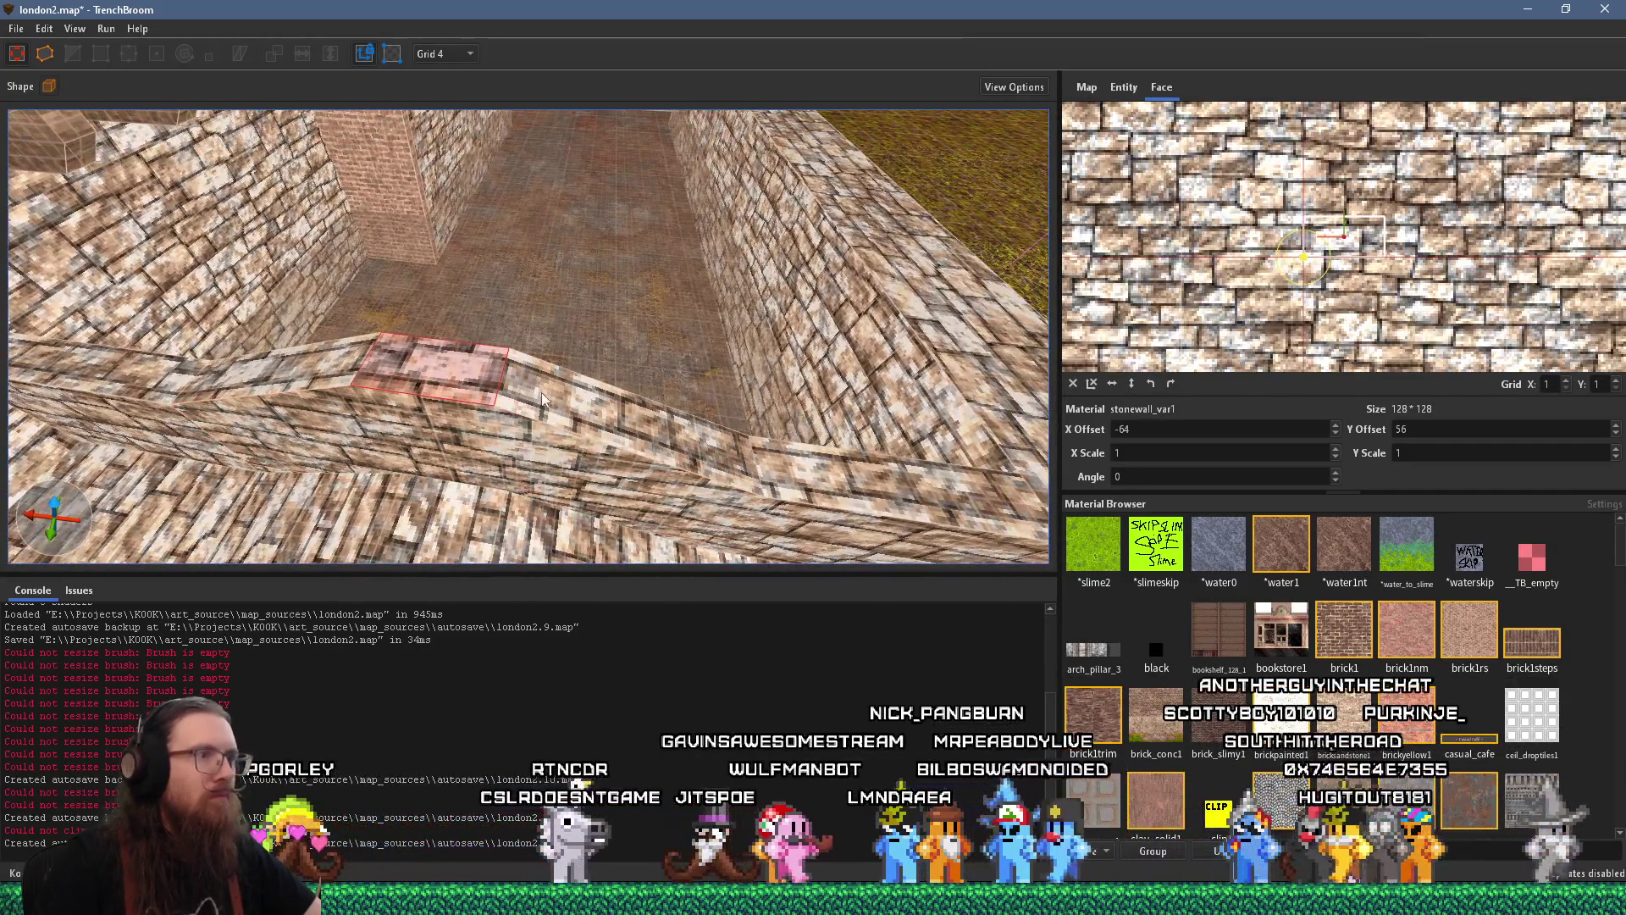
mouse_move(852, 475)
left_mouse_down()
mouse_move(635, 316)
mouse_move(659, 343)
mouse_move(732, 349)
left_mouse_up()
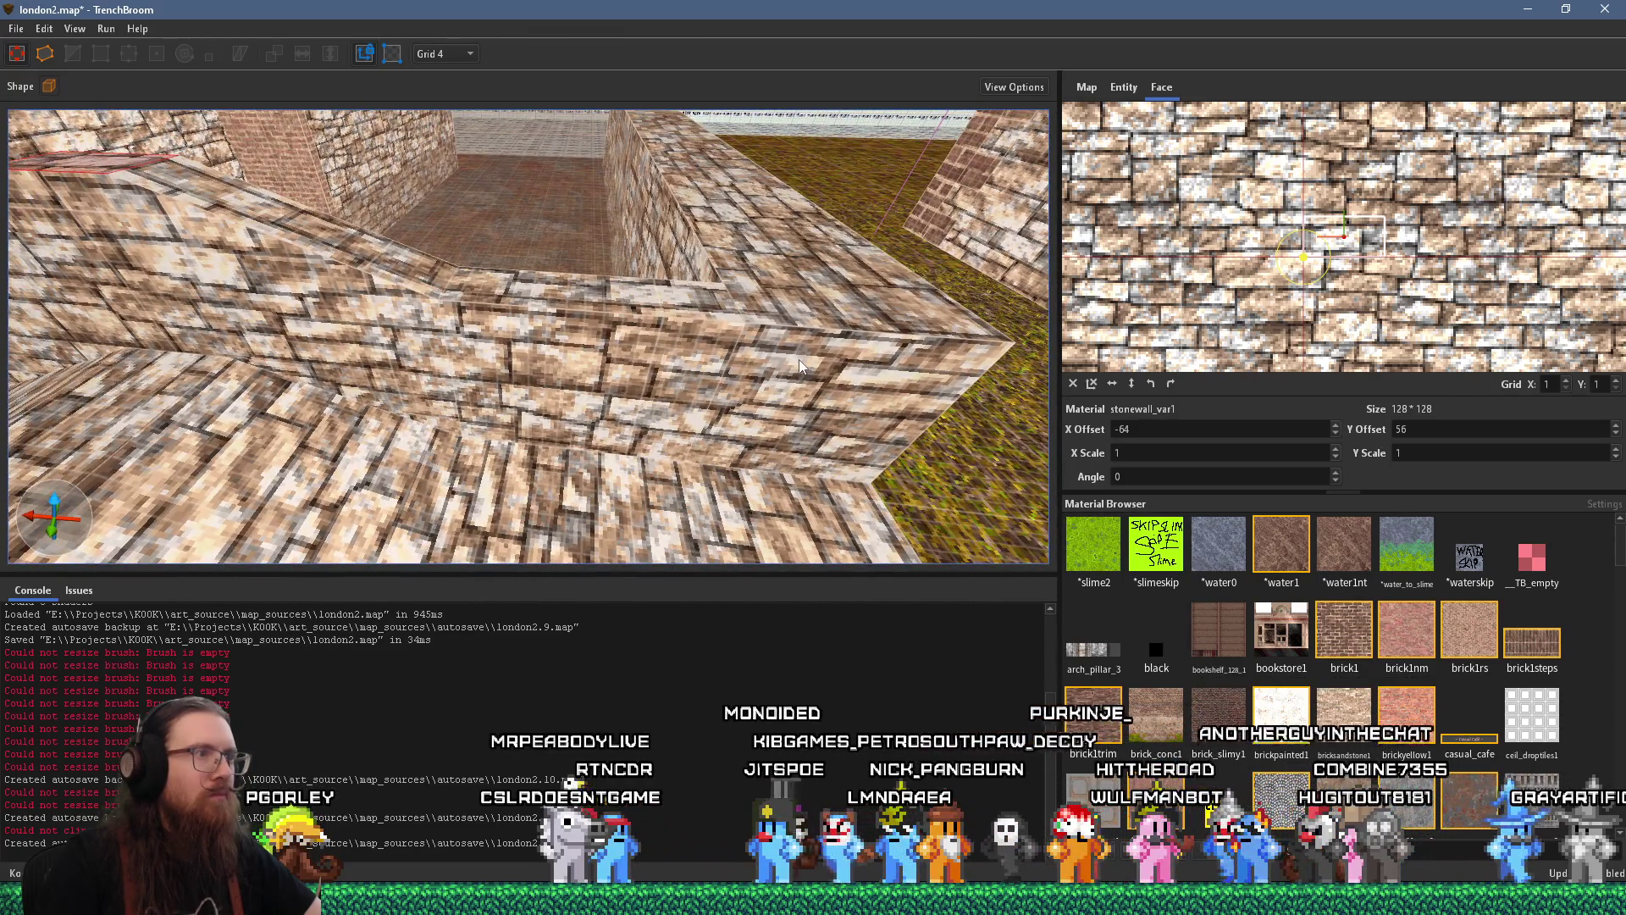
left_click(800, 359, "shift")
mouse_move(575, 374)
left_mouse_down()
mouse_move(629, 310)
mouse_move(601, 311)
mouse_move(706, 382)
left_mouse_up()
left_click(686, 408, "shift")
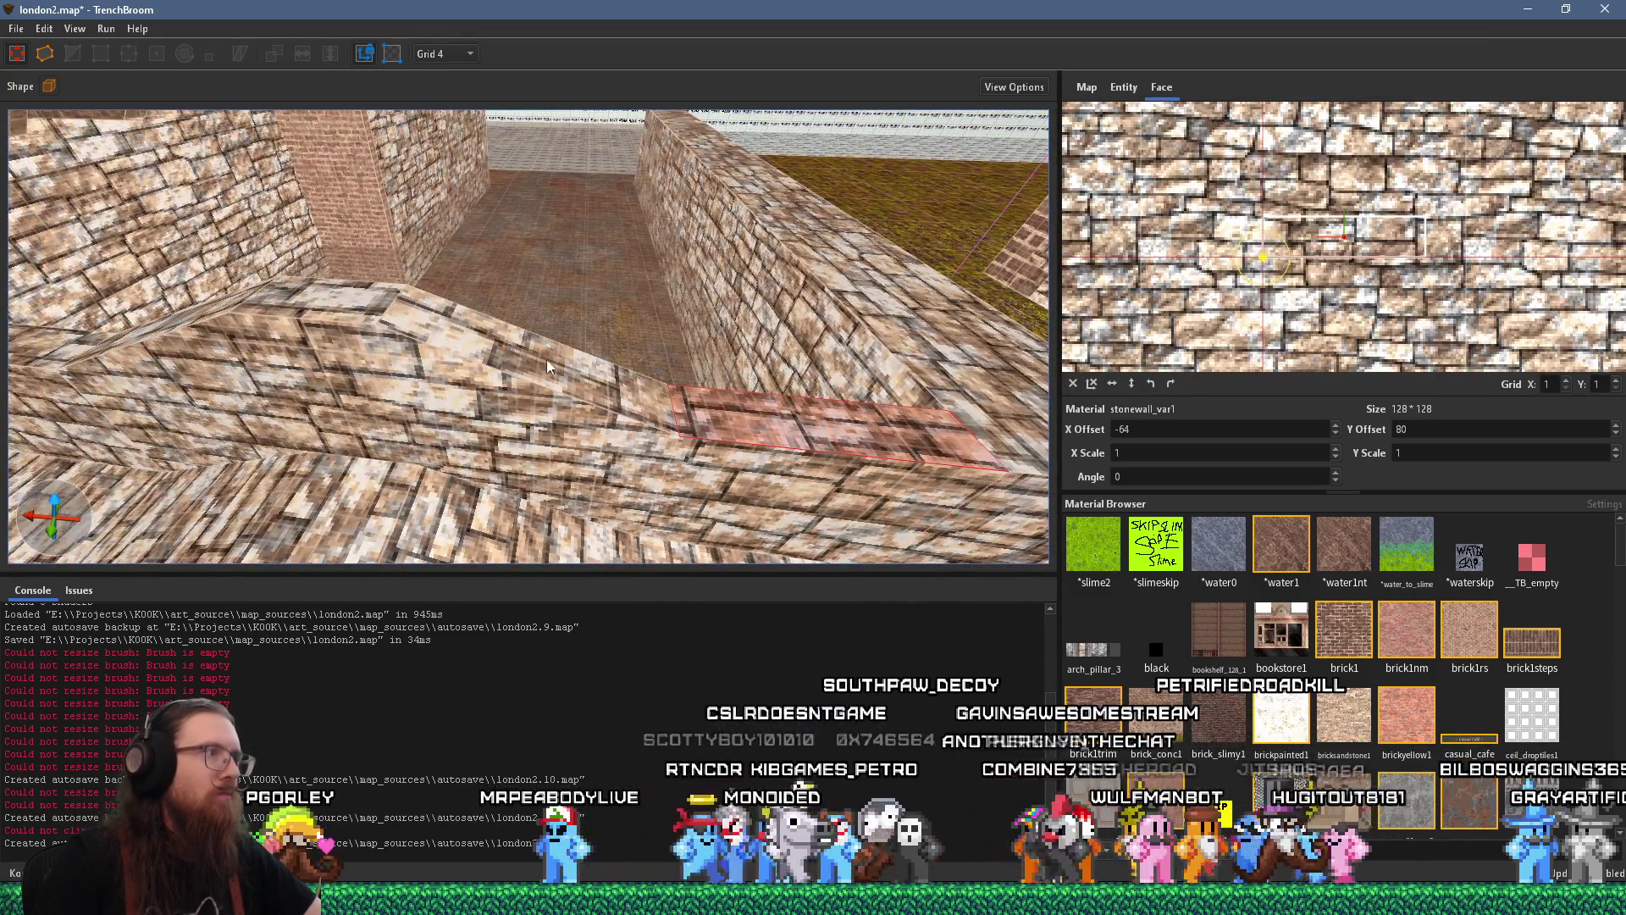
mouse_move(366, 311)
left_mouse_down()
mouse_move(561, 334)
mouse_move(579, 376)
left_mouse_up()
left_click(510, 408, "shift")
left_click(390, 398, "shift")
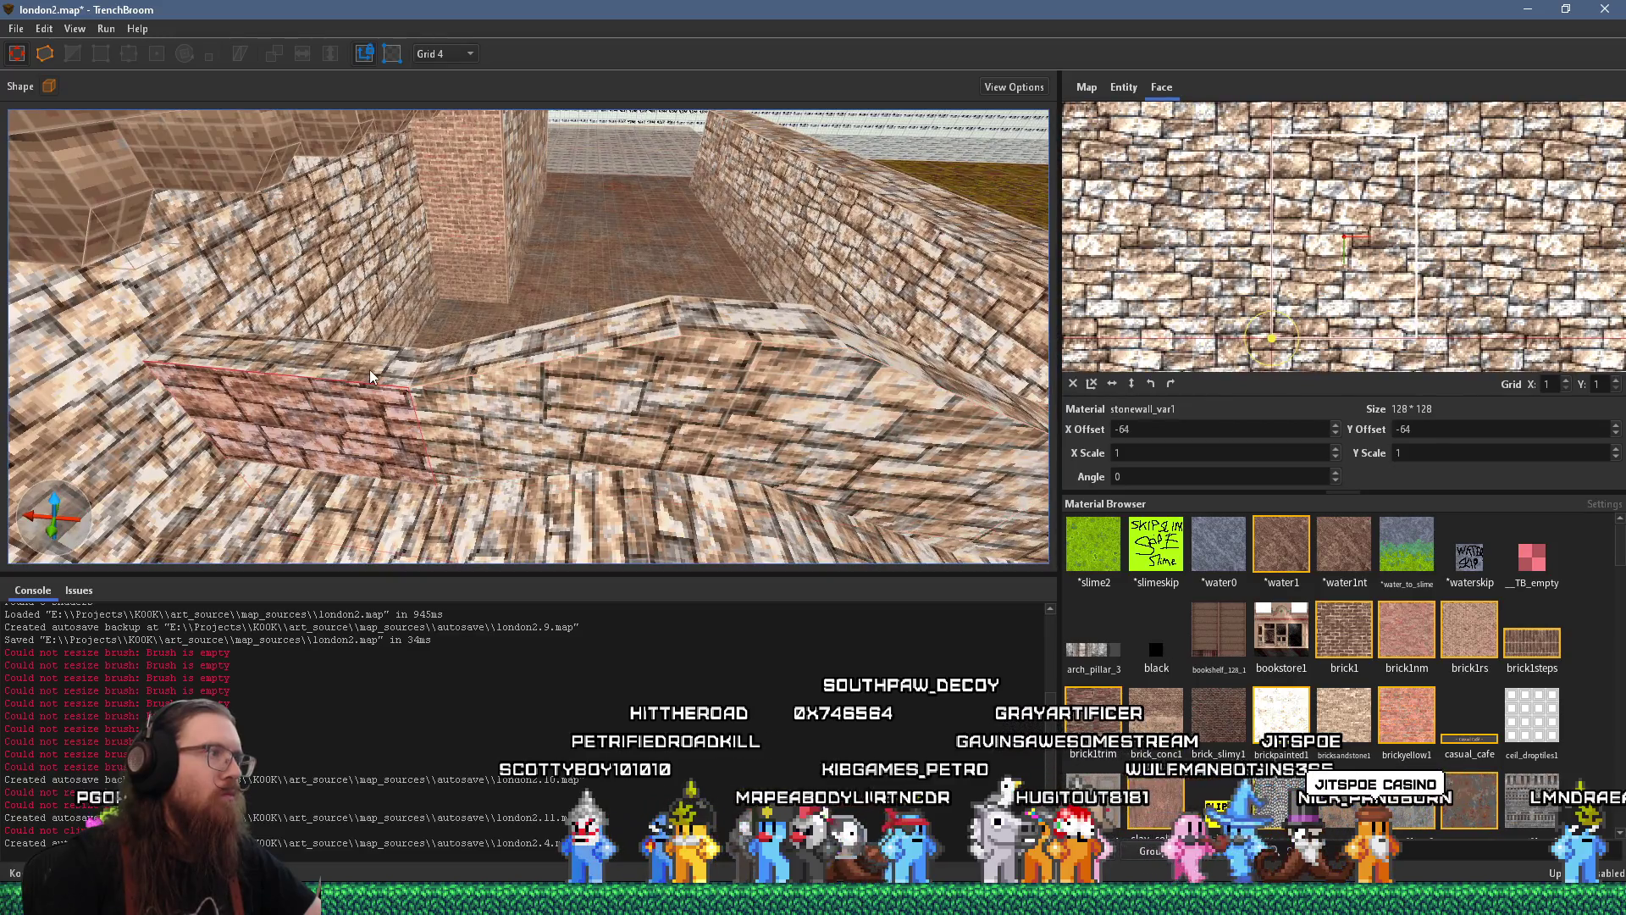
left_click(373, 371, "shift")
mouse_move(463, 358)
left_mouse_down()
mouse_move(476, 378)
mouse_move(570, 375)
mouse_move(349, 355)
mouse_move(394, 317)
mouse_move(440, 312)
mouse_move(667, 340)
mouse_move(623, 307)
mouse_move(530, 362)
mouse_move(673, 420)
mouse_move(626, 422)
mouse_move(751, 388)
mouse_move(764, 366)
left_mouse_up()
left_click(440, 312, "shift")
left_click(743, 352, "shift")
left_click(618, 306, "shift")
left_click(773, 428, "shift")
left_click(565, 393, "shift")
left_click(679, 425, "shift")
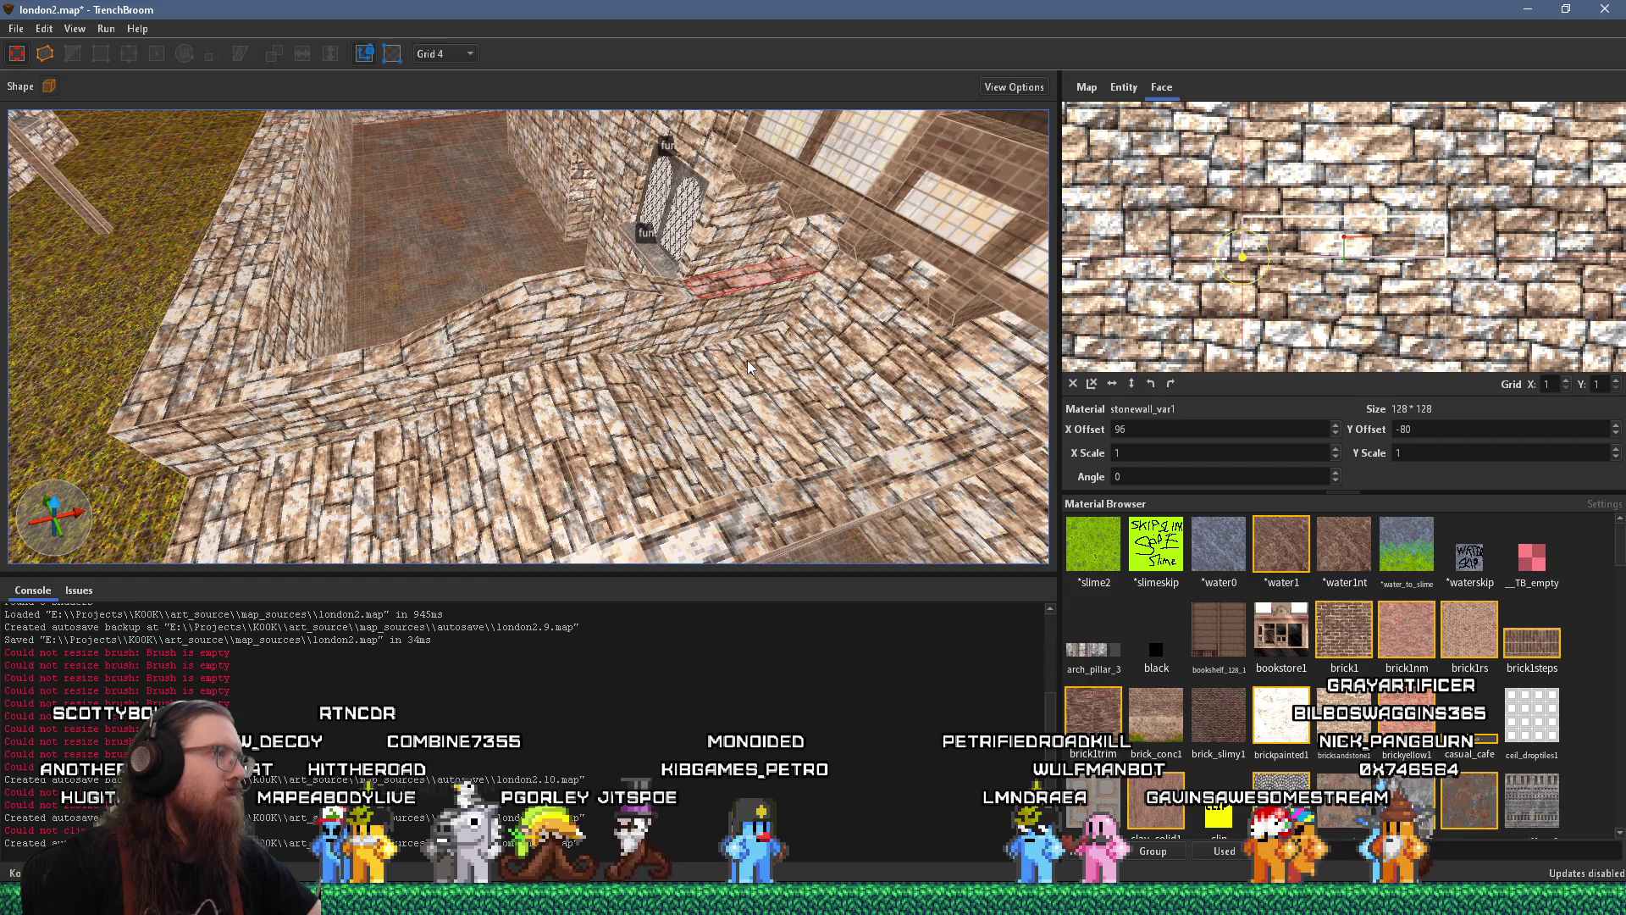
Select the neighbouring wall strip and the face below it, then clear the selection
left_click(536, 296, "shift")
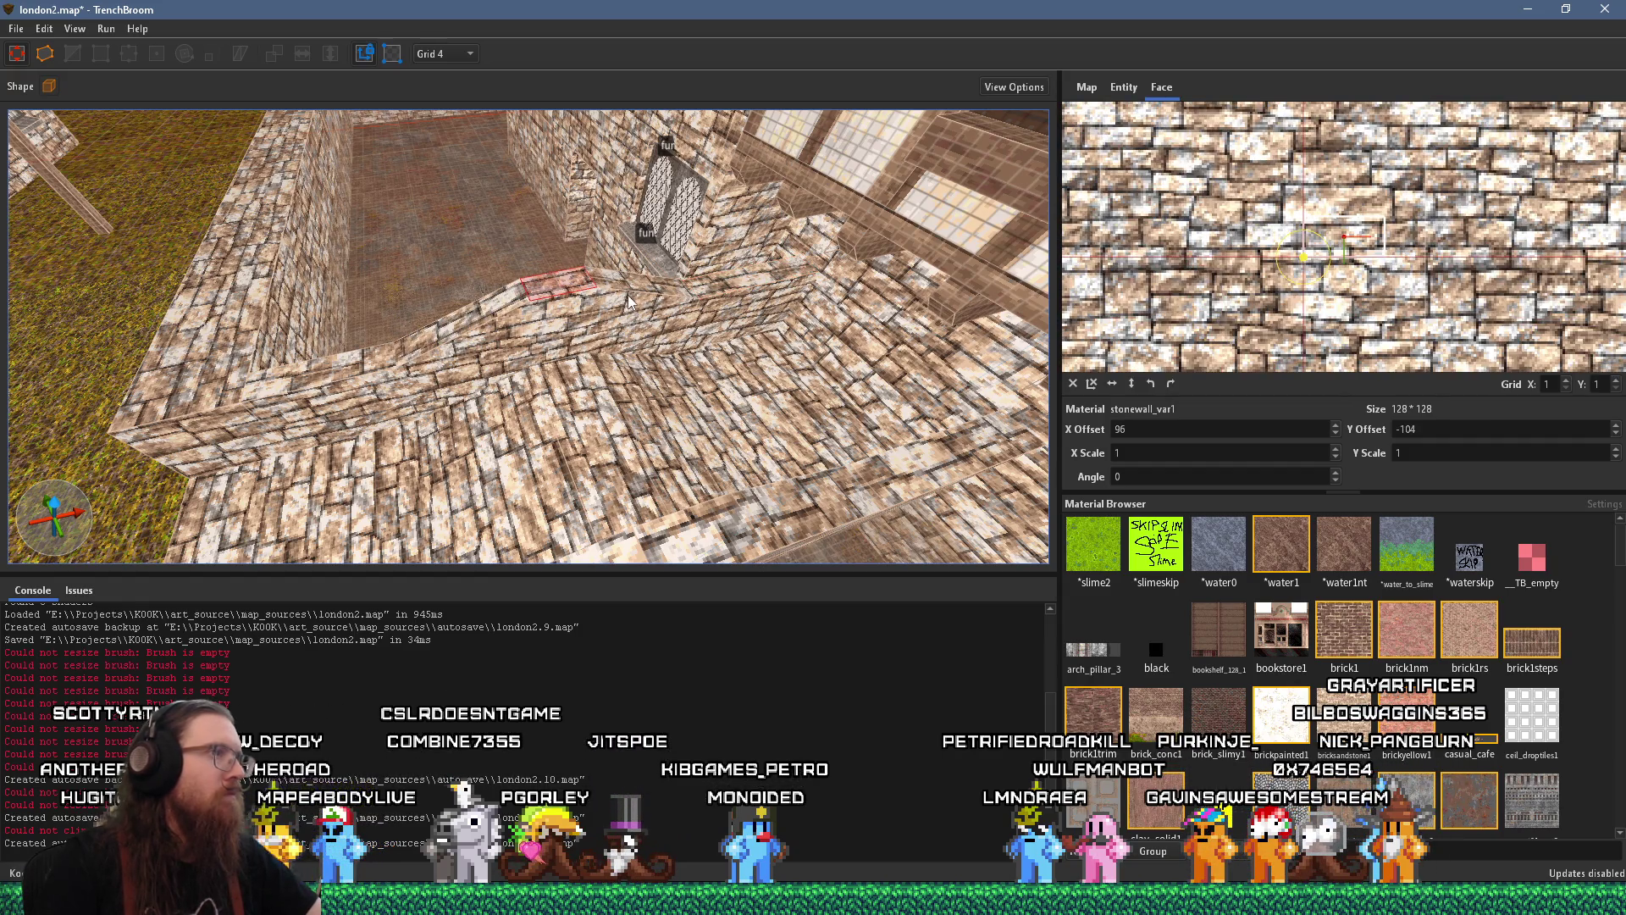
mouse_move(630, 284)
left_mouse_down()
mouse_move(639, 351)
mouse_move(759, 340)
mouse_move(843, 251)
left_mouse_up()
left_click(619, 362, "shift")
key("Escape")
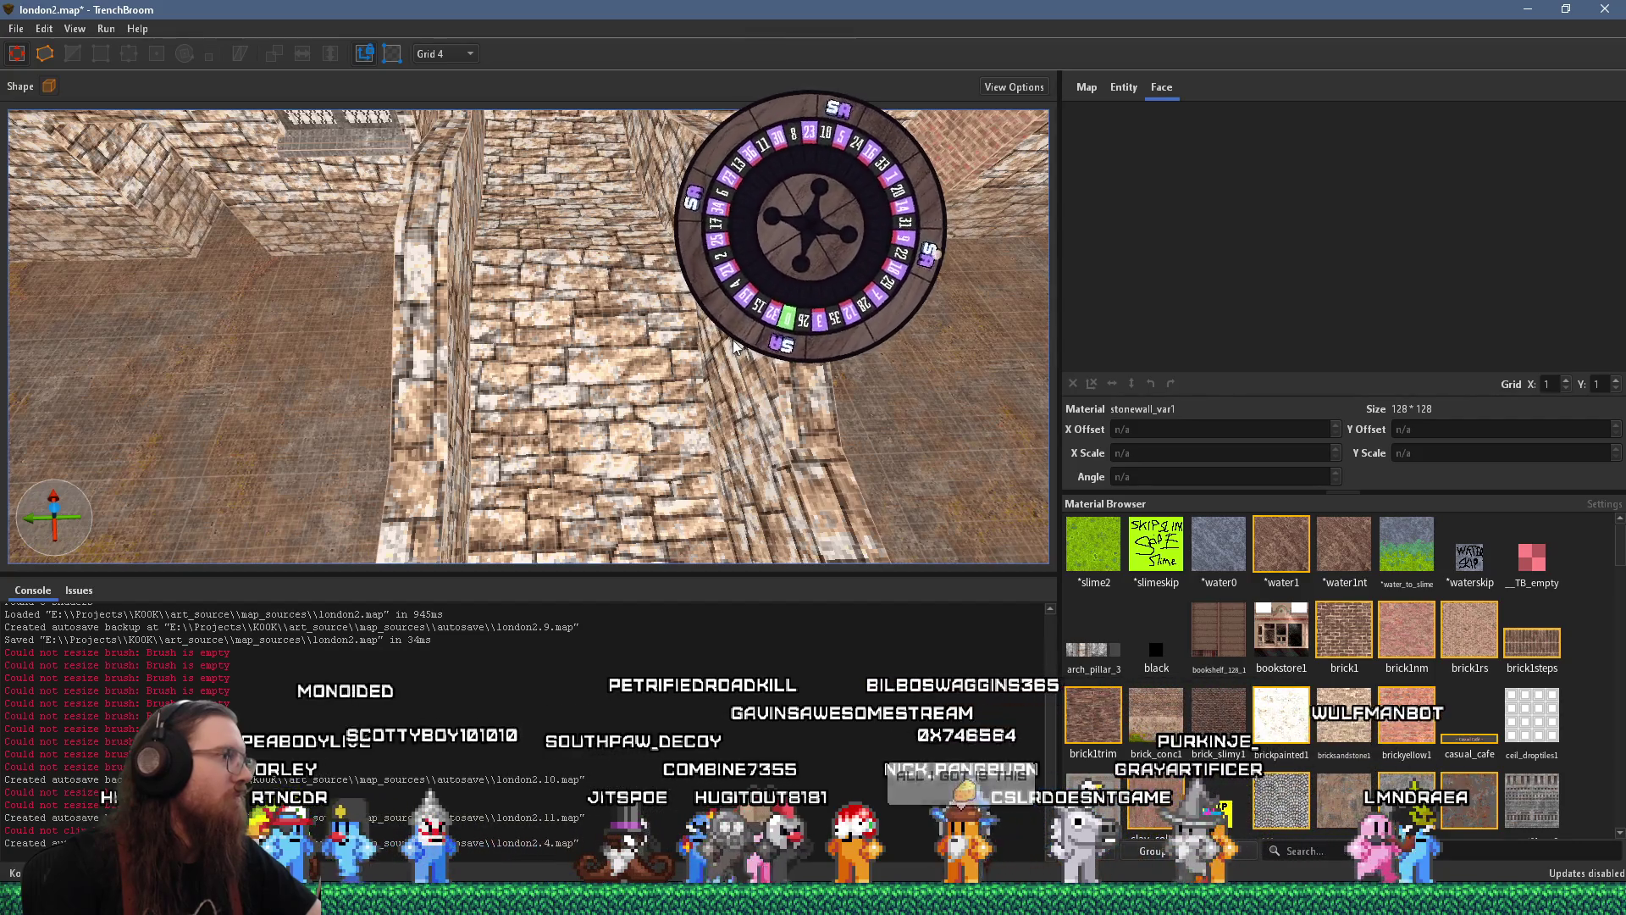
Turn to the windowed room, select its floor, then its stonewall_var1 wall brush
mouse_move(628, 389)
left_mouse_down()
mouse_move(648, 213)
mouse_move(645, 375)
mouse_move(543, 364)
mouse_move(542, 322)
left_mouse_up()
left_click(508, 406)
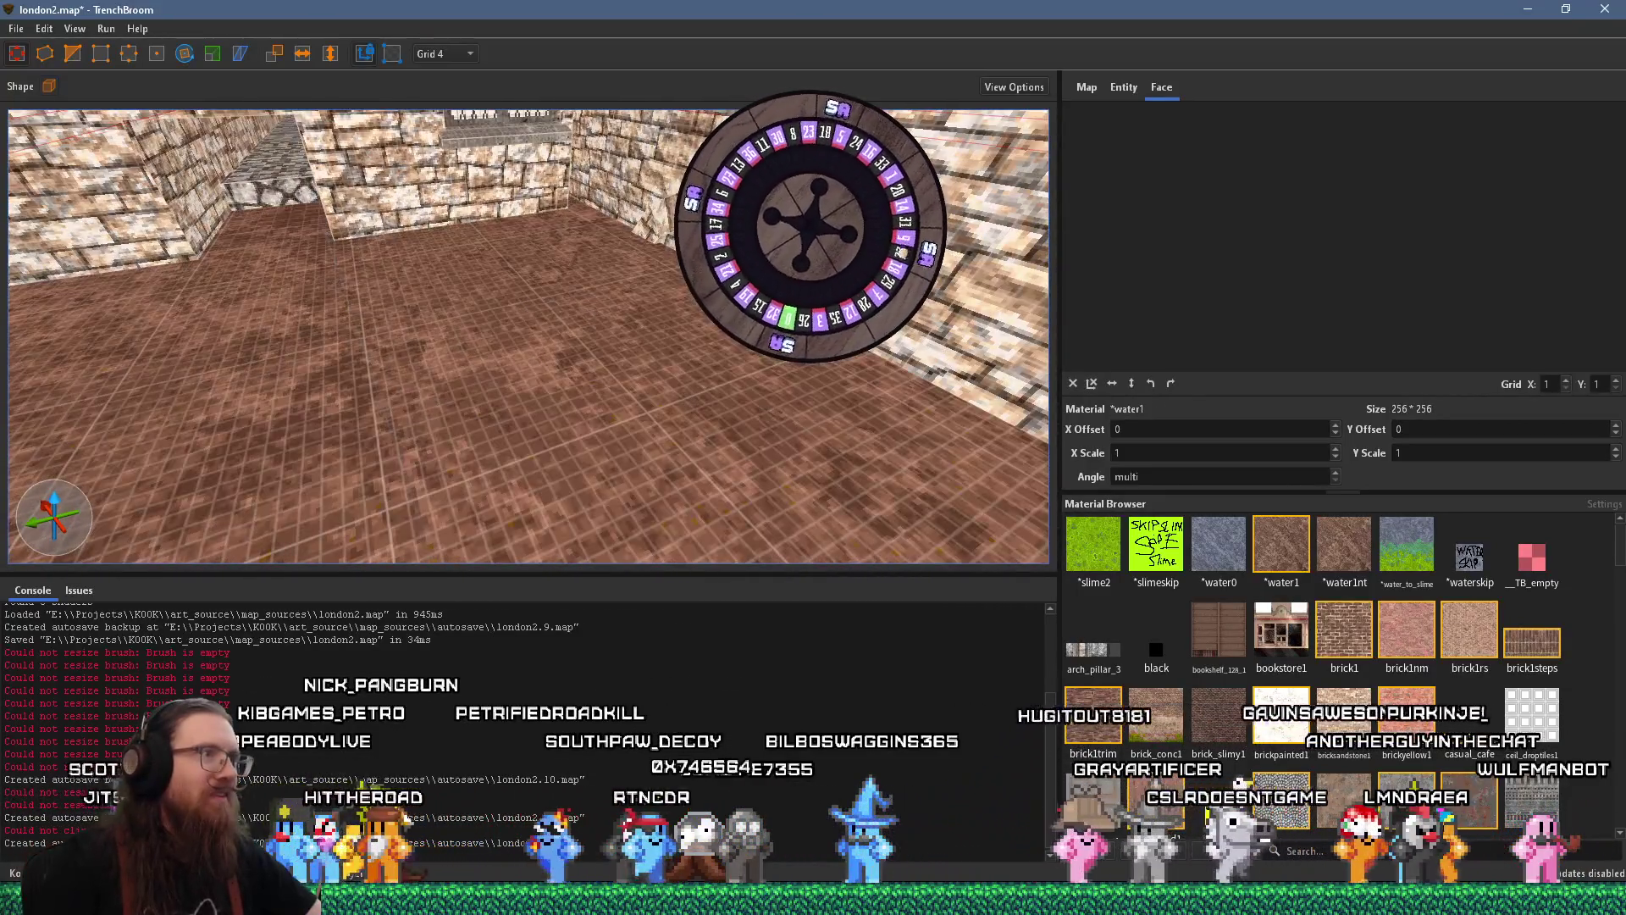
mouse_move(509, 407)
left_mouse_down()
mouse_move(543, 305)
mouse_move(635, 297)
mouse_move(722, 343)
mouse_move(681, 280)
mouse_move(525, 380)
mouse_move(347, 331)
mouse_move(408, 323)
mouse_move(355, 343)
mouse_move(530, 309)
mouse_move(482, 334)
mouse_move(491, 474)
mouse_move(481, 367)
mouse_move(583, 370)
mouse_move(661, 331)
mouse_move(807, 236)
mouse_move(810, 167)
left_mouse_up()
left_click(542, 254)
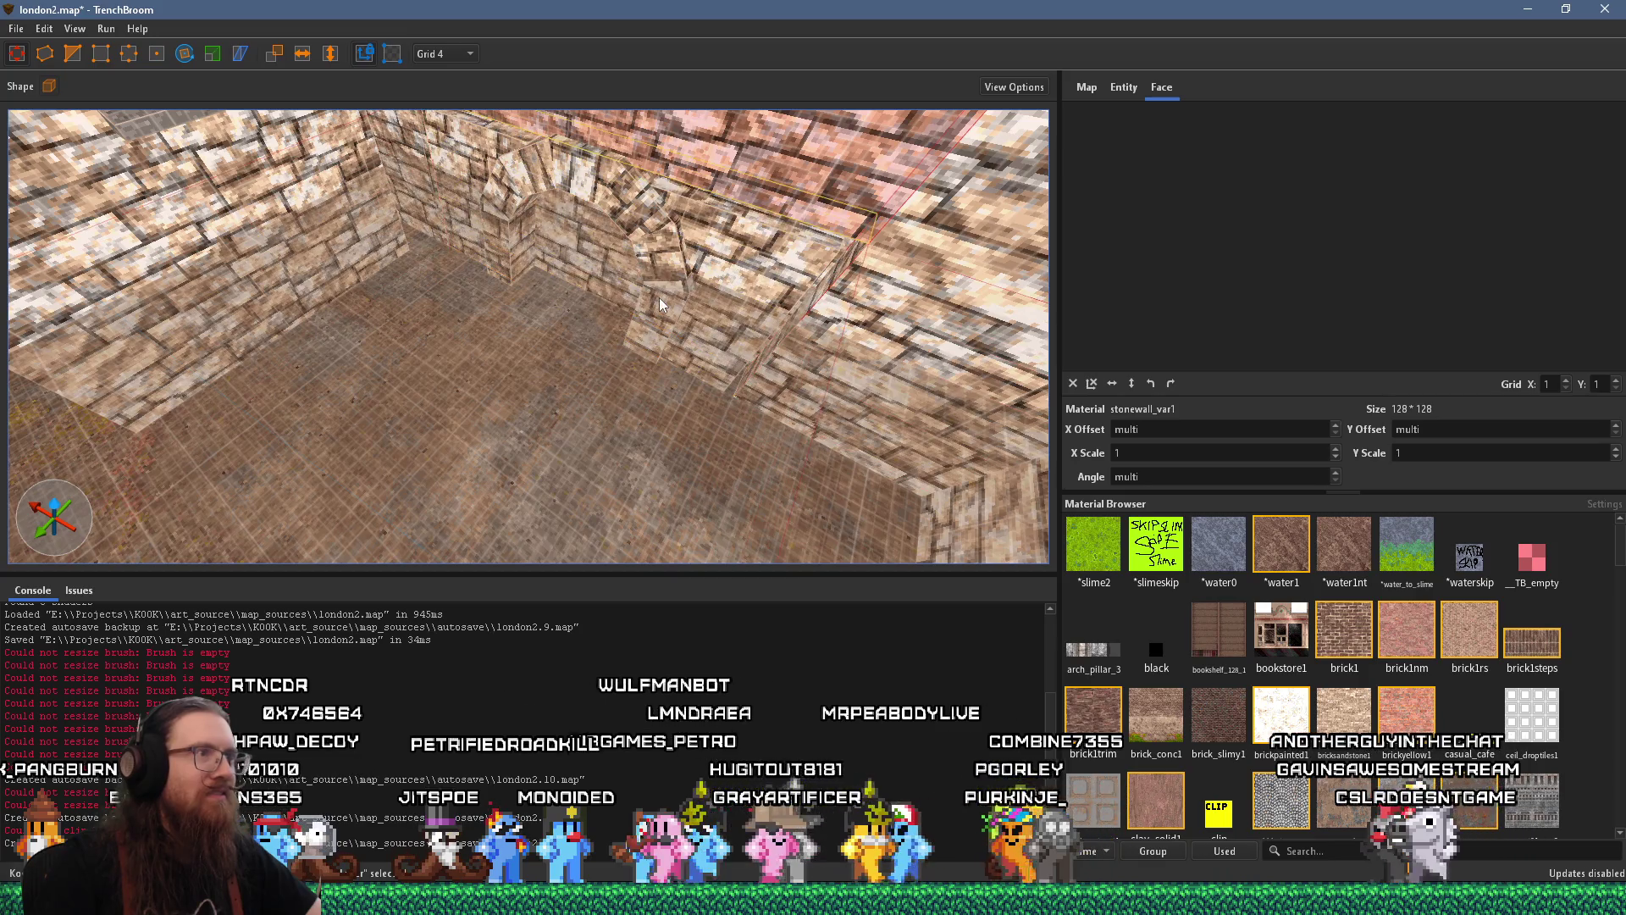
Select the lower wall brush, the small brush beside the arch, then one arch-wall face
mouse_move(656, 309)
left_mouse_down()
mouse_move(690, 268)
mouse_move(717, 390)
left_mouse_up()
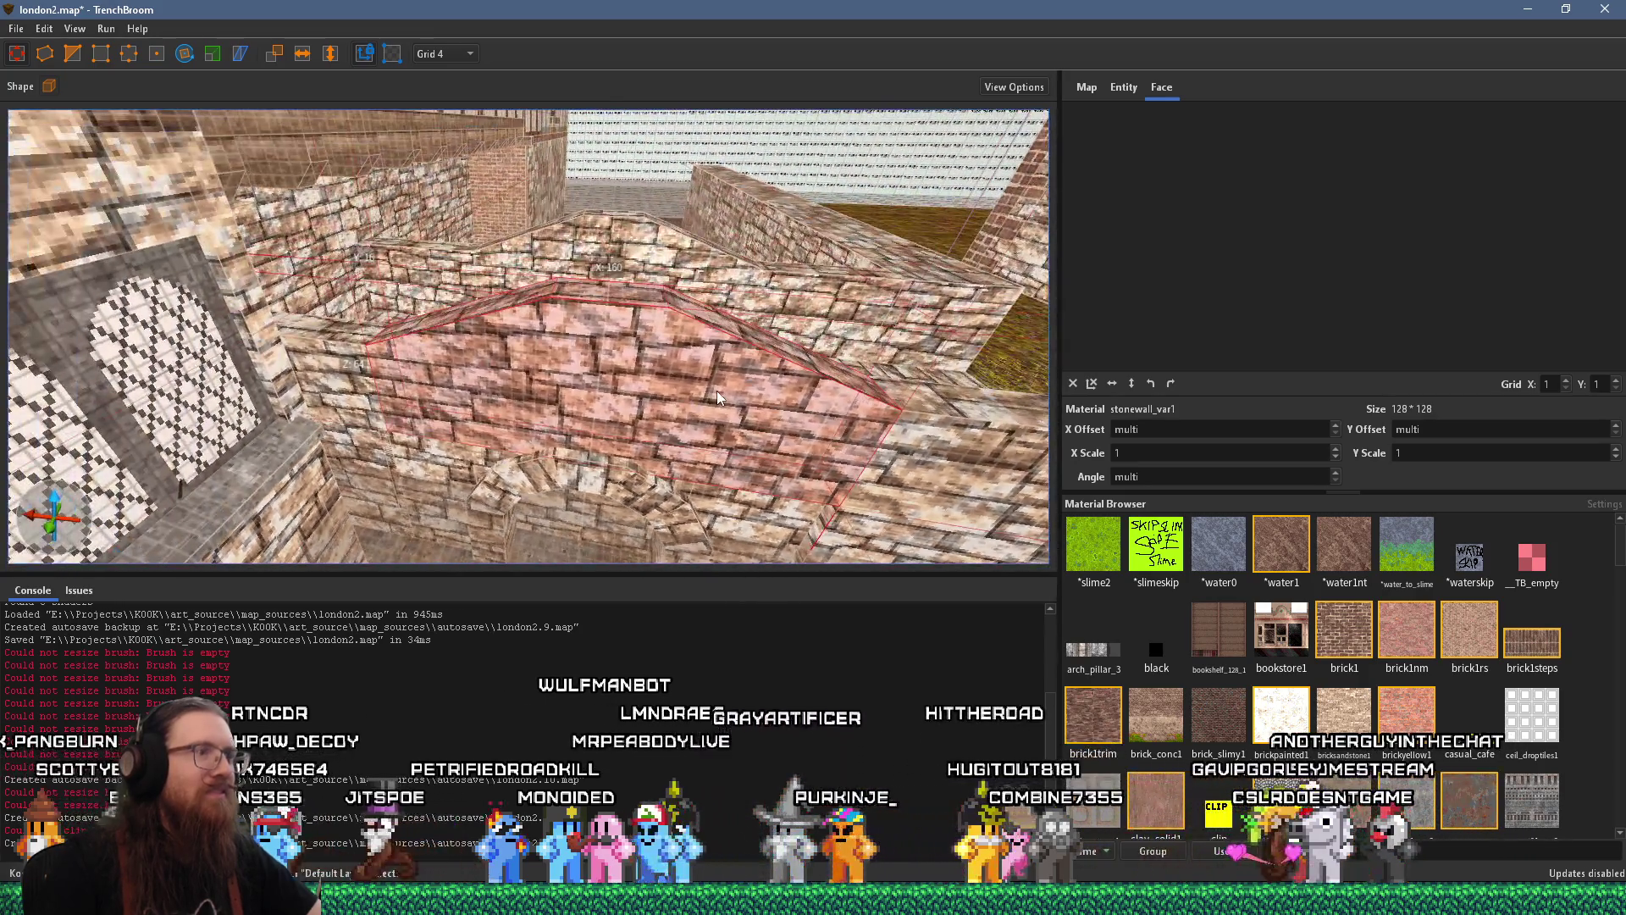
left_click(737, 471, "ctrl")
left_click(692, 500)
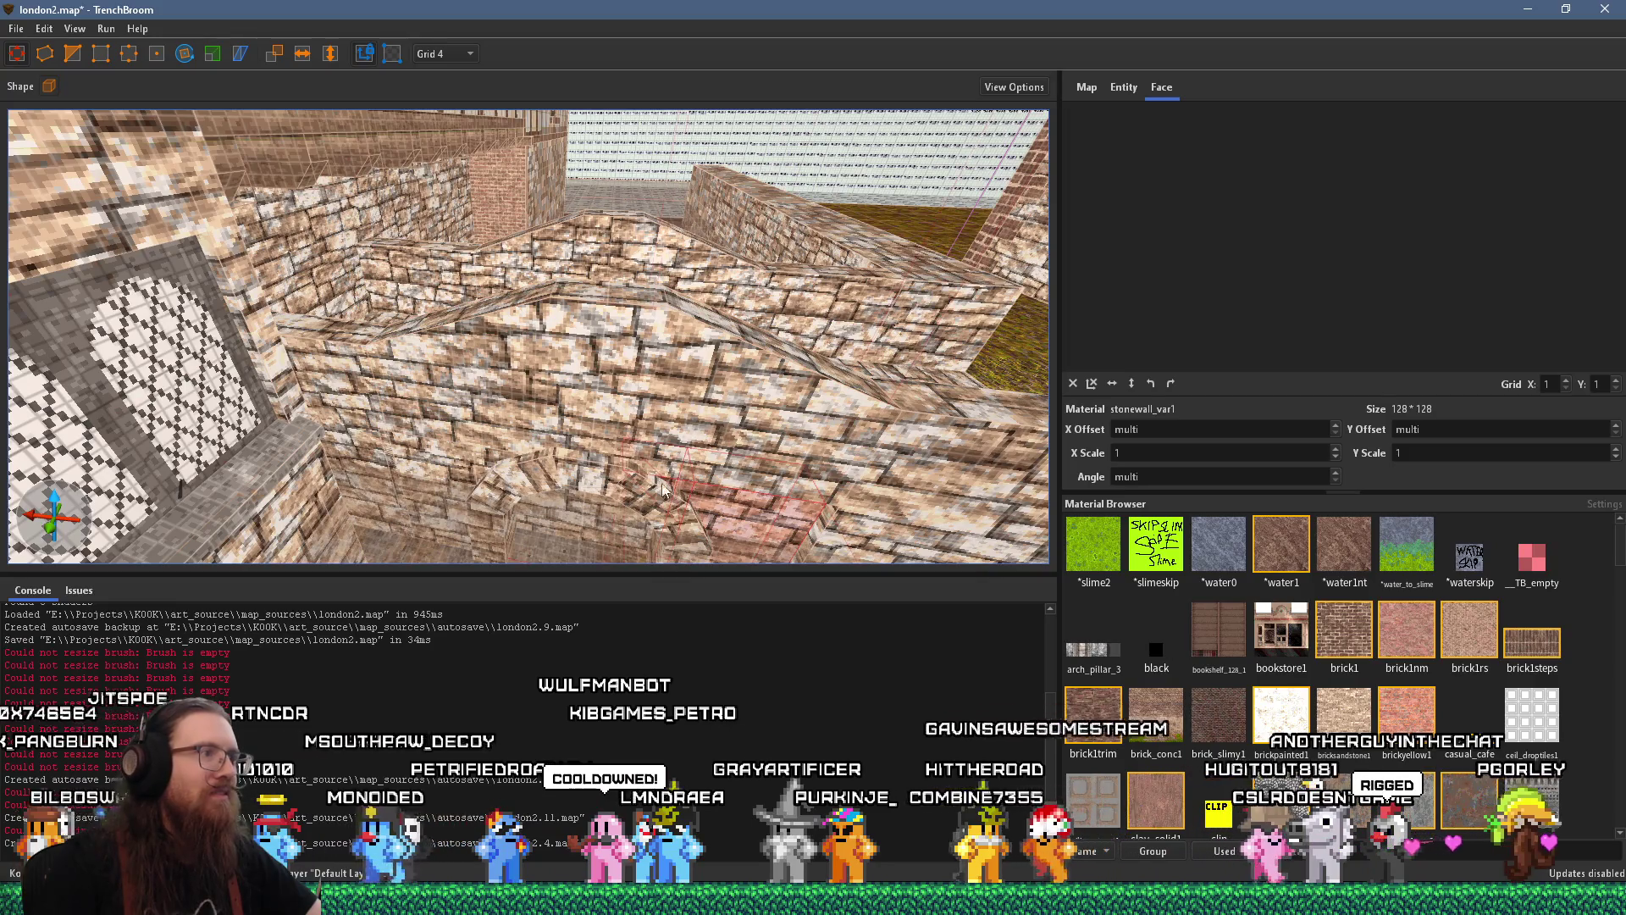
mouse_move(575, 453)
left_mouse_down()
mouse_move(509, 381)
mouse_move(334, 255)
mouse_move(434, 314)
left_mouse_up()
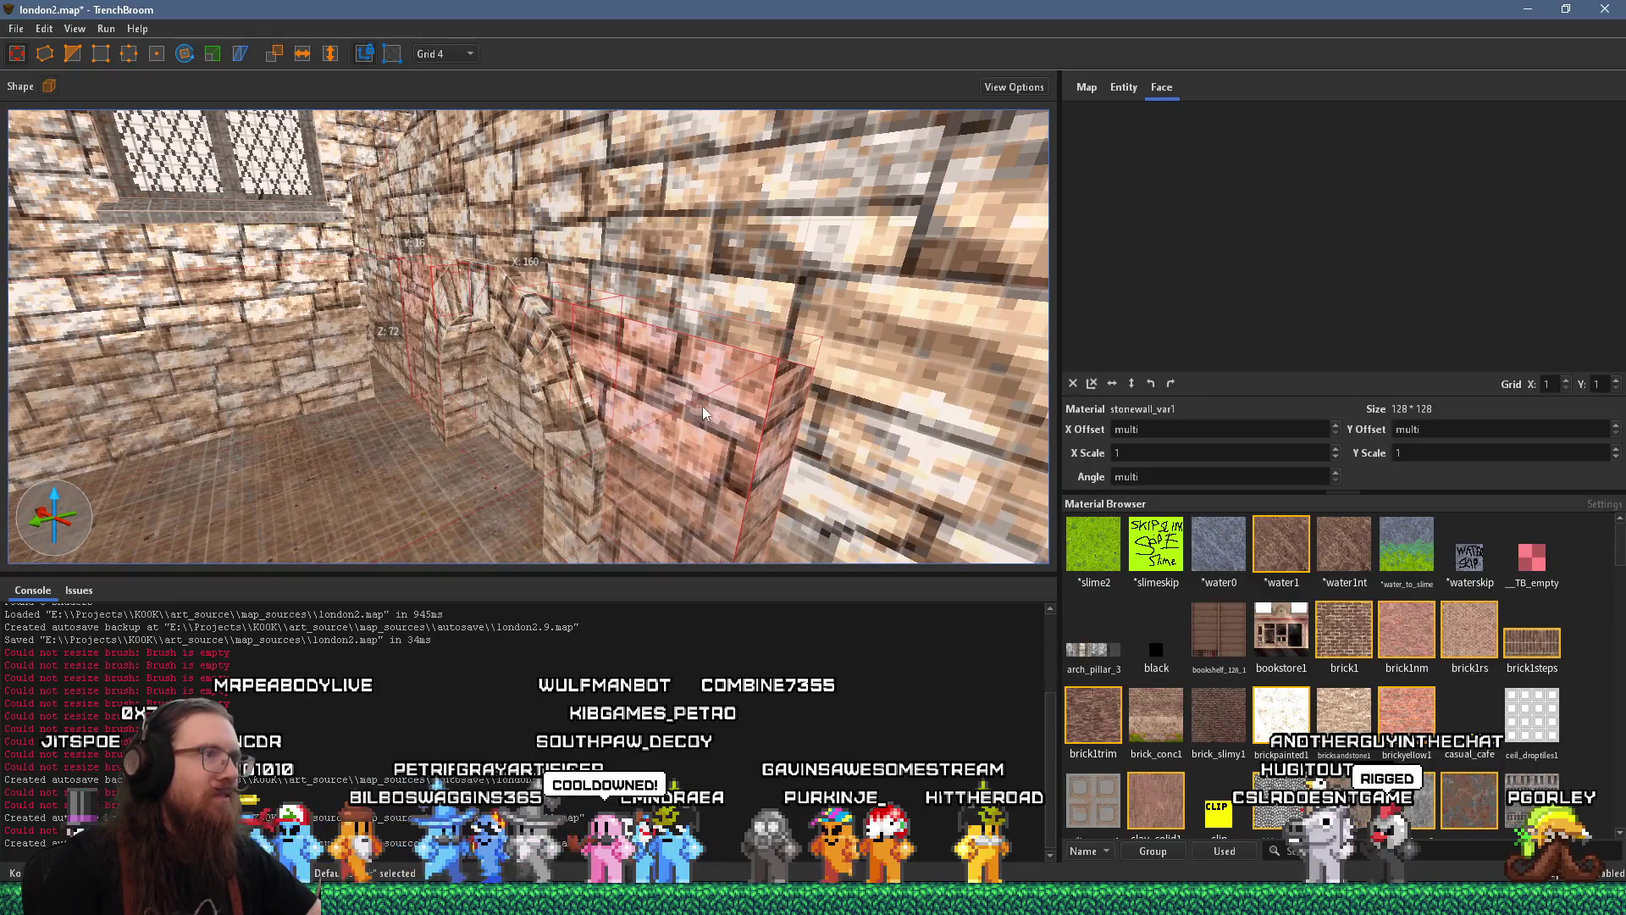
left_click_drag(736, 415, 858, 391)
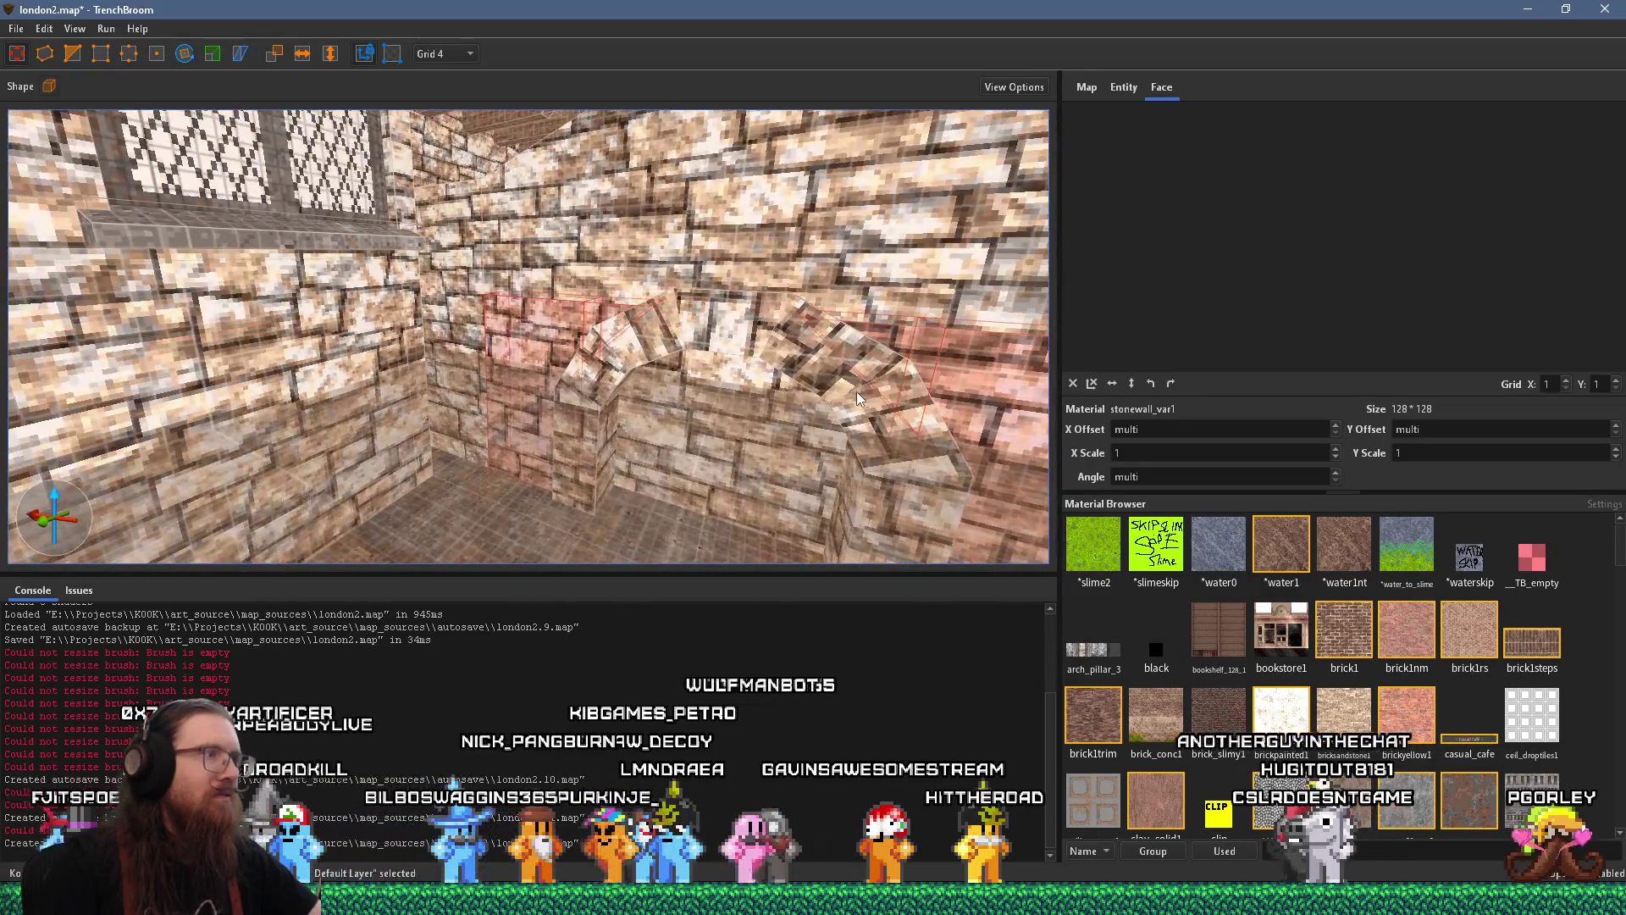
scroll(813, 330, "up", 3)
left_click(780, 268, "shift")
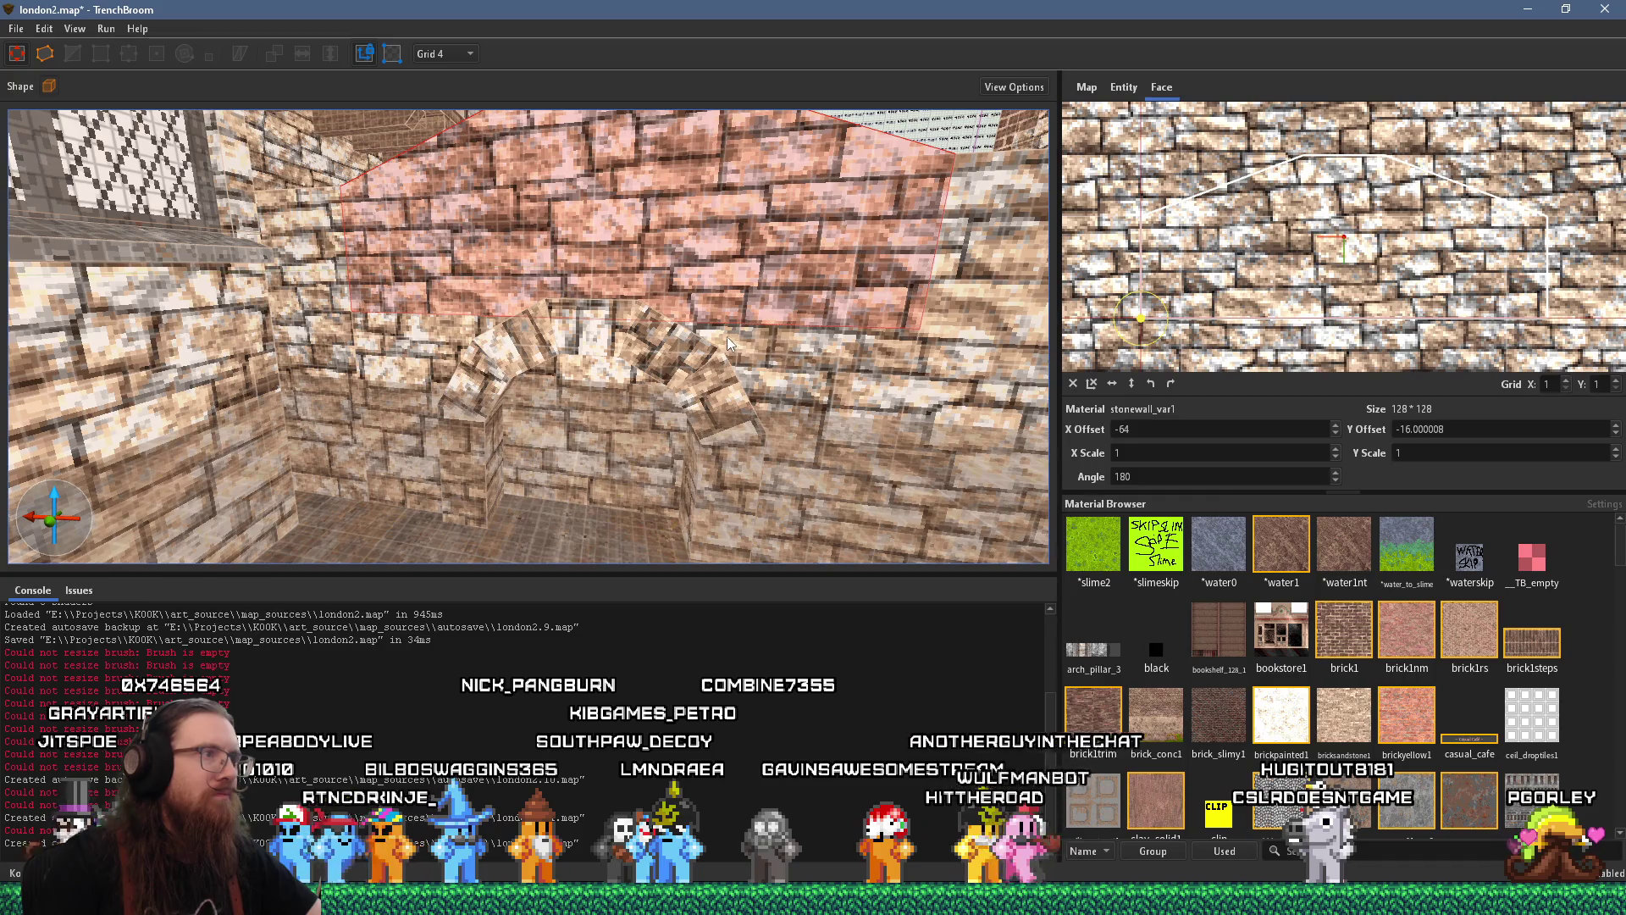
Move in close to the arch top and select the block filling the arch
mouse_move(431, 349)
left_mouse_down()
mouse_move(654, 290)
mouse_move(269, 341)
left_mouse_up()
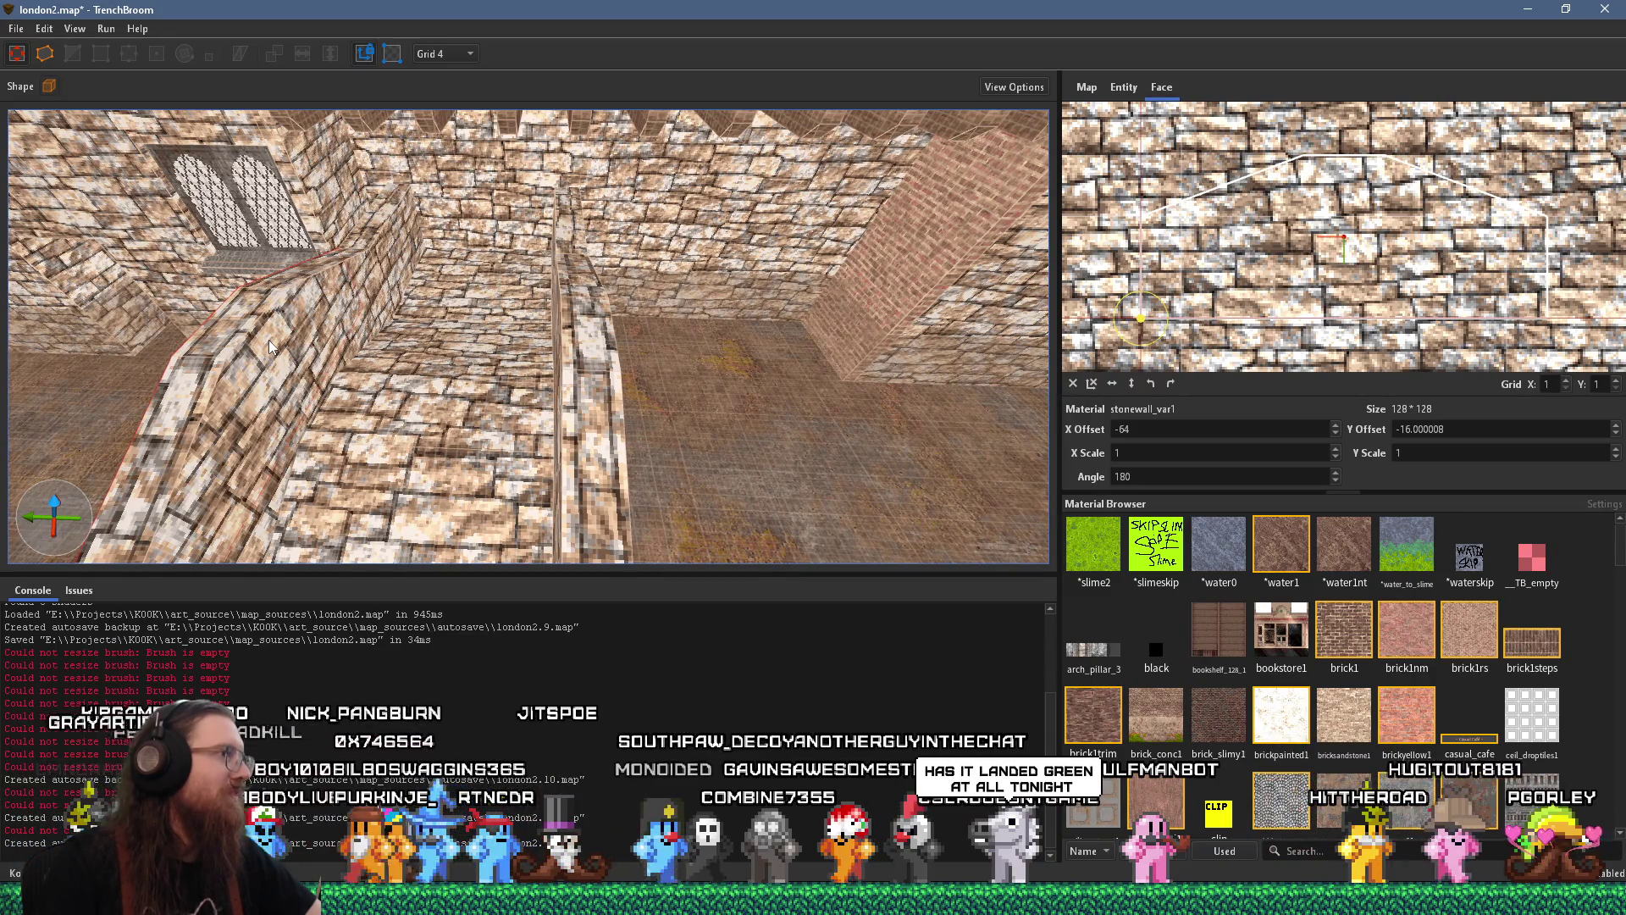
mouse_move(394, 365)
left_mouse_down()
mouse_move(446, 375)
mouse_move(583, 287)
mouse_move(592, 119)
left_mouse_up()
left_click(531, 383)
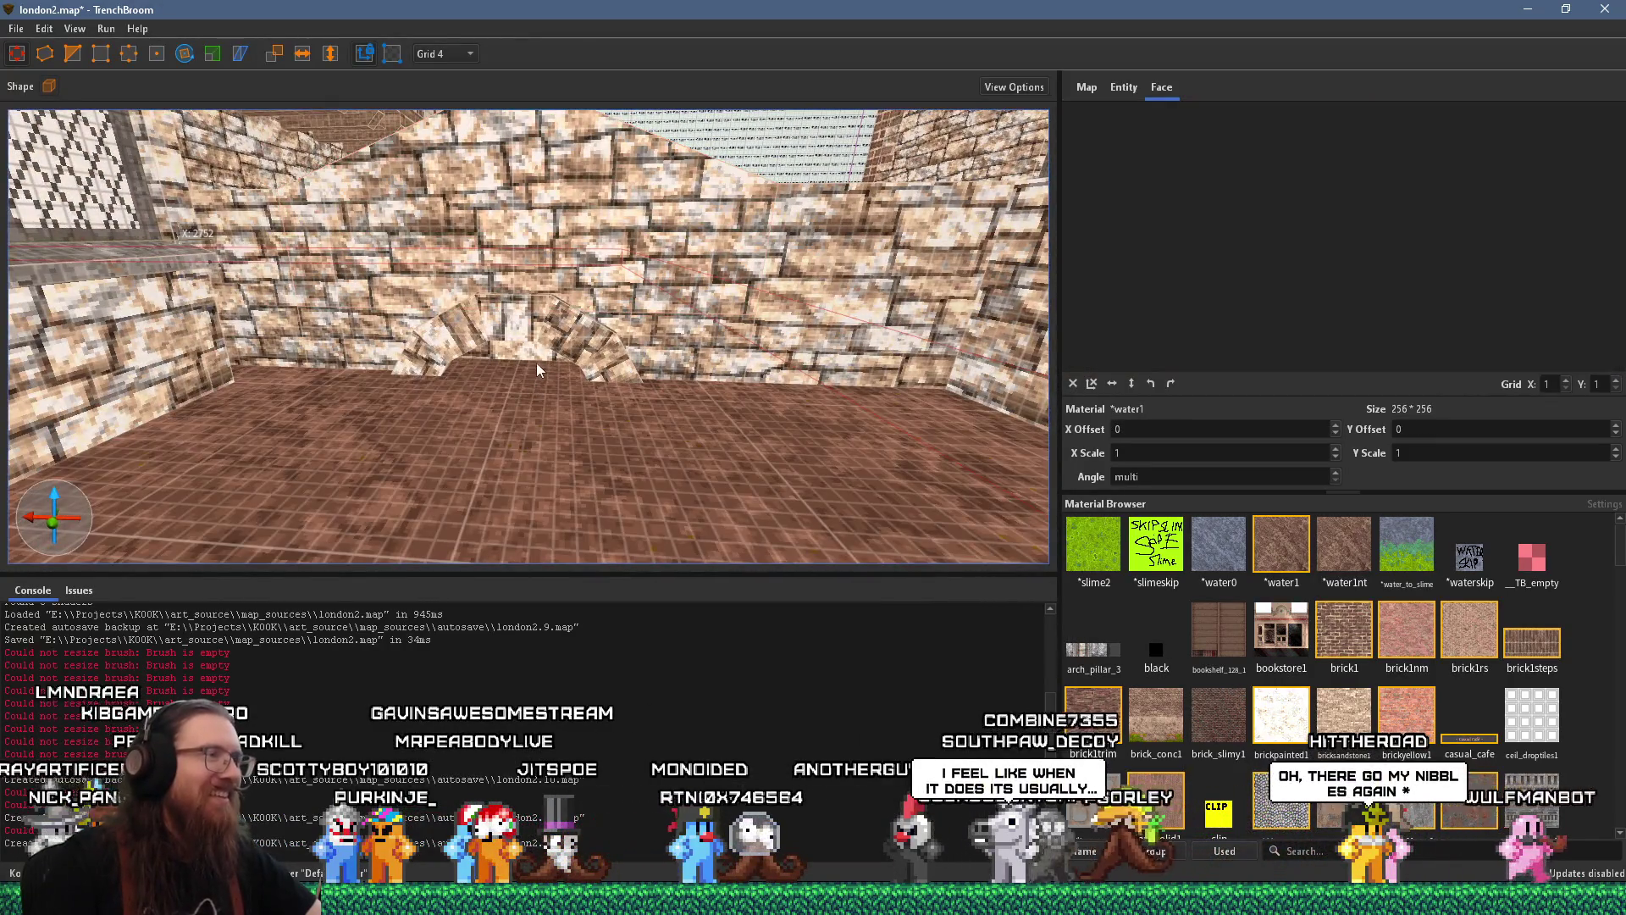
mouse_move(536, 362)
left_mouse_down()
mouse_move(525, 355)
mouse_move(604, 281)
mouse_move(492, 291)
mouse_move(682, 242)
left_mouse_up()
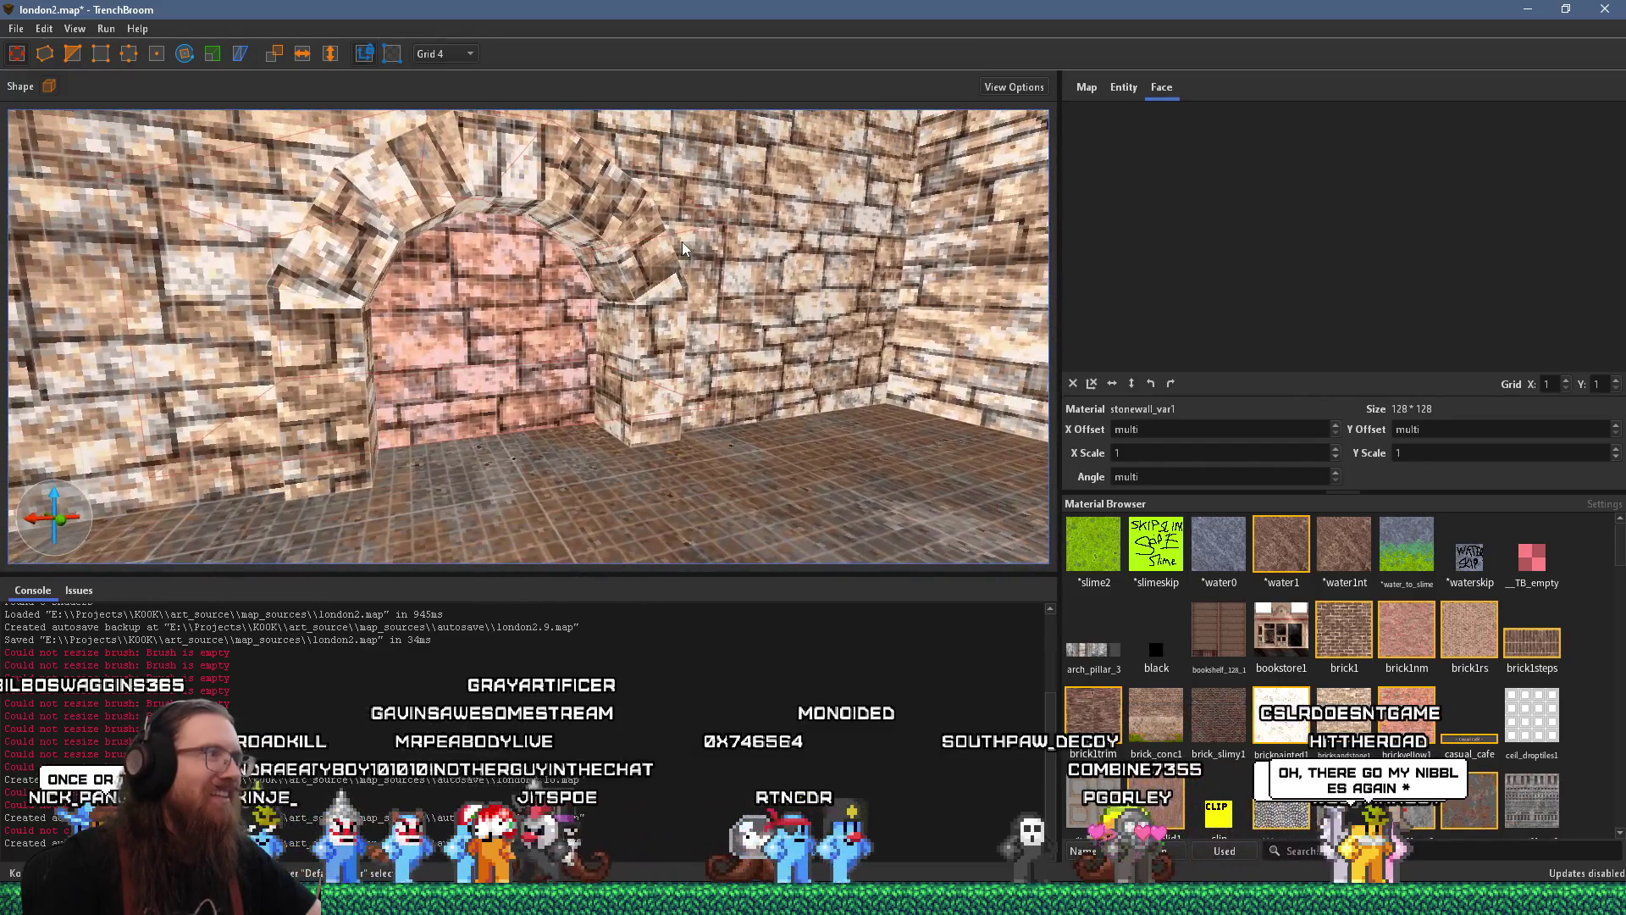
left_click_drag(783, 317, 766, 312)
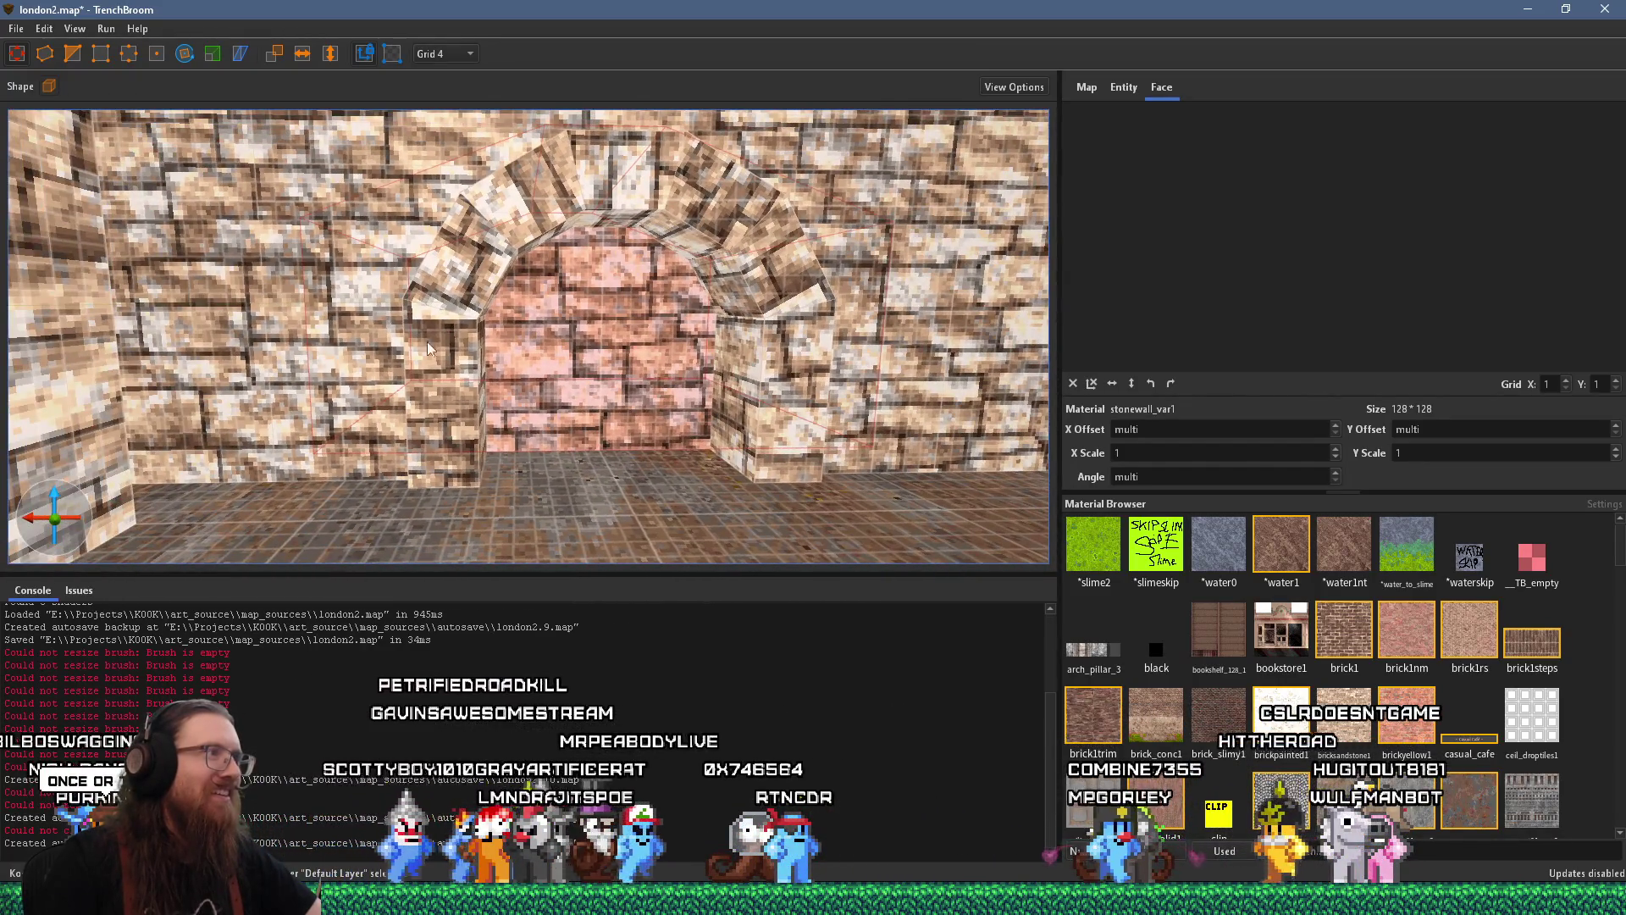
mouse_move(582, 274)
left_mouse_down()
mouse_move(575, 328)
mouse_move(571, 293)
mouse_move(489, 373)
mouse_move(517, 323)
mouse_move(566, 289)
left_mouse_up()
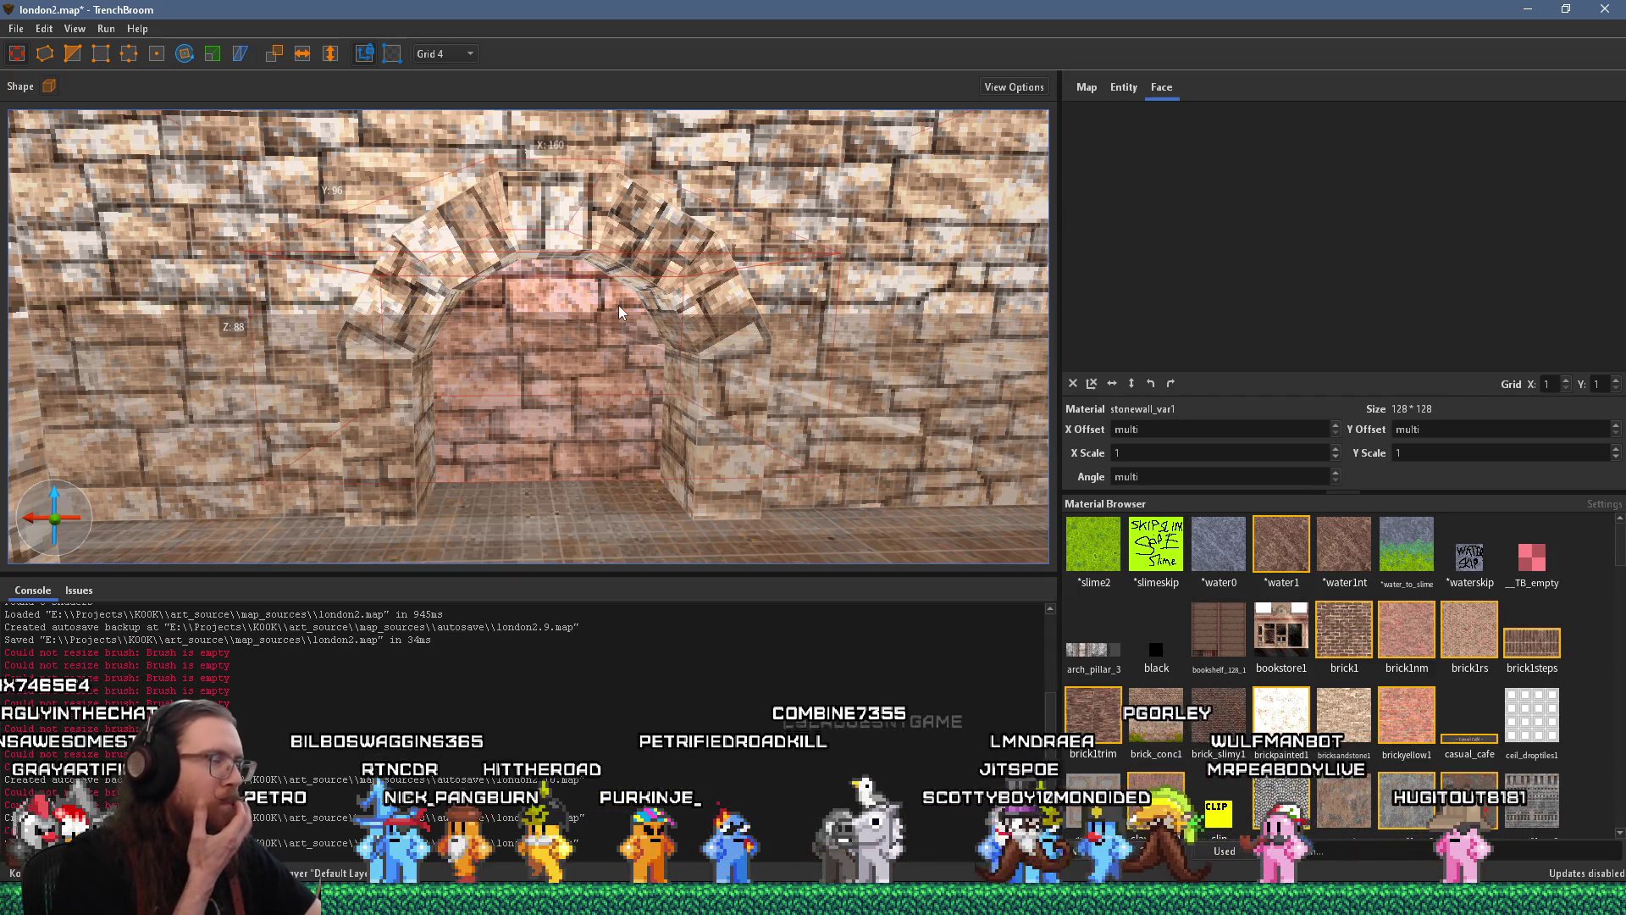
left_click(588, 291)
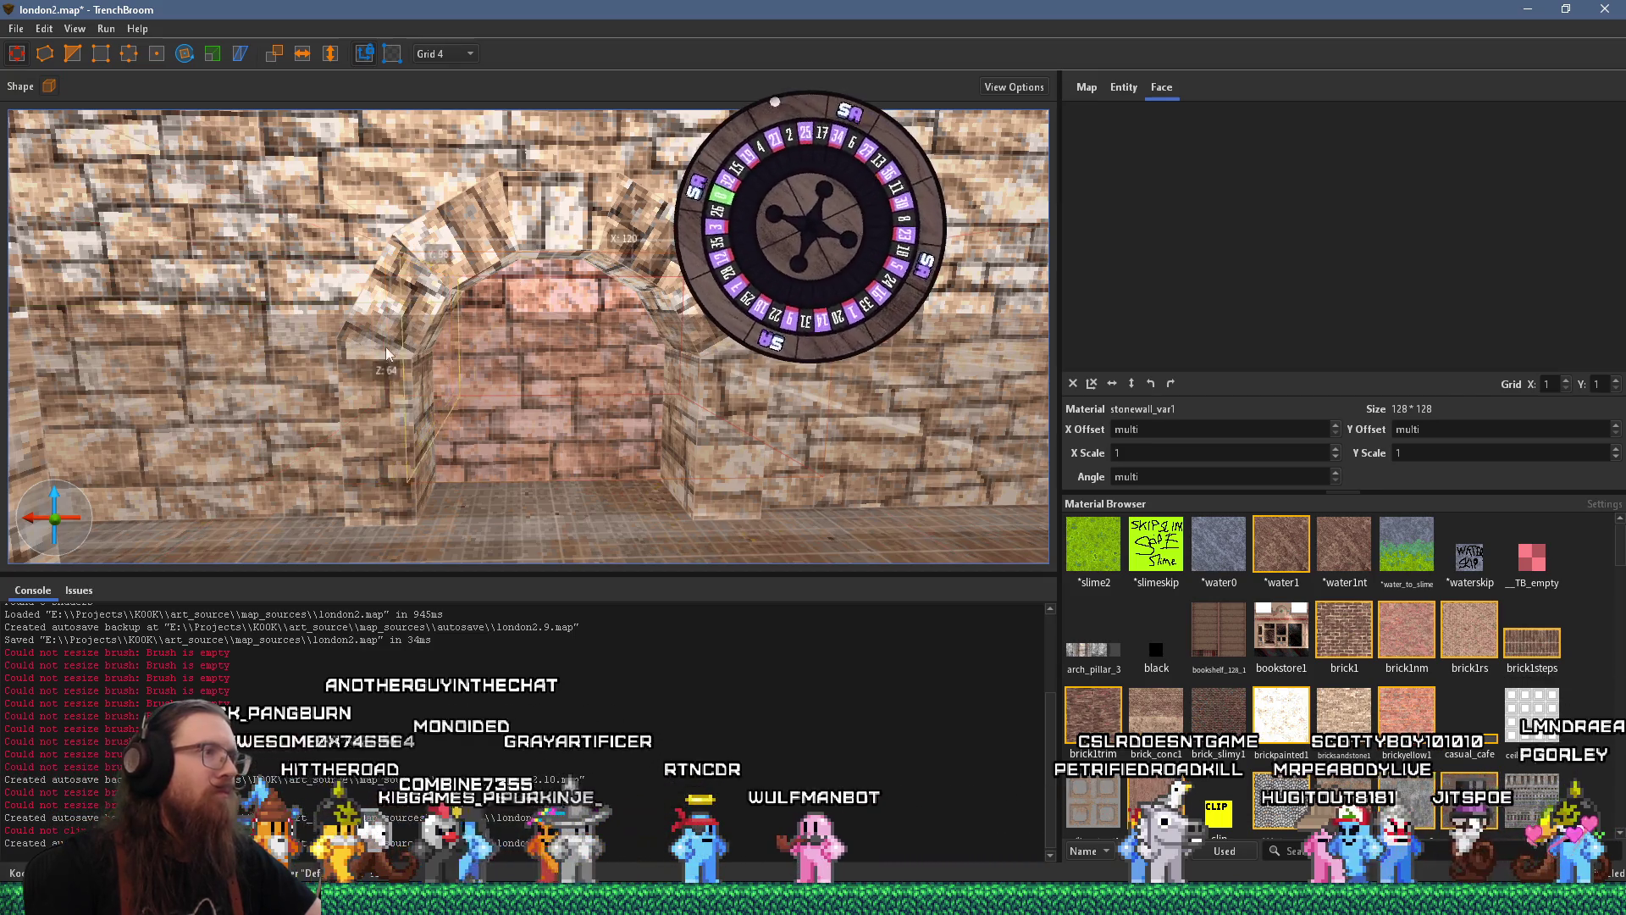
Delete the arch-filling brush, then look along the new tunnel and select its ceiling
key("Delete")
scroll(607, 397, "up", 5)
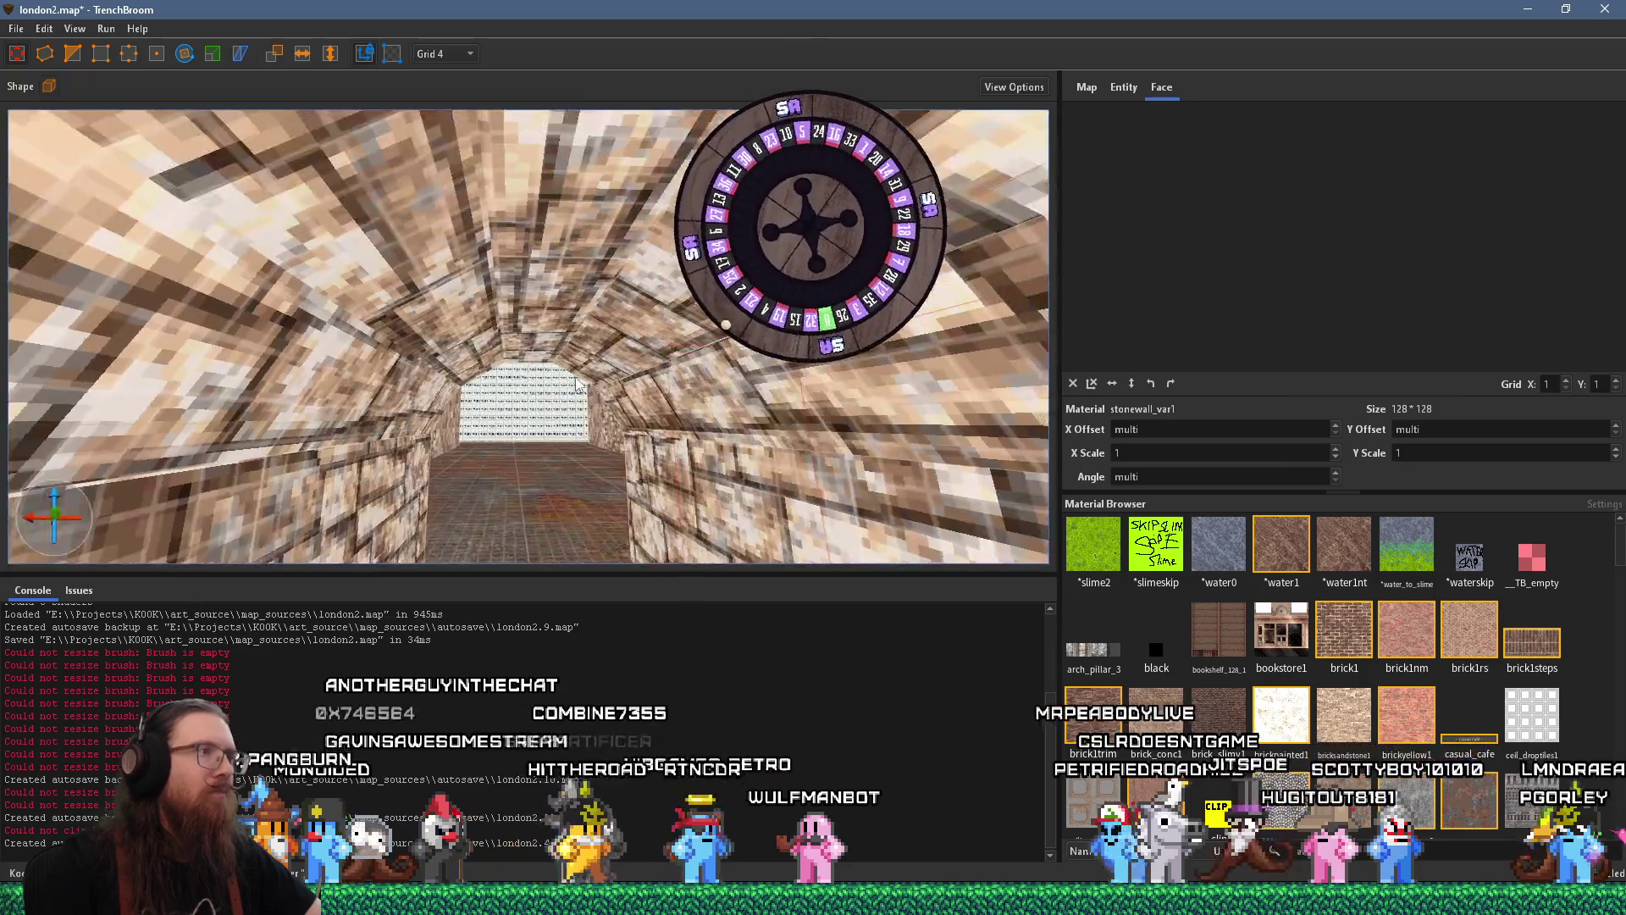
left_click(542, 379, "shift")
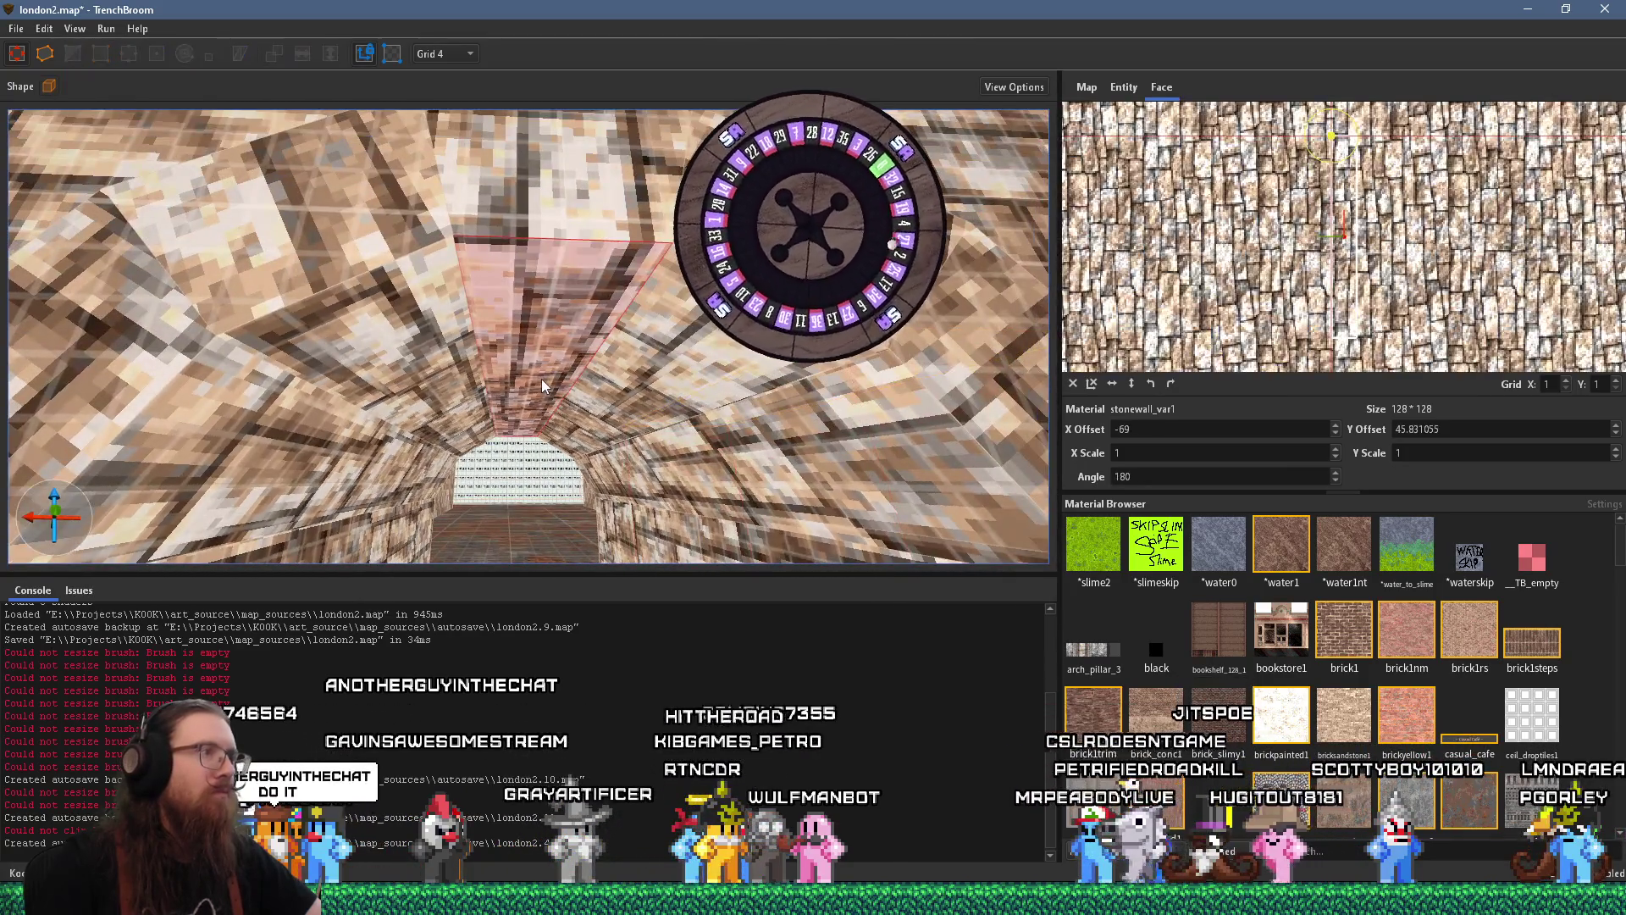
mouse_move(542, 379)
left_mouse_down()
mouse_move(524, 403)
mouse_move(489, 358)
mouse_move(545, 383)
left_mouse_up()
scroll(576, 432, "down", 10)
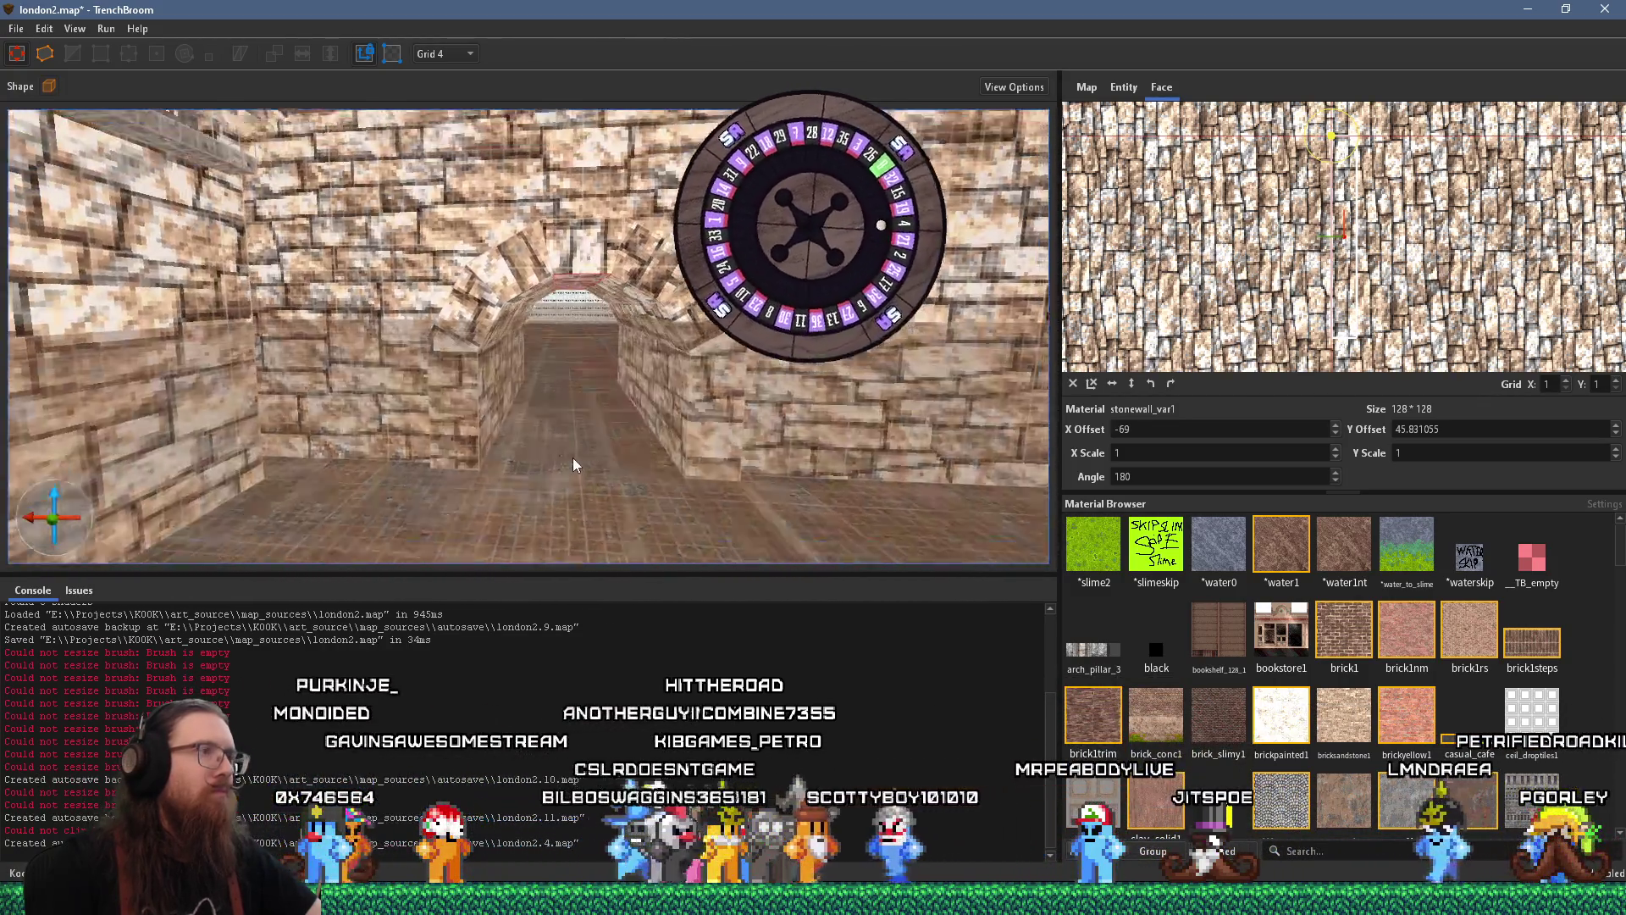
scroll(562, 411, "up", 10)
mouse_move(661, 388)
left_mouse_down()
mouse_move(475, 368)
mouse_move(377, 428)
mouse_move(296, 412)
mouse_move(282, 435)
mouse_move(390, 435)
mouse_move(591, 506)
mouse_move(628, 366)
mouse_move(675, 488)
mouse_move(569, 347)
mouse_move(607, 380)
mouse_move(488, 426)
mouse_move(583, 444)
mouse_move(473, 554)
mouse_move(774, 582)
mouse_move(629, 516)
mouse_move(685, 516)
mouse_move(701, 345)
mouse_move(620, 366)
mouse_move(558, 500)
mouse_move(539, 485)
mouse_move(632, 227)
mouse_move(618, 303)
left_mouse_up()
left_click(629, 366)
Select the brick wall brush near the timbered building and bring up the window switcher
left_click(618, 304, "shift")
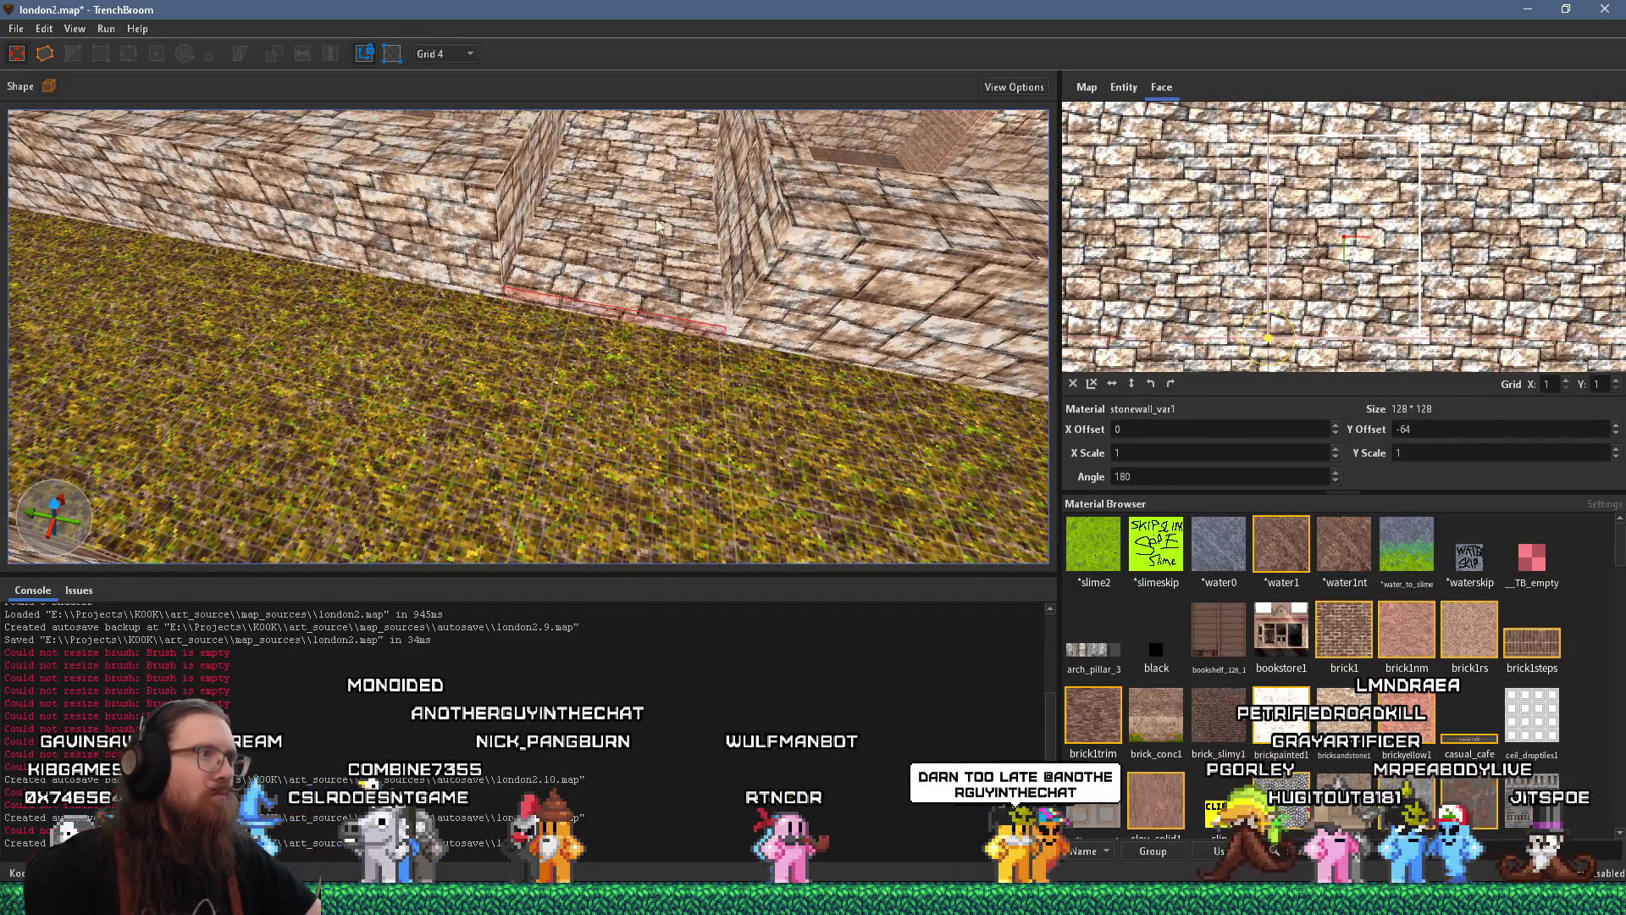
mouse_move(675, 161)
left_mouse_down()
mouse_move(505, 431)
mouse_move(652, 372)
mouse_move(634, 380)
mouse_move(809, 364)
mouse_move(616, 429)
mouse_move(541, 408)
mouse_move(545, 334)
mouse_move(482, 398)
left_mouse_up()
left_click(511, 411, "shift")
key("Escape")
left_click(482, 398)
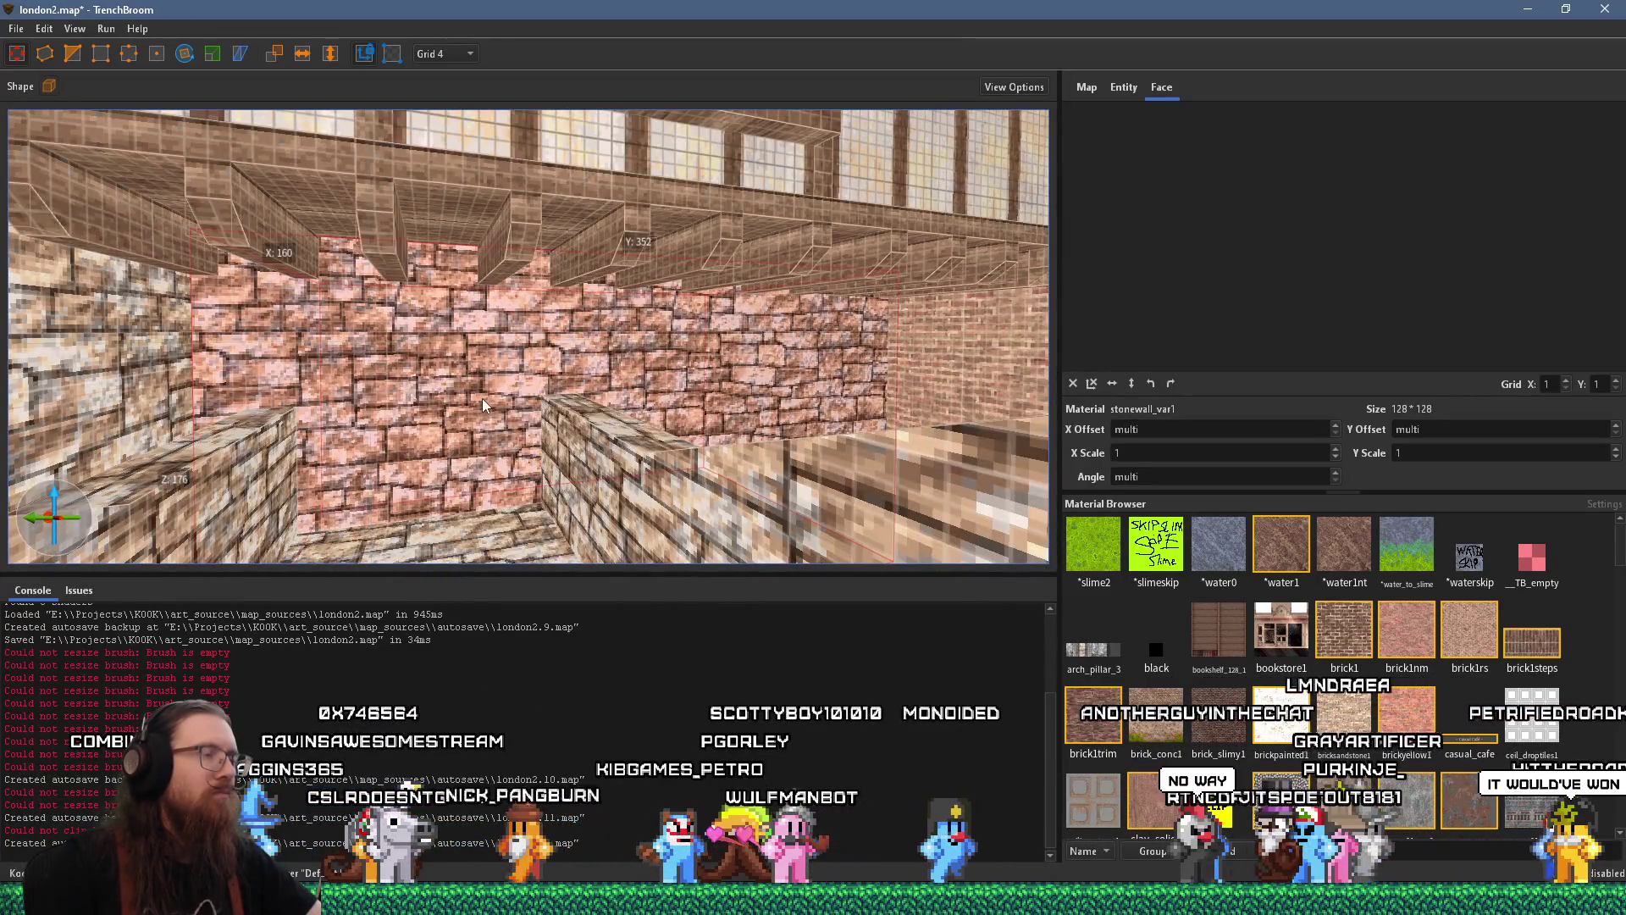
key("alt+Tab")
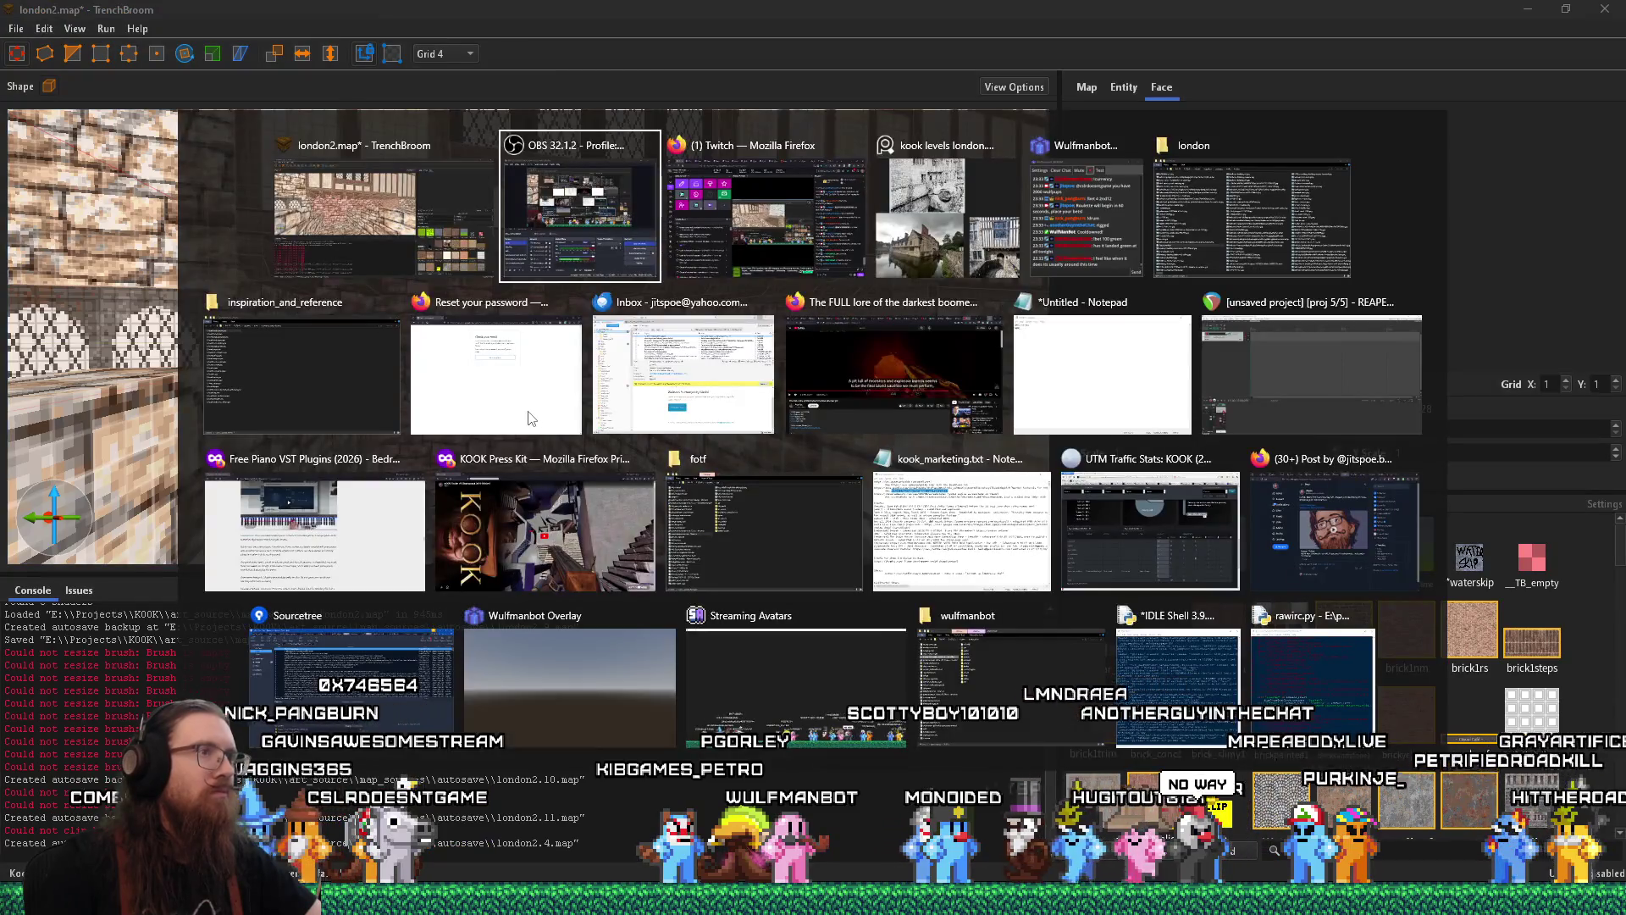
Review the timber-framed house and cobbled path reference photos, then hide them to return to the map
key("alt+Tab")
key("alt+Tab")
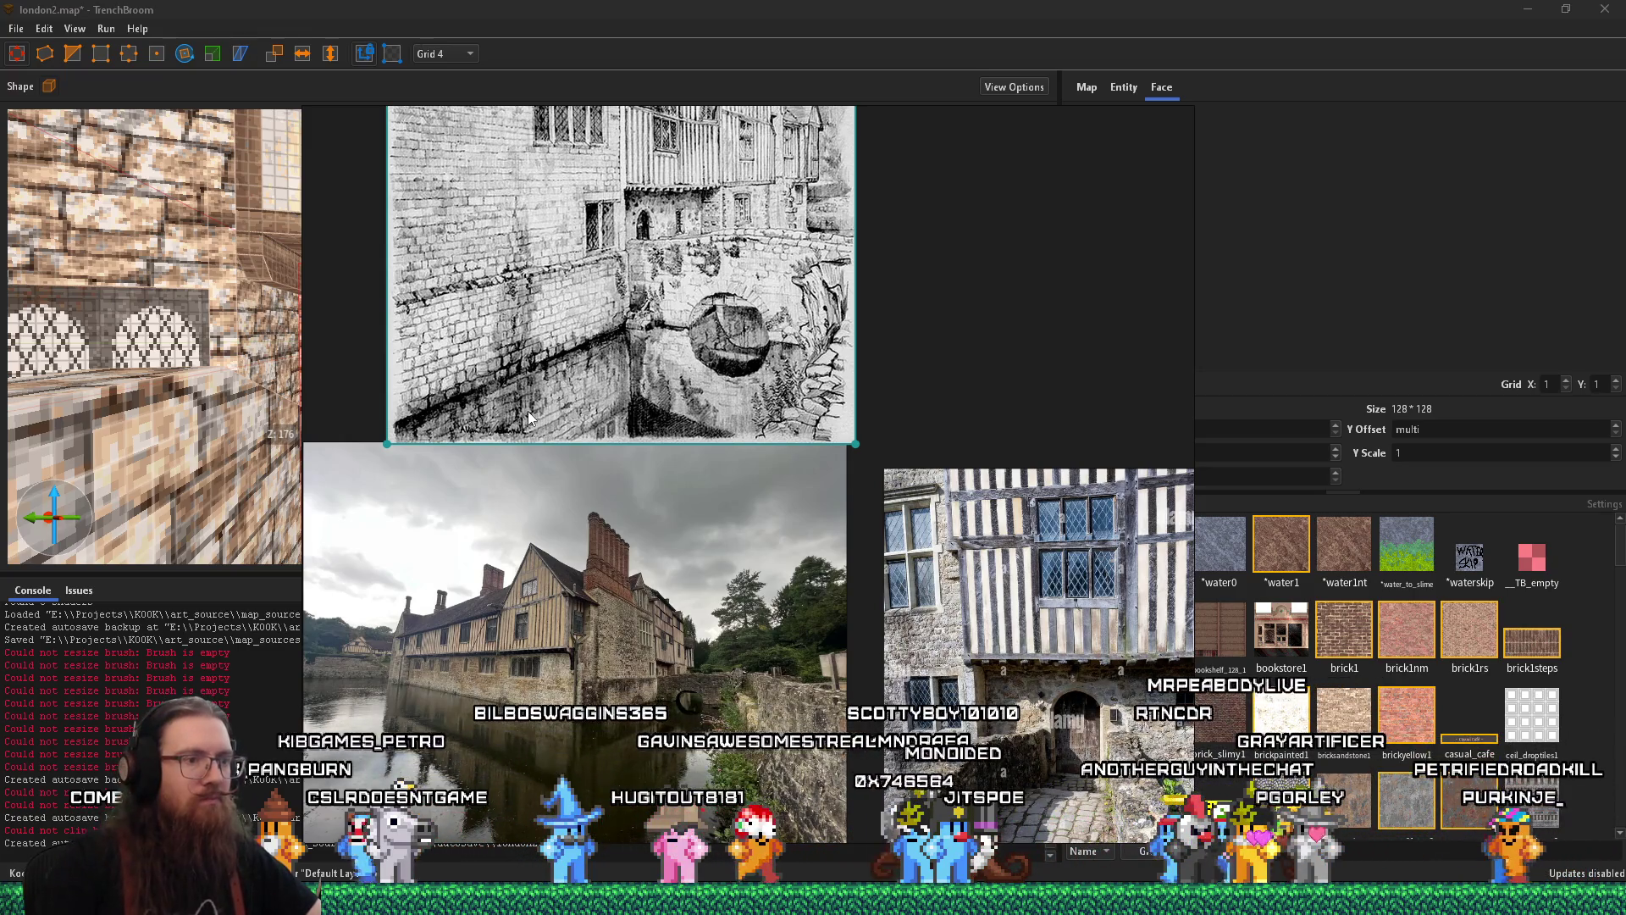
left_click_drag(935, 584, 864, 446)
scroll(904, 465, "up", 2)
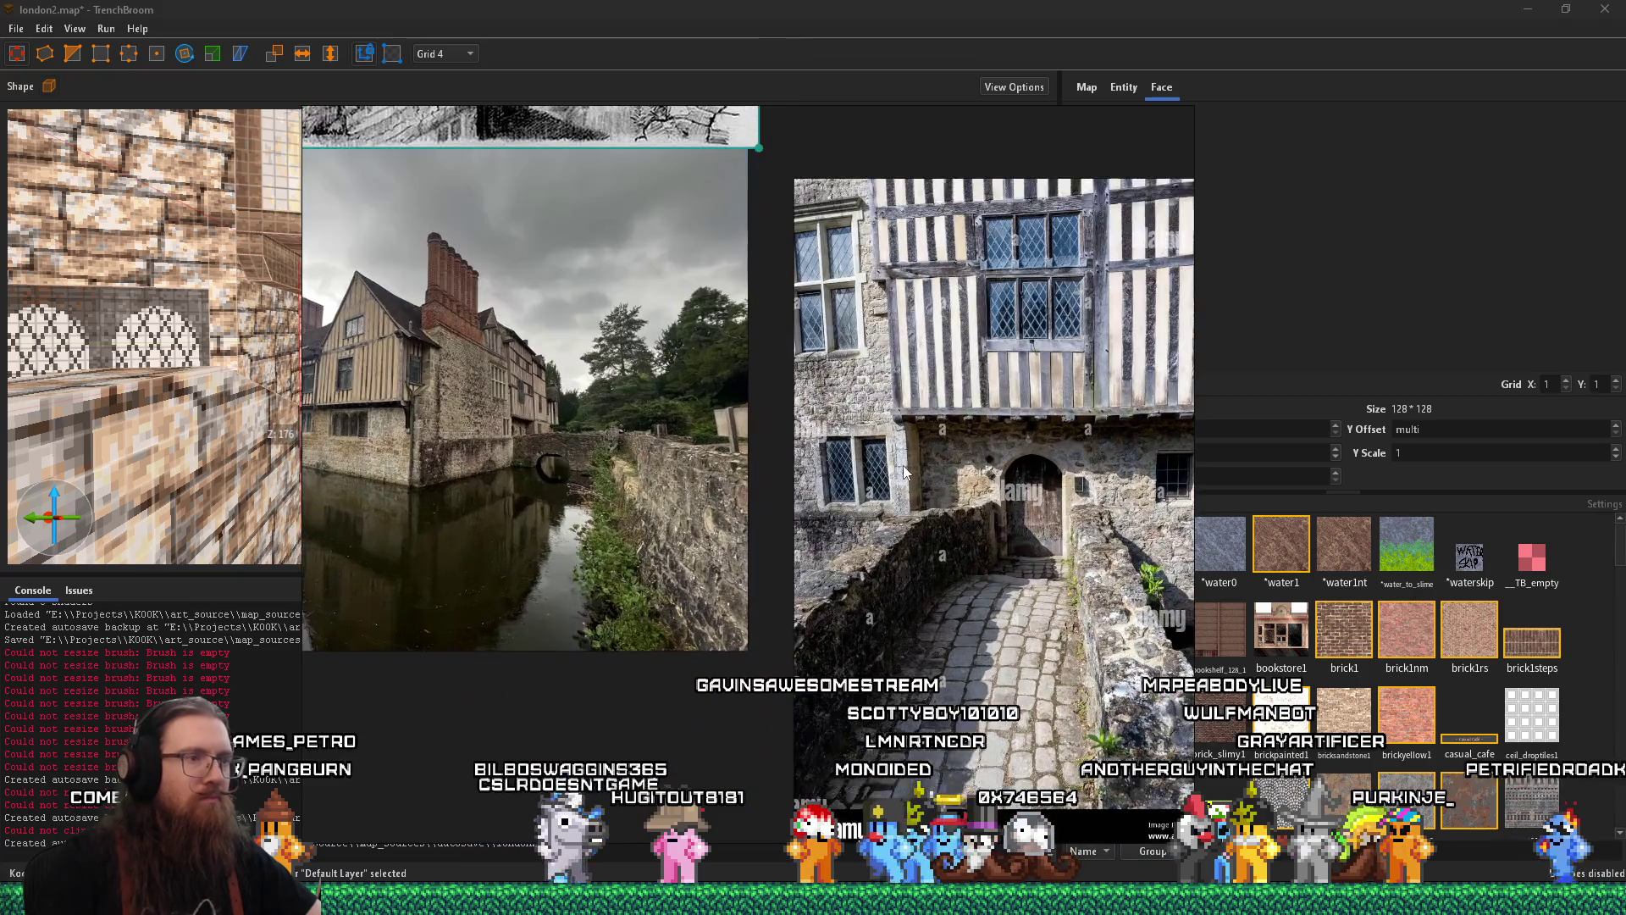
scroll(913, 426, "down", 3)
scroll(970, 552, "up", 4)
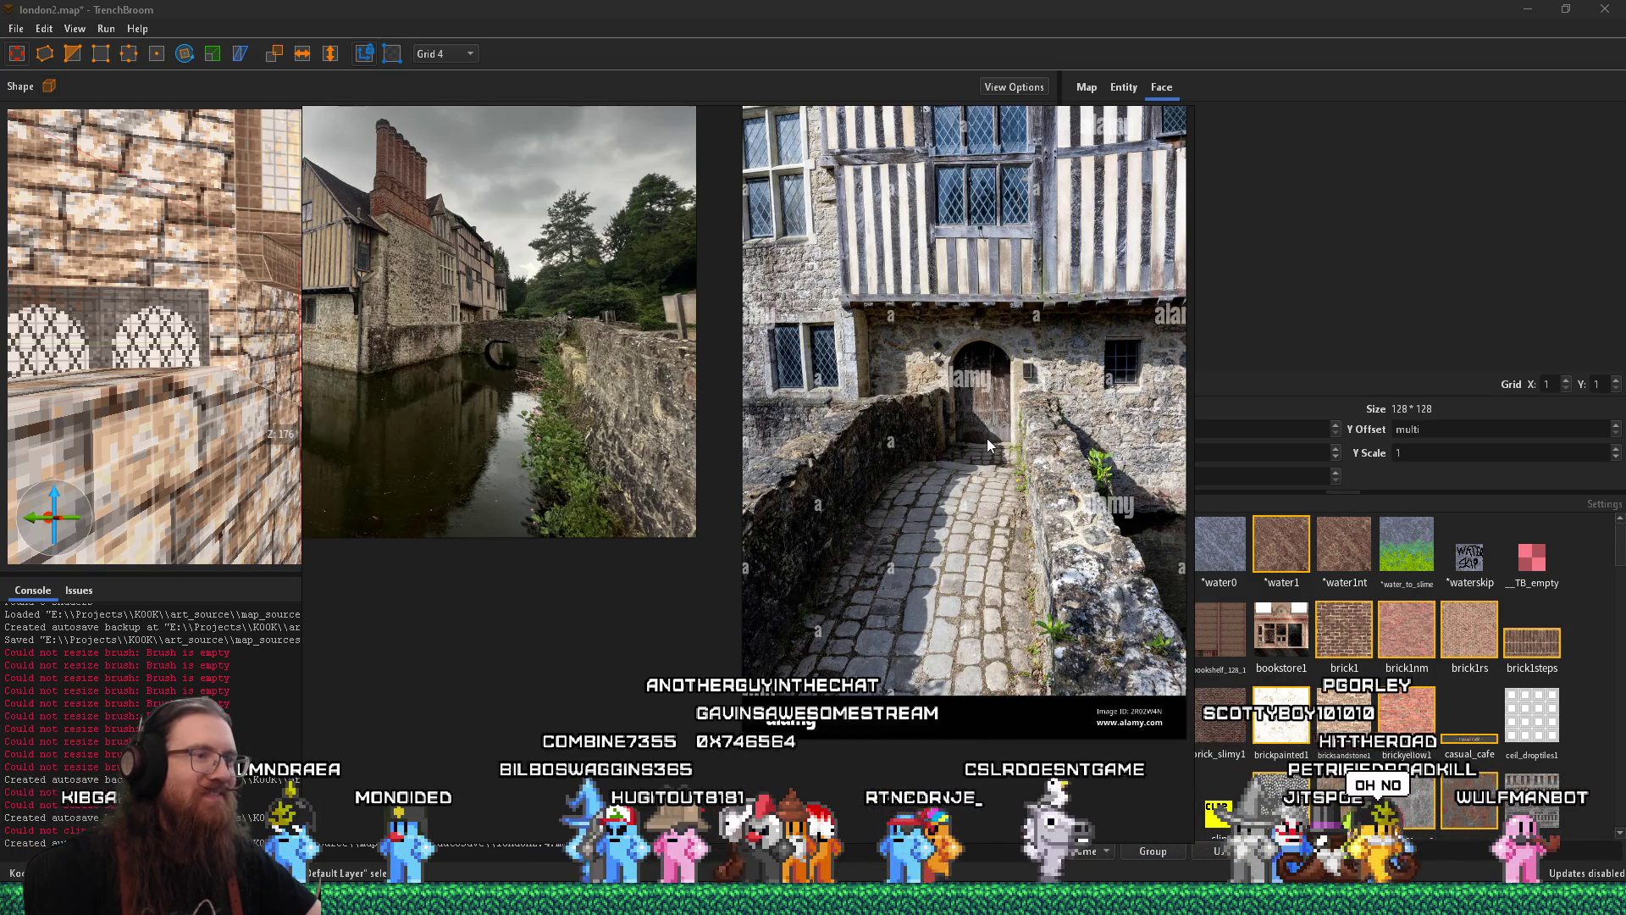
key("alt+Tab")
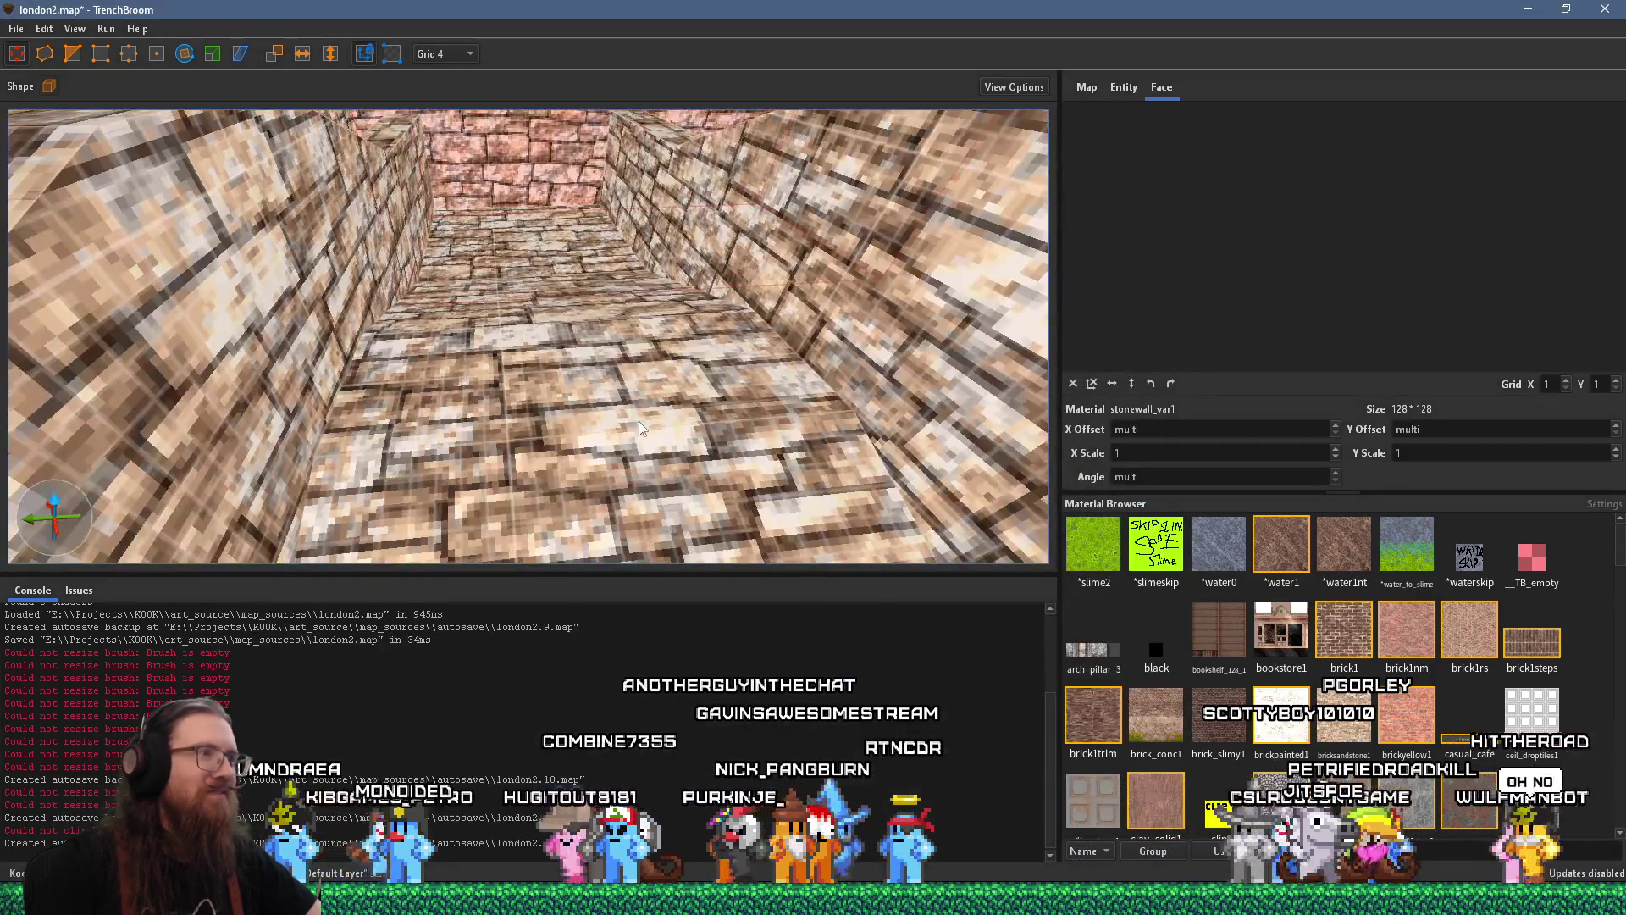
key("alt+Tab")
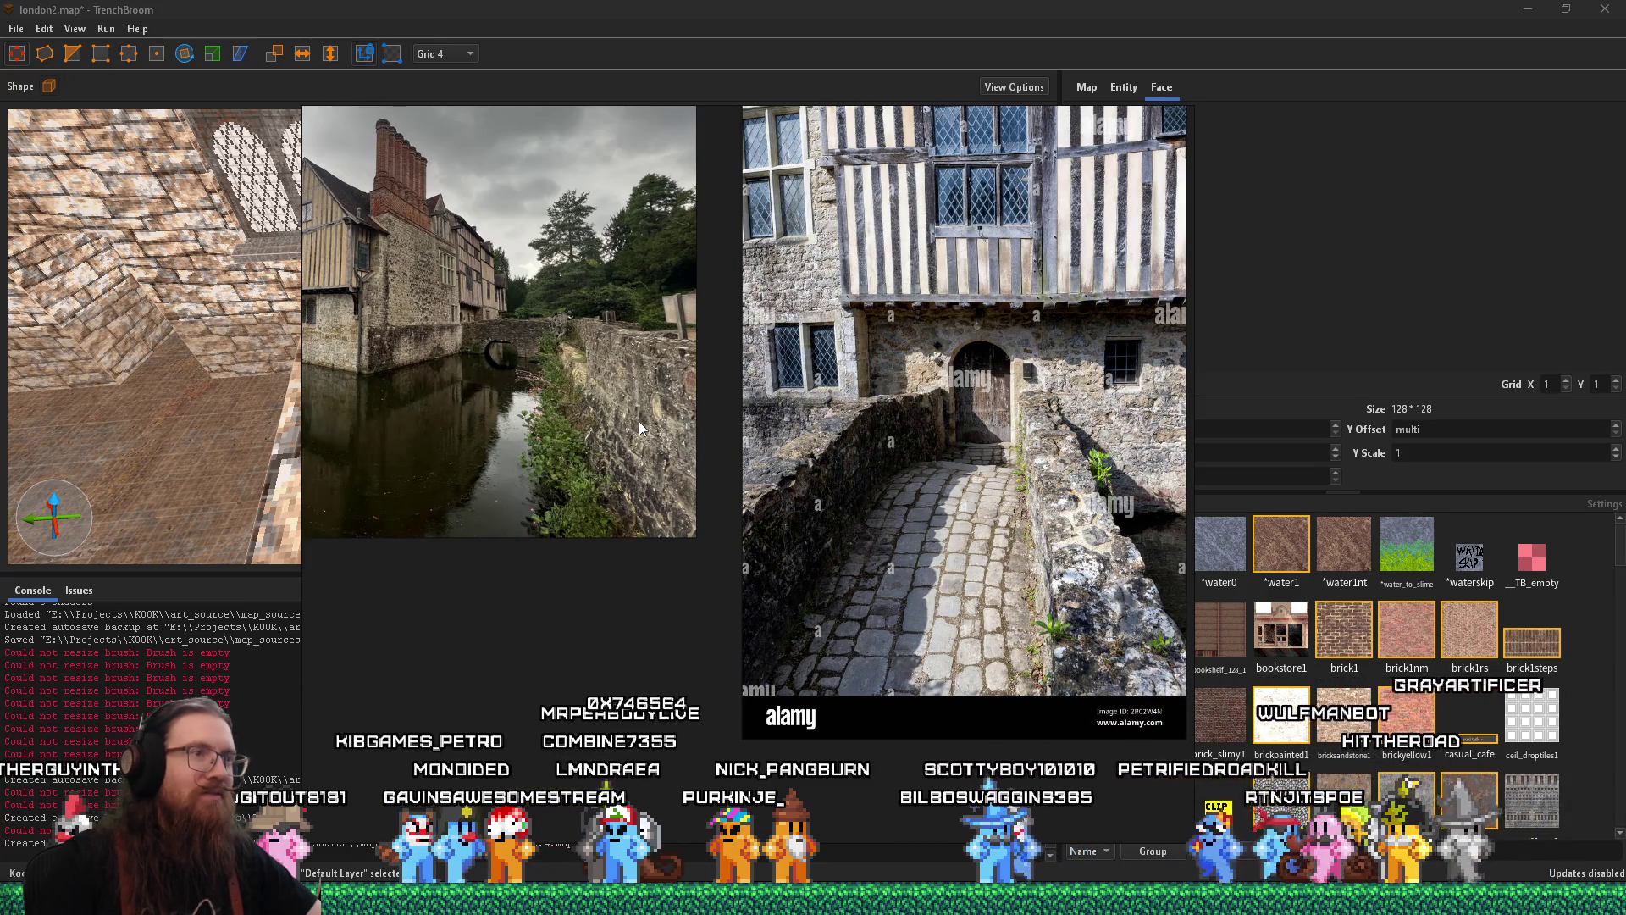
key("alt+Tab")
Fly to the cobblestone room and set the grid size to 16
key("s")
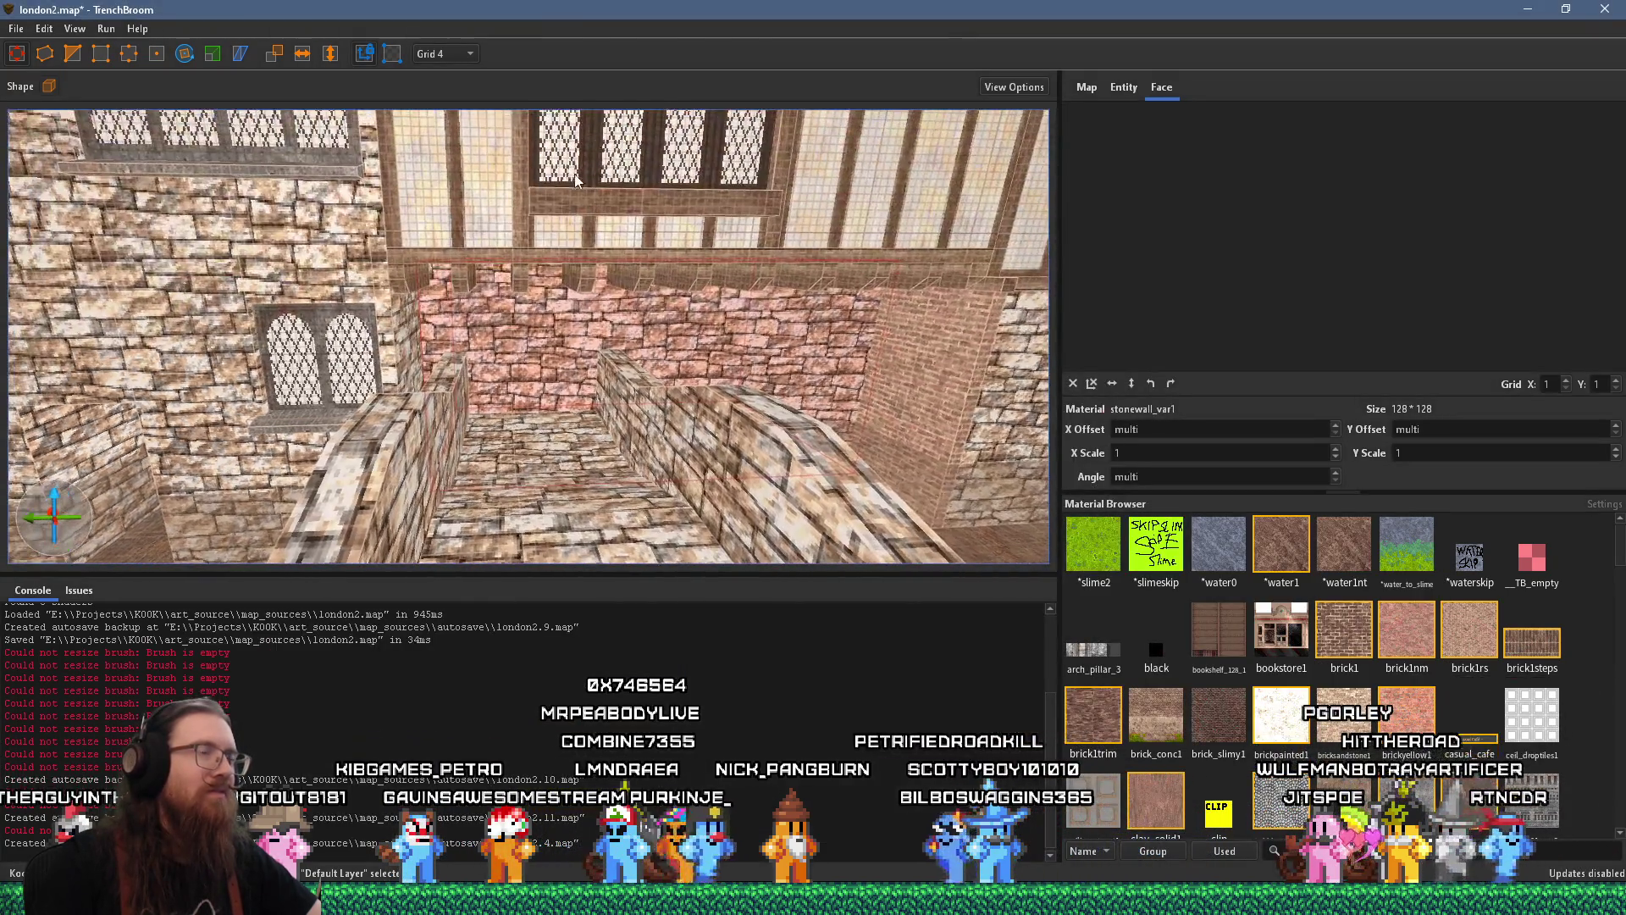
key("w")
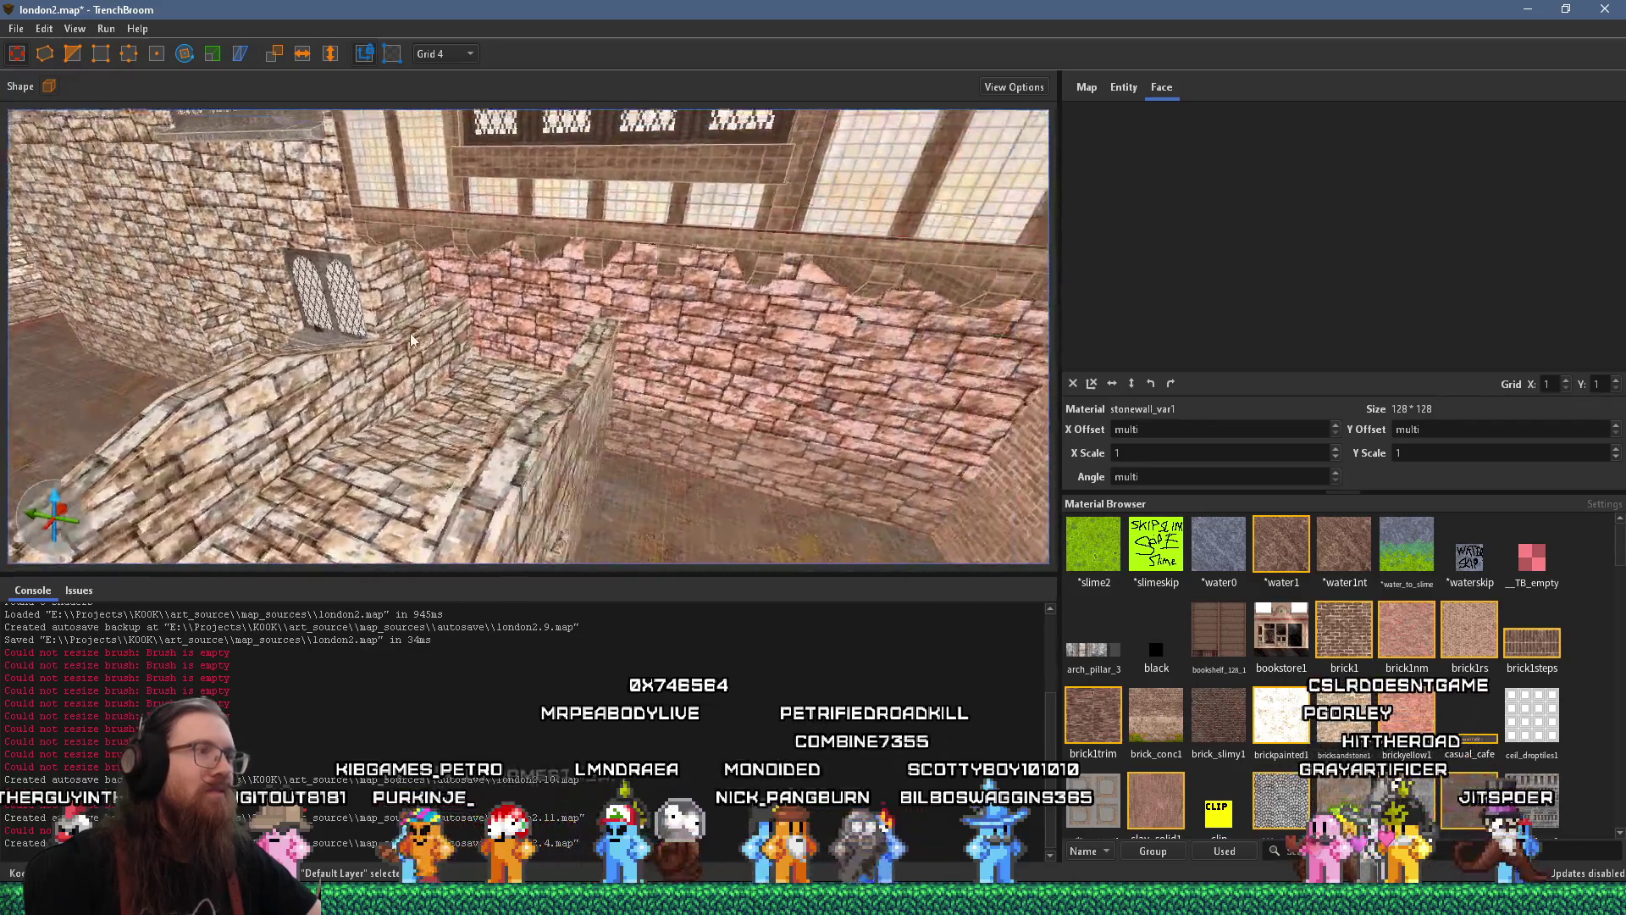
key("w")
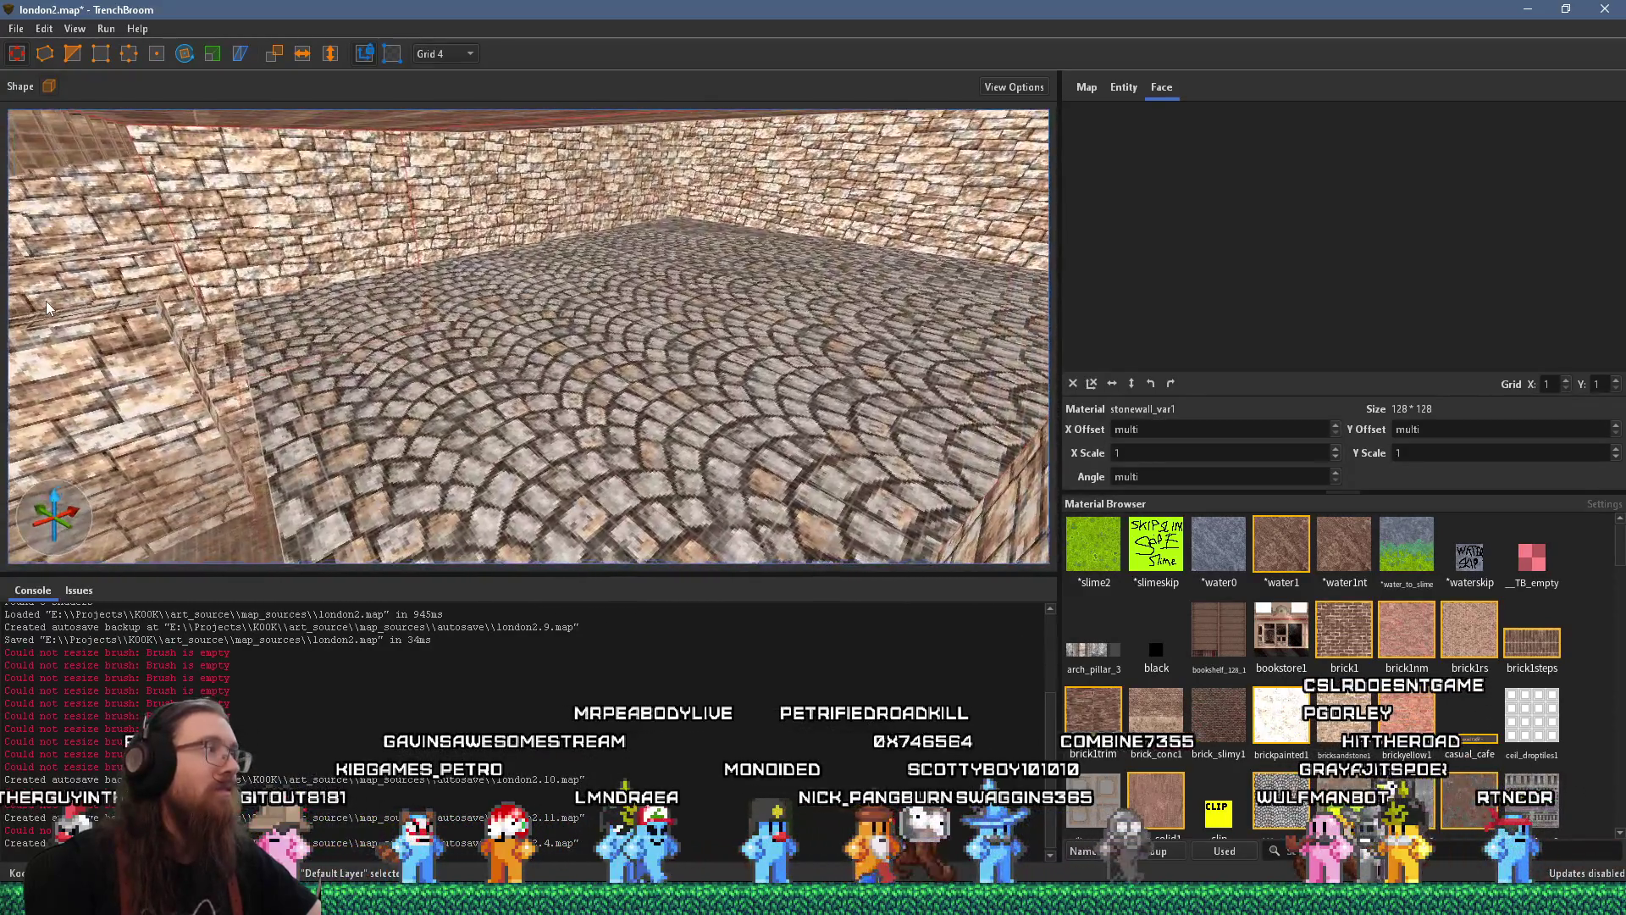
key("w")
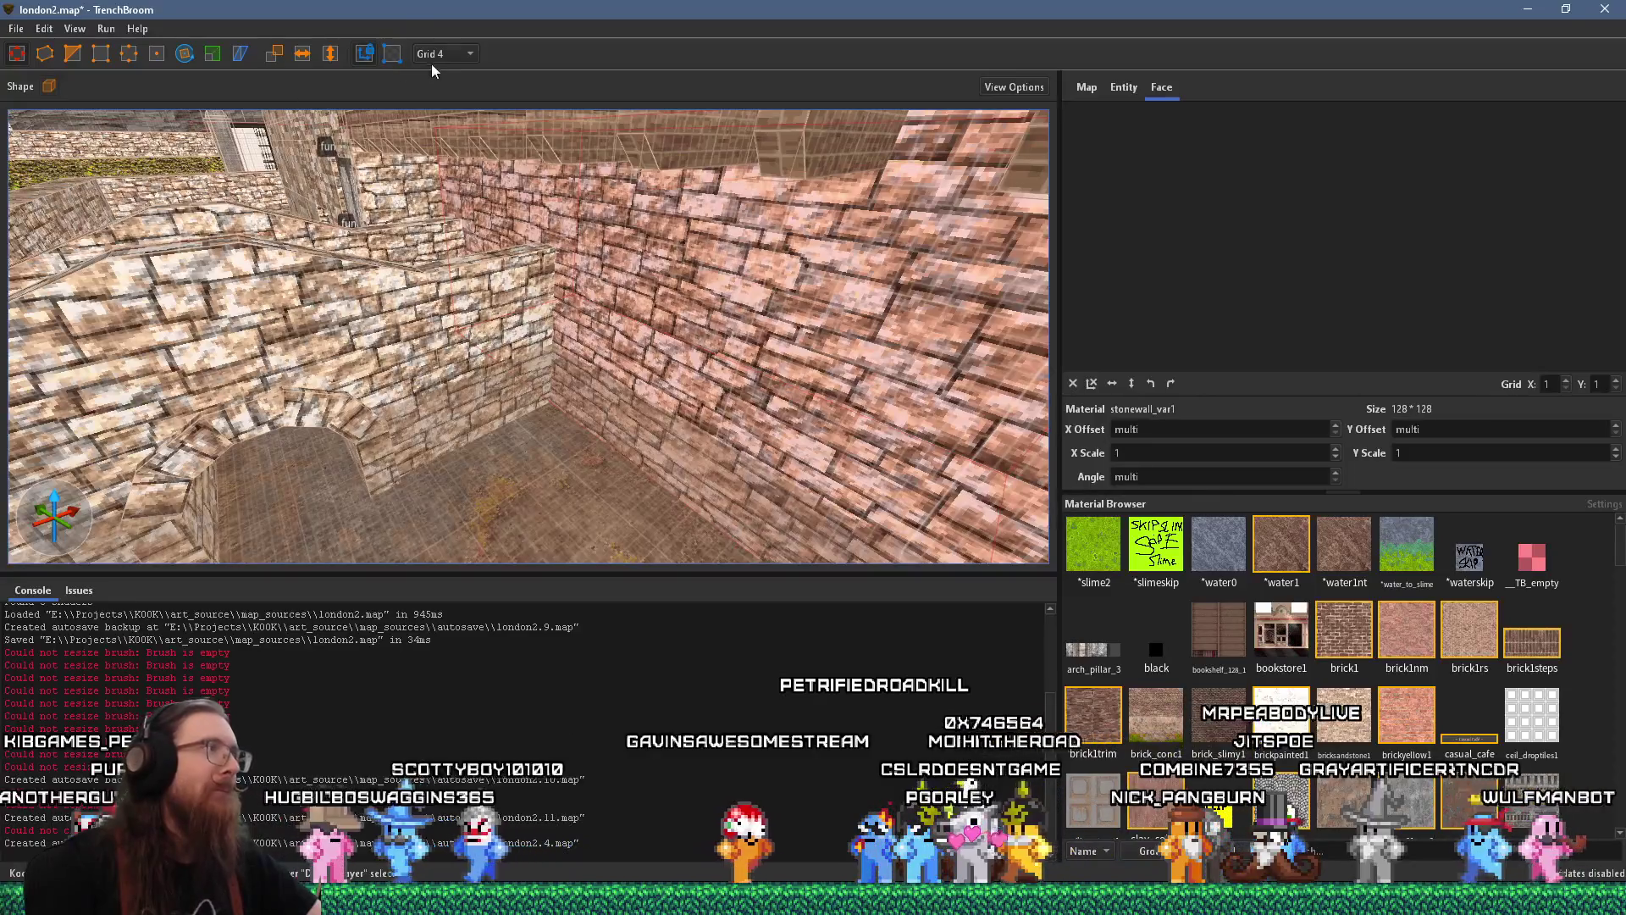
left_click(434, 56)
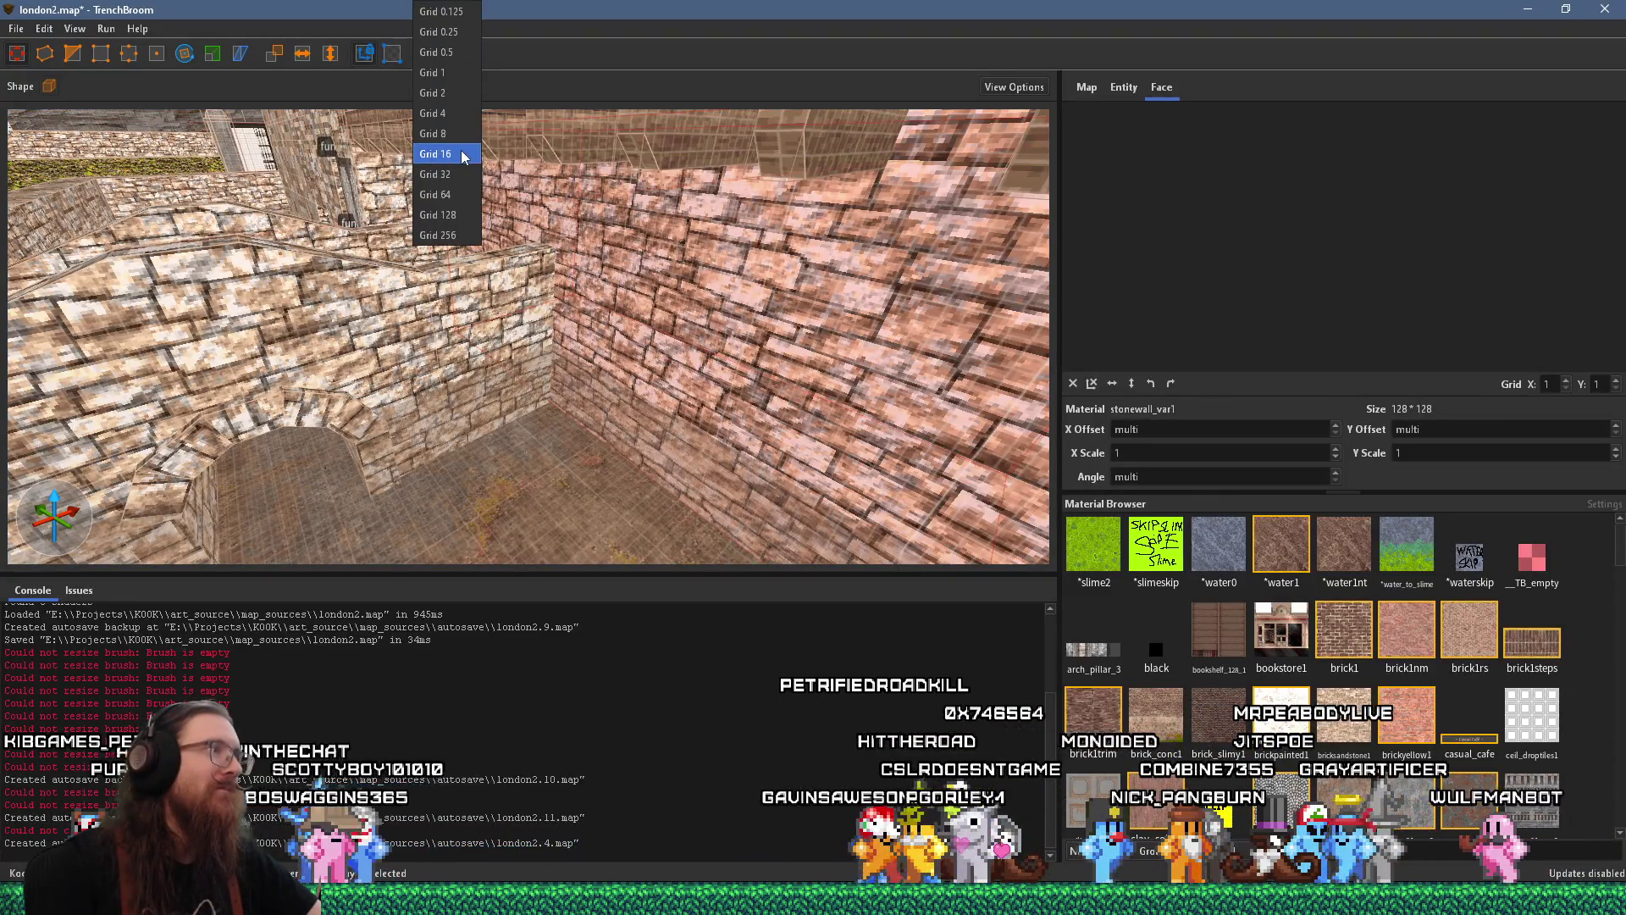
left_click(464, 154)
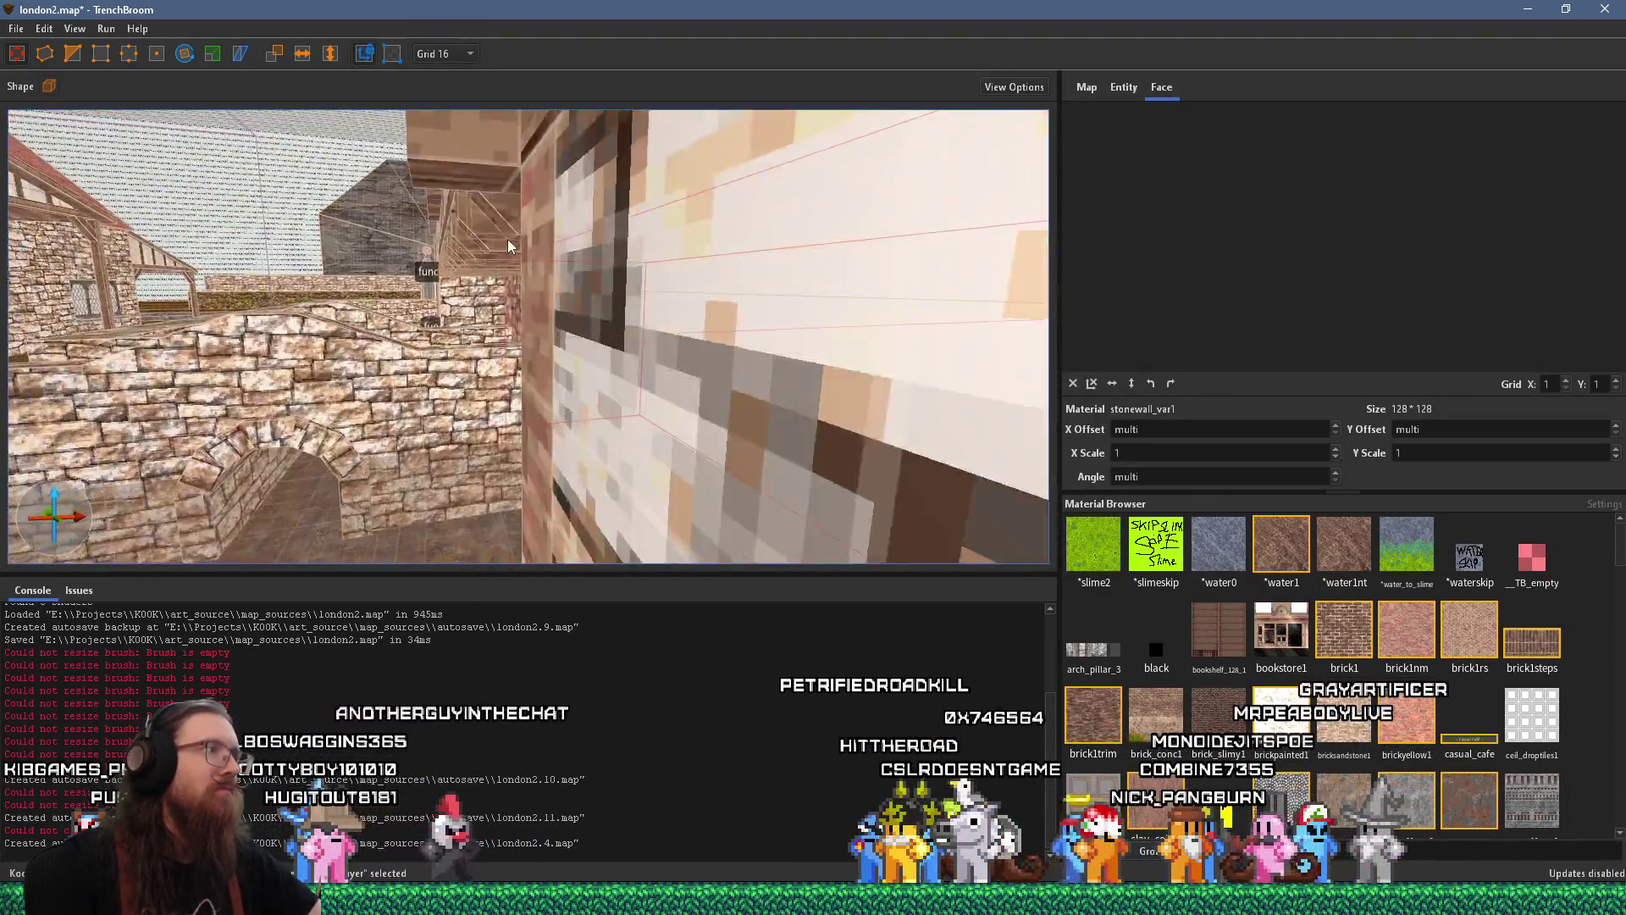
Shorten the pink brick wall over the cobblestones from its right end
key("s")
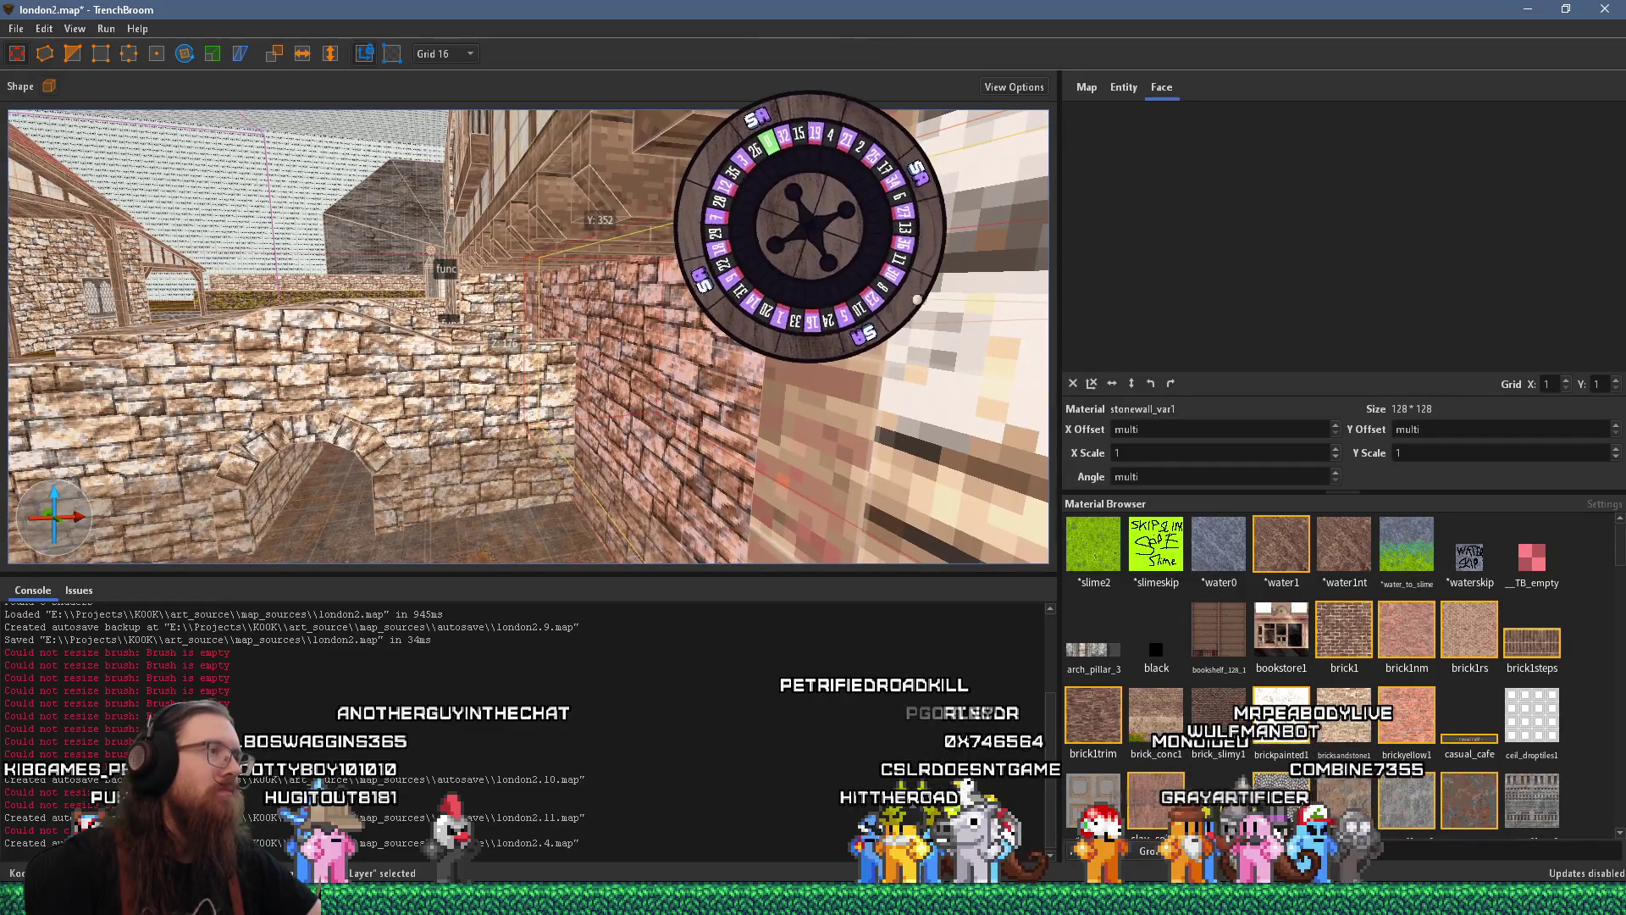
key("w")
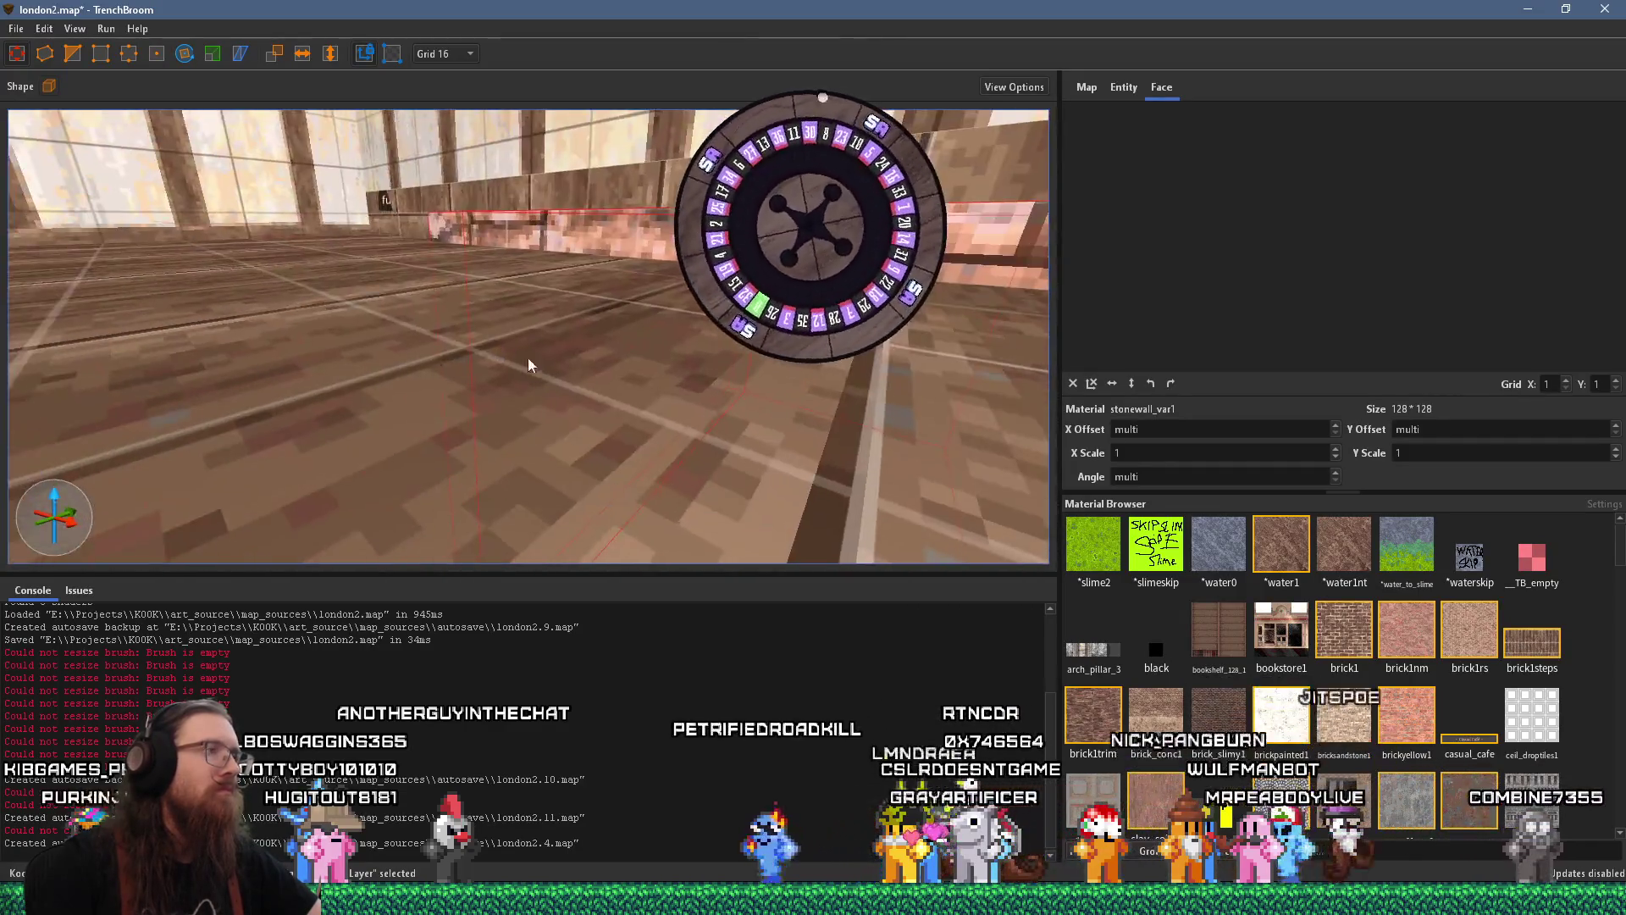
key("s")
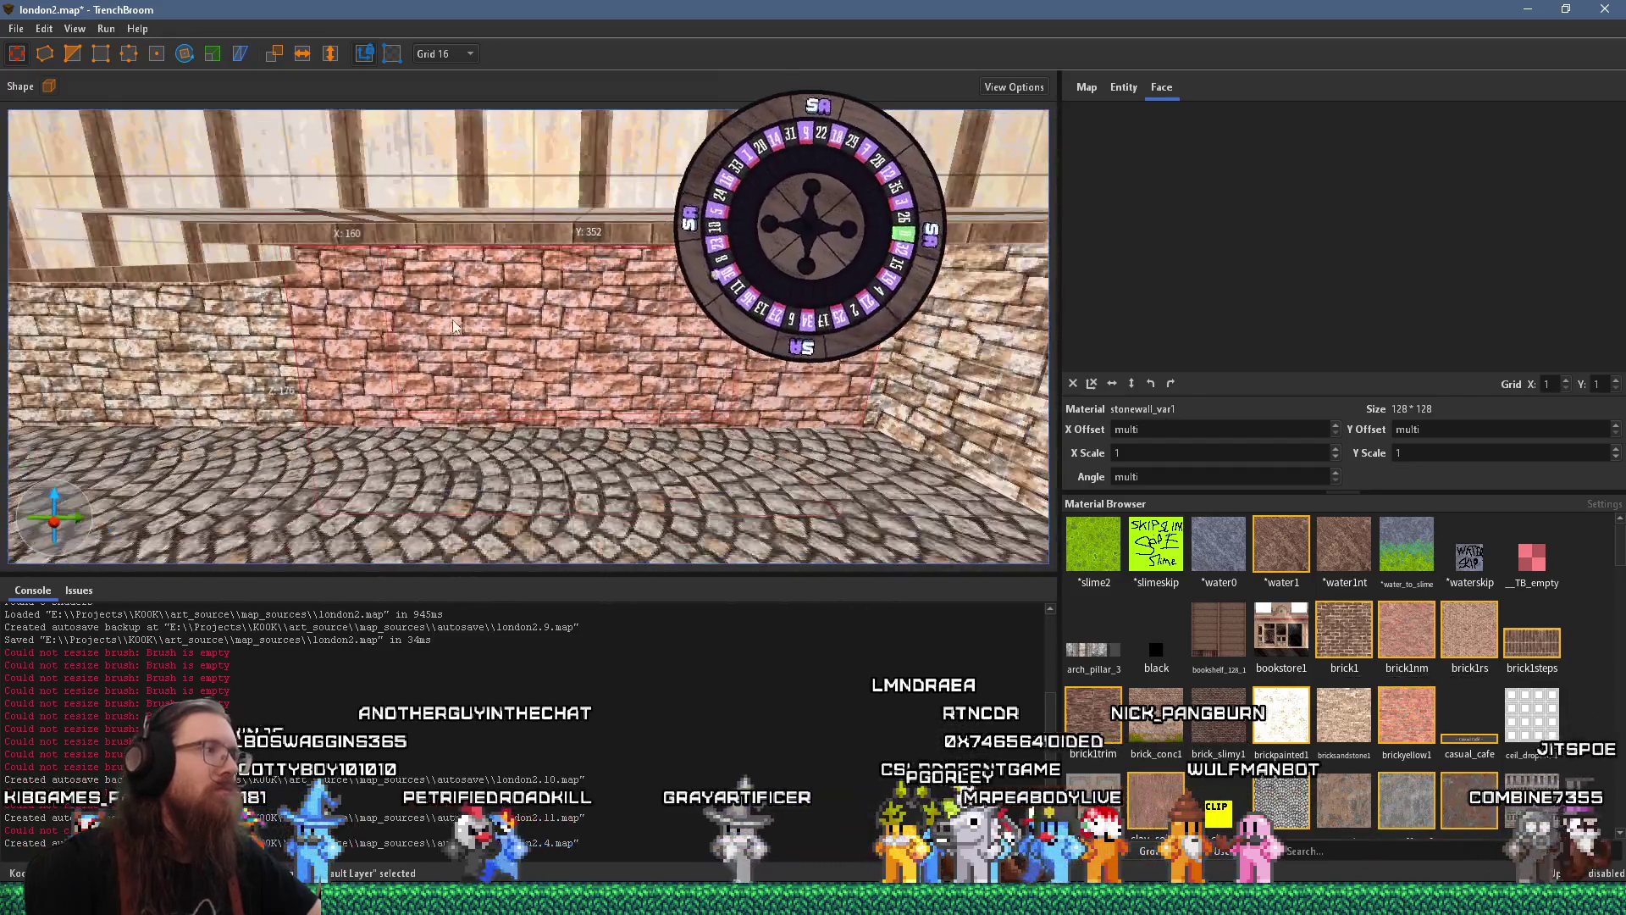
left_click_drag(947, 329, 465, 341)
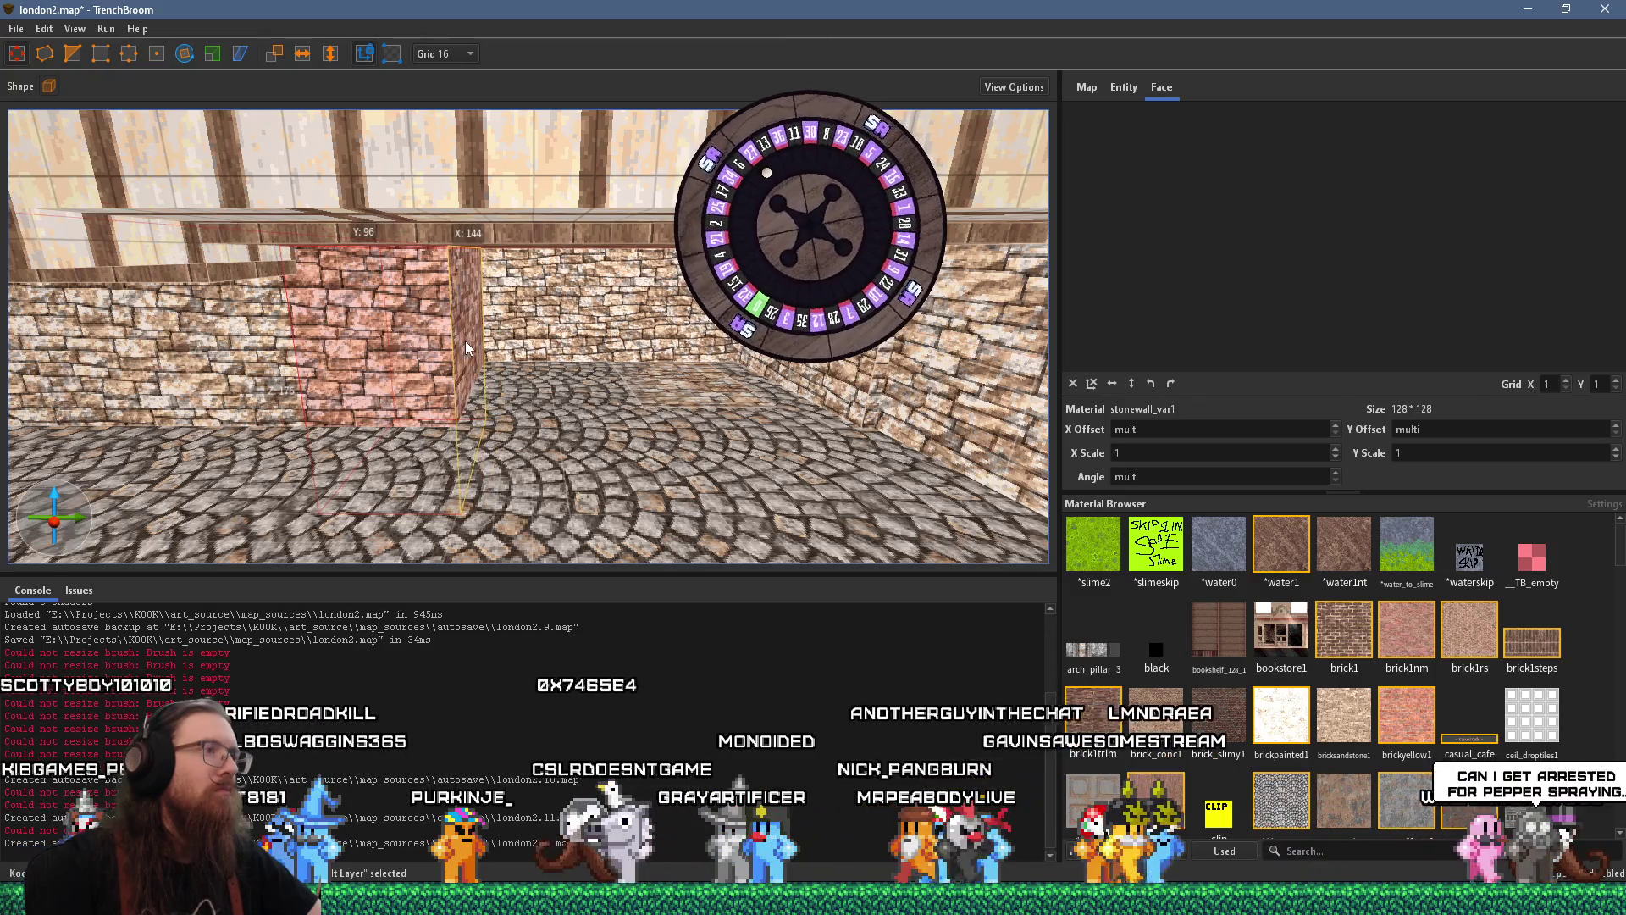
left_click(579, 392, "shift")
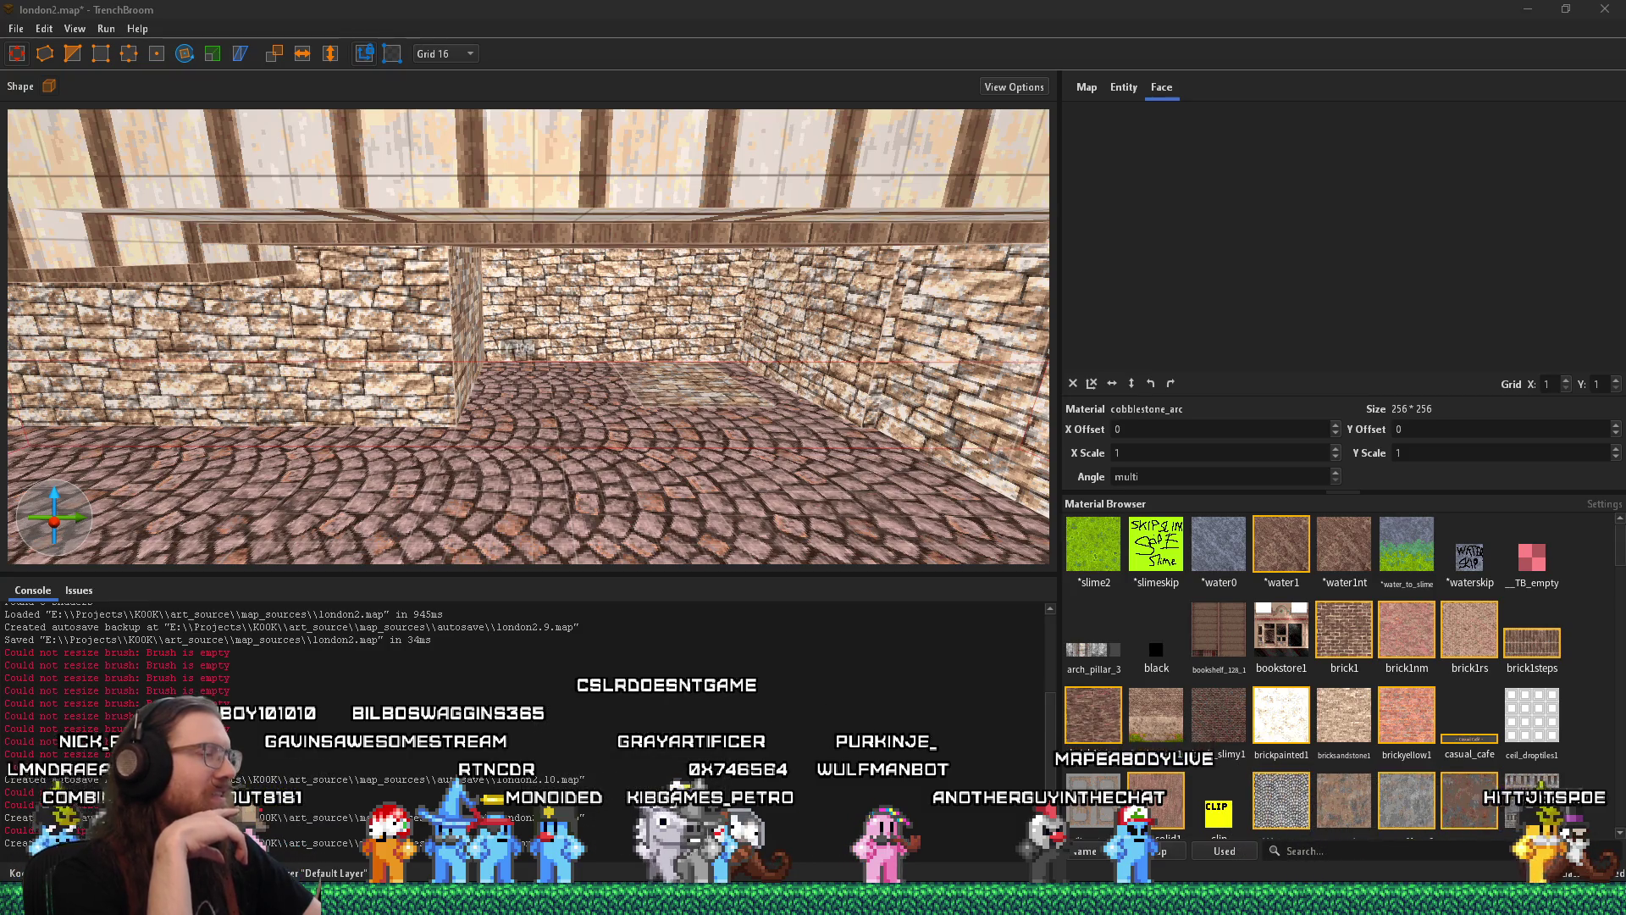
Select the floor between the stone walls and check the floor brush's size
scroll(676, 386, "down", 3)
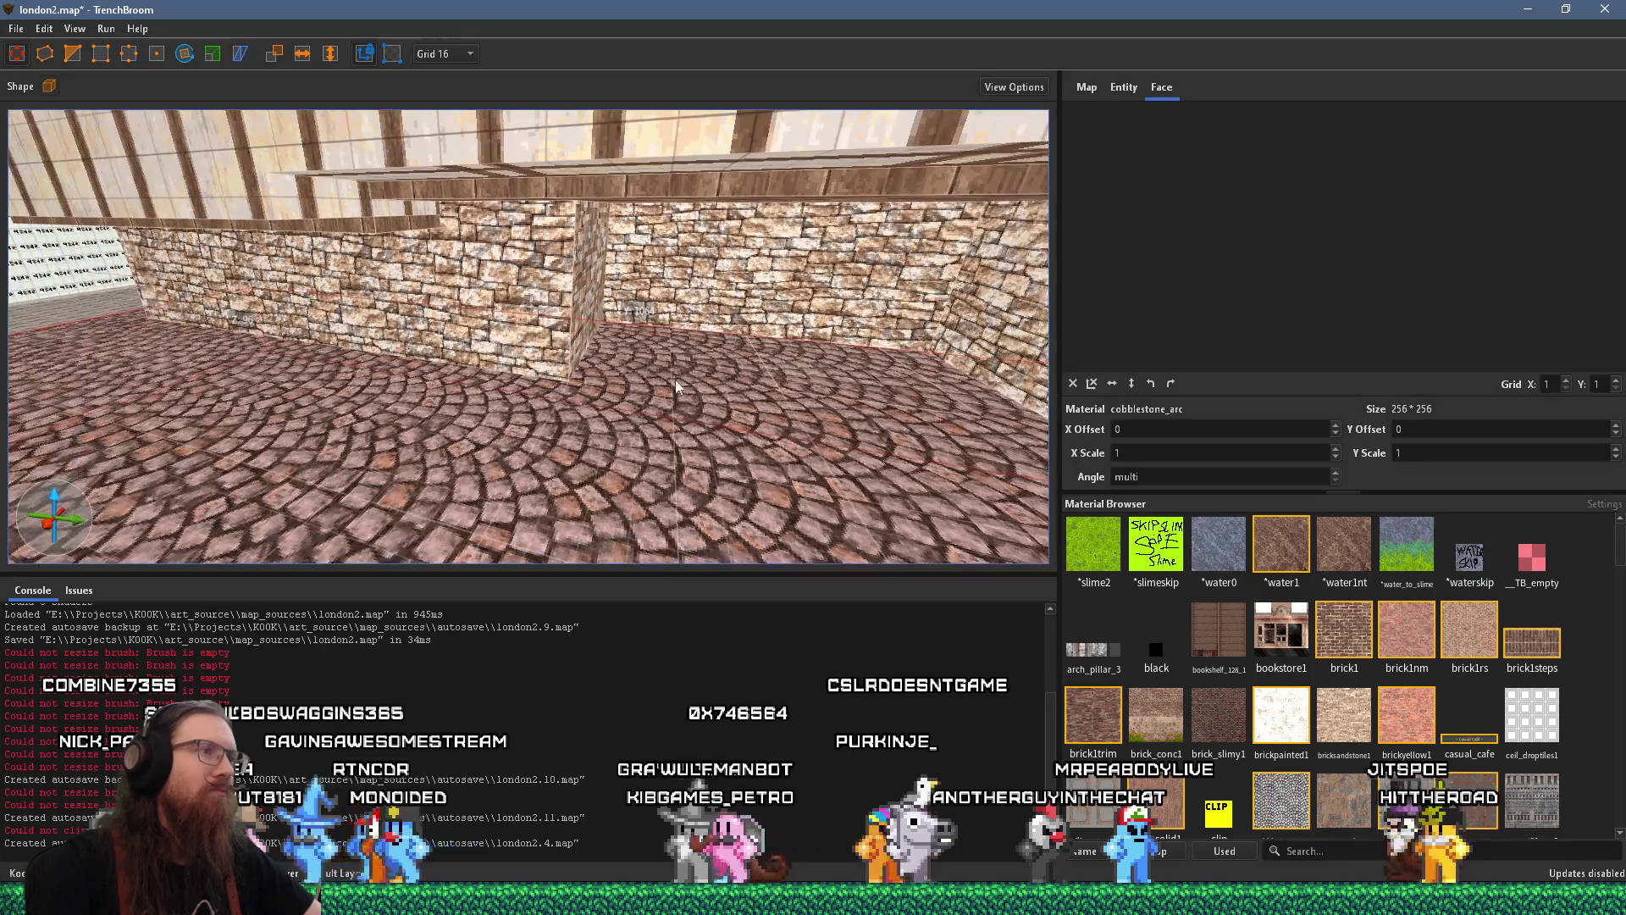
scroll(449, 390, "down", 10)
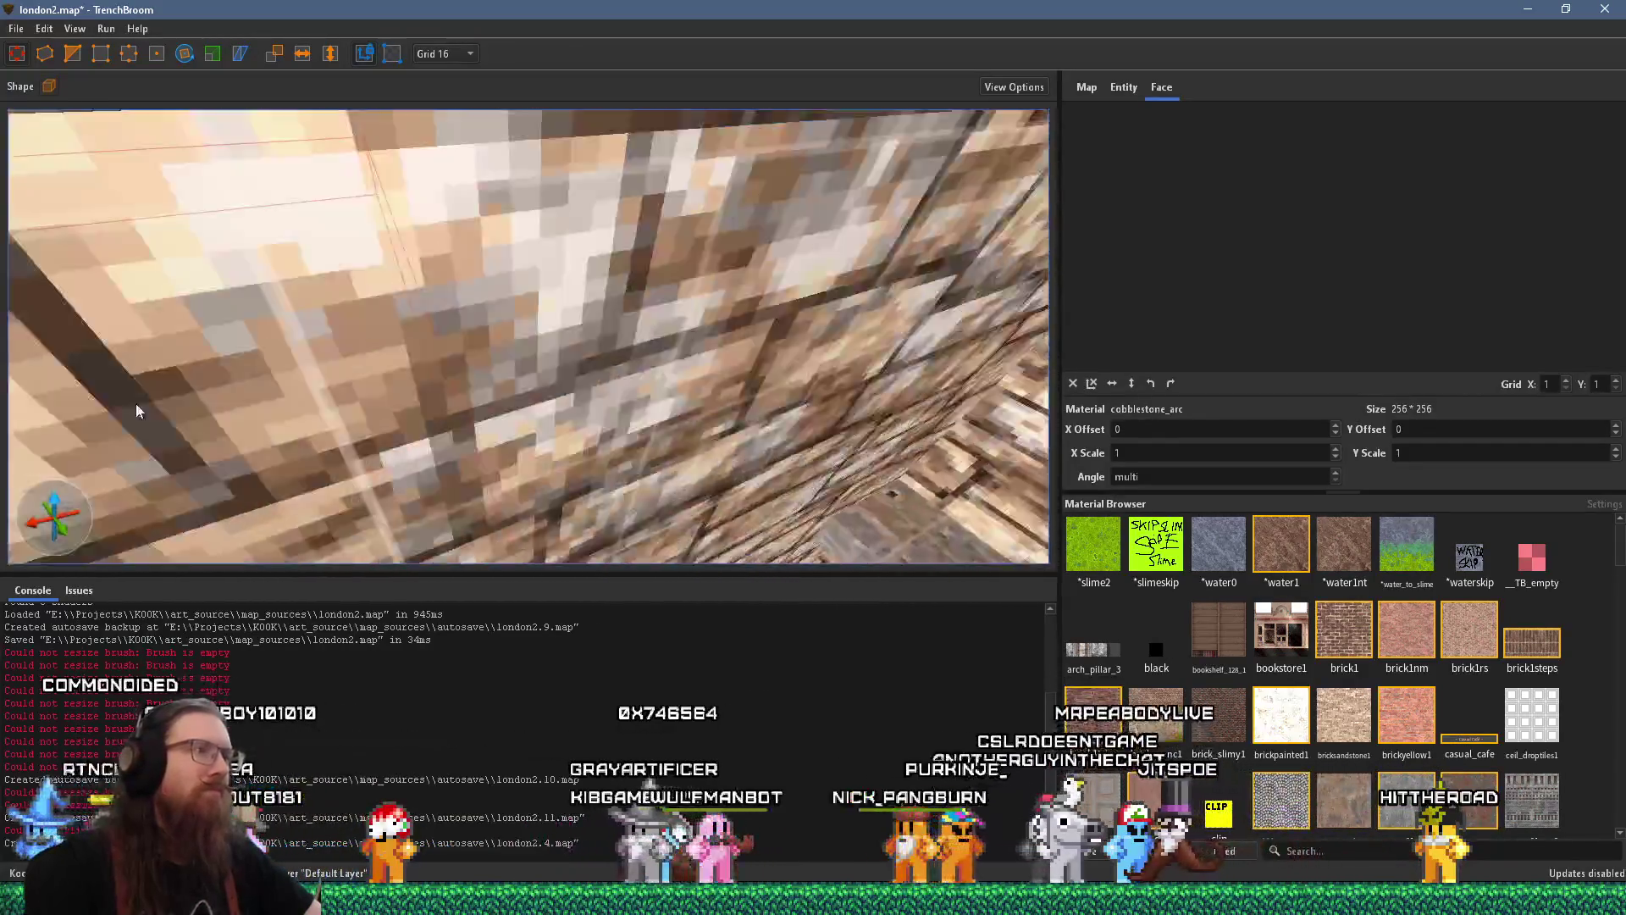
scroll(254, 398, "up", 10)
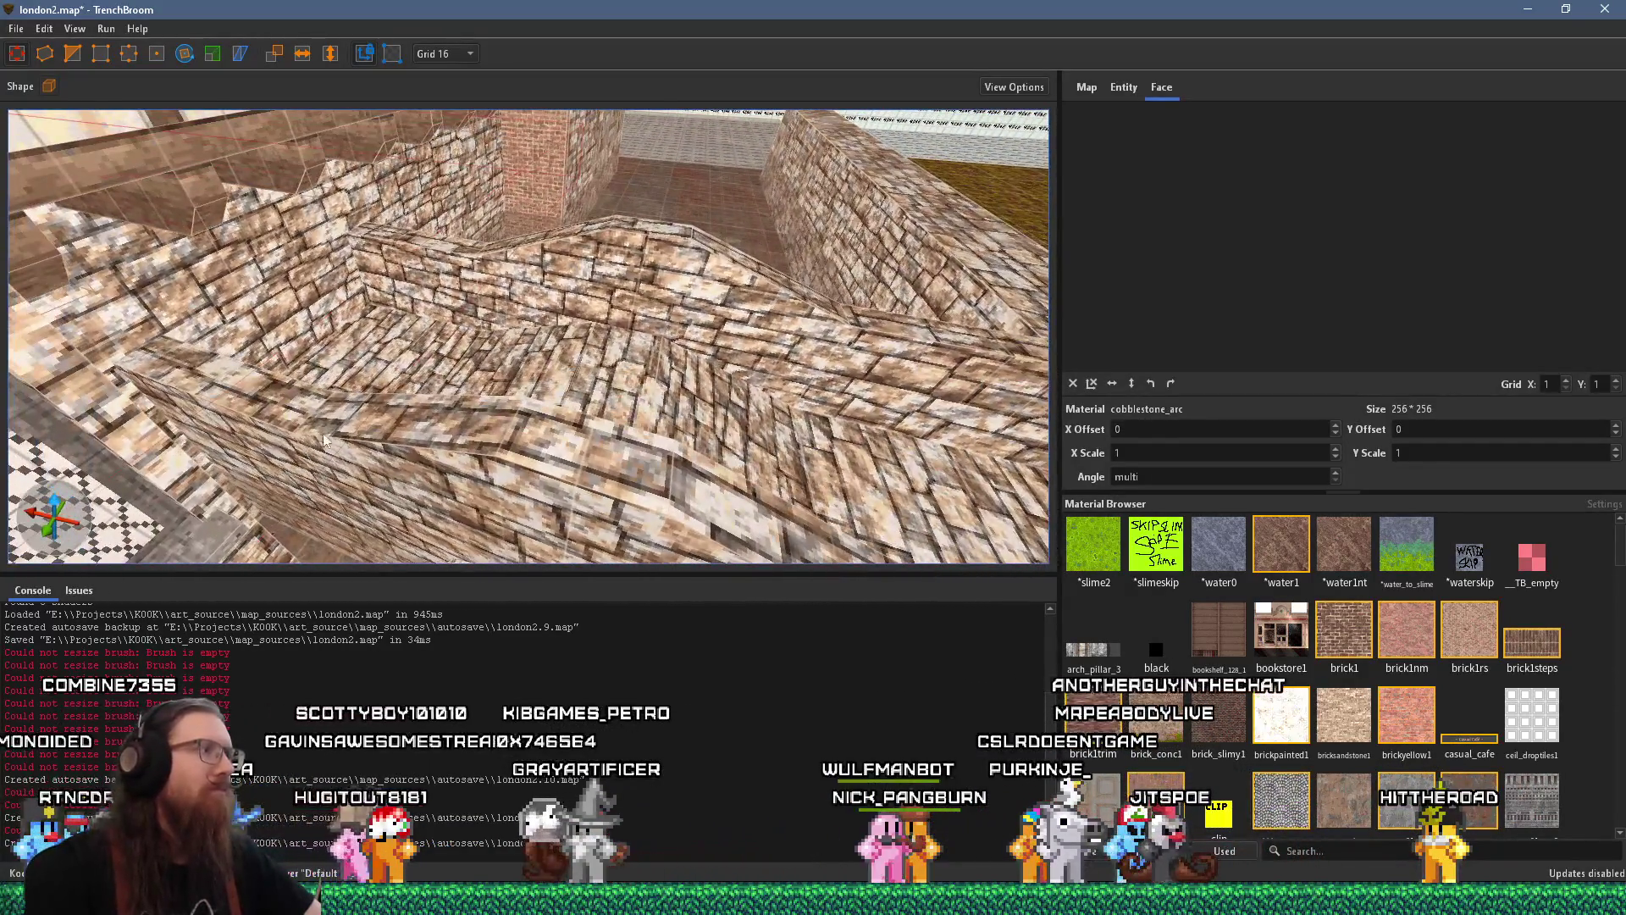
left_click(394, 365, "shift")
scroll(392, 386, "down", 2)
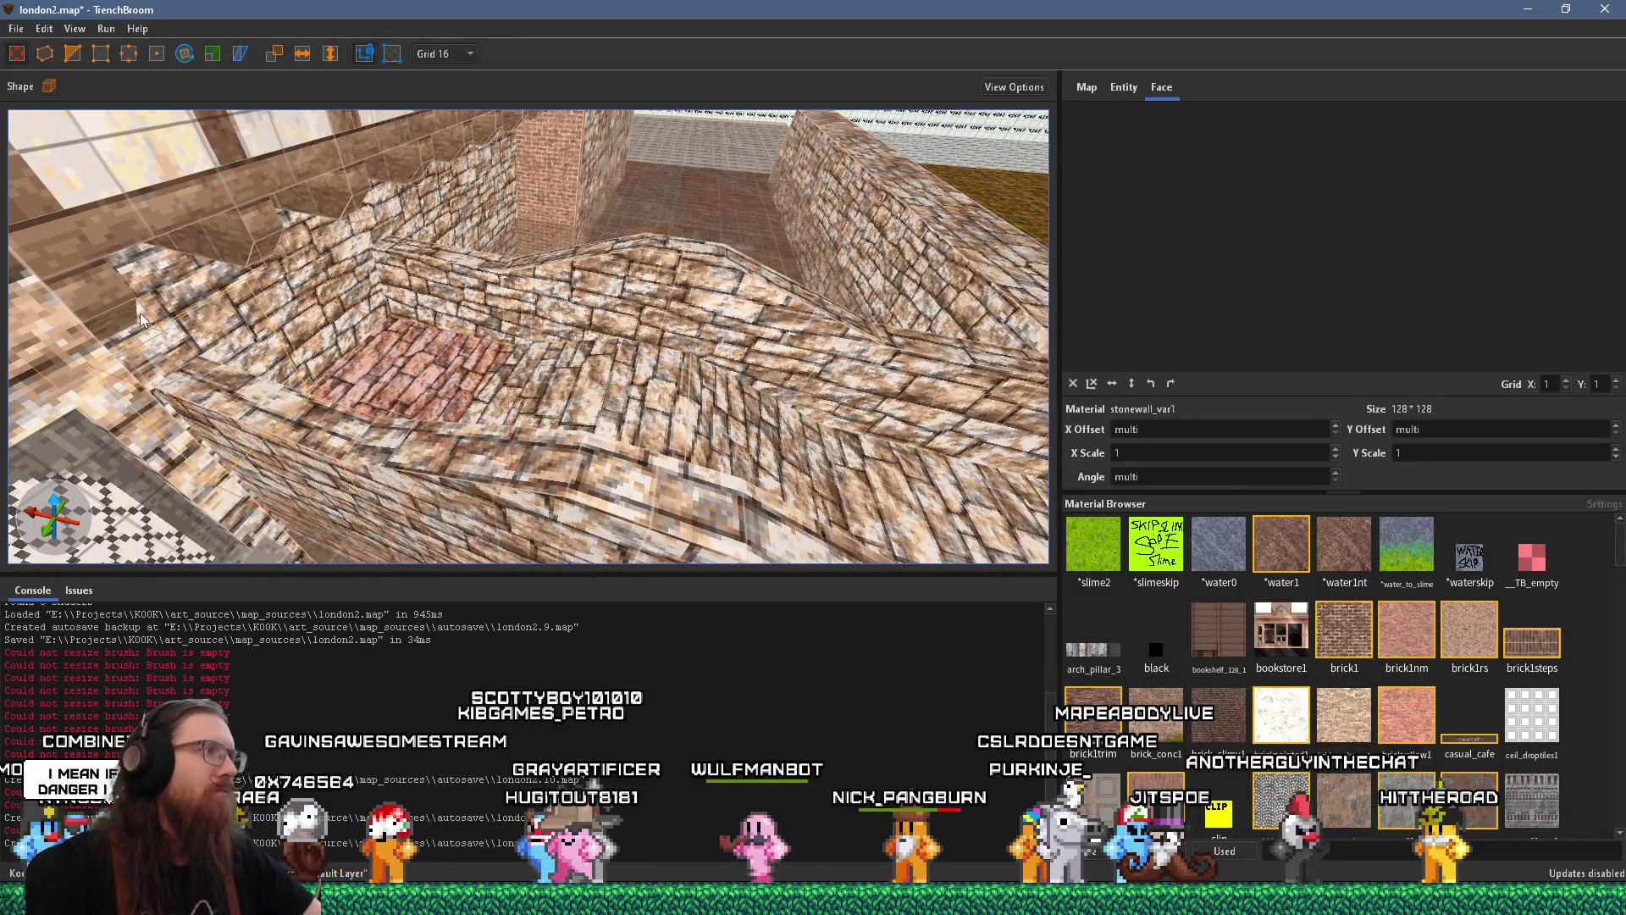
left_click(309, 365)
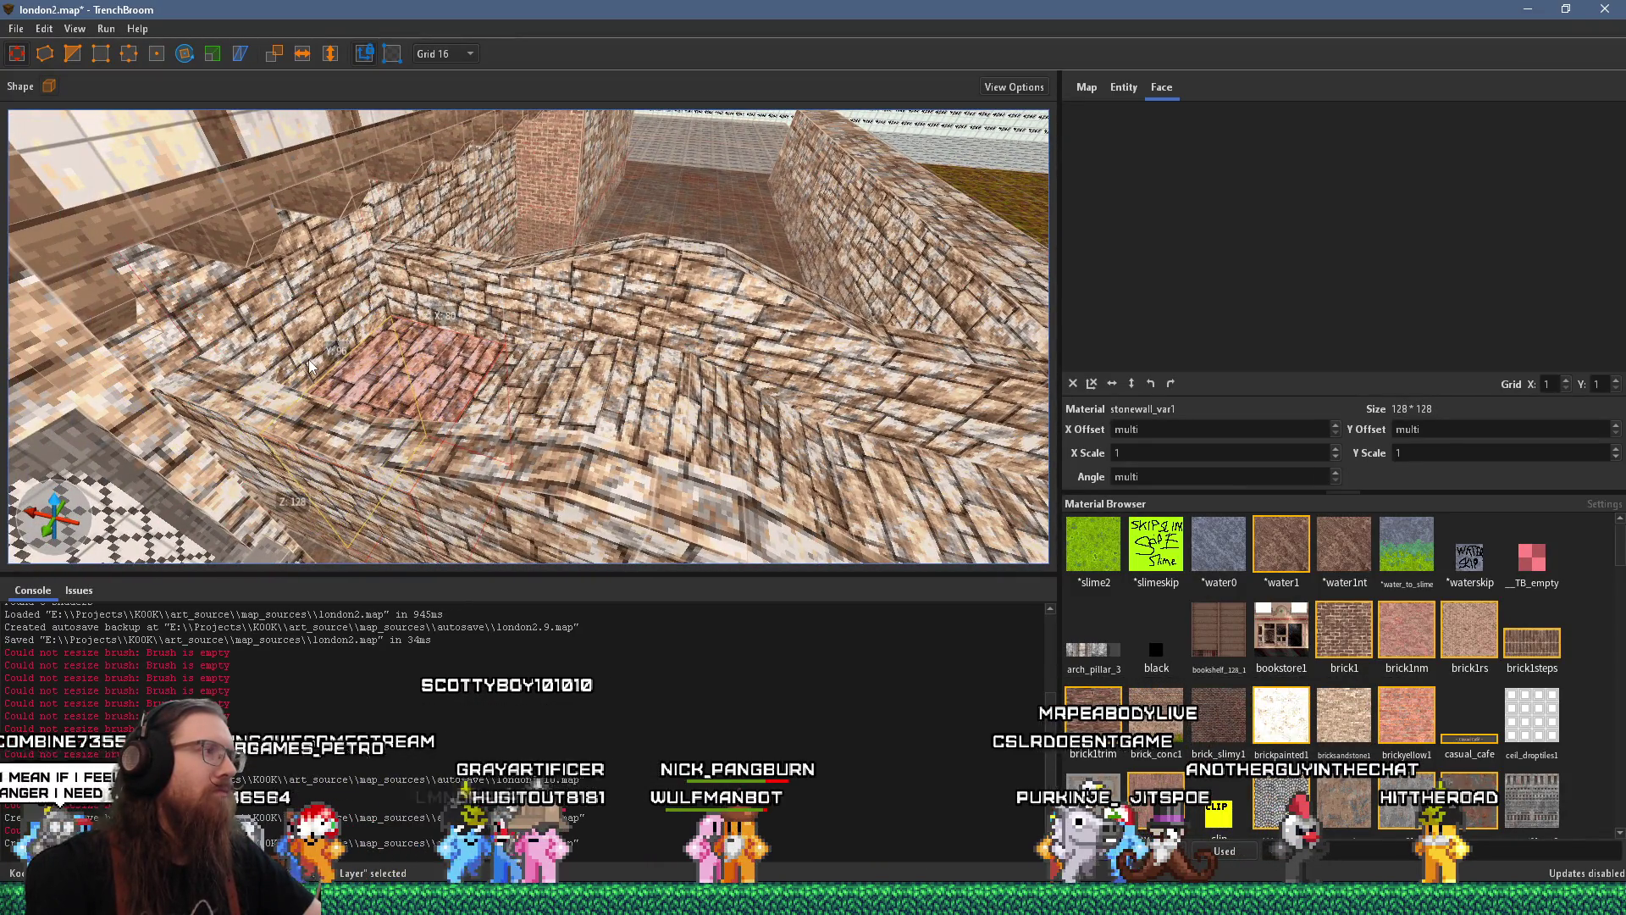
left_click(308, 366, "shift")
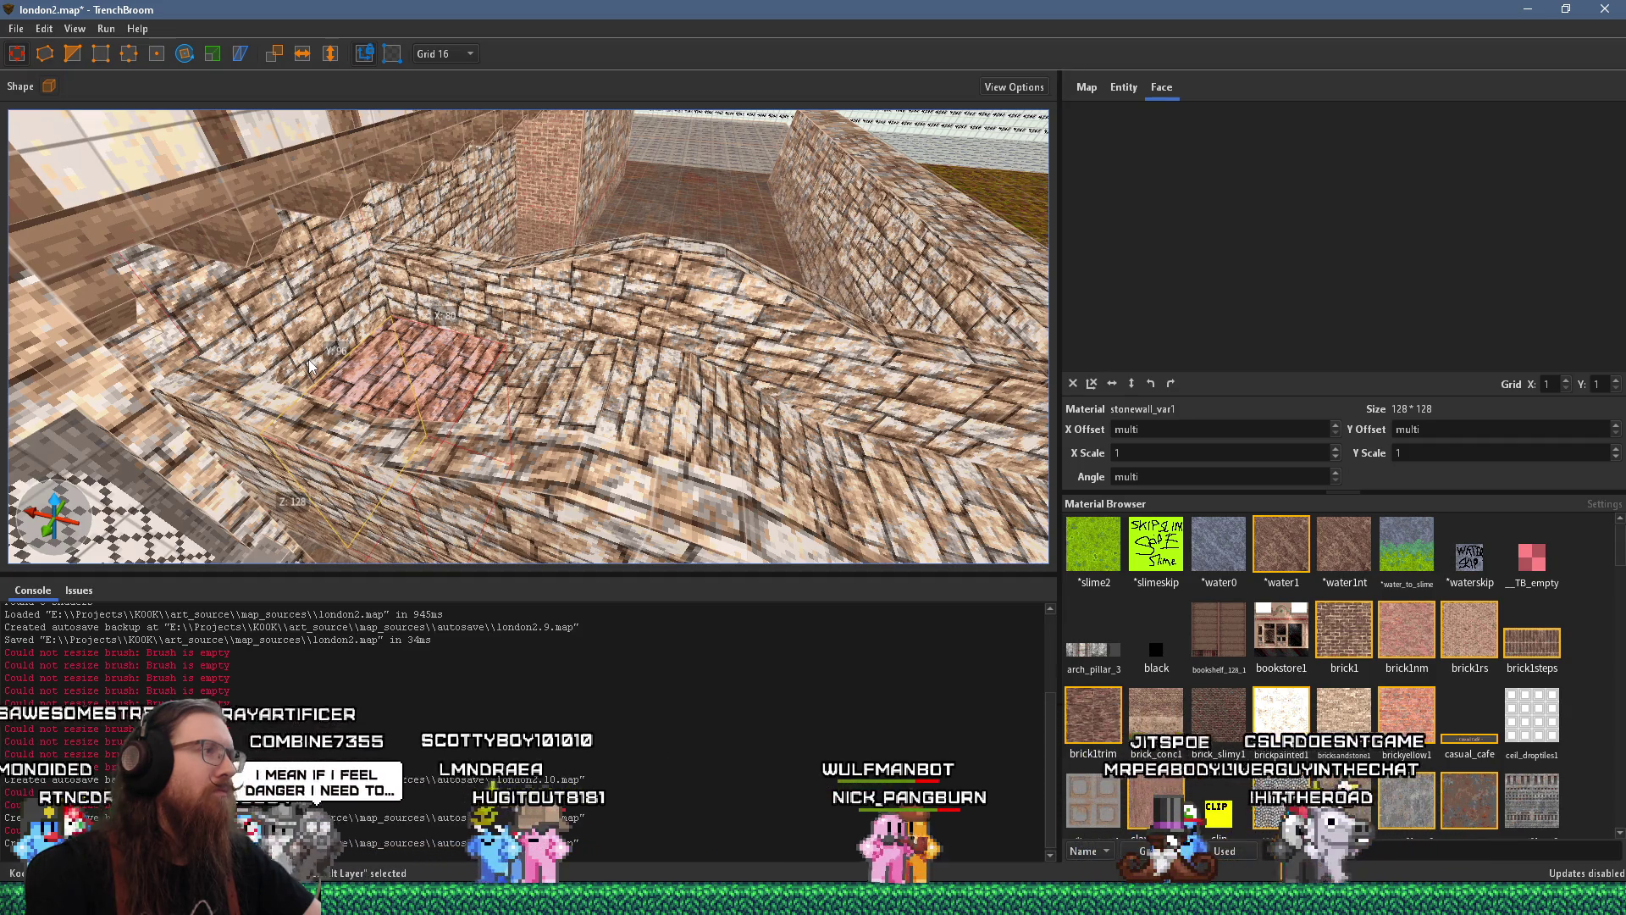
Shorten the brick wall brush blocking the passage lengthwise to Y 64
scroll(340, 328, "up", 5)
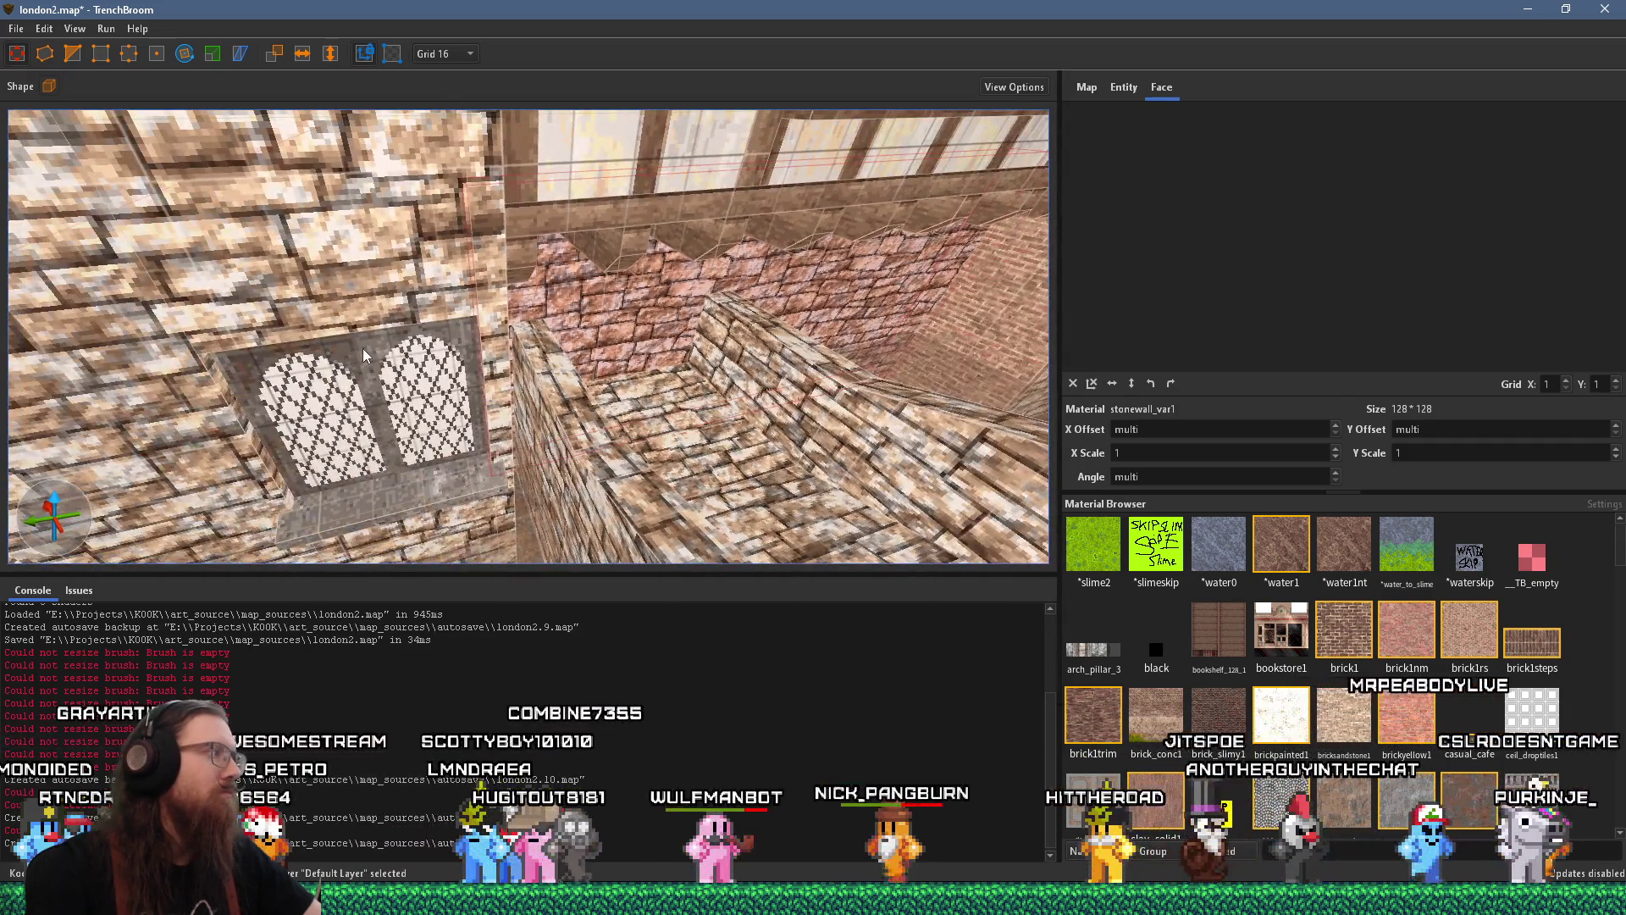
scroll(462, 410, "up", 10)
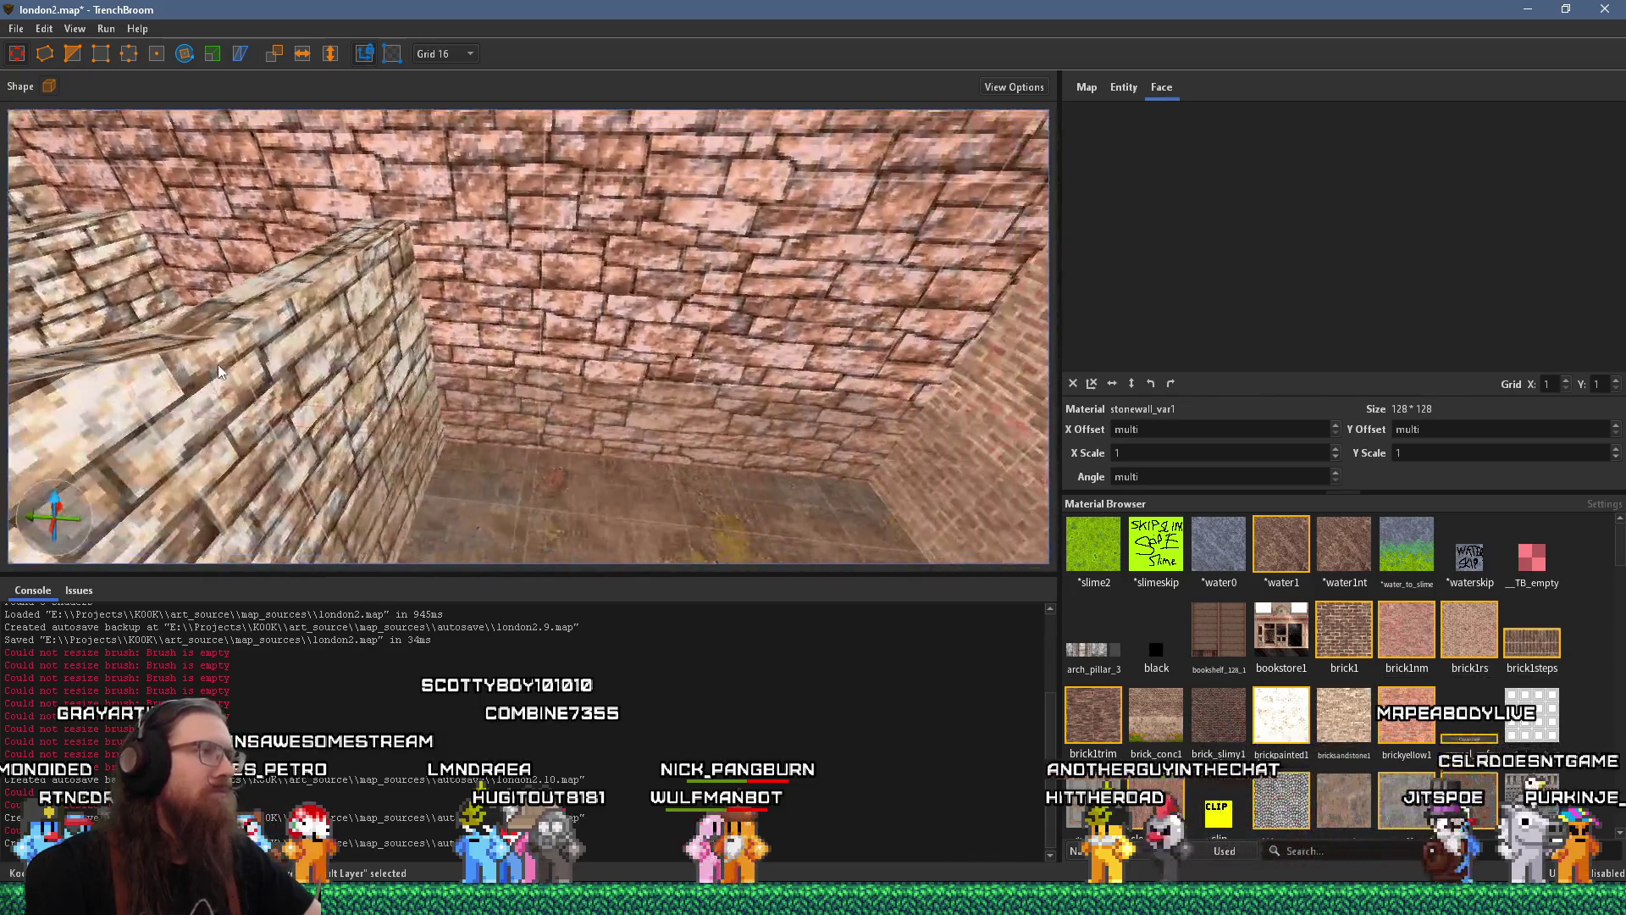
scroll(618, 377, "down", 5)
scroll(656, 431, "up", 8)
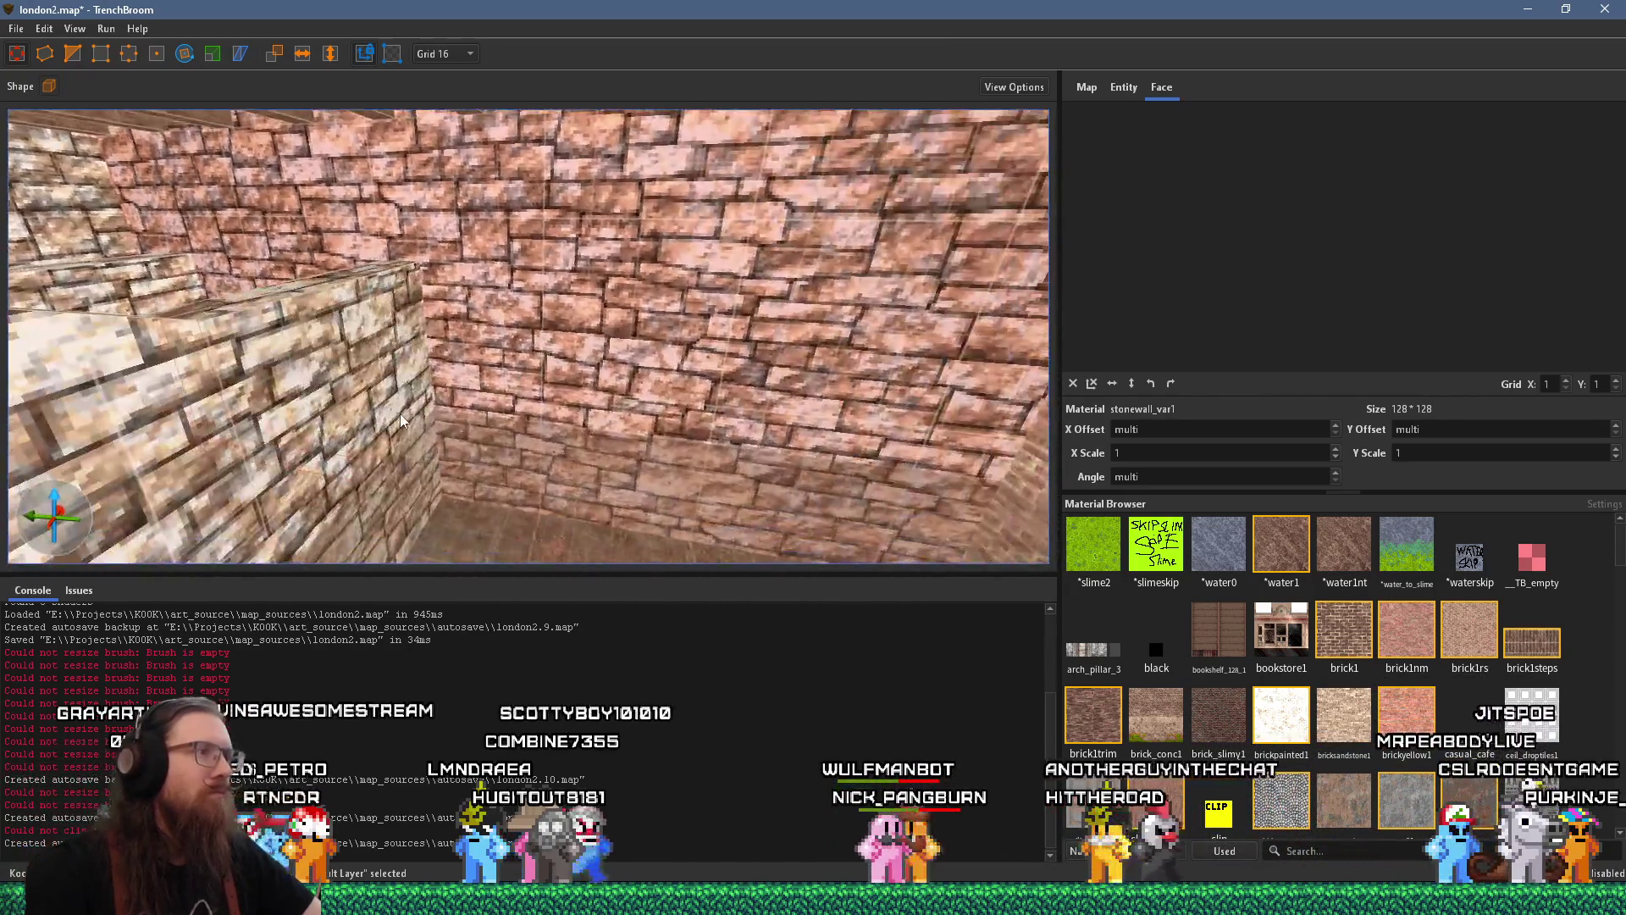
scroll(616, 444, "down", 6)
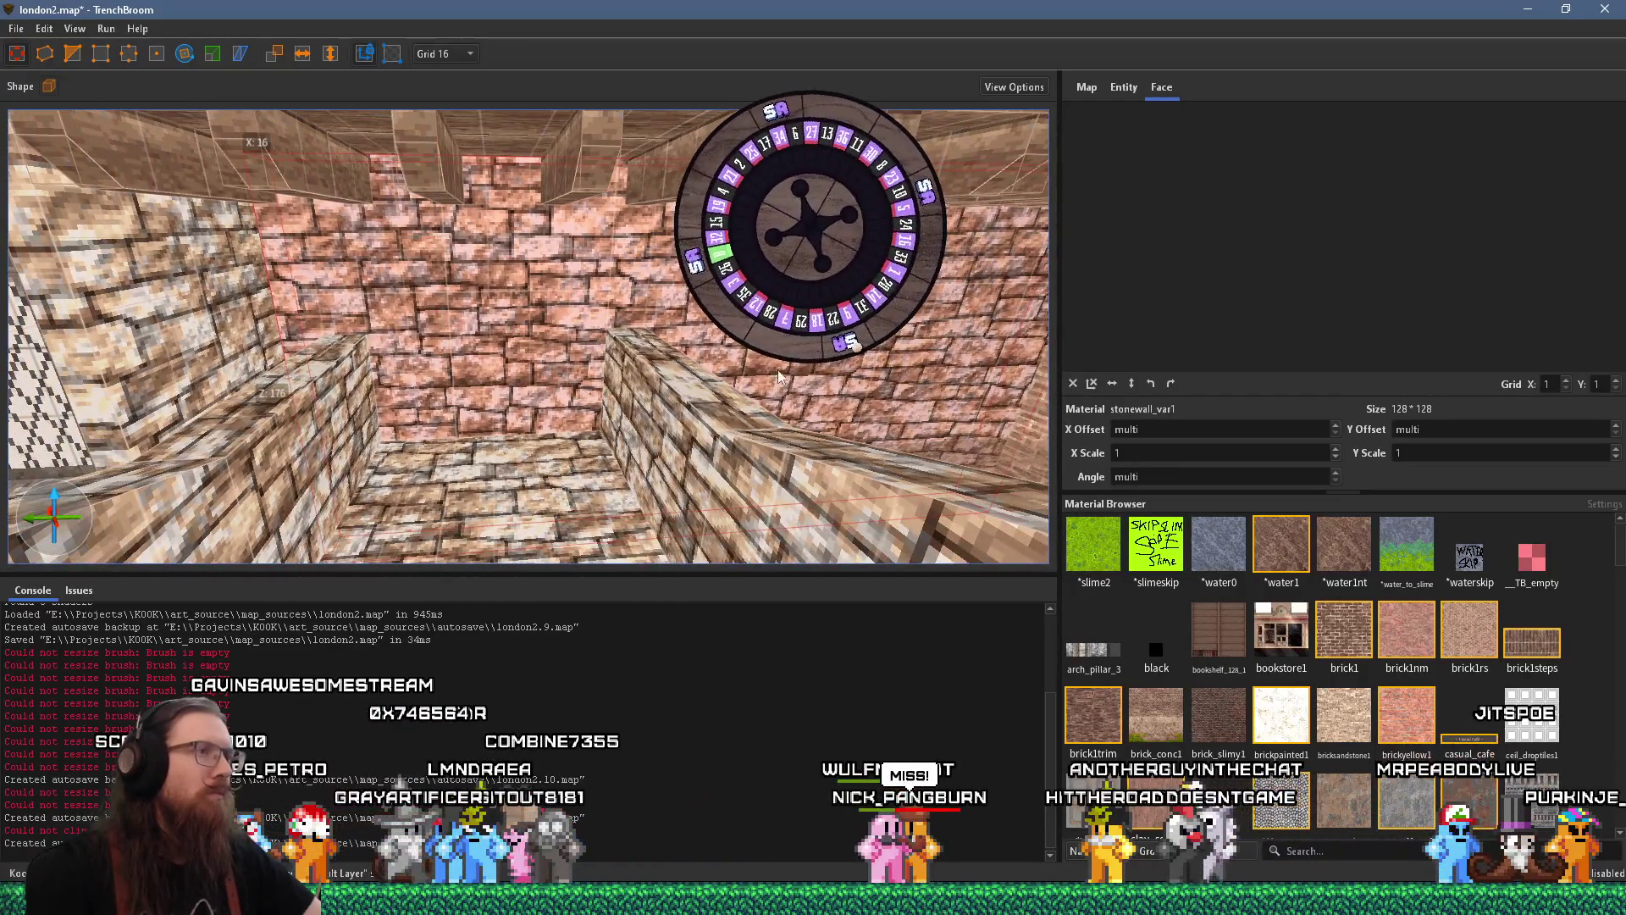
scroll(953, 332, "down", 3)
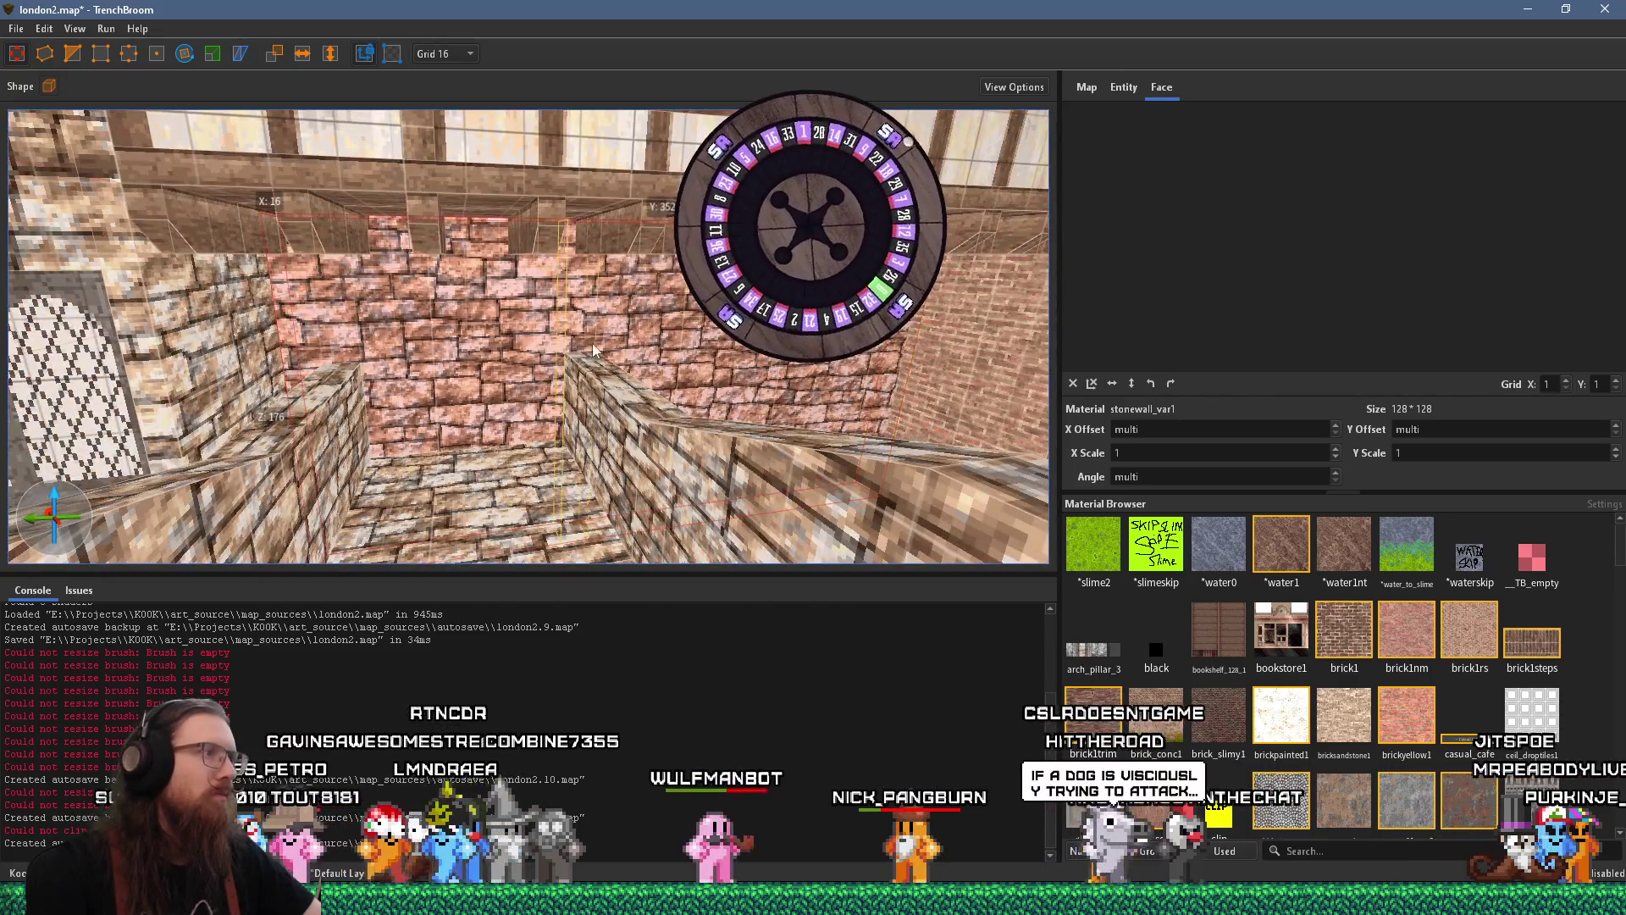
left_click(558, 358)
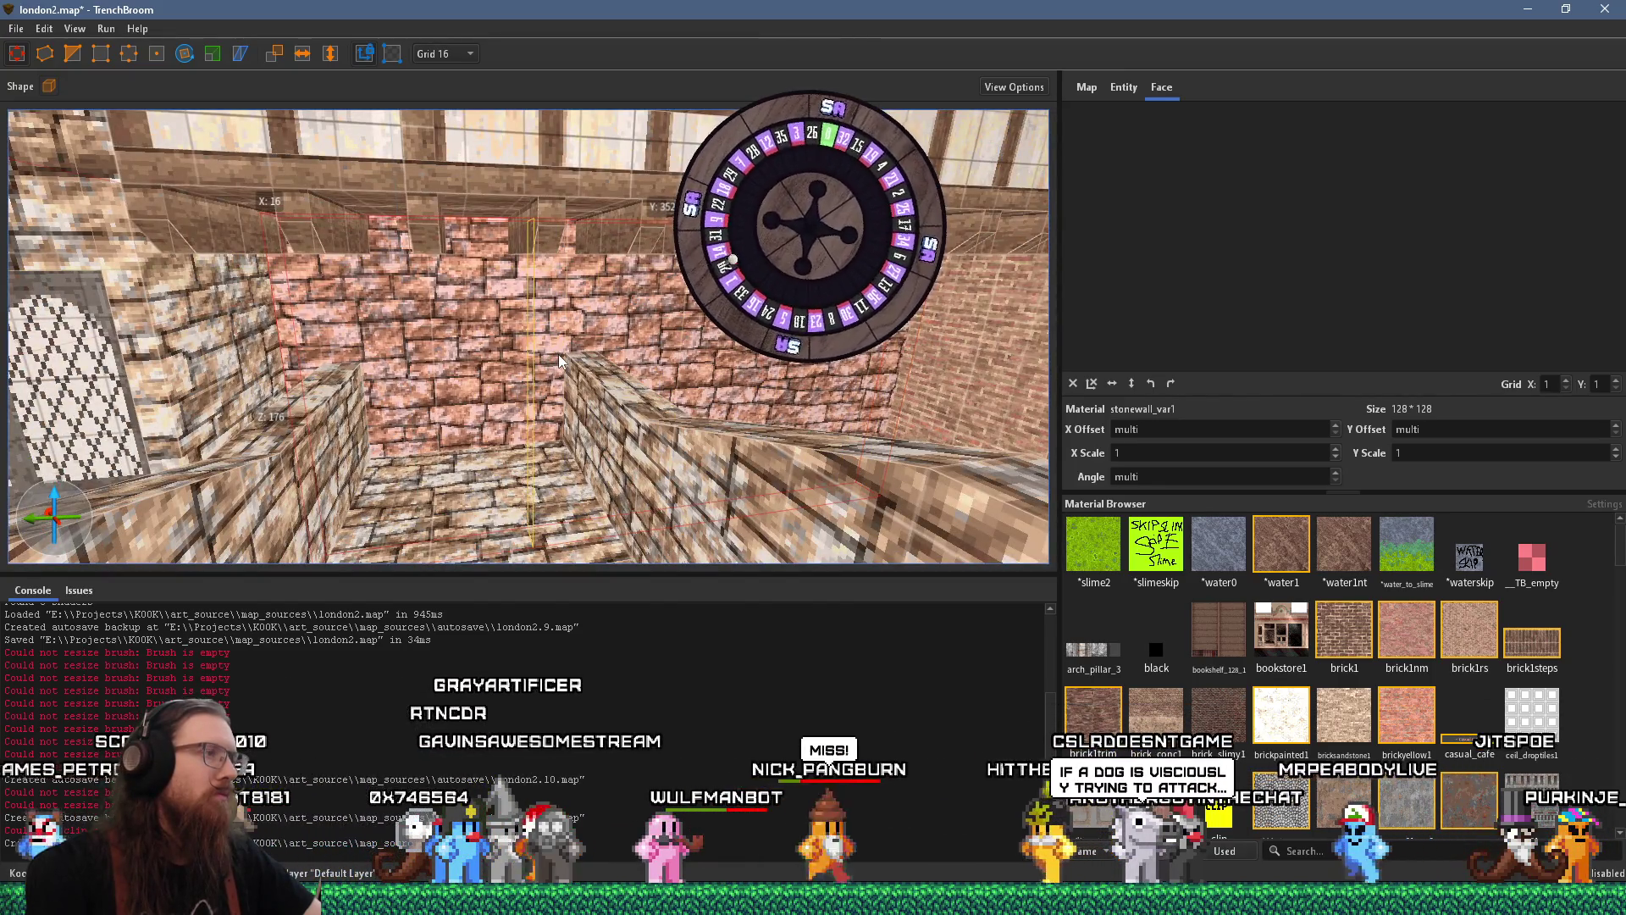
left_click_drag(558, 354, 496, 370)
Lower the wall brush to Z 32 to open a doorway, then deselect it
scroll(499, 392, "down", 2)
scroll(536, 442, "down", 3)
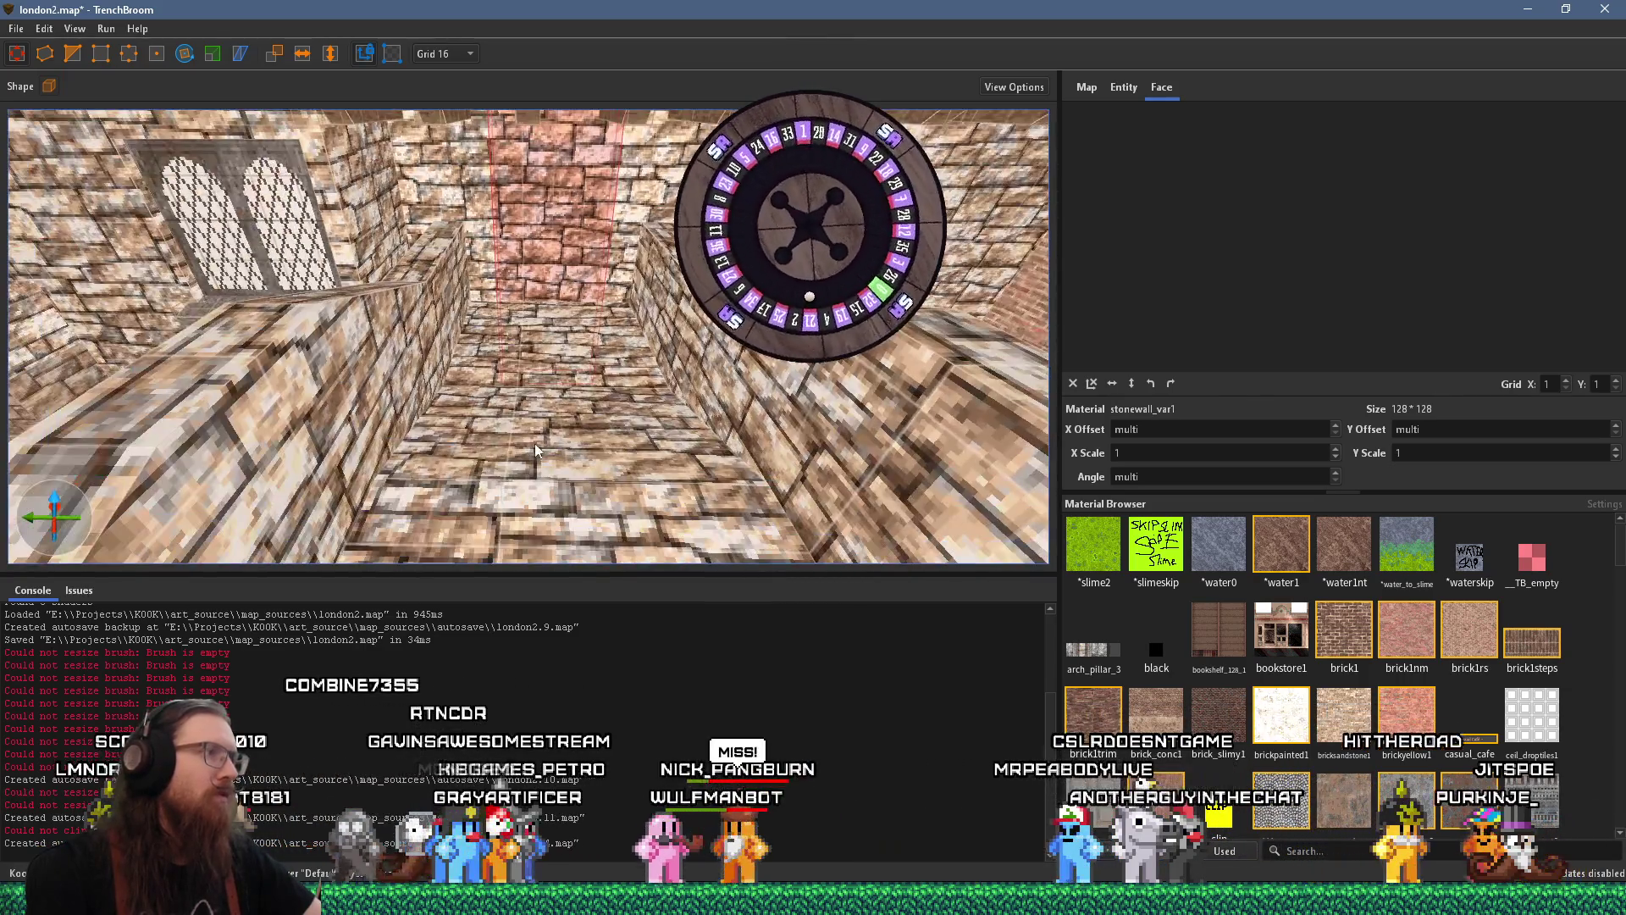
scroll(561, 412, "down", 2)
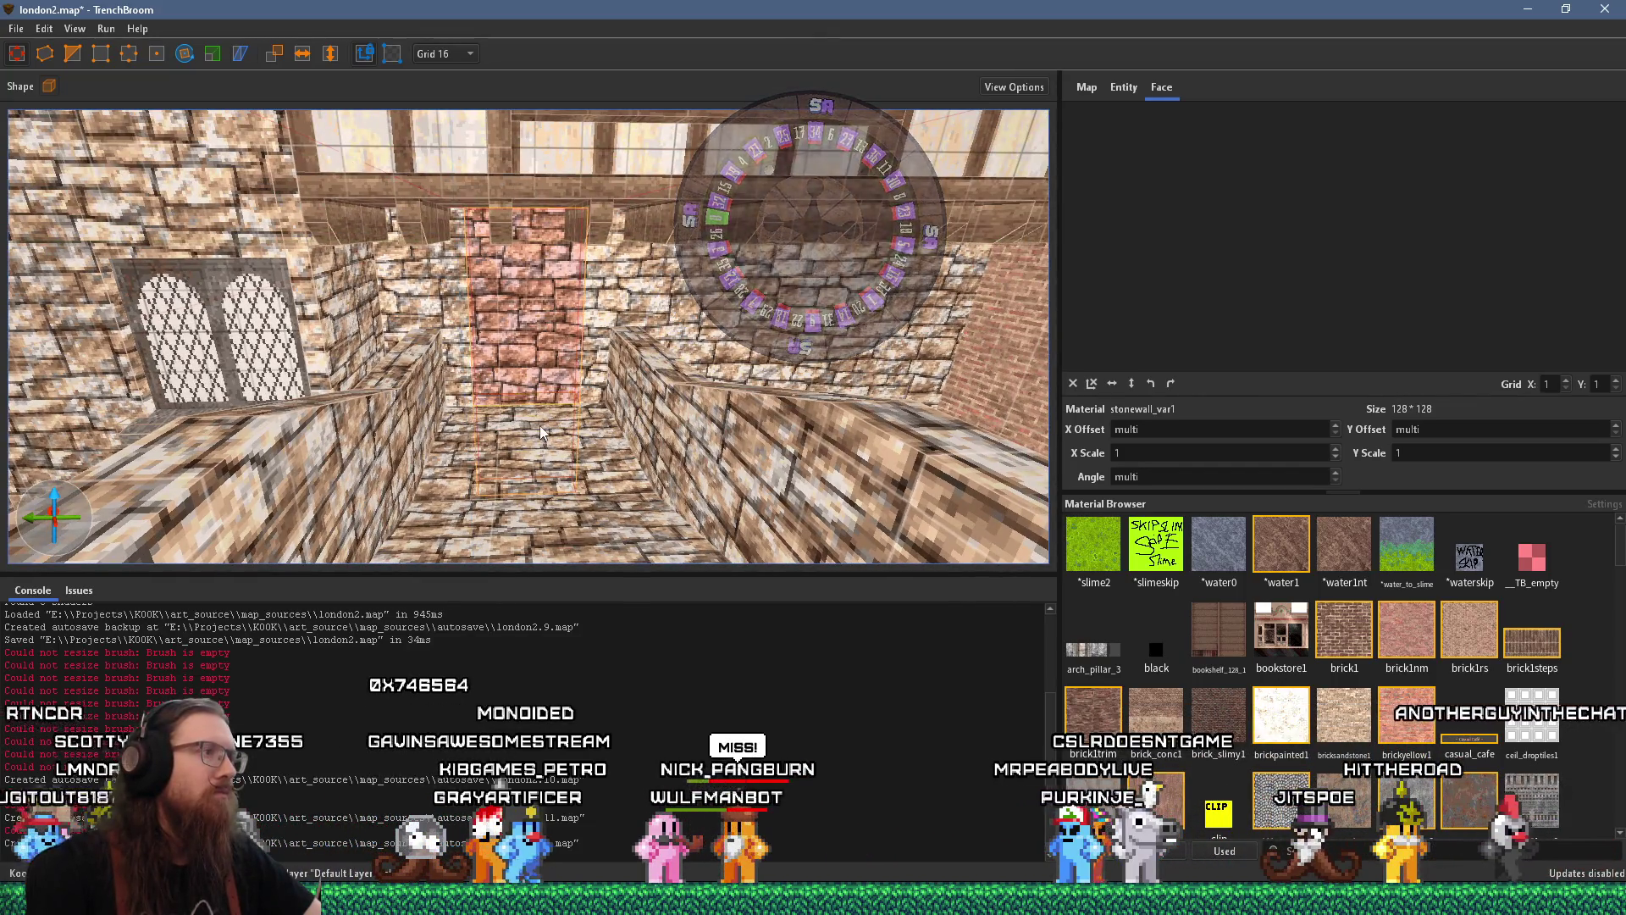
left_click_drag(514, 457, 539, 320)
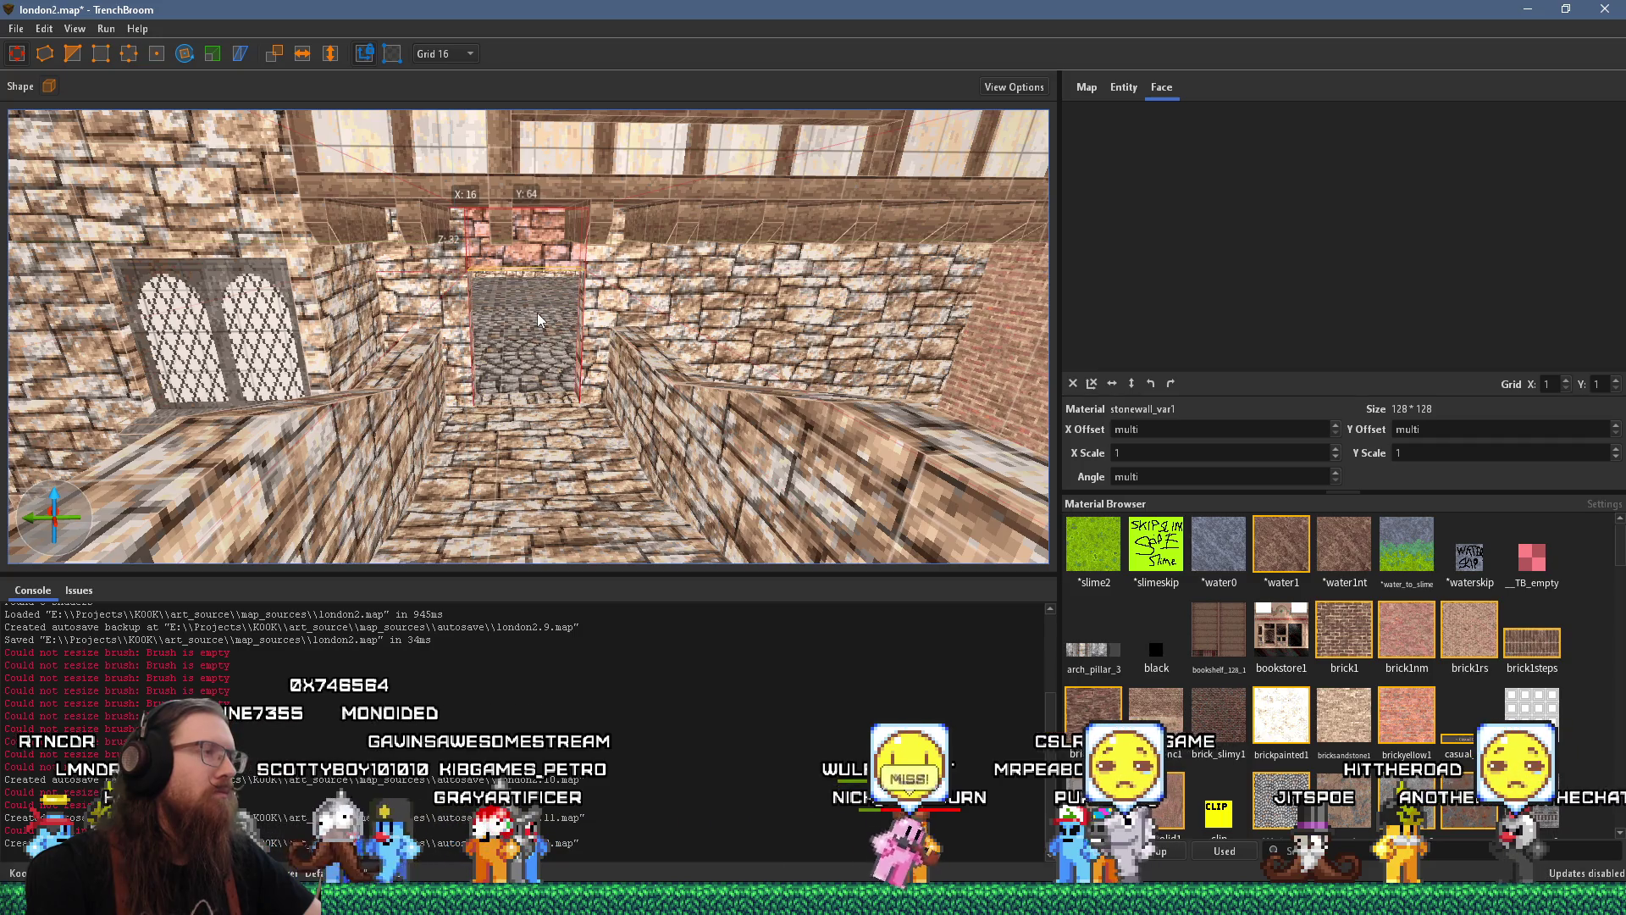
scroll(538, 321, "up", 10)
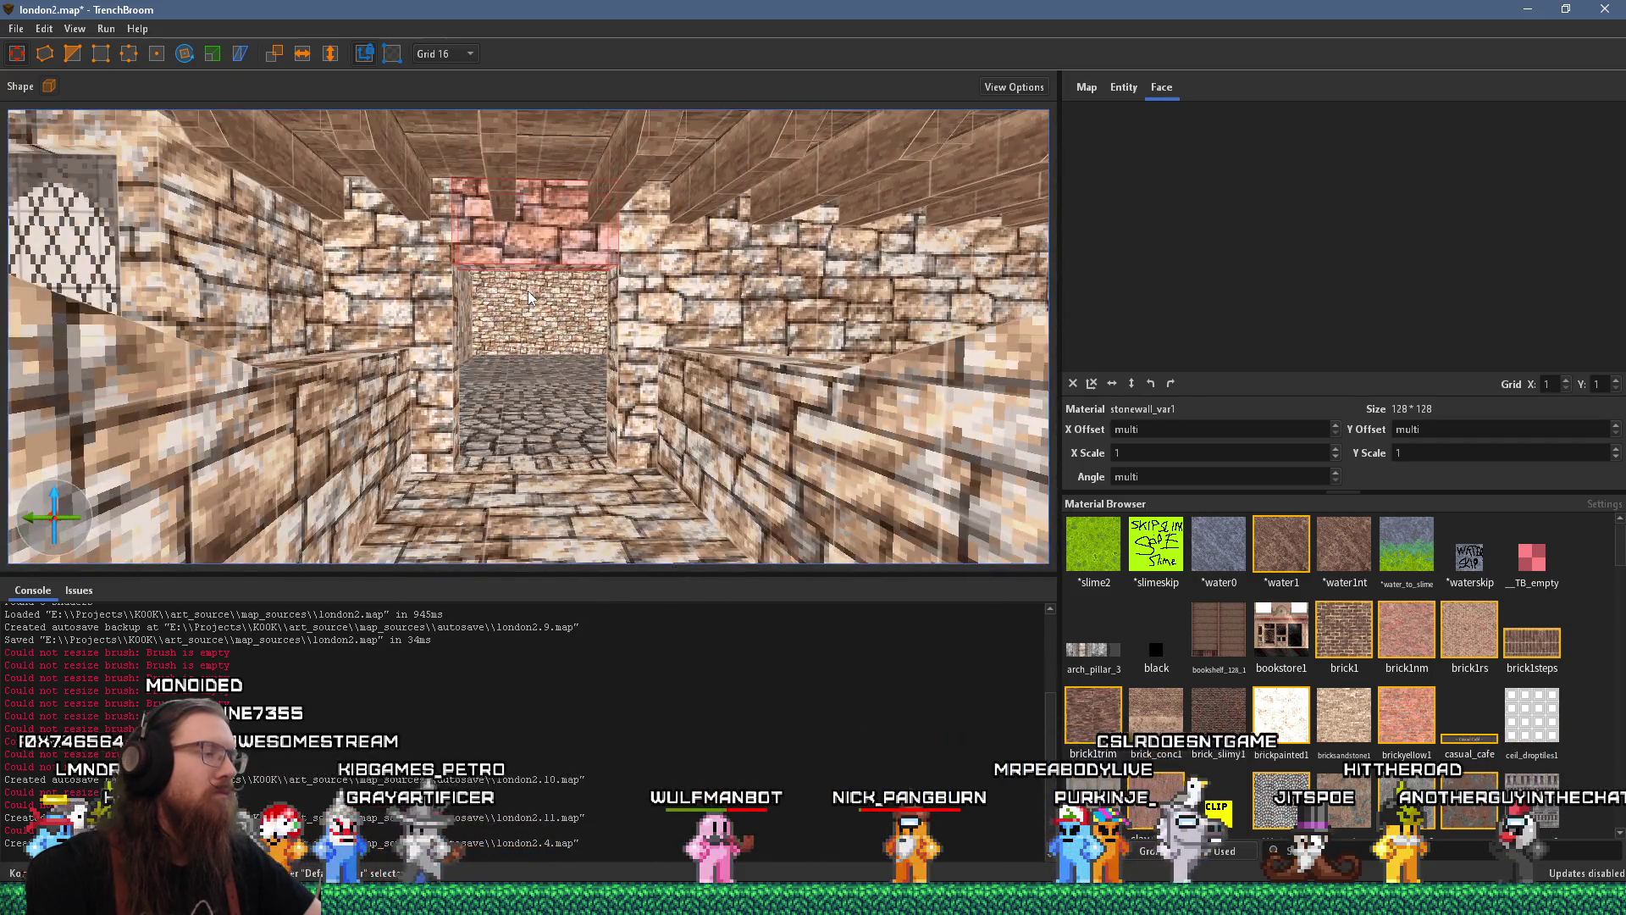
key("Escape")
scroll(542, 355, "down", 10)
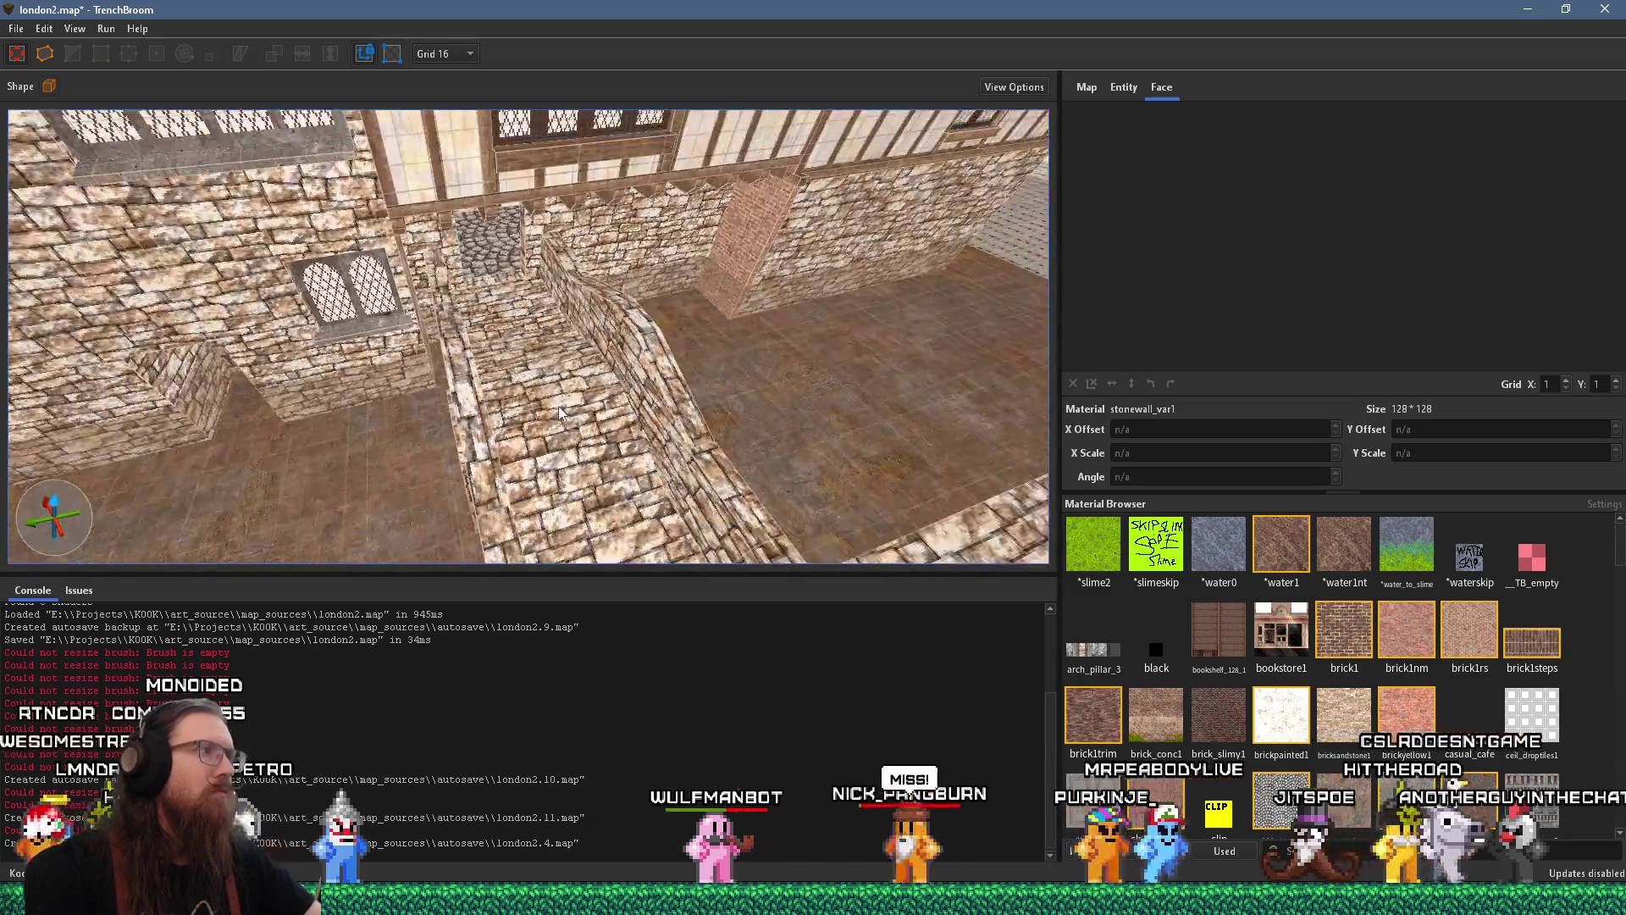
scroll(560, 413, "up", 5)
scroll(583, 424, "down", 5)
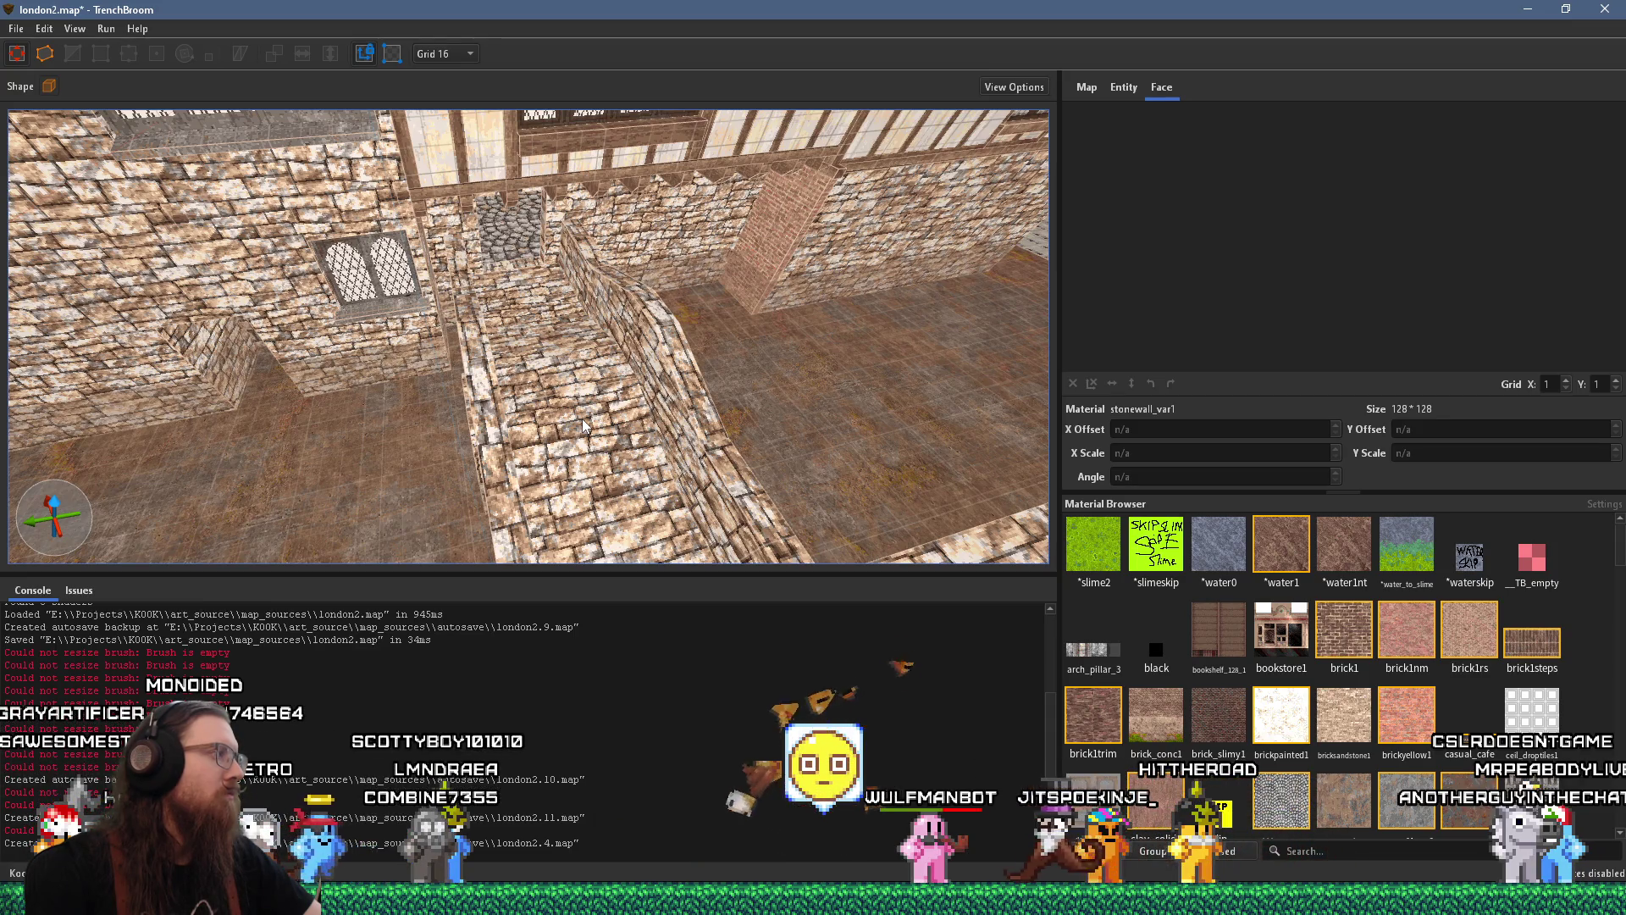
scroll(594, 436, "up", 10)
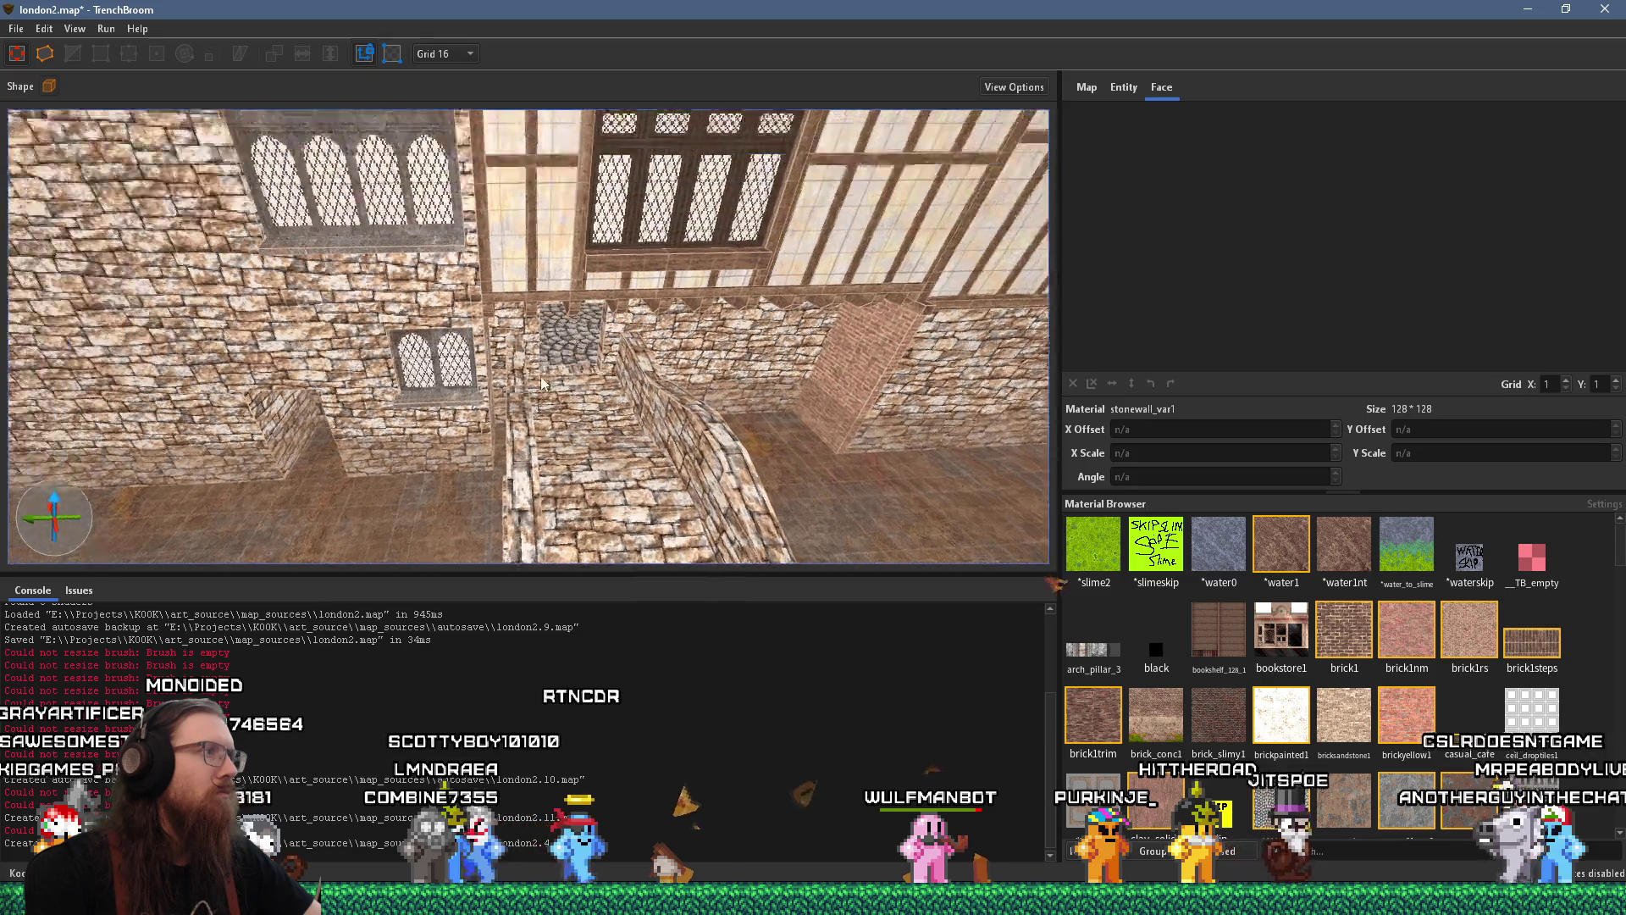
scroll(594, 432, "up", 10)
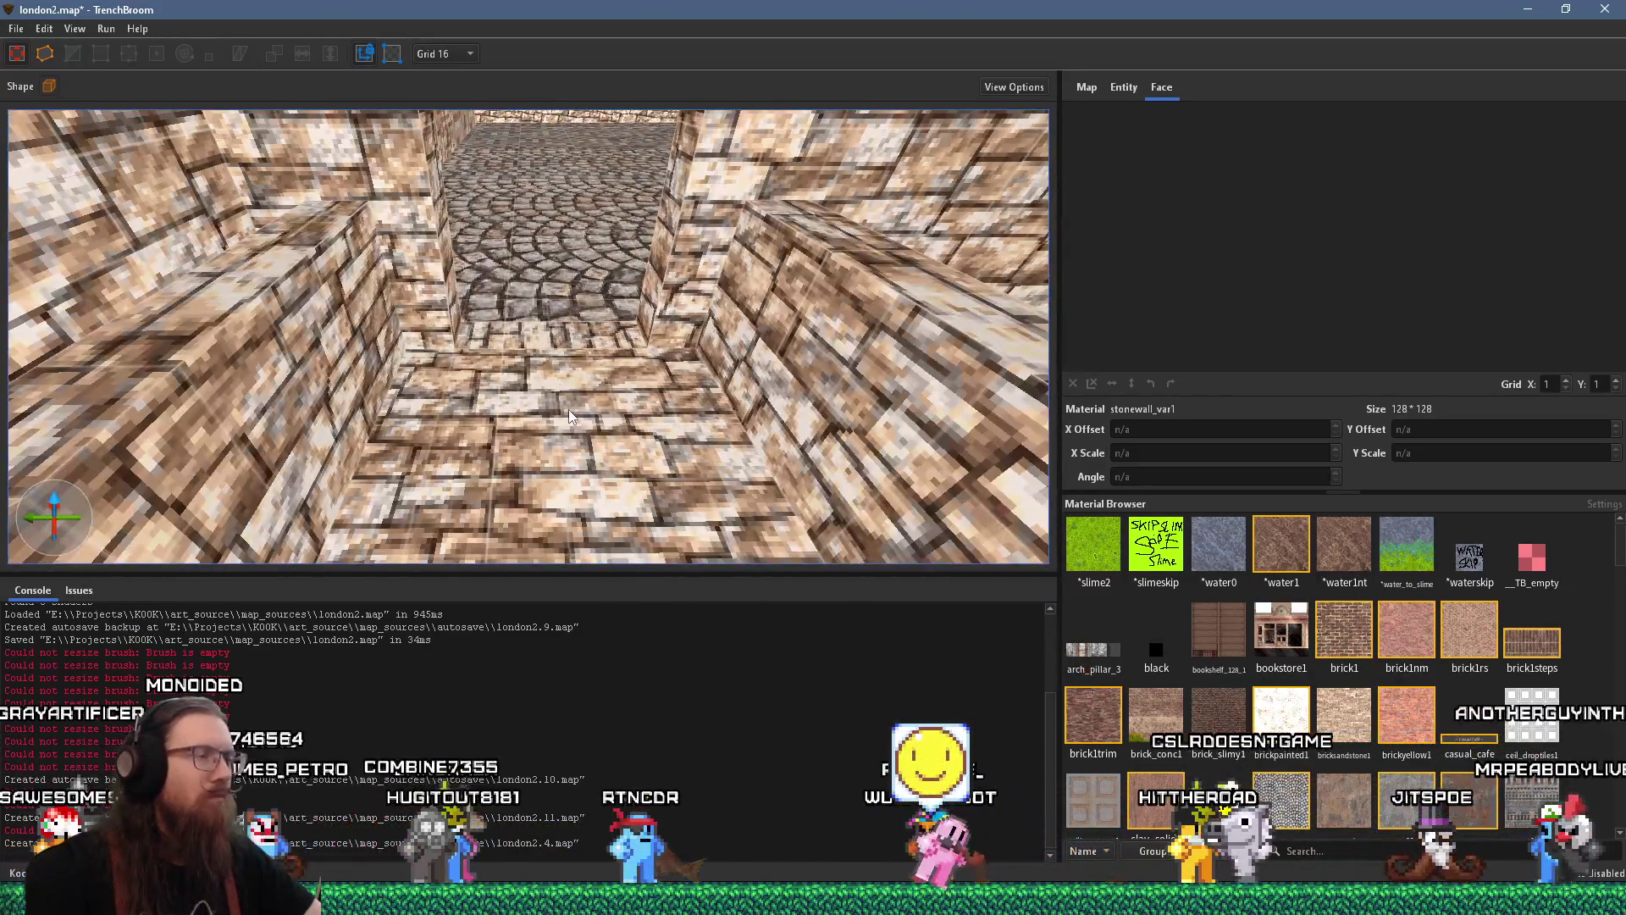
key("alt+Tab")
key("alt+Tab")
key("alt+Tab")
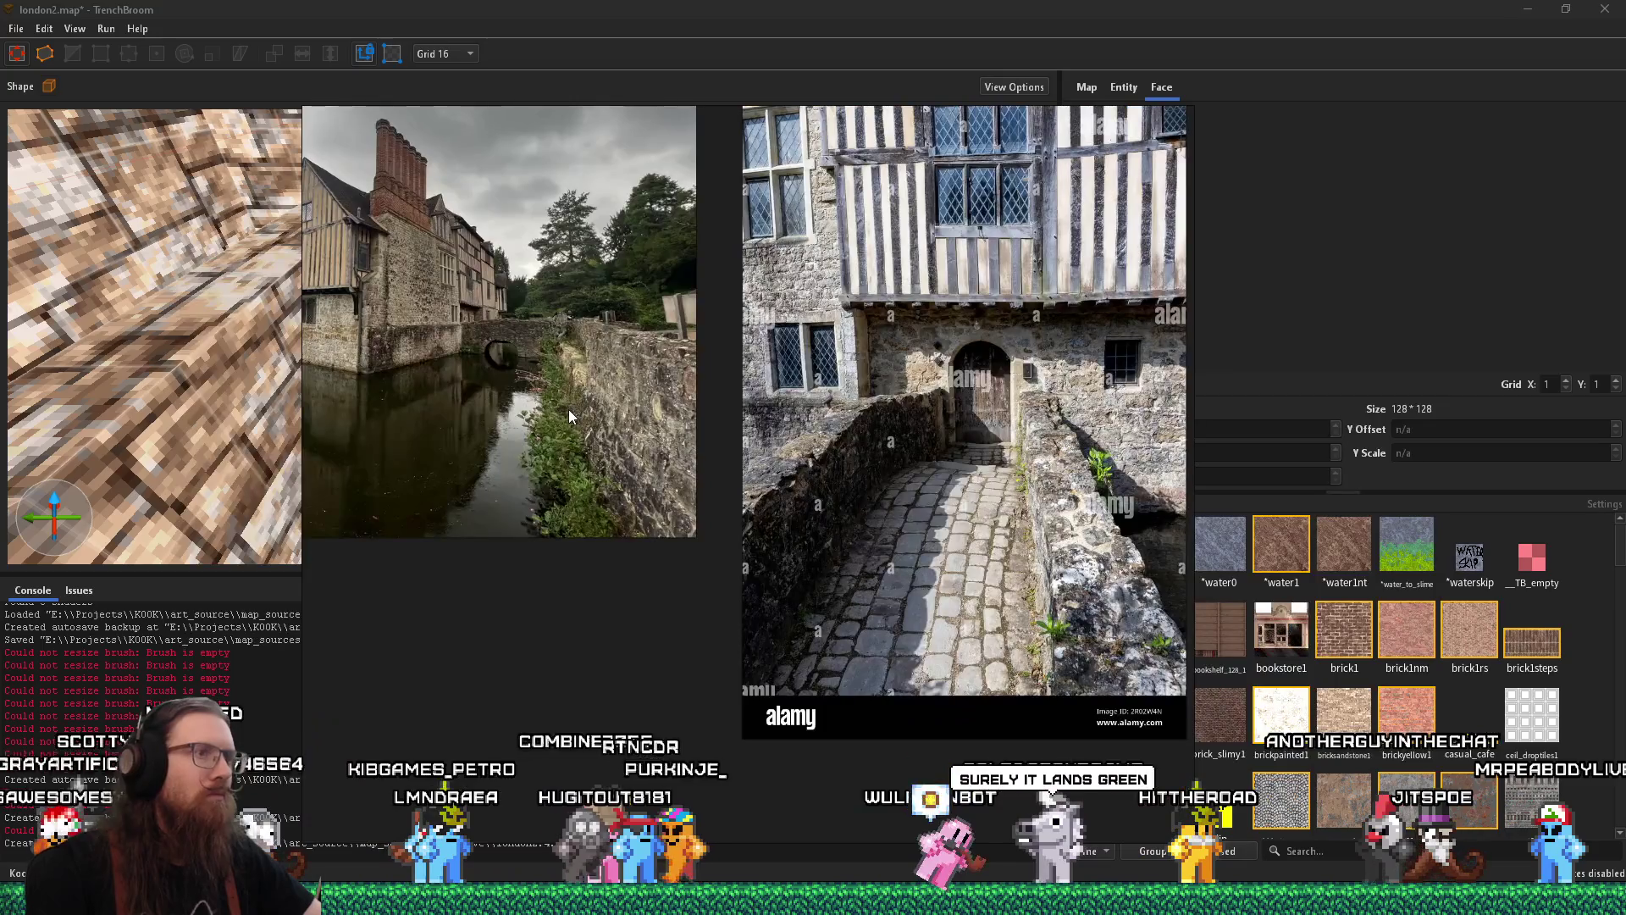
key("alt+Tab")
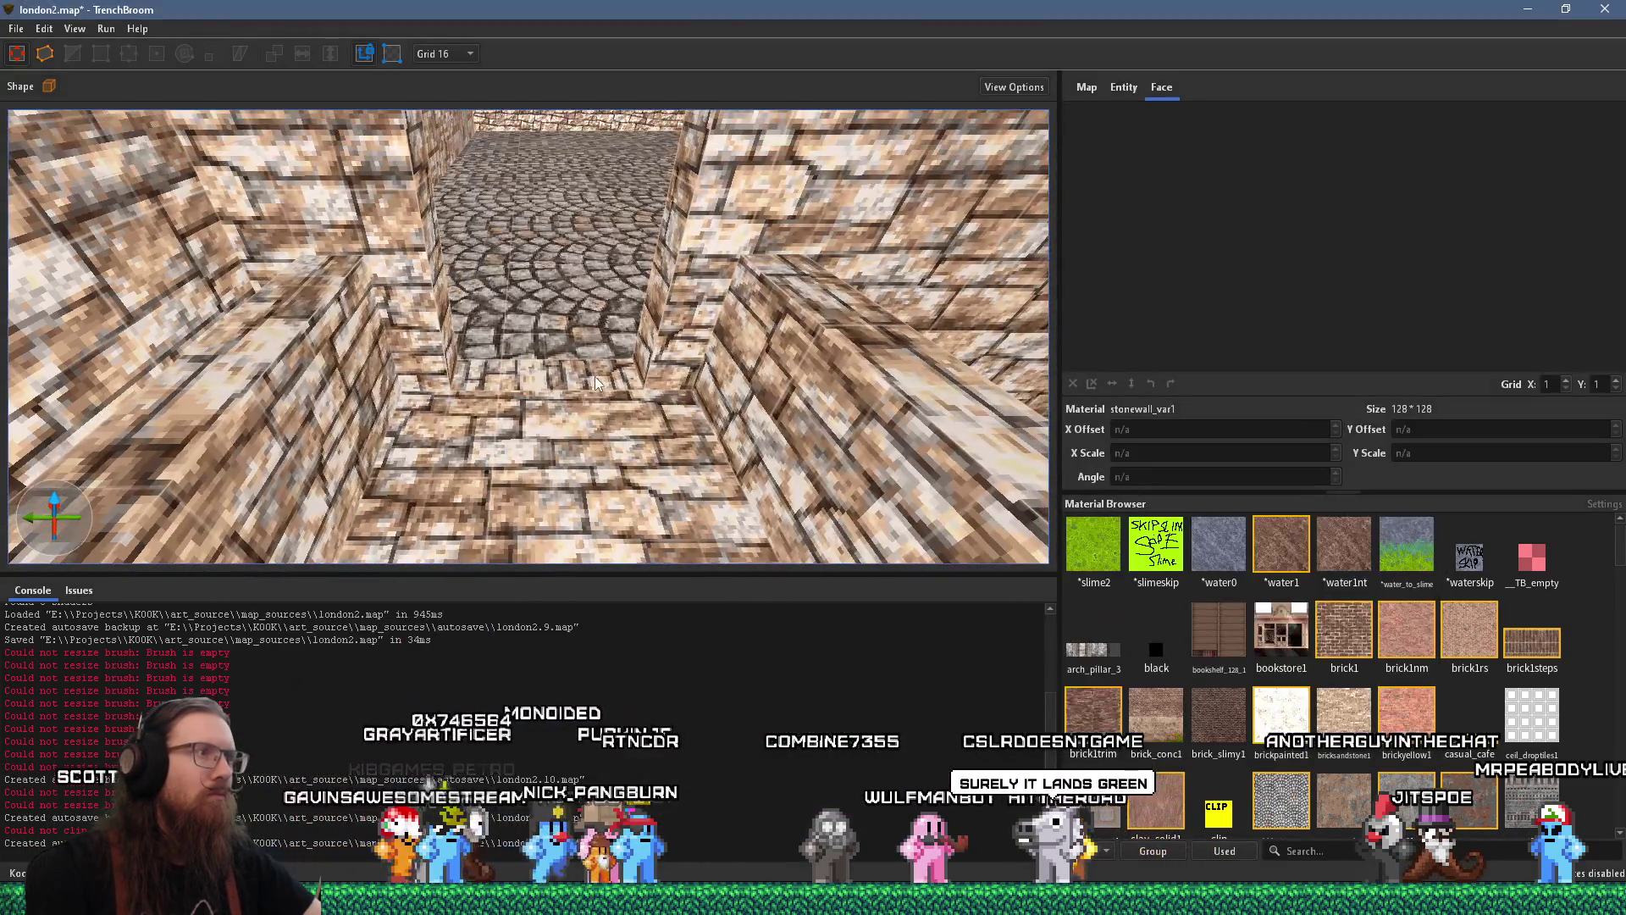
left_click(546, 372)
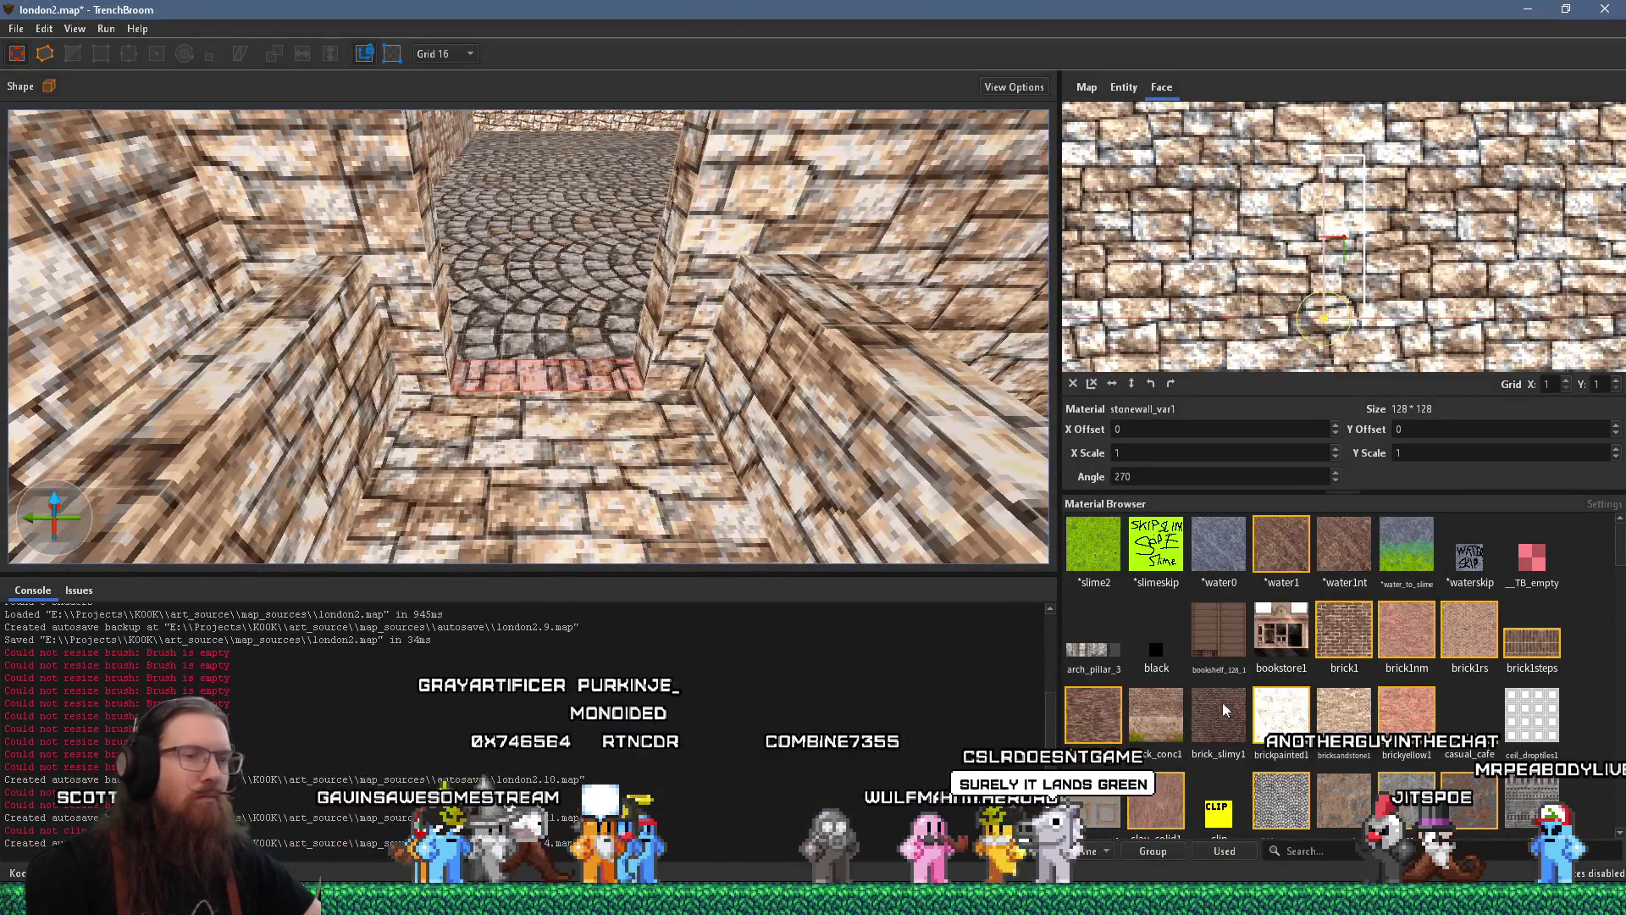
Filter materials by 'cementconc' and give the step concrete_rghpl3 at offsets 52, -23, angle 180
left_click(1356, 854)
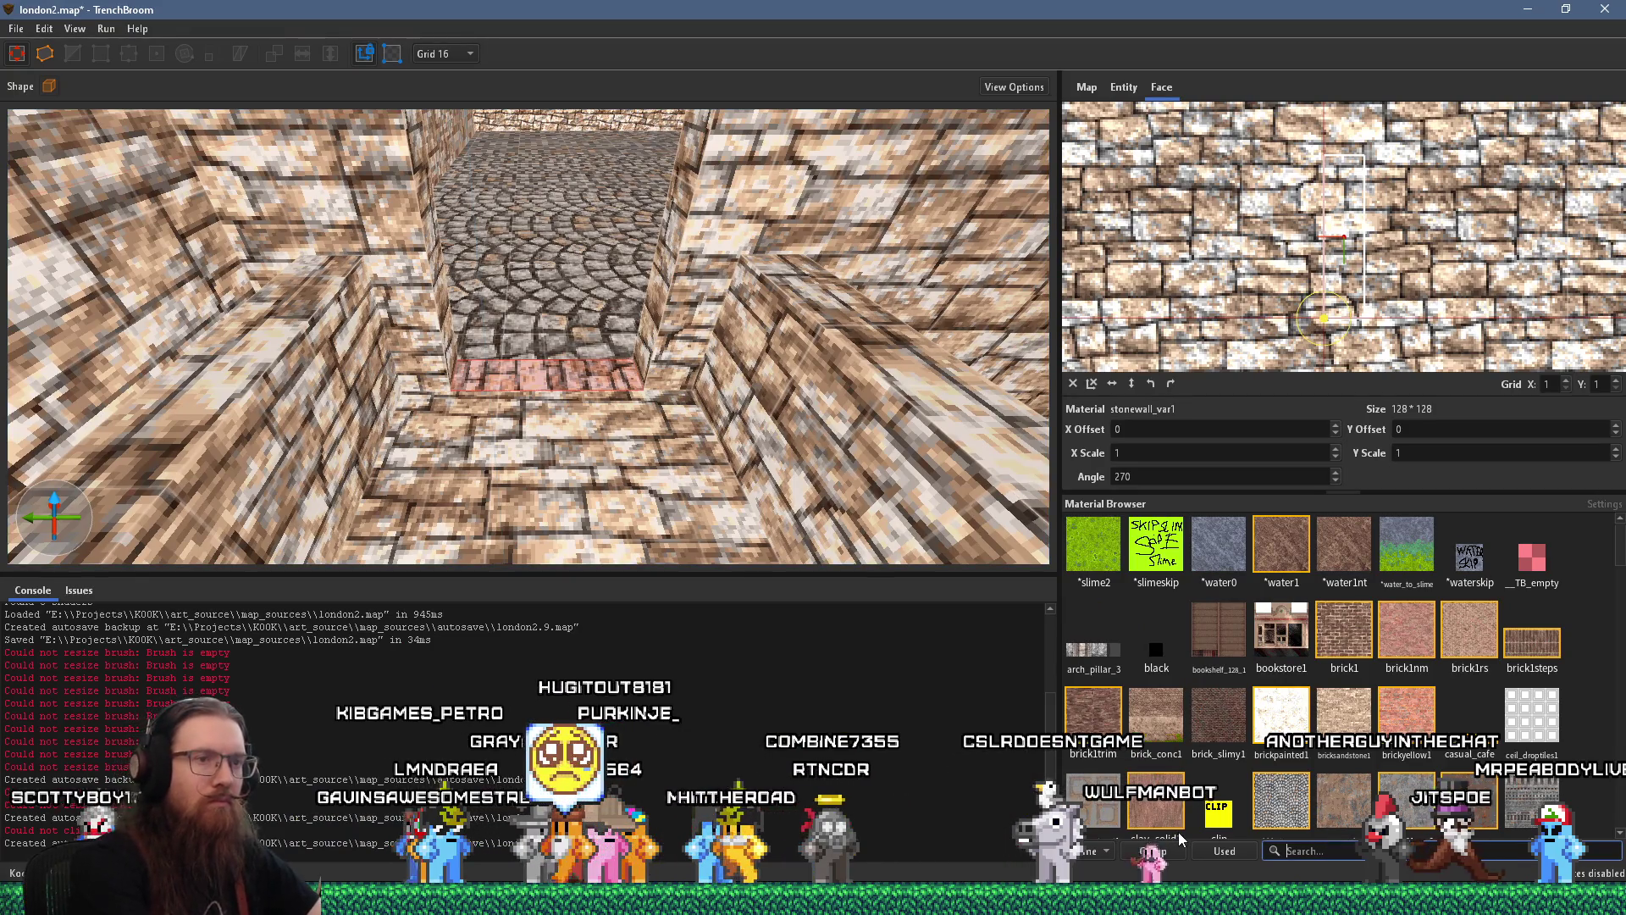
type("ceme")
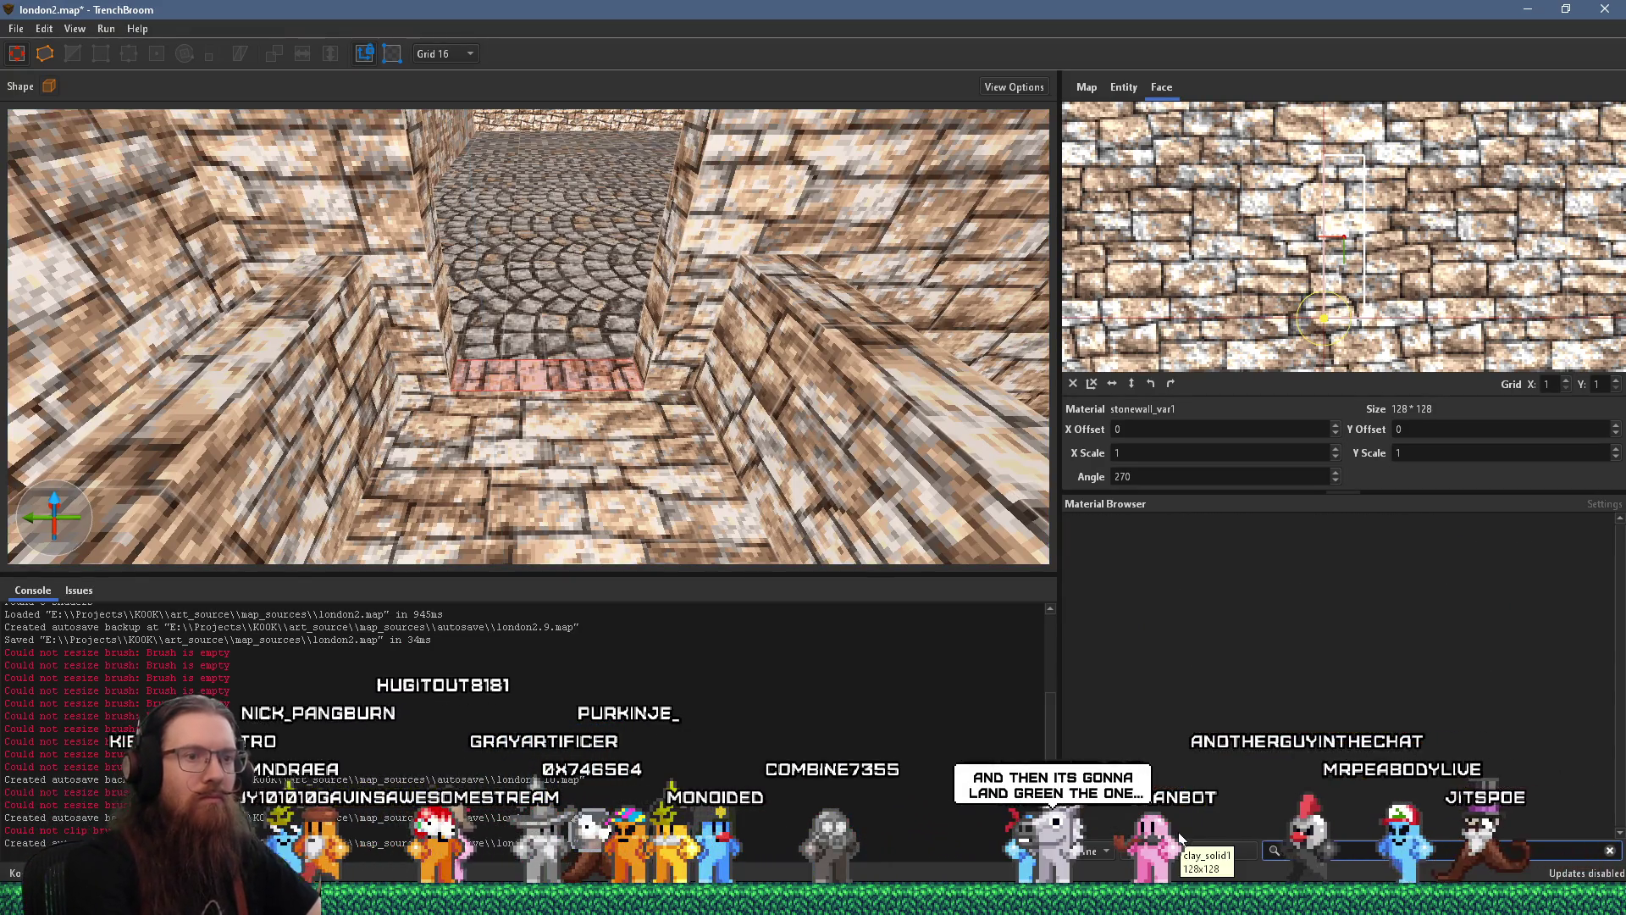
type("nt")
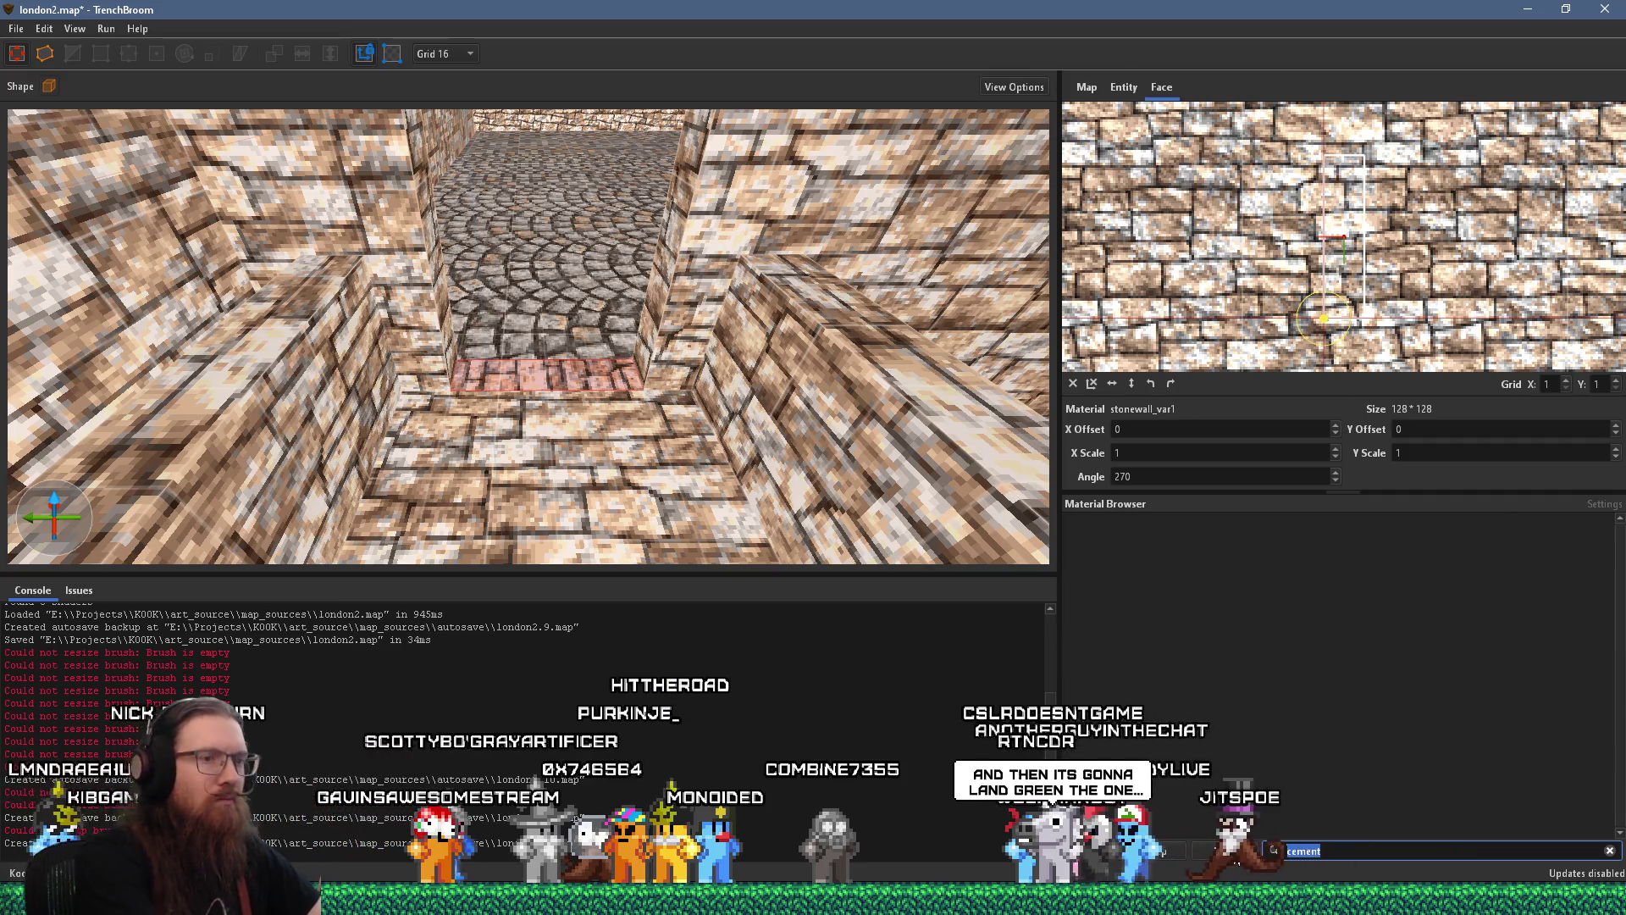
type("conc")
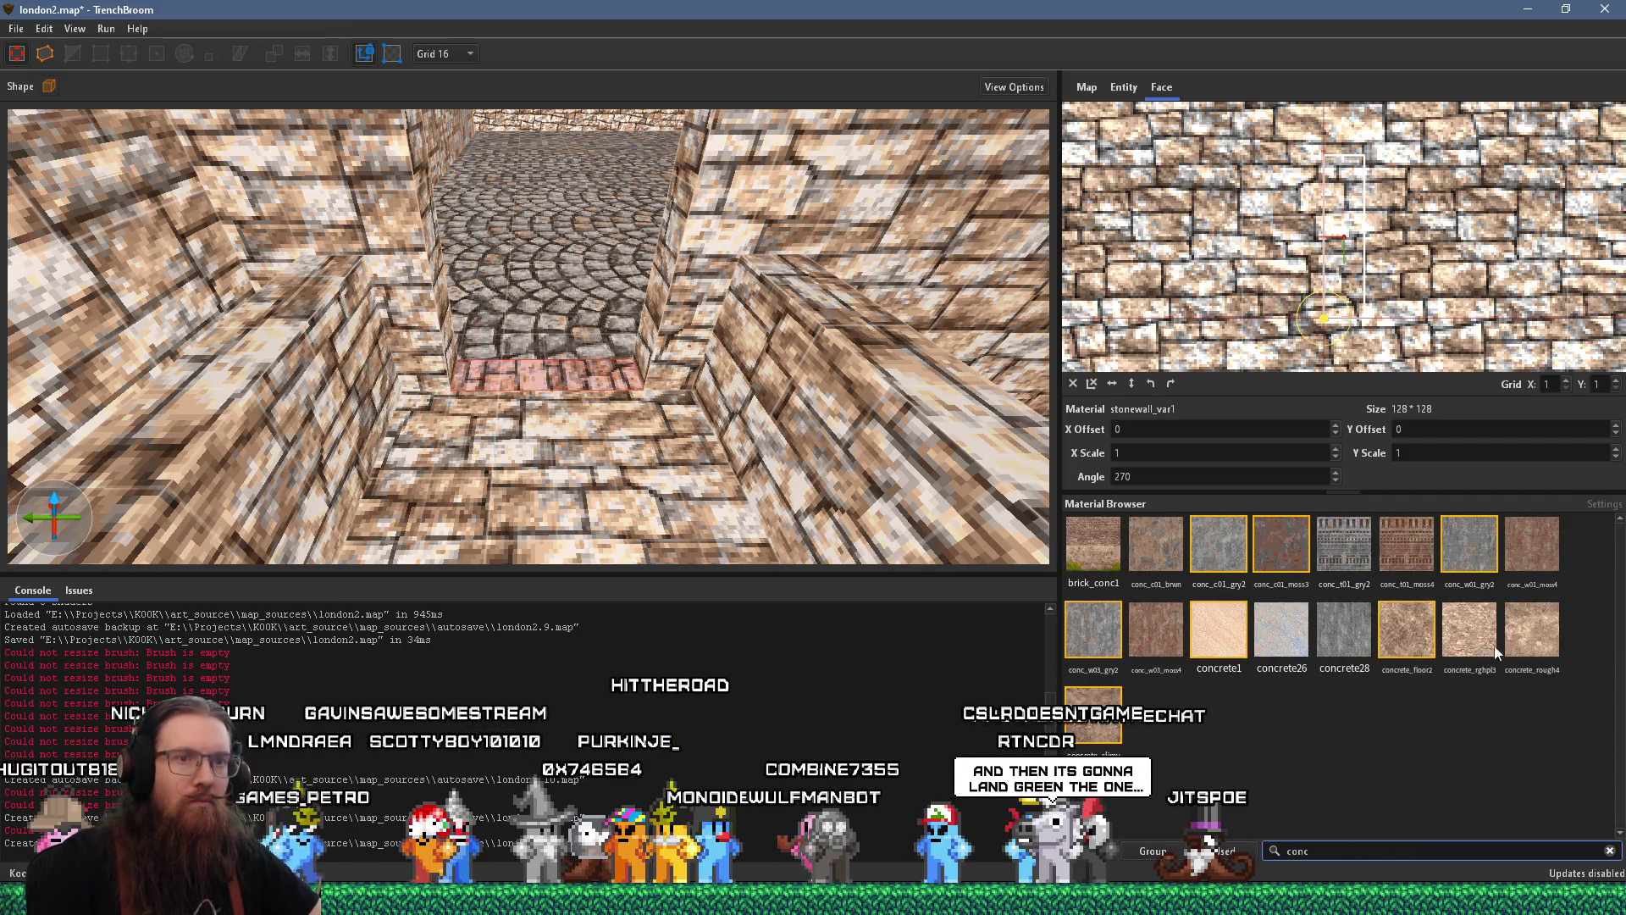
left_click(1531, 642)
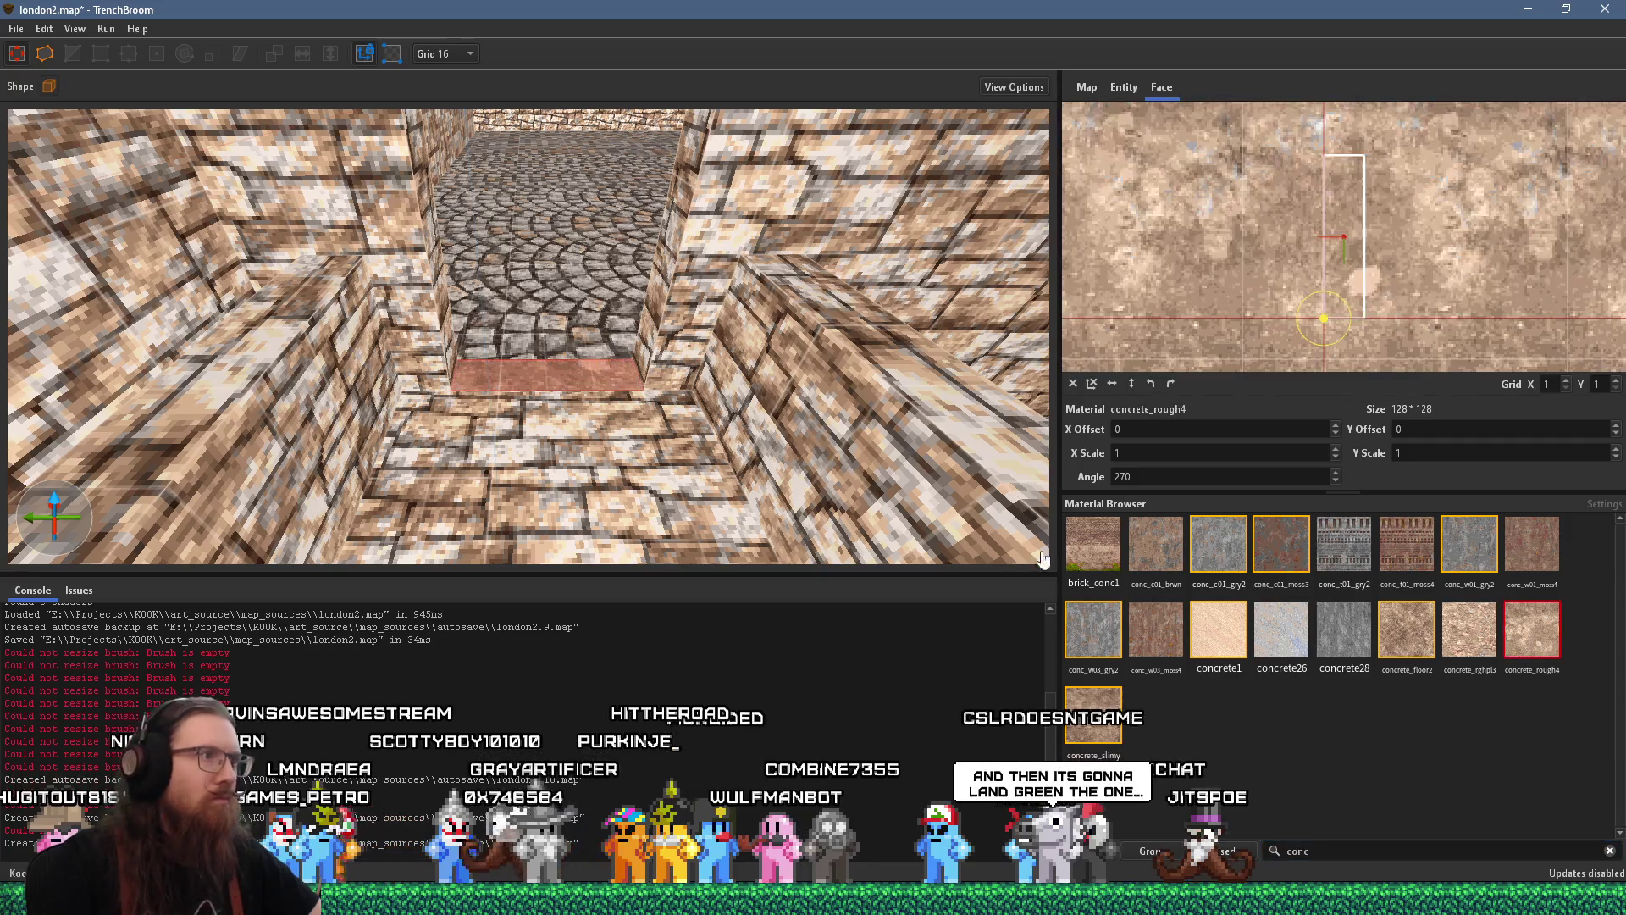
left_click(1459, 649)
mouse_move(1262, 313)
left_mouse_down()
mouse_move(1264, 272)
mouse_move(1319, 306)
mouse_move(1425, 294)
mouse_move(1404, 280)
left_mouse_up()
left_click(1172, 384)
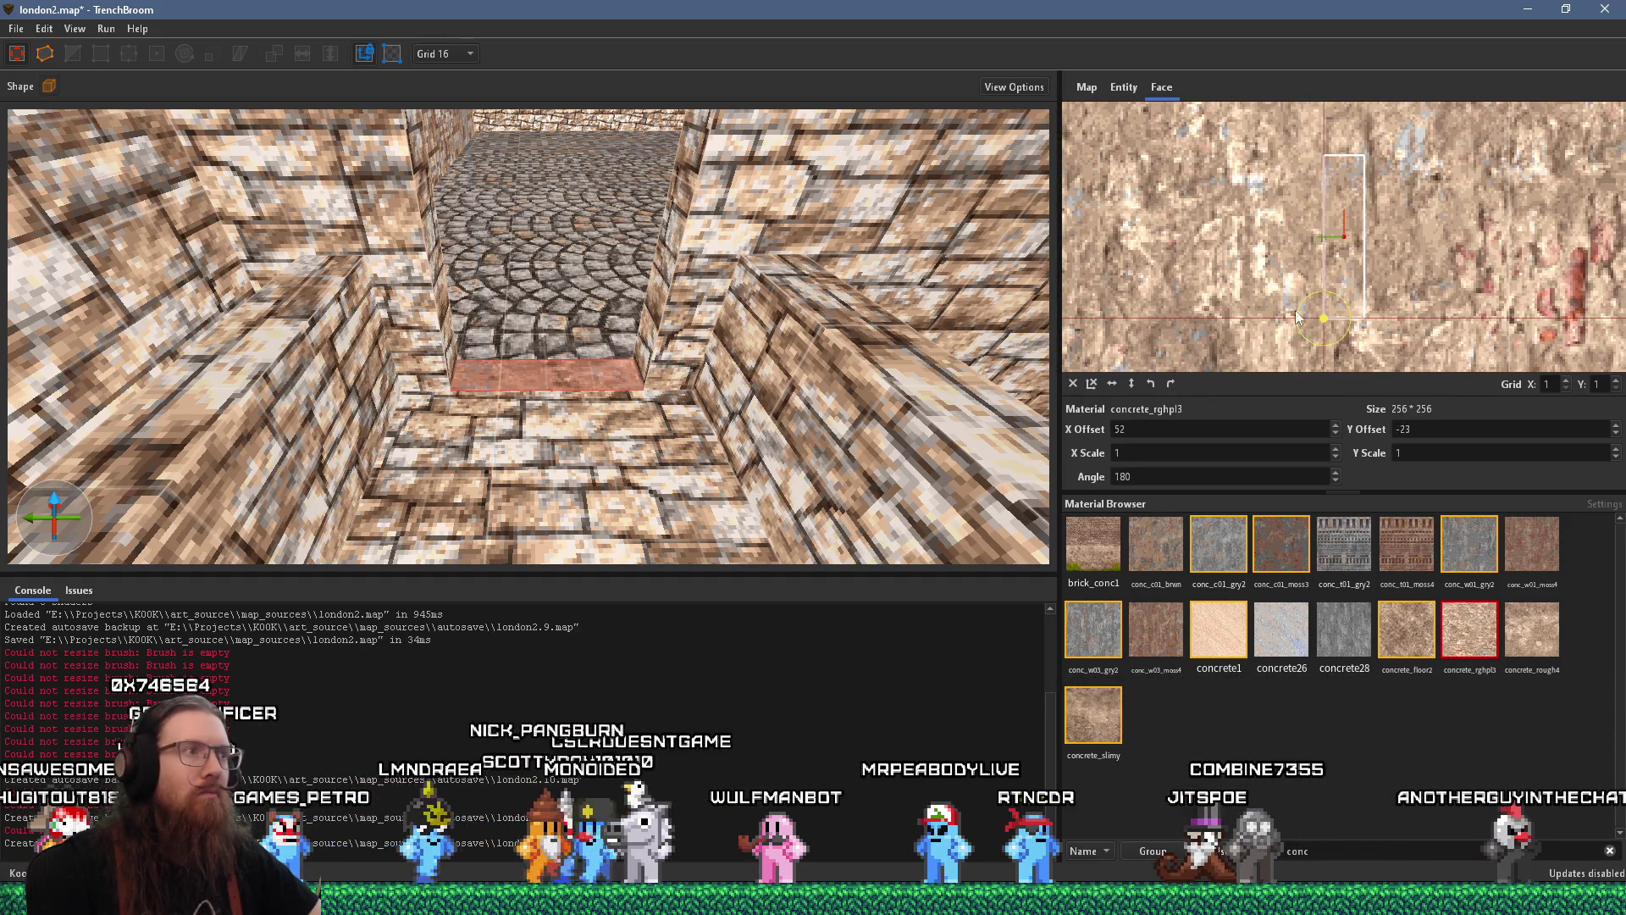
scroll(710, 409, "up", 10)
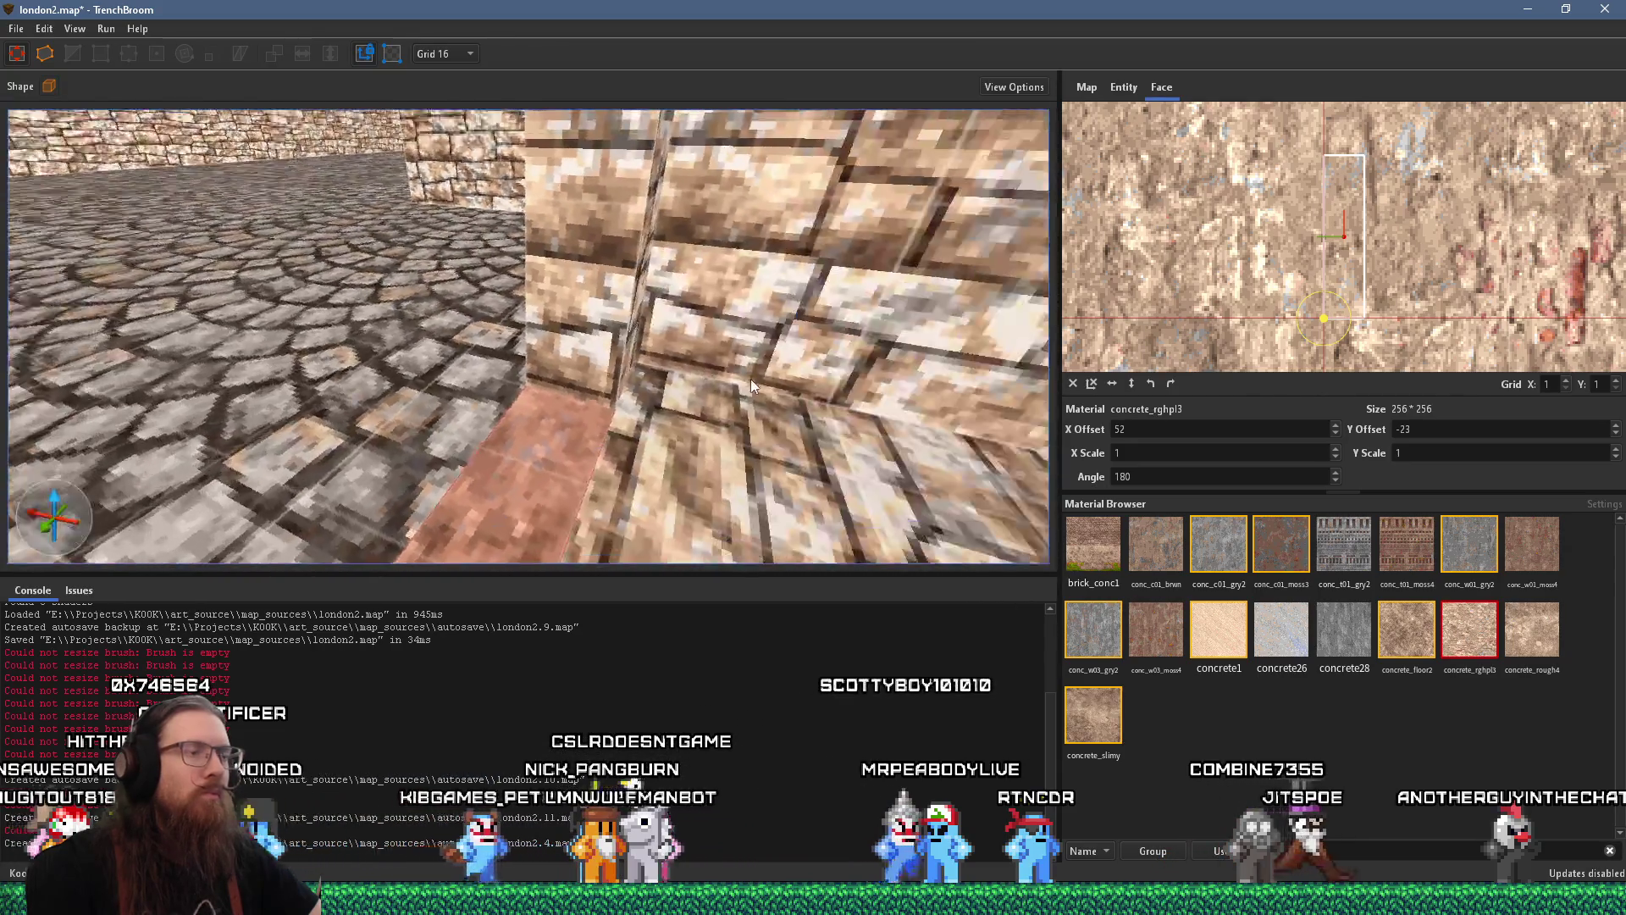
scroll(720, 378, "down", 8)
left_click(605, 266)
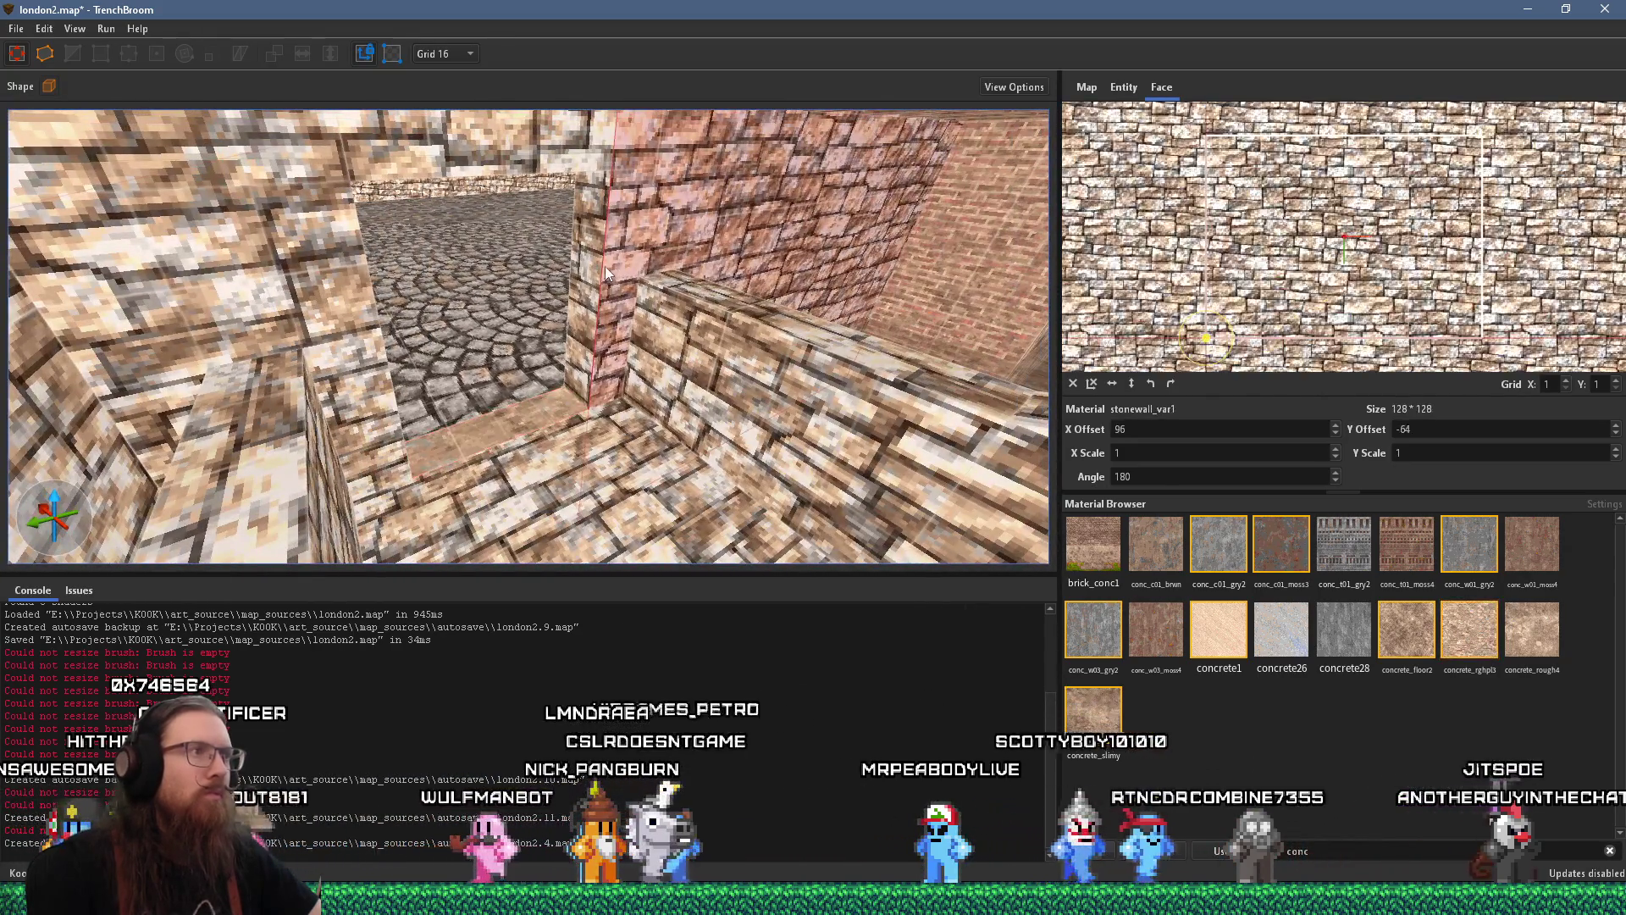
scroll(619, 281, "down", 3)
scroll(616, 283, "up", 3)
scroll(630, 343, "up", 3)
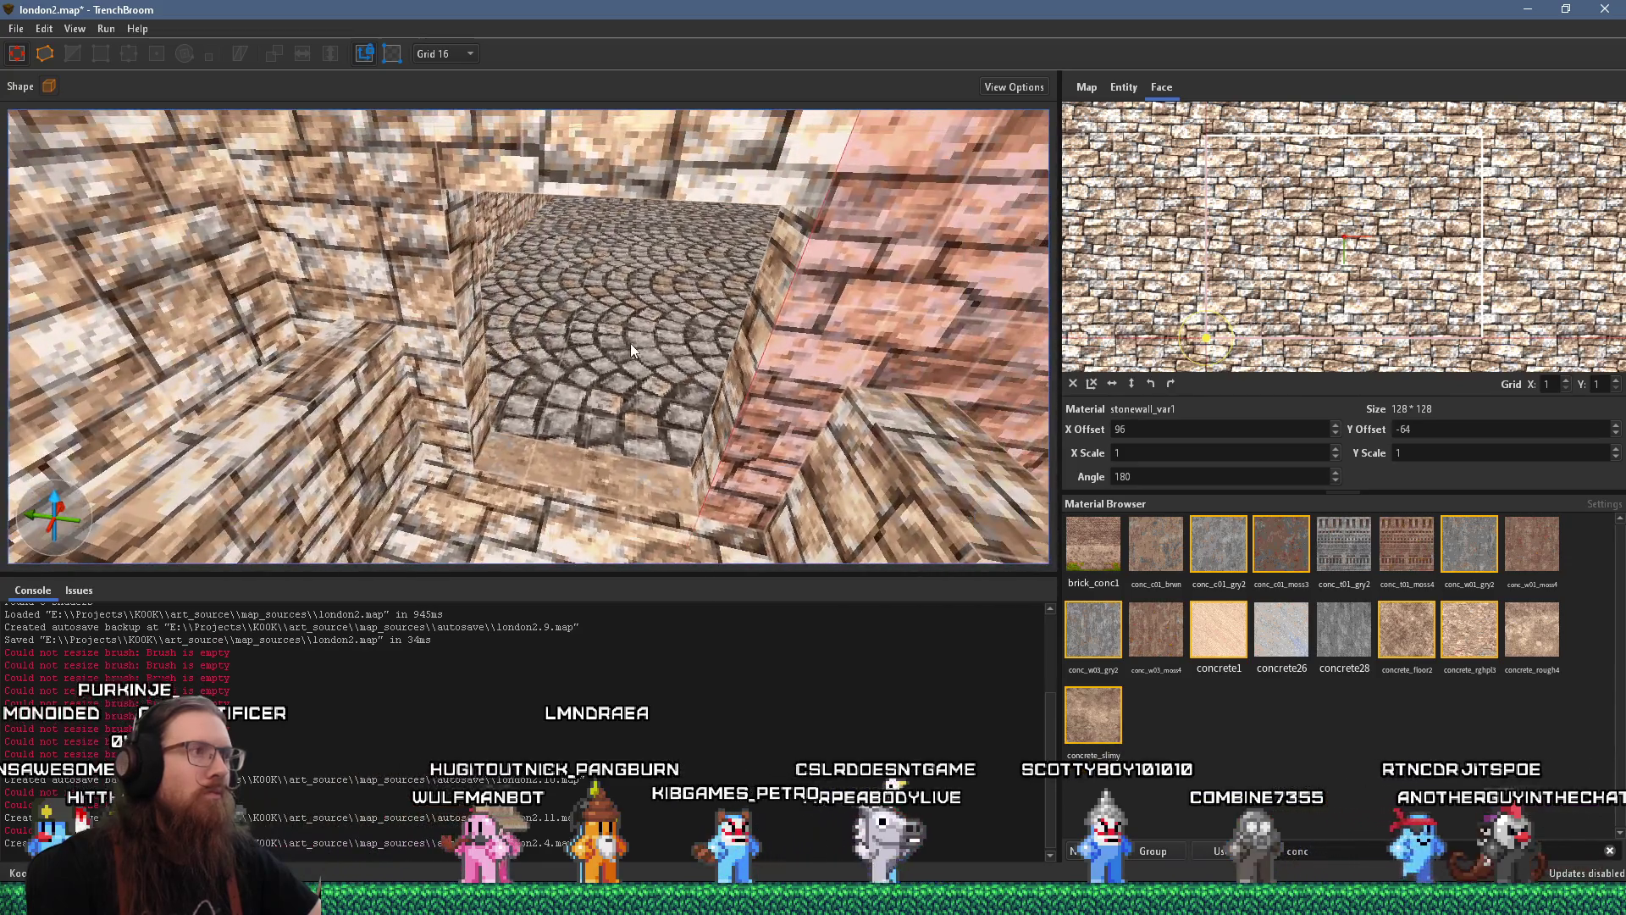
scroll(630, 344, "up", 8)
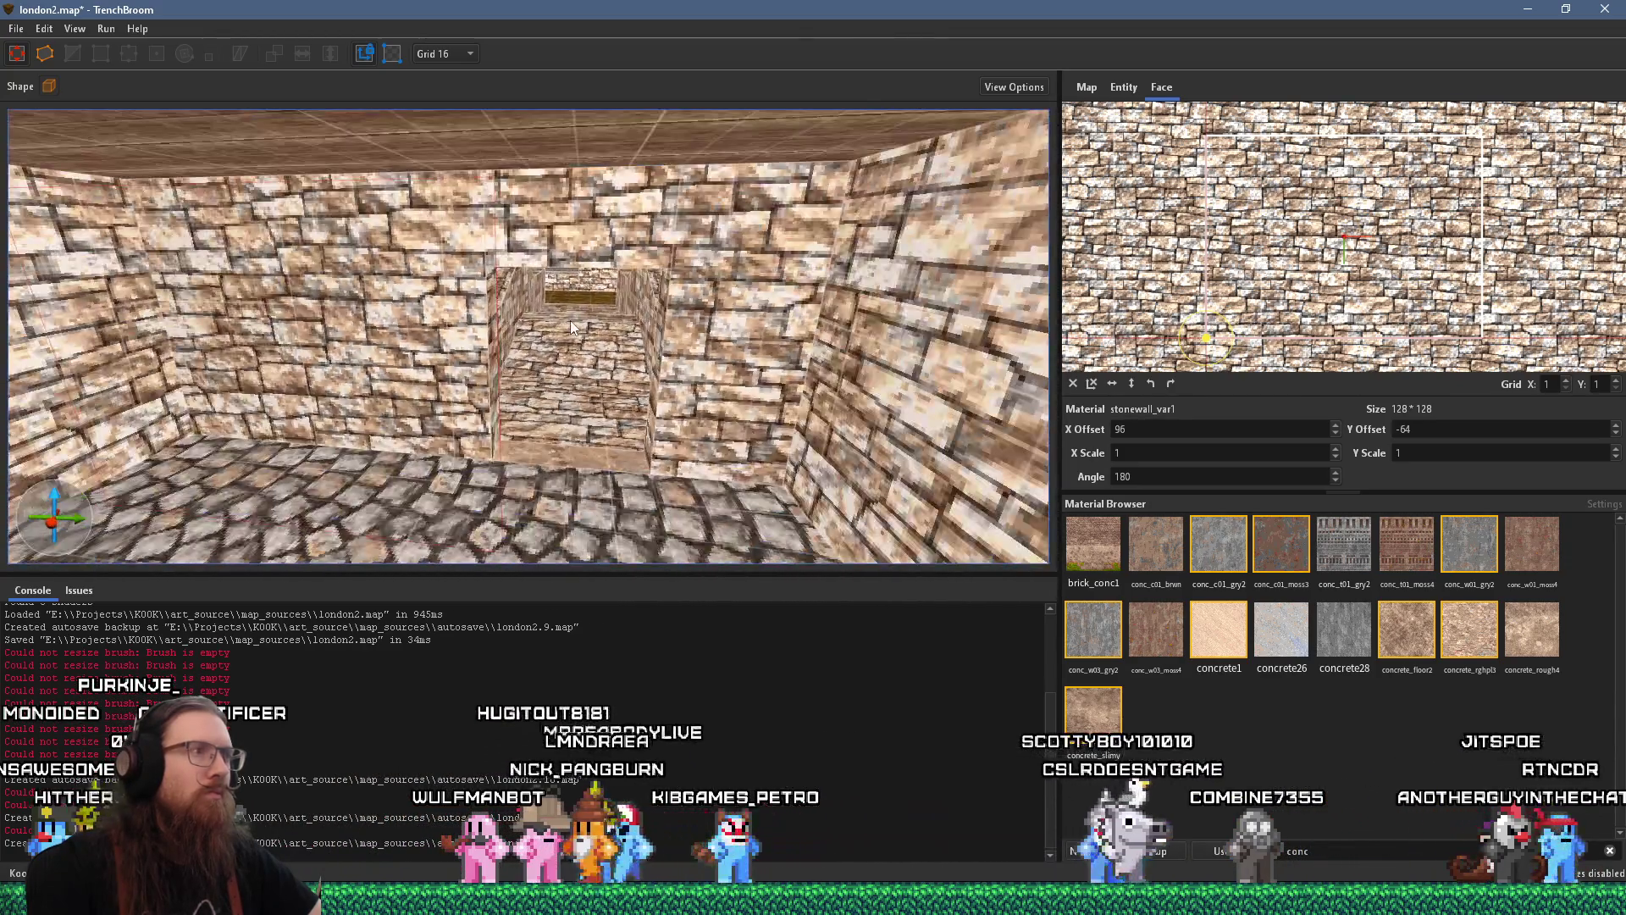
scroll(596, 278, "down", 5)
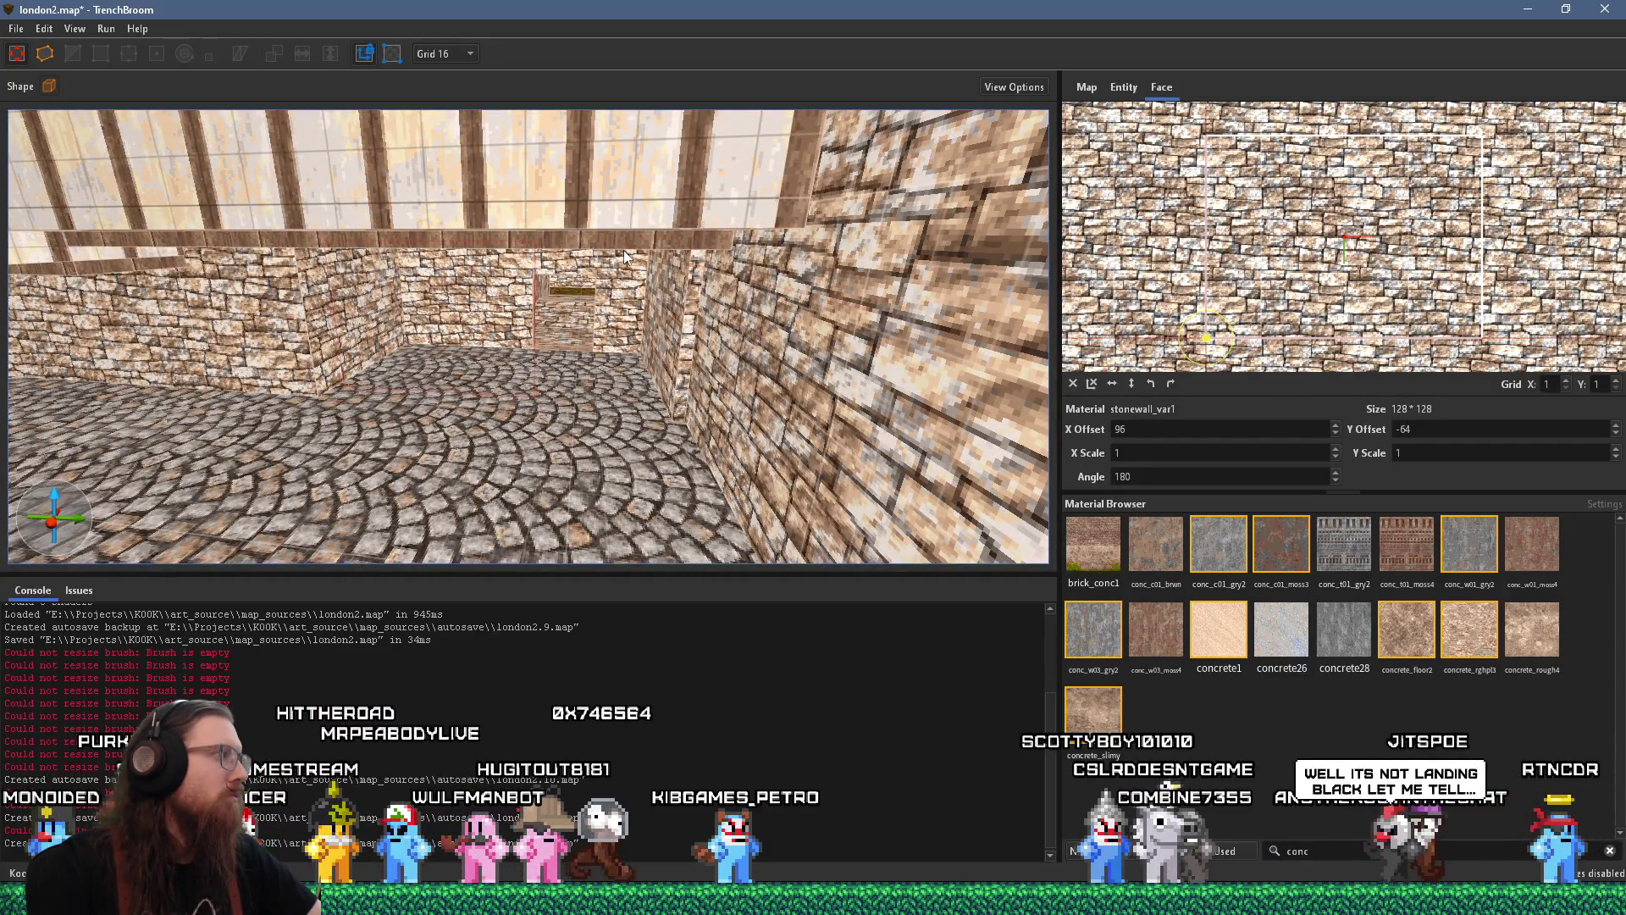
Save the london2 map
left_click(17, 28)
key("Escape")
key("ctrl+s")
Compile the map with the qbsp profile into london2.bsp and close the compile window
left_click(105, 29)
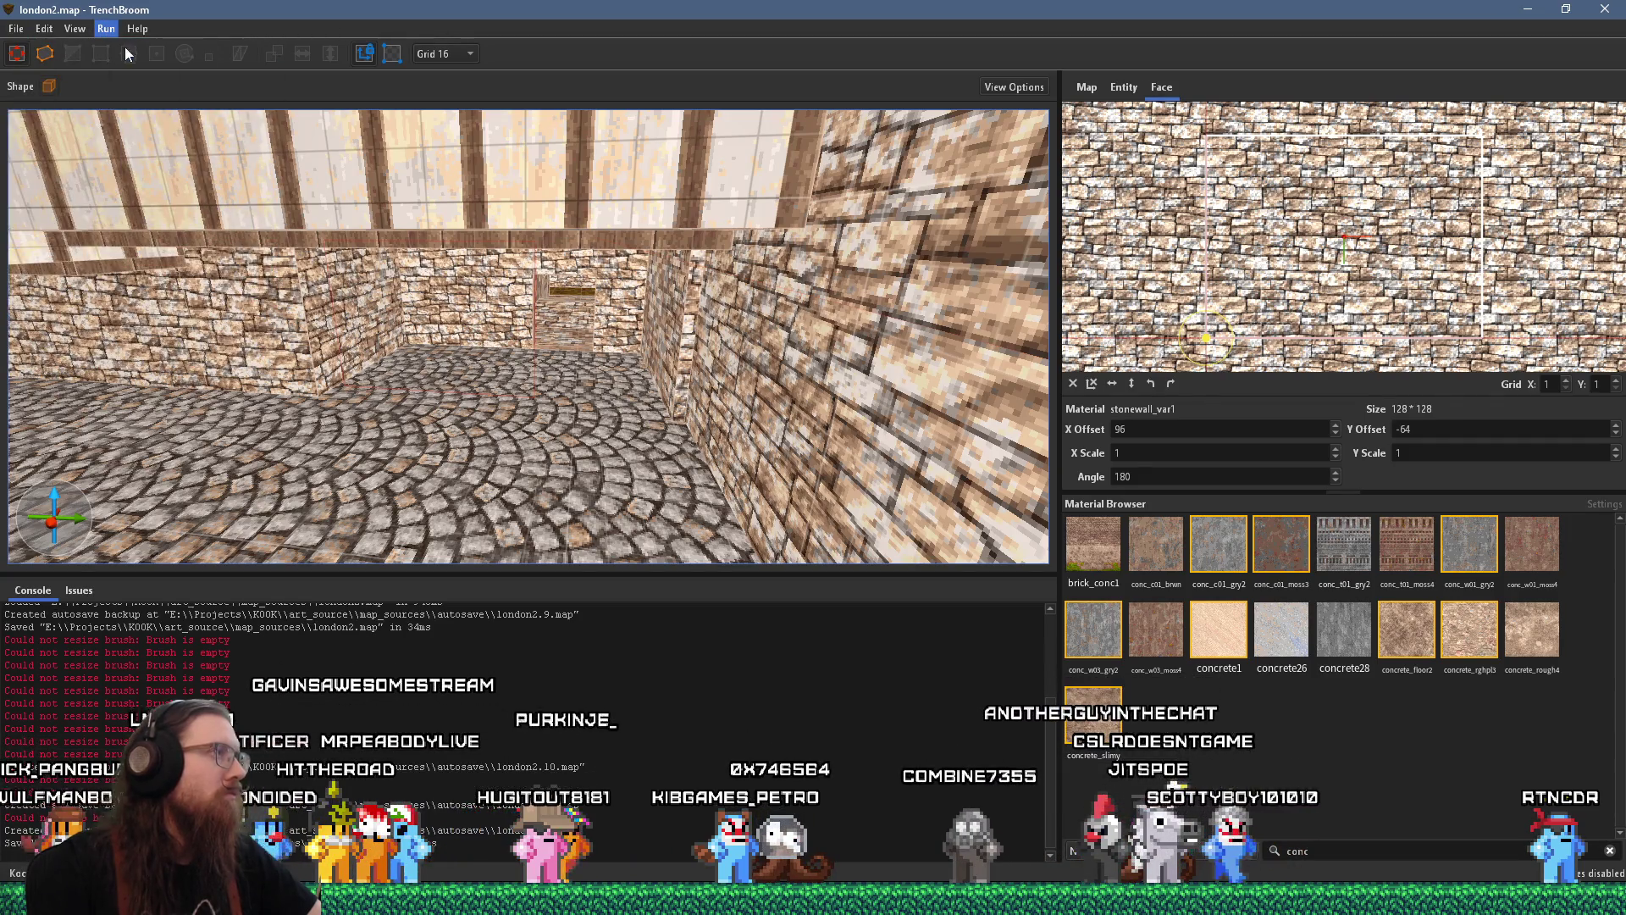
left_click(126, 53)
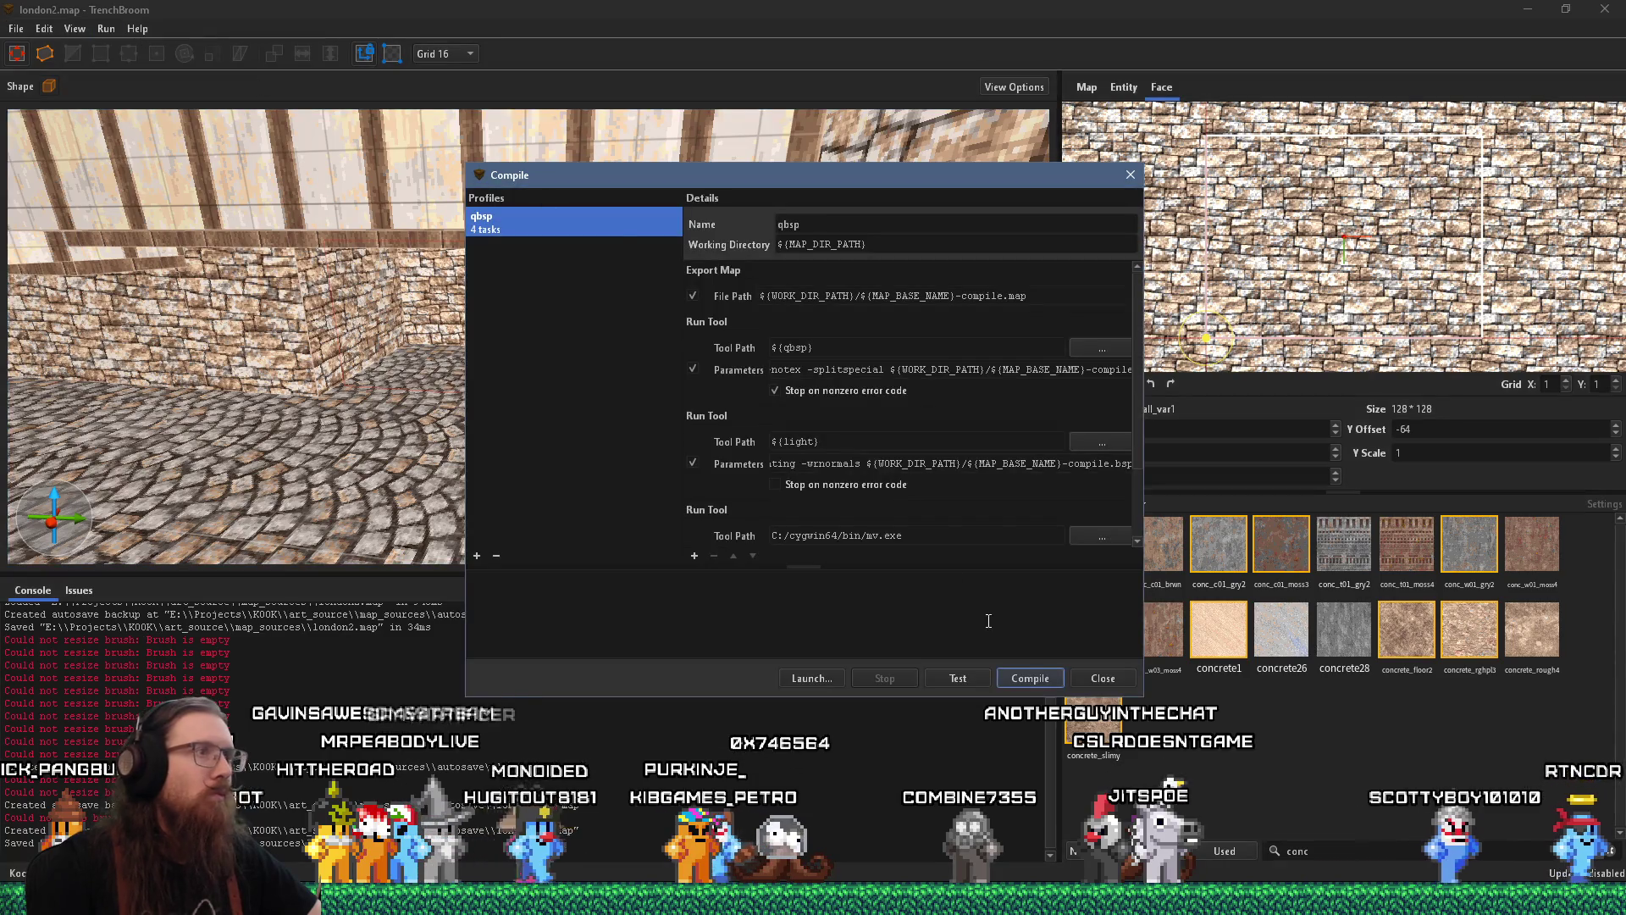
left_click(1035, 681)
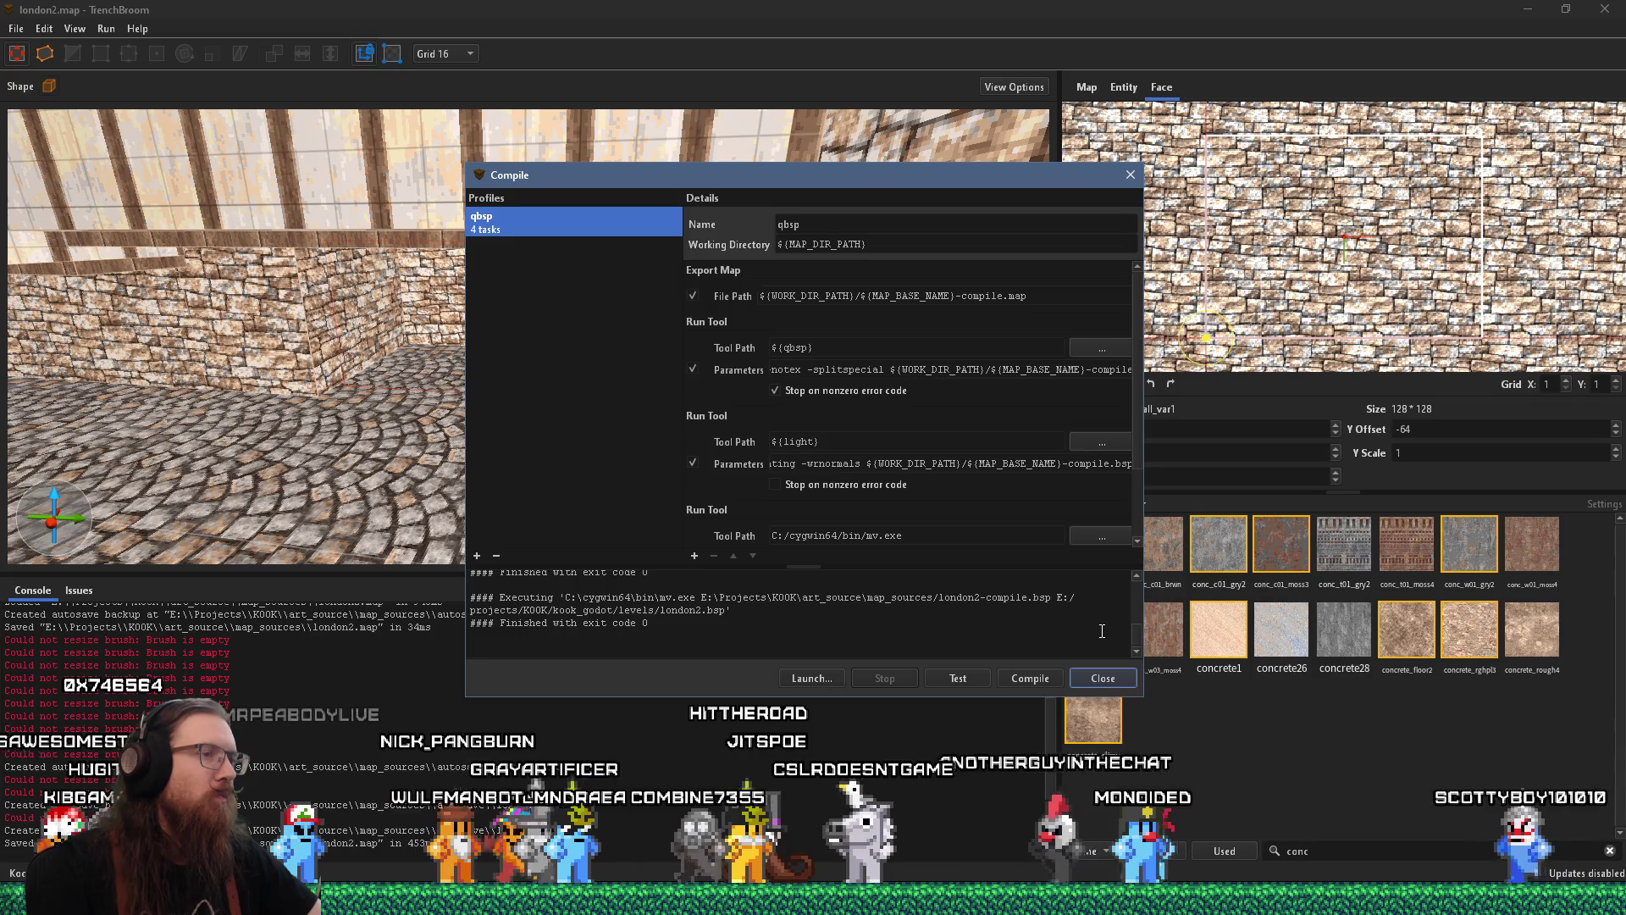
left_click(1103, 678)
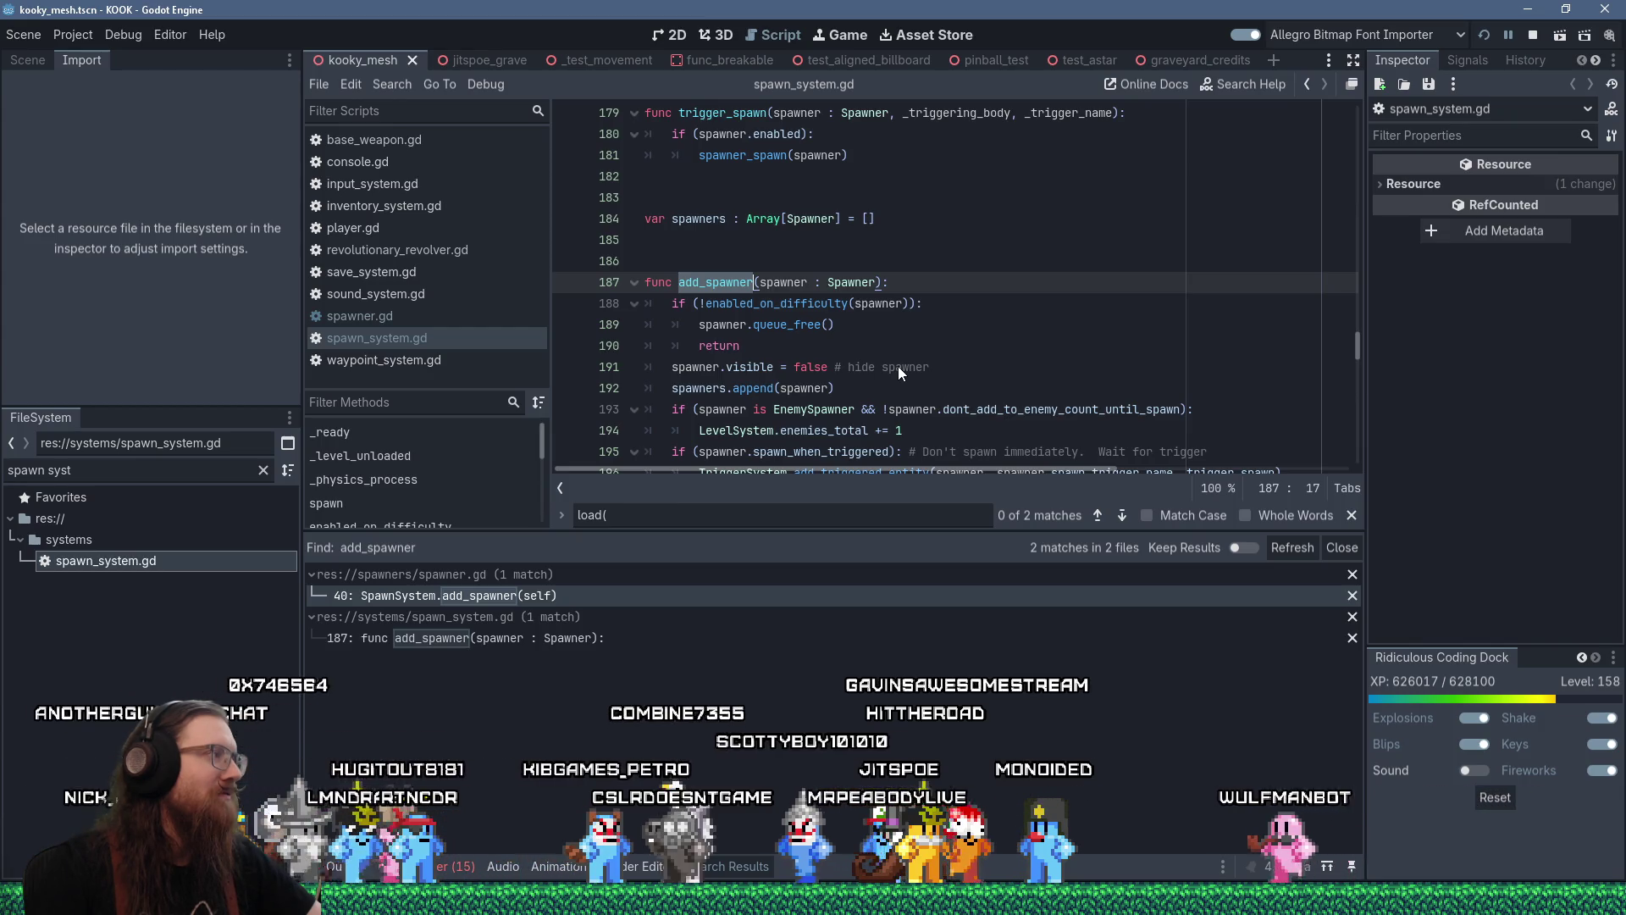
Place the cursor at the end of line 189 in spawn_system.gd, then return to TrenchBroom
left_click(842, 326)
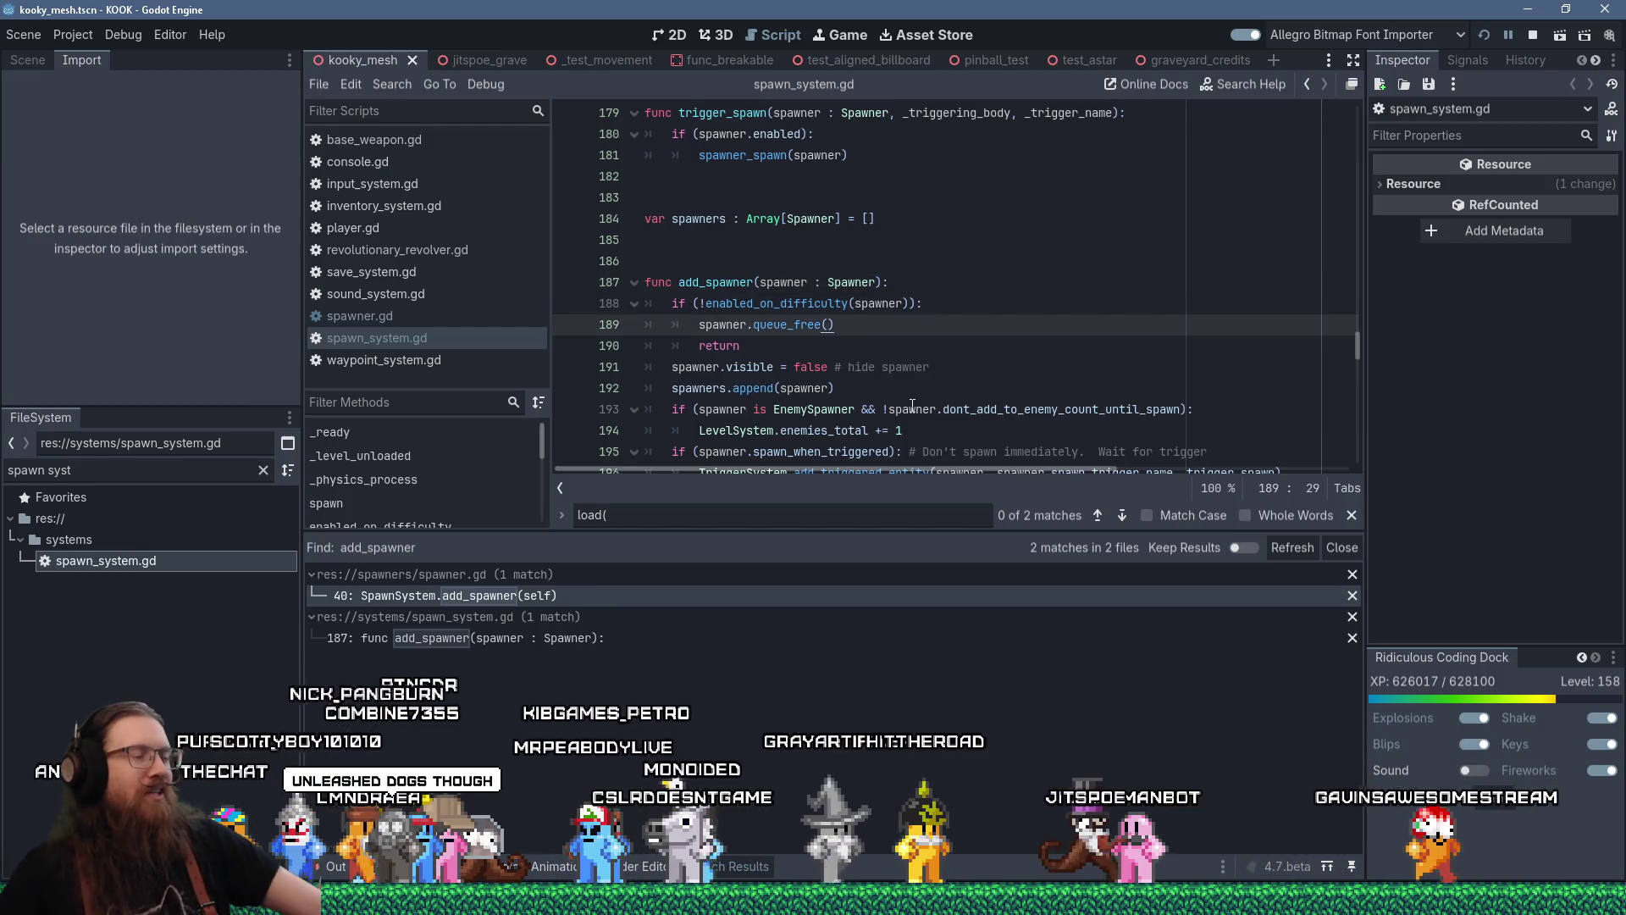
mouse_move(912, 405)
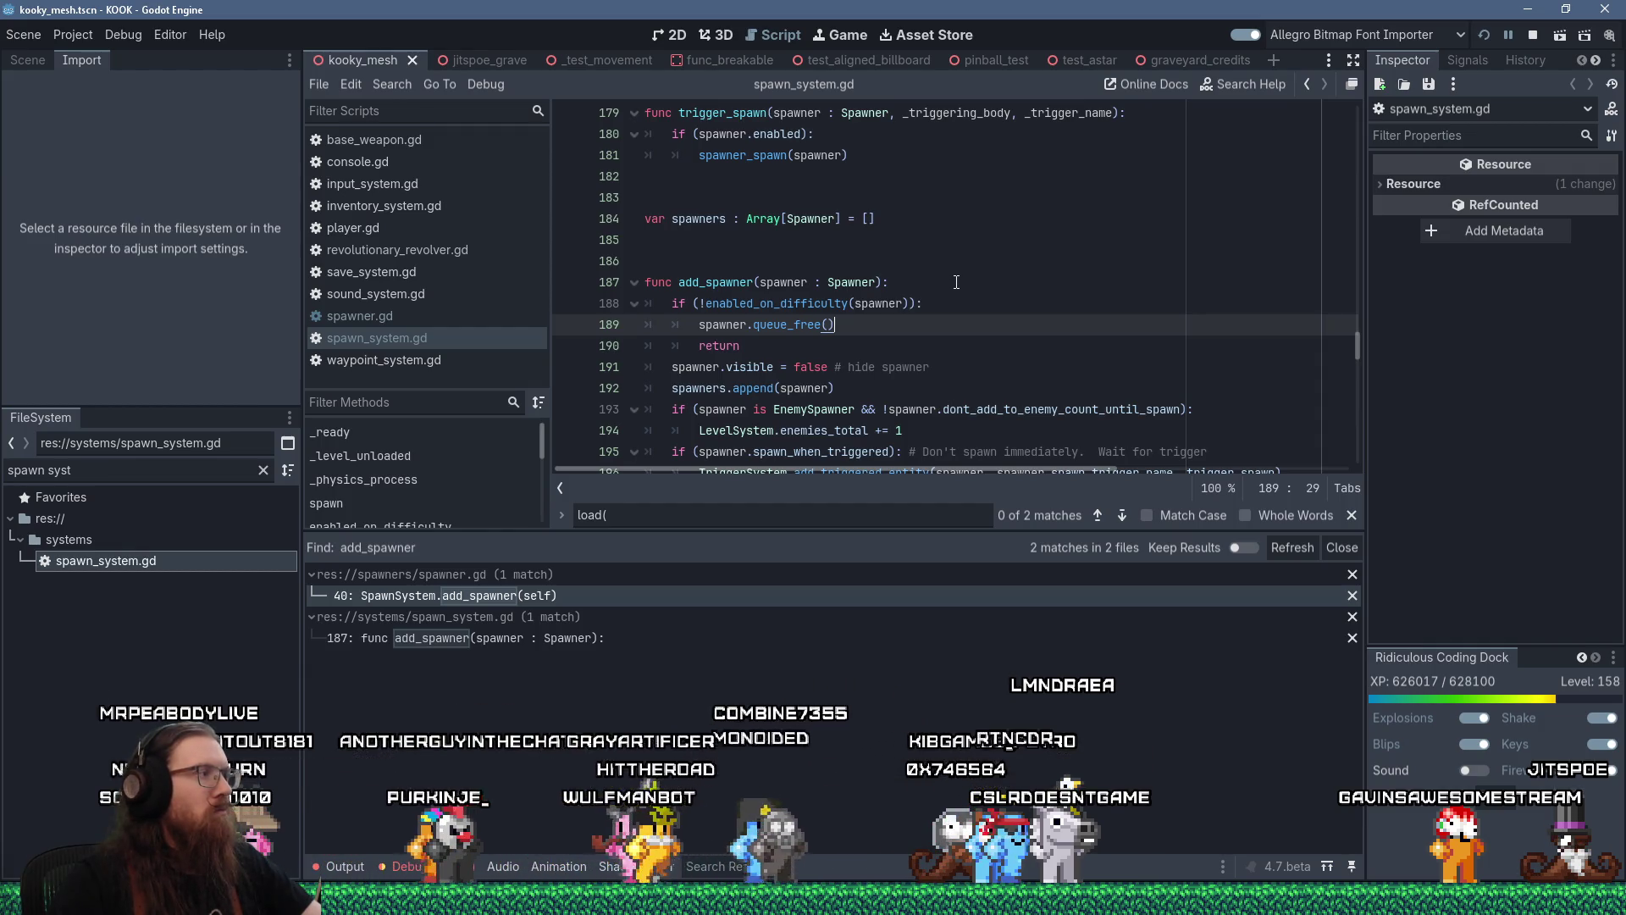
key("alt+Tab")
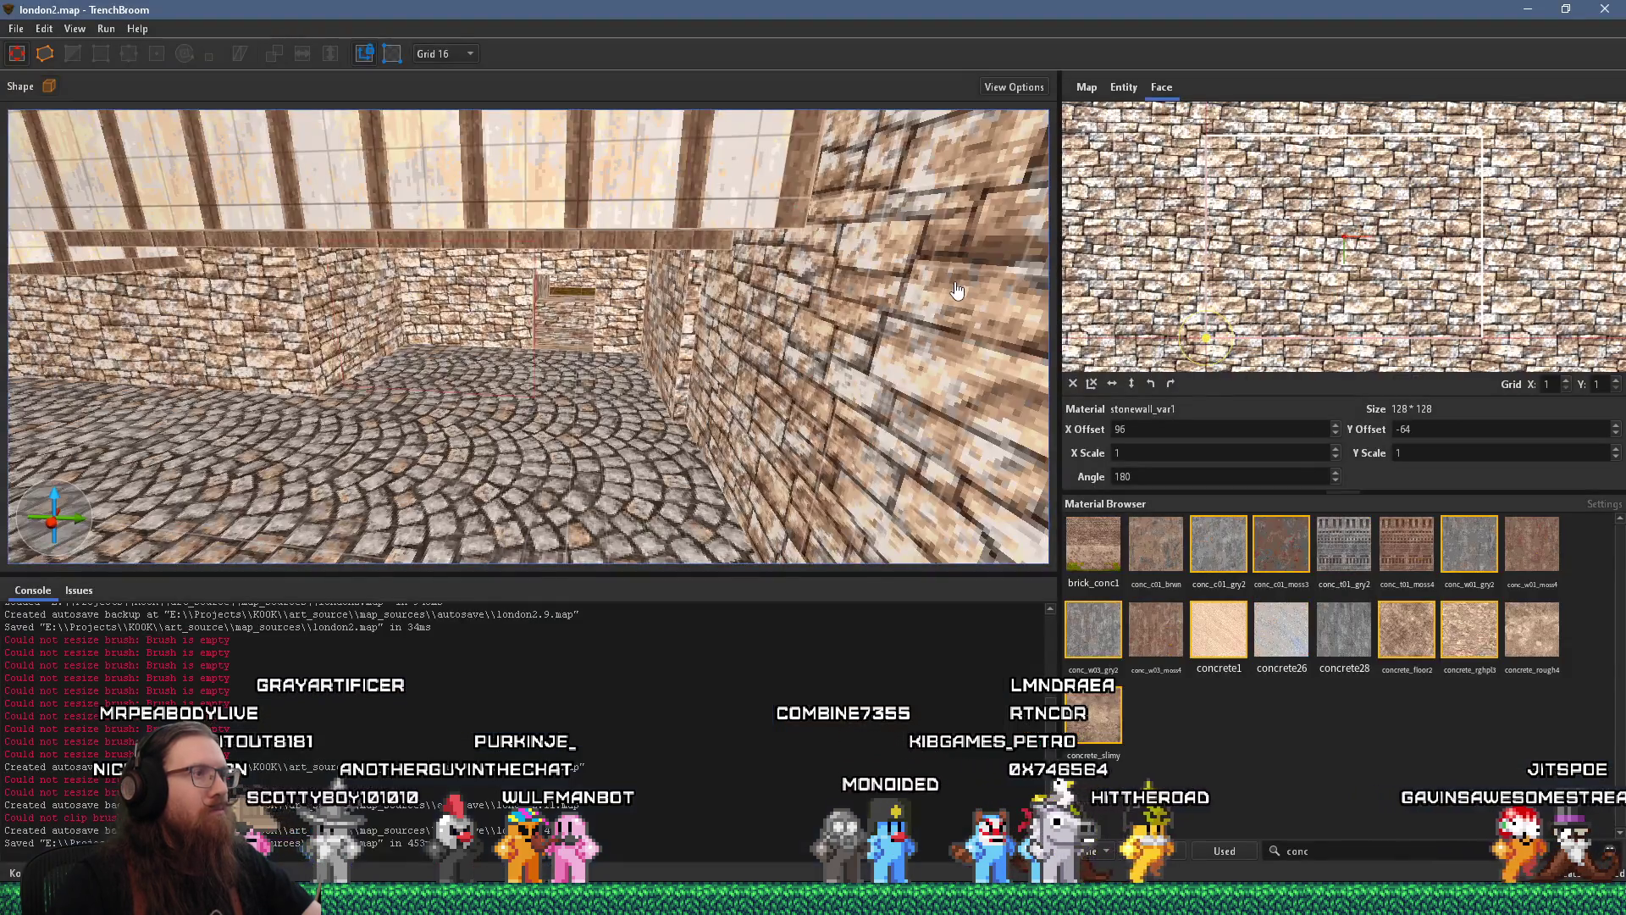
Return to the Godot editor and run the project with F5
key("alt+Tab")
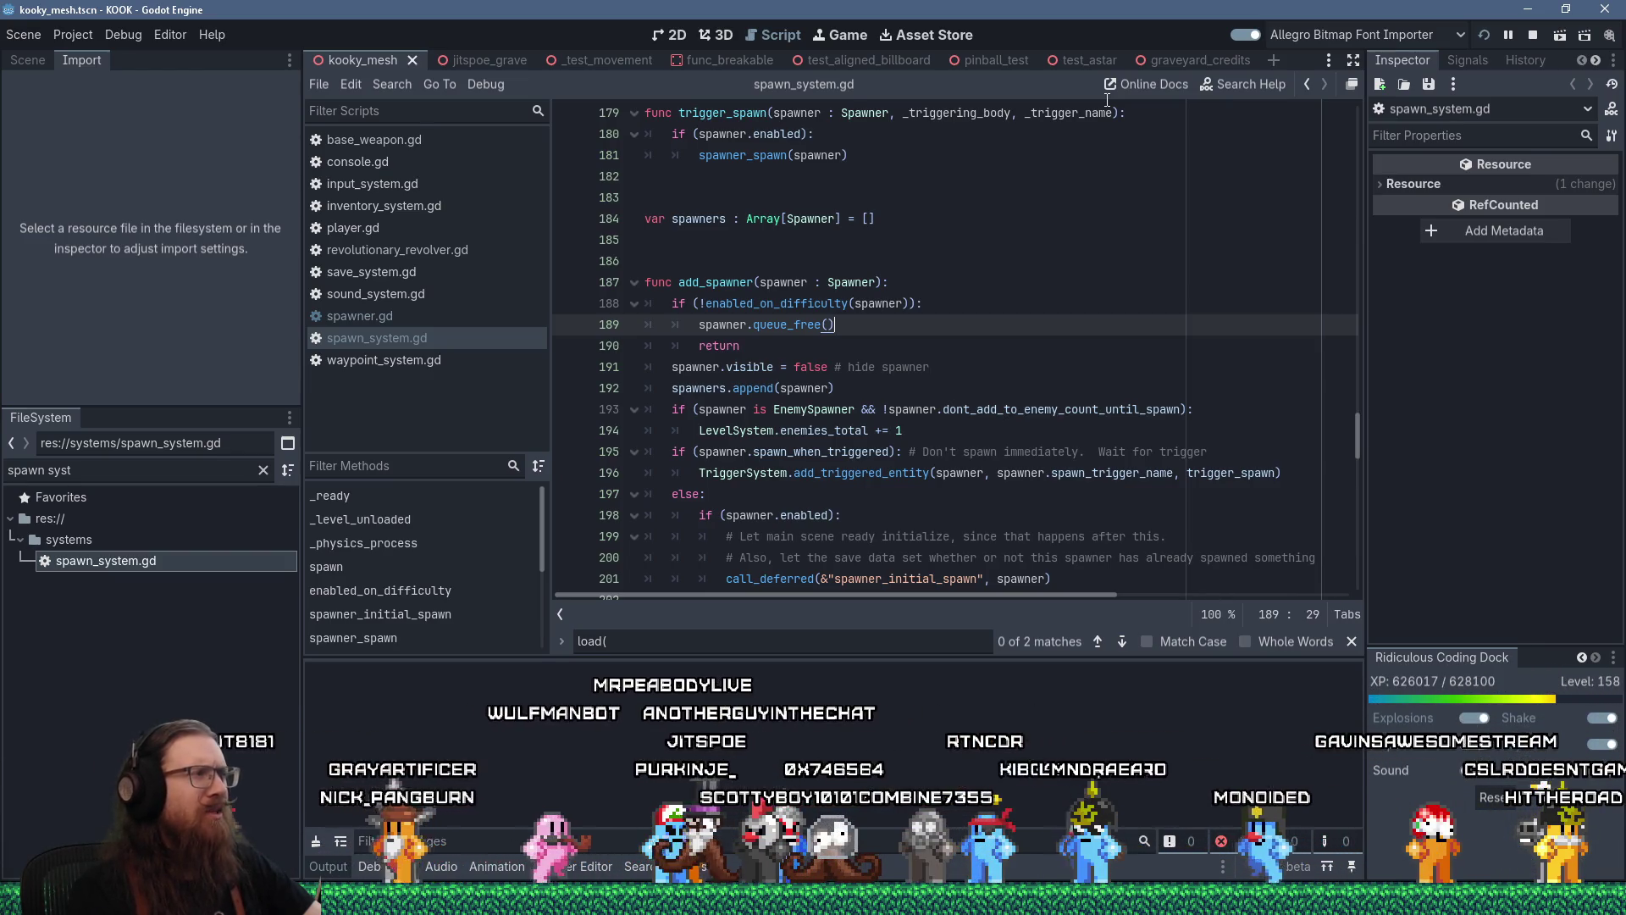
key("F5")
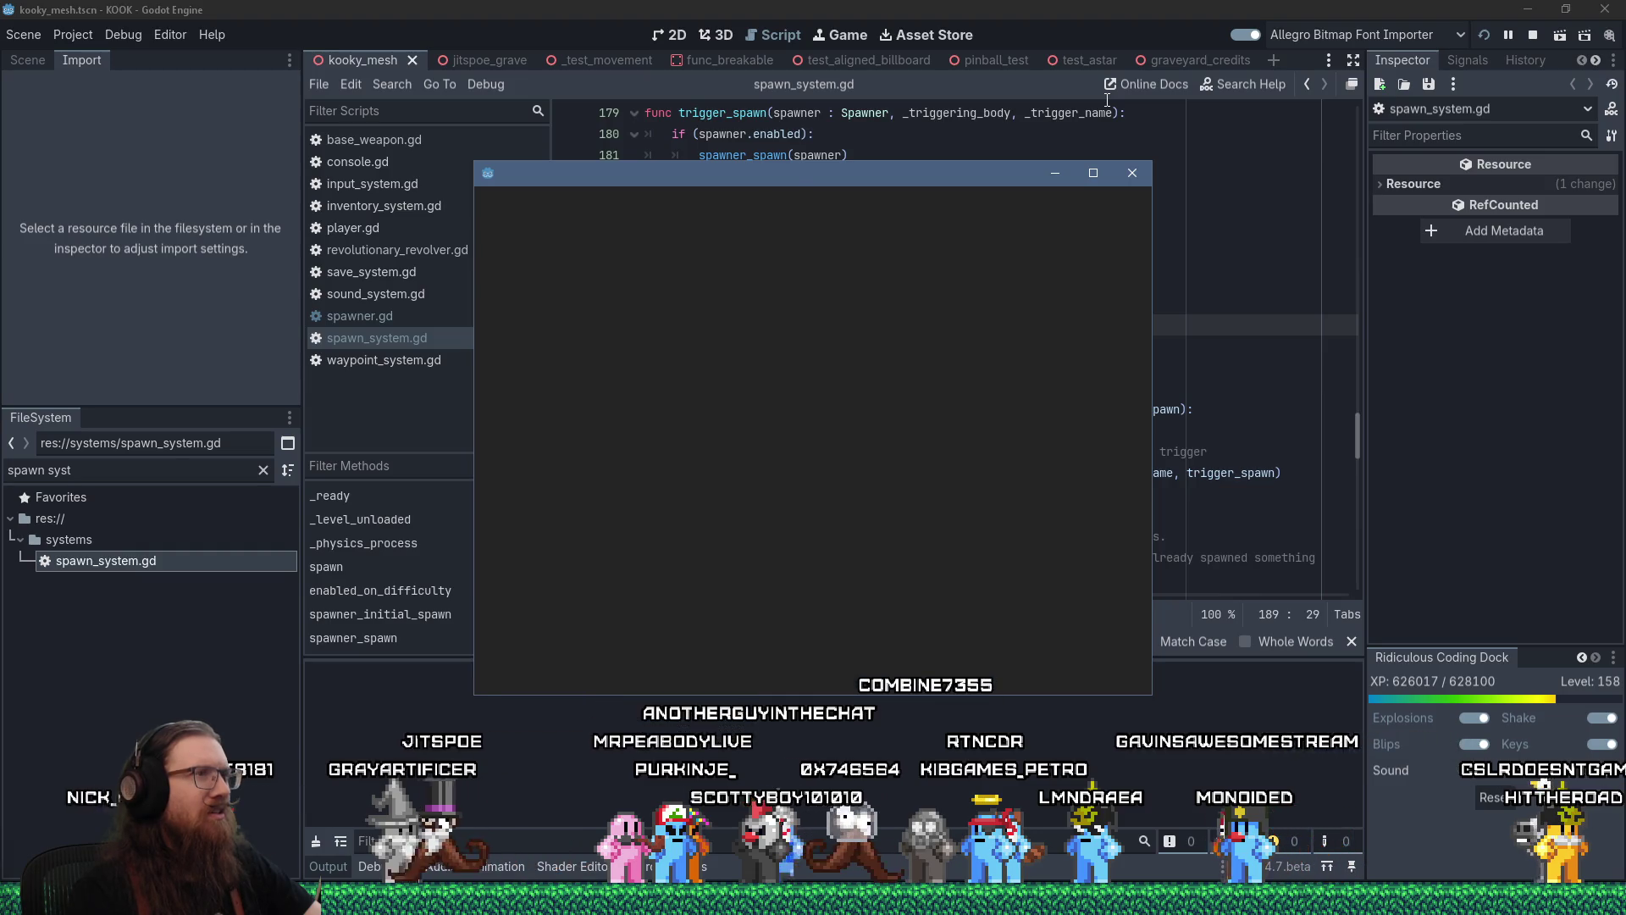
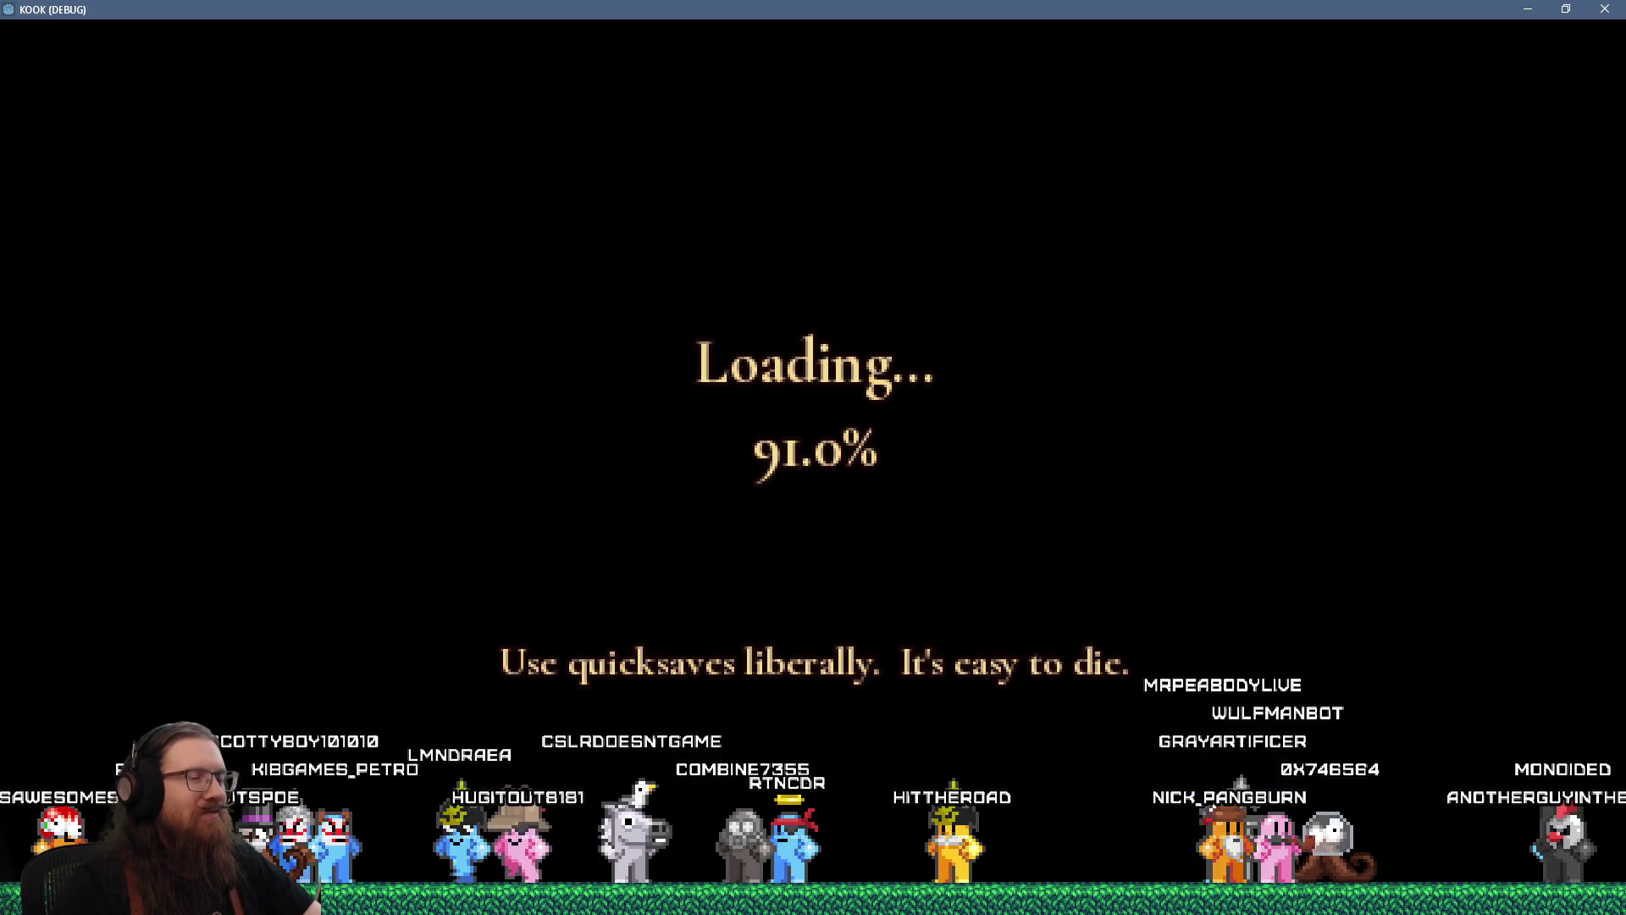
Leave the KOOK game, stalled at 91% loading, for the Godot editor window
key("alt+Tab")
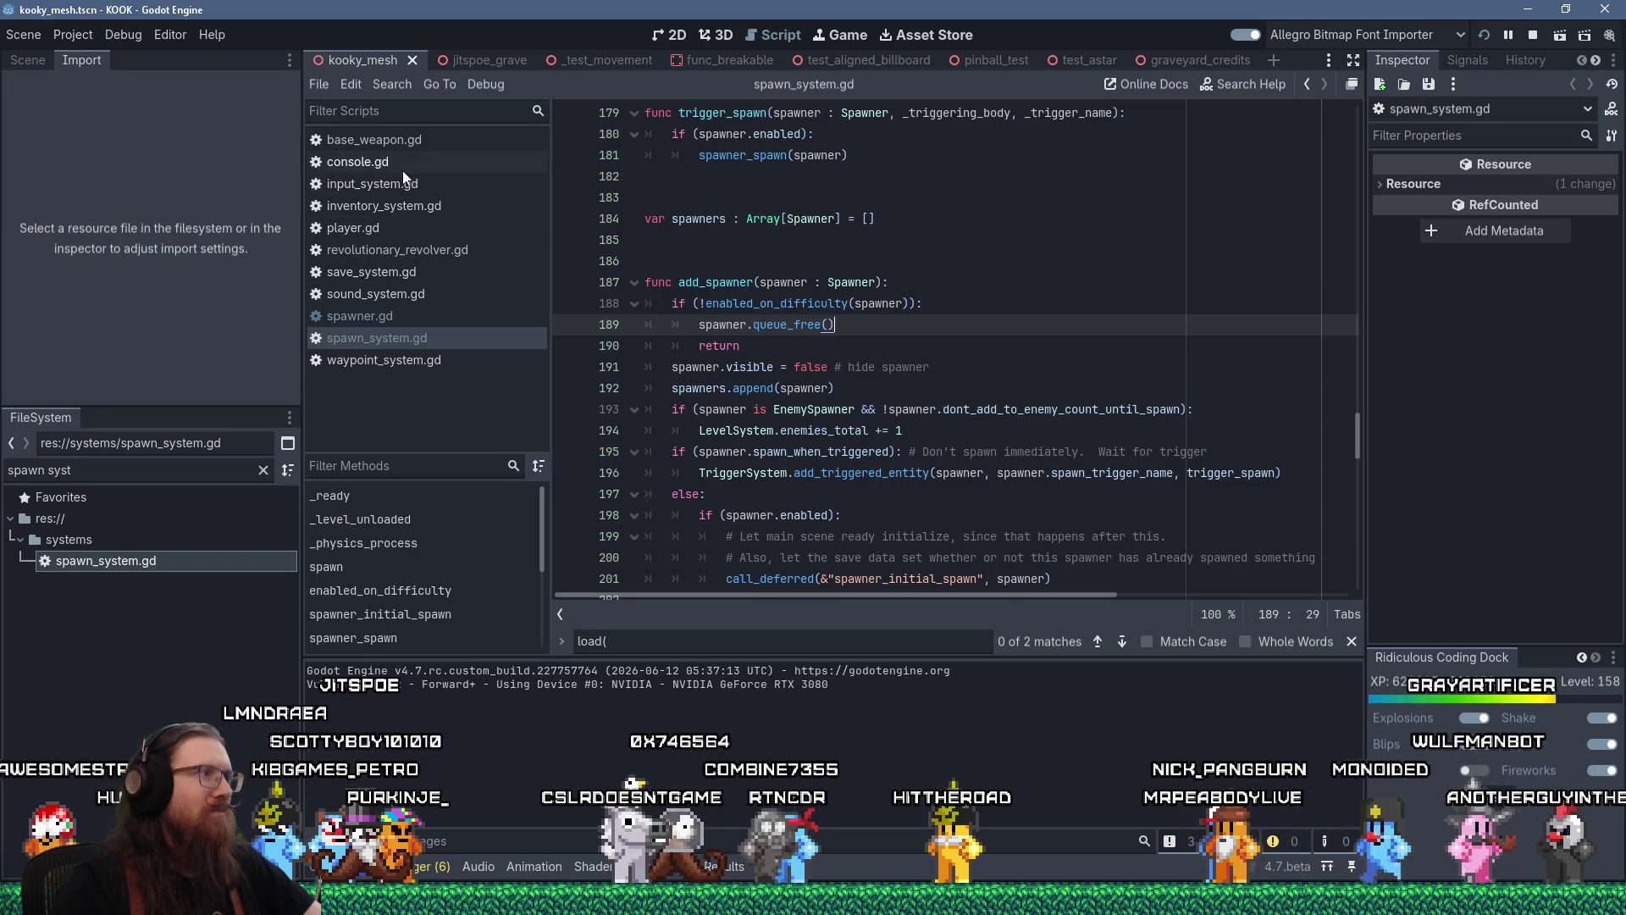
Find level_system.gd in the FileSystem, open it, and make a small edit on line 6
left_click(262, 470)
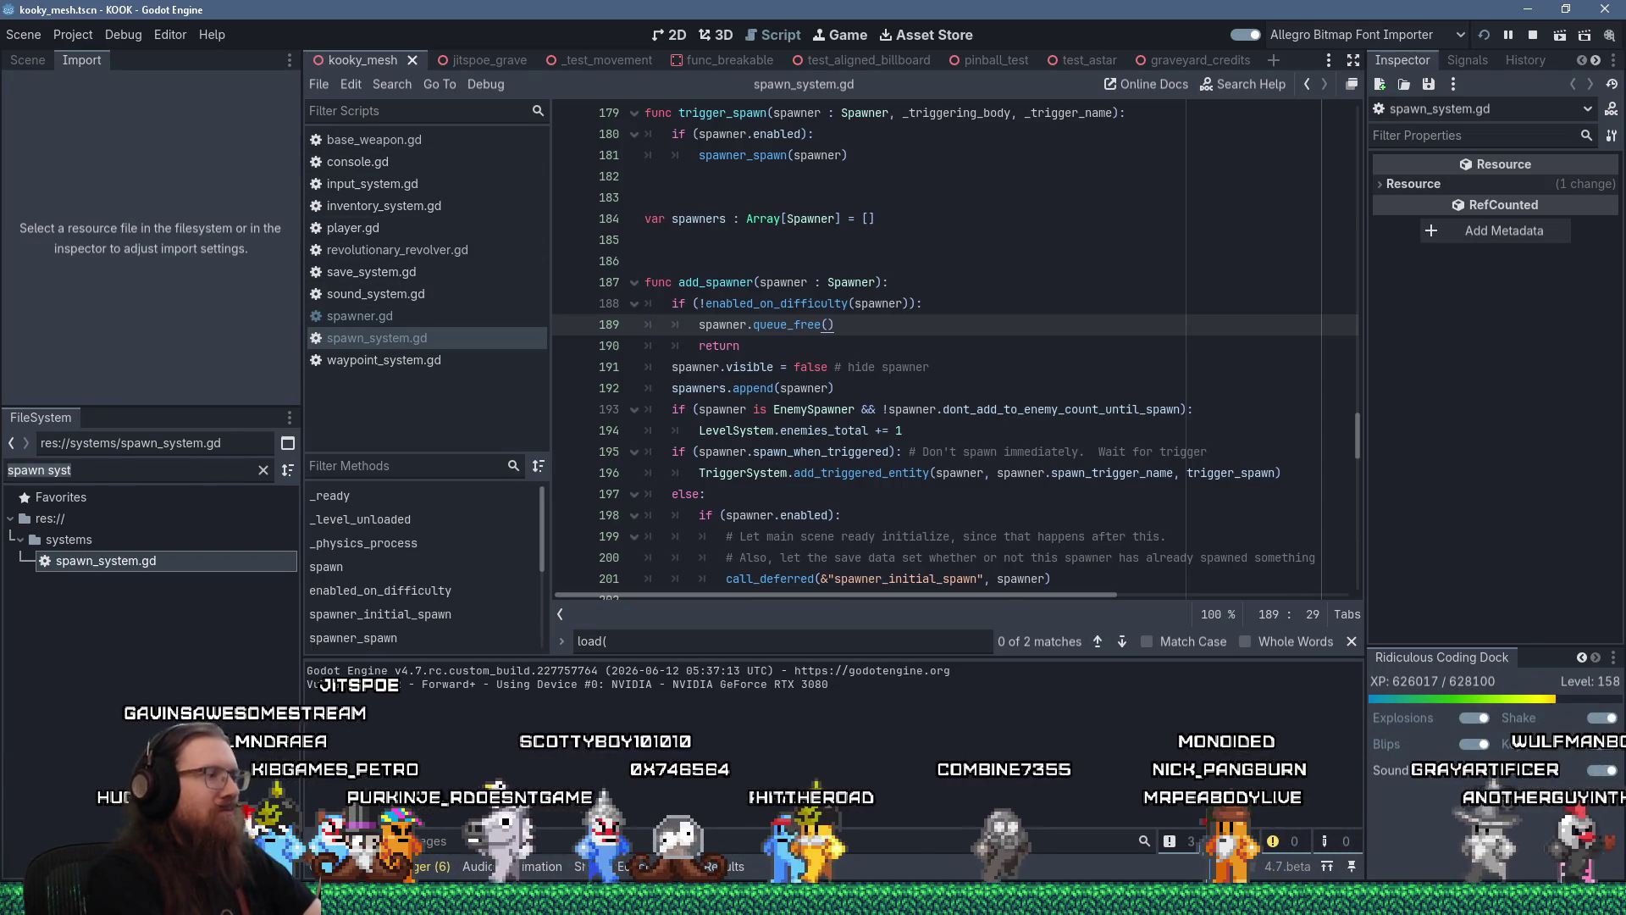
type("level_syste")
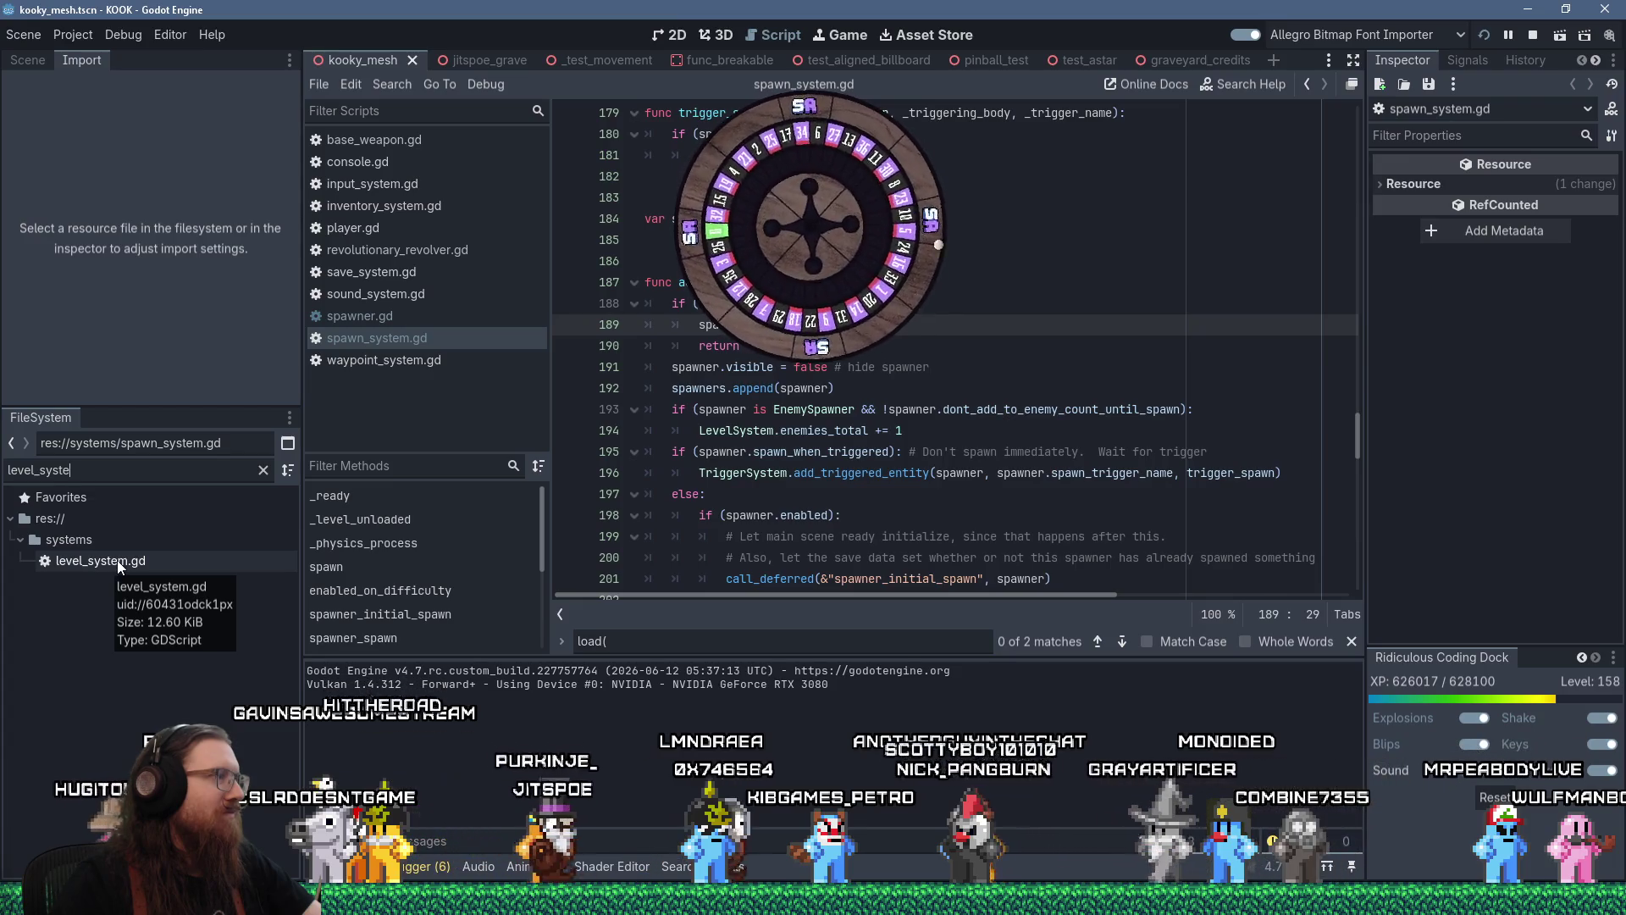
left_click(117, 561)
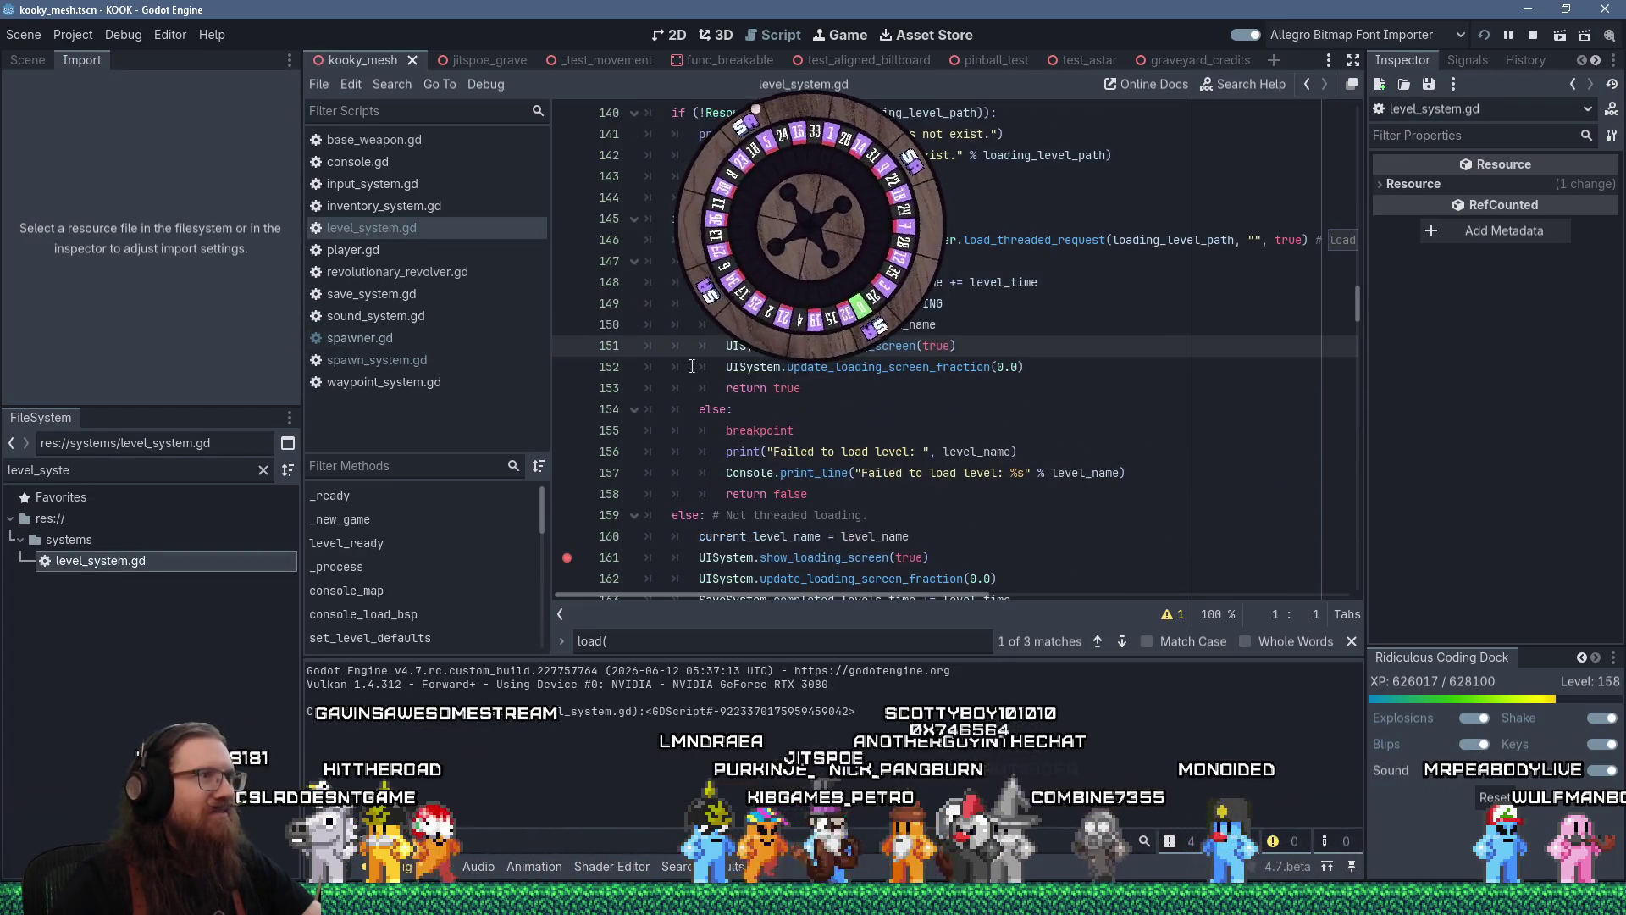
left_click_drag(1358, 296, 1360, 110)
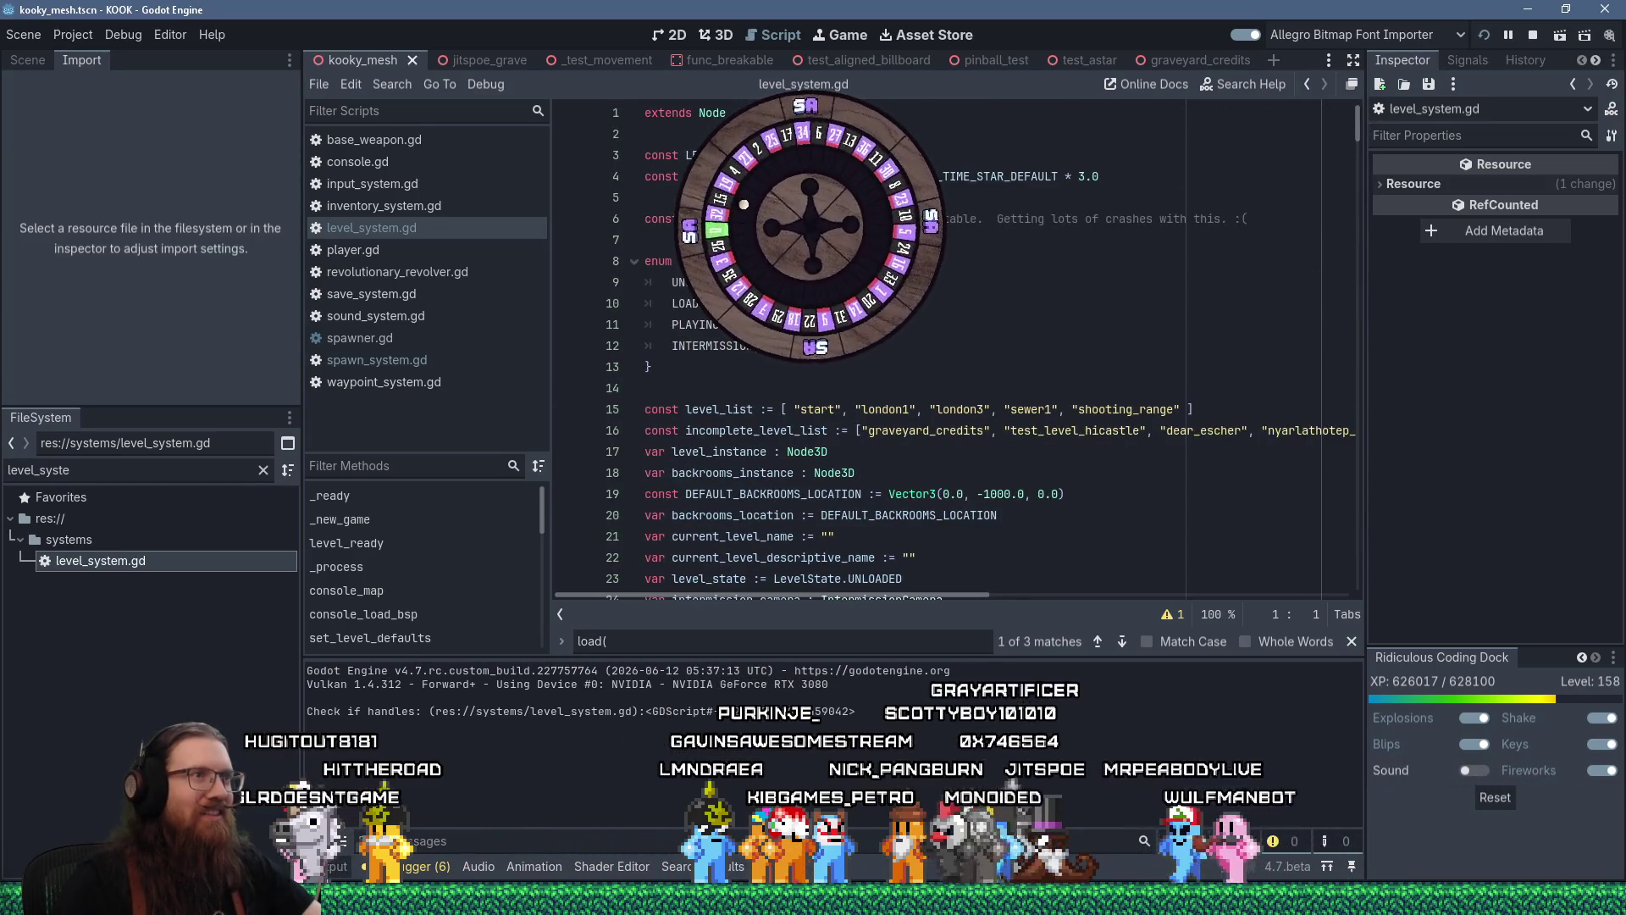
left_click(876, 219)
type("u")
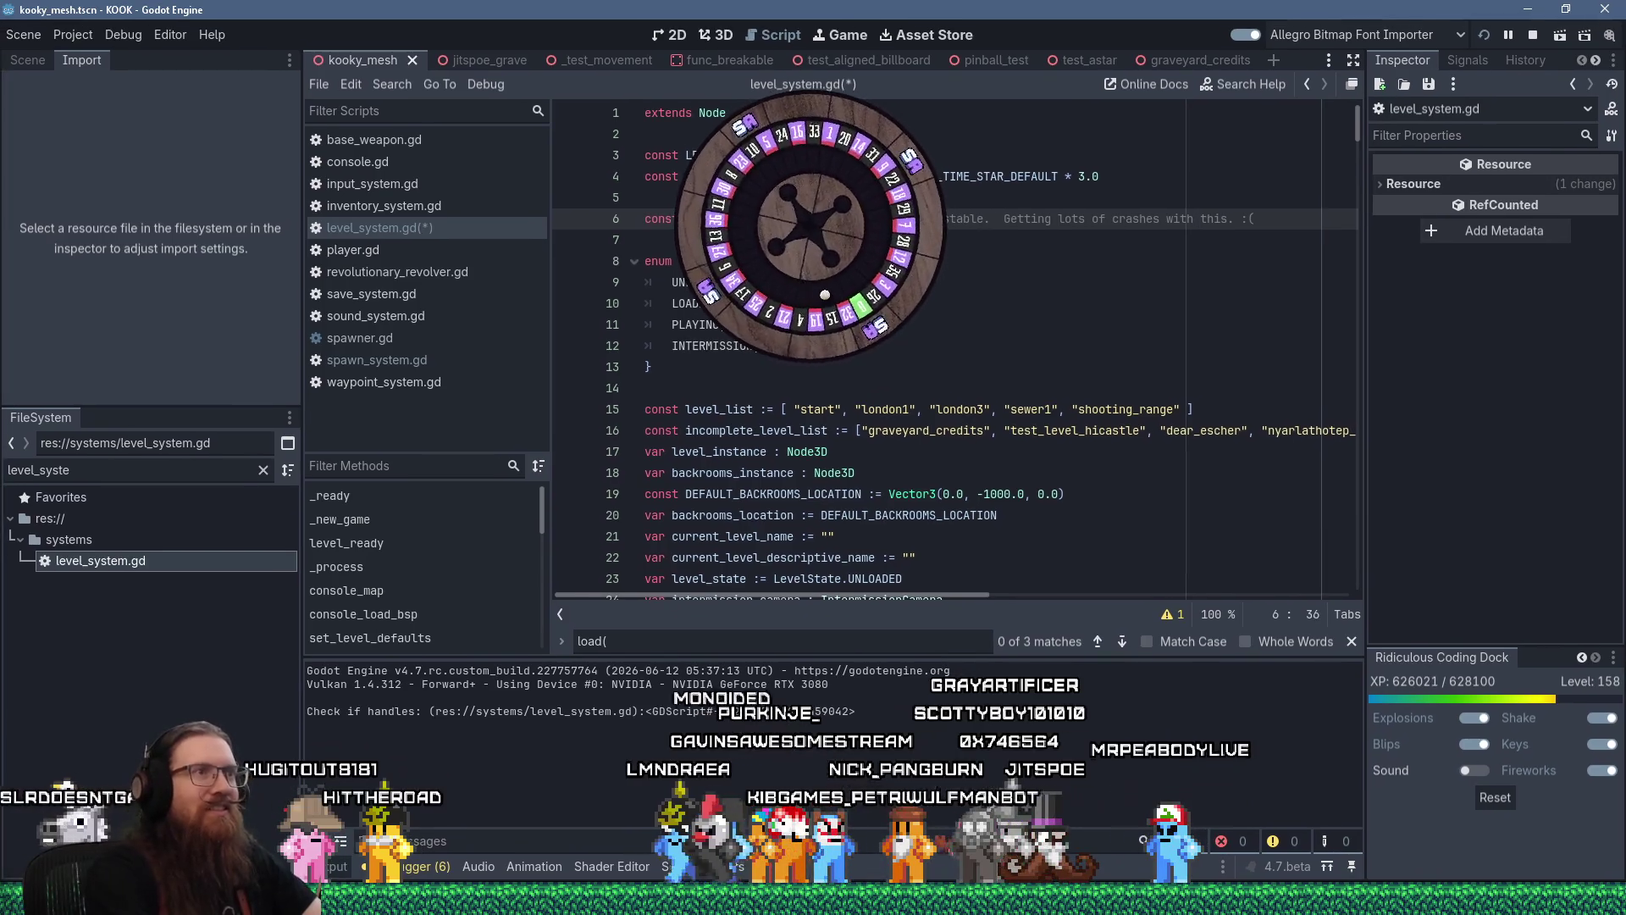
Stop the game, save and relaunch with F5, and continue past both breakpoints
left_click(1530, 36)
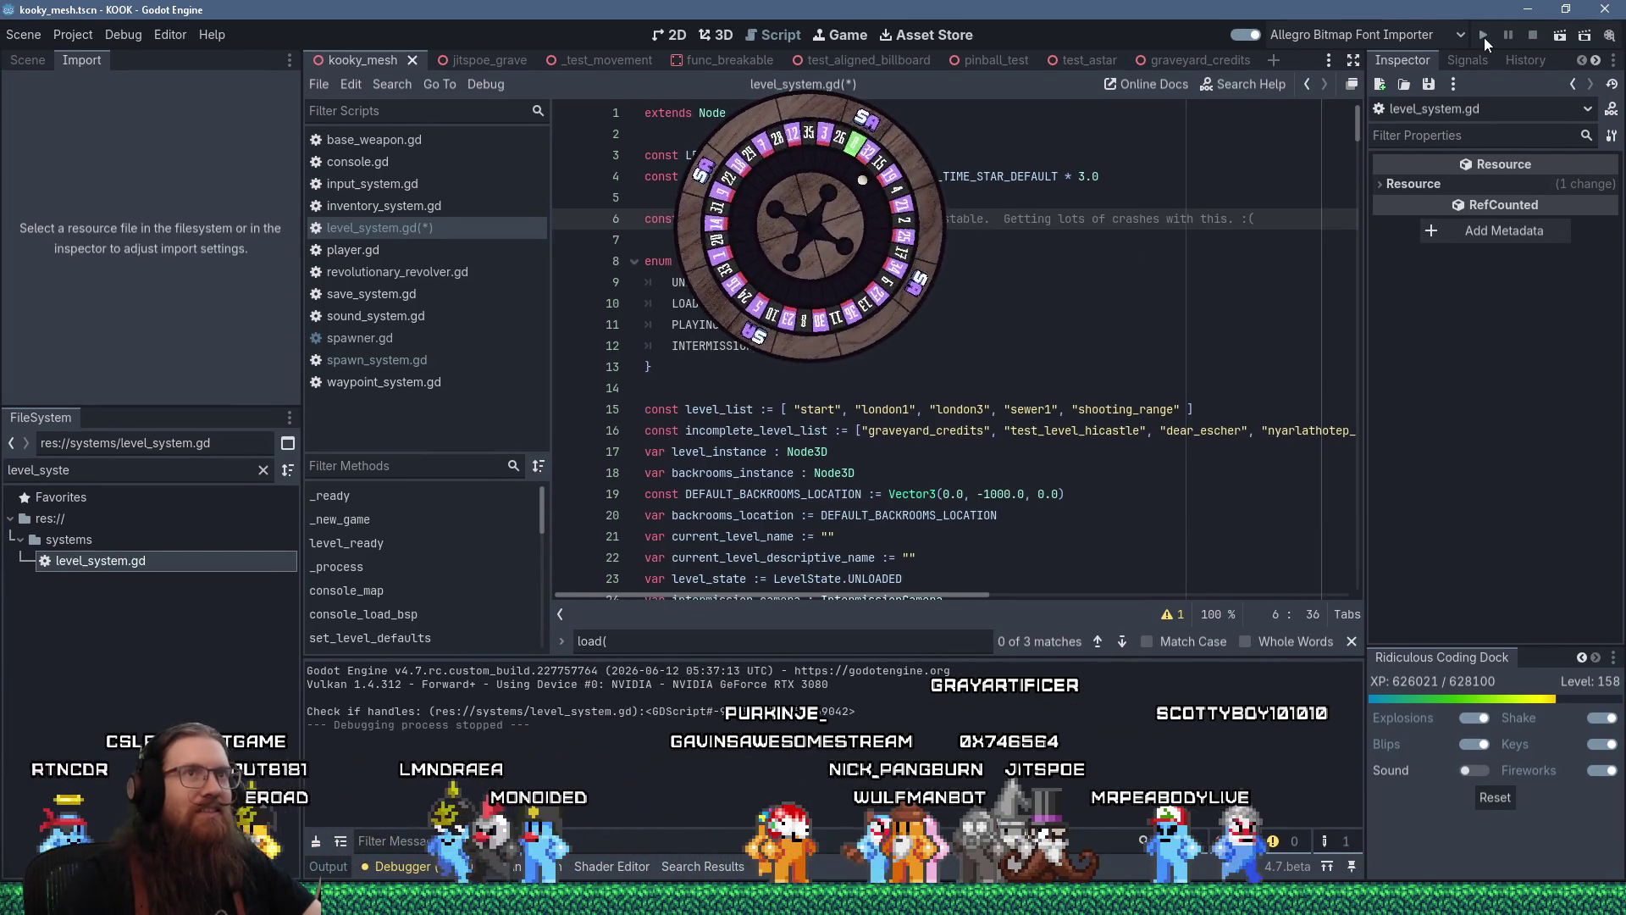
key("F5")
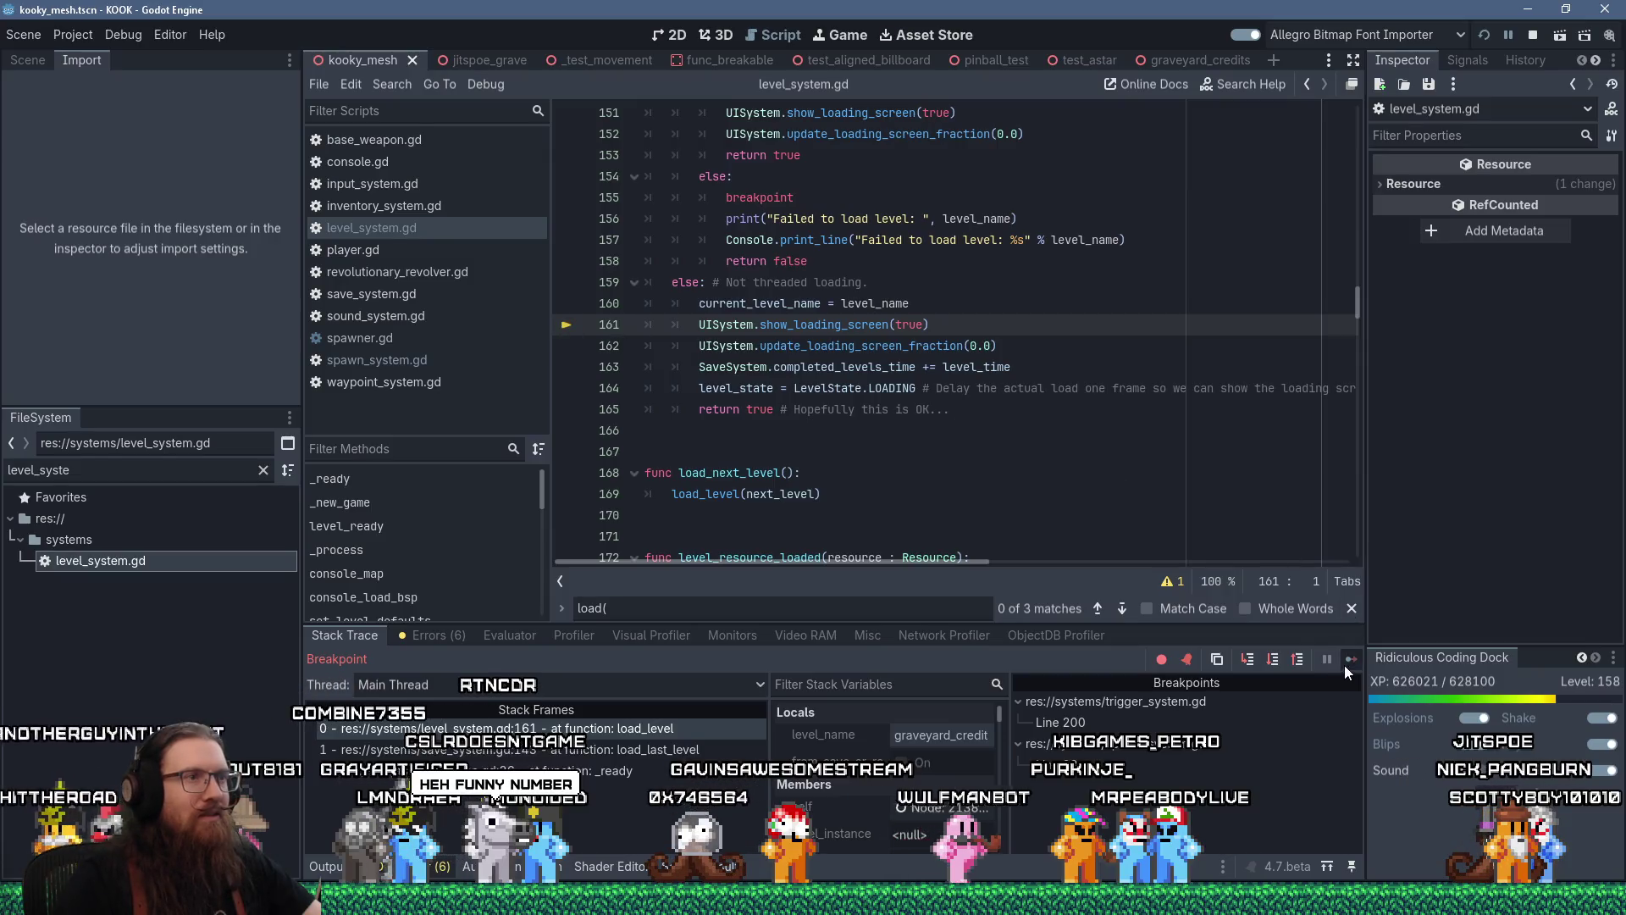
left_click(1345, 662)
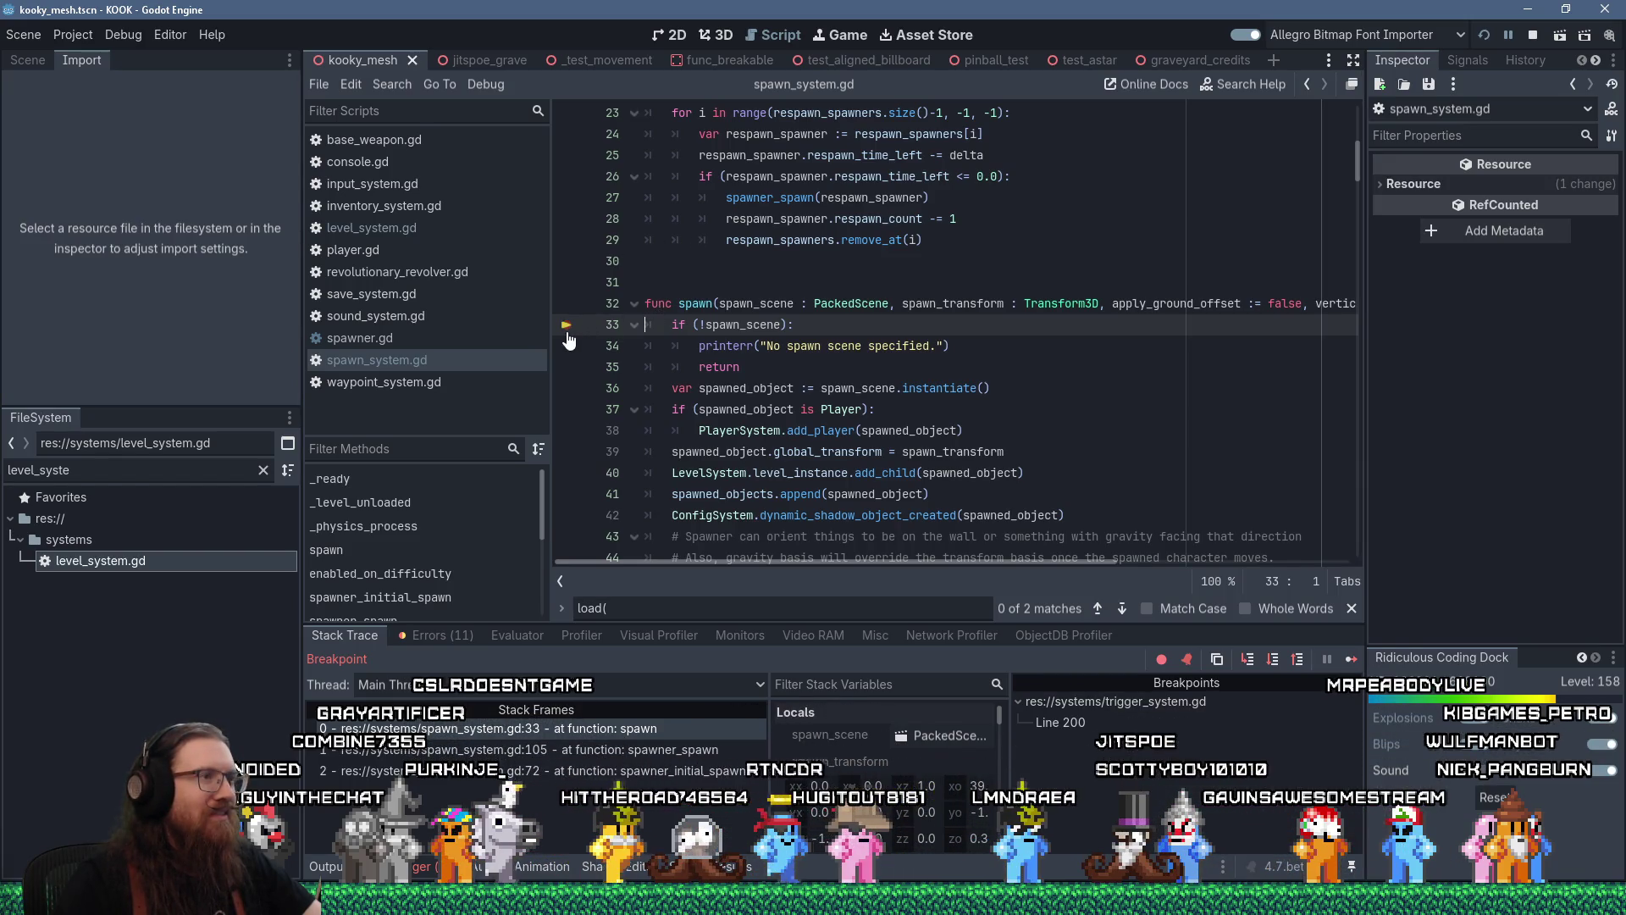
left_click(1352, 658)
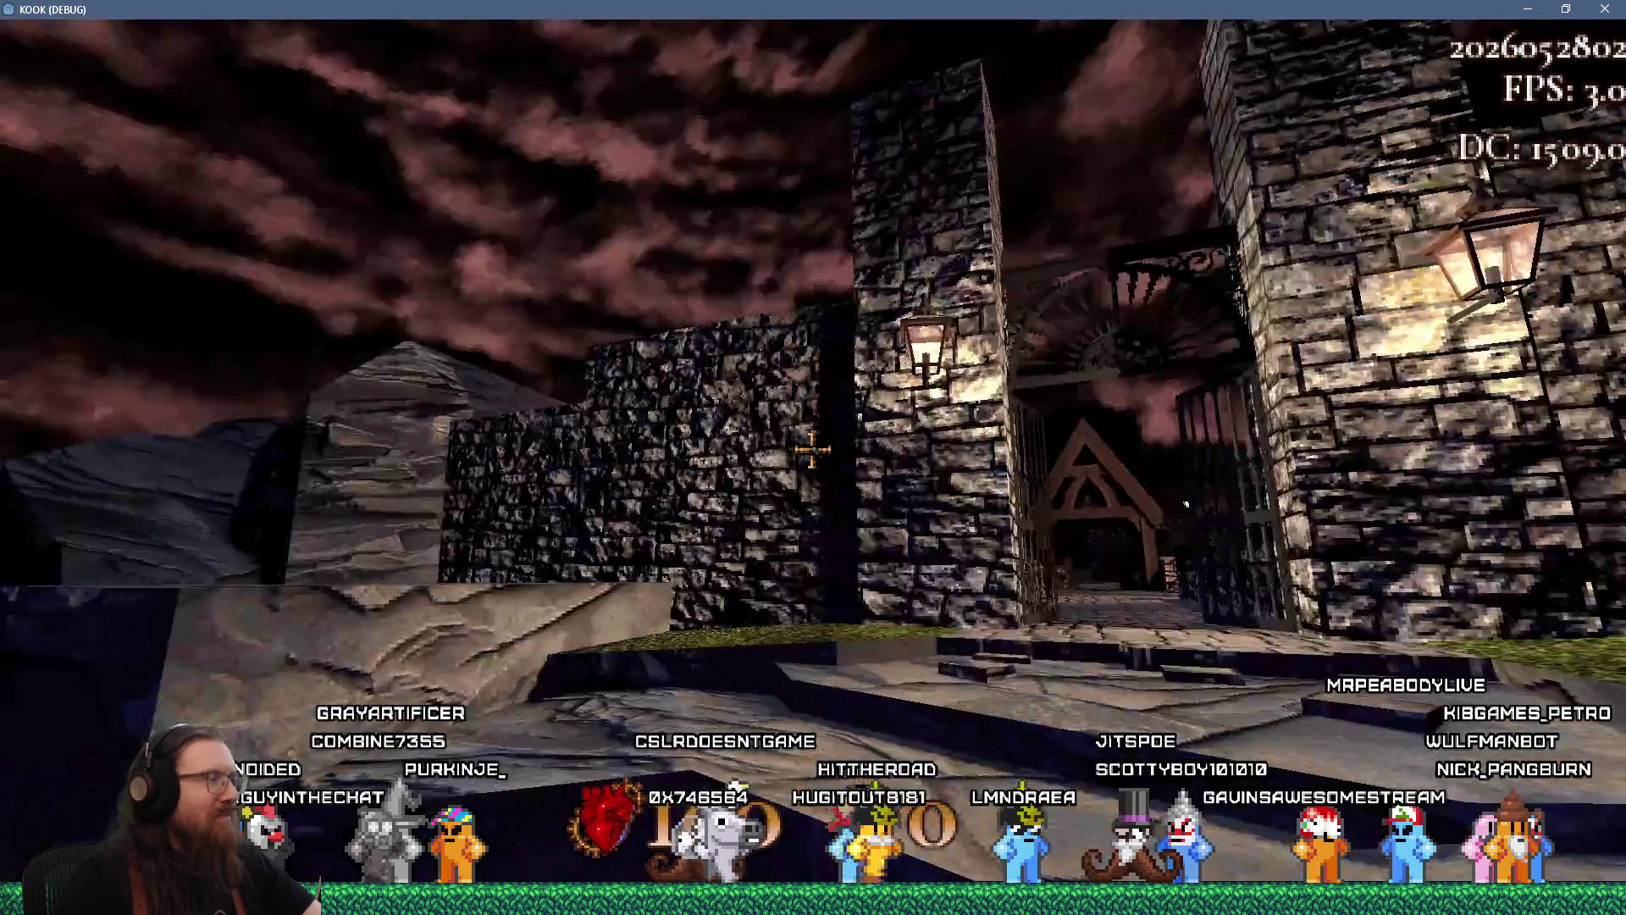
Load london2 with the console map command and walk forward into the street
key("grave")
type("map")
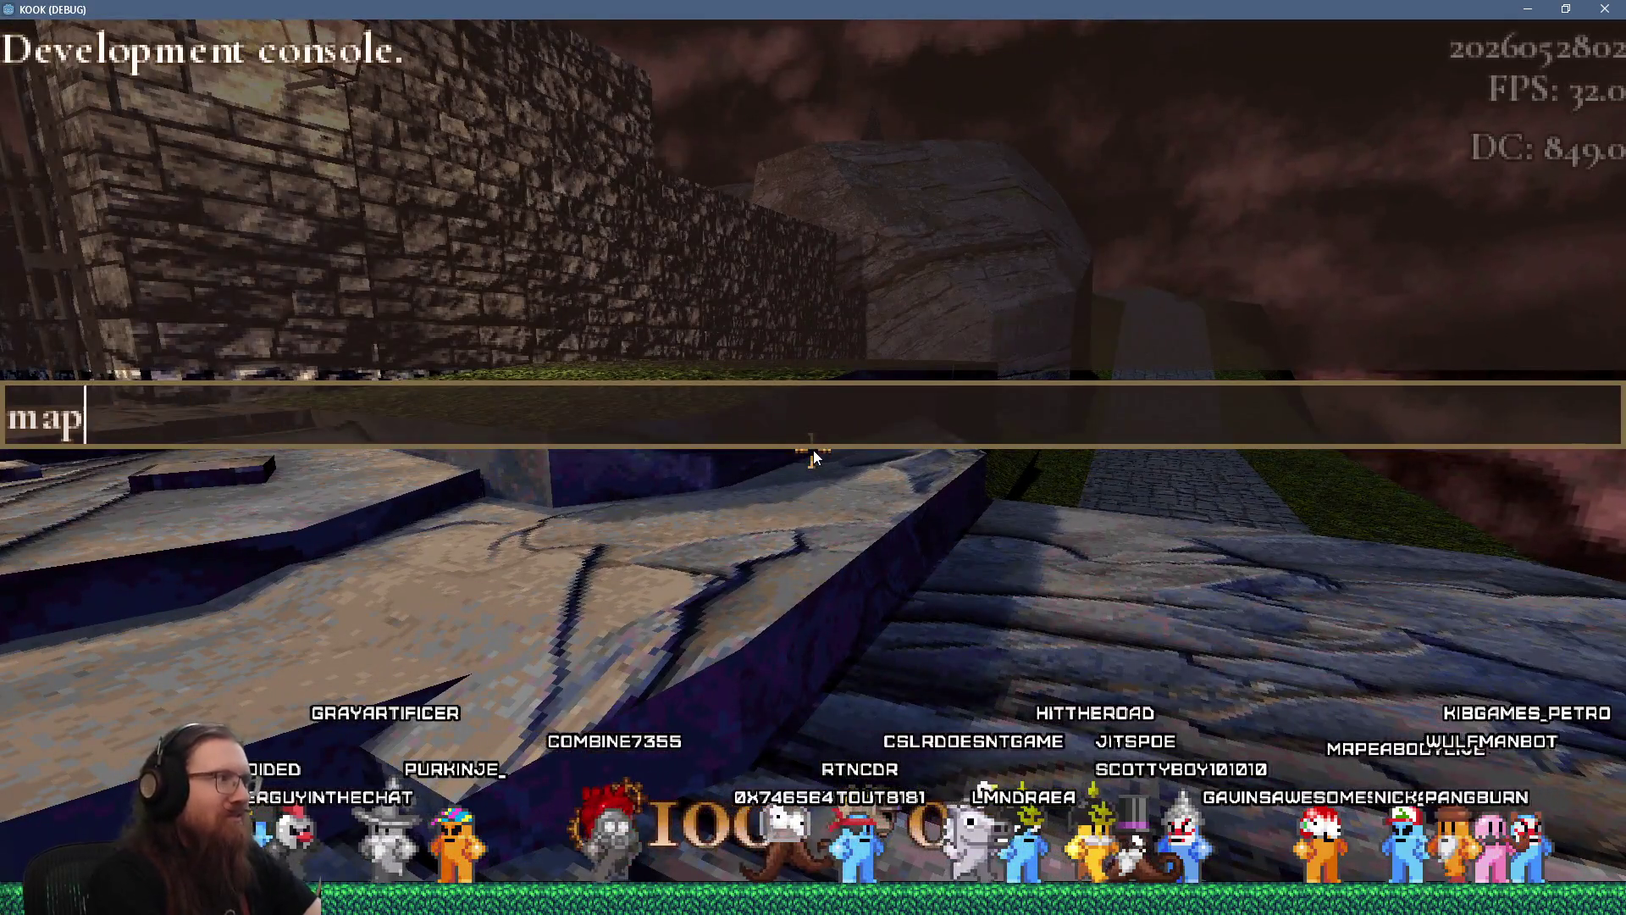
type("on2")
key("Return")
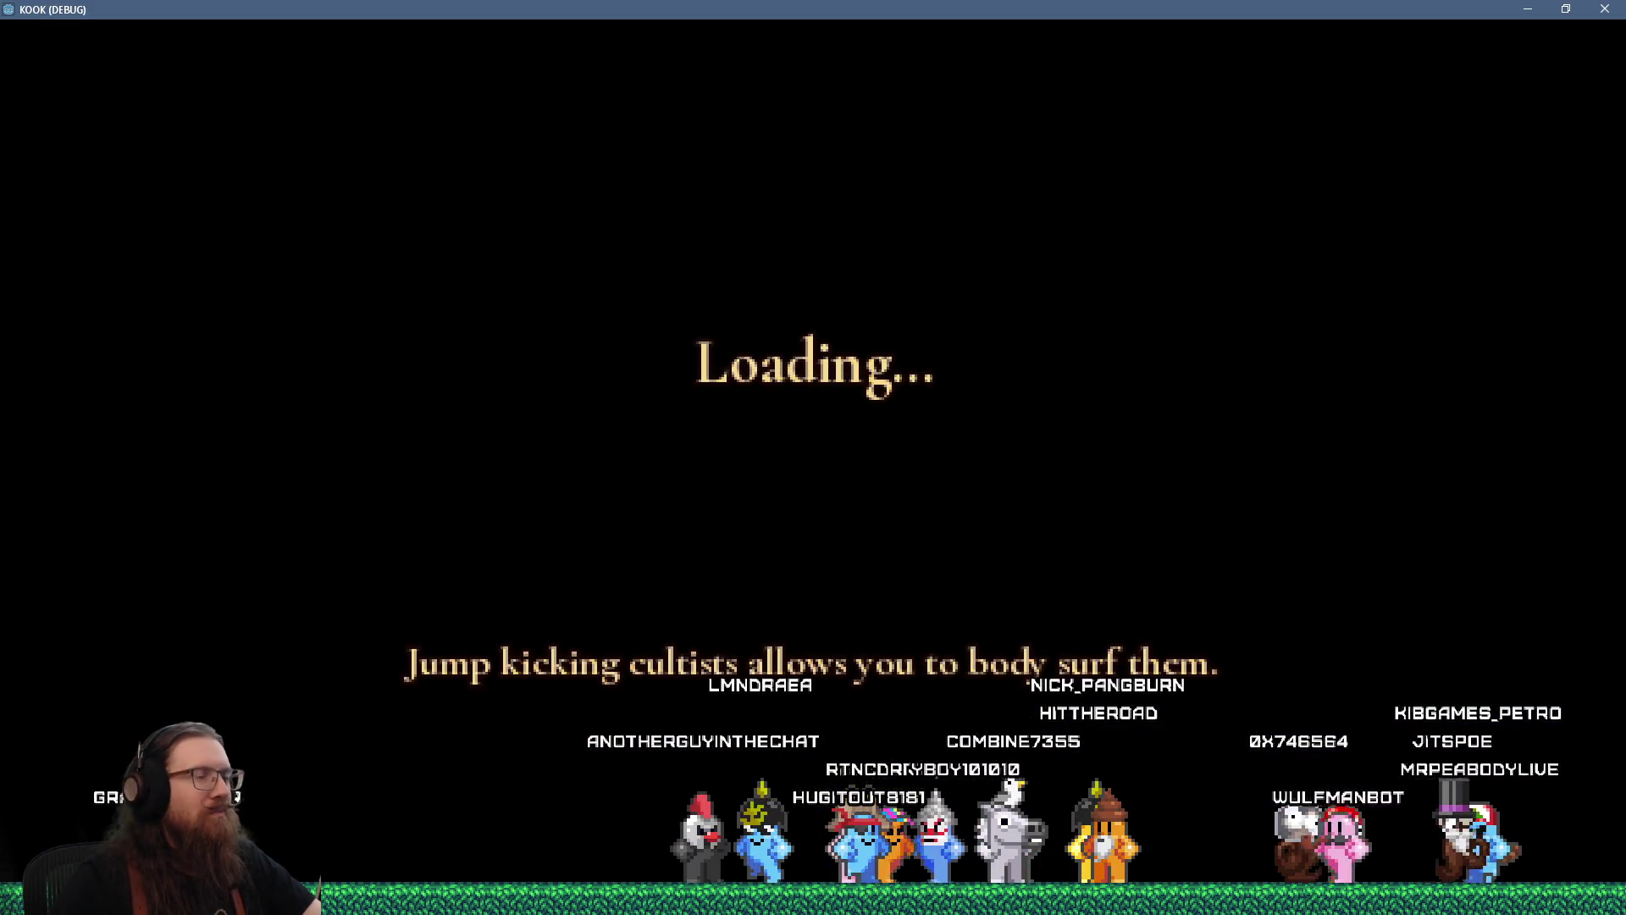
key("w")
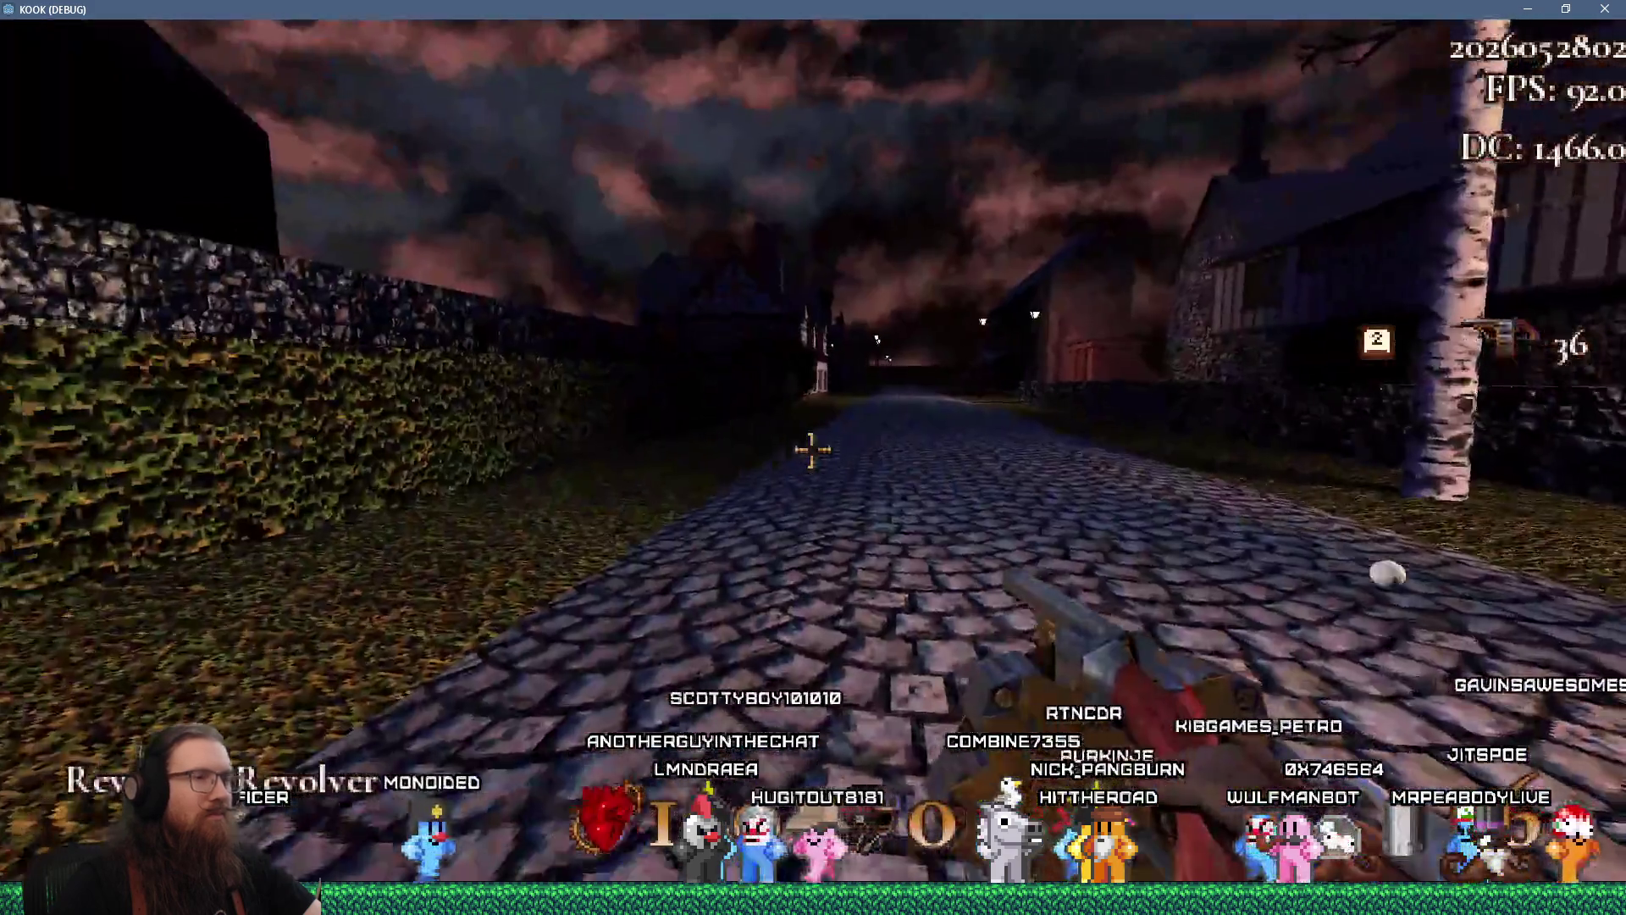
mouse_move(812, 450)
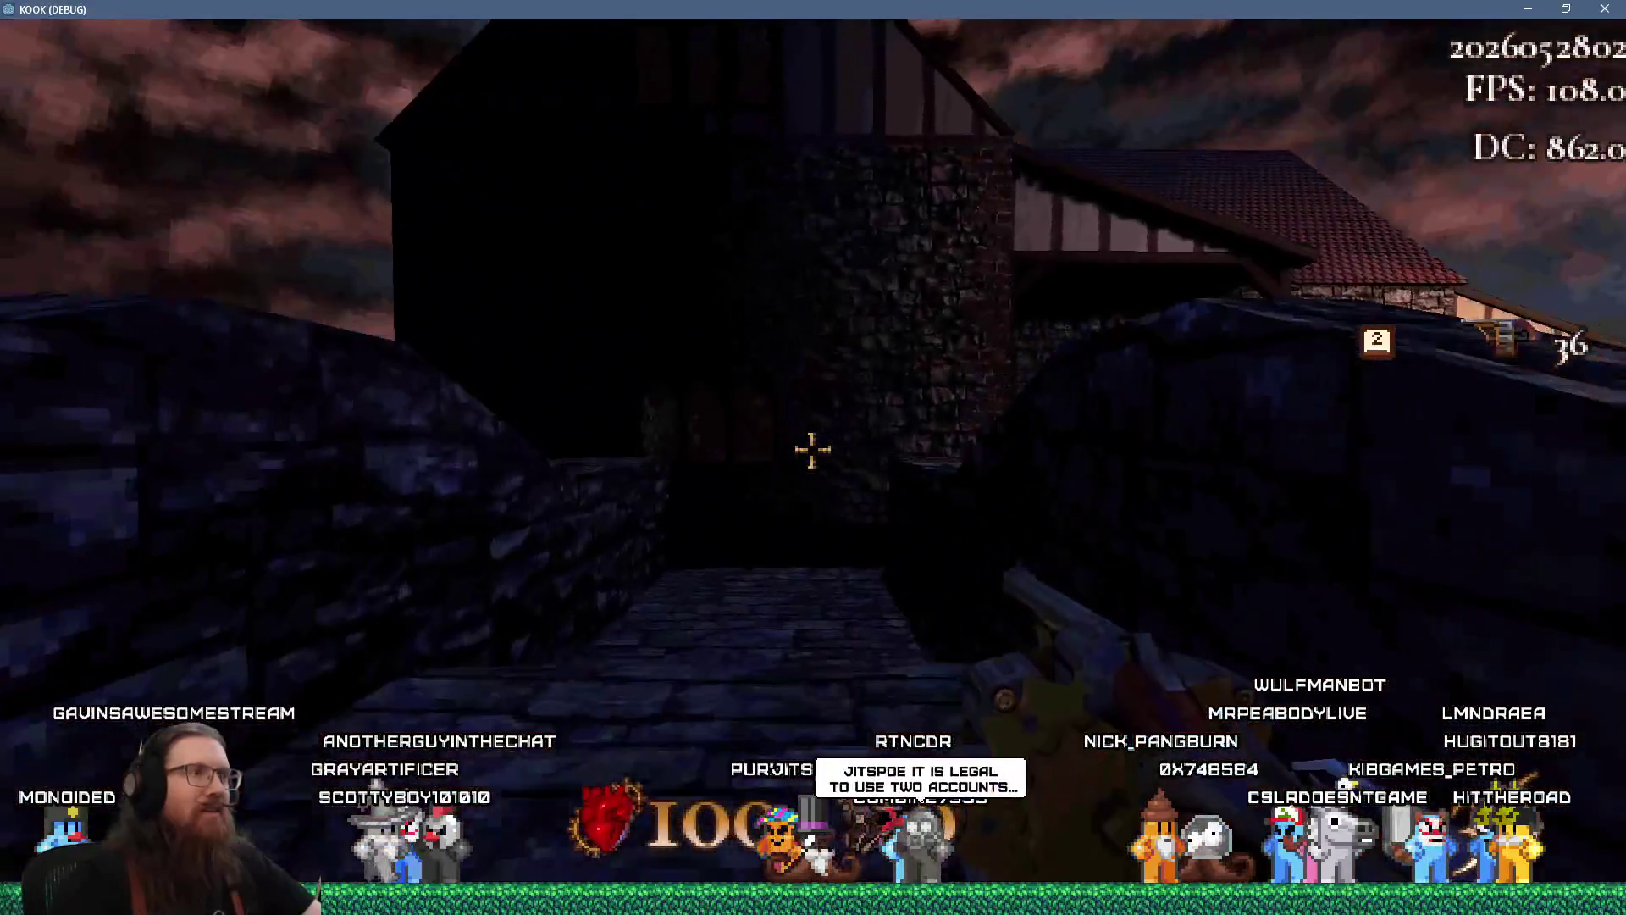
Walk through the doorway, stone passage and courtyard, fire once, then continue down the lamp-lit street
key("w")
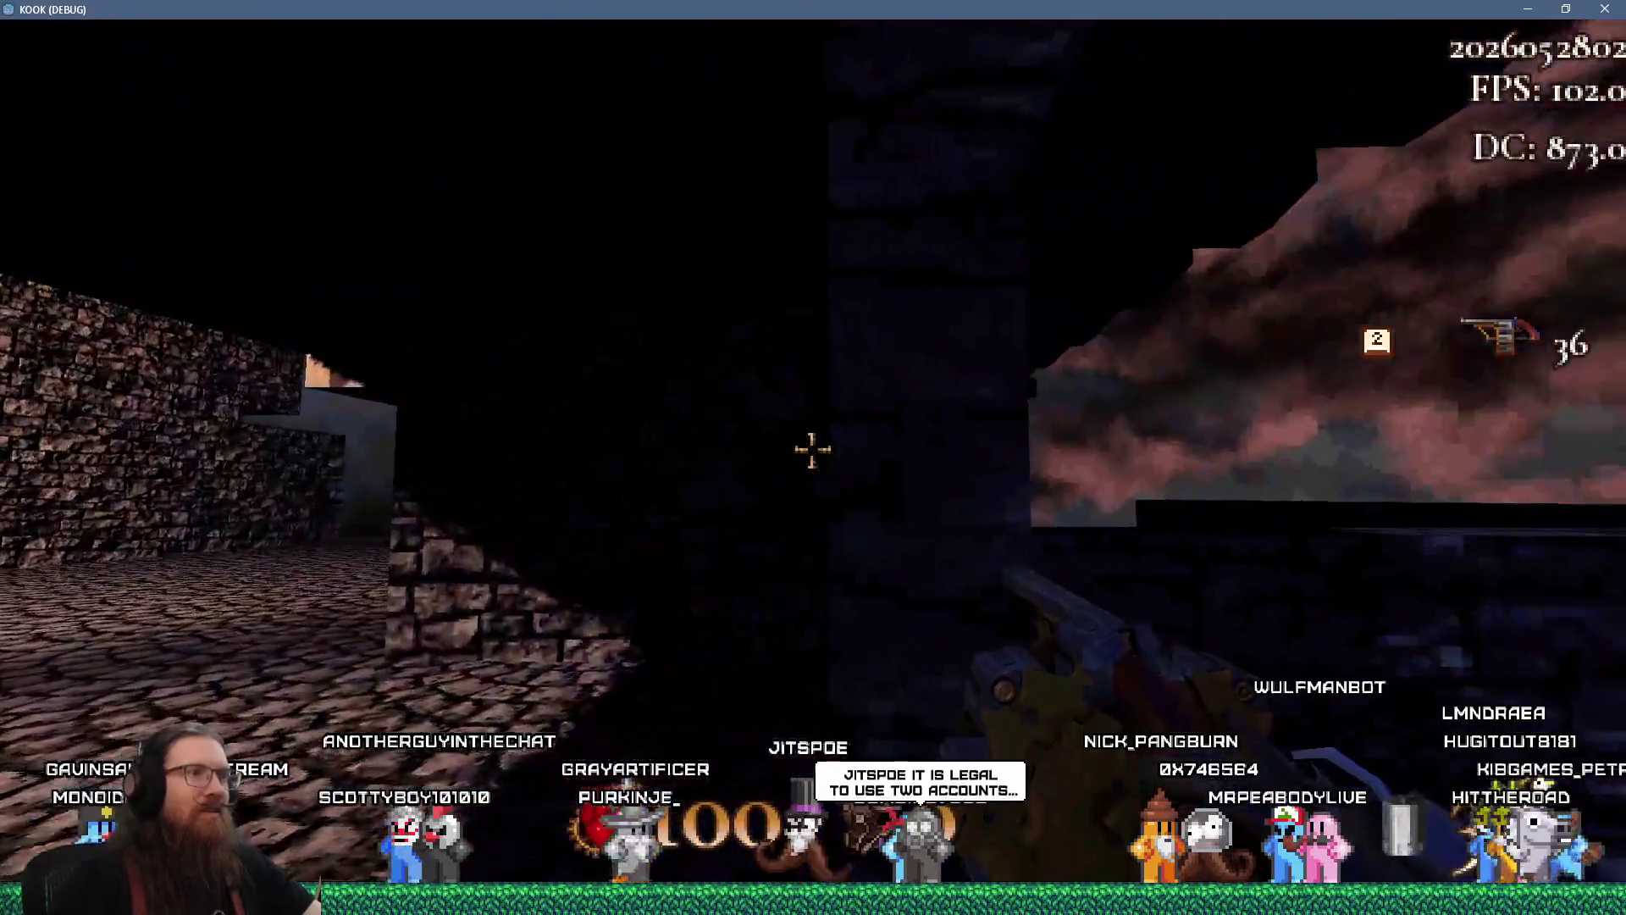
key("w")
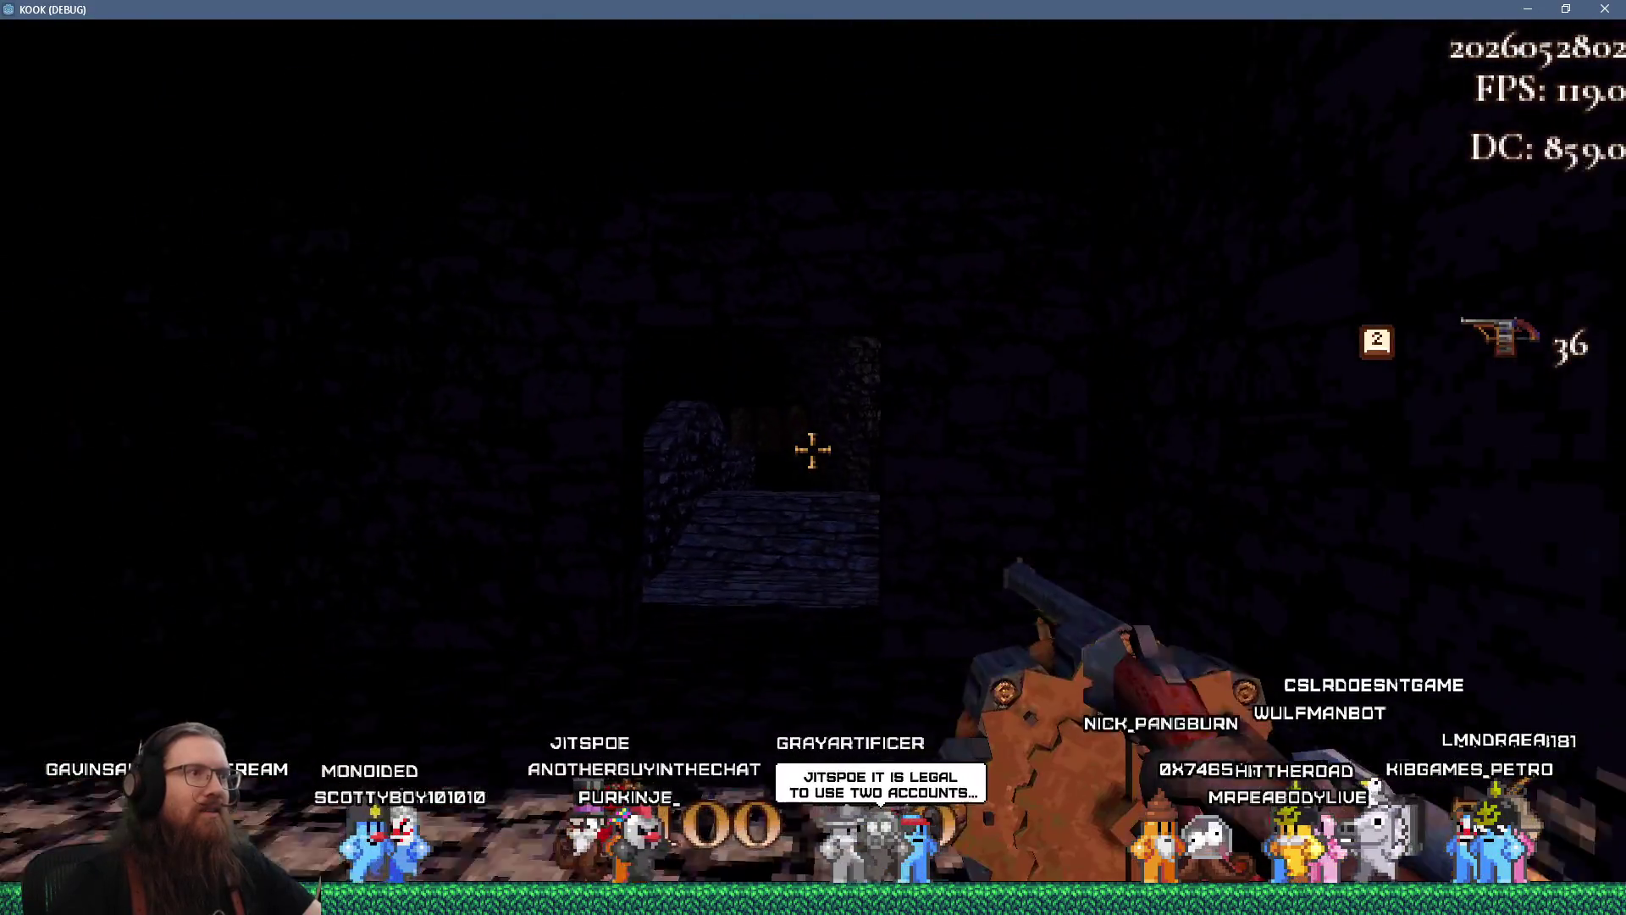
key("w")
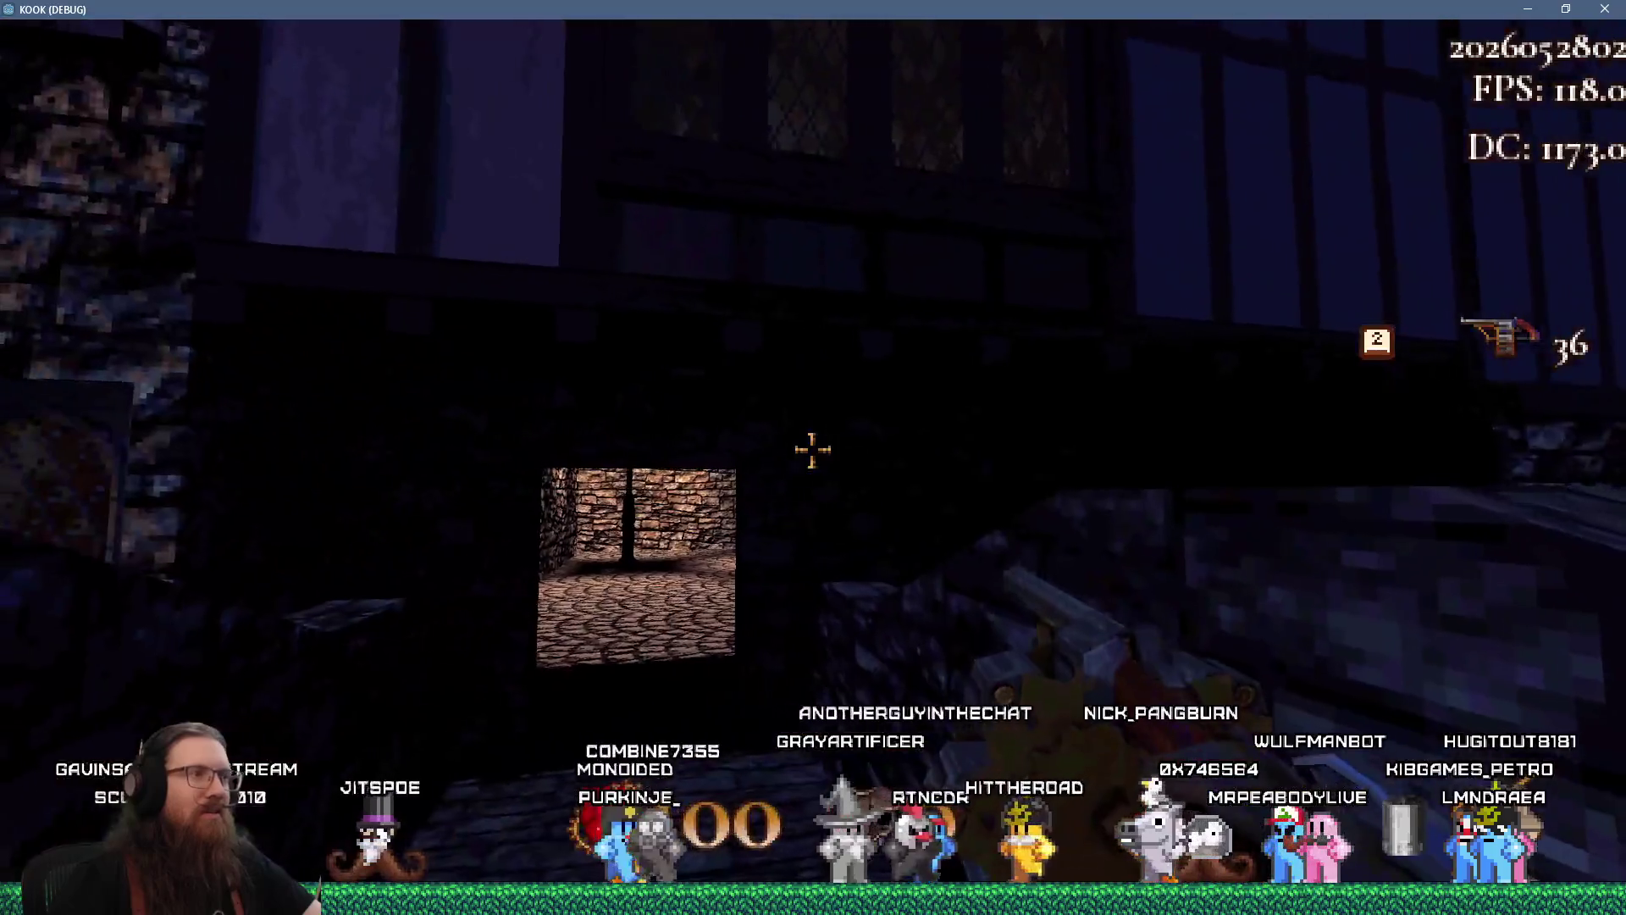
left_click(813, 450)
key("w")
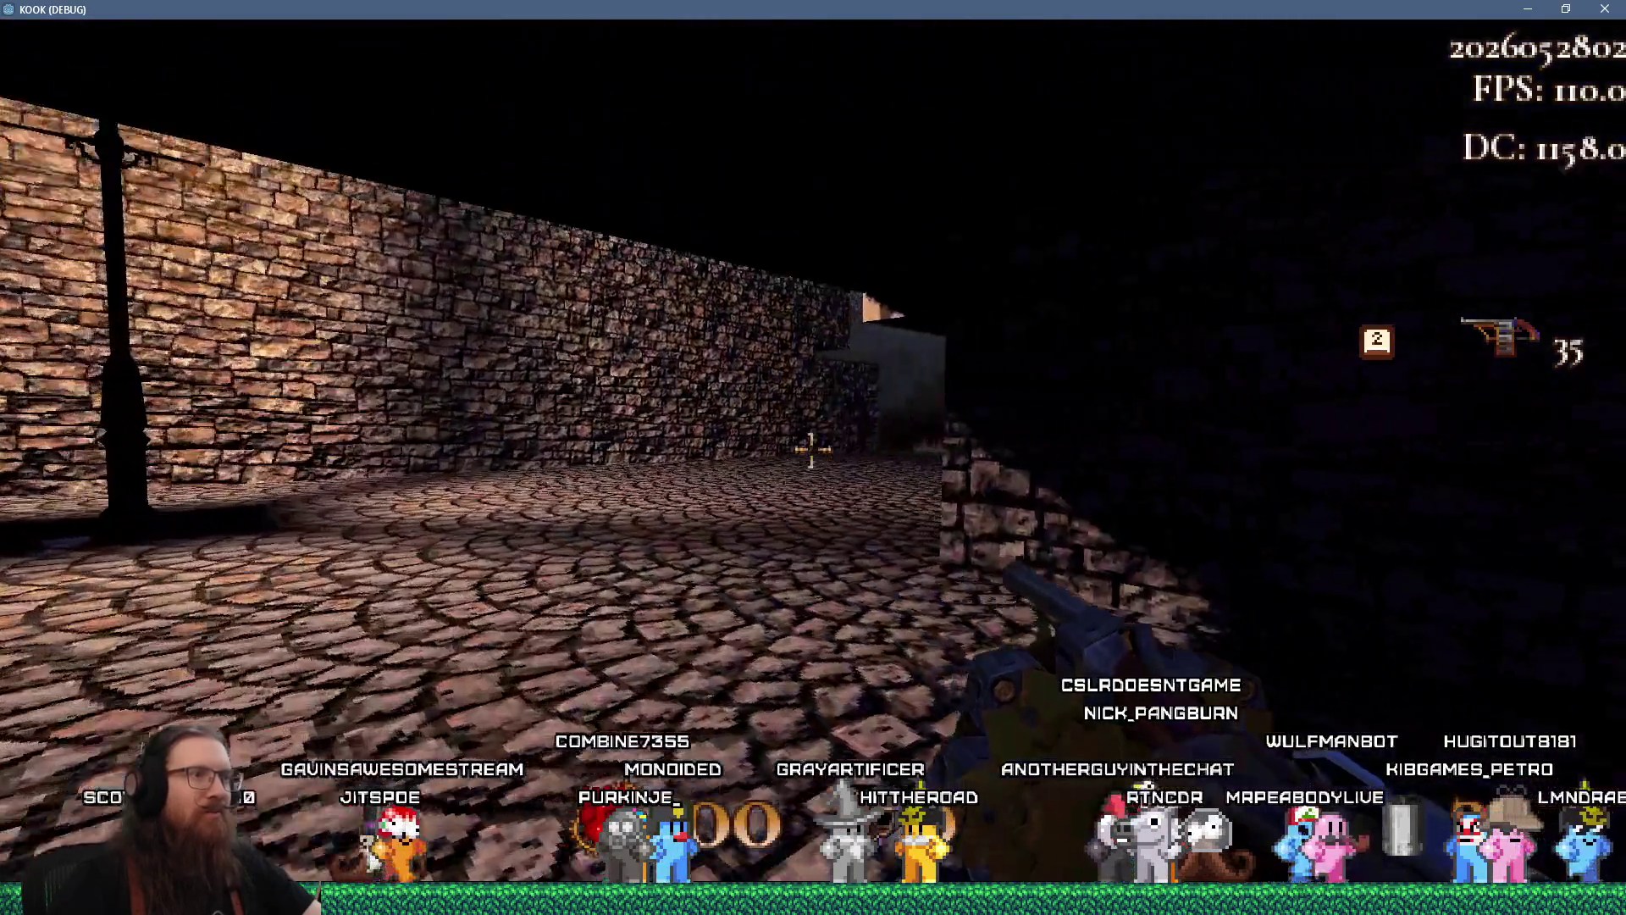
key("w")
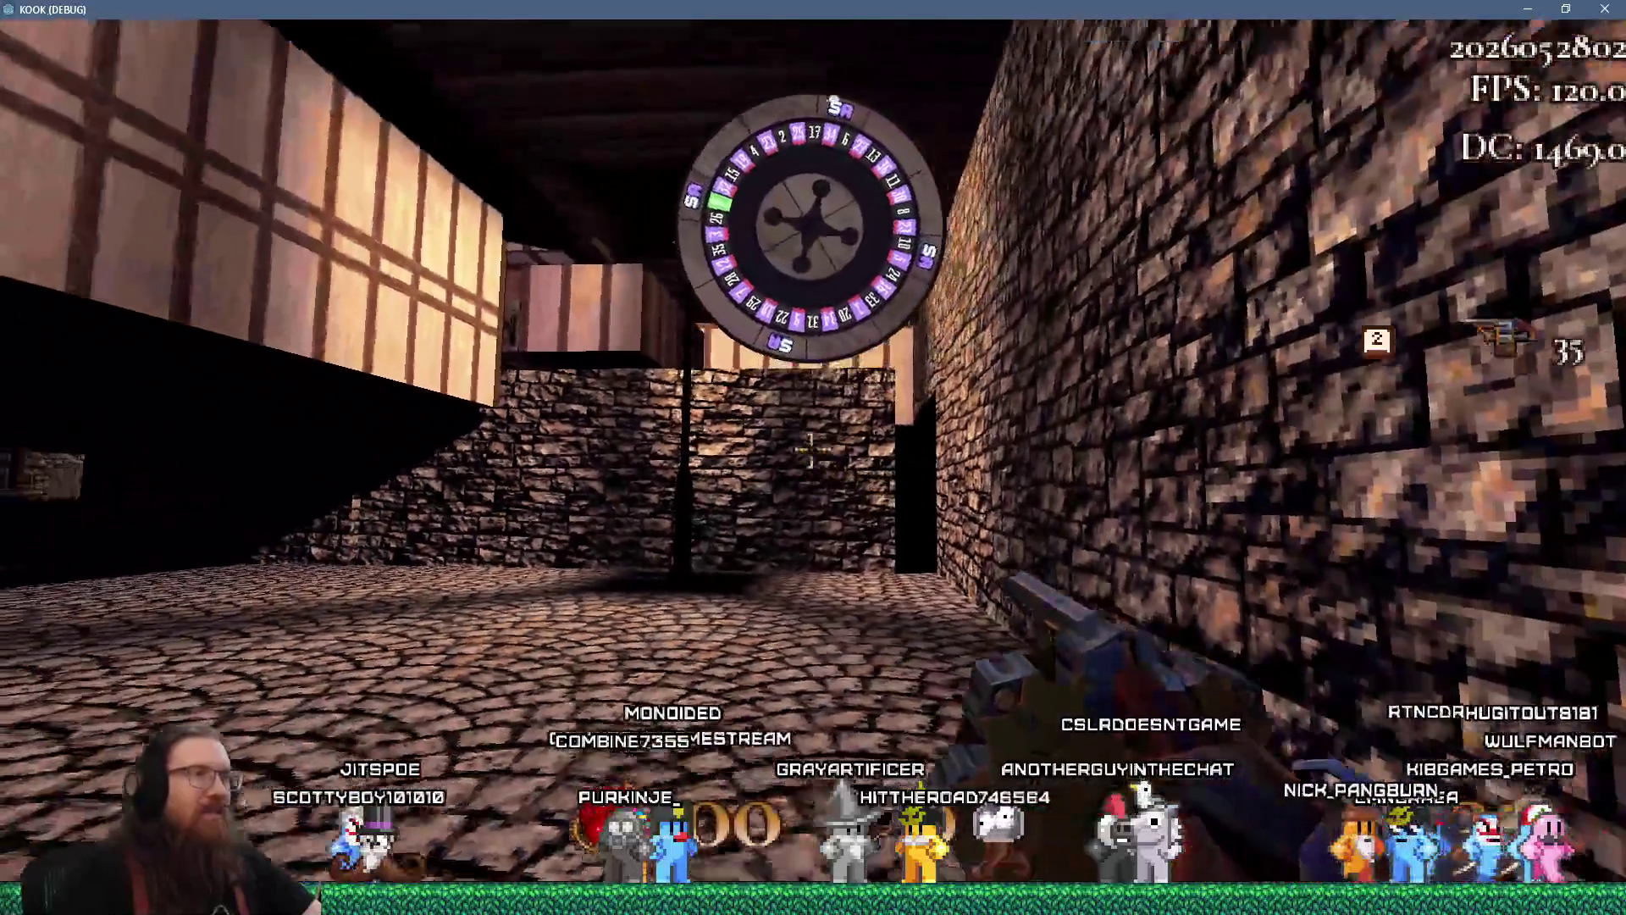
key("w")
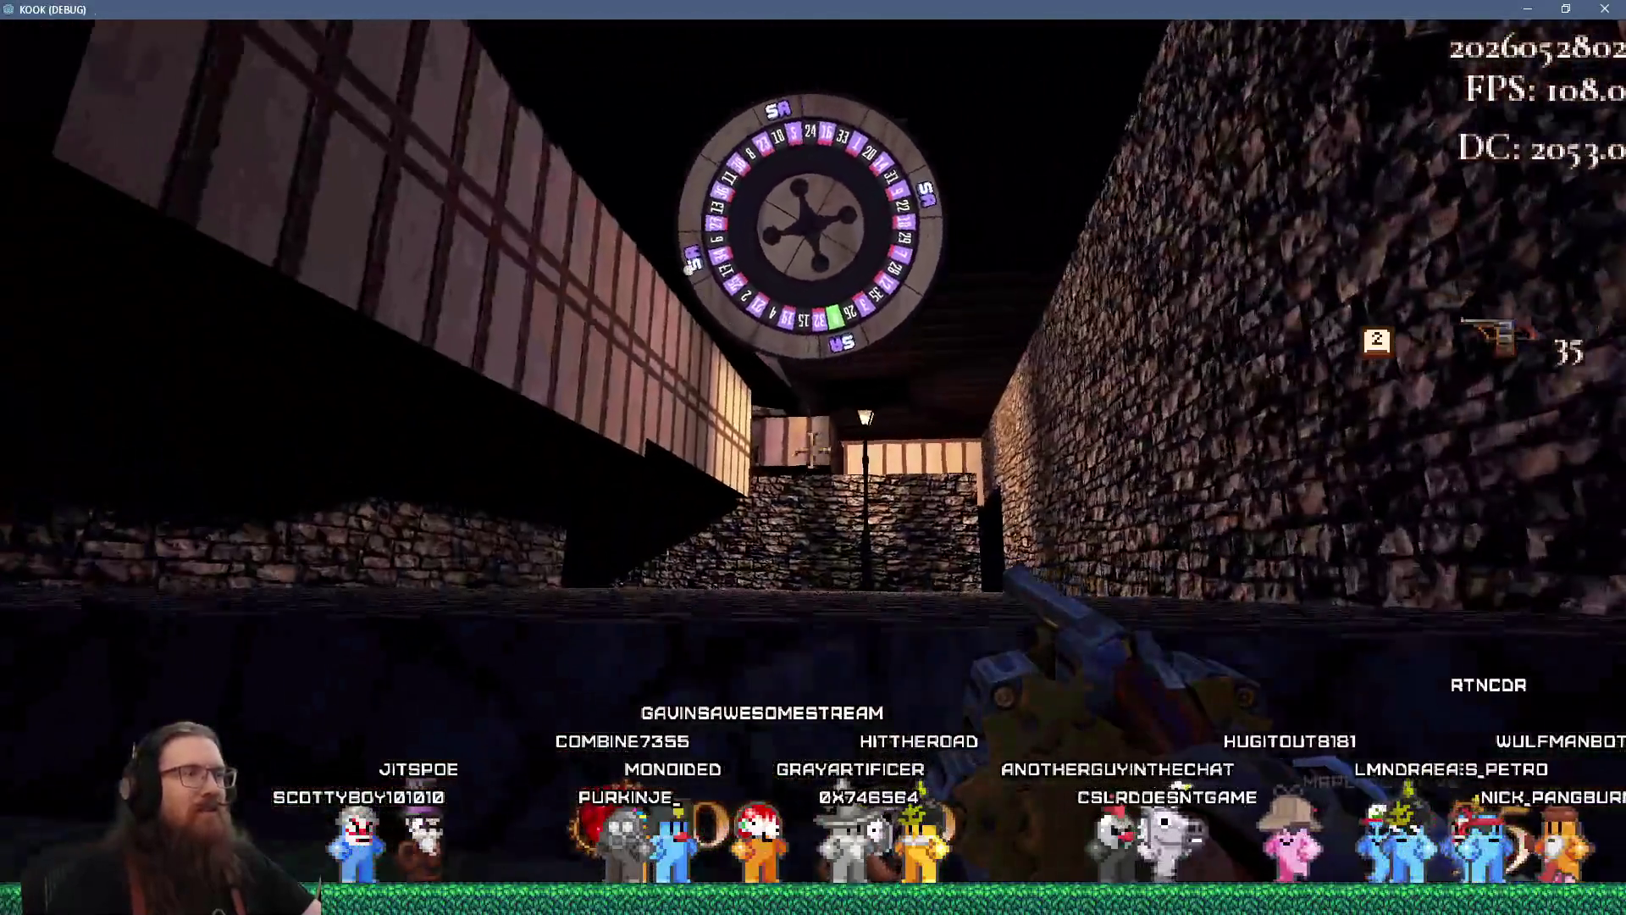
key("w")
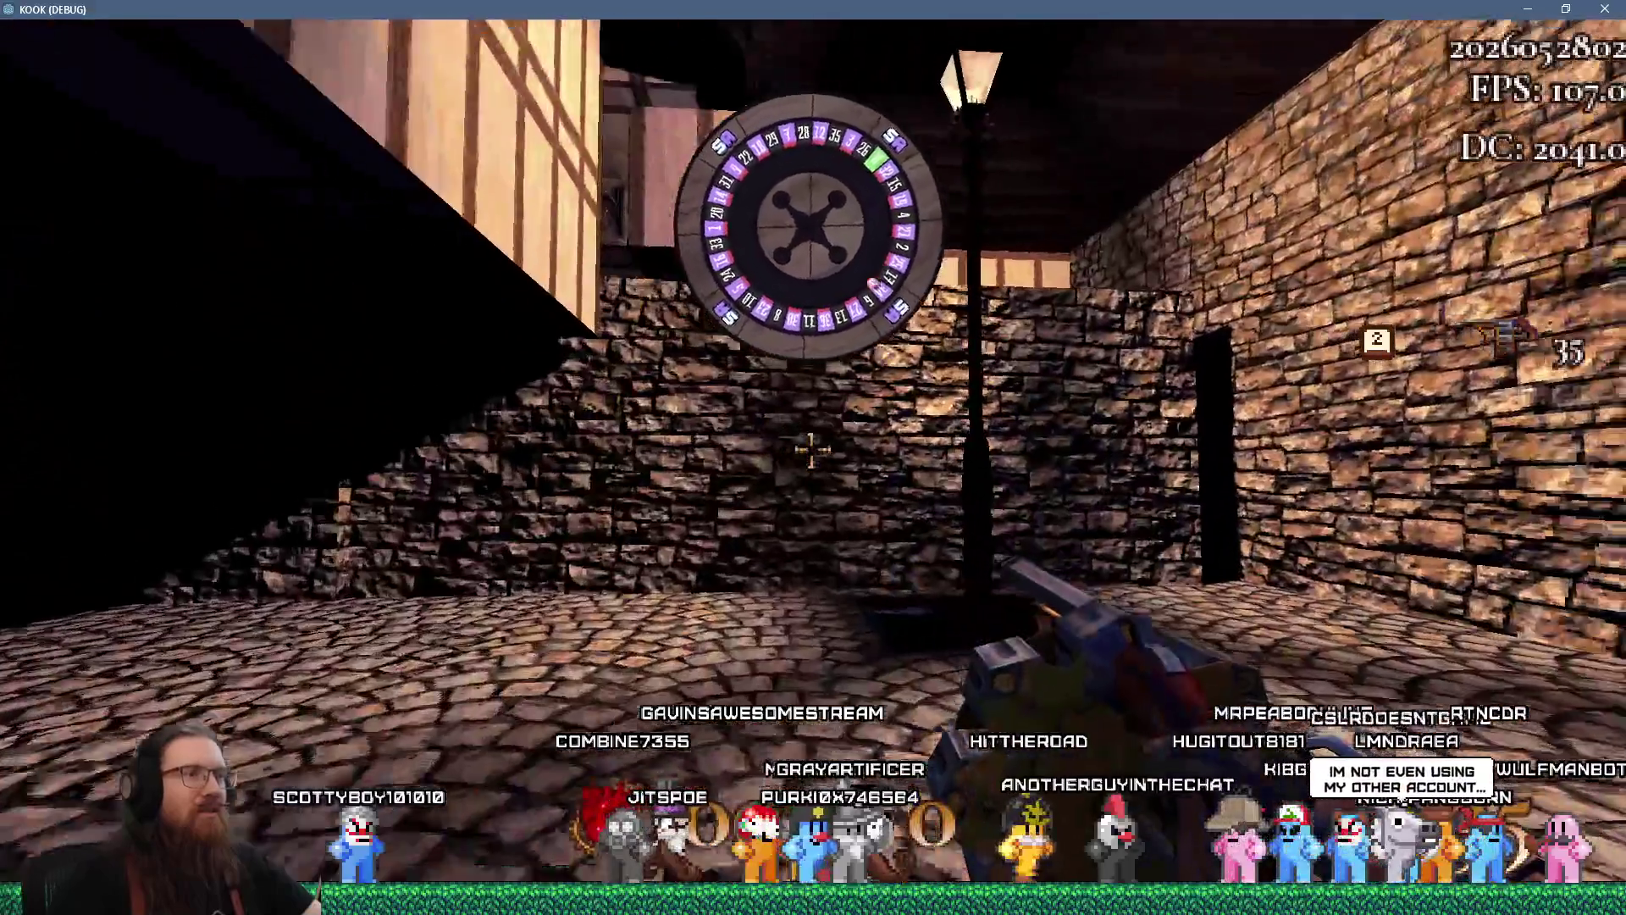
Close the game with the console 'quit' command and go to the graveyard_credits scene in Godot
key("grave")
type("quit")
key("Return")
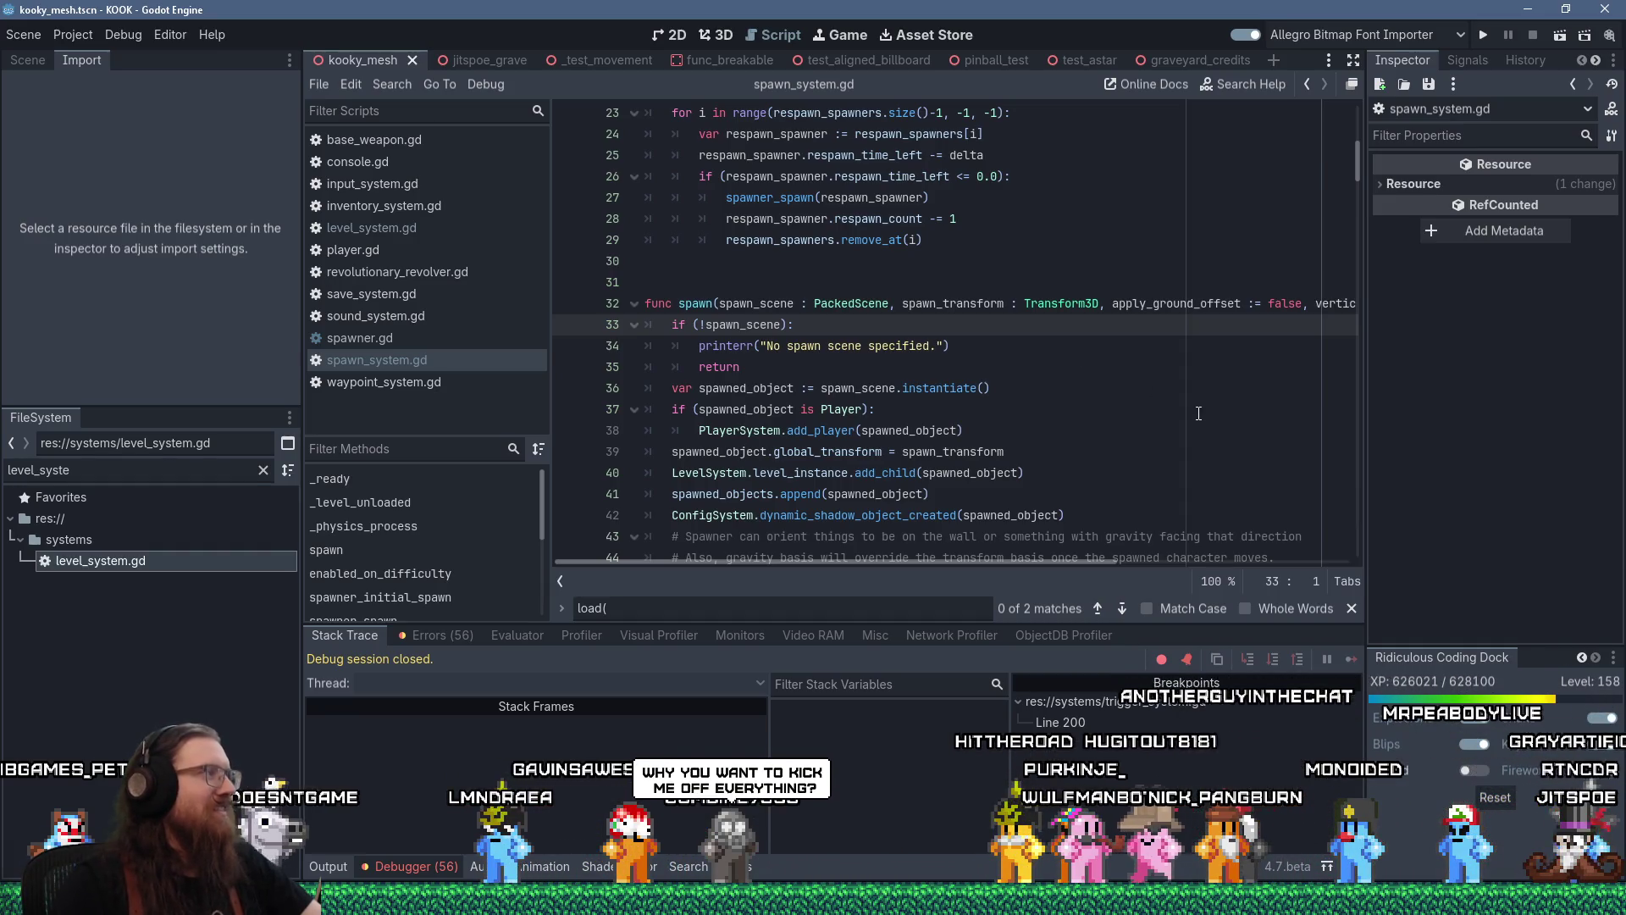
left_click(1197, 58)
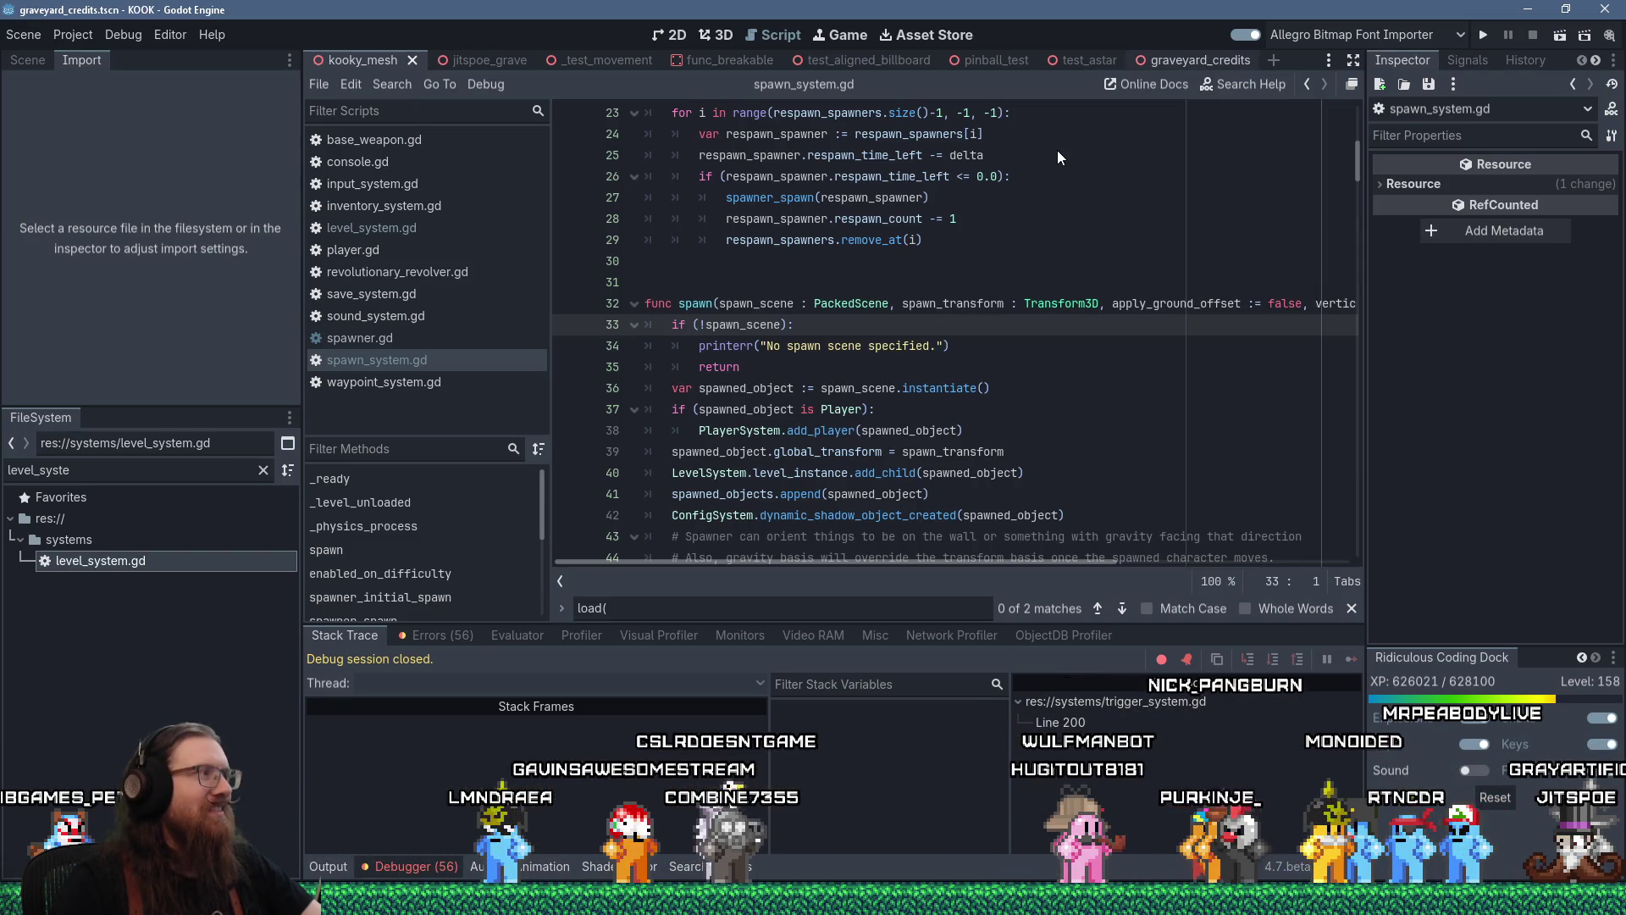
Close graveyard_credits, switch to pinball_test and orbit its 3D view, then clear the file filter
middle_click(1150, 58)
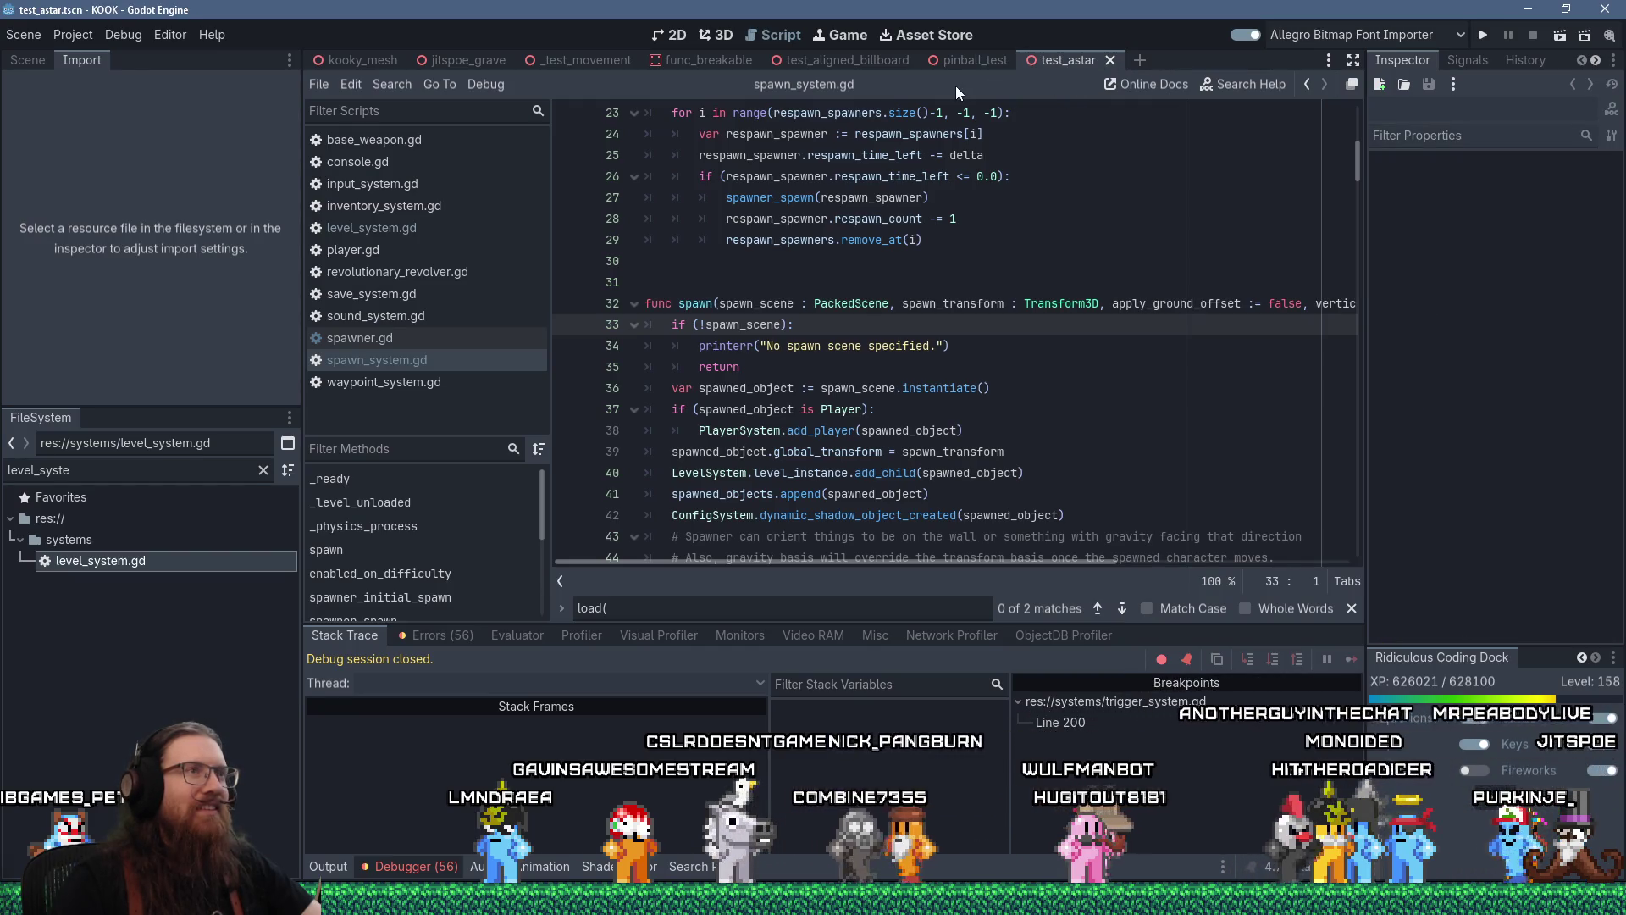
left_click(970, 63)
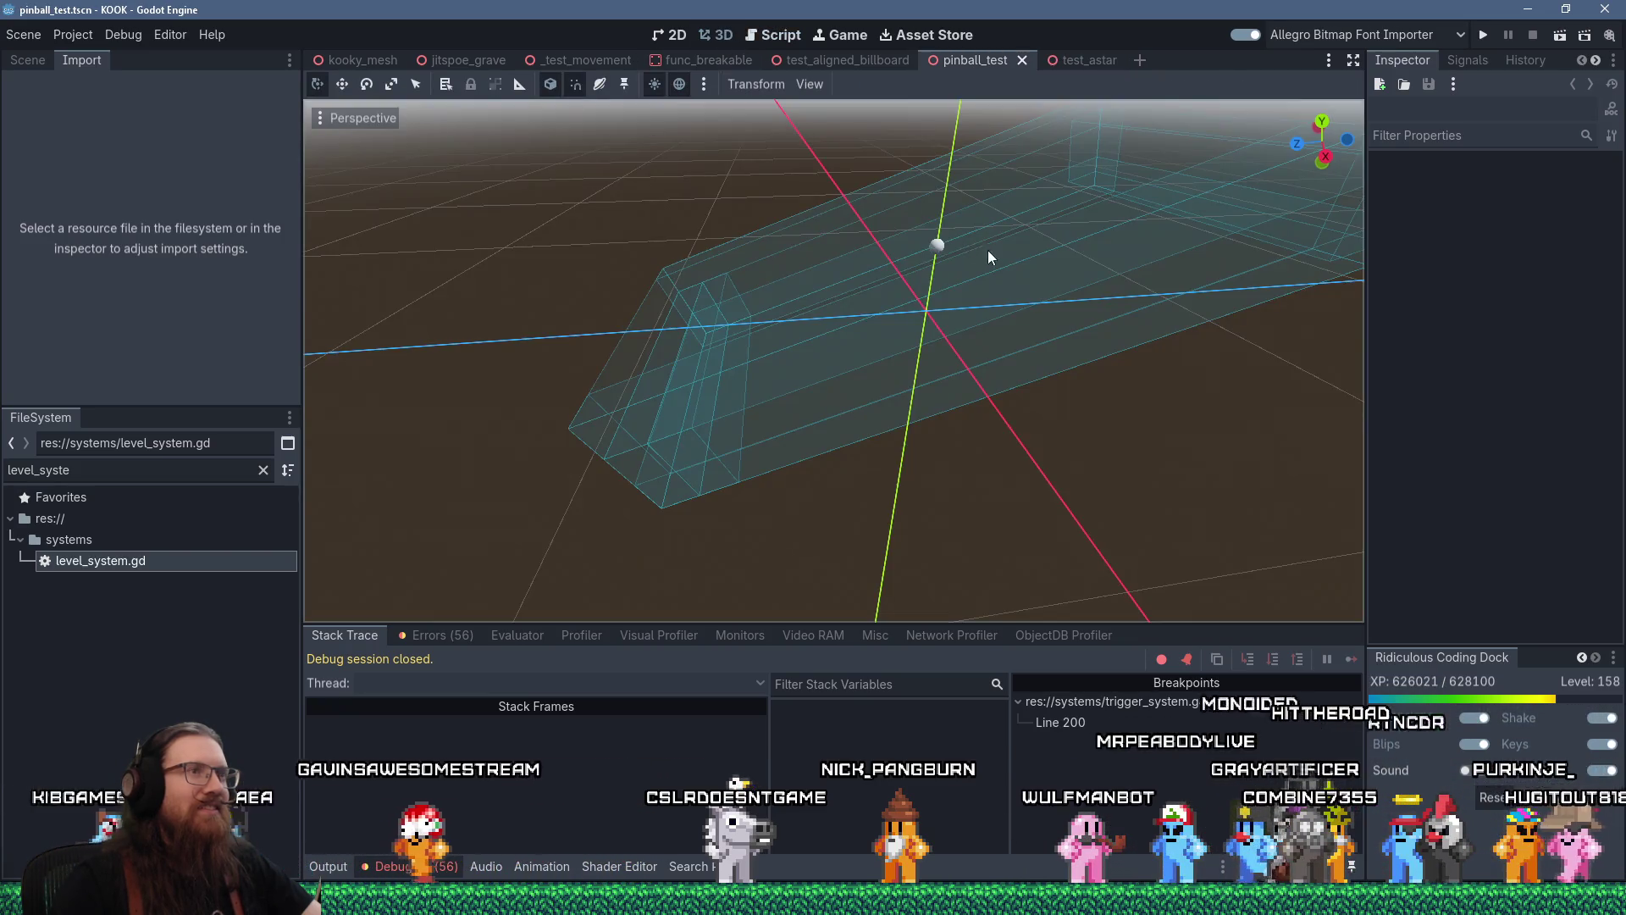
mouse_move(988, 251)
left_mouse_down()
mouse_move(1093, 192)
mouse_move(1039, 295)
mouse_move(881, 480)
mouse_move(713, 541)
mouse_move(765, 453)
mouse_move(973, 258)
mouse_move(944, 352)
mouse_move(889, 290)
mouse_move(1040, 199)
mouse_move(1007, 225)
mouse_move(639, 289)
left_mouse_up()
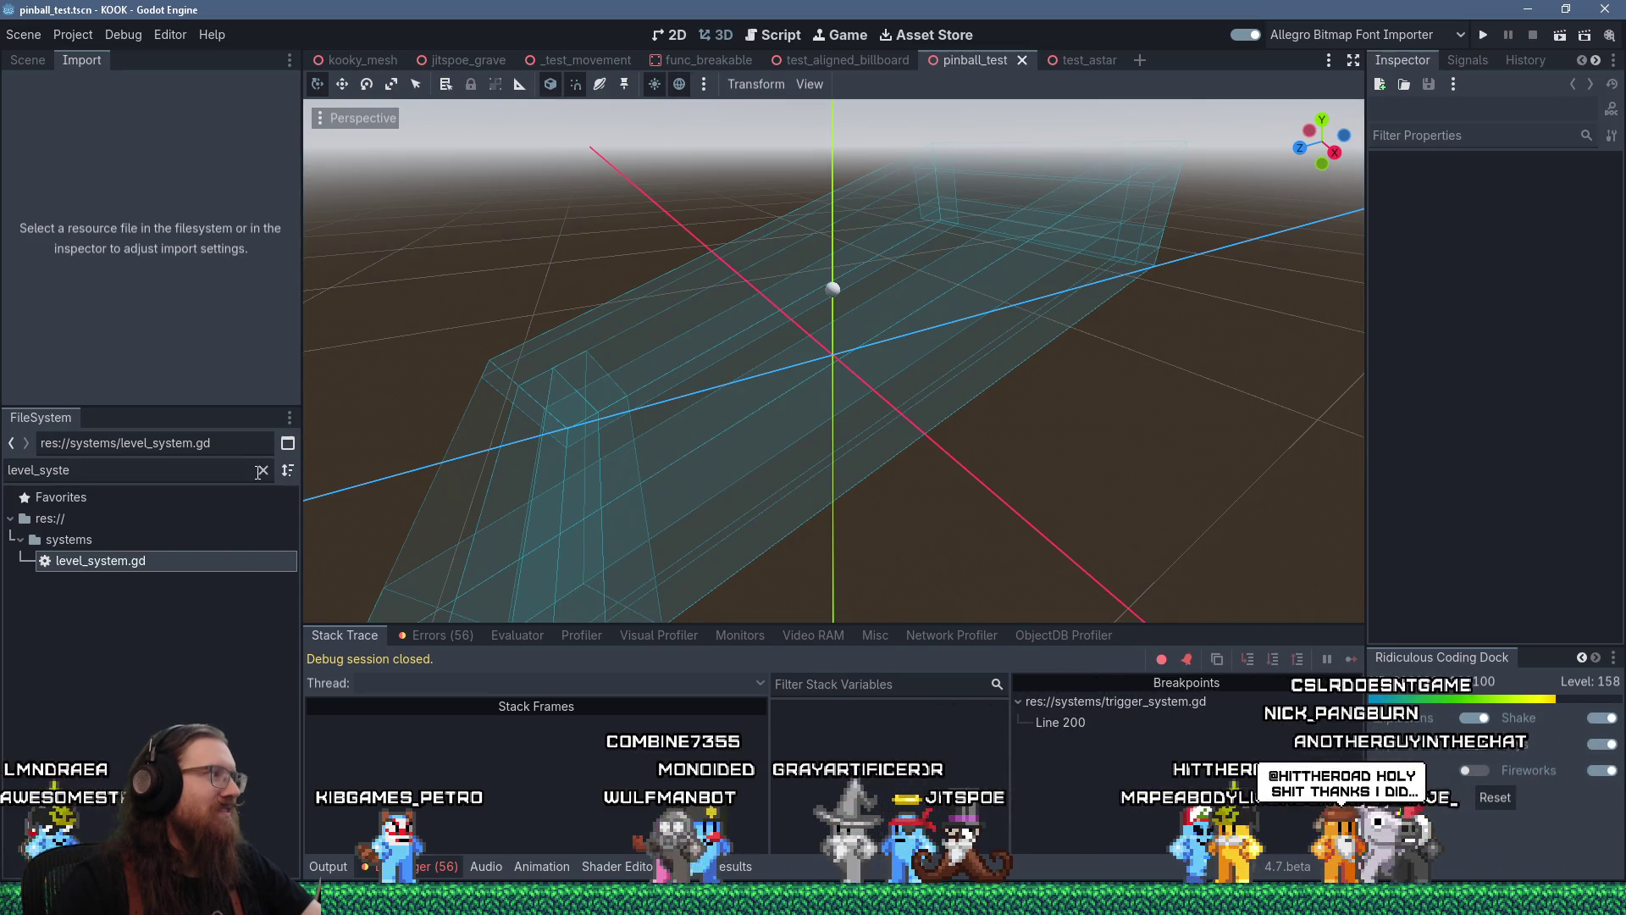
left_click(261, 471)
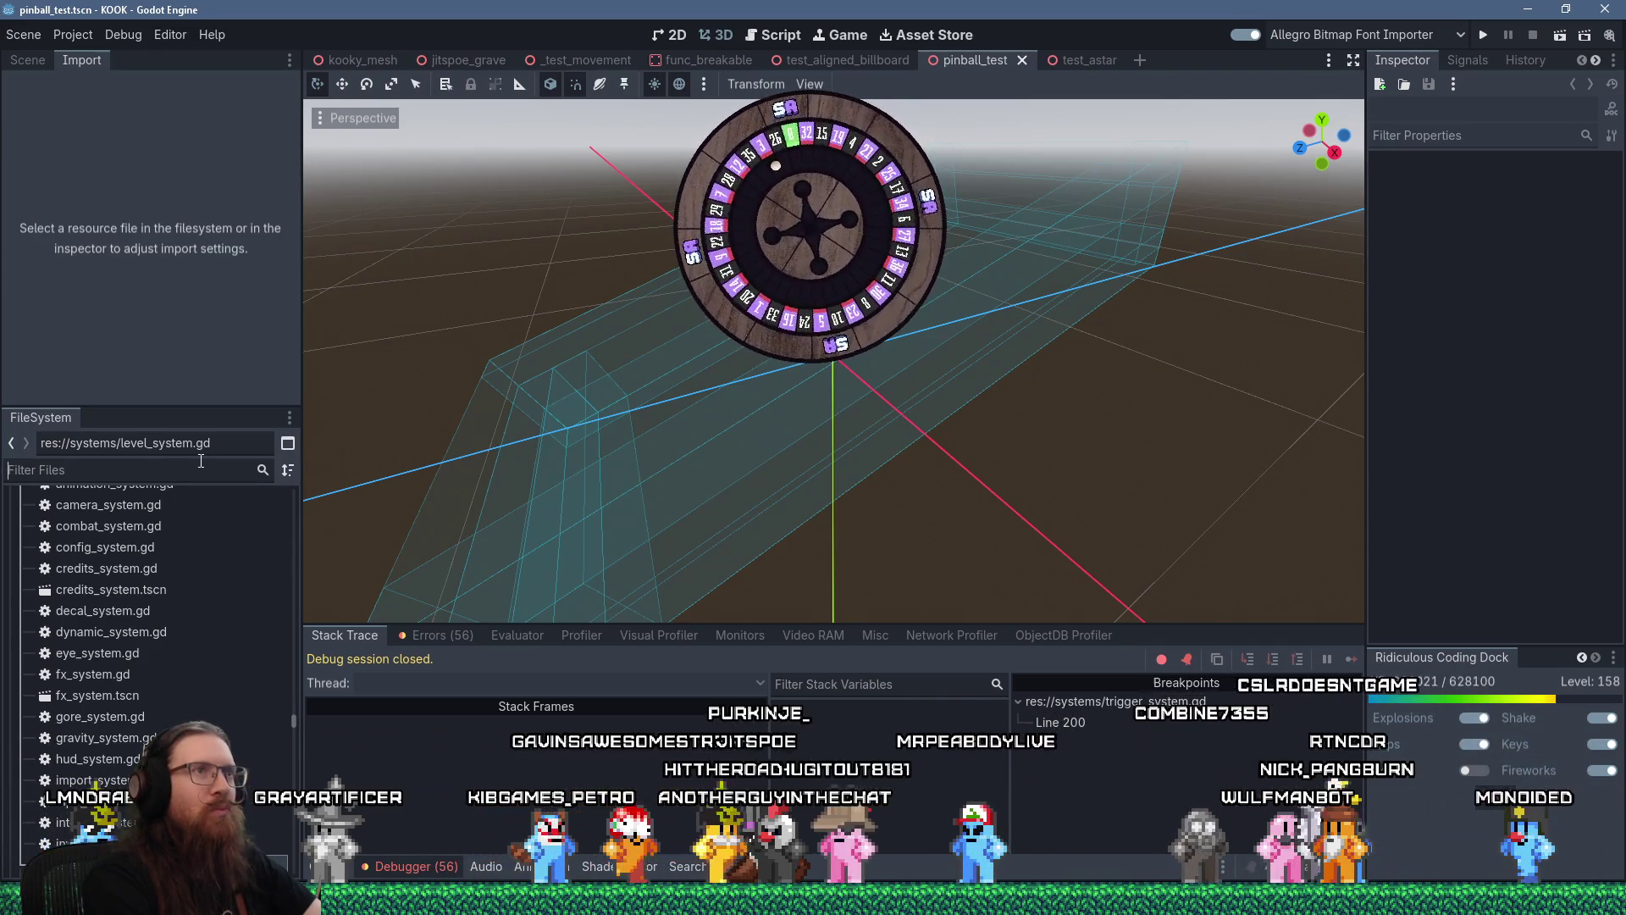
Filter the FileSystem for london2, open london2.tscn, and fly the view over its street
type("london1")
key("BackSpace")
type("2")
left_click(84, 581)
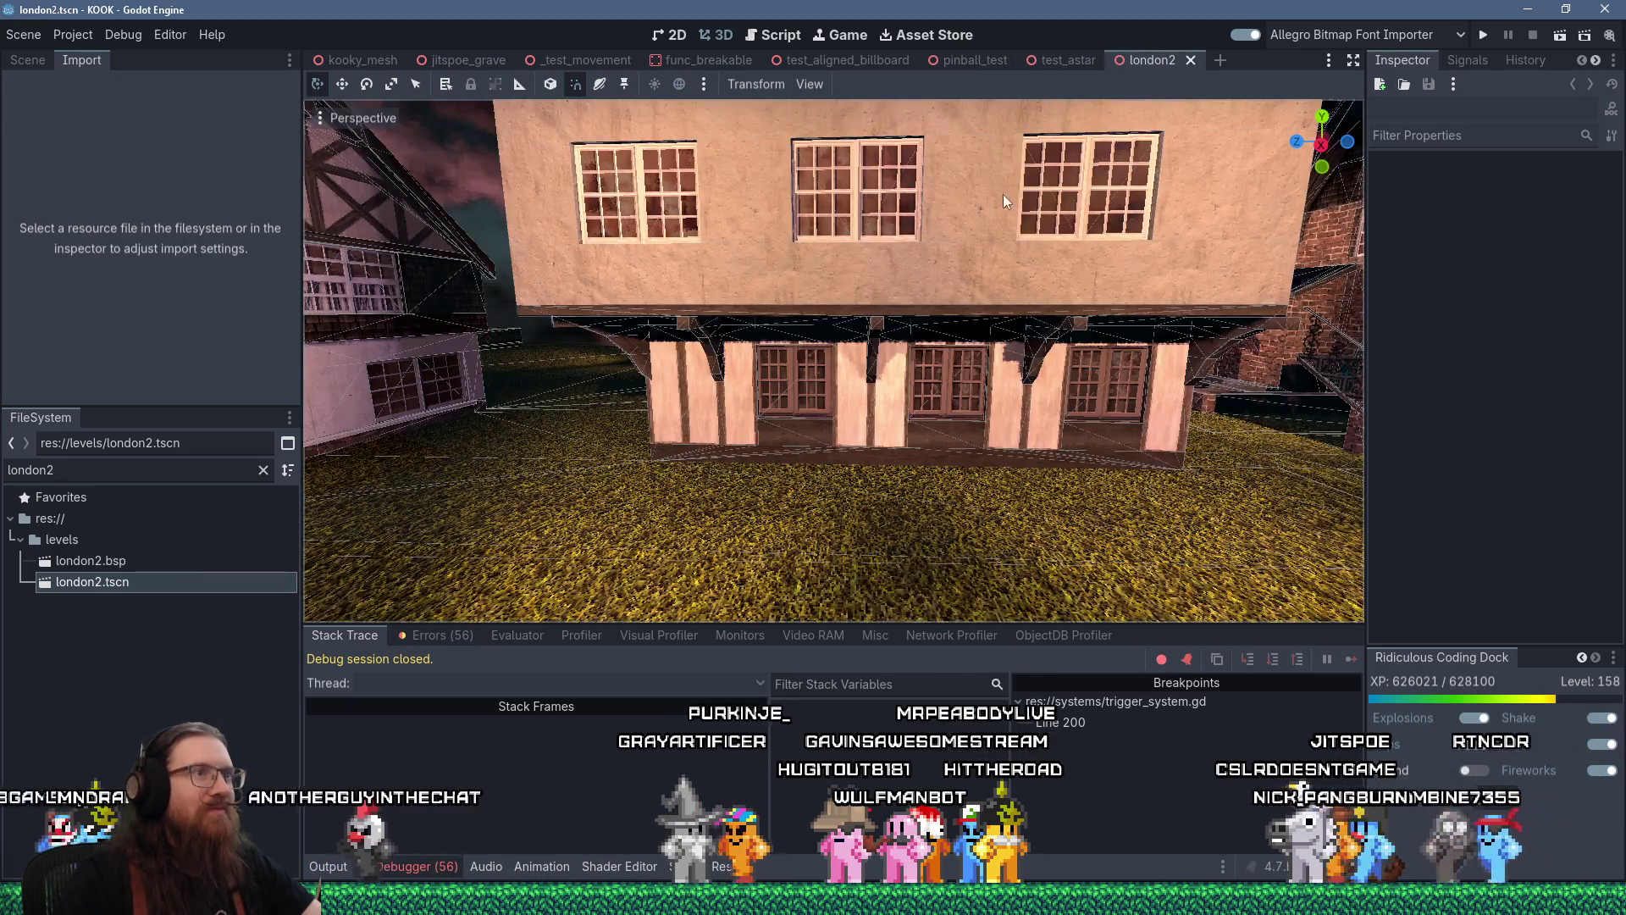
mouse_move(1002, 195)
left_mouse_down()
mouse_move(880, 363)
mouse_move(930, 169)
mouse_move(901, 351)
mouse_move(1006, 302)
mouse_move(1028, 337)
mouse_move(678, 287)
mouse_move(813, 292)
mouse_move(748, 298)
mouse_move(997, 485)
mouse_move(820, 365)
mouse_move(892, 362)
left_mouse_up()
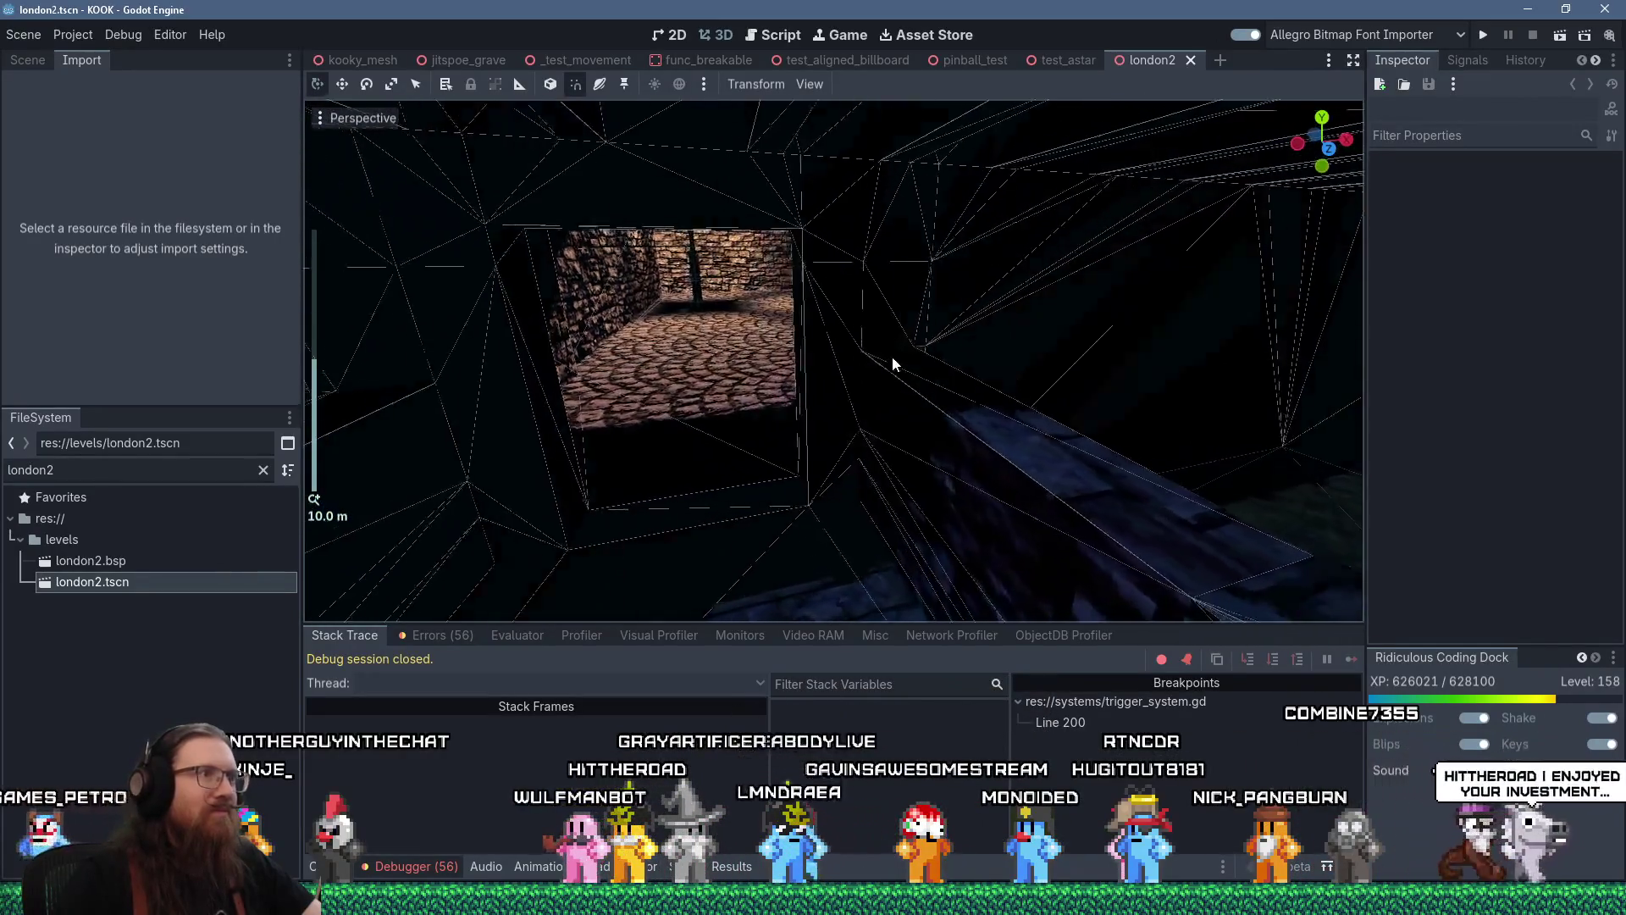
Select streetlight4 and drag it toward the lower left, to 19.75, 2.0, 165.375
left_click(696, 290)
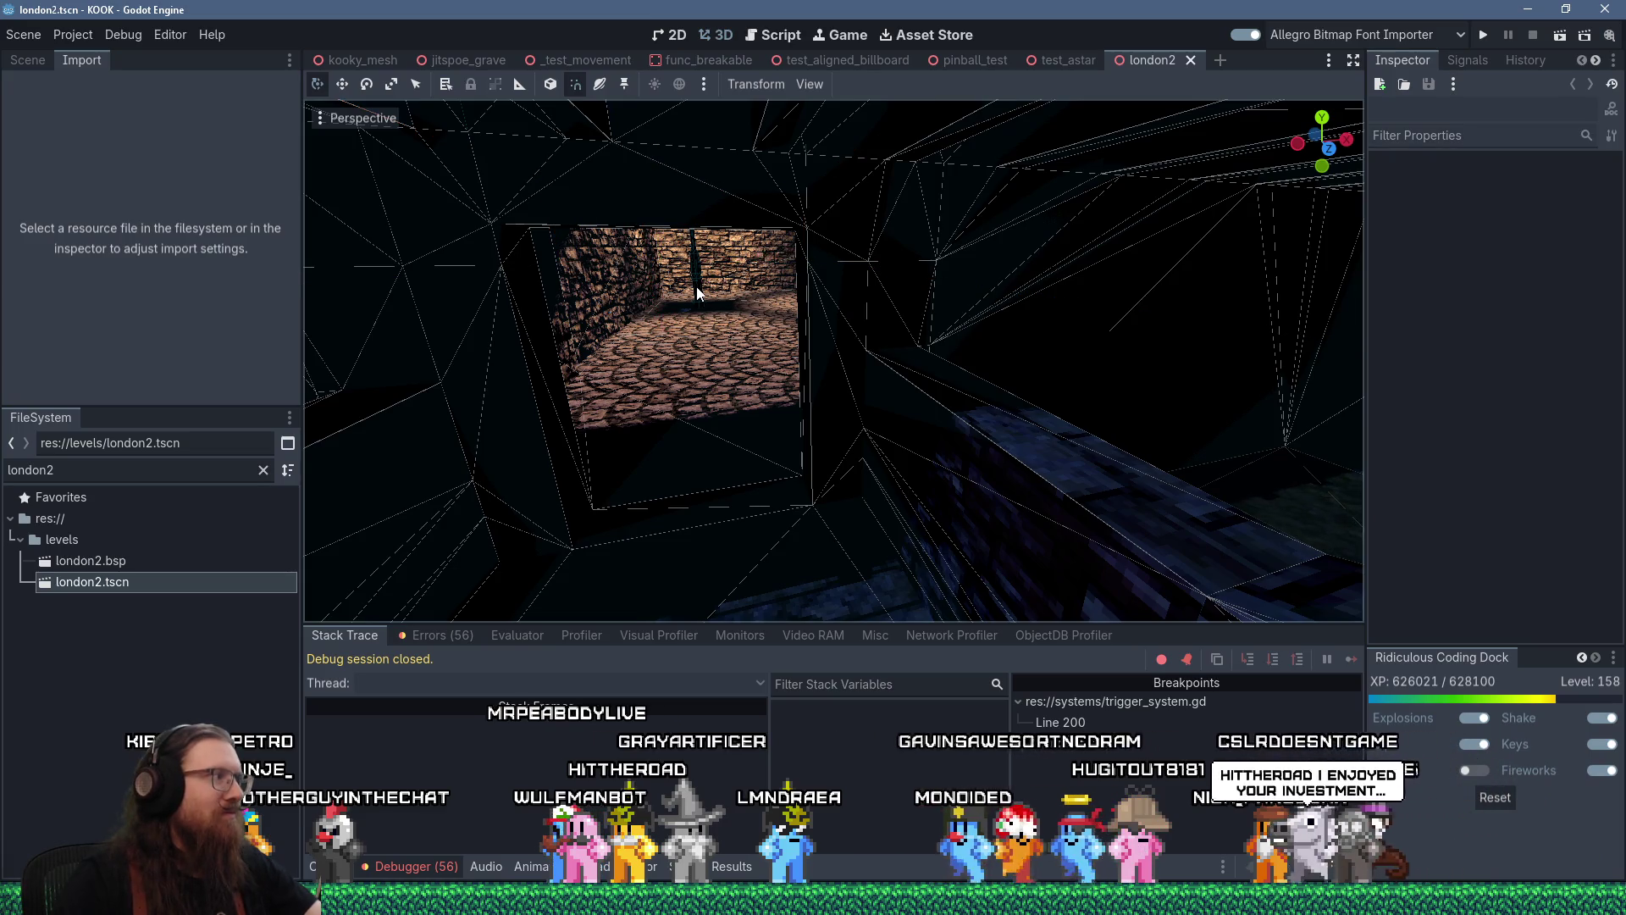
mouse_move(696, 292)
left_mouse_down()
mouse_move(881, 333)
mouse_move(429, 509)
mouse_move(340, 449)
mouse_move(680, 421)
mouse_move(777, 352)
mouse_move(847, 336)
mouse_move(823, 346)
mouse_move(723, 312)
mouse_move(791, 420)
left_mouse_up()
left_click(573, 442)
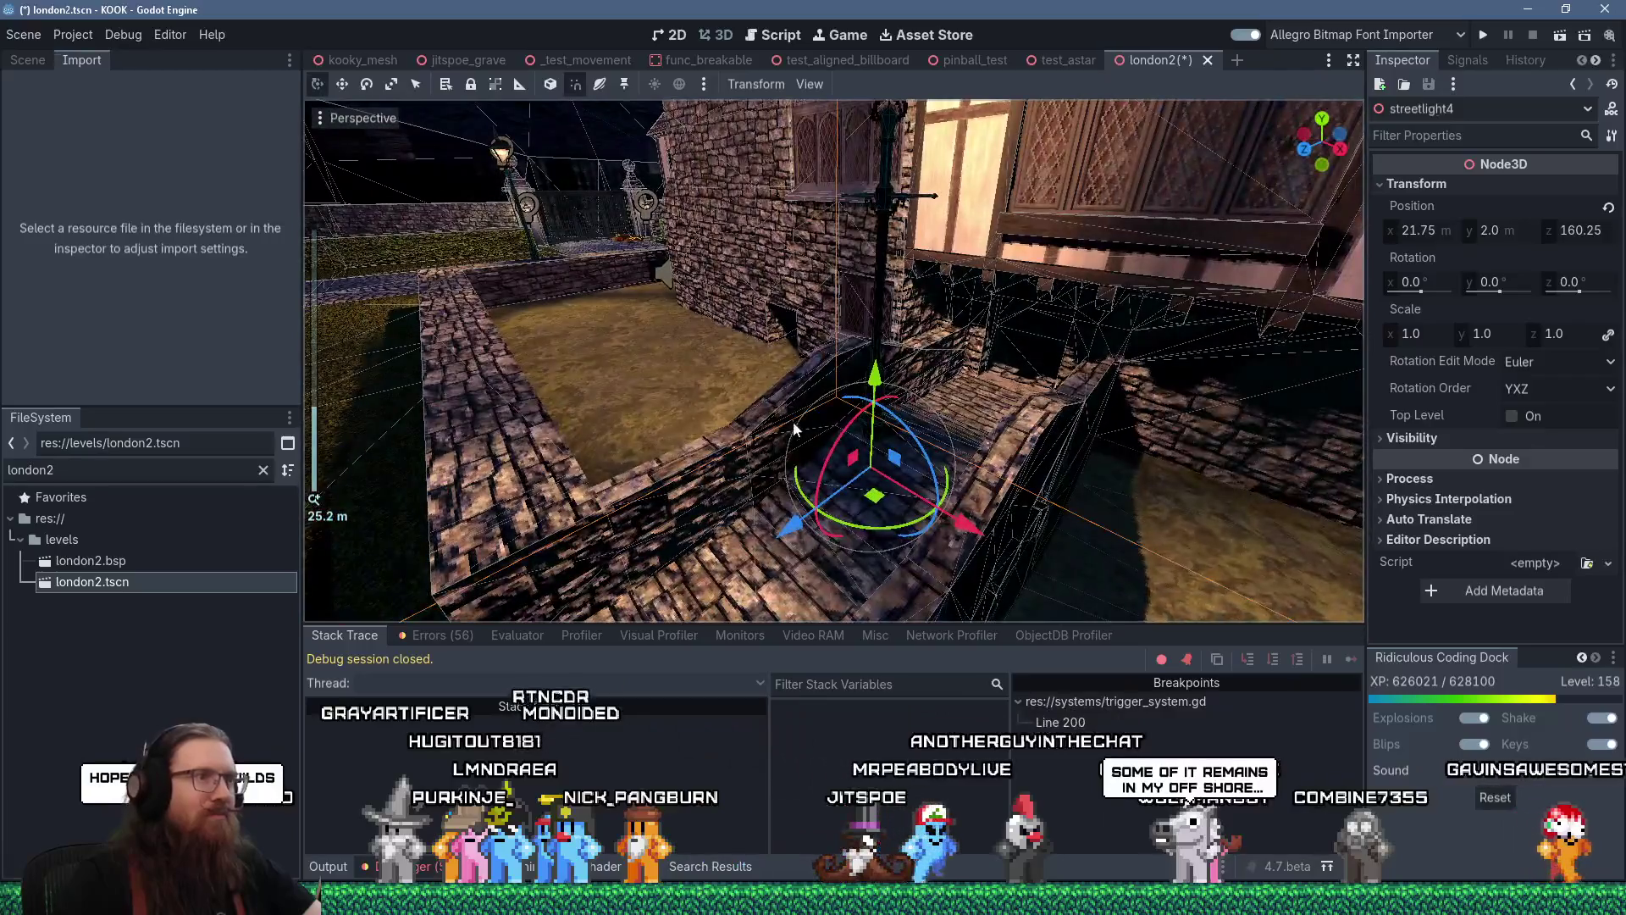
mouse_move(874, 506)
left_mouse_down()
mouse_move(440, 626)
mouse_move(490, 632)
left_mouse_up()
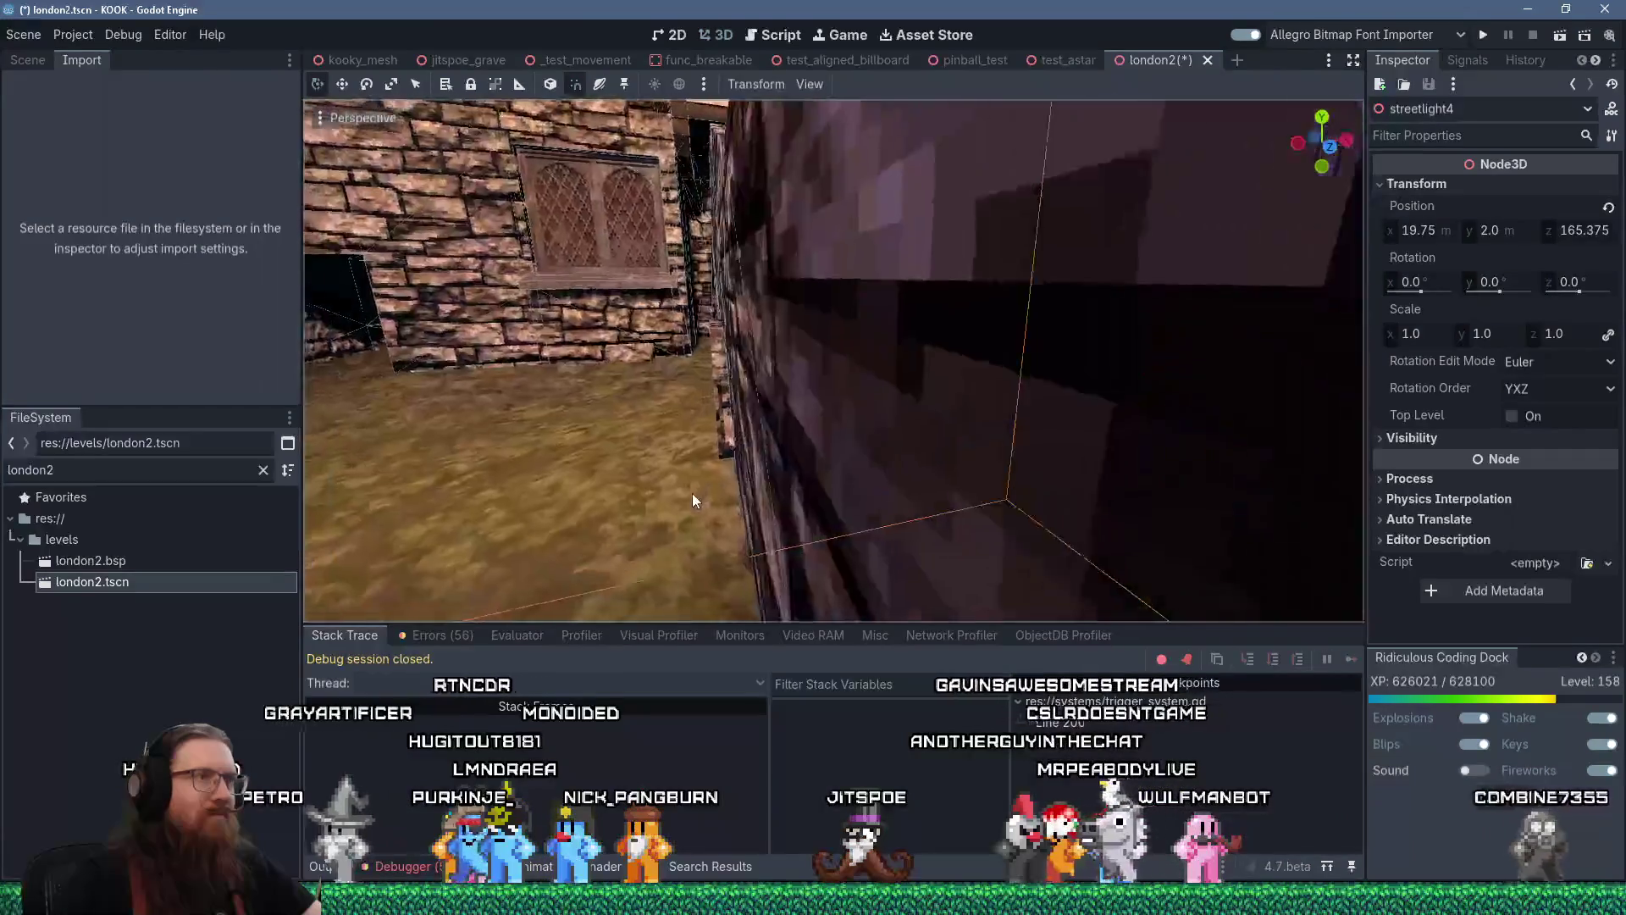
Orbit and zoom around the street to check the lamp's new spot by the stairs
scroll(670, 519, "down", 5)
left_click_drag(675, 513, 793, 525)
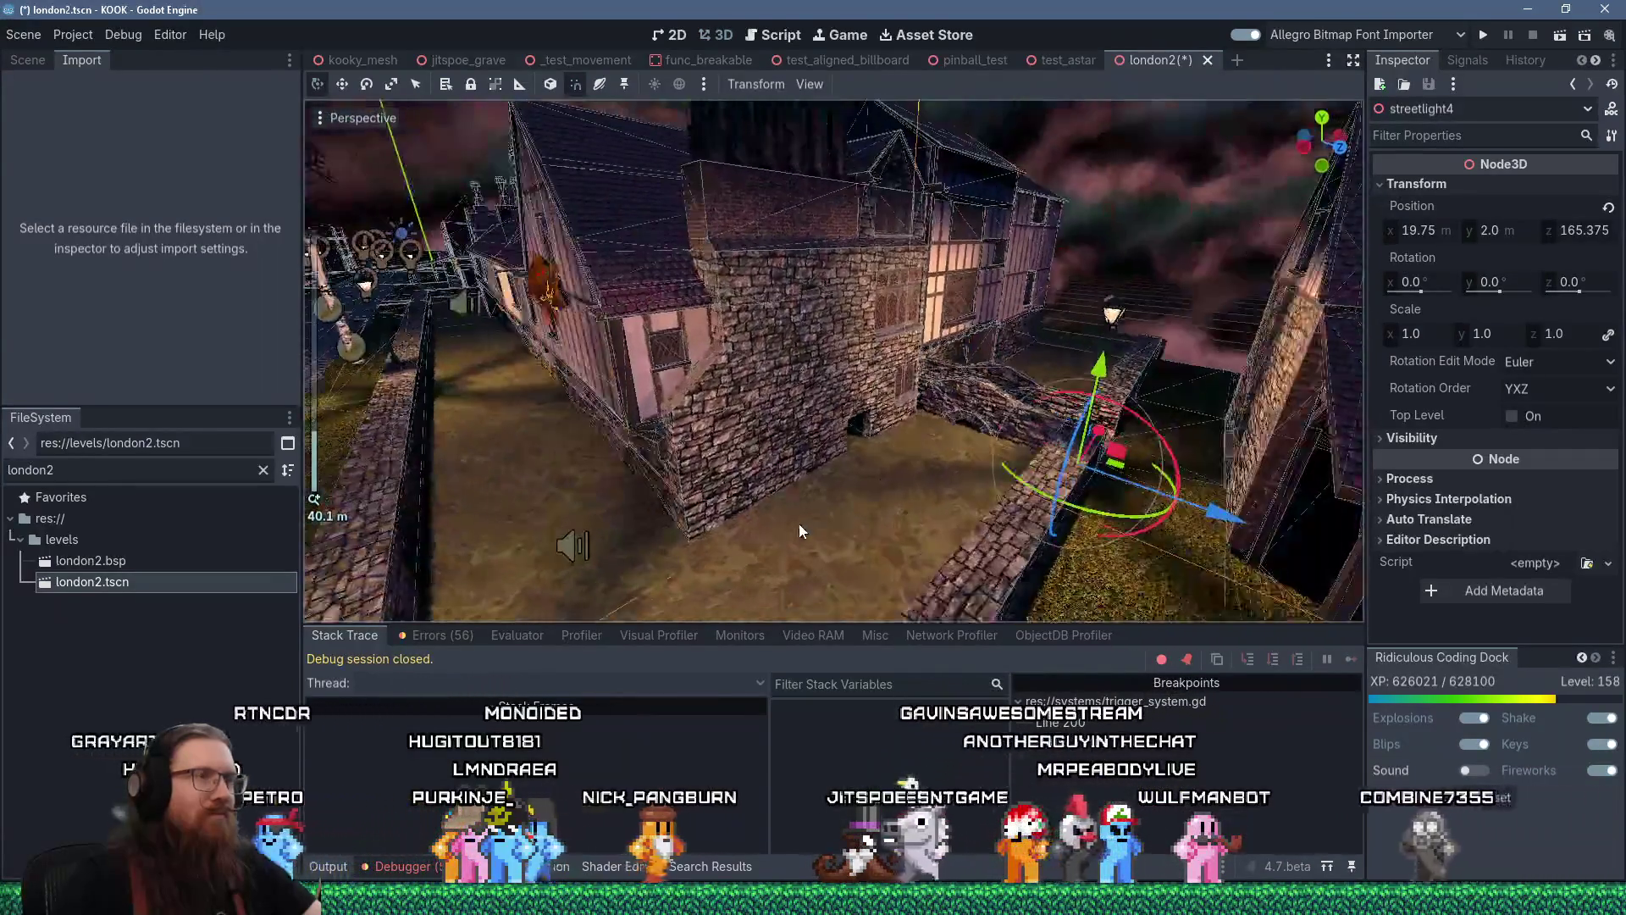
scroll(889, 503, "up", 2)
mouse_move(893, 503)
left_mouse_down()
mouse_move(835, 540)
mouse_move(807, 485)
mouse_move(910, 422)
mouse_move(829, 398)
mouse_move(809, 469)
mouse_move(909, 482)
mouse_move(863, 520)
mouse_move(845, 446)
mouse_move(744, 442)
mouse_move(1110, 388)
mouse_move(858, 381)
left_mouse_up()
scroll(916, 458, "up", 5)
scroll(827, 474, "down", 3)
scroll(1083, 382, "down", 5)
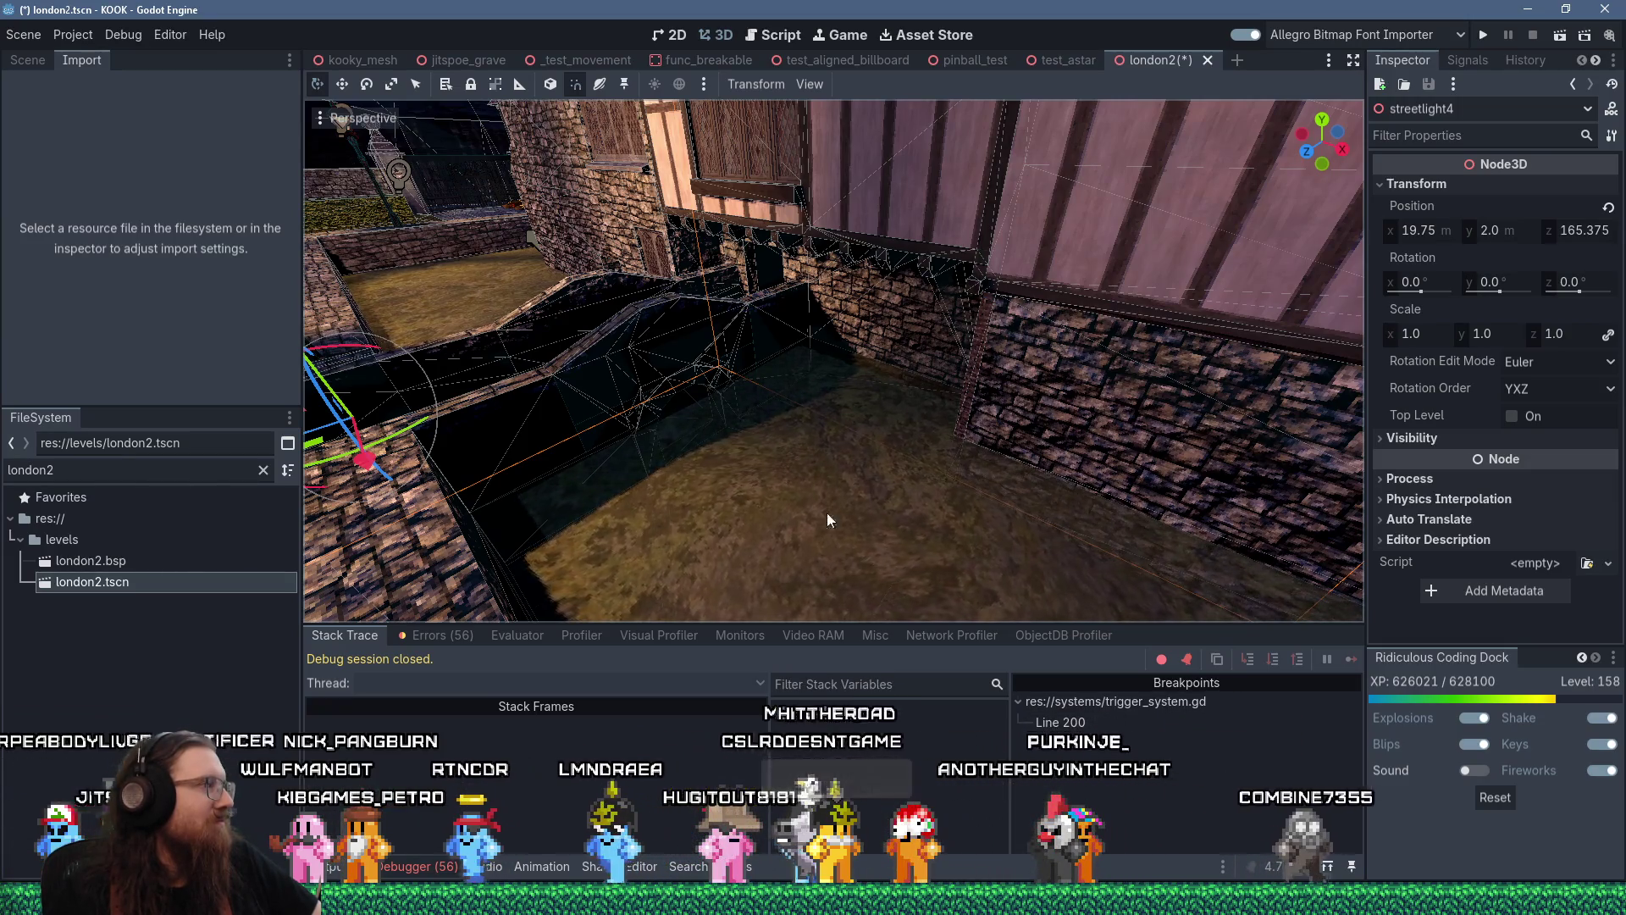
mouse_move(644, 509)
left_mouse_down()
mouse_move(665, 489)
mouse_move(640, 467)
mouse_move(673, 465)
left_mouse_up()
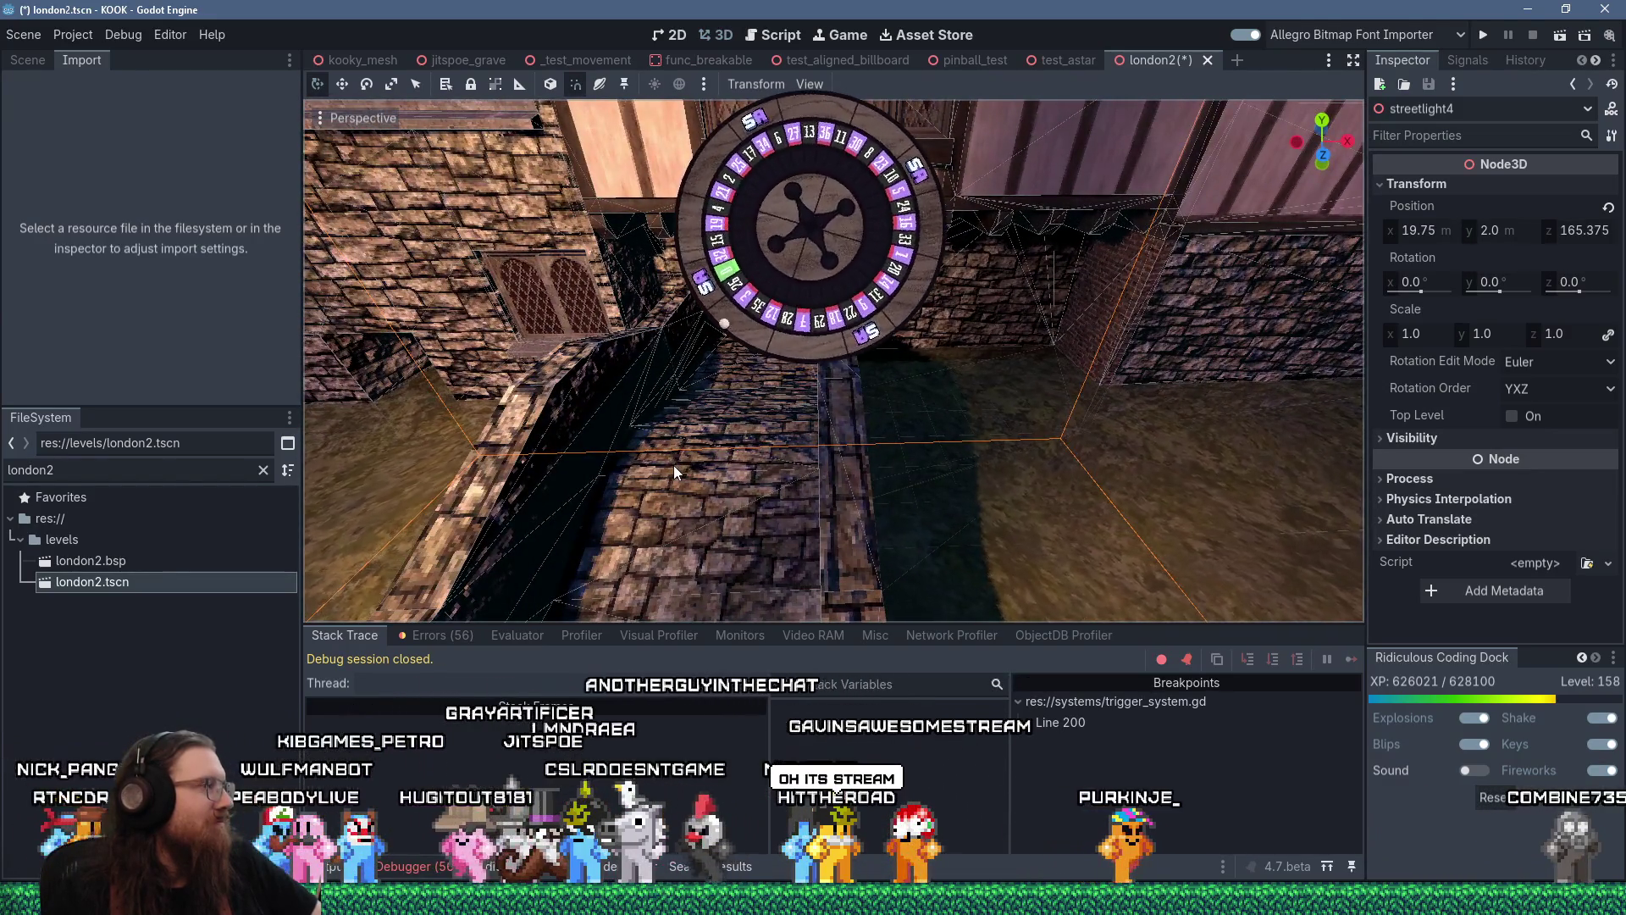
mouse_move(586, 458)
left_mouse_down()
mouse_move(764, 461)
mouse_move(775, 438)
left_mouse_up()
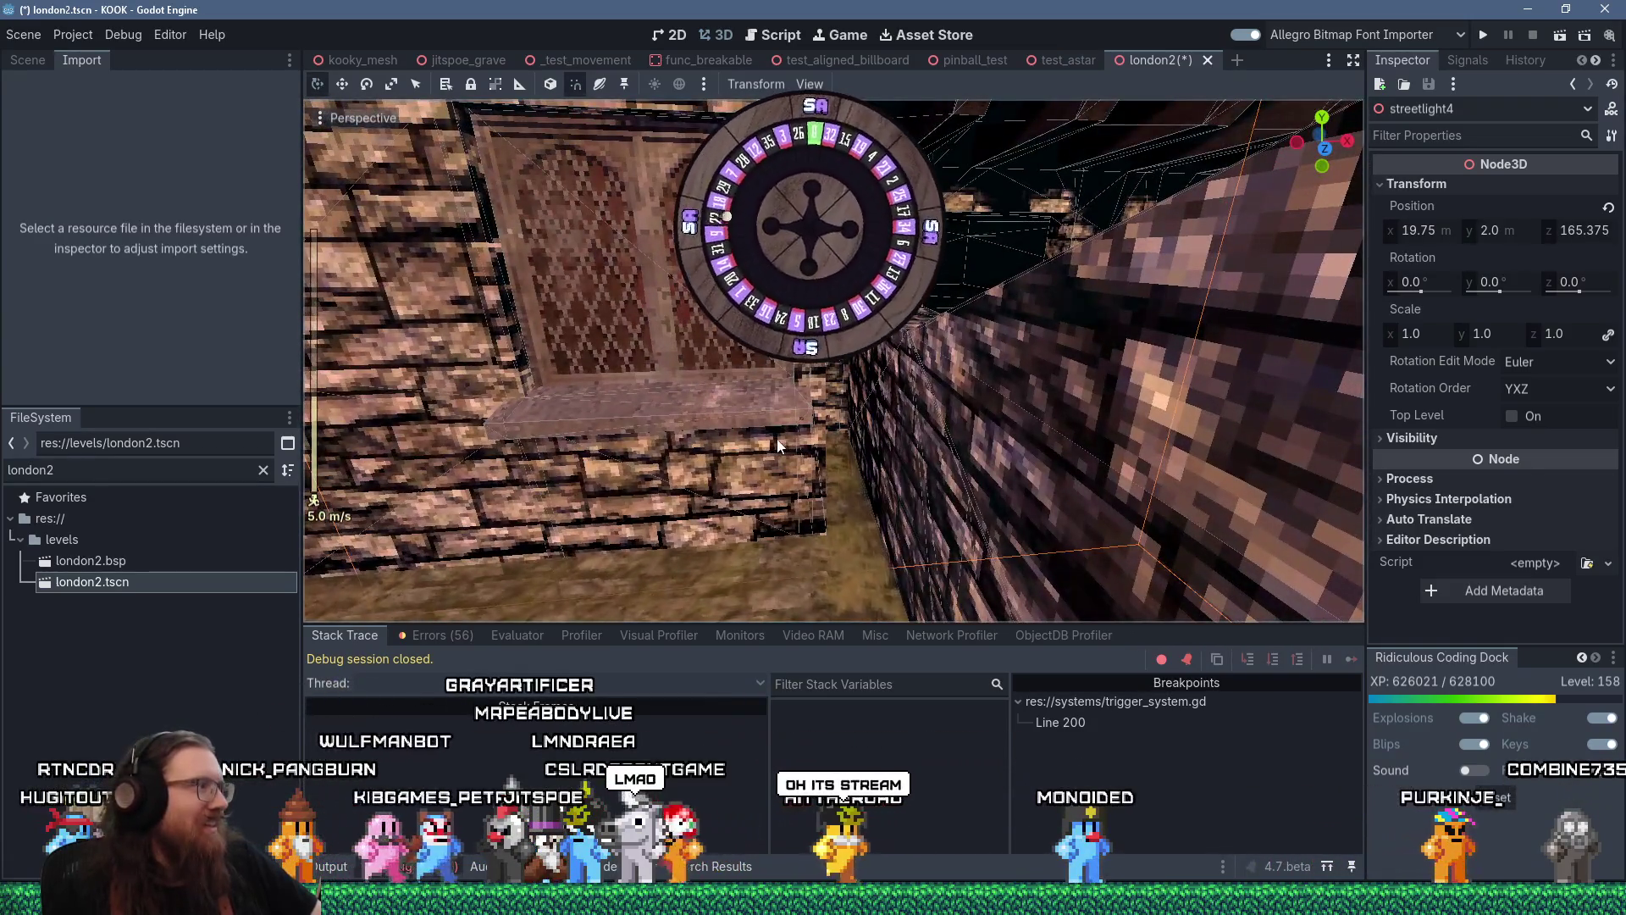
mouse_move(950, 385)
left_mouse_down()
mouse_move(869, 422)
mouse_move(884, 386)
mouse_move(917, 380)
left_mouse_up()
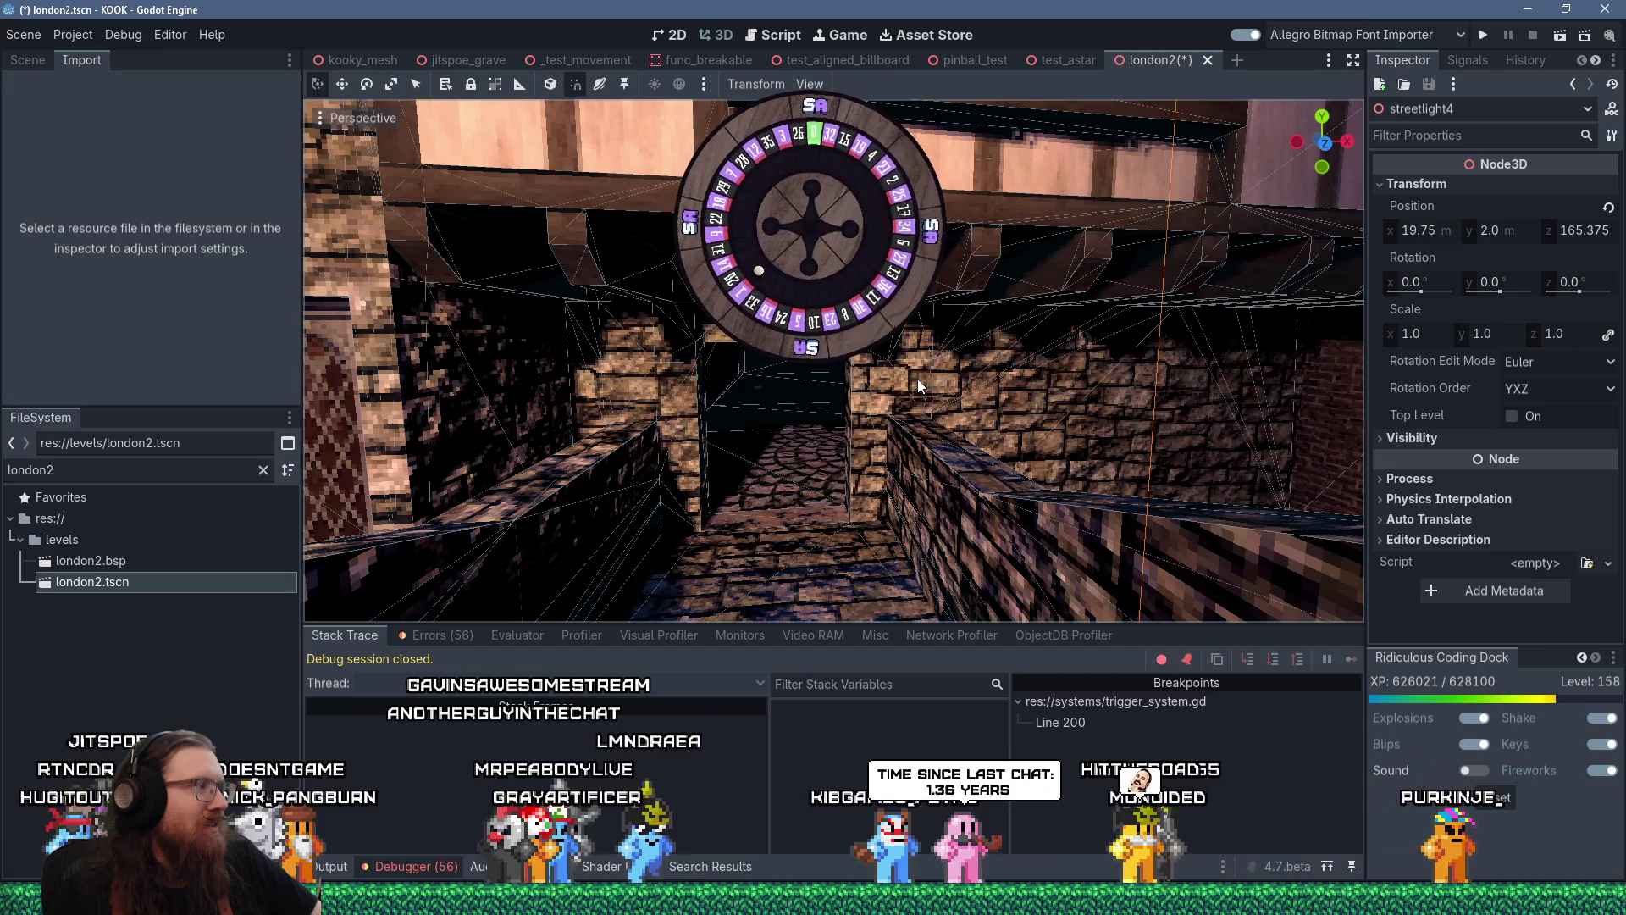
key("alt+Tab")
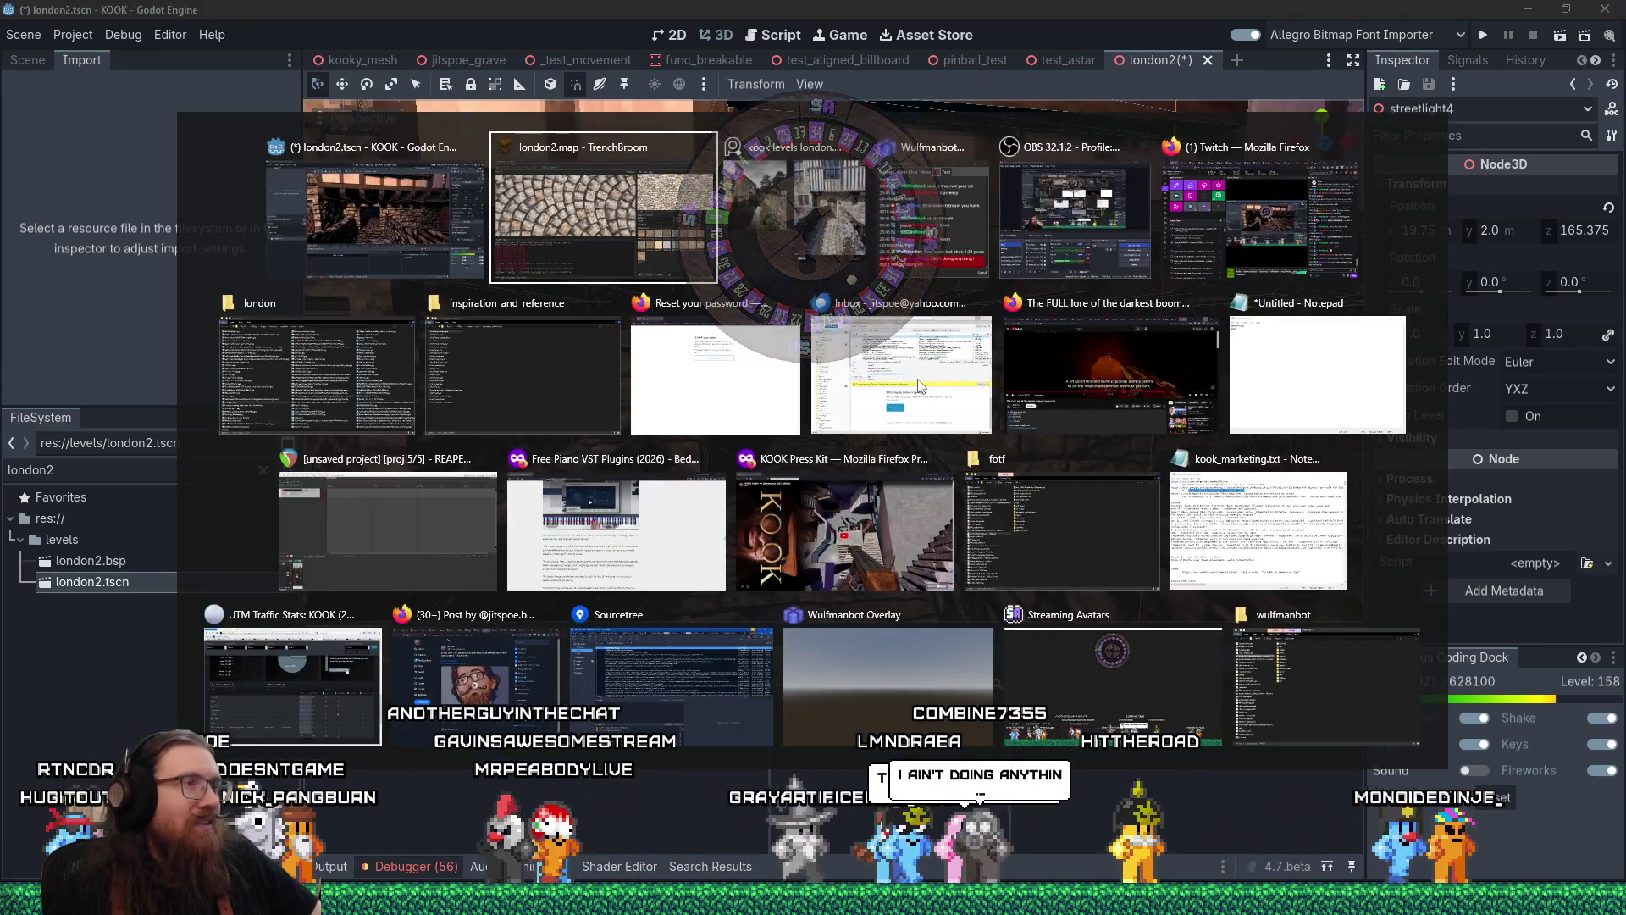
Zoom in on the reference photo's arched stone doorway, zoom back out, and return to london2.map
key("alt+Tab")
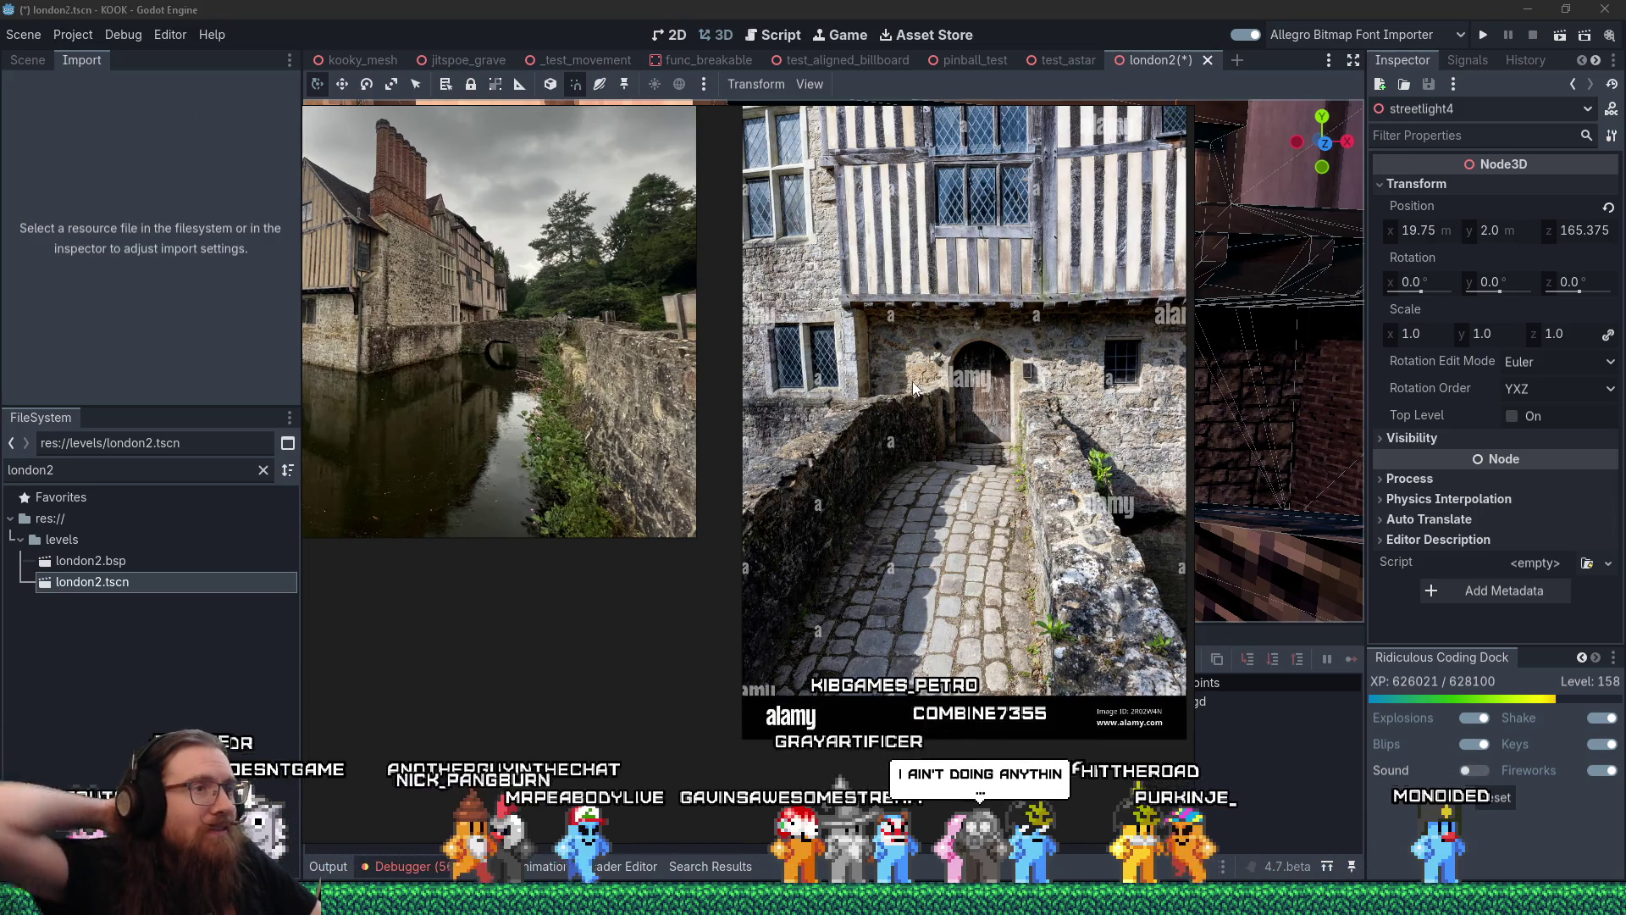
scroll(997, 411, "up", 5)
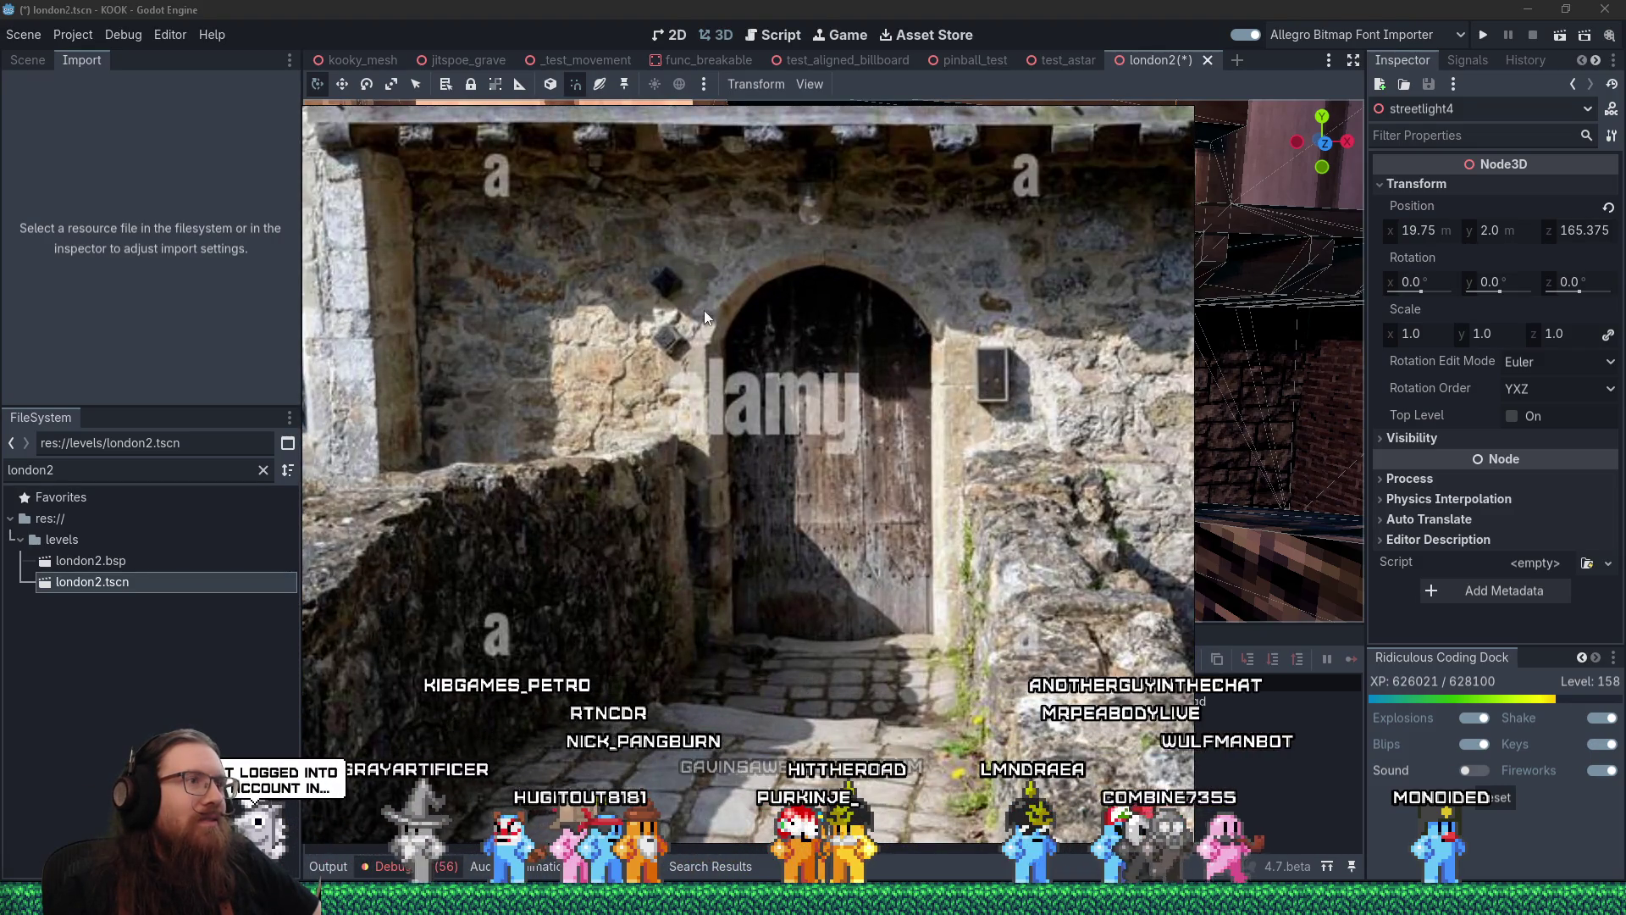
scroll(680, 349, "down", 5)
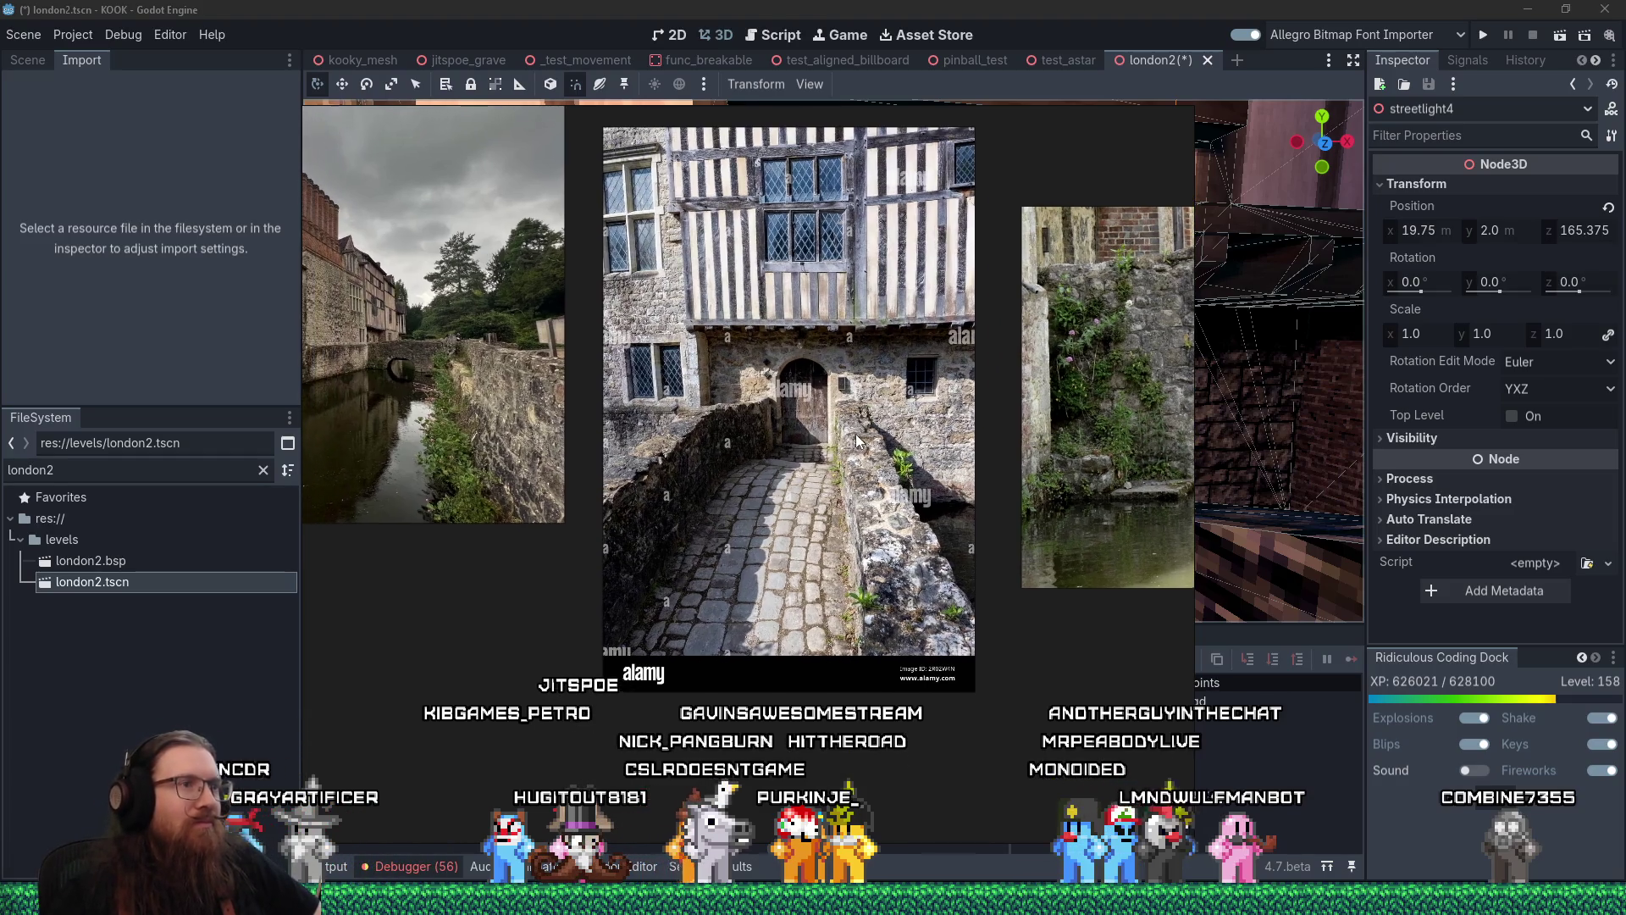
key("Escape")
scroll(877, 417, "up", 4)
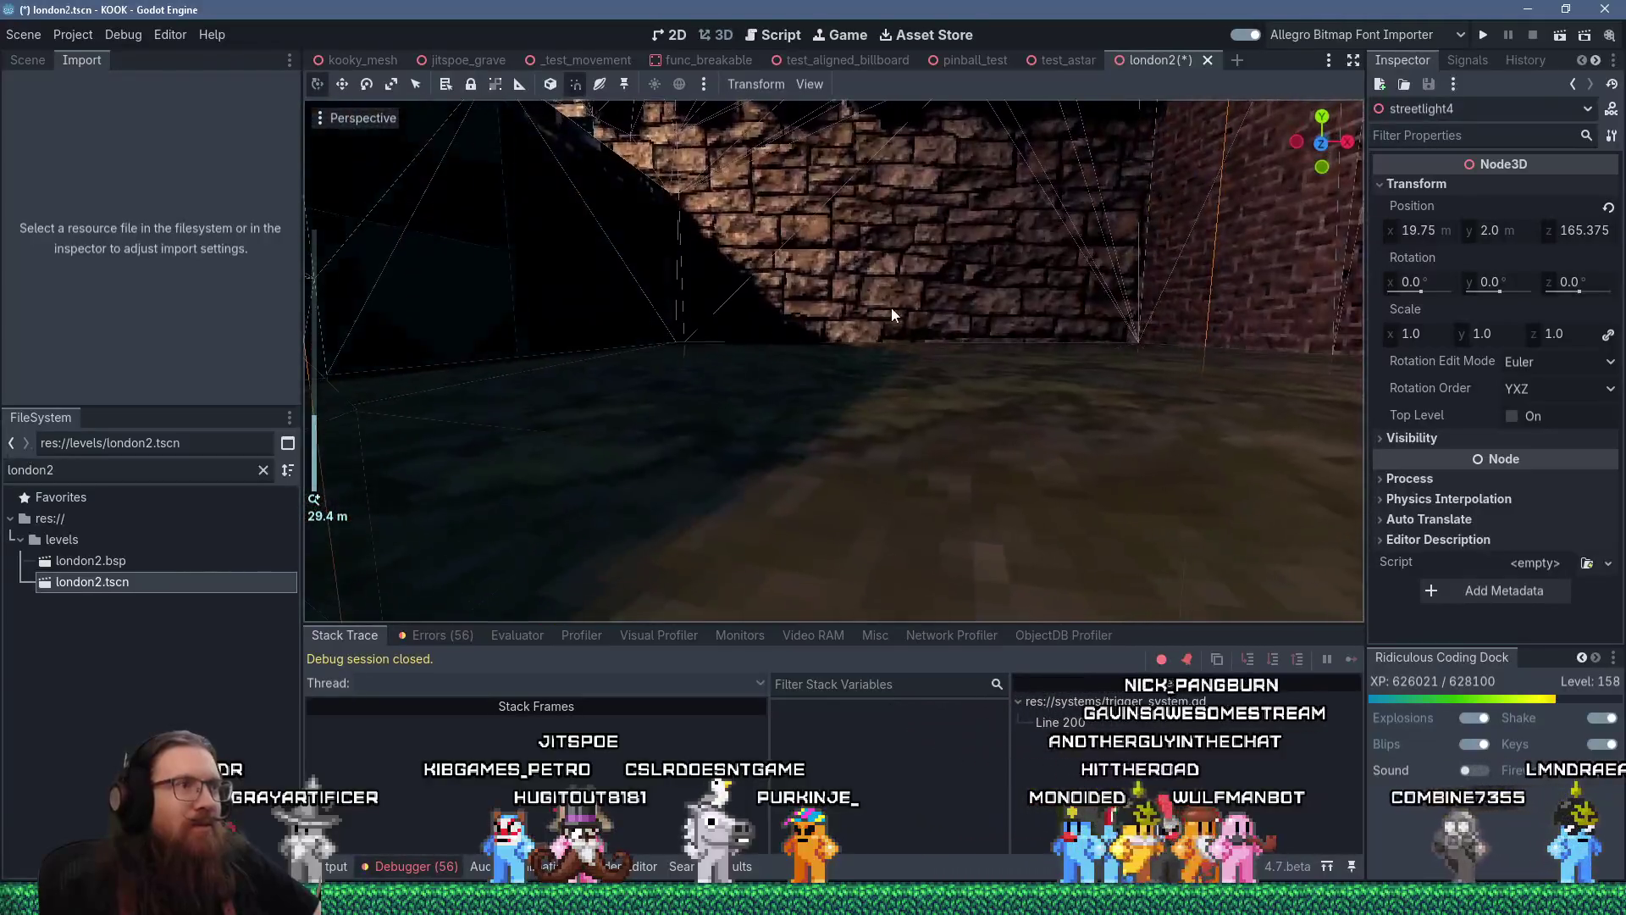
key("alt+Tab")
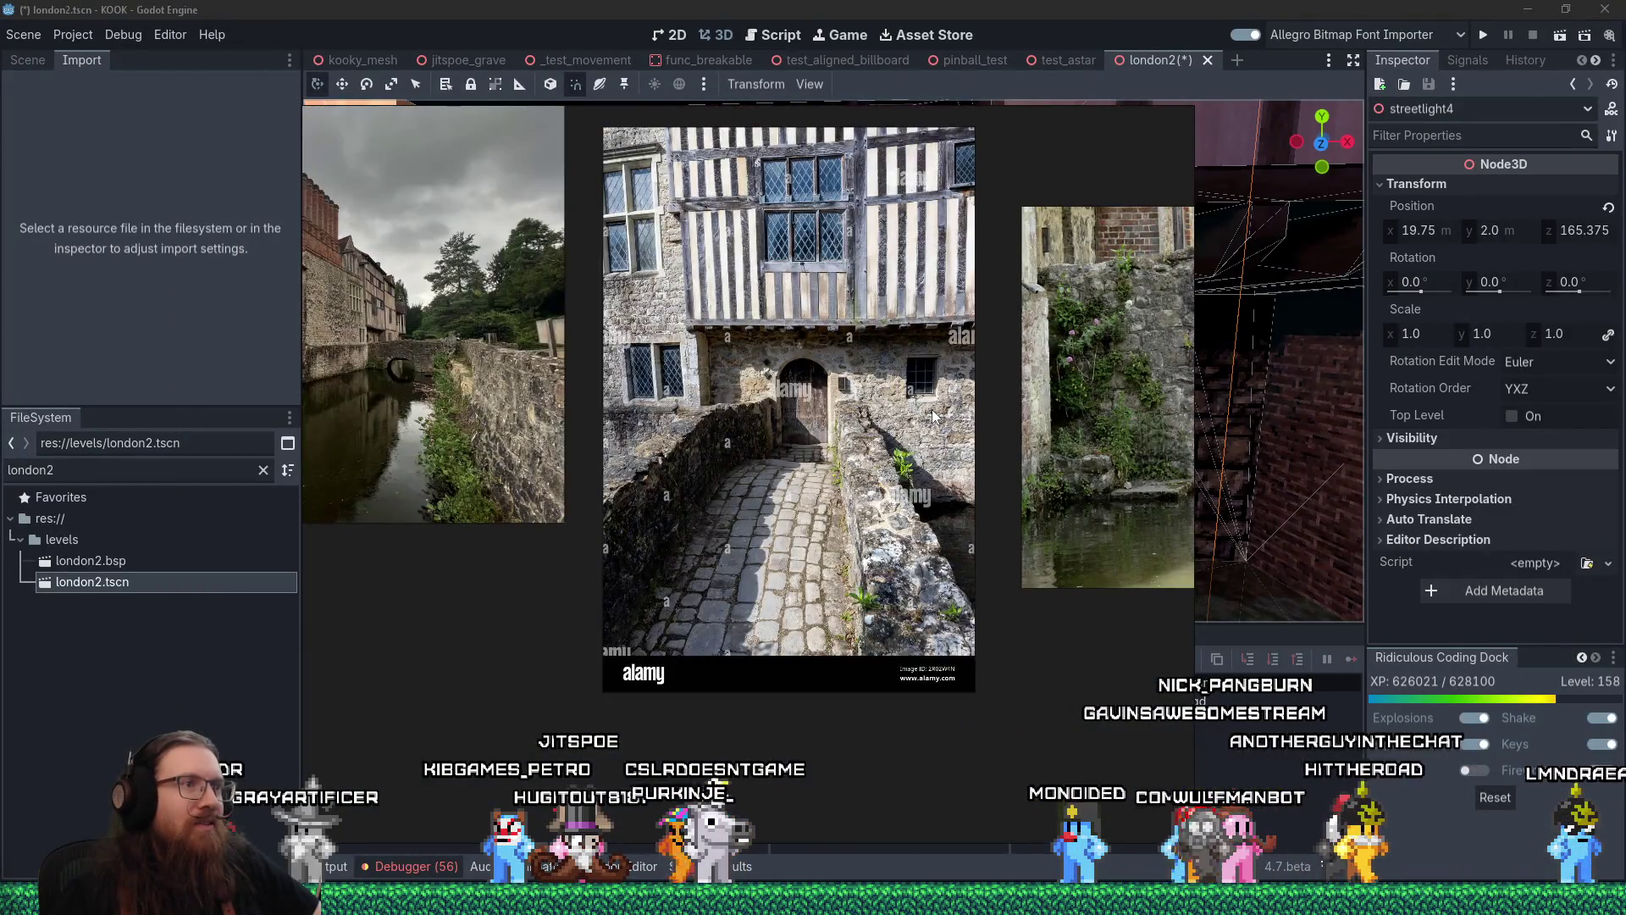
key("alt+Tab")
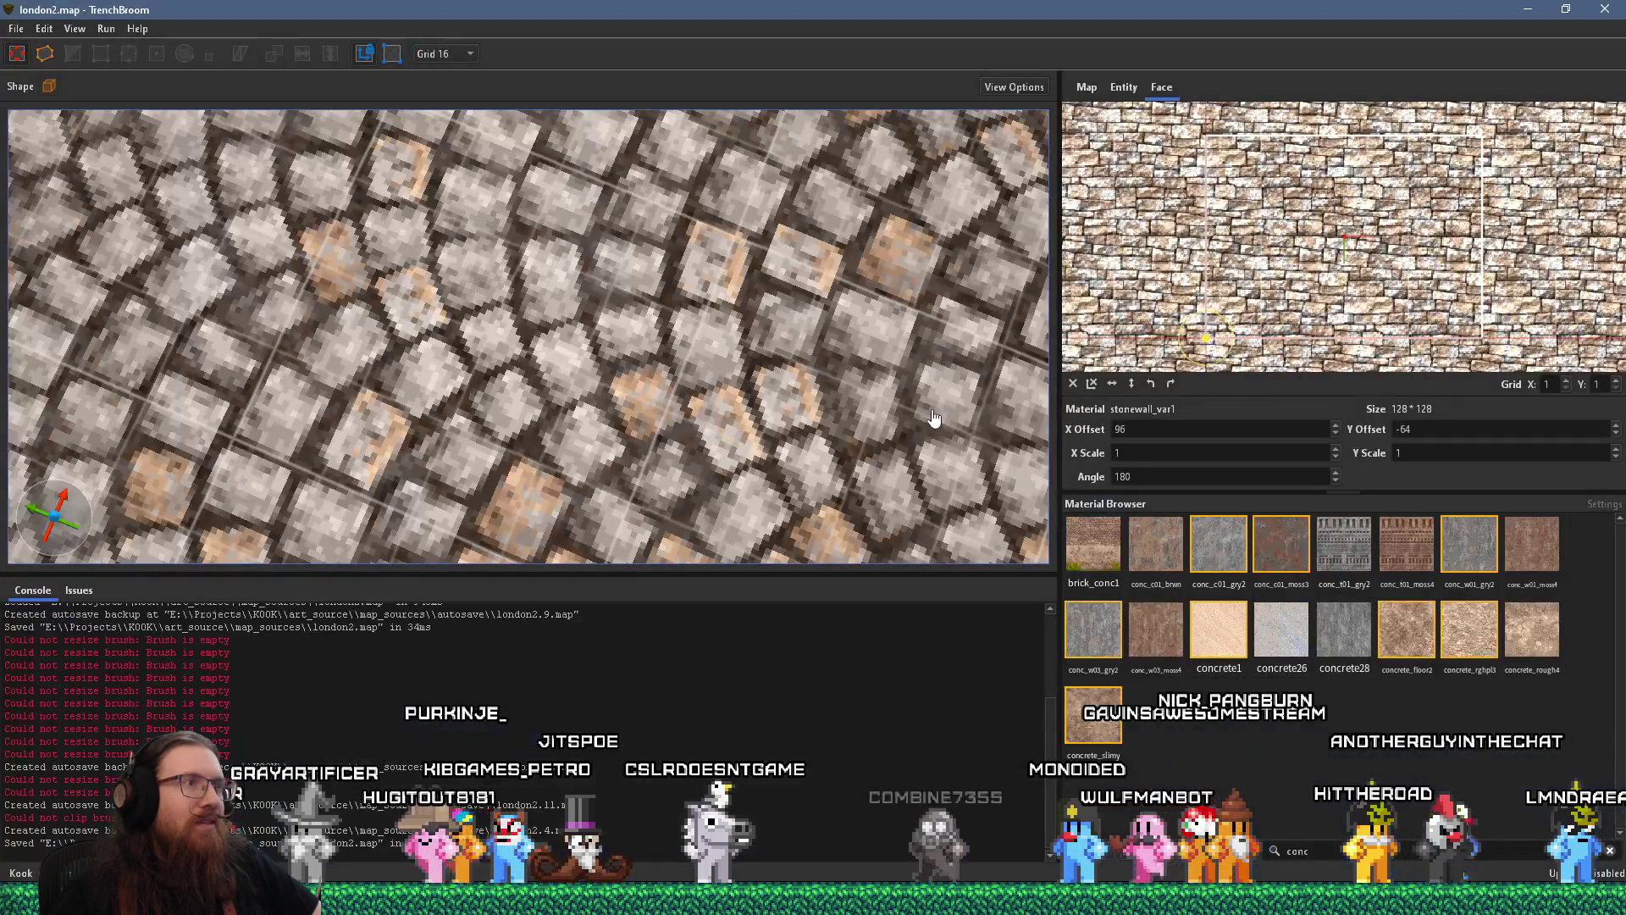
Select the upper stone wall brush and drag its side face inward to narrow it
mouse_move(819, 390)
left_mouse_down()
mouse_move(670, 213)
mouse_move(636, 412)
mouse_move(619, 407)
mouse_move(615, 441)
mouse_move(808, 417)
mouse_move(721, 421)
mouse_move(573, 355)
mouse_move(752, 360)
mouse_move(764, 399)
mouse_move(977, 376)
mouse_move(626, 379)
left_mouse_up()
left_click(912, 375)
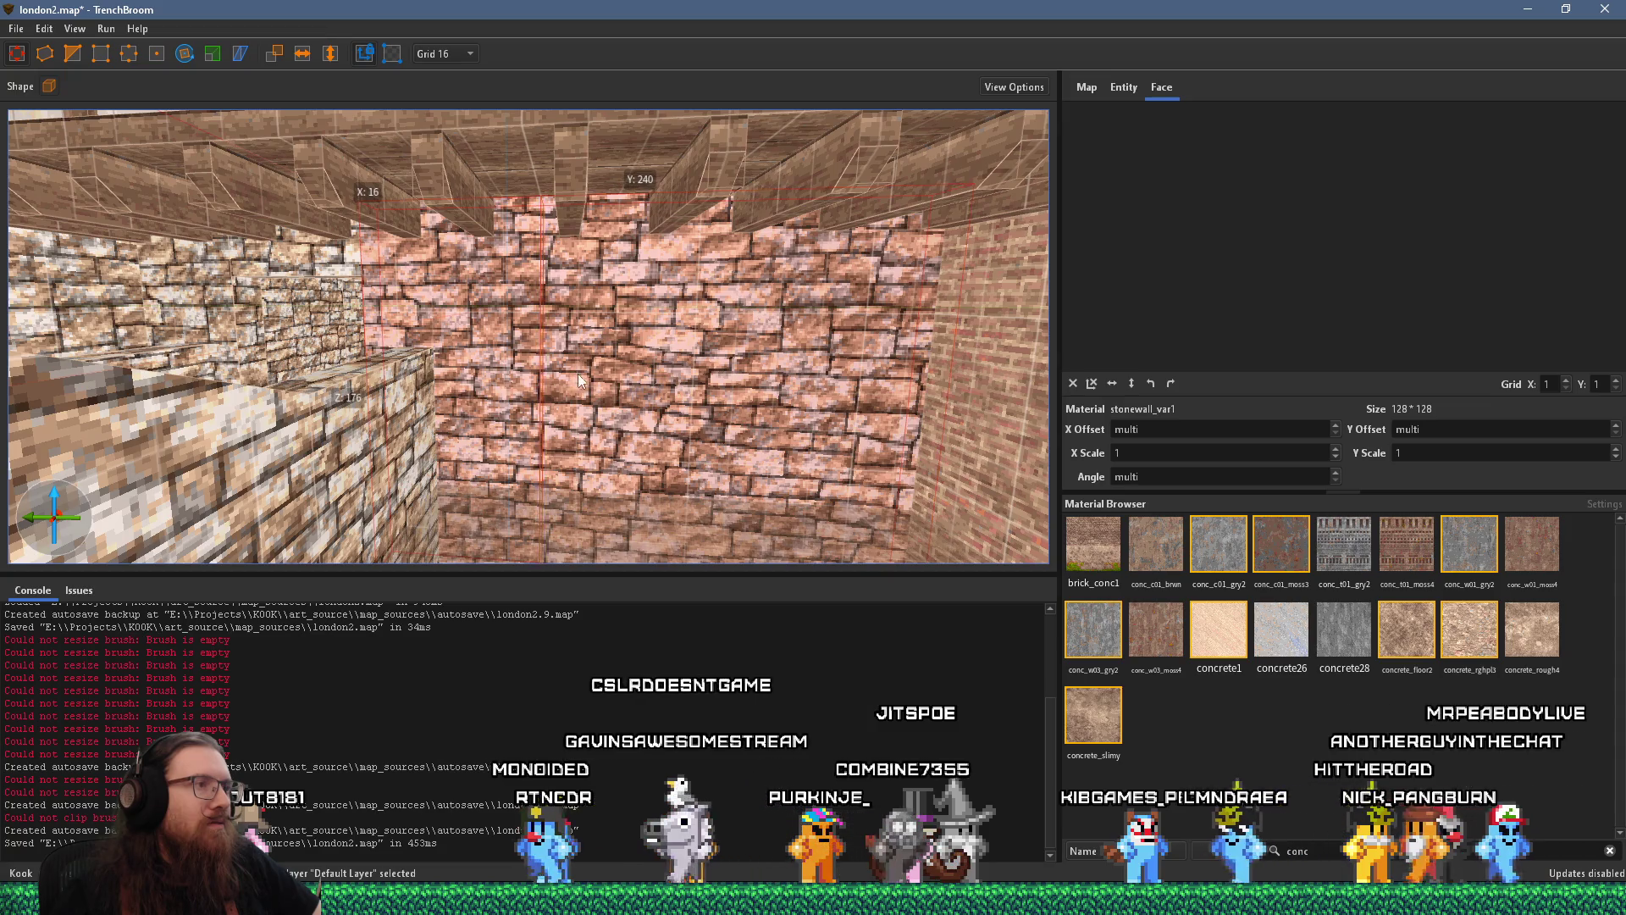
scroll(594, 385, "down", 2)
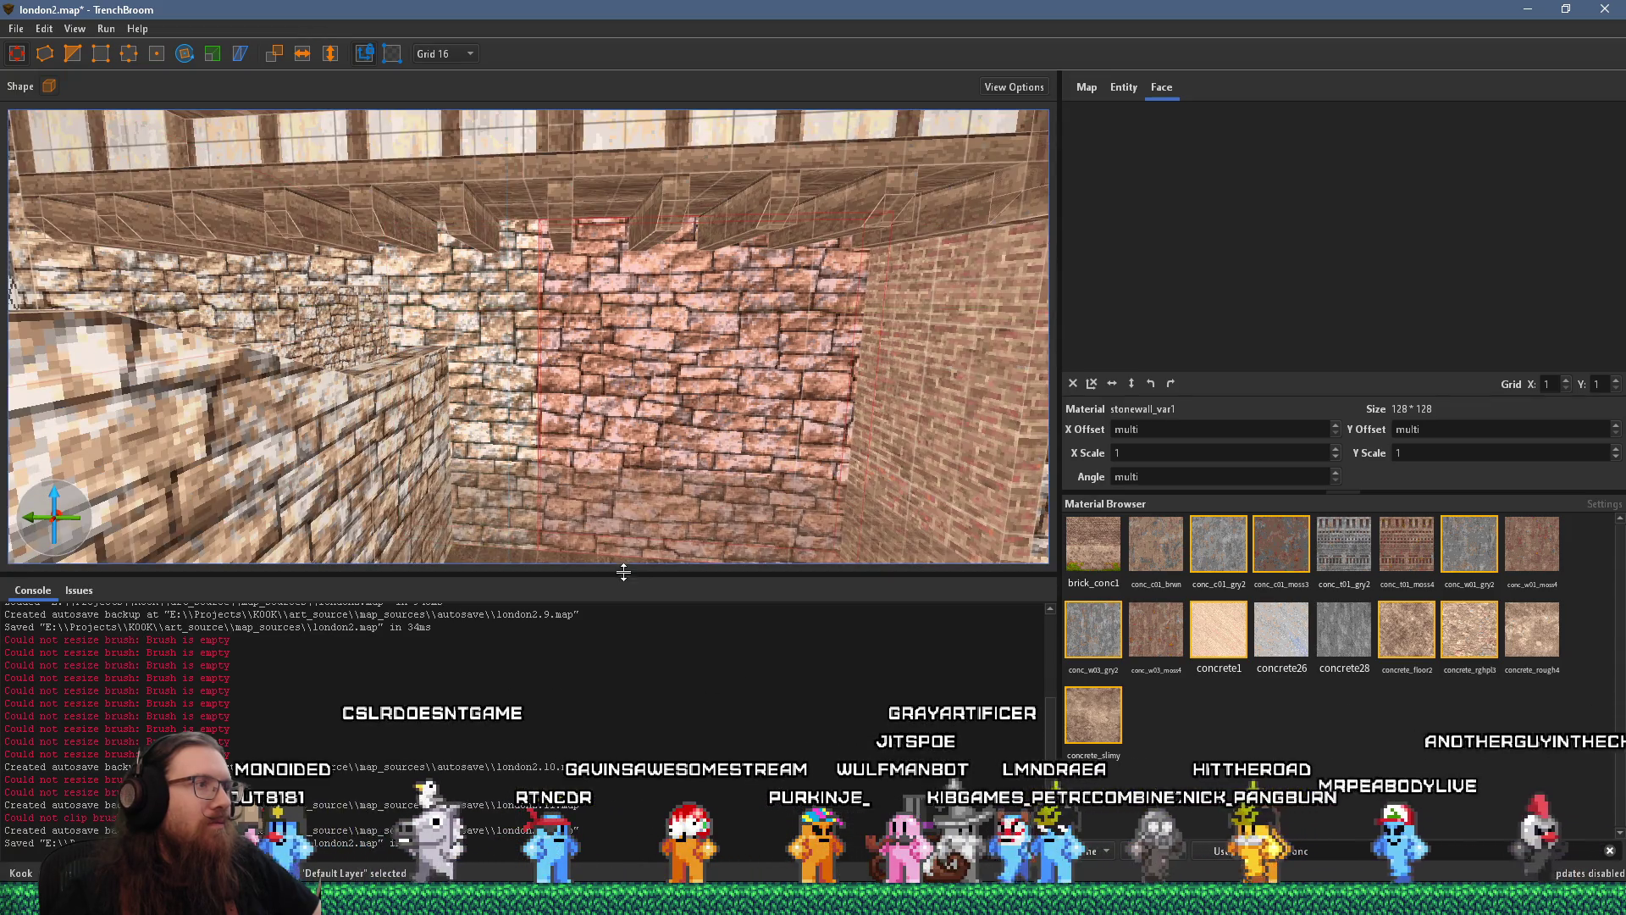
mouse_move(573, 466)
left_mouse_down()
mouse_move(586, 498)
mouse_move(570, 344)
mouse_move(574, 366)
mouse_move(602, 364)
mouse_move(580, 279)
left_mouse_up()
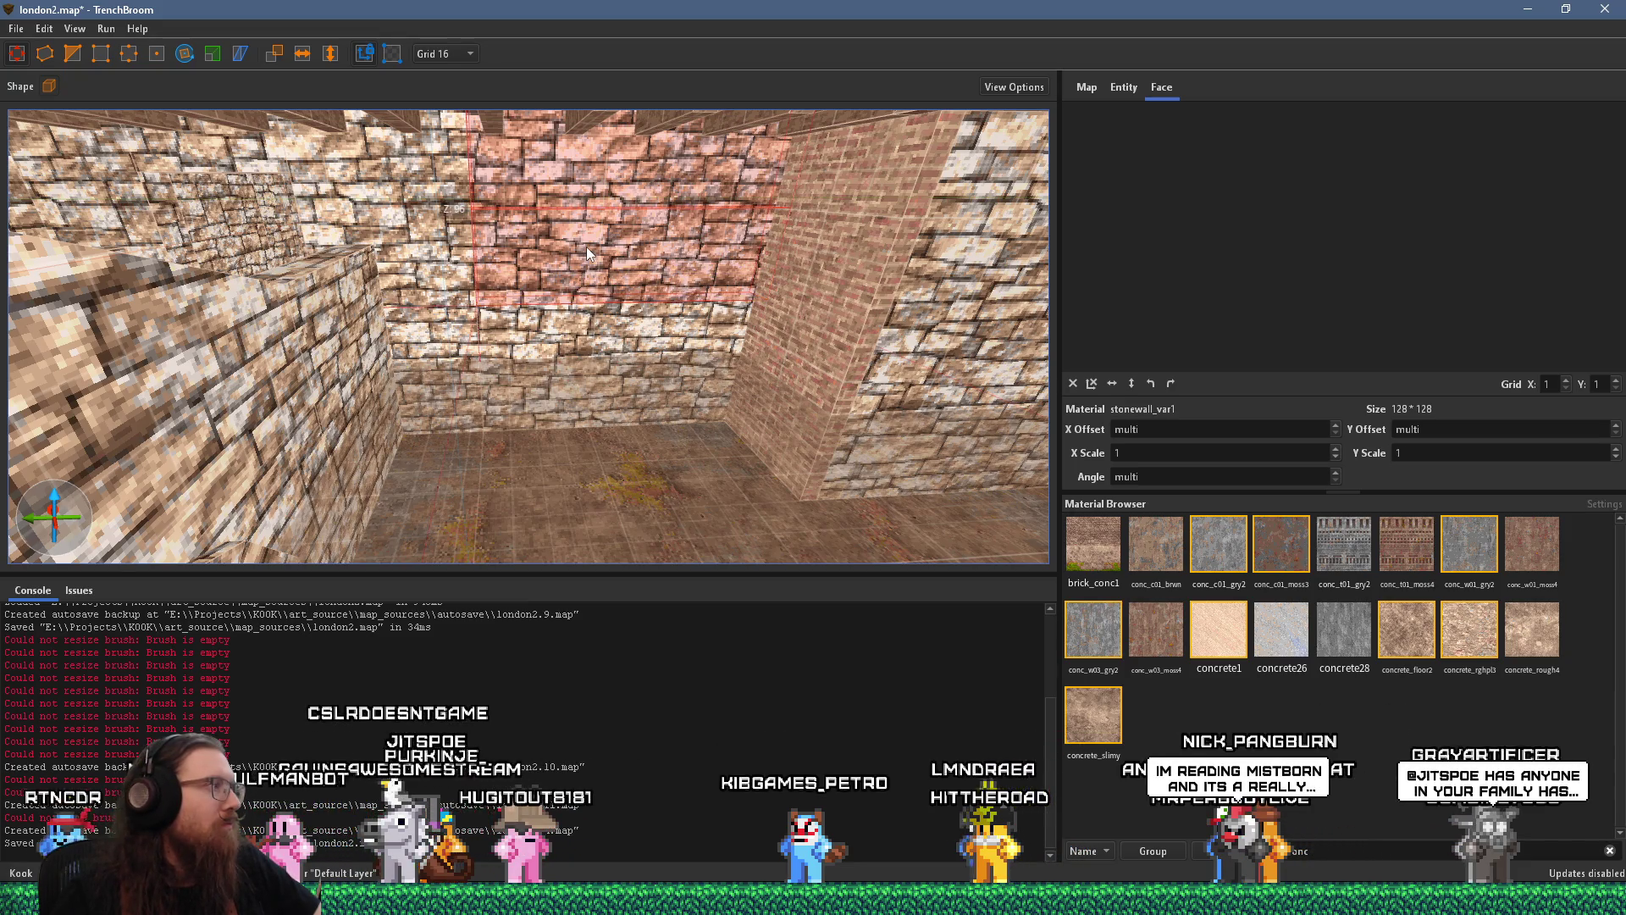
key("Escape")
left_click(589, 243)
scroll(532, 313, "down", 3)
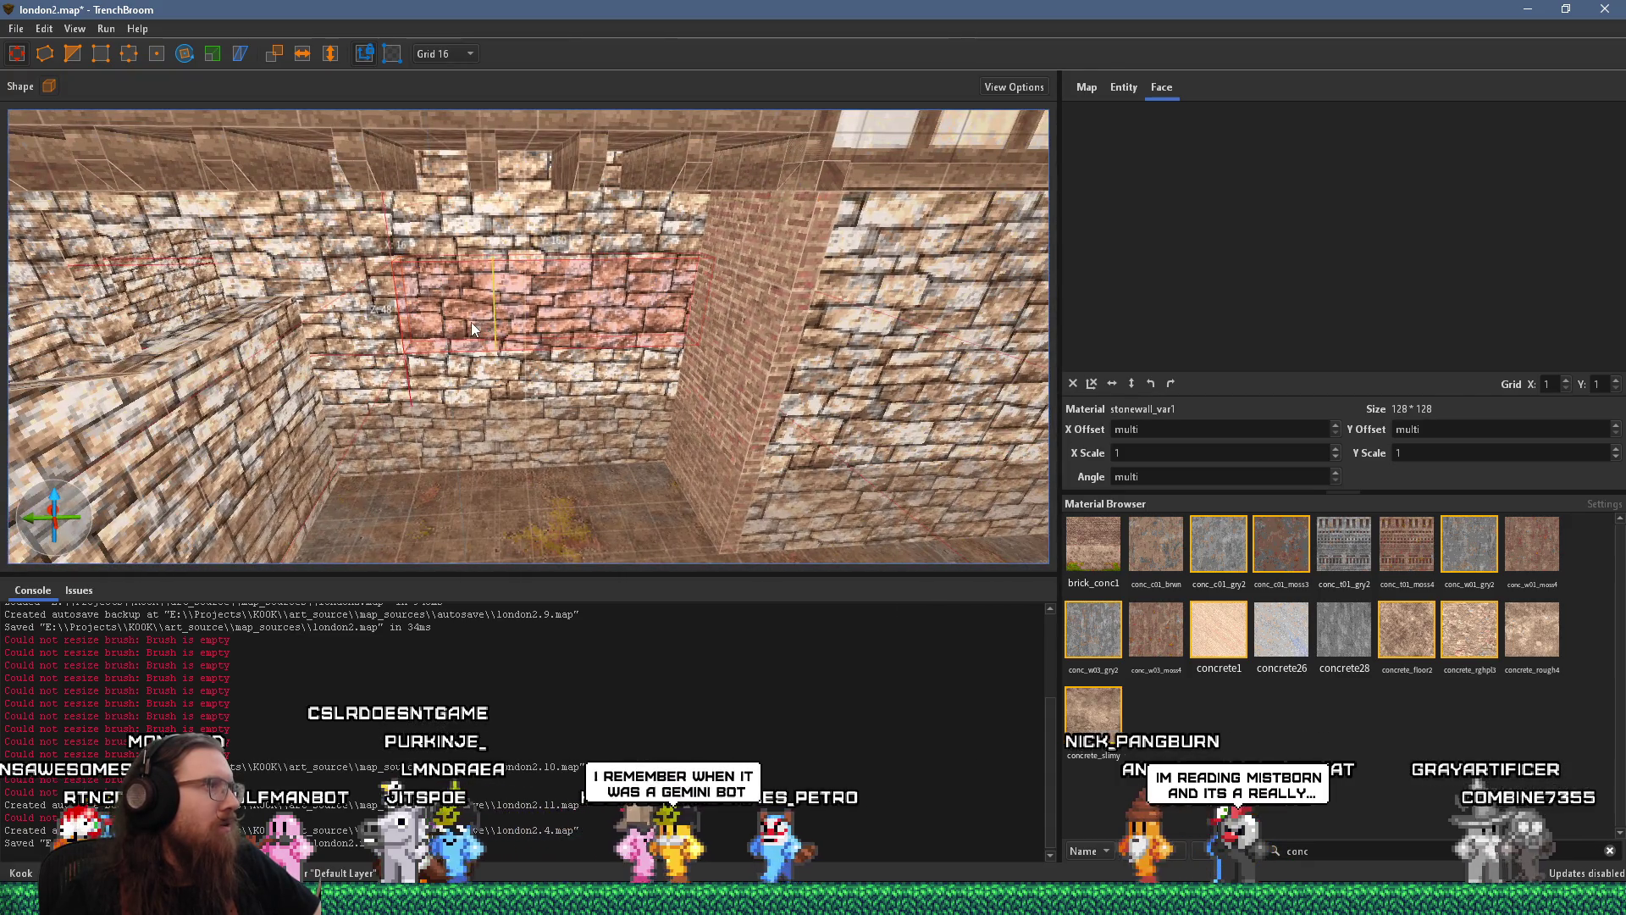
mouse_move(466, 319)
left_mouse_down()
mouse_move(438, 326)
mouse_move(454, 320)
left_mouse_up()
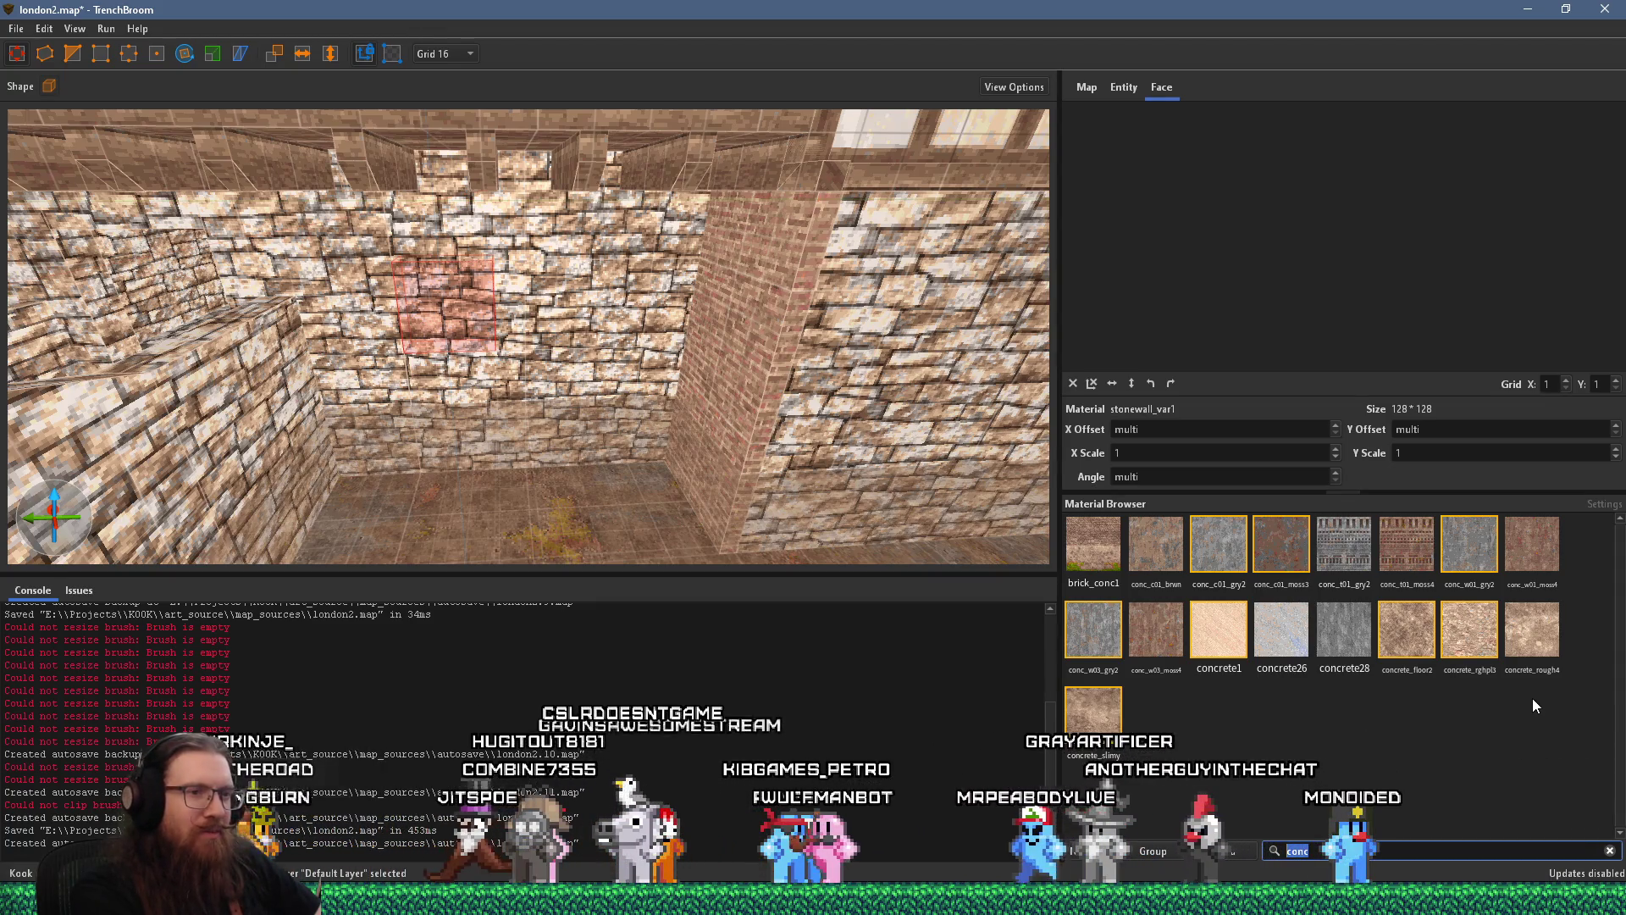
Filter materials for 'window' and apply windows4 to the small block, comparing against the reference photos
type("window")
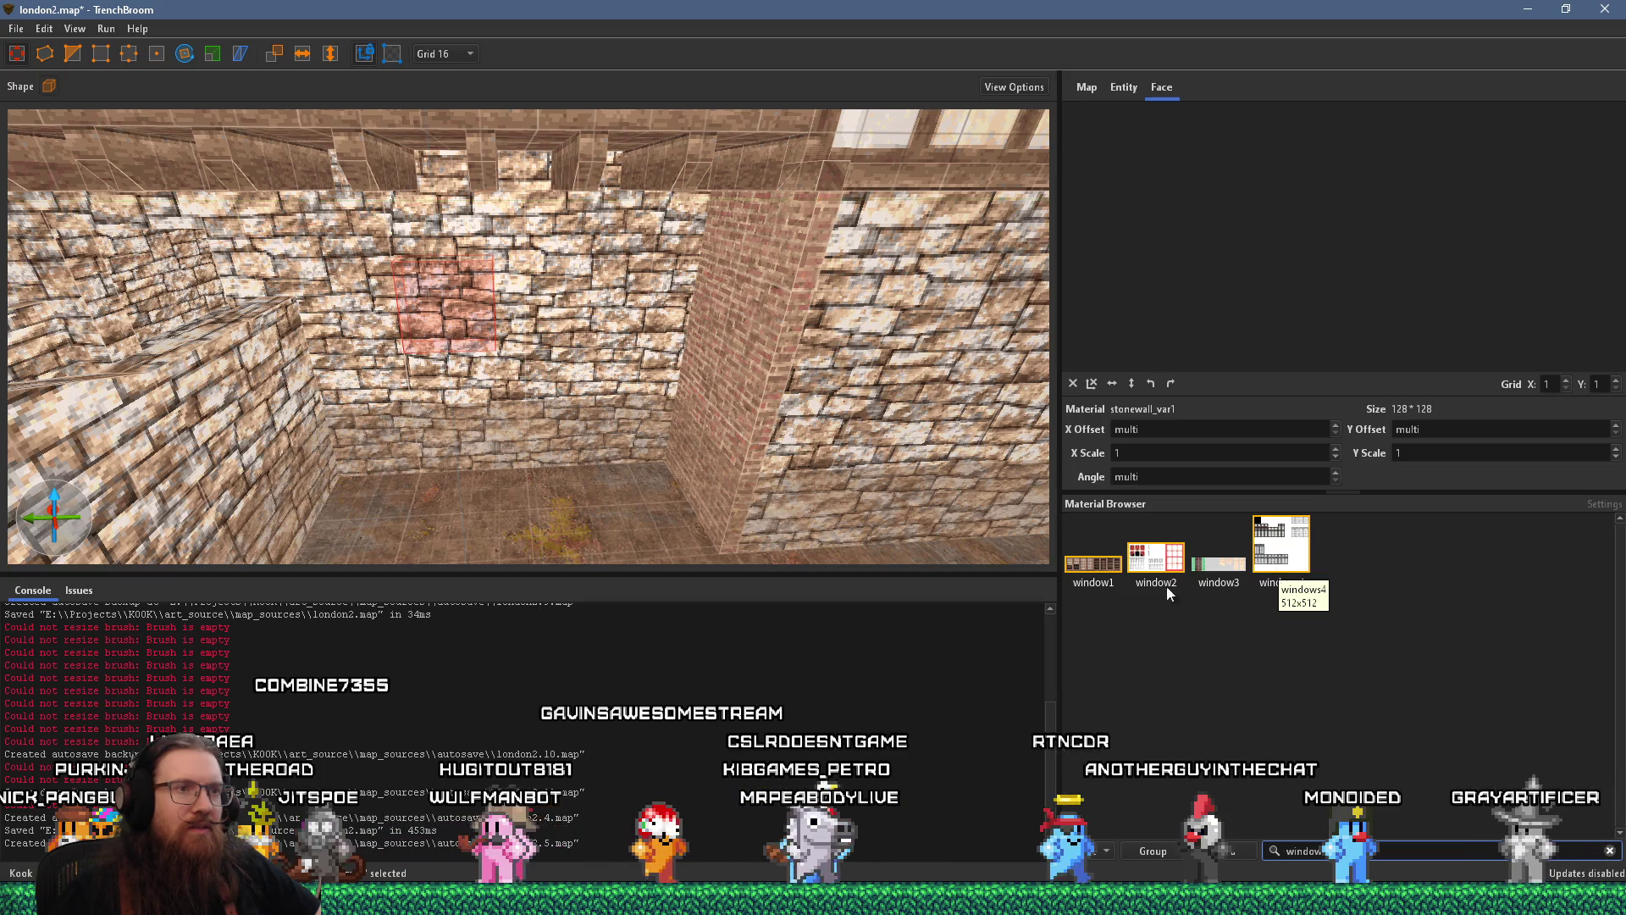
left_click(1106, 575)
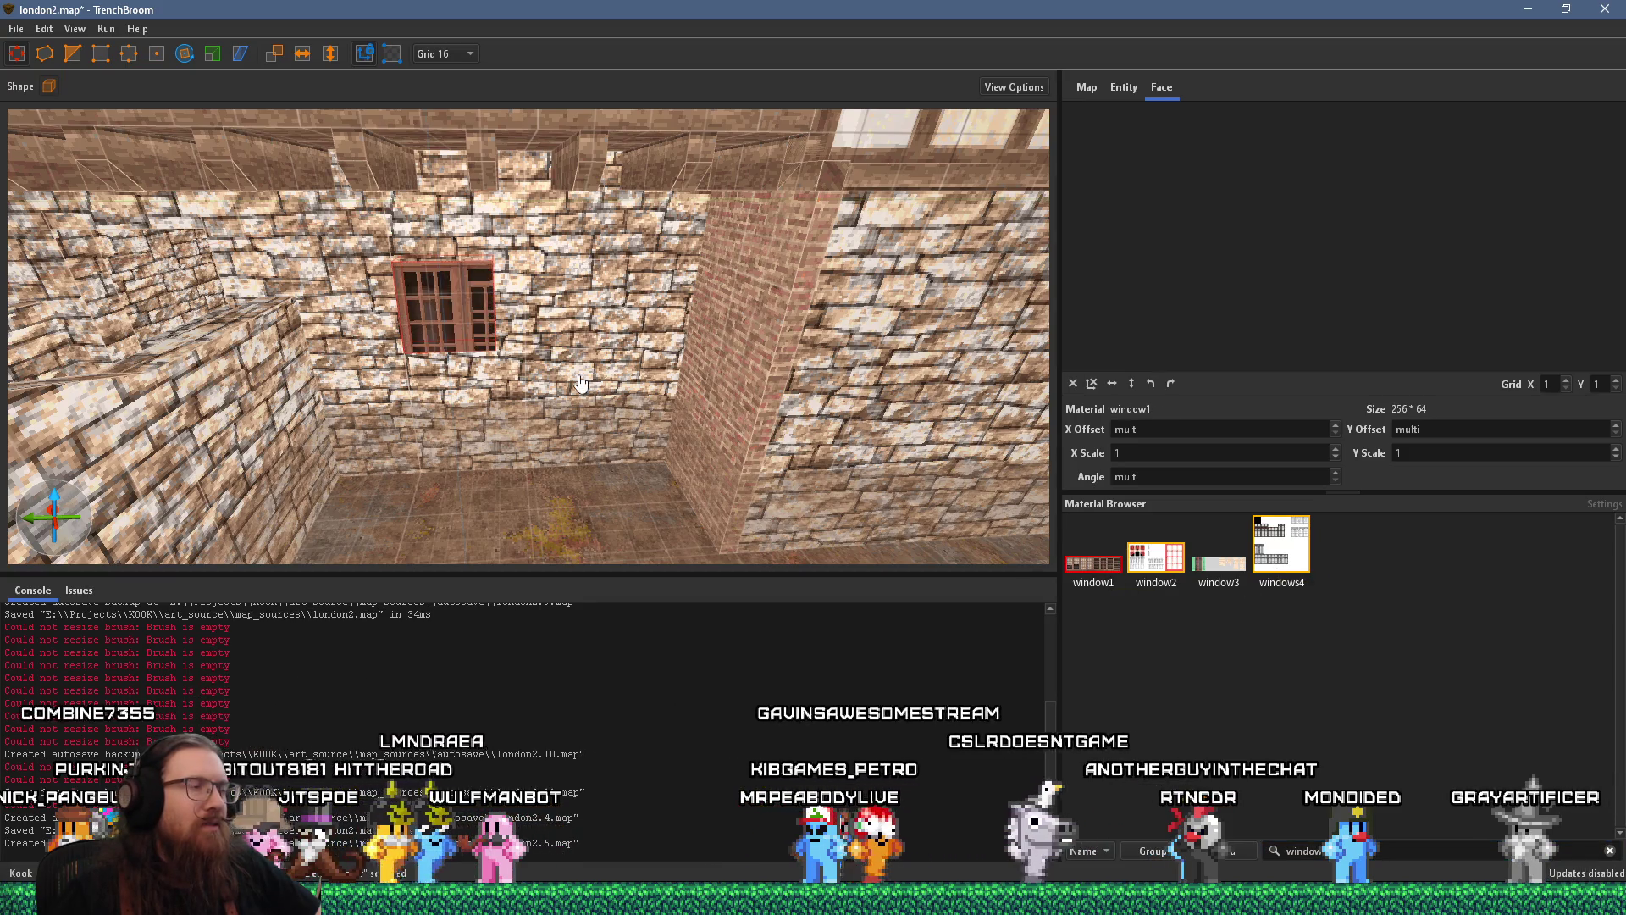
key("alt+Tab")
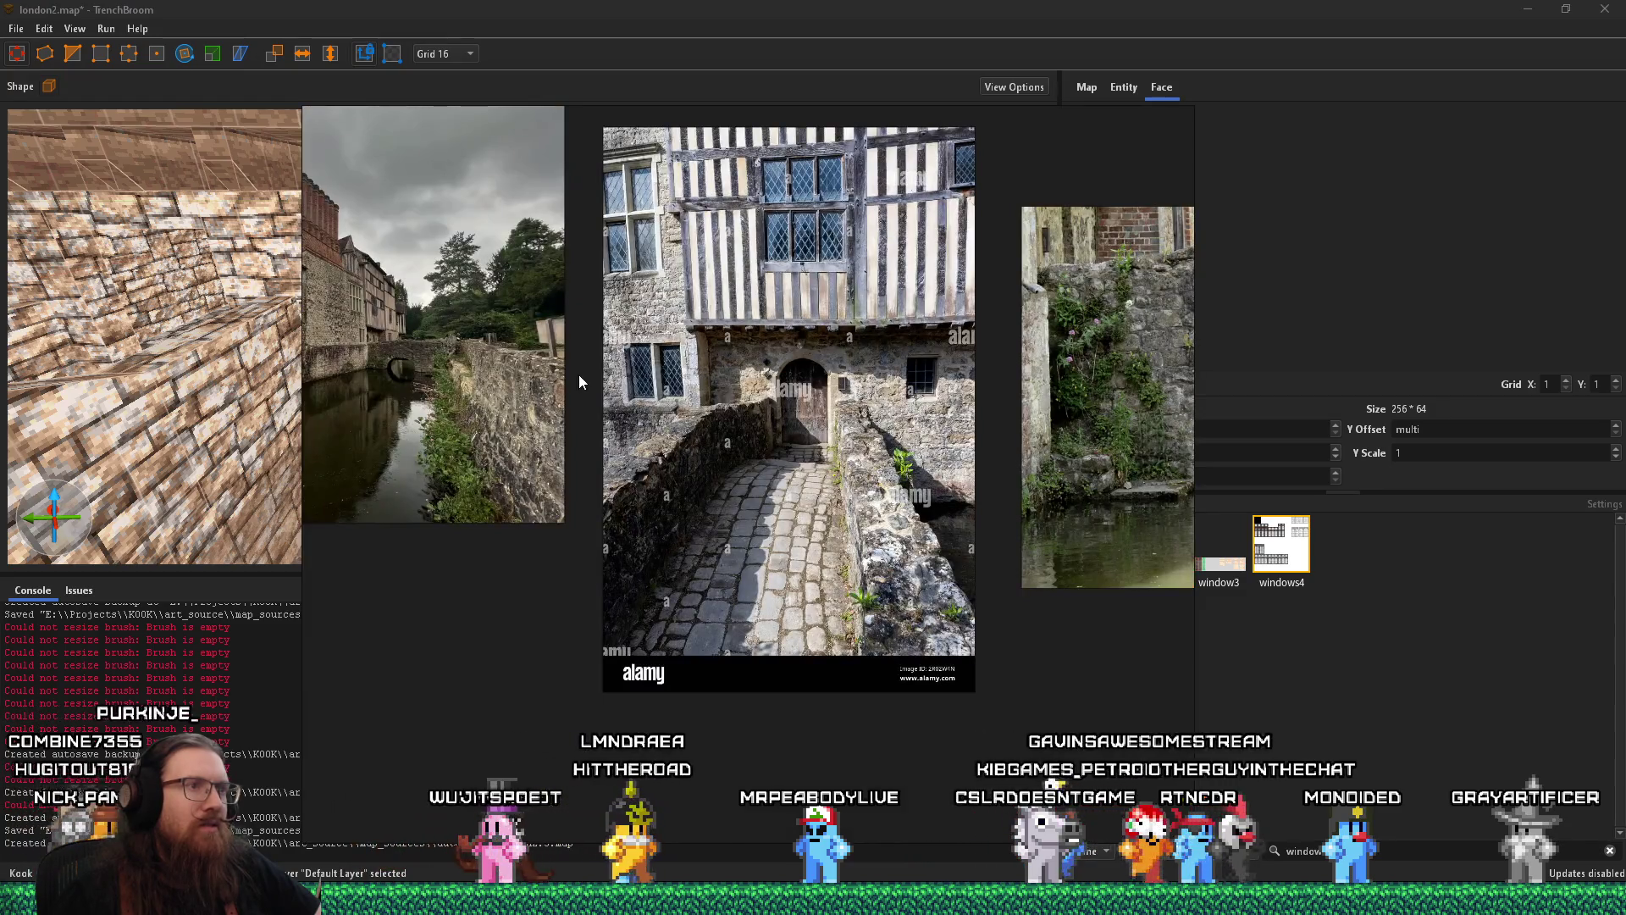
key("alt+Tab")
left_click(1273, 563)
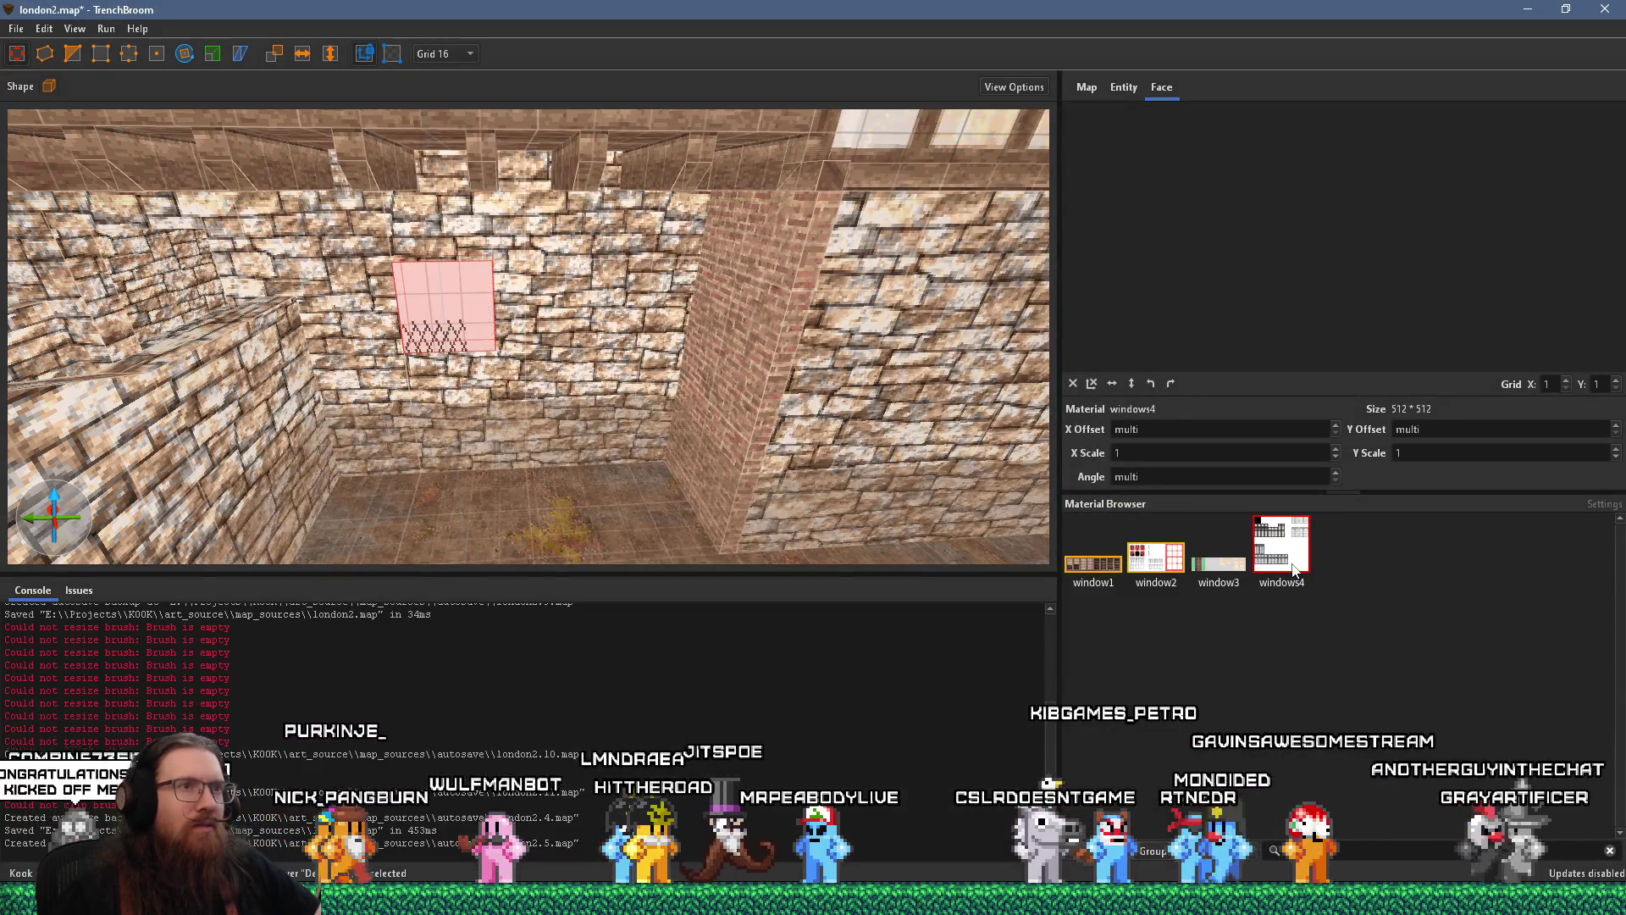
key("alt+Tab")
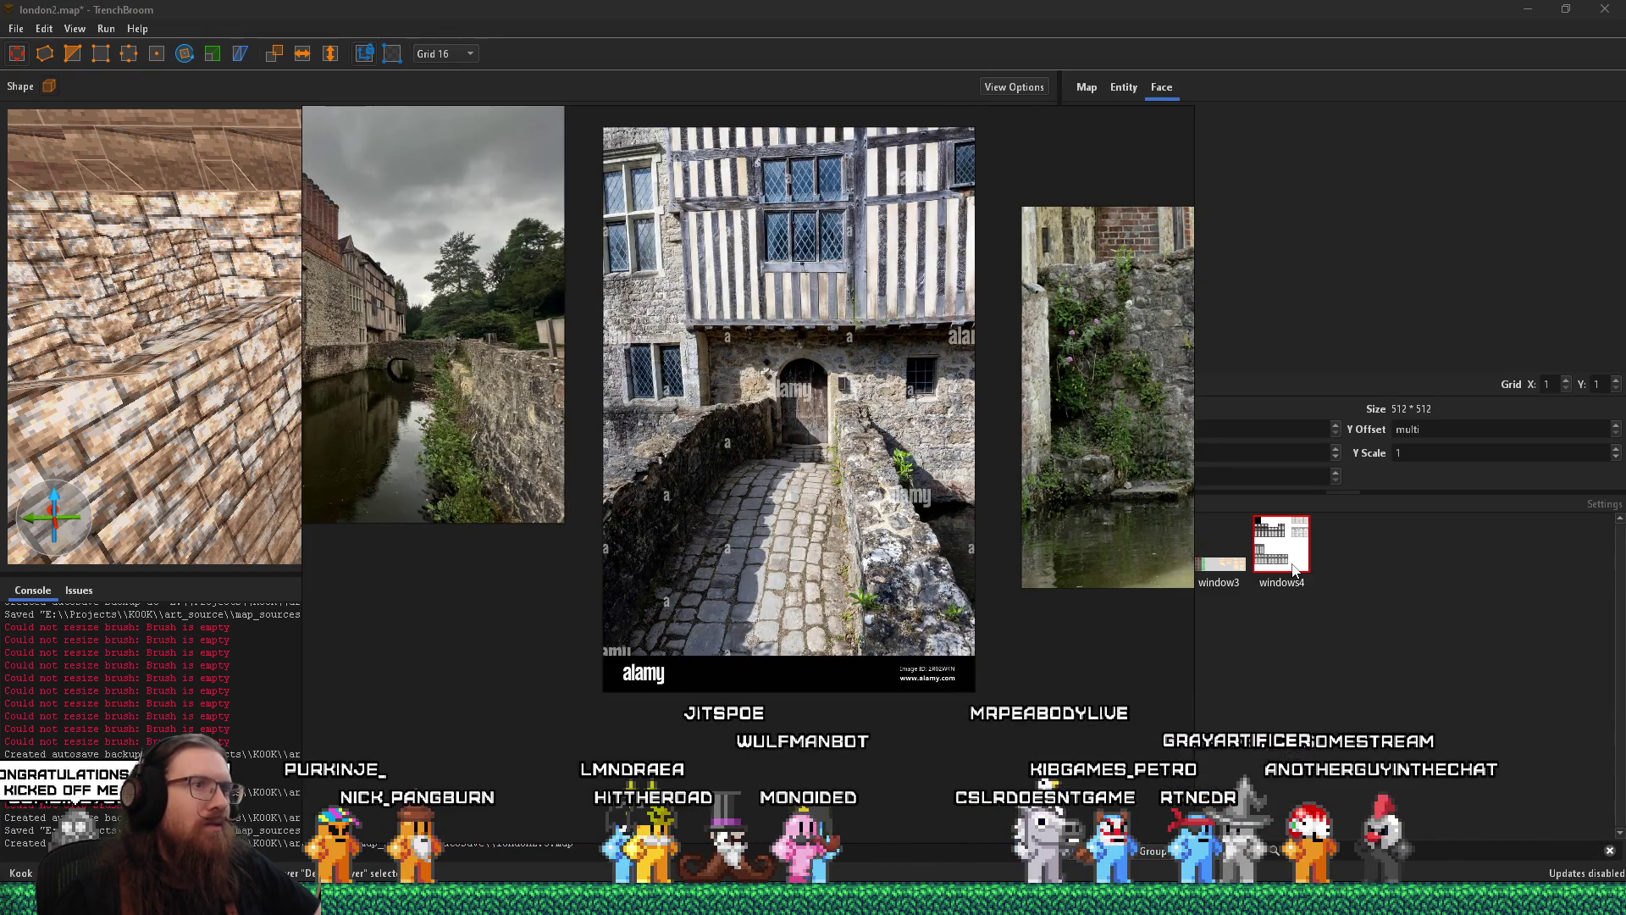
key("alt+Tab")
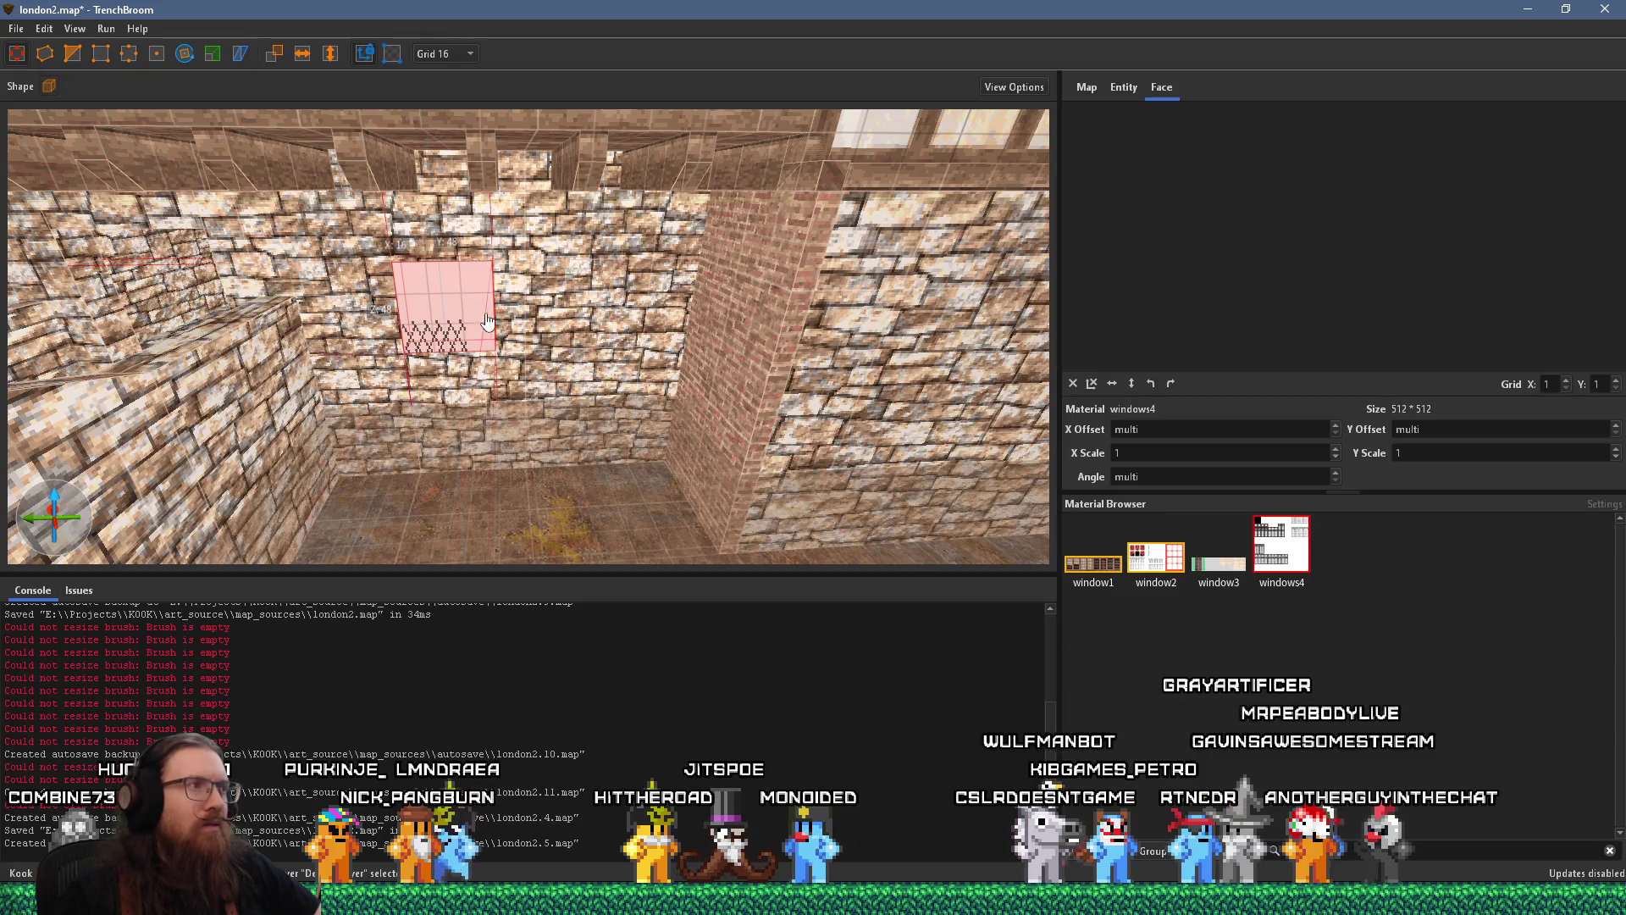
Align the windows4 lattice texture on the small window face to X offset 704, Y offset -320
left_click(463, 327, "shift")
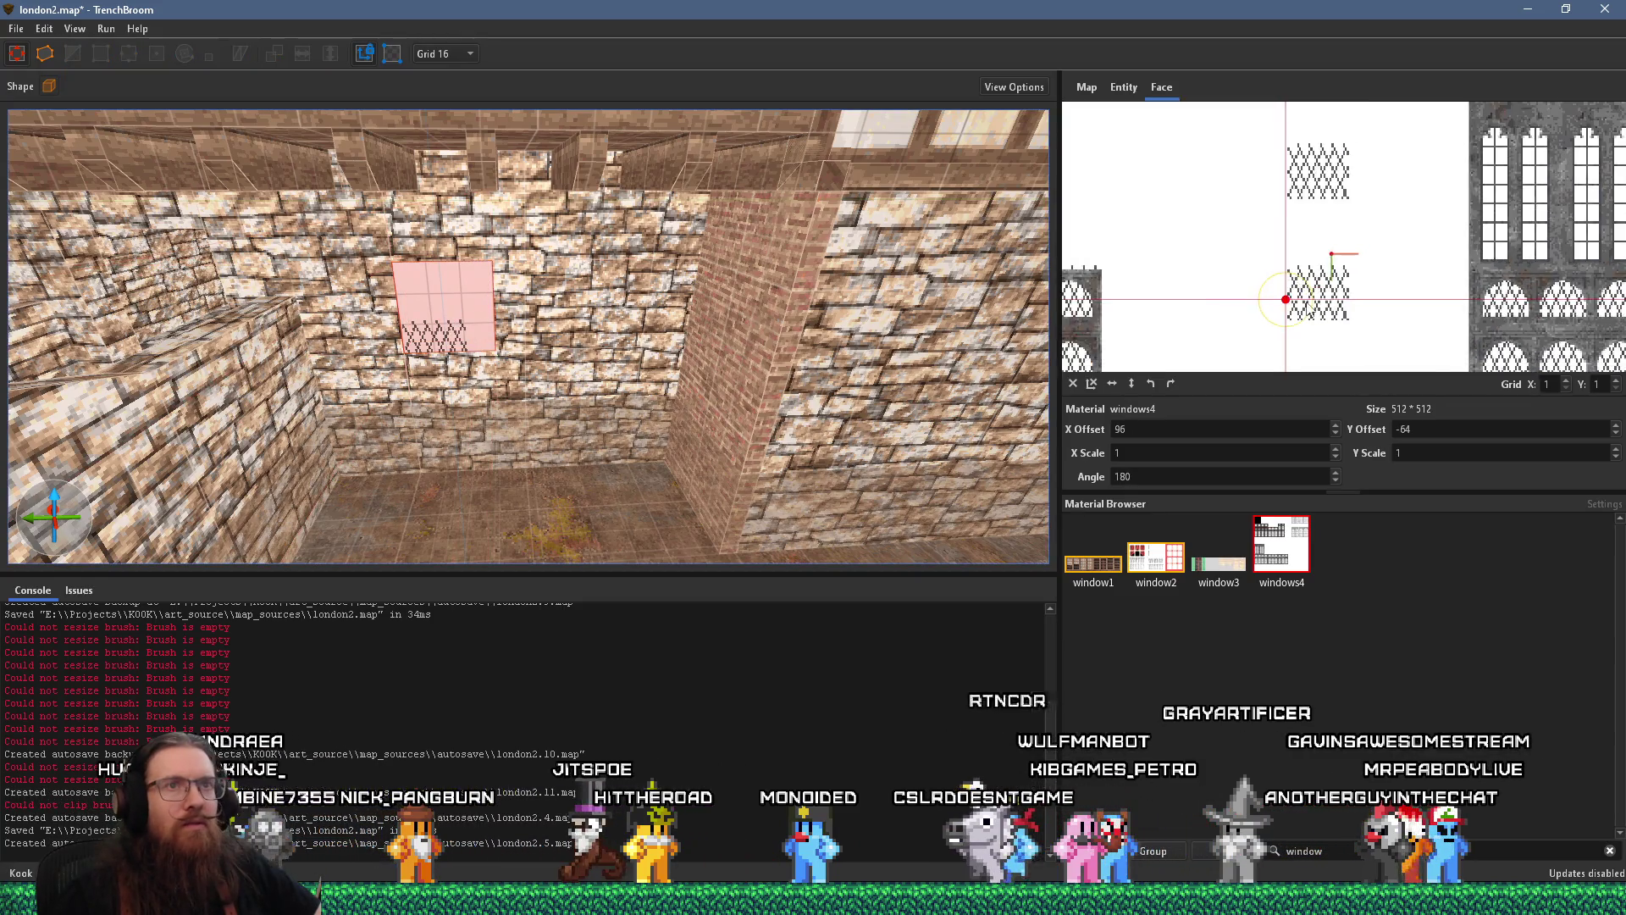
mouse_move(1315, 305)
left_mouse_down()
mouse_move(1313, 171)
mouse_move(1320, 207)
left_mouse_up()
scroll(1335, 305, "down", 3)
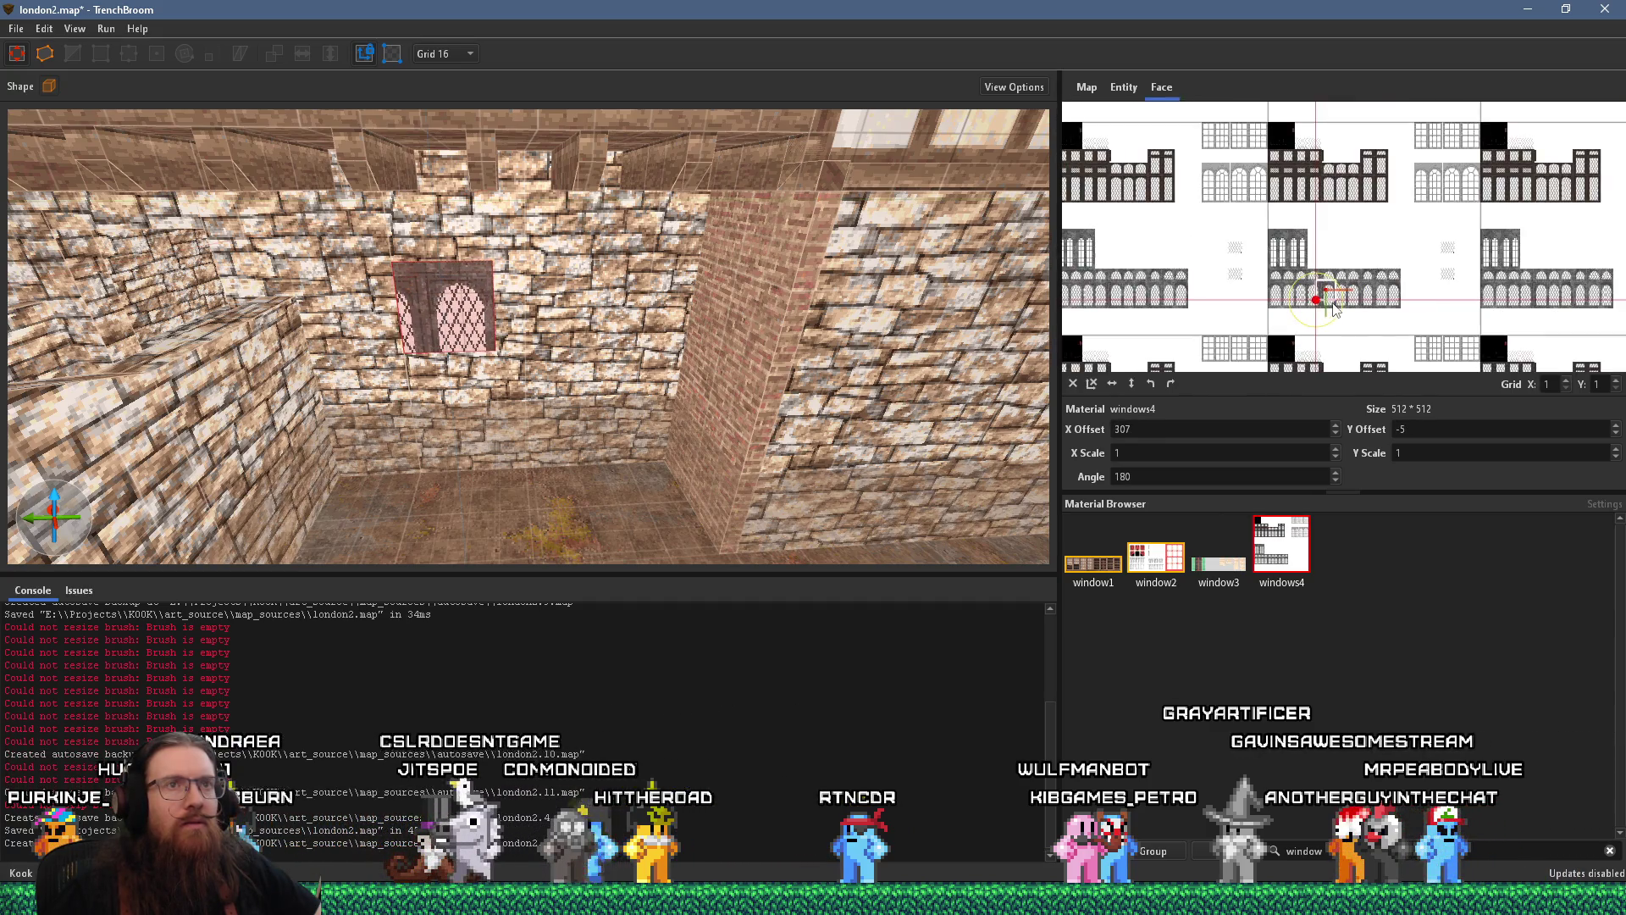
mouse_move(1233, 261)
left_mouse_down()
mouse_move(1291, 360)
mouse_move(1270, 365)
left_mouse_up()
scroll(1176, 365, "up", 3)
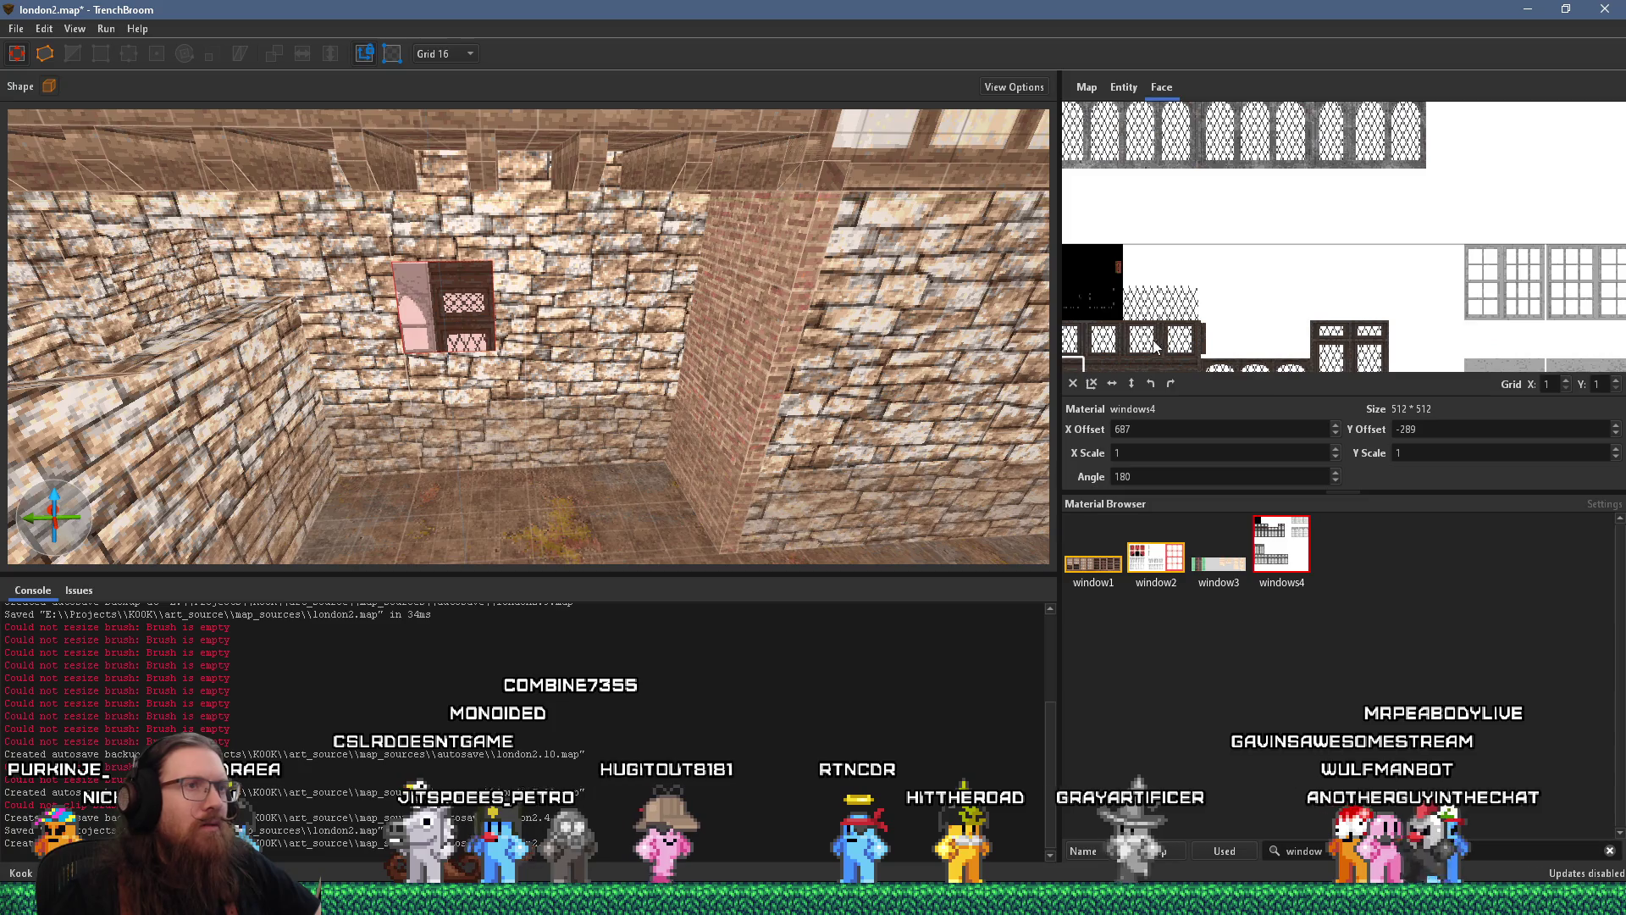
scroll(1151, 349, "up", 3)
mouse_move(1435, 200)
left_mouse_down()
mouse_move(1353, 299)
mouse_move(1291, 332)
left_mouse_up()
scroll(1353, 297, "up", 3)
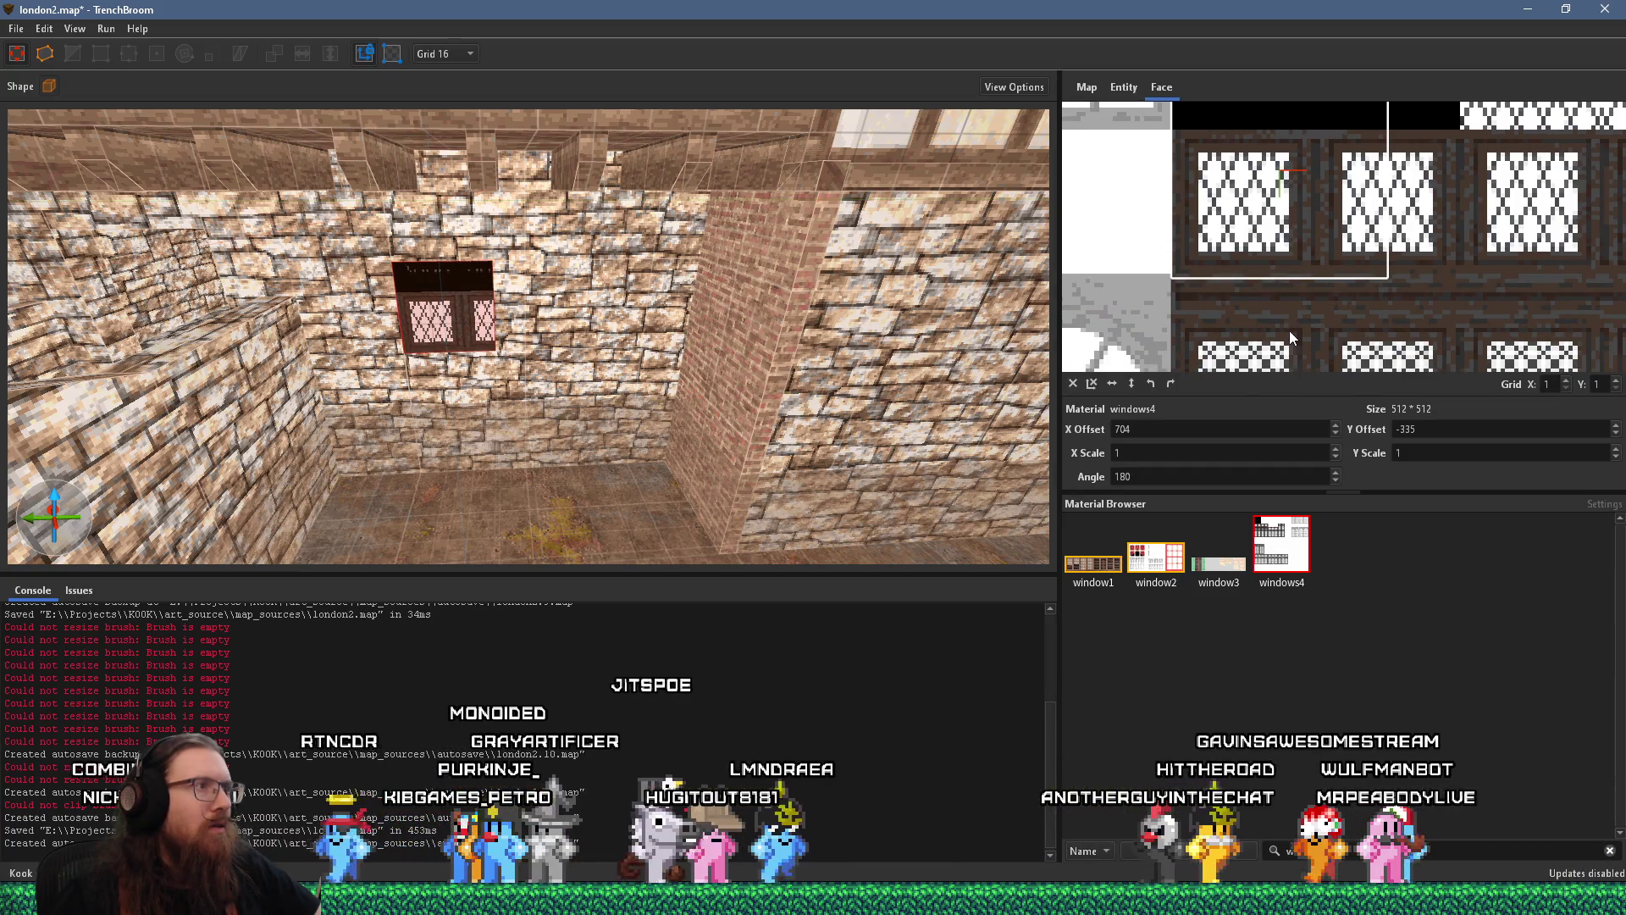
mouse_move(1289, 330)
left_mouse_down()
mouse_move(1185, 232)
mouse_move(1213, 255)
left_mouse_up()
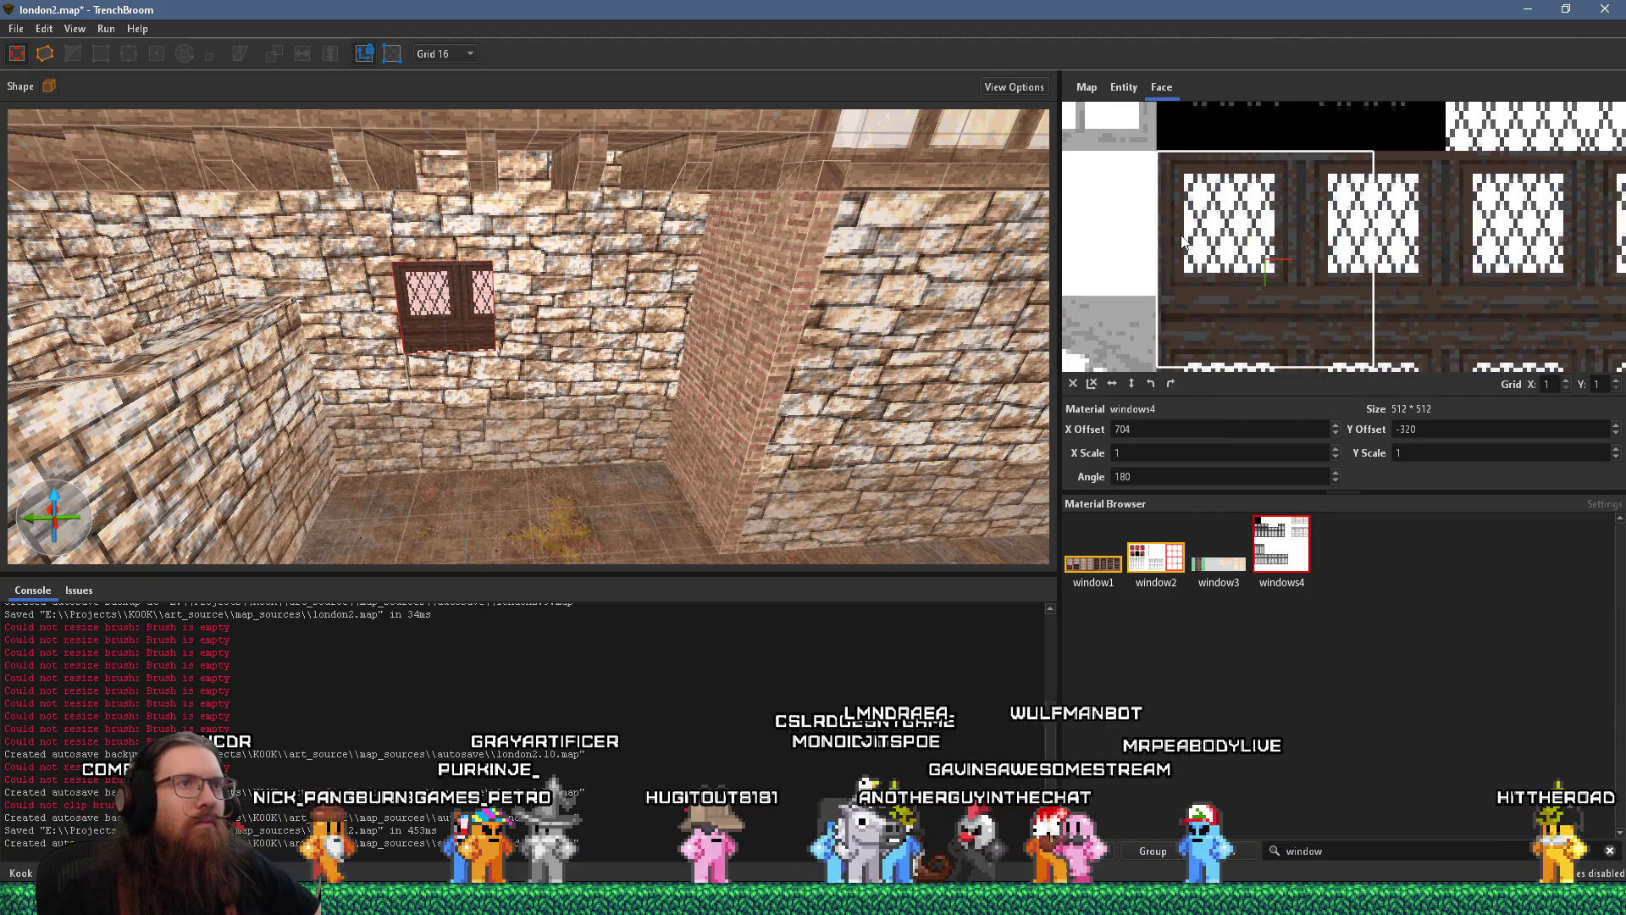
scroll(645, 305, "up", 4)
scroll(507, 301, "up", 3)
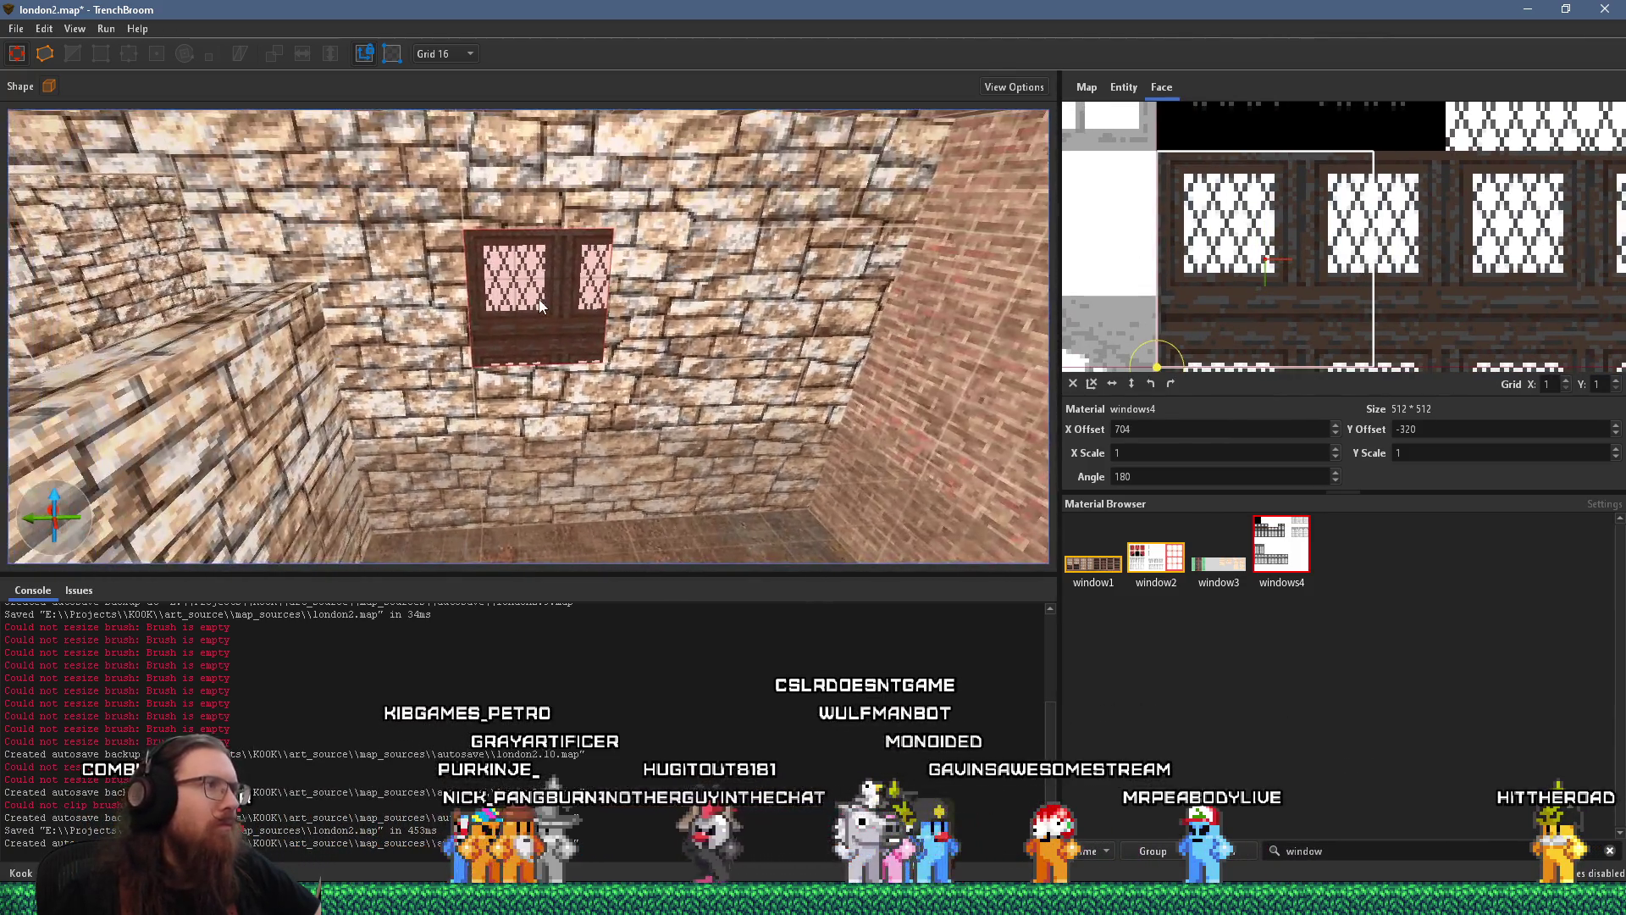
left_click(538, 299)
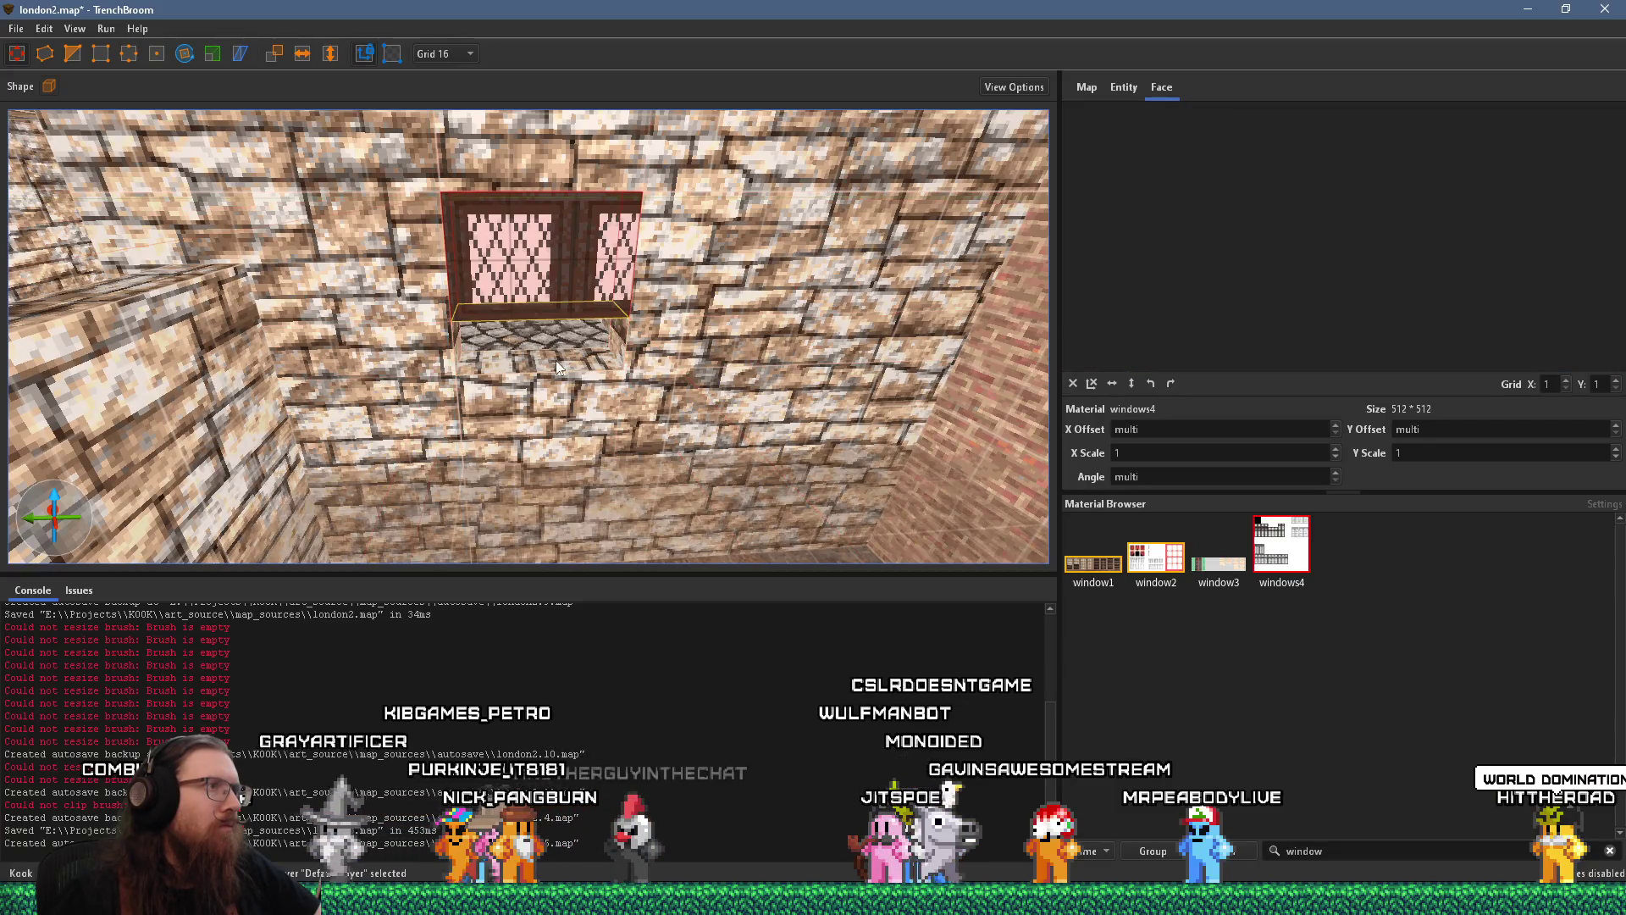
Stretch the lower stone wall piece up to meet the window's bottom edge
left_click(643, 258)
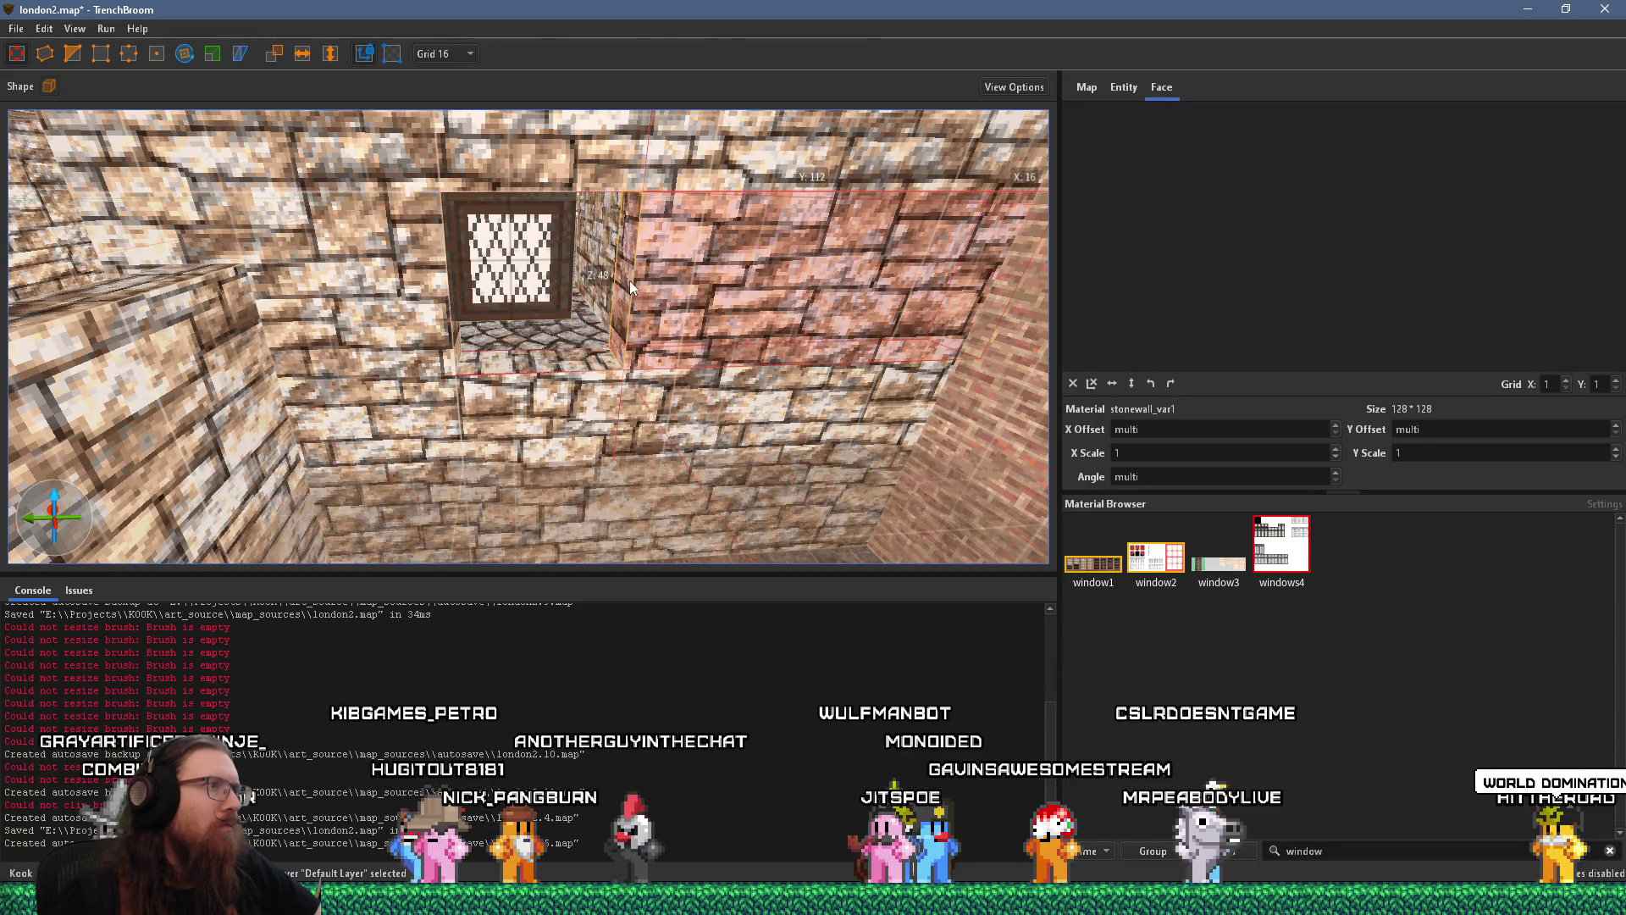
left_click_drag(639, 355, 639, 320)
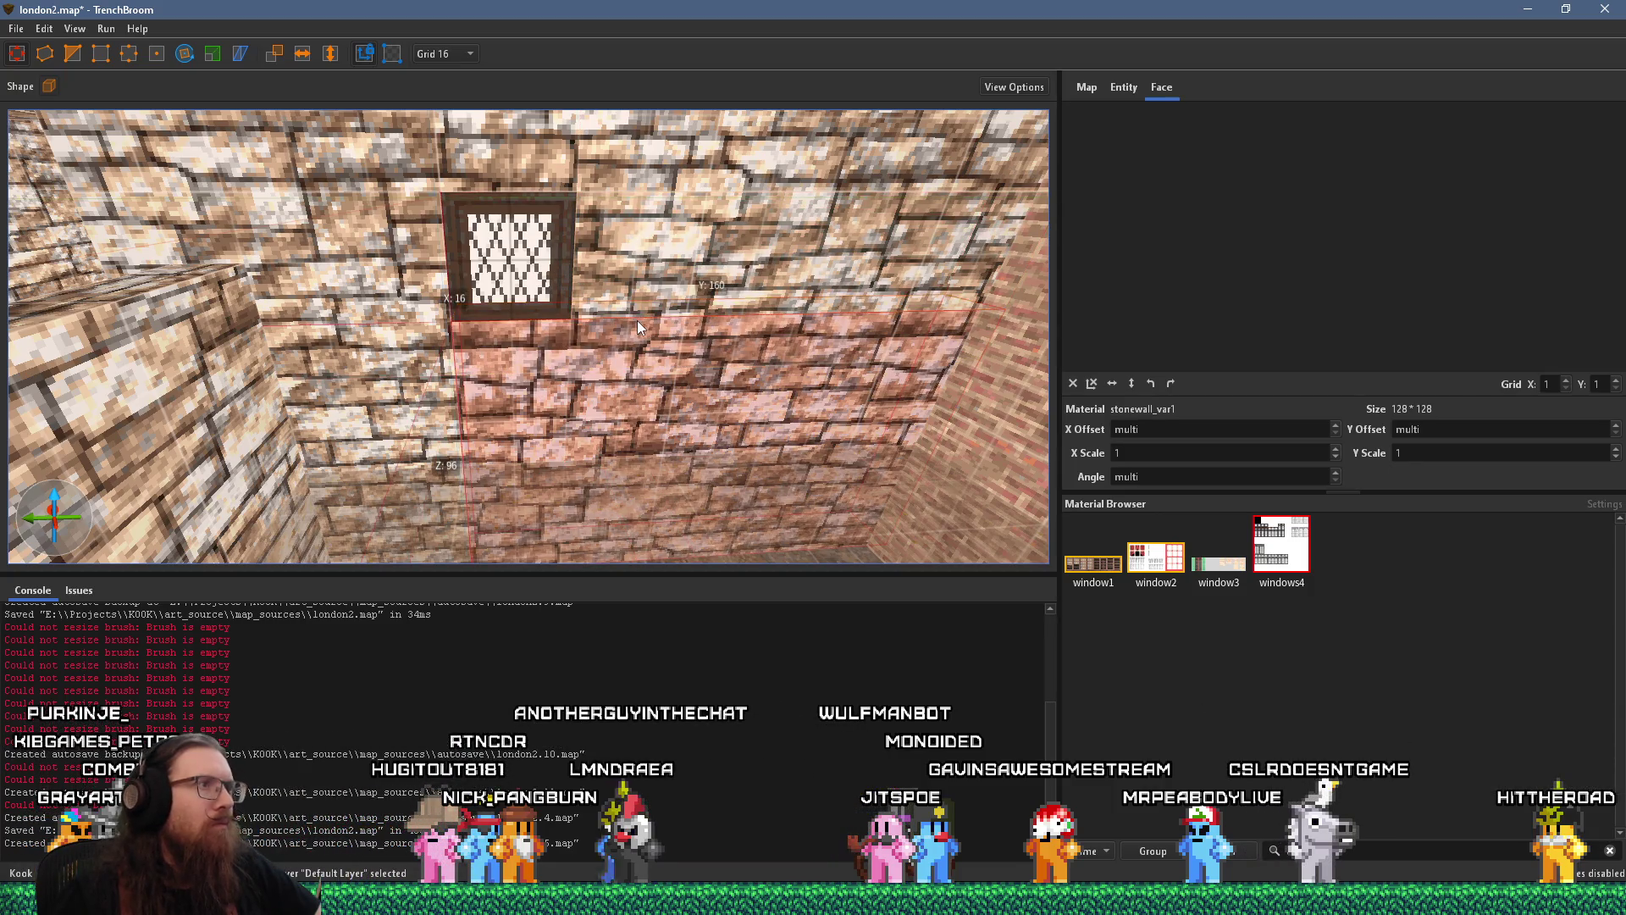
scroll(638, 320, "down", 3)
scroll(691, 339, "down", 2)
left_click_drag(691, 337, 647, 346)
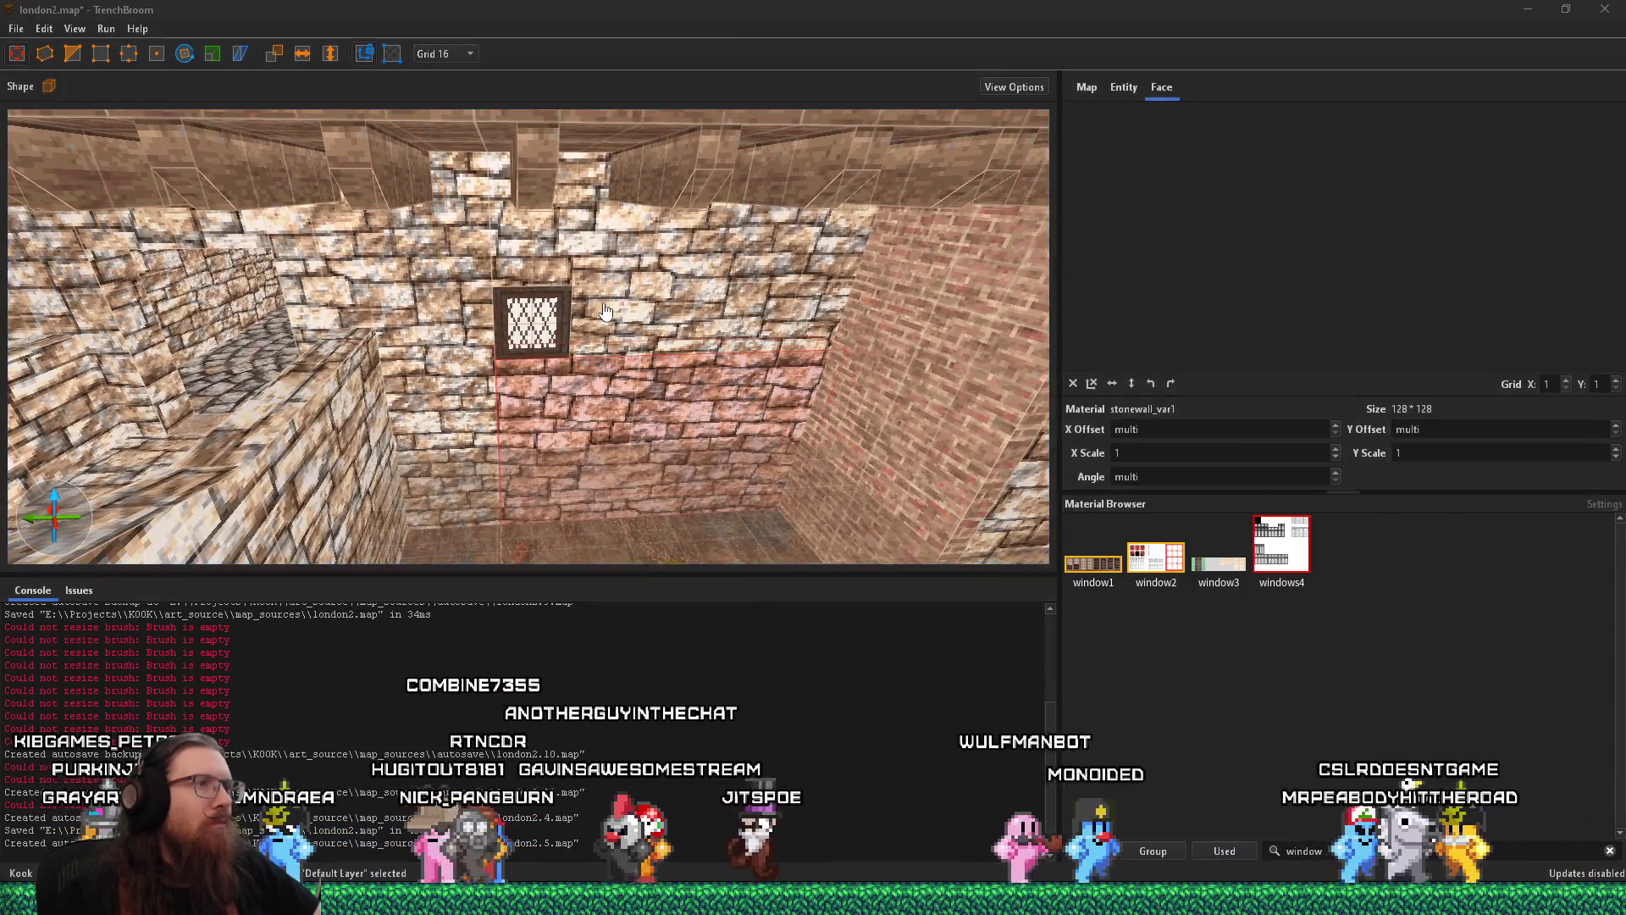
key("alt+Tab")
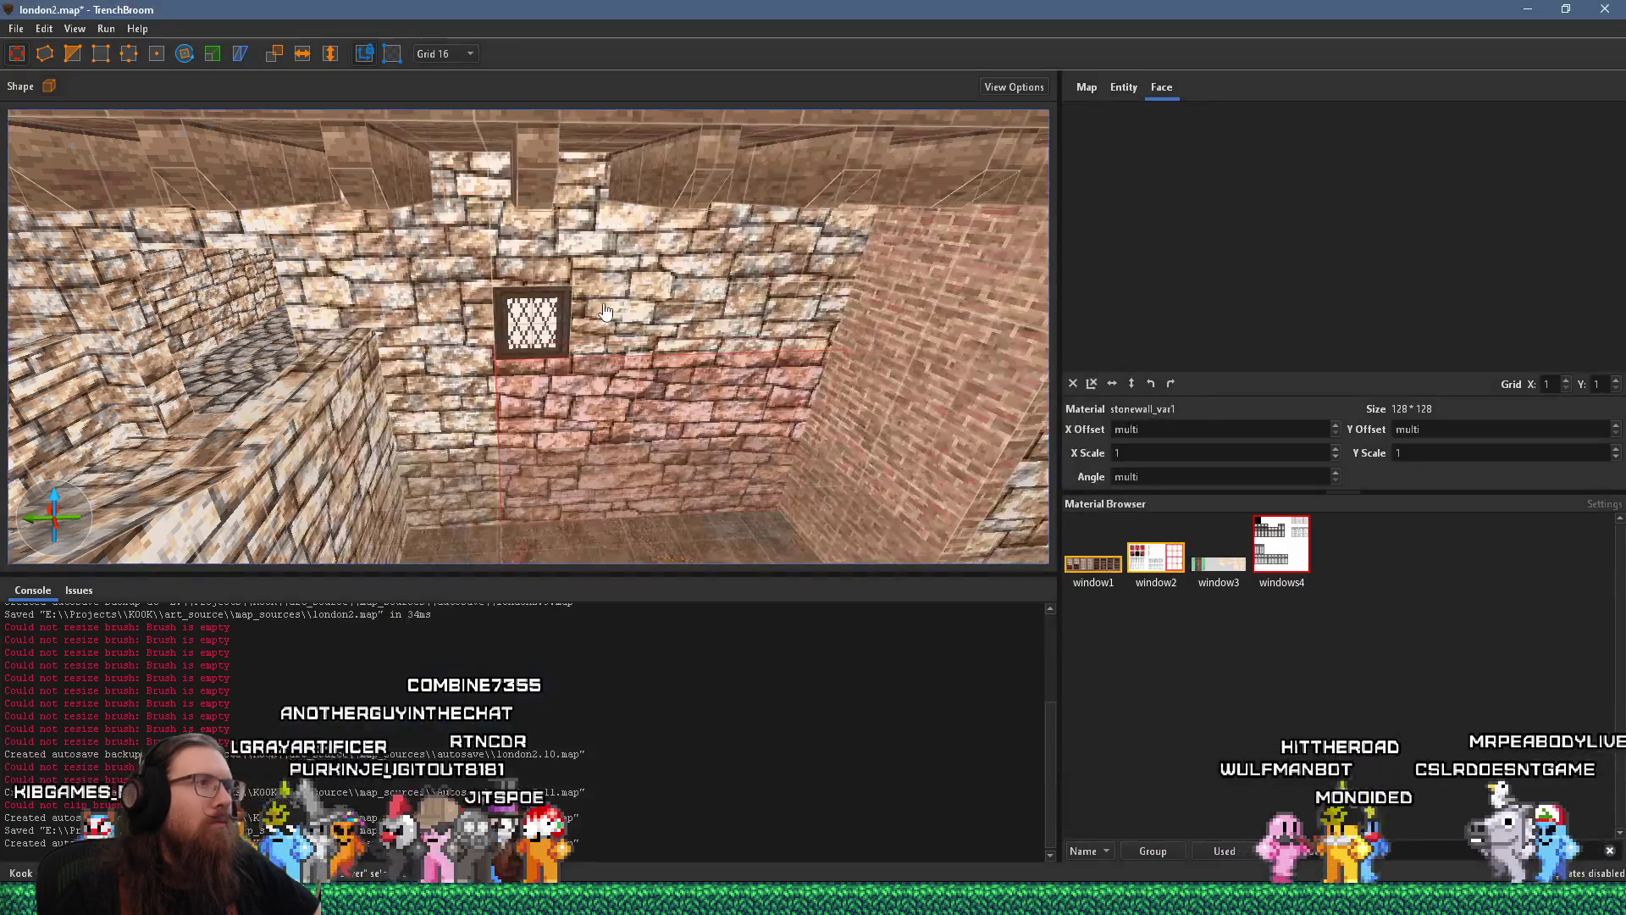
mouse_move(605, 313)
left_mouse_down()
mouse_move(584, 294)
mouse_move(593, 245)
left_mouse_up()
Select the wall sections above, right and left of the window and switch to grid 4
left_click(592, 243)
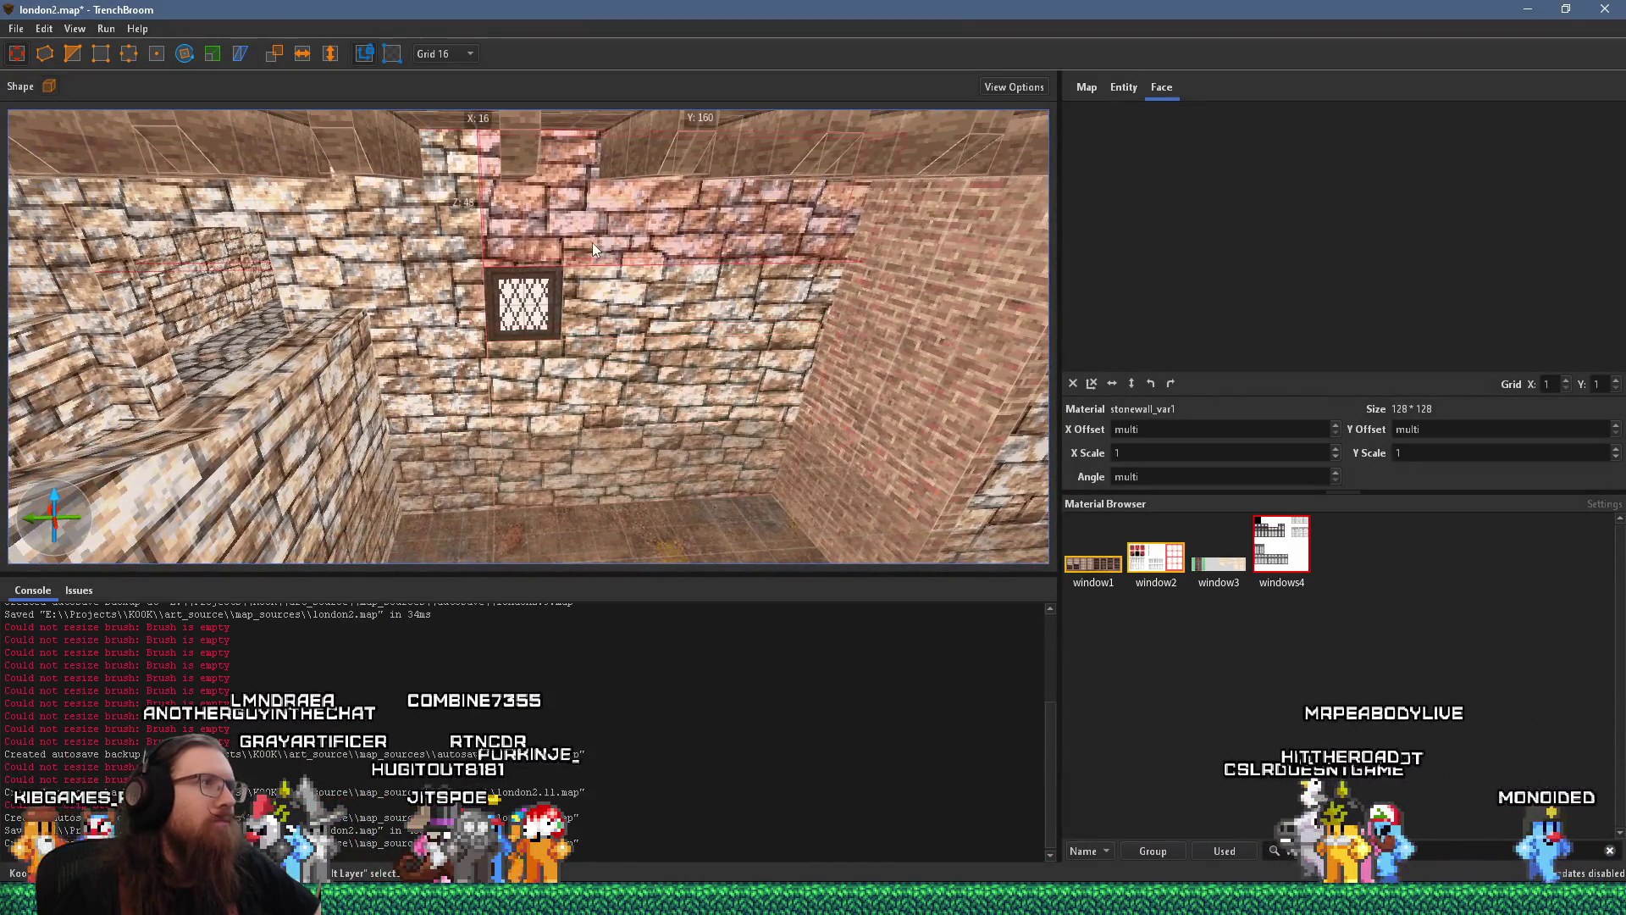
left_click(614, 305, "ctrl")
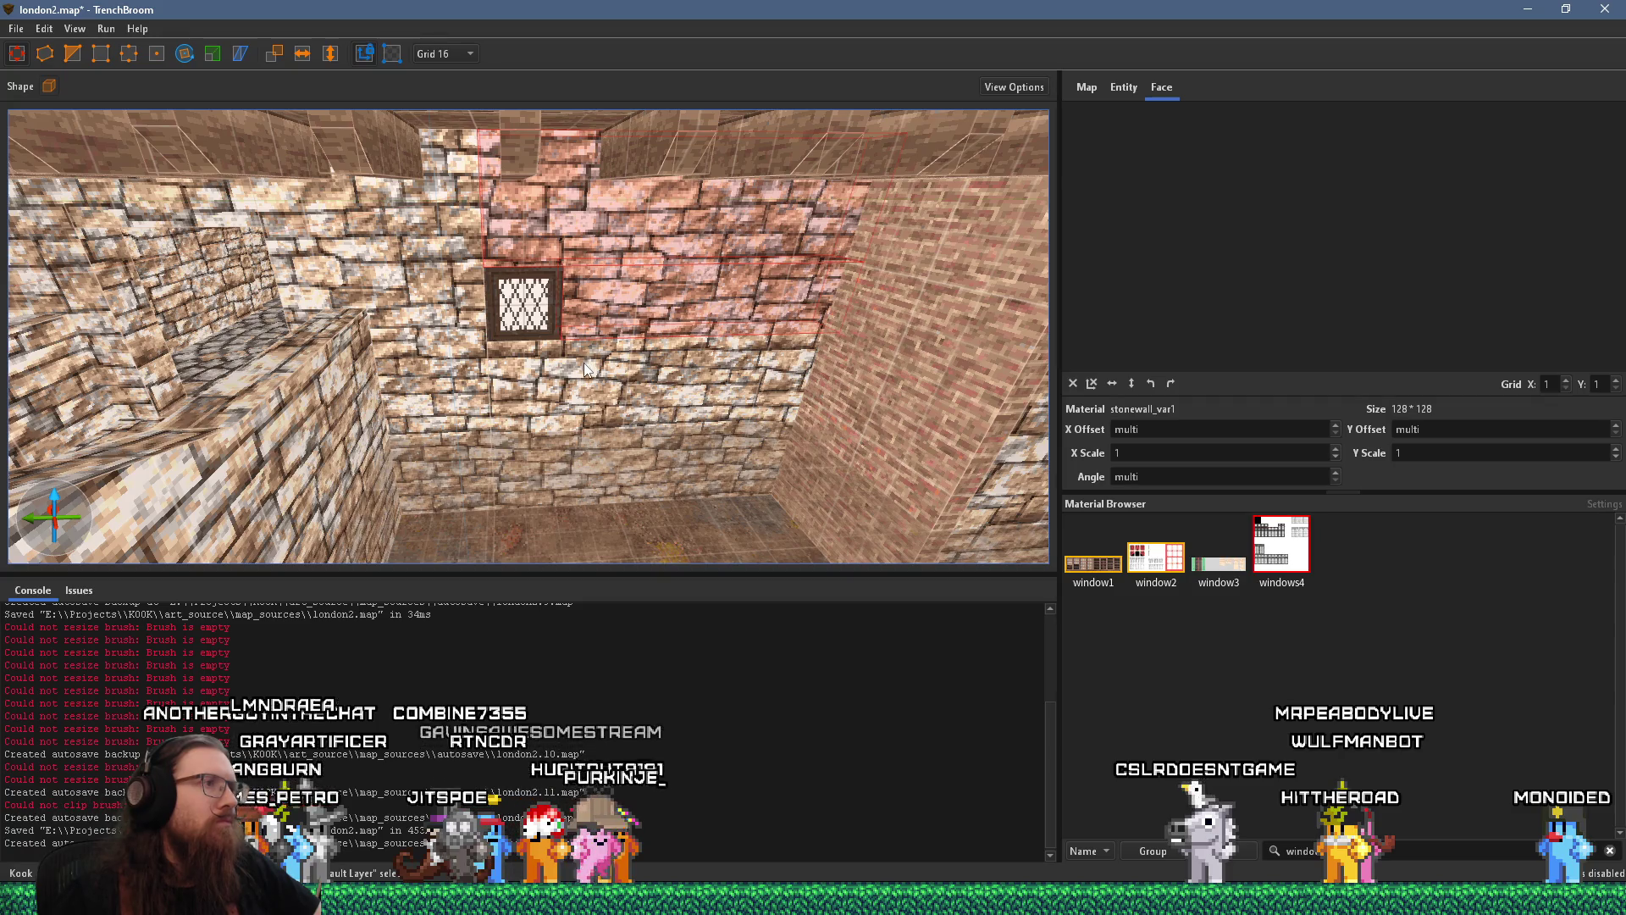
left_click(591, 309, "ctrl")
left_click(581, 405, "ctrl")
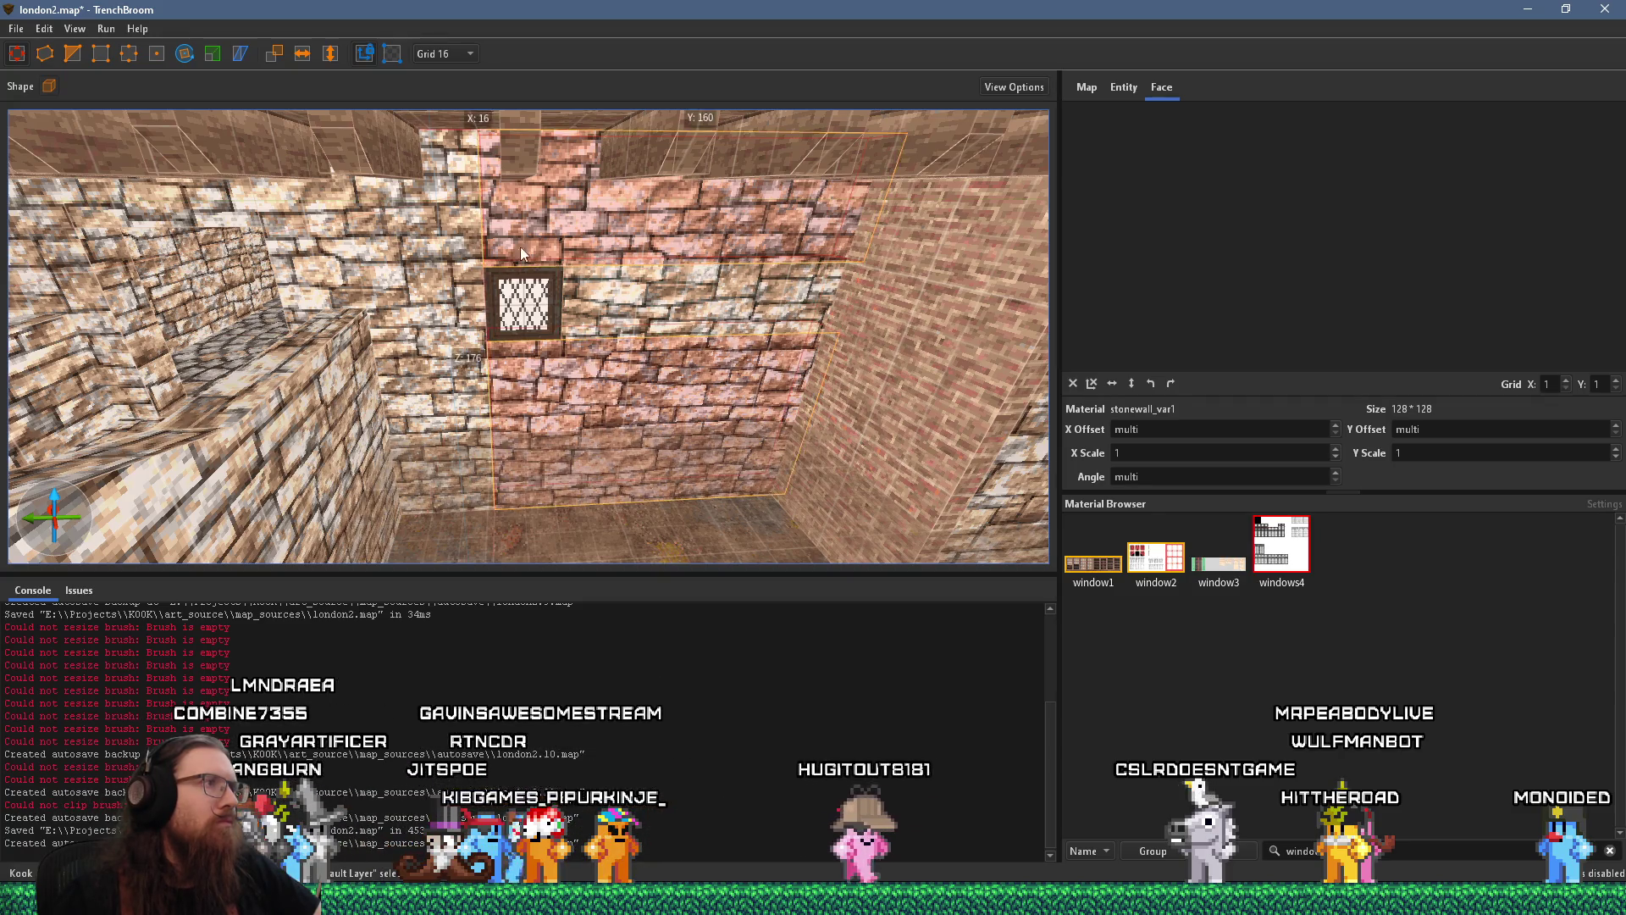
left_click(474, 254, "ctrl")
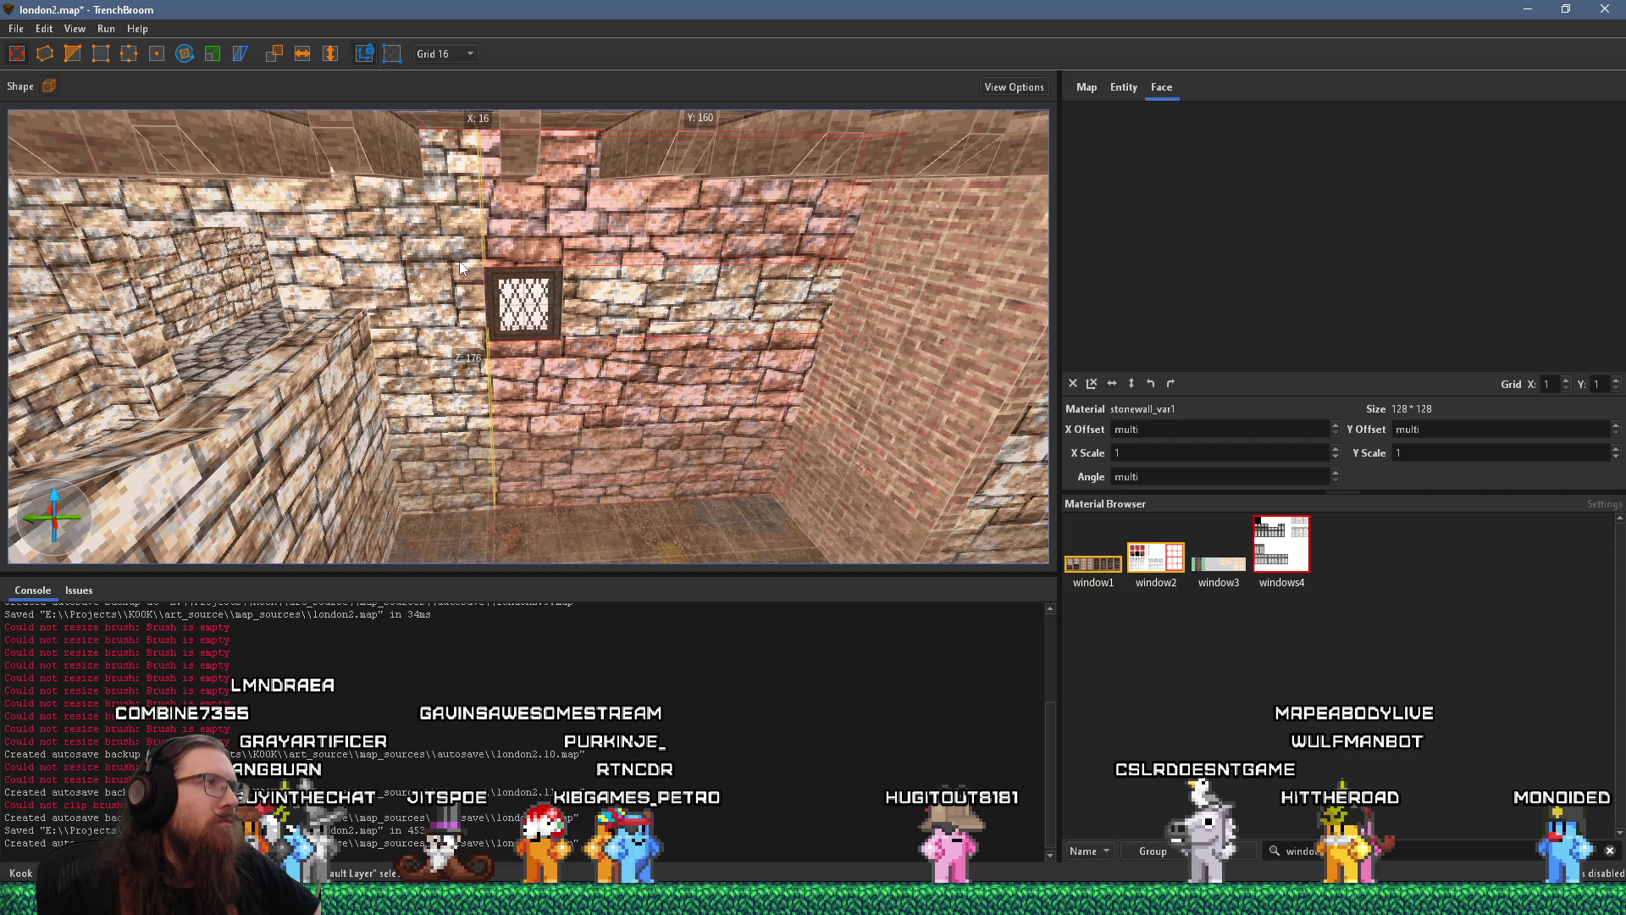
left_click(471, 114)
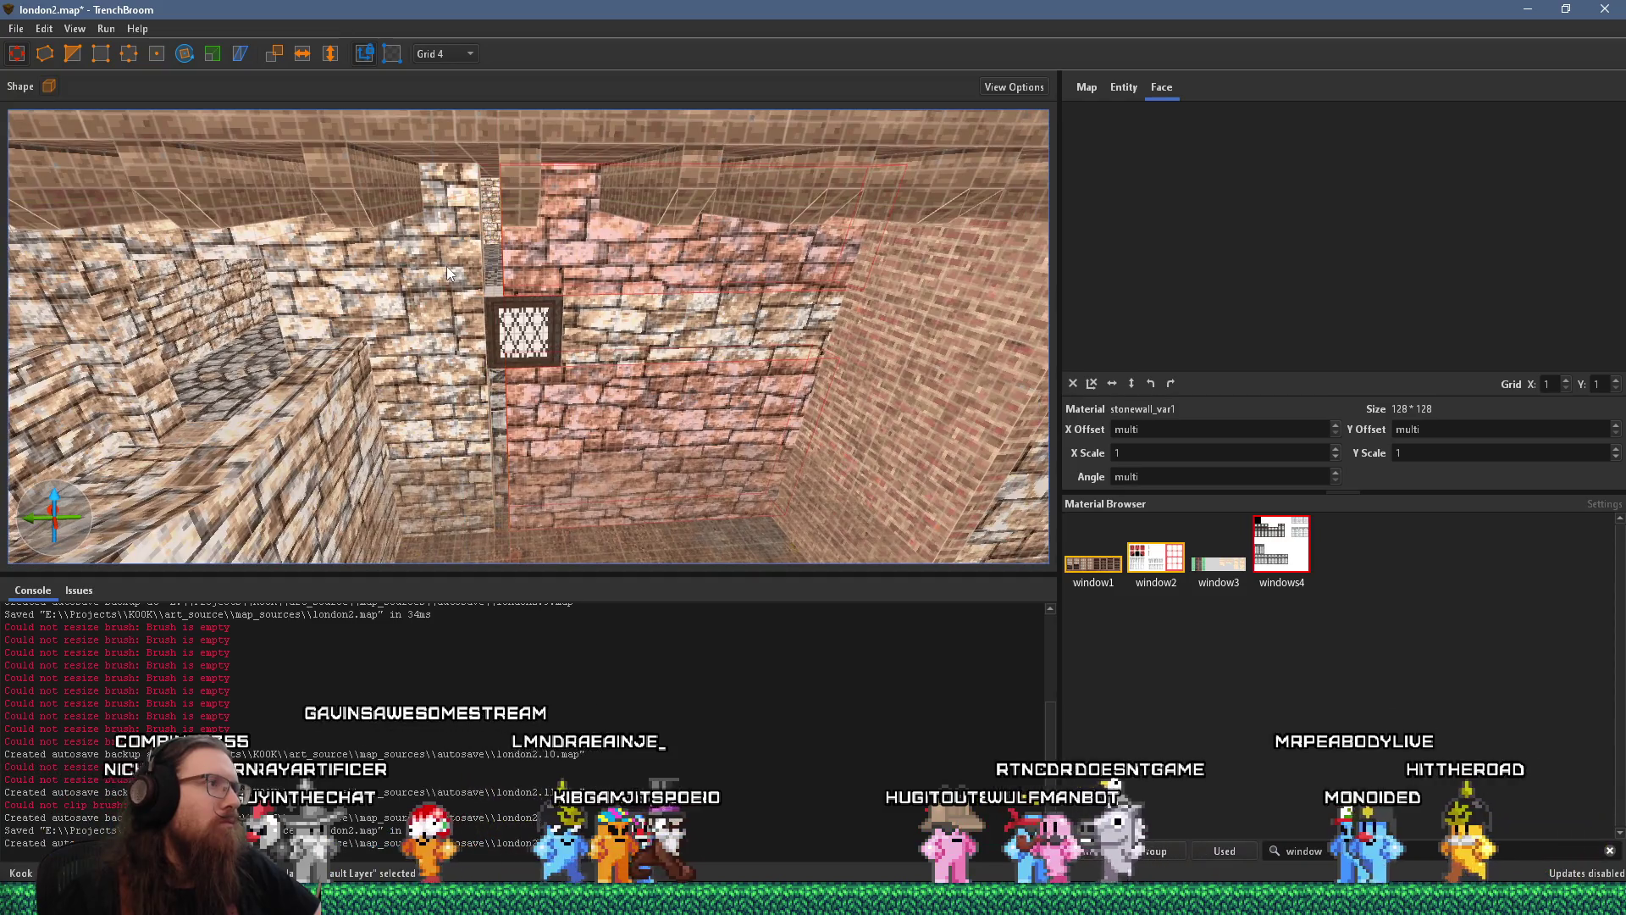
Move the wall piece right of the window up so it fits above the window
left_click(449, 272)
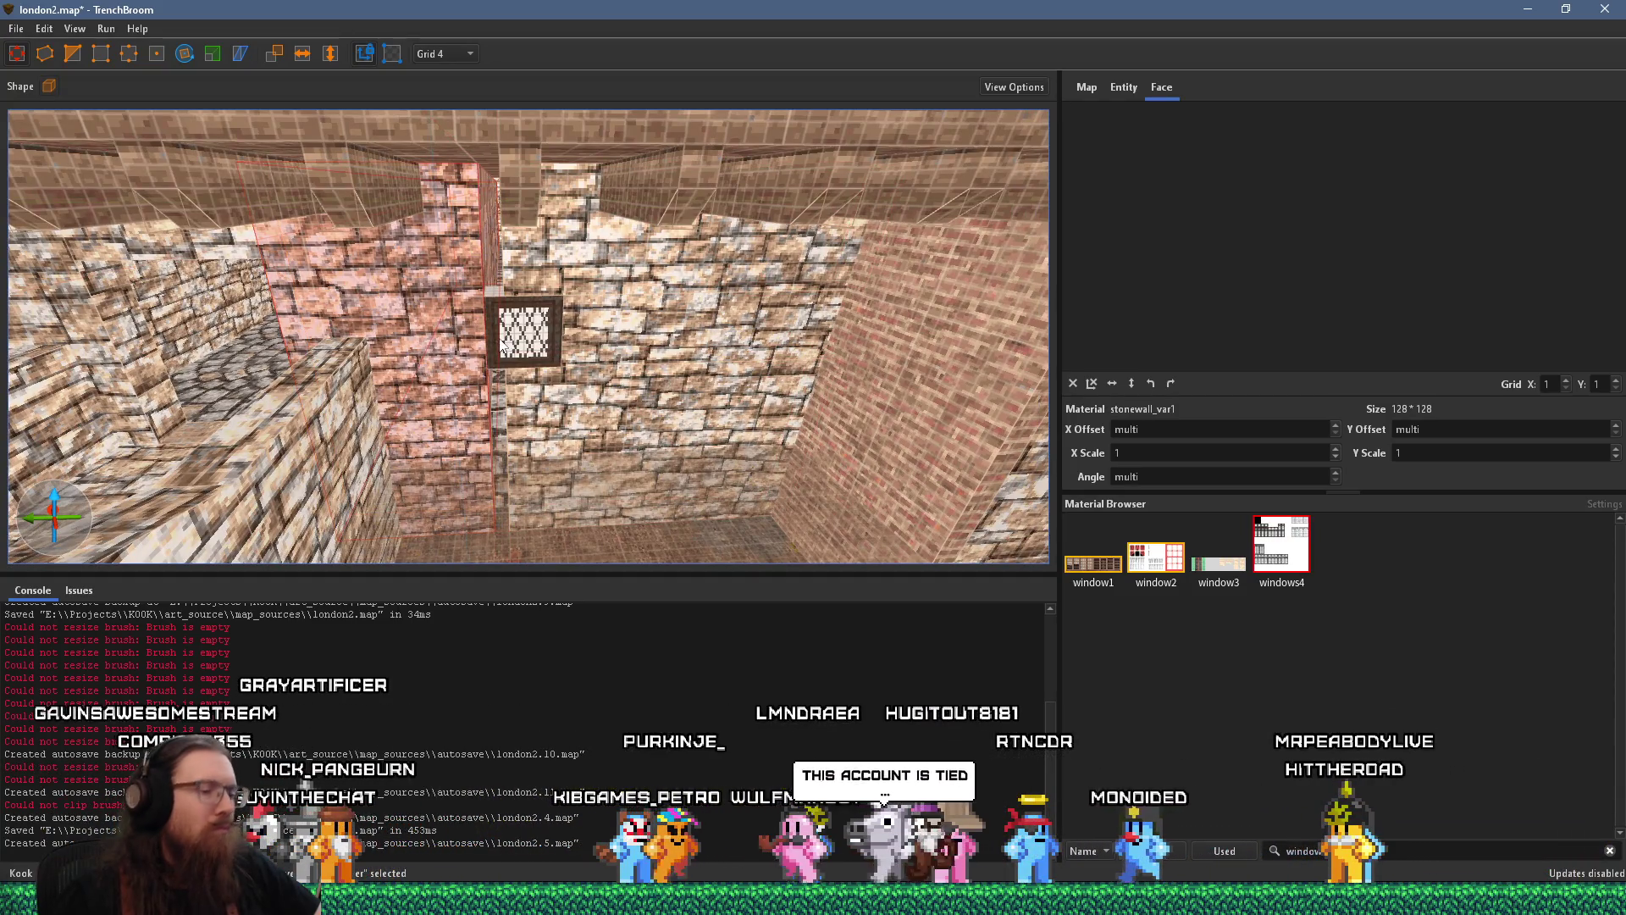
scroll(567, 352, "up", 3)
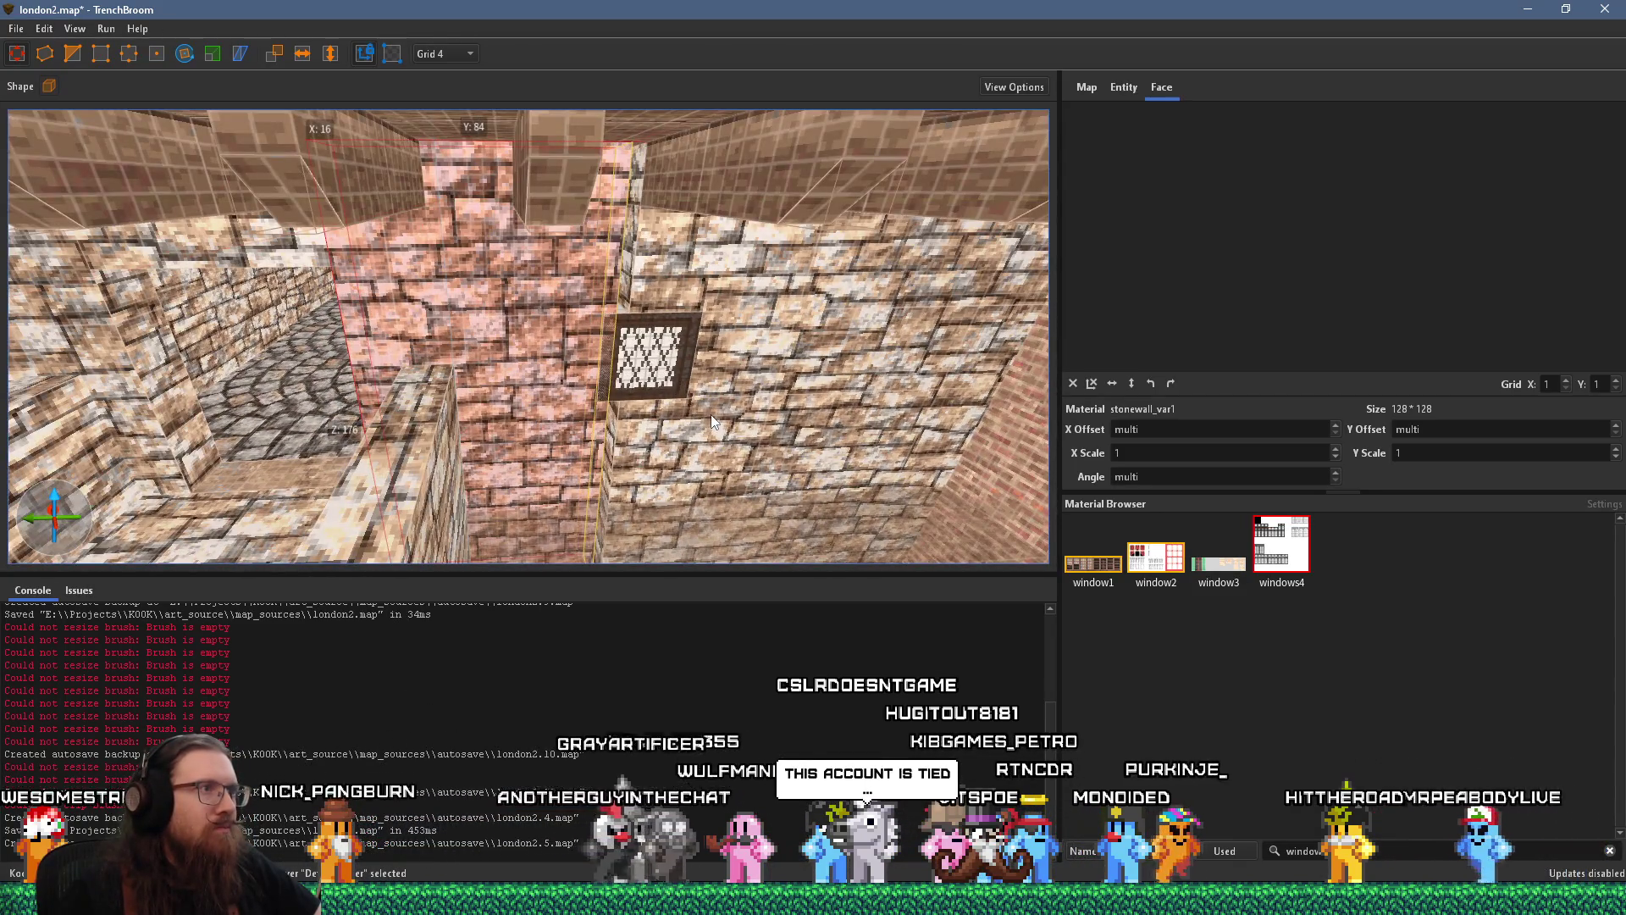
scroll(657, 413, "down", 2)
scroll(657, 408, "up", 2)
left_click(603, 386)
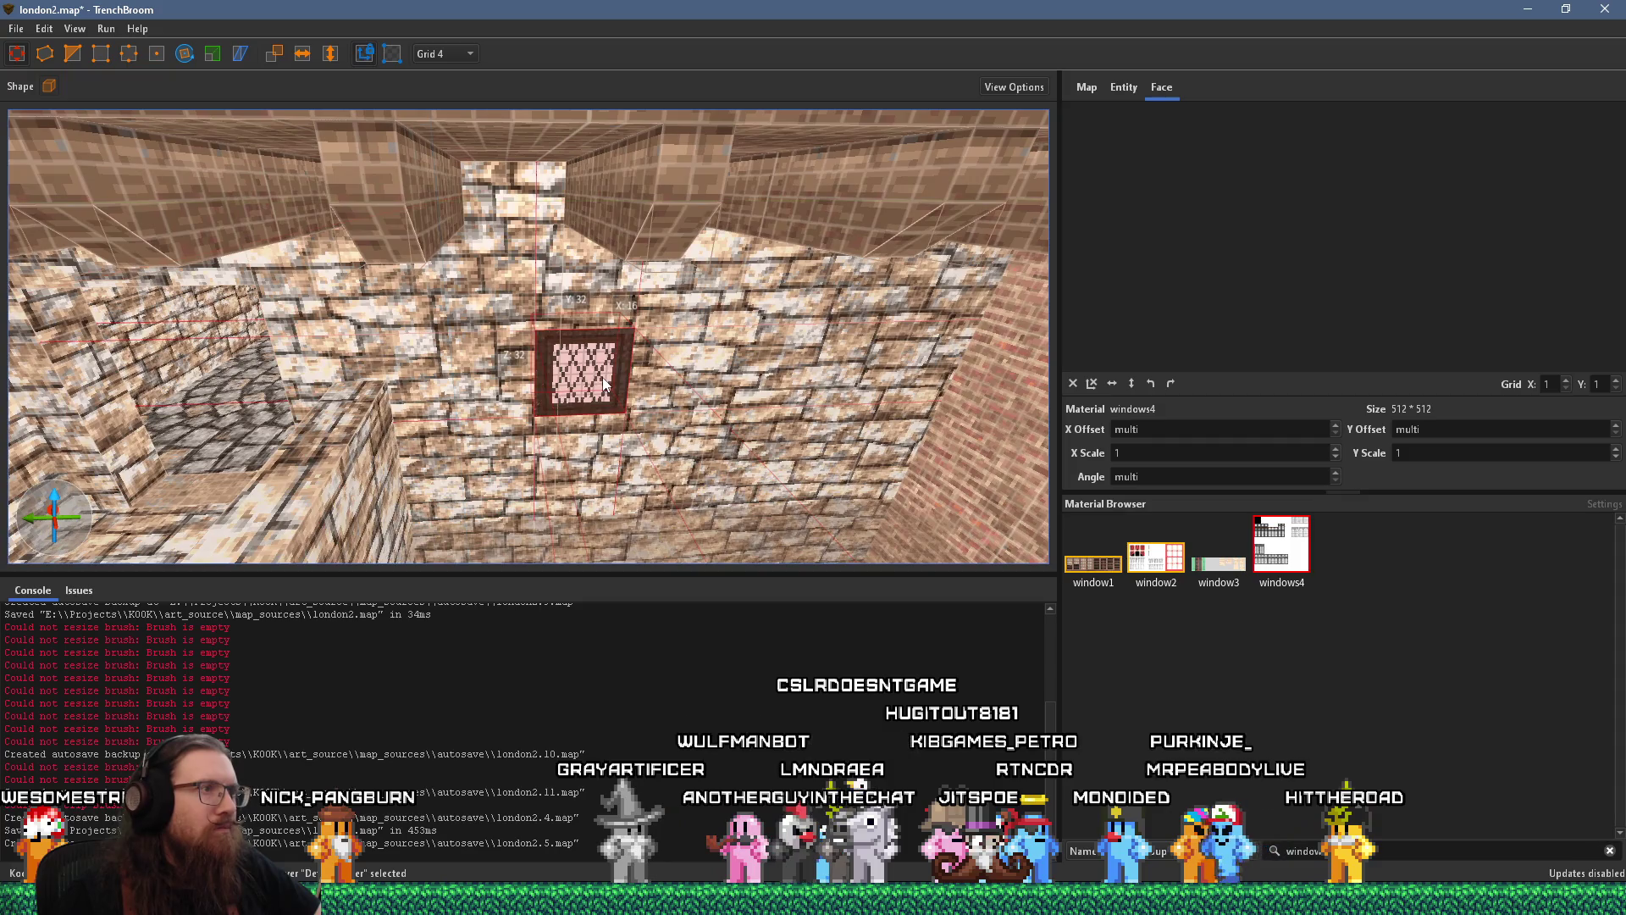
left_click(641, 367)
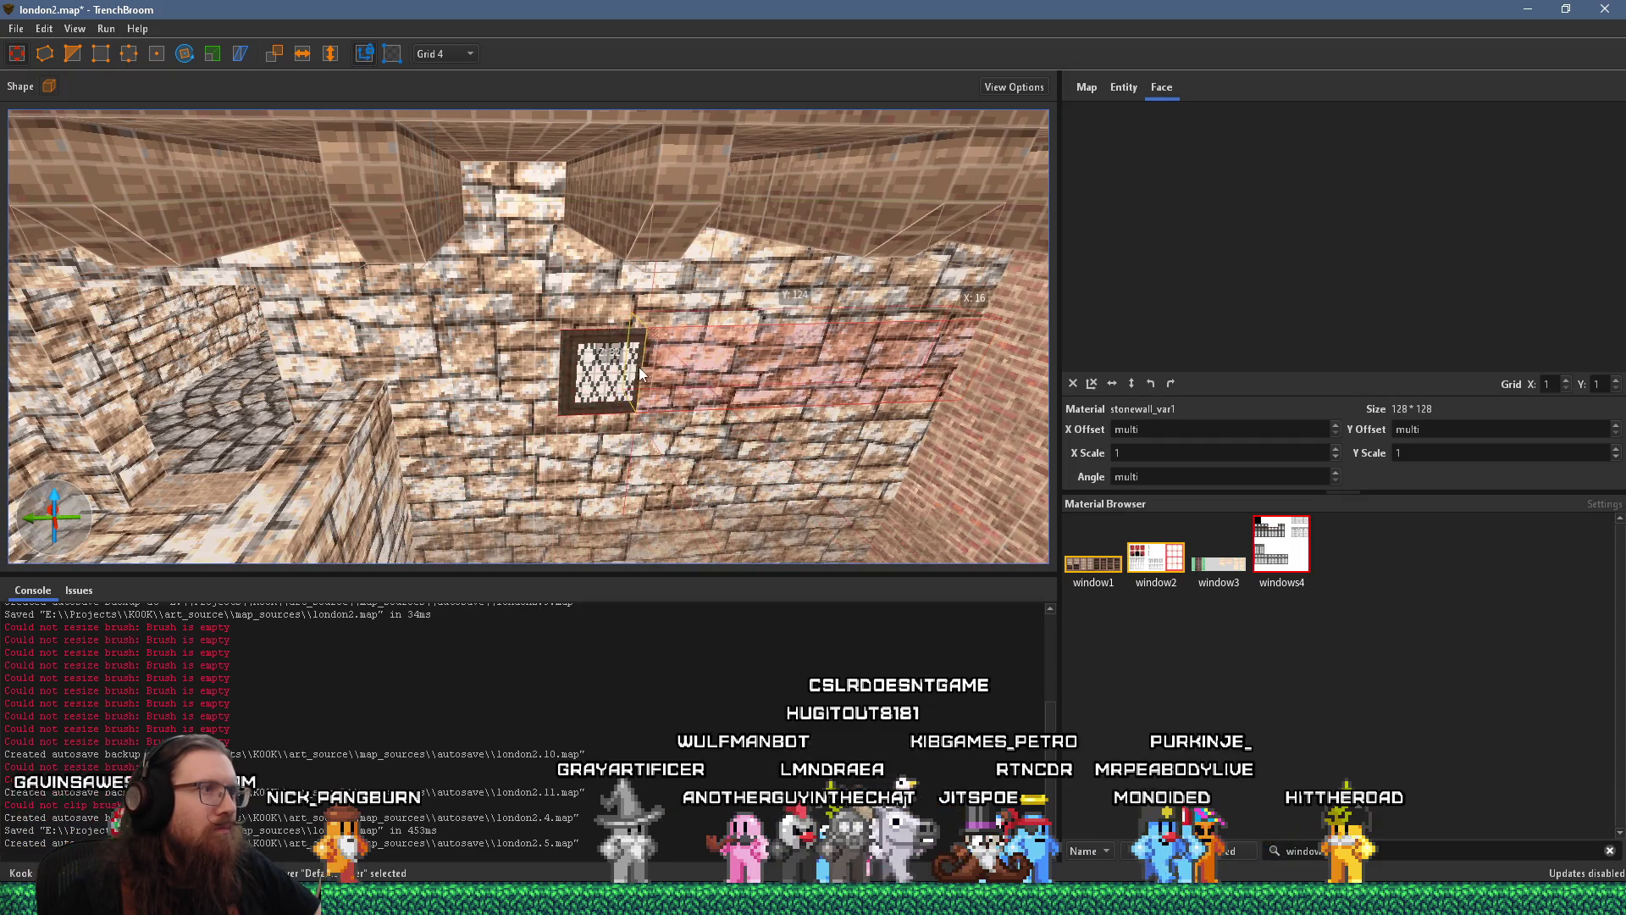
scroll(627, 354, "down", 5)
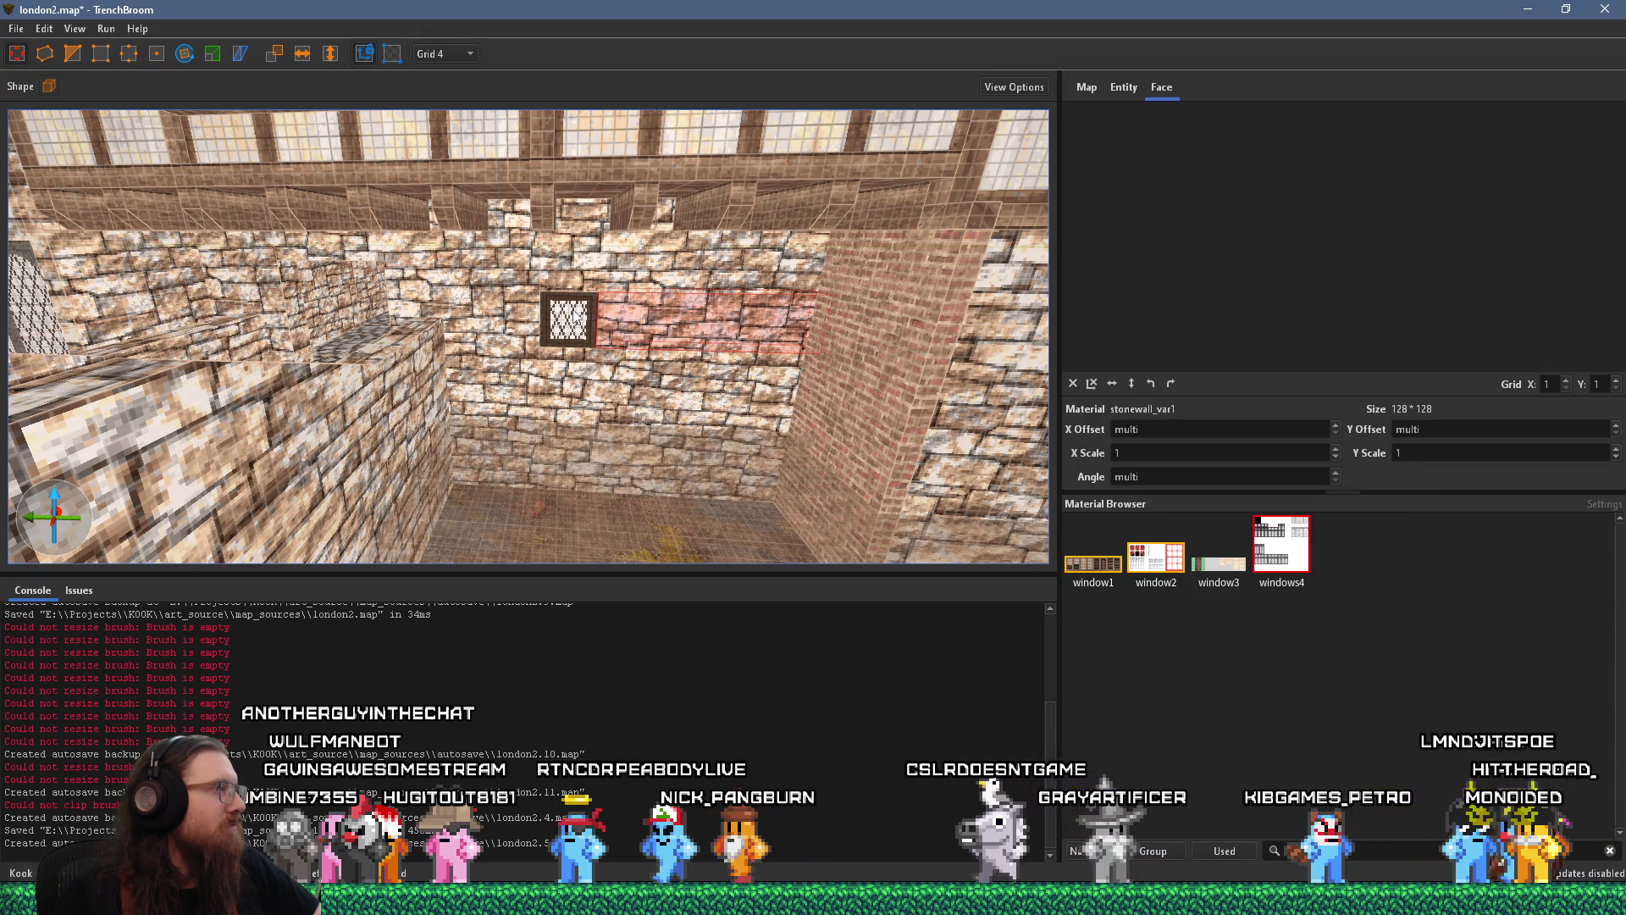
scroll(574, 315, "up", 2)
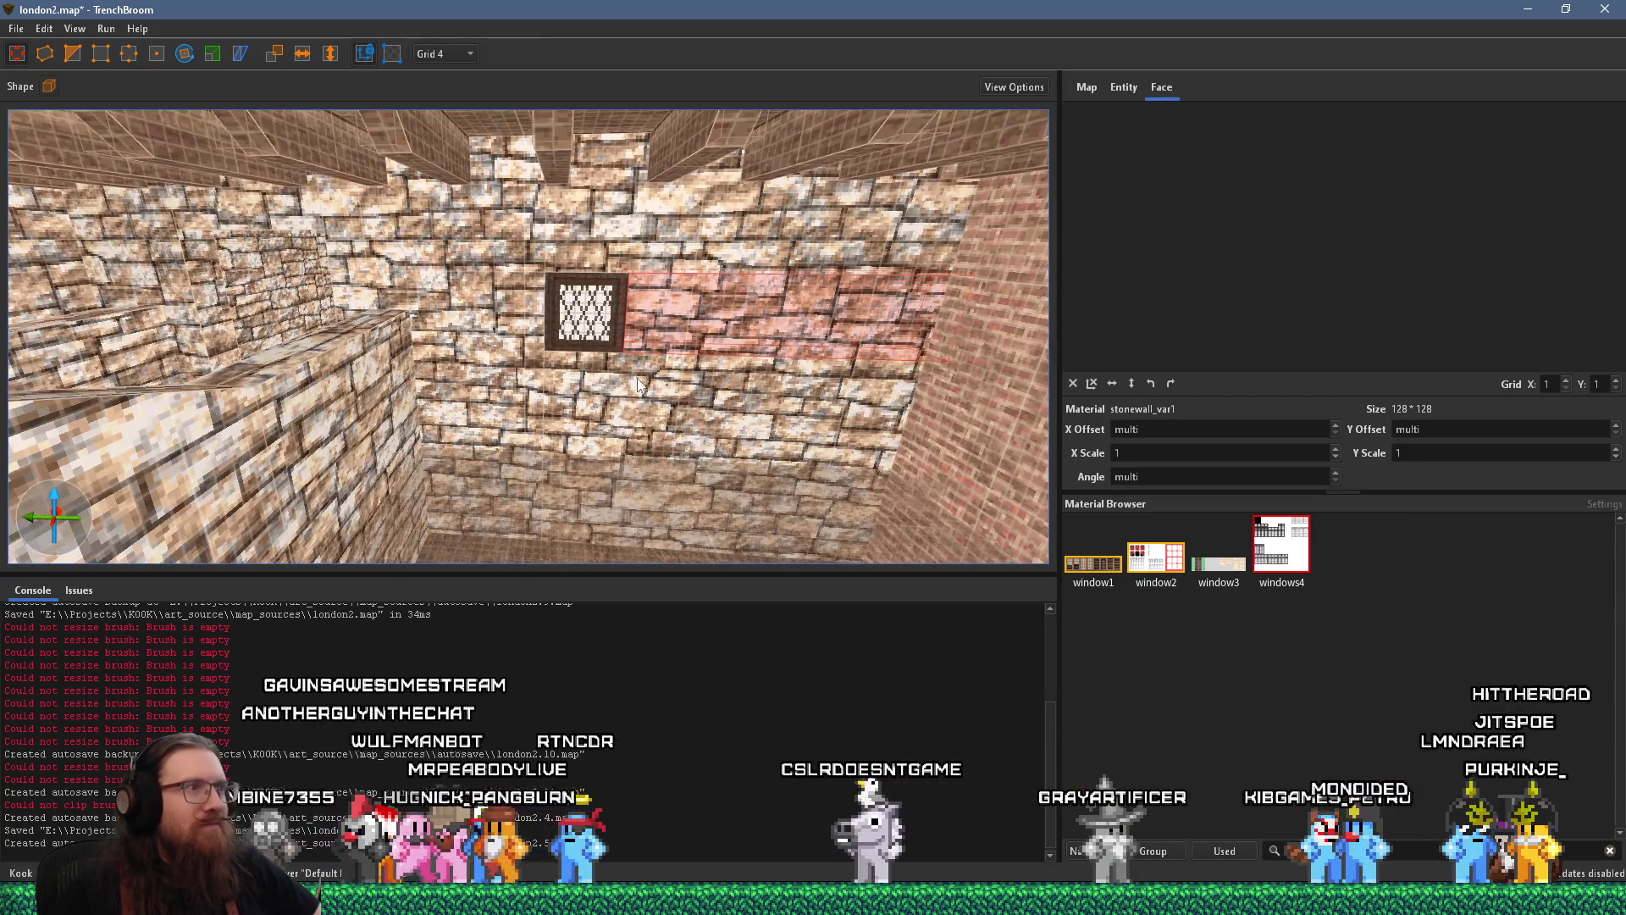
mouse_move(637, 383)
left_mouse_down()
mouse_move(649, 248)
mouse_move(639, 334)
mouse_move(590, 319)
mouse_move(593, 274)
left_mouse_up()
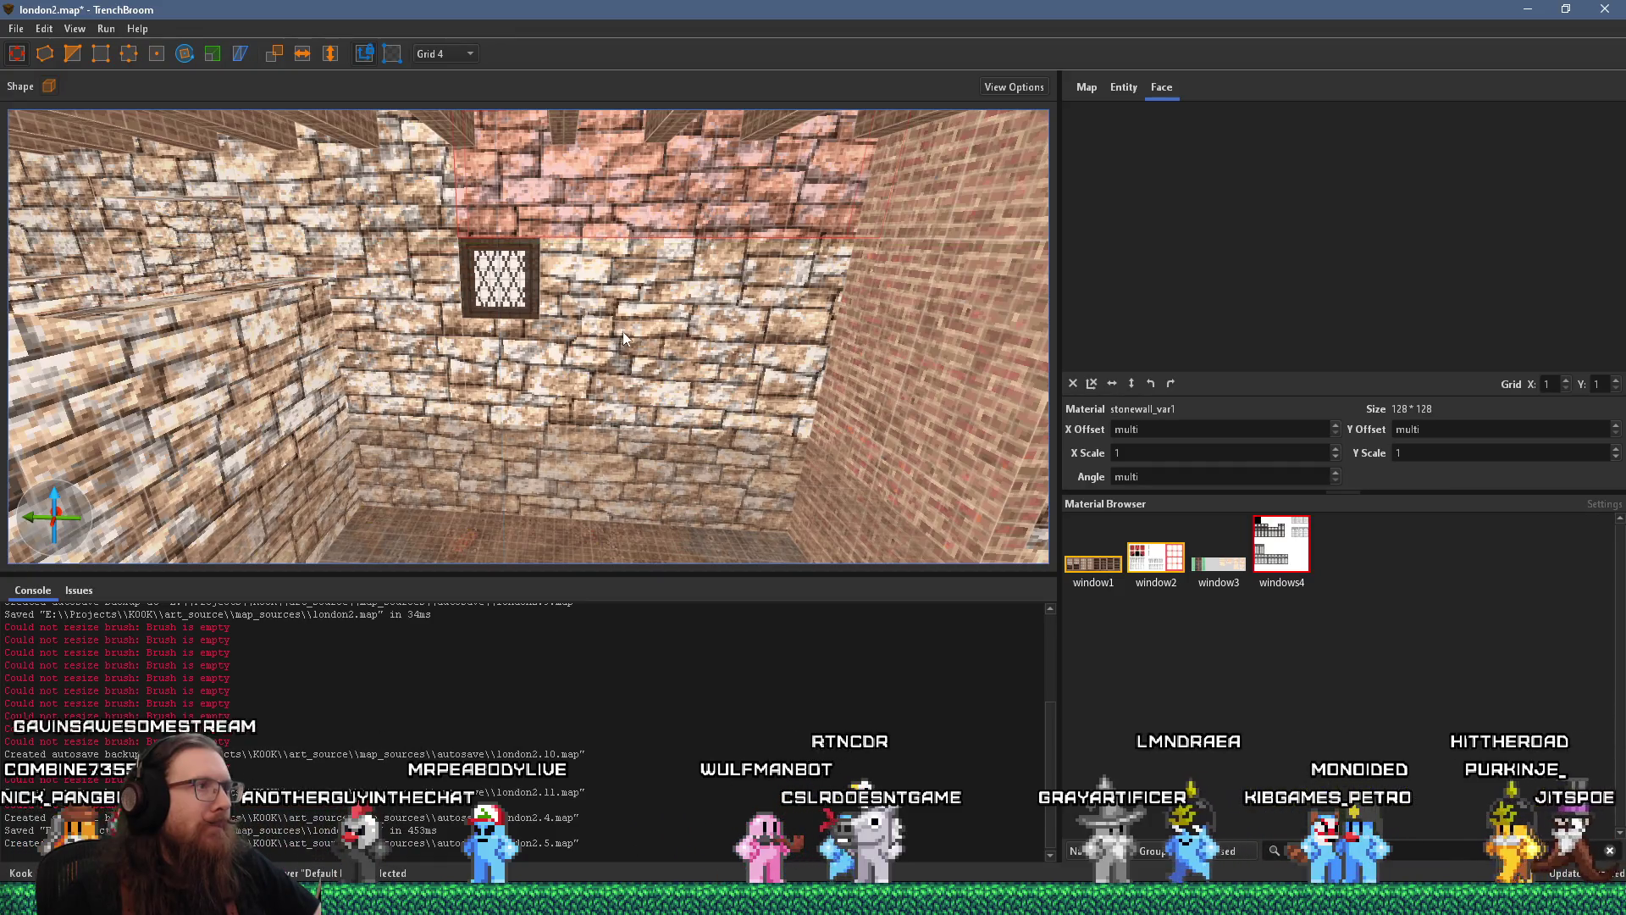
Bring the window wall into close view and select the window brush
mouse_move(602, 340)
left_mouse_down()
mouse_move(662, 341)
mouse_move(768, 405)
mouse_move(576, 409)
mouse_move(778, 417)
mouse_move(194, 279)
mouse_move(308, 324)
mouse_move(520, 296)
mouse_move(635, 333)
mouse_move(689, 325)
mouse_move(662, 358)
mouse_move(536, 350)
left_mouse_up()
left_click(195, 280)
key("w")
left_click(384, 372)
mouse_move(400, 292)
left_mouse_down()
mouse_move(379, 329)
mouse_move(290, 364)
mouse_move(313, 376)
mouse_move(377, 357)
left_mouse_up()
Select the window brush and frame it, comparing against the castle reference photos
left_click(307, 362)
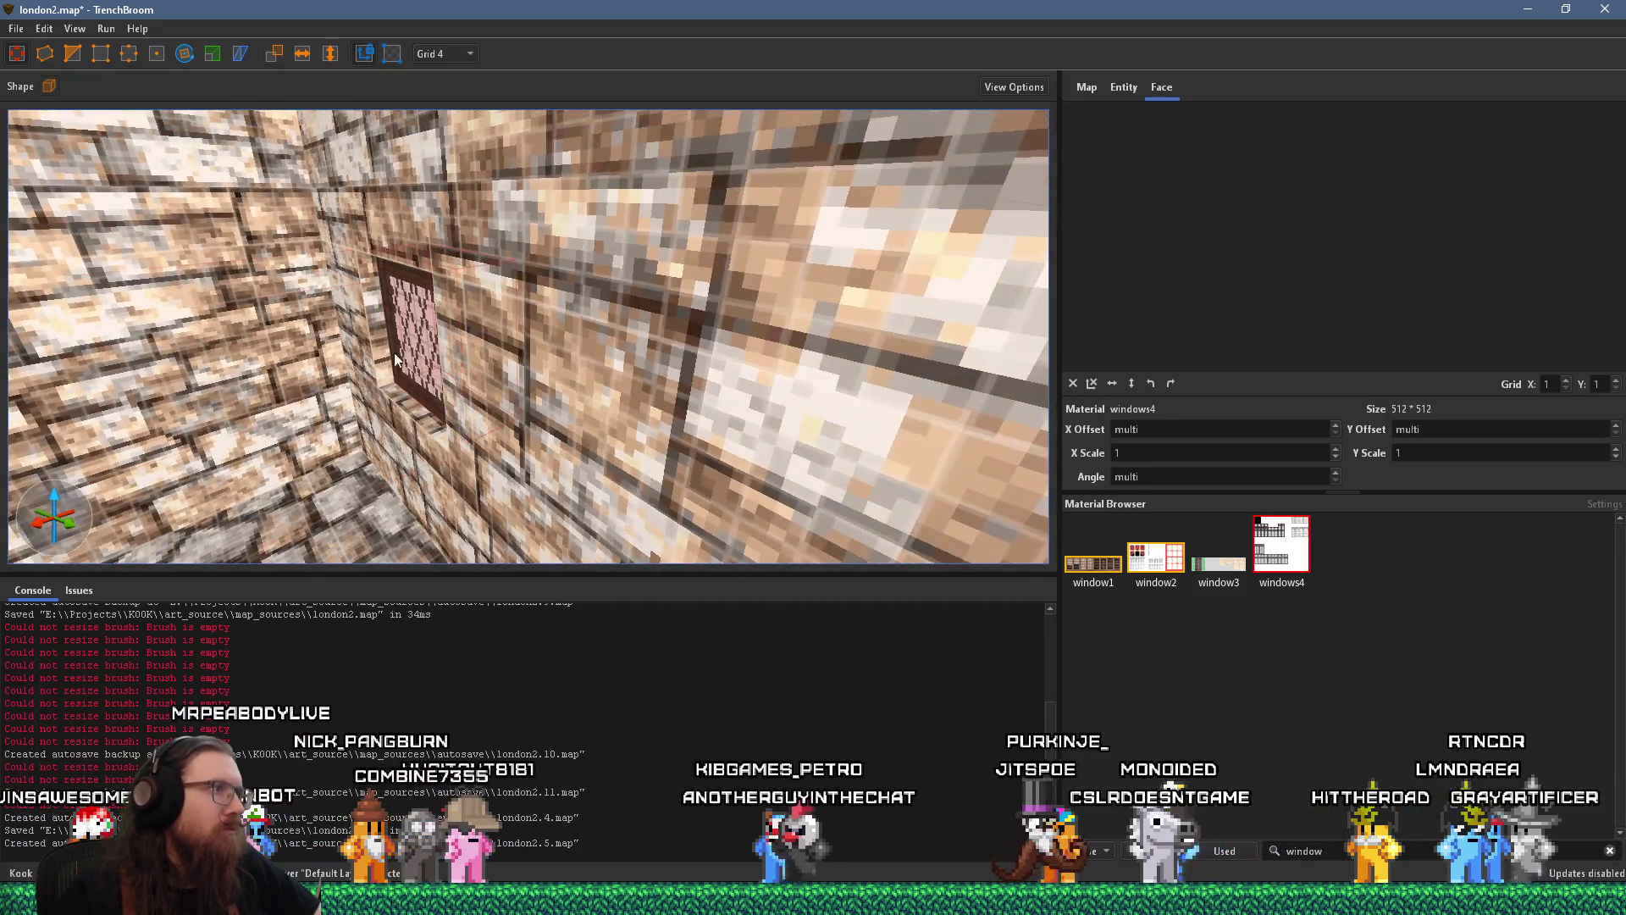
mouse_move(571, 327)
left_mouse_down()
mouse_move(203, 323)
mouse_move(533, 339)
mouse_move(459, 386)
left_mouse_up()
key("alt+Tab")
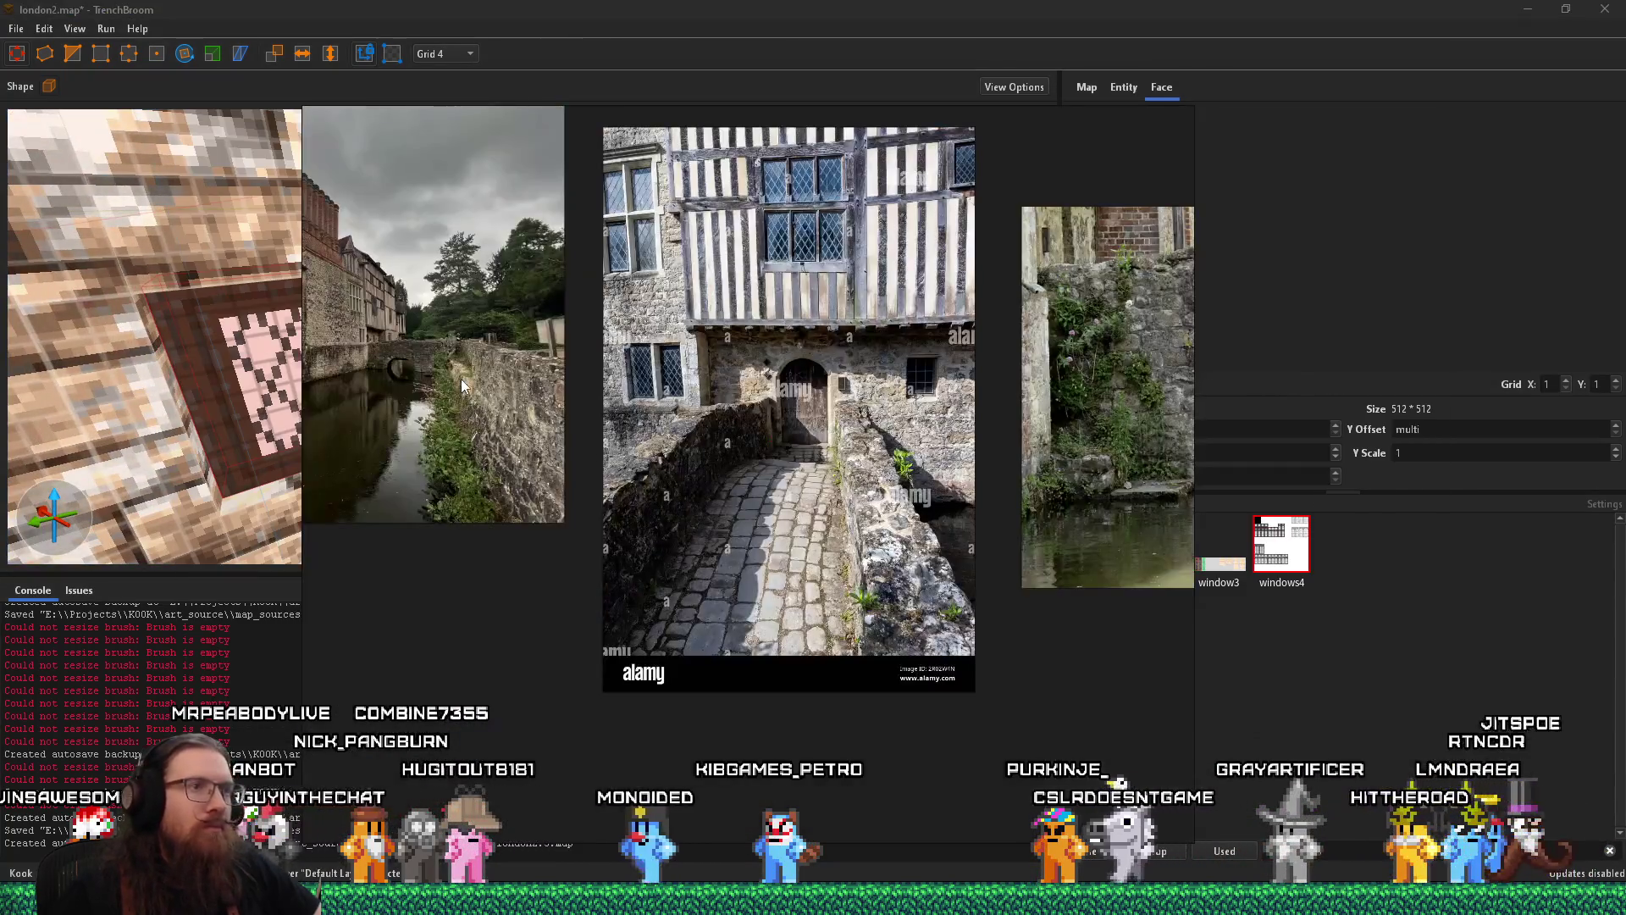
key("alt+Tab")
mouse_move(462, 380)
left_mouse_down()
mouse_move(568, 370)
mouse_move(436, 321)
mouse_move(384, 335)
left_mouse_up()
scroll(444, 320, "down", 1)
scroll(443, 318, "down", 2)
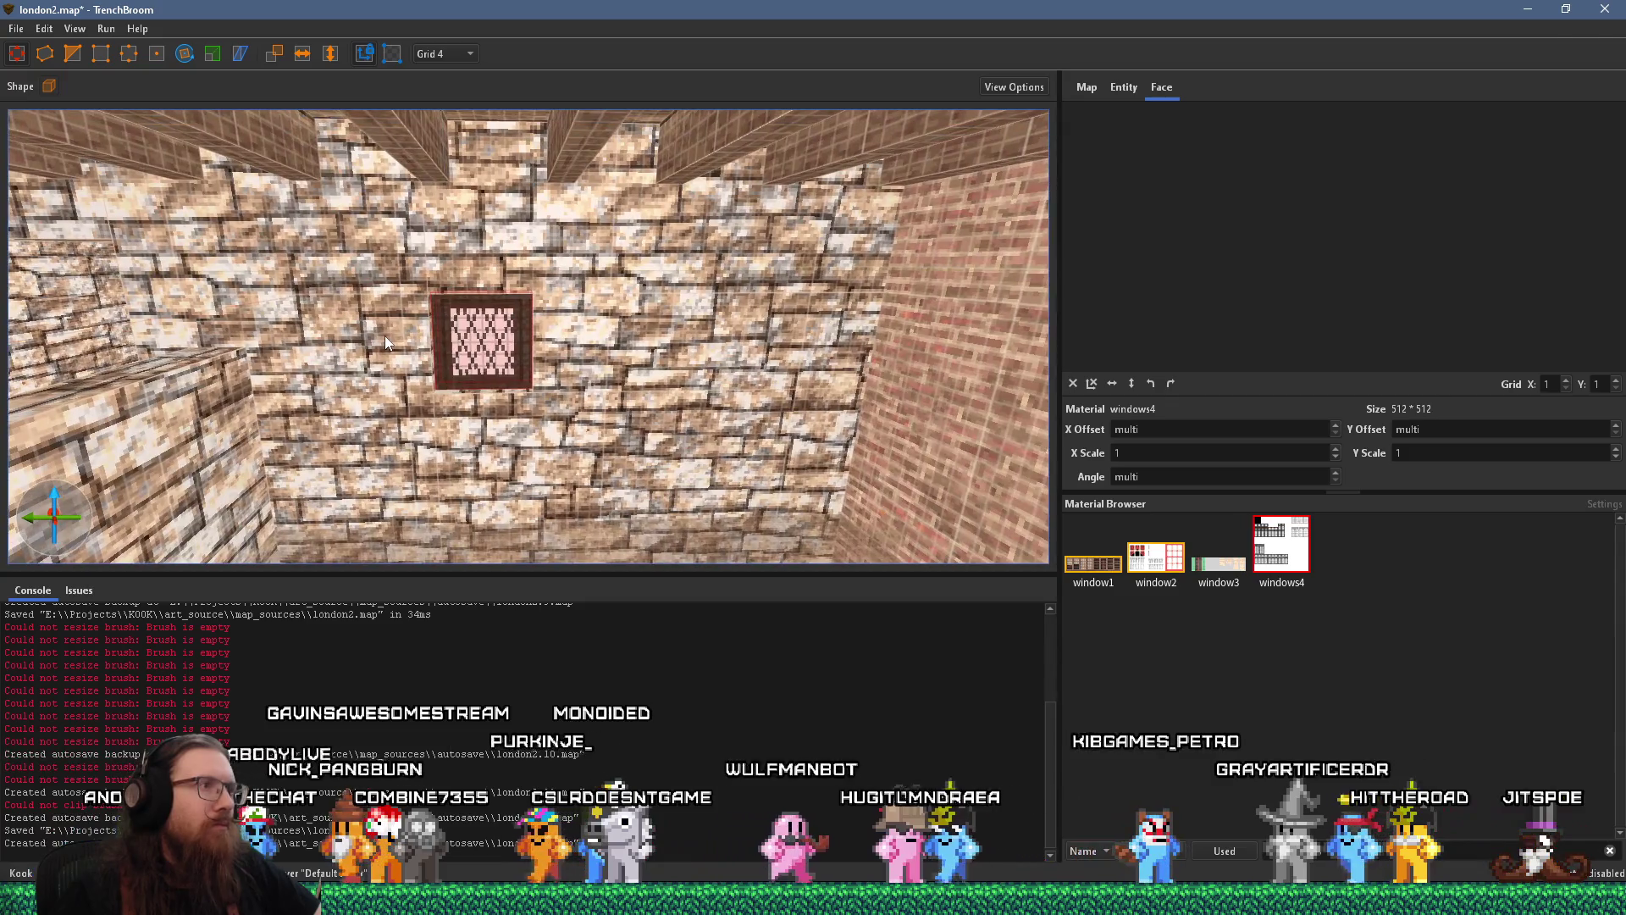
key("alt+Tab")
scroll(942, 390, "up", 3)
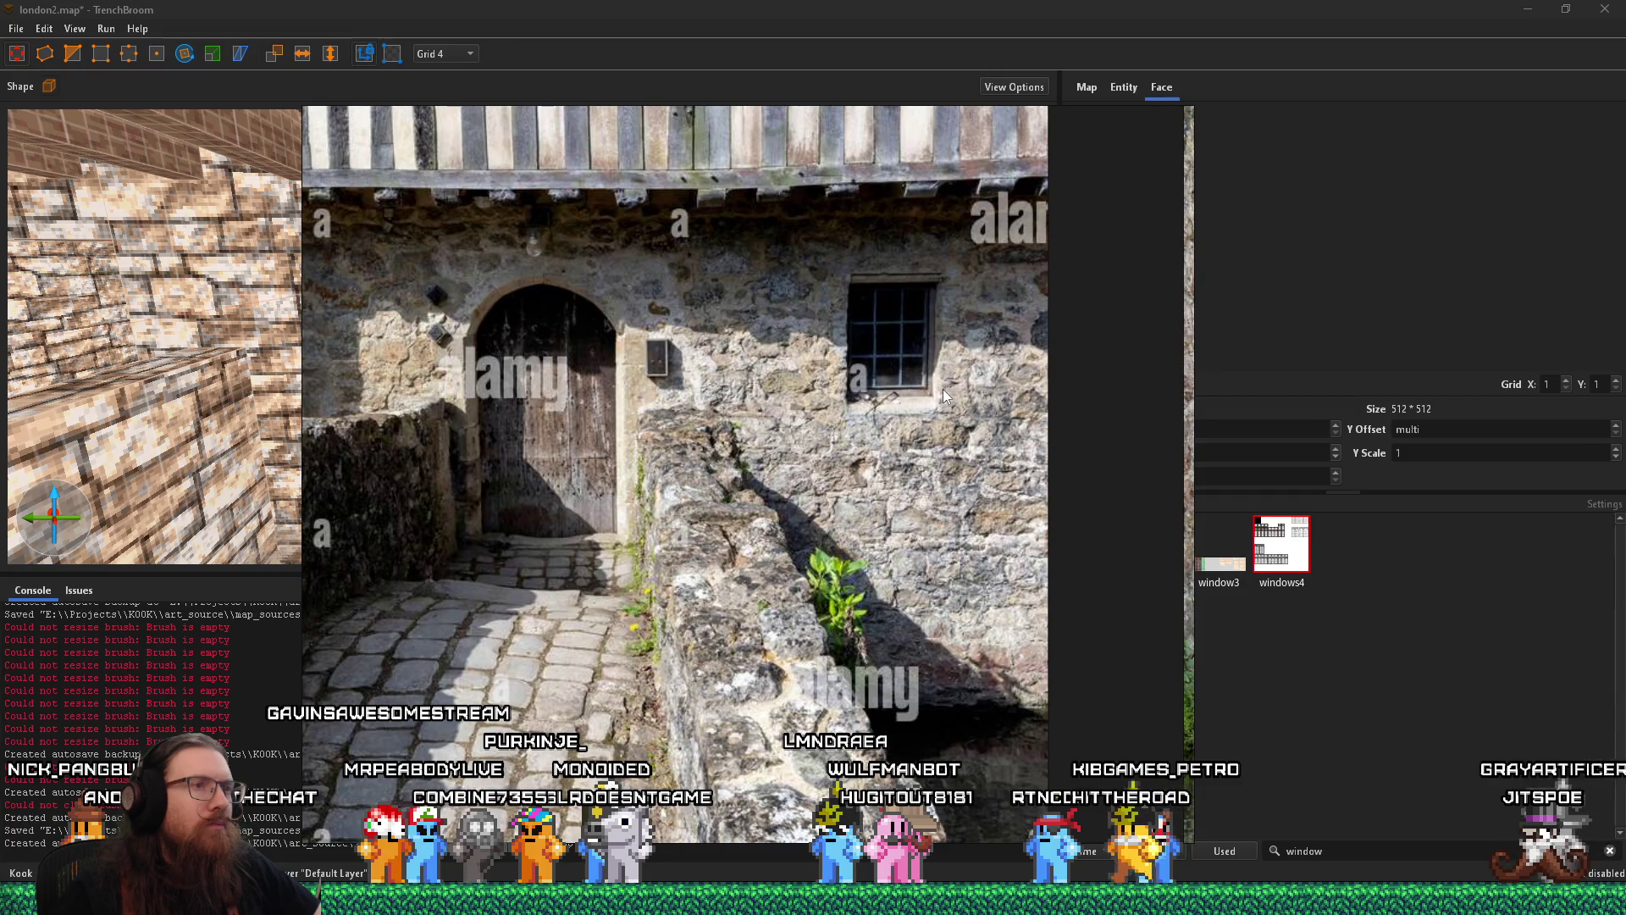
key("alt+Tab")
scroll(639, 332, "up", 2)
scroll(647, 347, "down", 3)
Select the wall faces below and right of the window plus the sill ledge faces
left_click(634, 385)
scroll(619, 369, "down", 2)
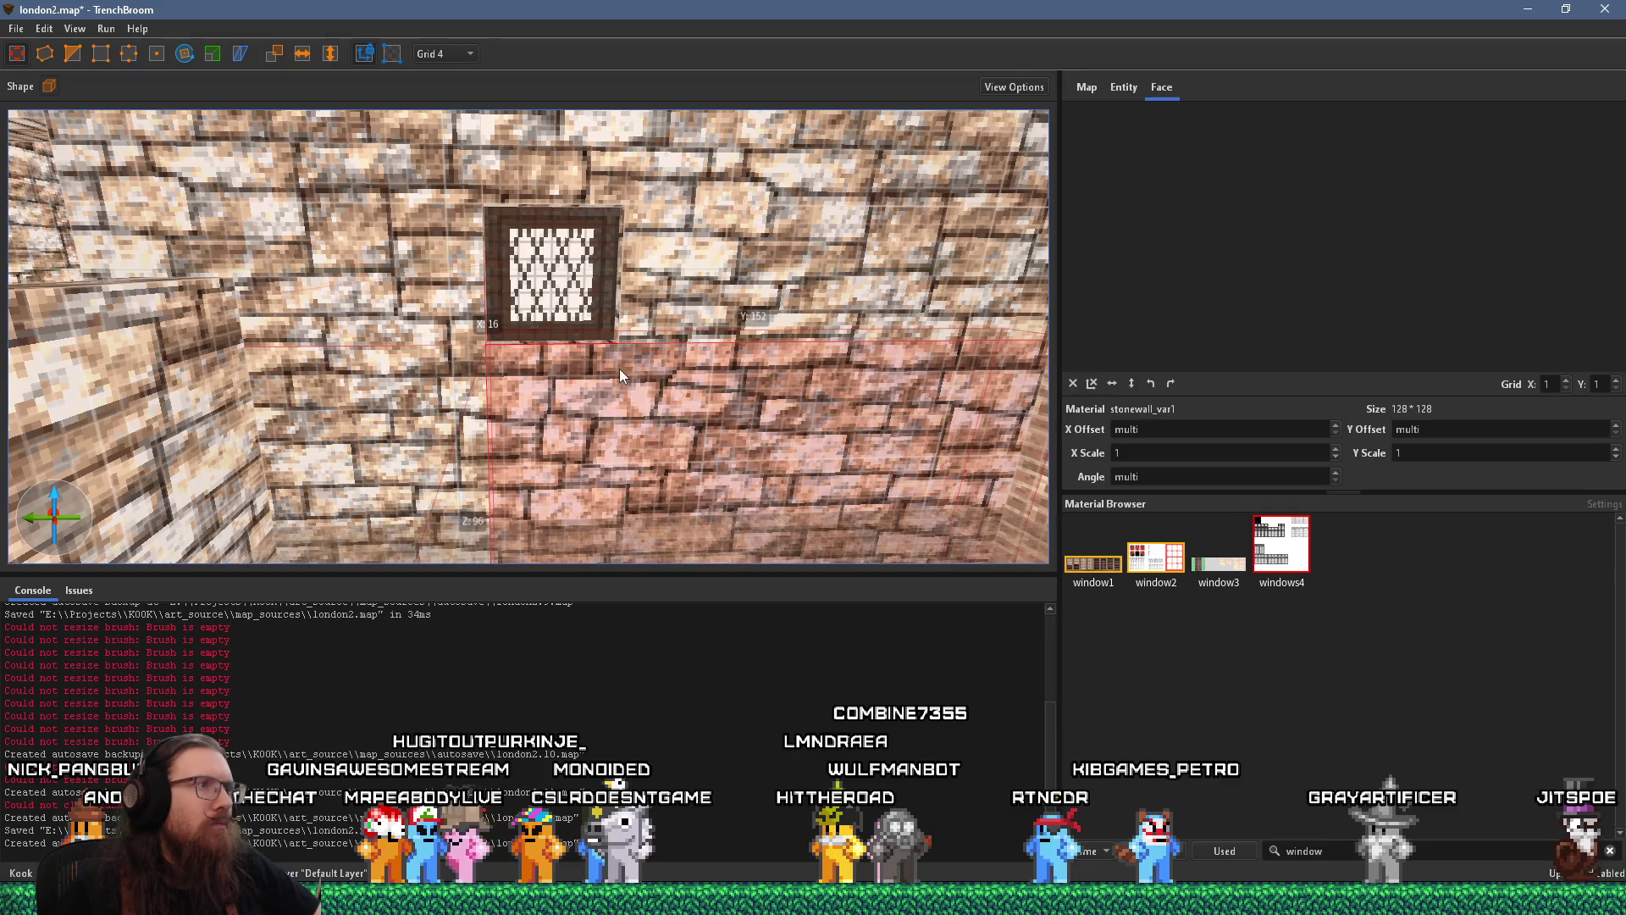
left_click(673, 313)
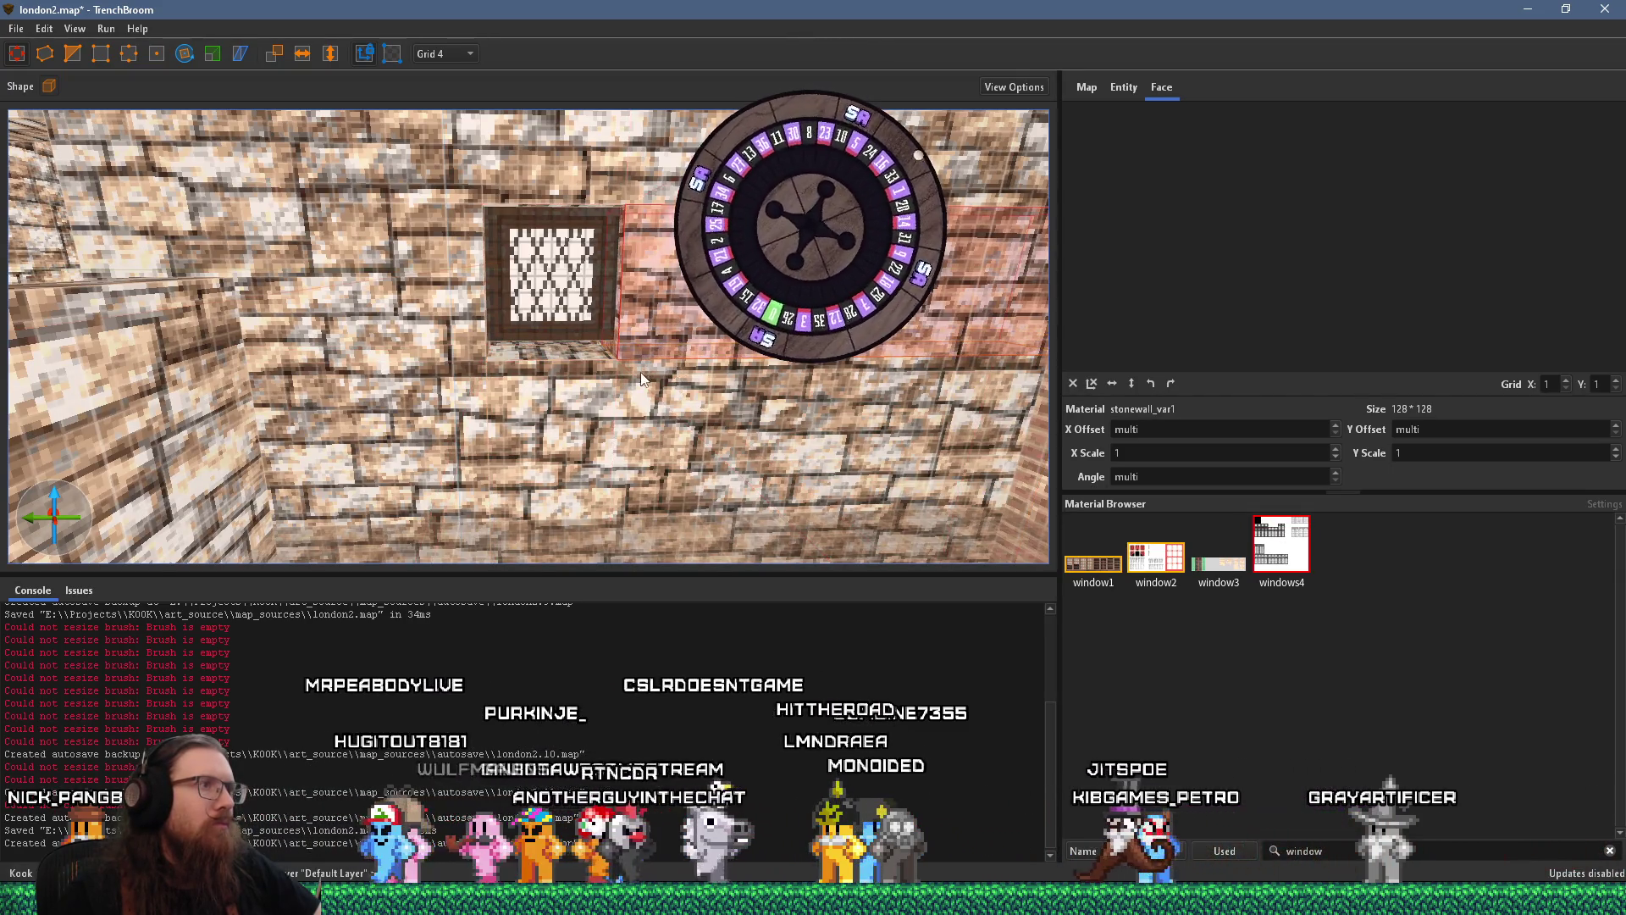
scroll(627, 367, "up", 2)
scroll(565, 302, "up", 3)
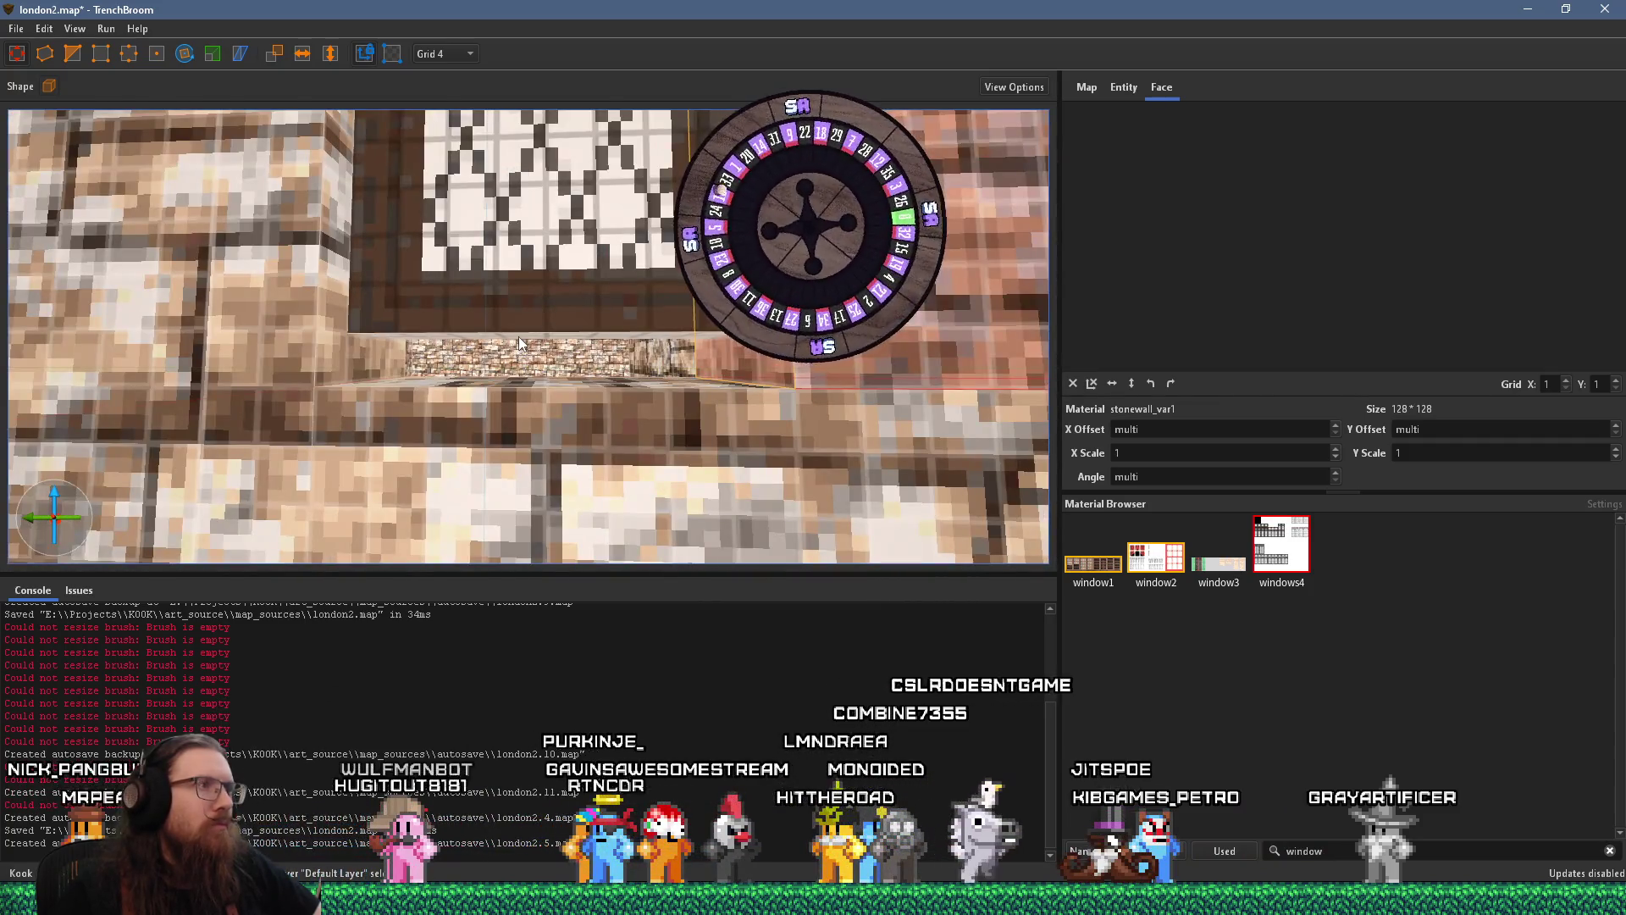
left_click(519, 341)
scroll(523, 382, "up", 1)
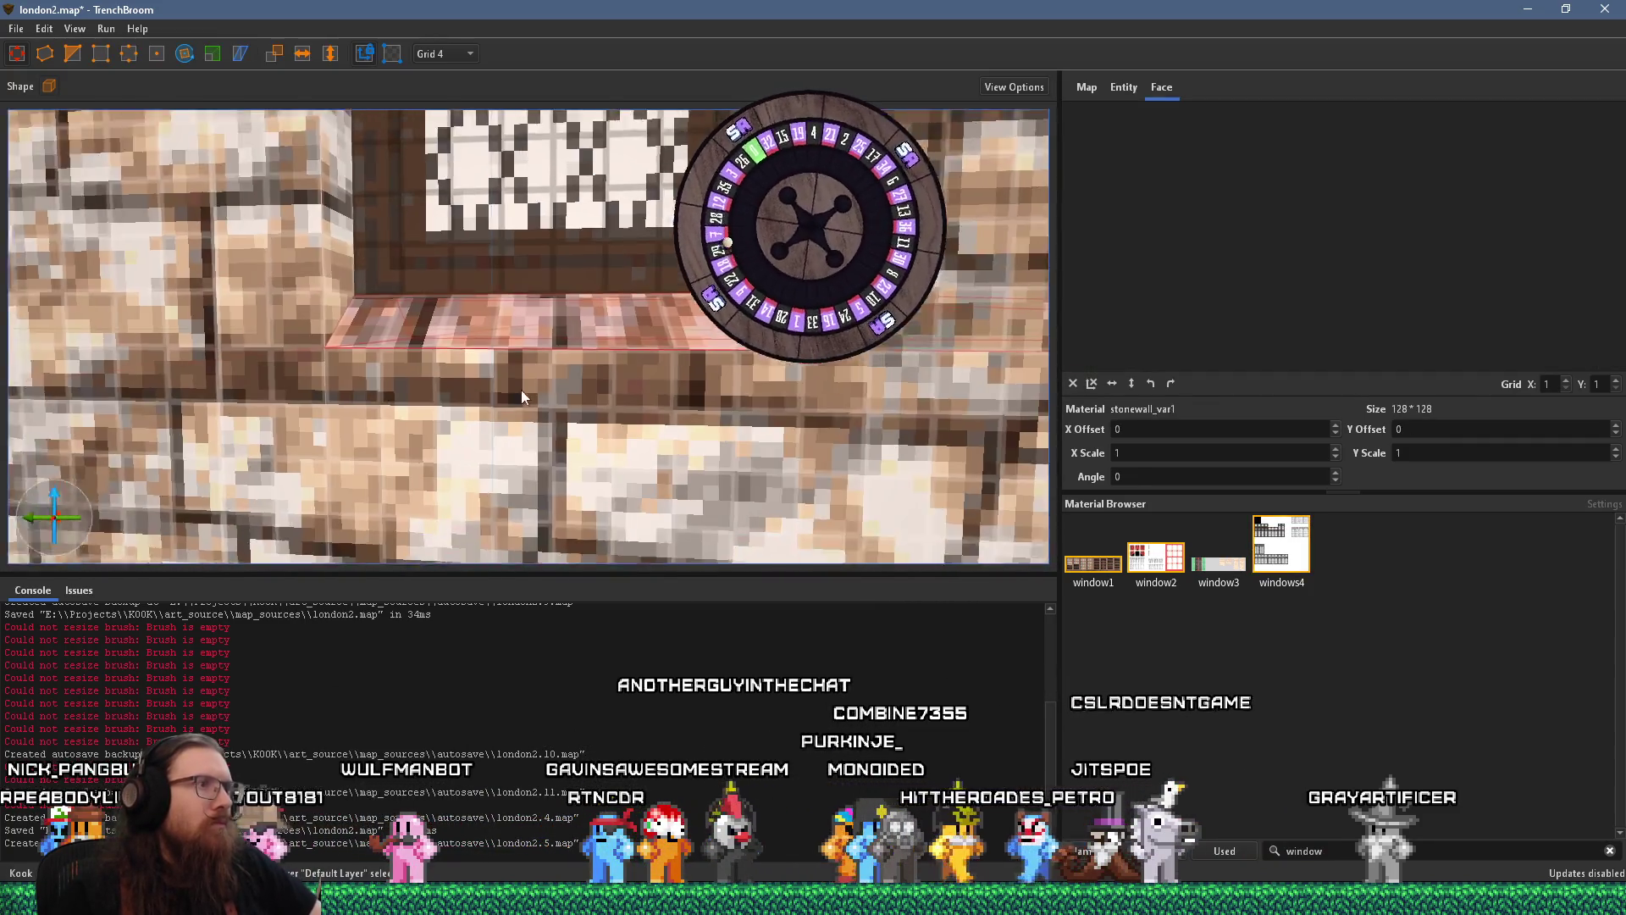
scroll(522, 391, "up", 2)
left_click(593, 315, "ctrl+shift")
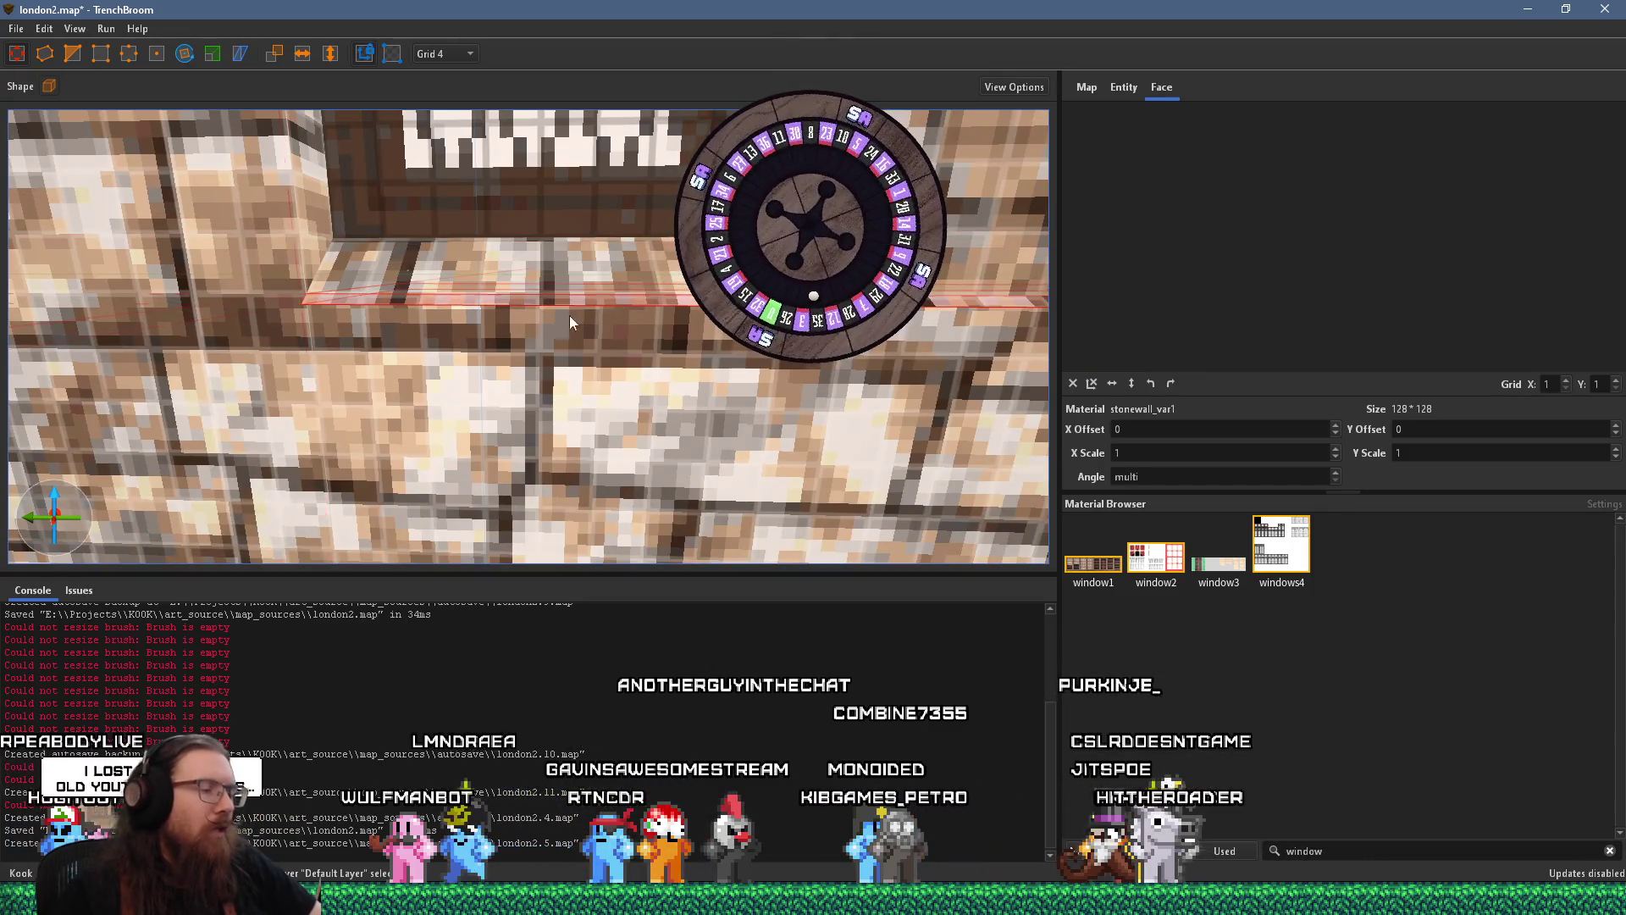
Undo and then redo the change so the 16 × 32 × 4 stone sill returns
left_click(557, 288)
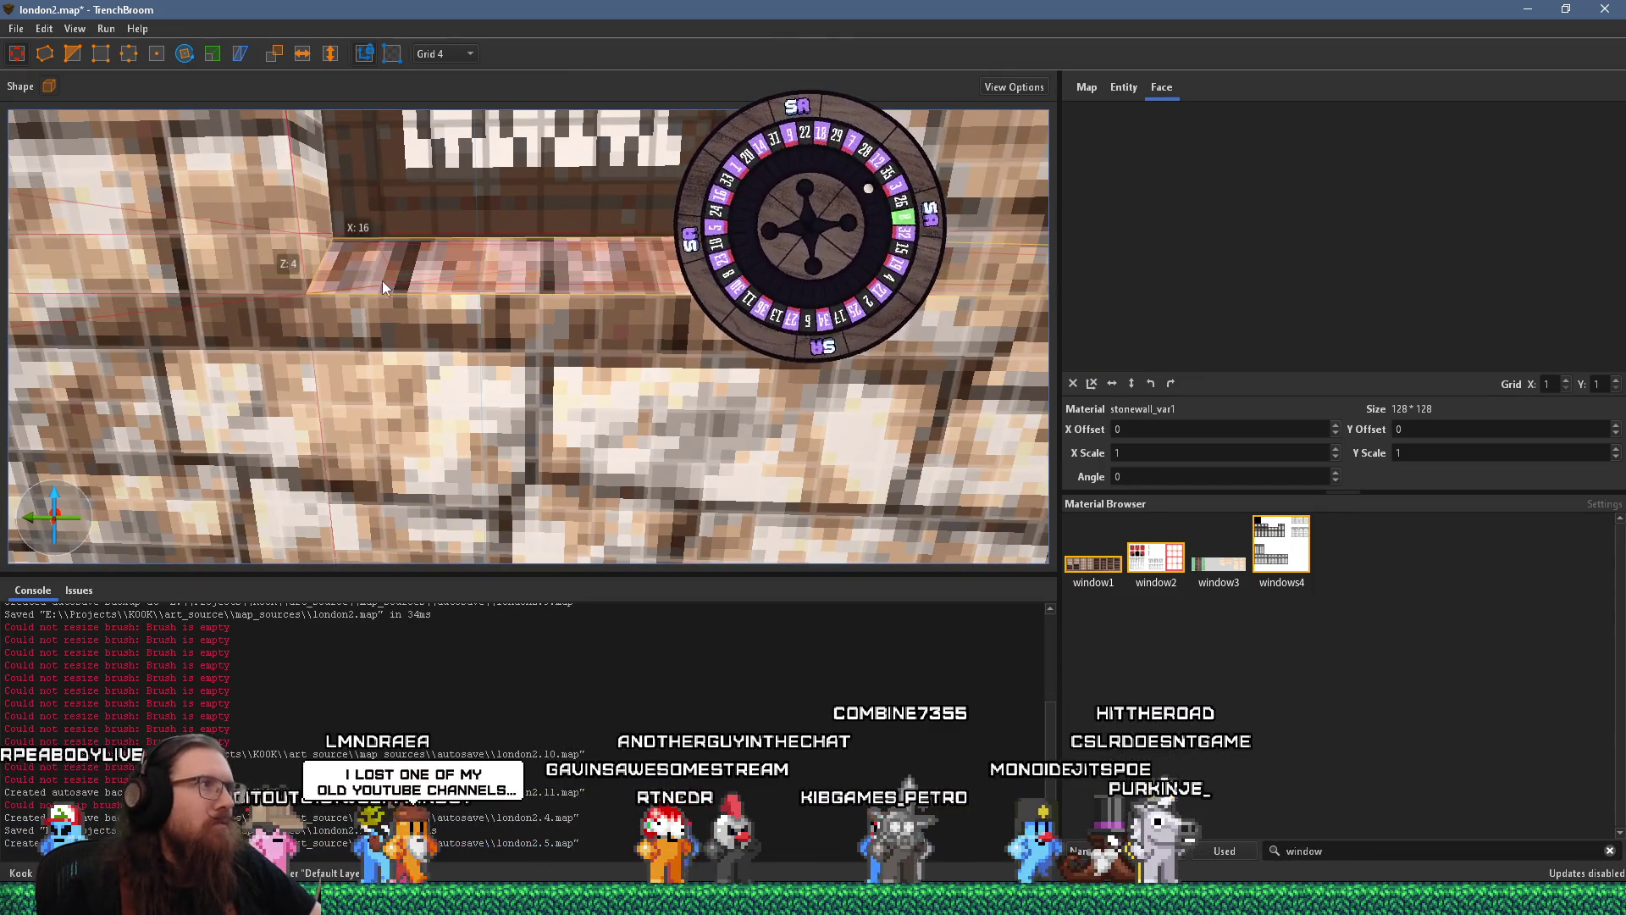
key("ctrl+z")
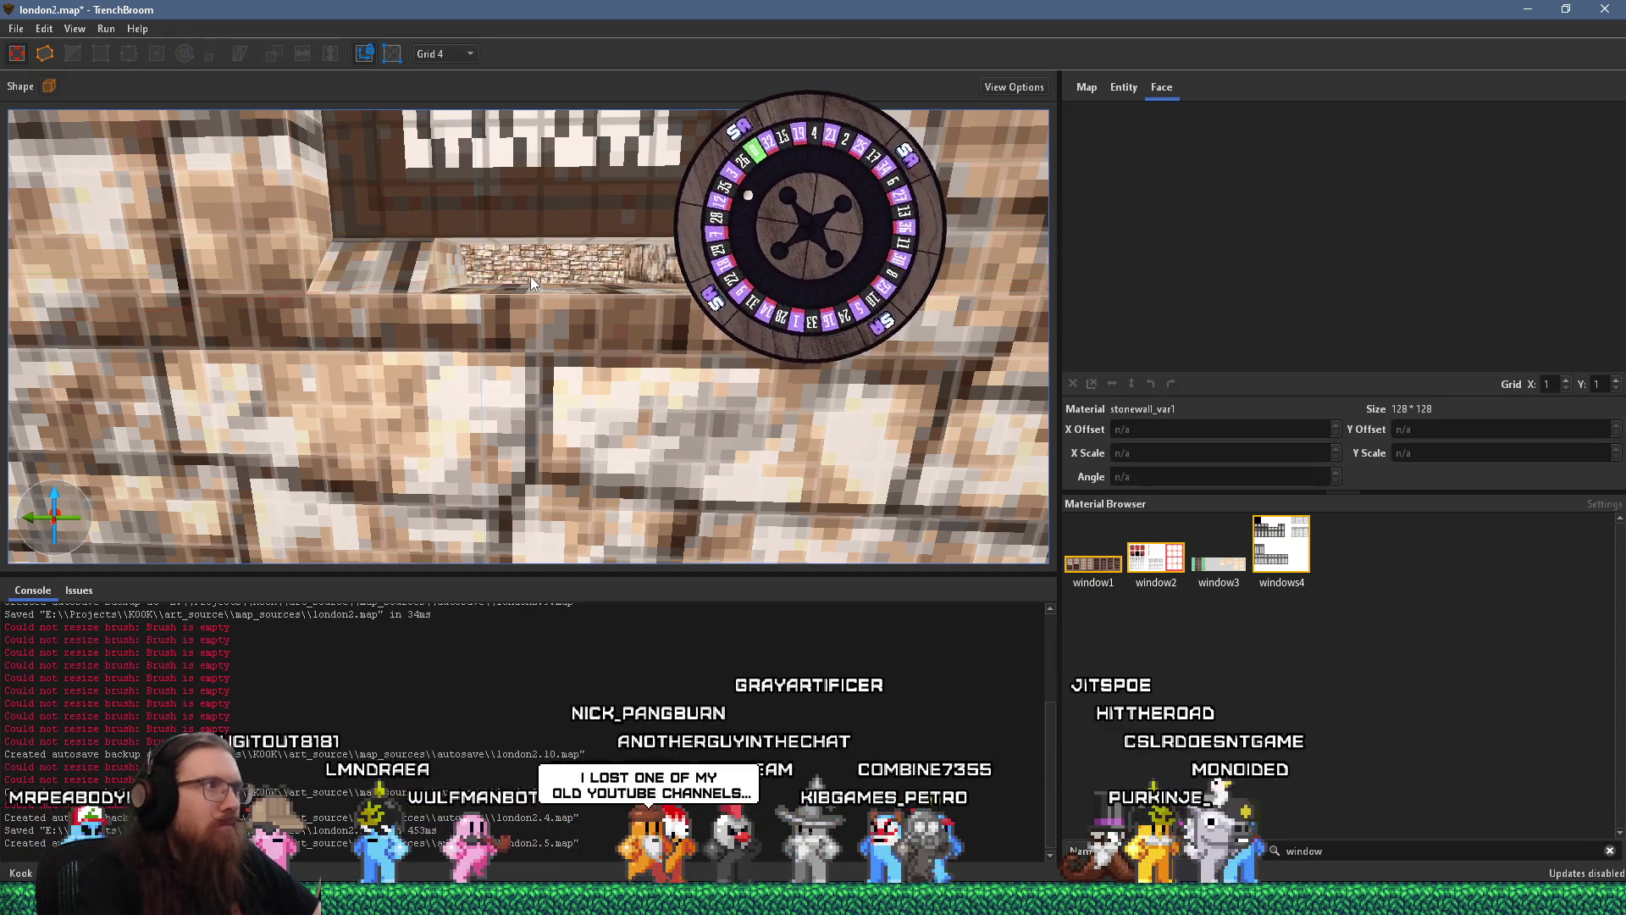
key("ctrl+shift+z")
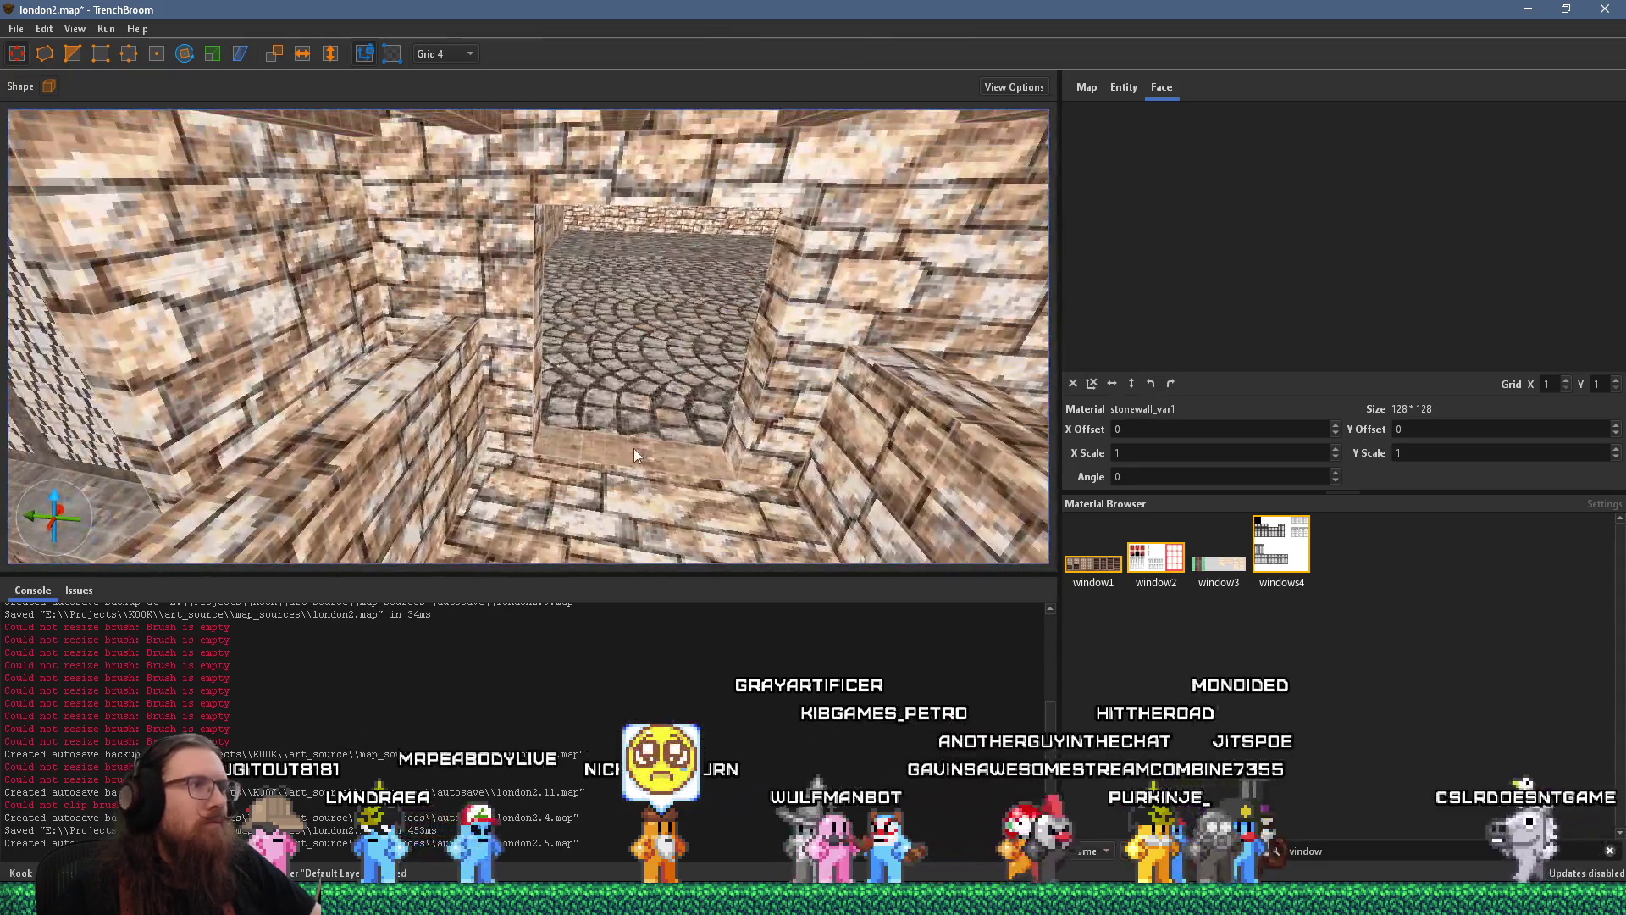
left_click(635, 449)
Fly past the window grate and pillar to the corridor doorway and select its stone lintel
mouse_move(422, 419)
left_mouse_down()
mouse_move(695, 386)
mouse_move(429, 405)
mouse_move(576, 293)
left_mouse_up()
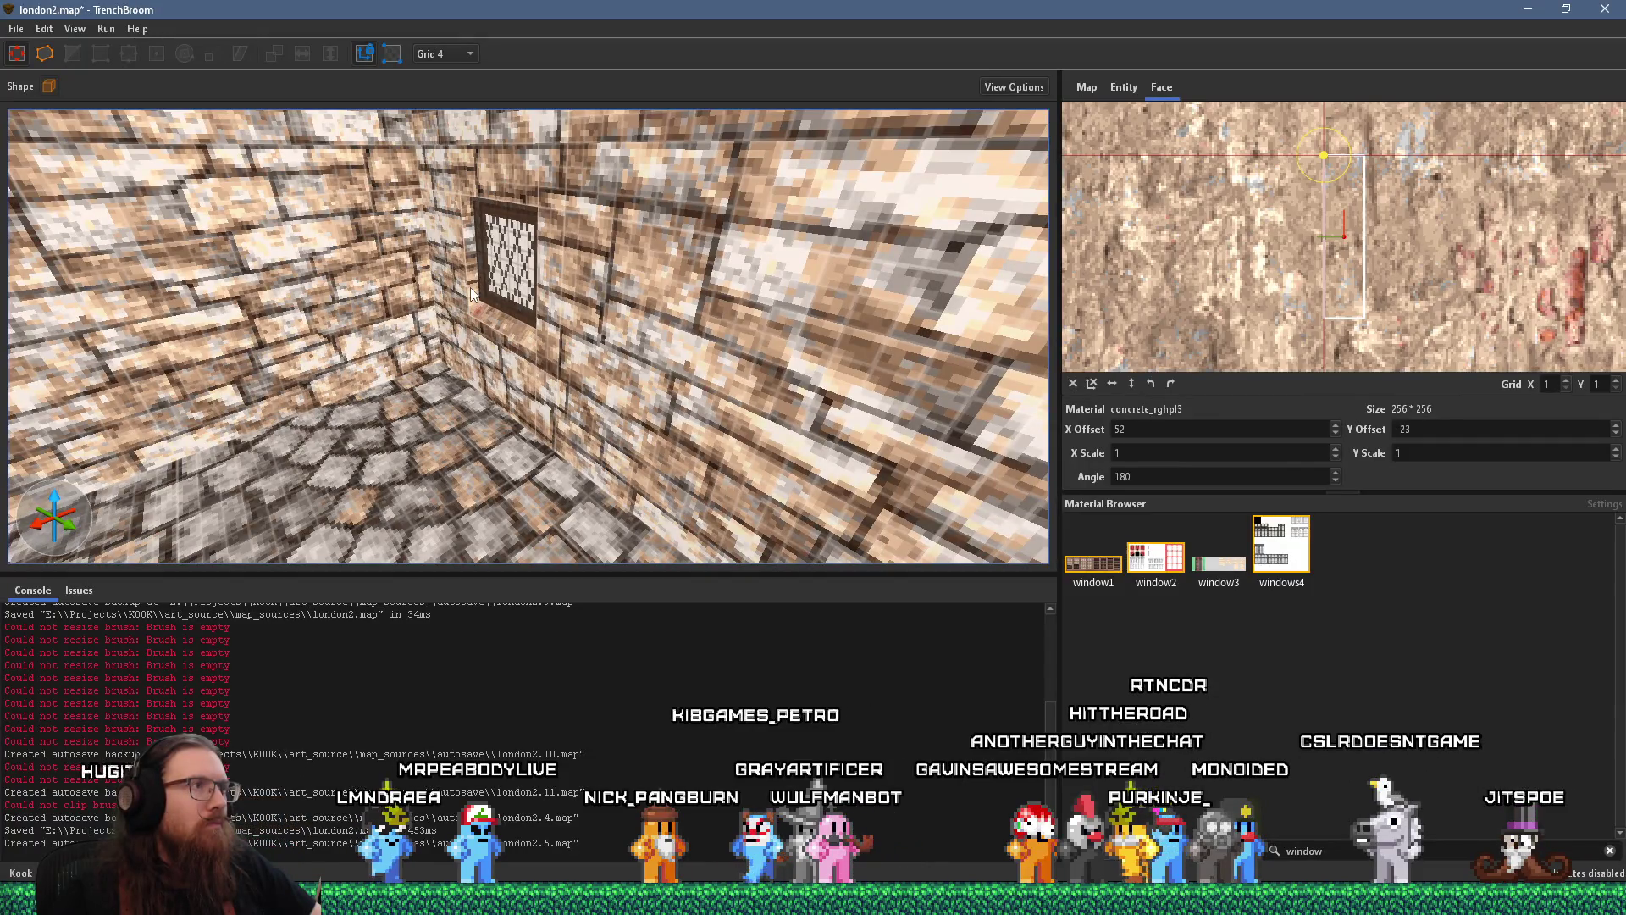
mouse_move(471, 293)
left_mouse_down()
mouse_move(471, 313)
mouse_move(480, 247)
mouse_move(523, 186)
mouse_move(581, 181)
left_mouse_up()
mouse_move(655, 224)
left_mouse_down()
mouse_move(633, 307)
mouse_move(550, 366)
mouse_move(459, 347)
mouse_move(432, 389)
left_mouse_up()
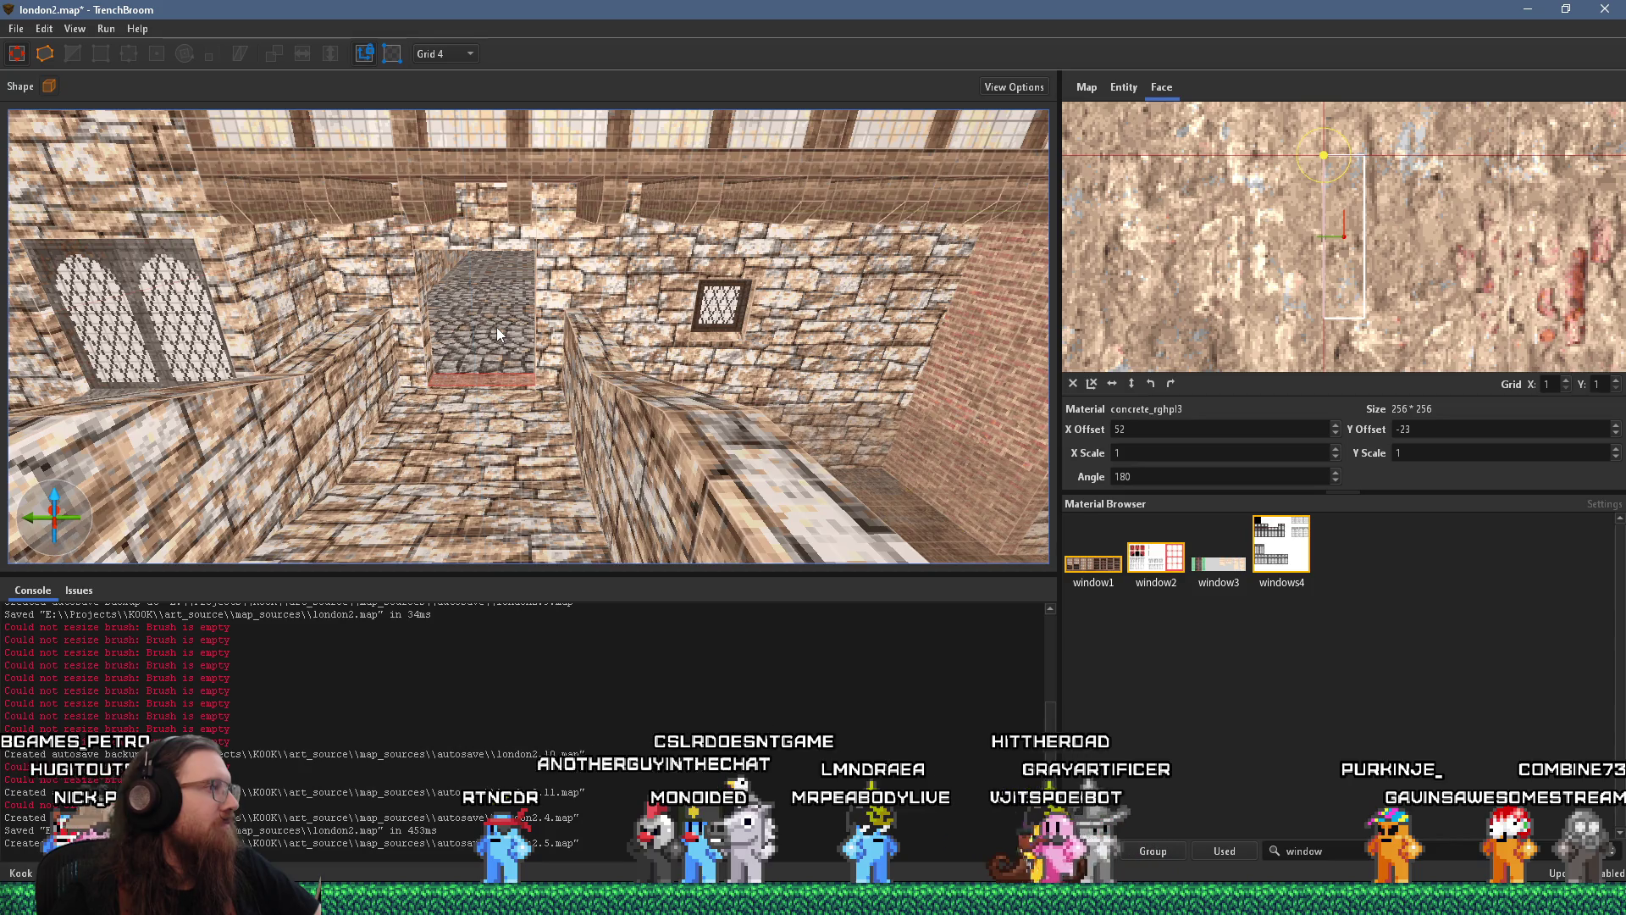
scroll(467, 317, "up", 5)
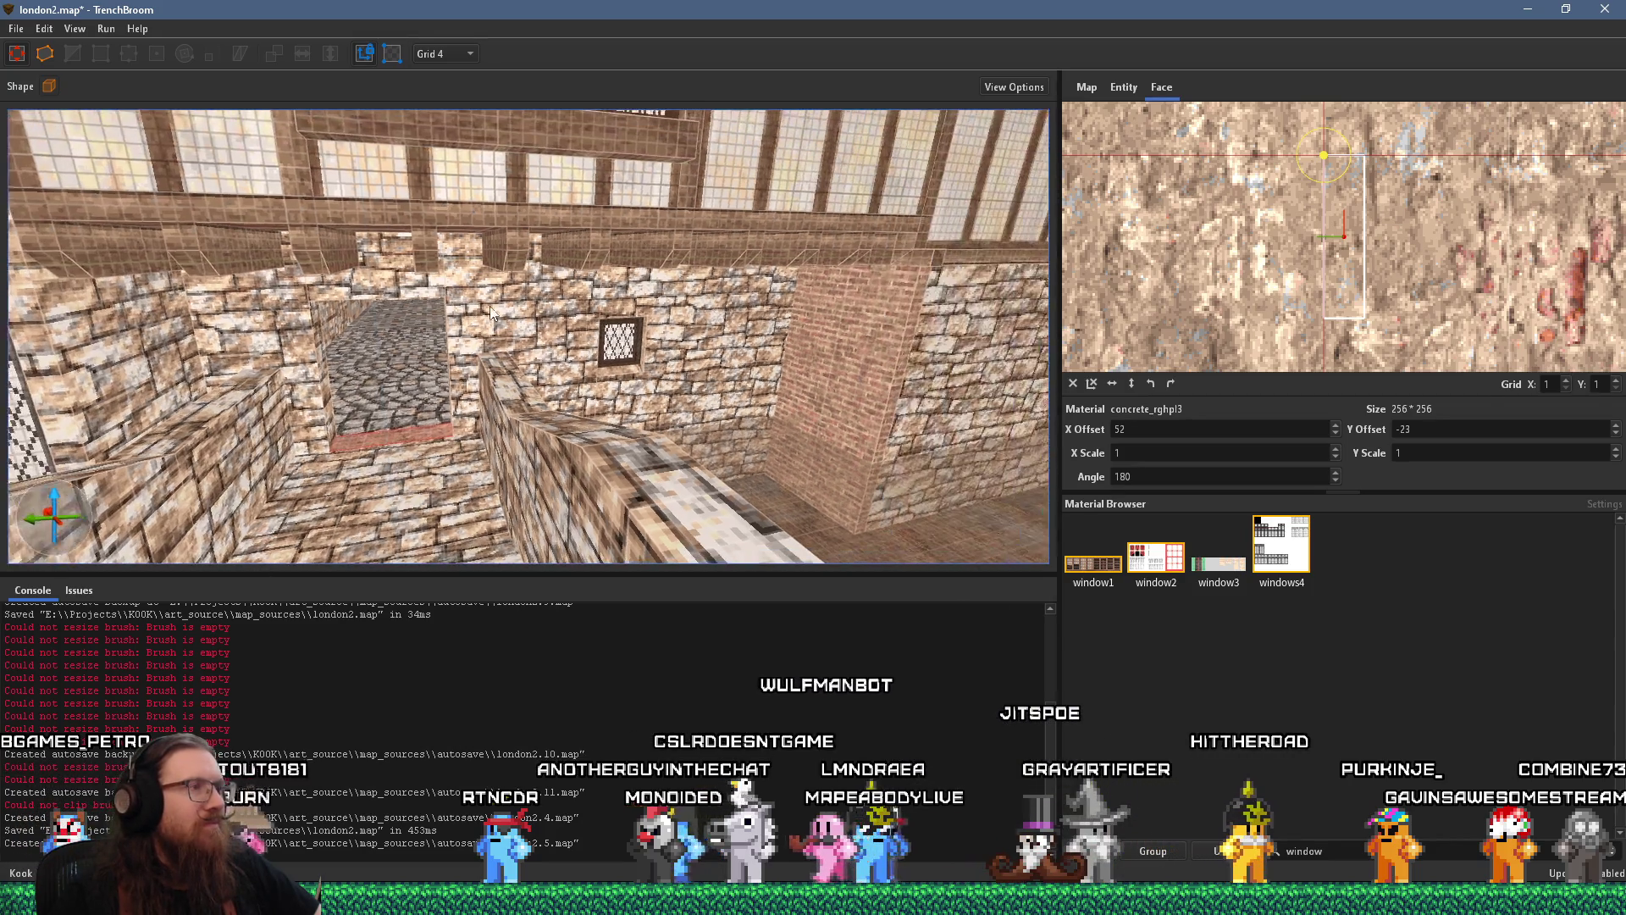
scroll(648, 288, "up", 8)
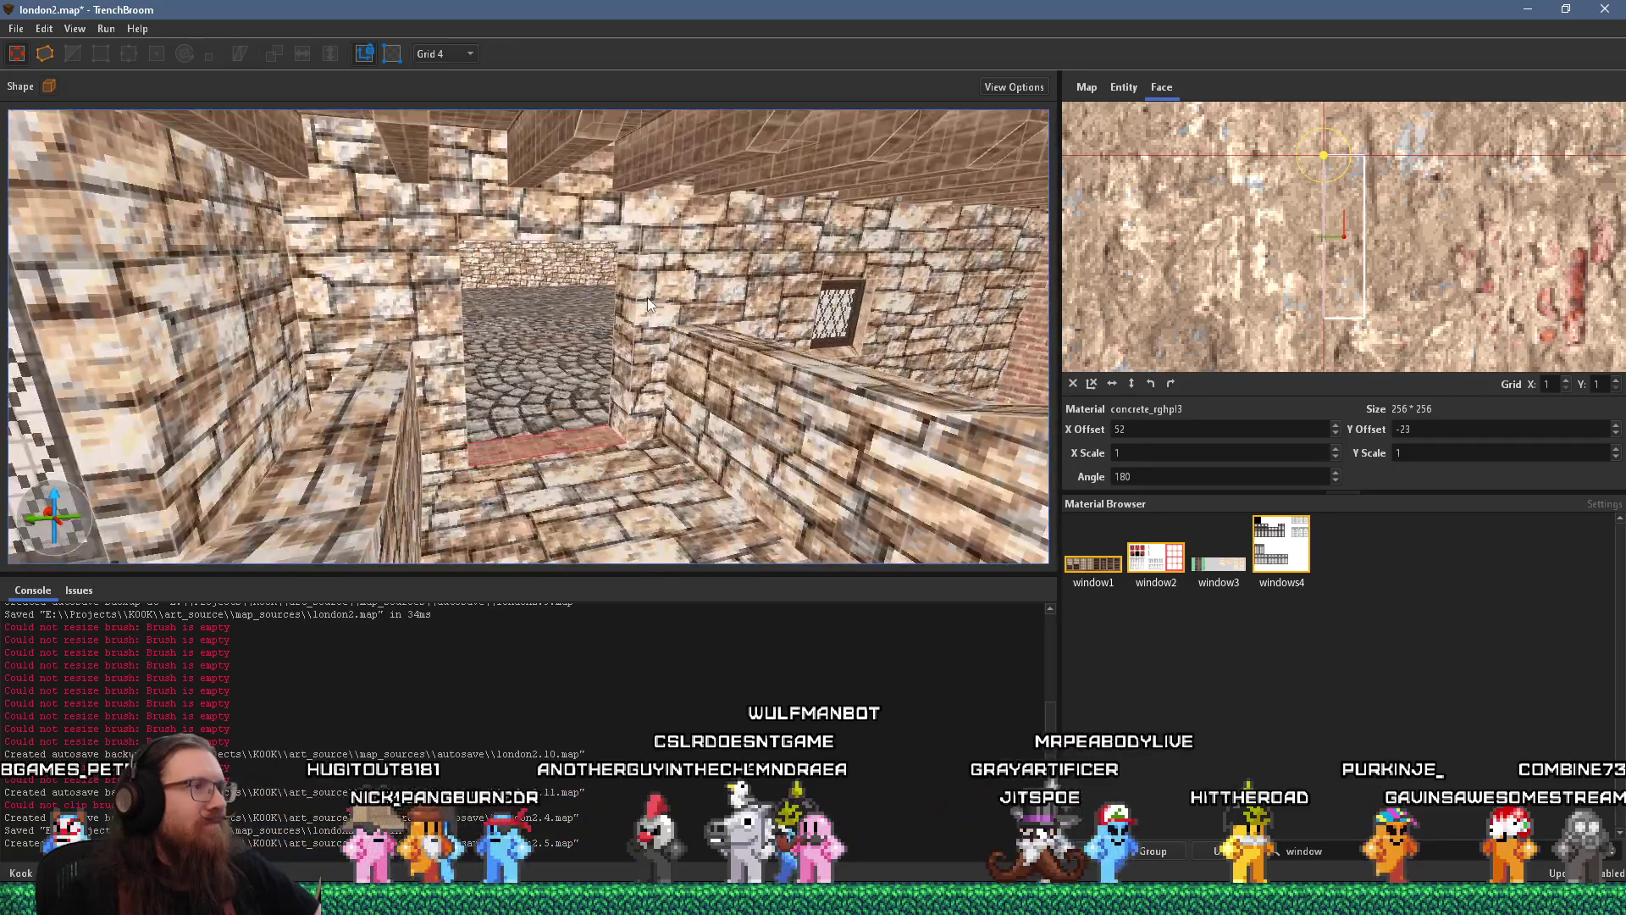
scroll(591, 283, "up", 8)
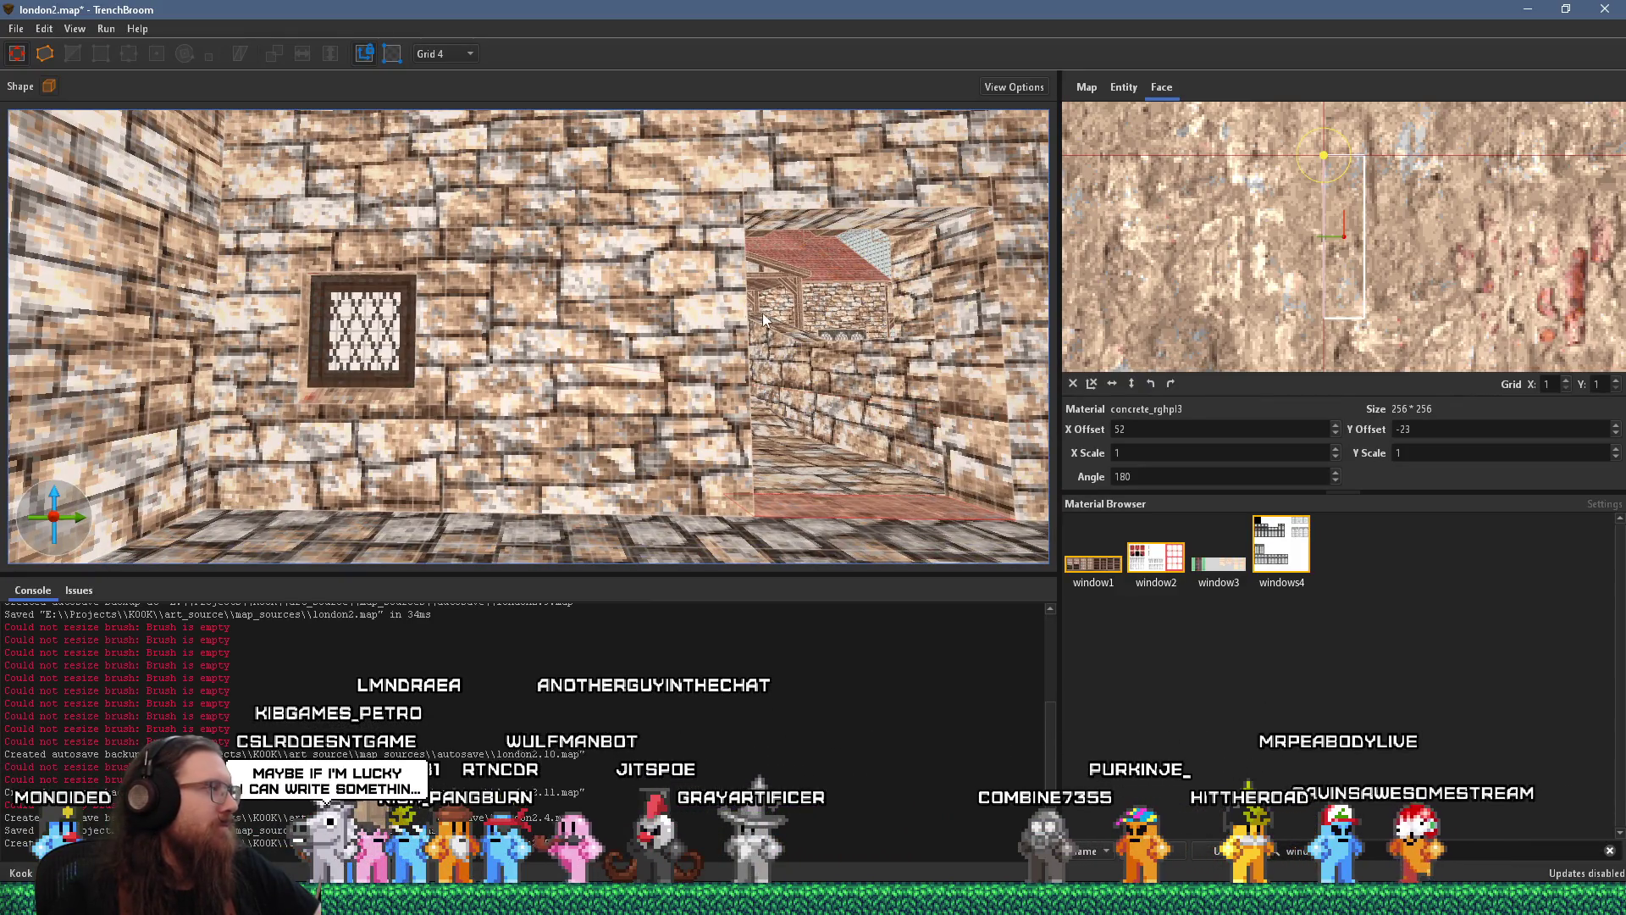
mouse_move(735, 401)
left_mouse_down()
mouse_move(651, 435)
mouse_move(652, 401)
mouse_move(407, 375)
mouse_move(440, 359)
mouse_move(360, 348)
left_mouse_up()
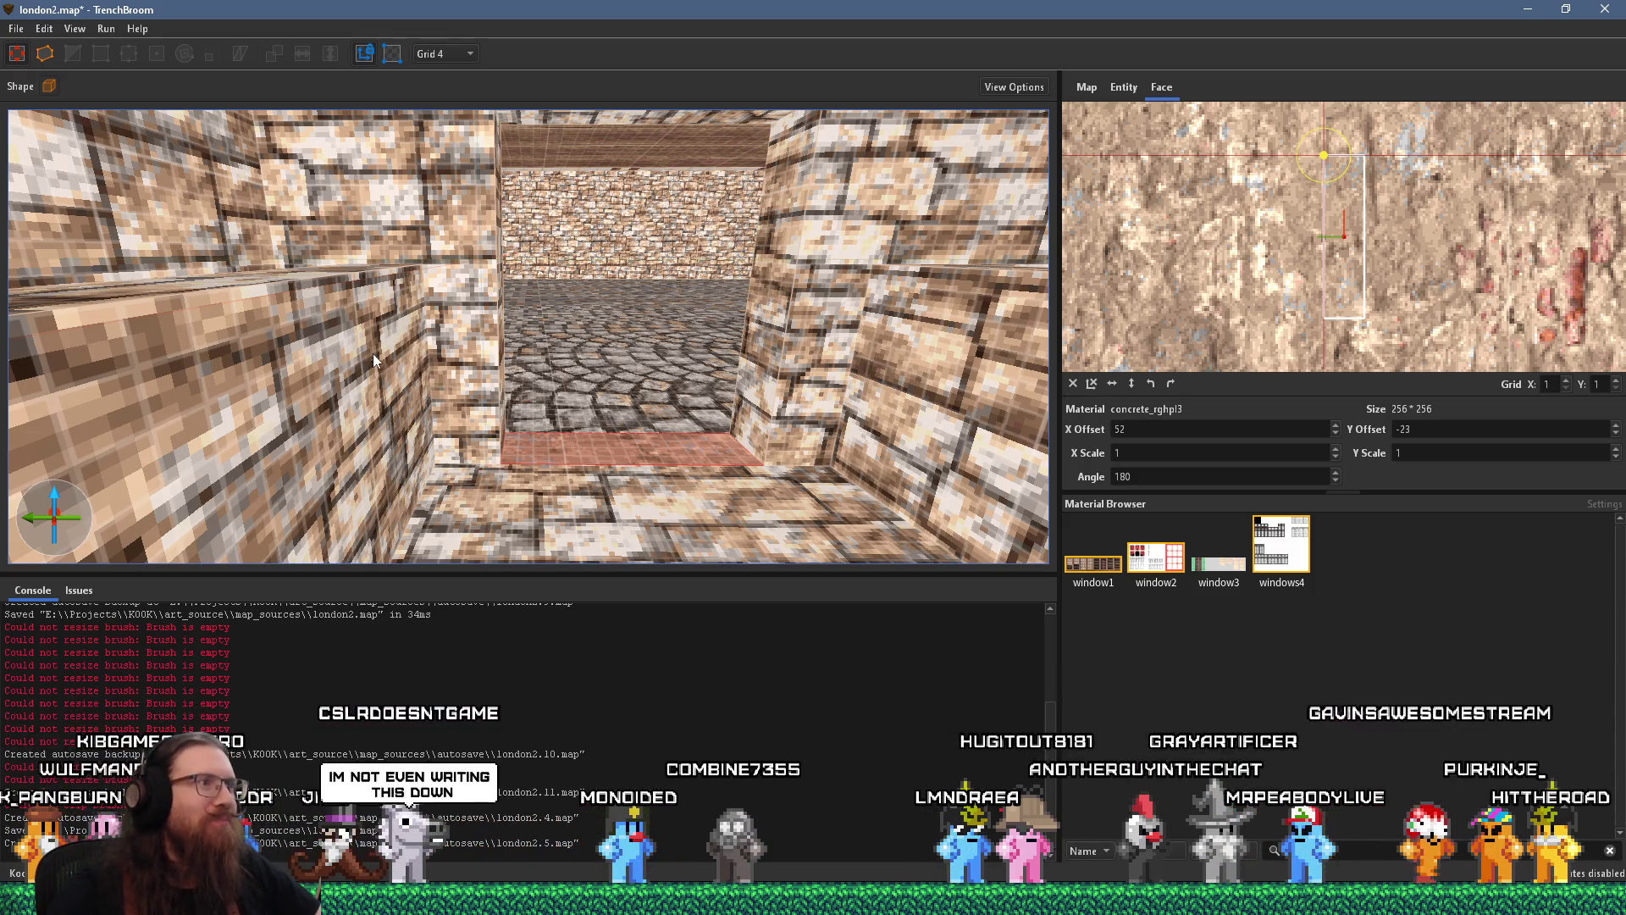
scroll(371, 361, "down", 10)
scroll(380, 439, "up", 5)
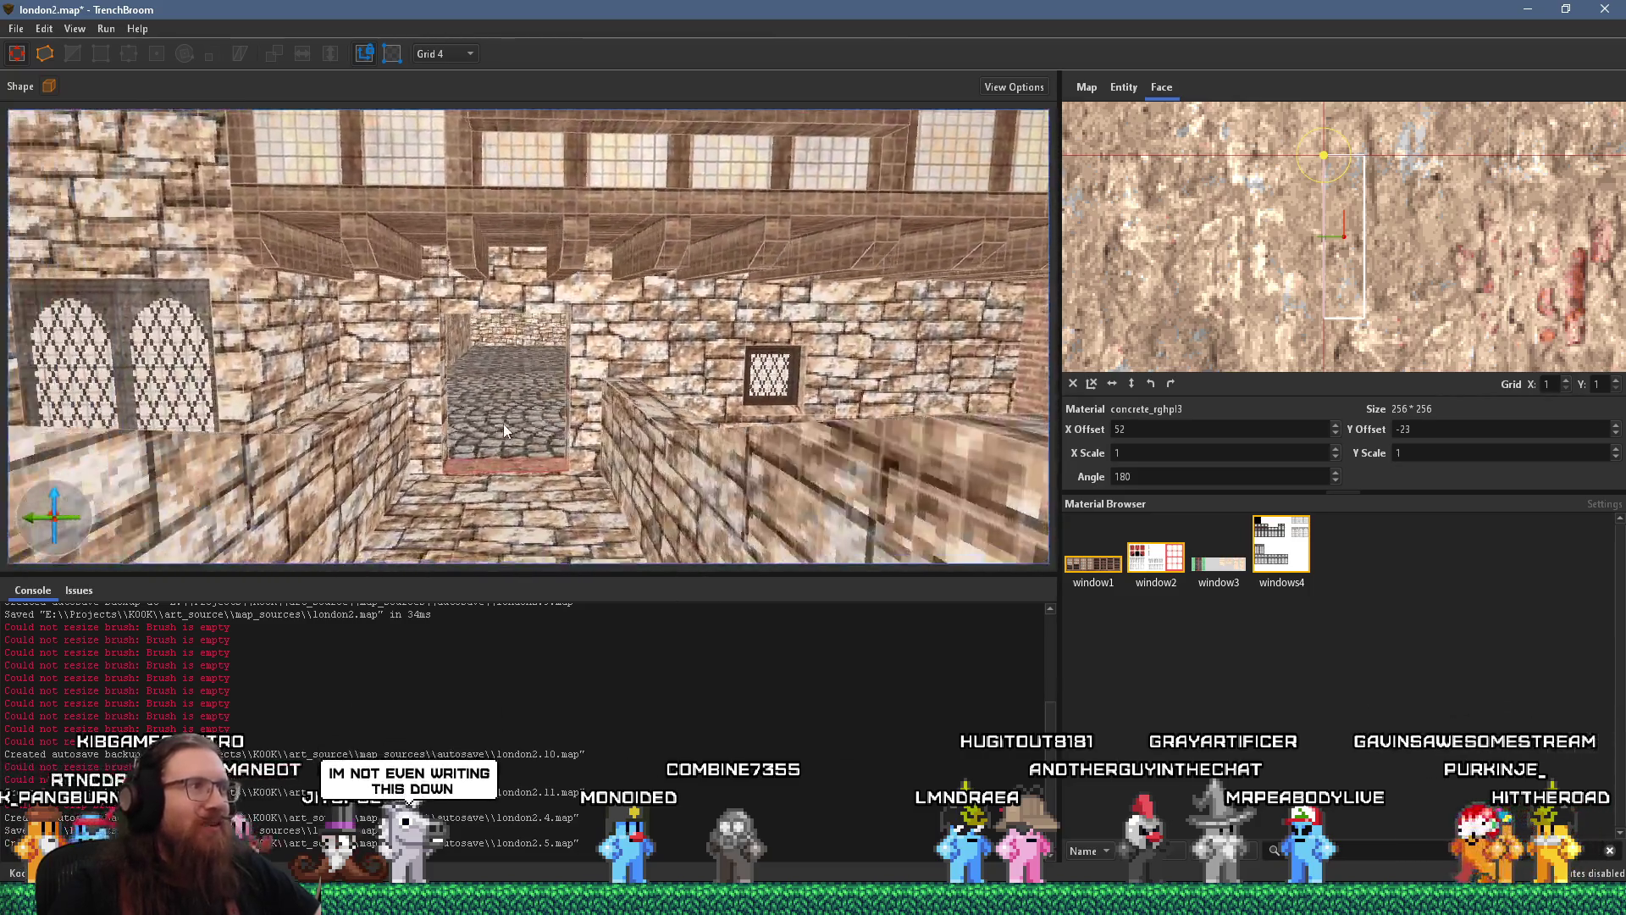
left_click(549, 301)
scroll(589, 361, "down", 5)
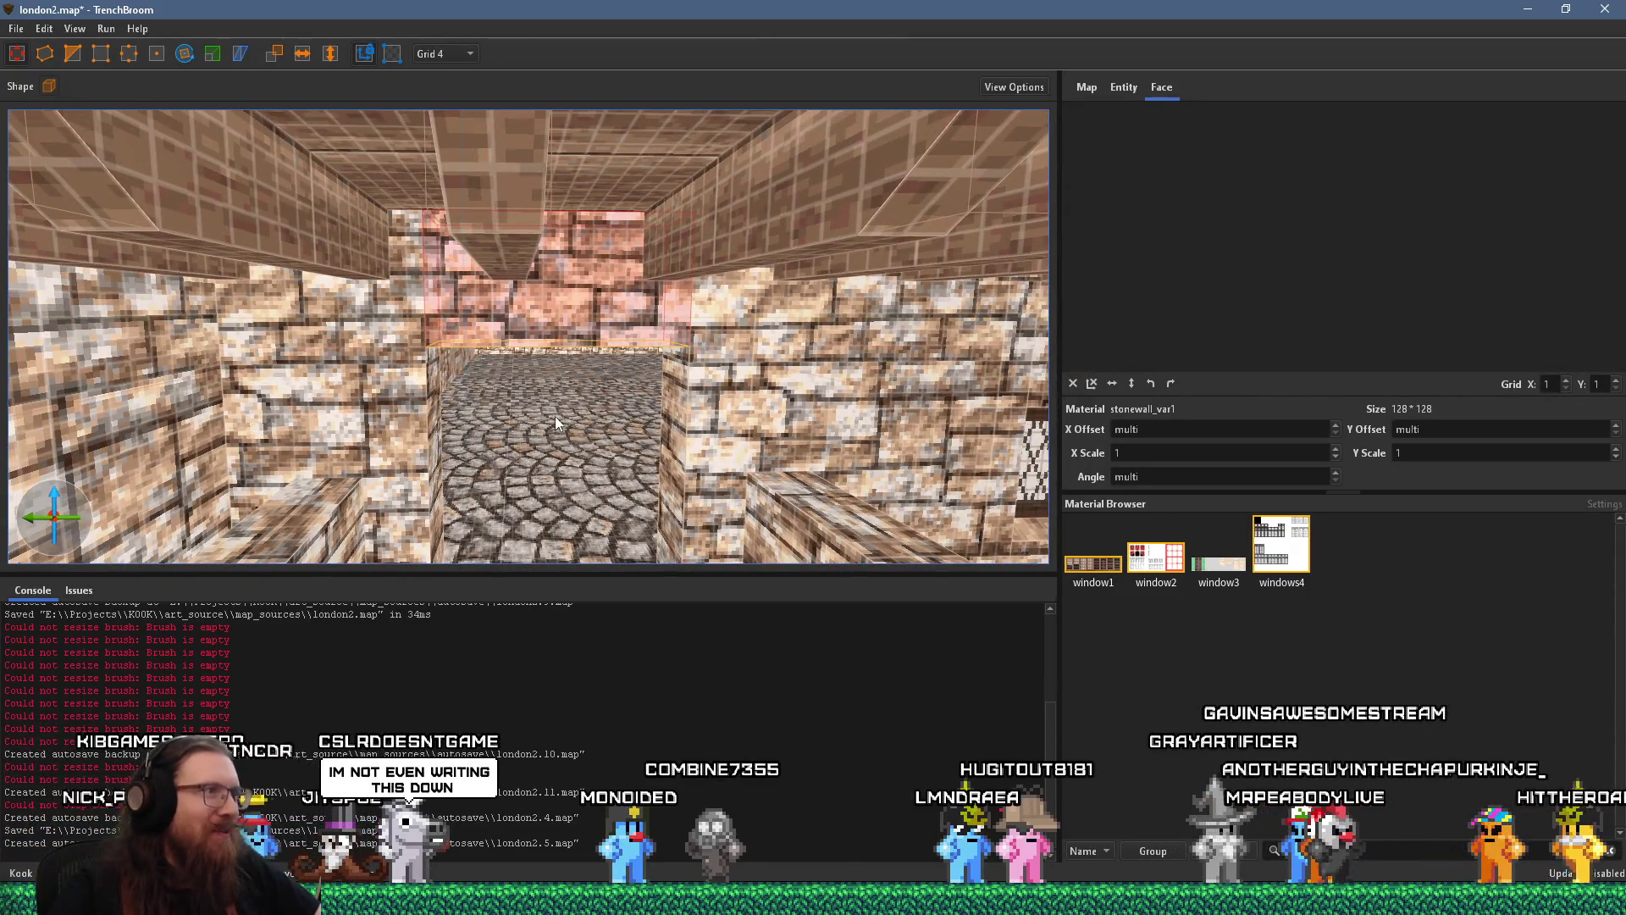
Extend the lintel down, delete it to reopen the corridor, and view the arched-door reference photo
scroll(525, 313, "up", 3)
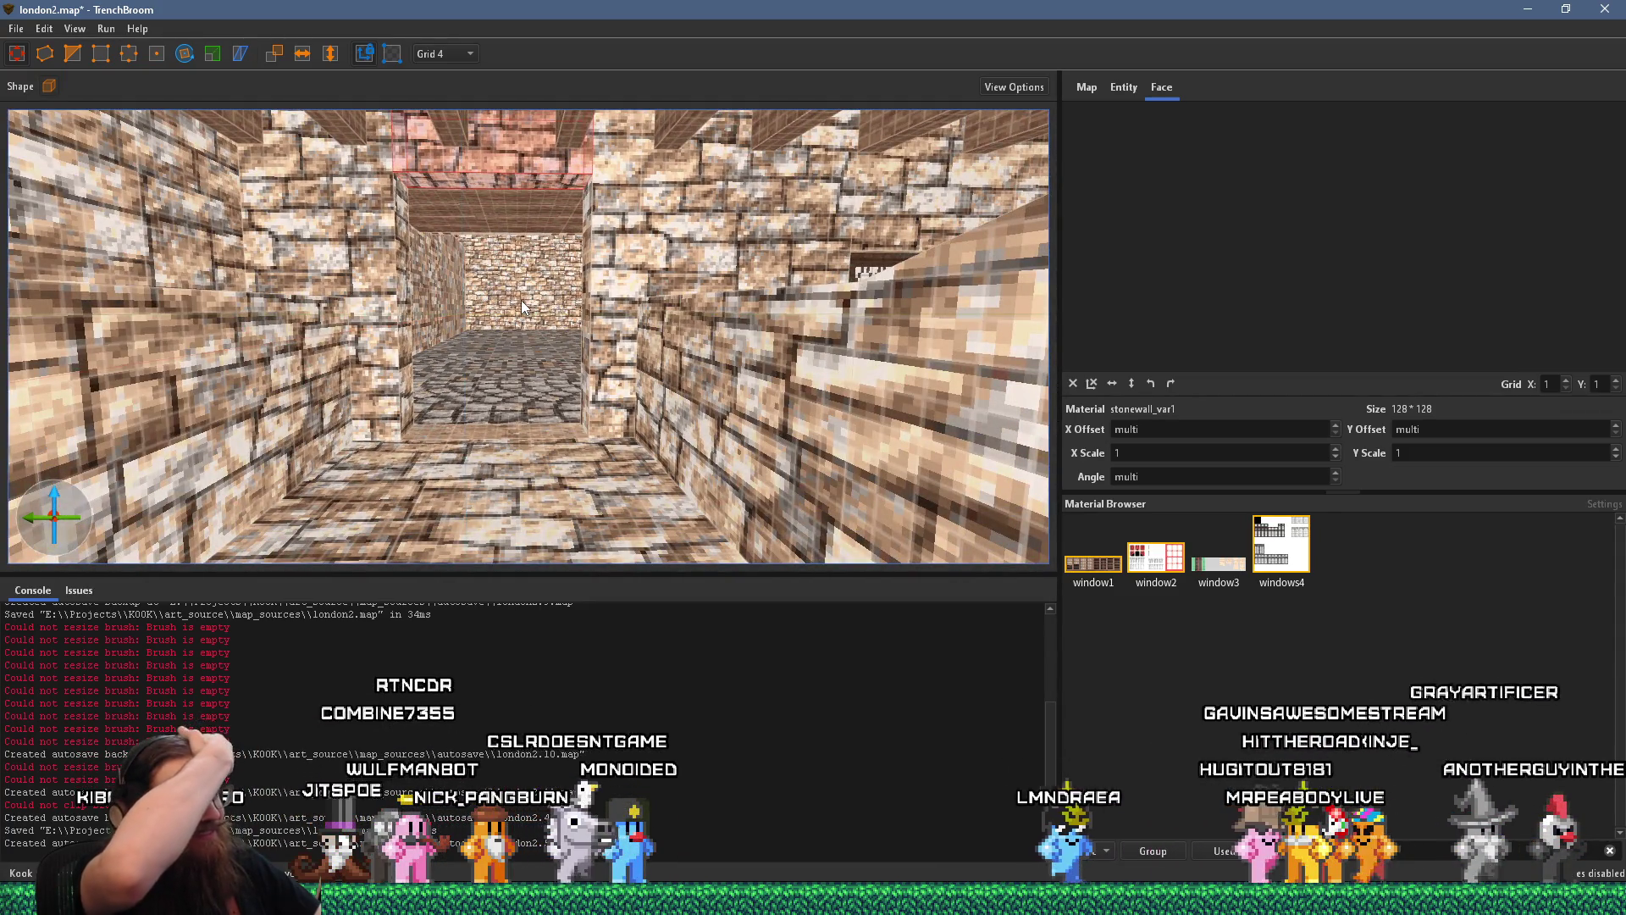
scroll(517, 305, "down", 3)
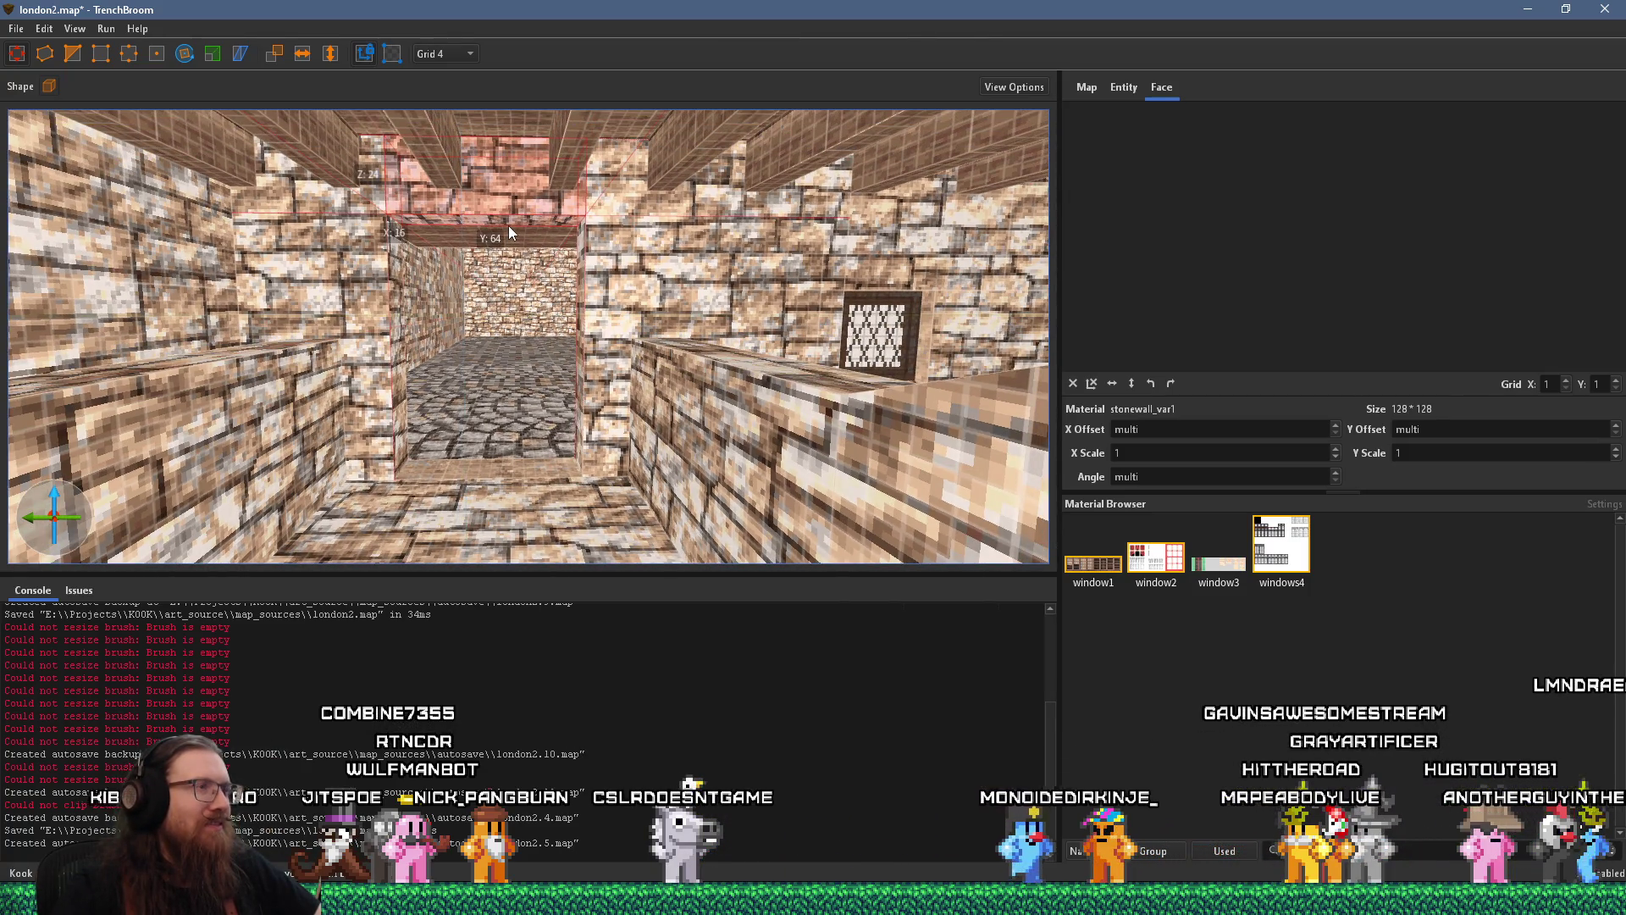
left_click_drag(513, 220, 498, 439)
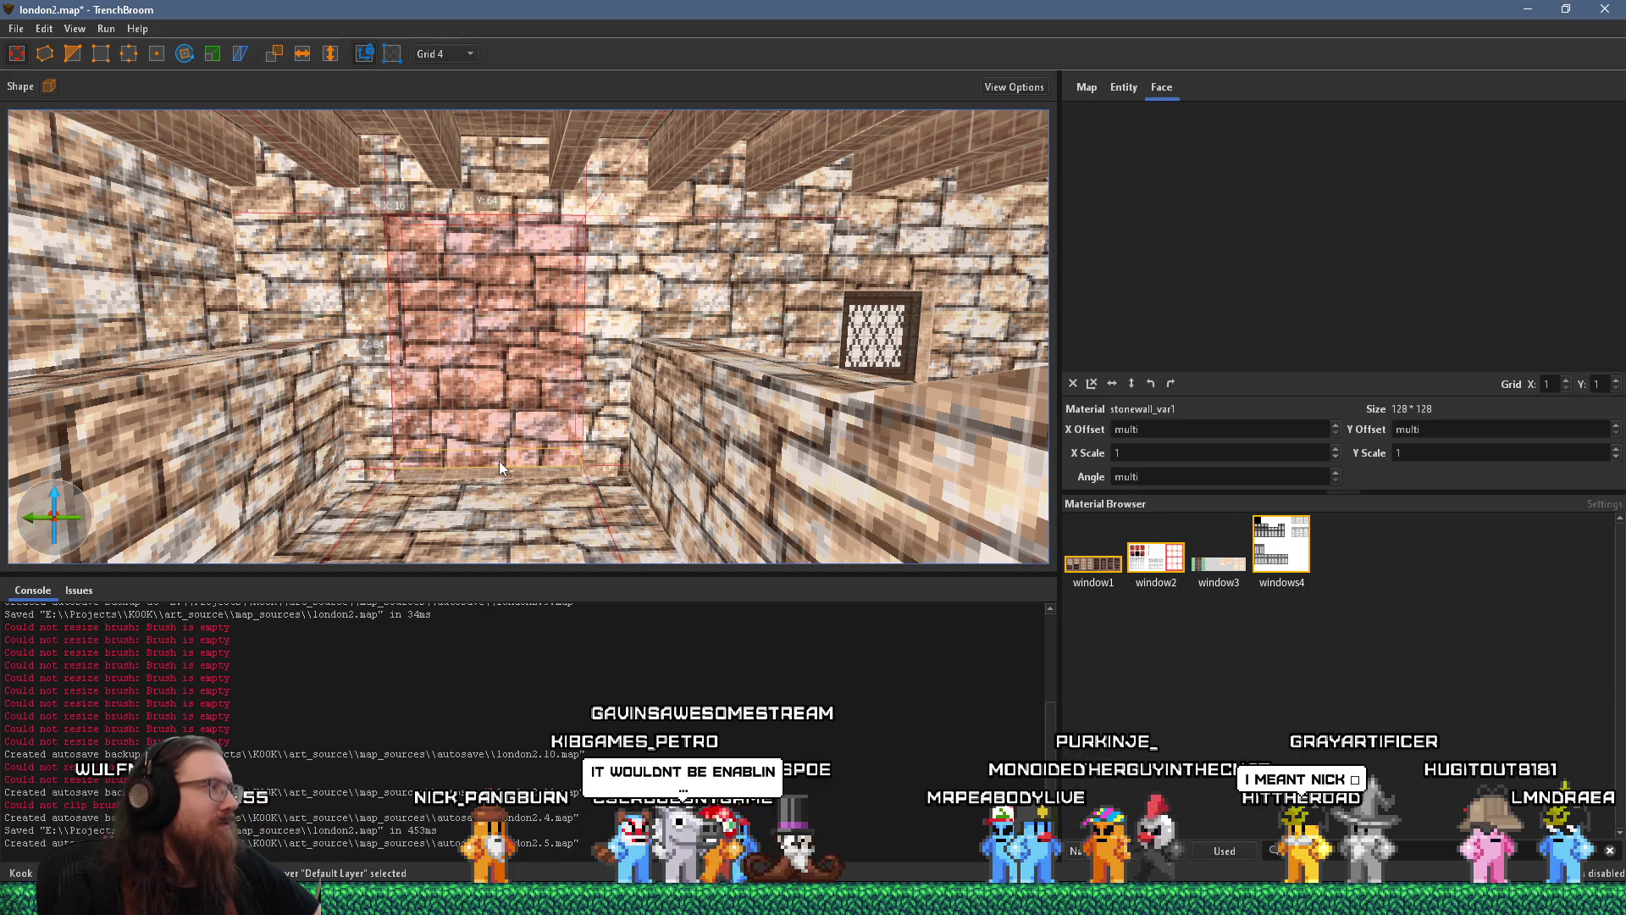
mouse_move(499, 462)
left_mouse_down()
mouse_move(467, 482)
mouse_move(500, 455)
left_mouse_up()
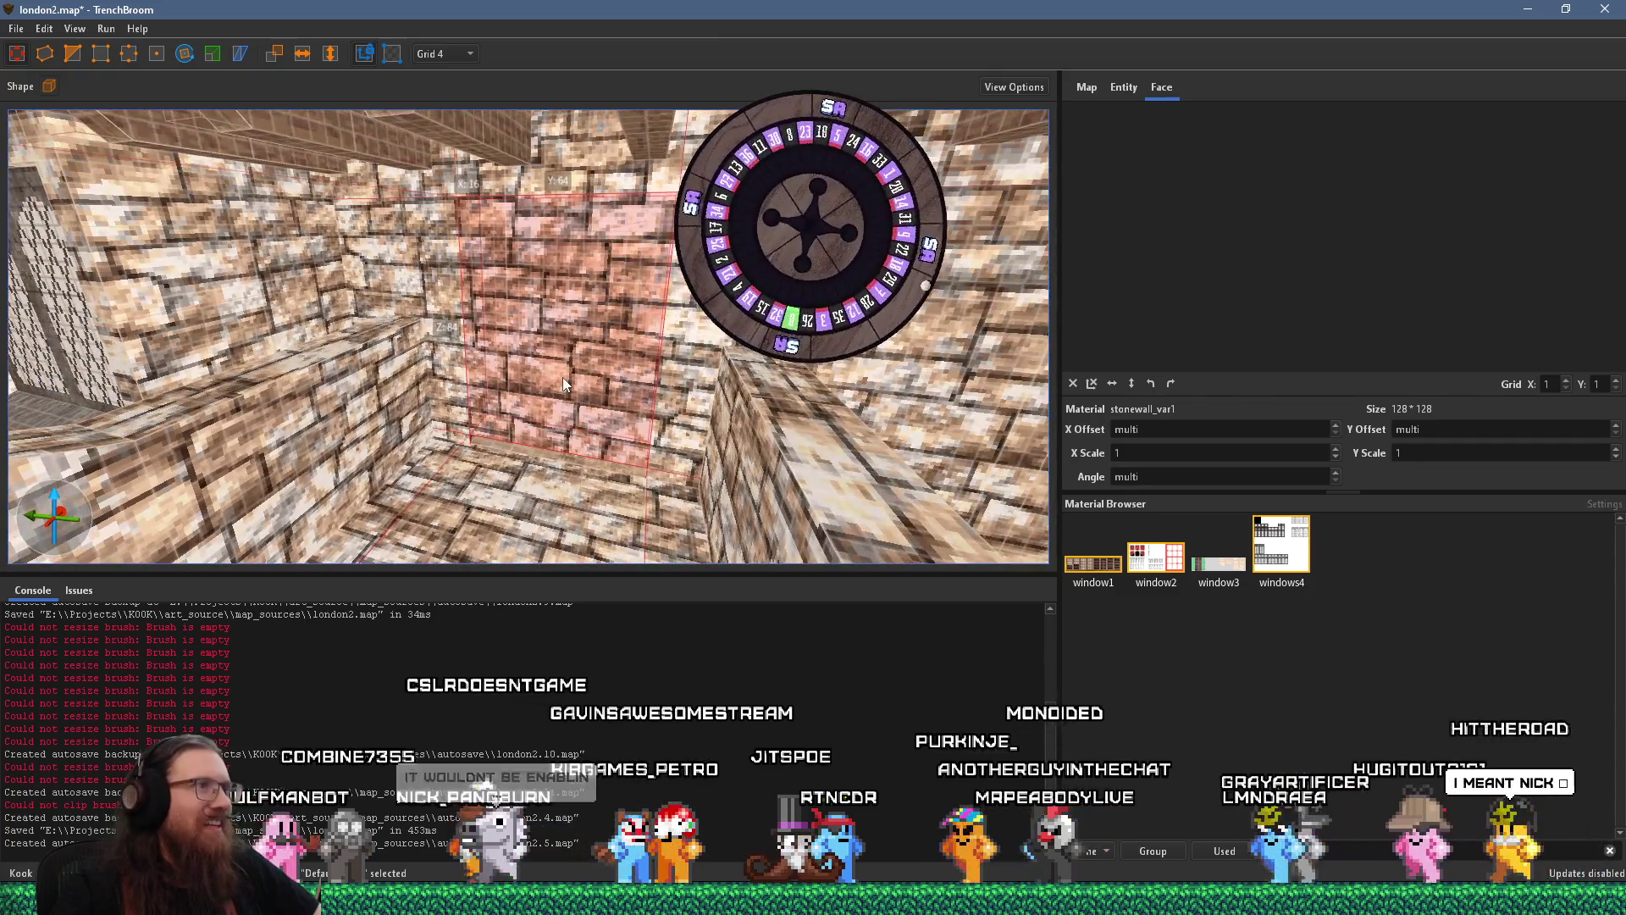
key("Delete")
key("alt+Tab")
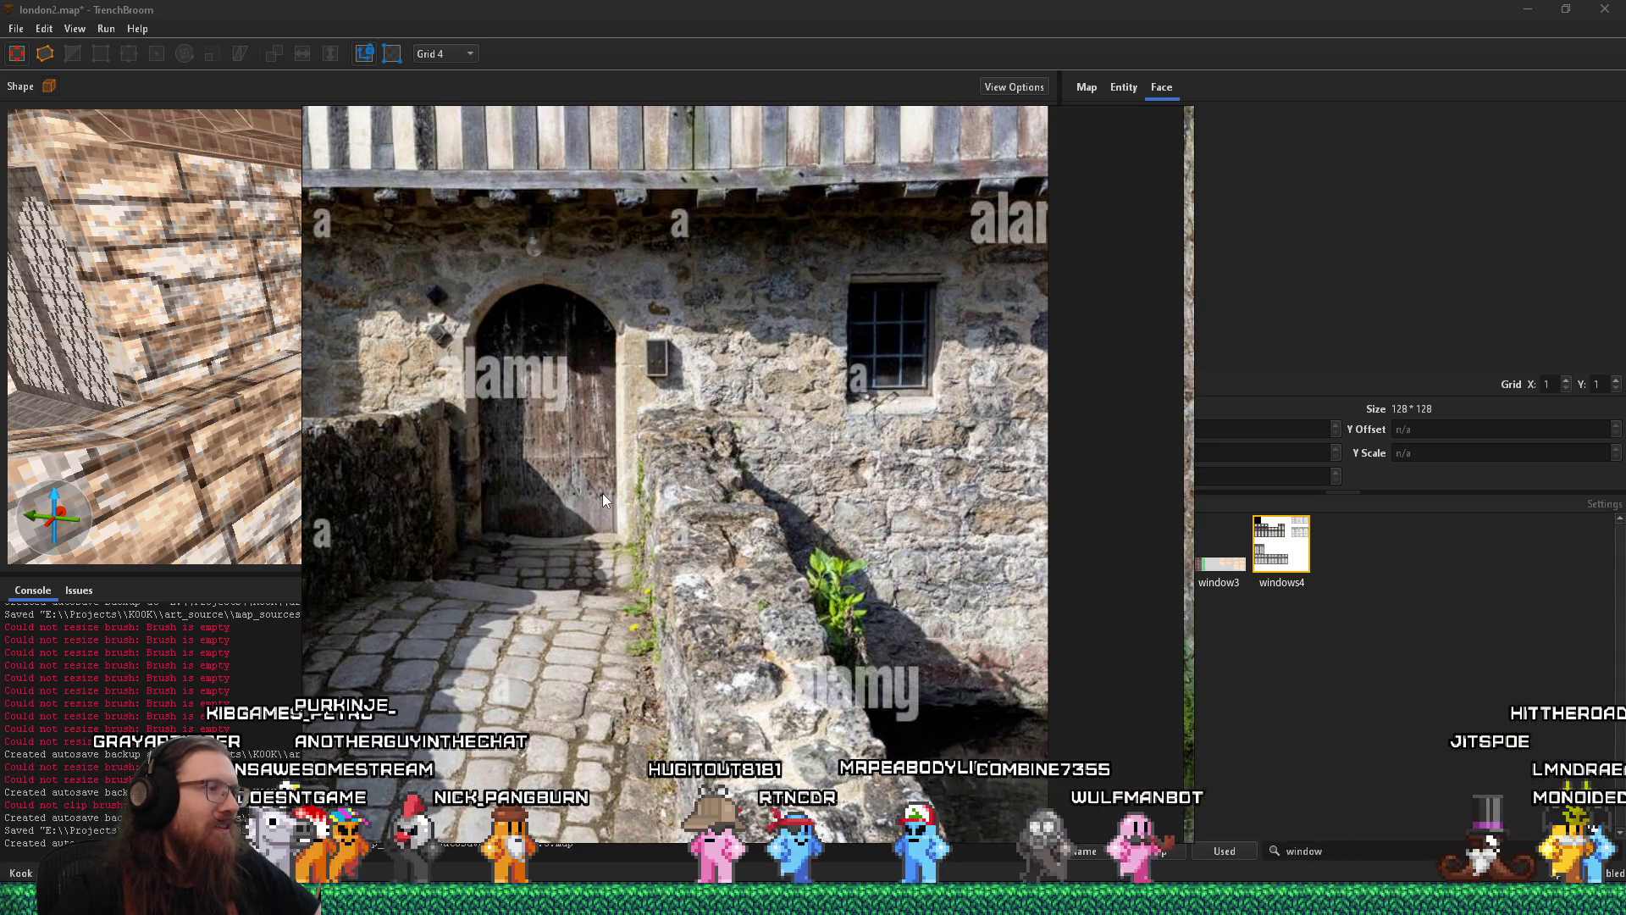
Close the reference photo and fly the camera down the reopened cobblestone corridor
key("Escape")
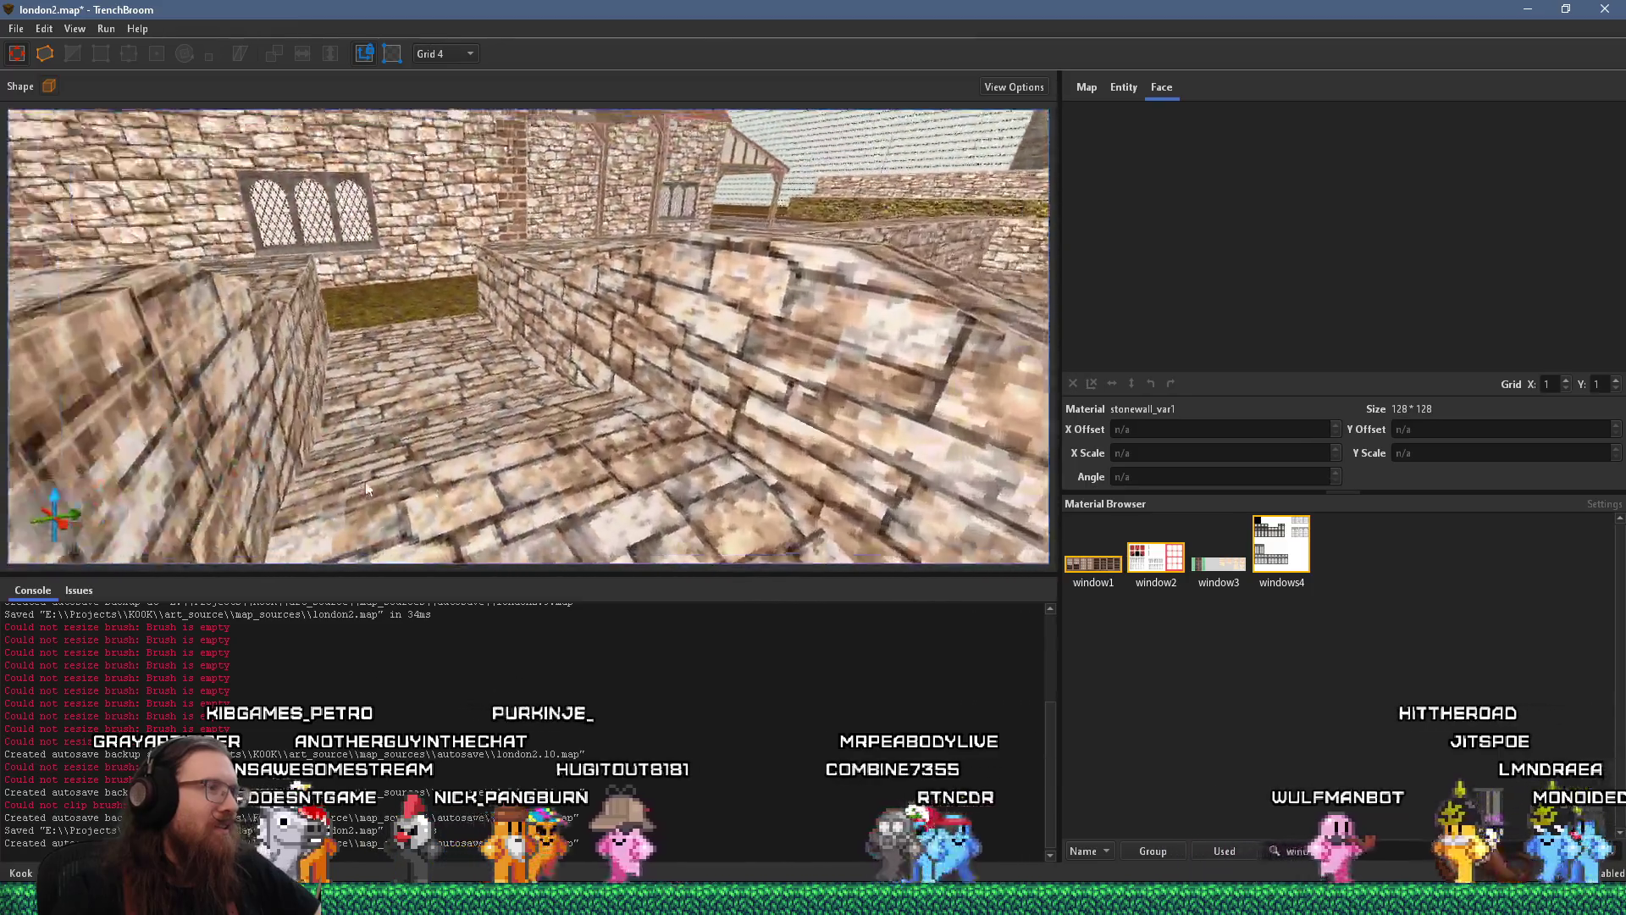
mouse_move(366, 489)
left_mouse_down()
mouse_move(787, 373)
mouse_move(639, 509)
mouse_move(664, 405)
mouse_move(576, 480)
left_mouse_up()
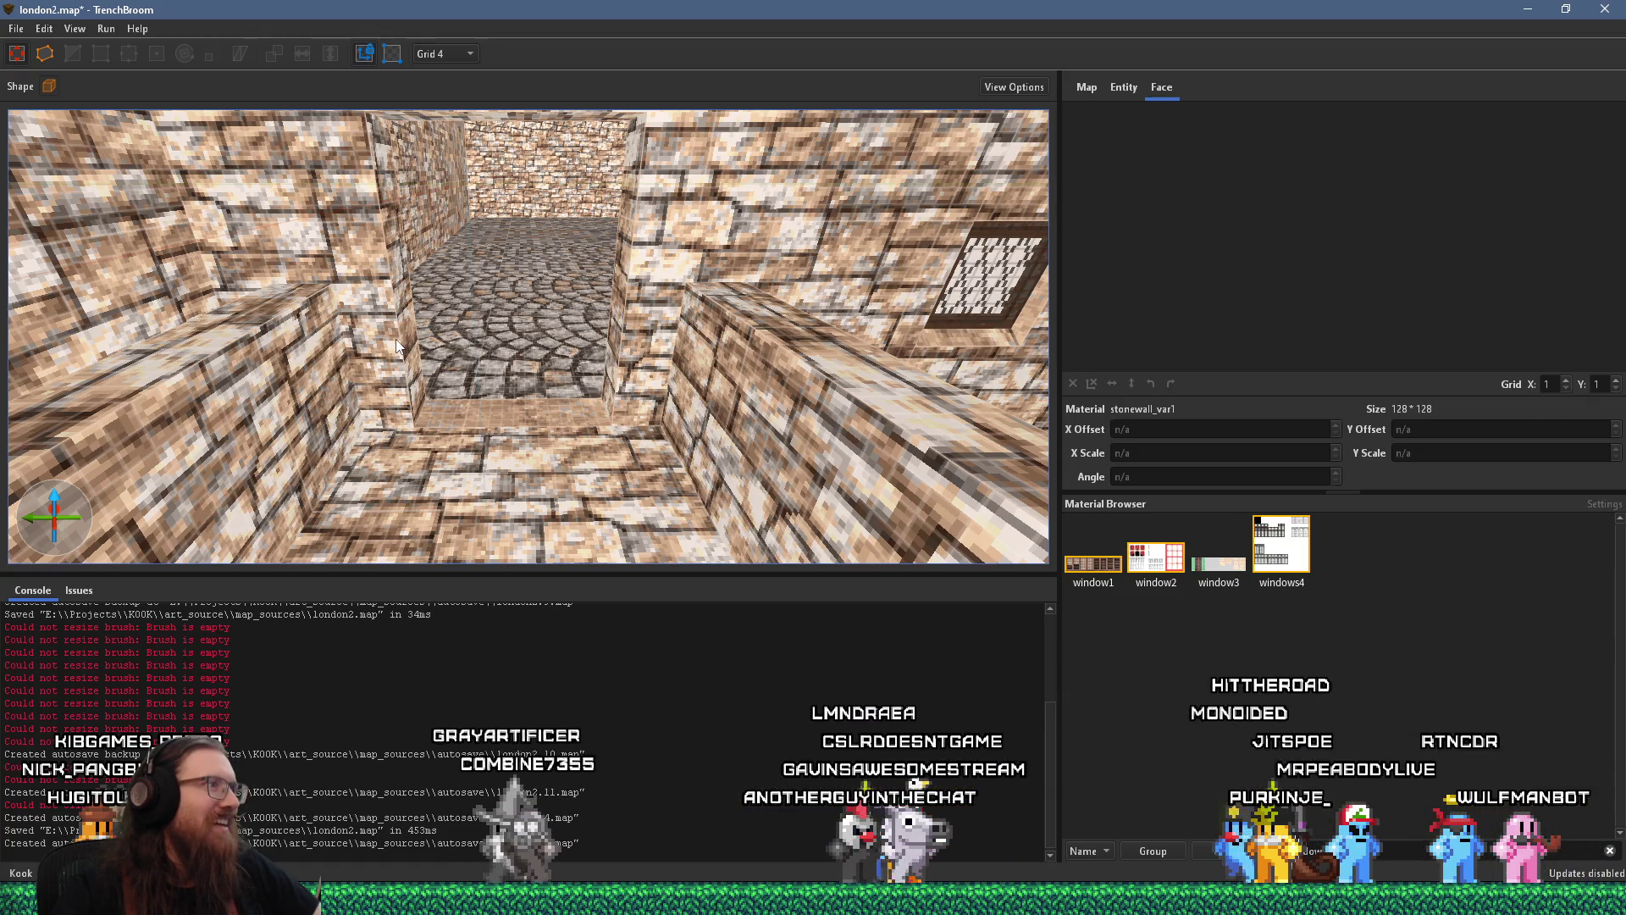
left_click(54, 91)
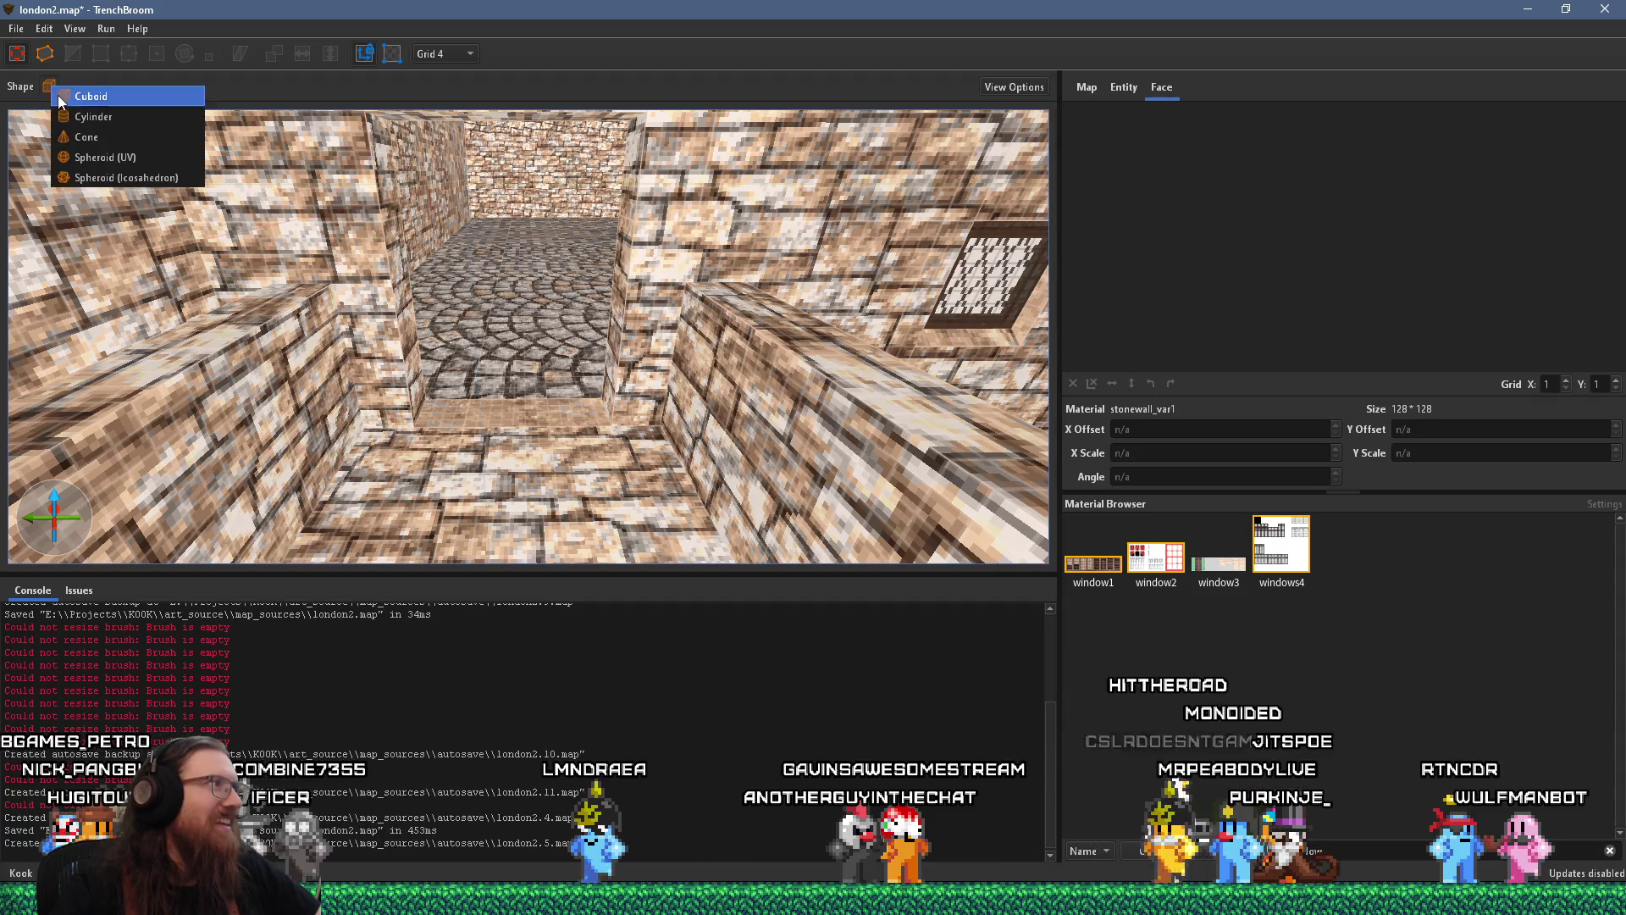
Draw a 96-unit hollow Z-axis cylinder on the corridor floor and select its lower half
left_click(112, 120)
mouse_move(391, 383)
left_mouse_down()
mouse_move(404, 362)
mouse_move(385, 232)
mouse_move(440, 314)
left_mouse_up()
left_click_drag(408, 246, 542, 336)
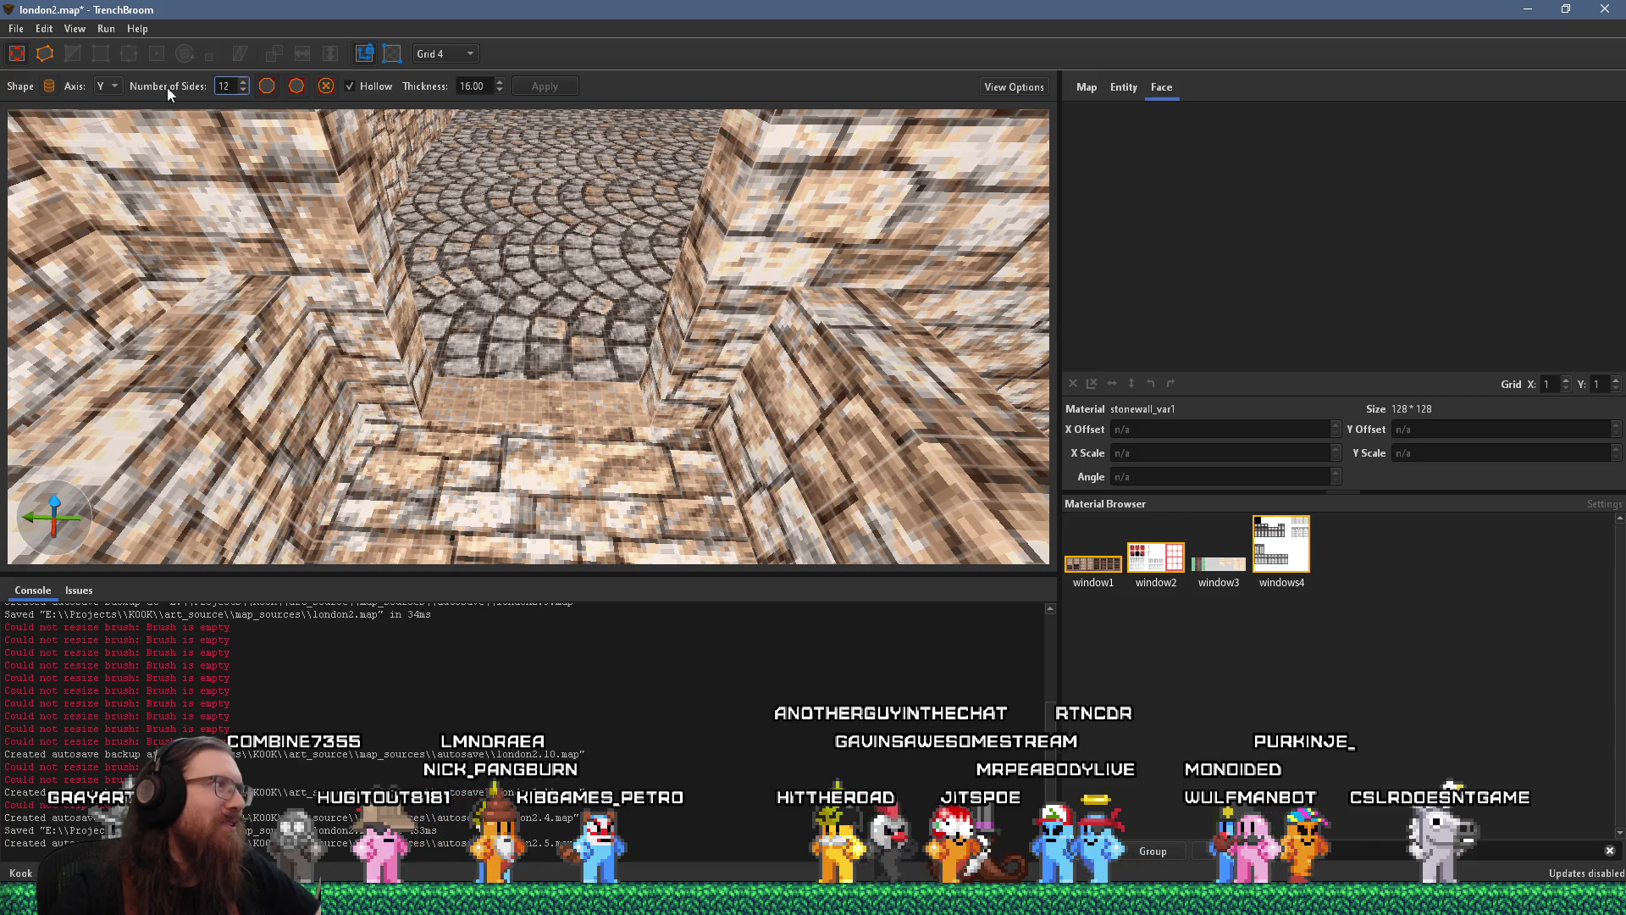
left_click(112, 85)
left_click(106, 103)
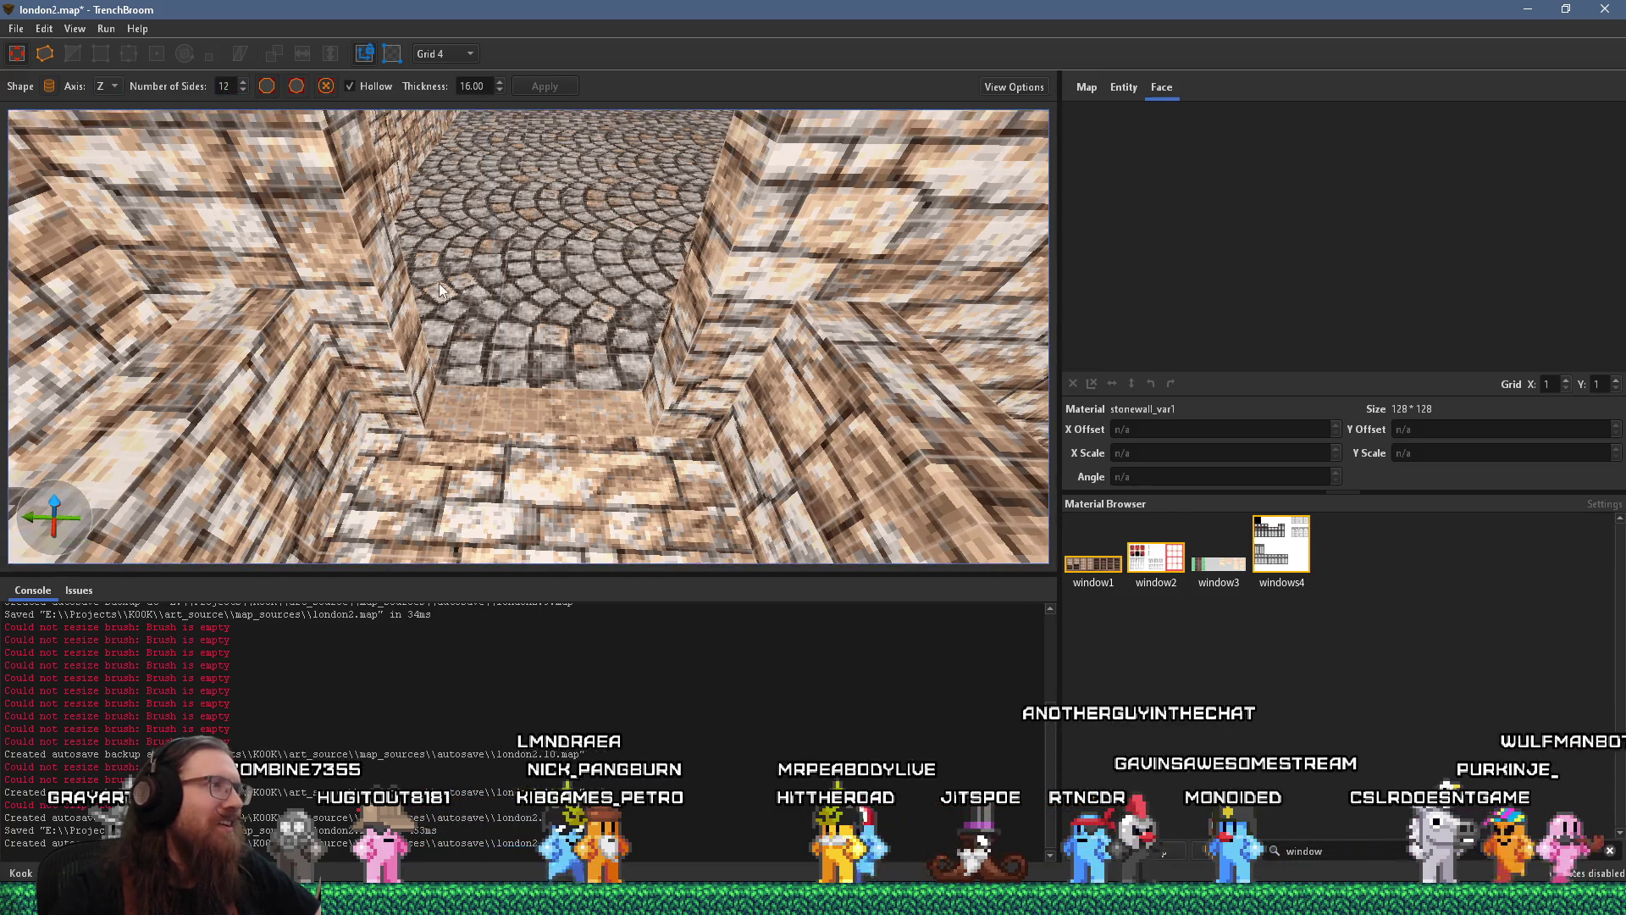
left_click_drag(439, 283, 729, 529)
left_click(632, 461)
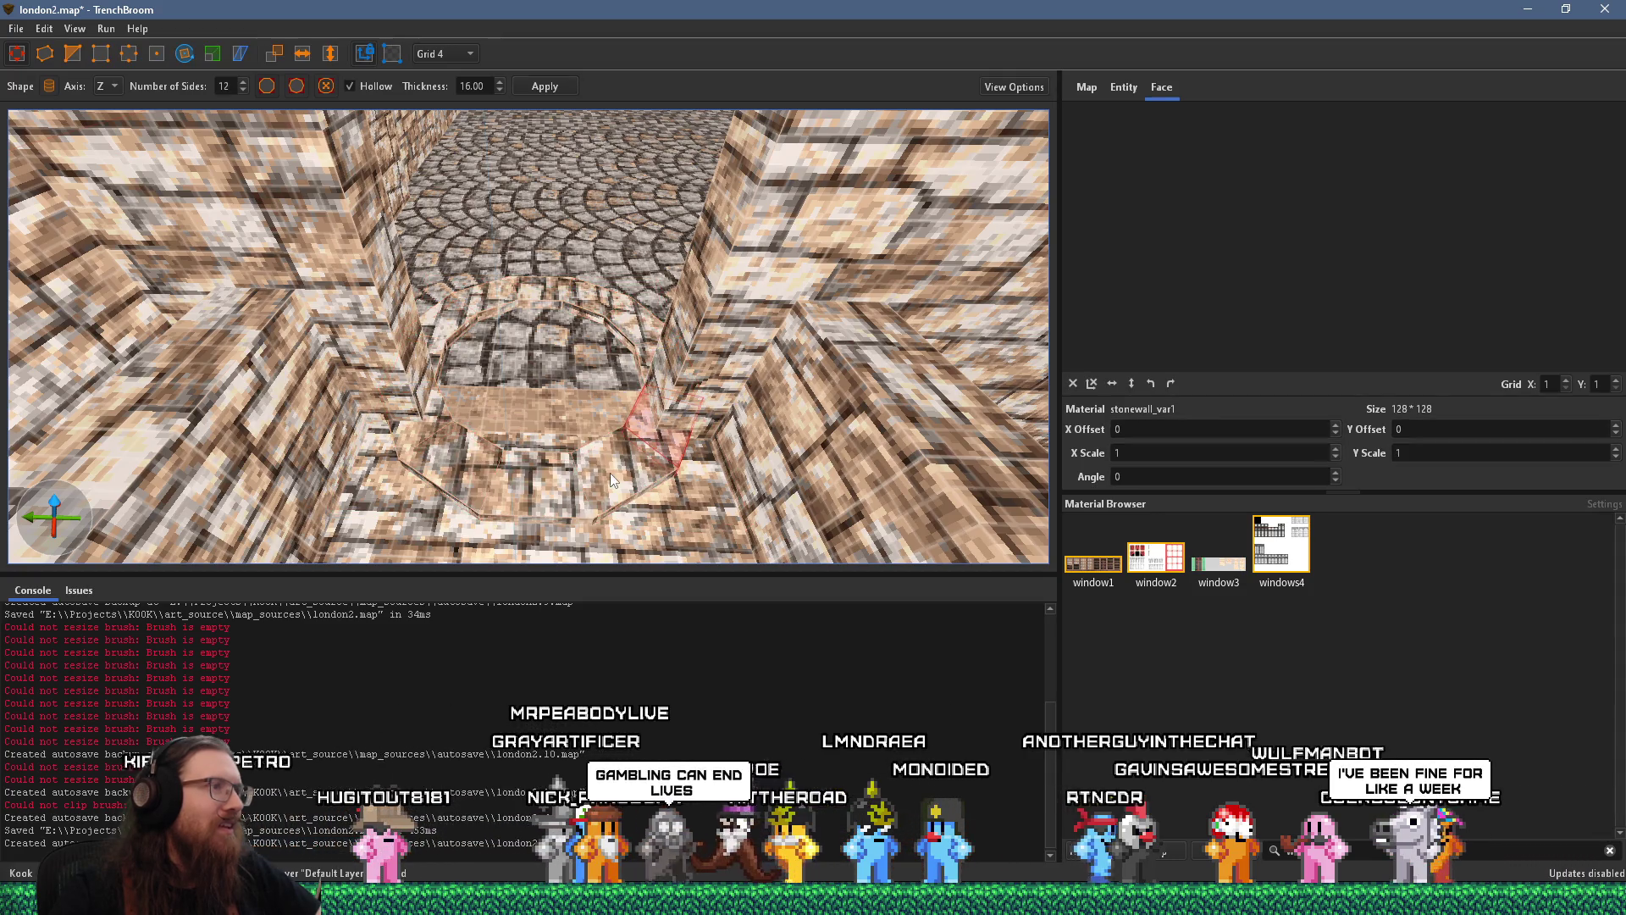
left_click(457, 453, "ctrl")
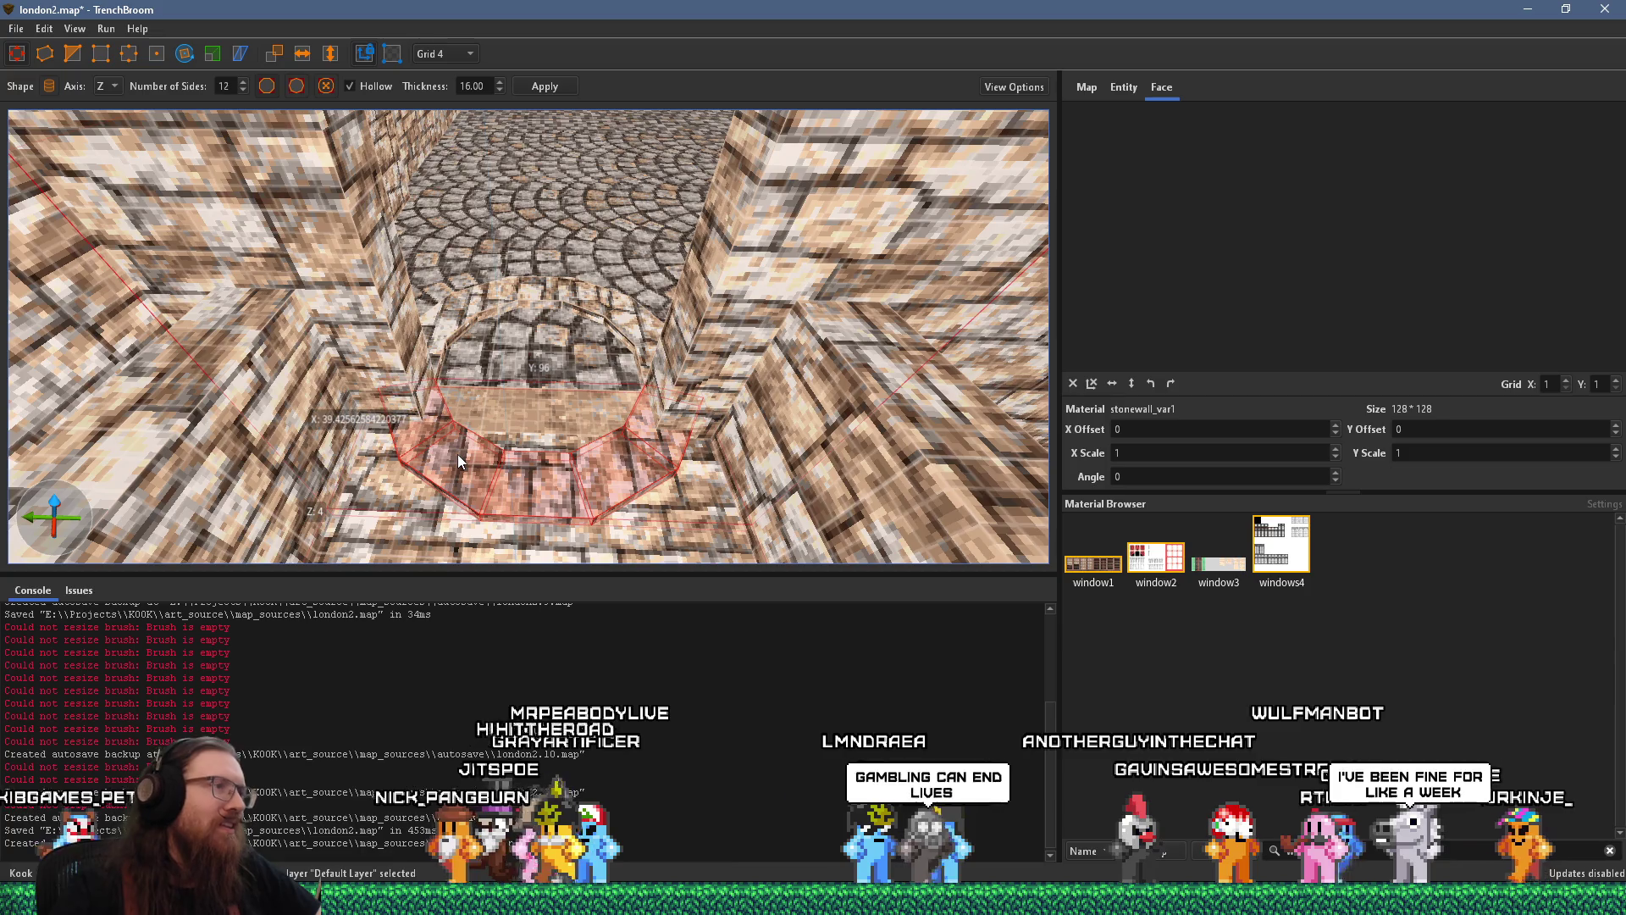
key("Escape")
Check the reference photo, then move up the corridor and select the wall brushes beside the opening
key("alt+Tab")
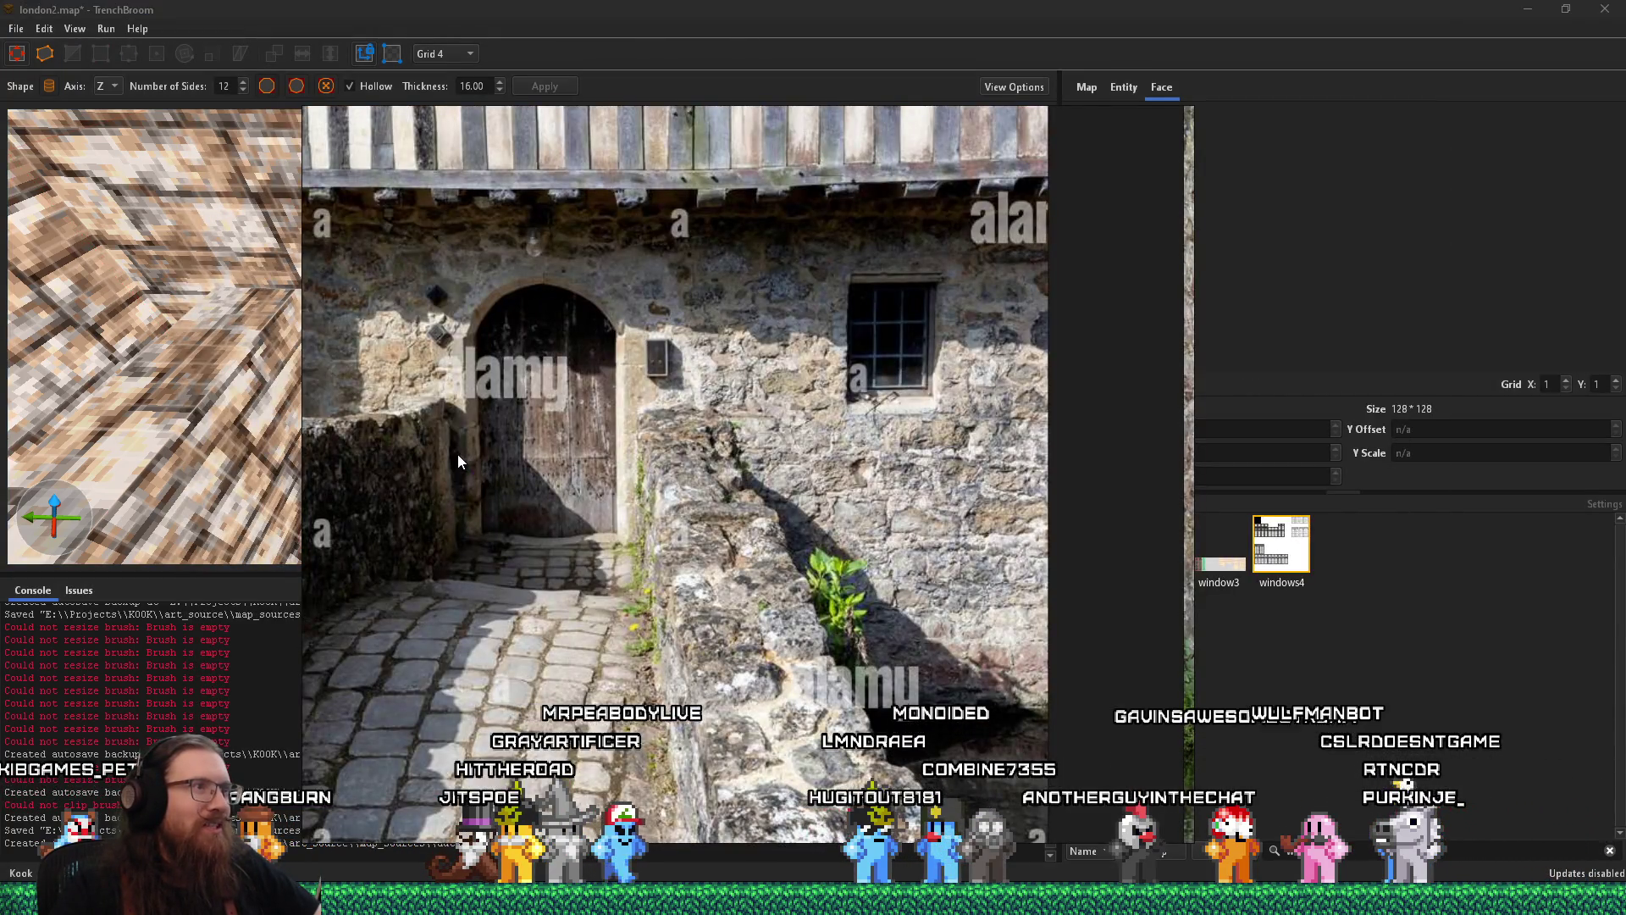
key("alt+Tab")
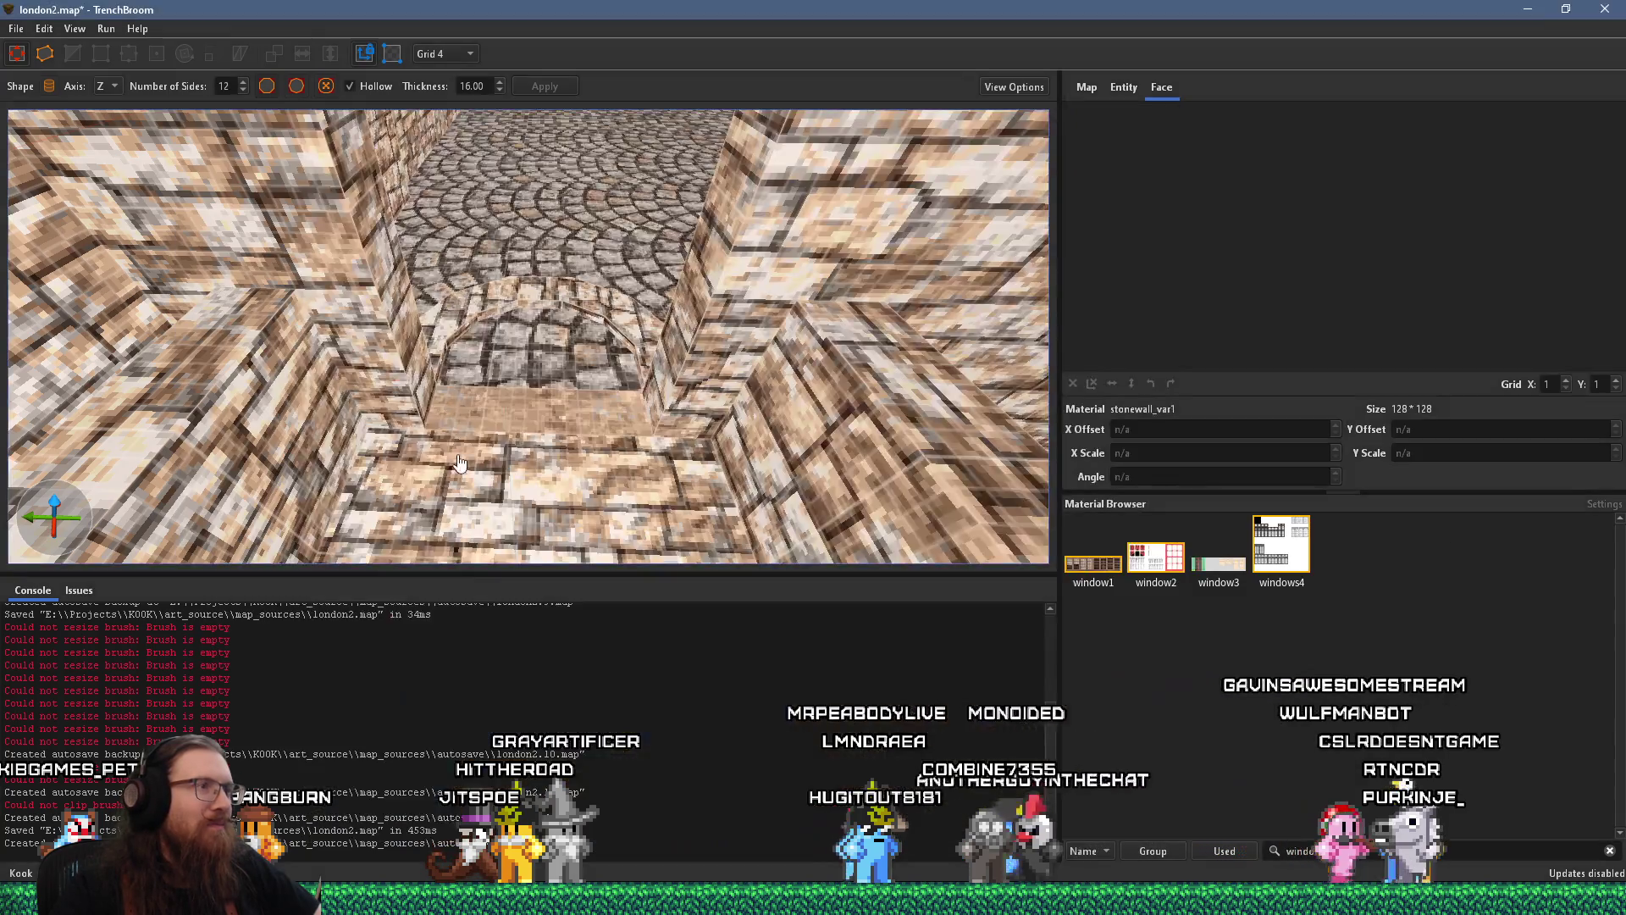
key("w")
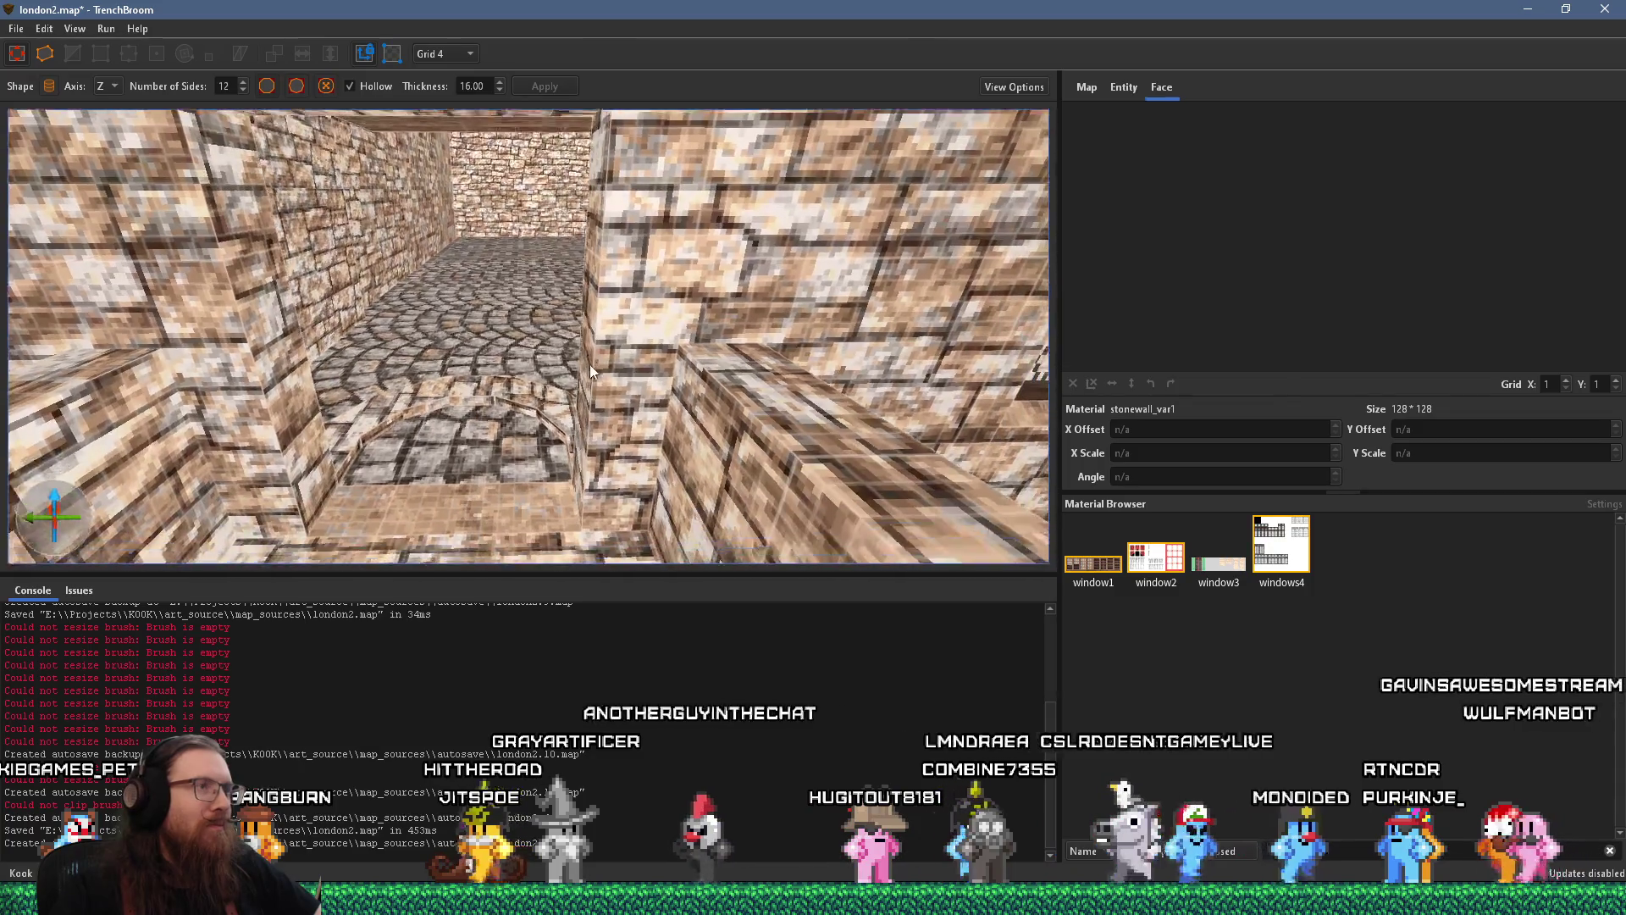
left_click(601, 352)
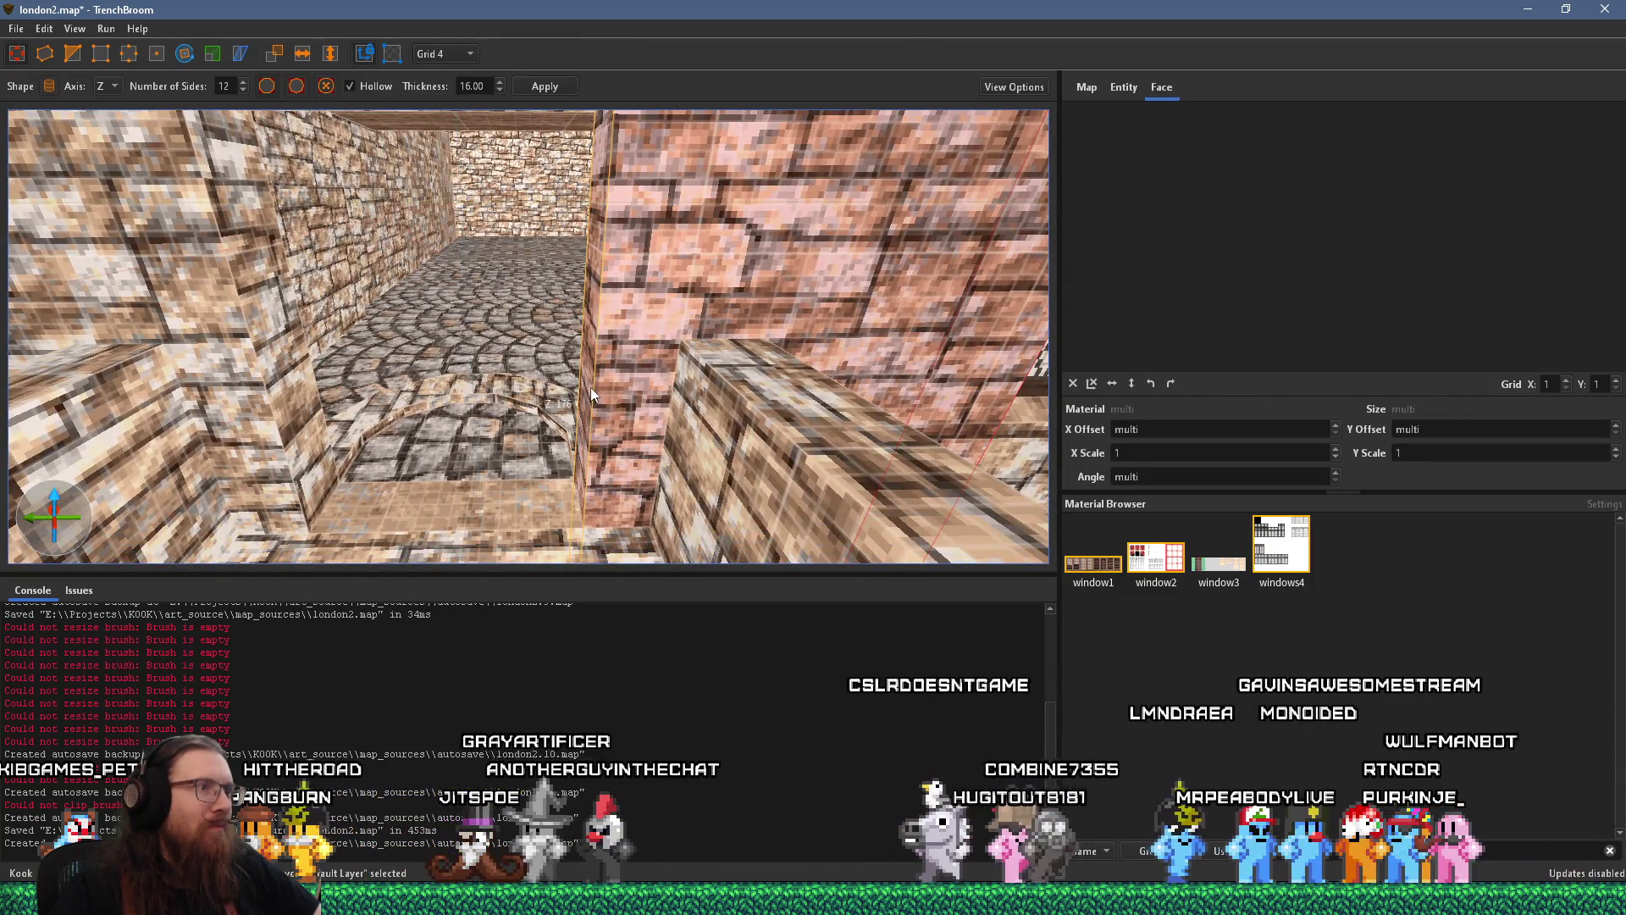
scroll(593, 420, "up", 5)
scroll(570, 412, "down", 5)
scroll(606, 459, "down", 2)
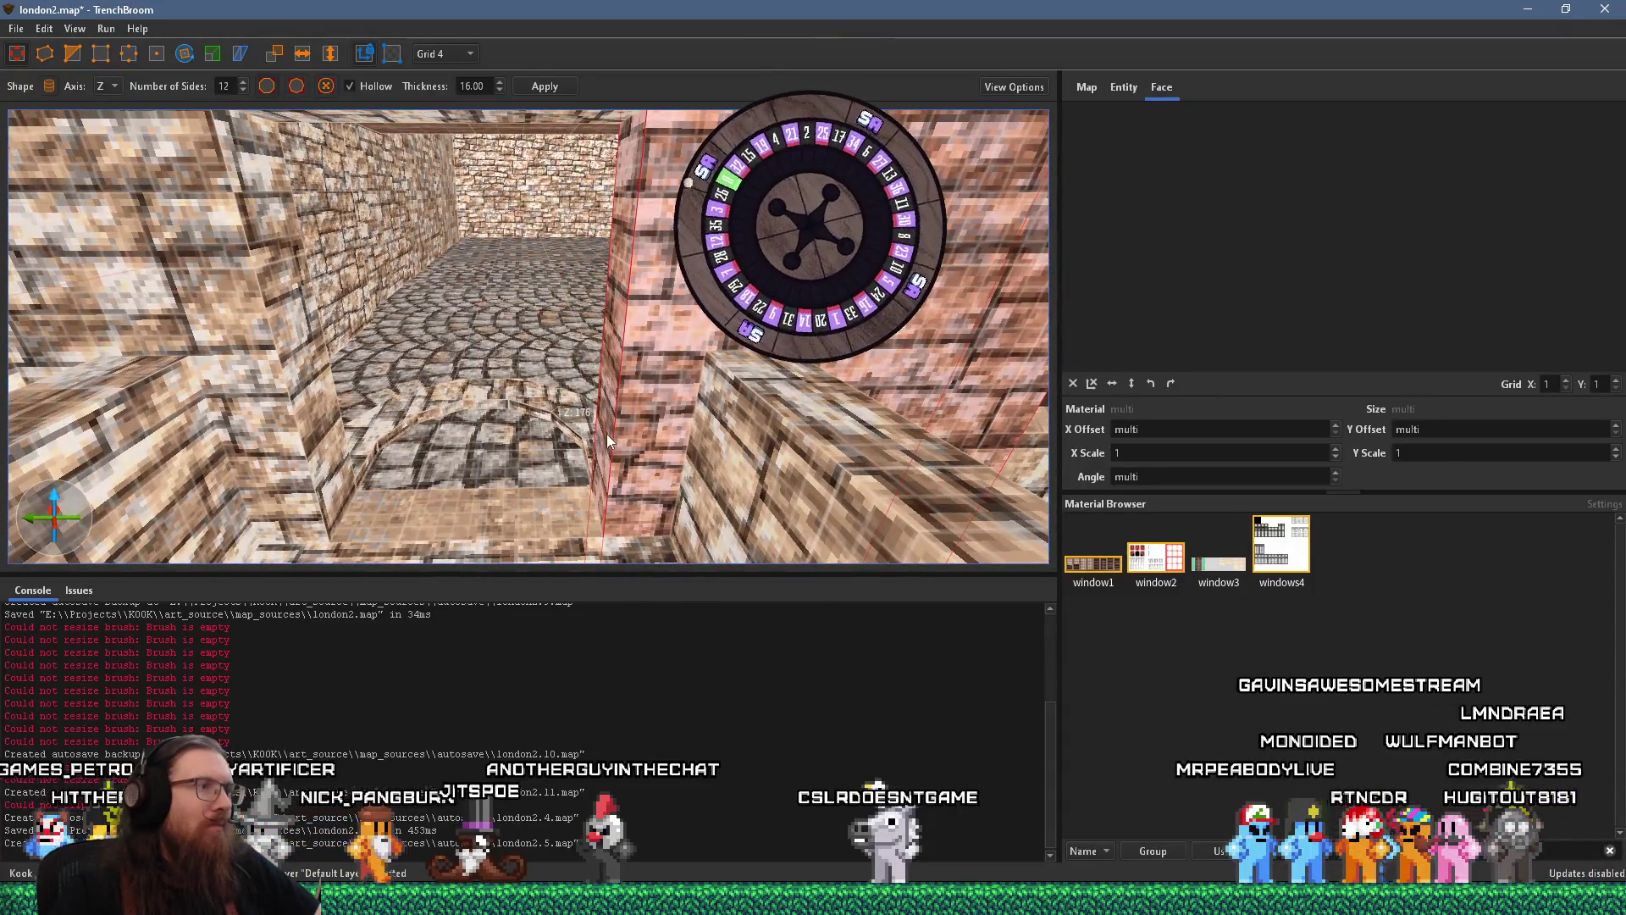
scroll(607, 436, "down", 1)
scroll(591, 448, "up", 2)
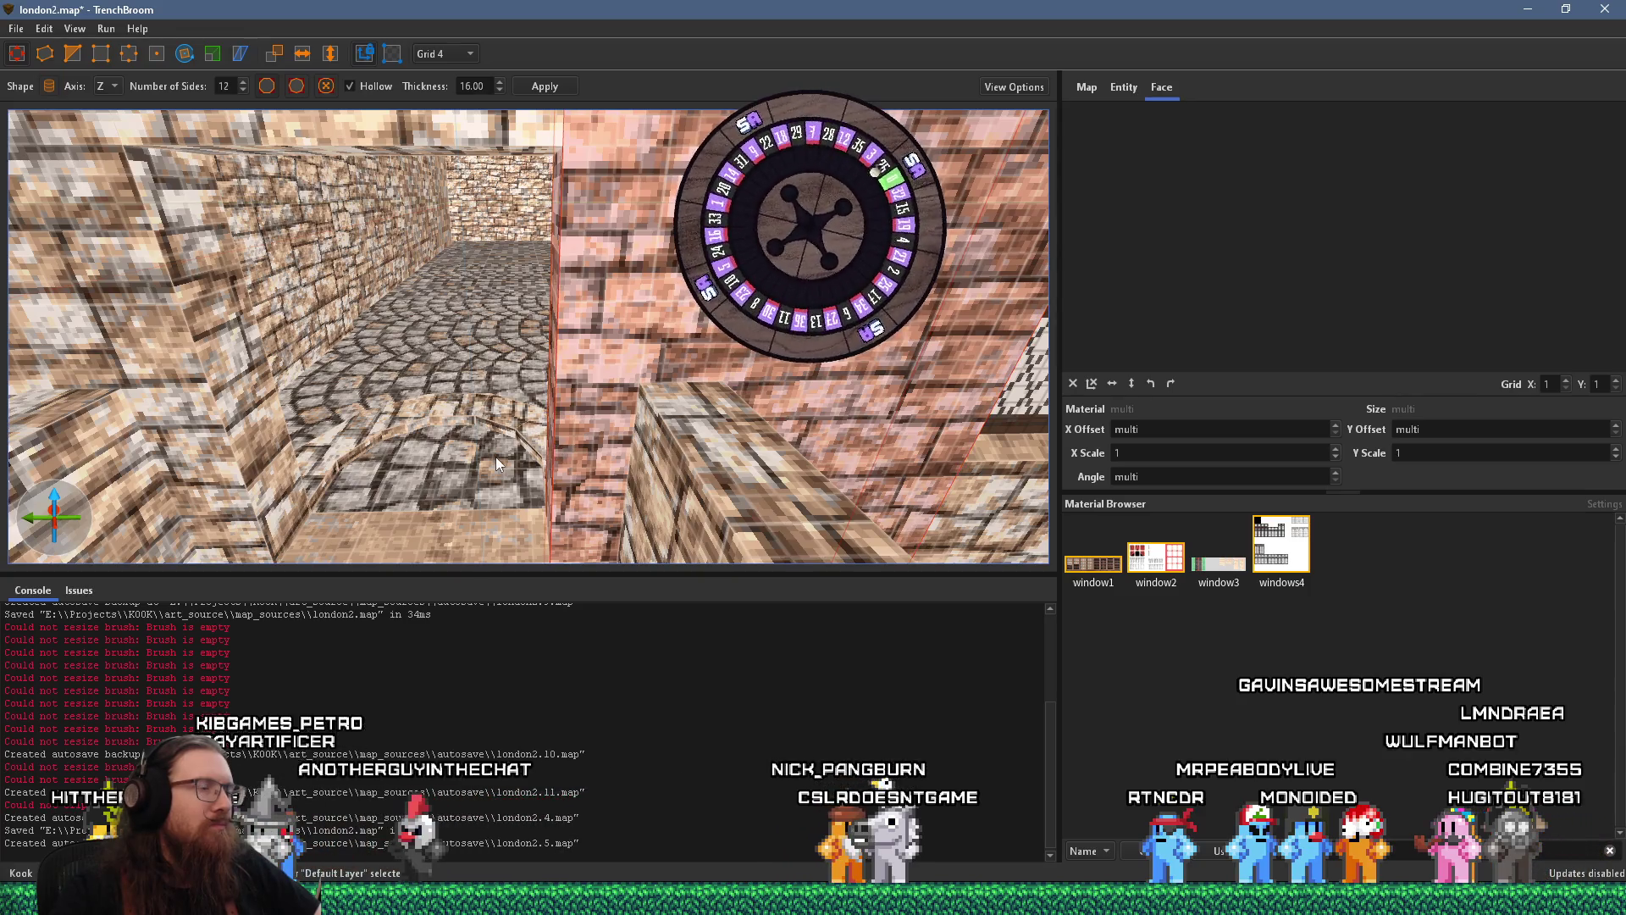
scroll(482, 444, "up", 1)
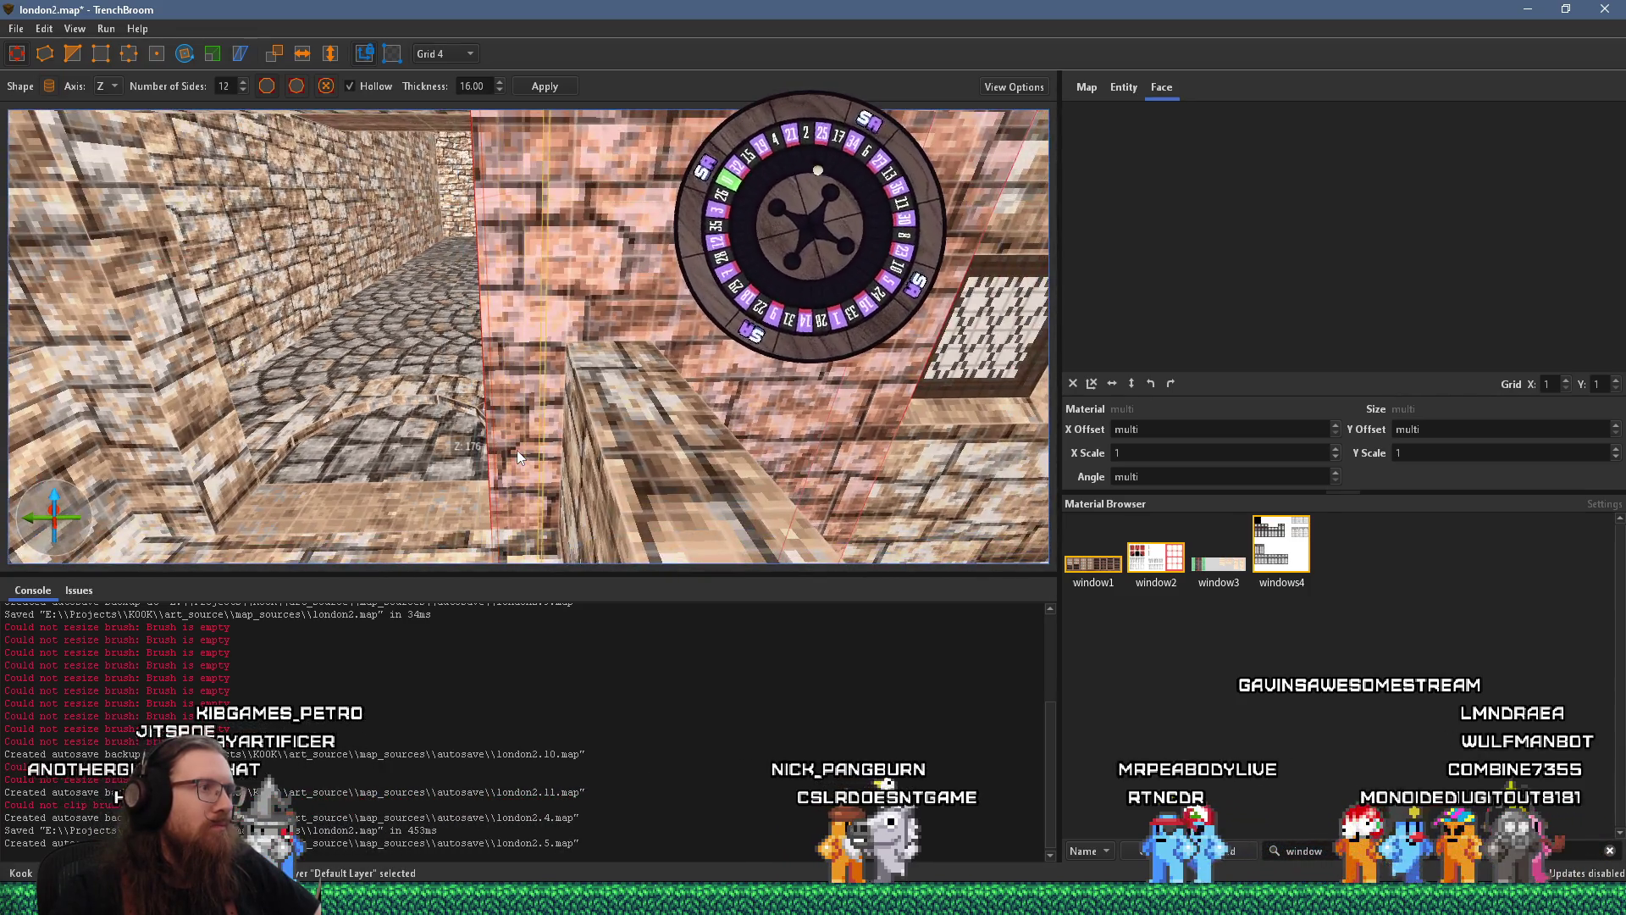
mouse_move(512, 453)
left_mouse_down()
mouse_move(611, 457)
mouse_move(480, 451)
mouse_move(428, 379)
left_mouse_up()
left_click(443, 438)
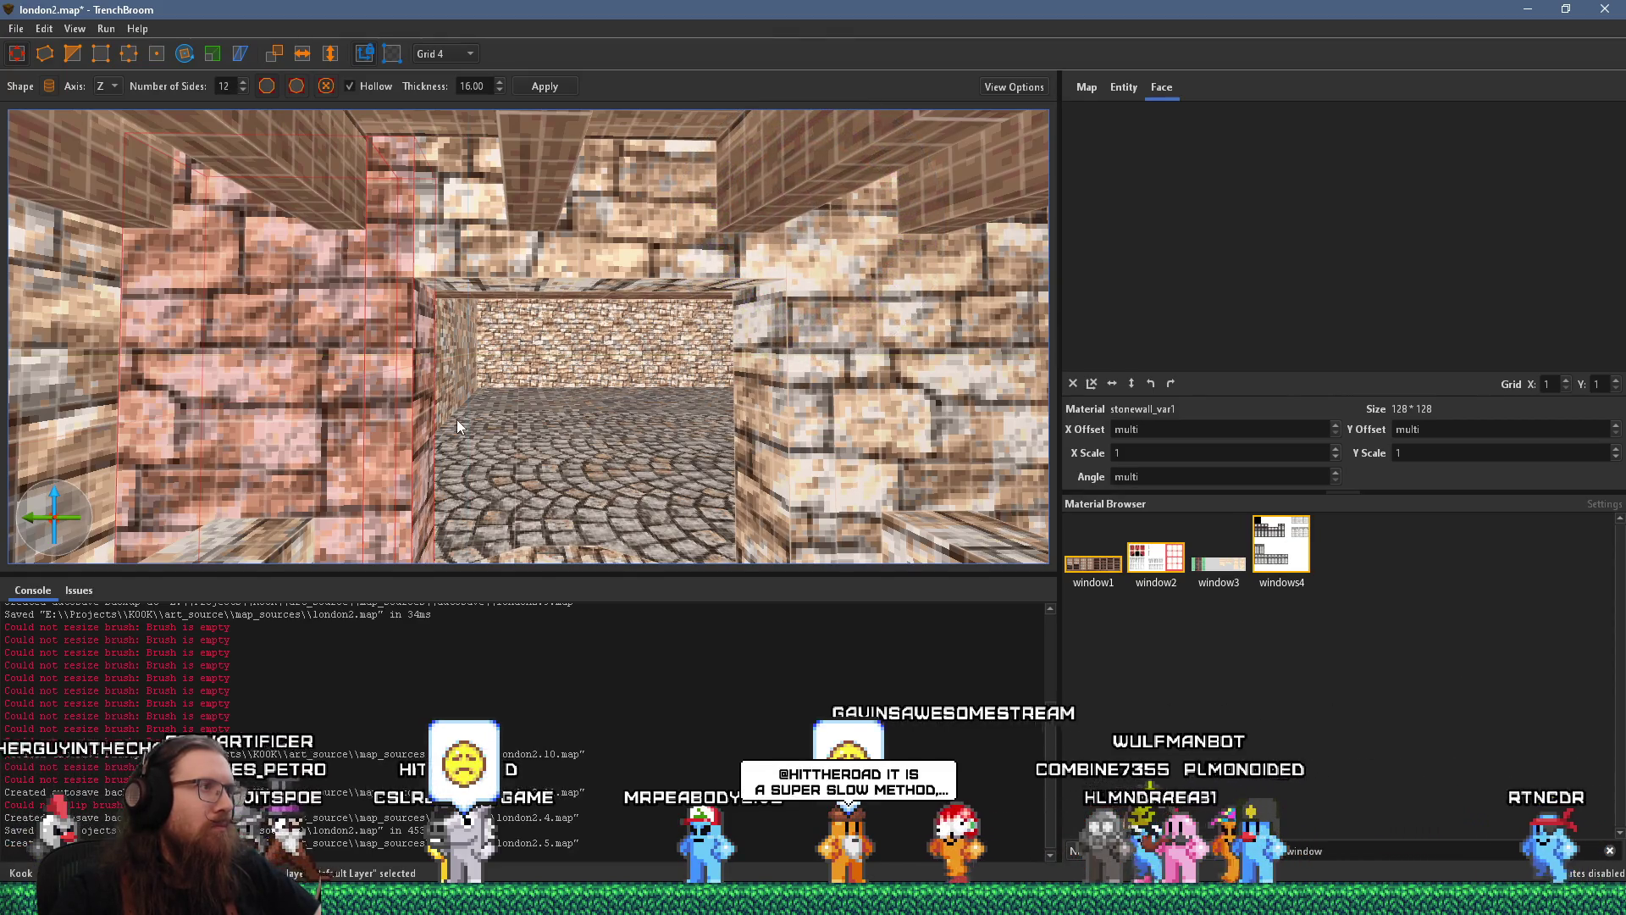
Try drawing an arch brush and a hollow cylinder on the corridor floor, then discard them
key("Escape")
left_click_drag(456, 420, 463, 515)
scroll(463, 515, "up", 3)
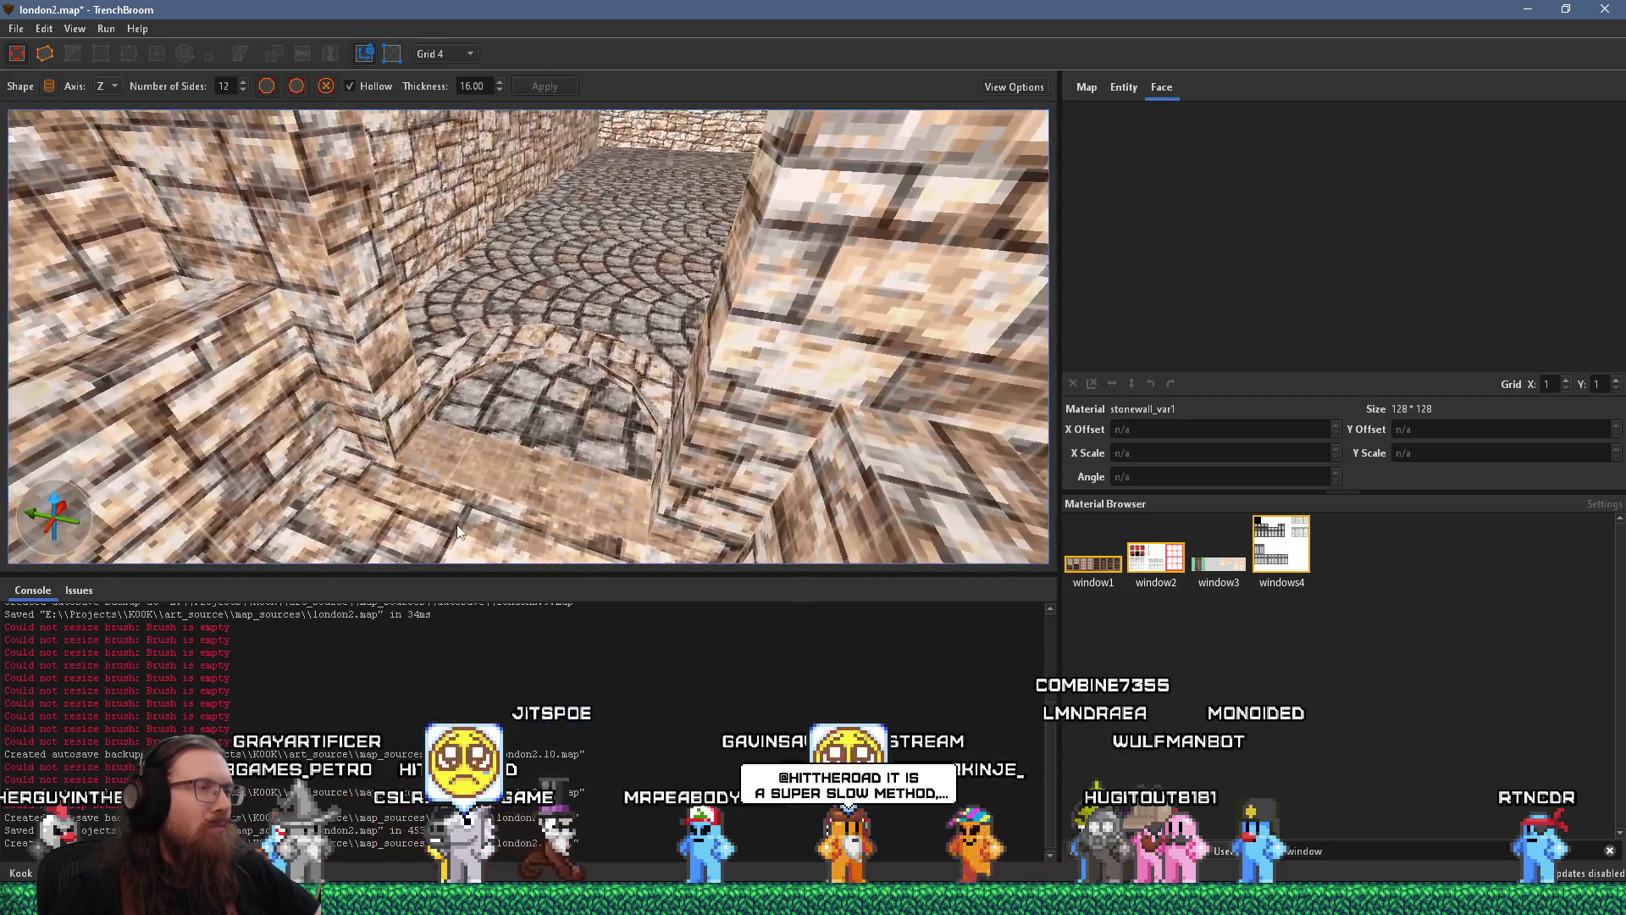
scroll(493, 493, "up", 5)
scroll(539, 481, "up", 3)
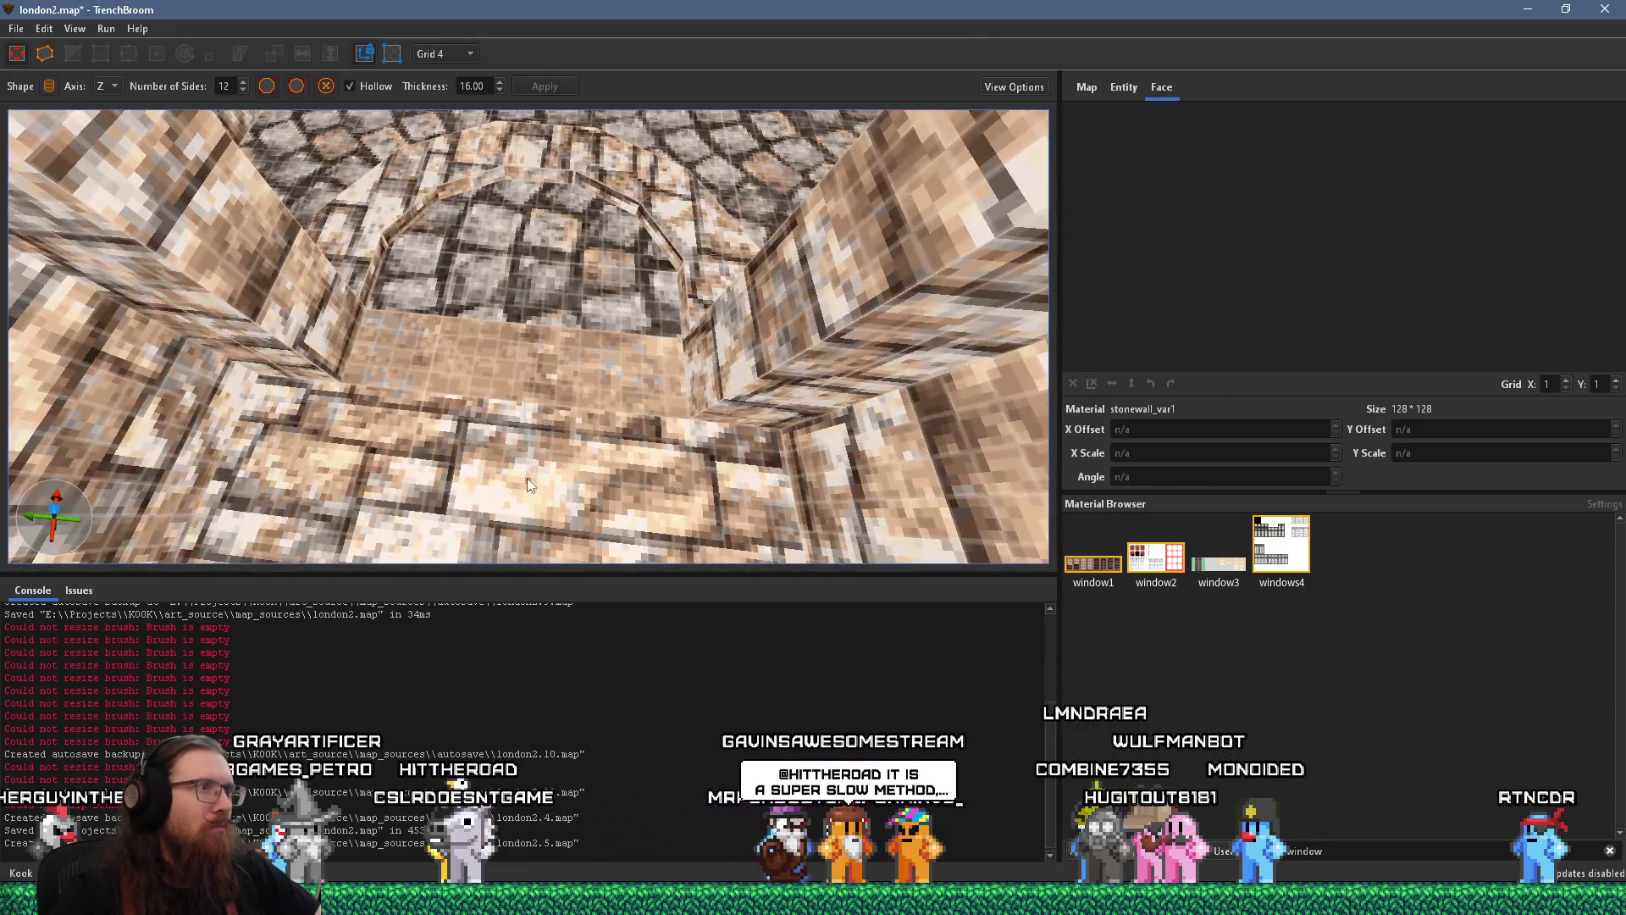
scroll(527, 470, "up", 3)
left_click_drag(403, 341, 473, 296)
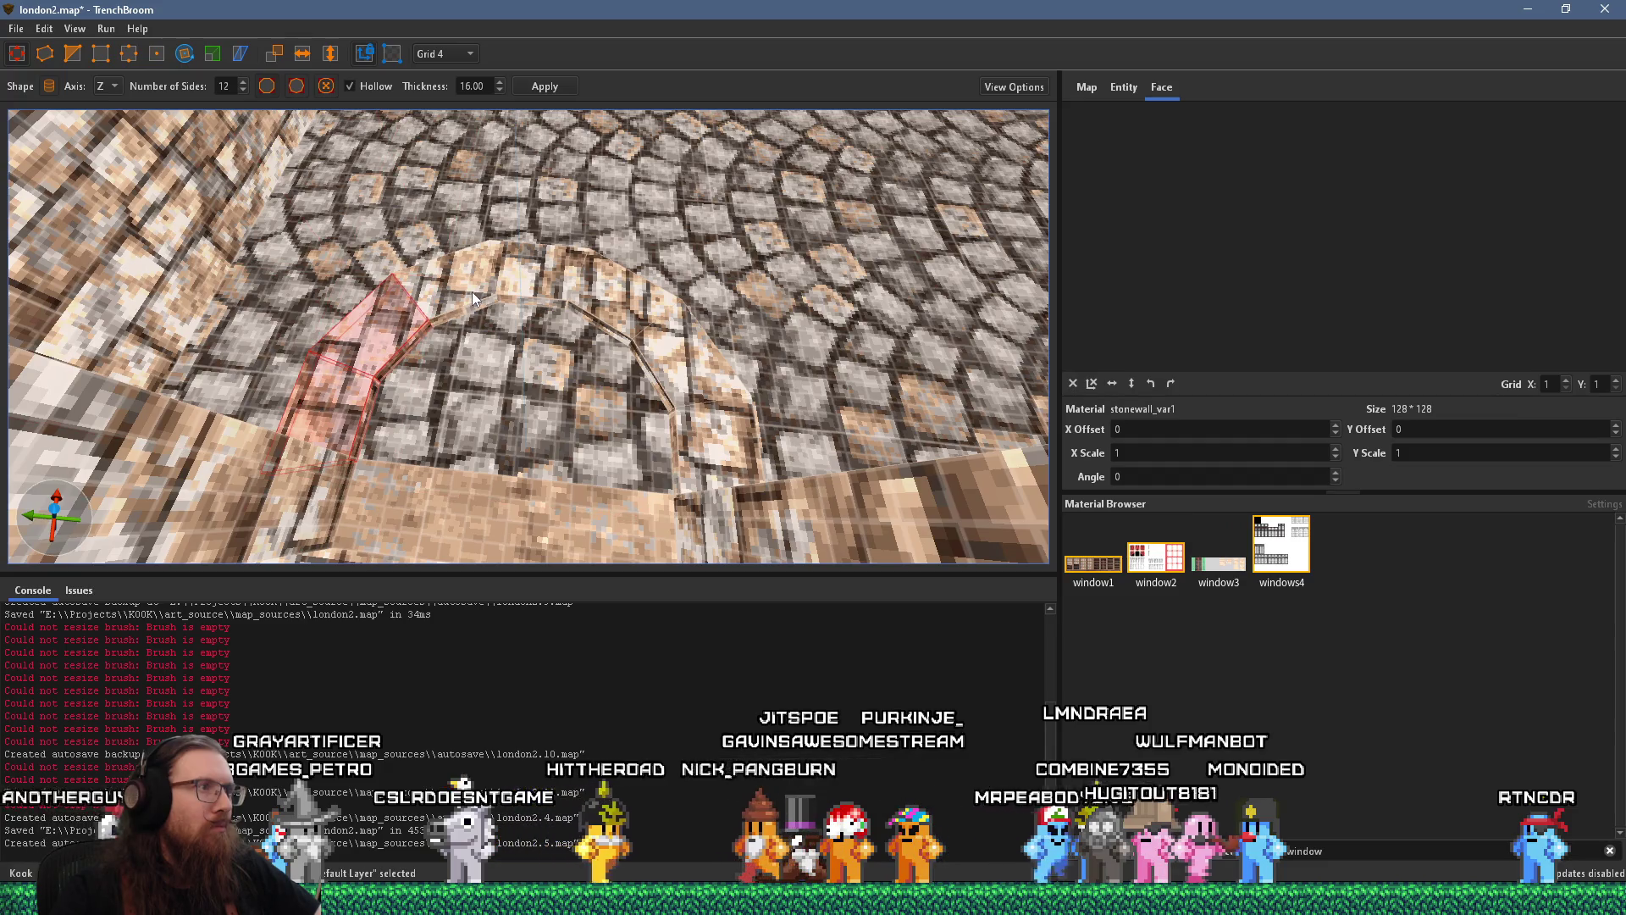
mouse_move(601, 317)
left_mouse_down()
mouse_move(688, 429)
mouse_move(324, 397)
mouse_move(506, 285)
mouse_move(715, 429)
left_mouse_up()
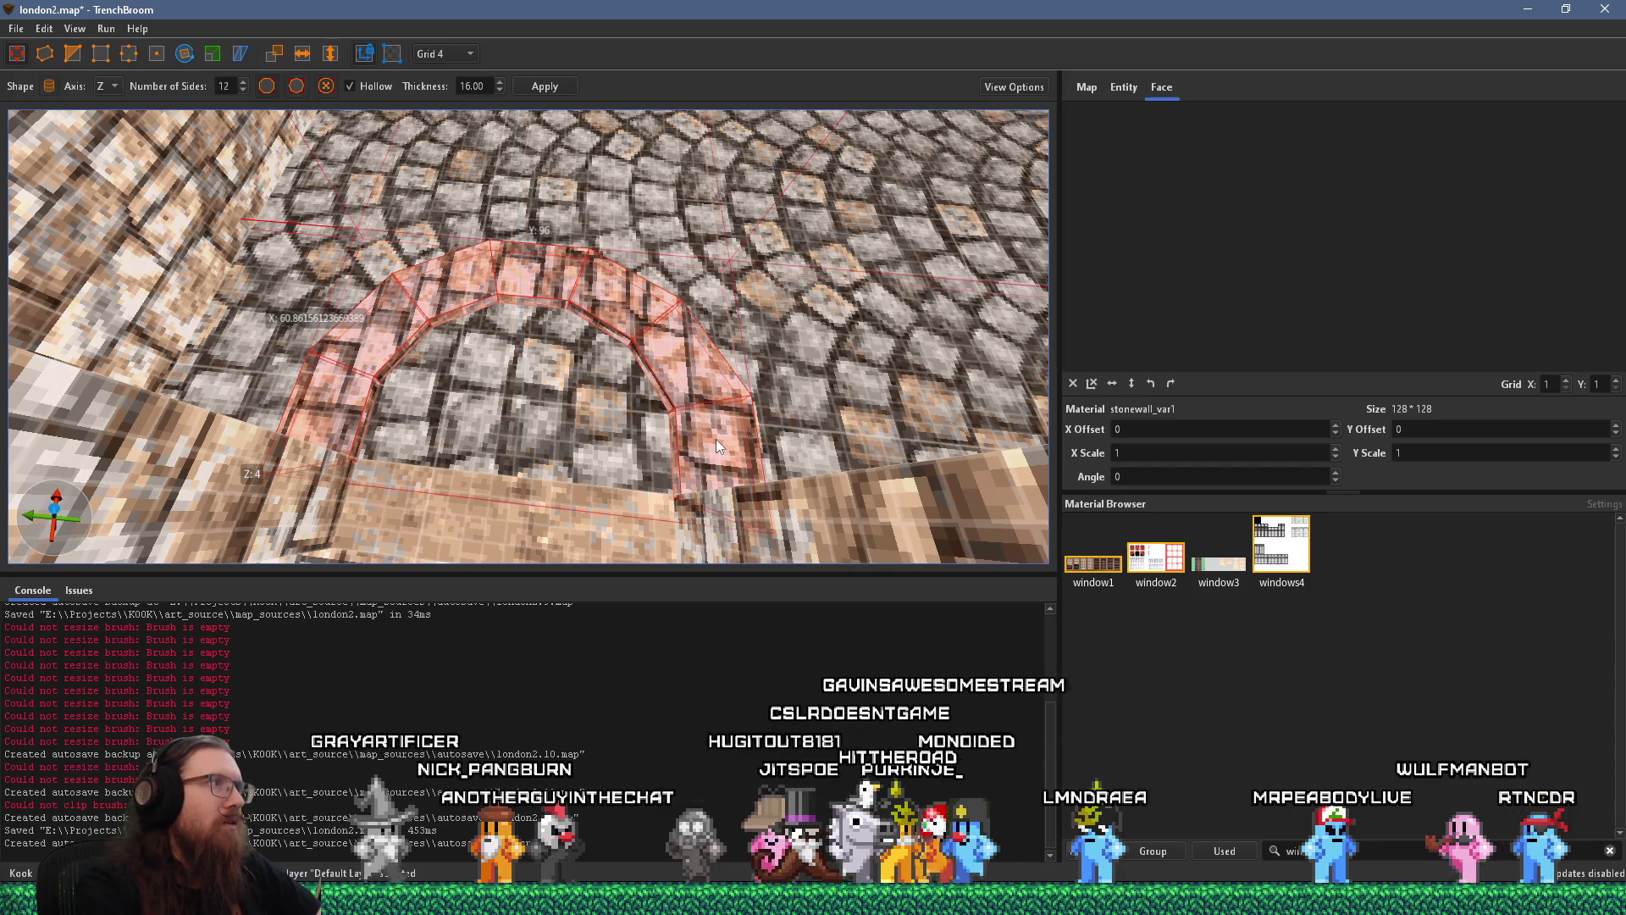
key("Escape")
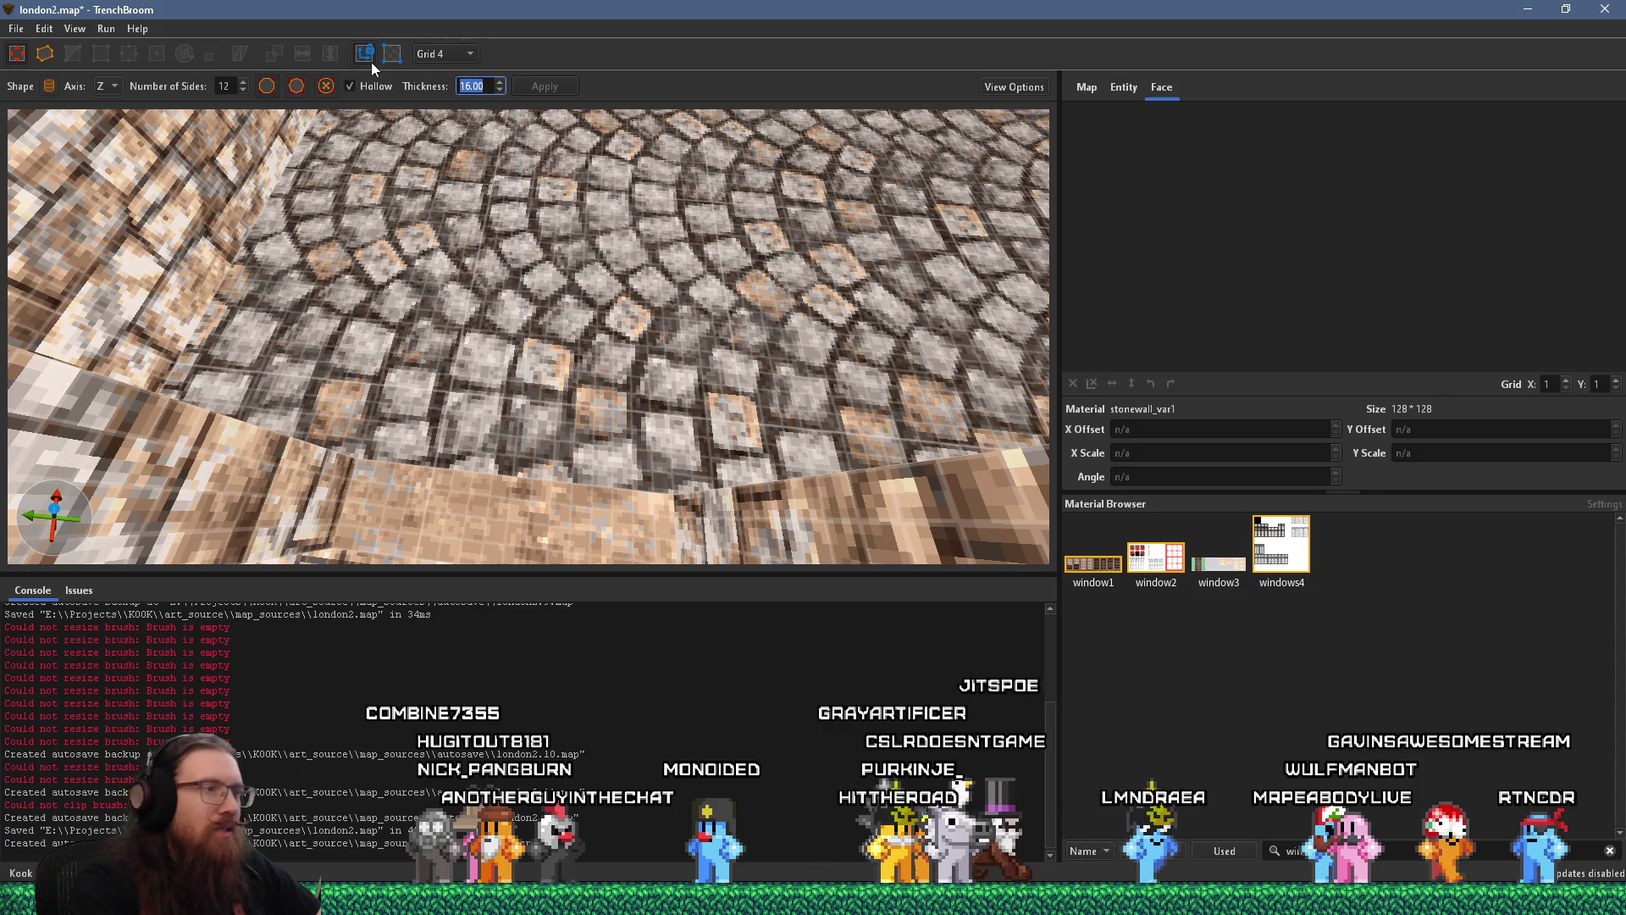
type("8")
left_click_drag(327, 427, 722, 570)
scroll(712, 472, "down", 5)
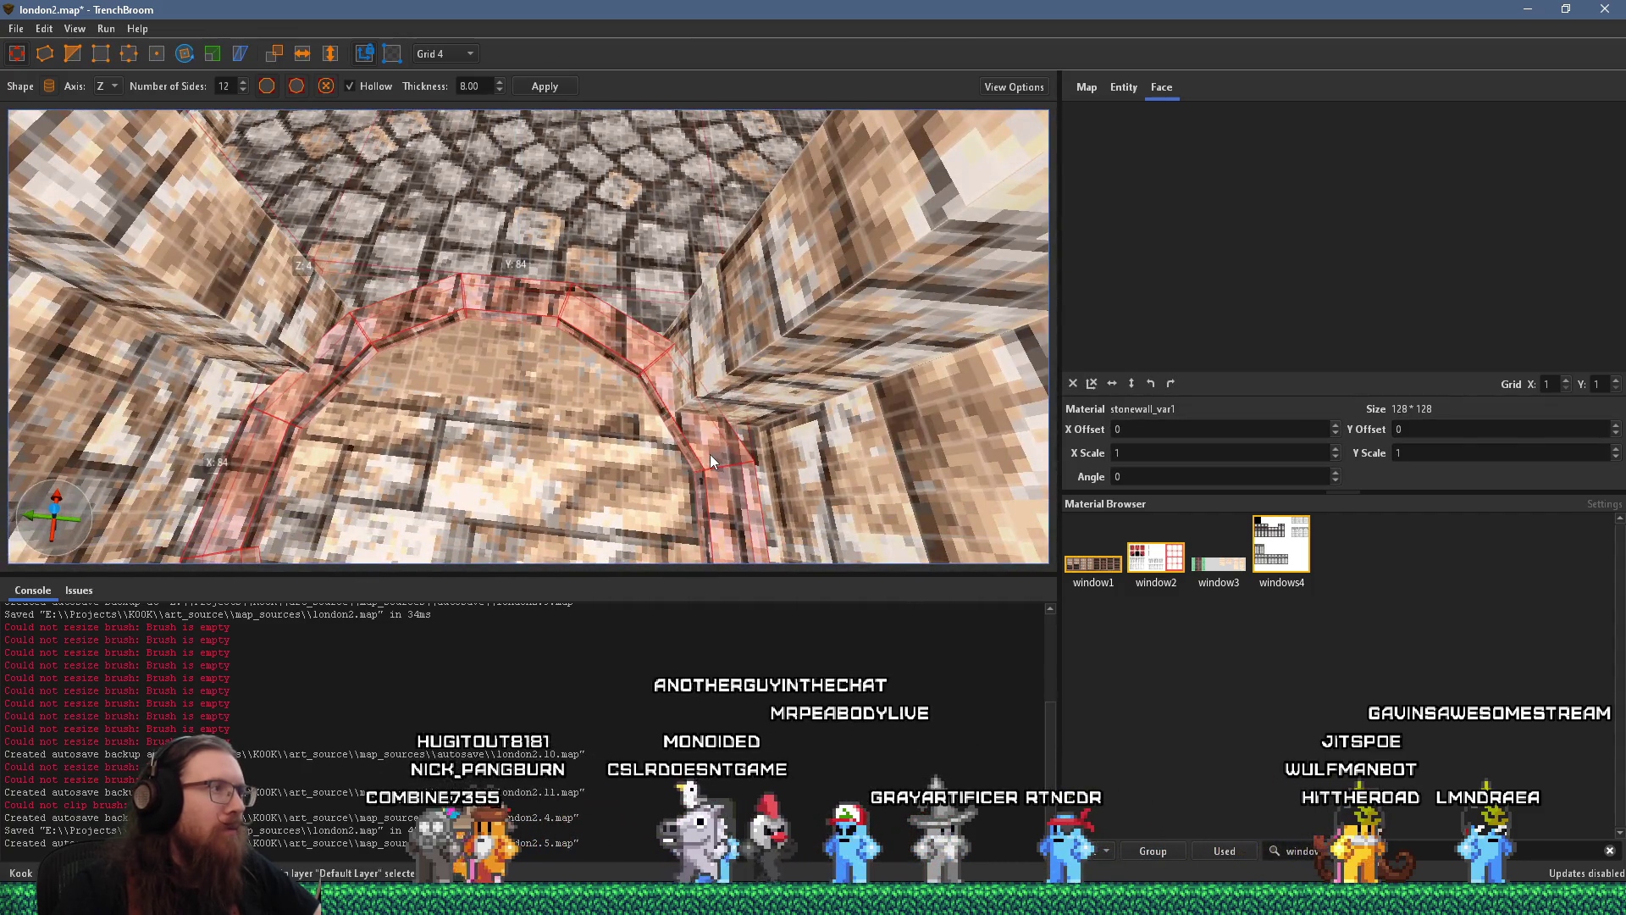
key("Delete")
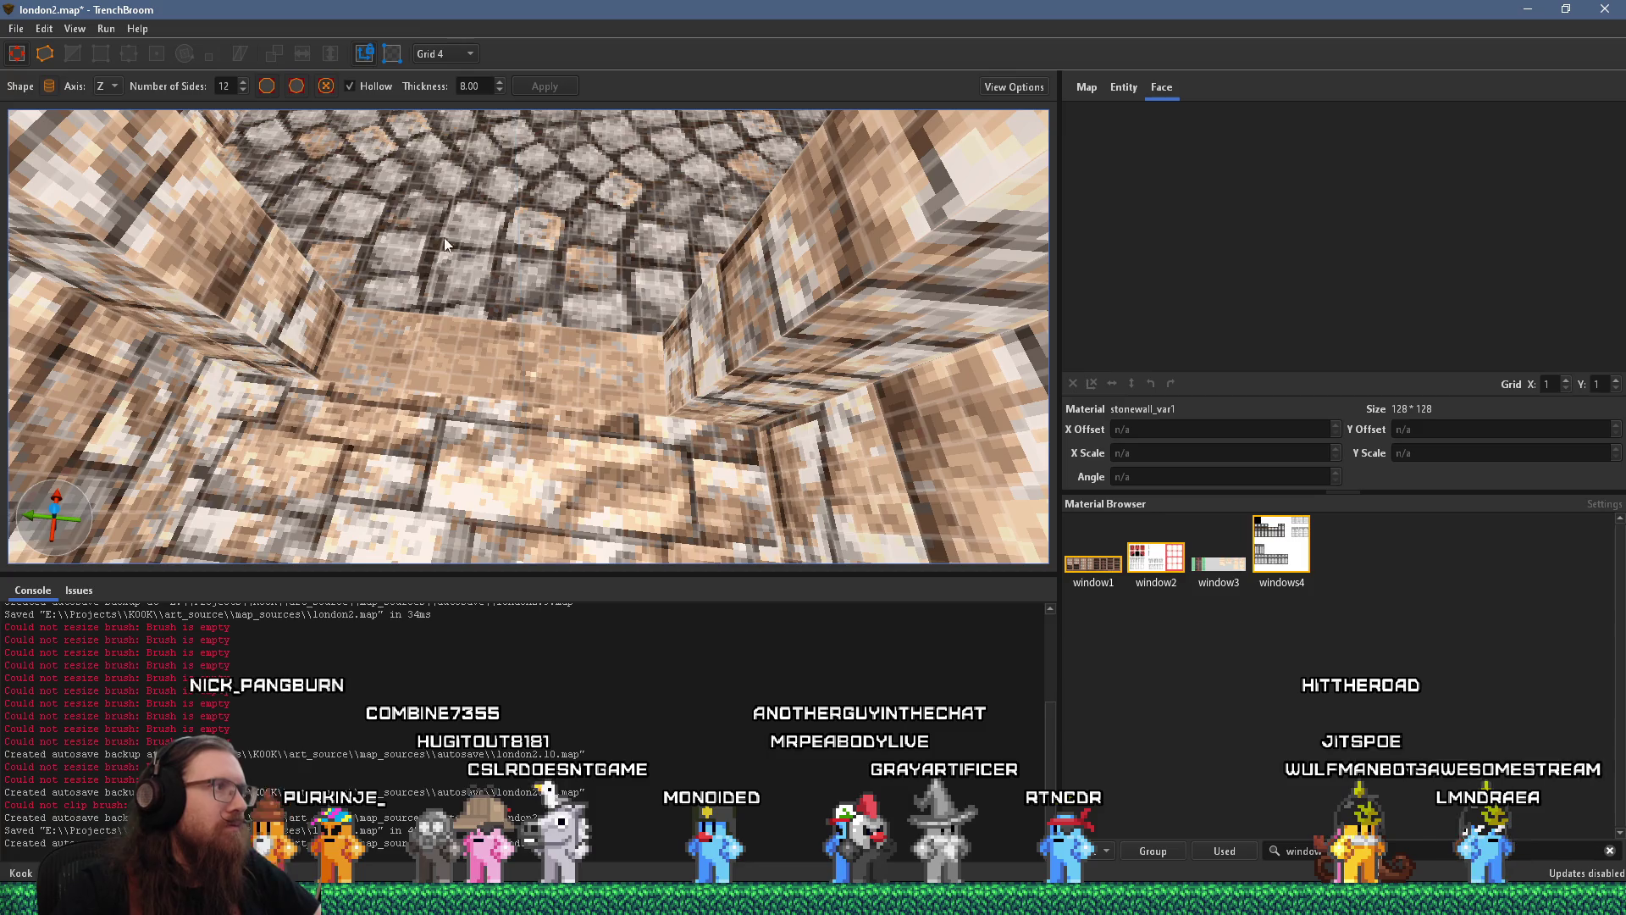
Draw an 80 by 80 hollow 12-sided ring, thickness 8, and select its far arc
left_click_drag(415, 248, 706, 434)
left_click(685, 454)
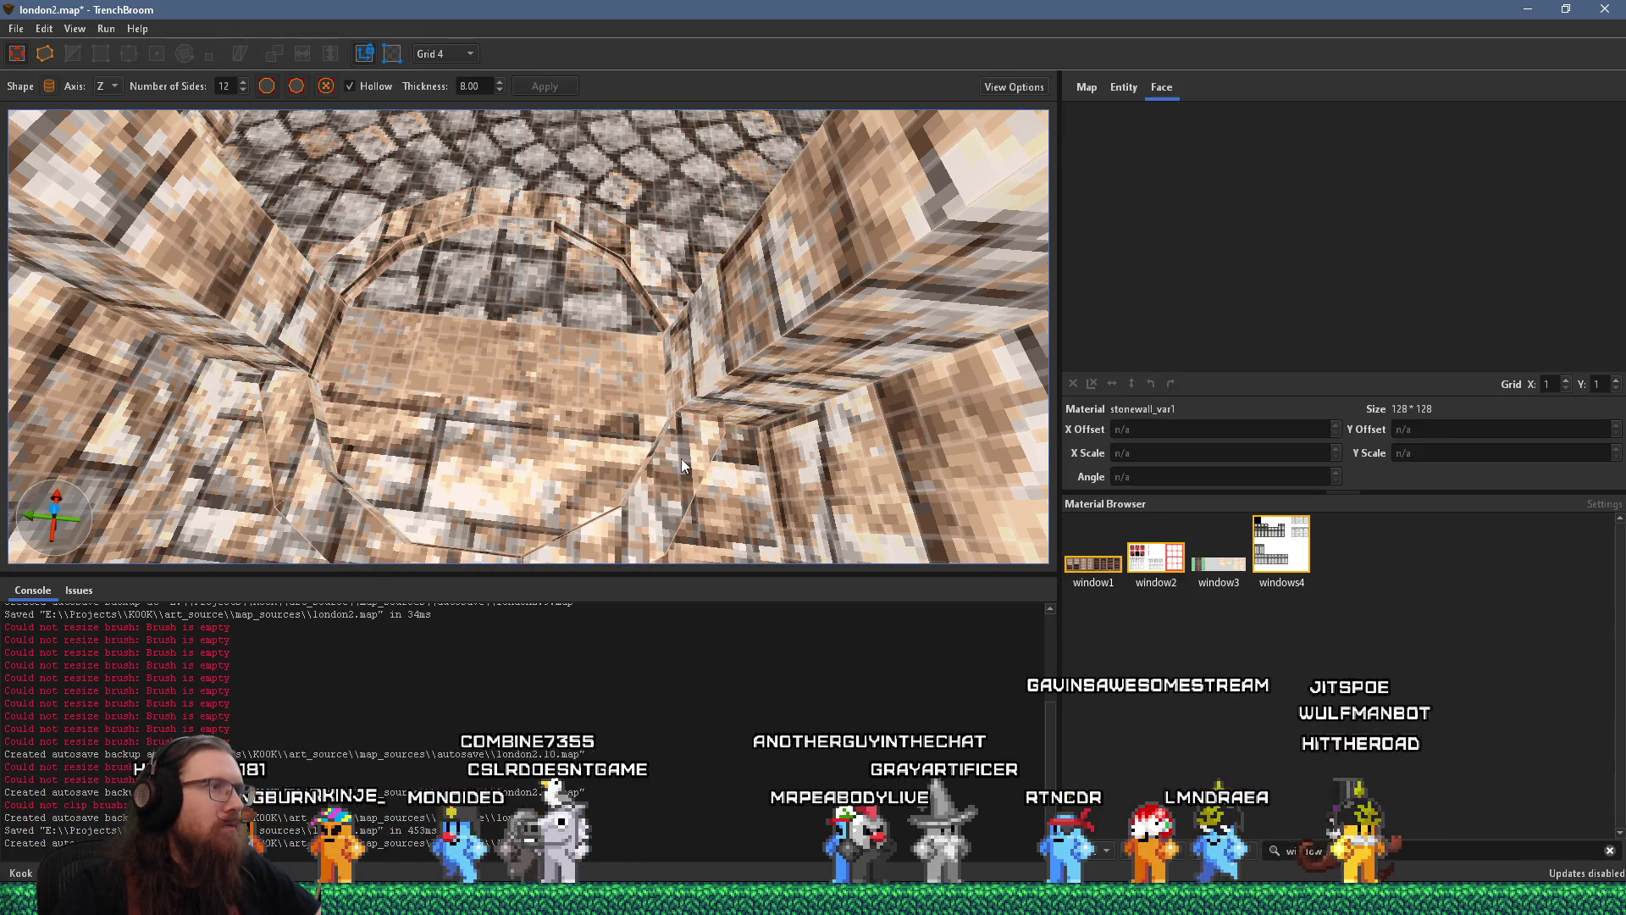
mouse_move(574, 548)
left_mouse_down()
mouse_move(408, 545)
mouse_move(361, 524)
mouse_move(312, 459)
left_mouse_up()
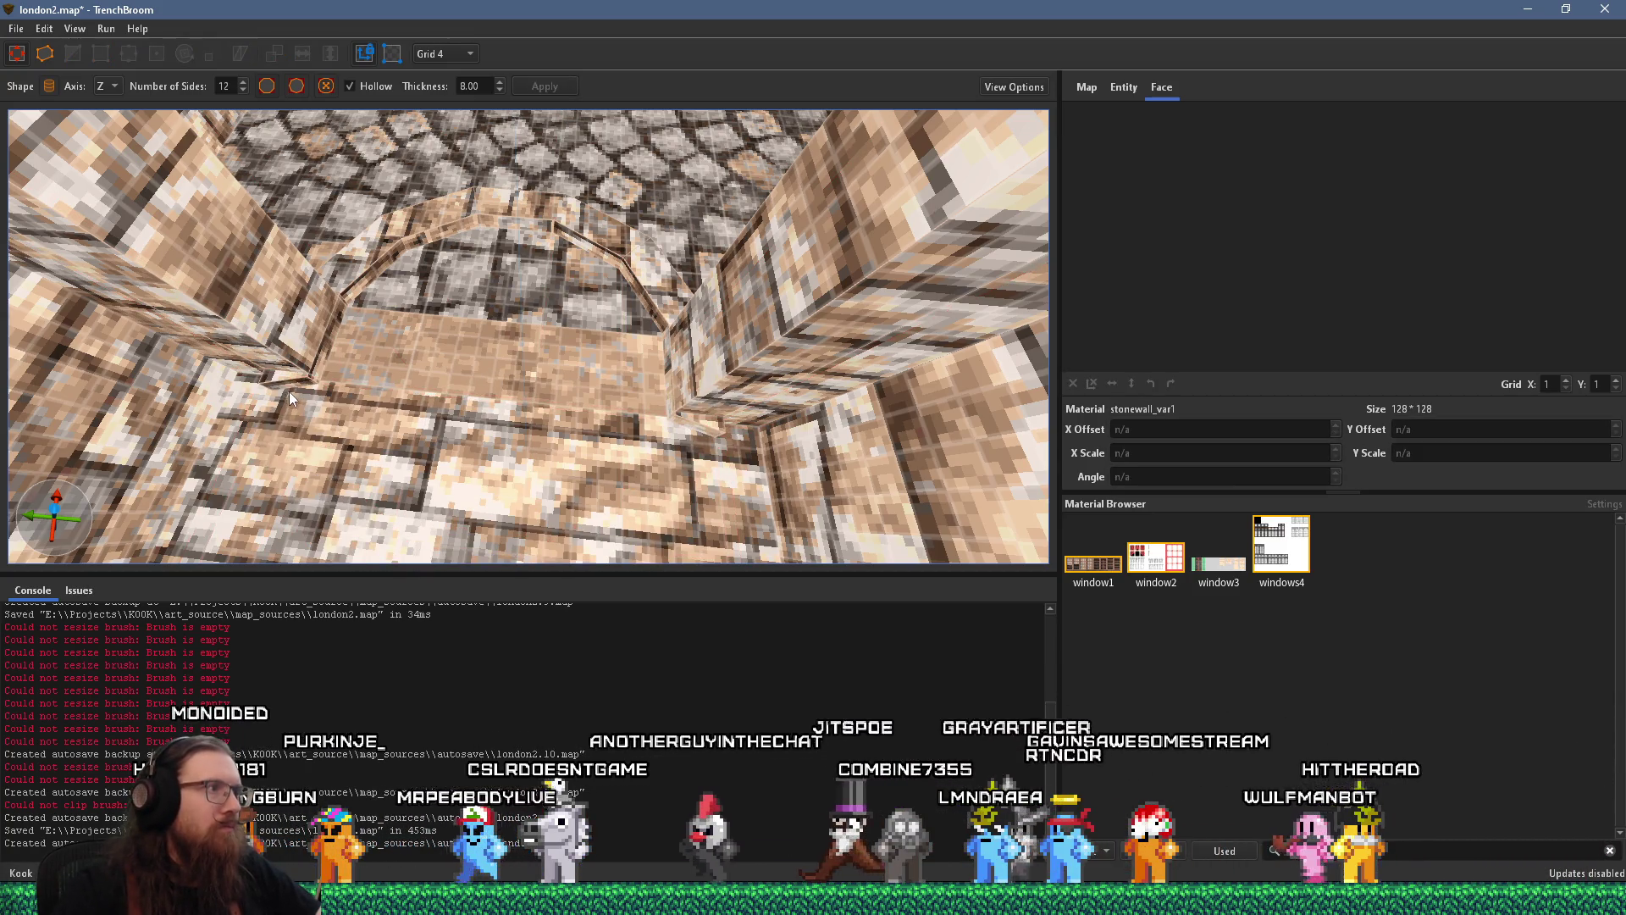
left_click(338, 312)
mouse_move(339, 310)
left_mouse_down()
mouse_move(398, 243)
mouse_move(550, 204)
mouse_move(699, 383)
mouse_move(704, 419)
left_mouse_up()
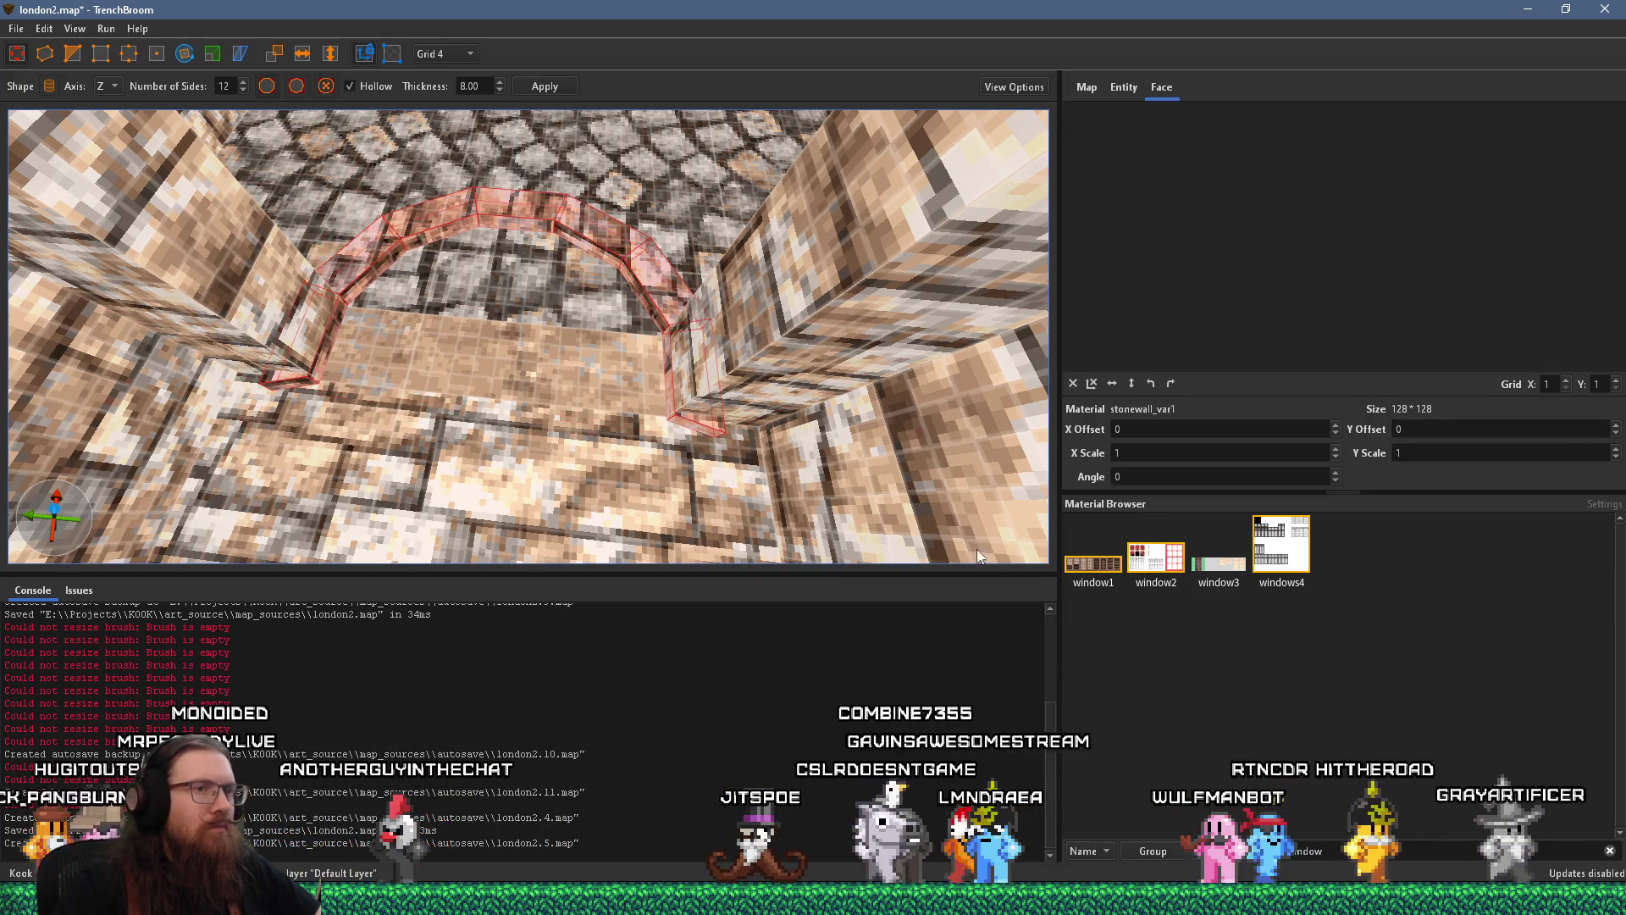
triple_click(1360, 857)
Apply the concrete_rghpl3 material to the arch, found by searching 'conc'
type("conc")
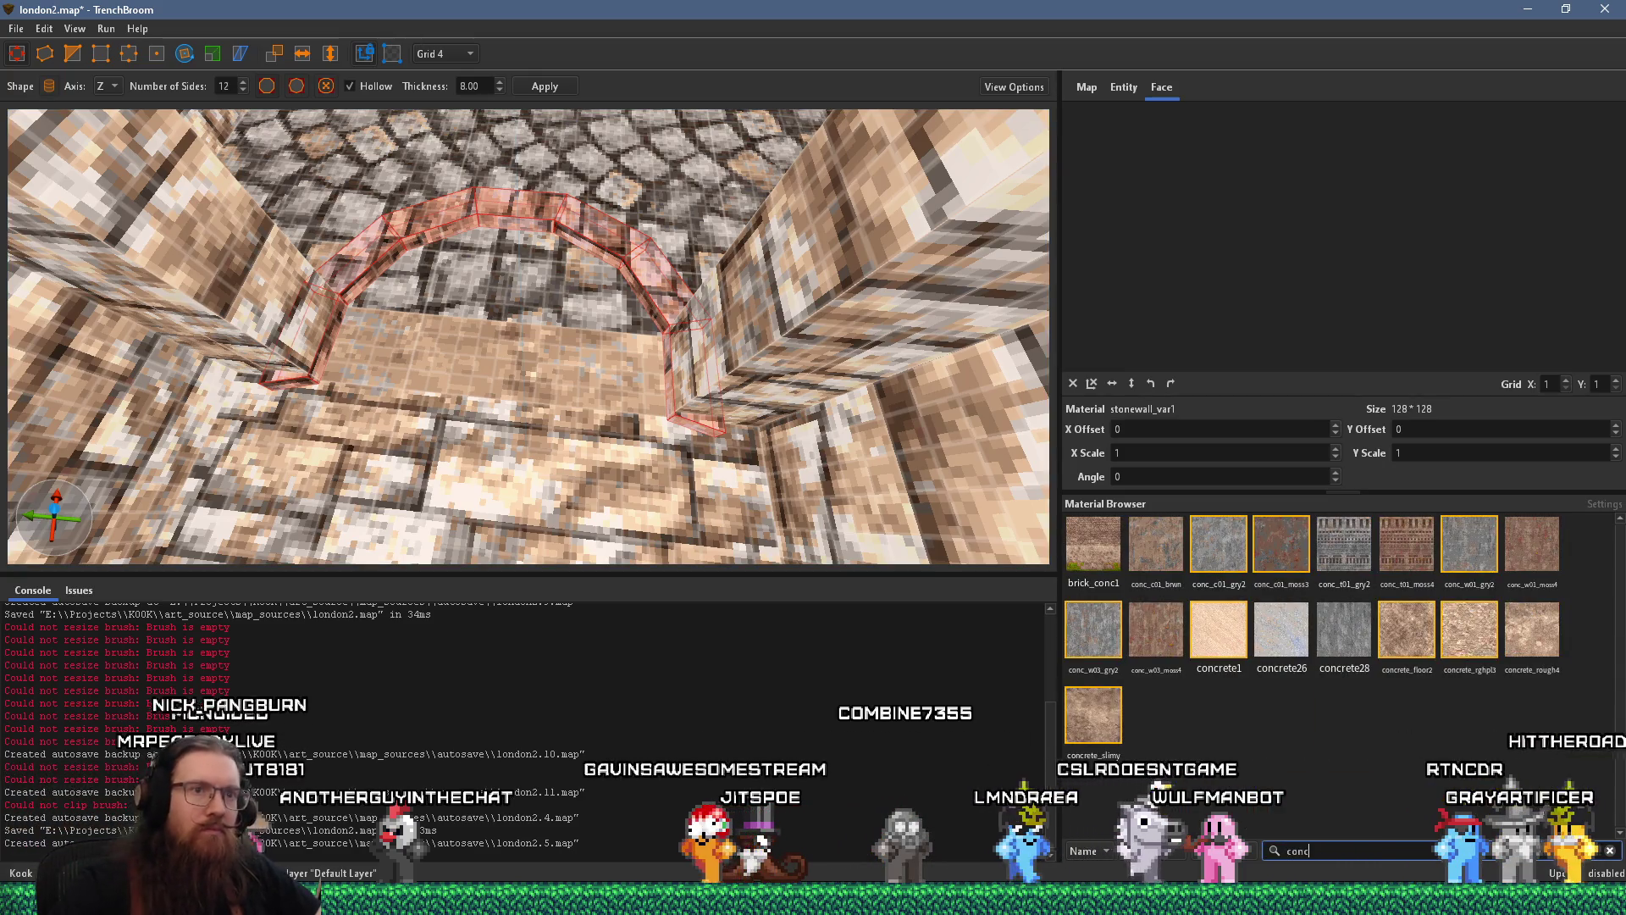
left_click(1469, 629)
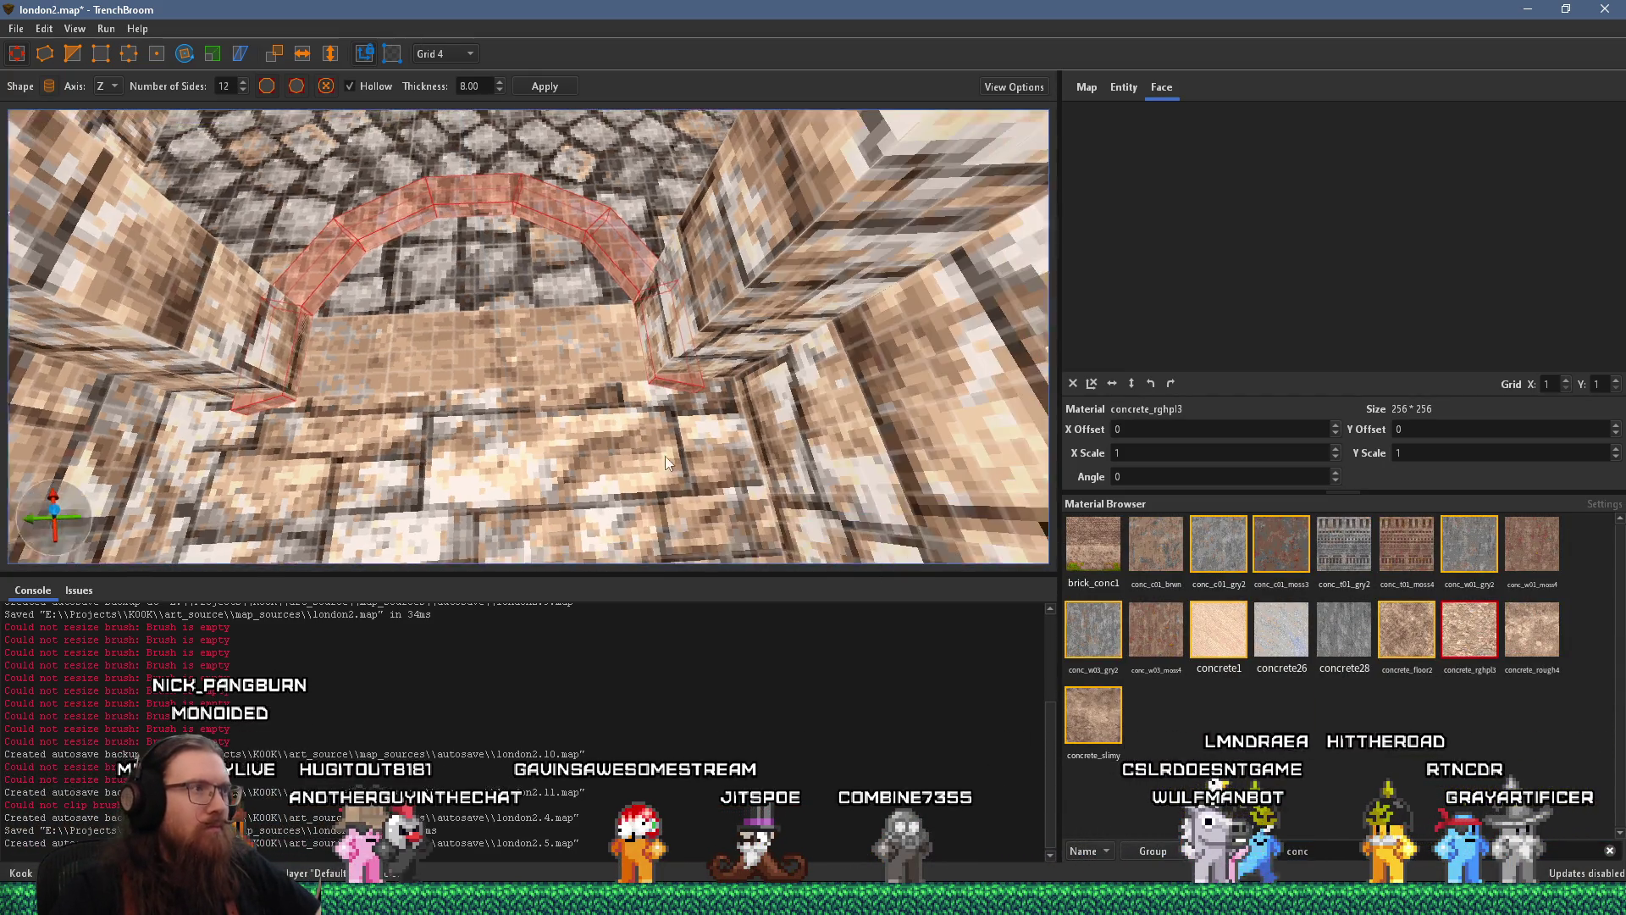
mouse_move(593, 395)
left_mouse_down()
mouse_move(316, 204)
mouse_move(600, 248)
left_mouse_up()
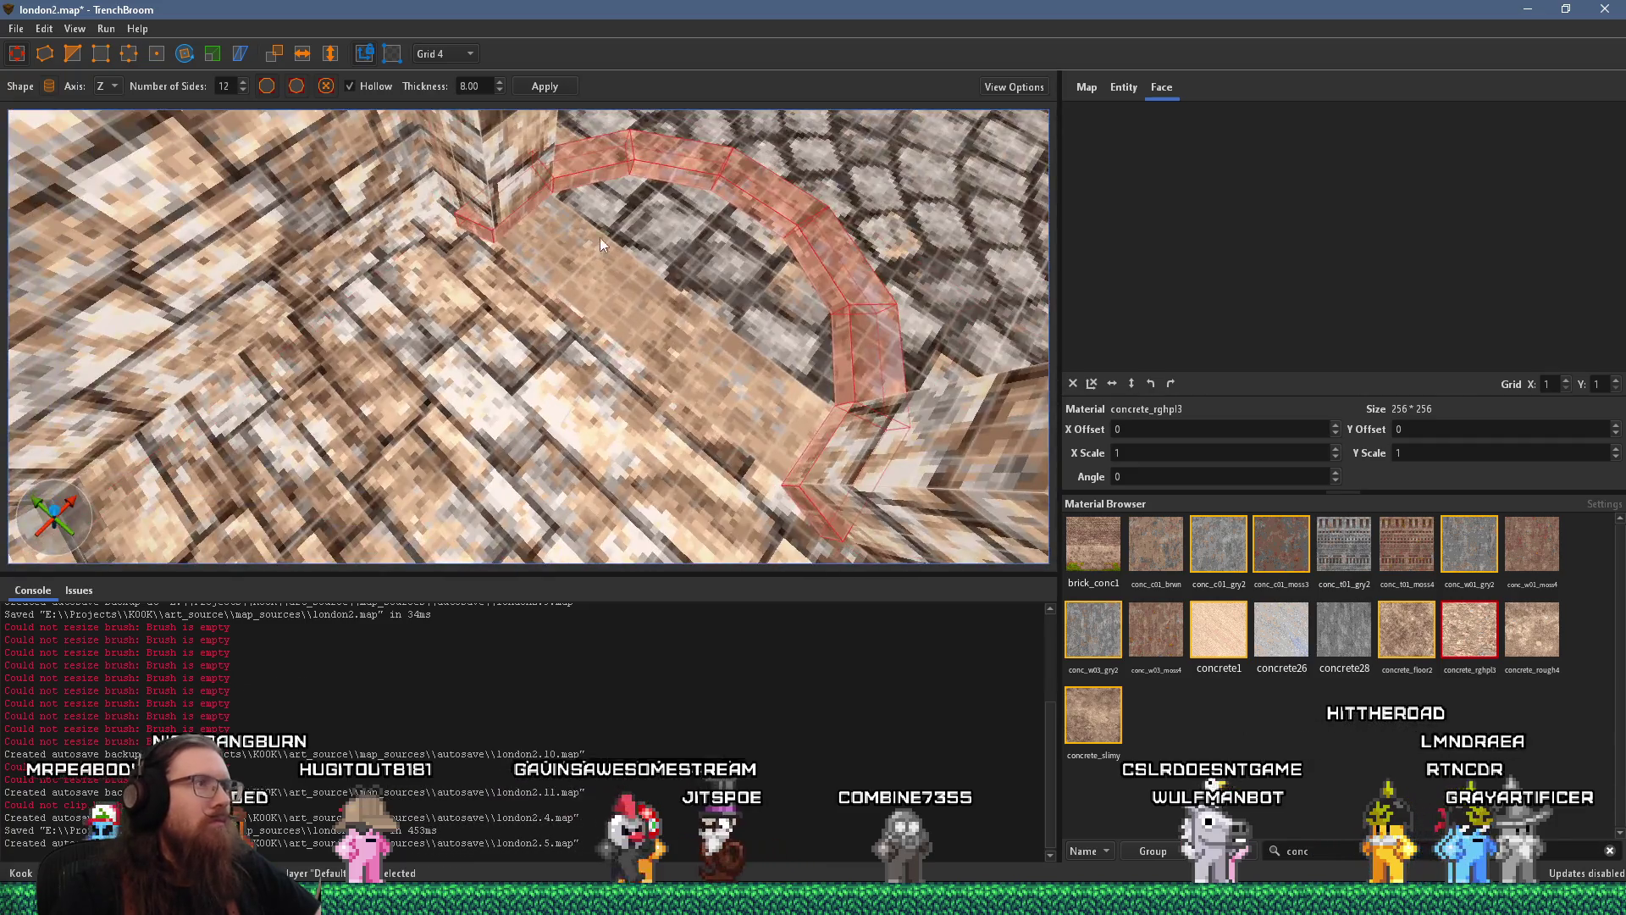
mouse_move(599, 166)
left_mouse_down()
mouse_move(602, 115)
mouse_move(626, 269)
left_mouse_up()
scroll(626, 269, "down", 3)
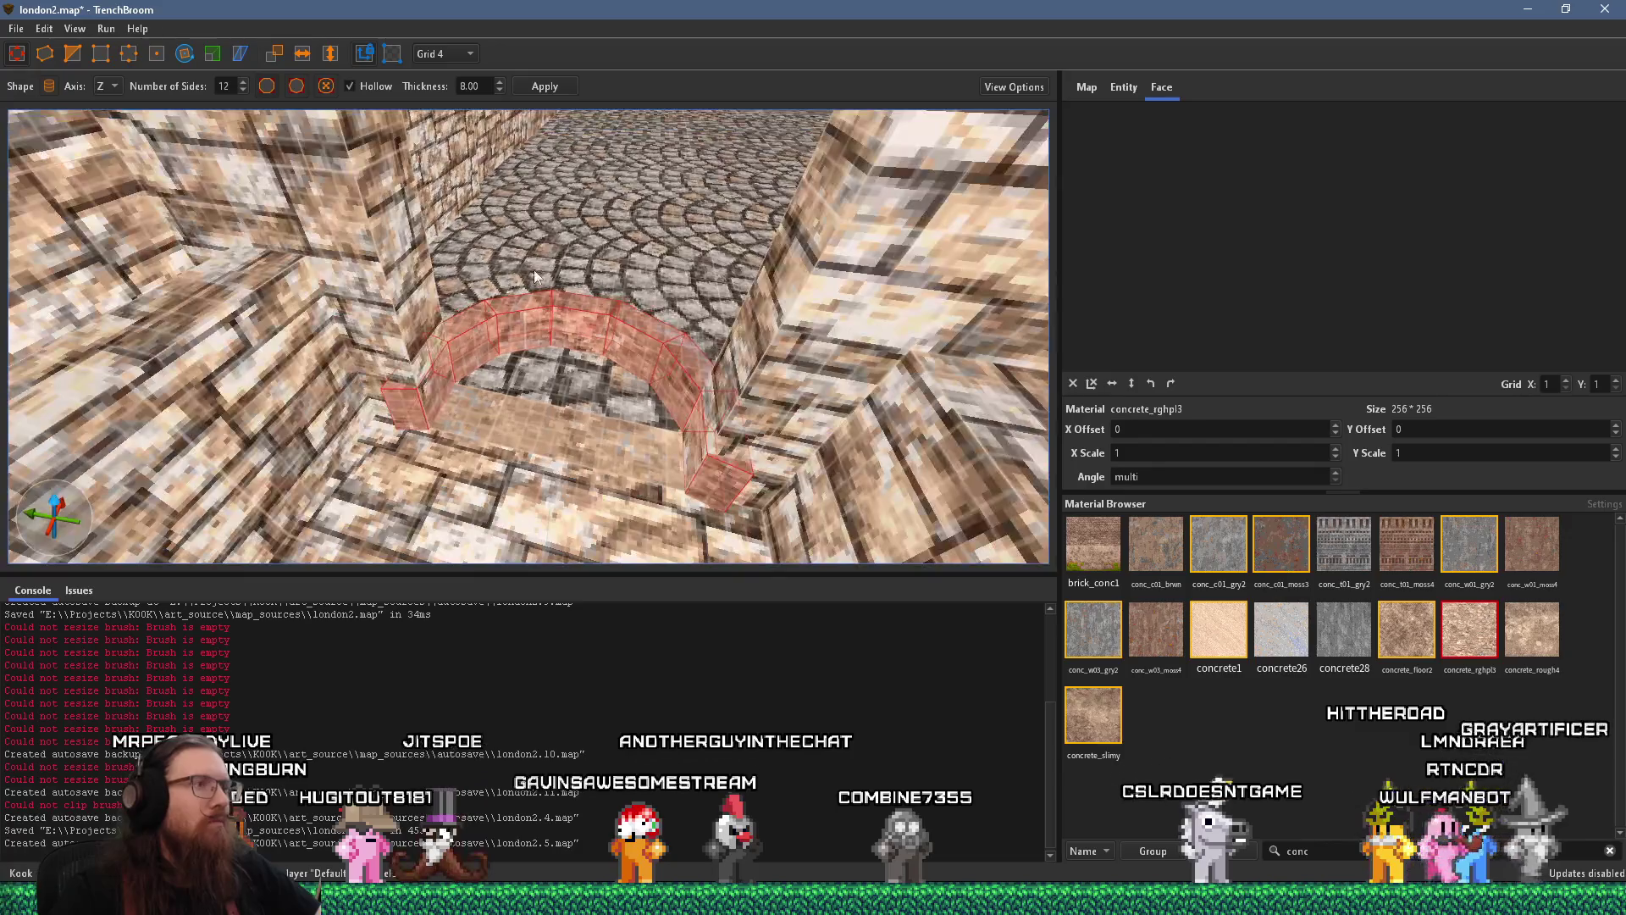
Rotate the arch 270° about the Z axis
left_click(187, 53)
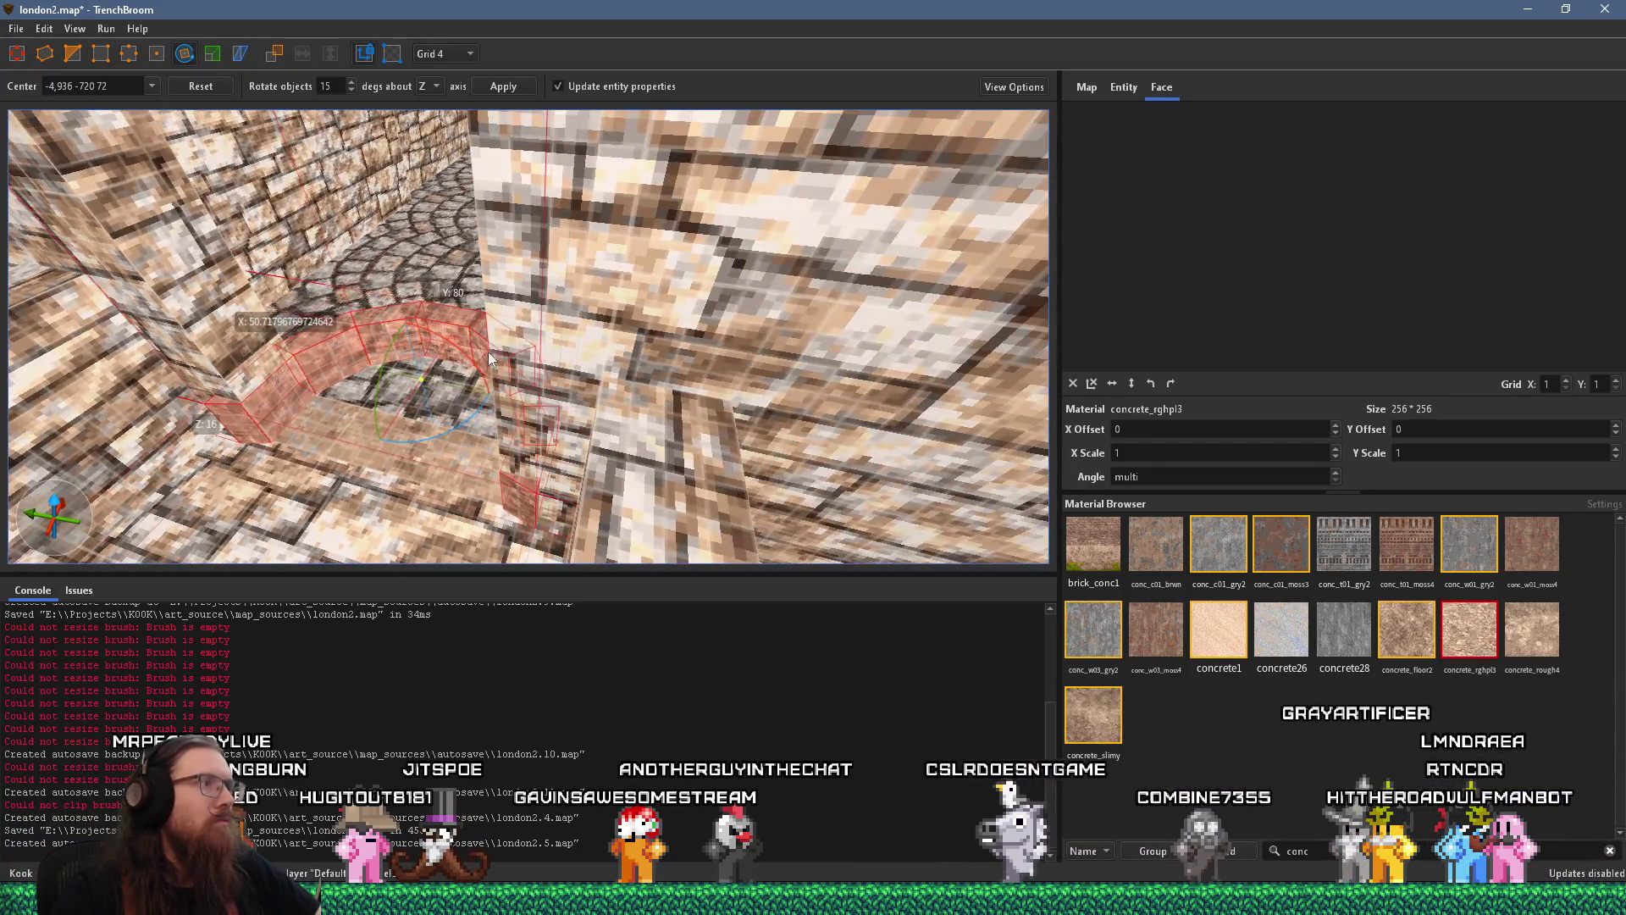
mouse_move(388, 354)
left_mouse_down()
mouse_move(355, 478)
mouse_move(380, 515)
left_mouse_up()
scroll(161, 172, "up", 3)
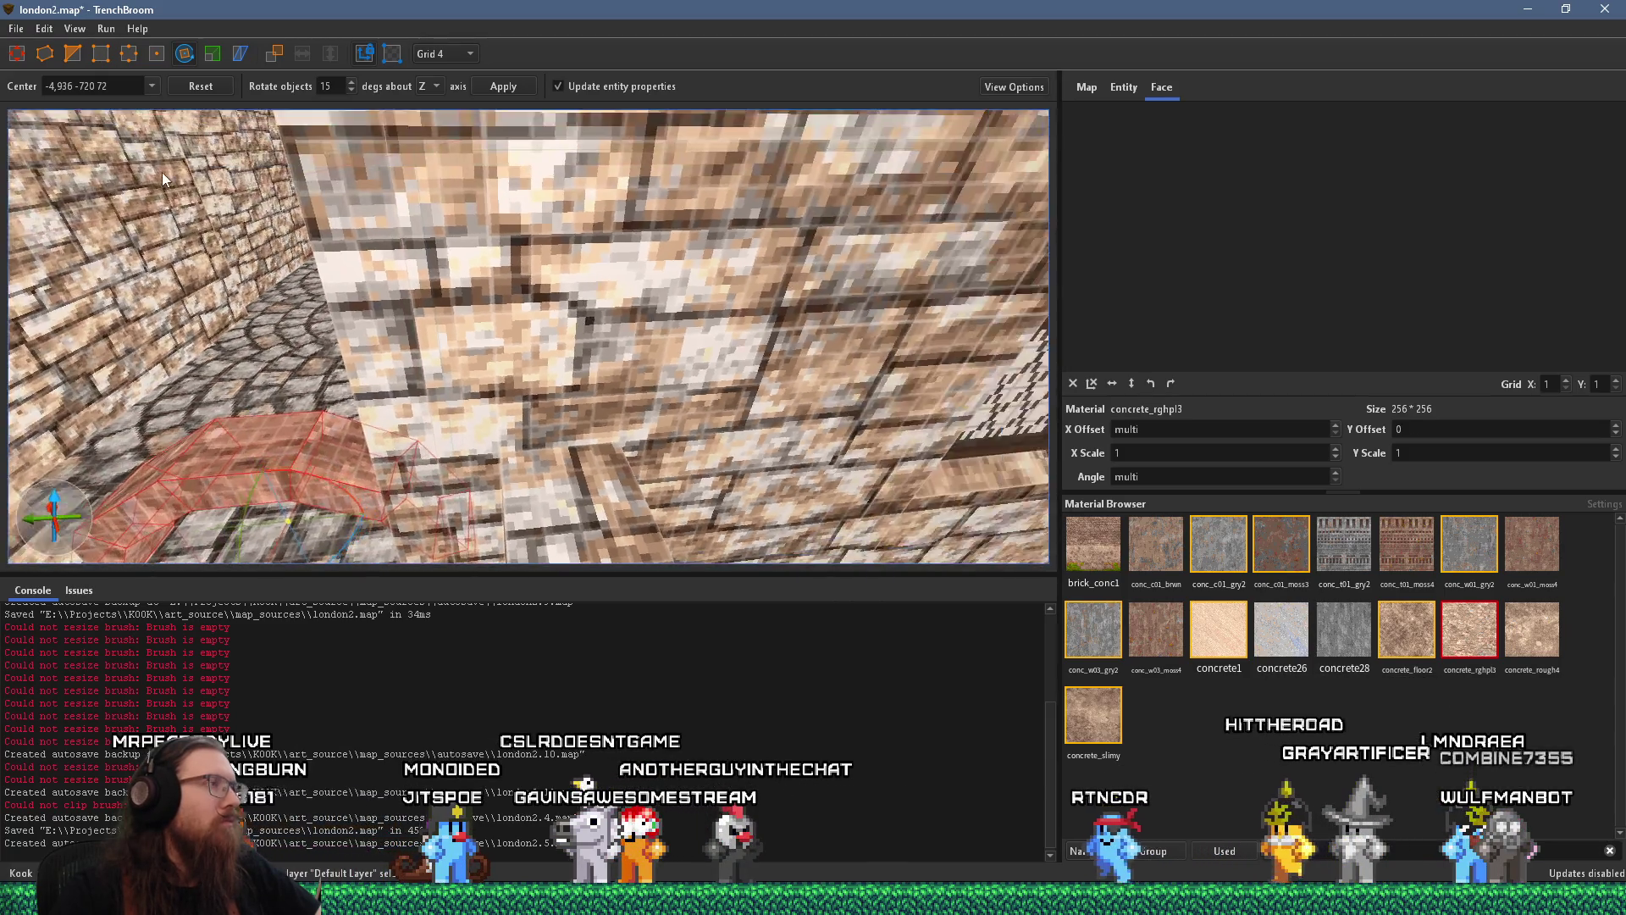
scroll(162, 172, "down", 5)
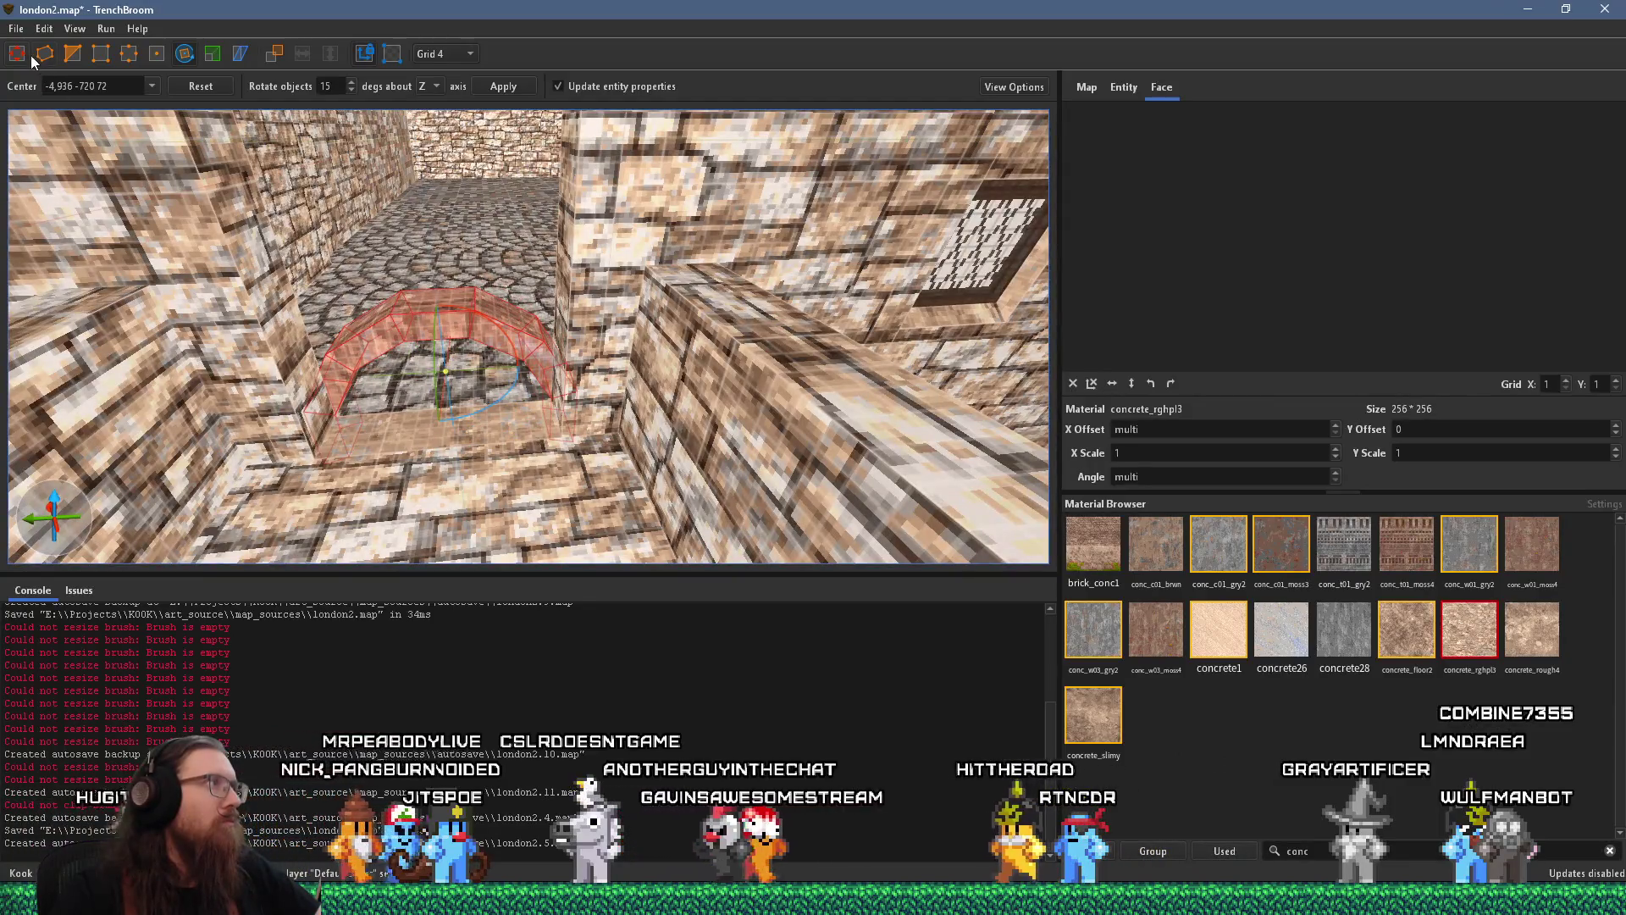
Raise the arch up into the corridor doorway
left_click(16, 54)
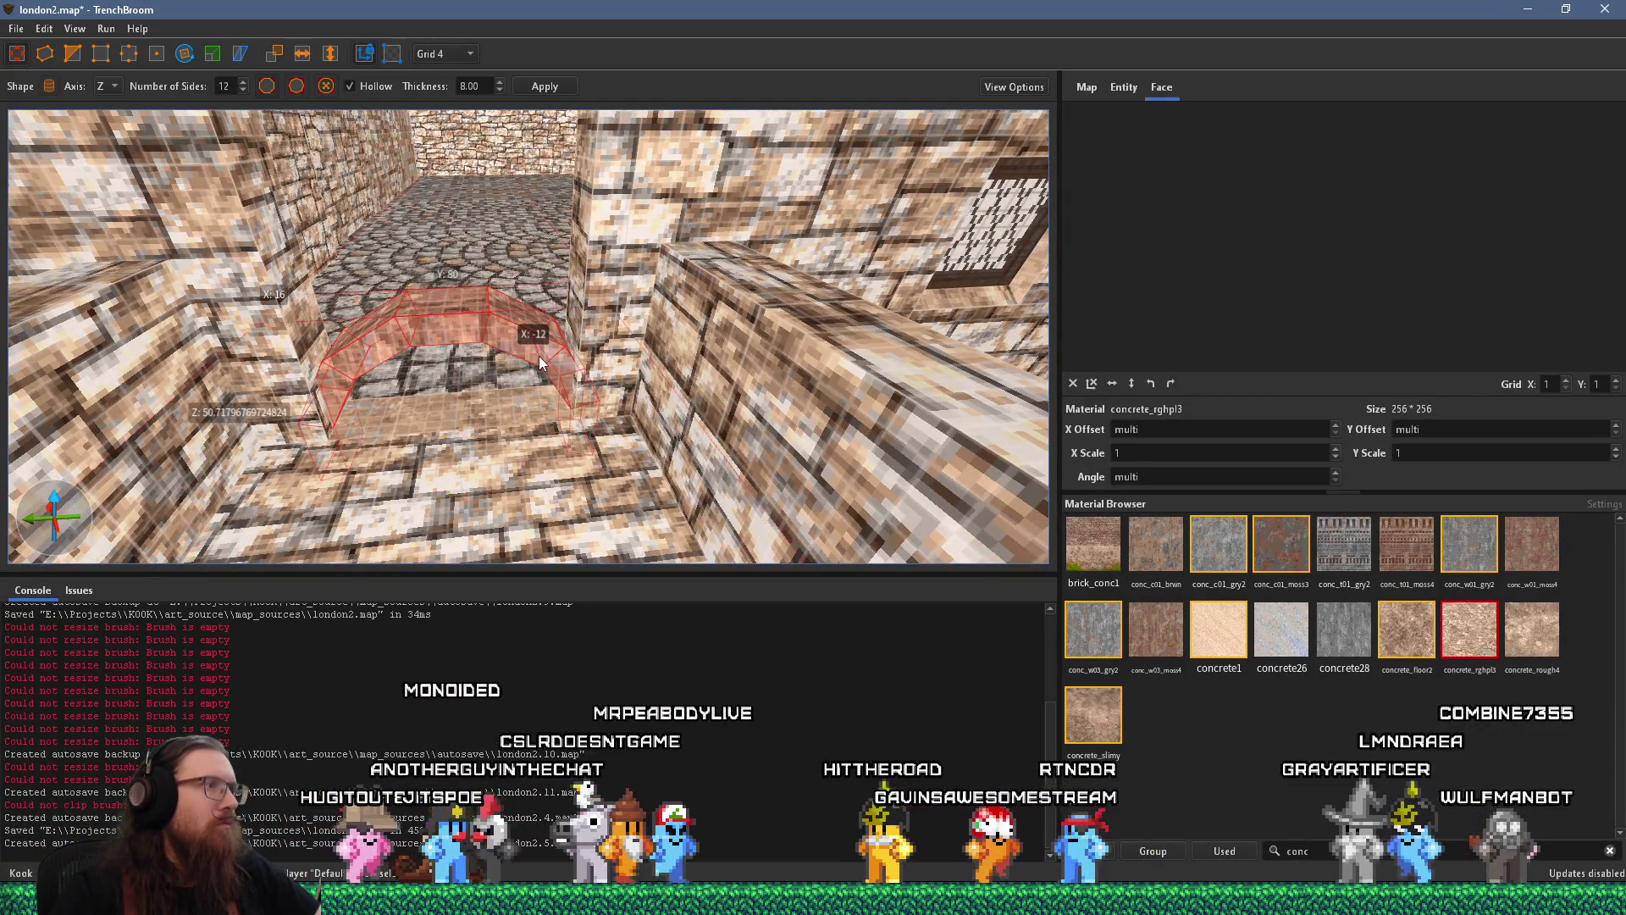
left_click_drag(526, 352, 527, 235)
scroll(528, 240, "up", 3)
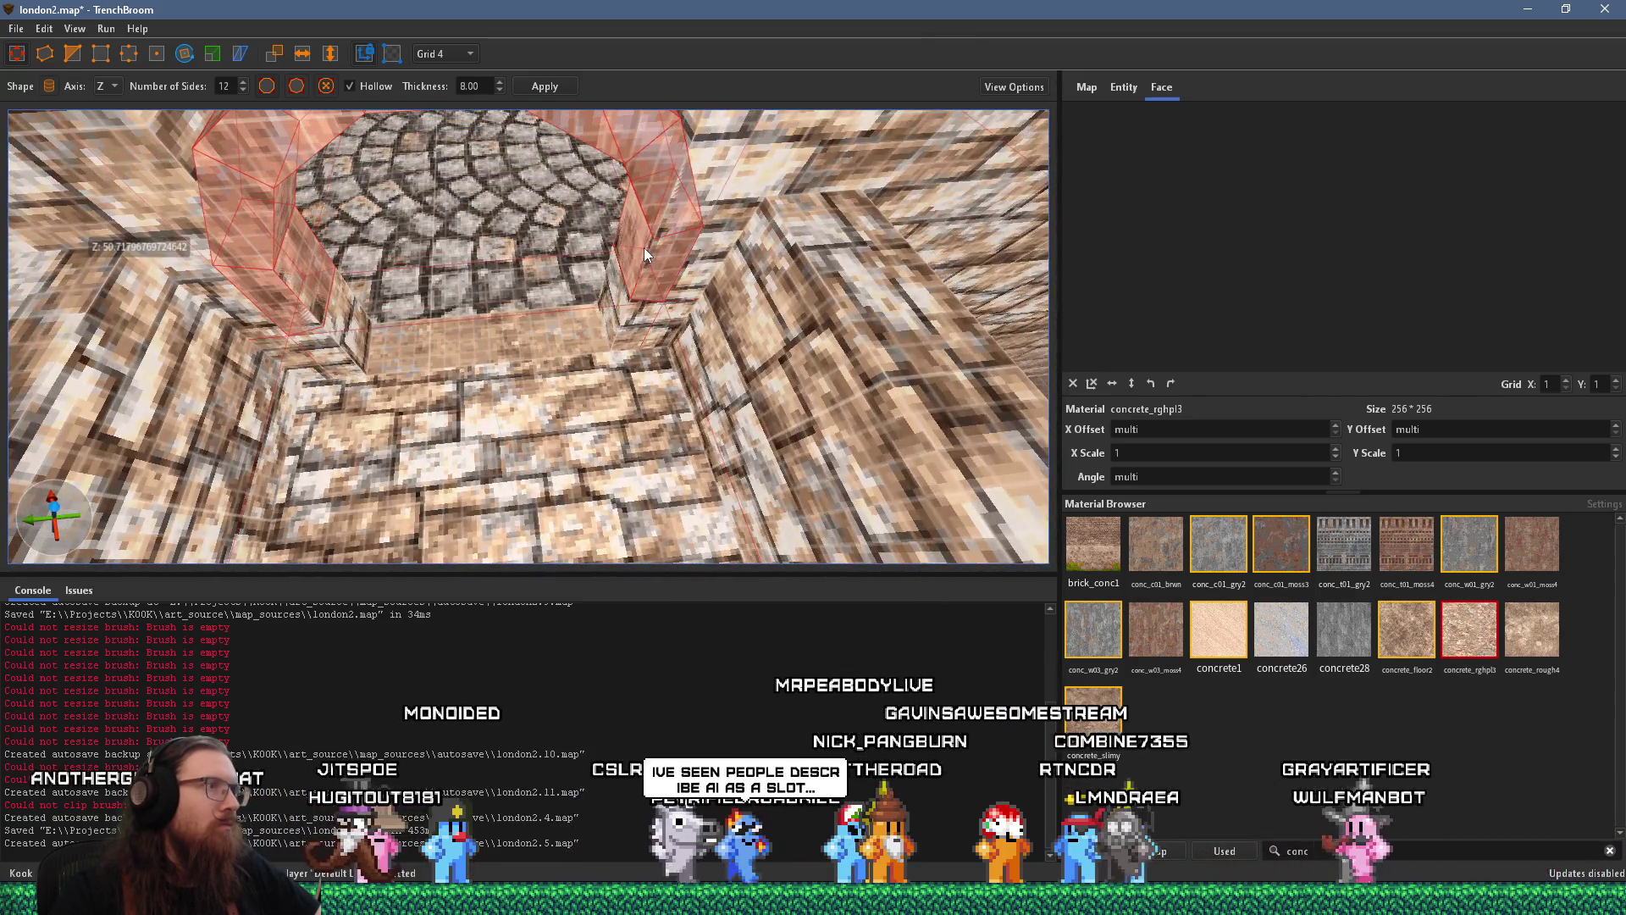
scroll(644, 247, "down", 5)
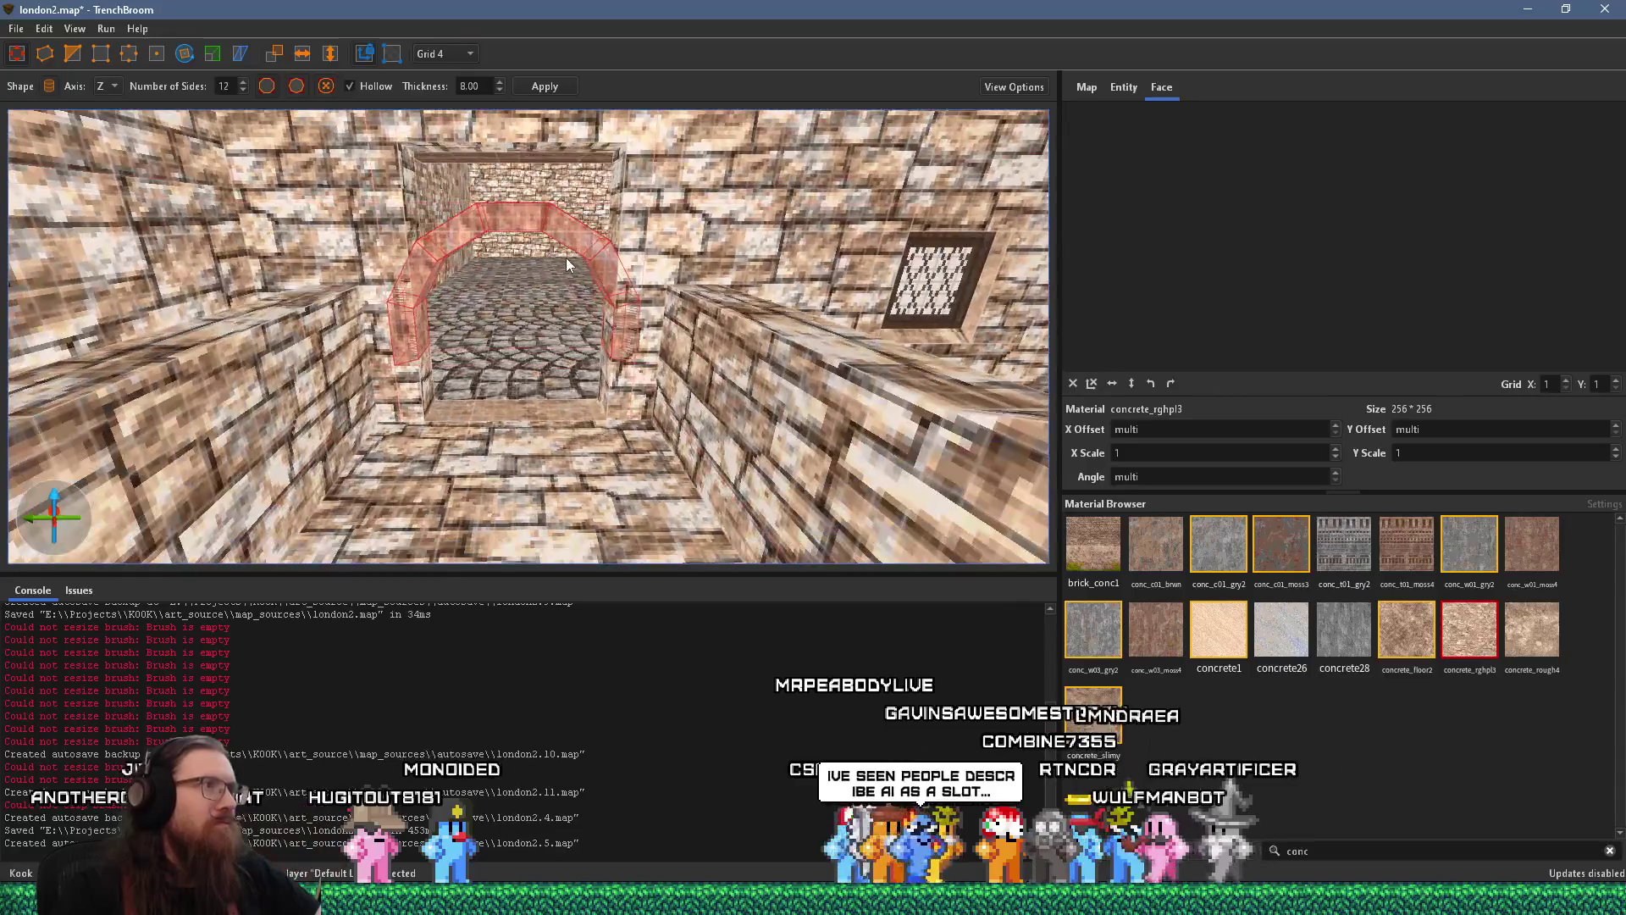
mouse_move(567, 263)
left_mouse_down()
mouse_move(577, 159)
mouse_move(554, 162)
mouse_move(563, 254)
mouse_move(633, 255)
left_mouse_up()
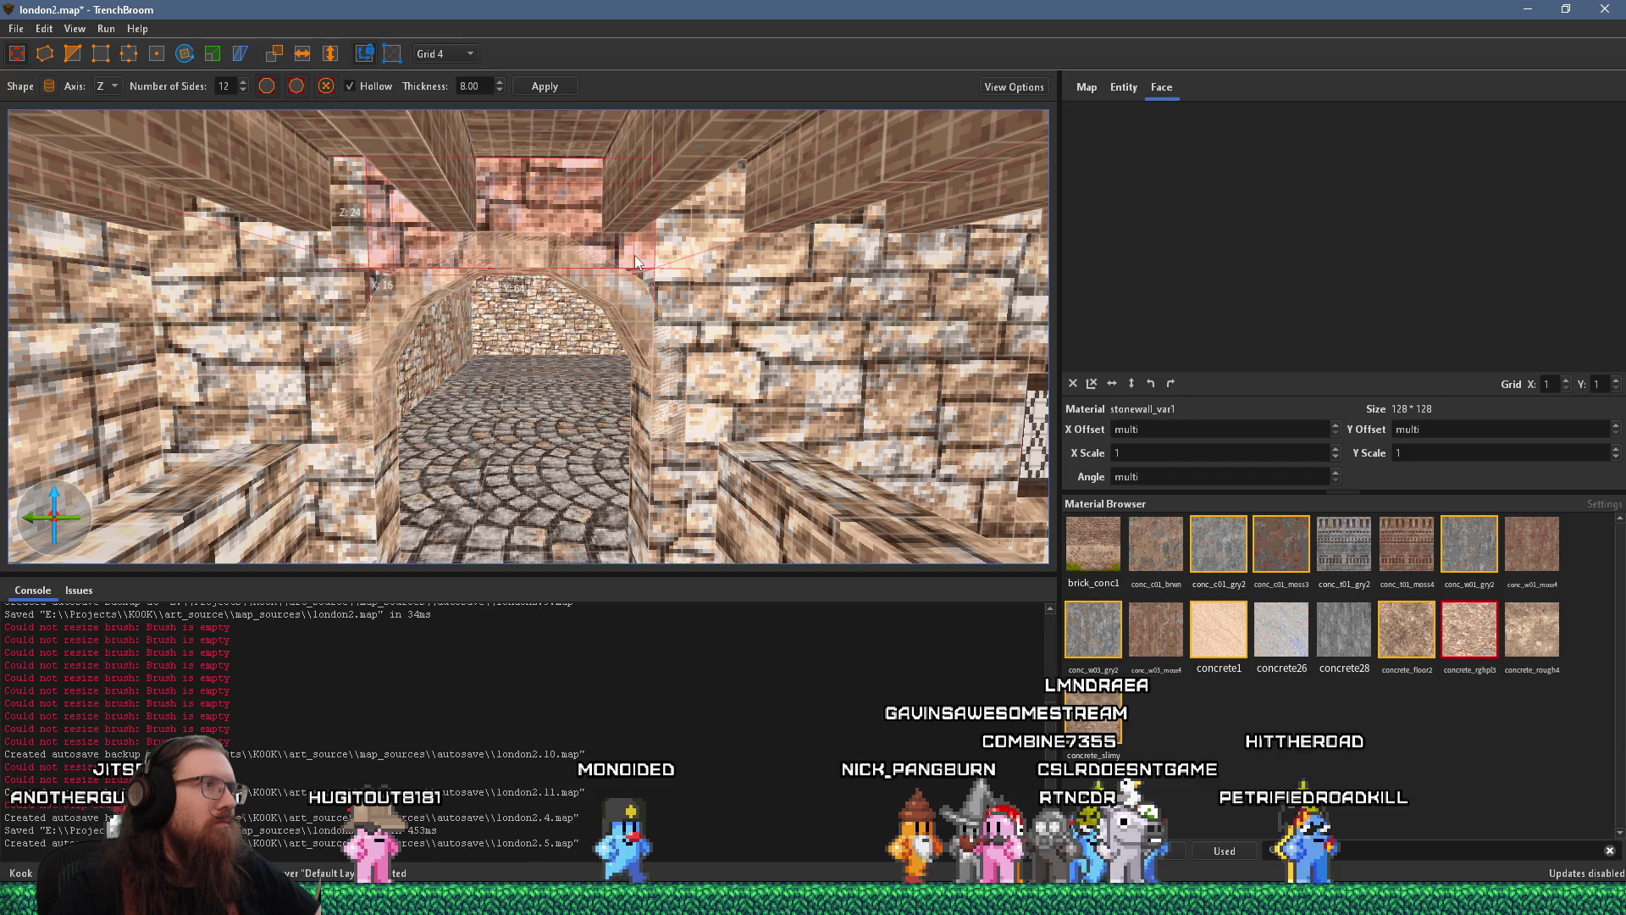
Select the stone pillars either side of the arch and compare with the doorway reference photo
left_click(634, 255)
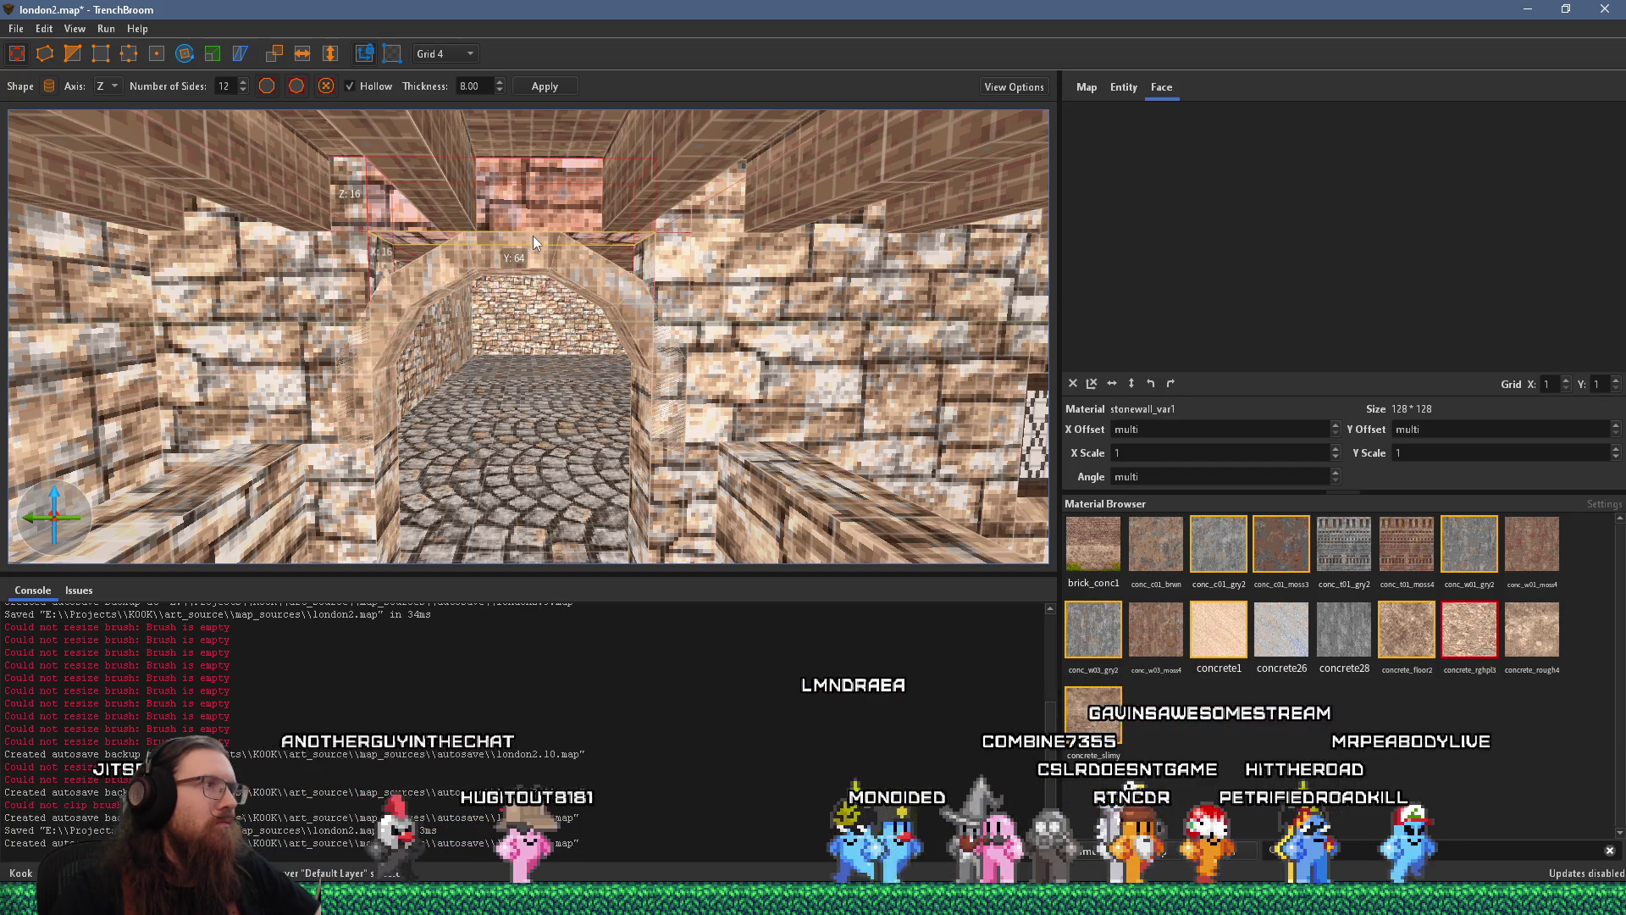
key("w")
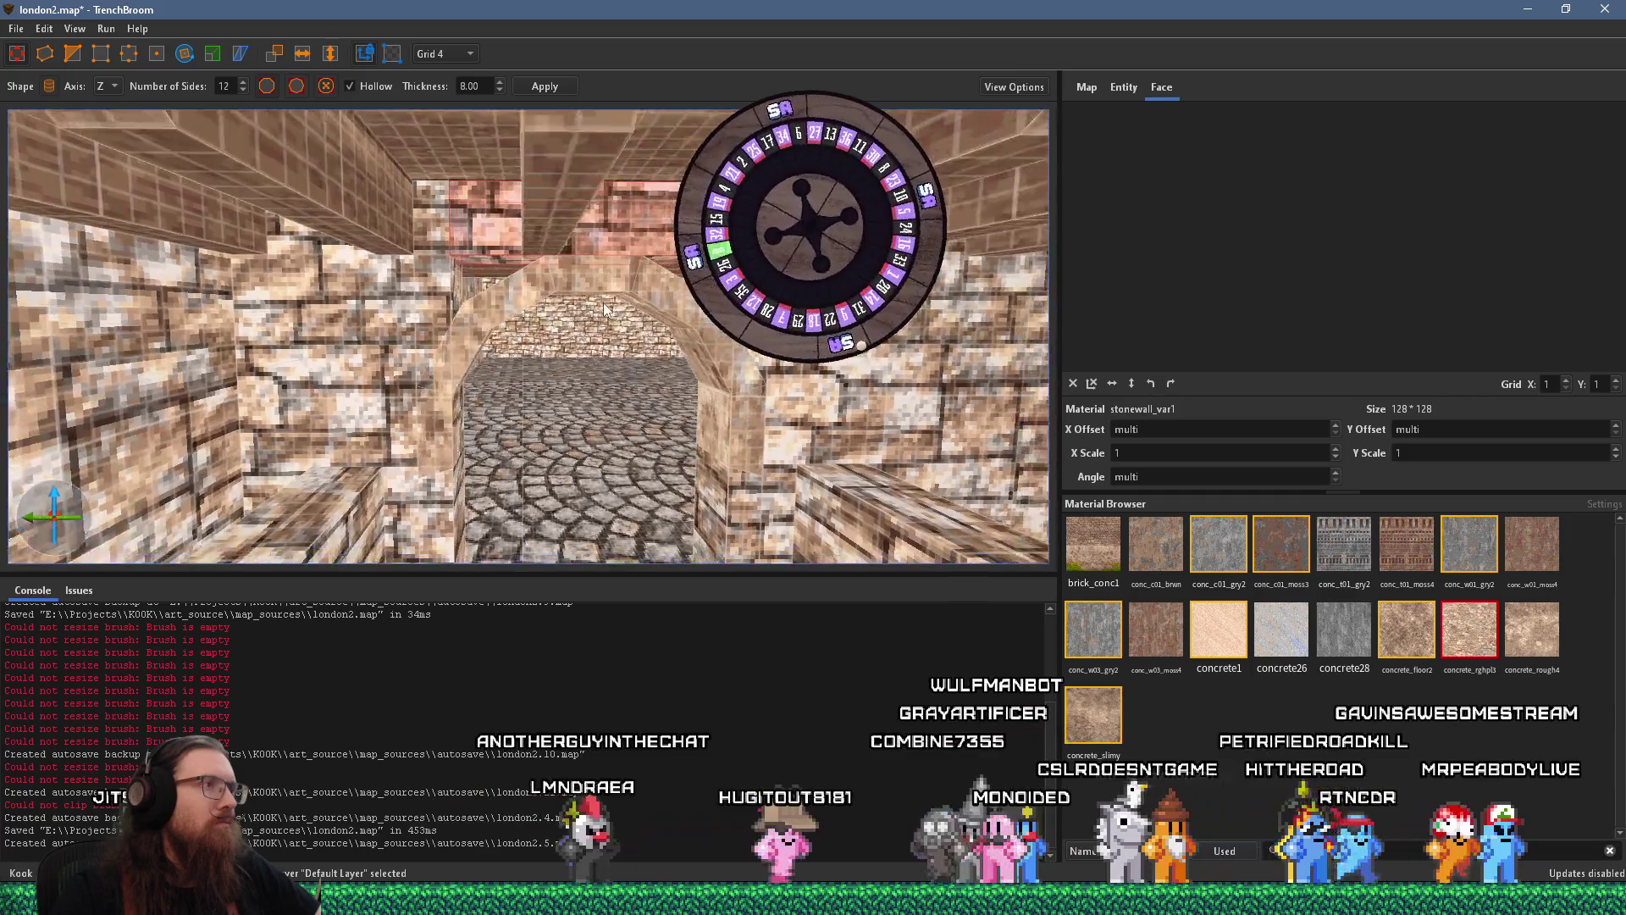
left_click(426, 463)
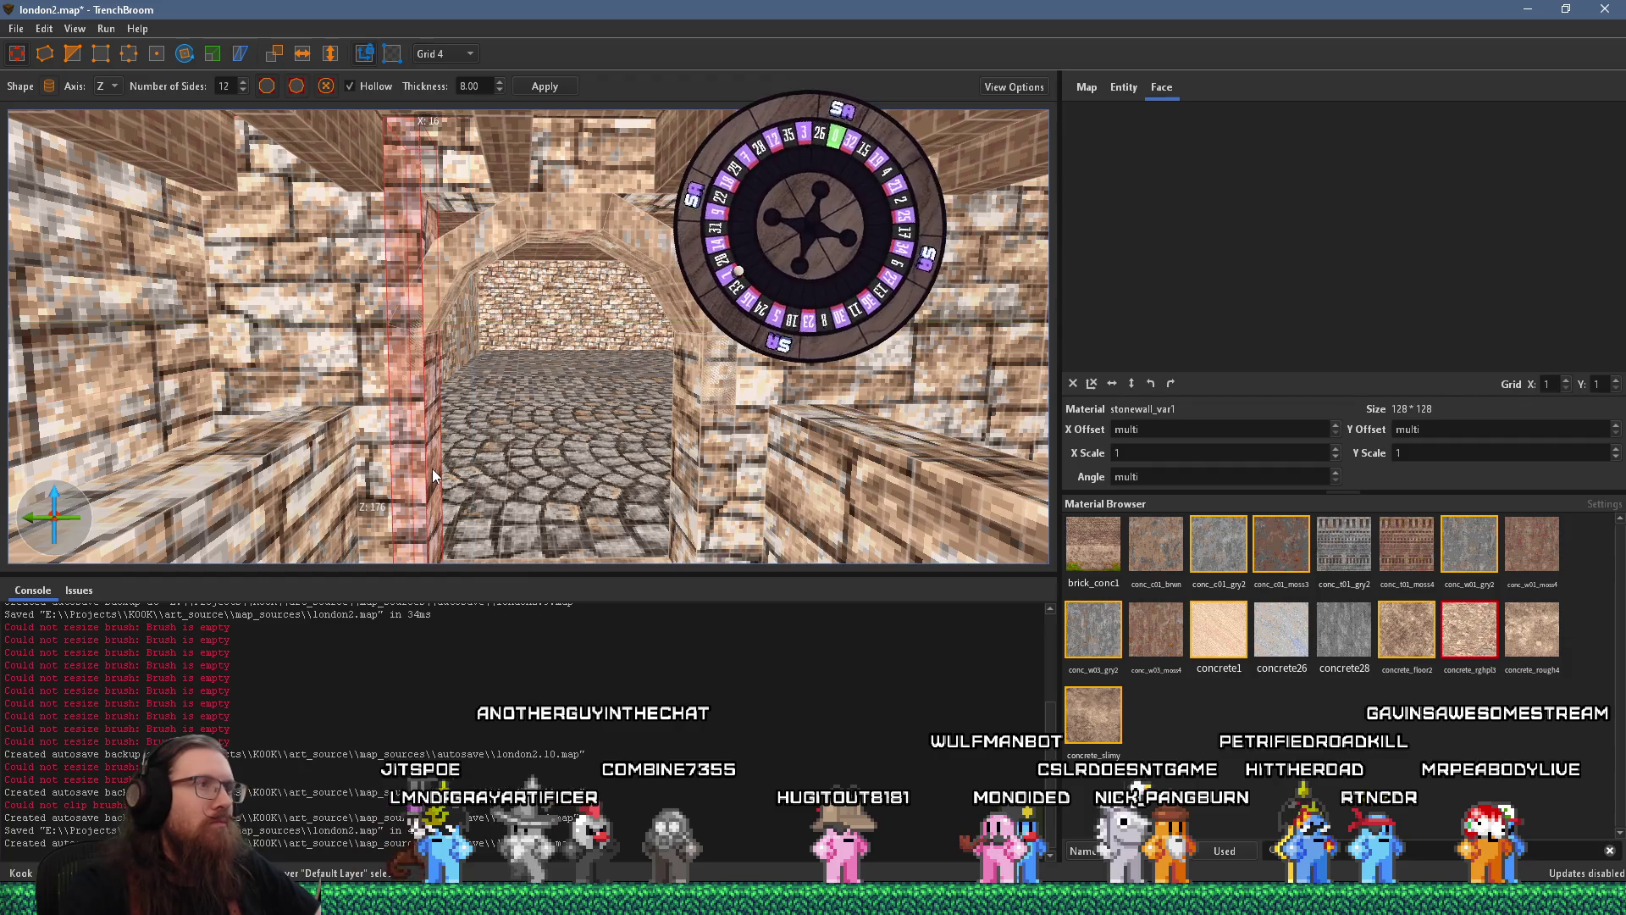
key("Escape")
left_click(694, 483)
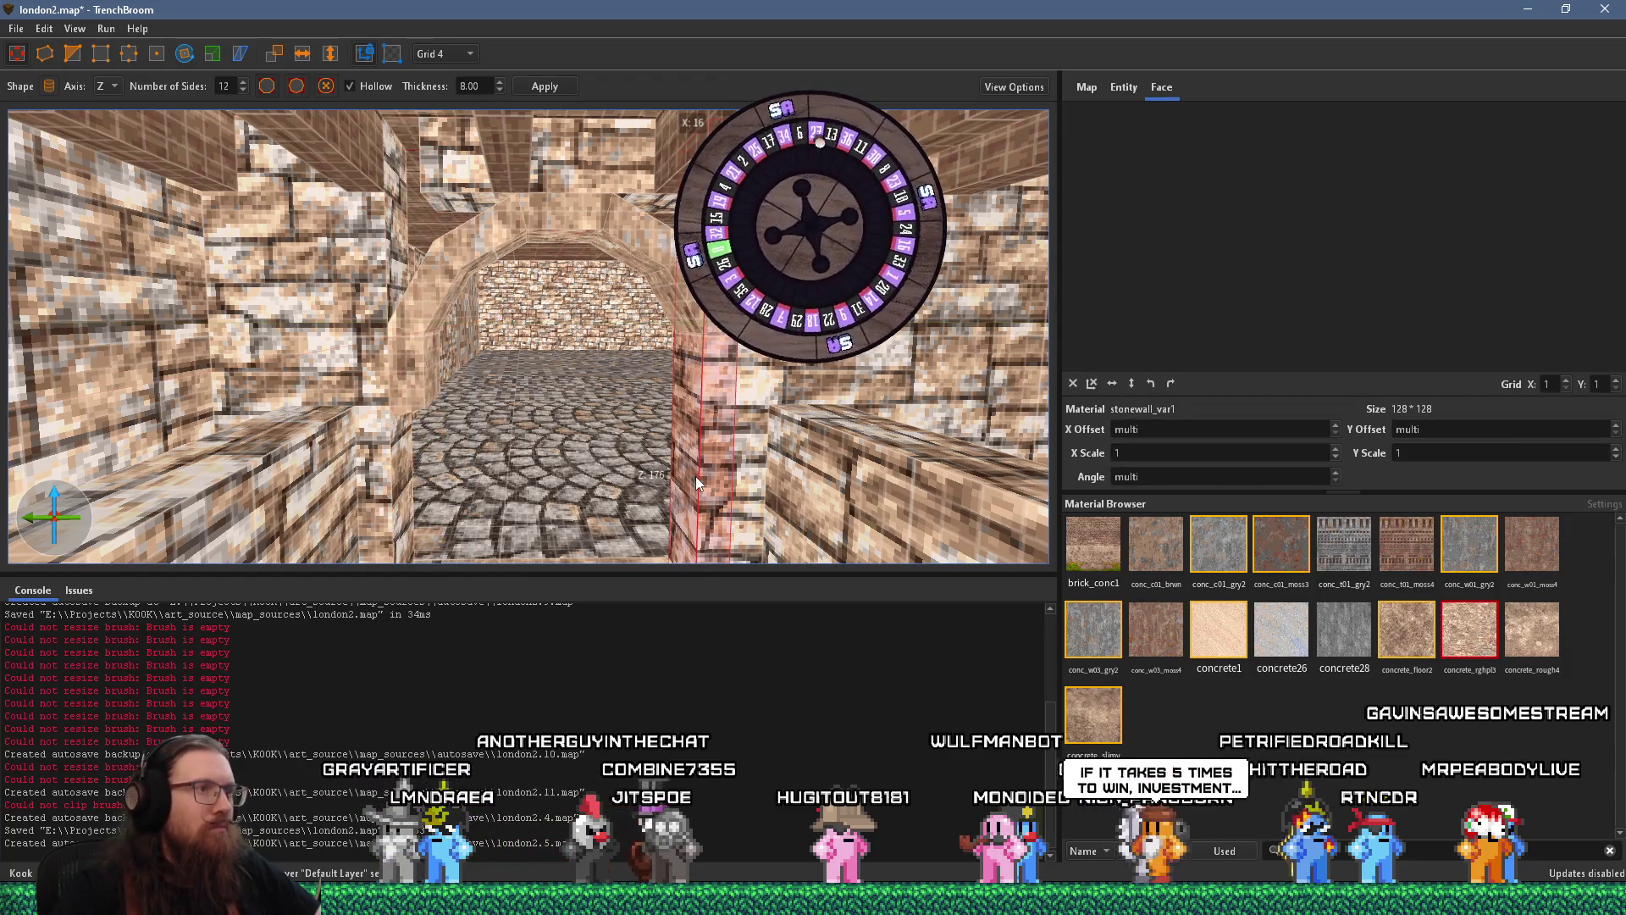
key("alt+Tab")
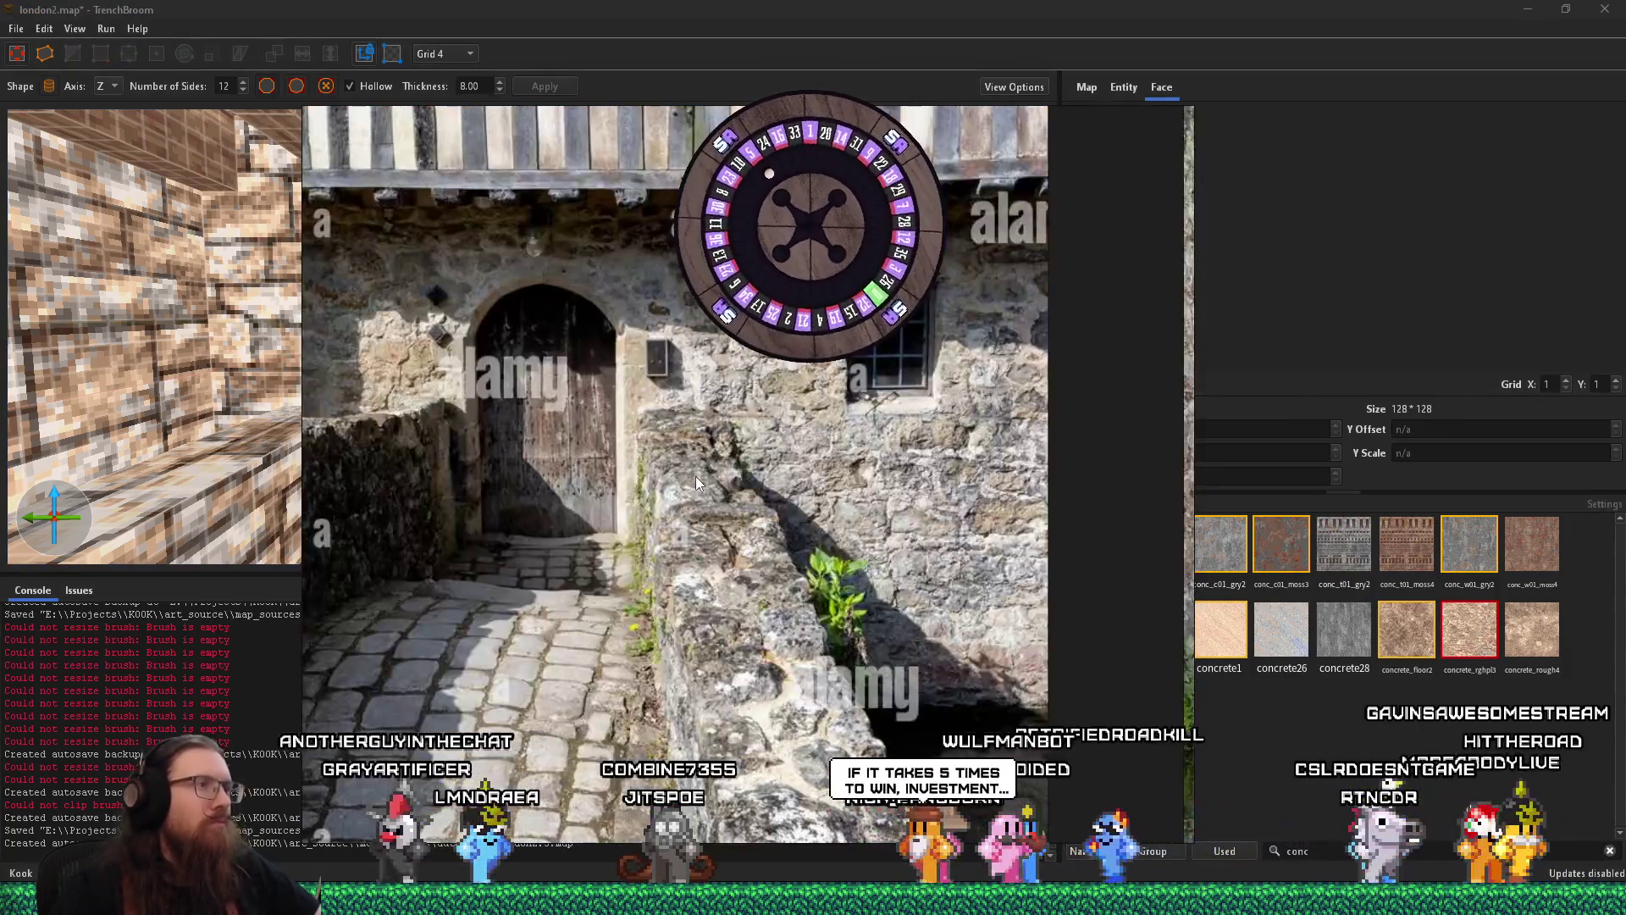
key("alt+Tab")
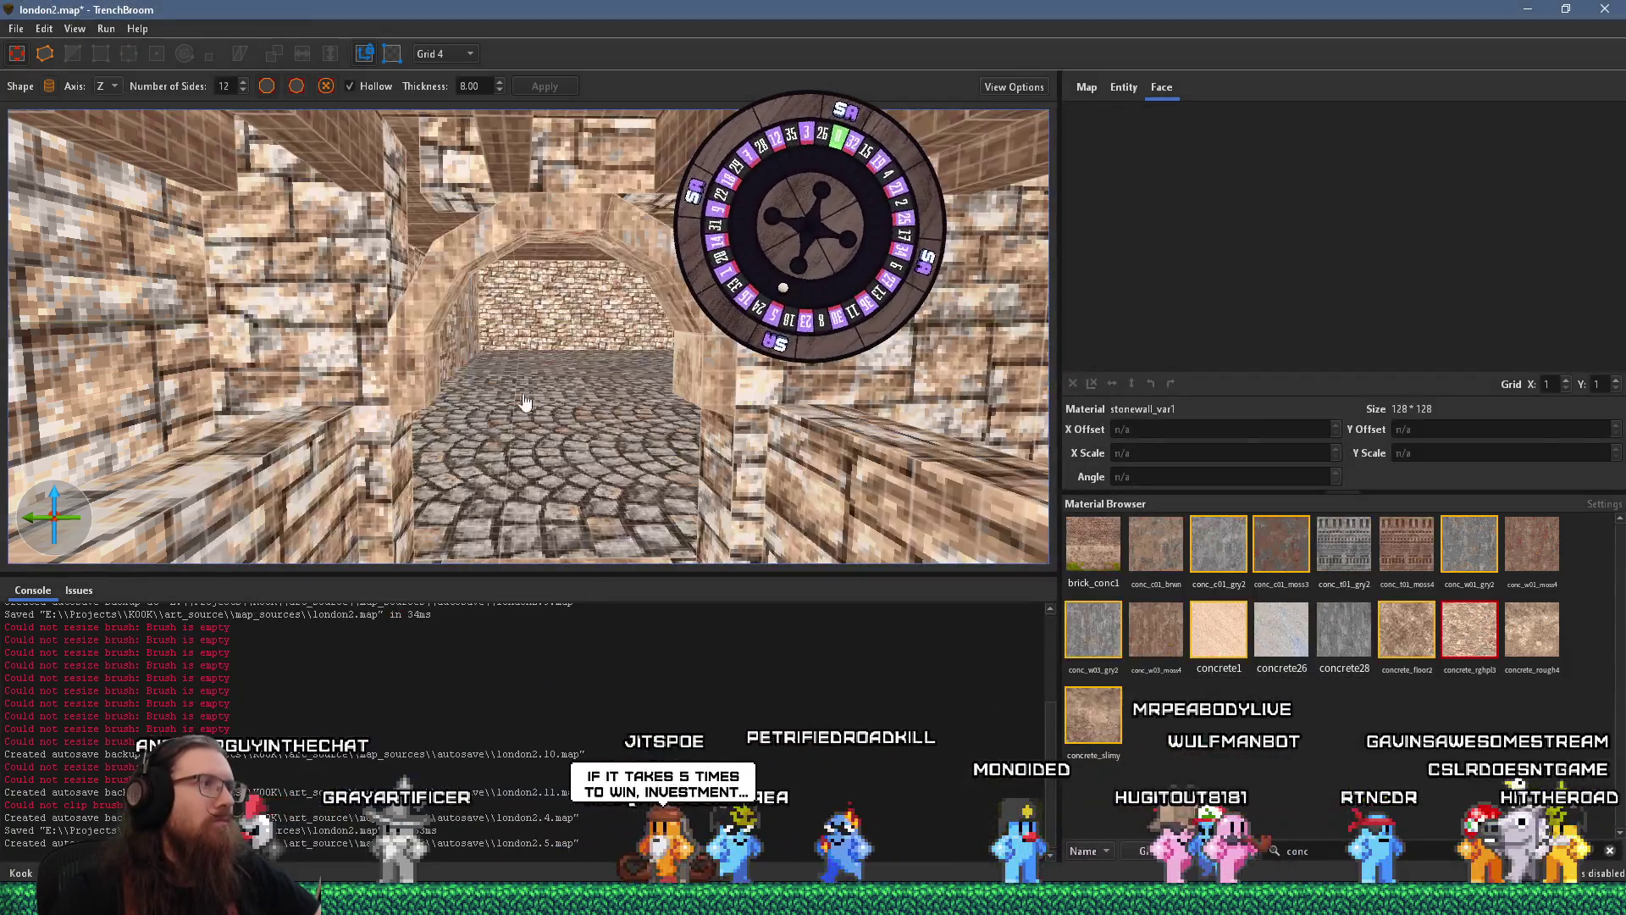
Drag the right and then the left doorway pillar down to the floor
left_click(410, 371)
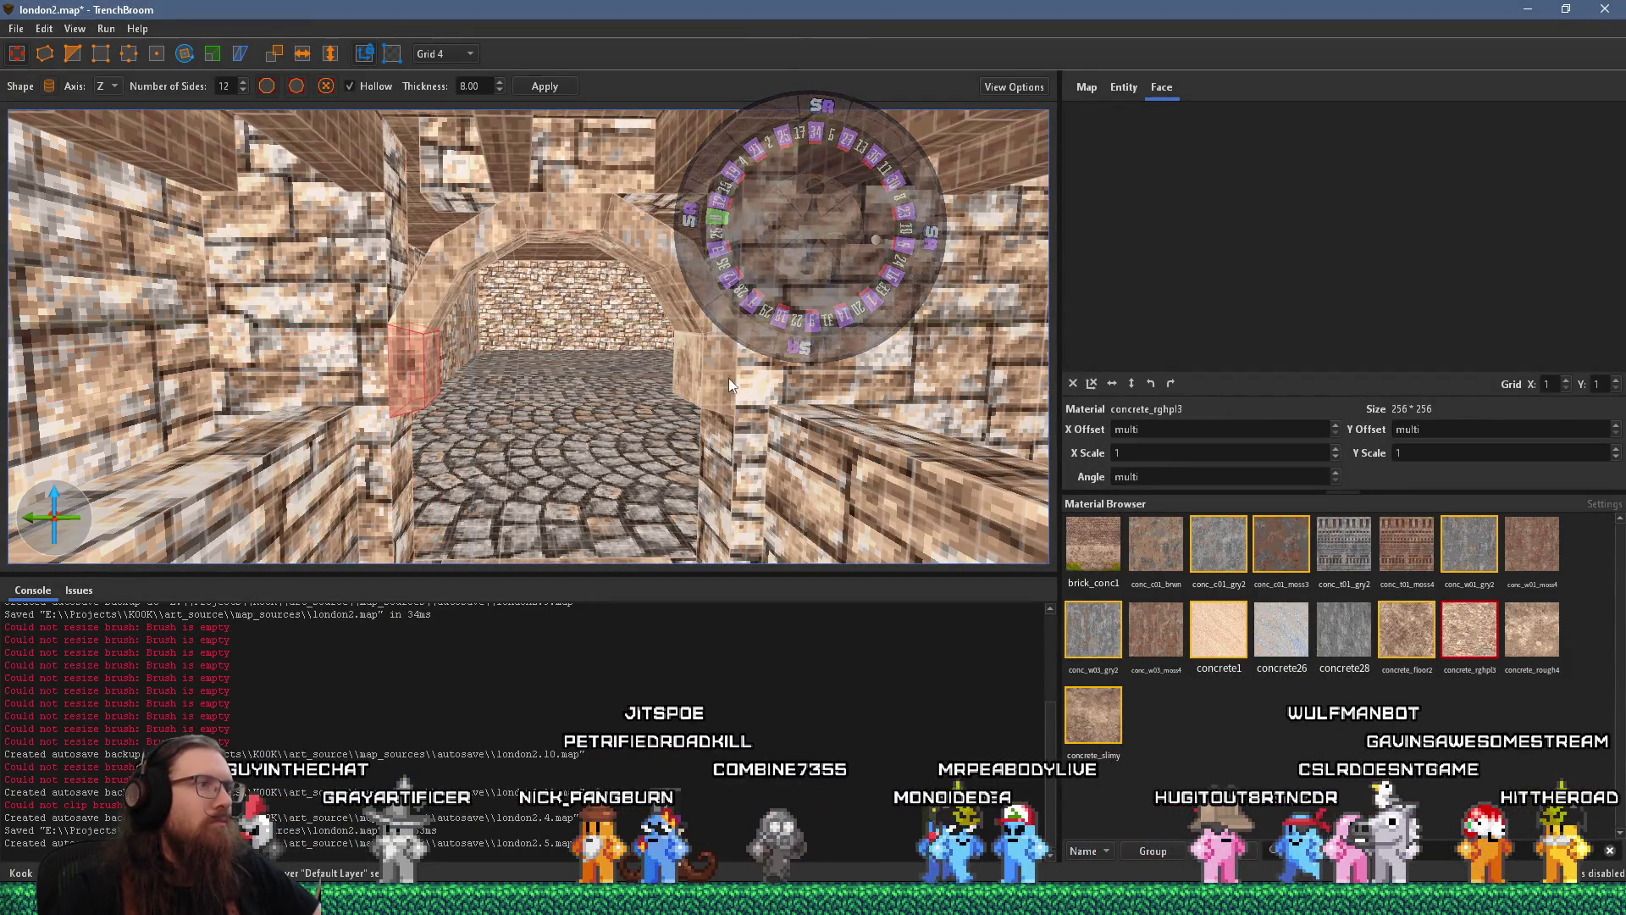
scroll(688, 460, "up", 5)
scroll(665, 460, "down", 3)
left_click(627, 448)
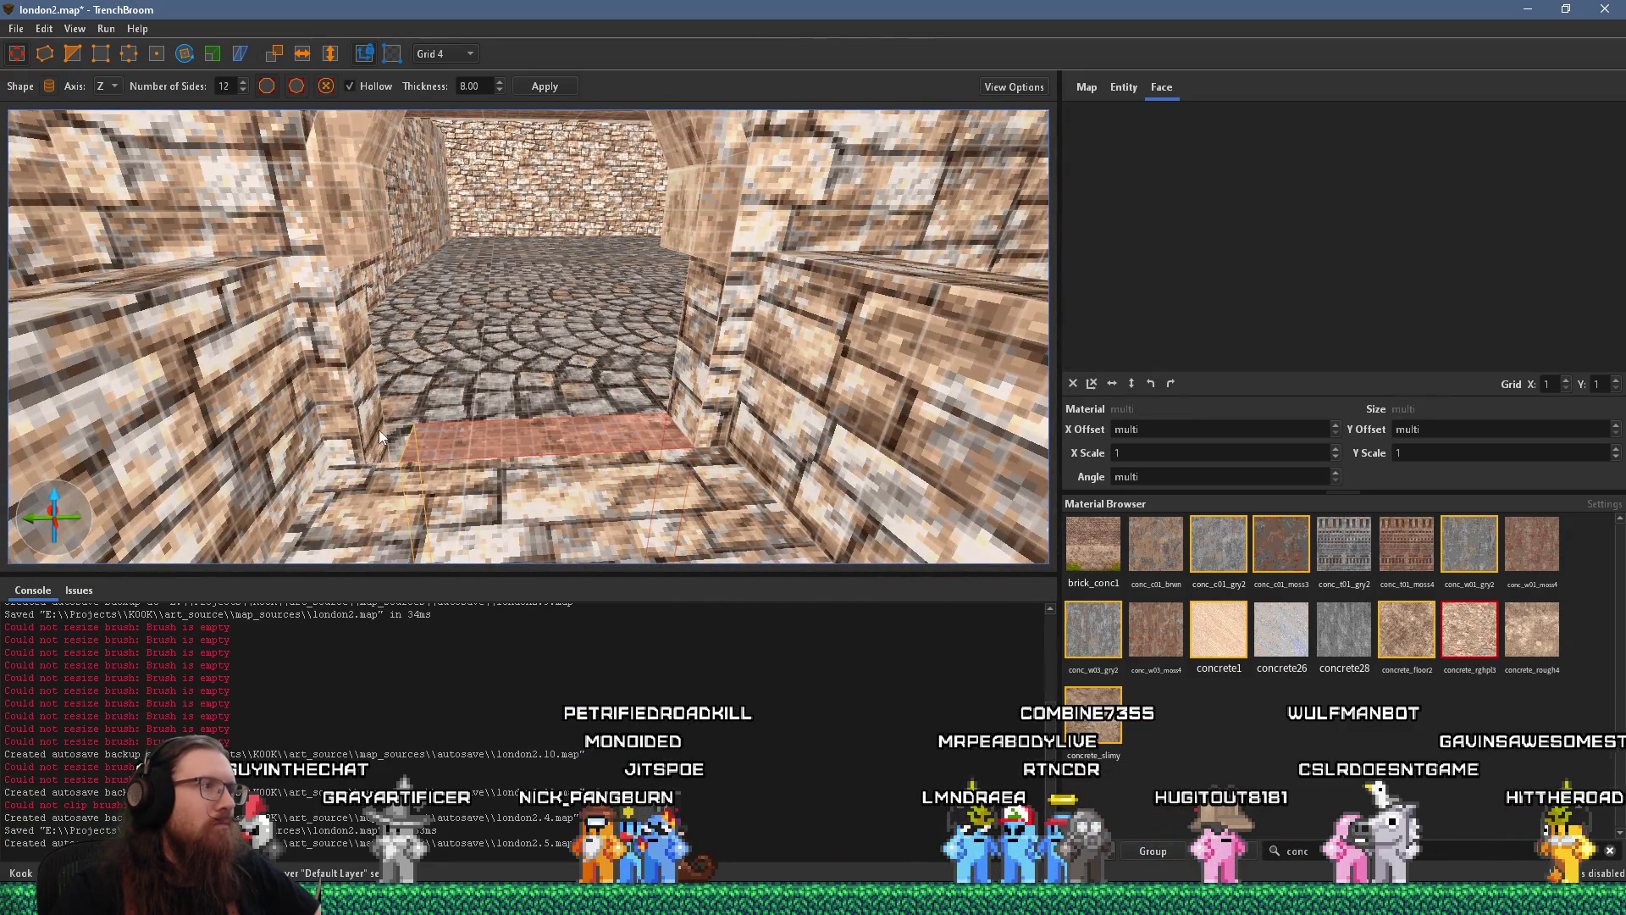
left_click(388, 266)
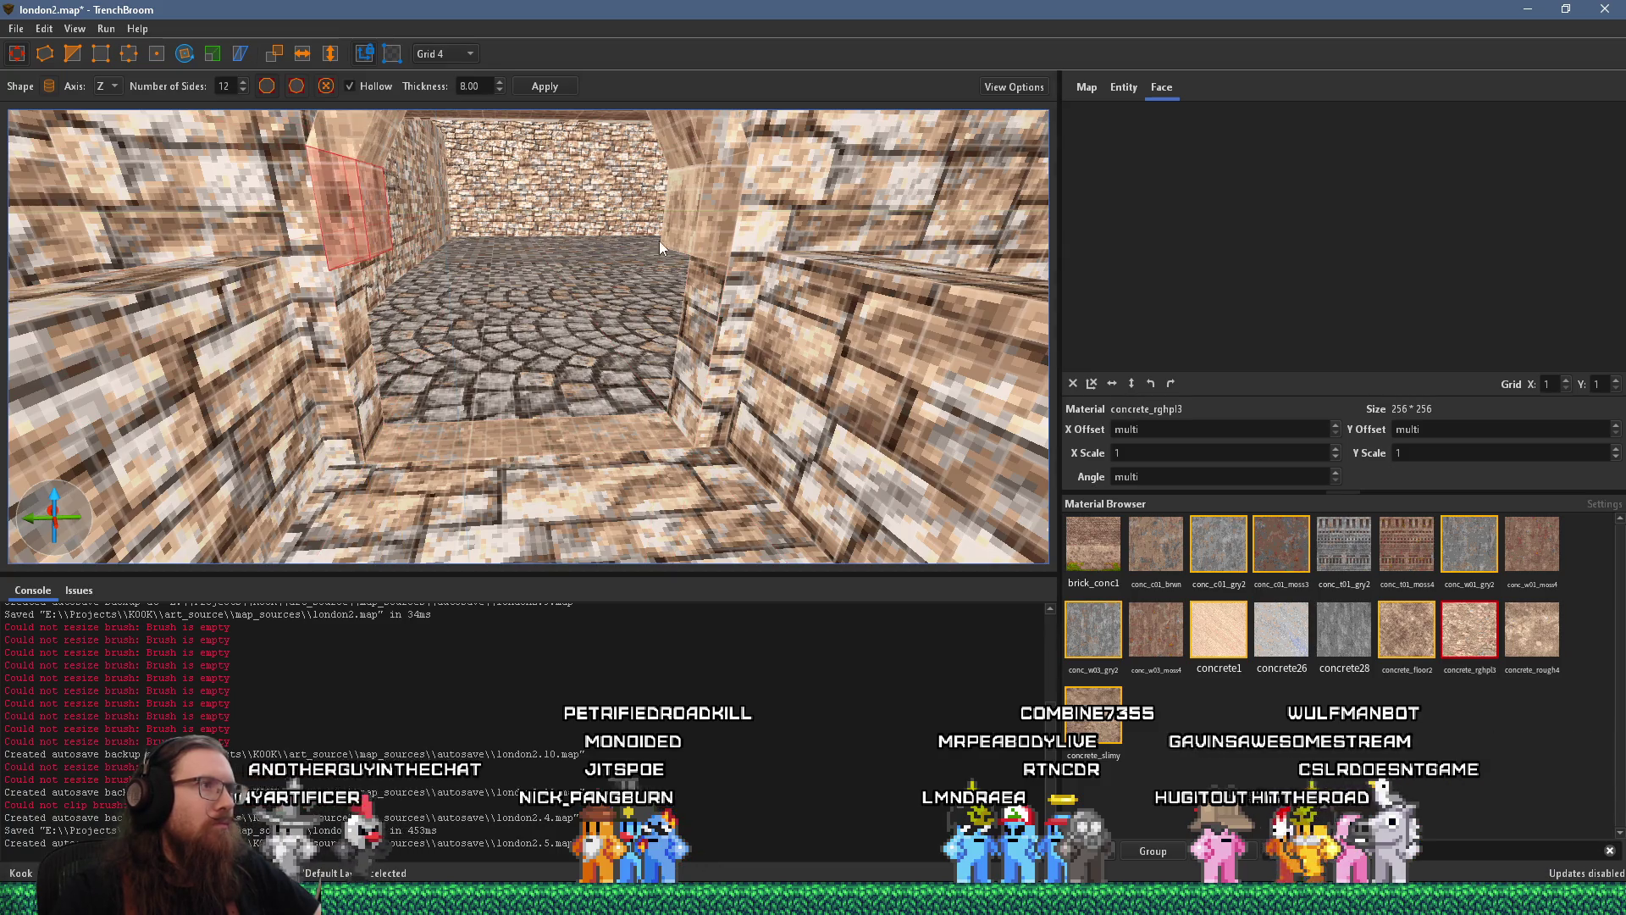
left_click_drag(688, 268, 661, 538)
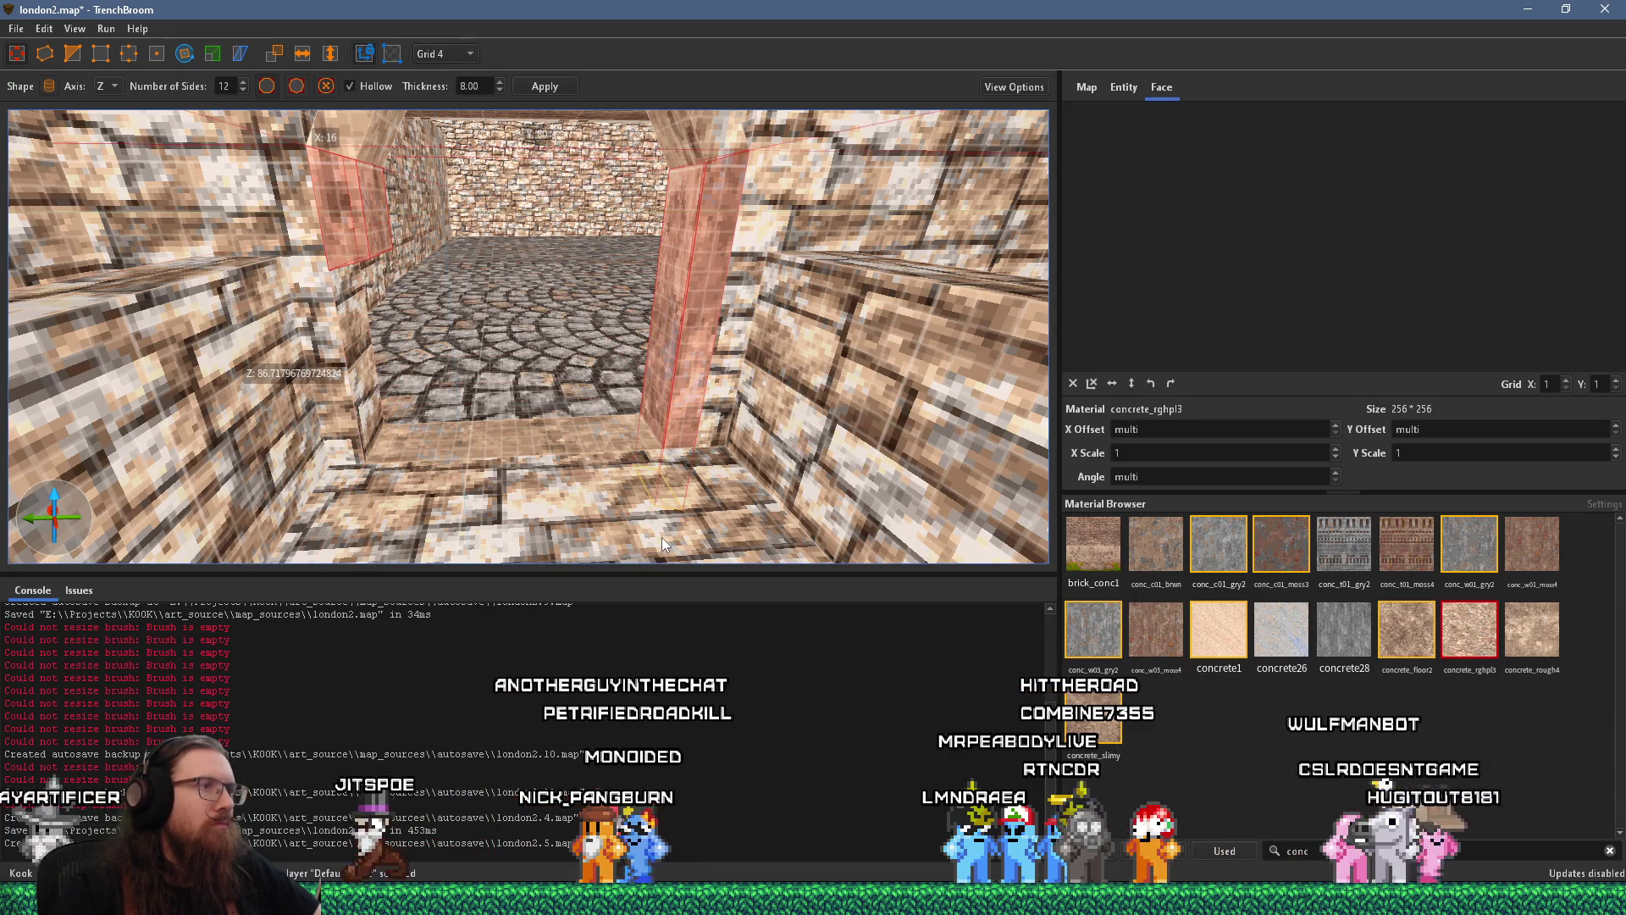
left_click_drag(353, 255, 426, 498)
Place a clip point on the floor with the Clip tool
left_click(72, 54)
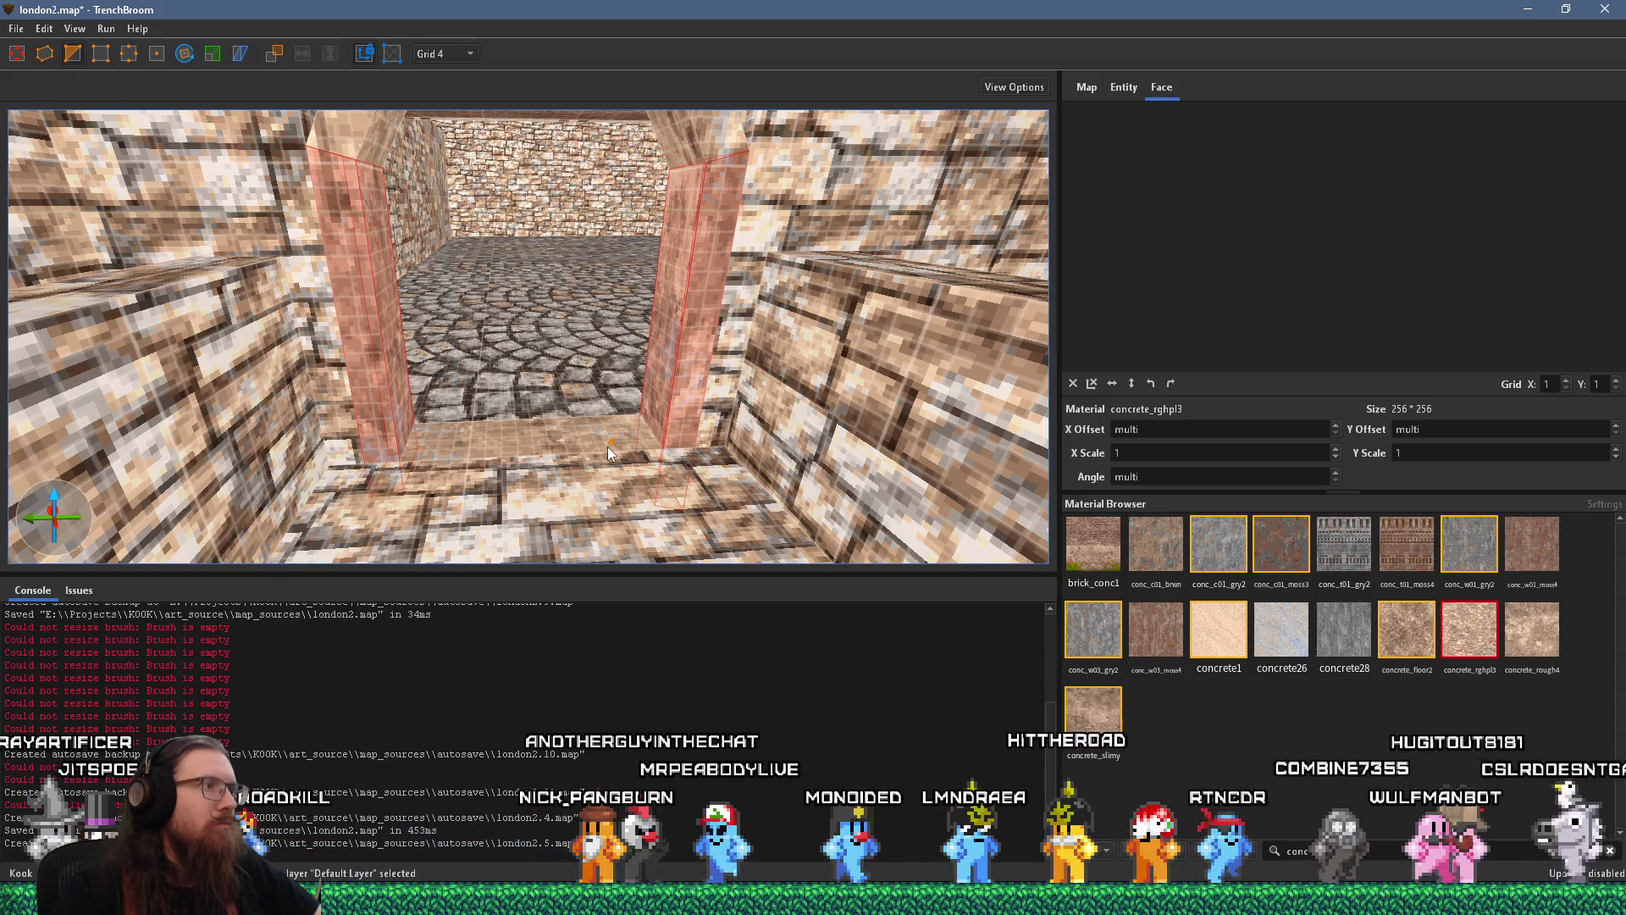
left_click(607, 445)
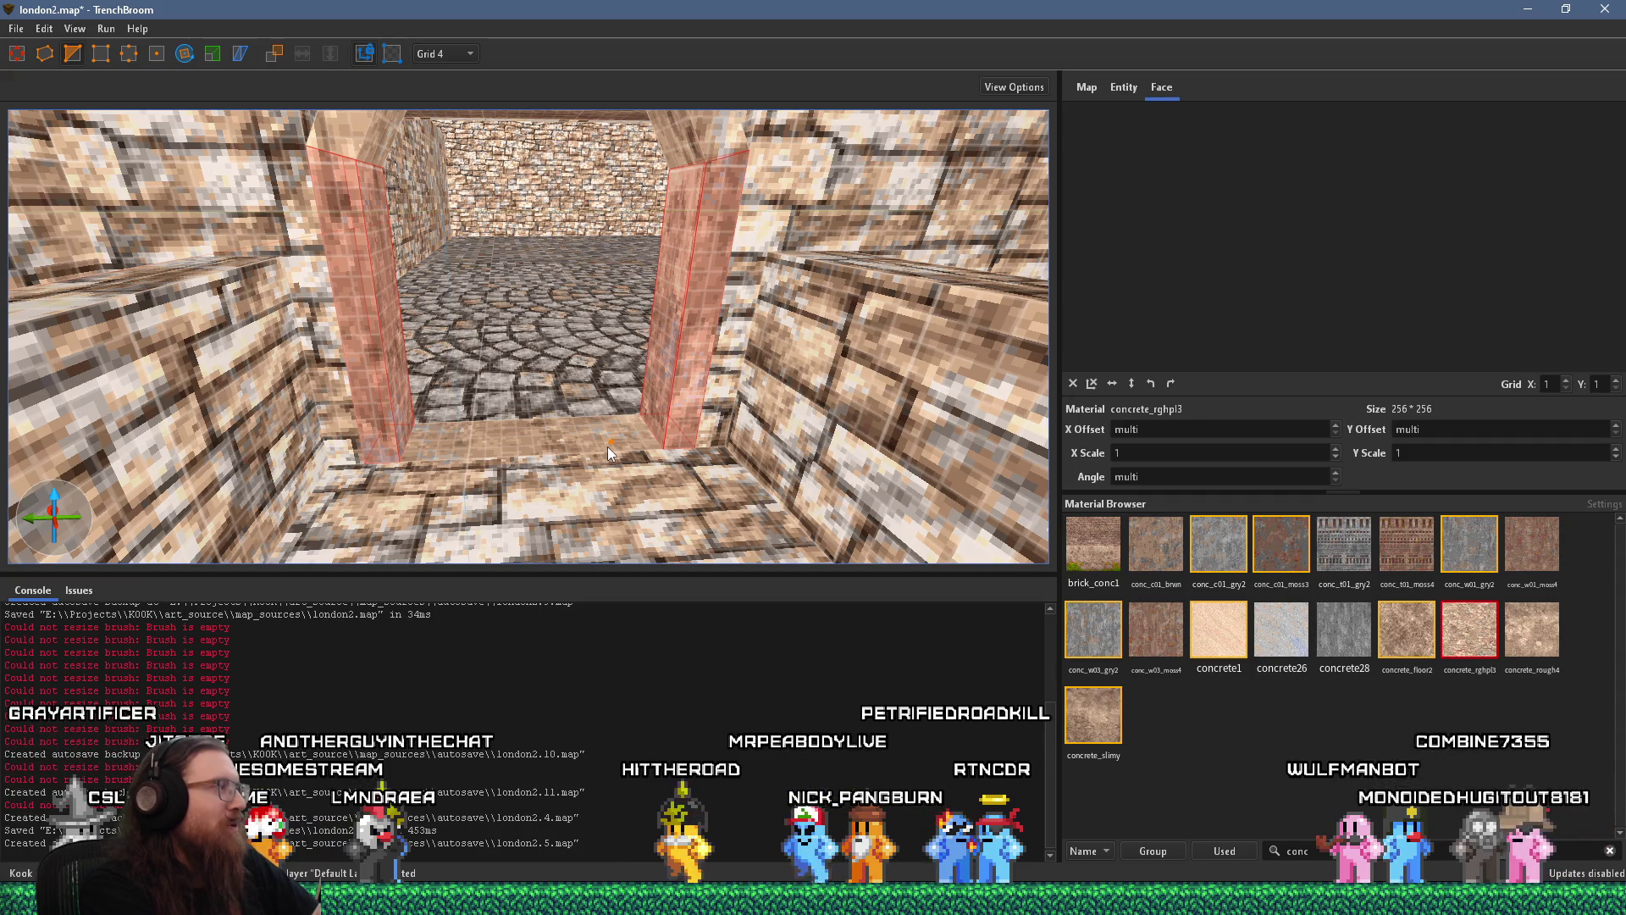
scroll(607, 445, "up", 5)
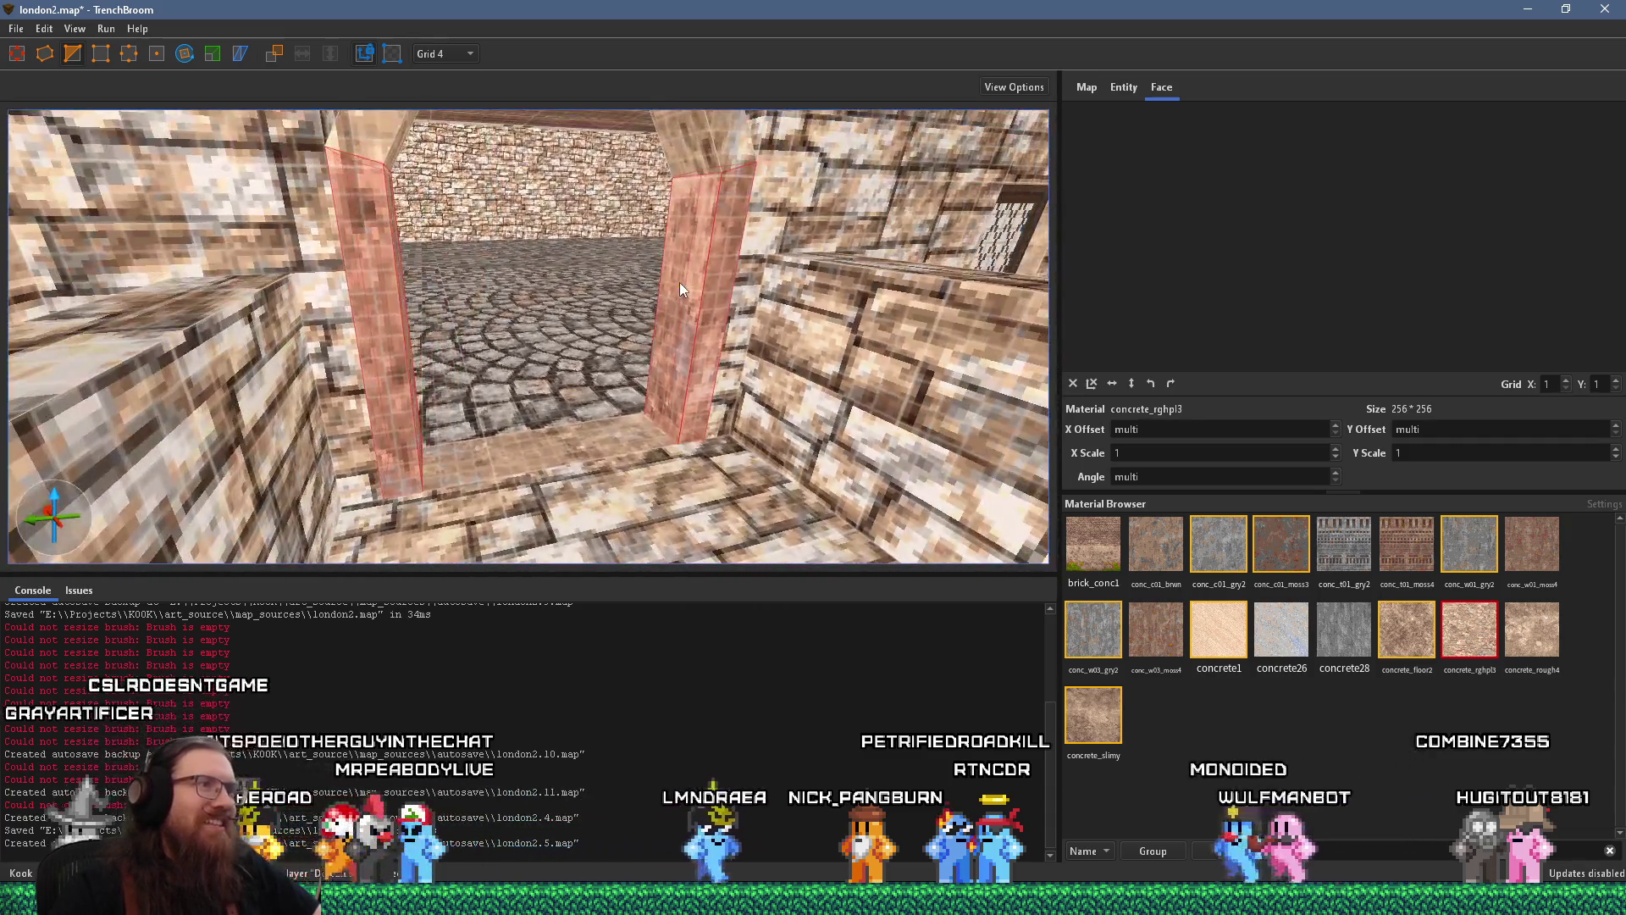
Rotate the concrete texture on the doorway pillar's face by 90°
left_click(682, 287, "shift")
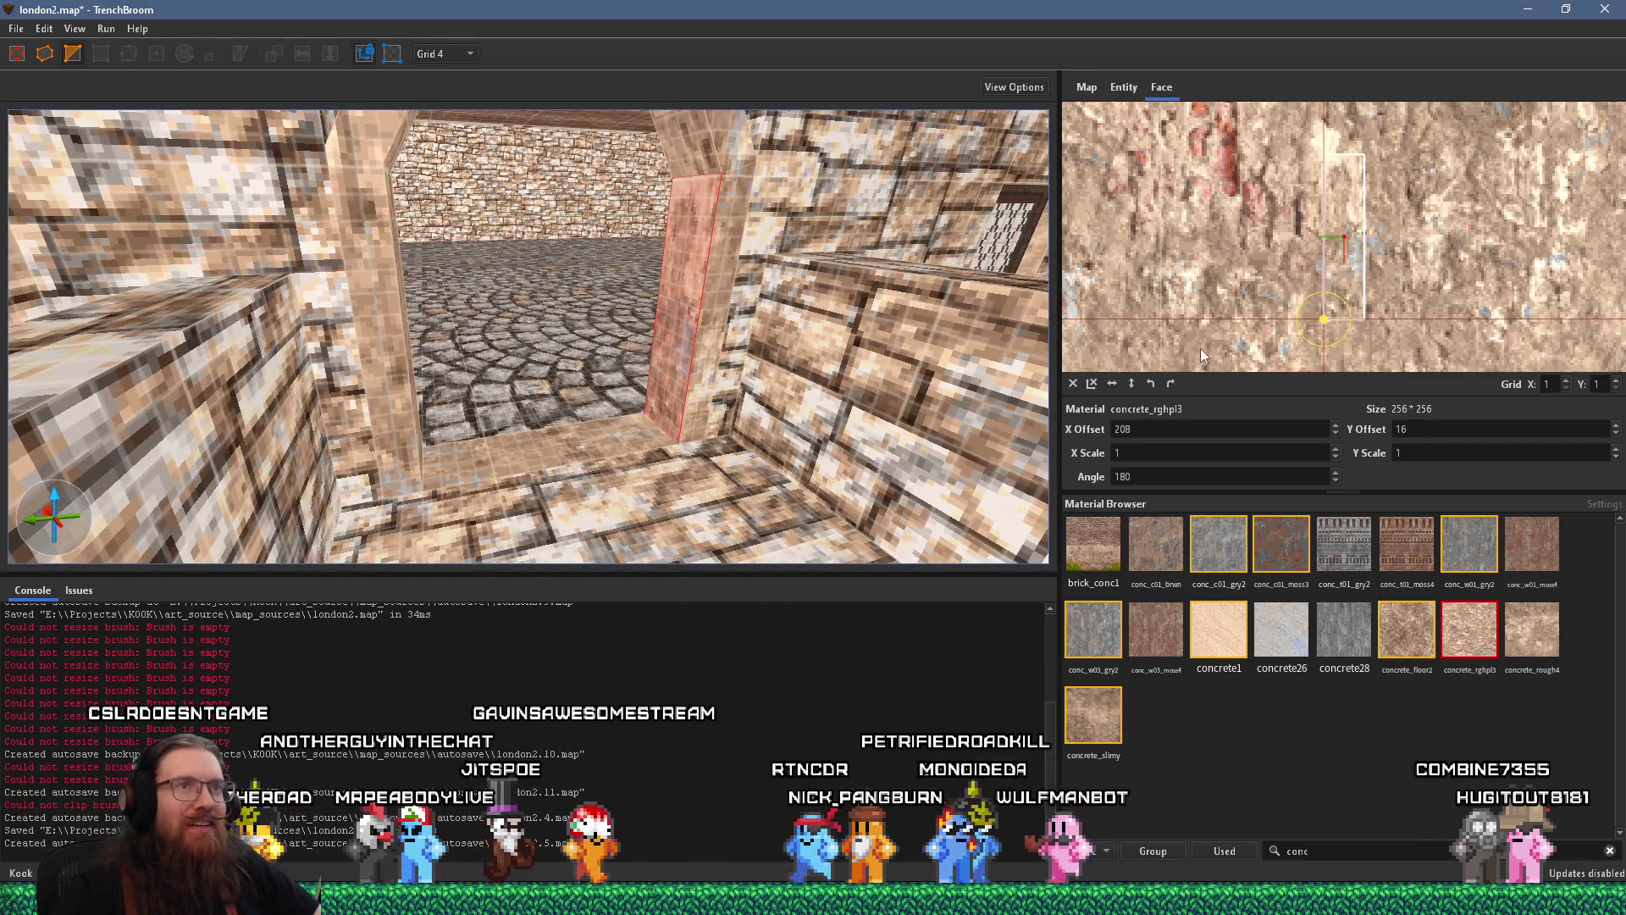
left_click(1172, 384)
scroll(731, 320, "down", 3)
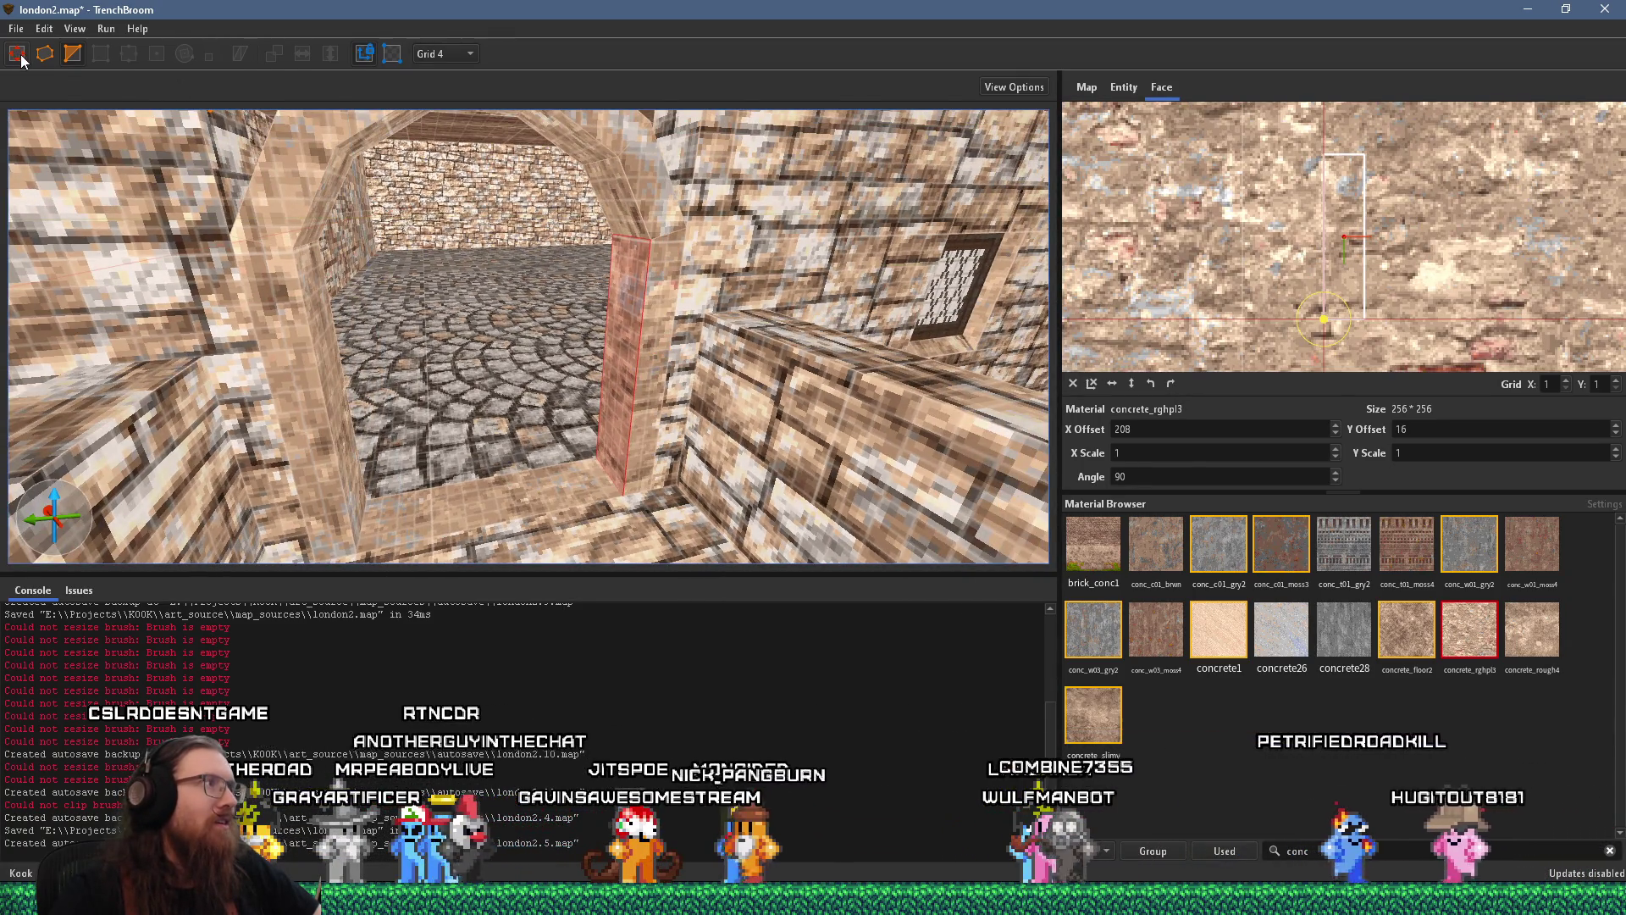
Check texture alignment on the arch's diagonal, flat and lower side faces
left_click(54, 57)
scroll(579, 266, "up", 3)
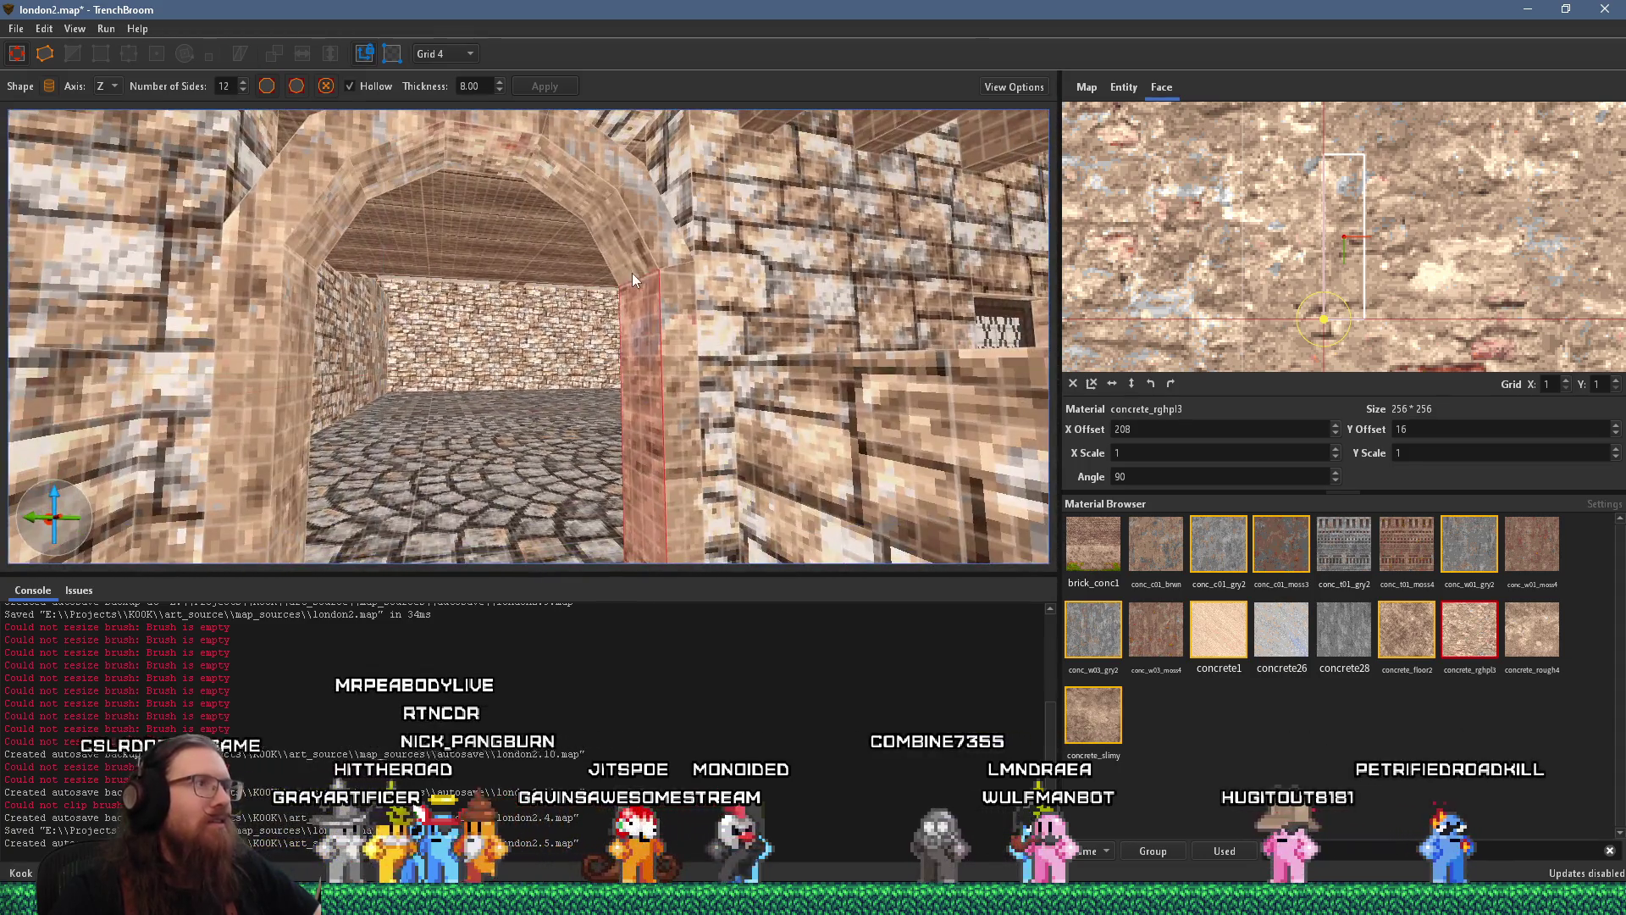
mouse_move(278, 345)
left_mouse_down()
mouse_move(473, 327)
mouse_move(463, 387)
mouse_move(220, 219)
mouse_move(302, 344)
left_mouse_up()
left_click(395, 397, "shift")
left_click(296, 343, "shift")
left_click_drag(158, 346, 299, 420)
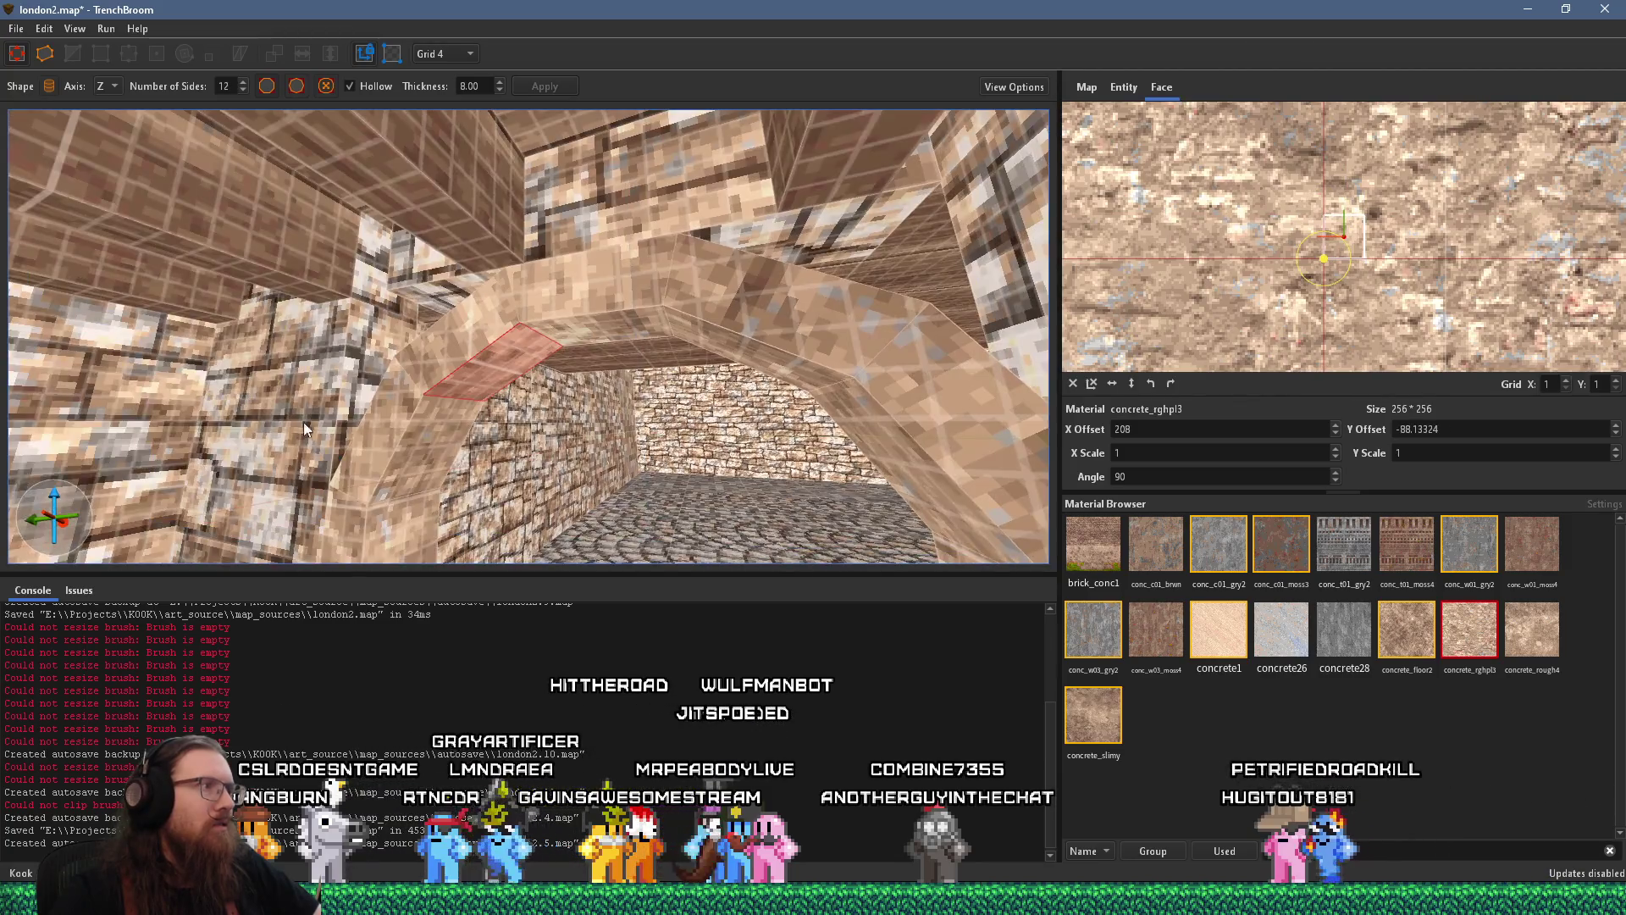
left_click(406, 428, "shift")
Compare offsets on the pillar face and remaining arch segments, confirming X 208, Y 16
mouse_move(360, 525)
left_mouse_down()
mouse_move(483, 517)
mouse_move(506, 443)
mouse_move(362, 381)
mouse_move(386, 413)
mouse_move(347, 381)
mouse_move(302, 254)
mouse_move(355, 252)
mouse_move(315, 126)
mouse_move(359, 220)
left_mouse_up()
left_click(362, 379, "shift")
left_click(376, 210, "shift")
left_click(334, 163, "shift")
left_click(360, 220, "shift")
left_click(273, 223, "shift")
mouse_move(107, 235)
left_mouse_down()
mouse_move(351, 305)
mouse_move(419, 362)
mouse_move(478, 382)
mouse_move(533, 259)
mouse_move(529, 355)
mouse_move(378, 376)
left_mouse_up()
left_click(352, 306, "shift")
left_click(524, 277)
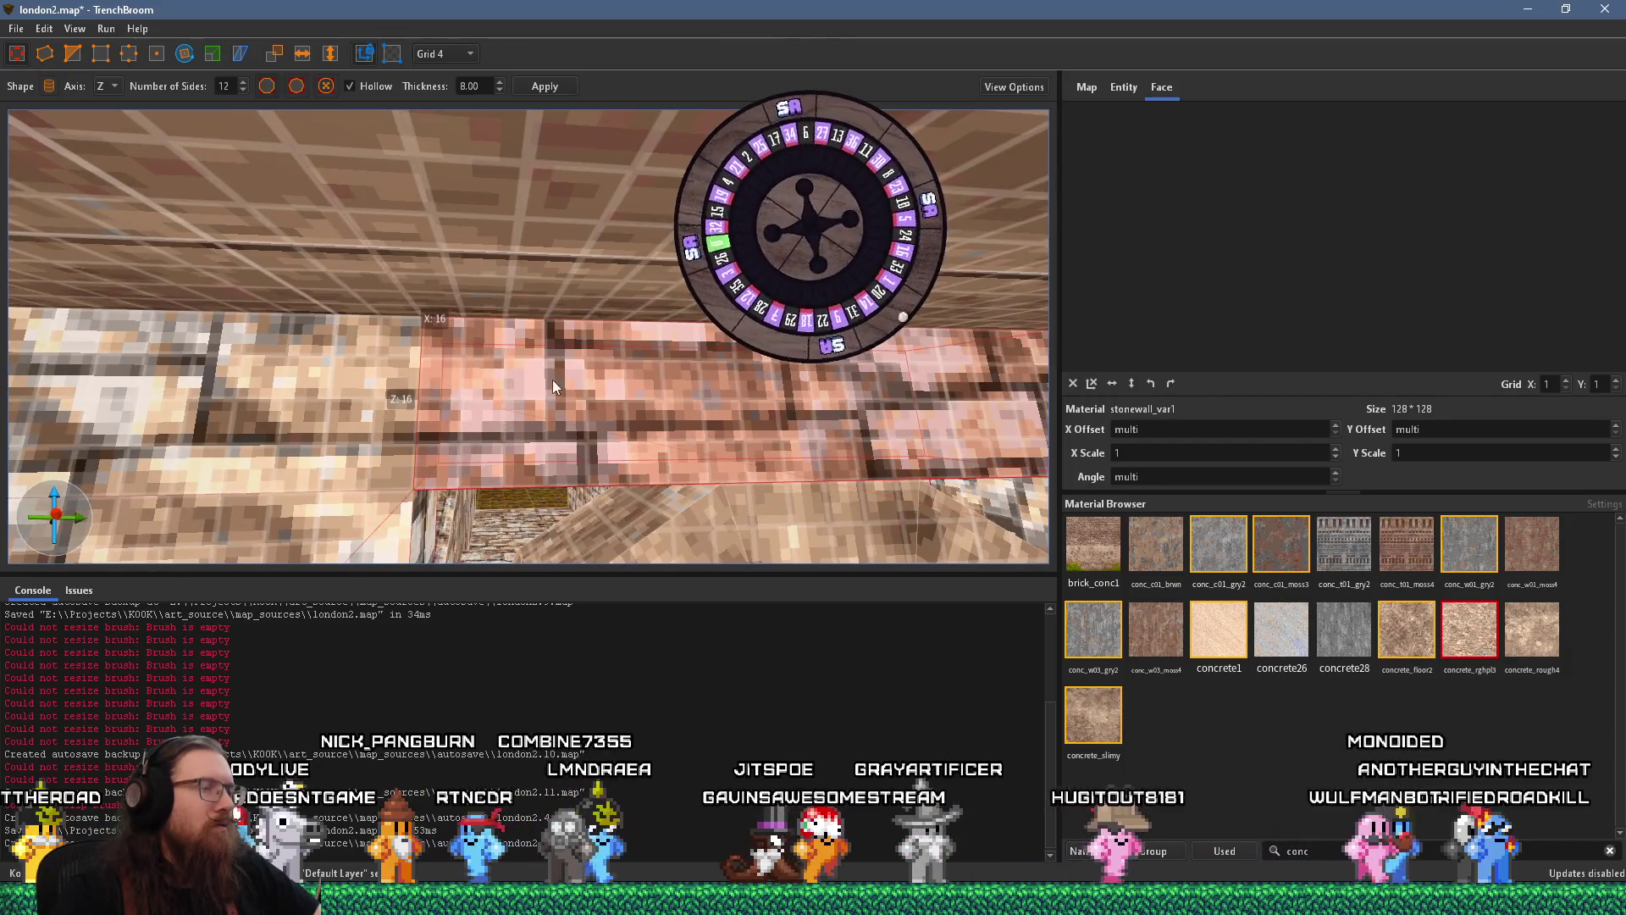
Shrink the stone block above the doorway to a thin 8-unit lintel slab
left_click_drag(539, 384, 462, 337)
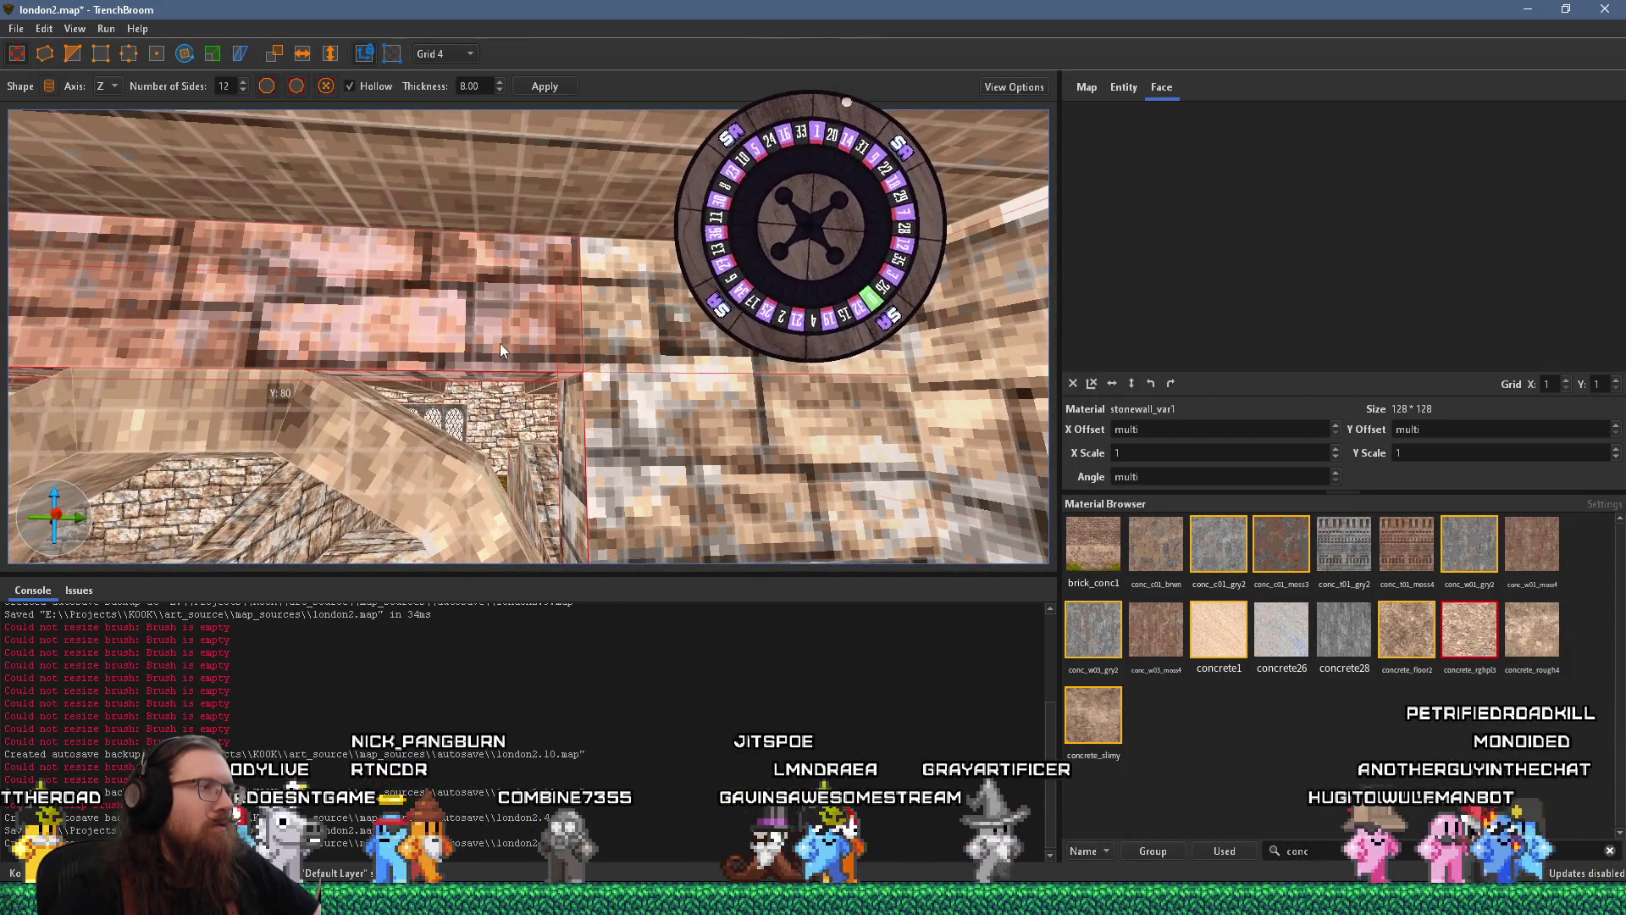
scroll(501, 343, "down", 5)
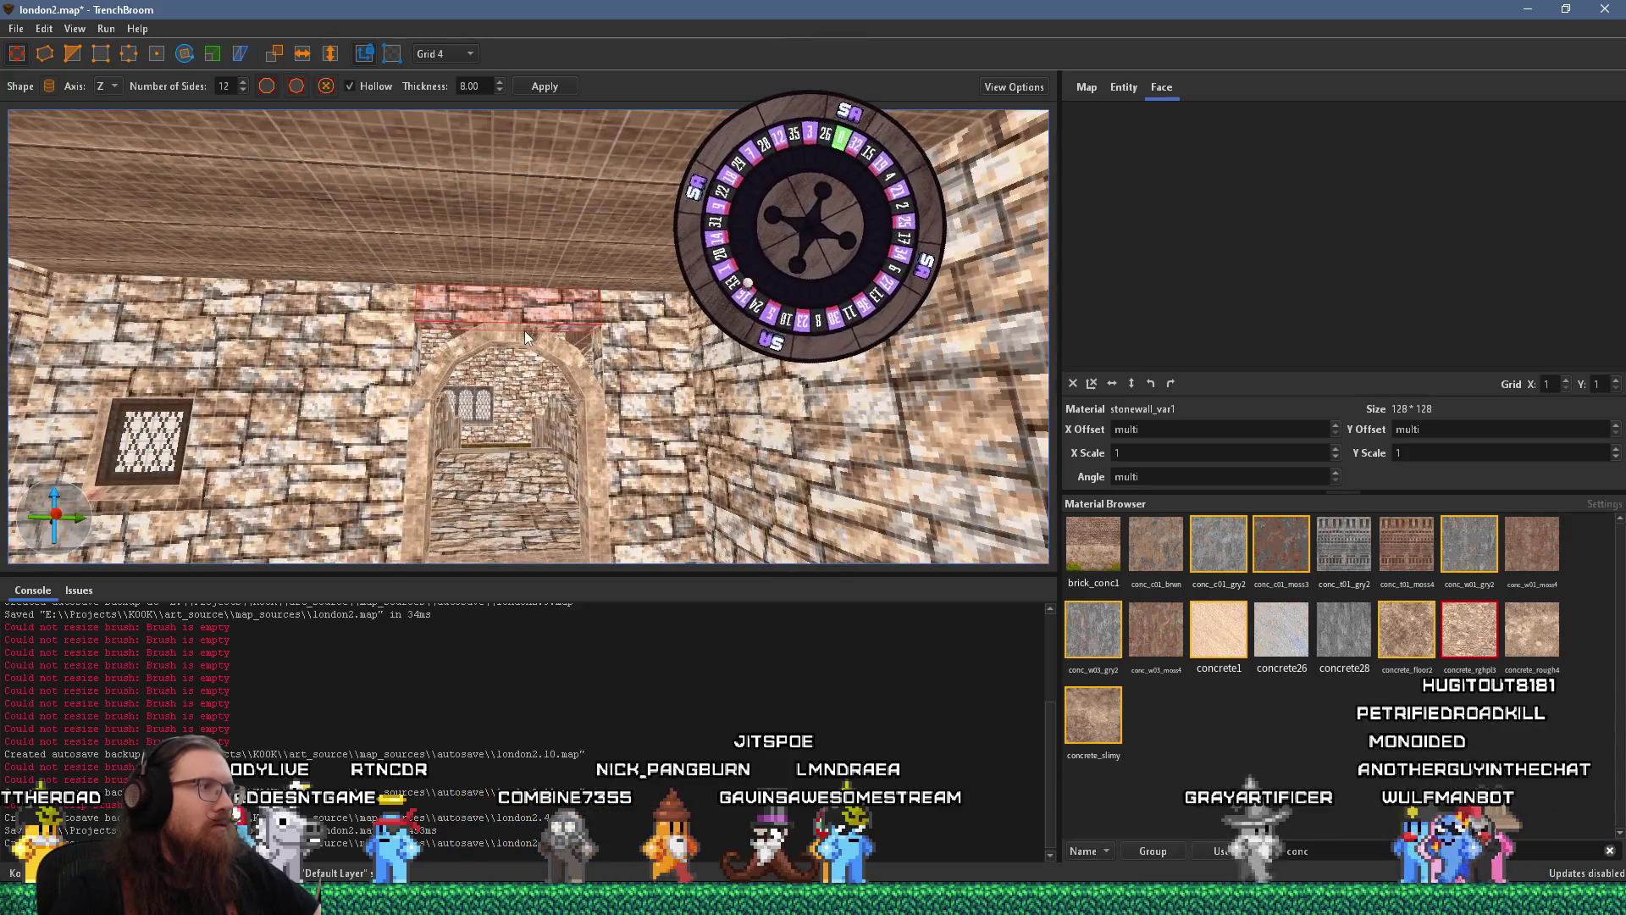
scroll(525, 332, "up", 3)
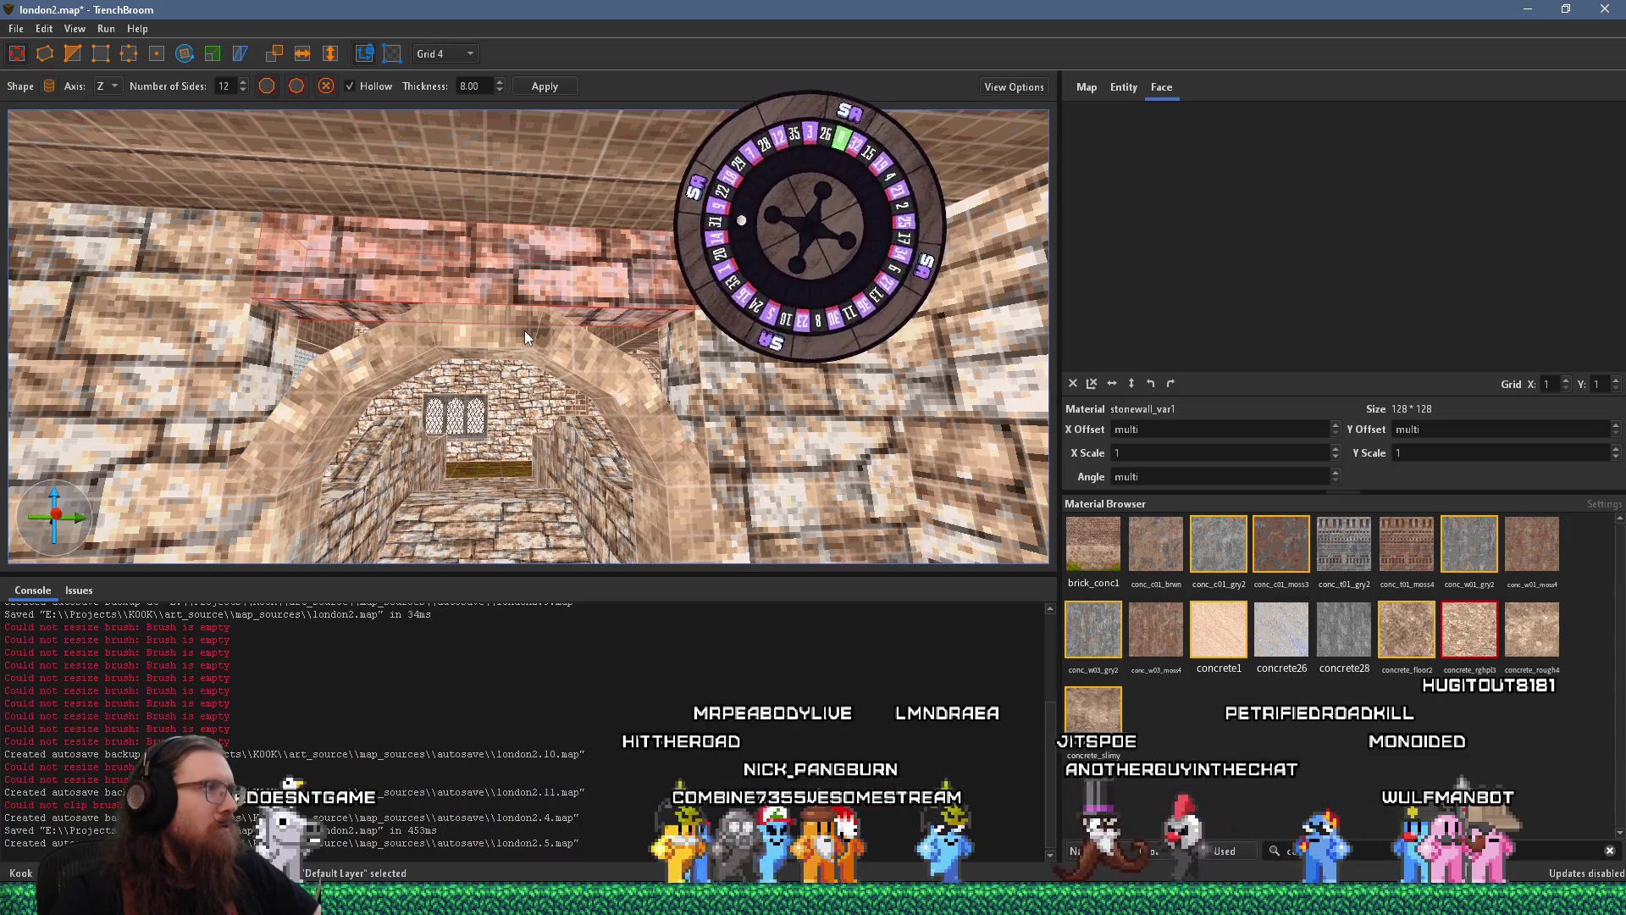
scroll(525, 330, "down", 5)
scroll(543, 357, "up", 10)
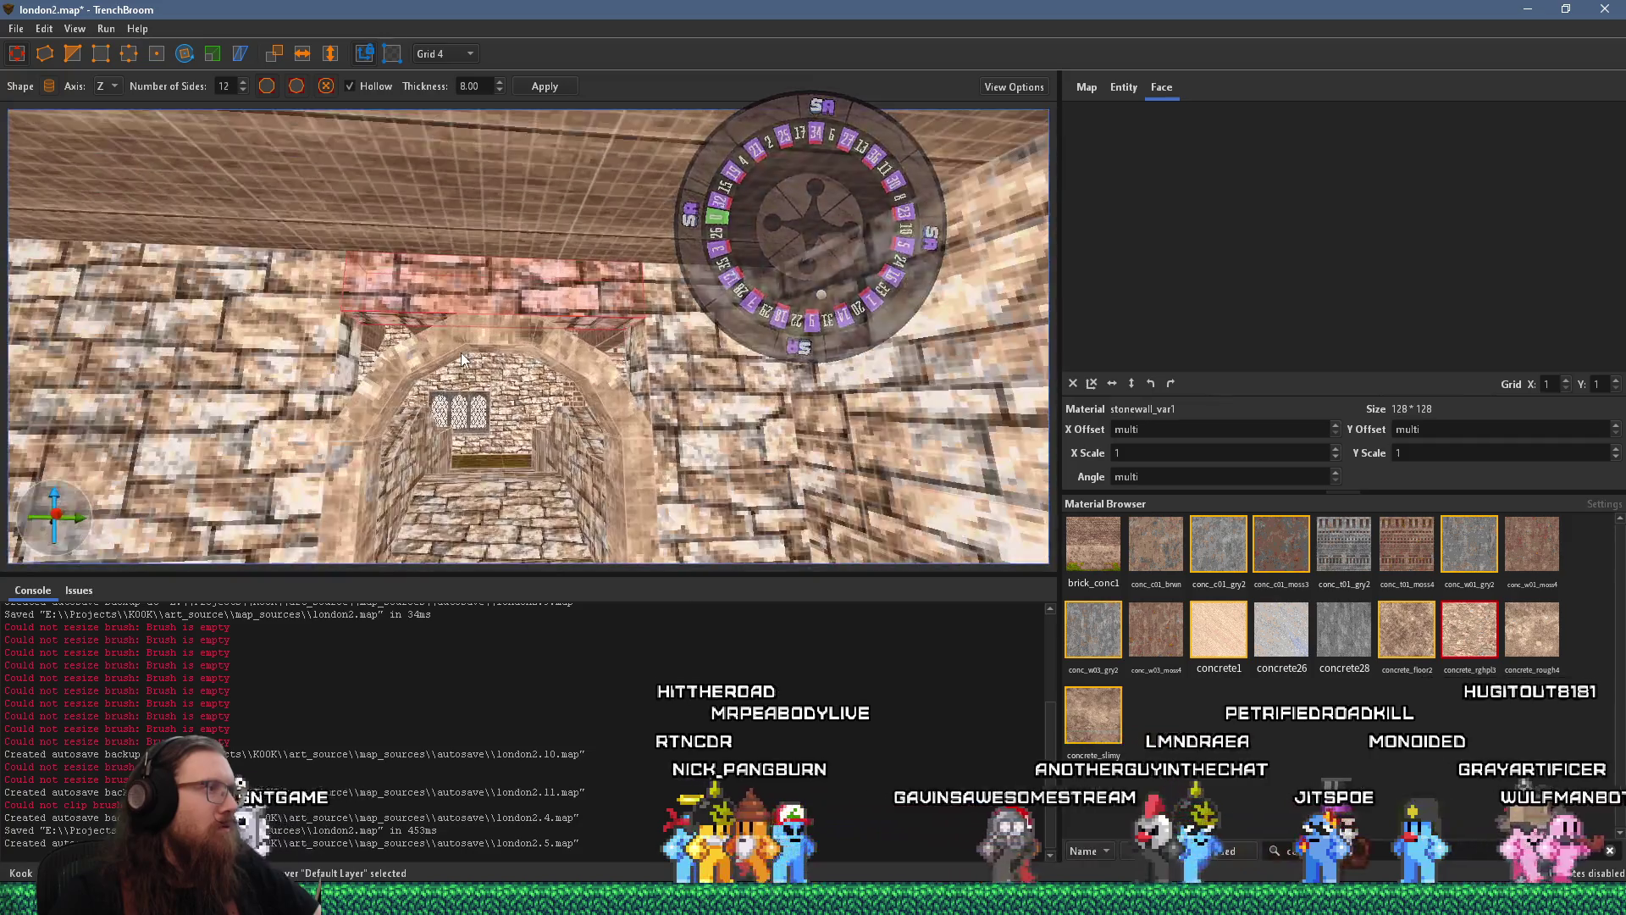
scroll(591, 343, "down", 5)
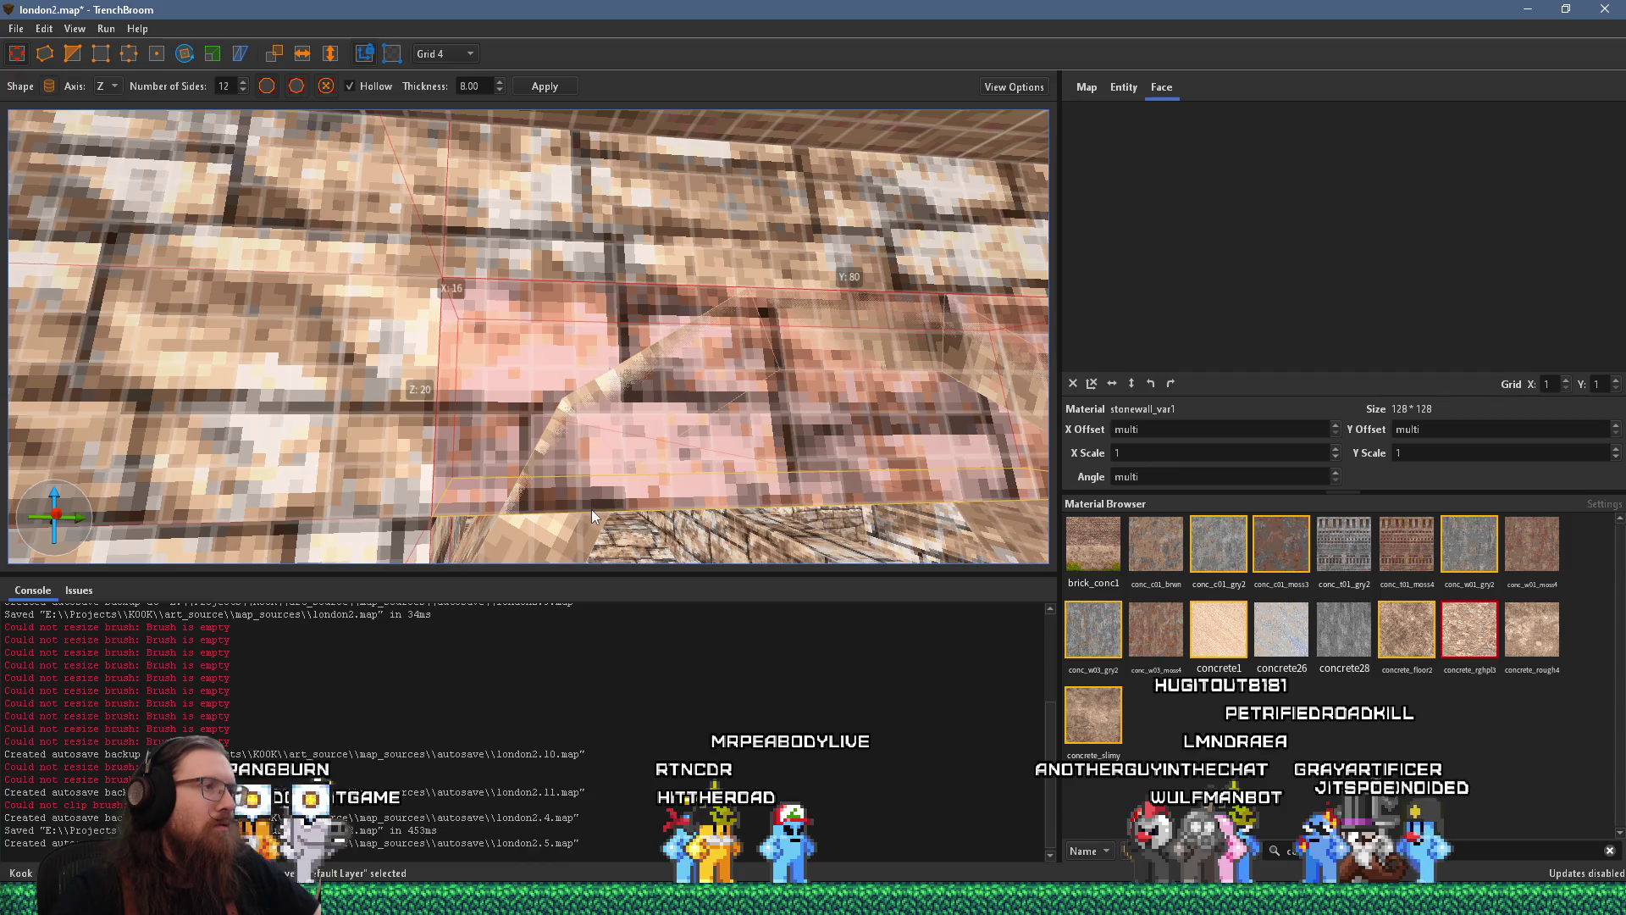
scroll(597, 529, "down", 5)
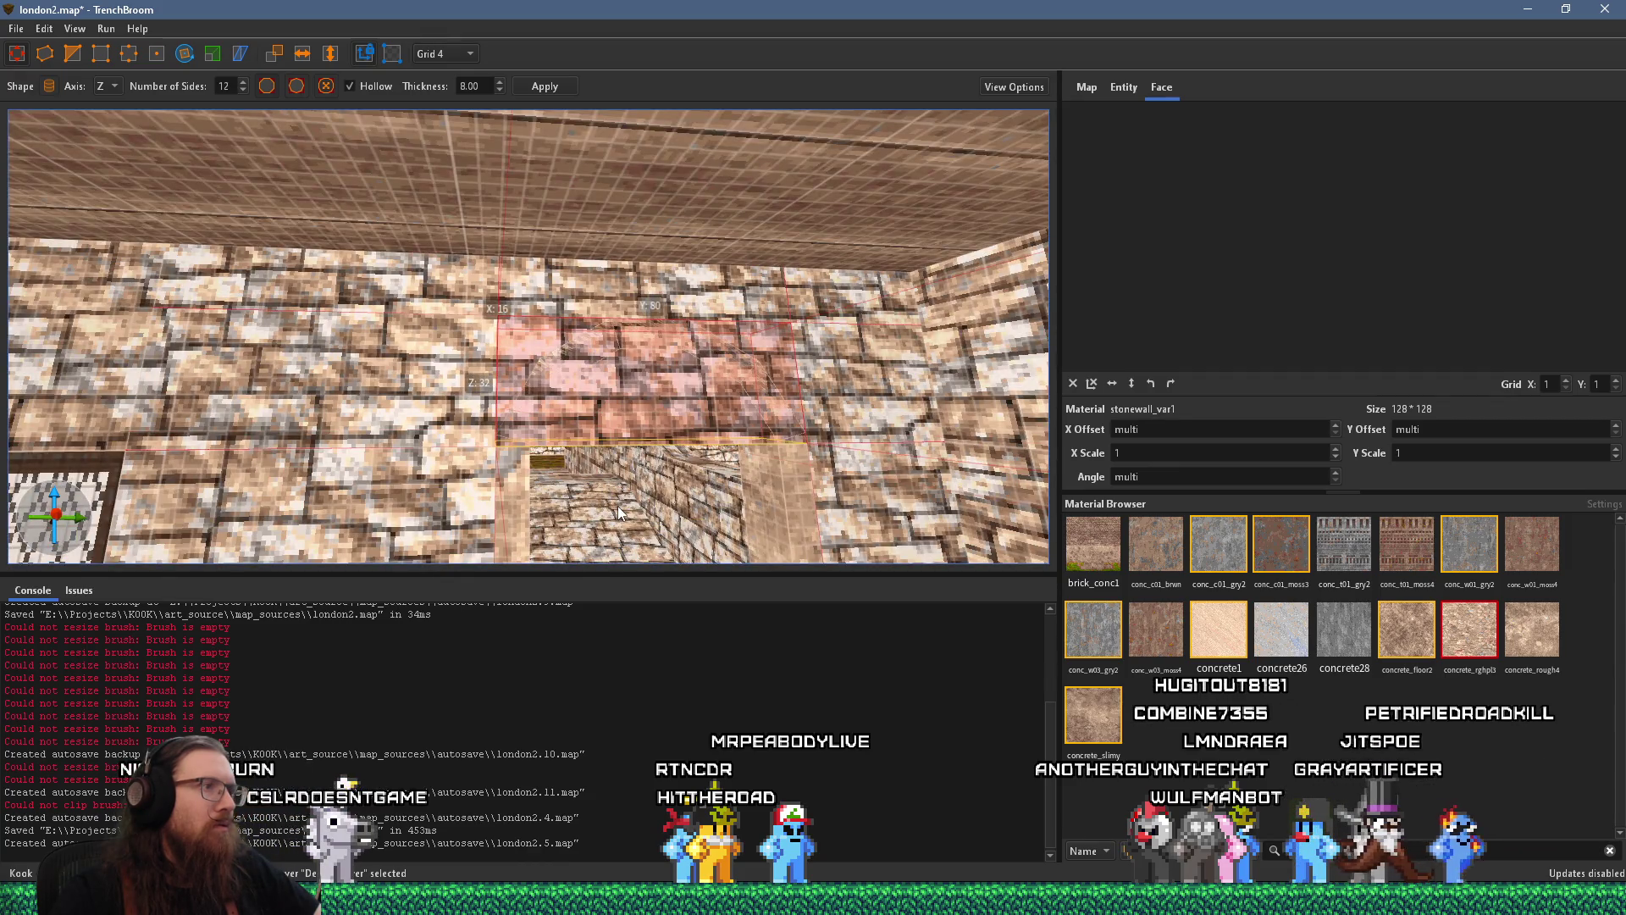
mouse_move(590, 398)
left_mouse_down()
mouse_move(530, 414)
mouse_move(550, 420)
left_mouse_up()
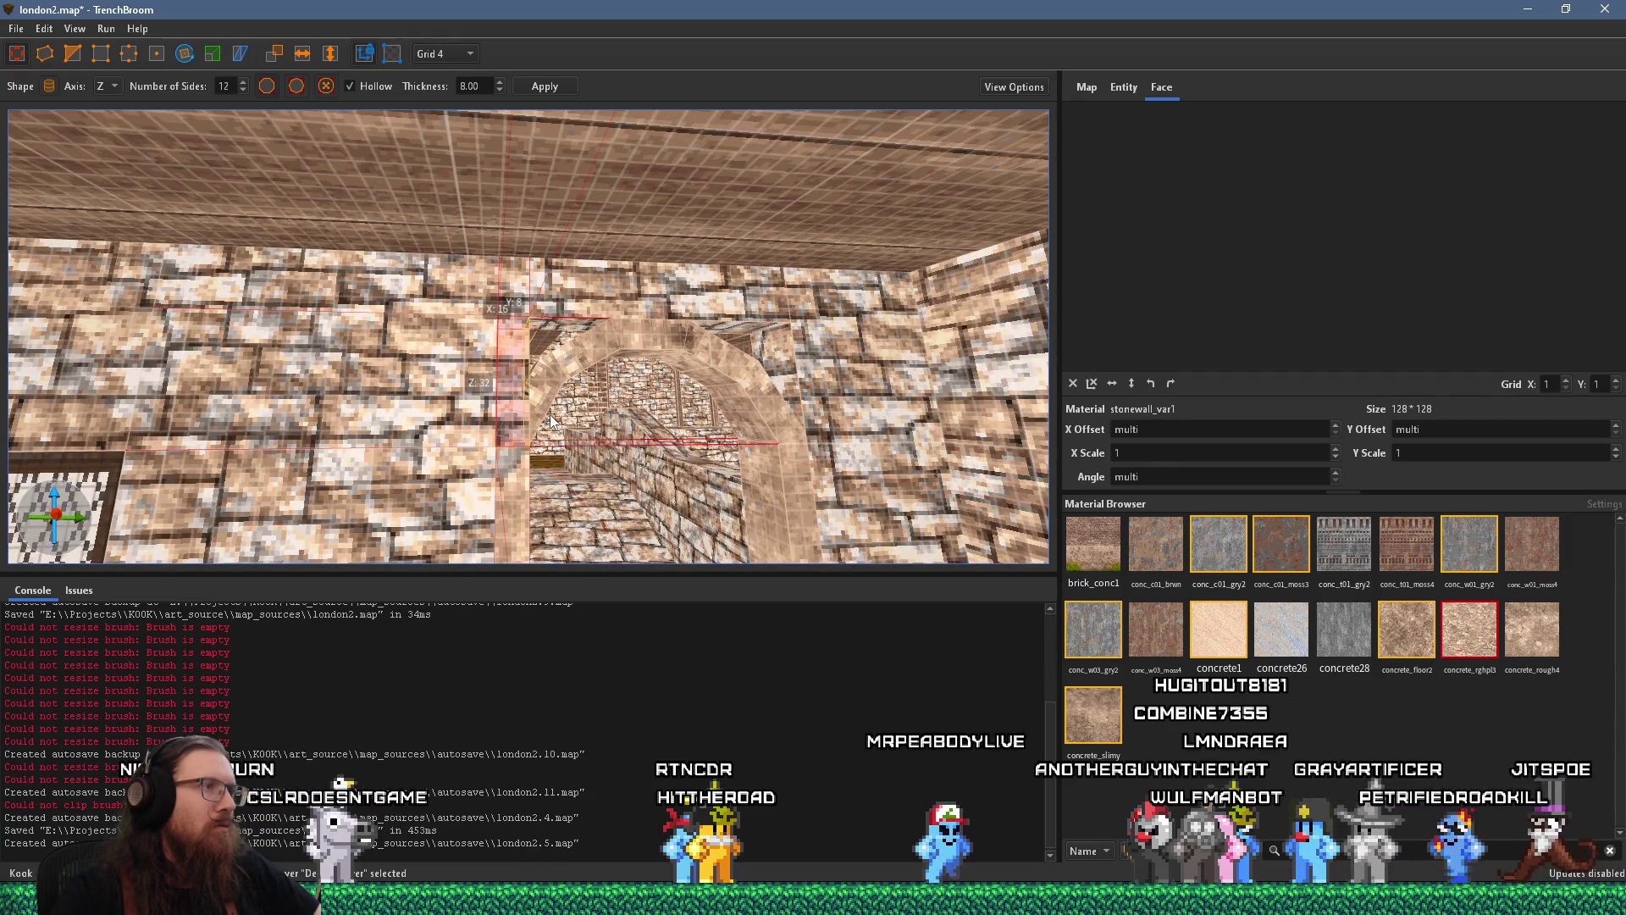
scroll(534, 390, "up", 3)
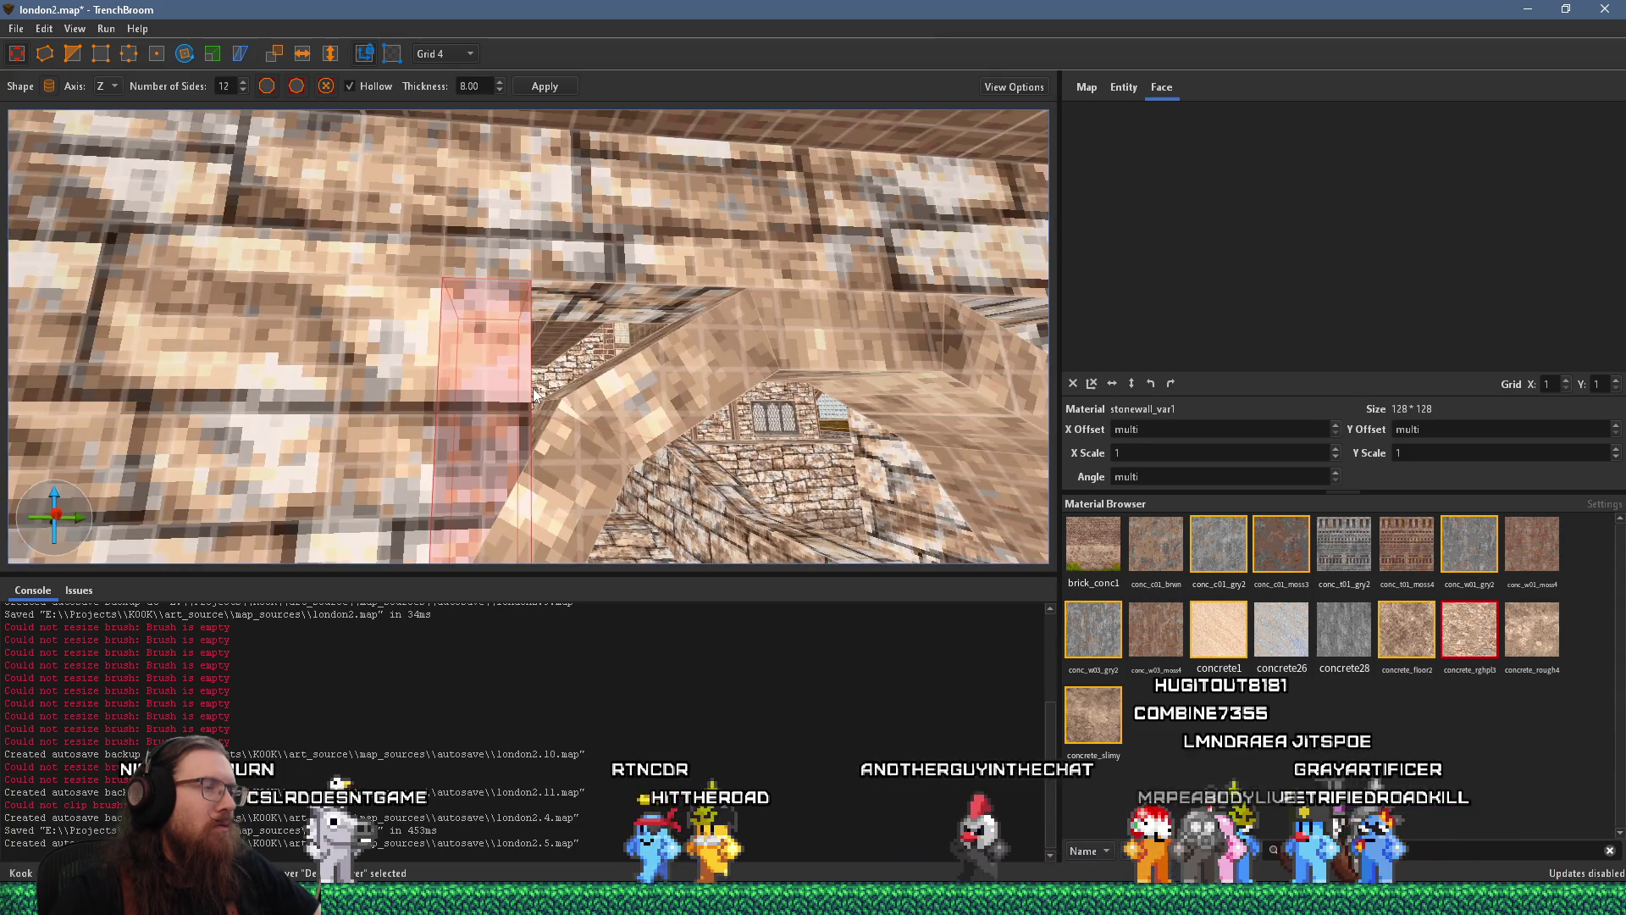
Delete the thin lintel brush, then undo to restore it
key("Delete")
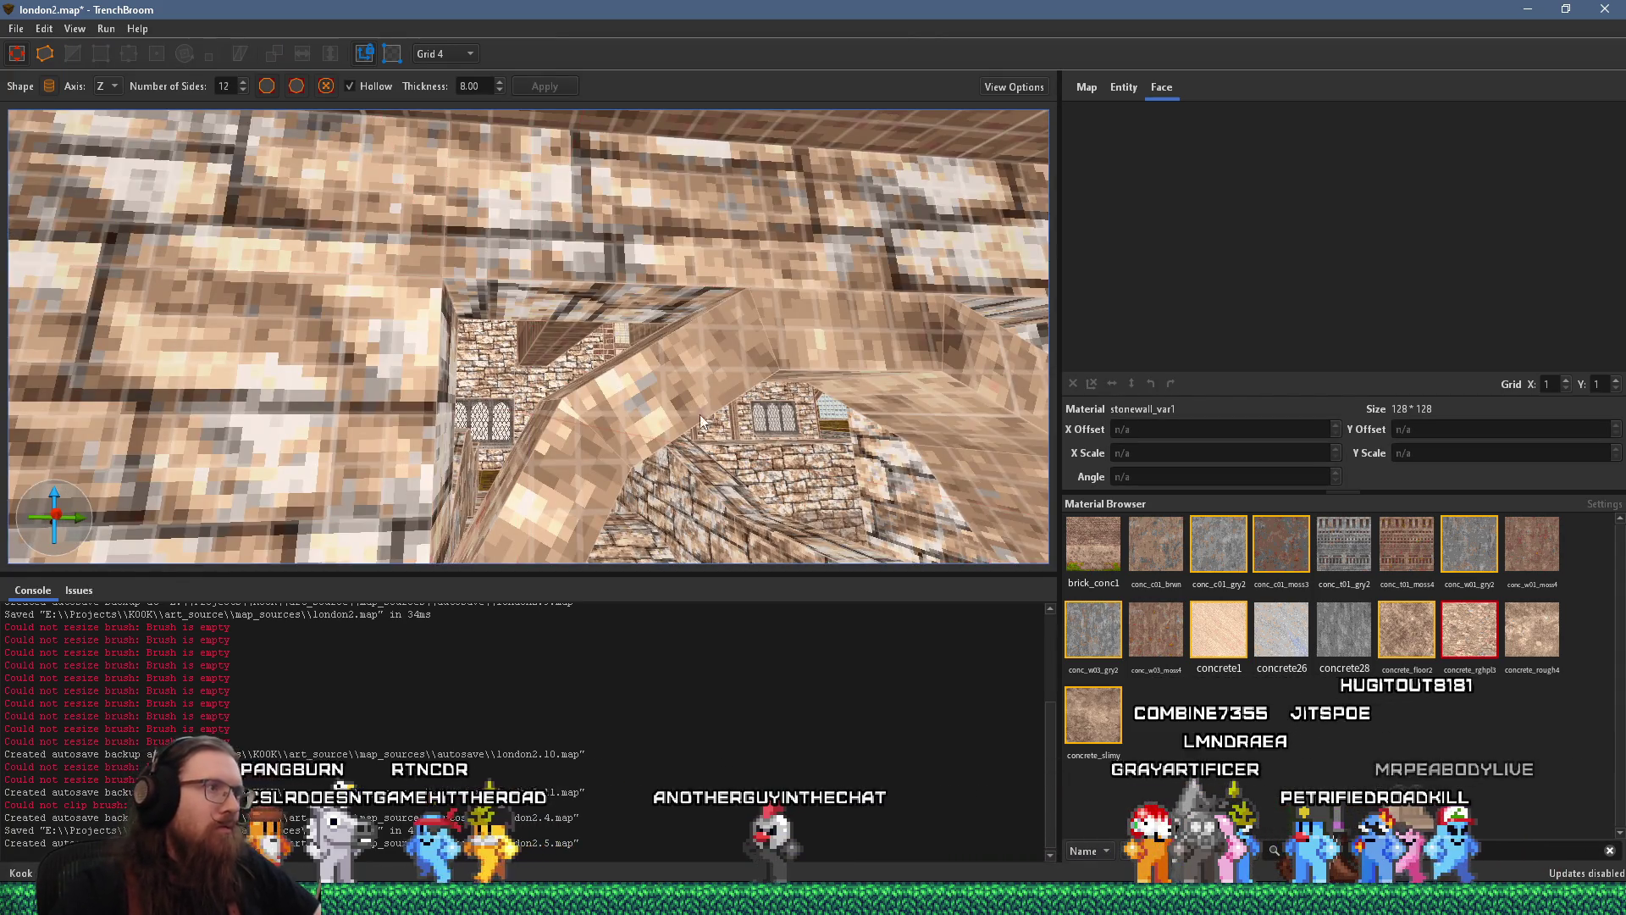
scroll(688, 416, "up", 2)
key("ctrl+z")
key("ctrl+z")
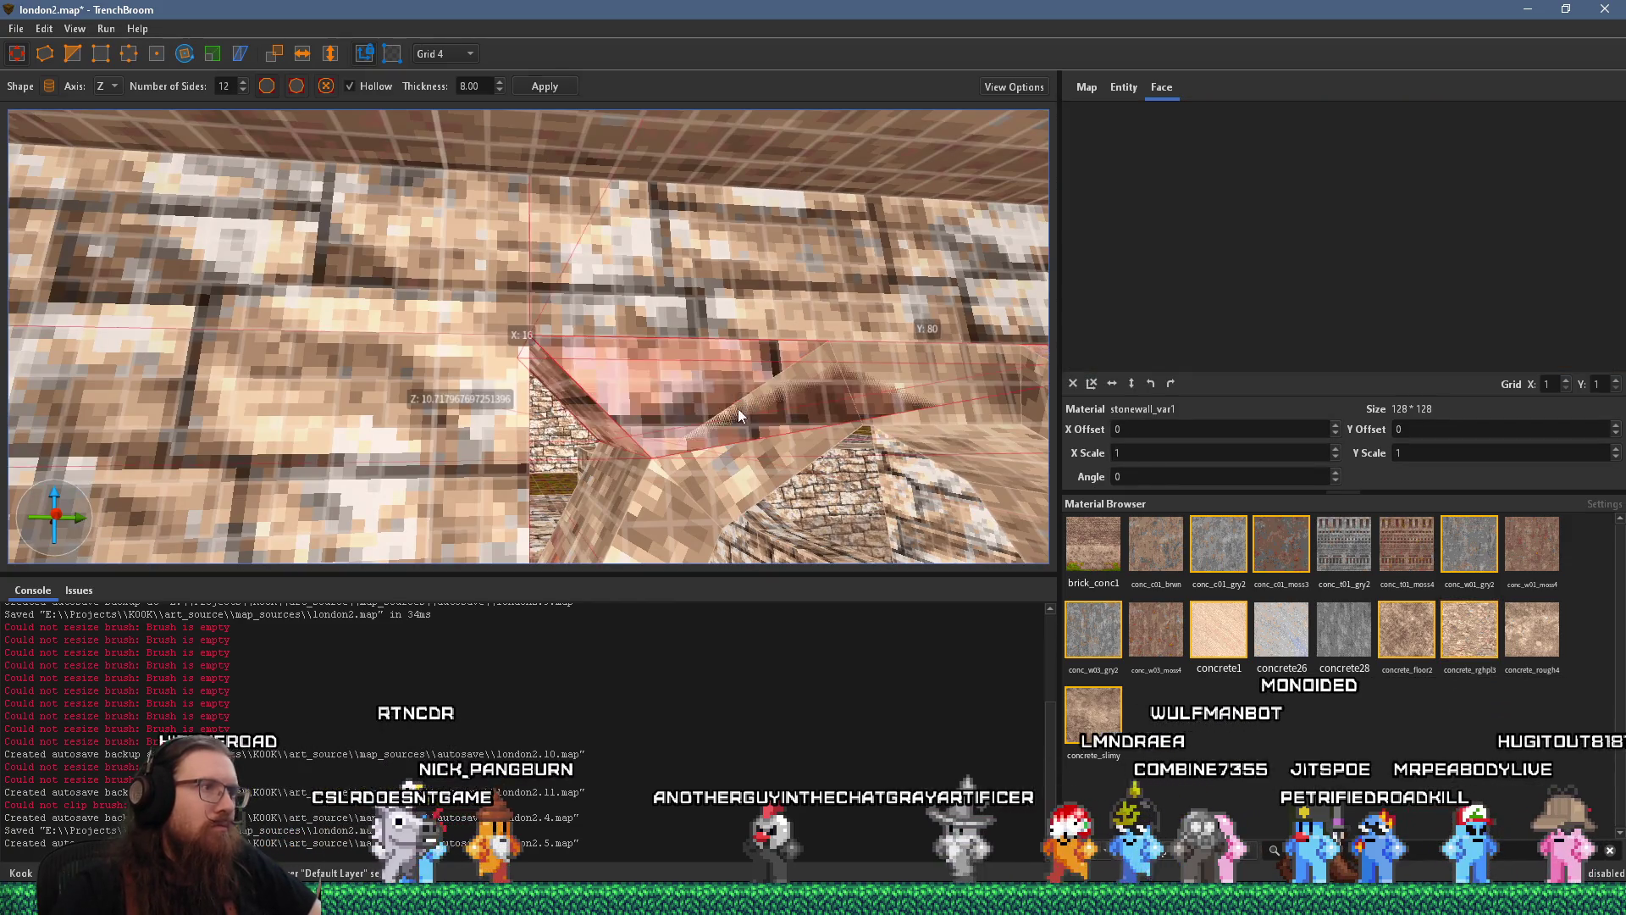
scroll(743, 413, "down", 5)
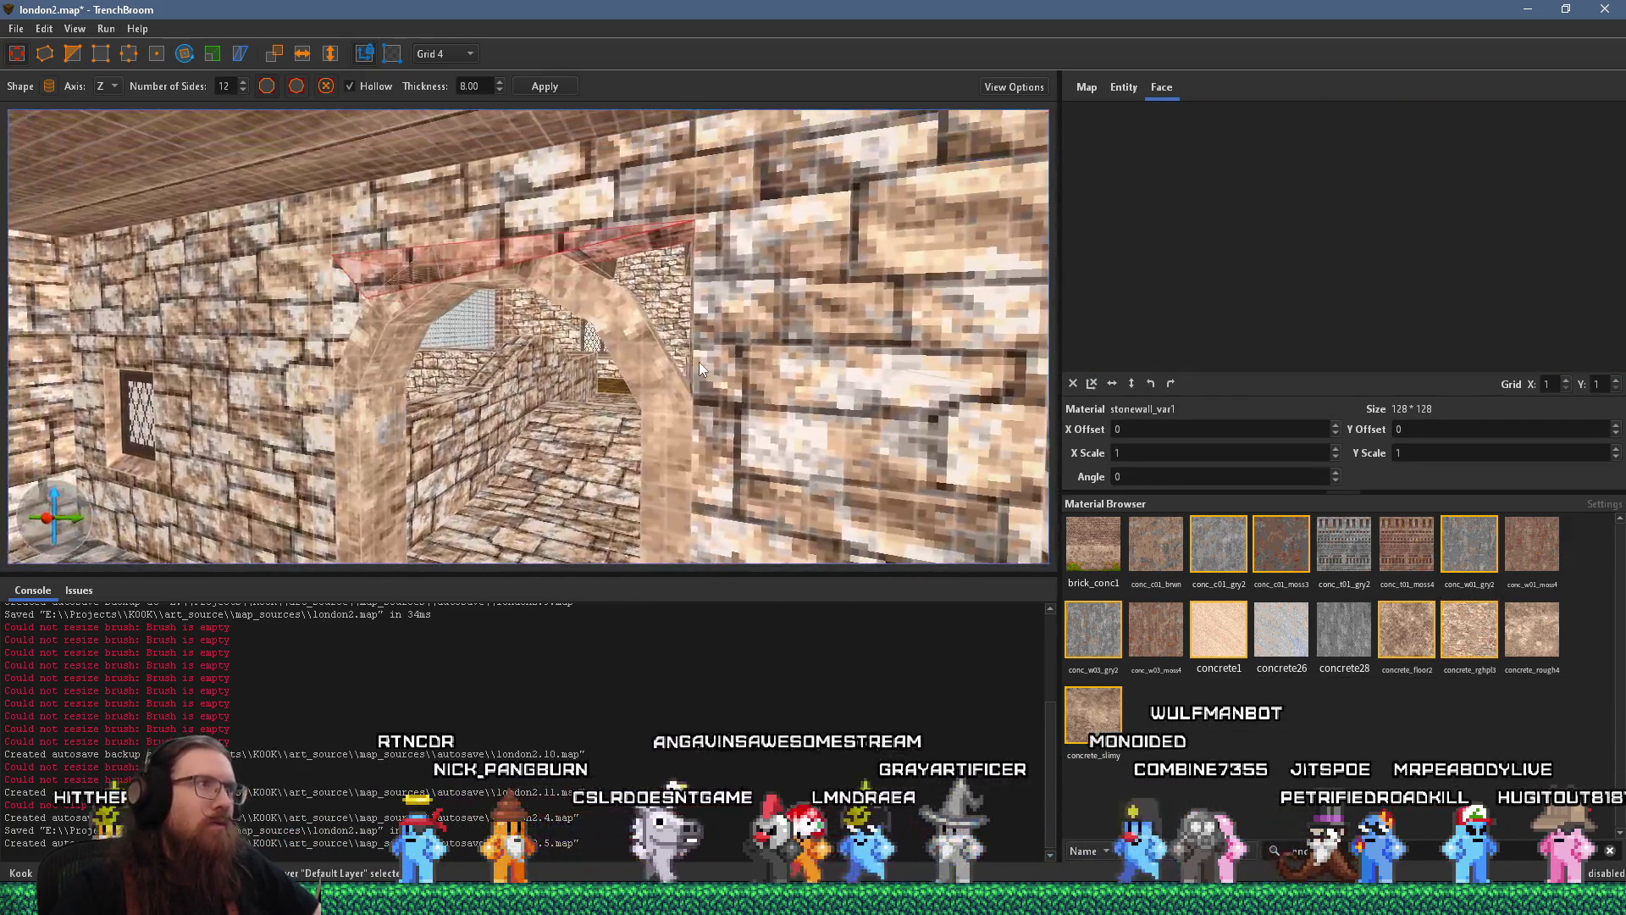
scroll(701, 367, "down", 2)
Inspect the arch from either side, deselect the lintel, and select an arch segment brush
key("a")
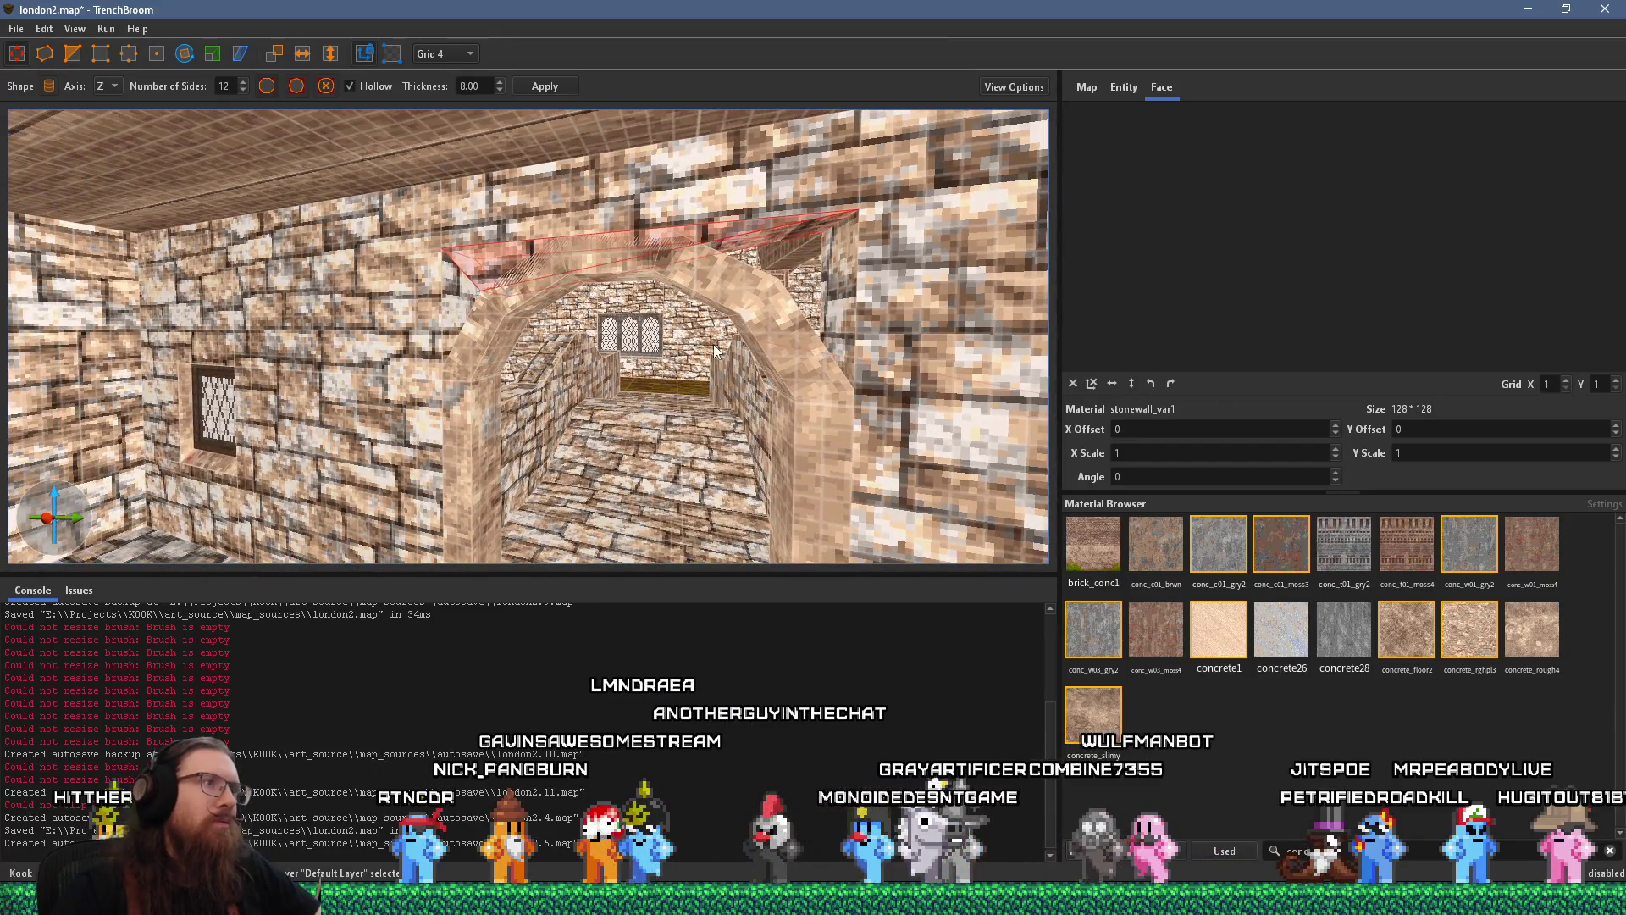
key("d")
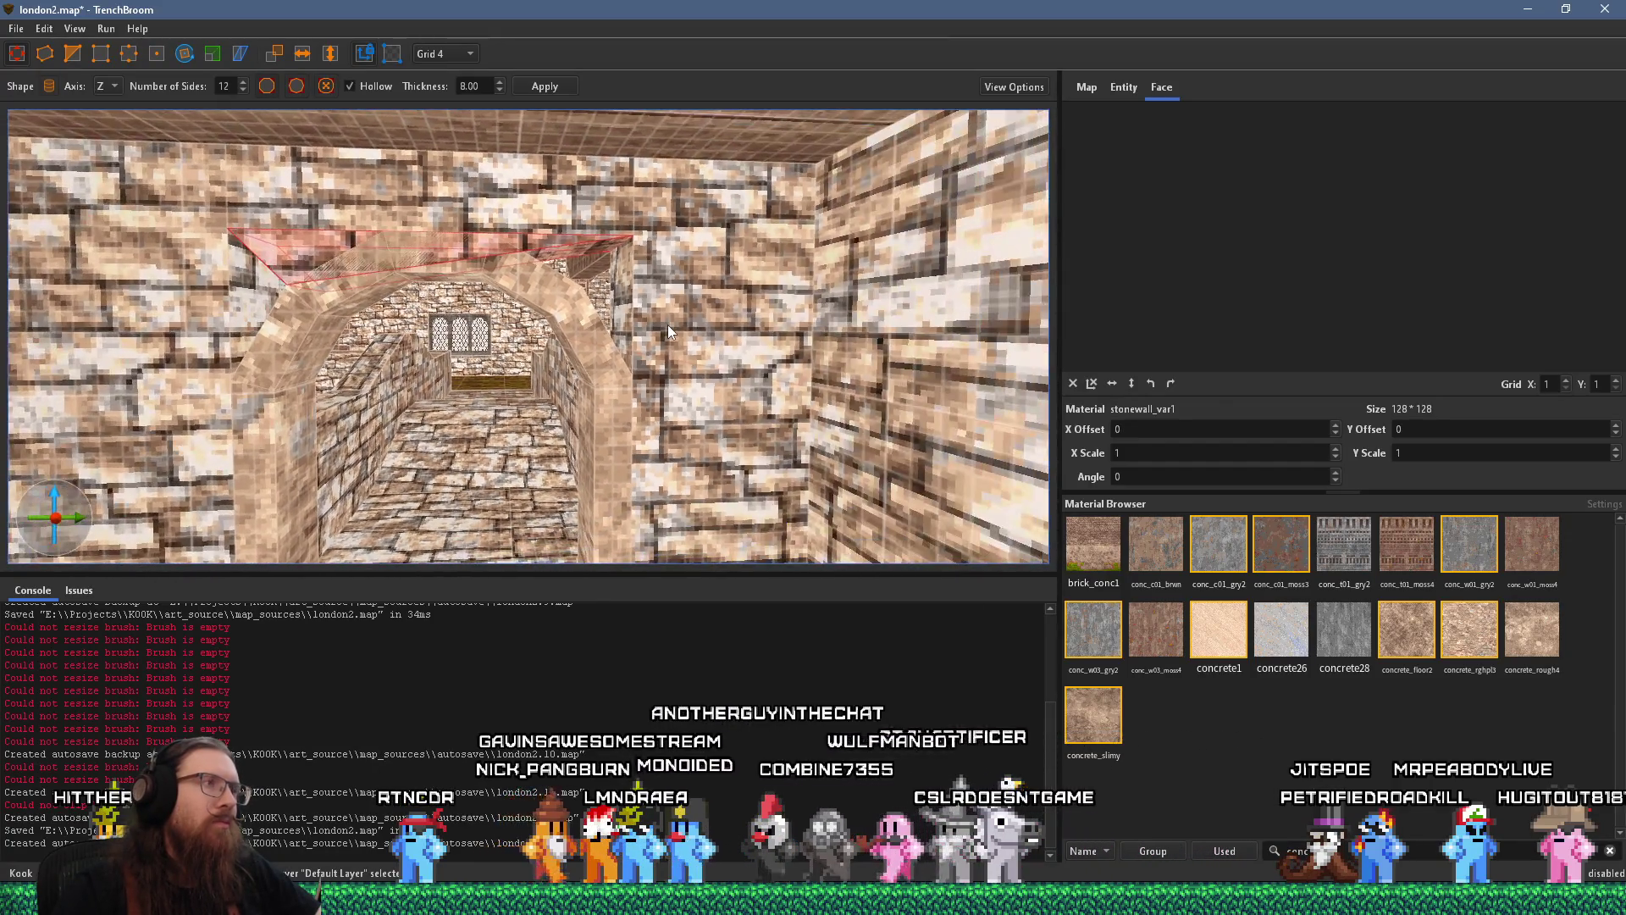
key("a")
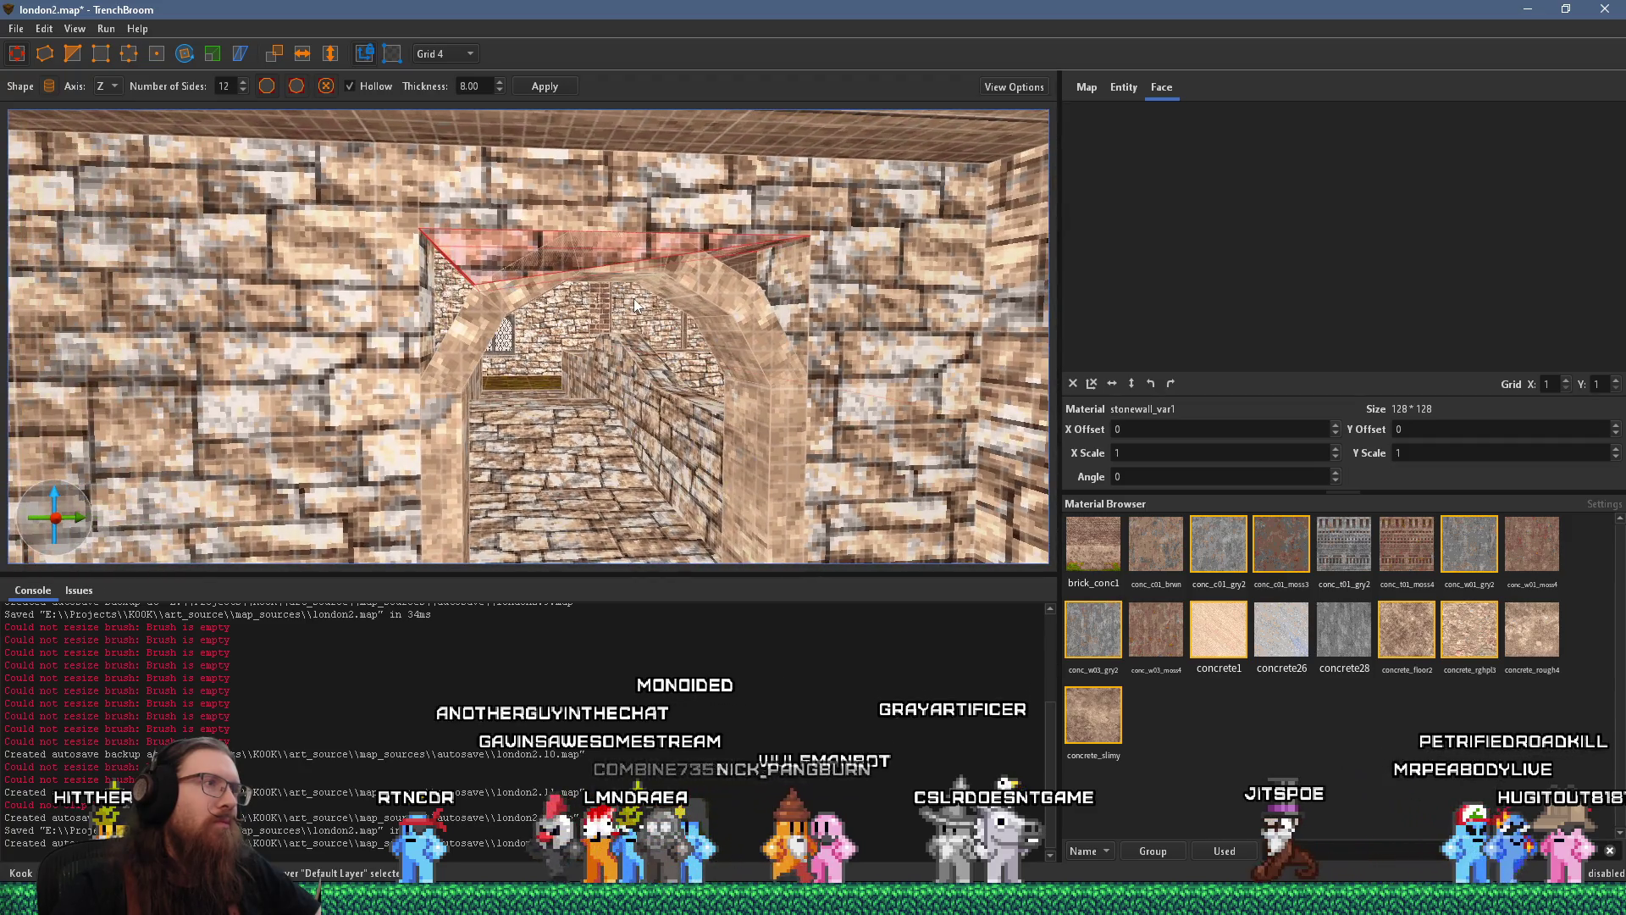
key("a")
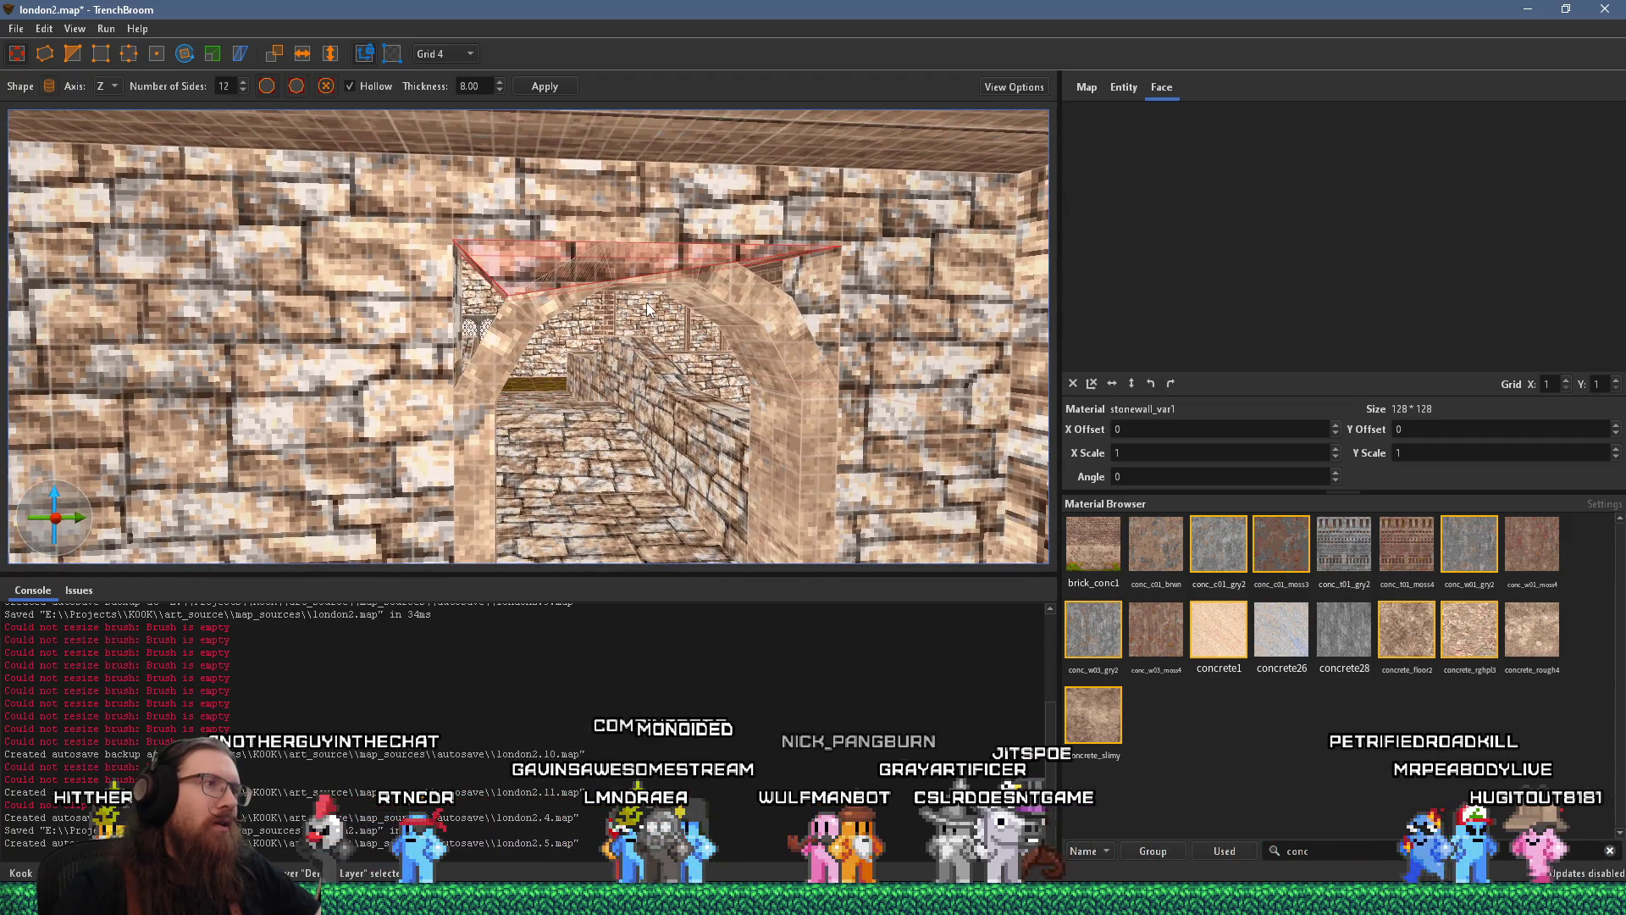
key("Escape")
key("w")
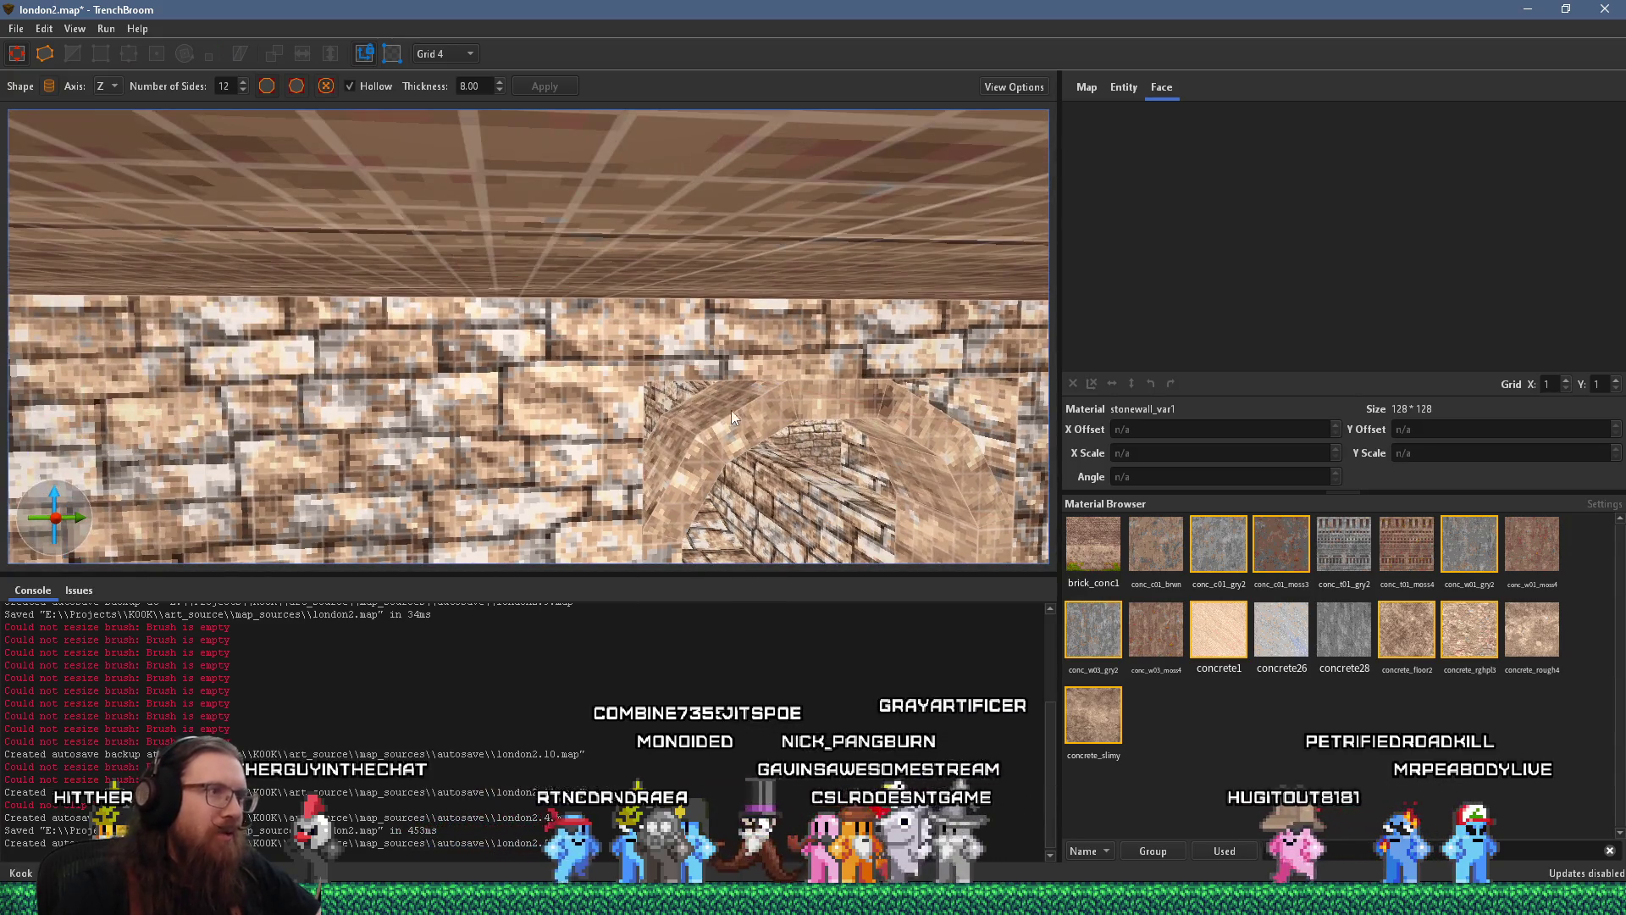
left_click(728, 414)
Try shrinking the selected arch brush downward, then undo the change
mouse_move(668, 314)
left_mouse_down()
mouse_move(674, 452)
mouse_move(543, 403)
left_mouse_up()
mouse_move(726, 403)
left_mouse_down()
mouse_move(541, 372)
mouse_move(492, 307)
mouse_move(239, 114)
left_mouse_up()
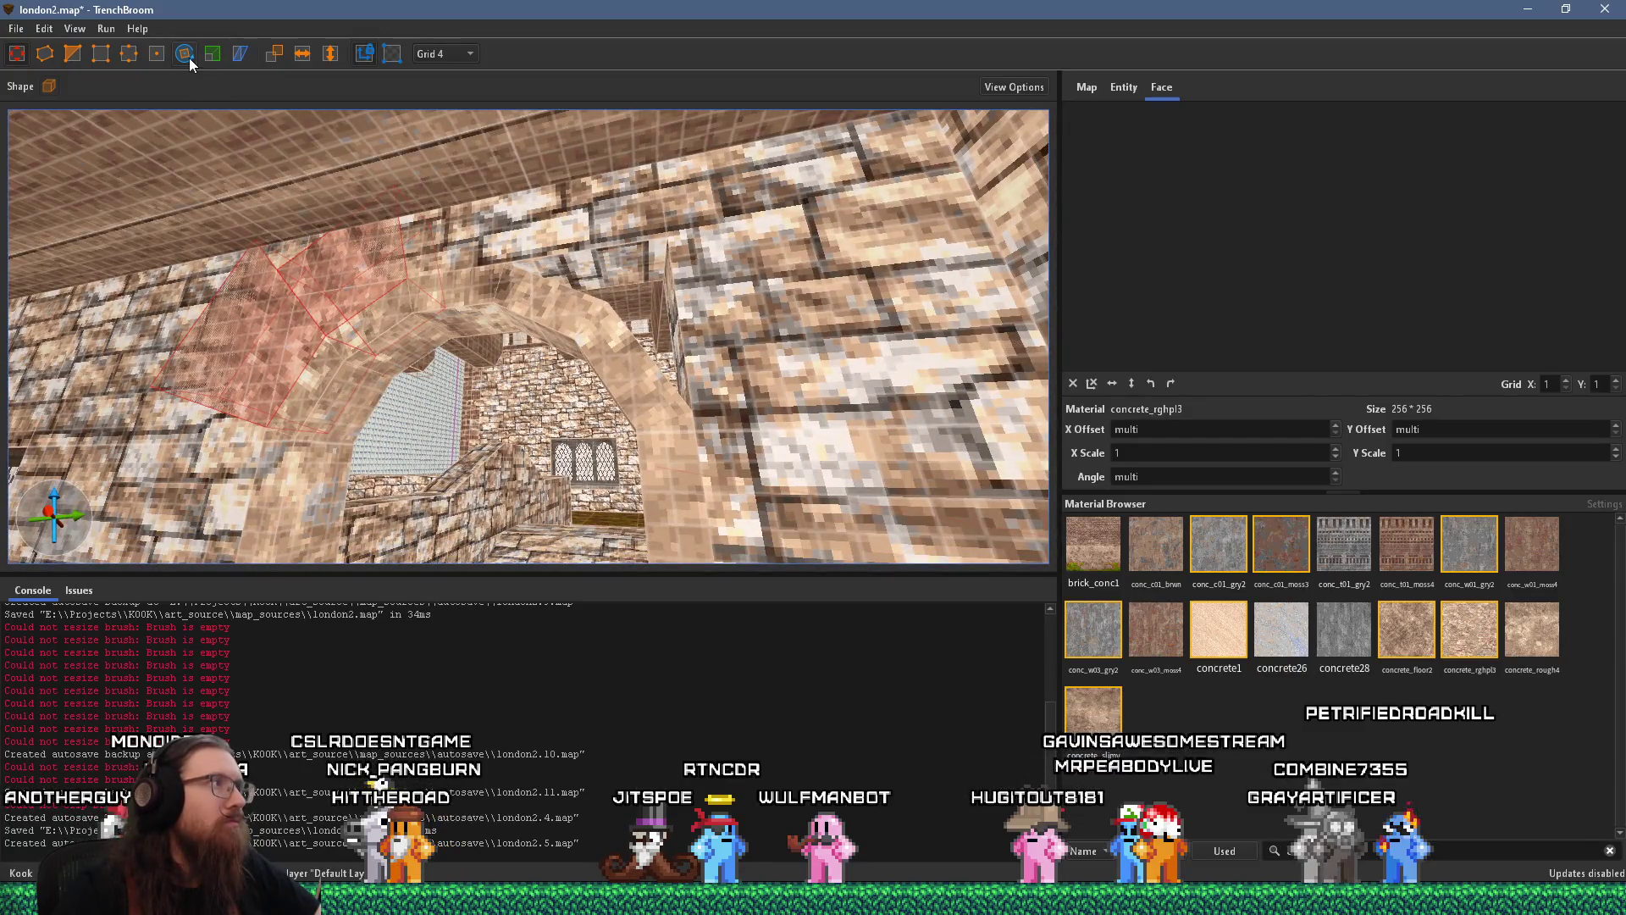
key("ctrl+z")
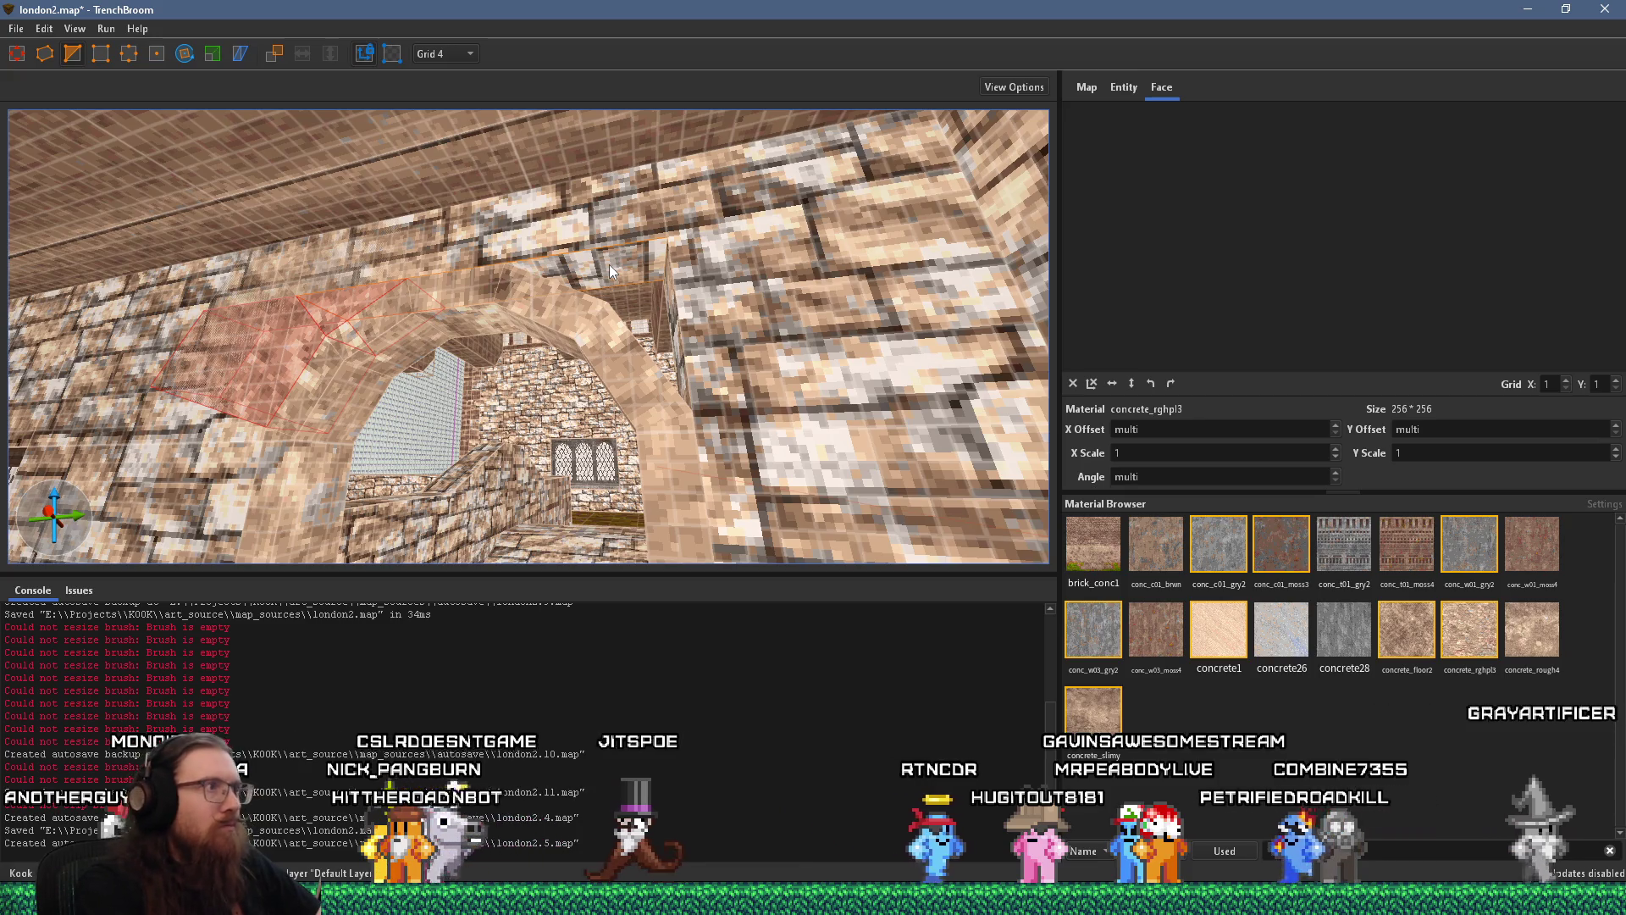
mouse_move(609, 265)
left_mouse_down()
mouse_move(444, 438)
mouse_move(479, 430)
left_mouse_up()
scroll(373, 426, "down", 5)
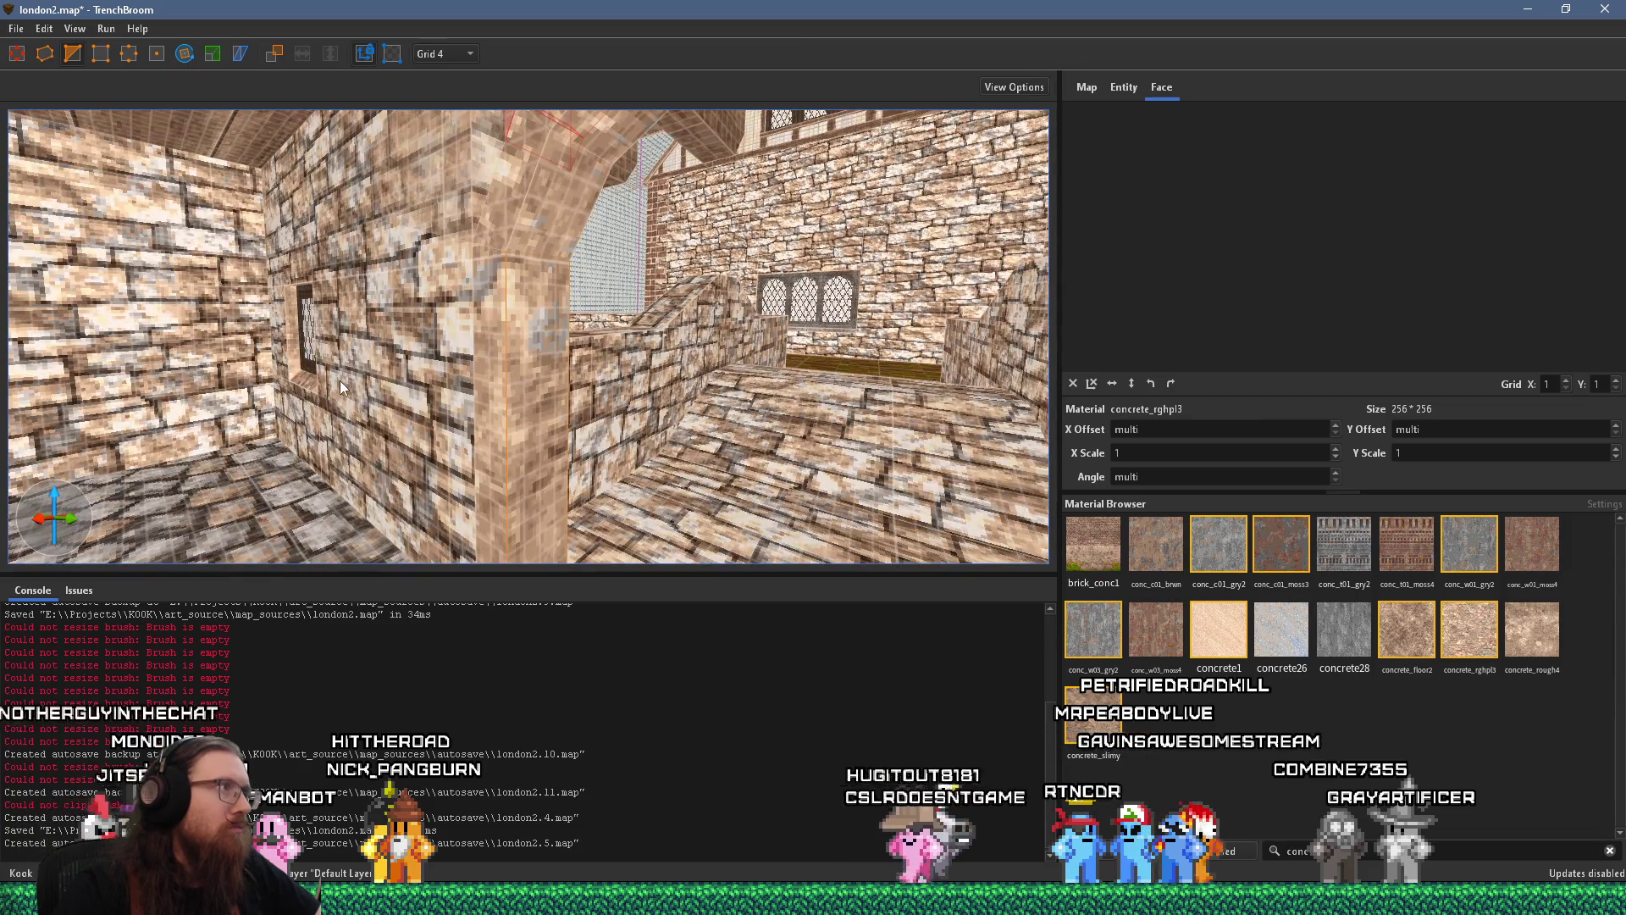
mouse_move(341, 338)
left_mouse_down()
mouse_move(338, 321)
mouse_move(431, 255)
mouse_move(296, 254)
mouse_move(226, 225)
left_mouse_up()
mouse_move(91, 202)
left_mouse_down()
mouse_move(409, 210)
mouse_move(439, 187)
mouse_move(367, 216)
mouse_move(396, 235)
mouse_move(439, 148)
mouse_move(432, 207)
mouse_move(471, 266)
mouse_move(515, 255)
mouse_move(541, 215)
left_mouse_up()
Reselect the arch, drop the wedge selection, and fly in close to the neighbouring pillar
key("ctrl+a")
key("Escape")
left_click(507, 258)
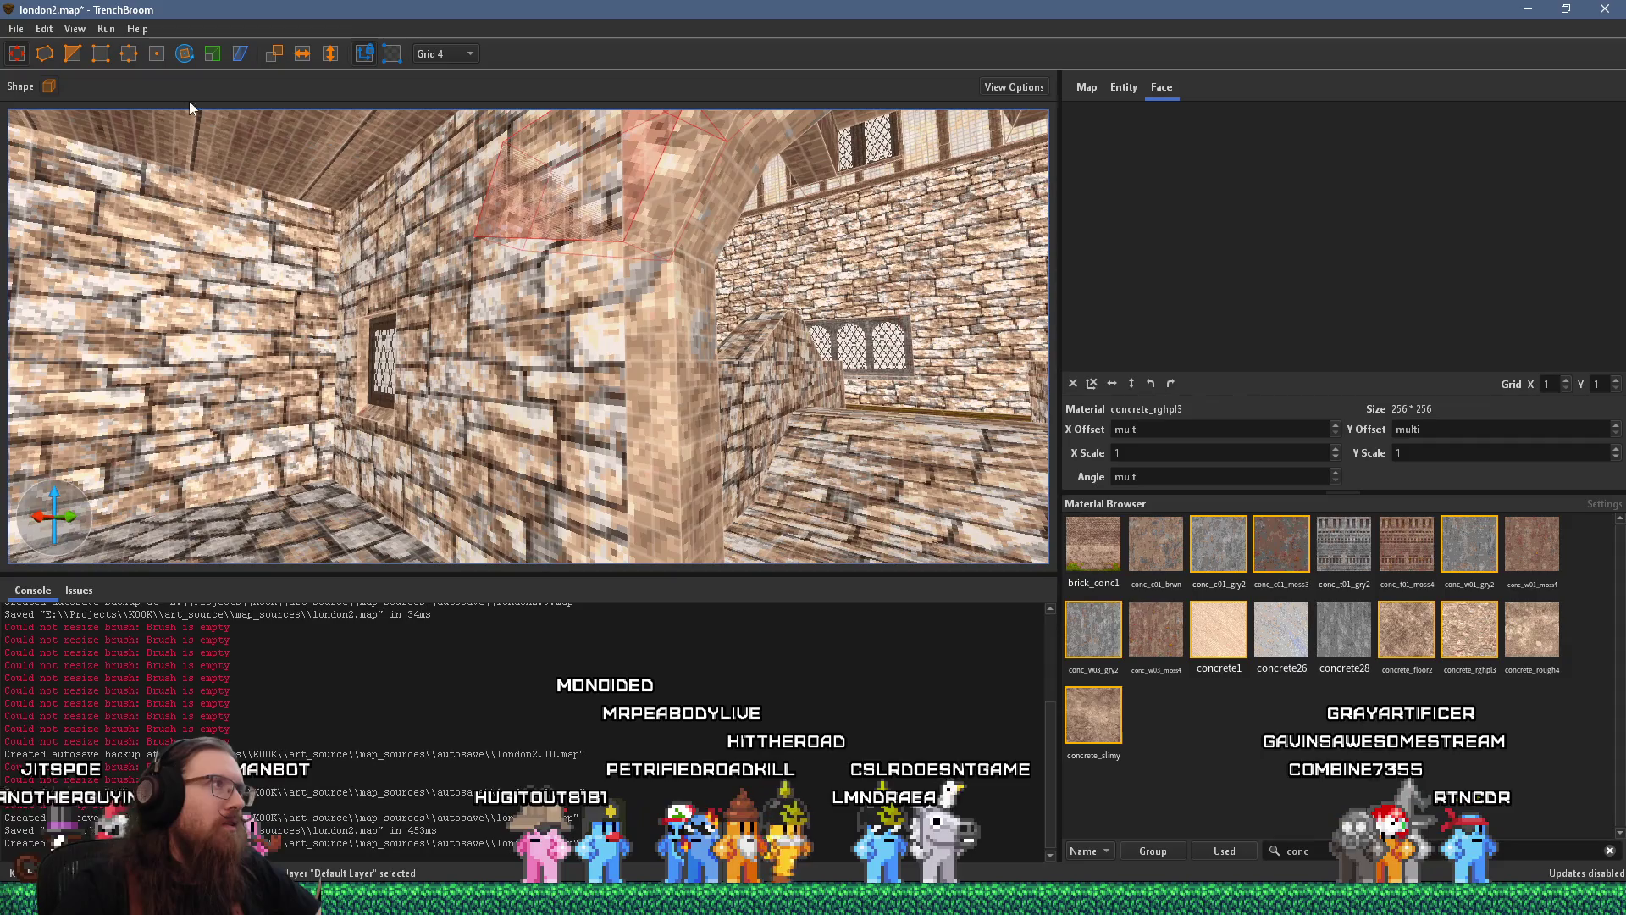
left_click(75, 57)
mouse_move(199, 147)
left_mouse_down()
mouse_move(361, 222)
mouse_move(248, 212)
mouse_move(268, 205)
left_mouse_up()
mouse_move(362, 219)
left_mouse_down()
mouse_move(599, 237)
mouse_move(330, 273)
mouse_move(569, 264)
mouse_move(532, 311)
mouse_move(731, 251)
left_mouse_up()
Draw a new brush at the archway and set the stonewall_var1 wall texture angle to 180°
mouse_move(650, 296)
left_mouse_down()
mouse_move(316, 226)
mouse_move(412, 305)
mouse_move(223, 230)
mouse_move(527, 192)
mouse_move(365, 183)
mouse_move(469, 220)
mouse_move(432, 252)
mouse_move(352, 261)
mouse_move(525, 263)
mouse_move(337, 316)
mouse_move(705, 357)
mouse_move(694, 441)
mouse_move(607, 372)
mouse_move(532, 345)
left_mouse_up()
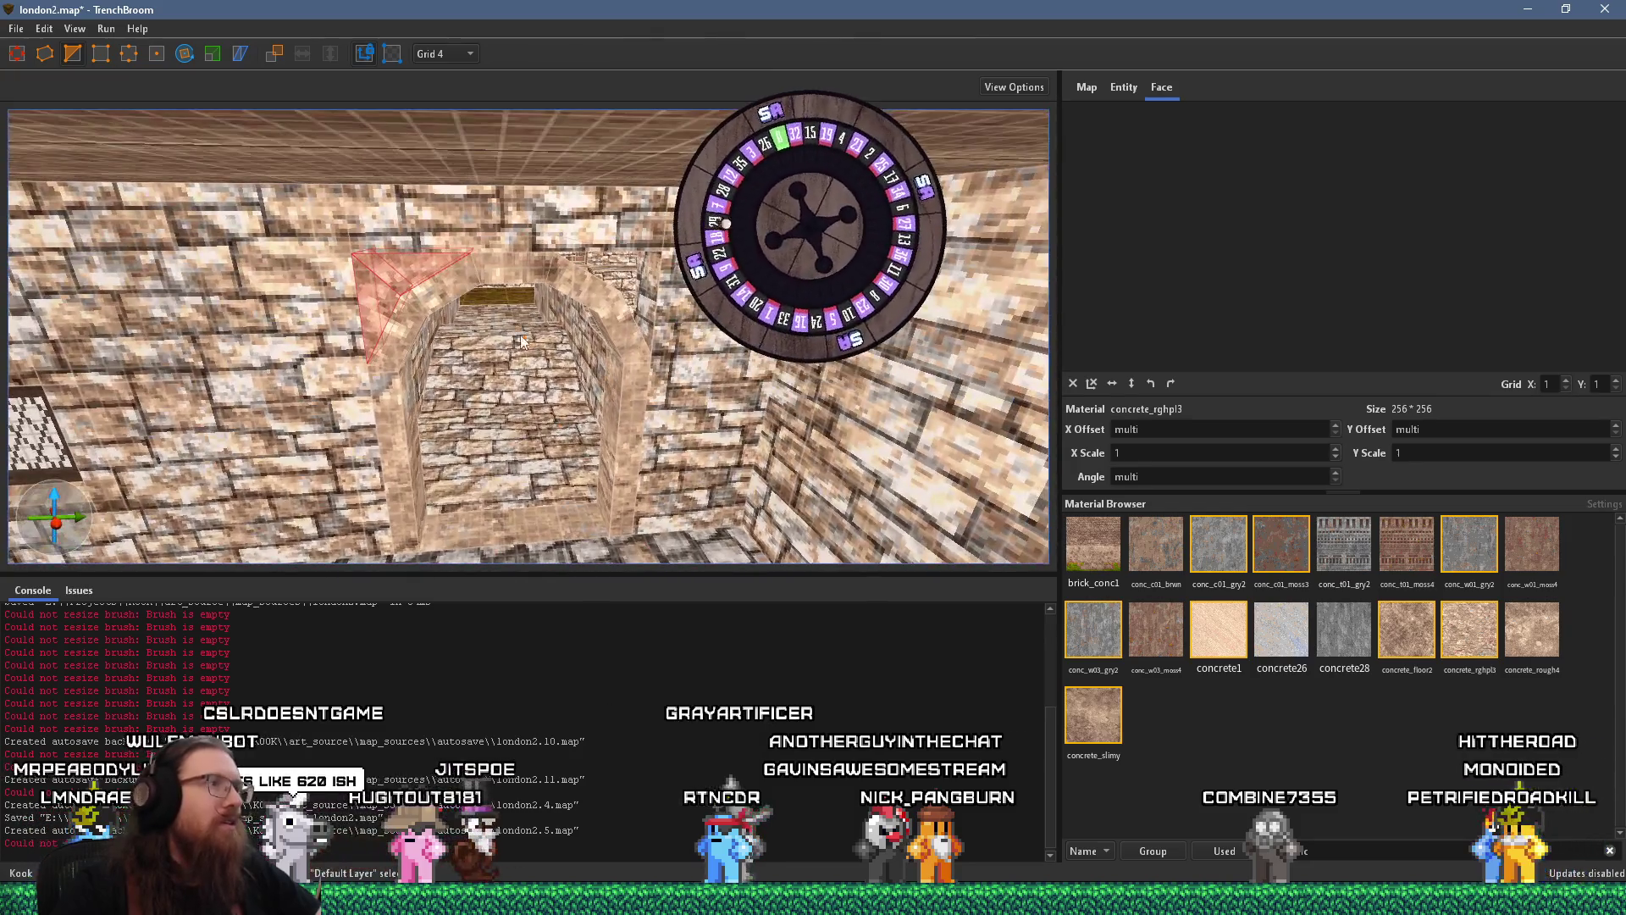
left_click_drag(400, 257, 625, 263)
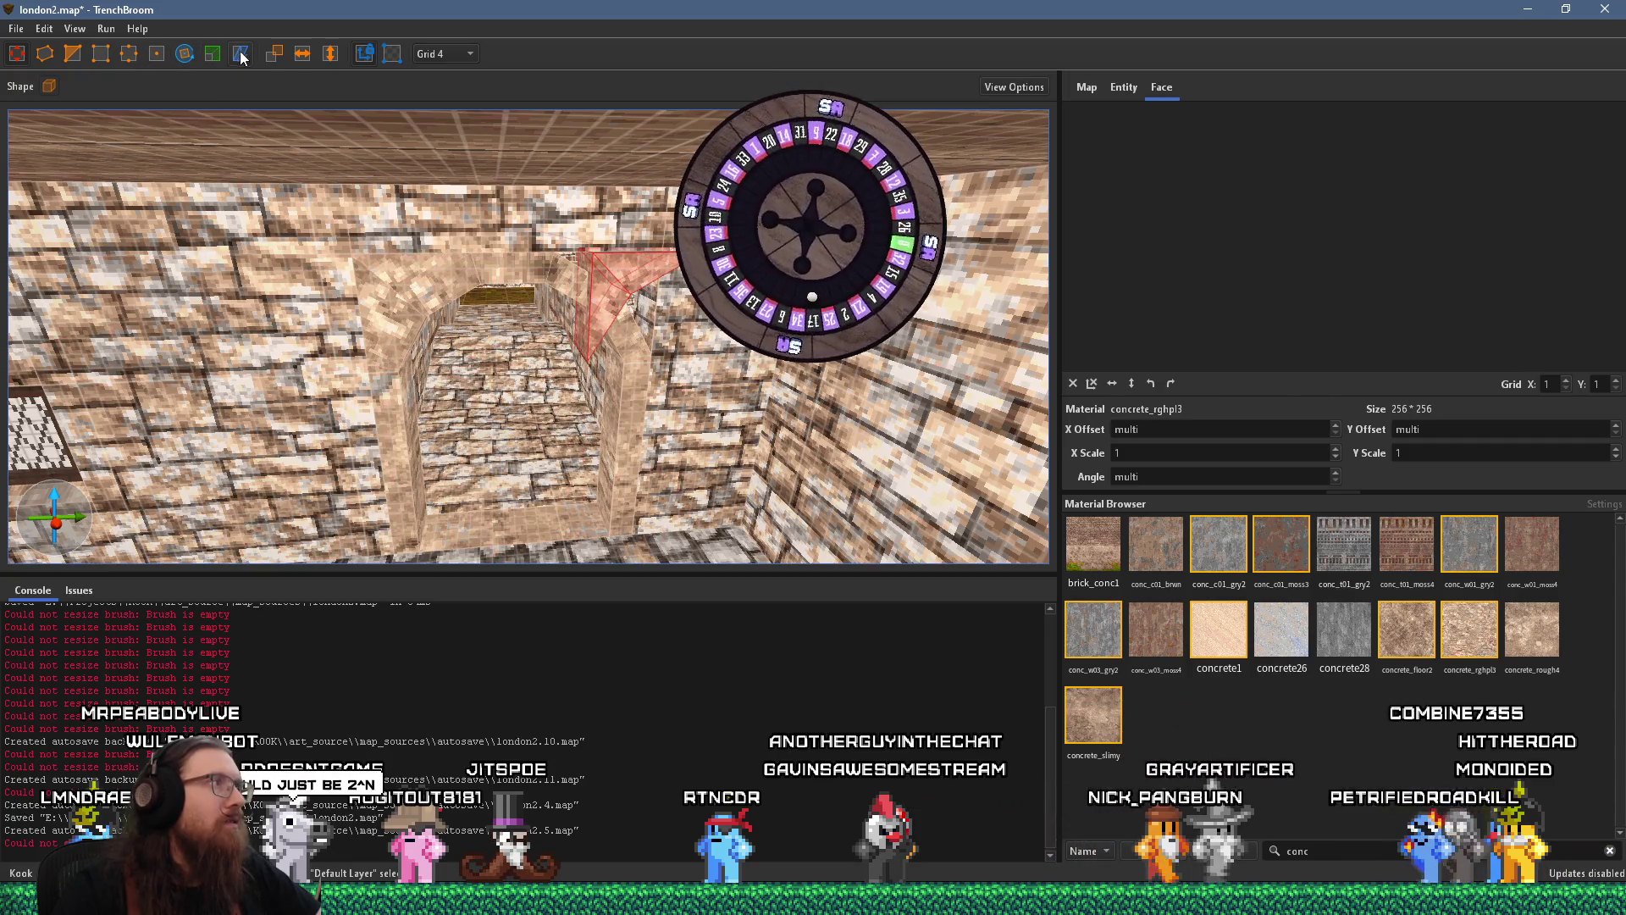
left_click(649, 282, "shift")
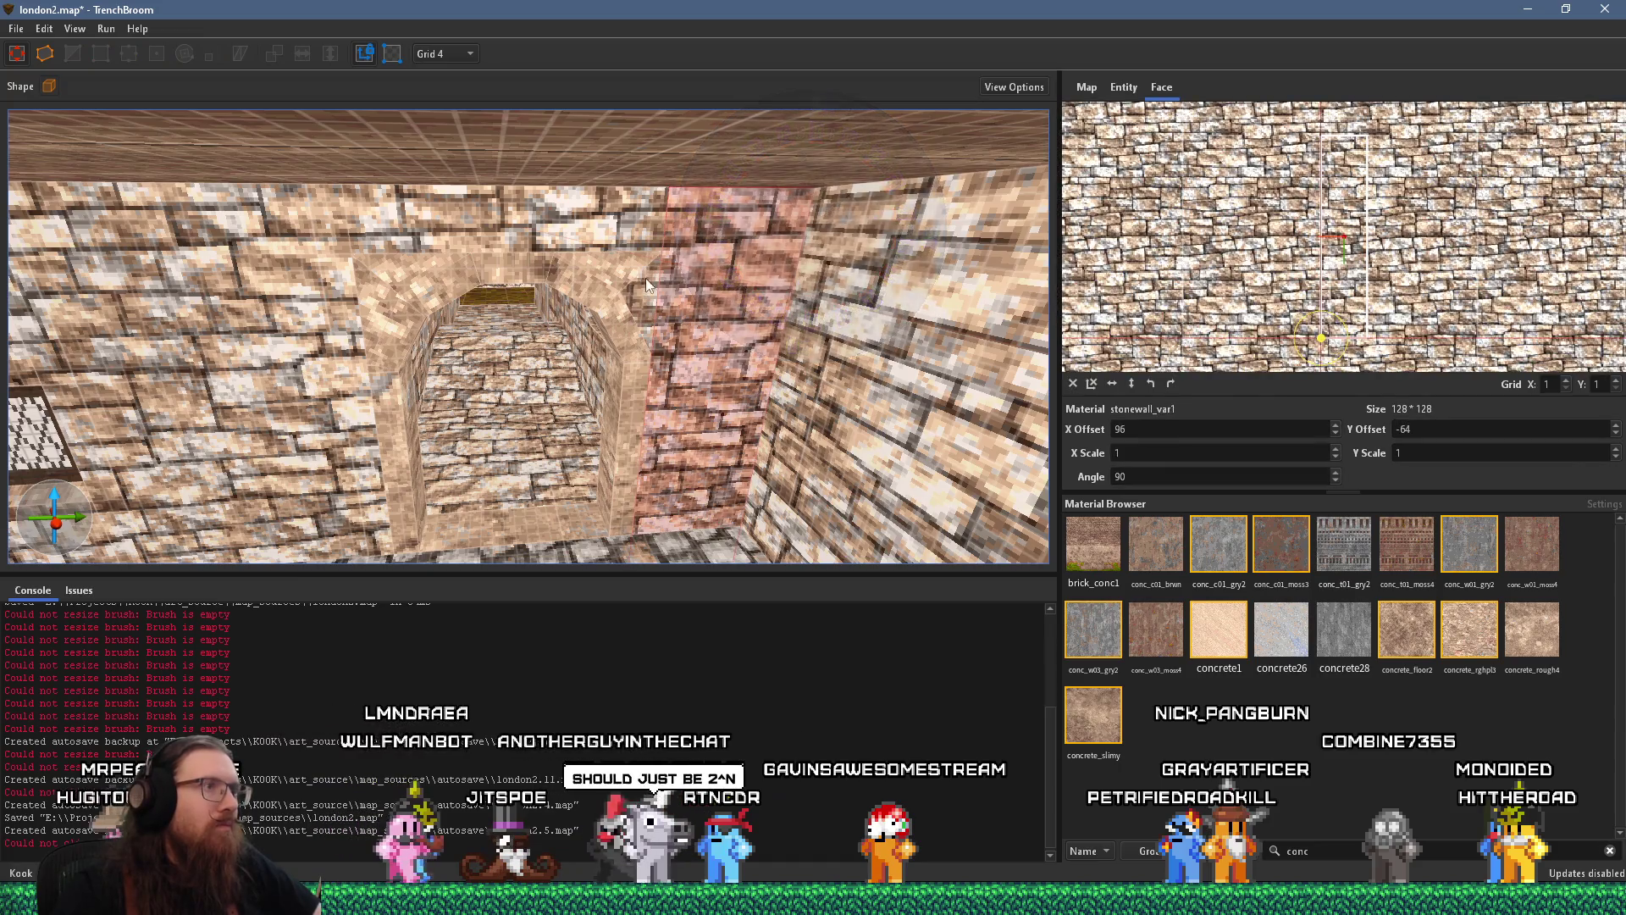
left_click(362, 320, "shift")
key("w")
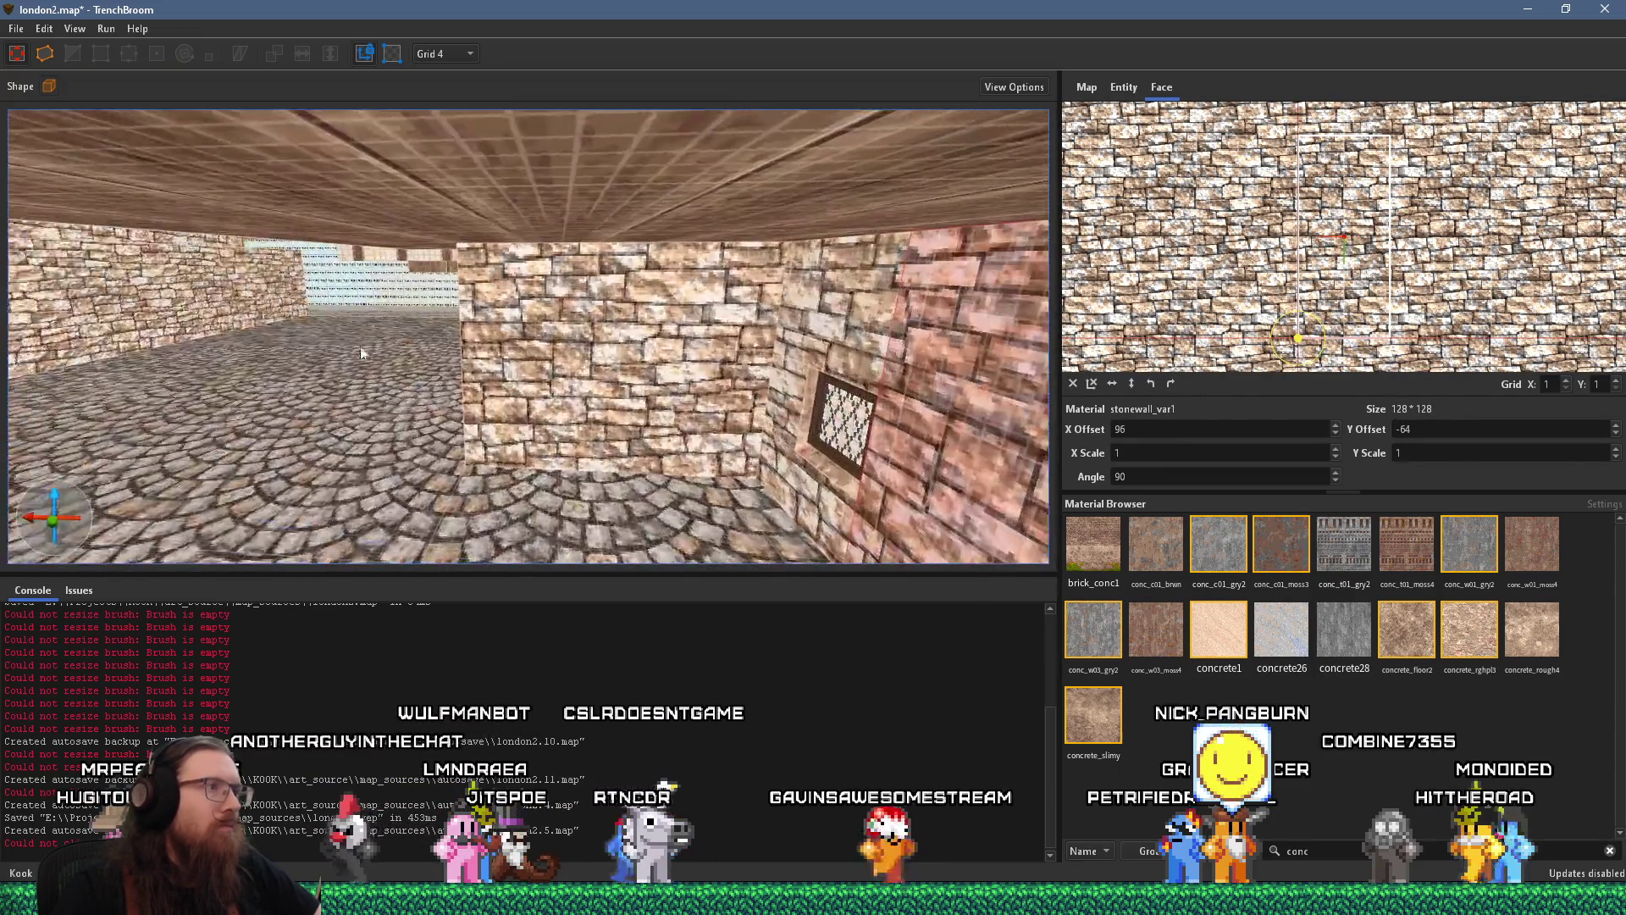
key("Page_Up")
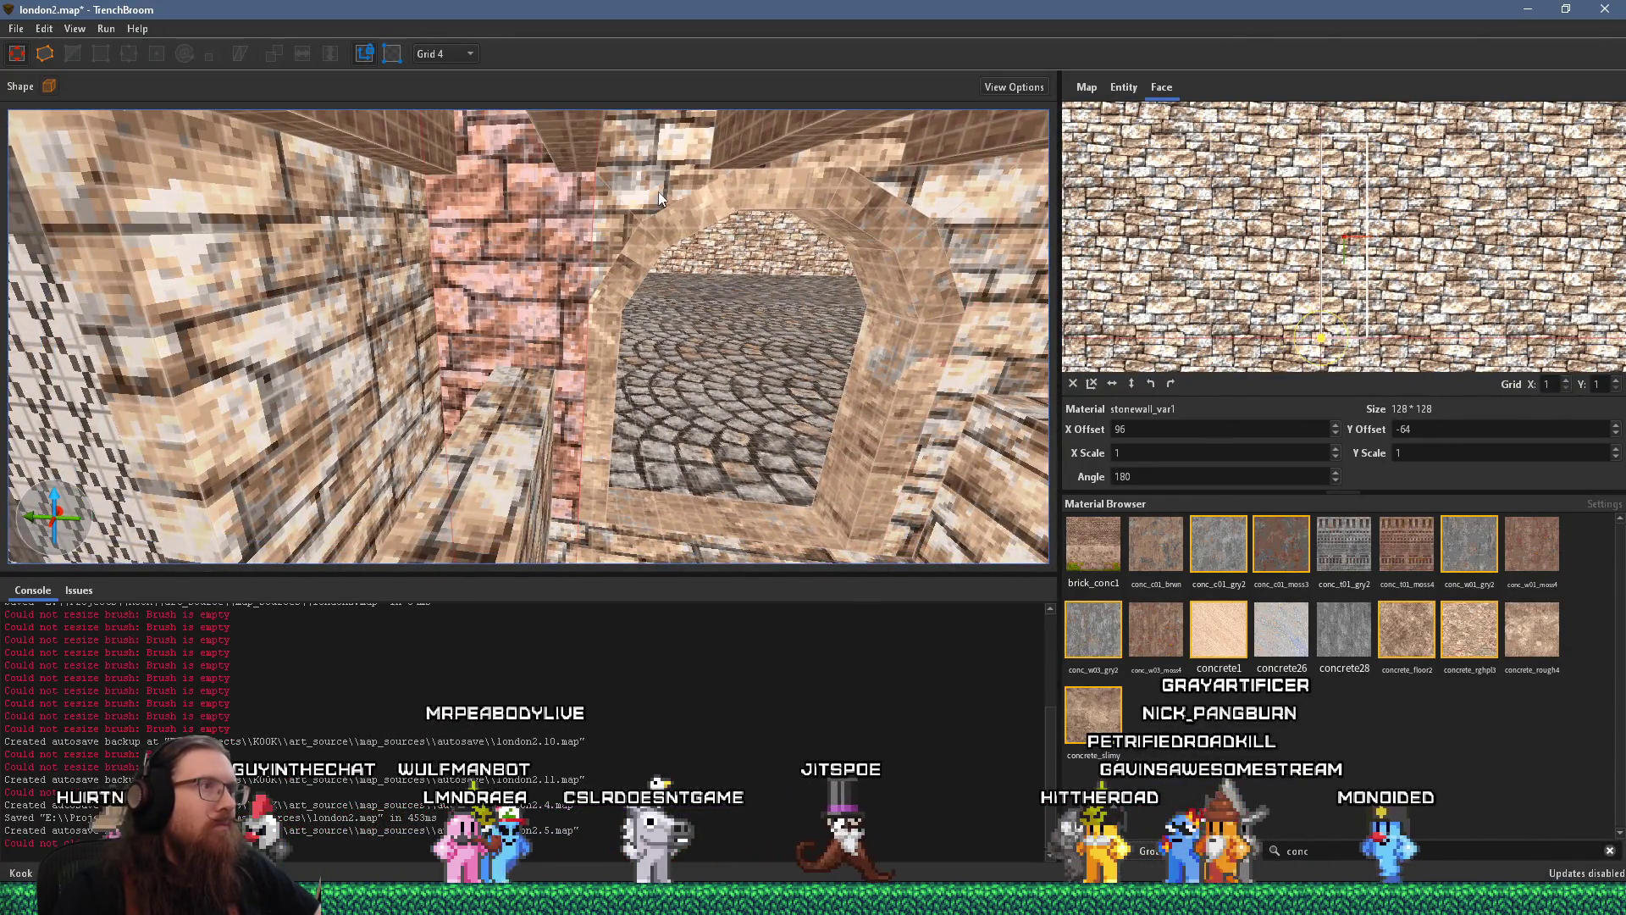
Select two func_detail ceiling beams and stretch them to reach the right wall
key("s")
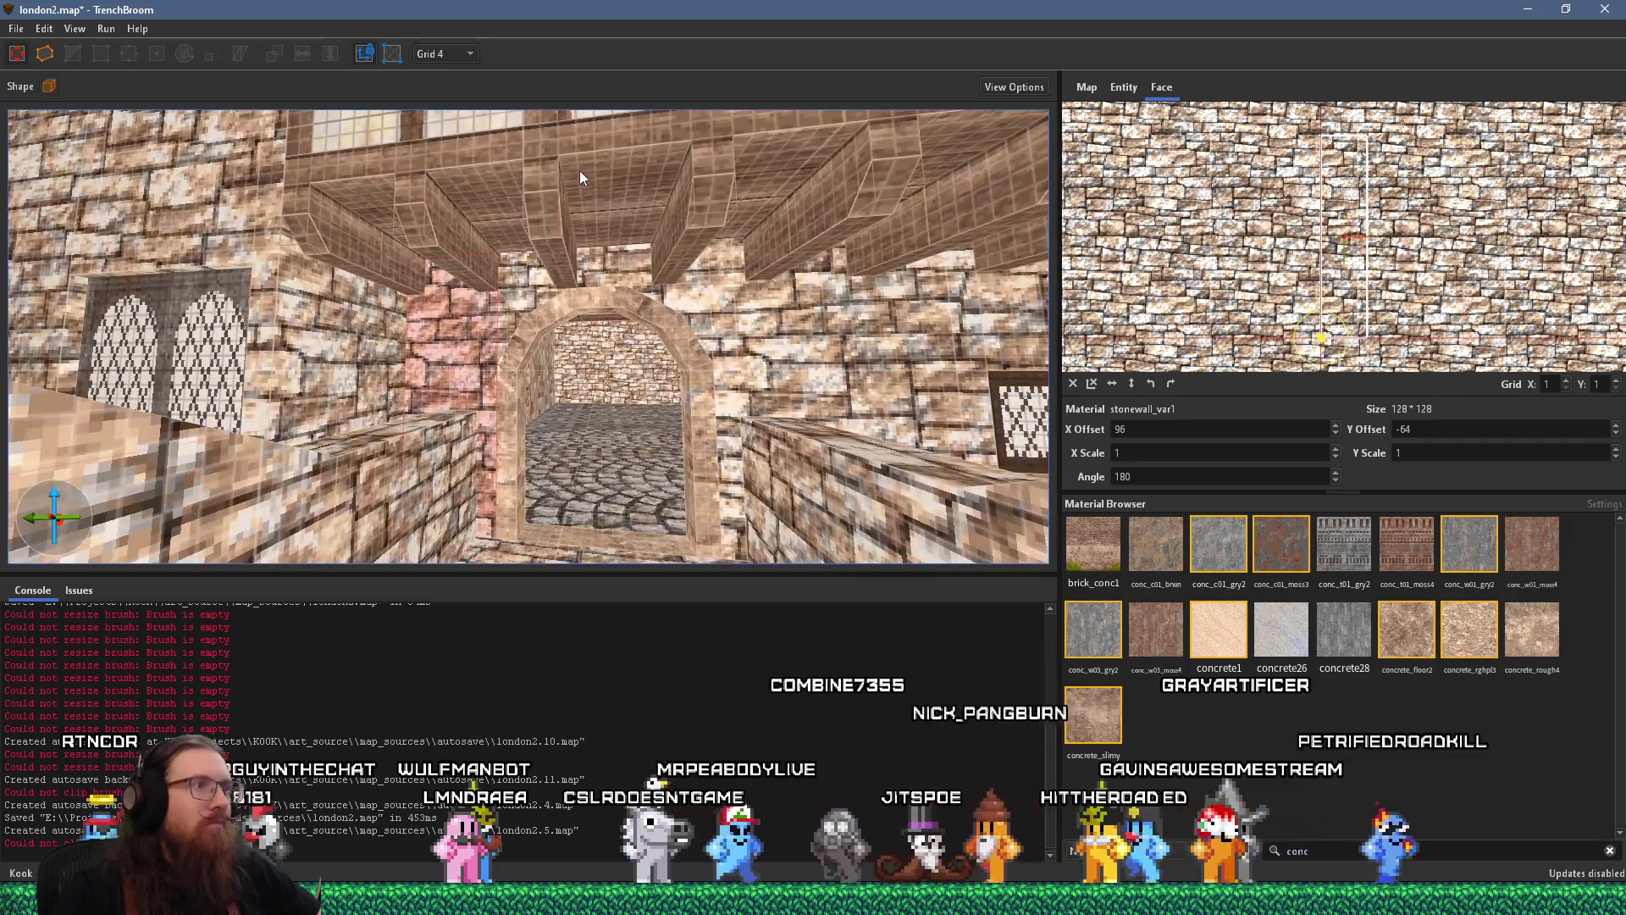
key("Escape")
left_click(568, 257)
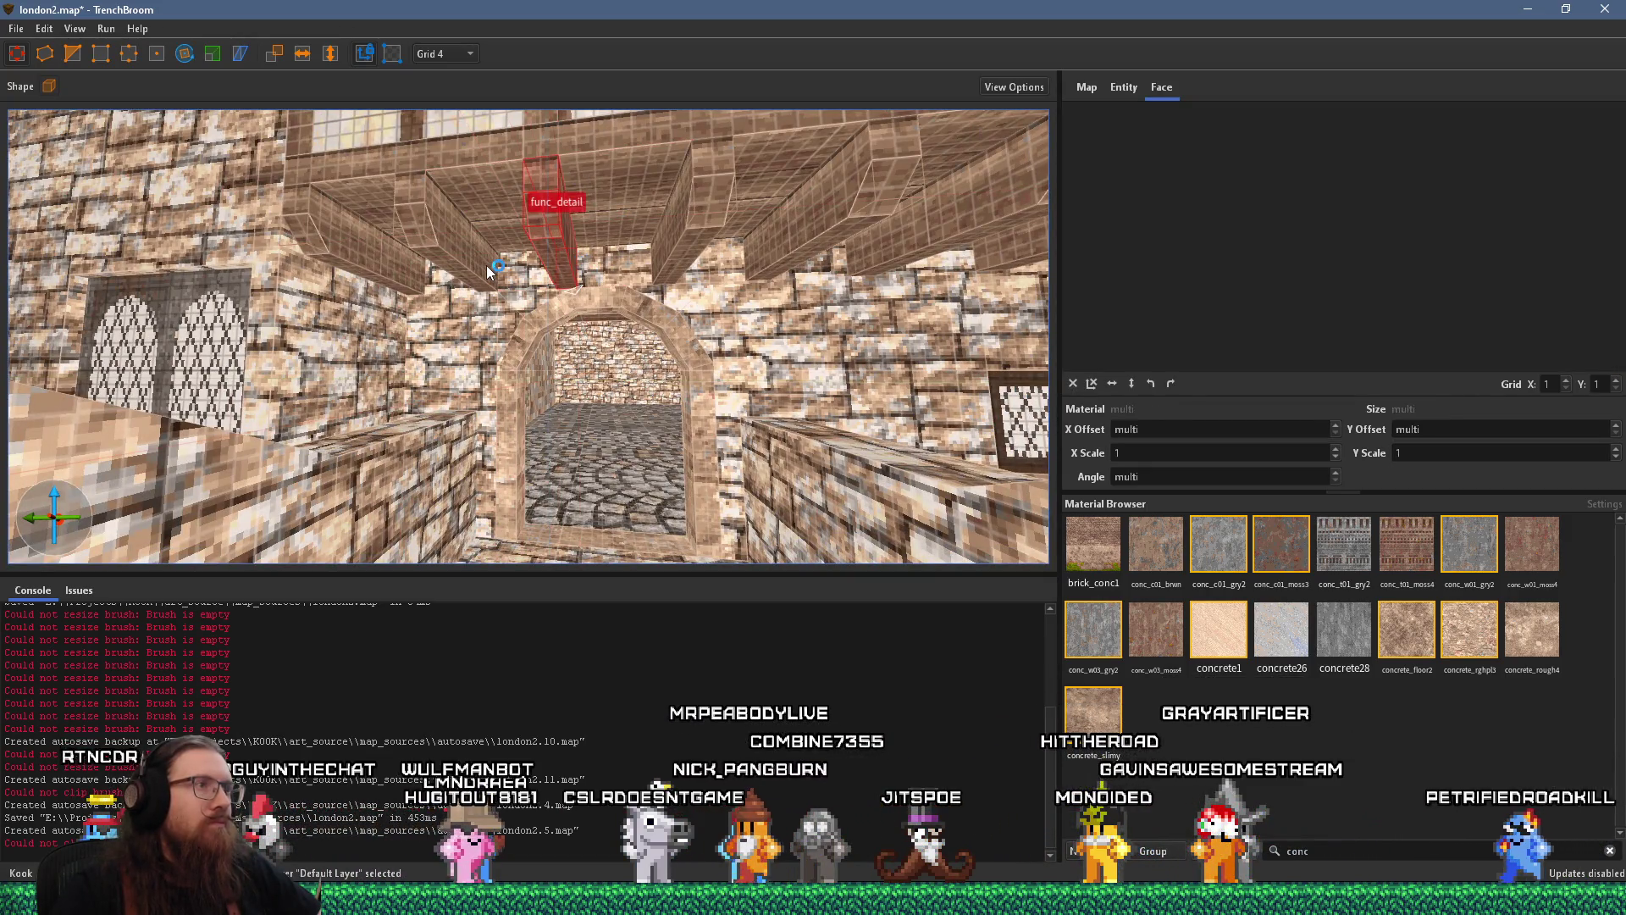
left_click(484, 285, "ctrl")
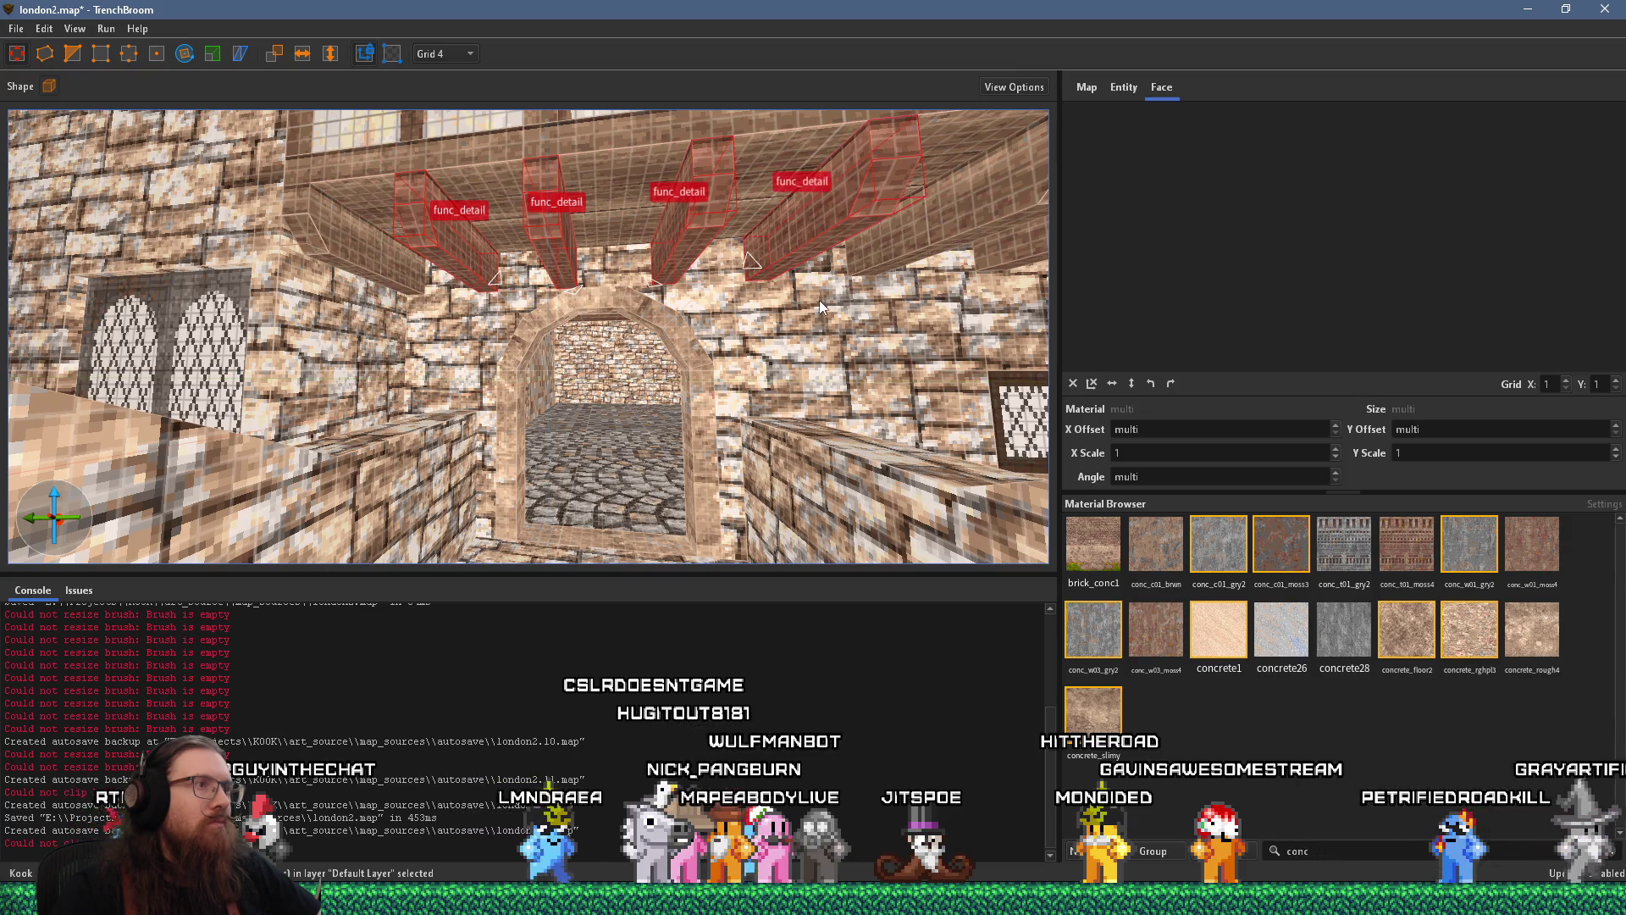
key("w")
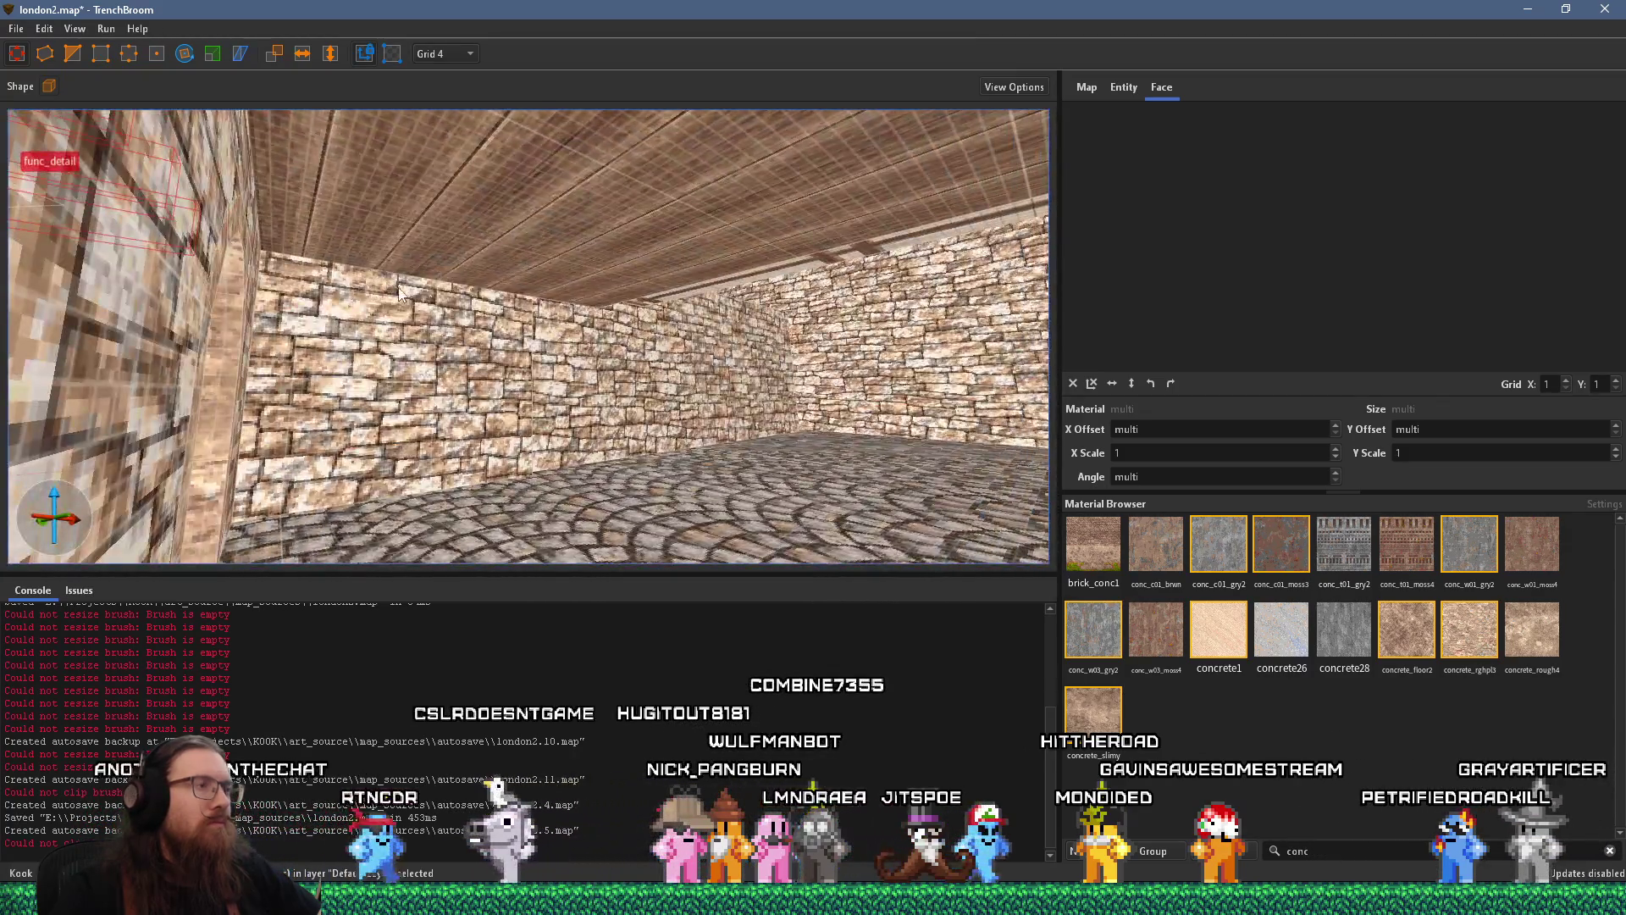
key("s")
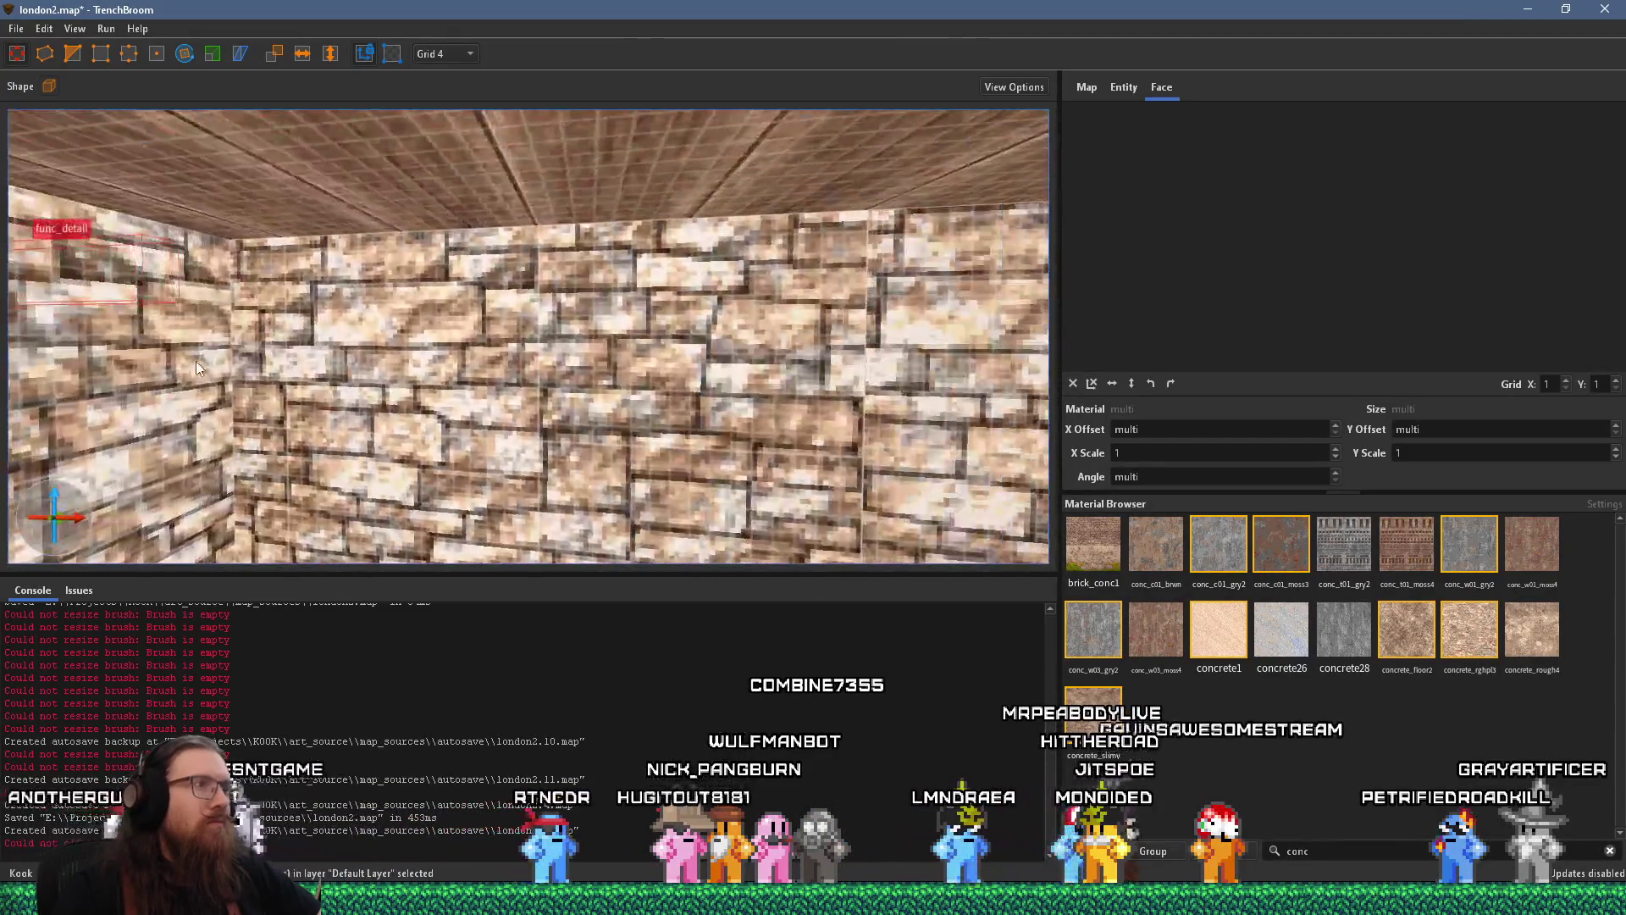
key("s")
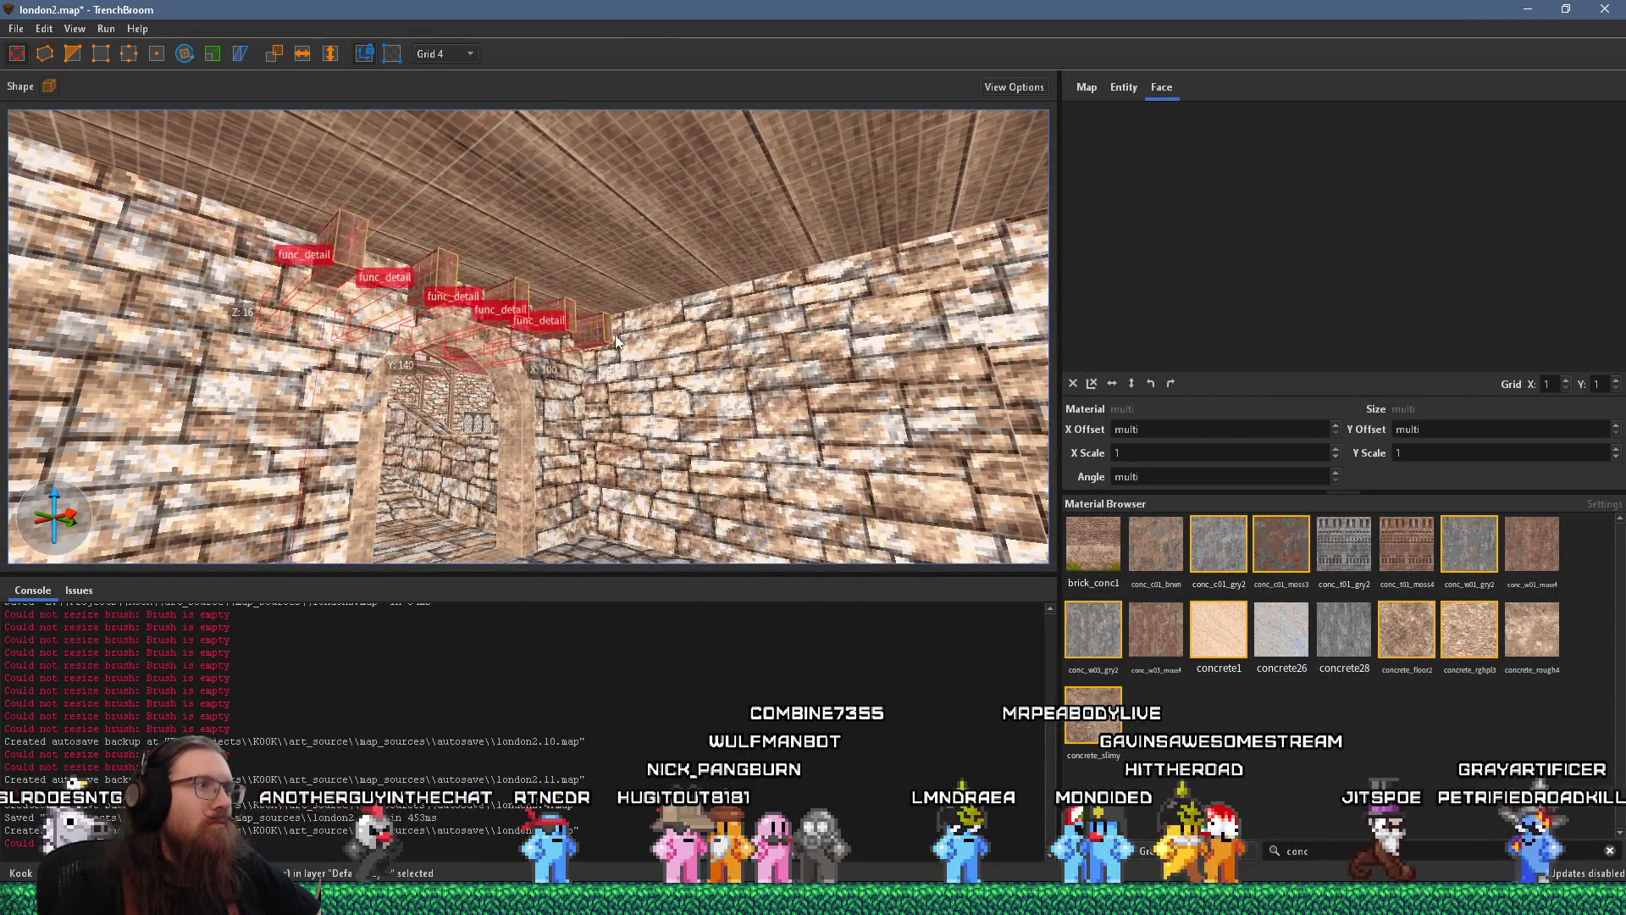
key("w")
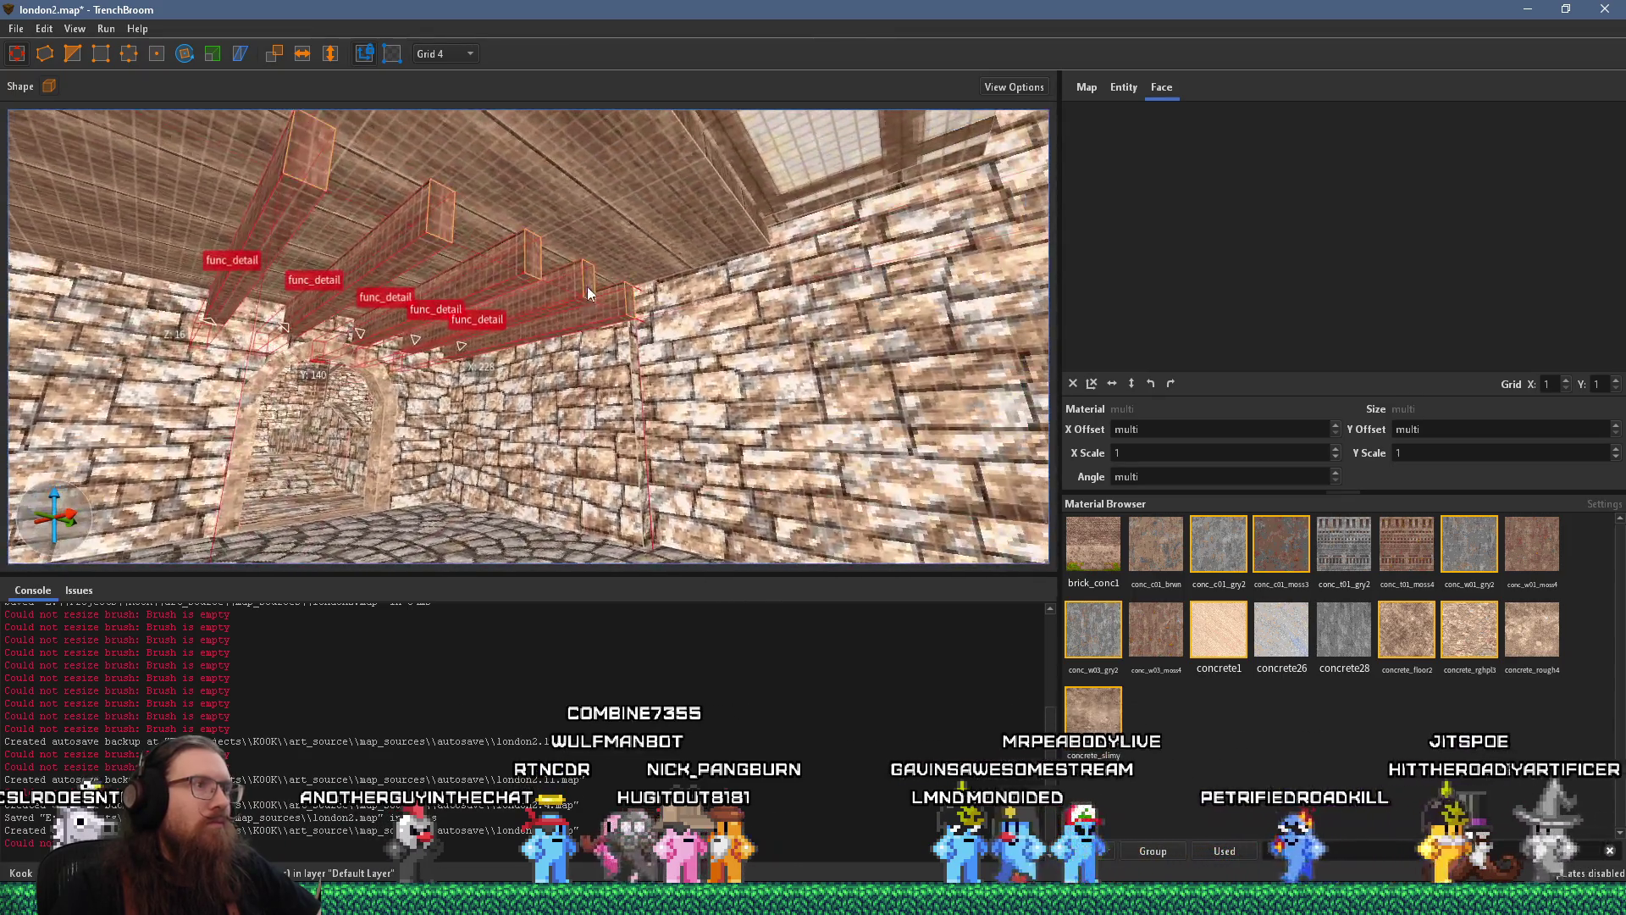
left_click_drag(588, 294, 743, 248)
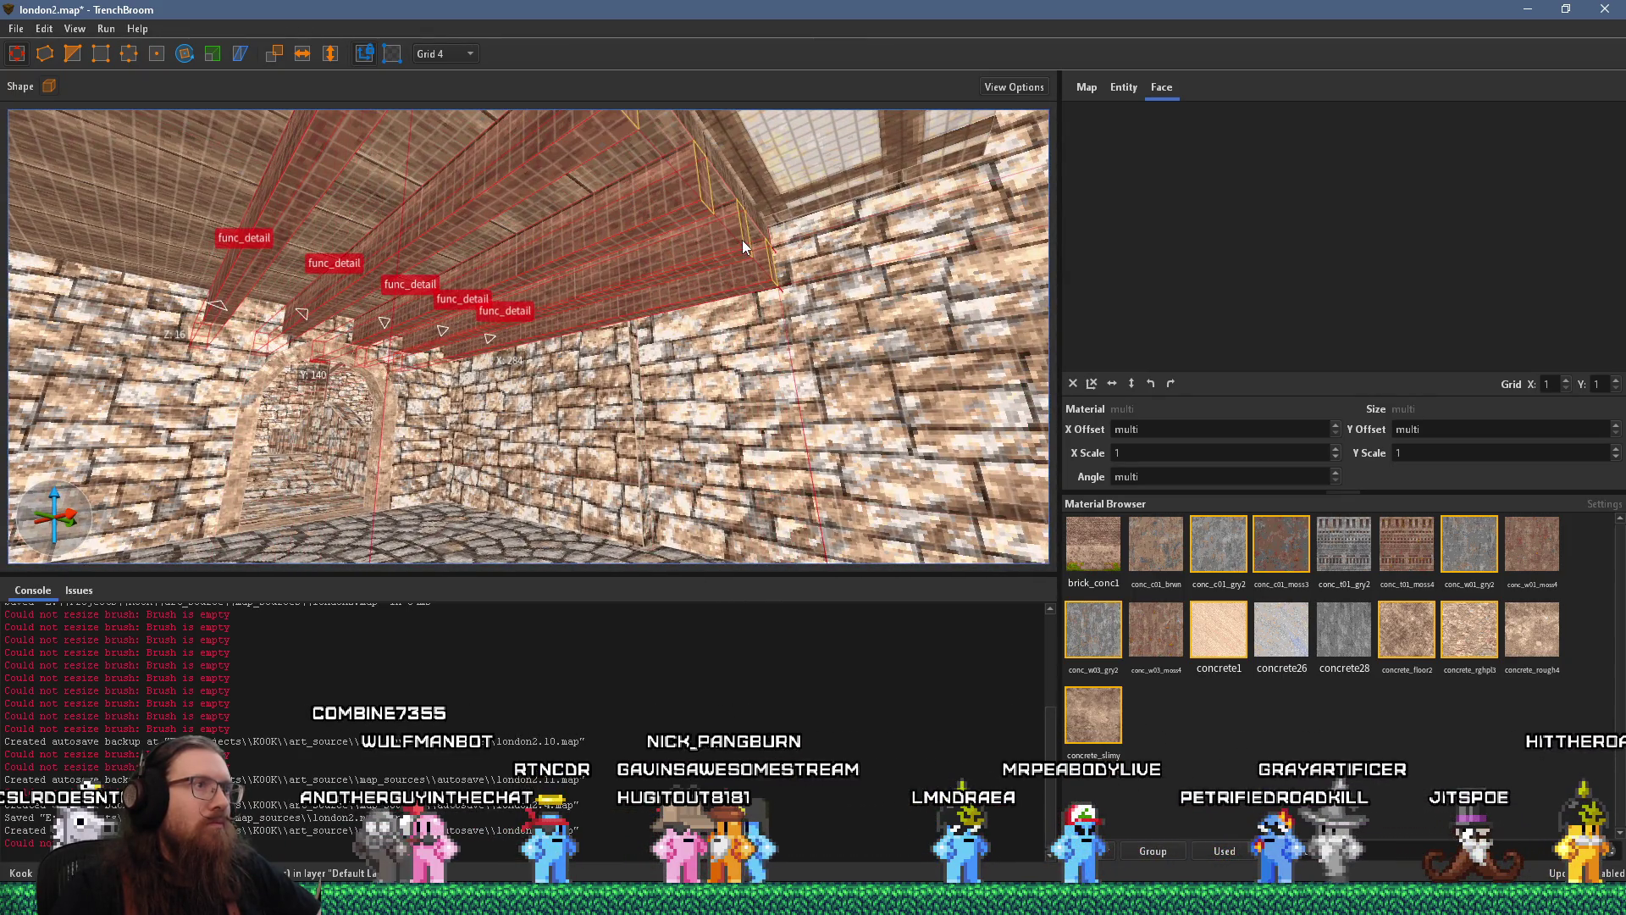
Duplicate the detail brush along the facade beam by the barred-window wall
key("a")
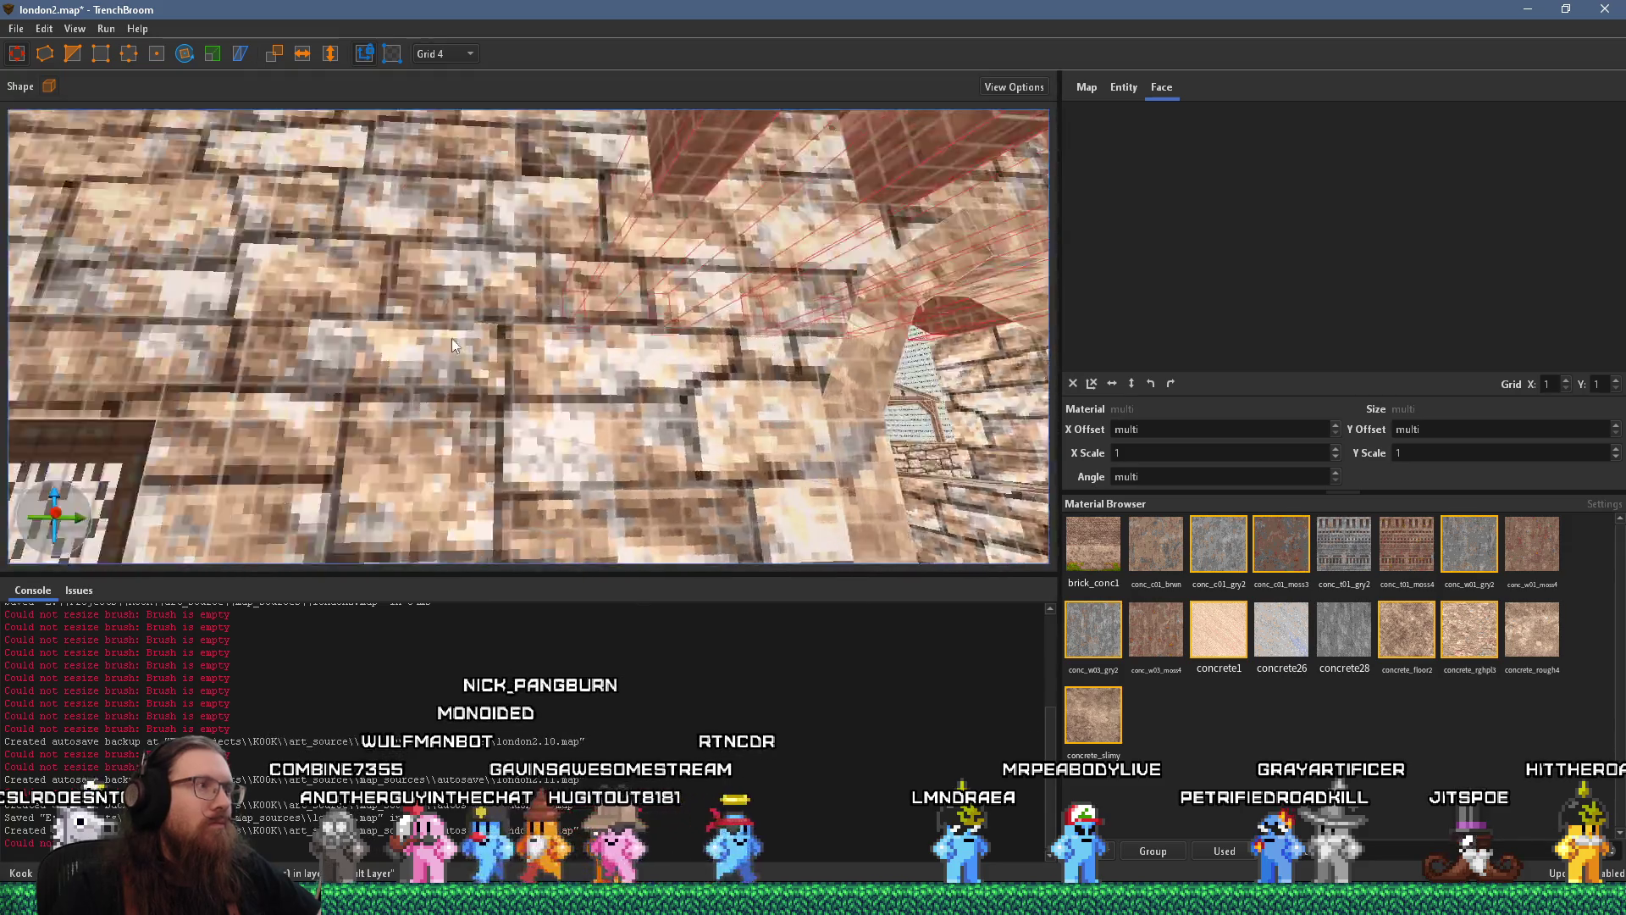
key("d")
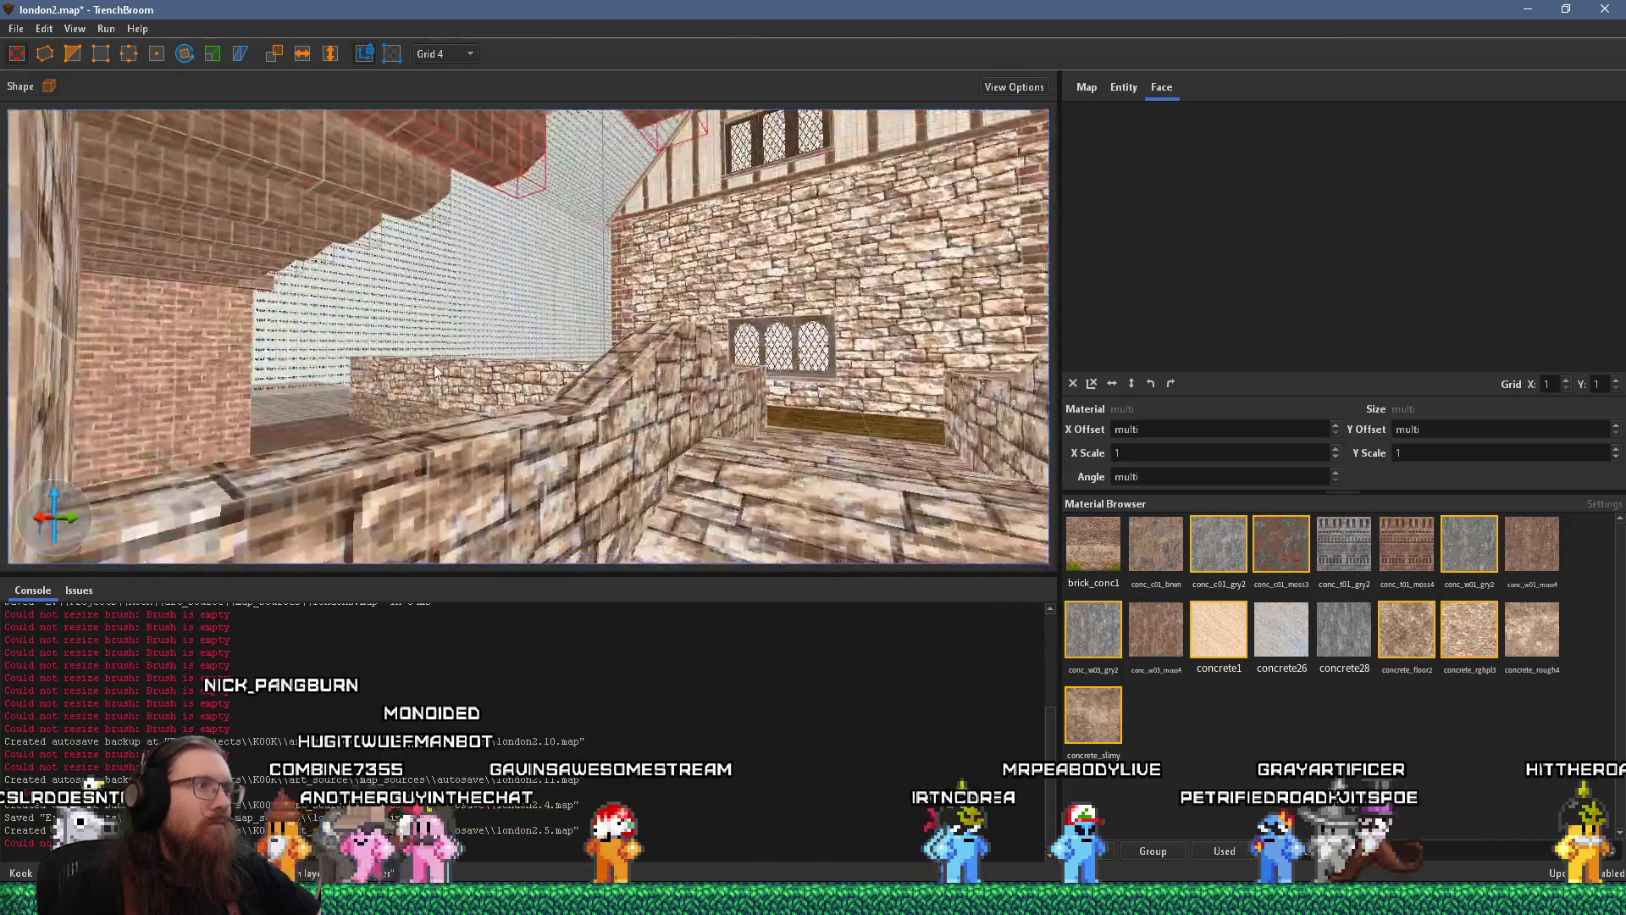
key("a")
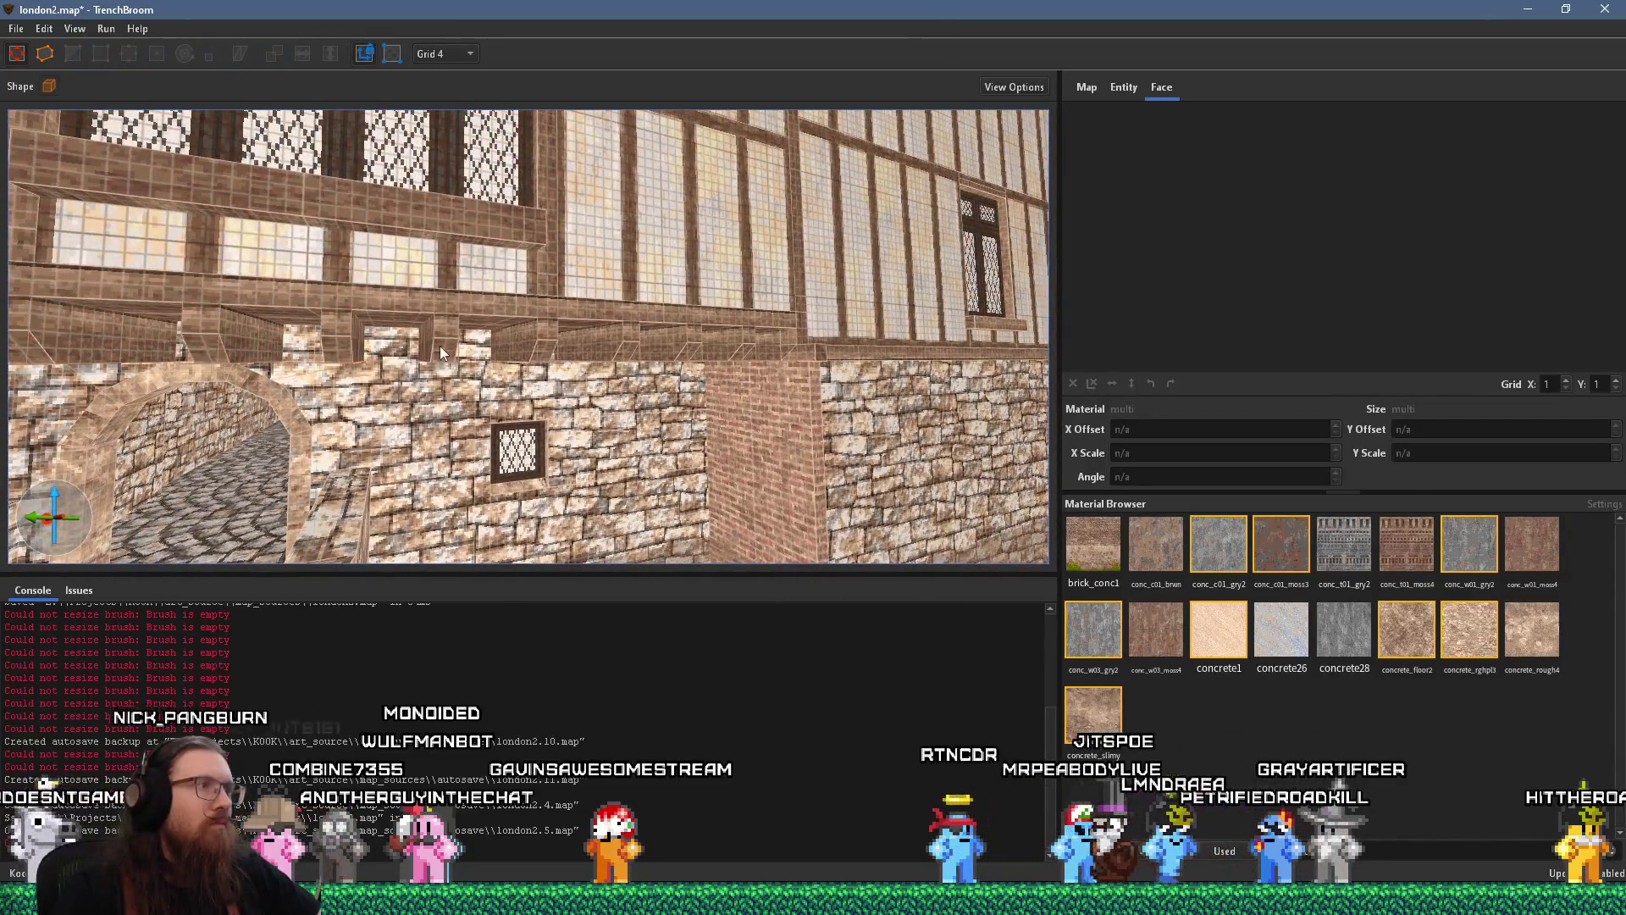
key("ctrl+d")
key("ctrl+d")
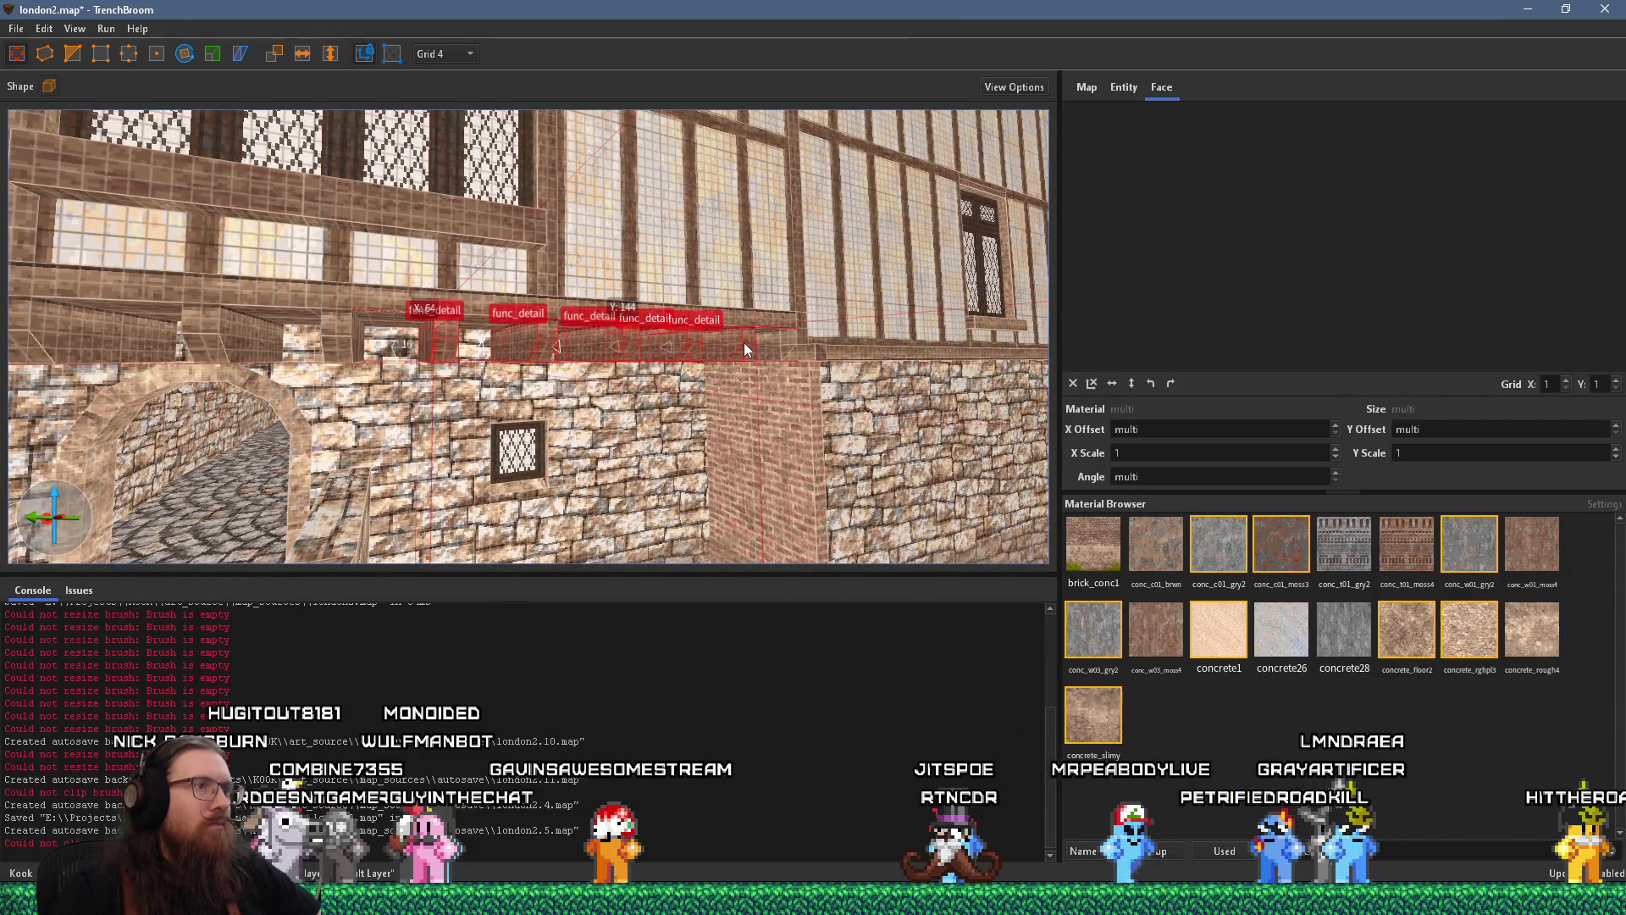
Shorten the upper timber panel by raising its bottom edge to a height of 76
key("w")
key("s")
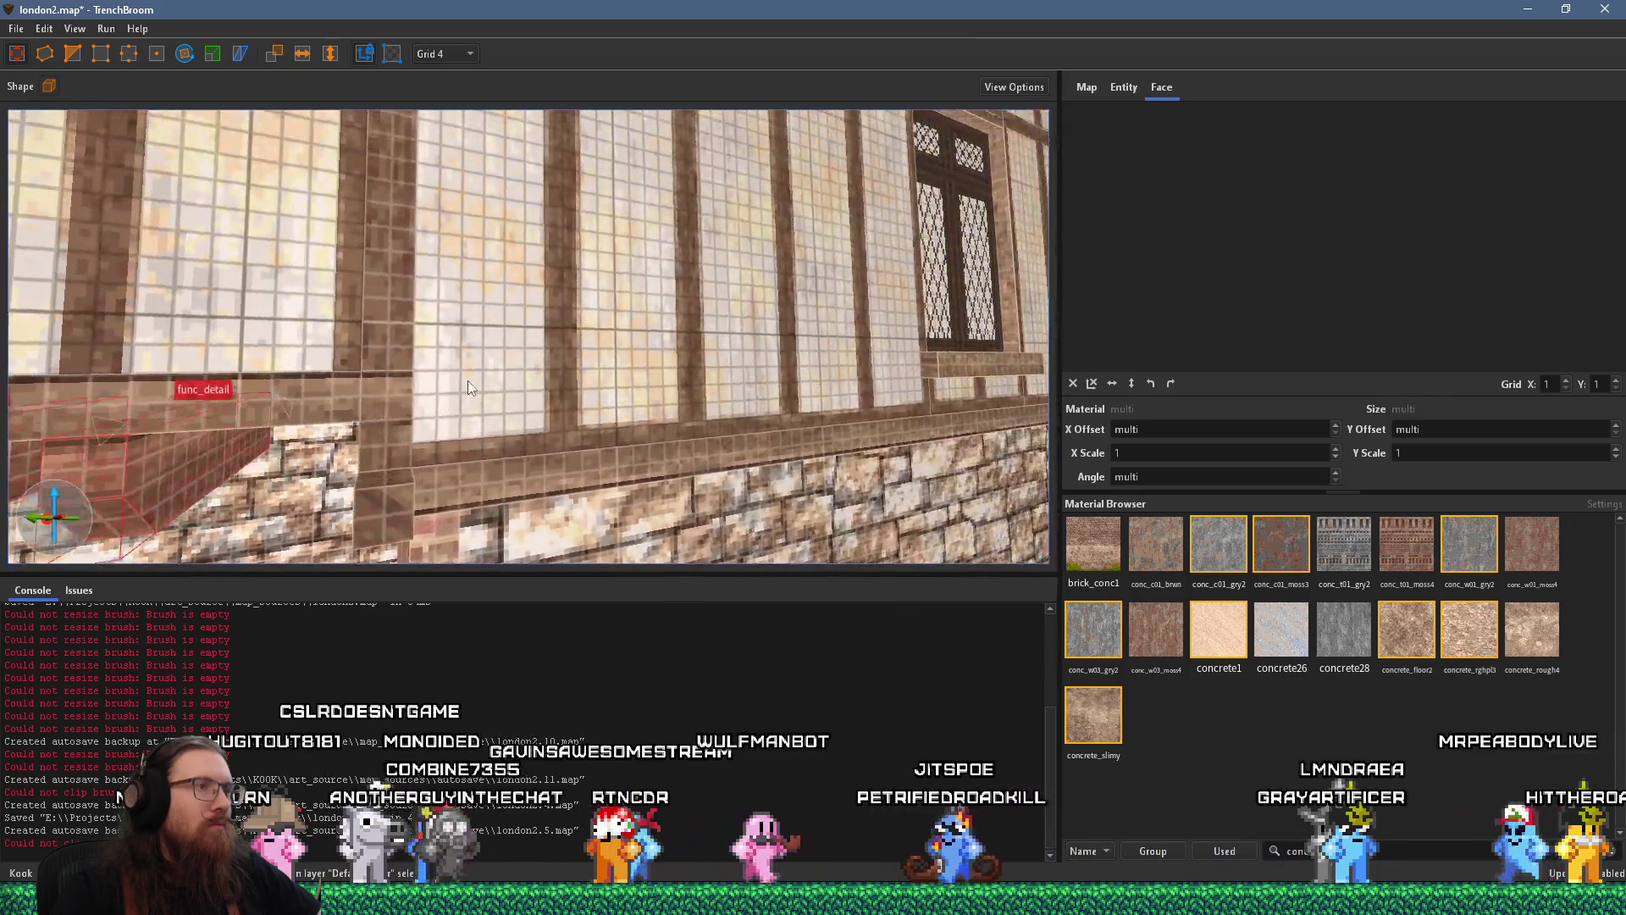
key("s")
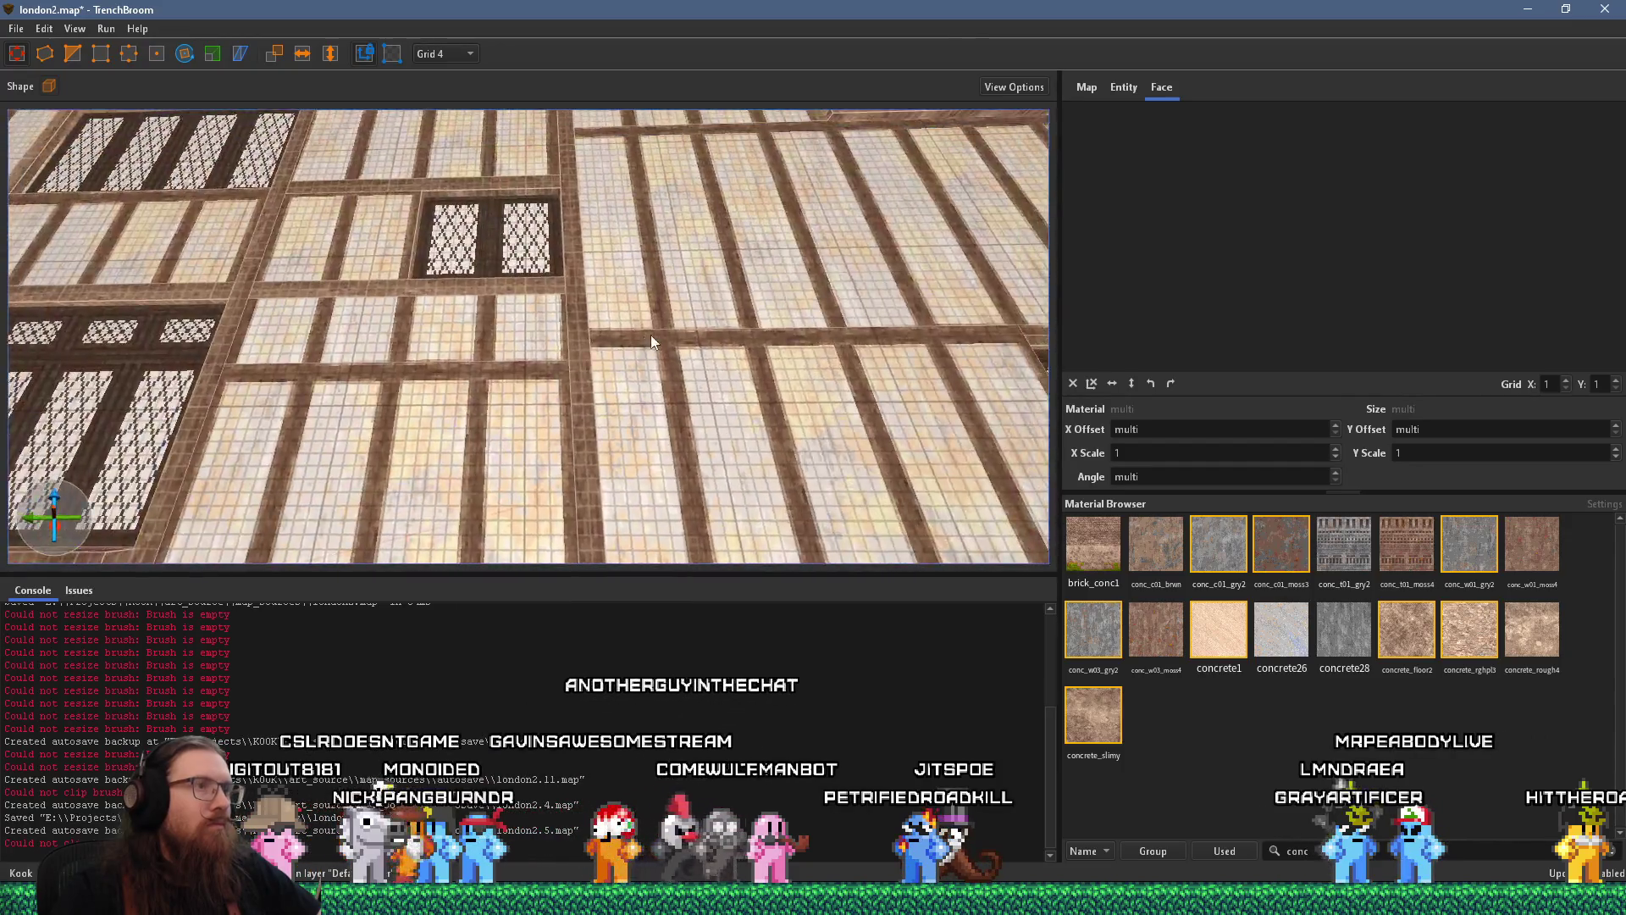
key("s")
left_click(636, 266)
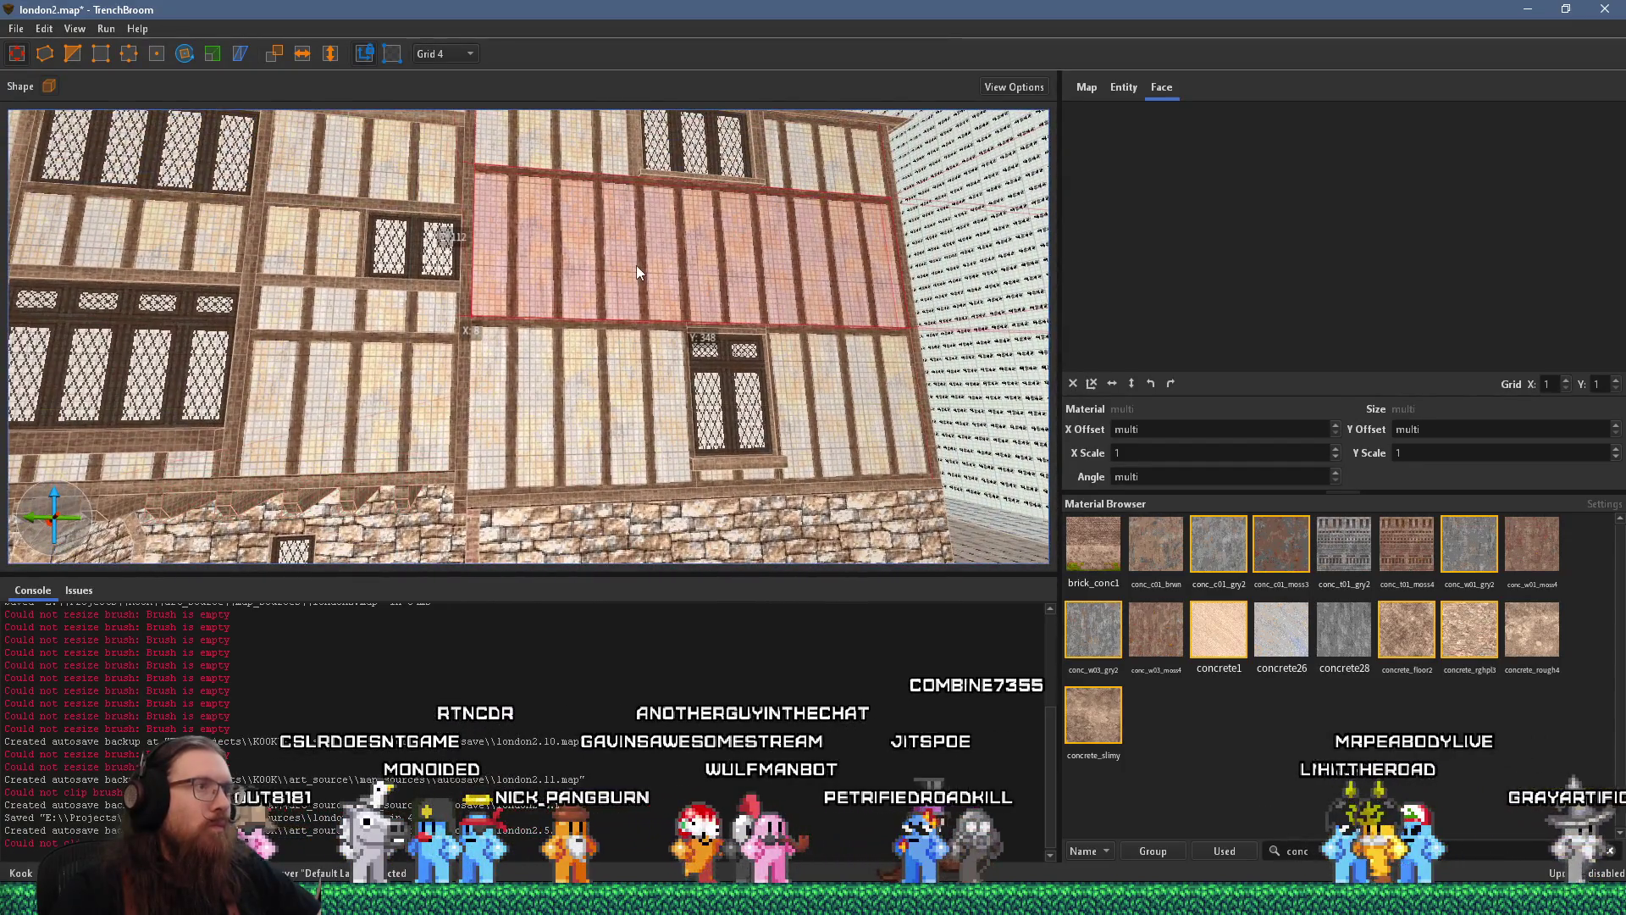
key("w")
scroll(533, 439, "down", 5)
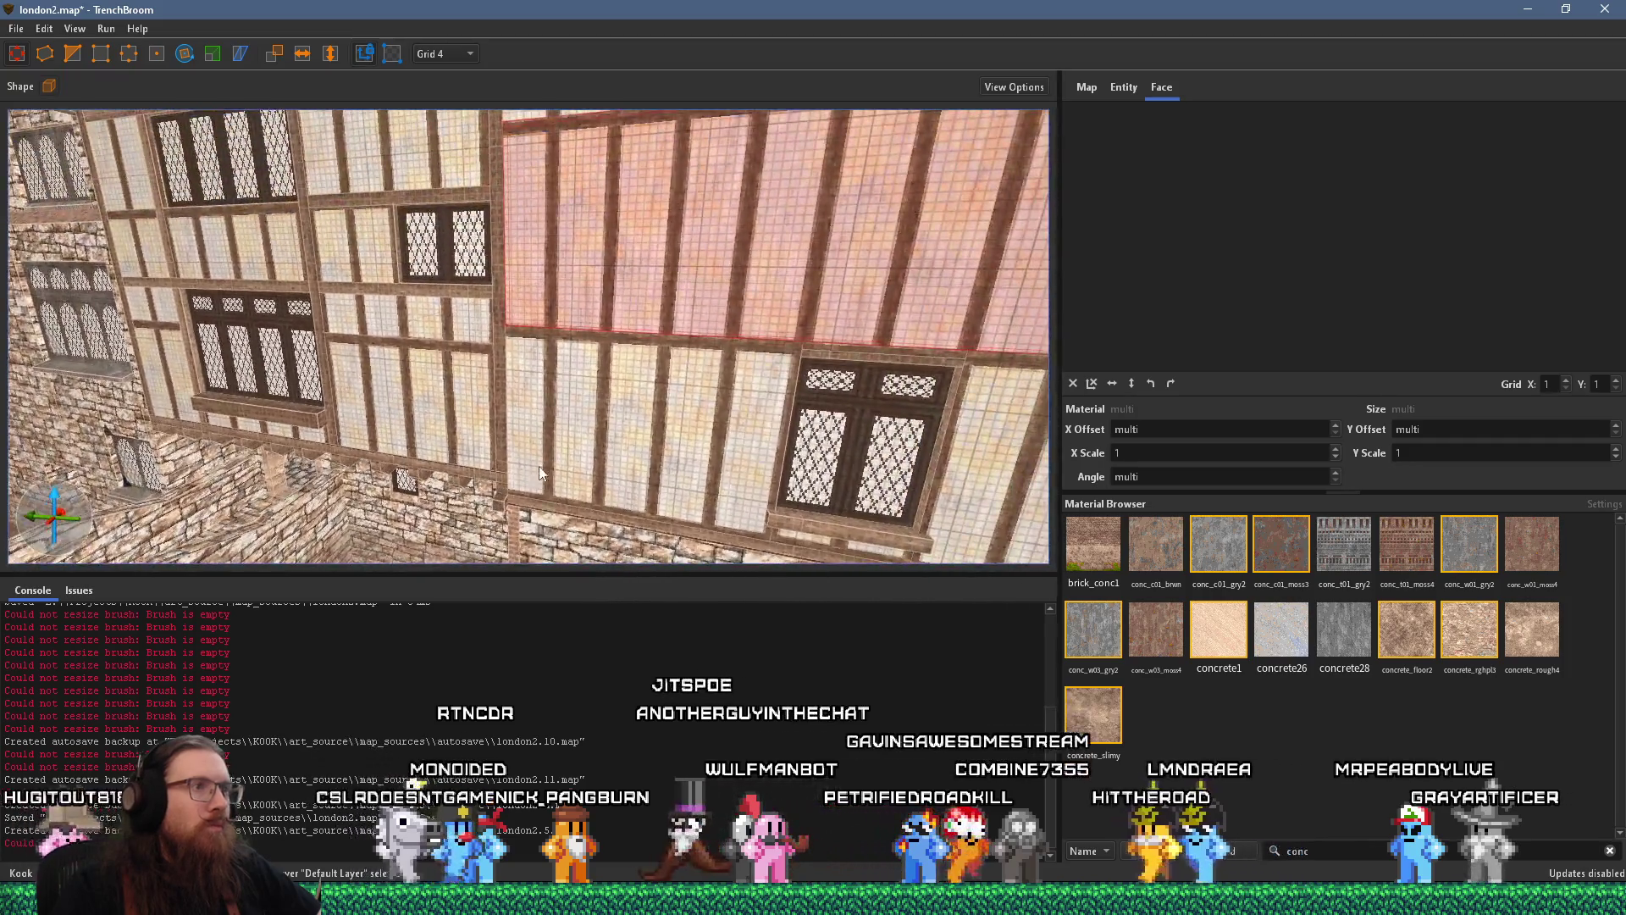
left_click_drag(588, 394, 589, 383)
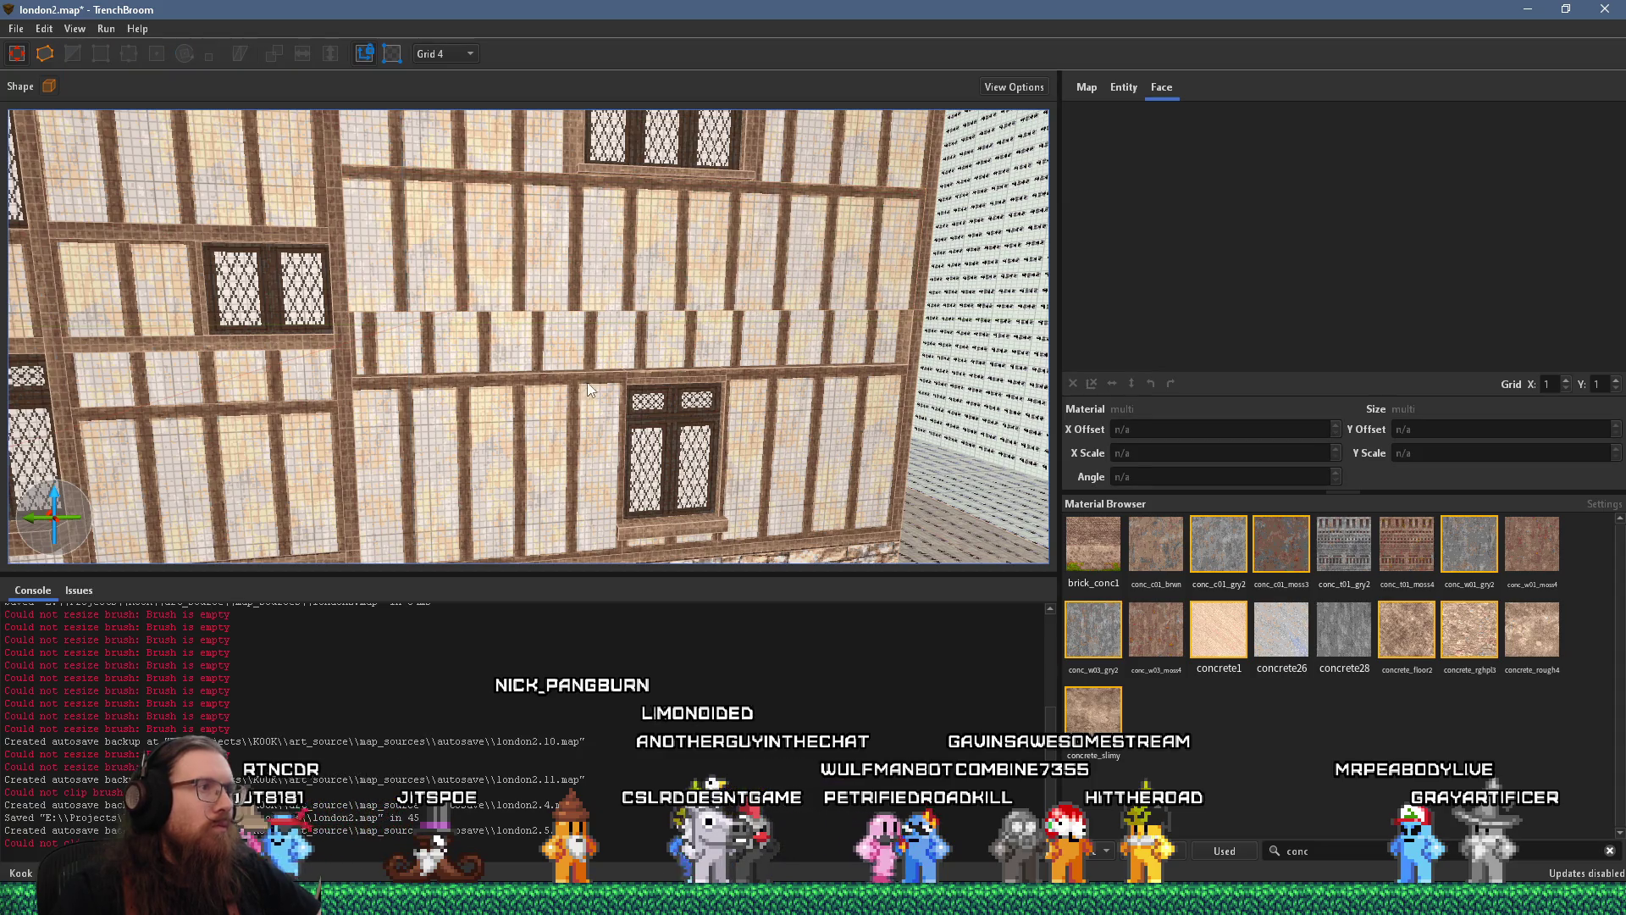
Lift the lower timber wall and its window frame up 36 units
left_click(585, 383)
left_click(796, 378, "ctrl")
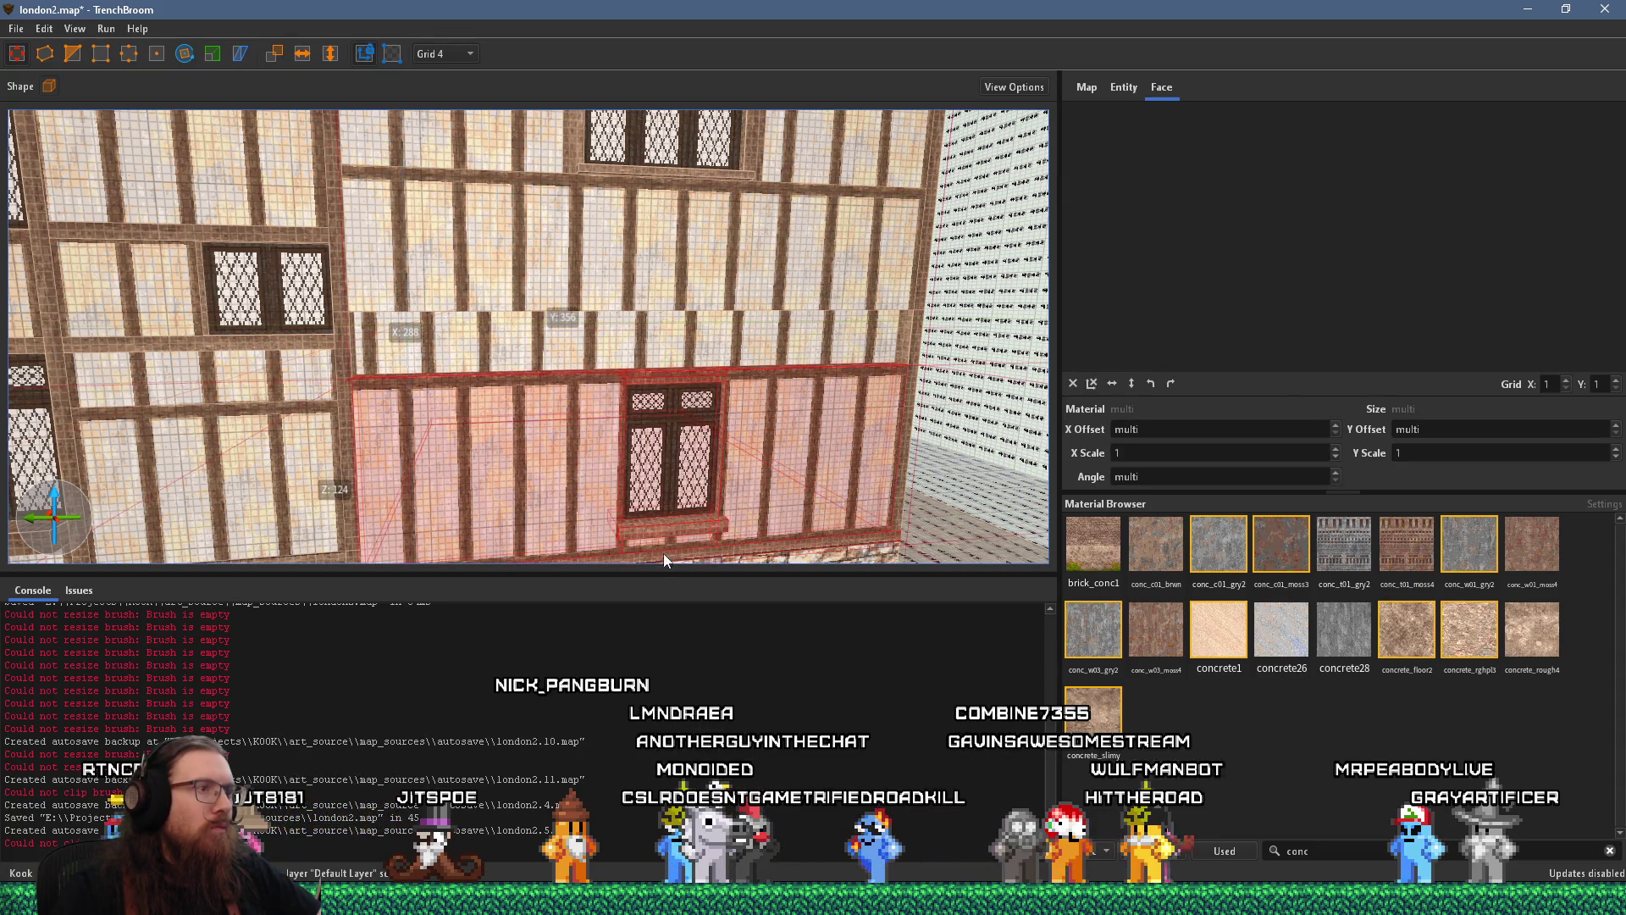
scroll(642, 543, "up", 3)
left_click_drag(622, 434, 585, 357)
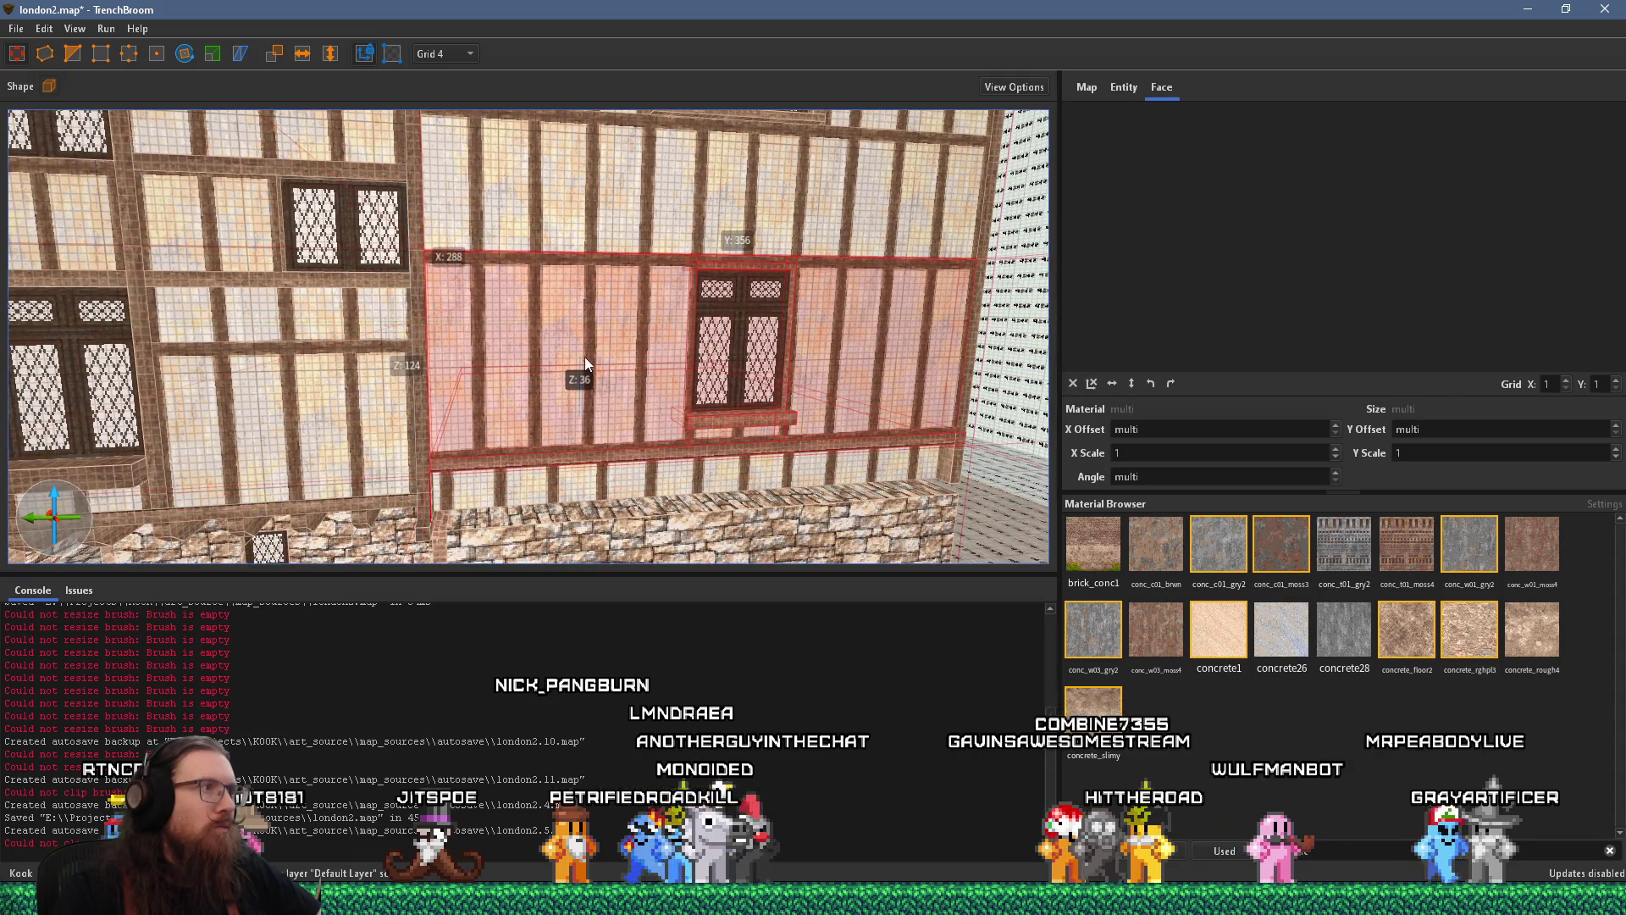
scroll(564, 357, "up", 5)
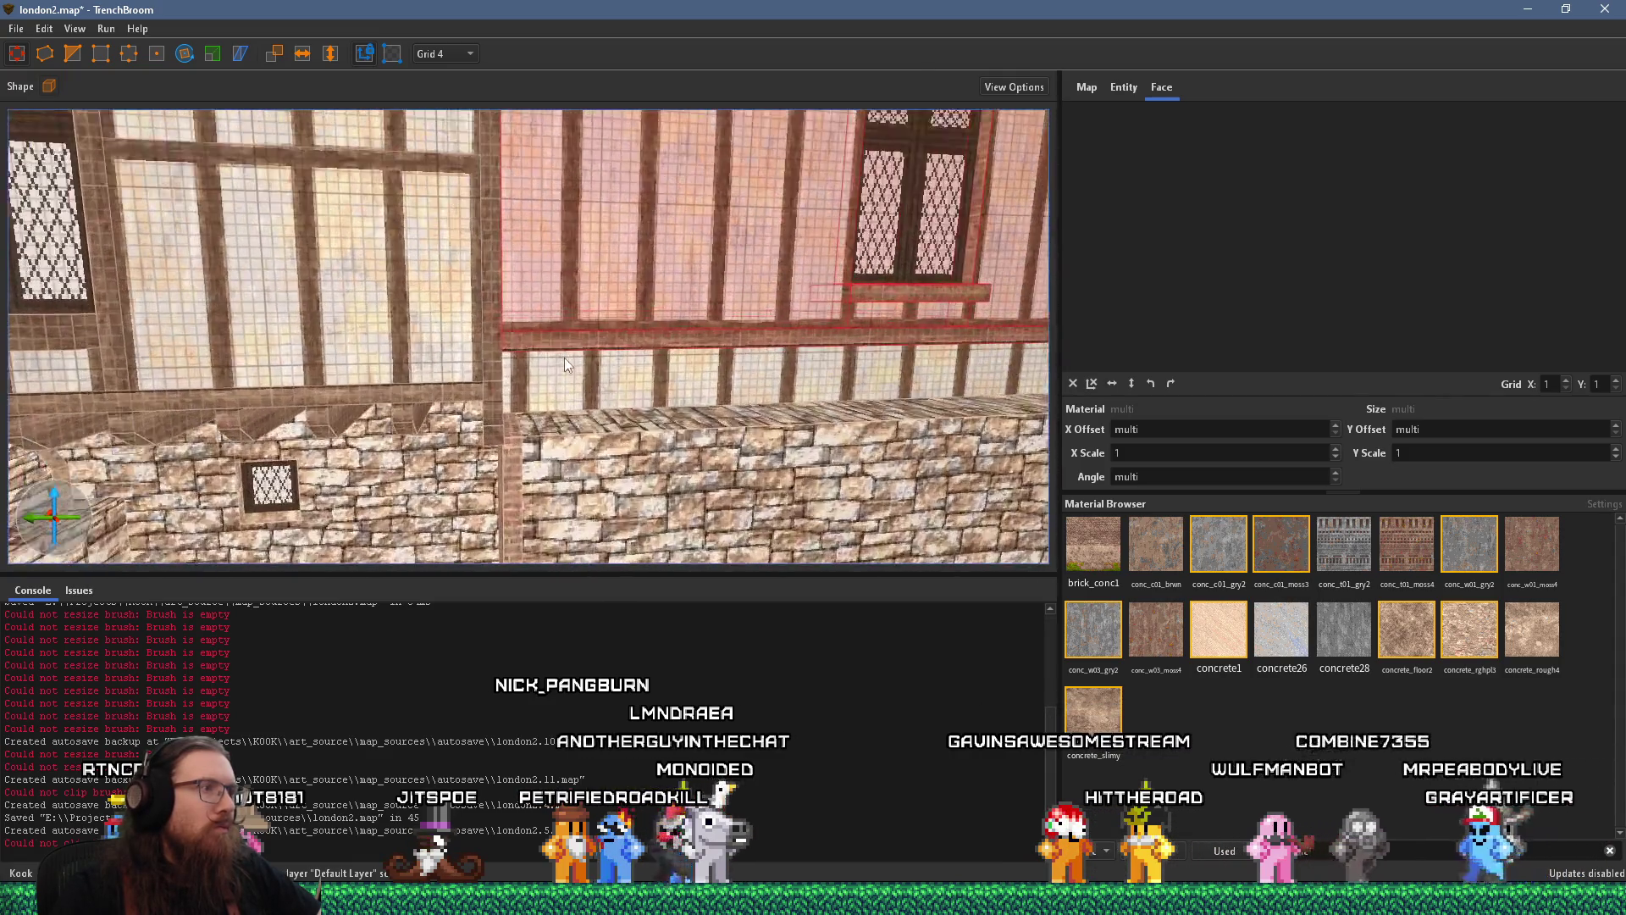
scroll(527, 421, "down", 3)
Extend the brick pillar upward and select the stone wall section on the right
left_click(424, 442)
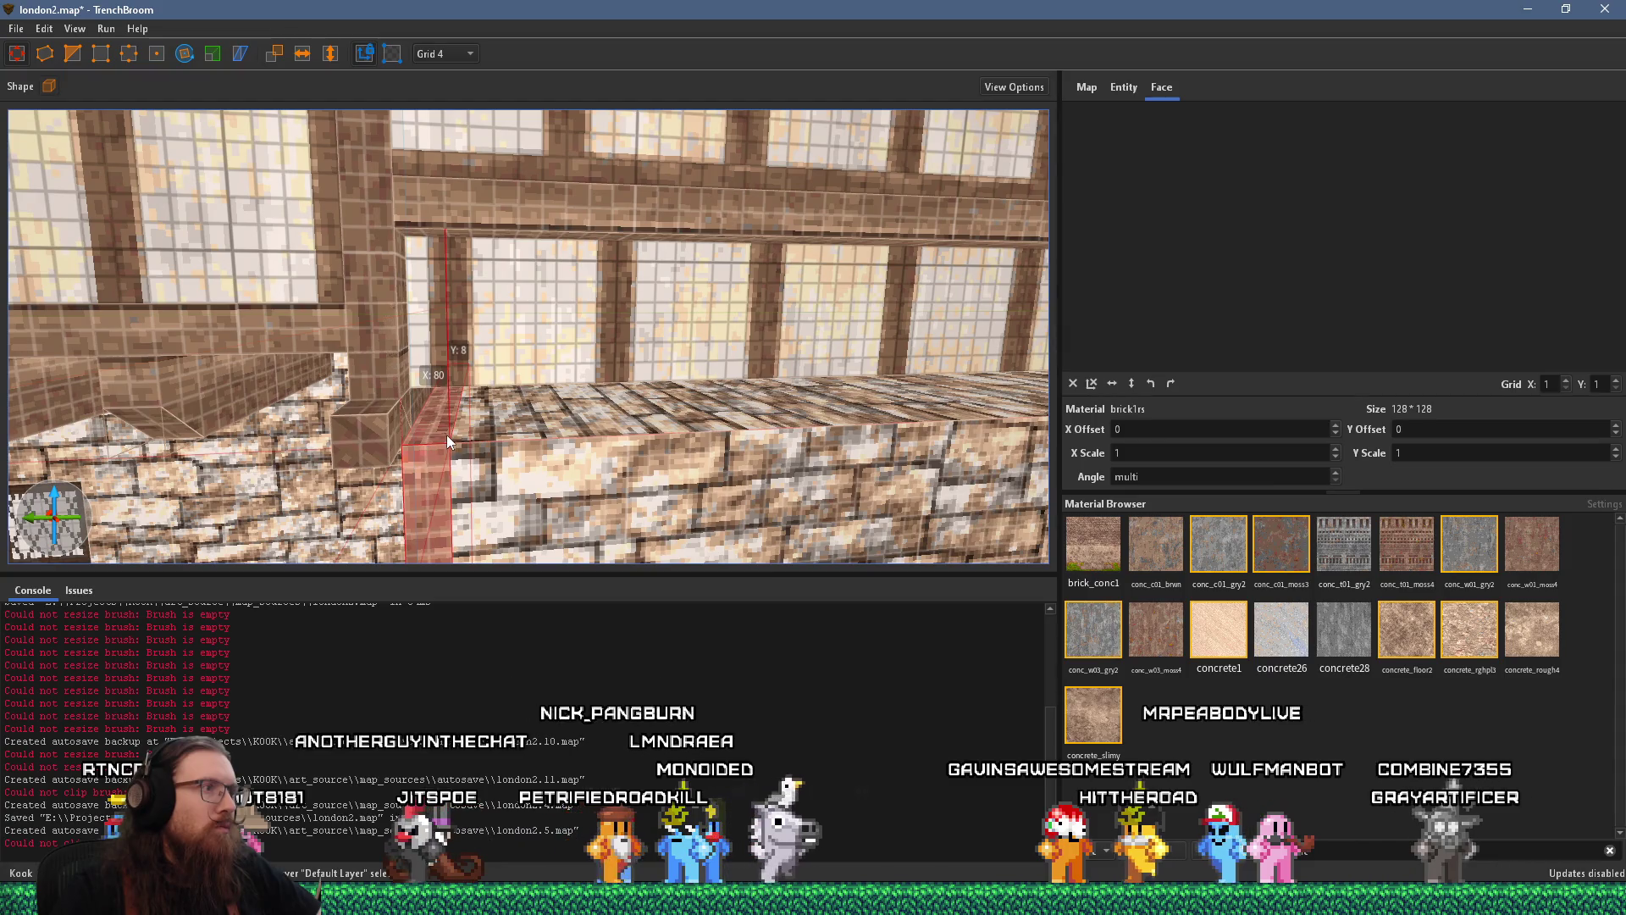
left_click_drag(449, 337, 459, 240)
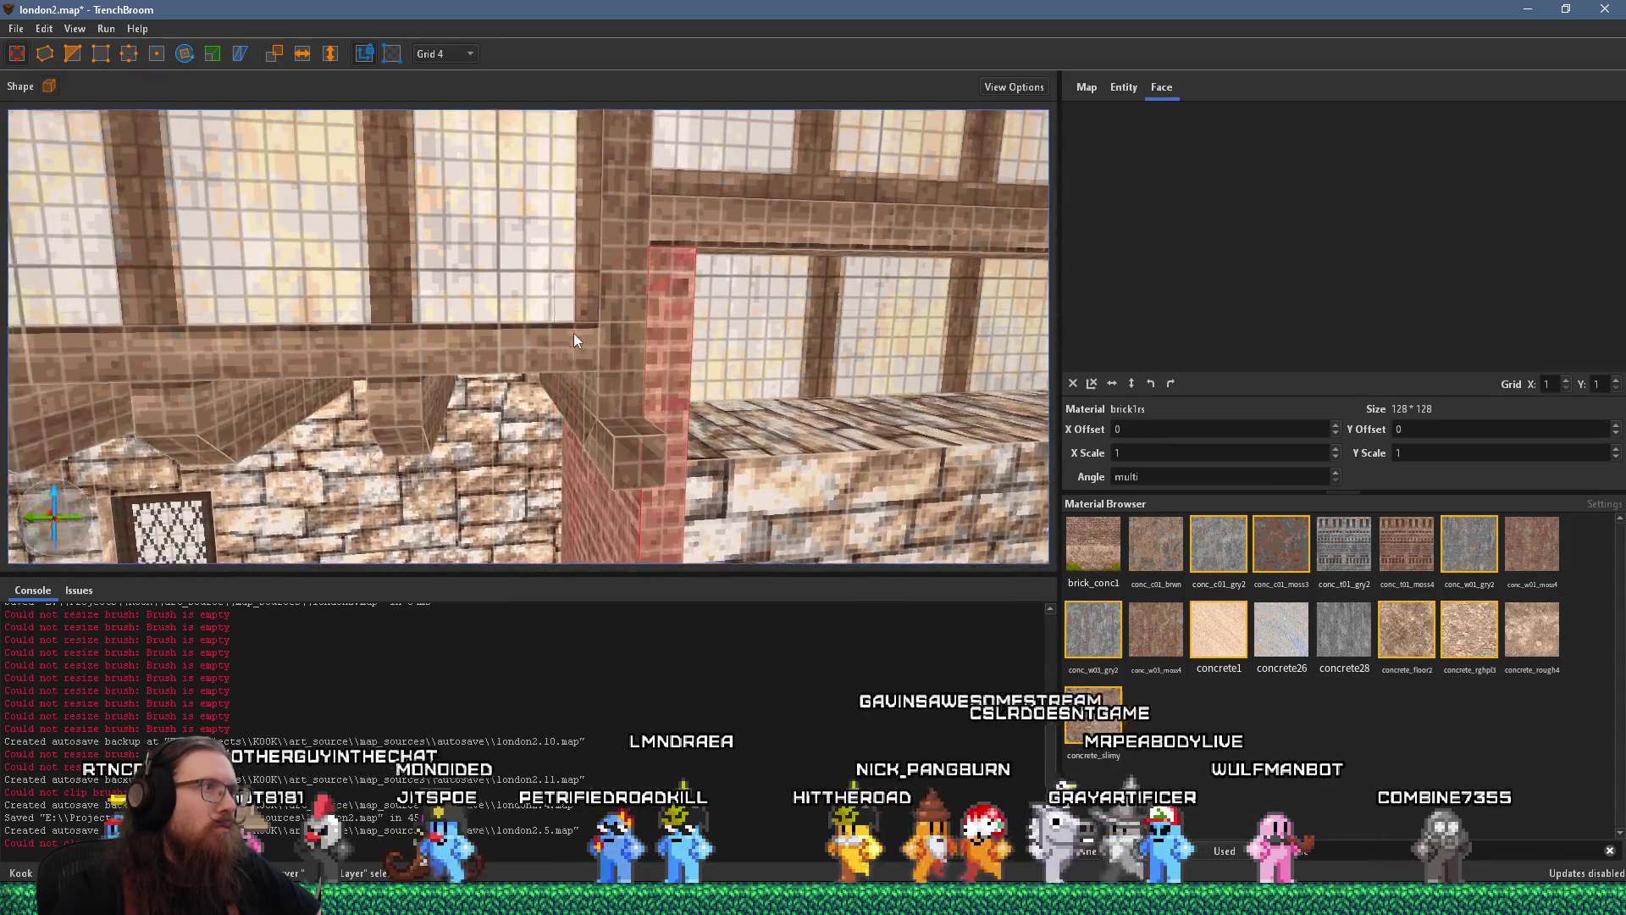
left_click(709, 419)
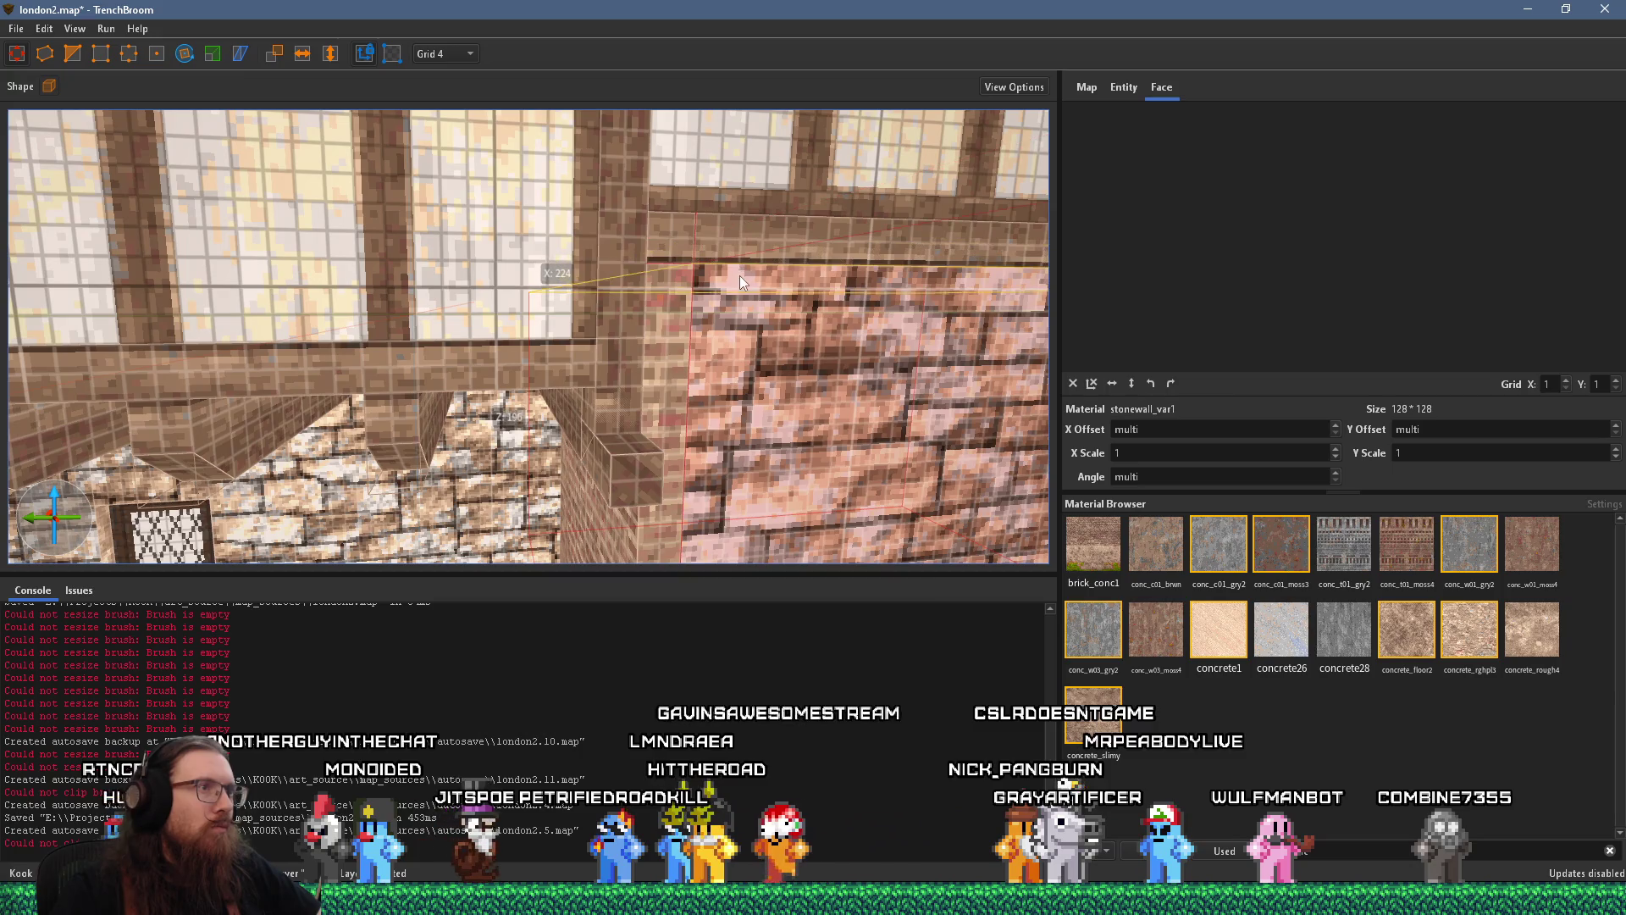
scroll(700, 352, "down", 6)
scroll(511, 350, "down", 3)
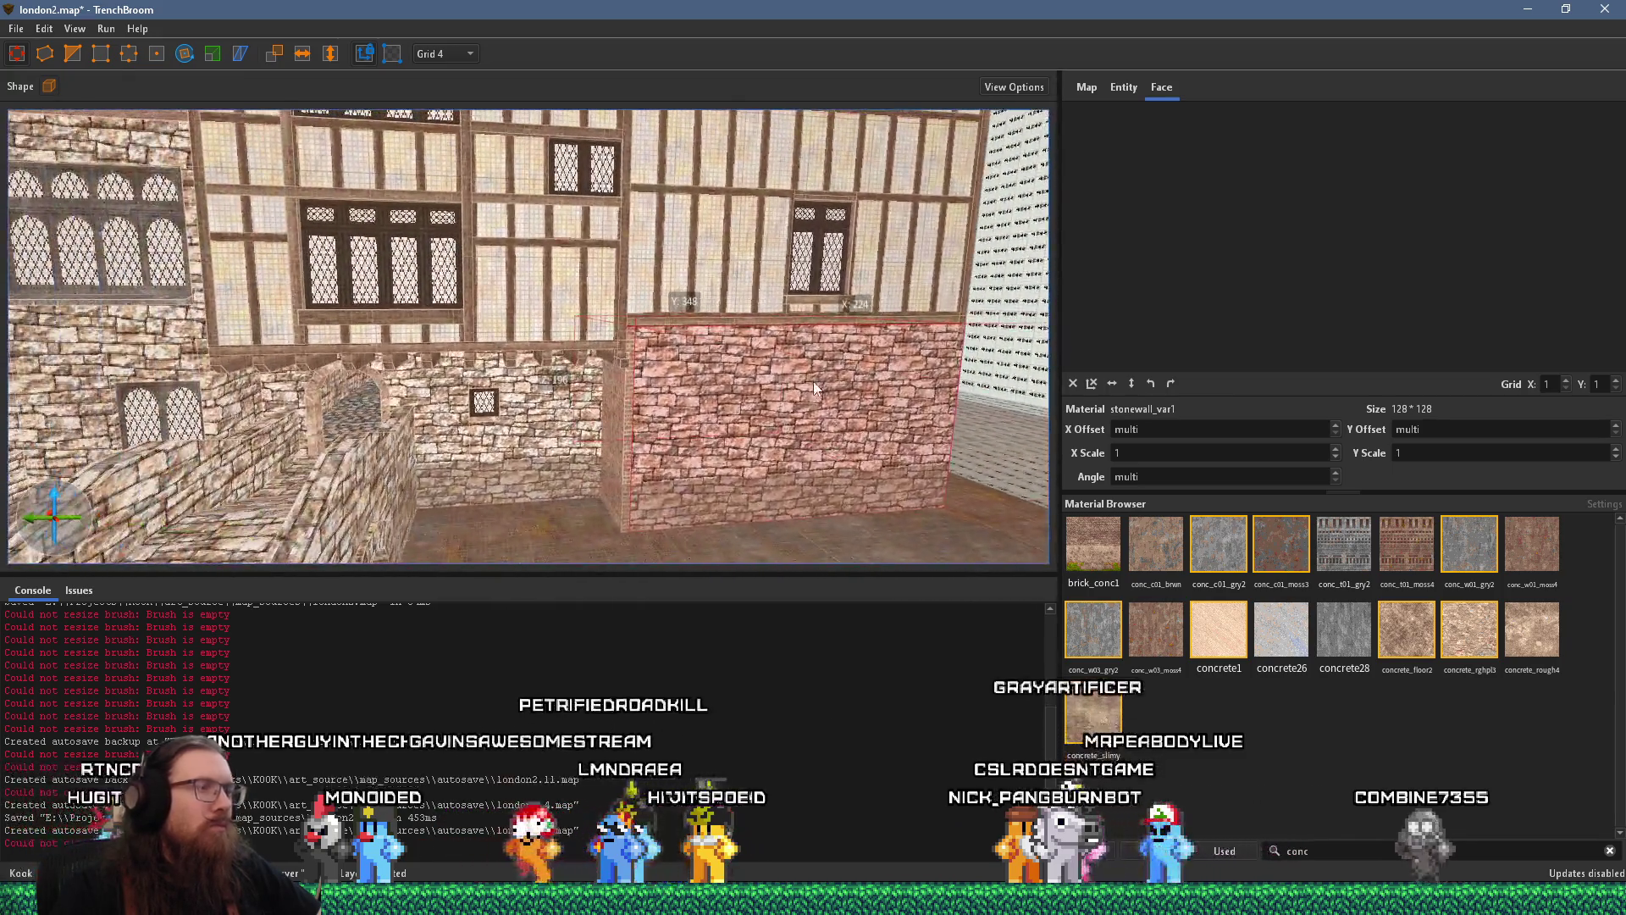
key("alt+Tab")
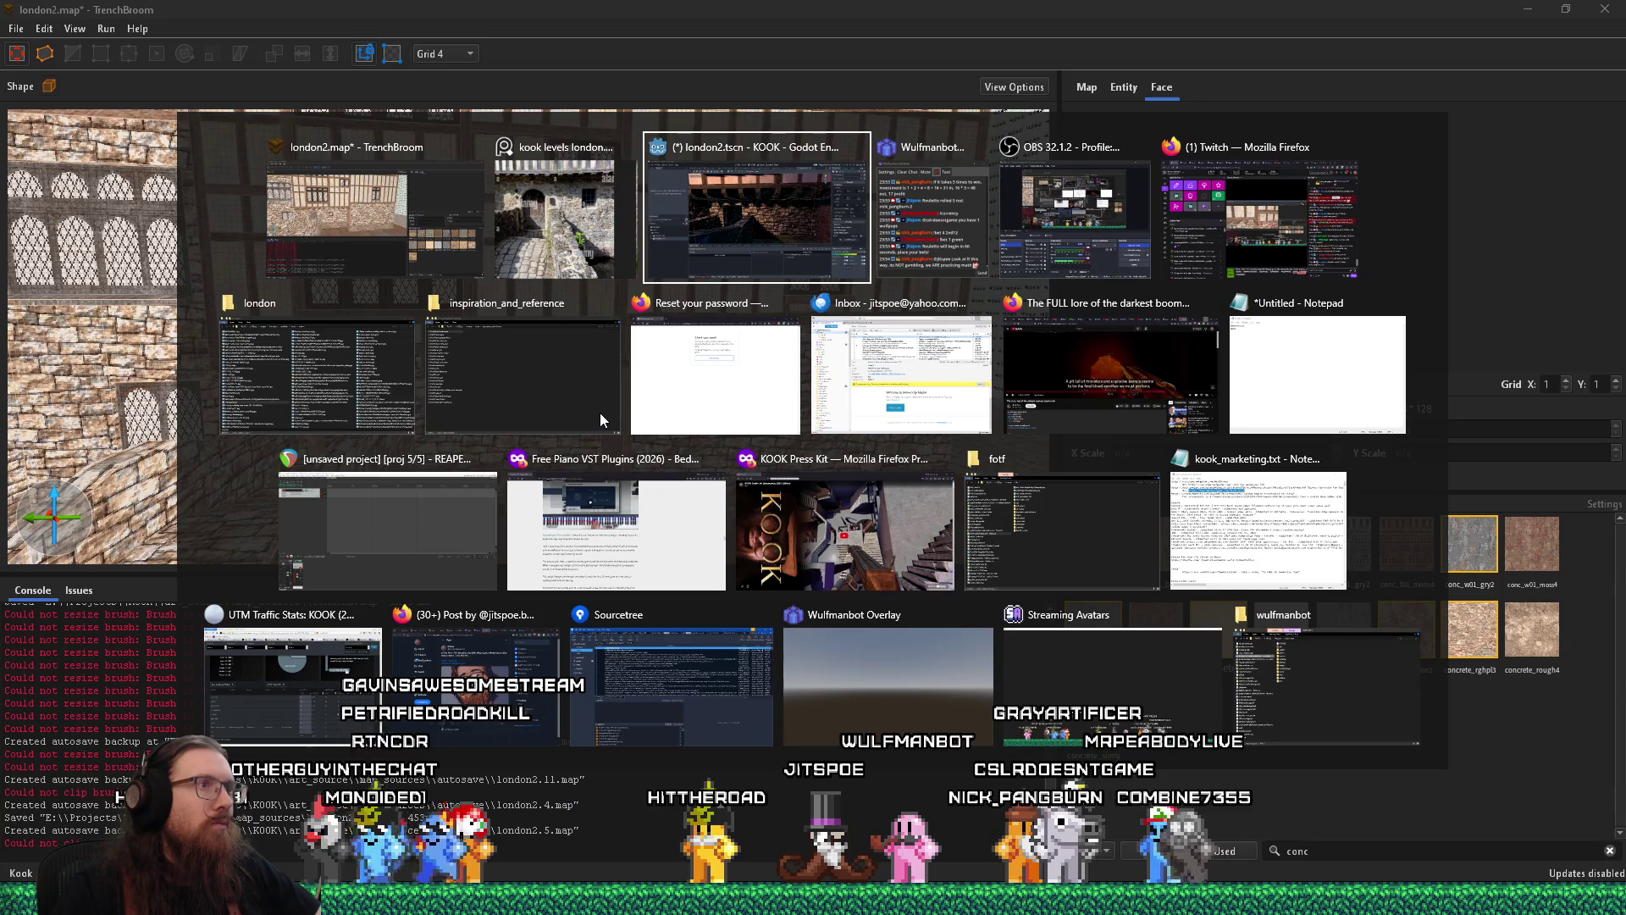
Zoom and pan the timbered-house sketch, then return and focus the camera on the selected brush
scroll(756, 413, "down", 5)
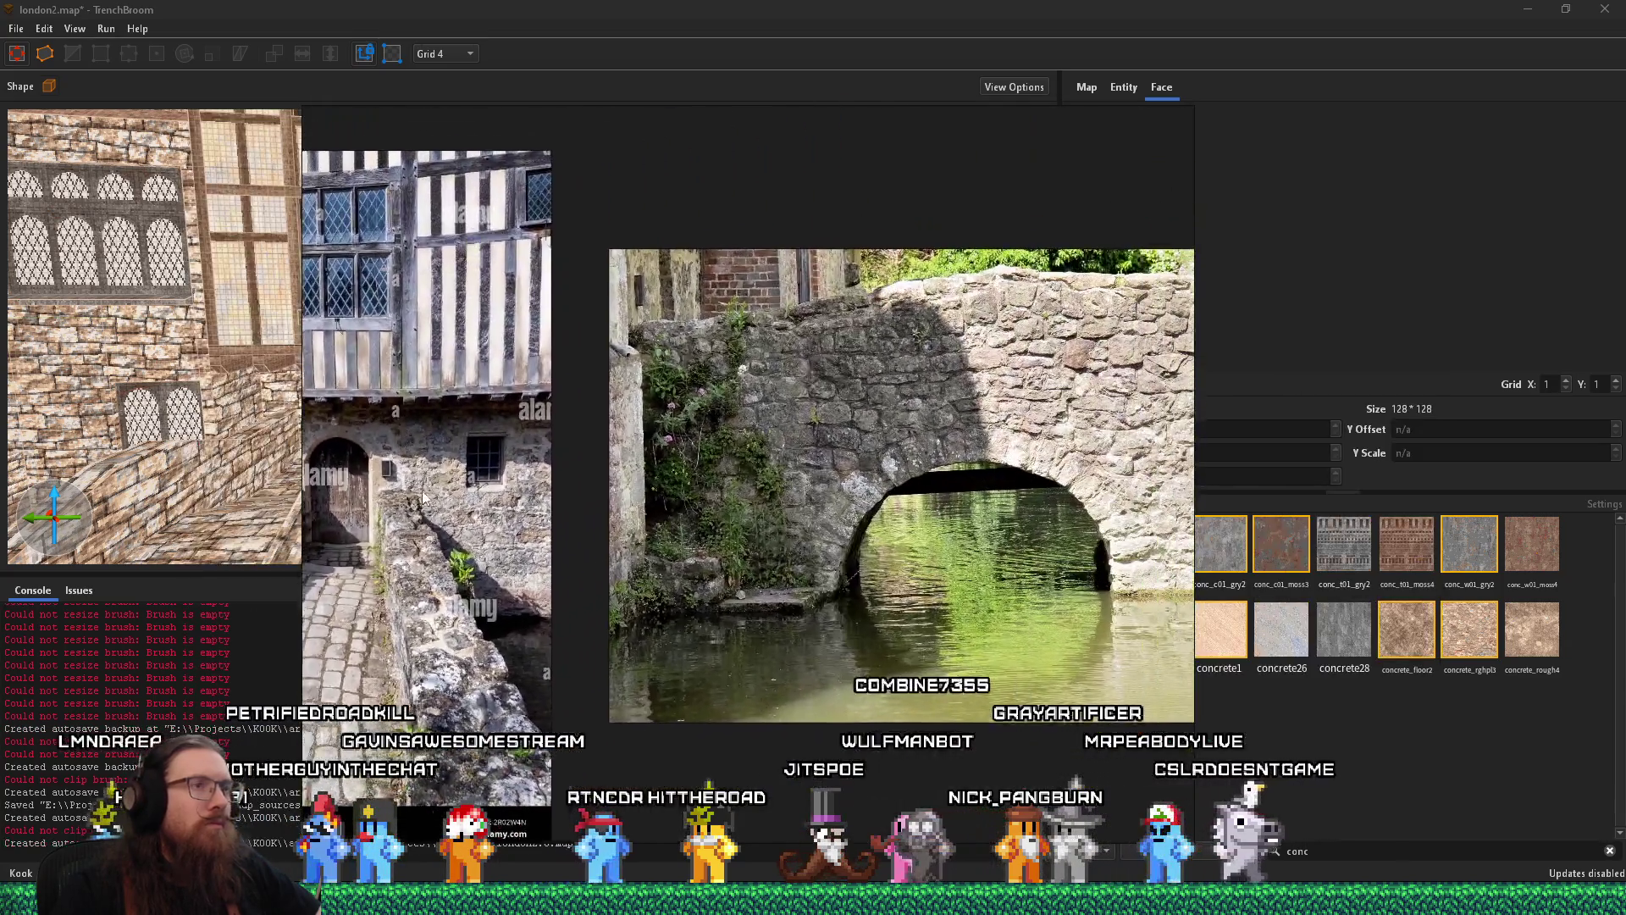
scroll(780, 383, "up", 5)
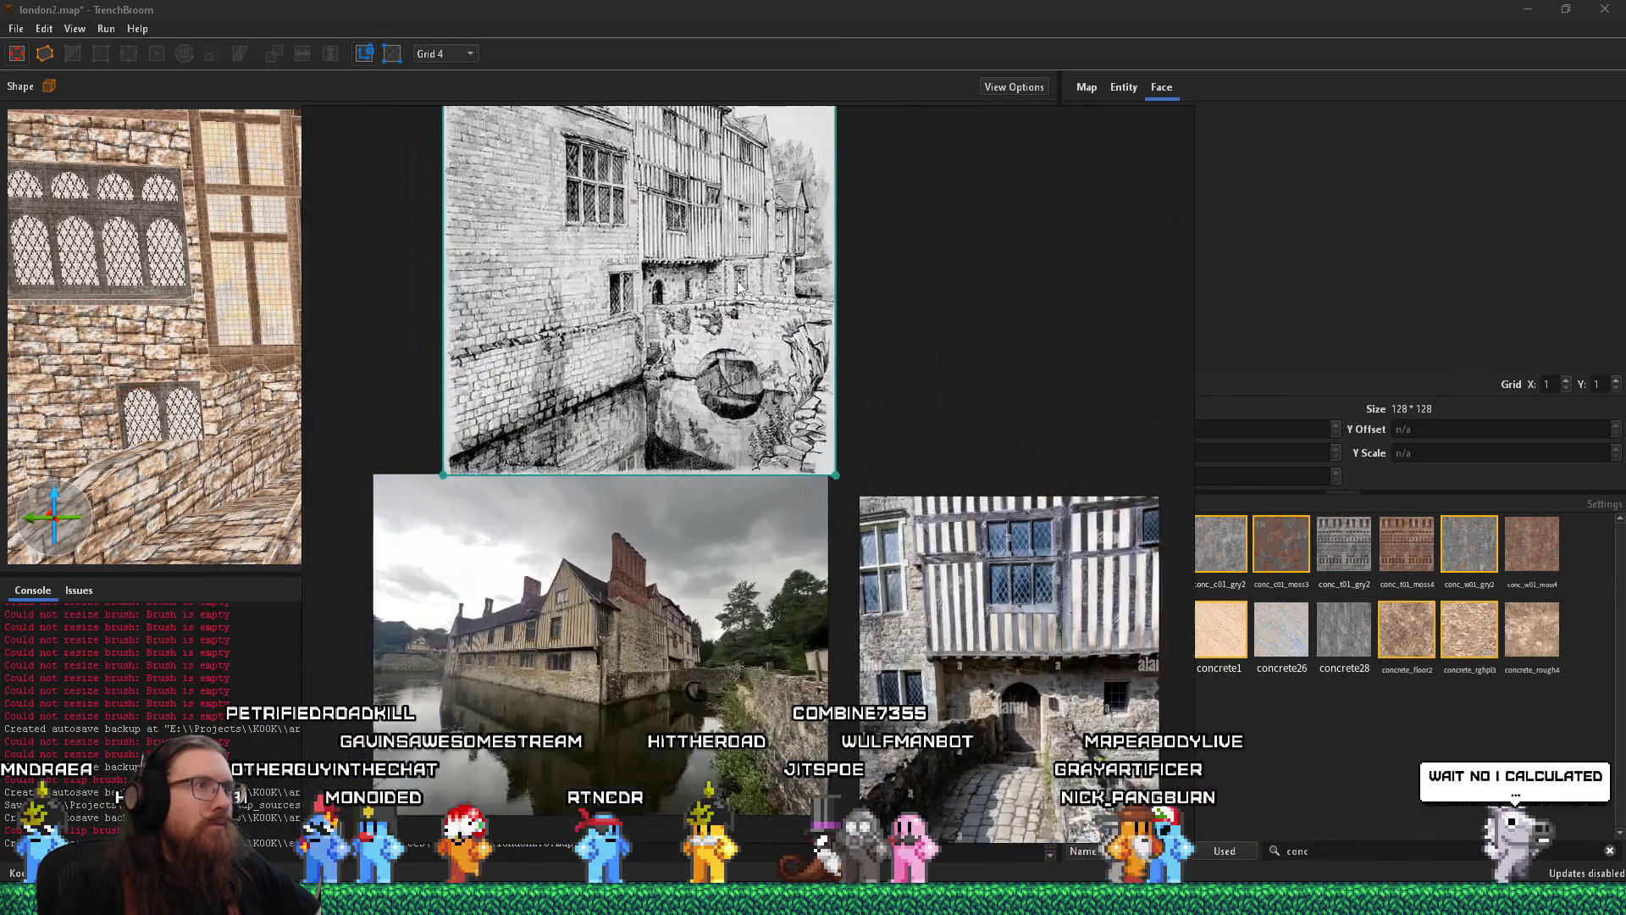
left_click_drag(737, 286, 748, 356)
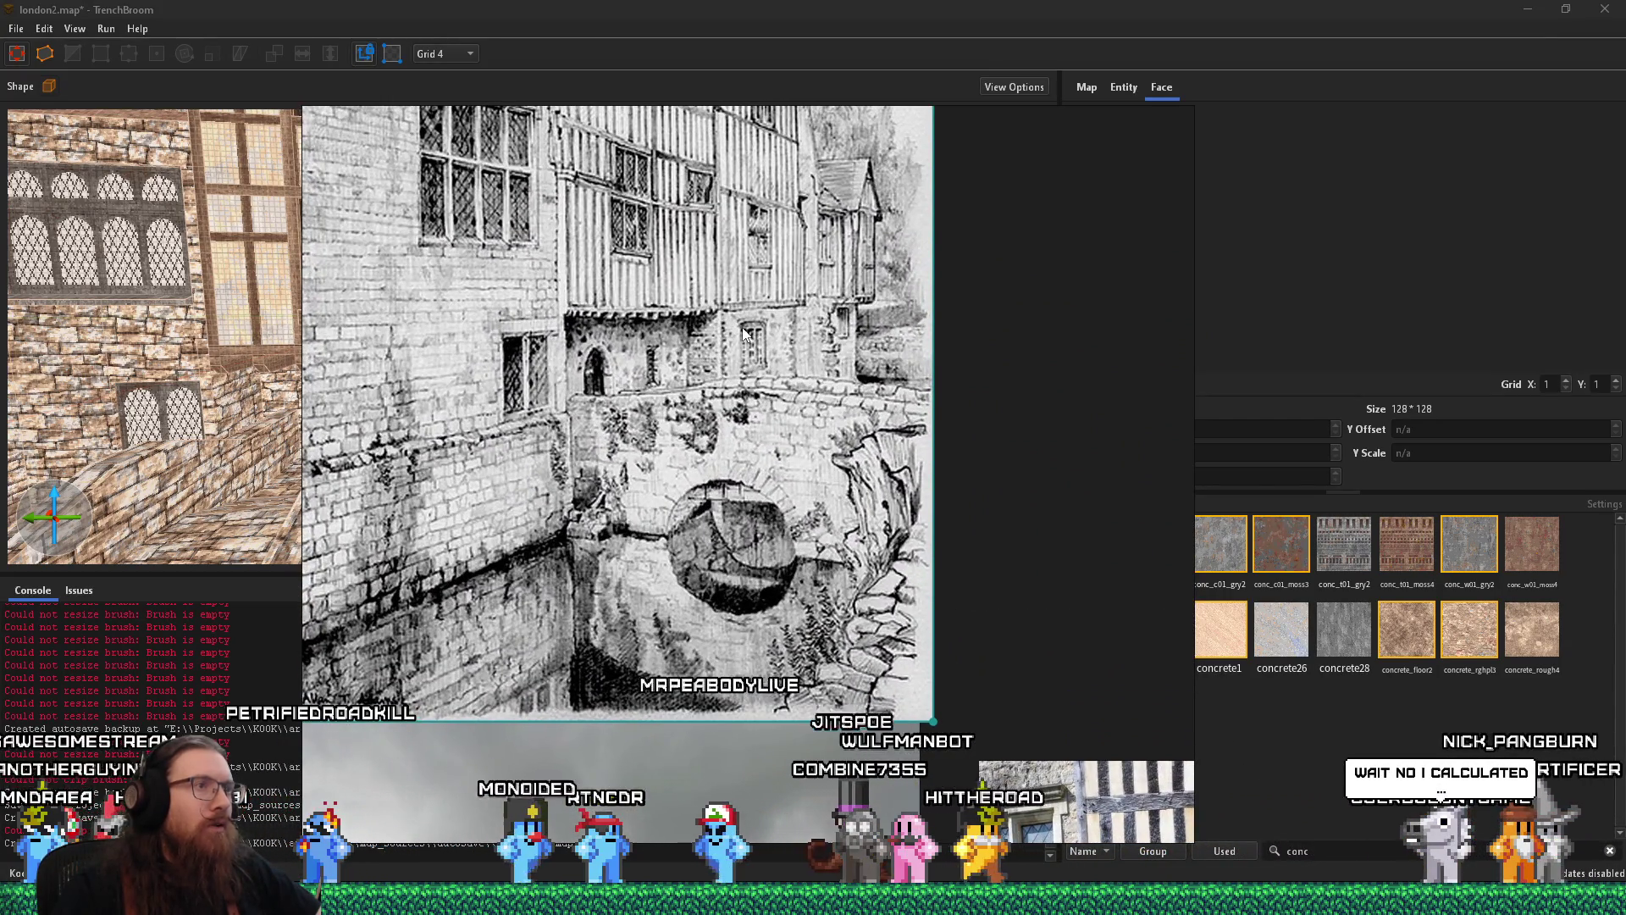
key("alt+Tab")
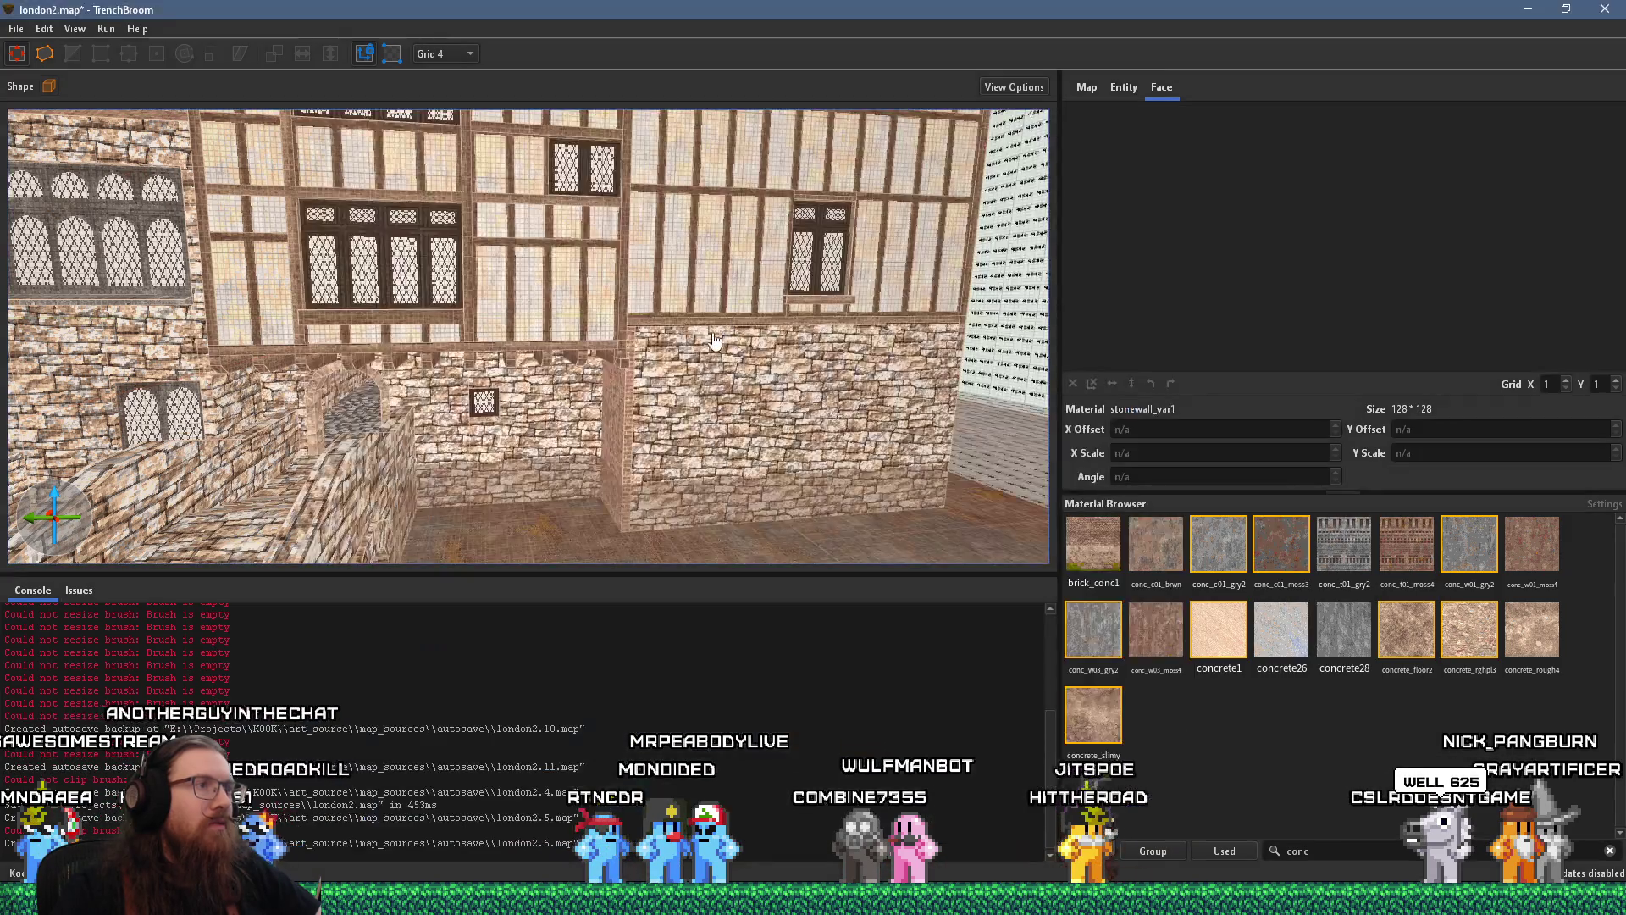
key("alt+Tab")
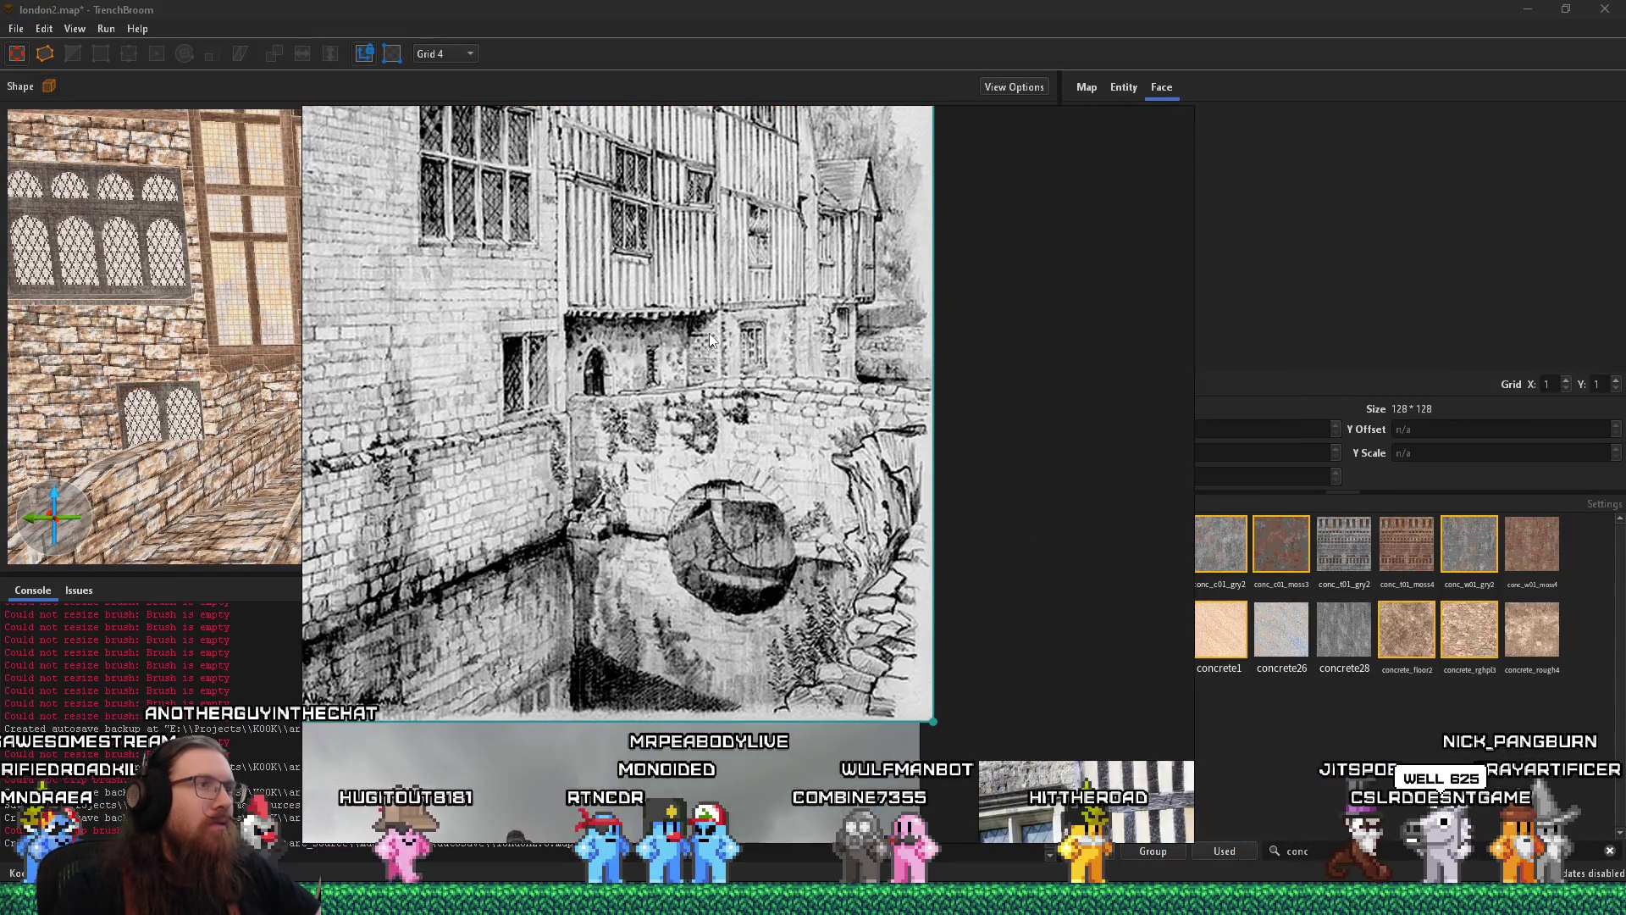
key("alt+Tab")
key("ctrl+u")
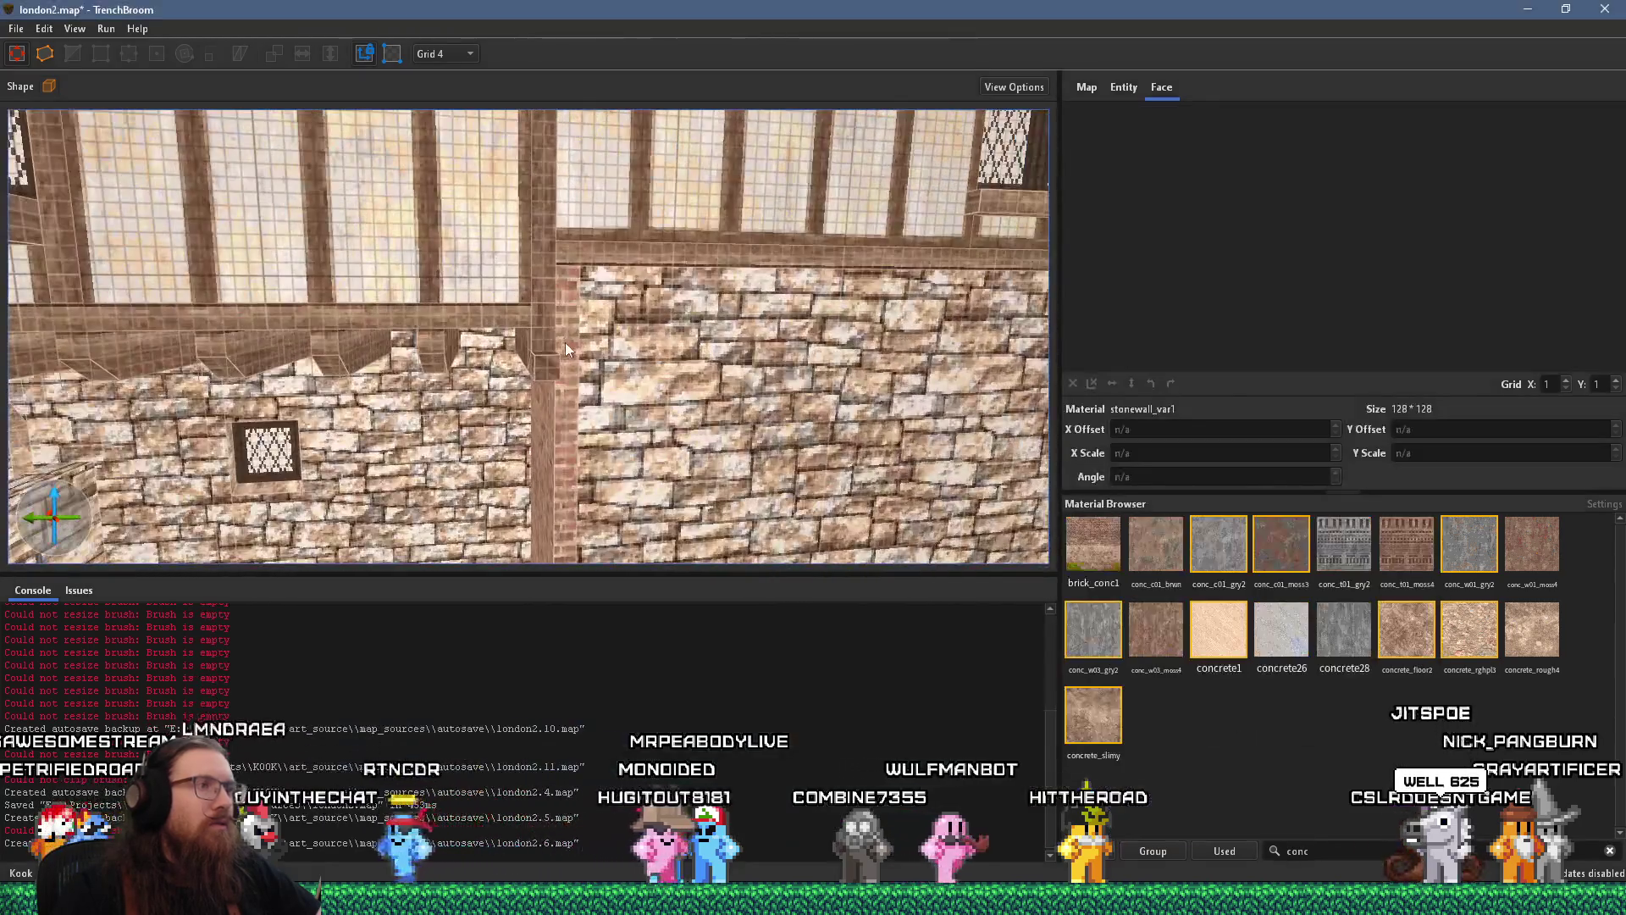
left_click(593, 397, "ctrl")
Select the woodbeam1 beam and both plaster panels, and lower them onto the stone wall
key("ctrl+u")
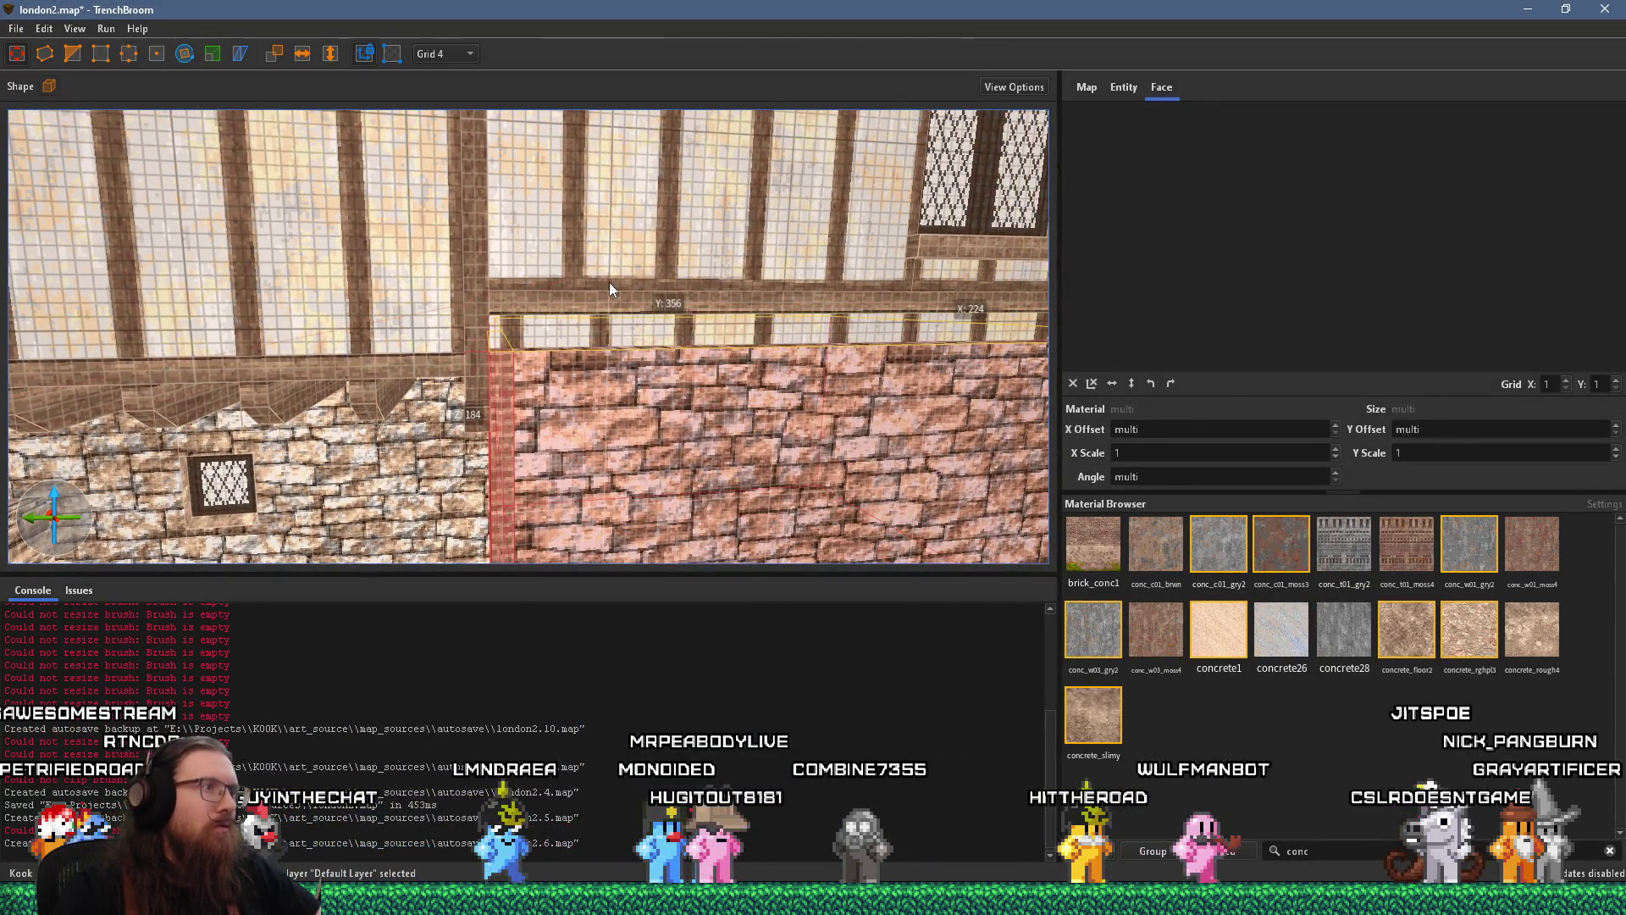
left_click(570, 319)
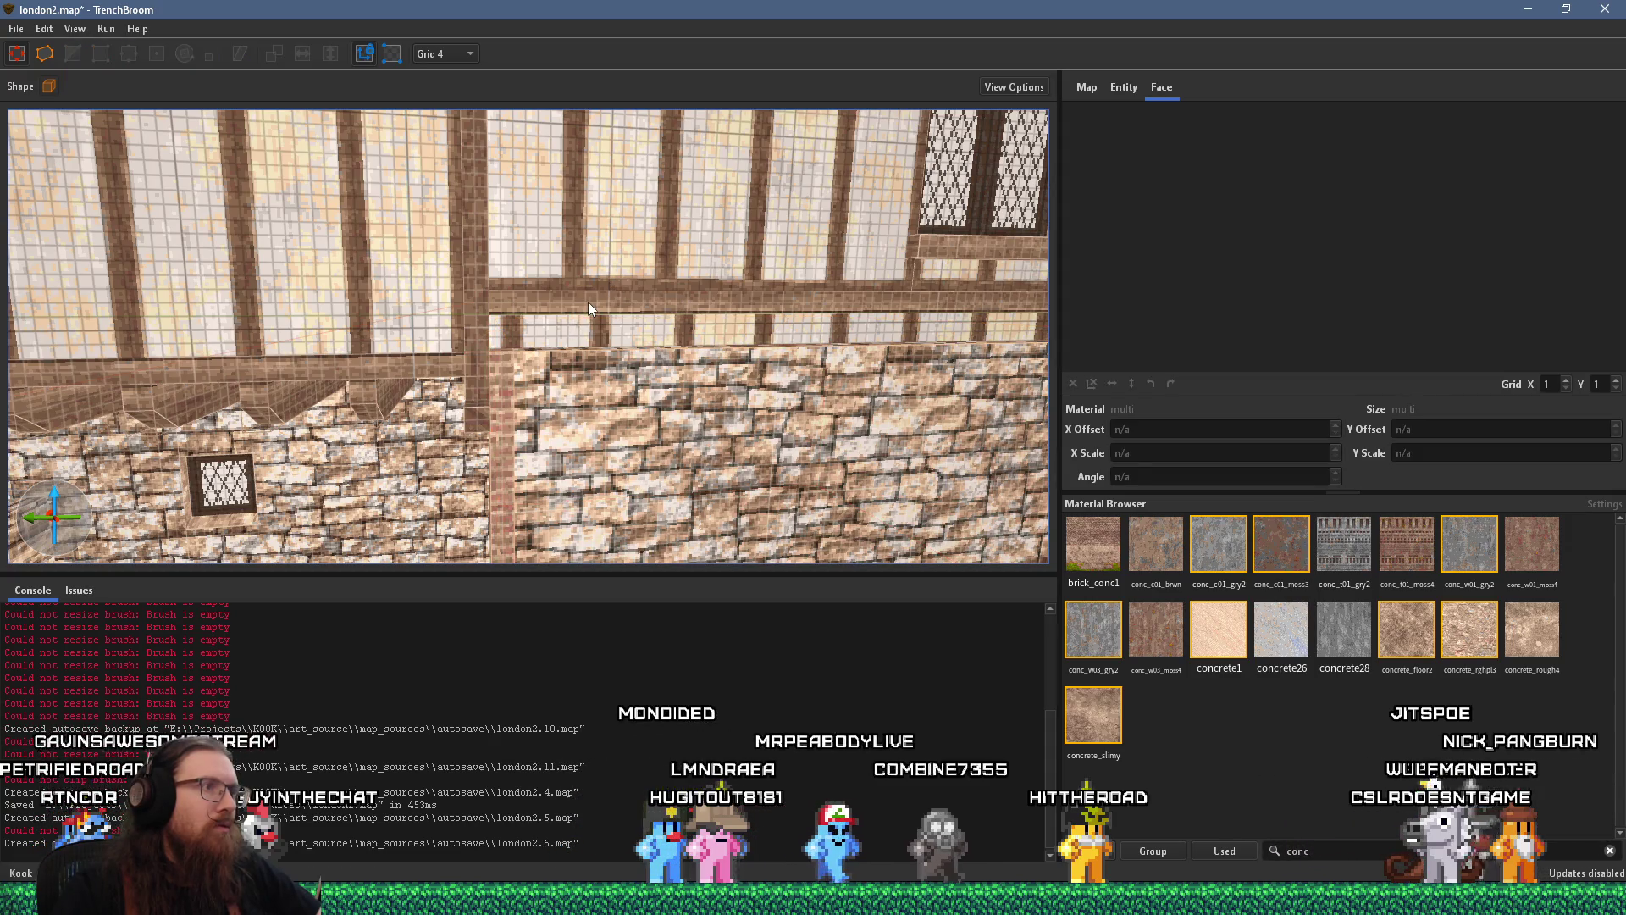
left_click(606, 300)
key("ctrl+u")
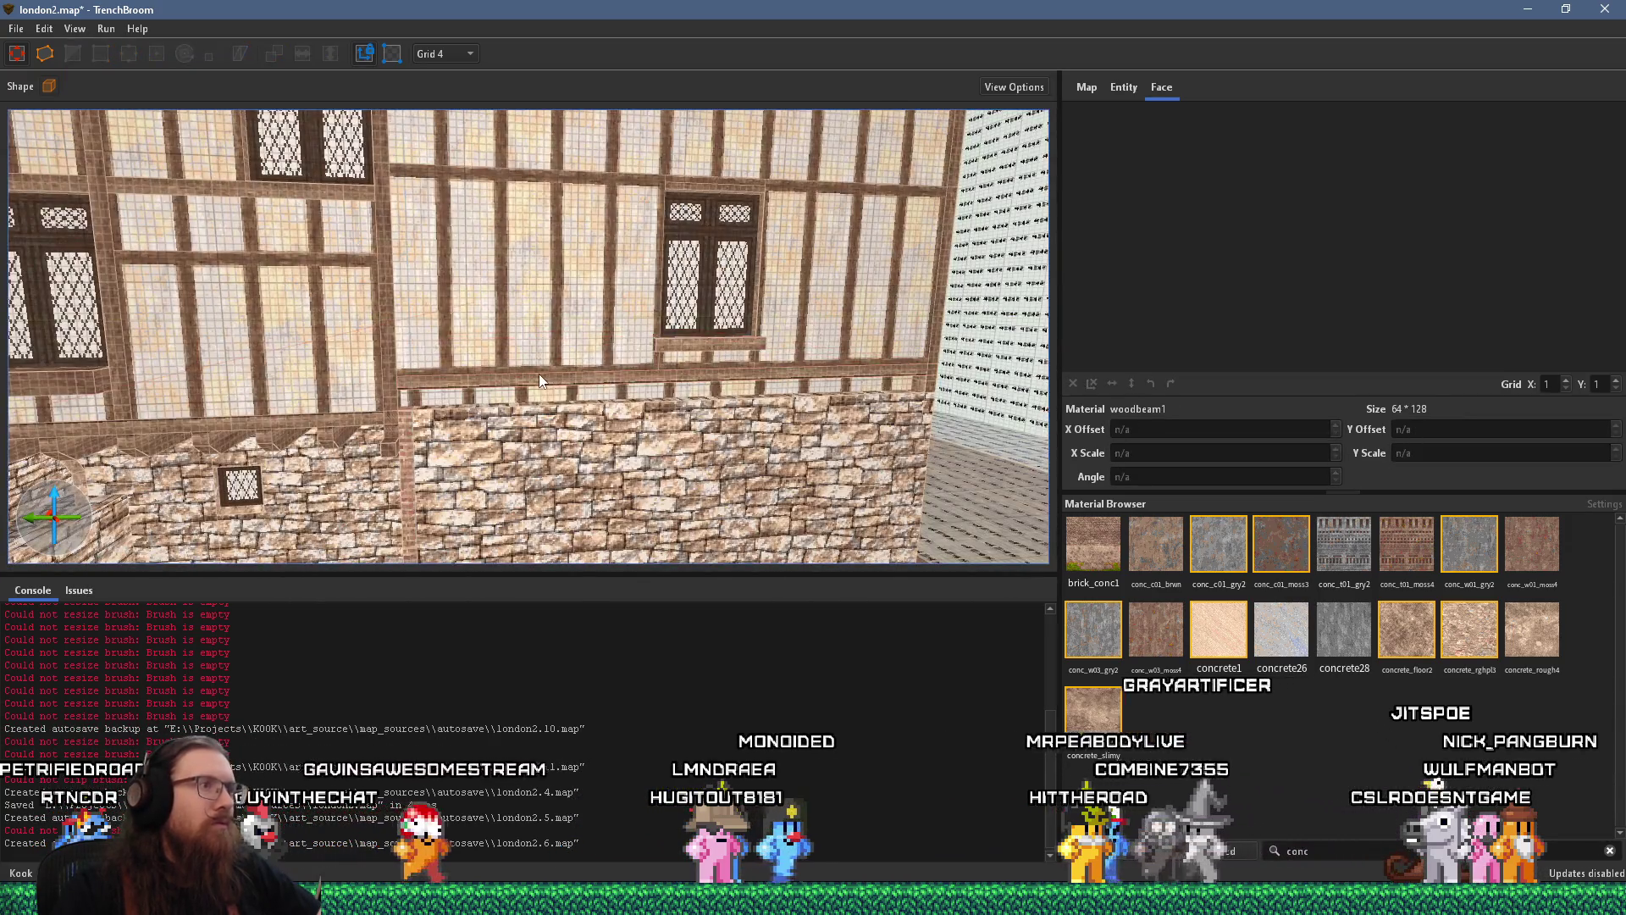
left_click(677, 354, "ctrl")
left_click(823, 345, "ctrl")
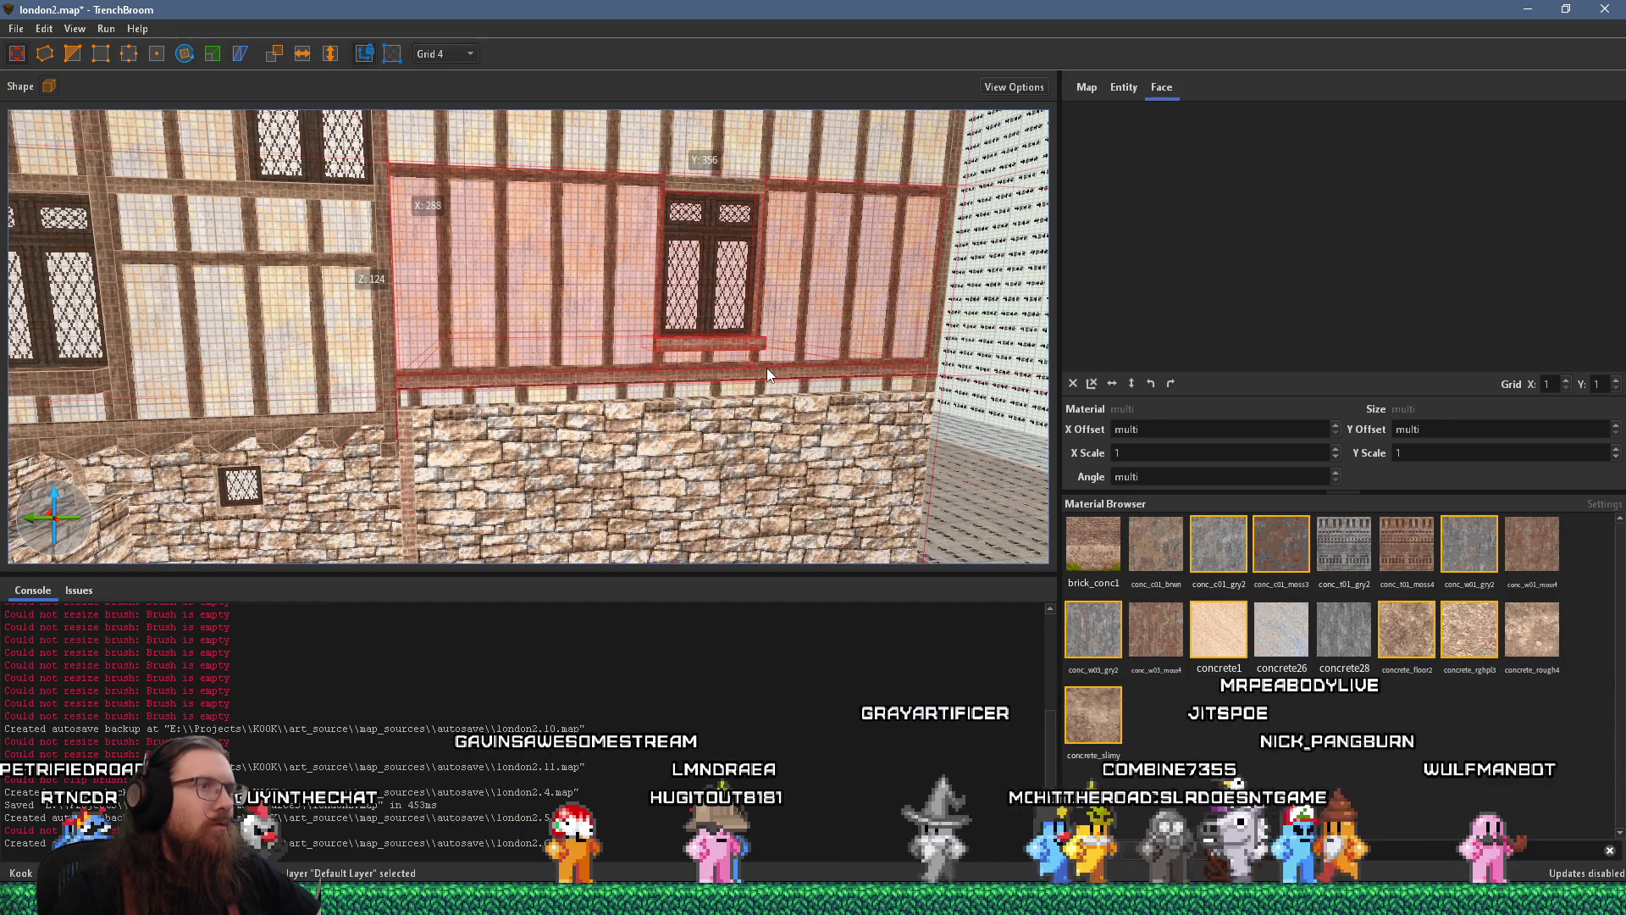
left_click_drag(769, 370, 769, 387)
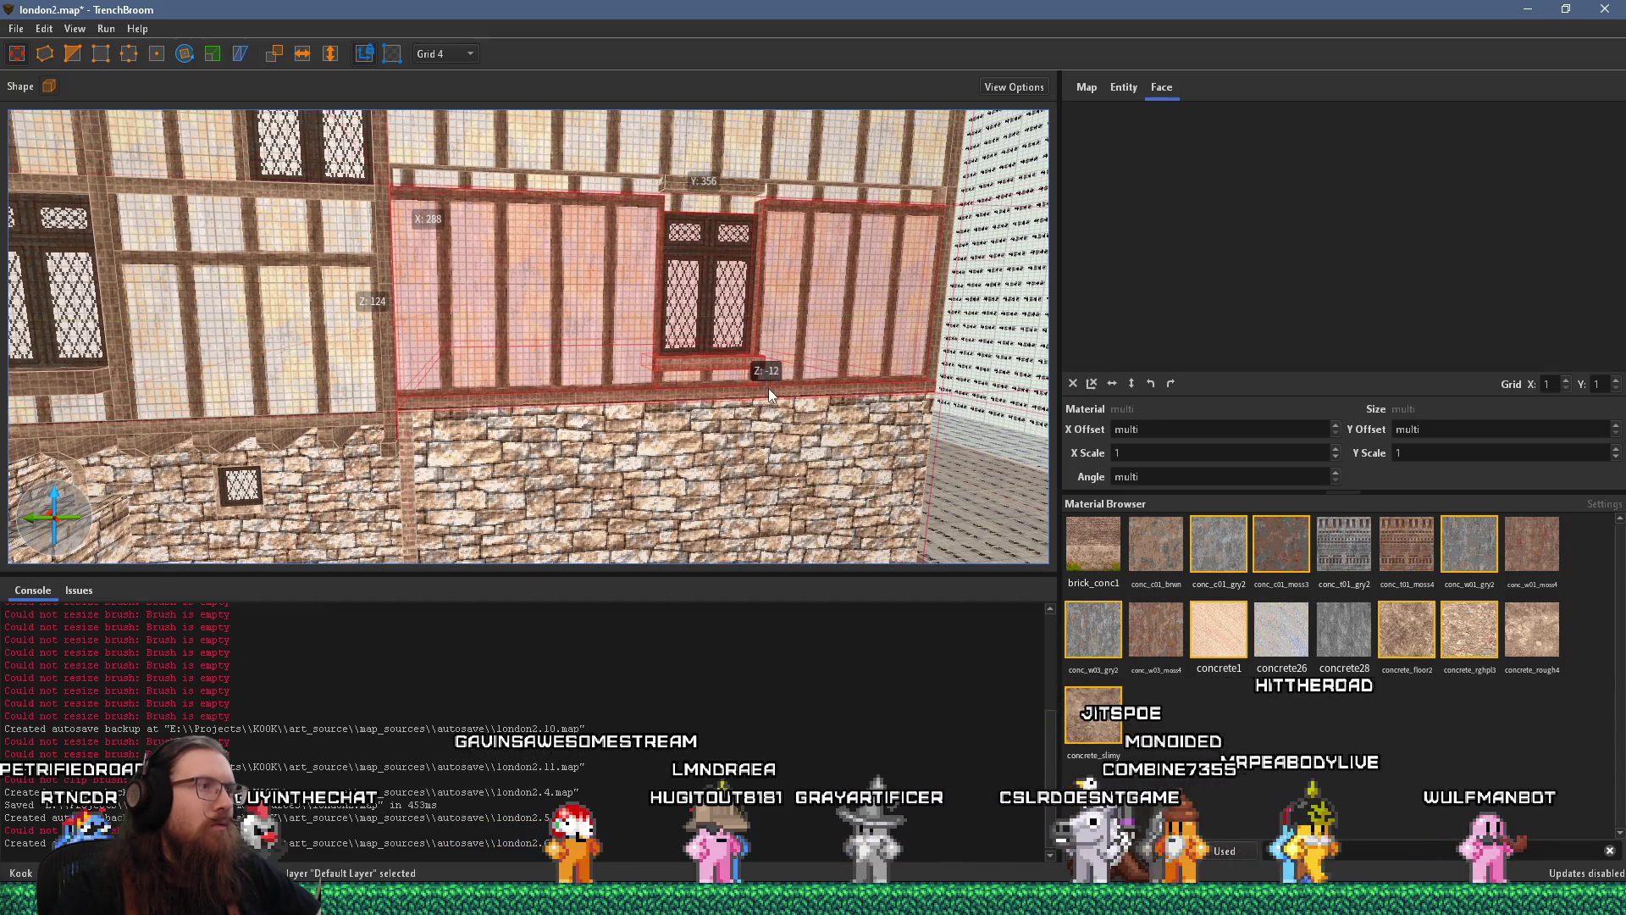
Swing around the building corner to inspect the tudor_narrow_1 timber facade
left_click(667, 371)
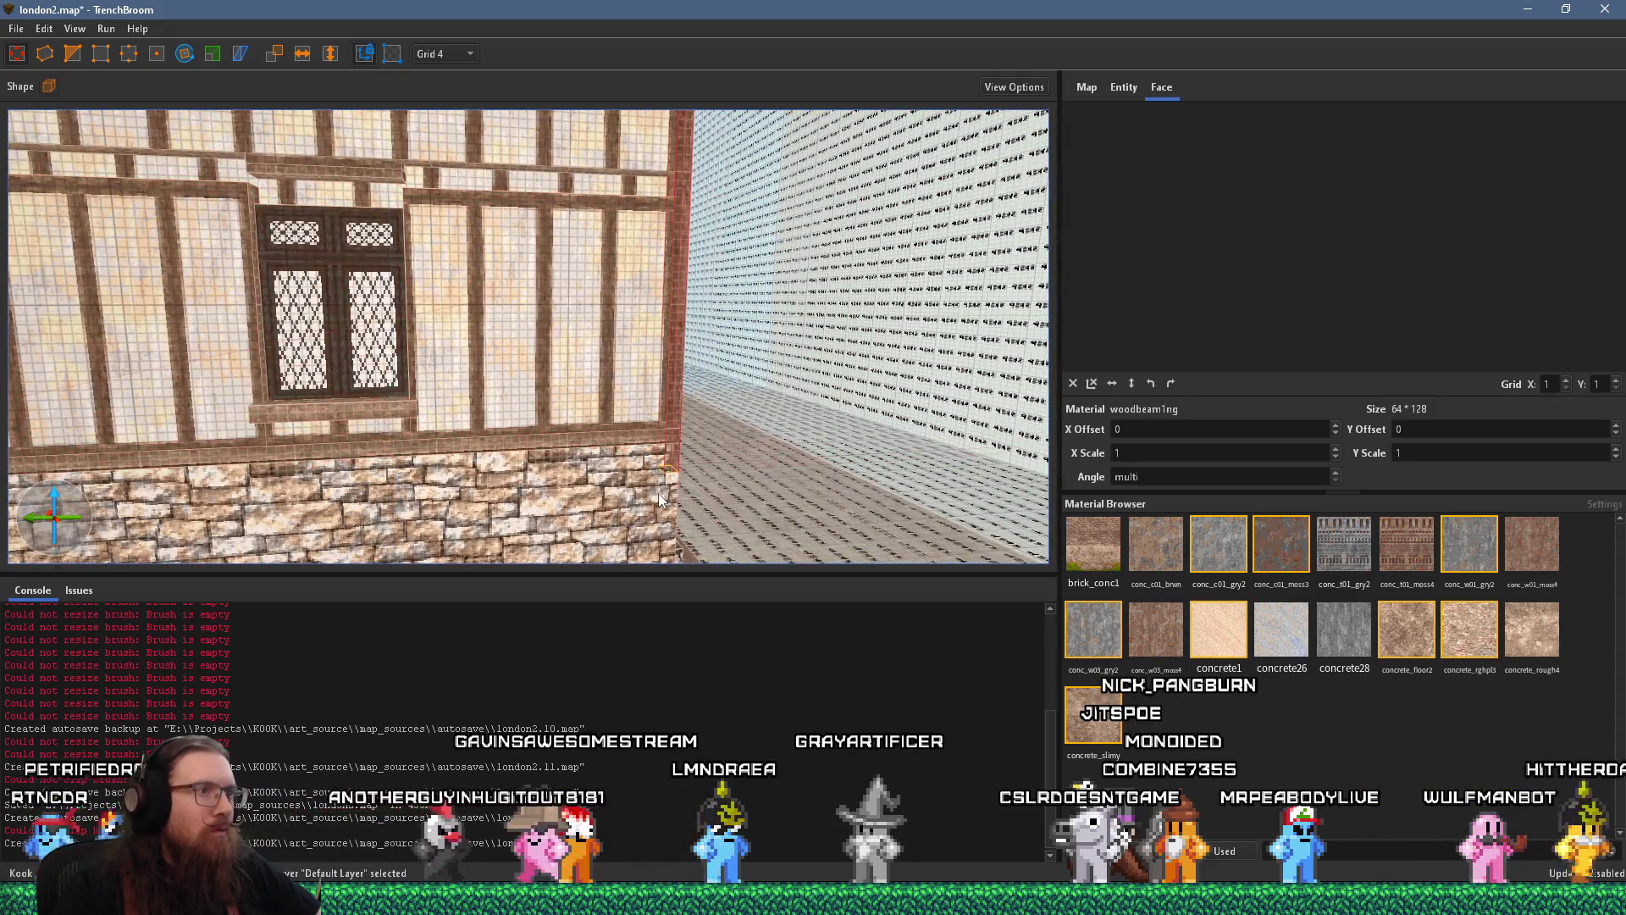
mouse_move(664, 458)
left_mouse_down()
mouse_move(249, 294)
mouse_move(372, 304)
mouse_move(321, 407)
mouse_move(348, 440)
left_mouse_up()
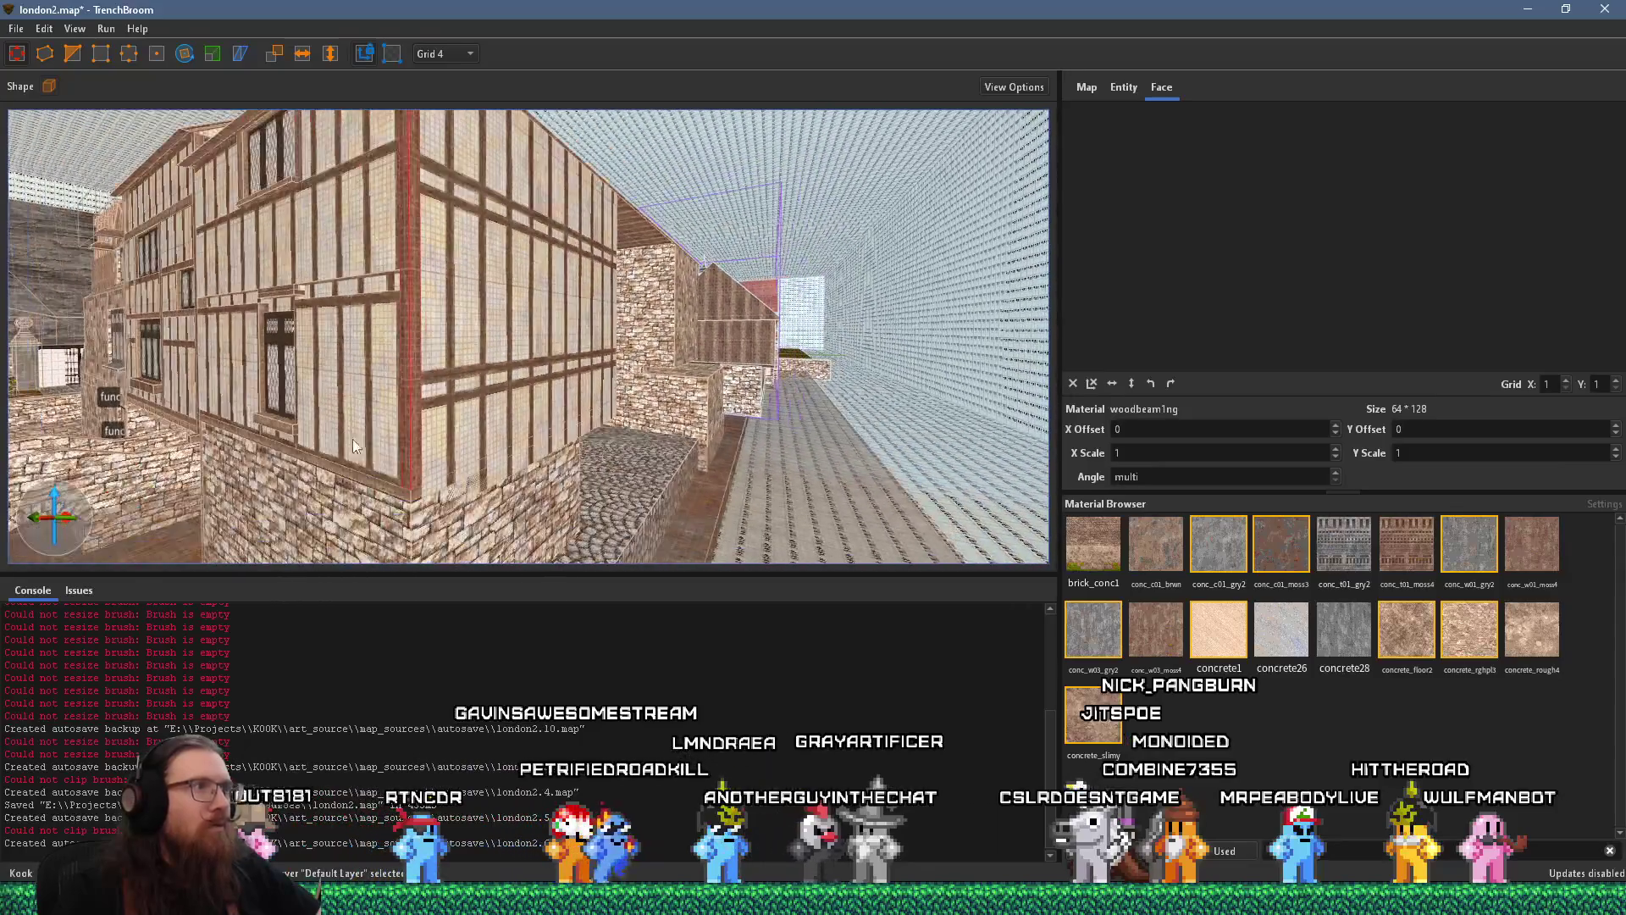
mouse_move(491, 388)
left_mouse_down()
mouse_move(477, 539)
mouse_move(489, 487)
mouse_move(470, 484)
mouse_move(678, 500)
mouse_move(513, 443)
left_mouse_up()
left_click(678, 500)
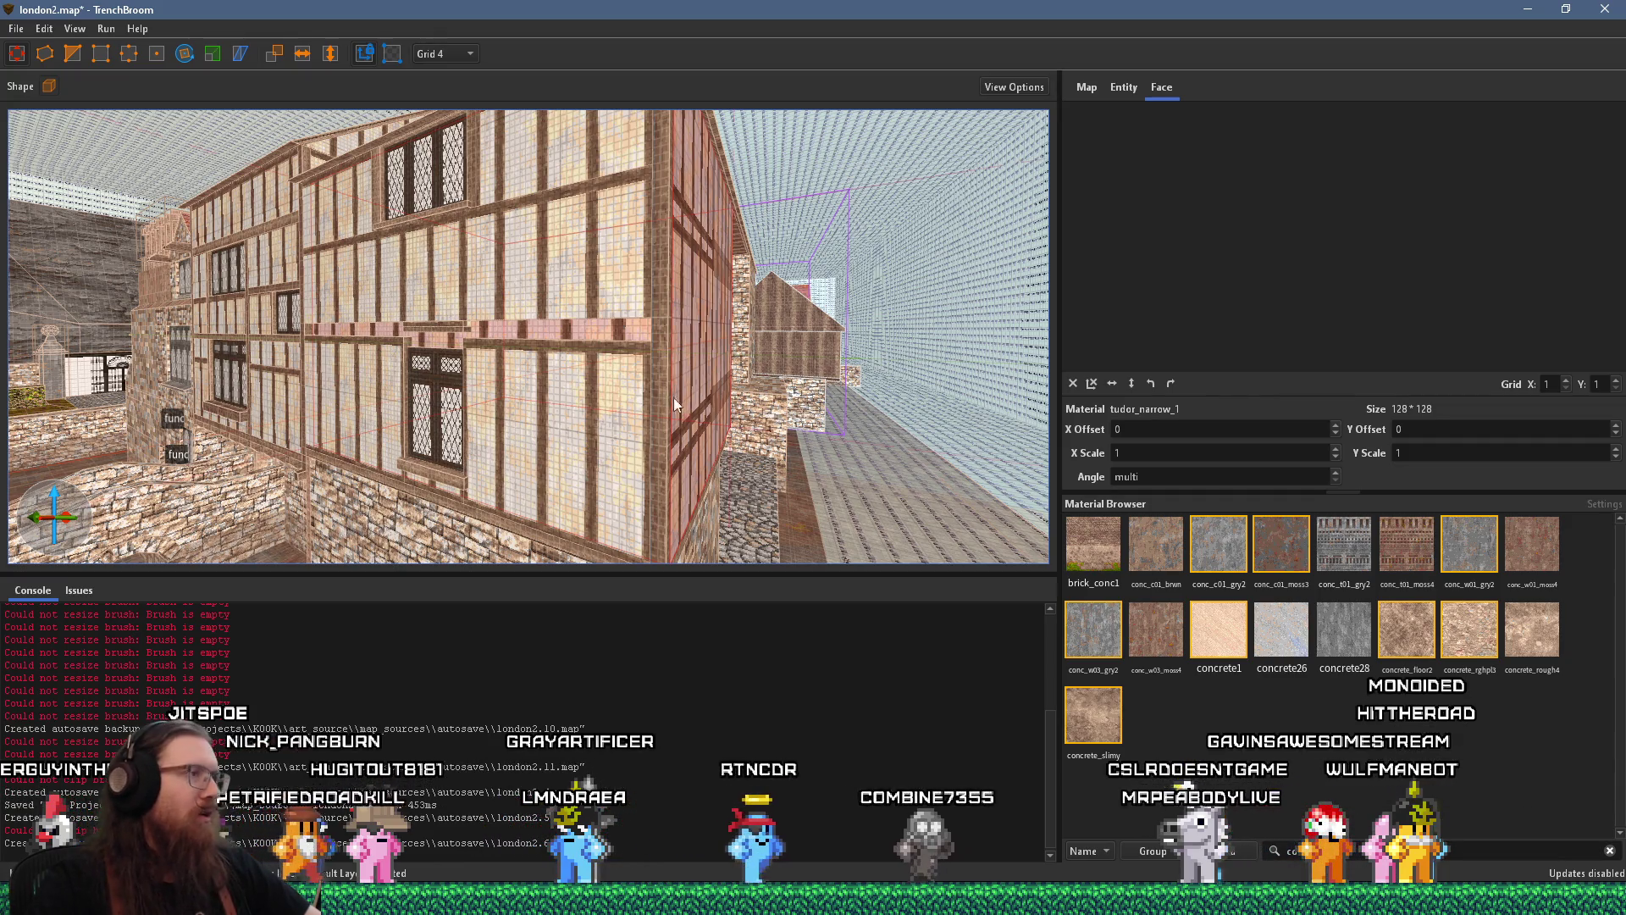
Inspect the upper timbered wall and the facade from several distances
scroll(547, 345, "up", 10)
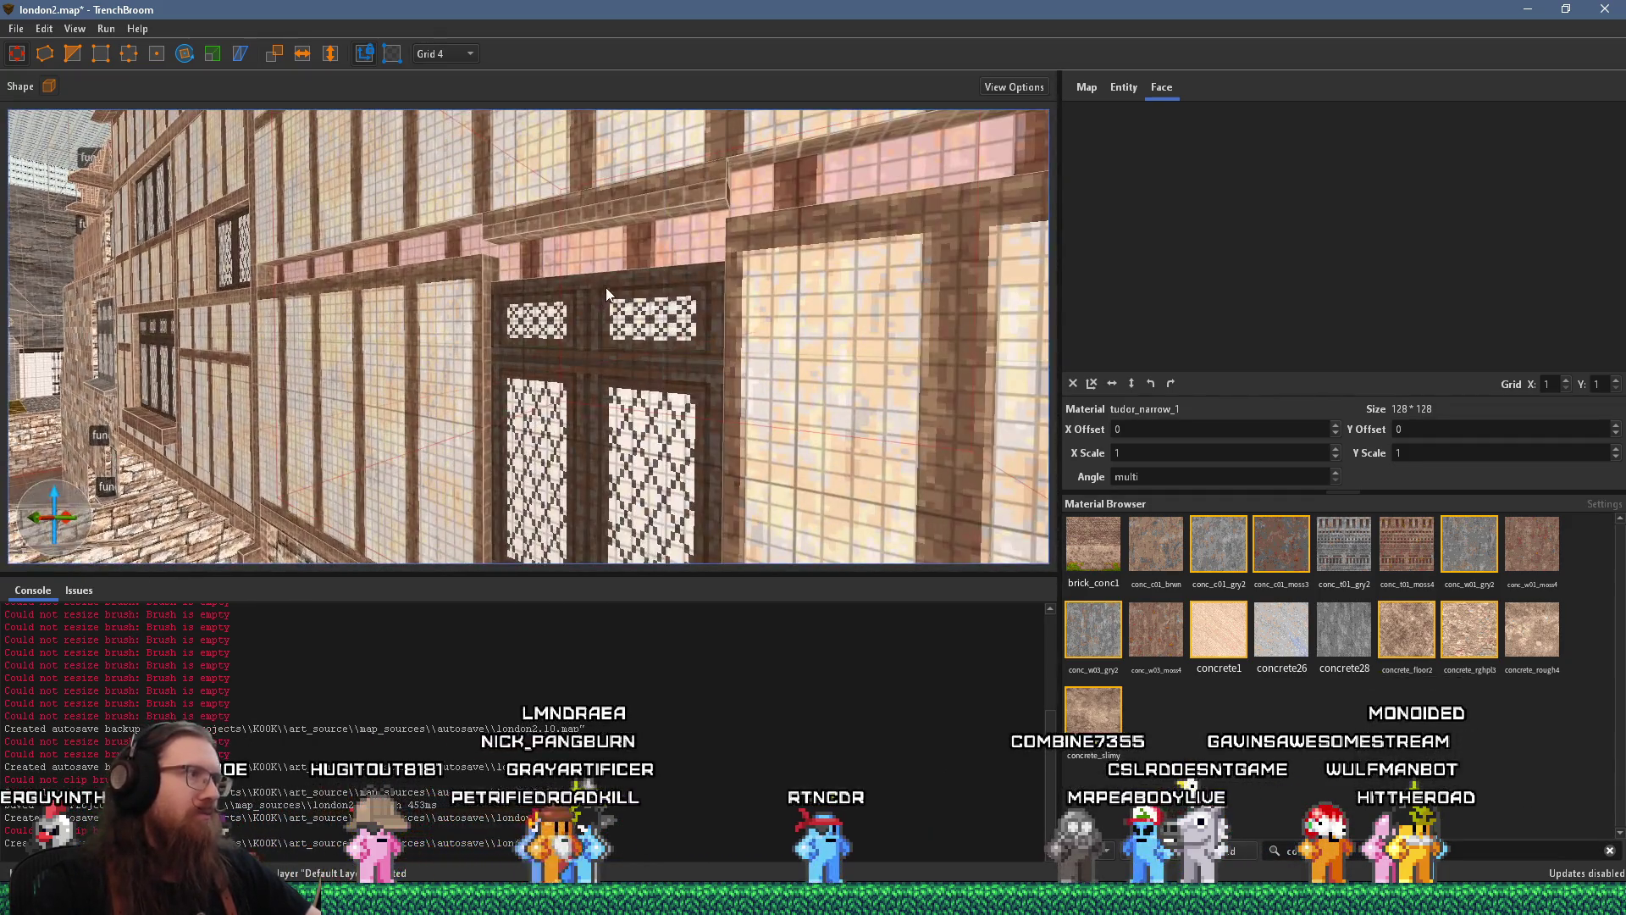
key("Escape")
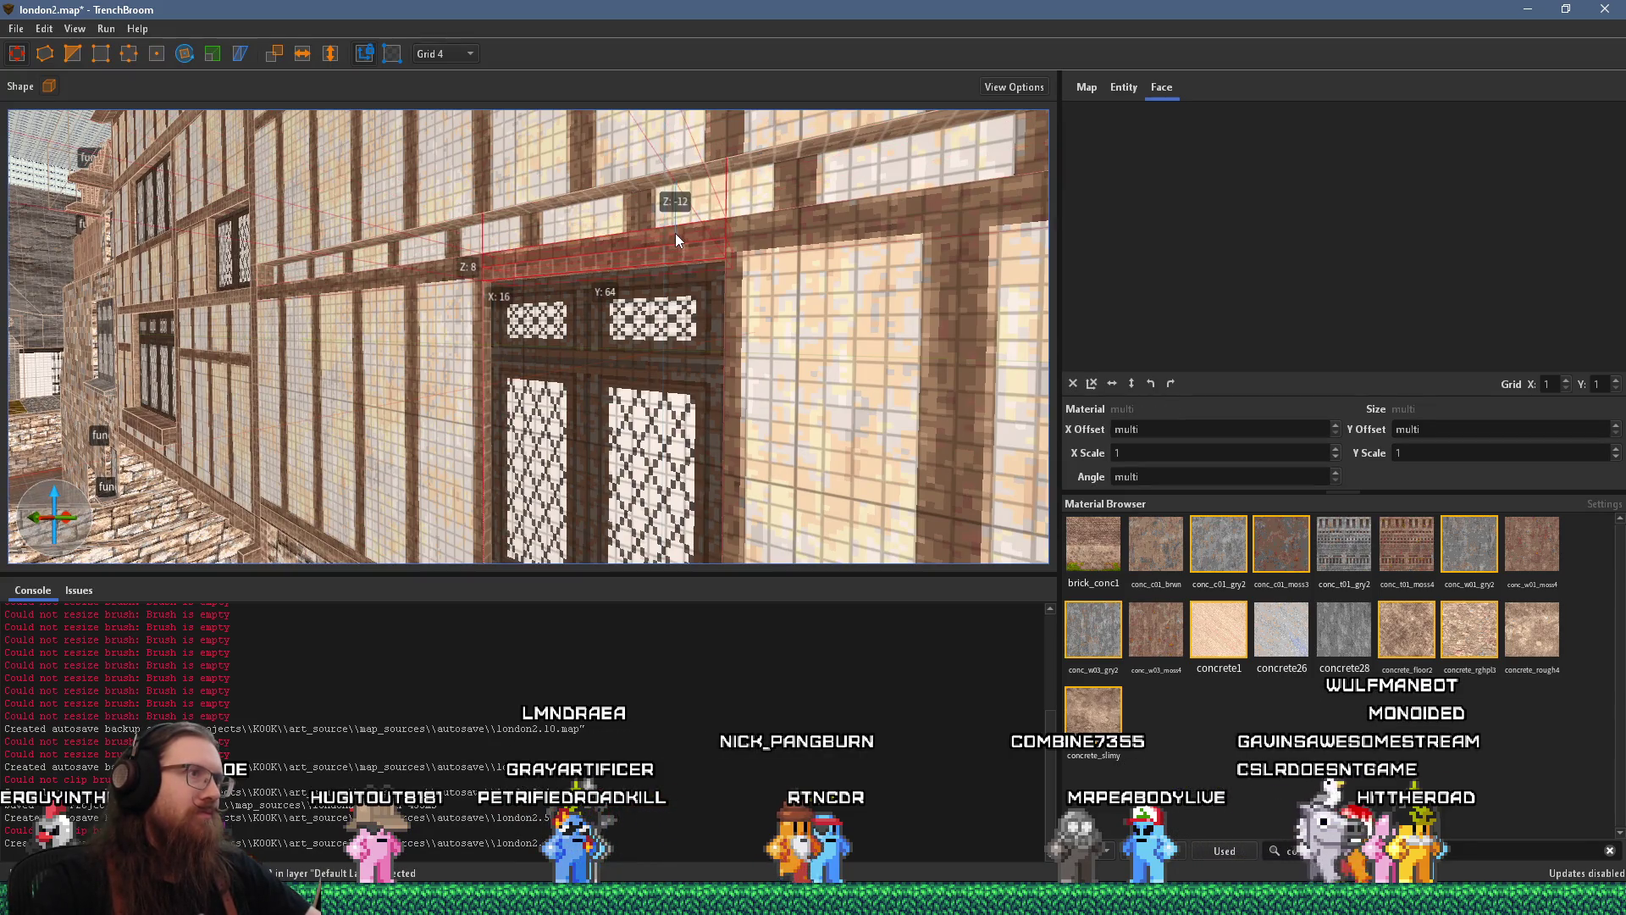
left_click(626, 183)
scroll(629, 189, "down", 8)
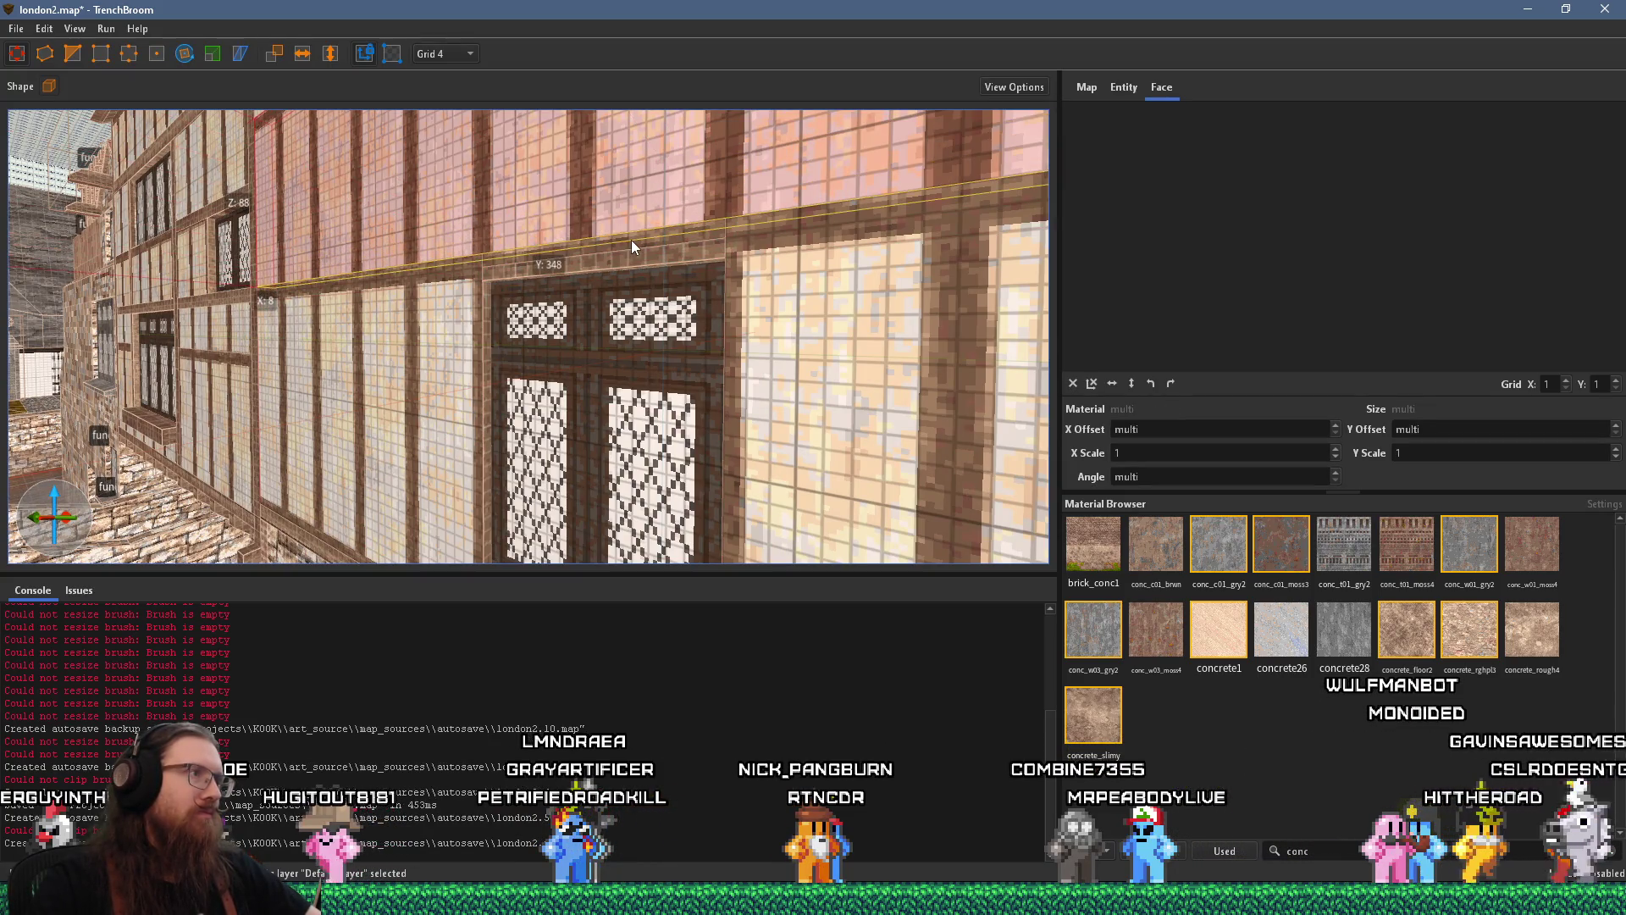
key("Escape")
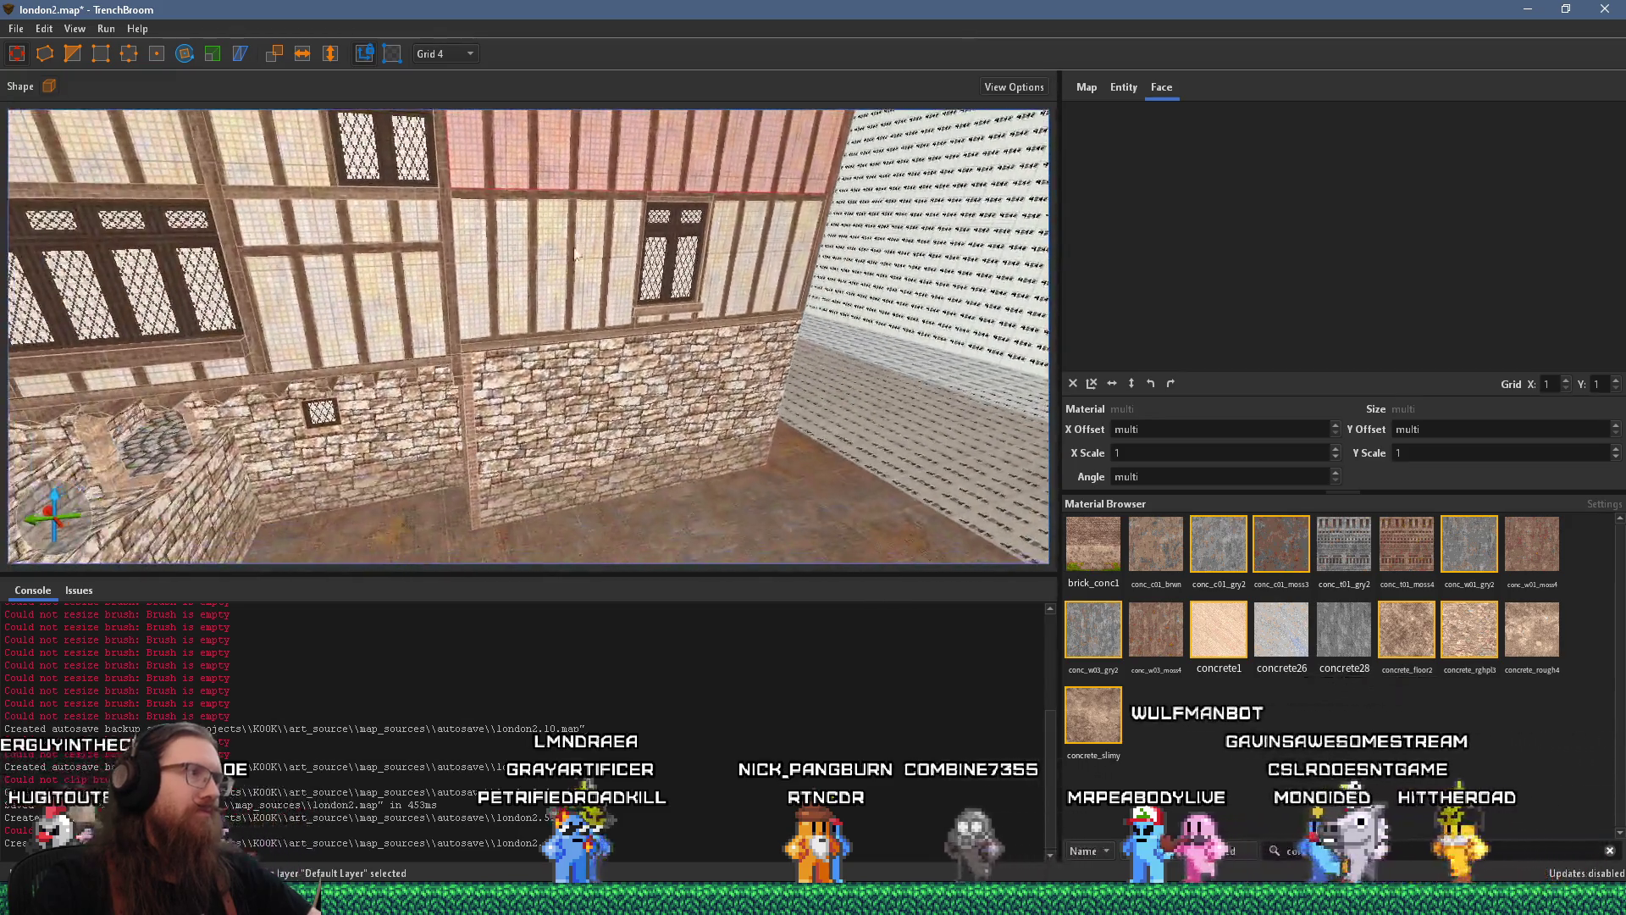
scroll(441, 331, "up", 10)
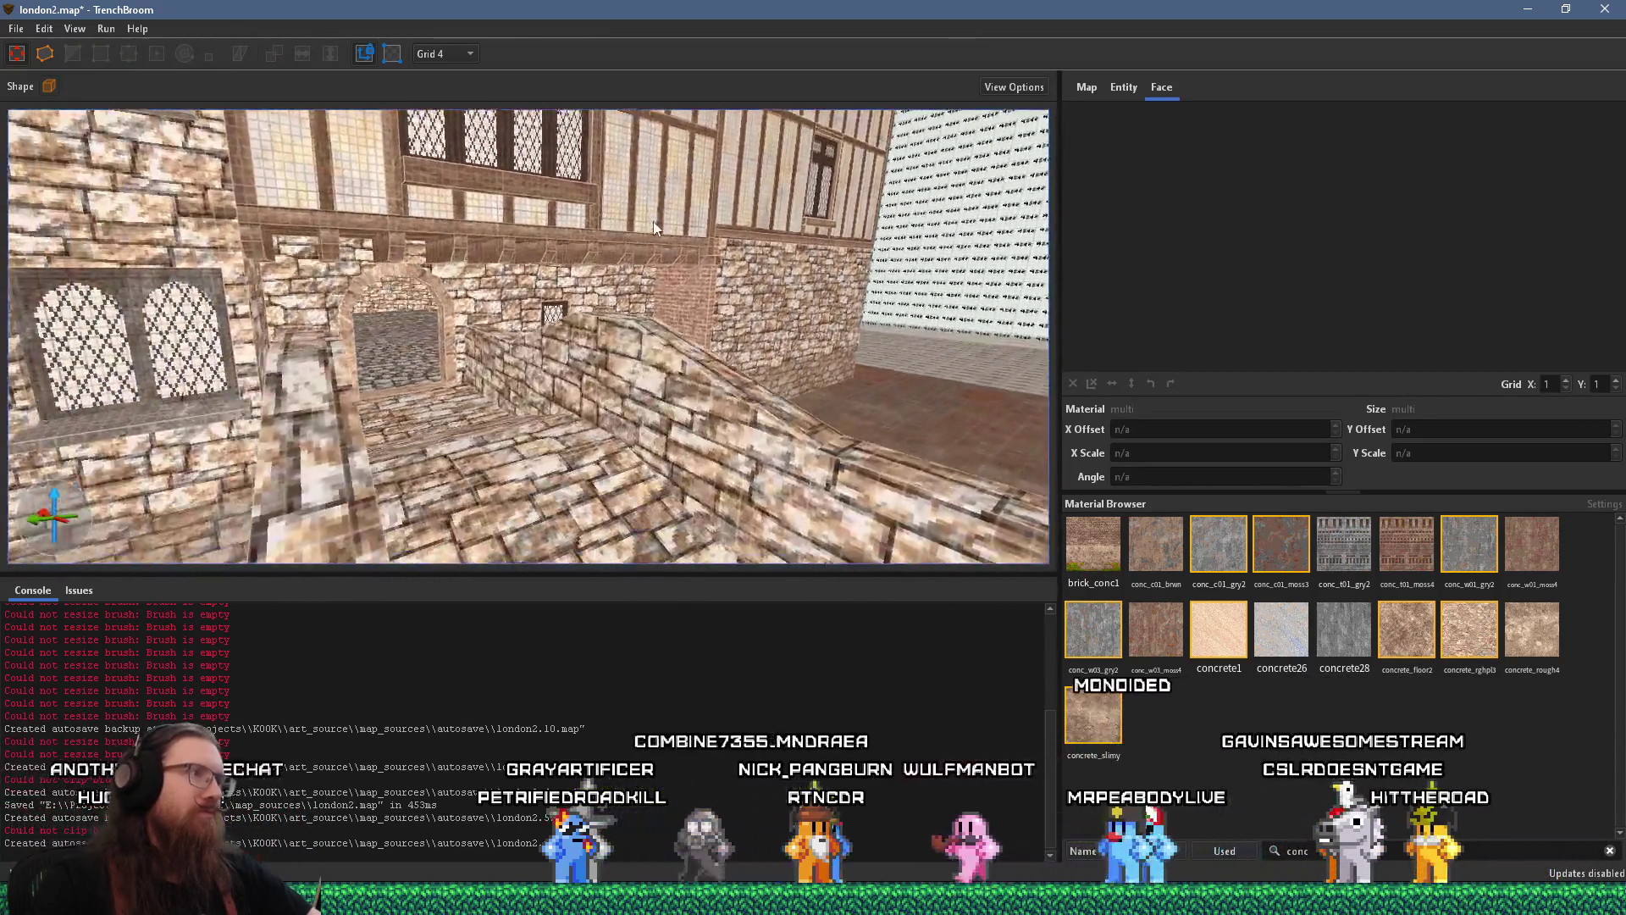
scroll(473, 333, "down", 10)
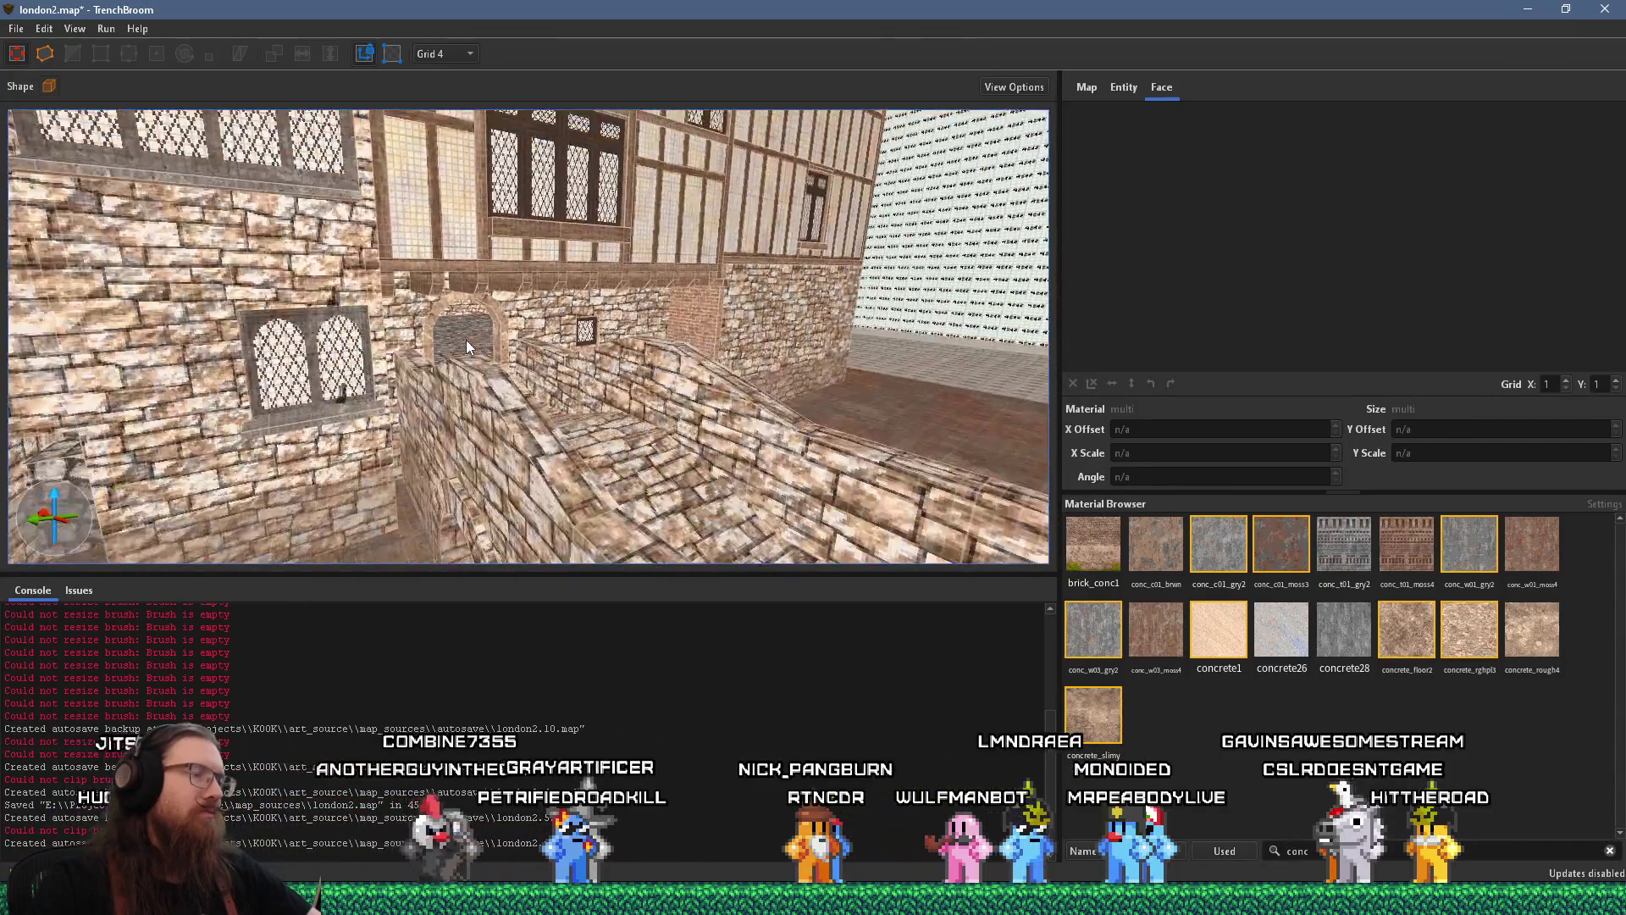
left_click_drag(473, 331, 465, 328)
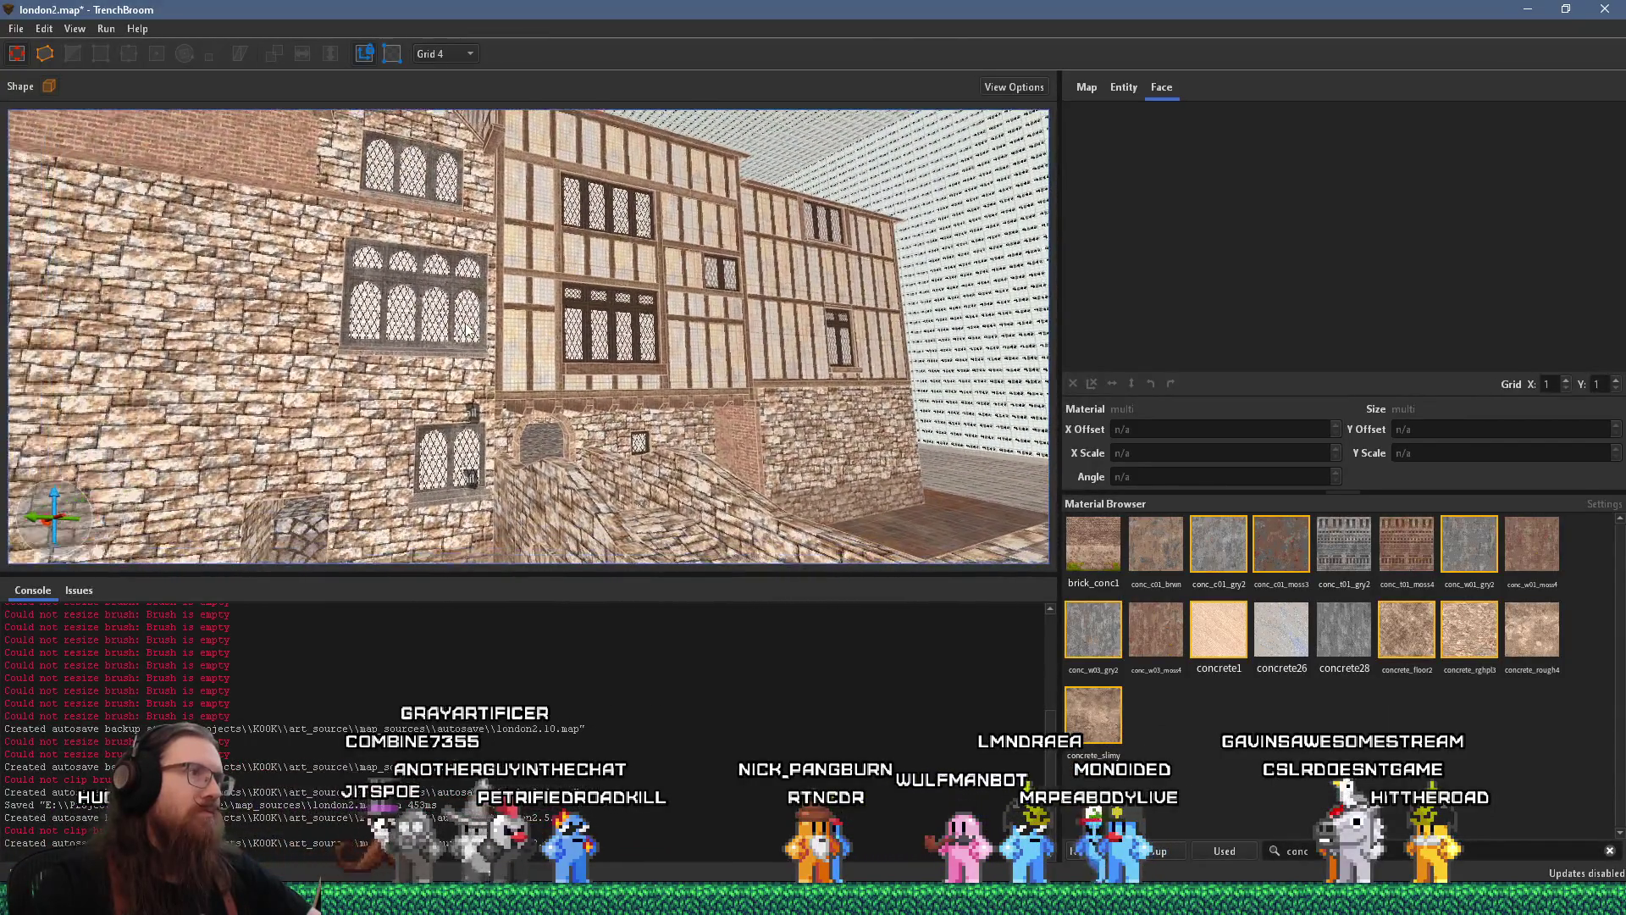
scroll(543, 361, "up", 10)
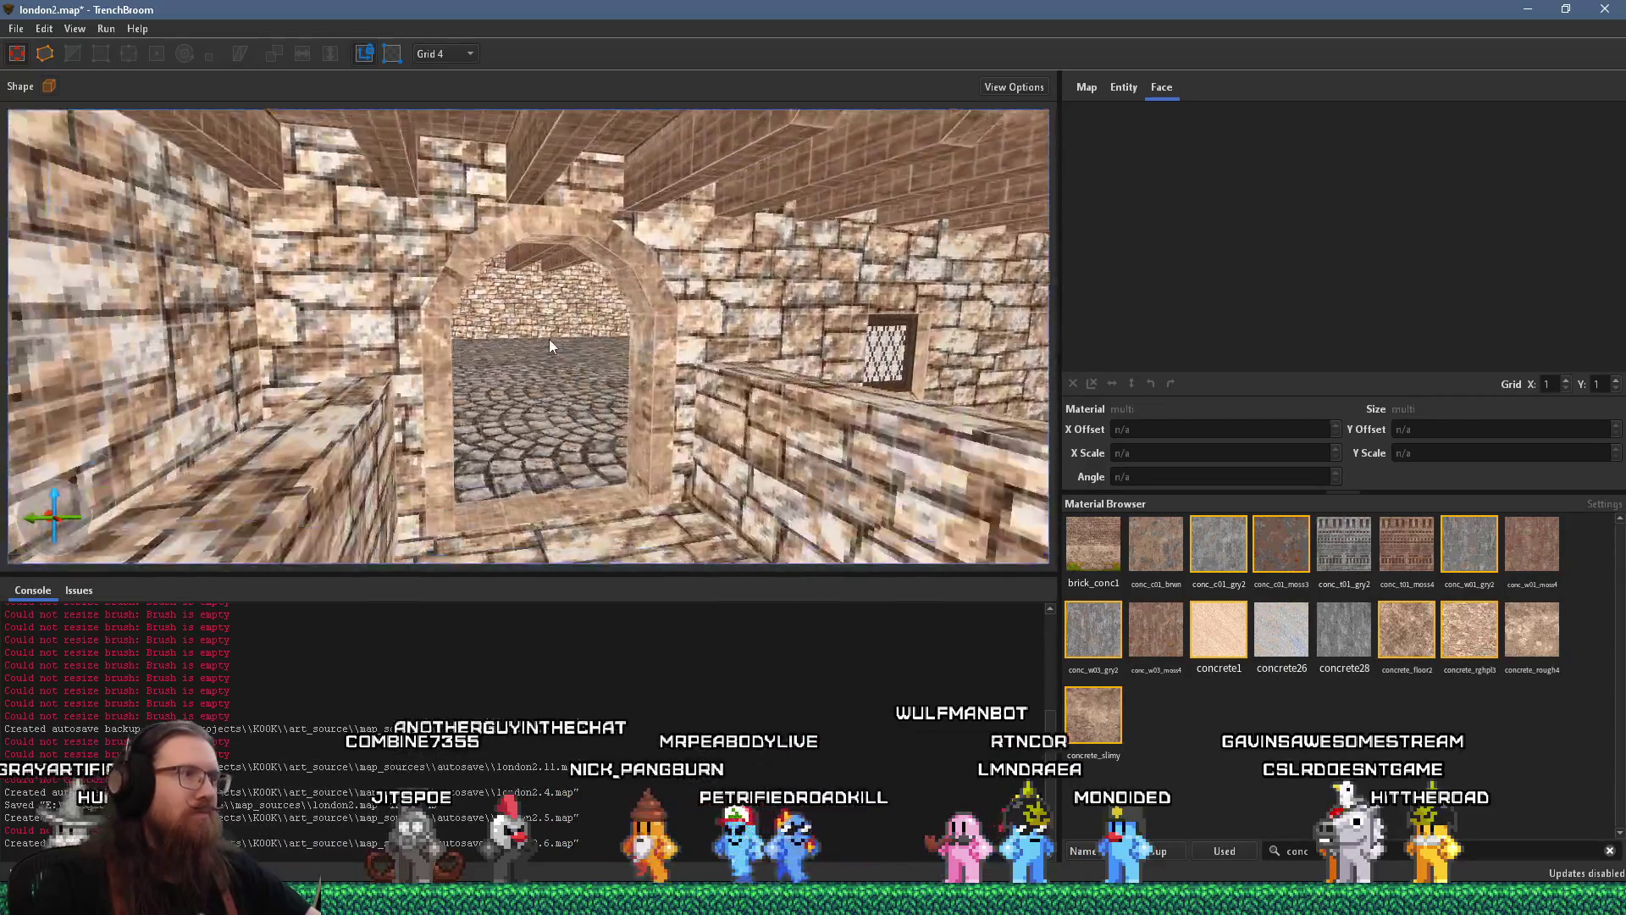
Move through the stone arch and select the three func_detail beams above the passage
mouse_move(549, 345)
left_mouse_down()
mouse_move(524, 344)
mouse_move(788, 347)
mouse_move(577, 348)
mouse_move(693, 366)
mouse_move(694, 343)
mouse_move(732, 347)
mouse_move(438, 381)
mouse_move(261, 343)
mouse_move(372, 345)
left_mouse_up()
left_click(525, 238)
left_click(575, 234, "ctrl")
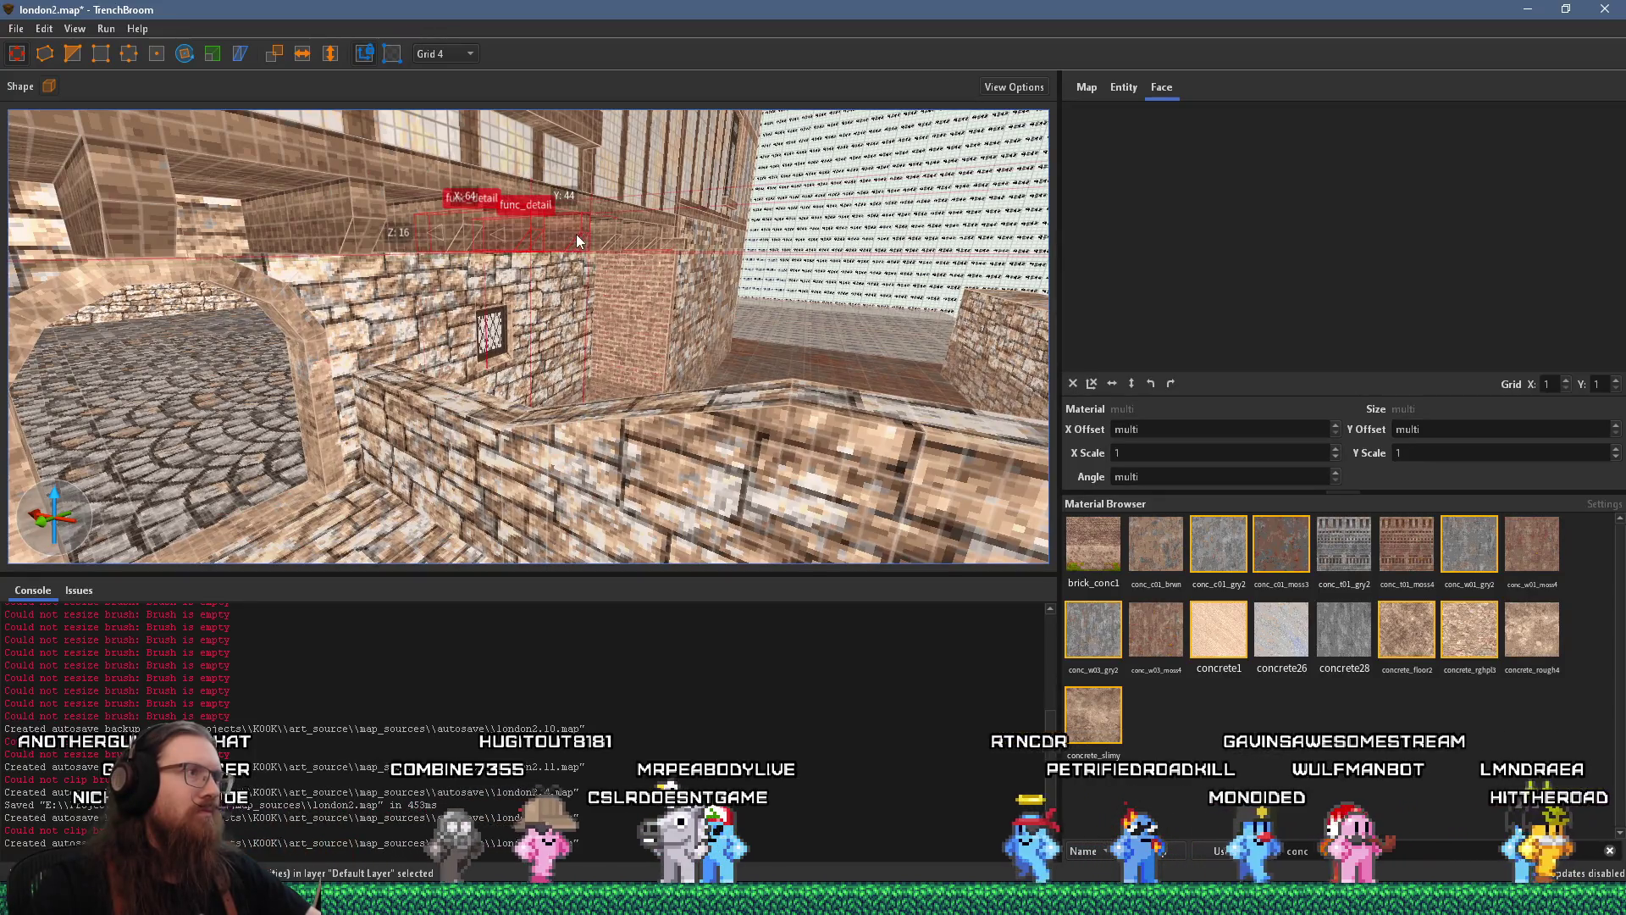
left_click(604, 233, "ctrl")
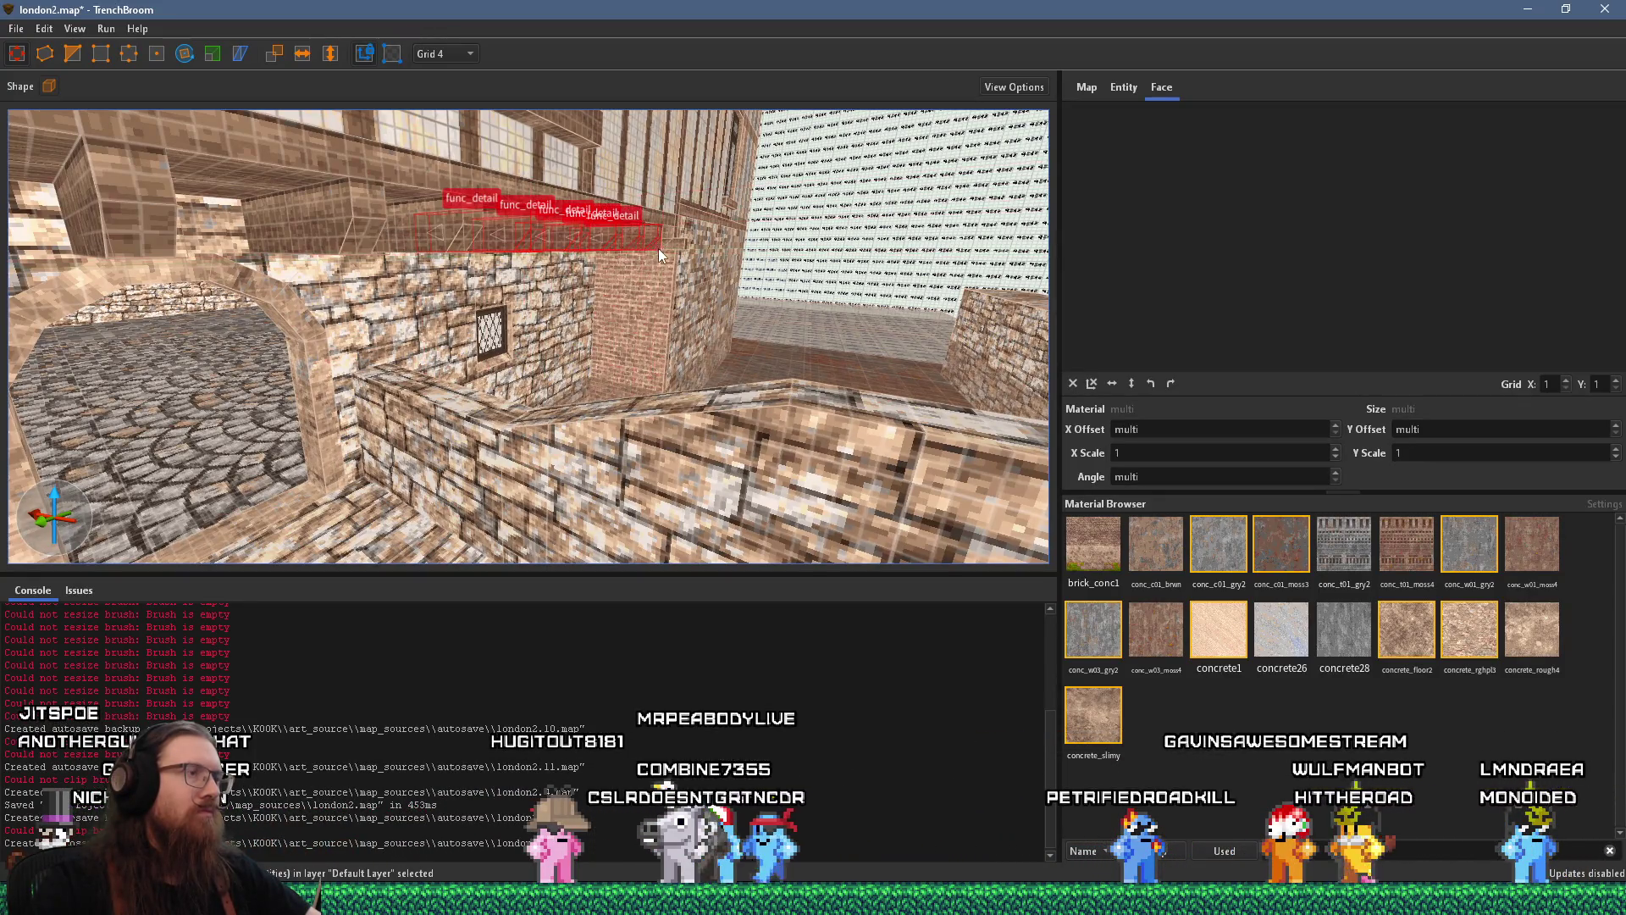